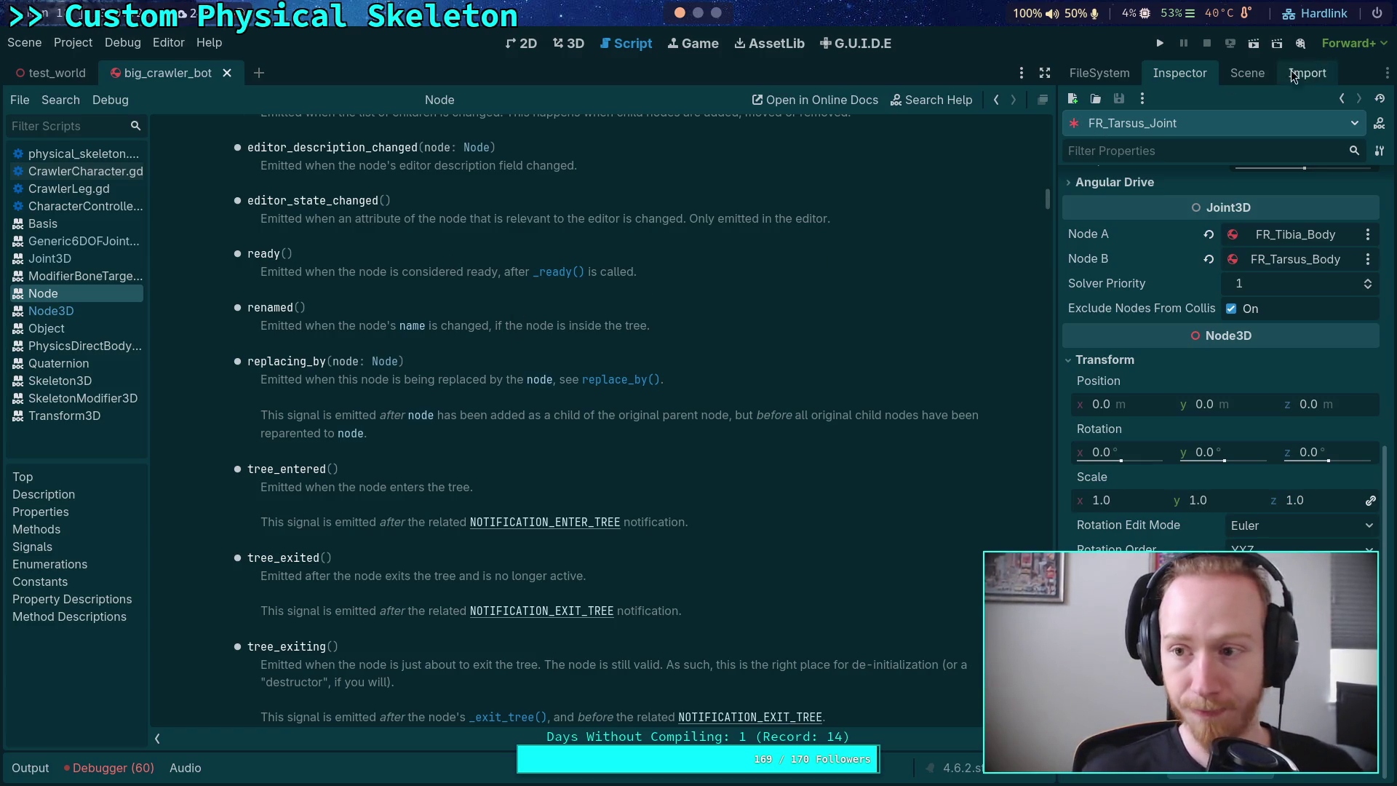
Switch the right dock to FileSystem and bring up the addons/physical_skeleton folder's actions.
click(1247, 73)
click(1099, 72)
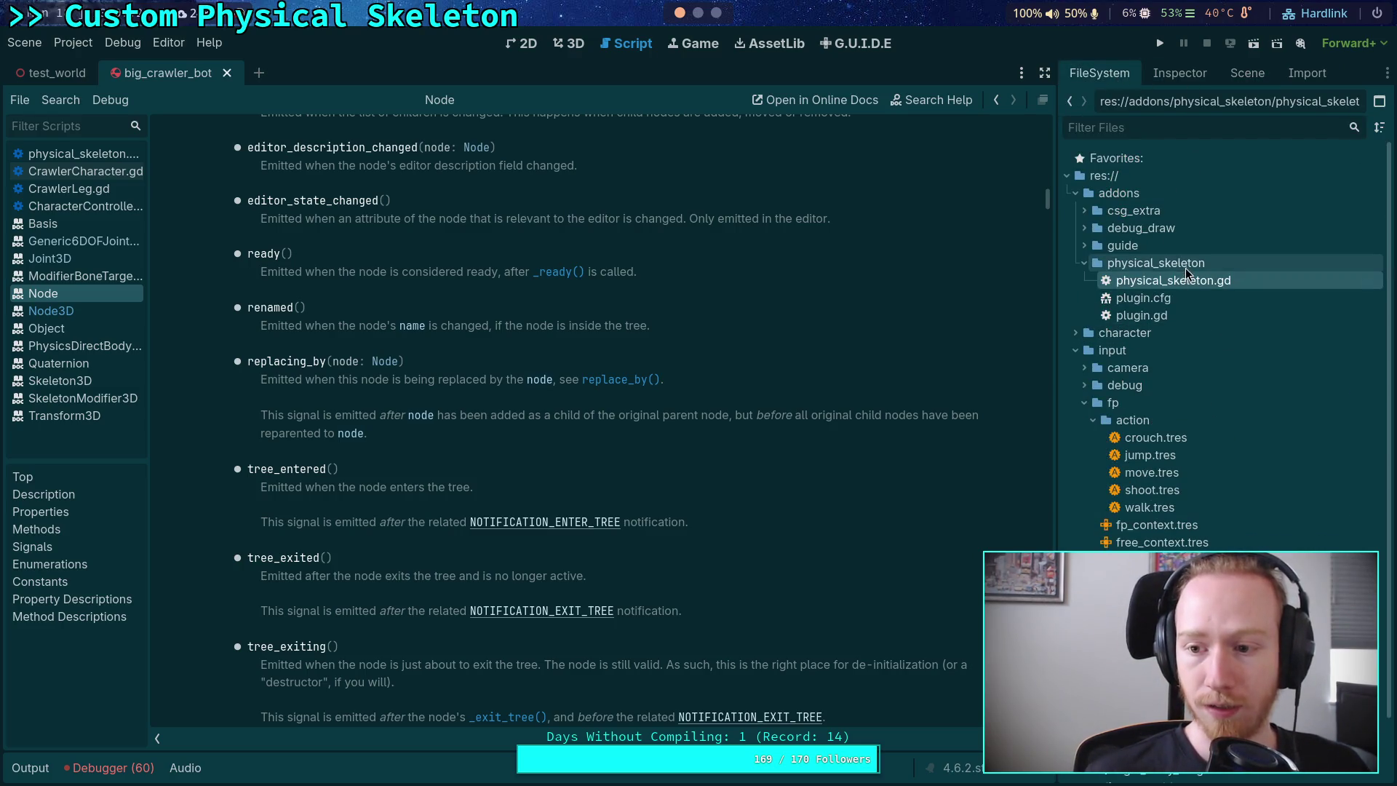
right_click(1191, 265)
mouse_move(1209, 282)
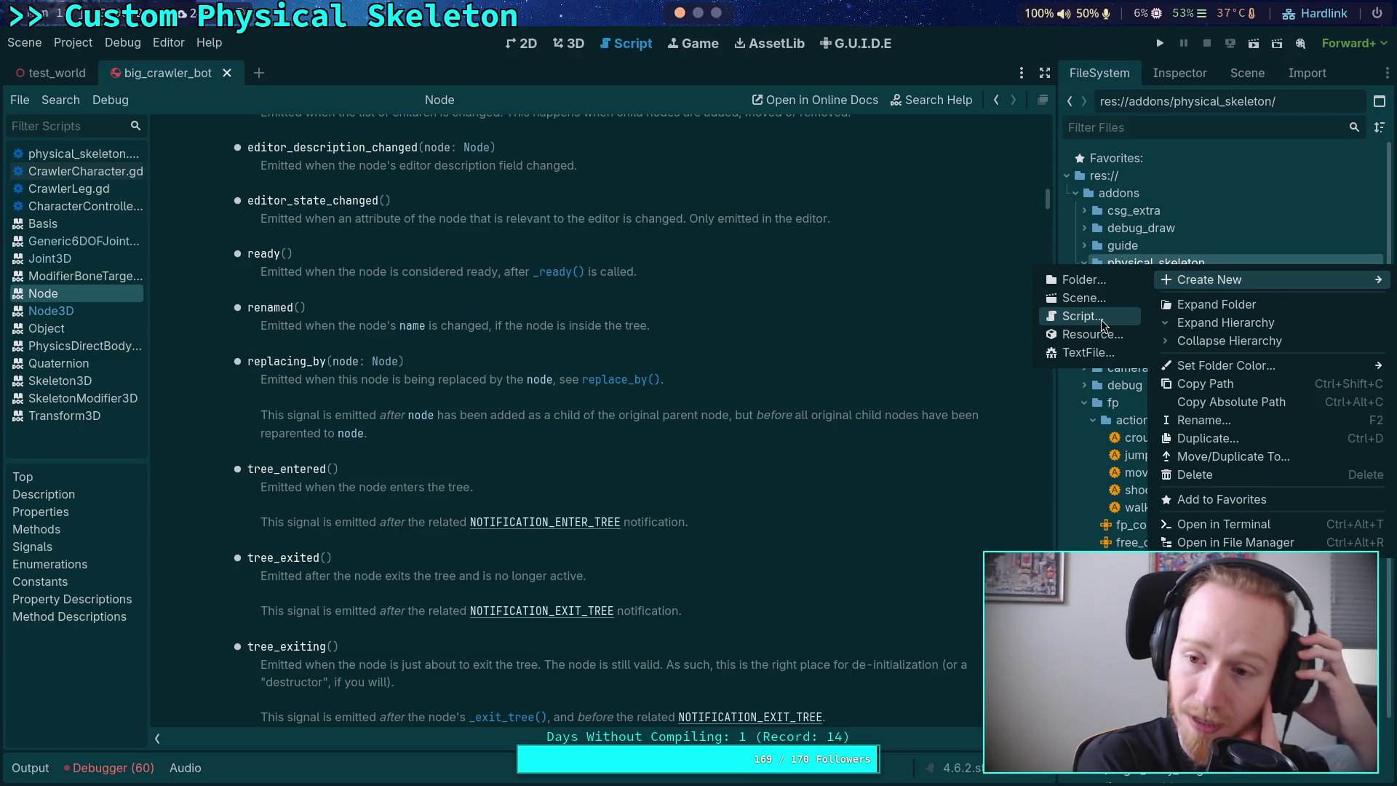
Dismiss the folder menu and browse the character and object folders in FileSystem.
click(1144, 228)
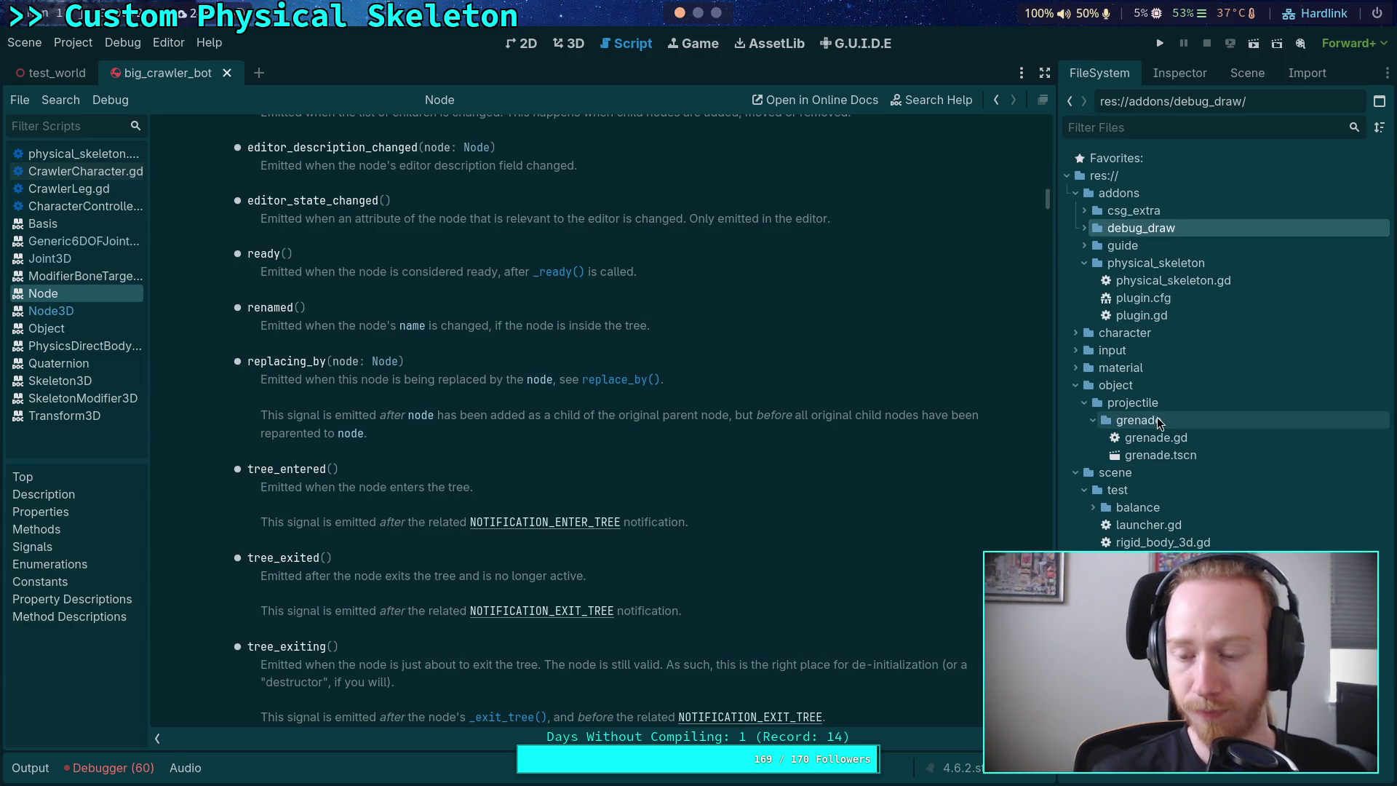
click(1076, 333)
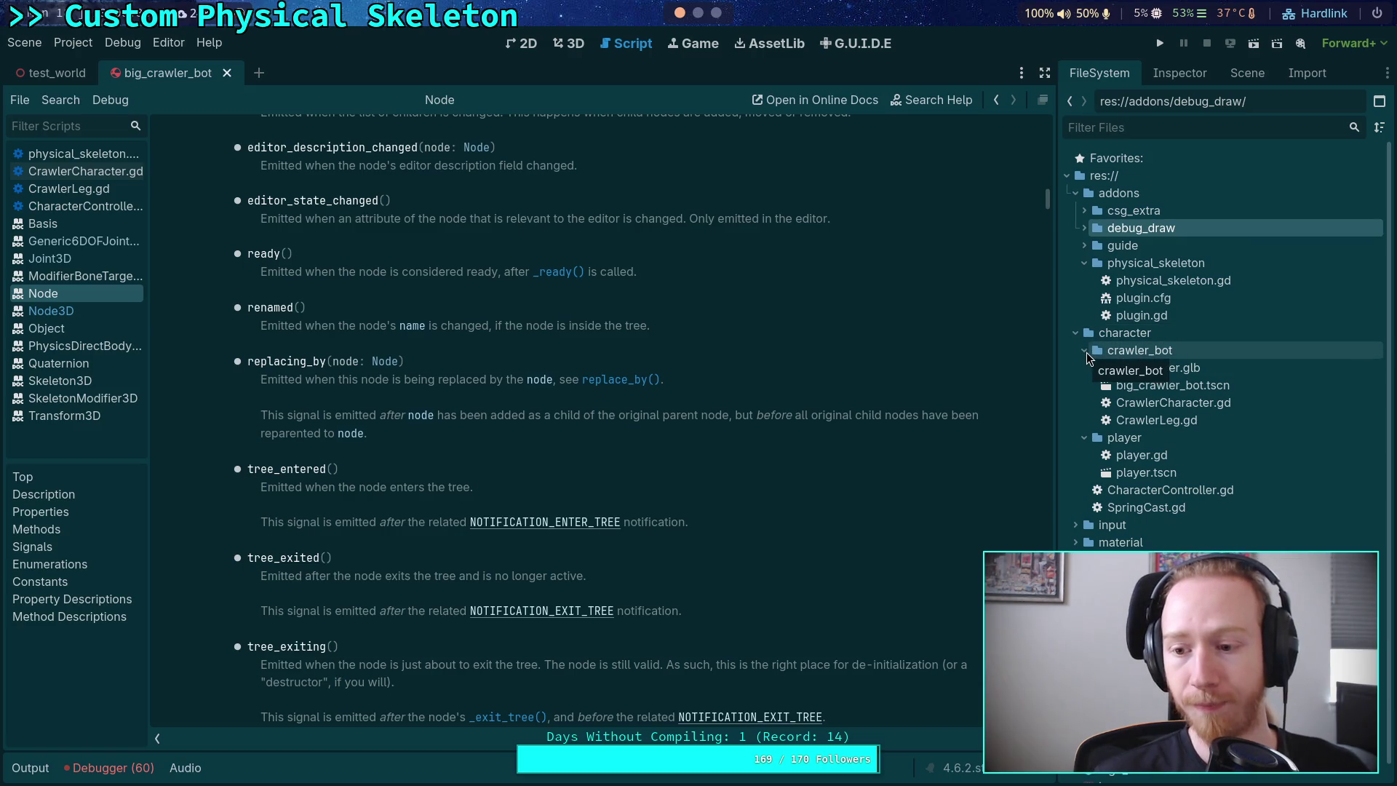
click(1085, 351)
click(1083, 367)
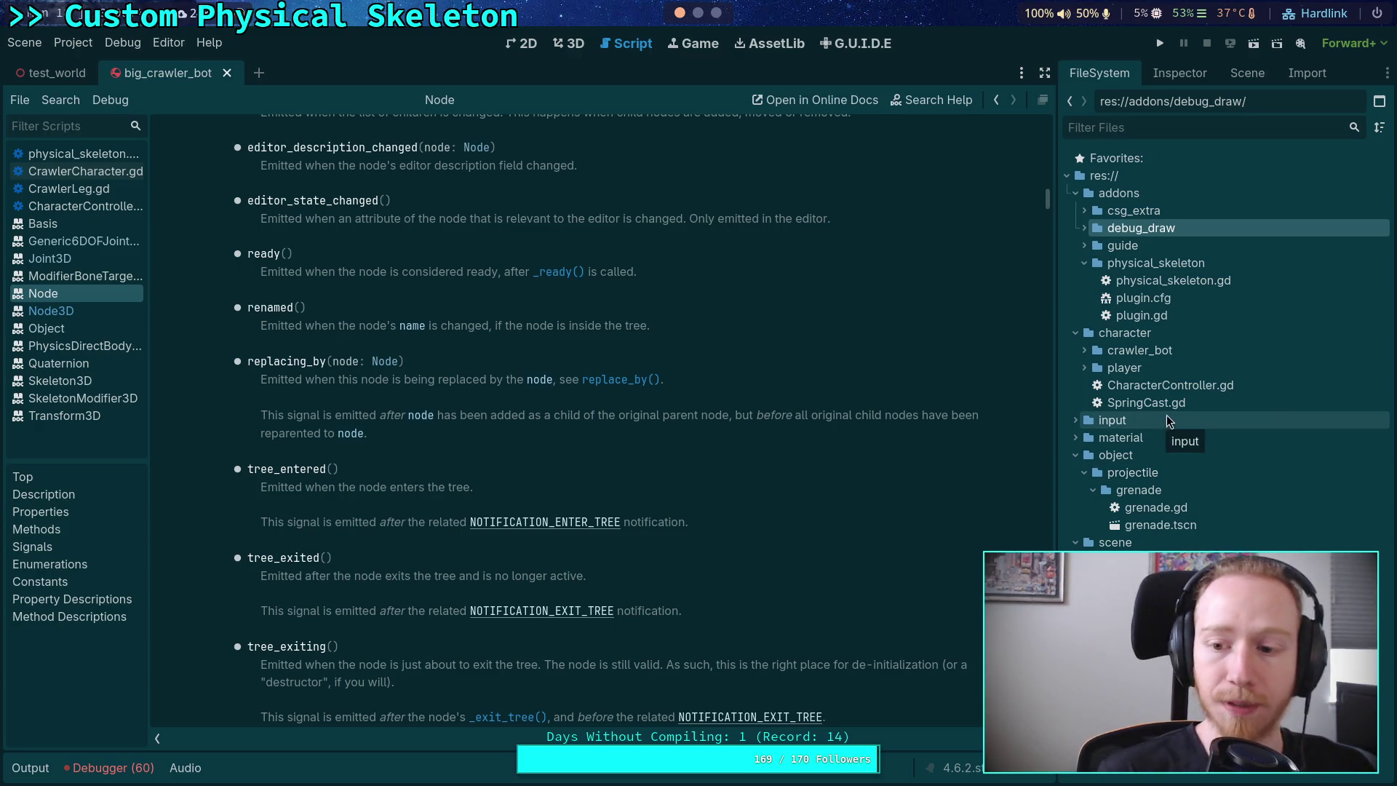
click(1116, 459)
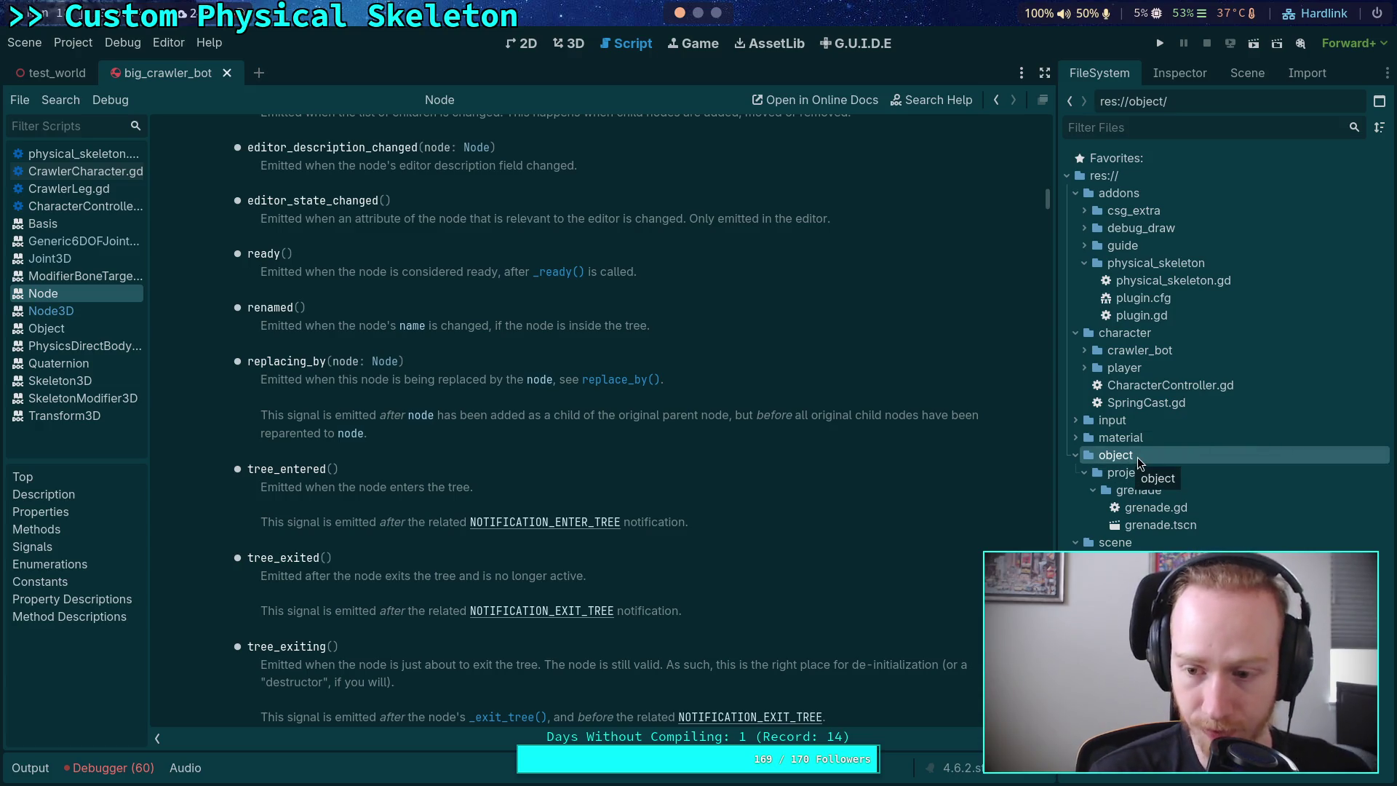
Create a new folder named node at the res:// project root.
click(1093, 175)
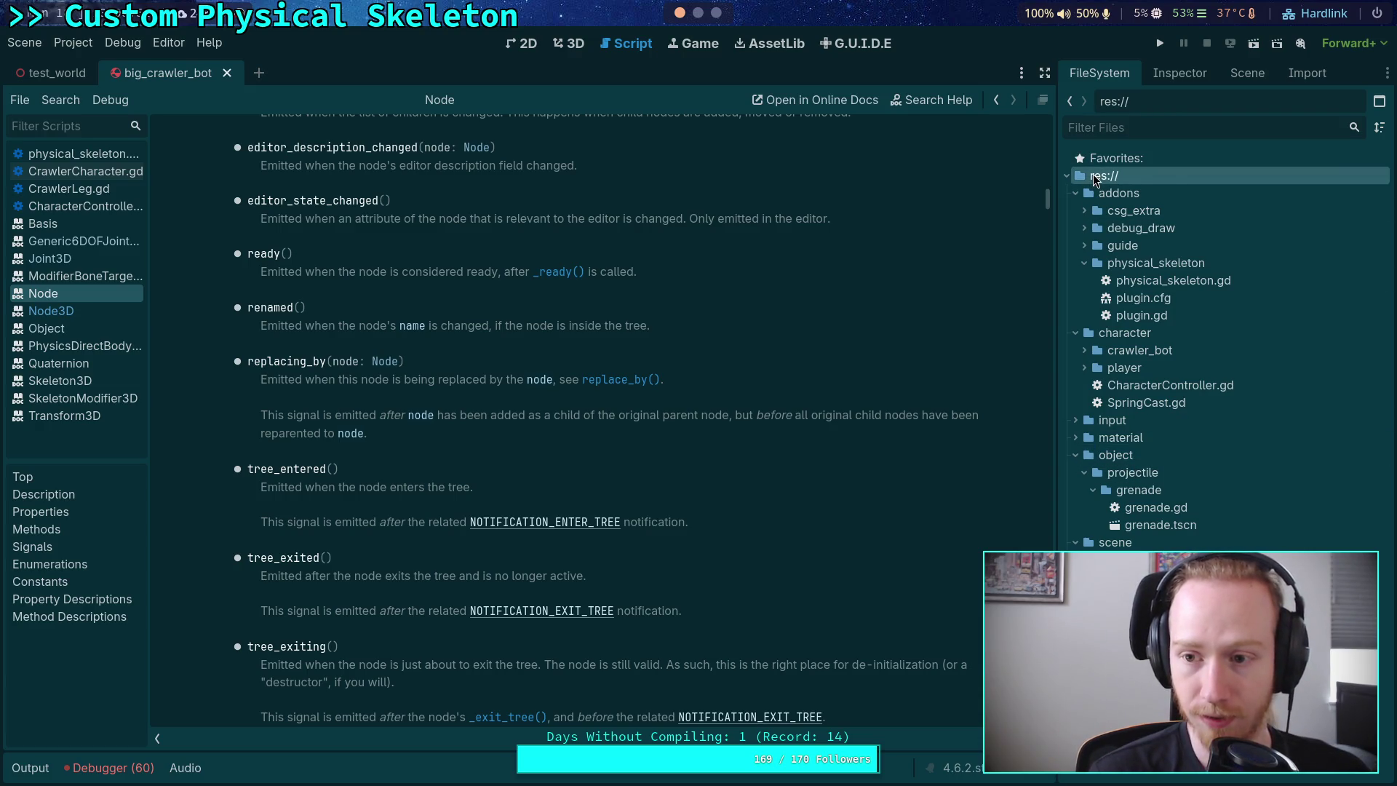
right_click(1093, 175)
mouse_move(1150, 189)
click(1014, 188)
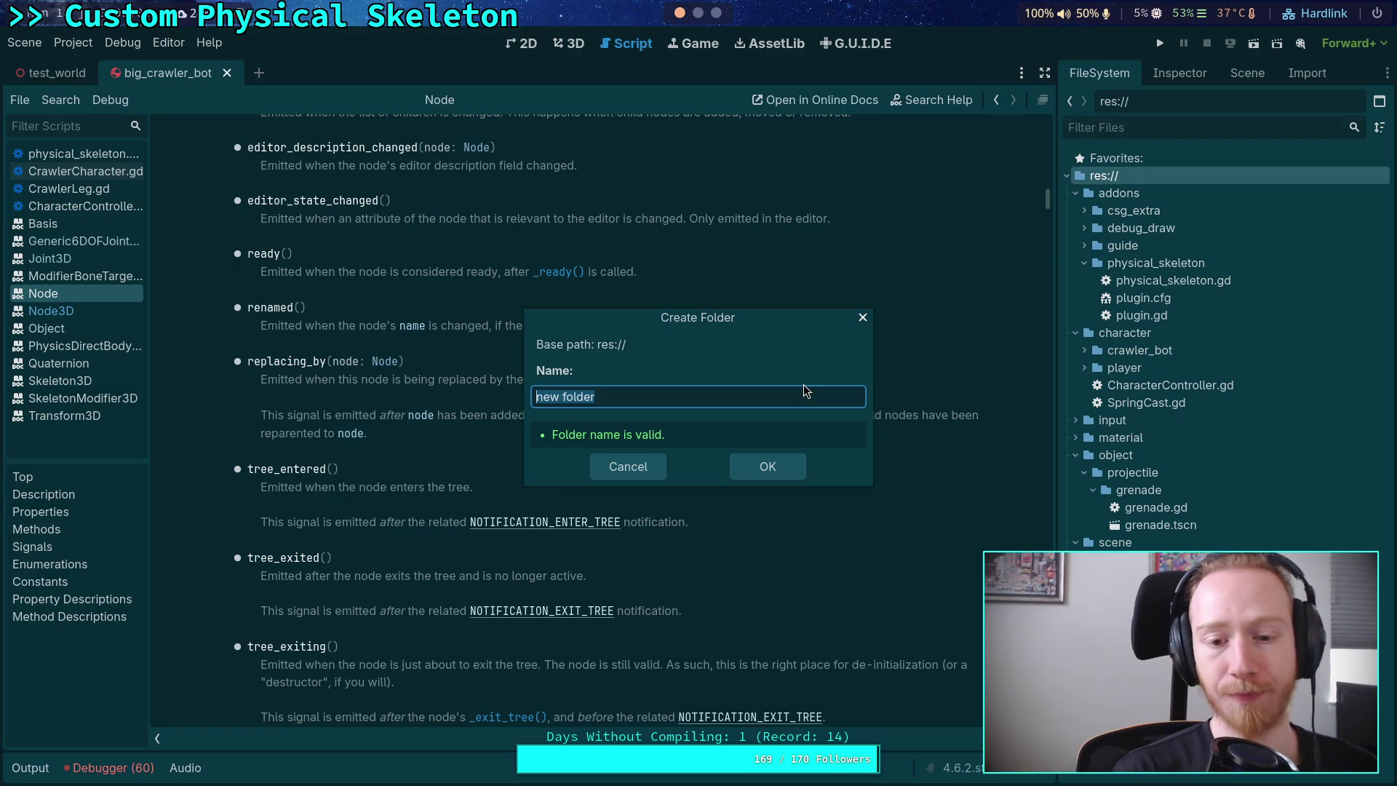
text(node)
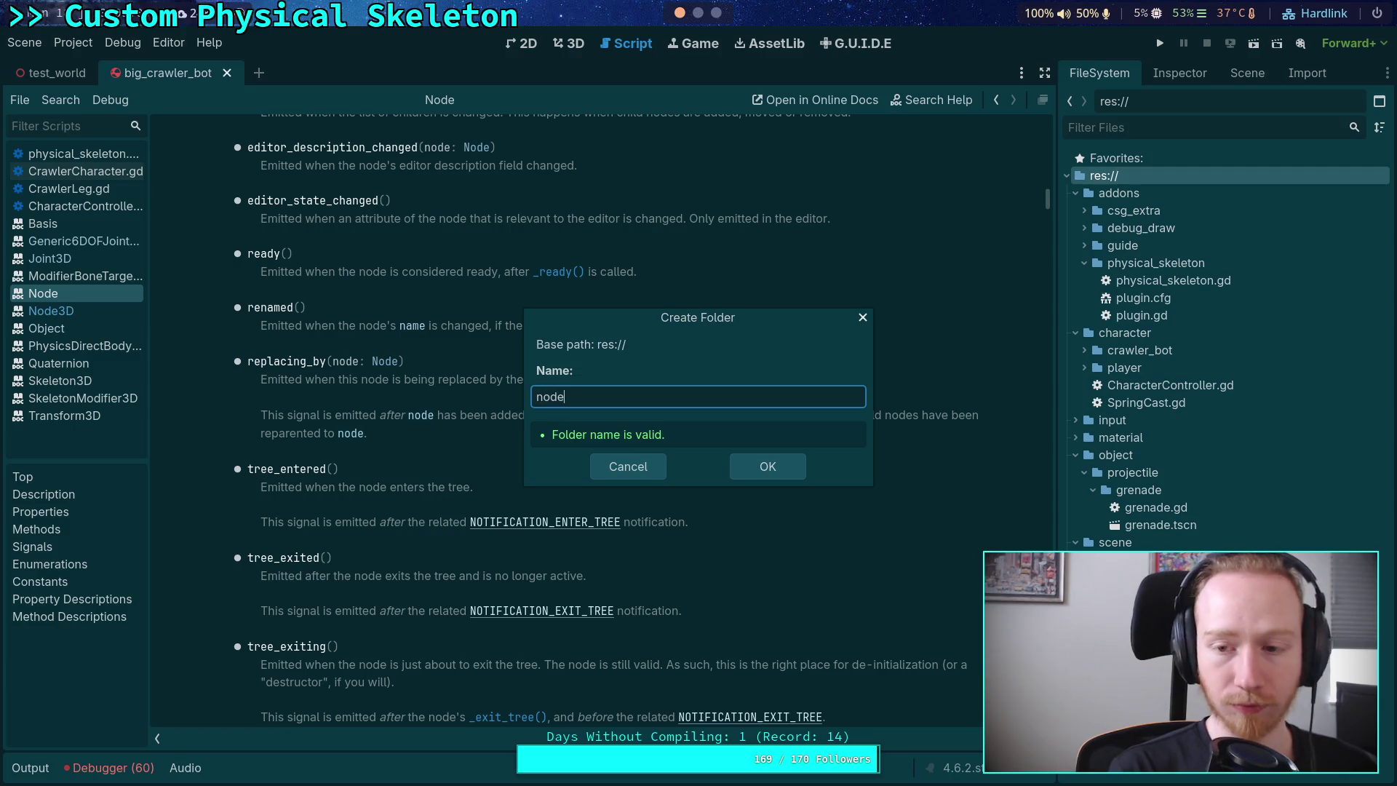
key(Return)
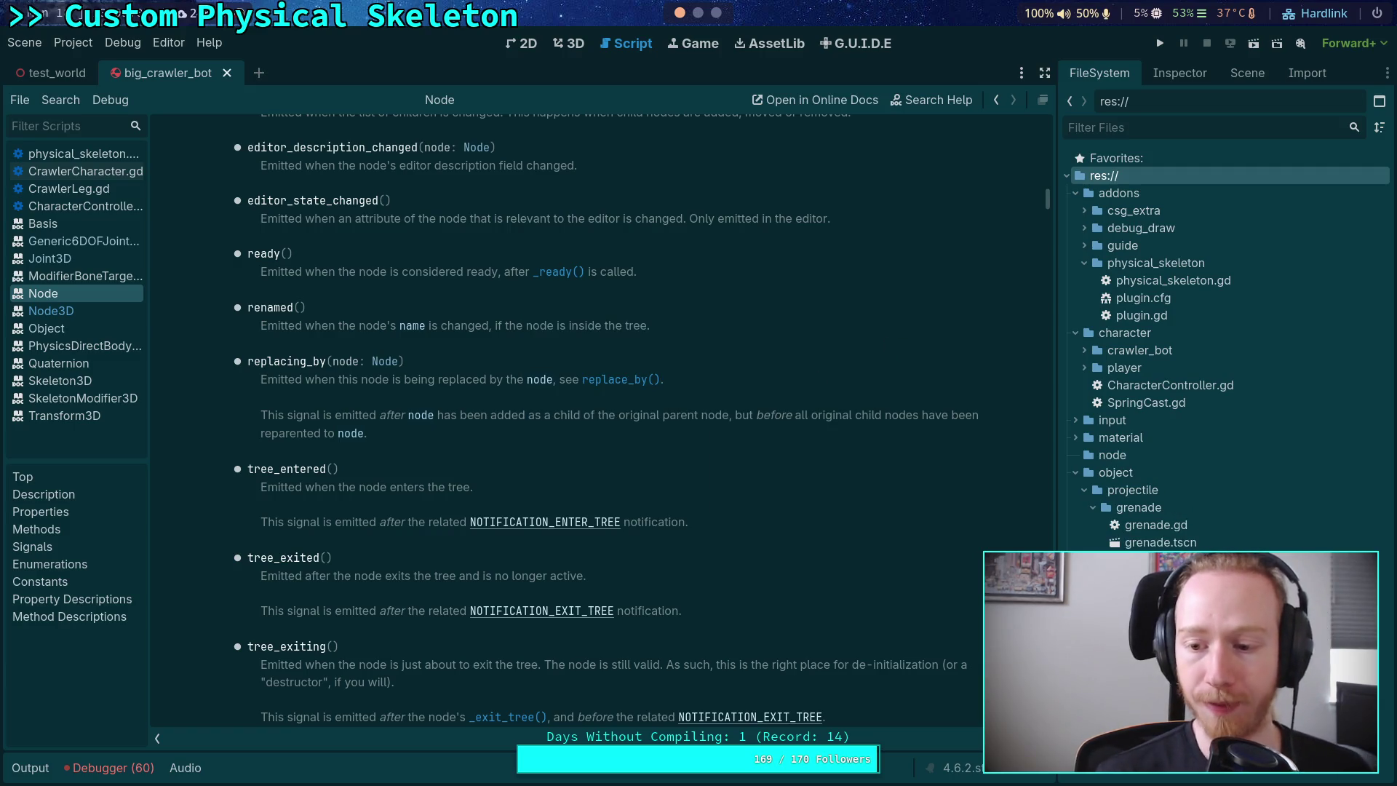
Create a shared_6dof_joint subfolder inside the node folder.
right_click(1137, 458)
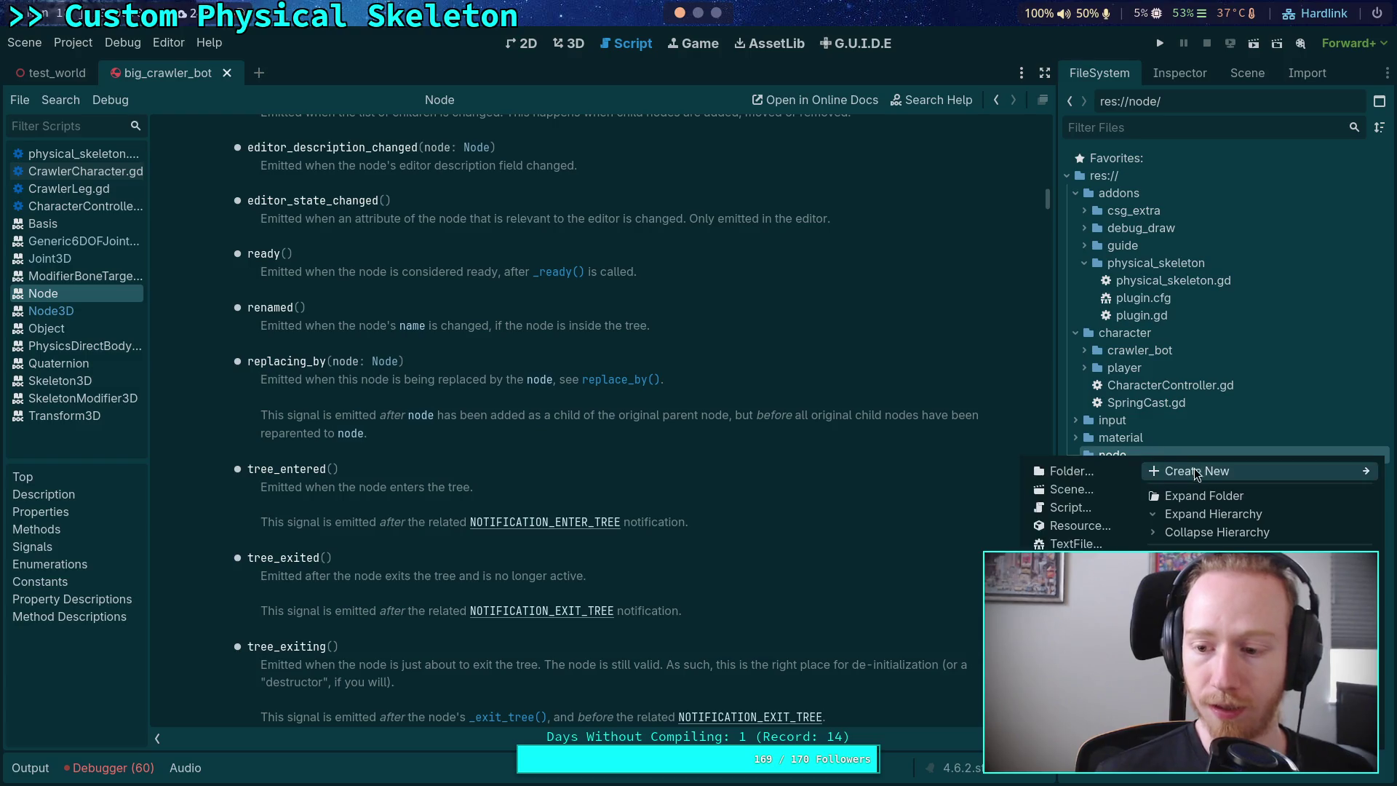
mouse_move(1179, 470)
click(1084, 470)
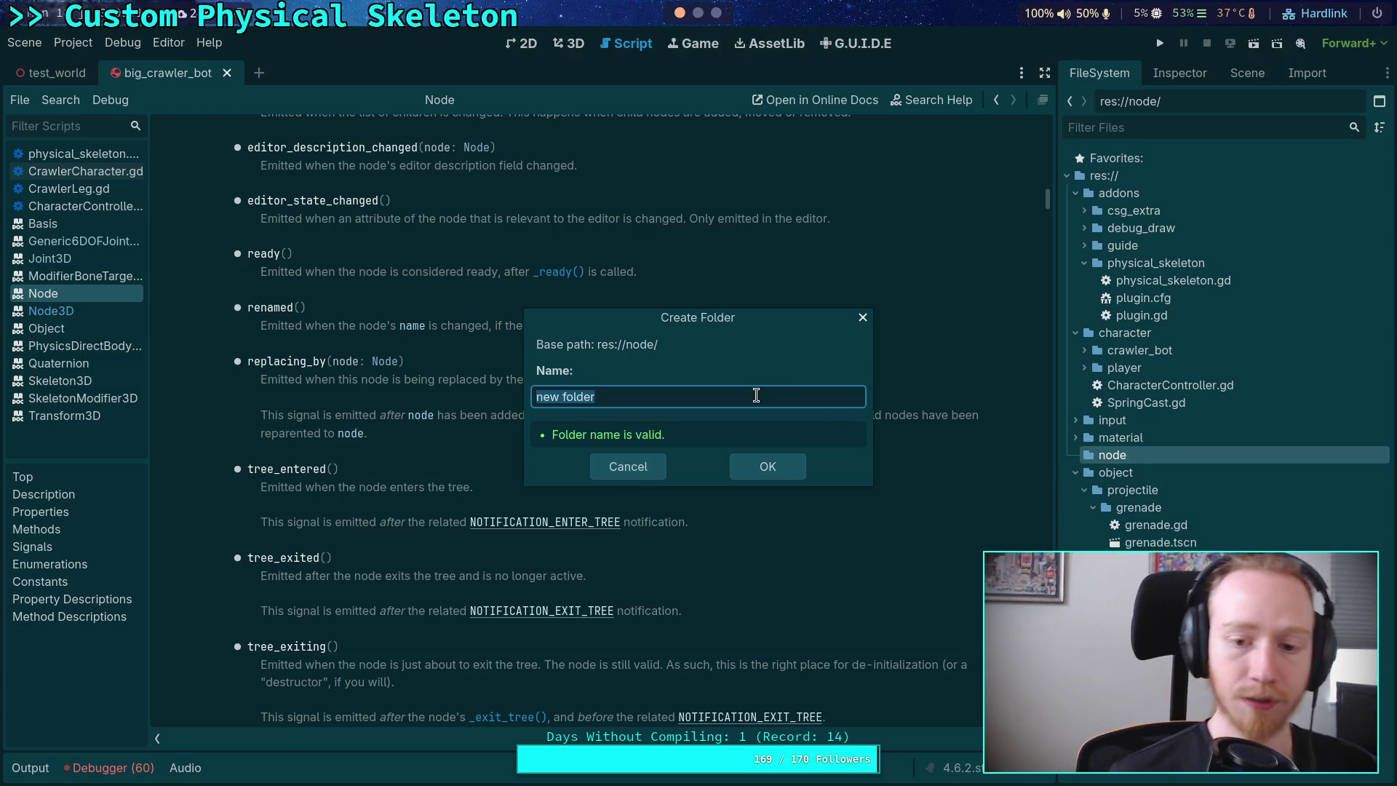
text(shared_)
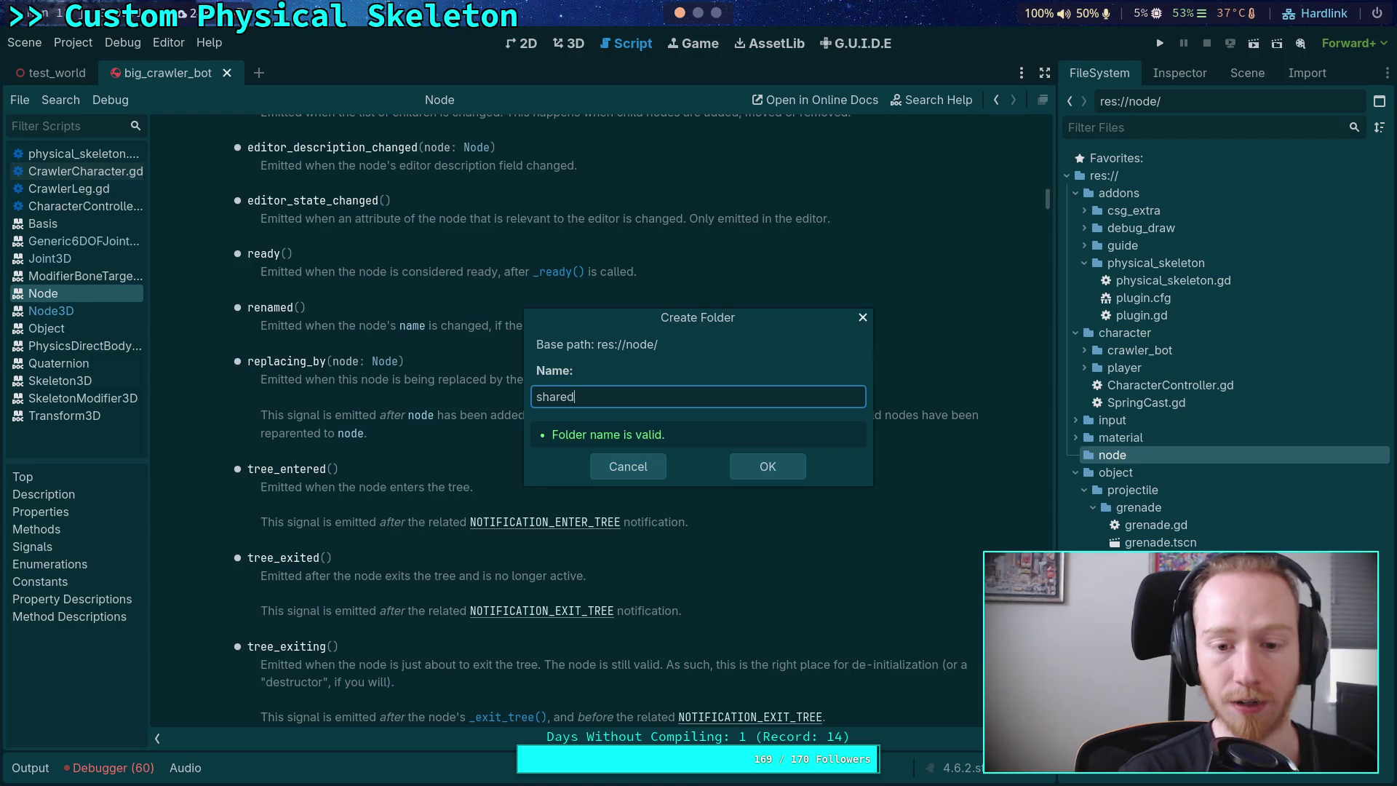
text(7)
key(BackSpace)
text(6dof_joi)
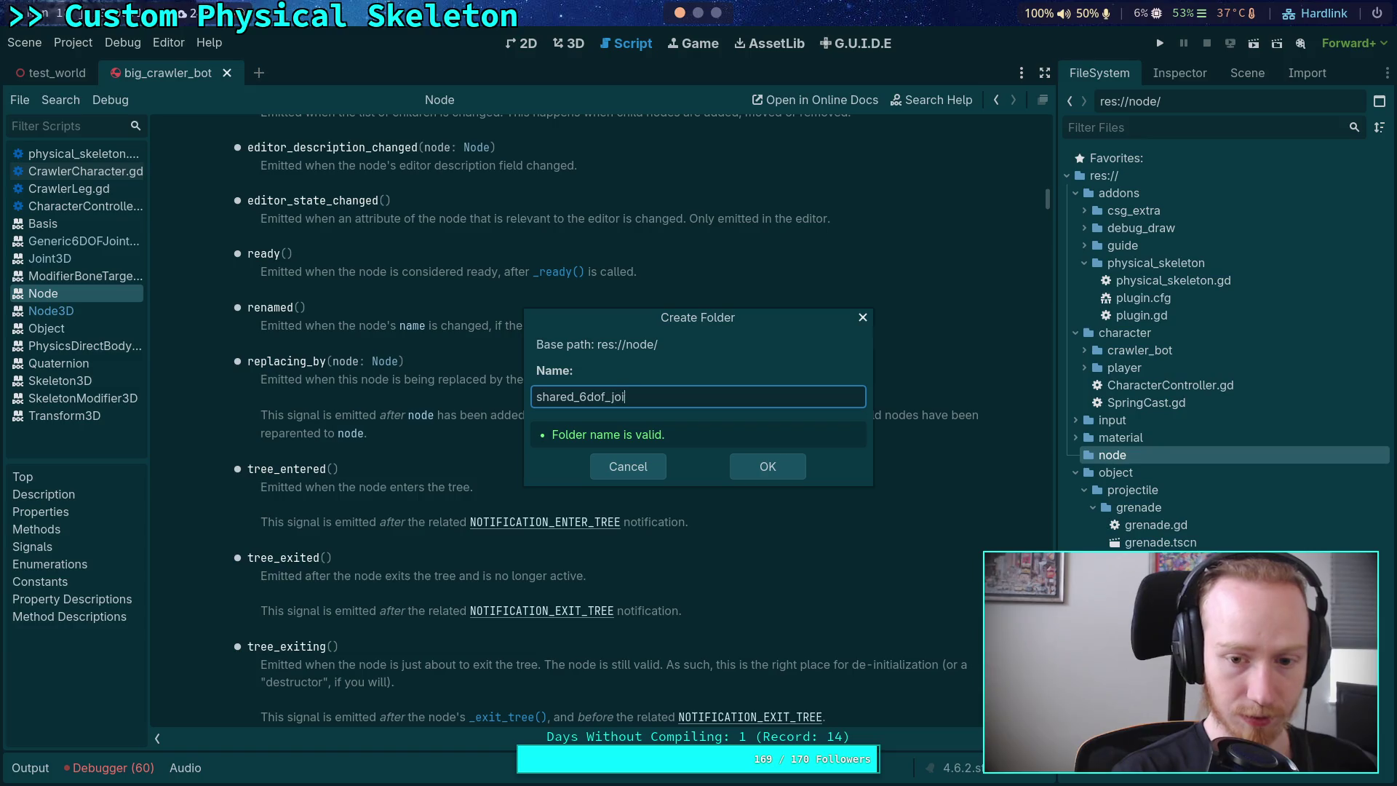
text(nt)
key(Return)
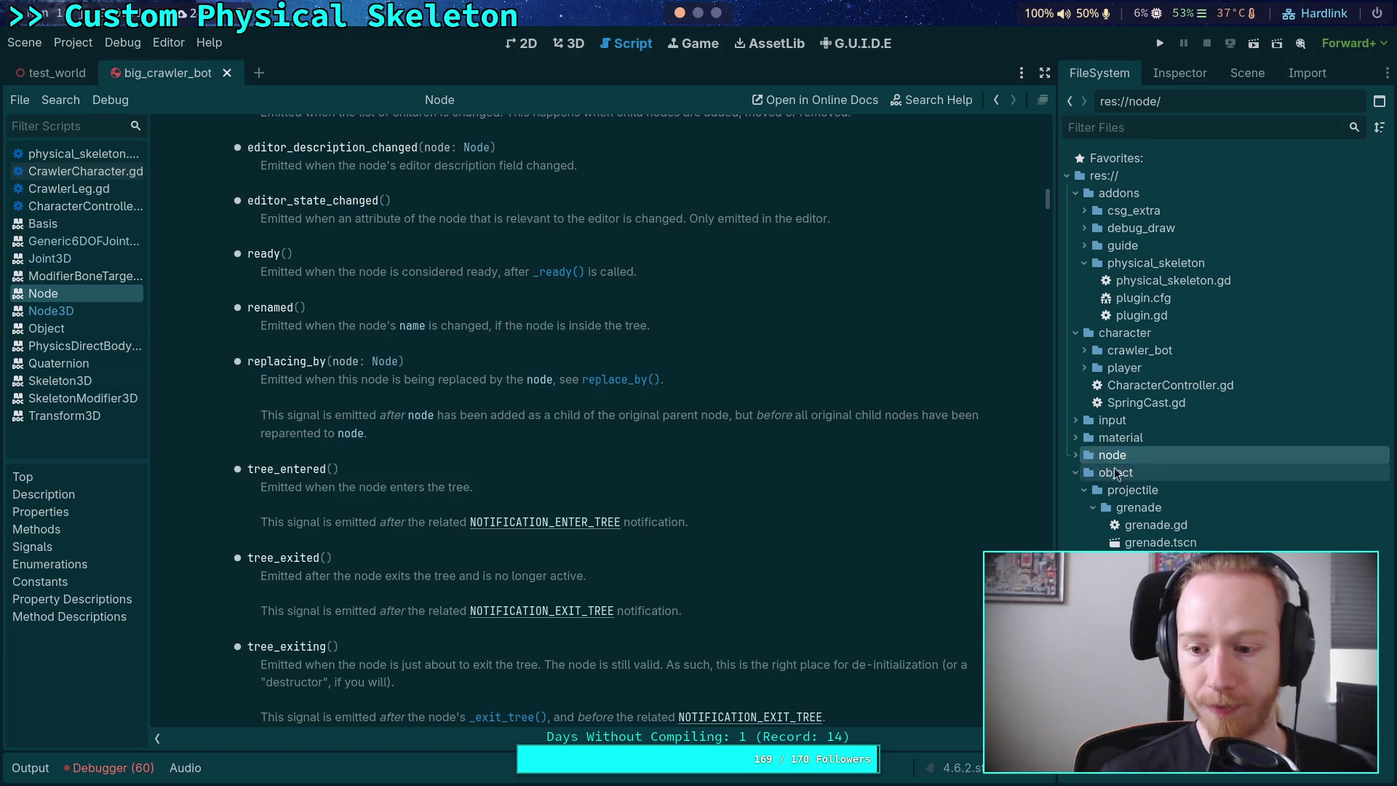
Create shared_6dof_joint.gd inheriting Generic6DOFJoint3D in the shared_6dof_joint folder and open it.
right_click(1124, 473)
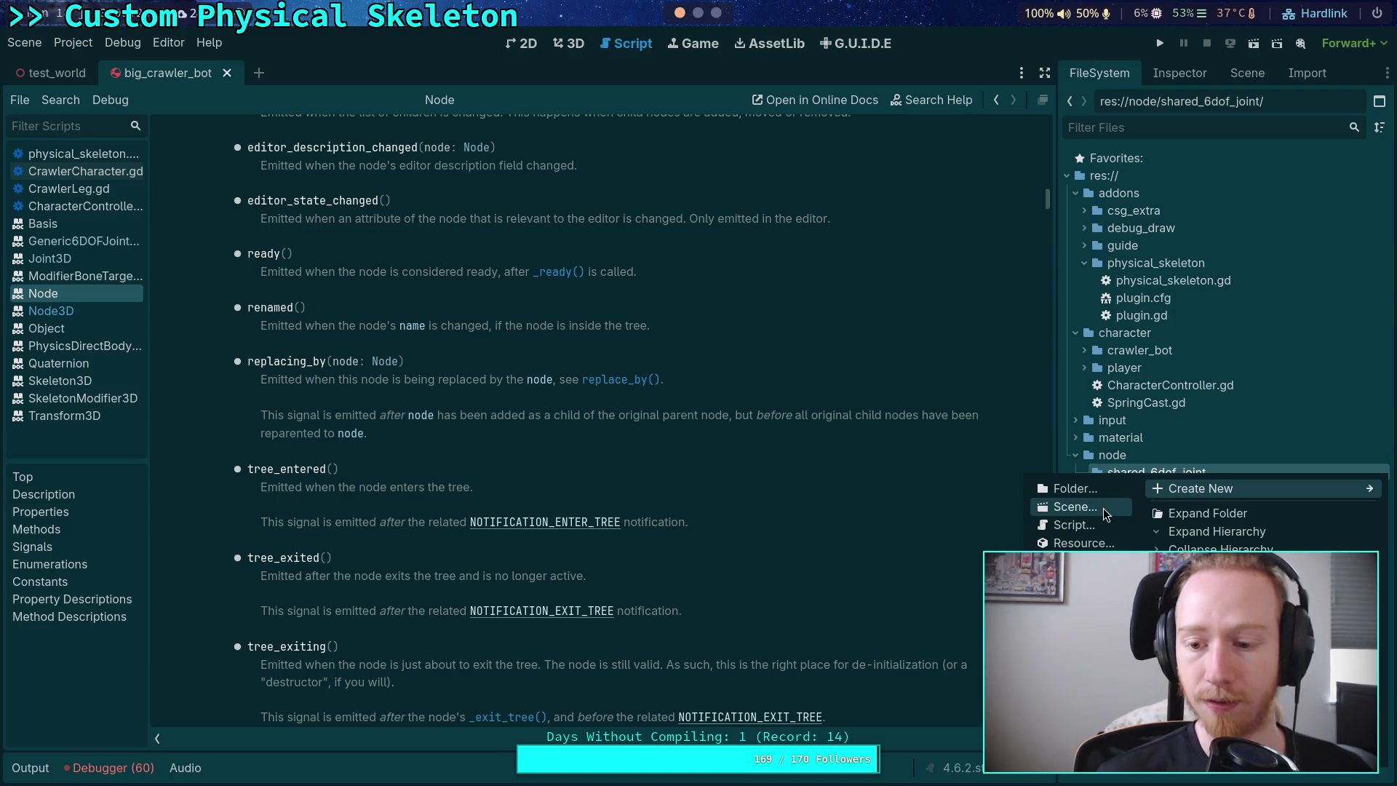
click(1094, 525)
drag(668, 311, 635, 312)
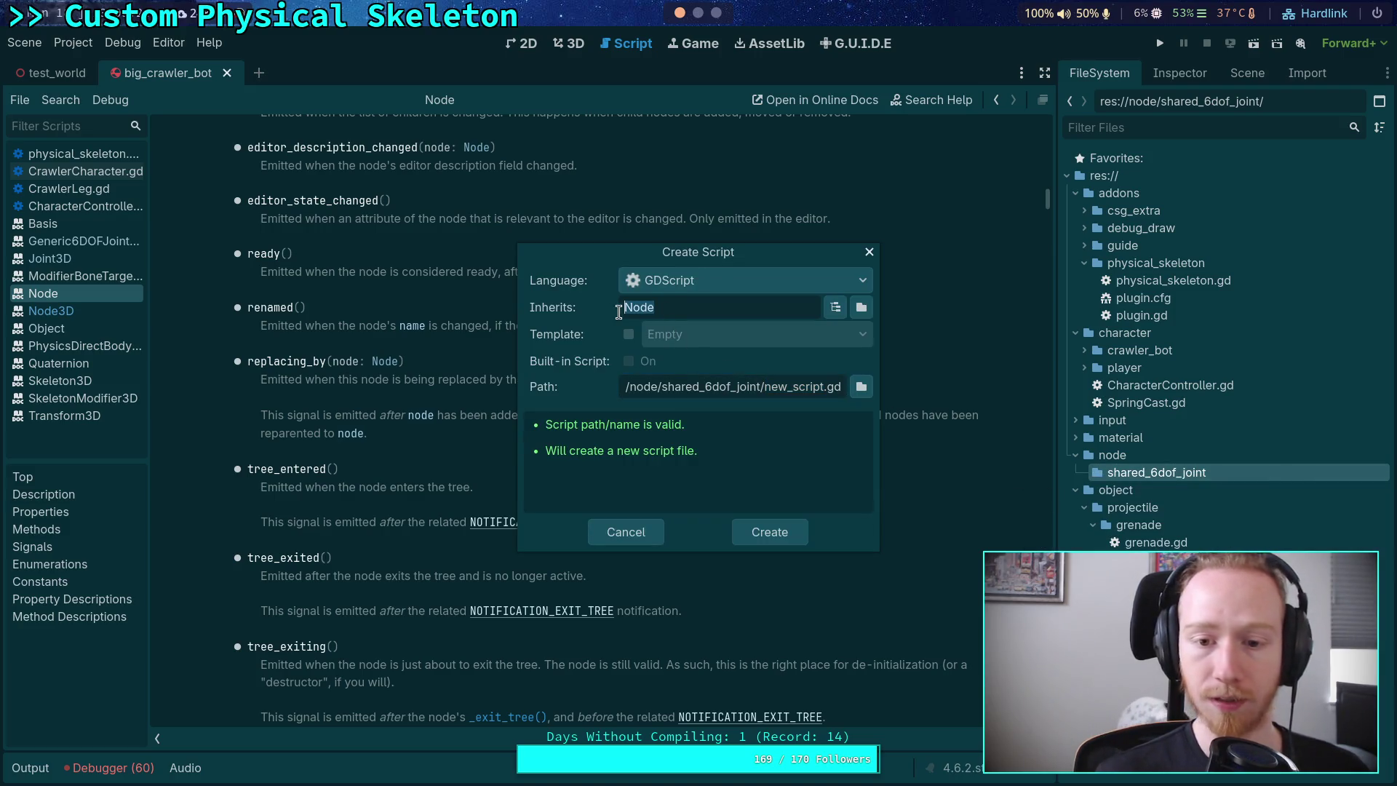
text(Generic6DOF)
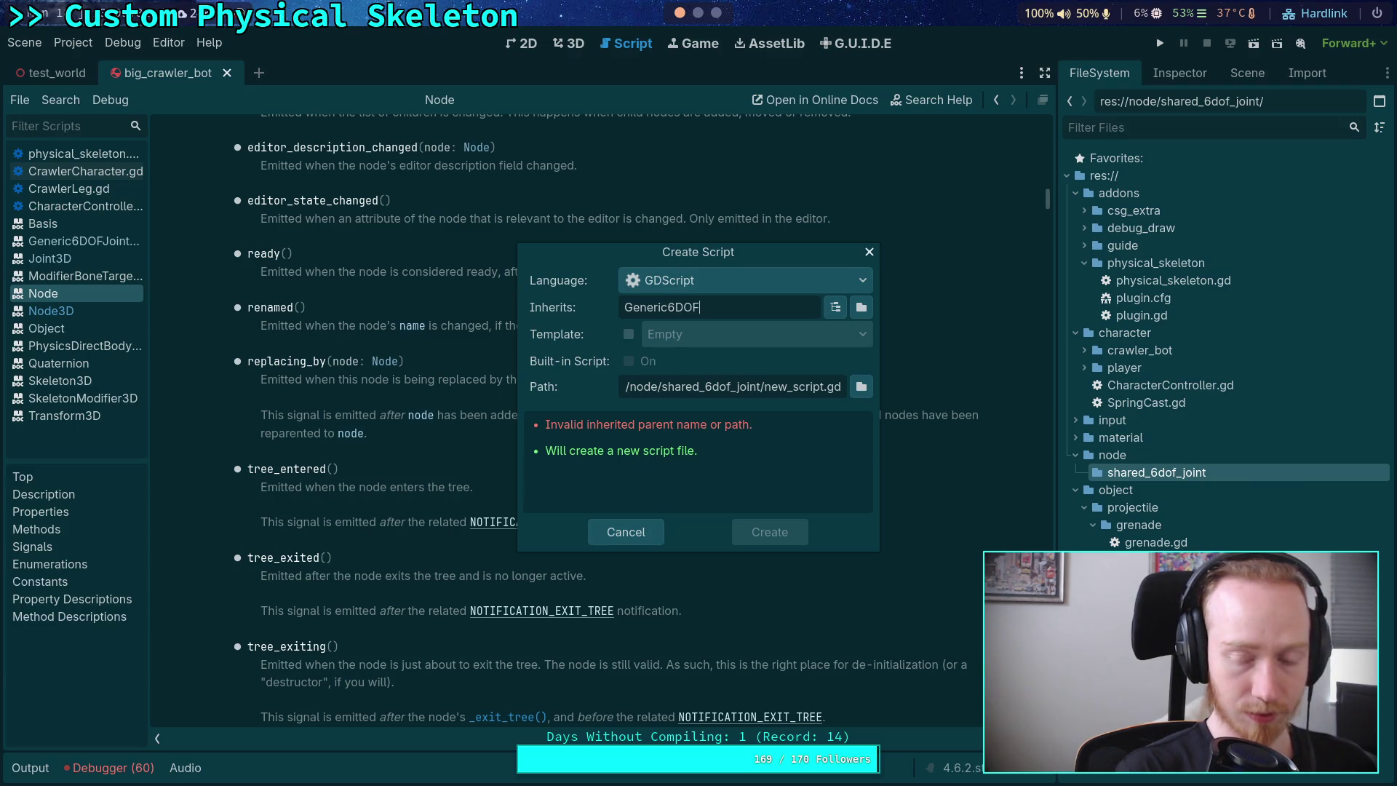
text(D)
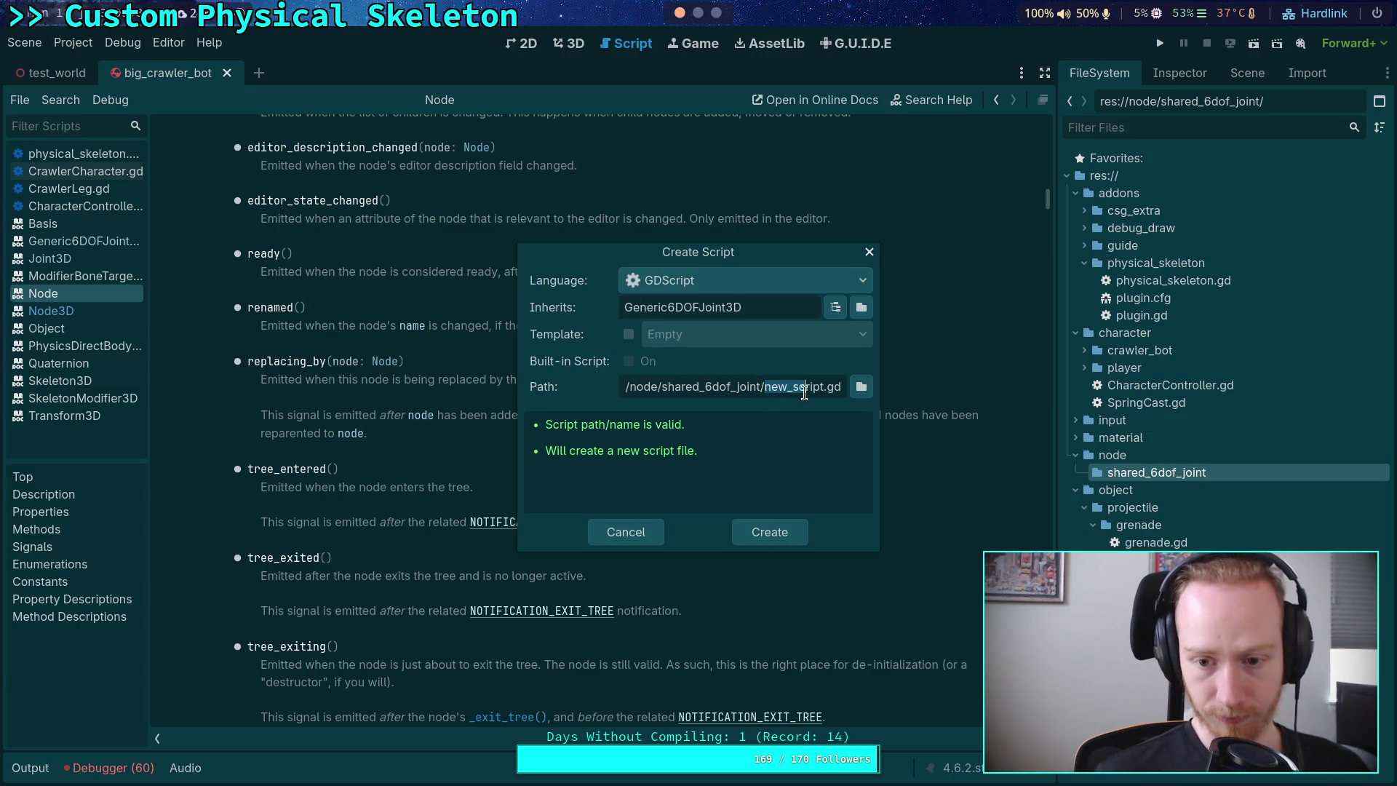
text(shar)
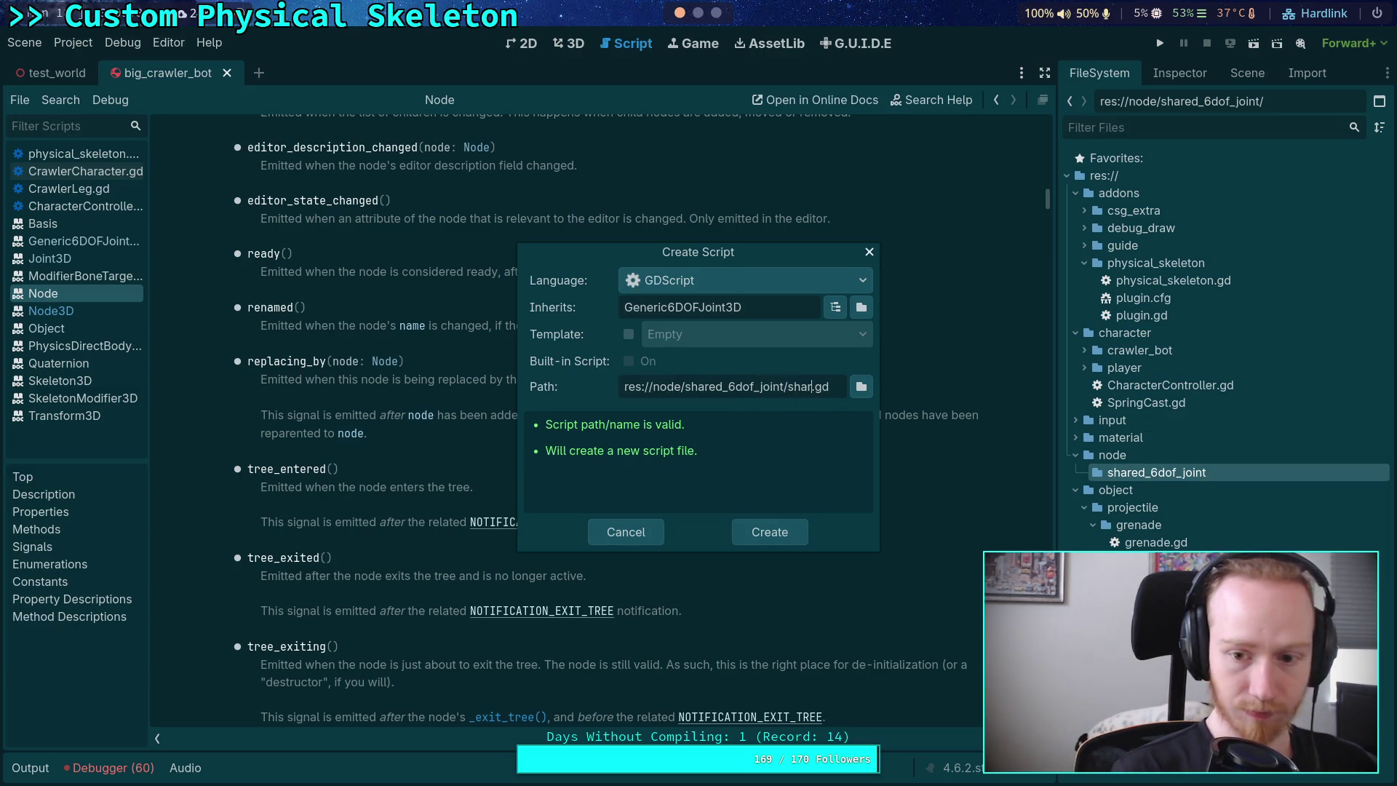
text(6dof_joint)
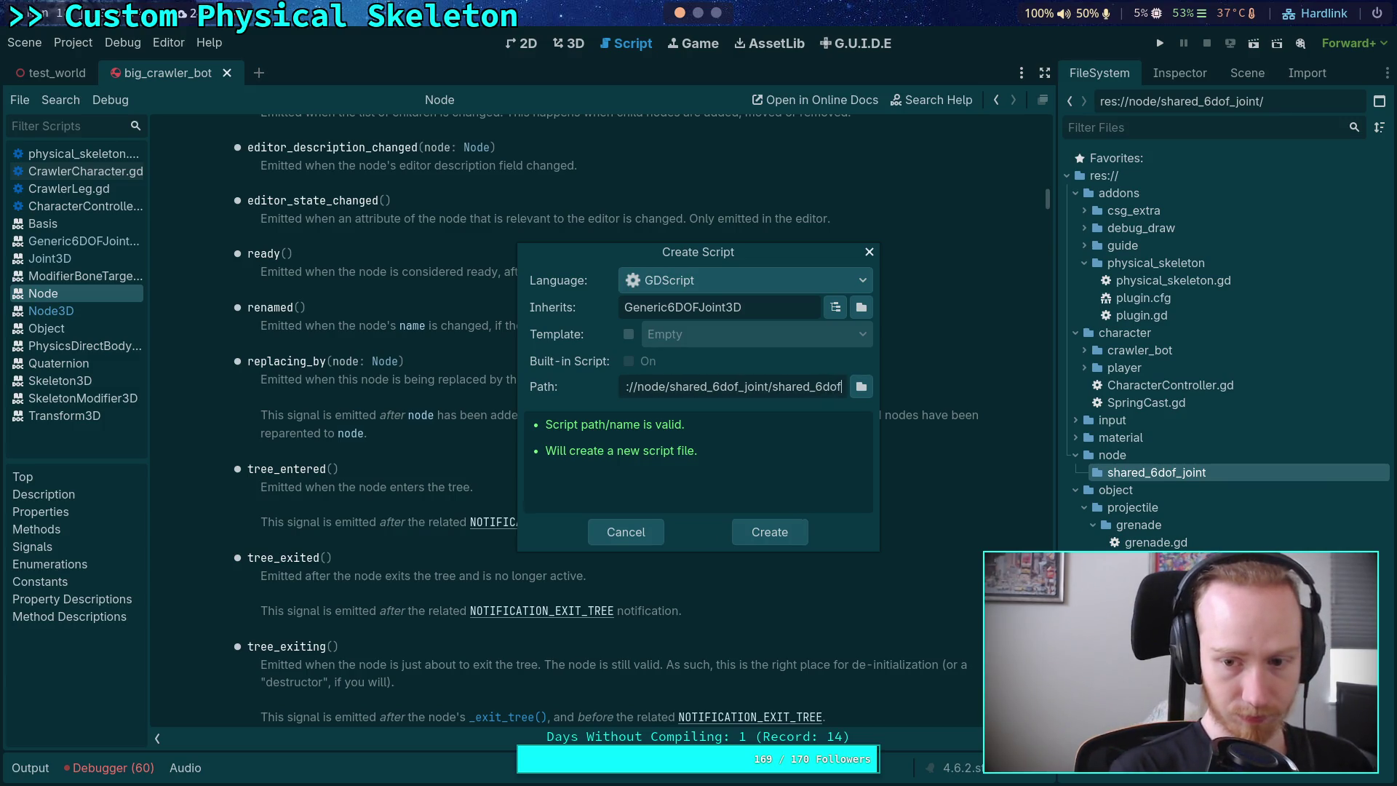
key(Return)
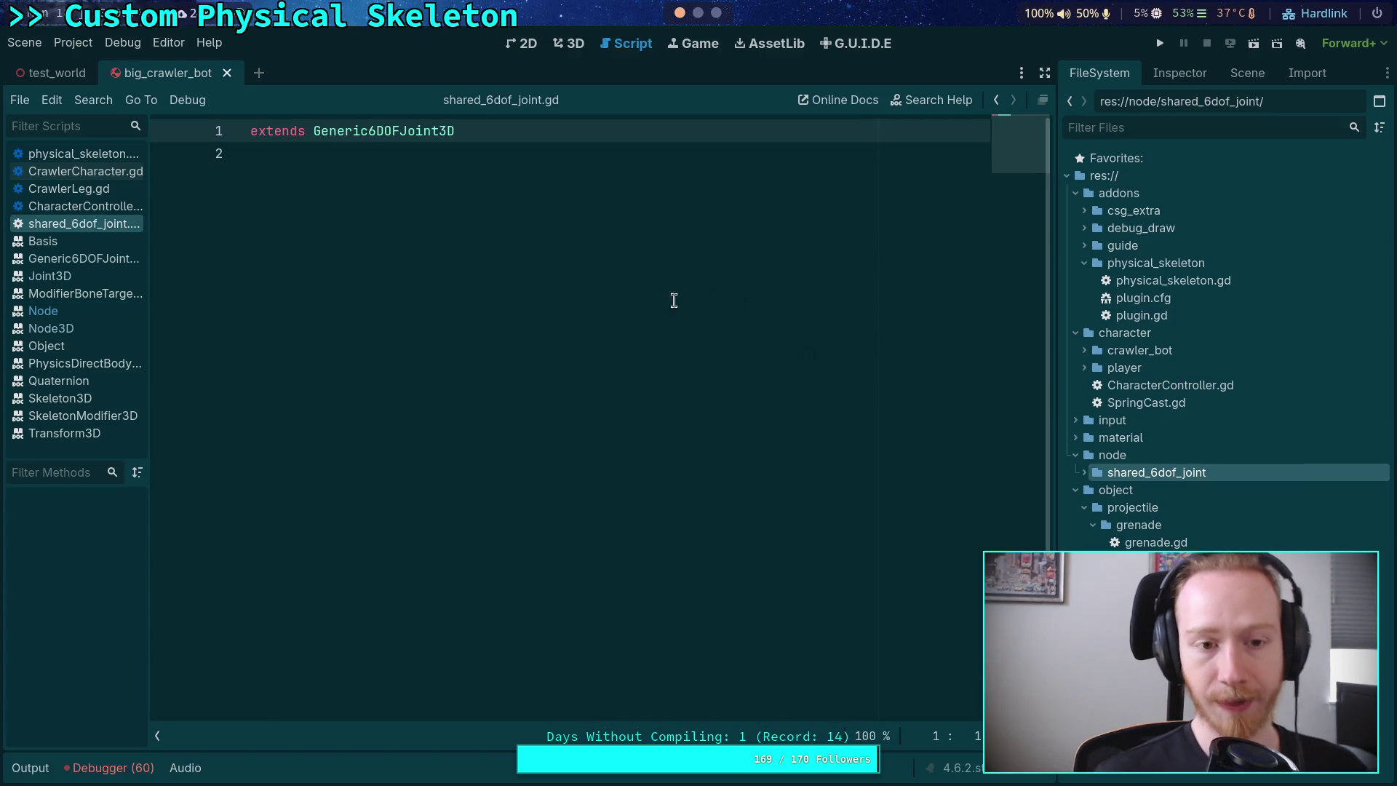
Declare the script's class_name as Shared6DOFJoint.
text(class_a)
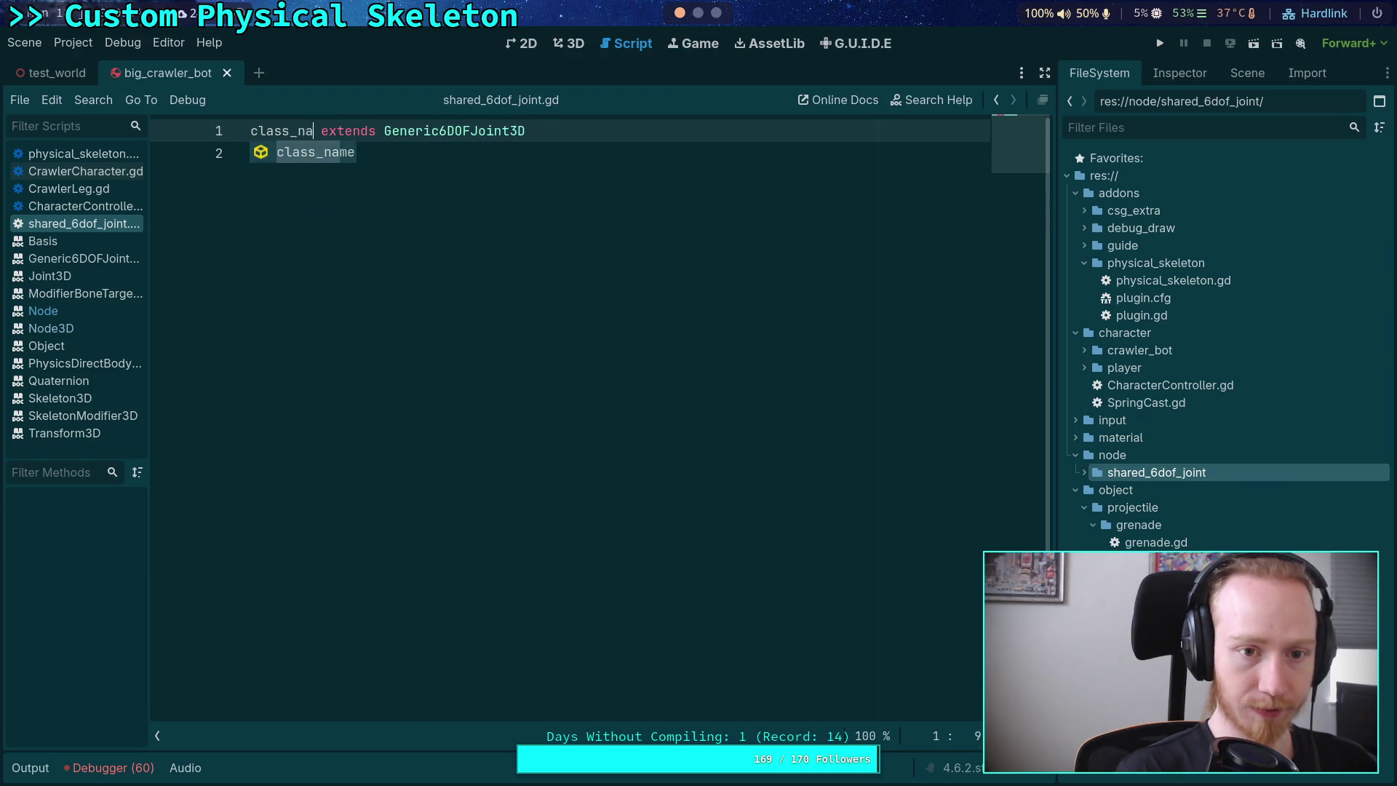
key(Return)
text(Shared )
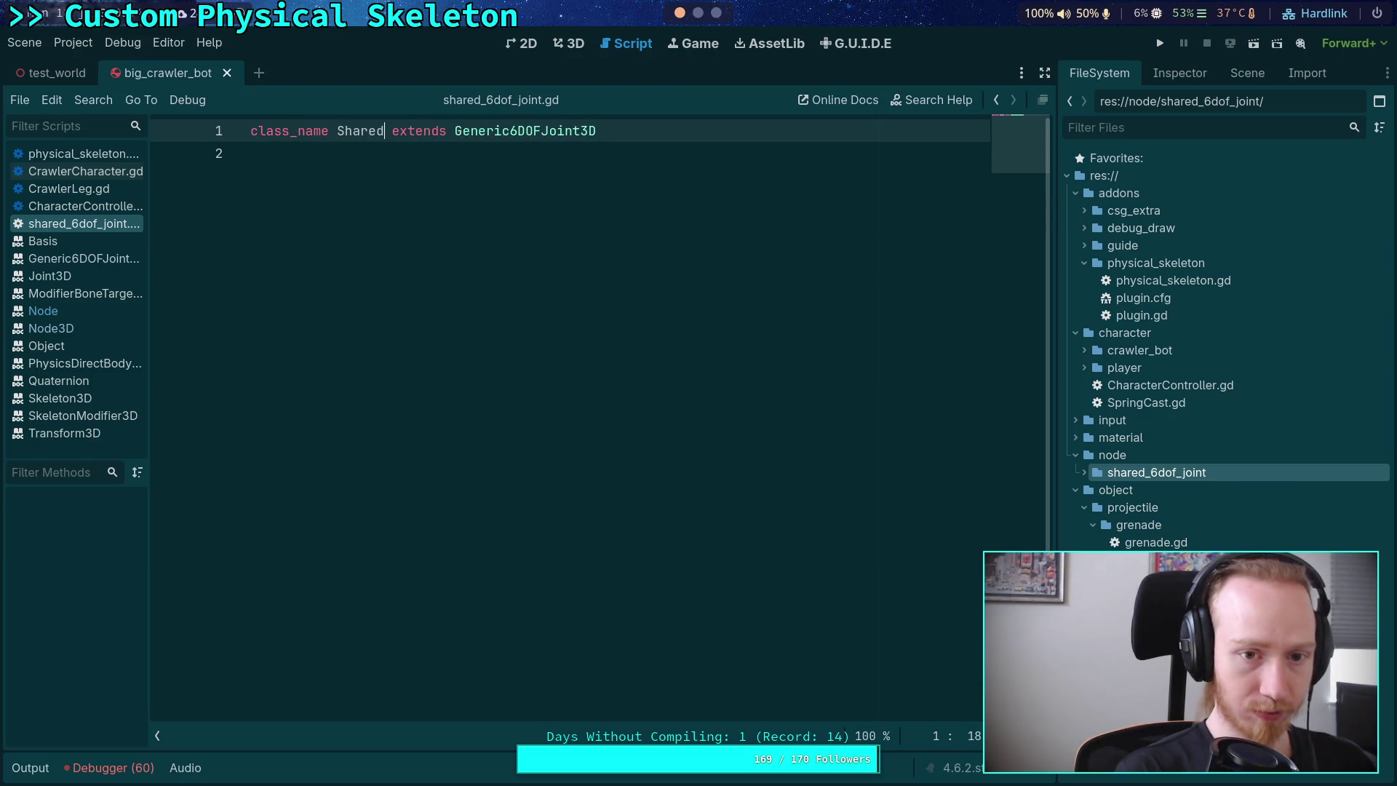
text(7)
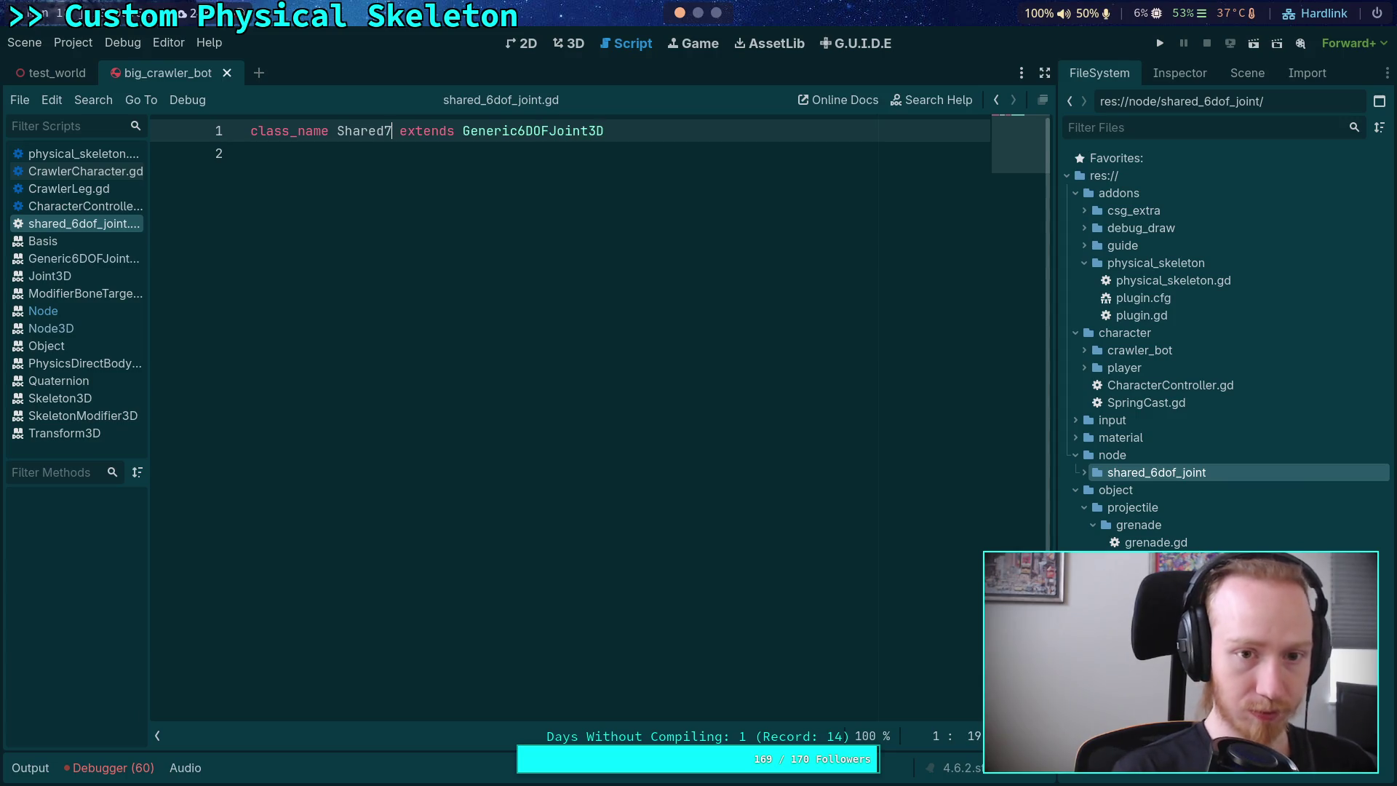
key(BackSpace)
text(6DOFJ)
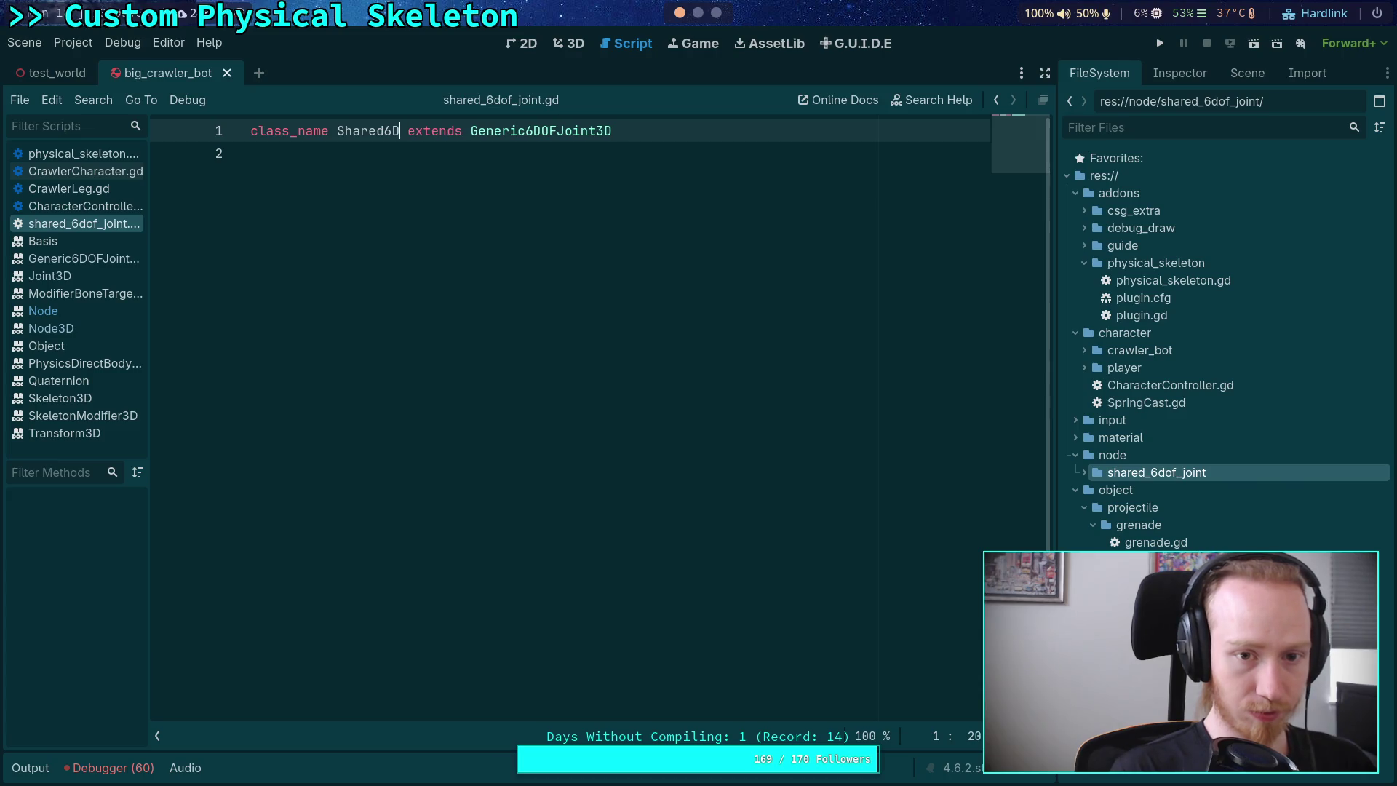
text(oint)
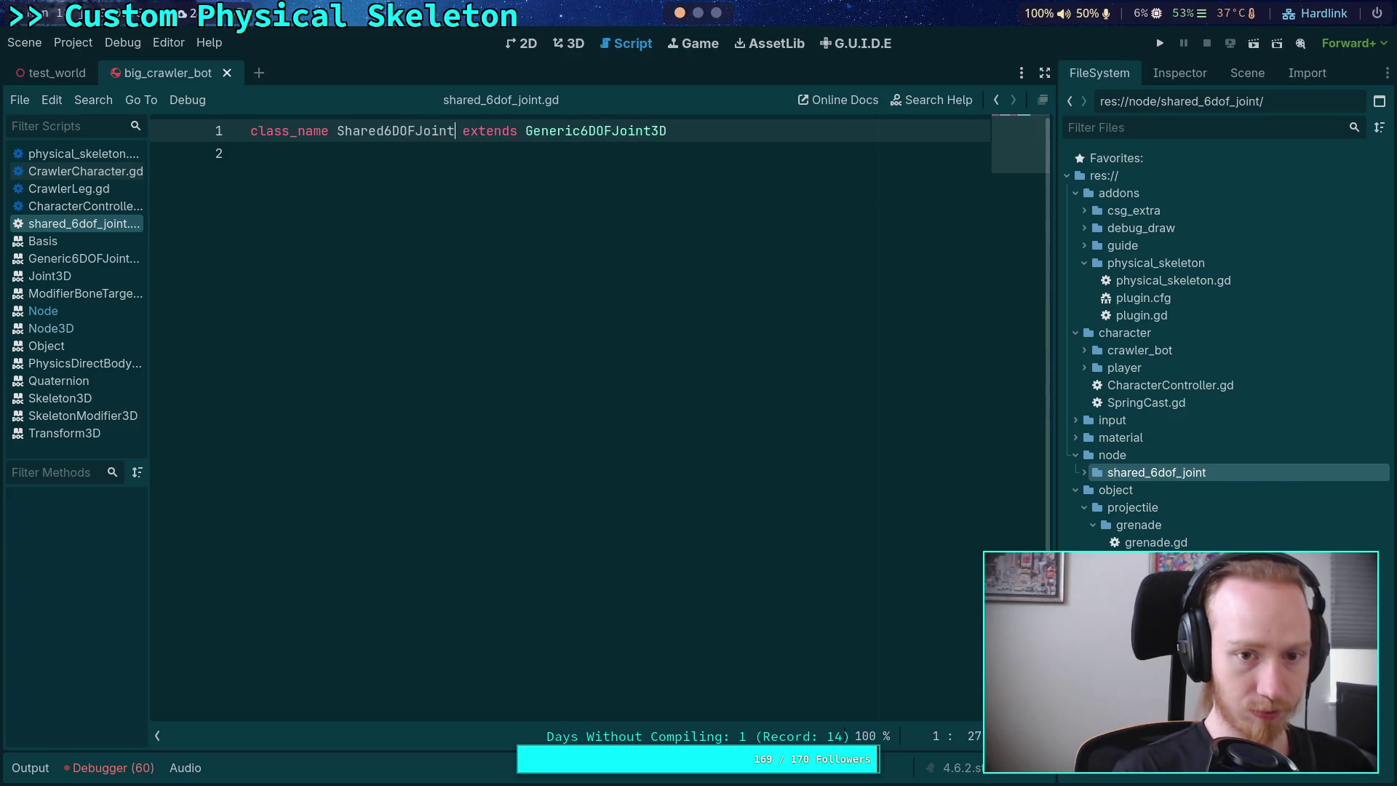
Add a _property_changed() -> void function that prints 'A property changed!'.
click(251, 153)
key(Return)
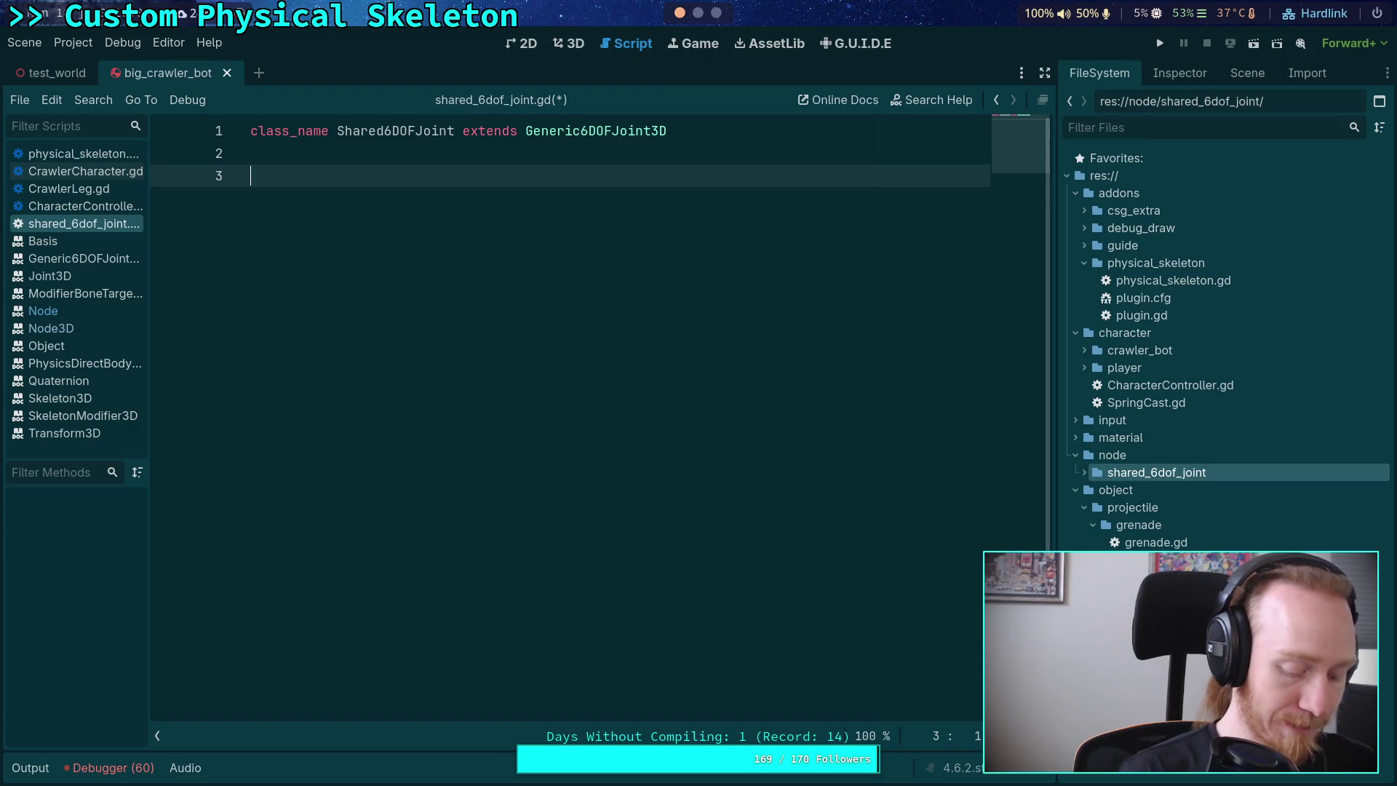
key(Return)
text(unc _)
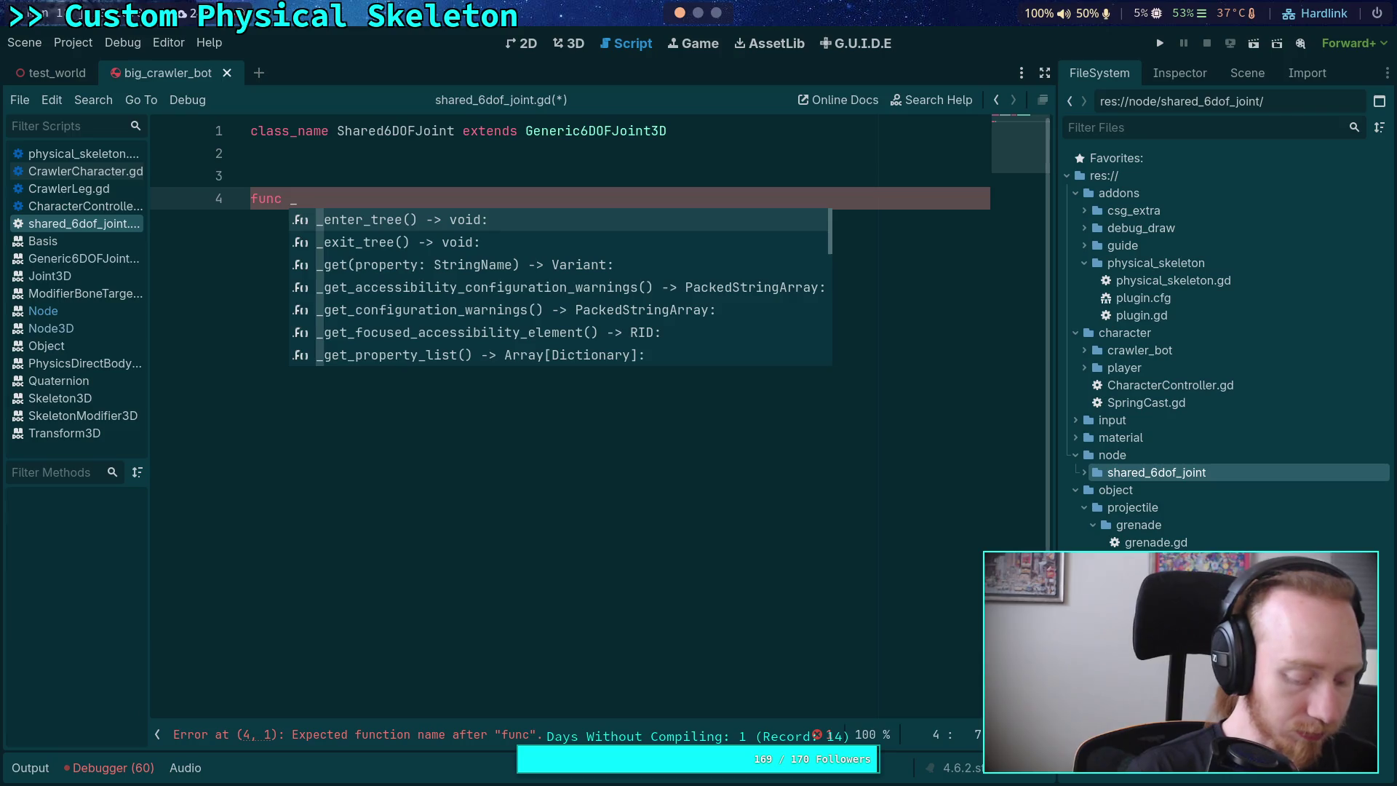
text(prope)
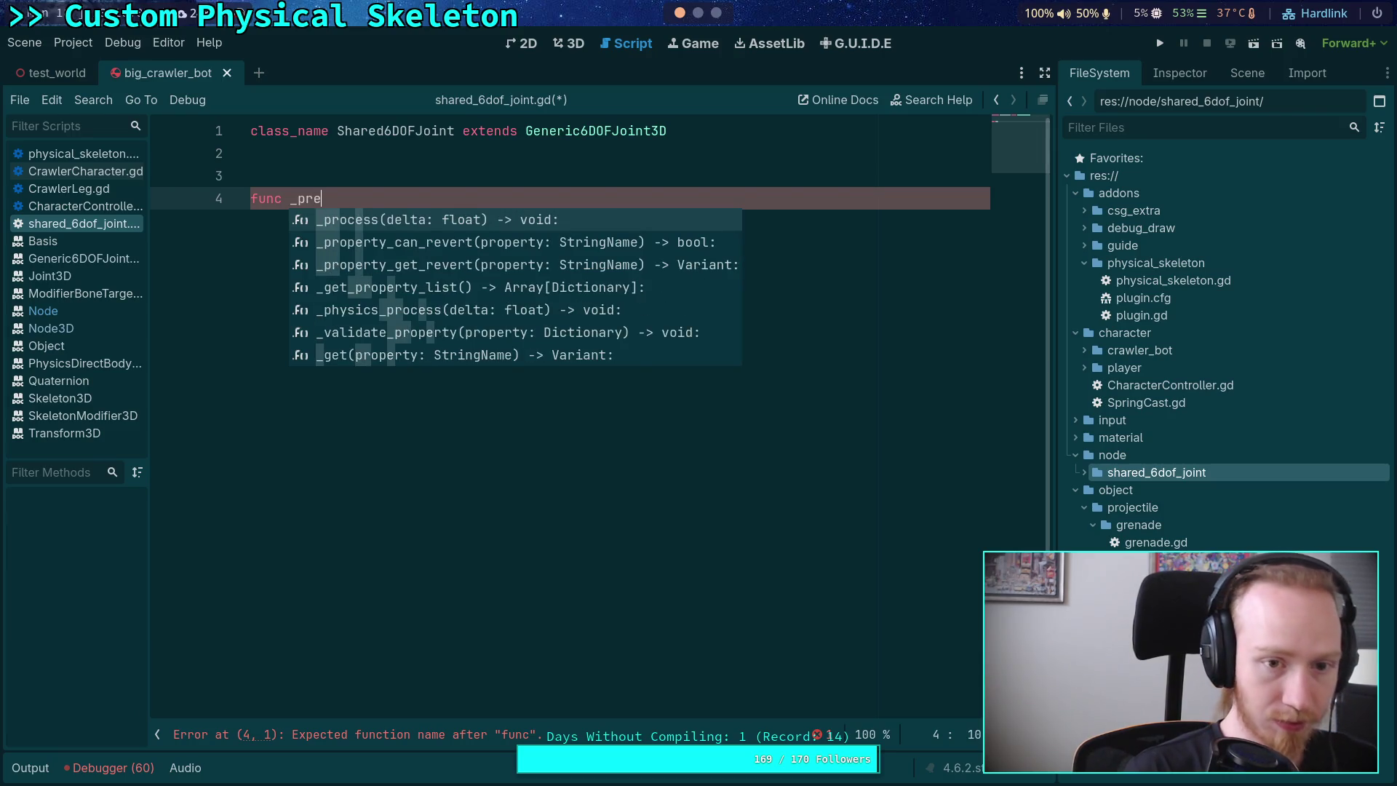
text(rty_l)
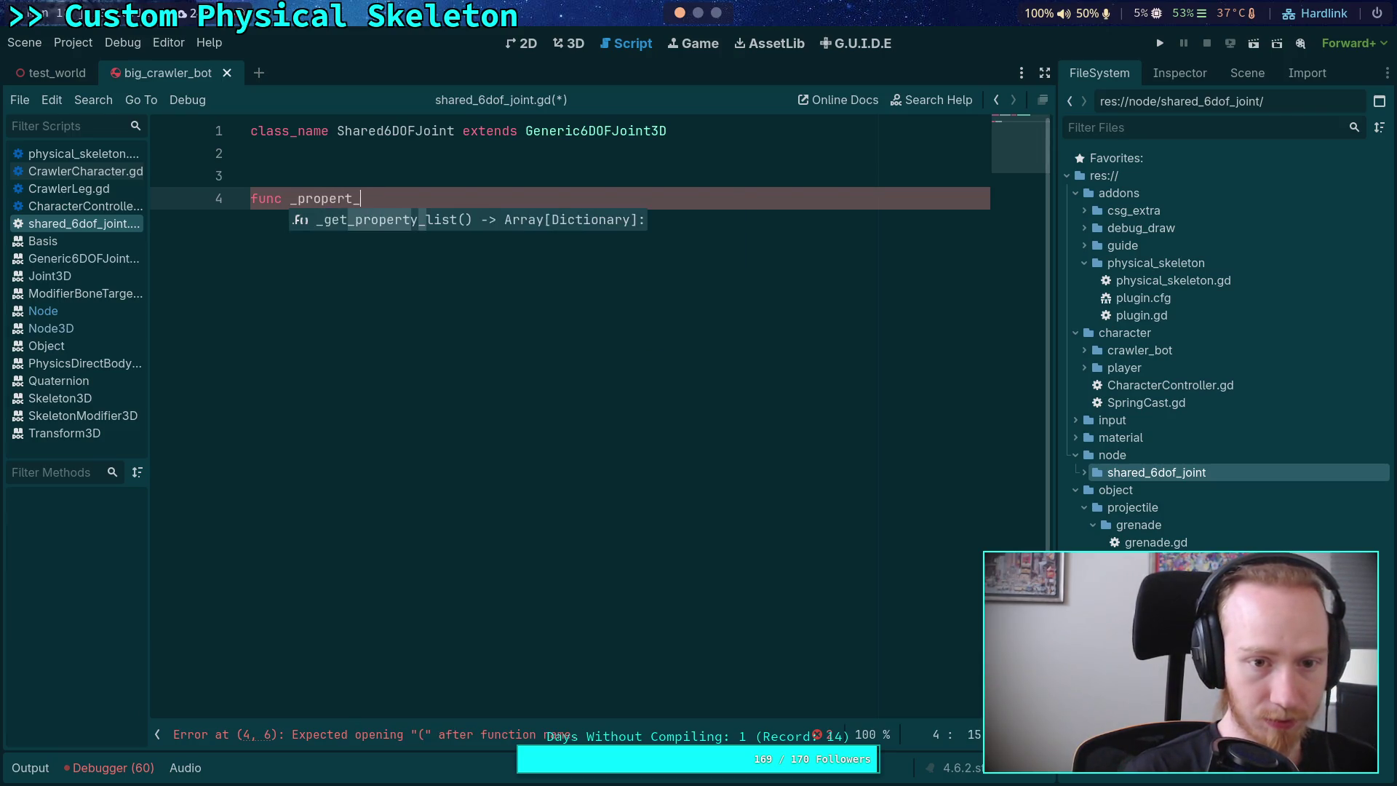
key(BackSpace)
key(BackSpace)
key(BackSpace)
text(changed() ->)
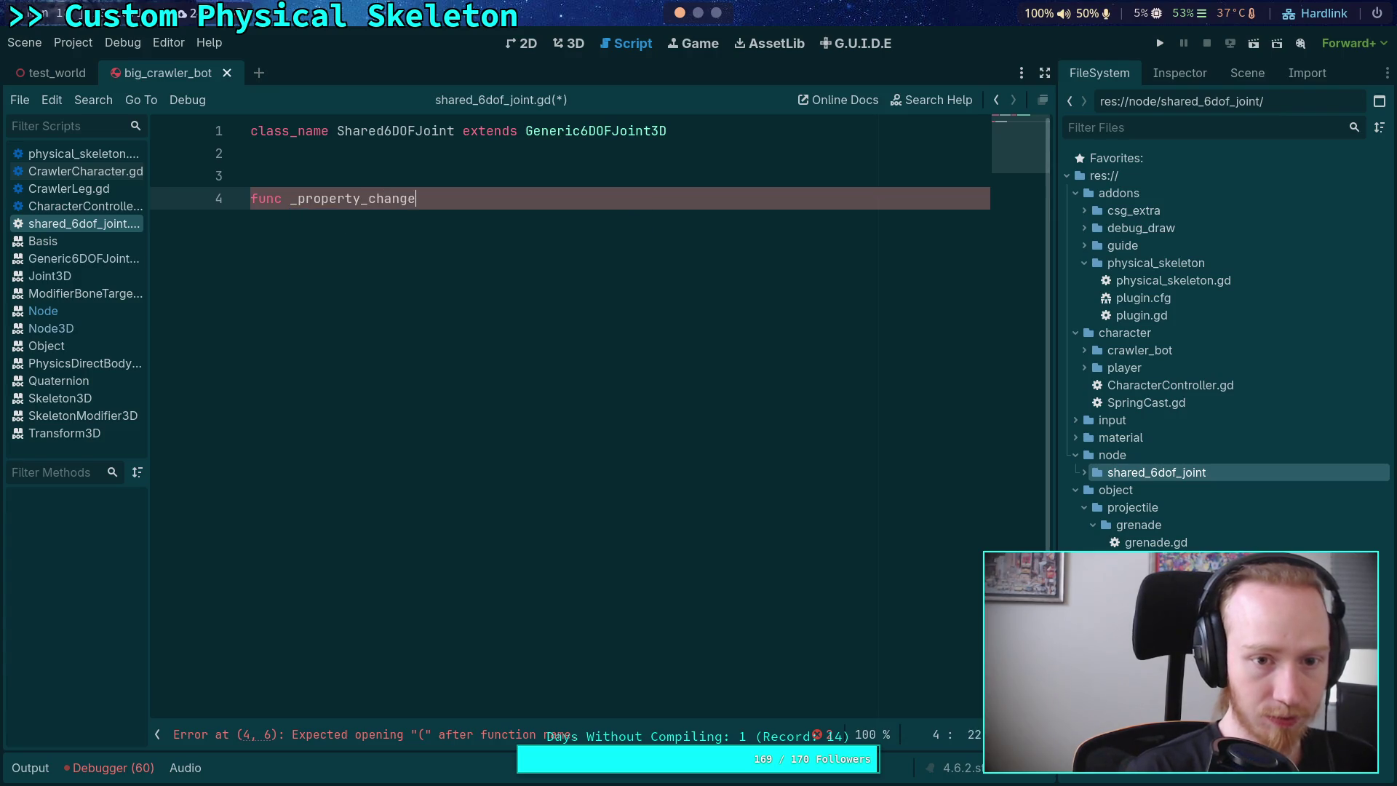
text( void:)
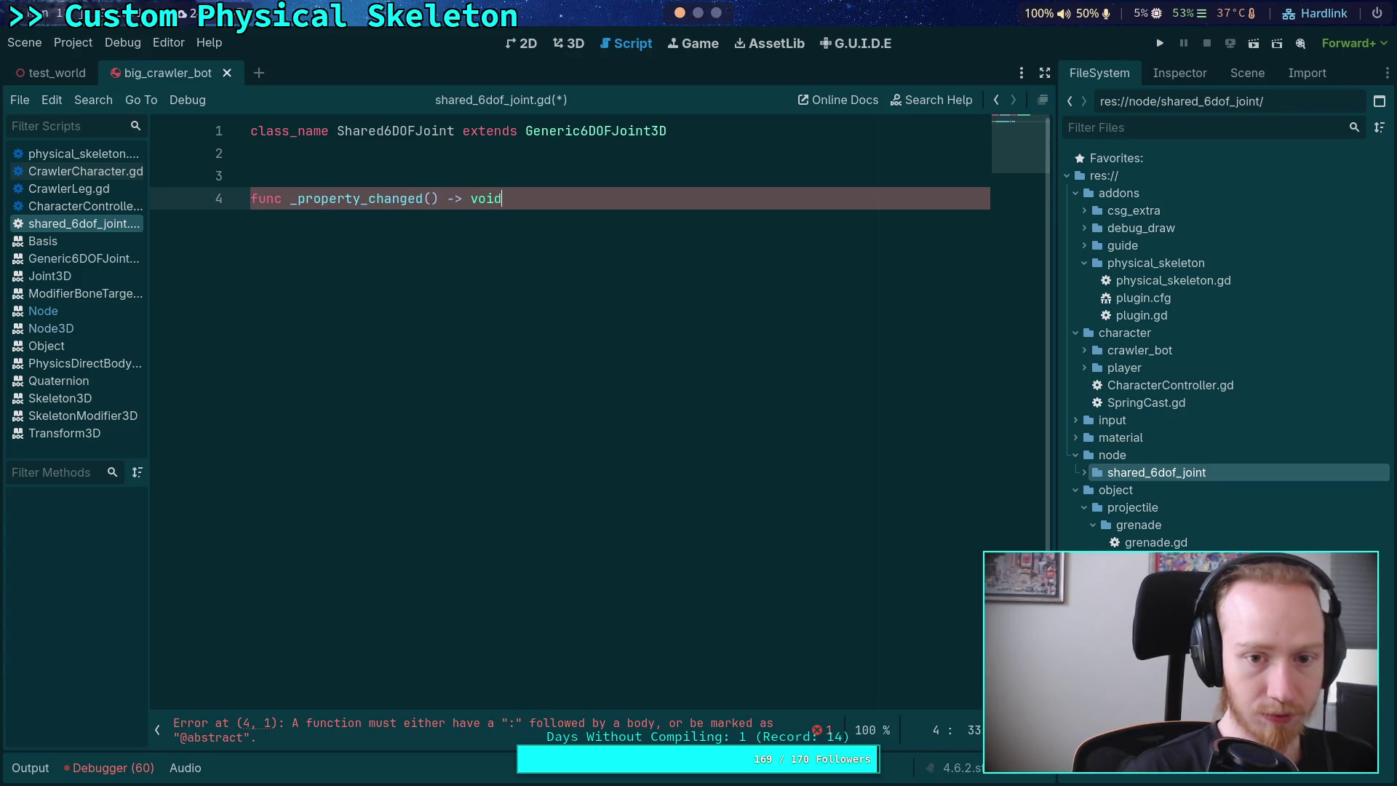
key(Return)
text(pass)
key(BackSpace)
key(BackSpace)
key(BackSpace)
text(rin)
text(t('A pro)
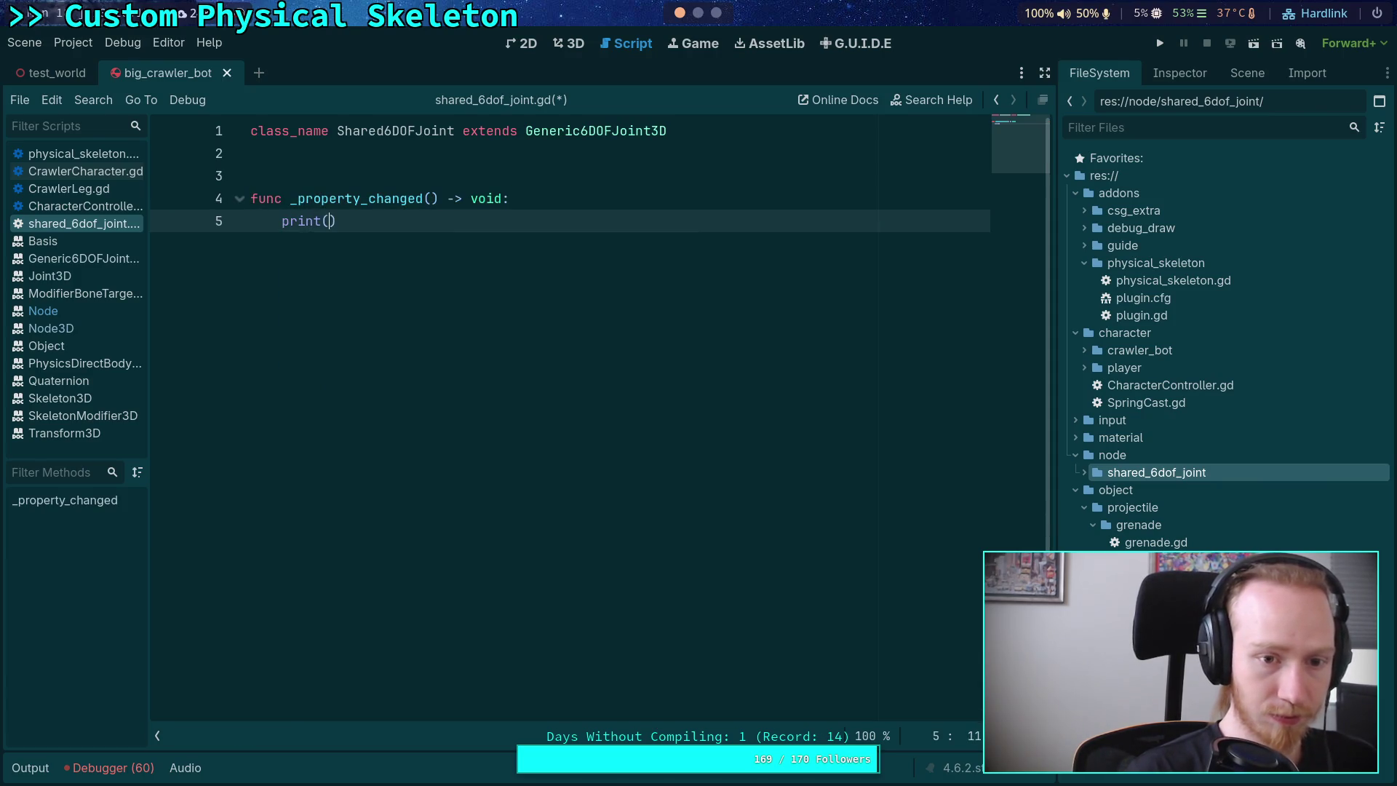
text(perty changed!)
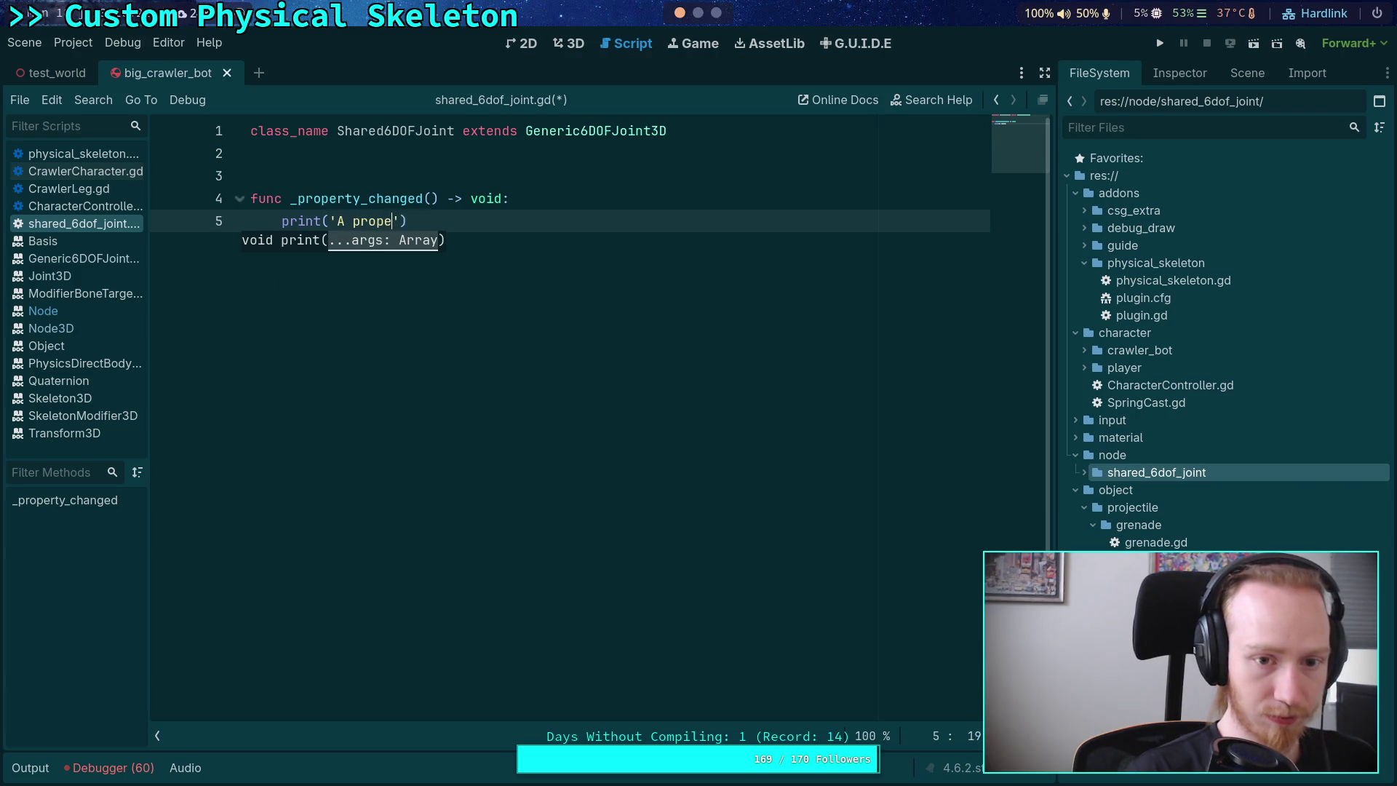
key(Up)
key(Up)
key(Return)
key(Return)
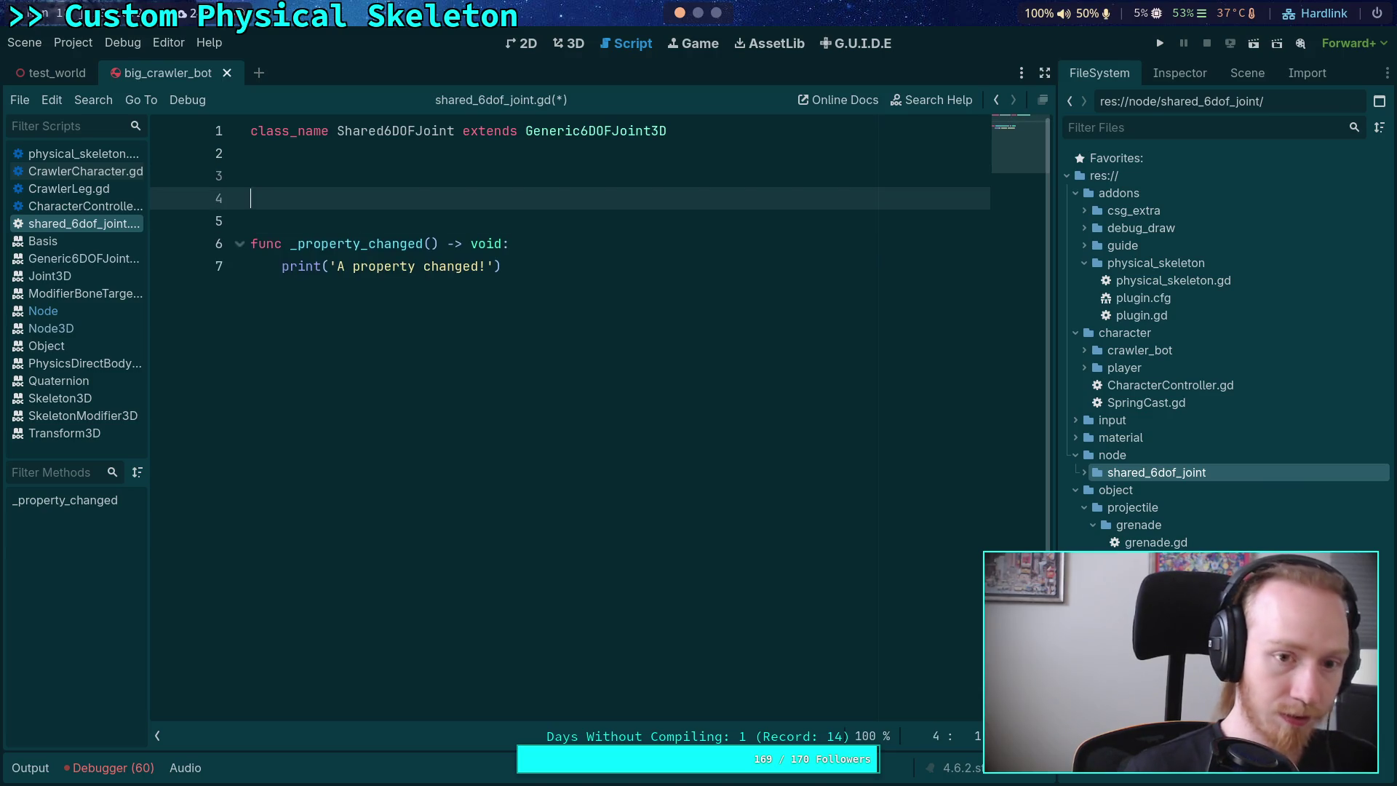
text(func _read)
key(Return)
key(Up)
key(Up)
key(Up)
key(ctrl+shift+Return)
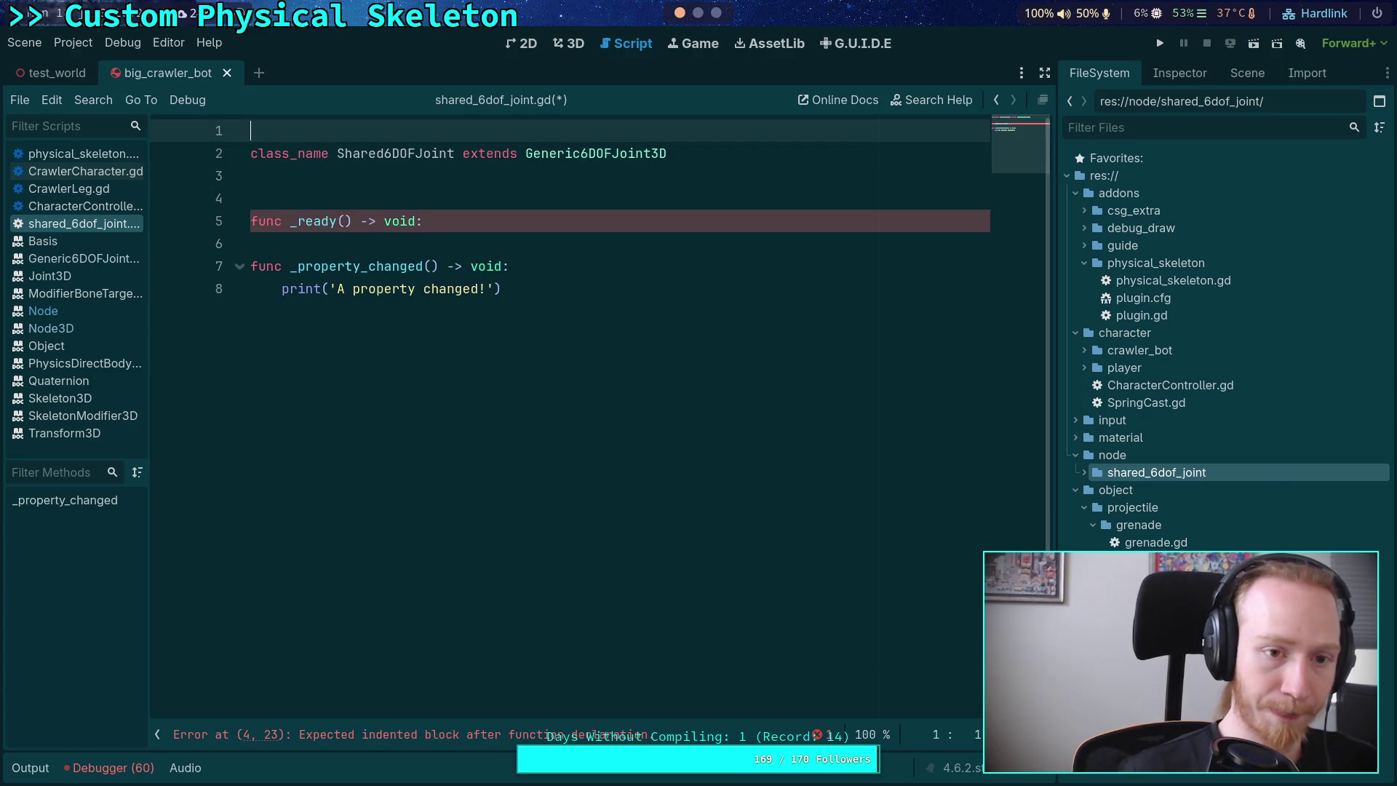
key(BackSpace)
text(@tool)
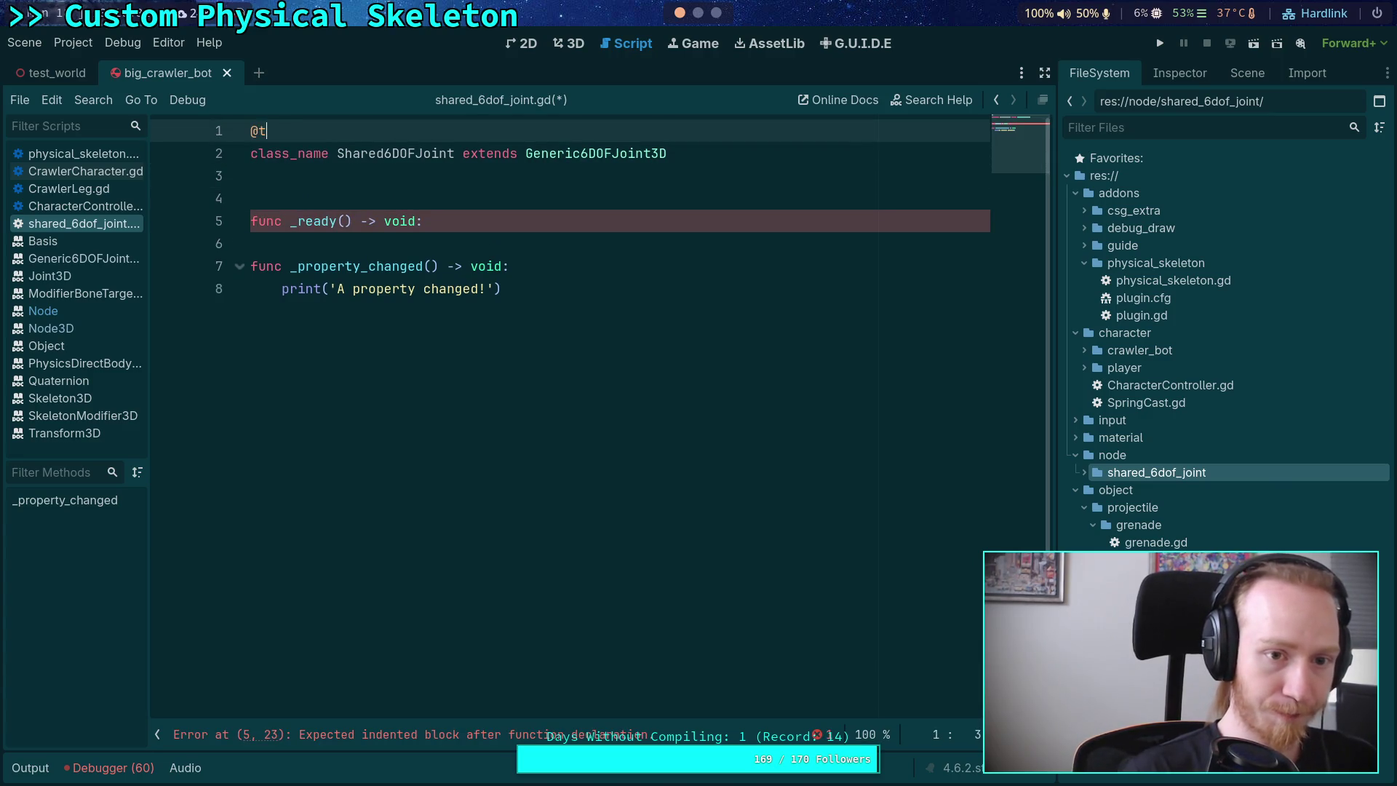
key(Escape)
In _ready, connect editor_state_changed to _property_changed and save the script.
key(Down)
key(Down)
key(Down)
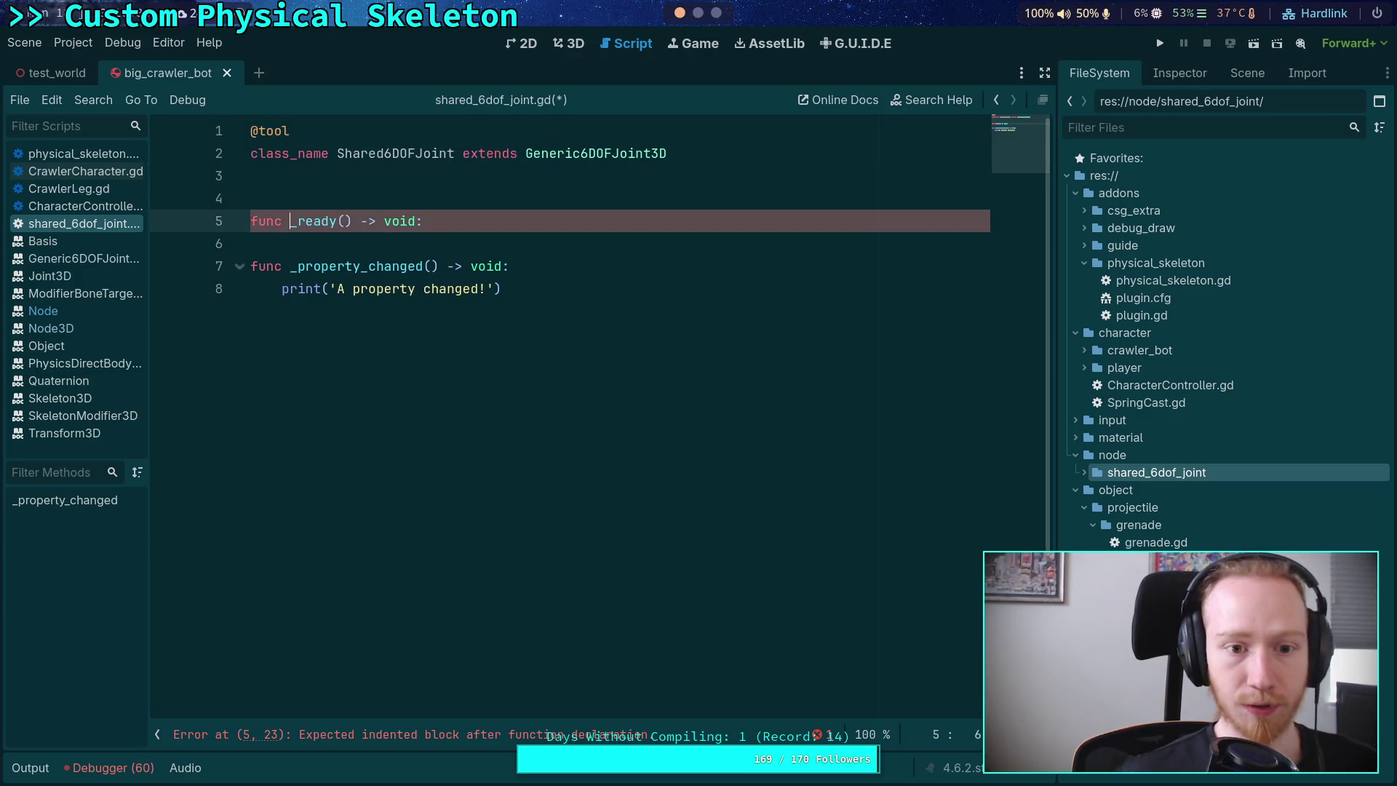
key(ctrl+Return)
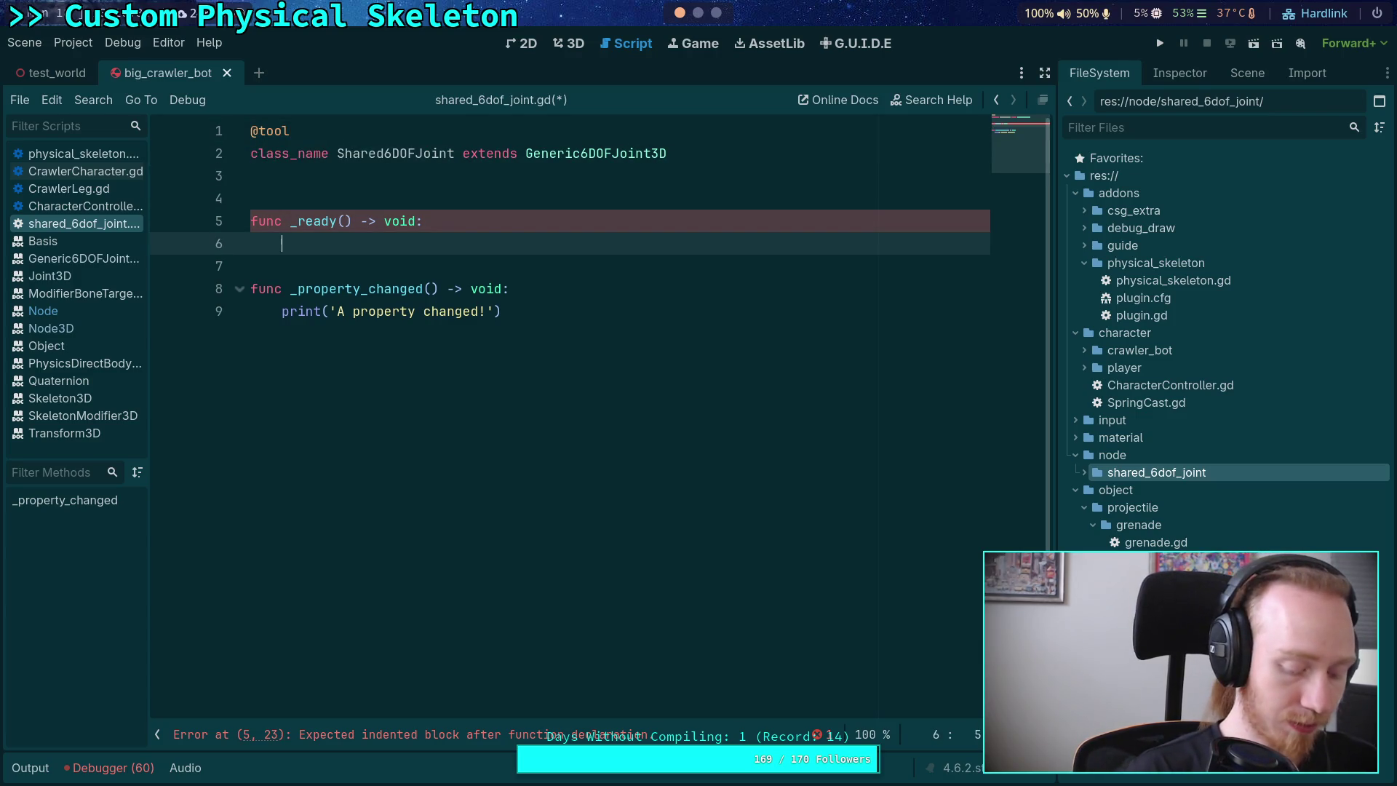
text(ed)
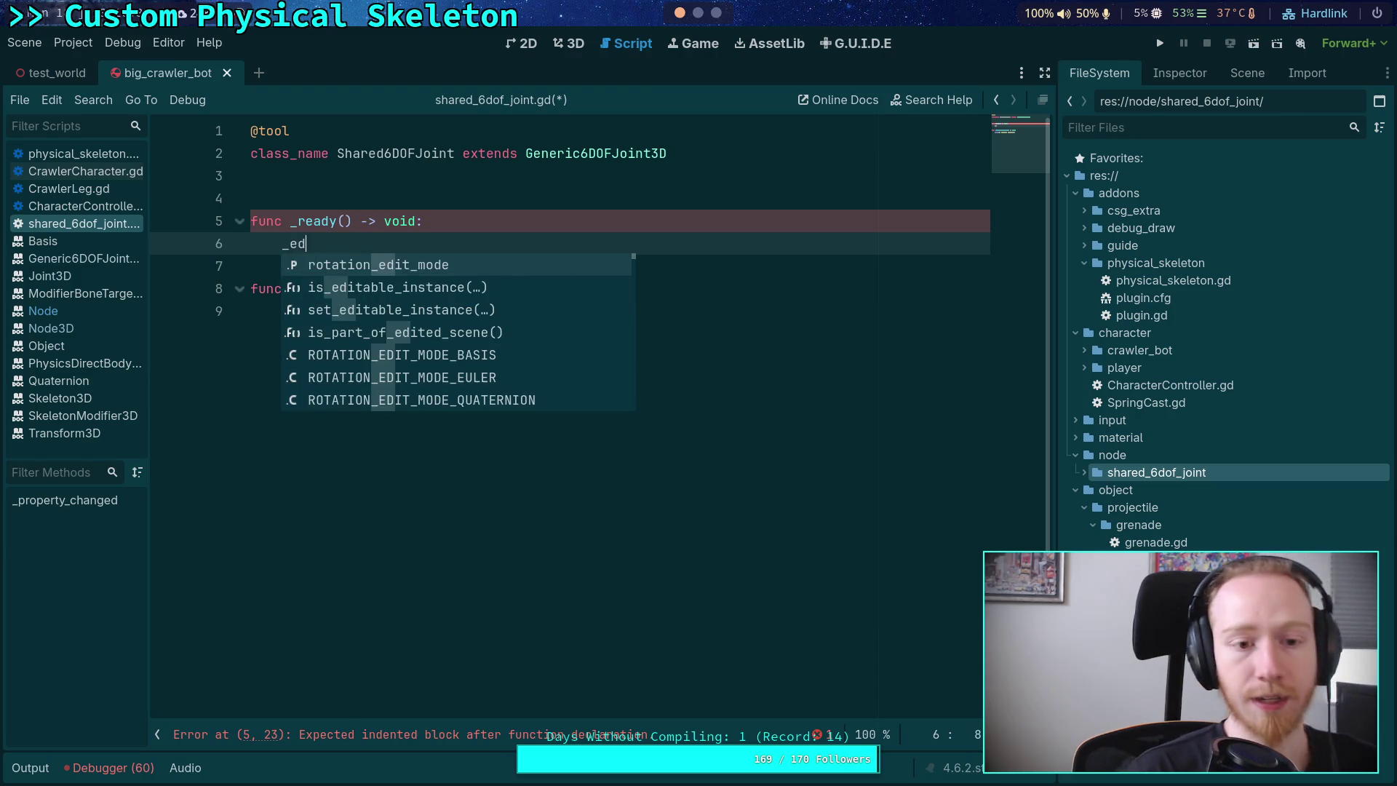
key(Escape)
text(it)
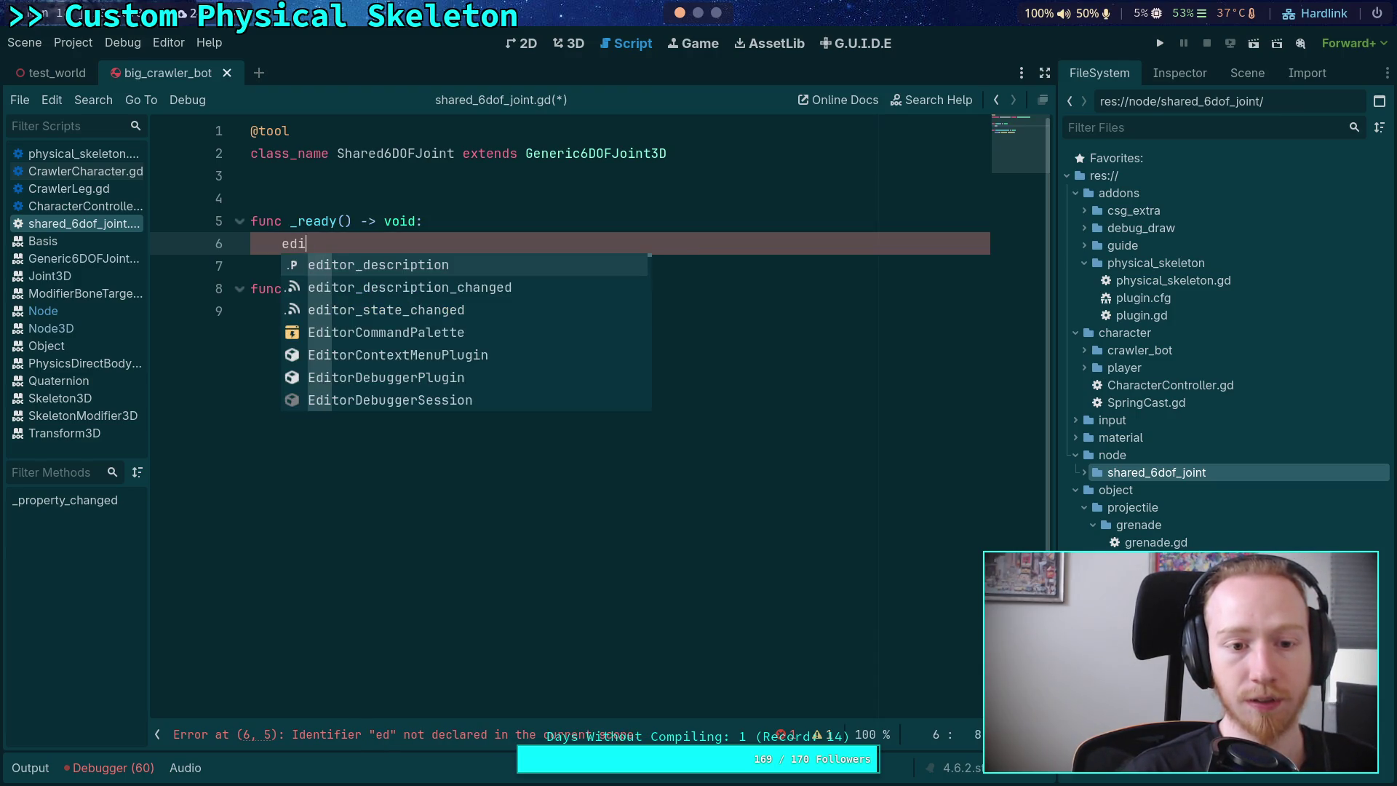
key(Down)
key(Down)
key(Return)
text(.co)
key(Return)
text(_pr)
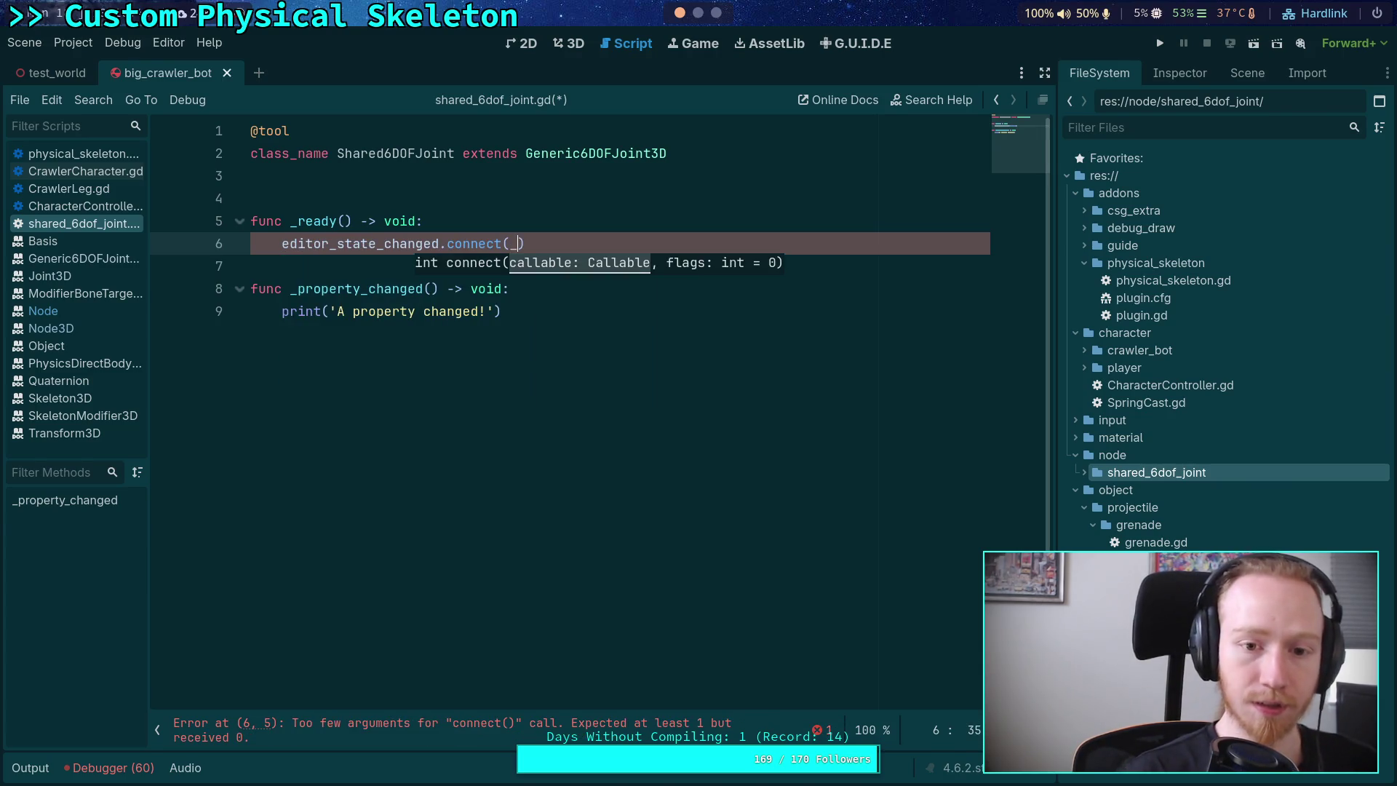
key(Return)
key(ctrl+s)
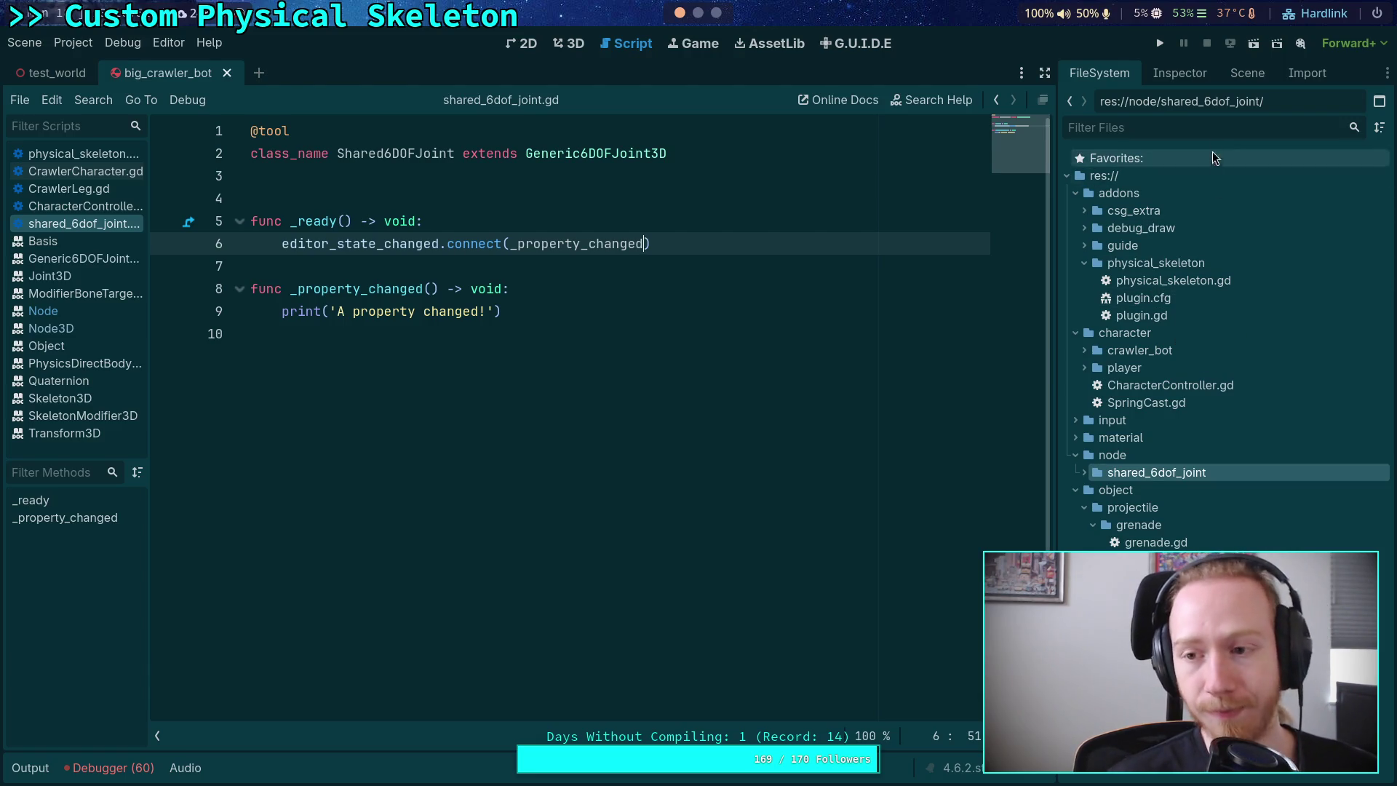
click(1185, 67)
Add a Shared6DOFJoint child under FR_Tarsus_Body and show its properties in the Inspector.
click(1245, 72)
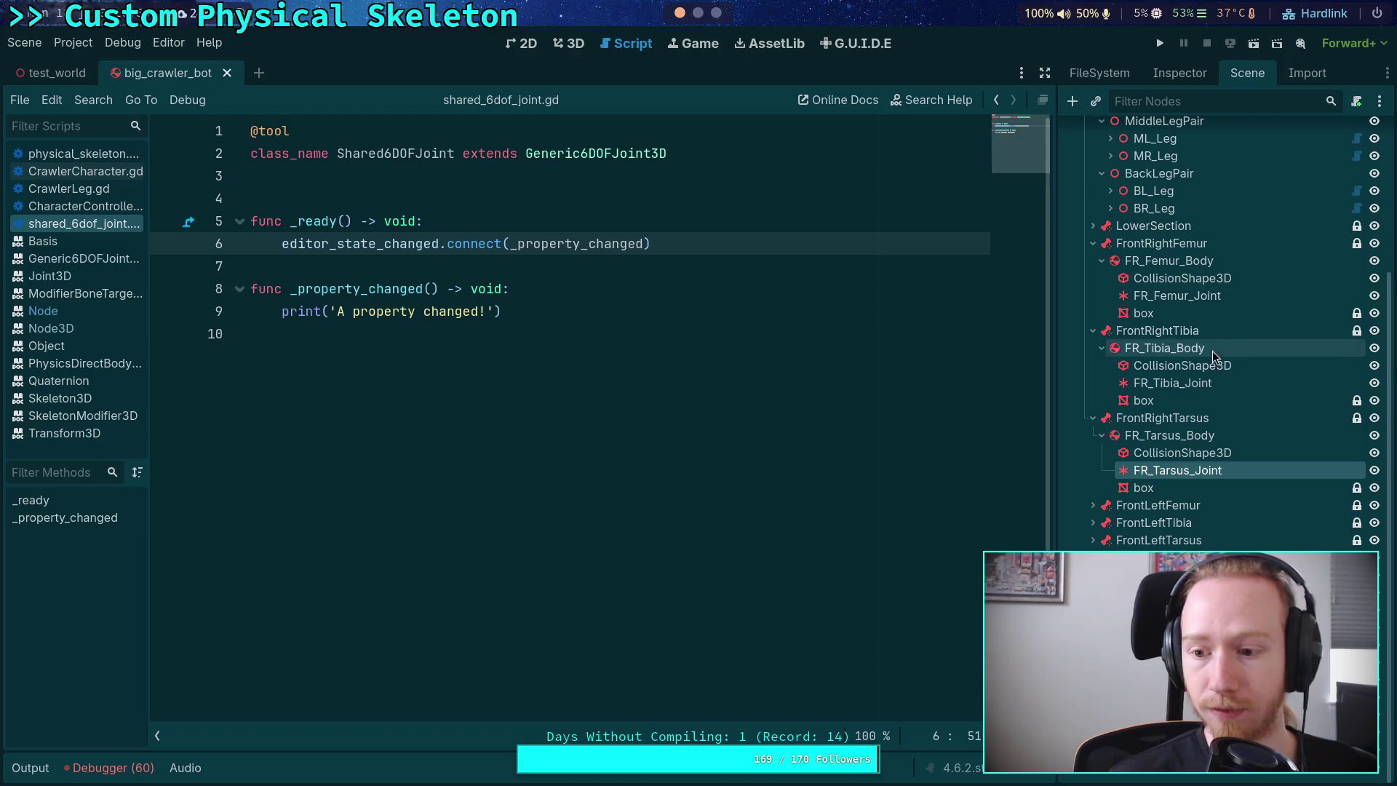
click(1164, 435)
right_click(1164, 435)
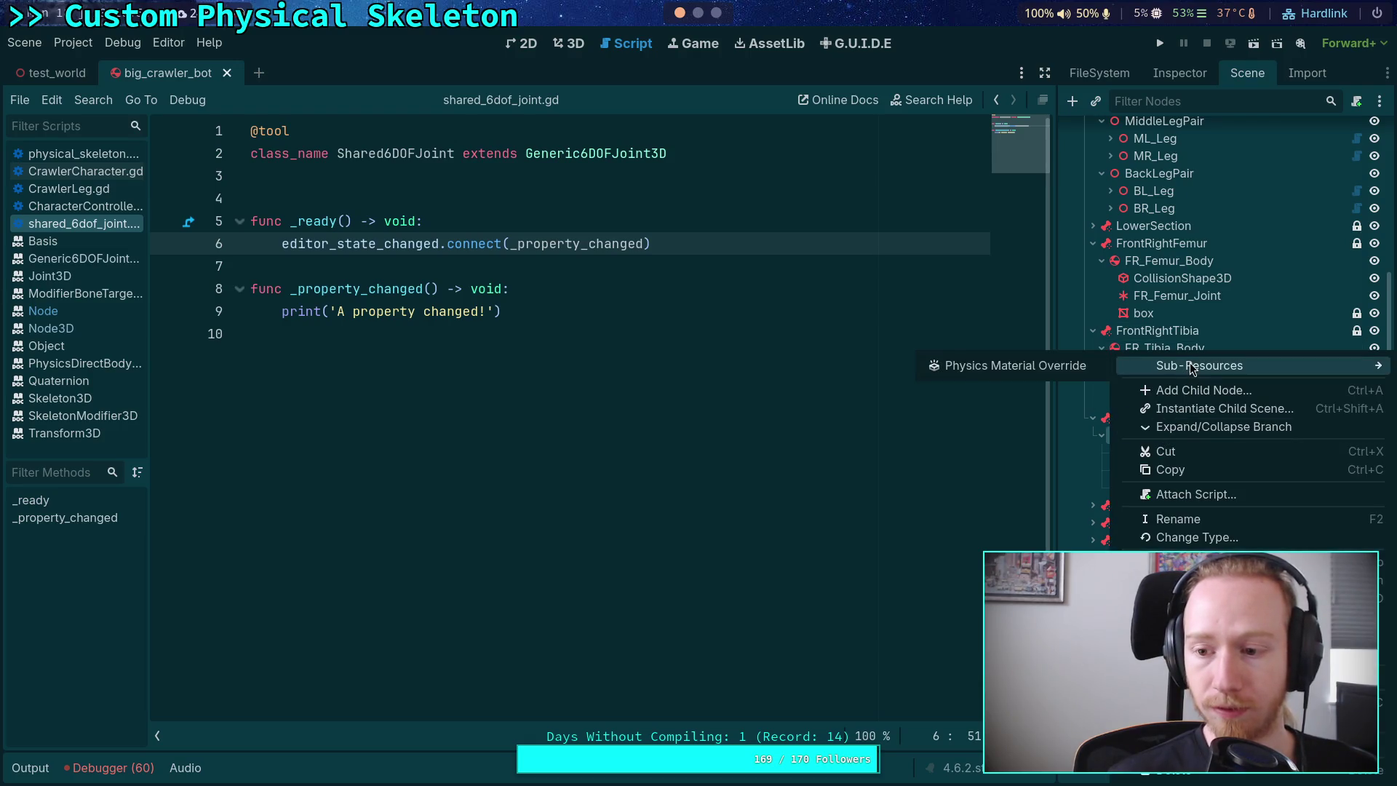
click(1169, 393)
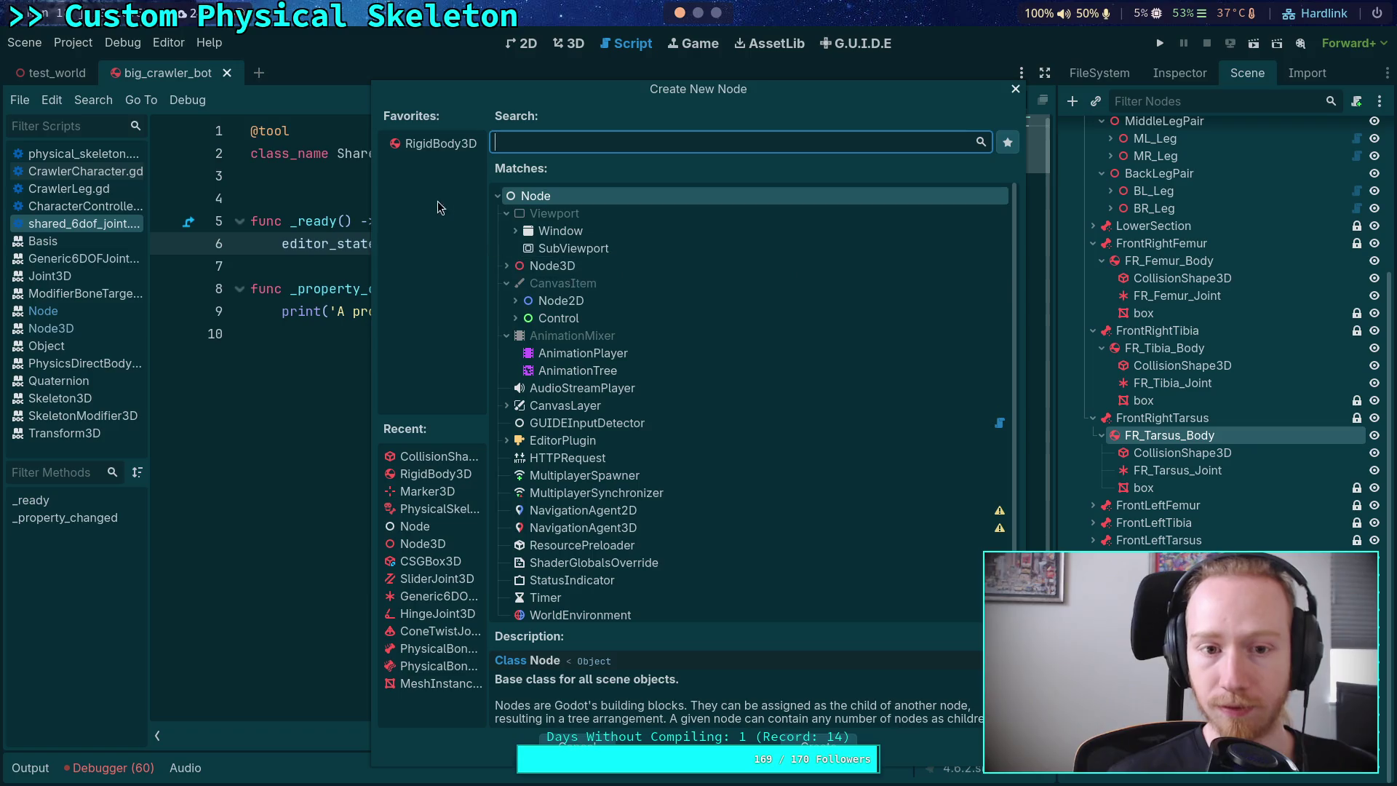
text(Shar)
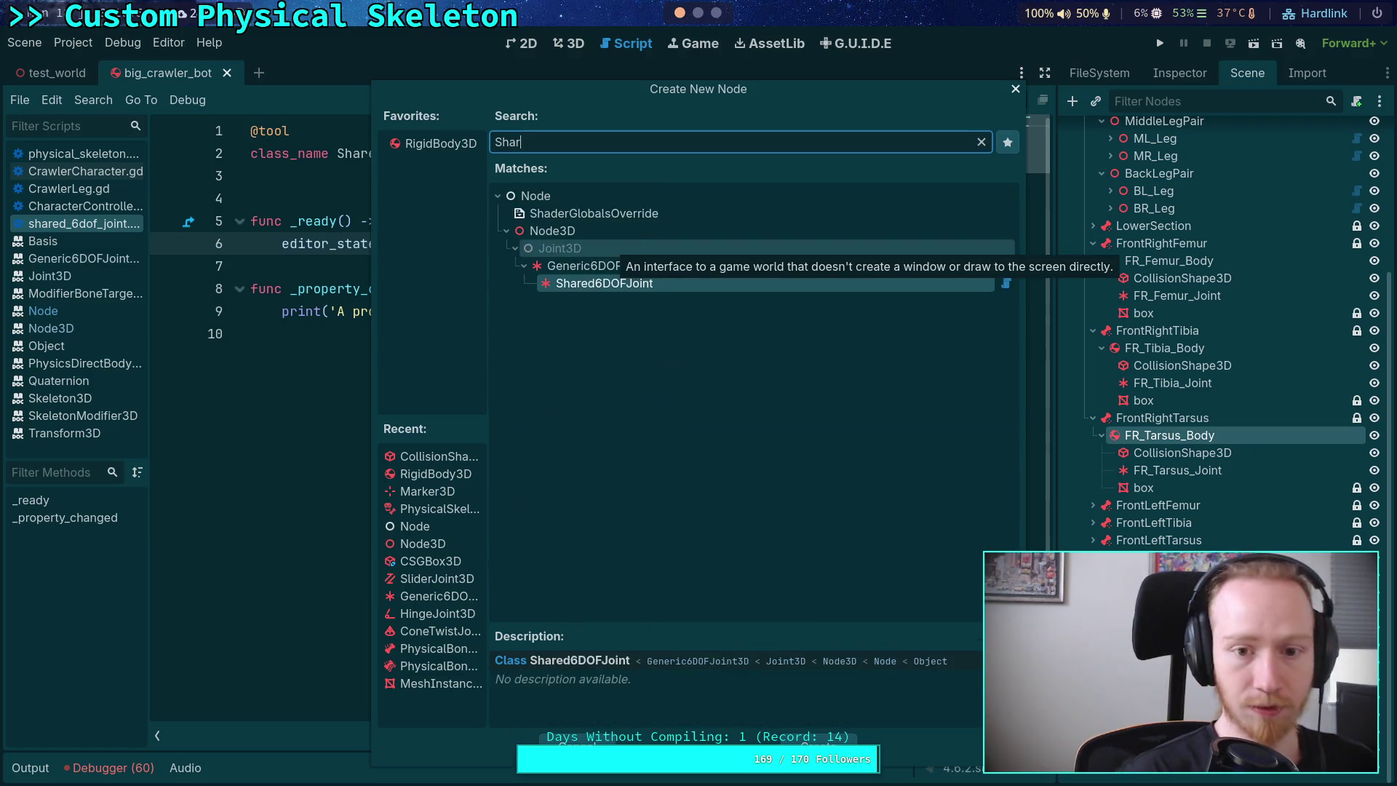
key(Return)
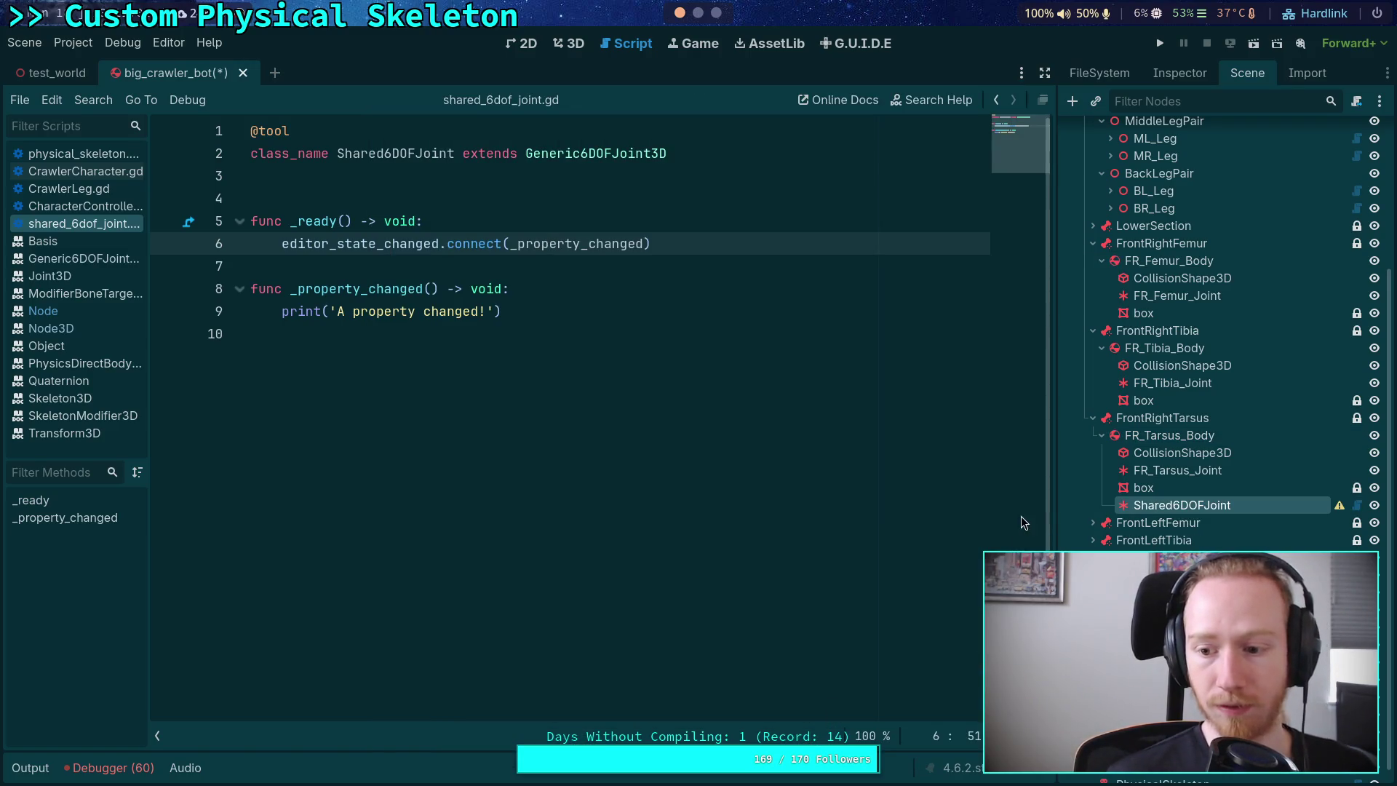
click(1180, 73)
click(1247, 73)
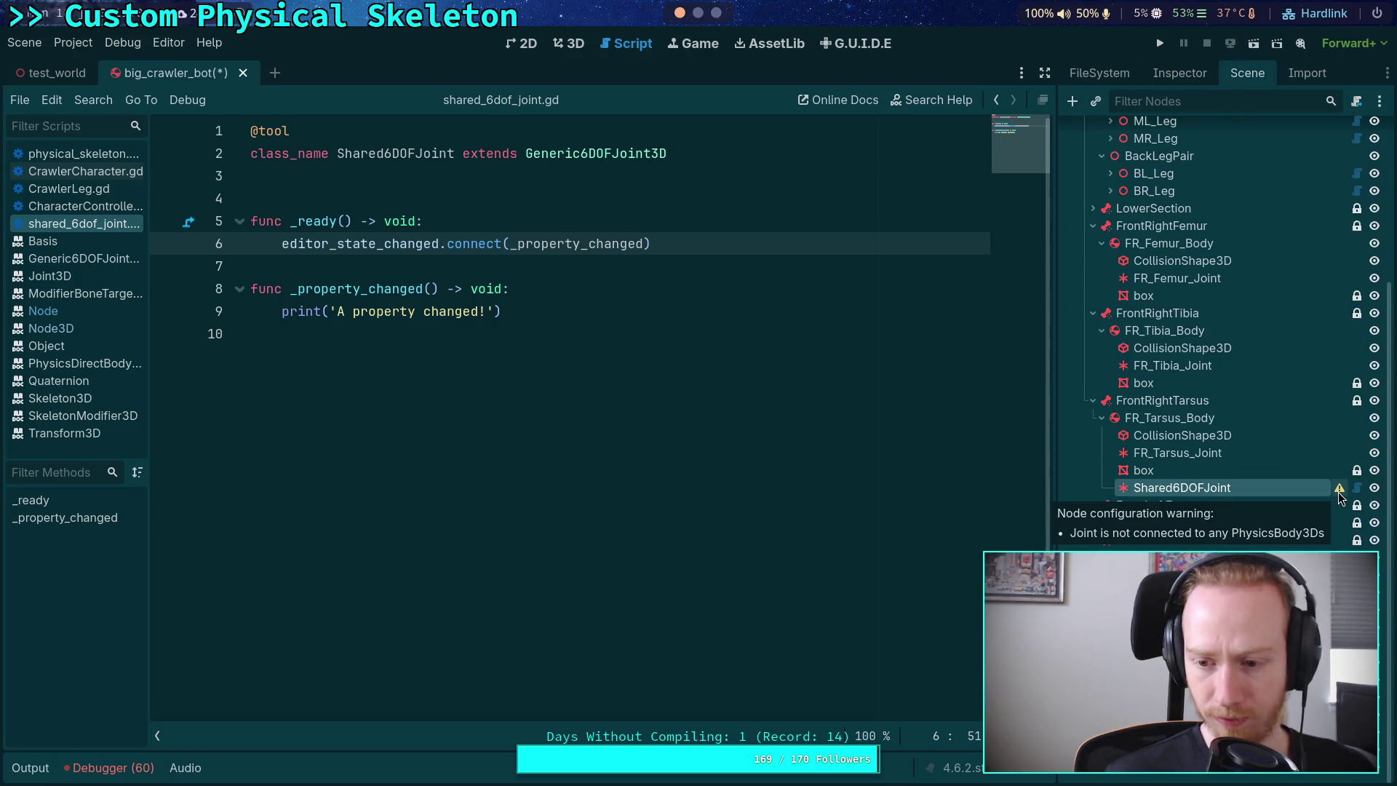
click(1178, 73)
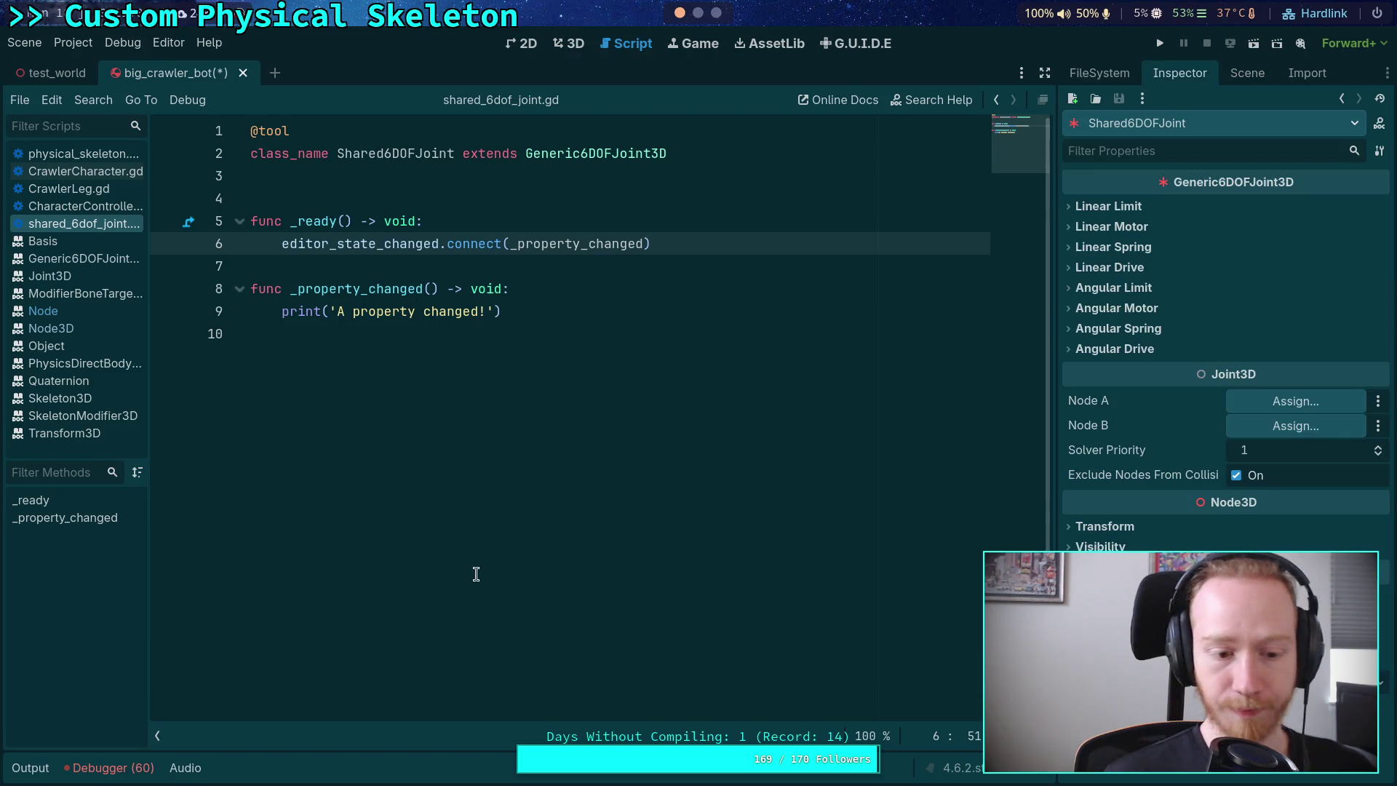
Open the Output log, expand Linear Limit > X, and nudge the X Upper Distance to test printing.
click(29, 767)
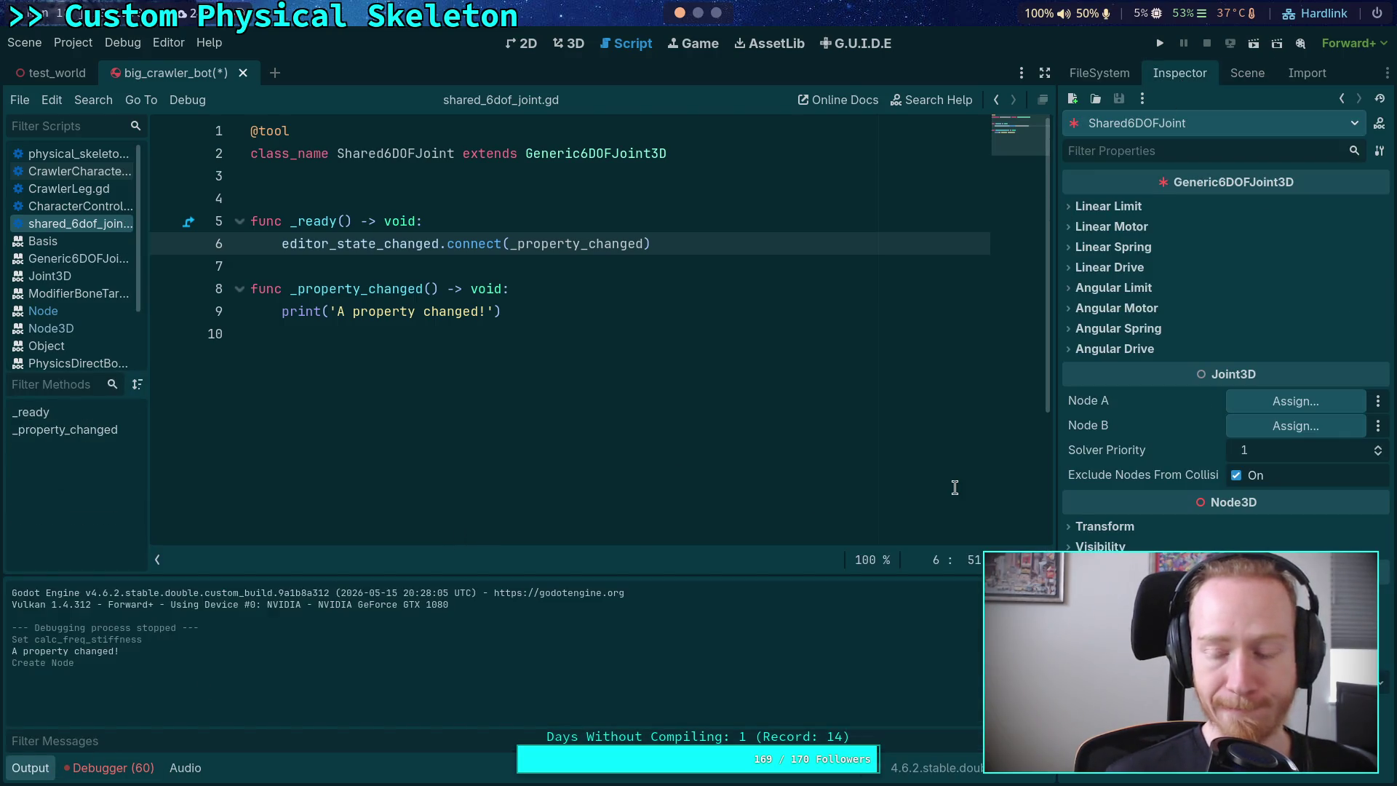
click(1247, 407)
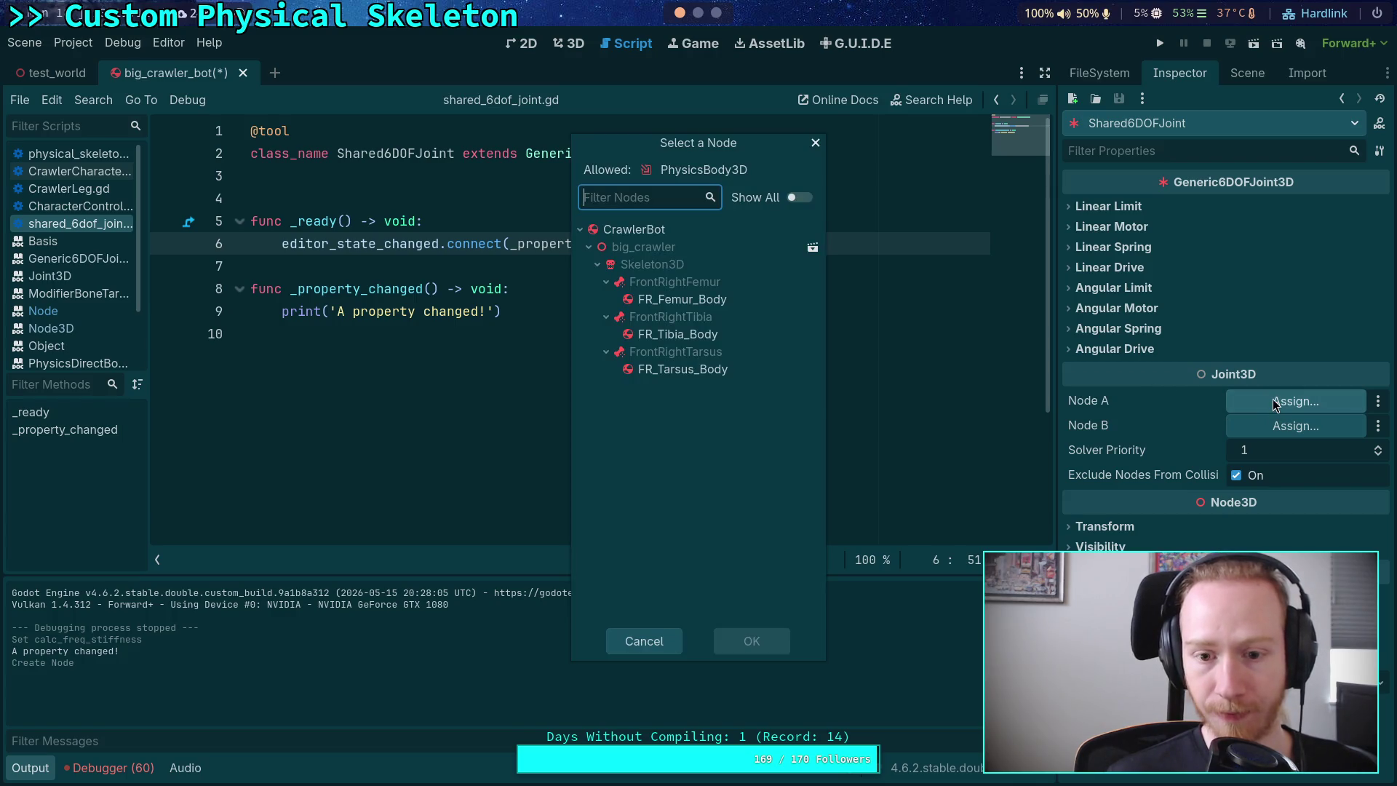
click(631, 650)
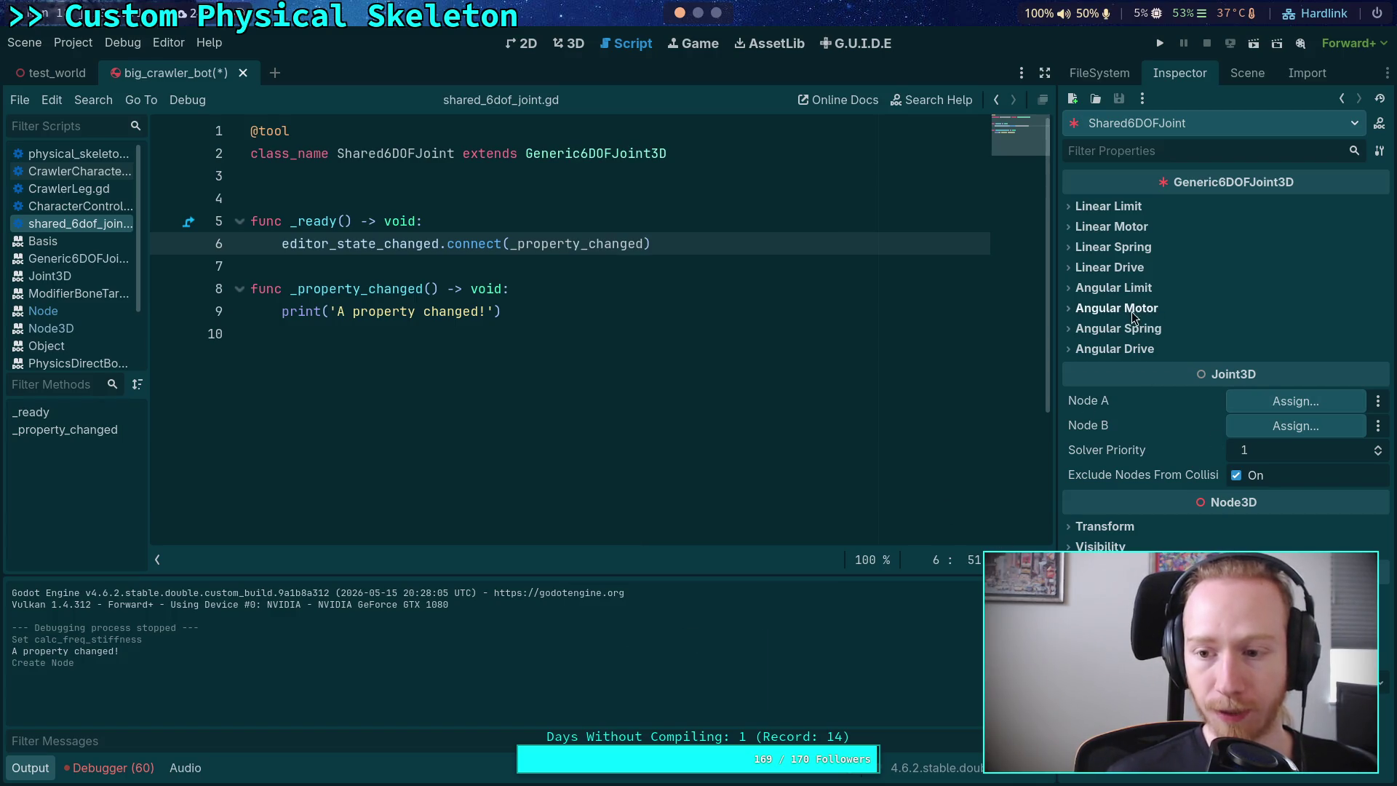
click(1116, 208)
click(1135, 226)
mouse_move(1266, 272)
mouse_down()
mouse_move(1295, 272)
mouse_move(1228, 273)
mouse_move(1249, 274)
mouse_up()
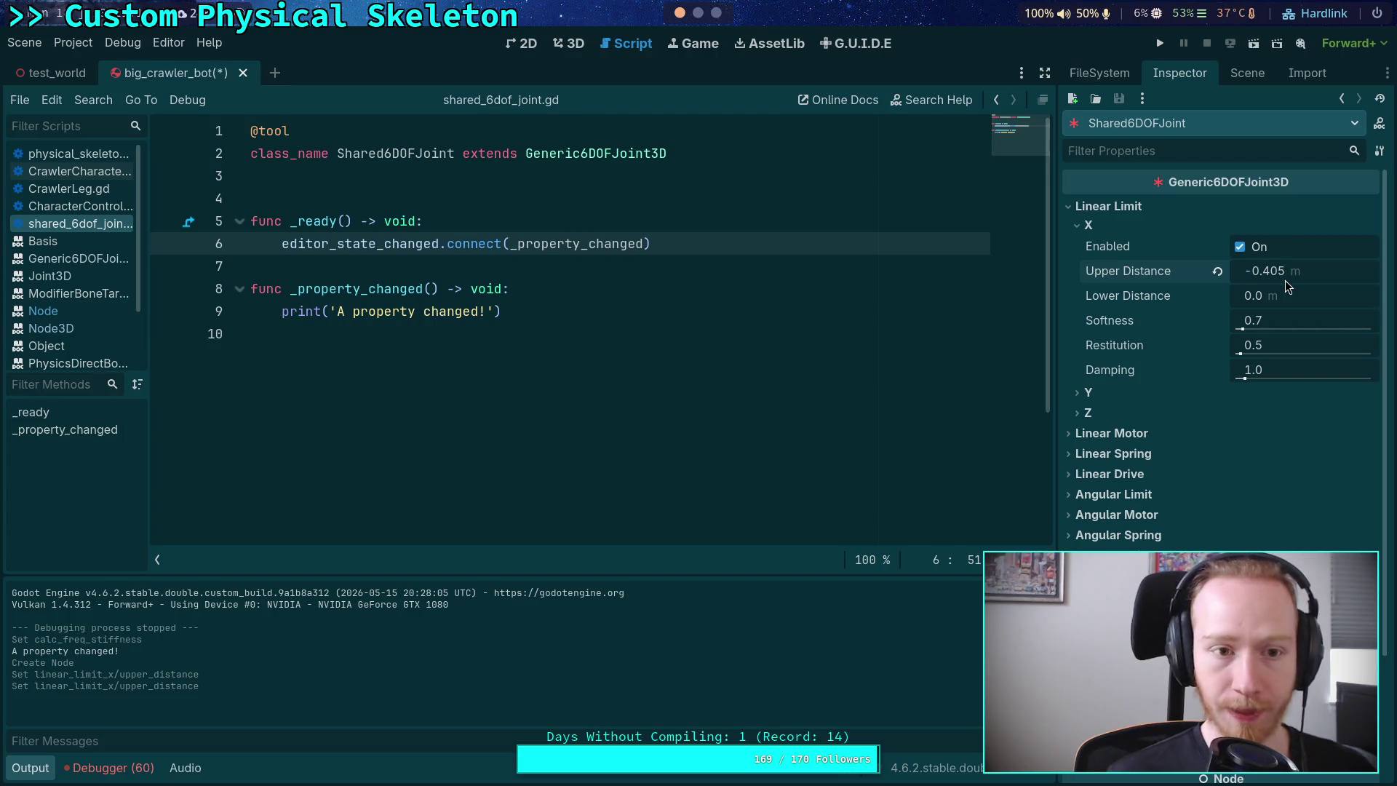
Save the joint script and reload the saved crawler bot scene.
click(975, 375)
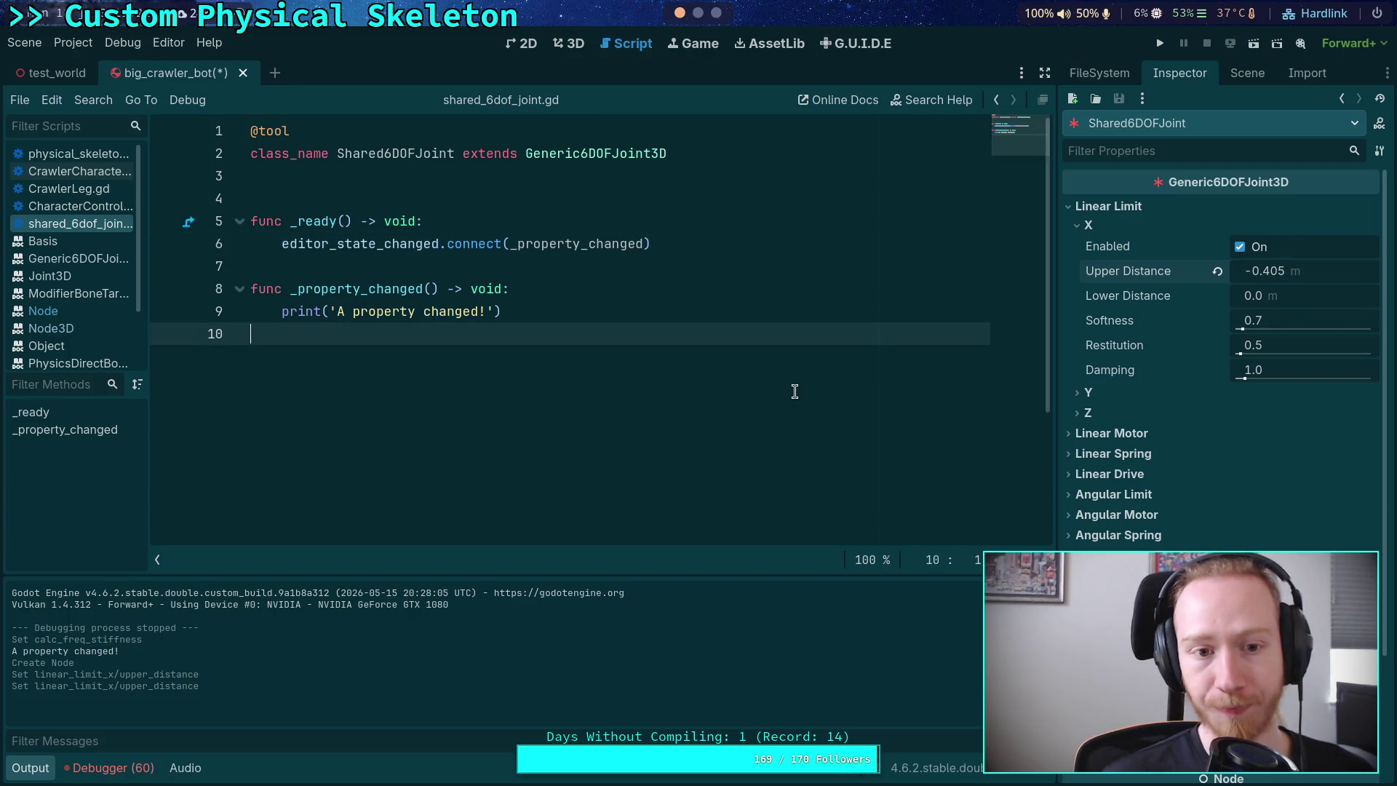
click(749, 313)
key(ctrl+s)
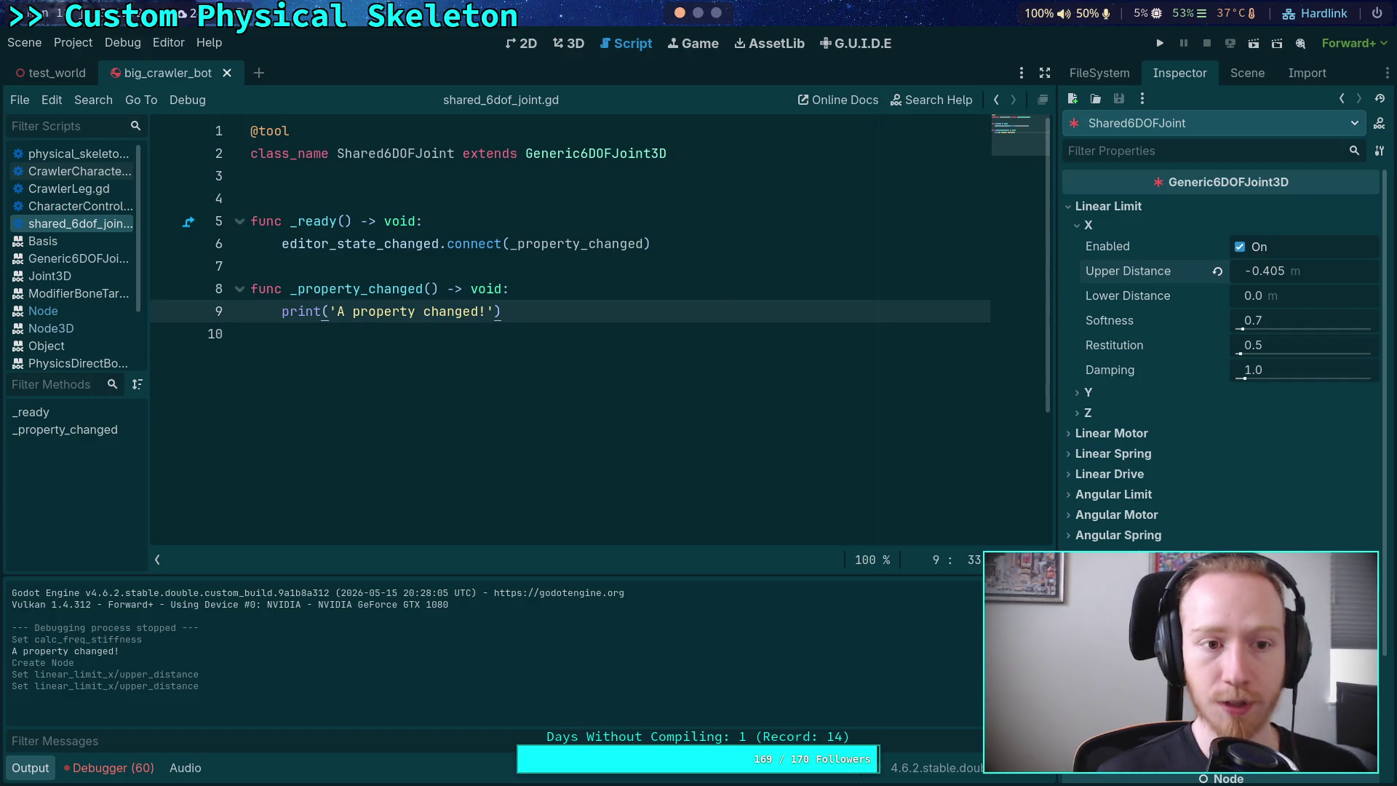
click(29, 44)
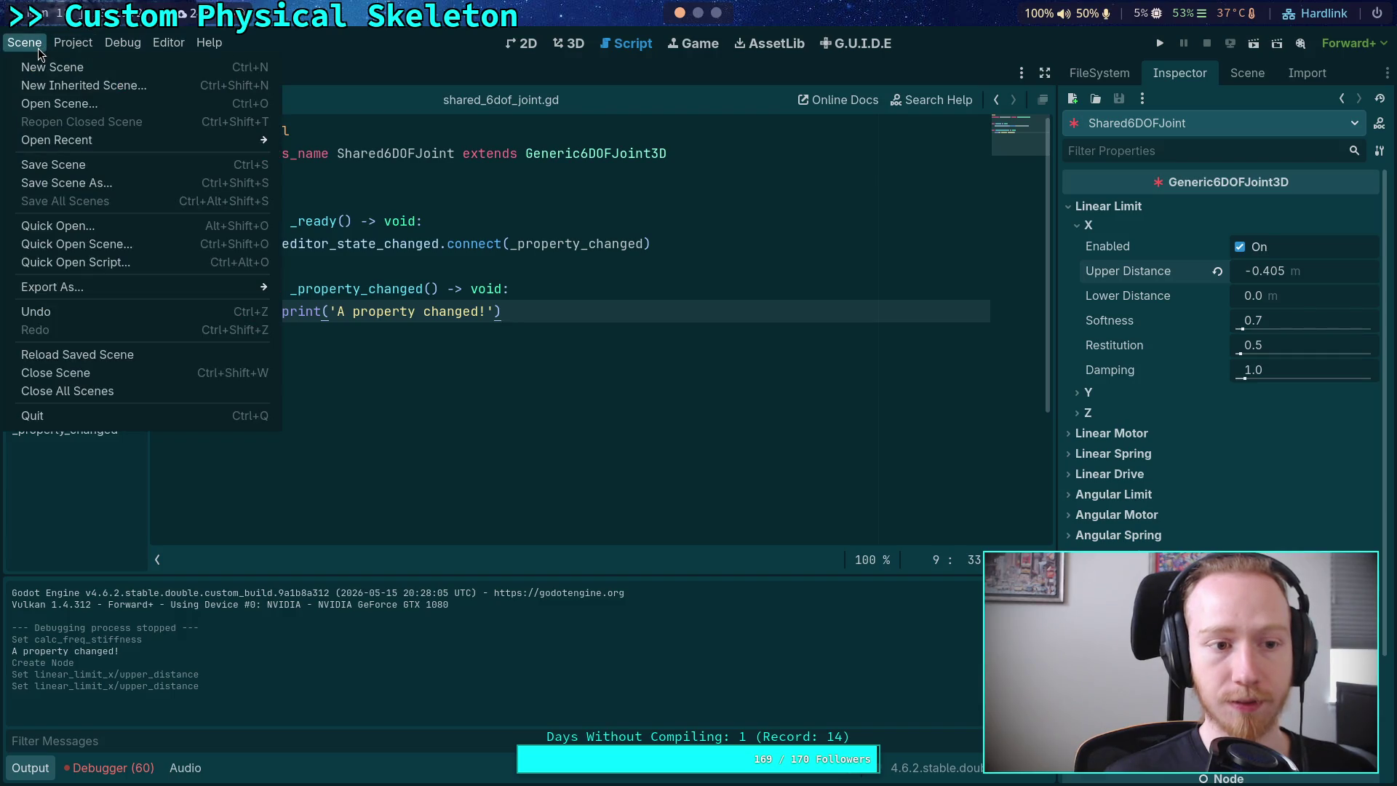
click(86, 362)
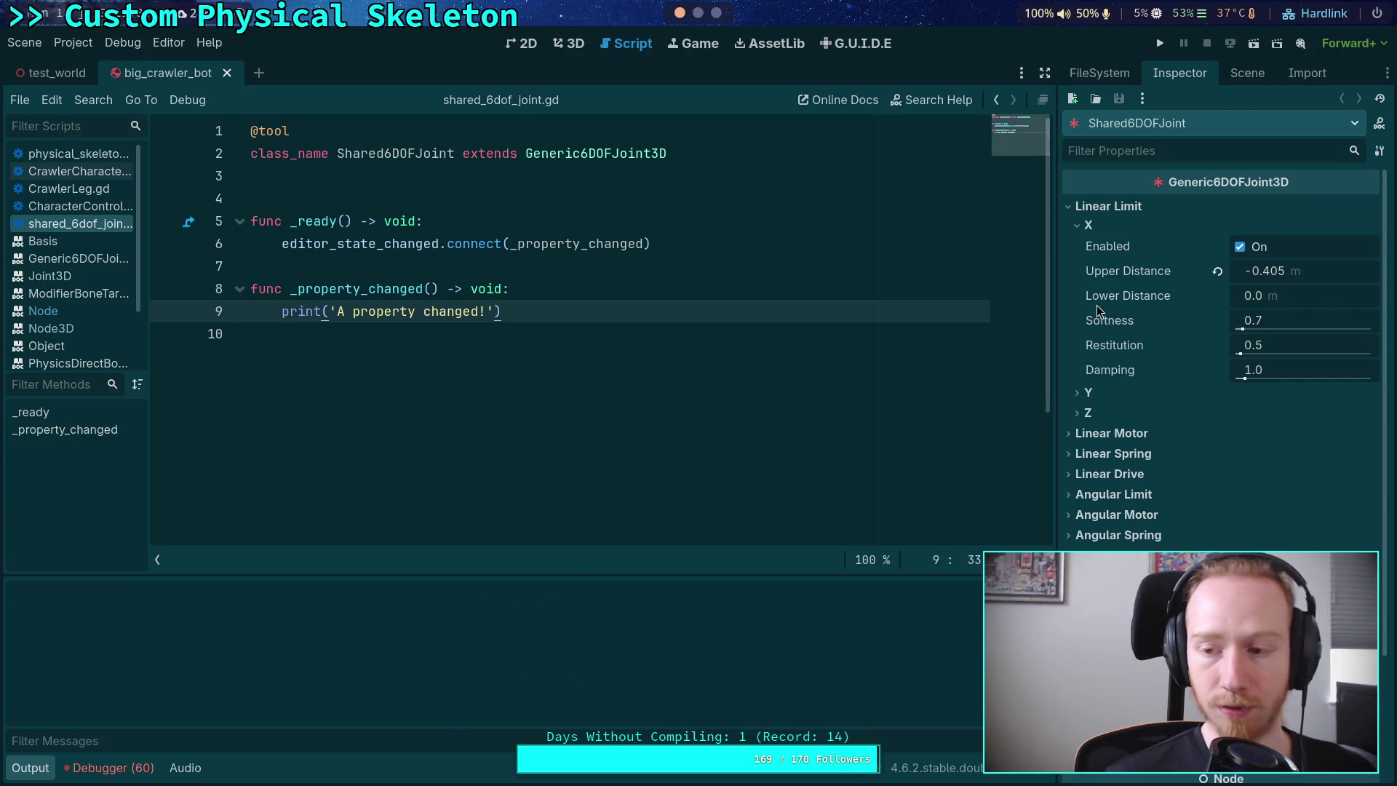
Enter 1.5 m as the X linear limit Upper Distance.
click(1251, 279)
text(1.5)
key(Return)
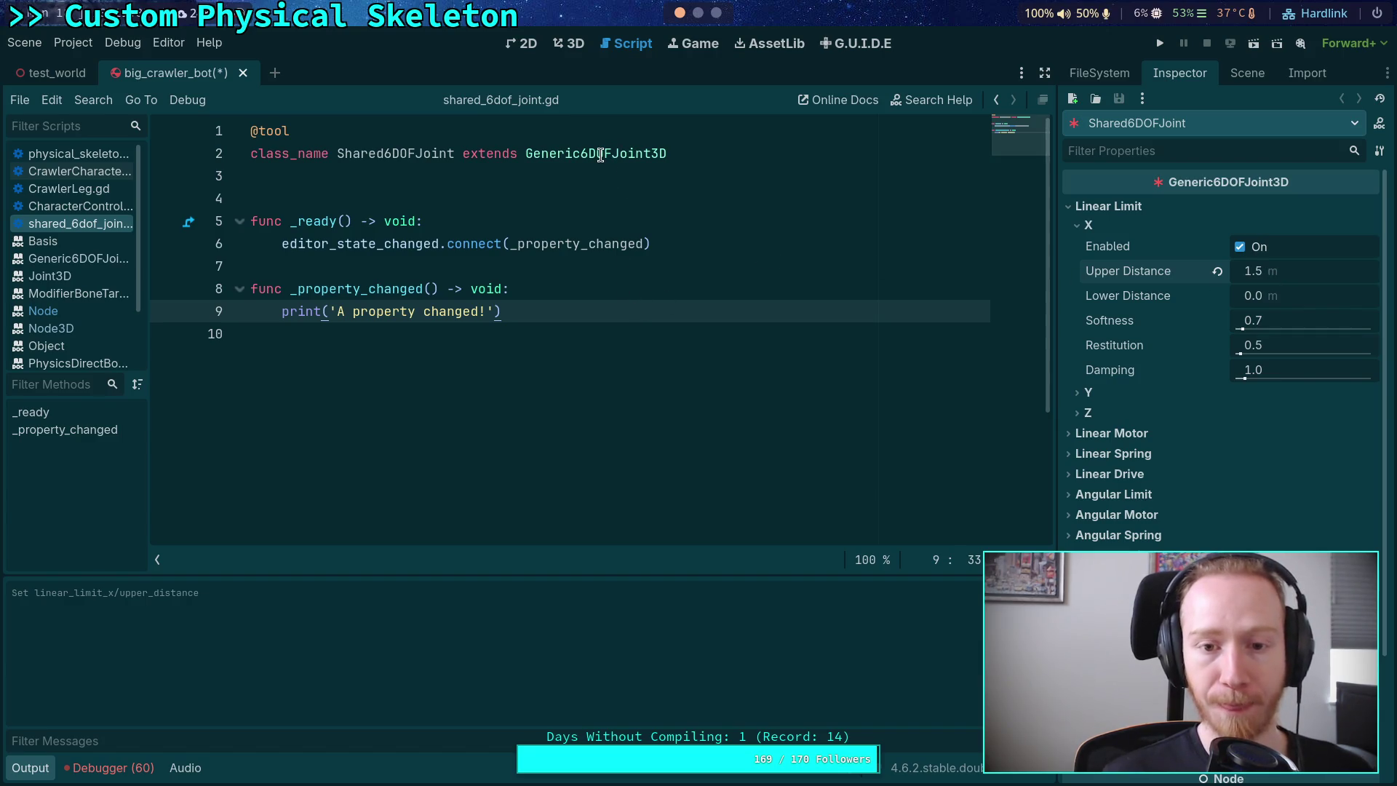
Look at the GitHub commits in the browser, then return to the Godot editor.
mouse_move(593, 157)
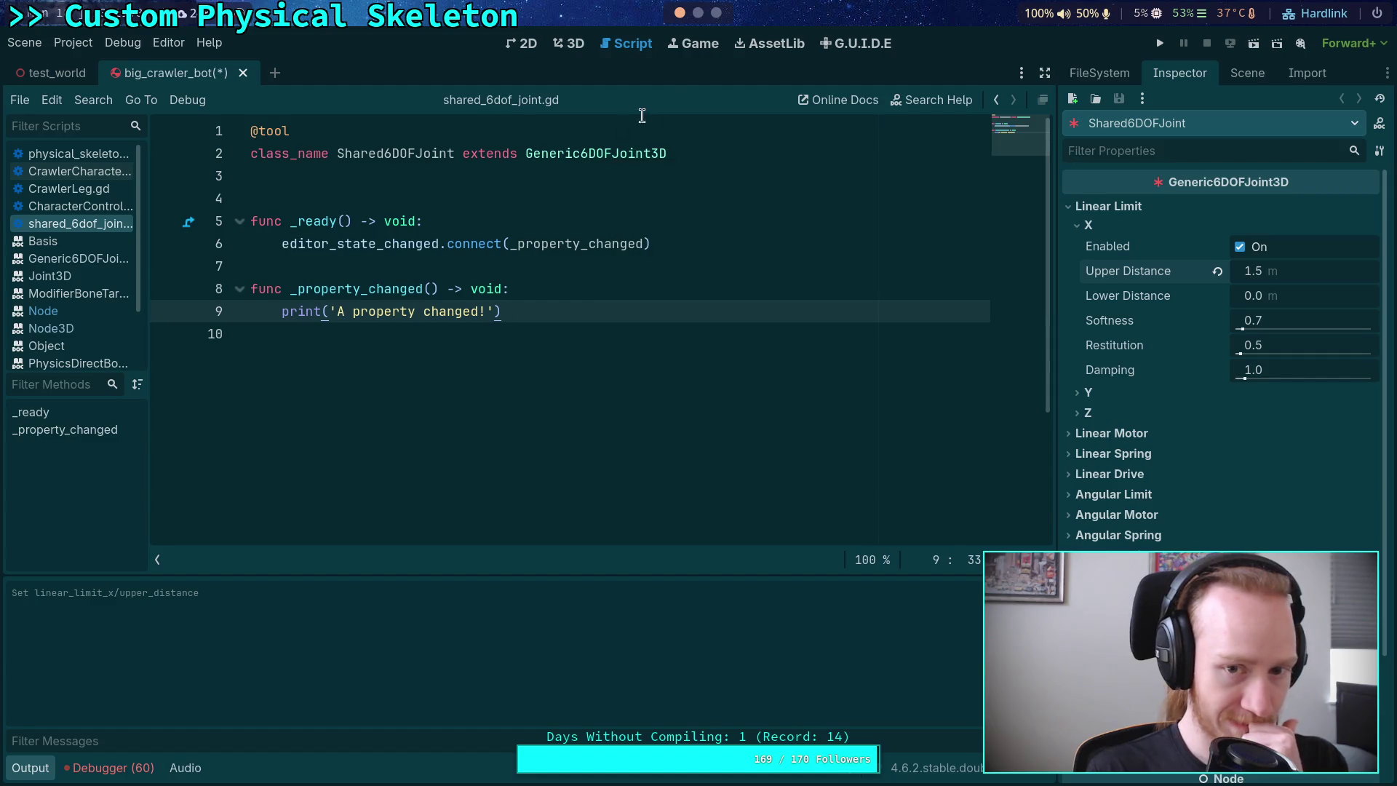
click(697, 12)
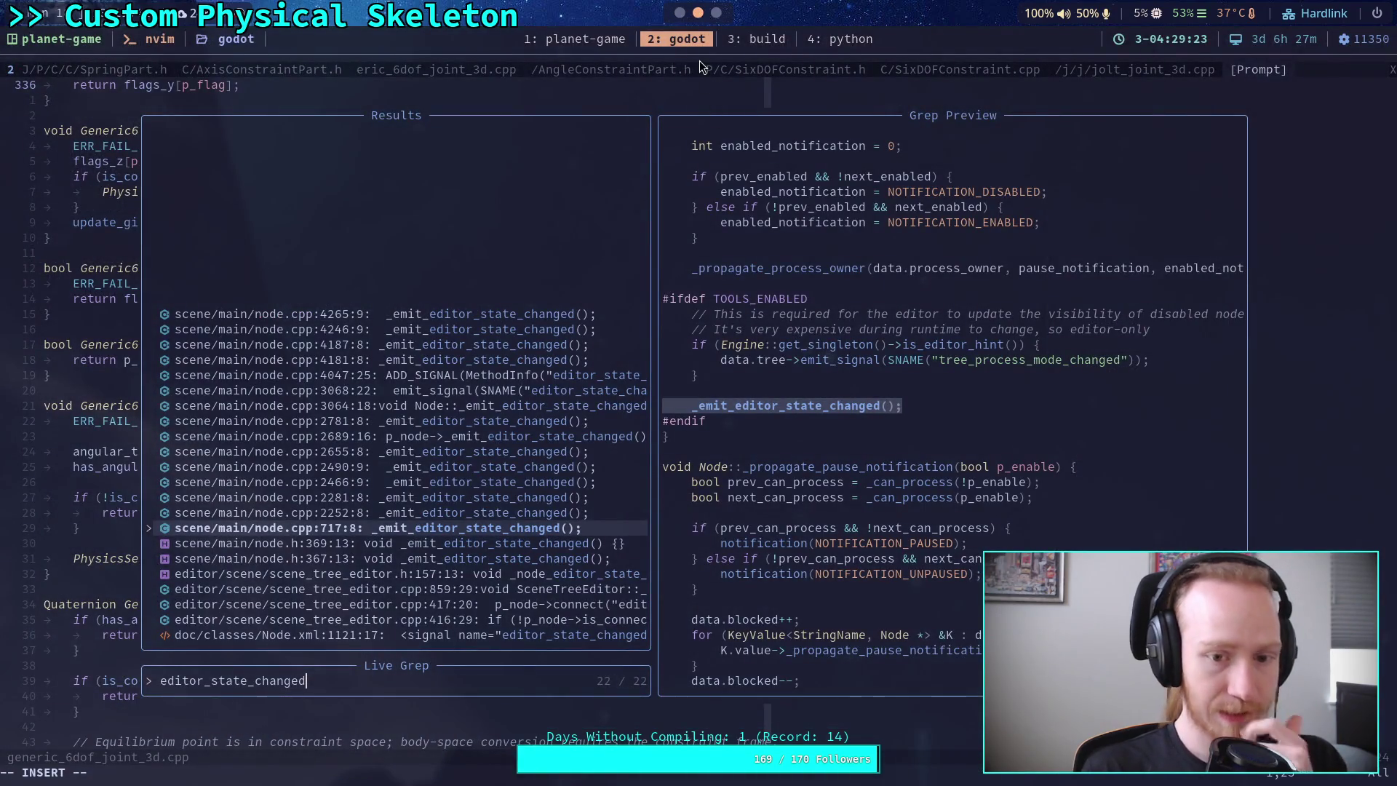
click(716, 13)
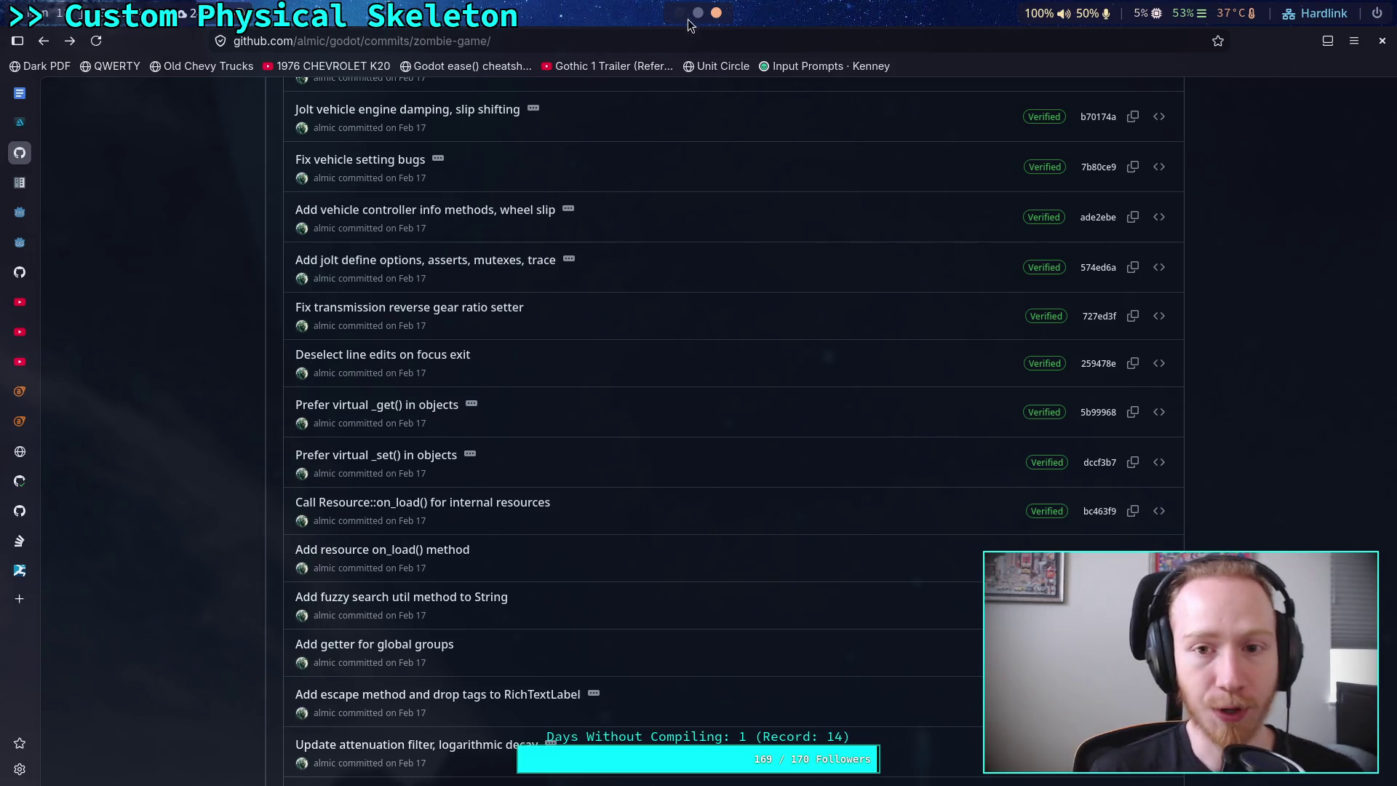
click(697, 12)
click(679, 13)
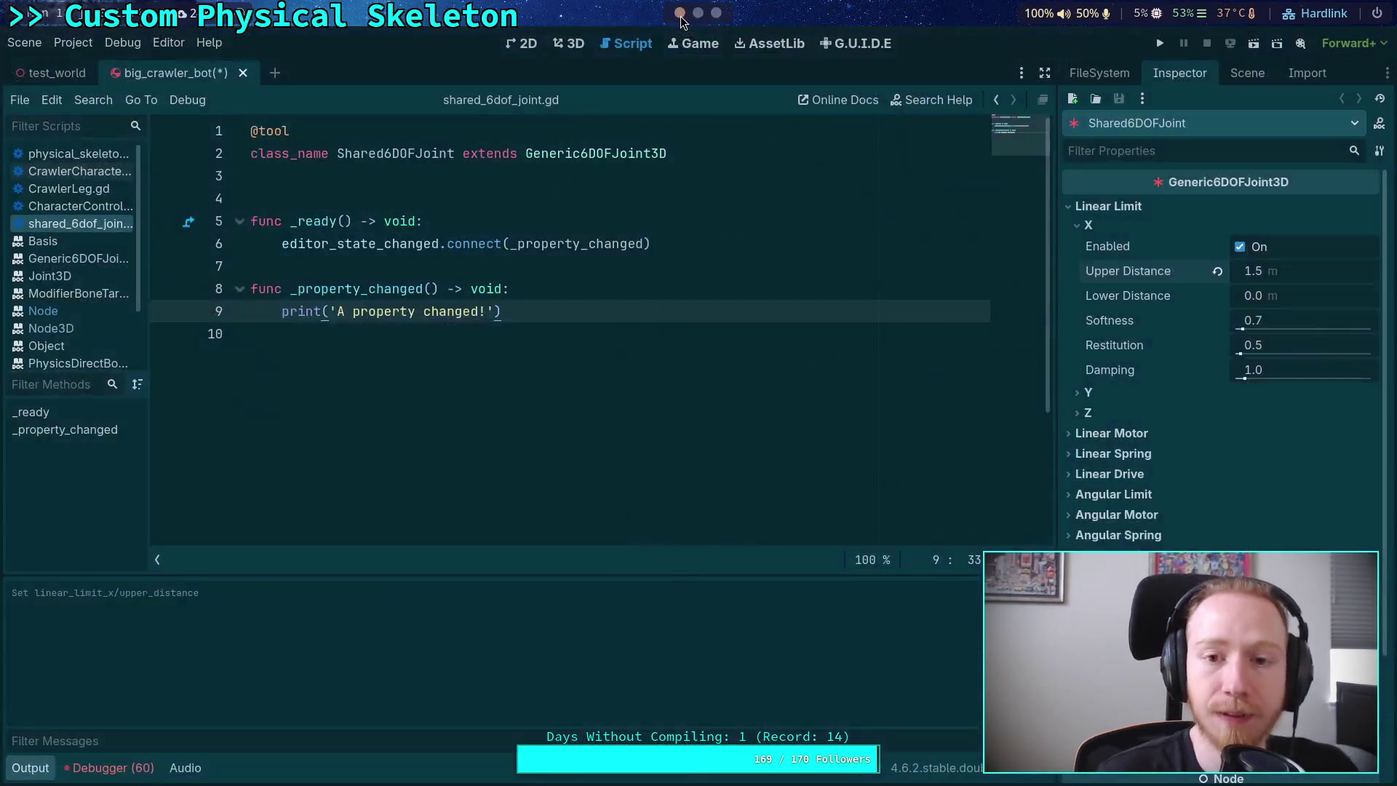
click(664, 220)
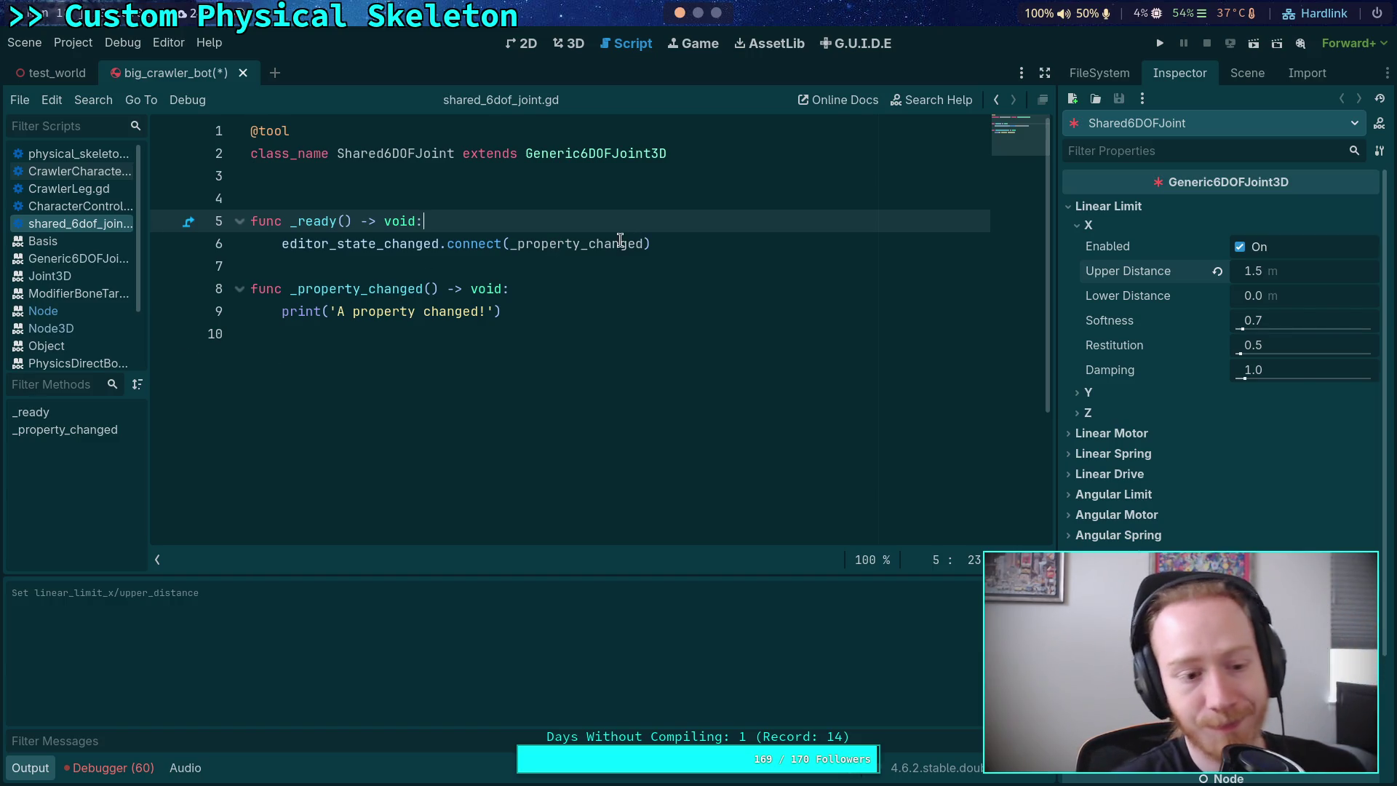
double_click(409, 242)
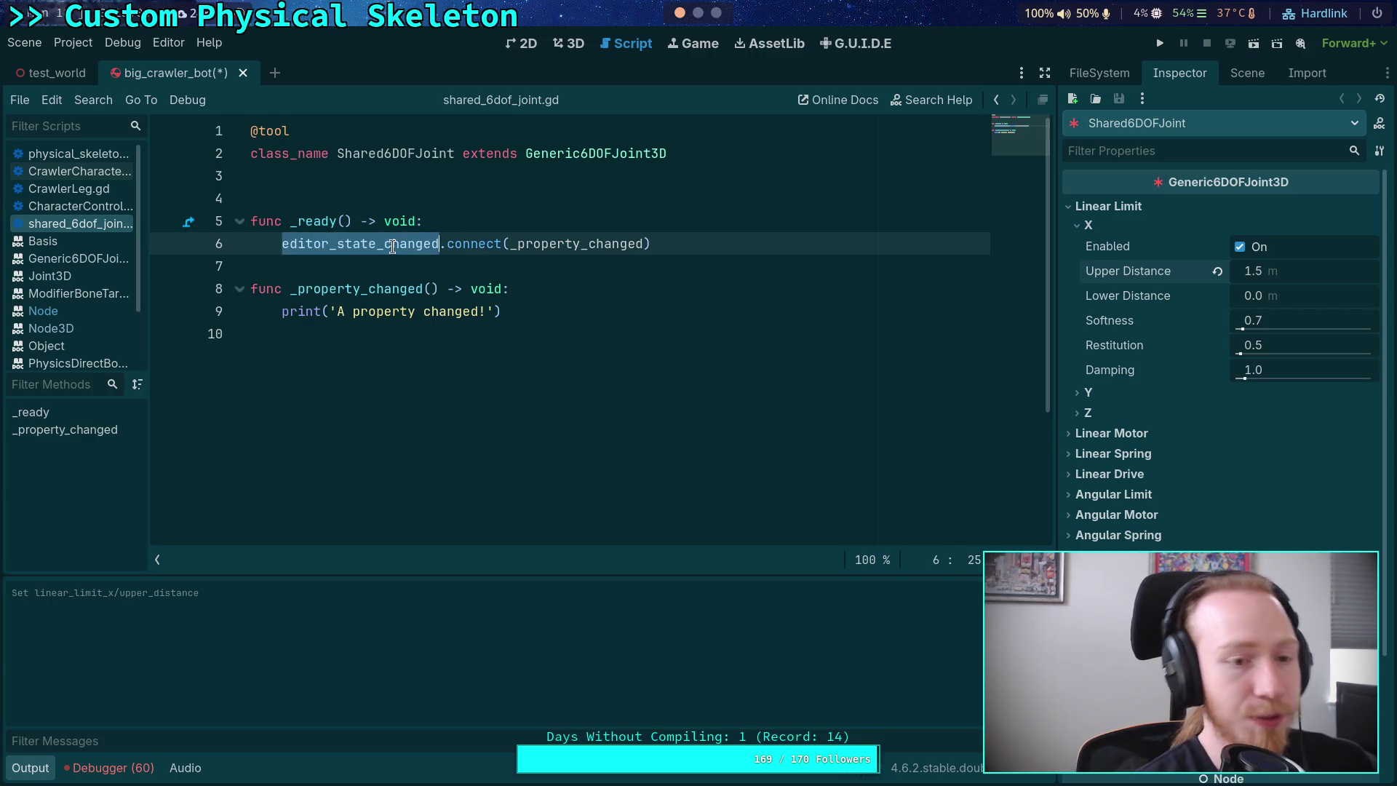
Connect property_list_changed instead of editor_state_changed in _ready and save the script.
text(prop)
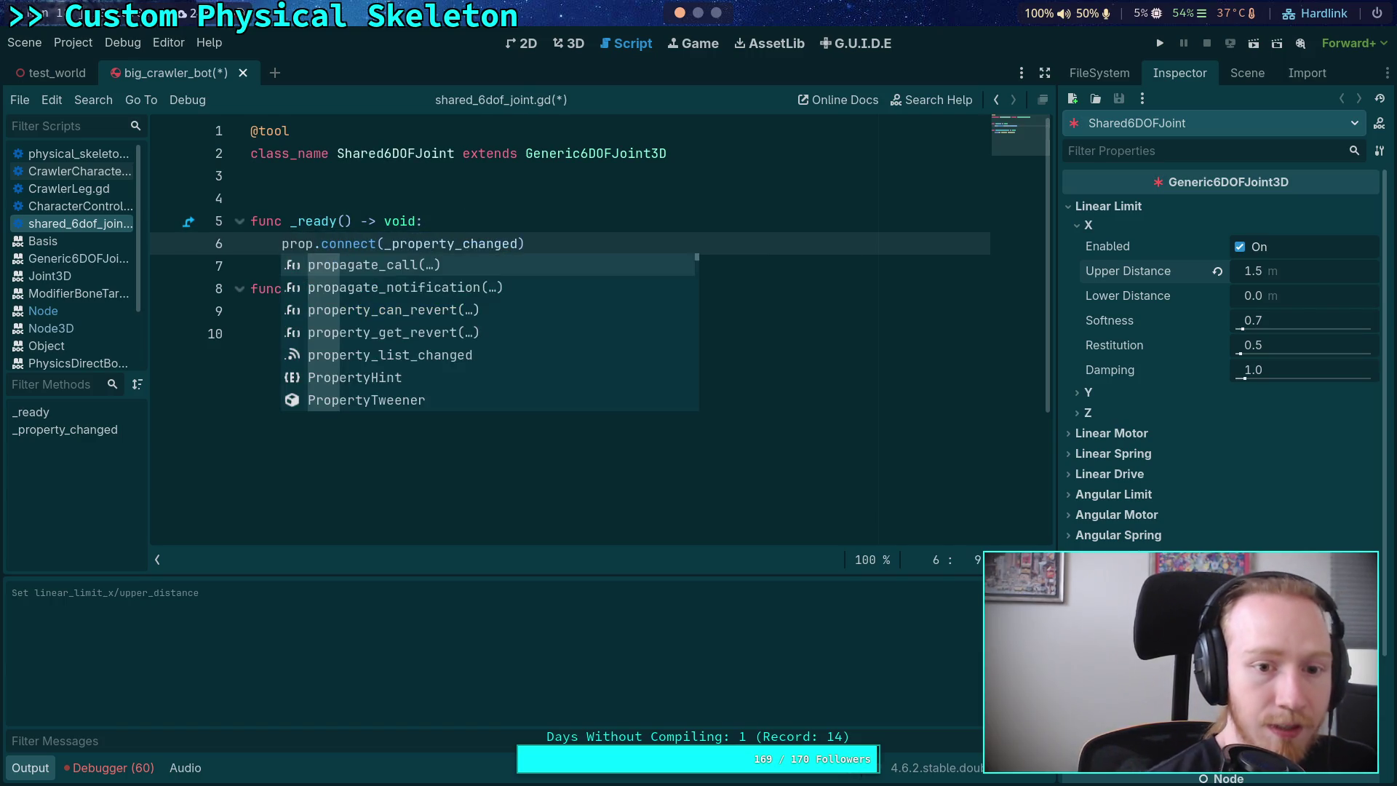
key(Down)
key(Down)
key(Down)
key(Return)
key(ctrl+s)
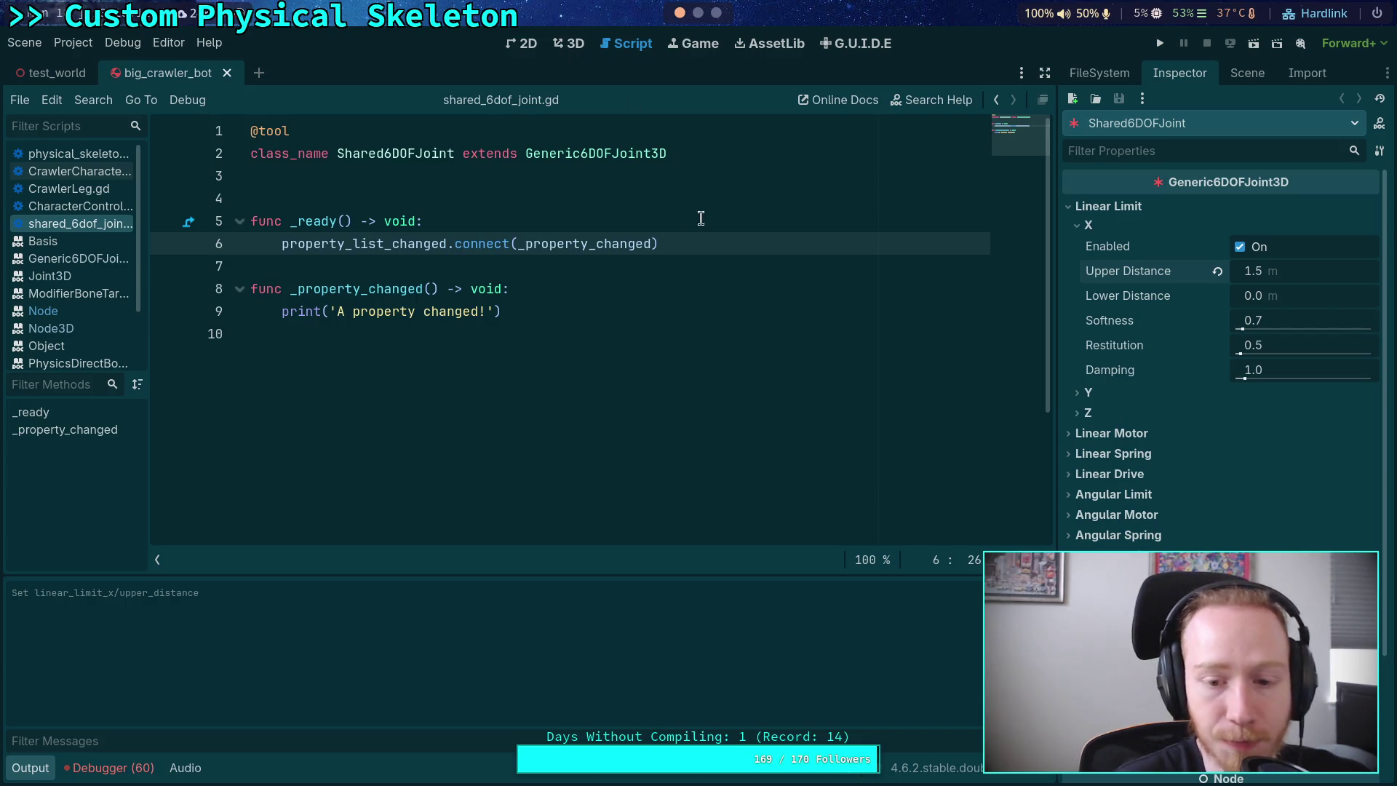
Reload the saved scene so the tool script reruns.
click(1247, 73)
click(1180, 73)
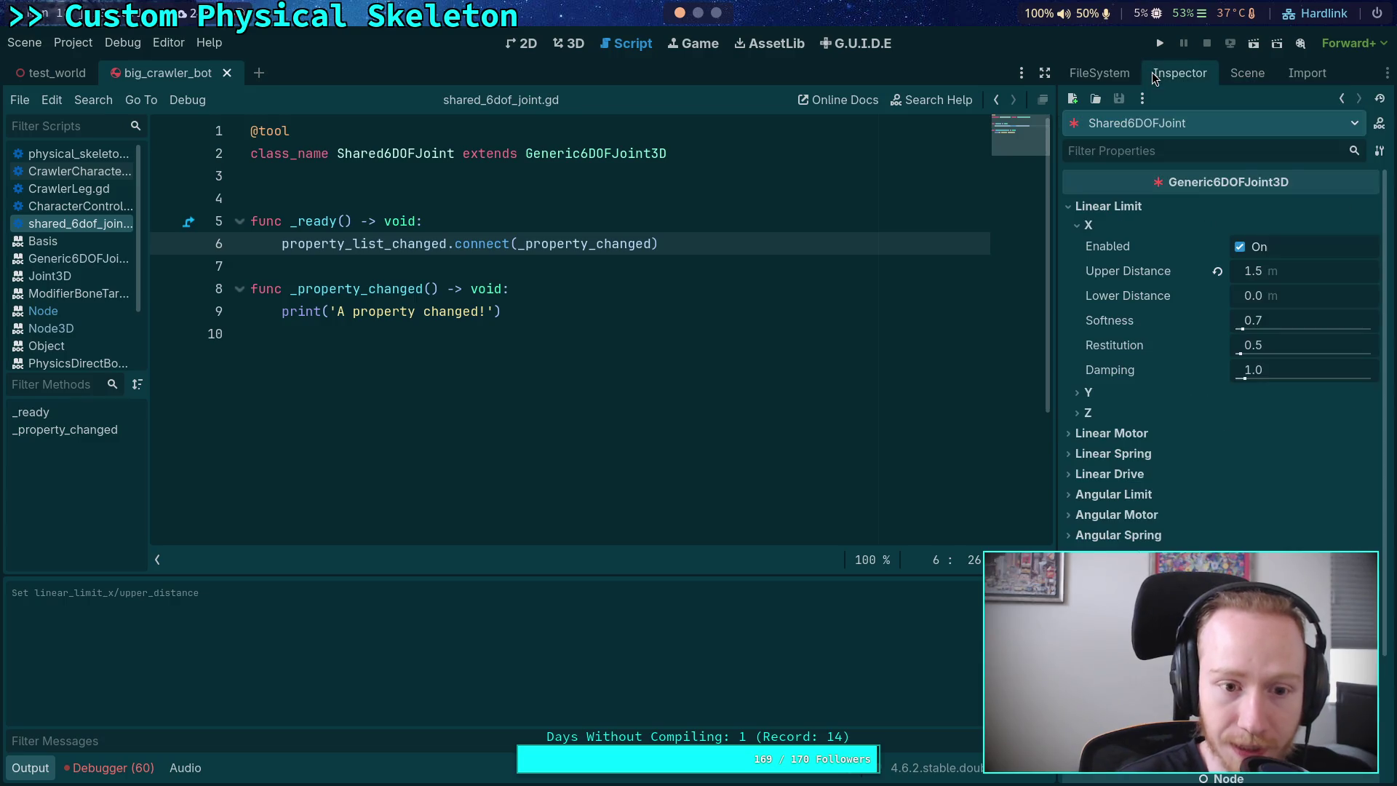
click(71, 48)
mouse_move(24, 42)
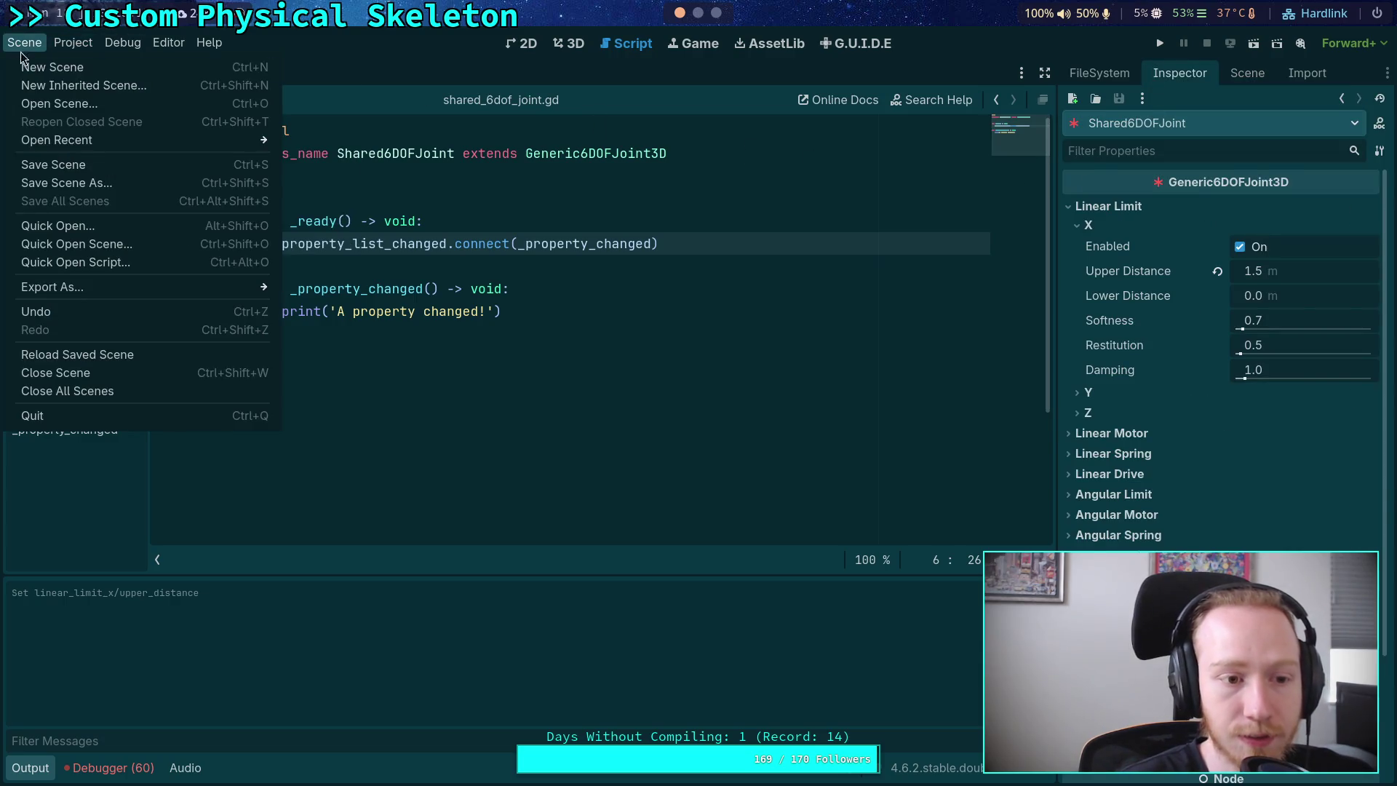
click(132, 353)
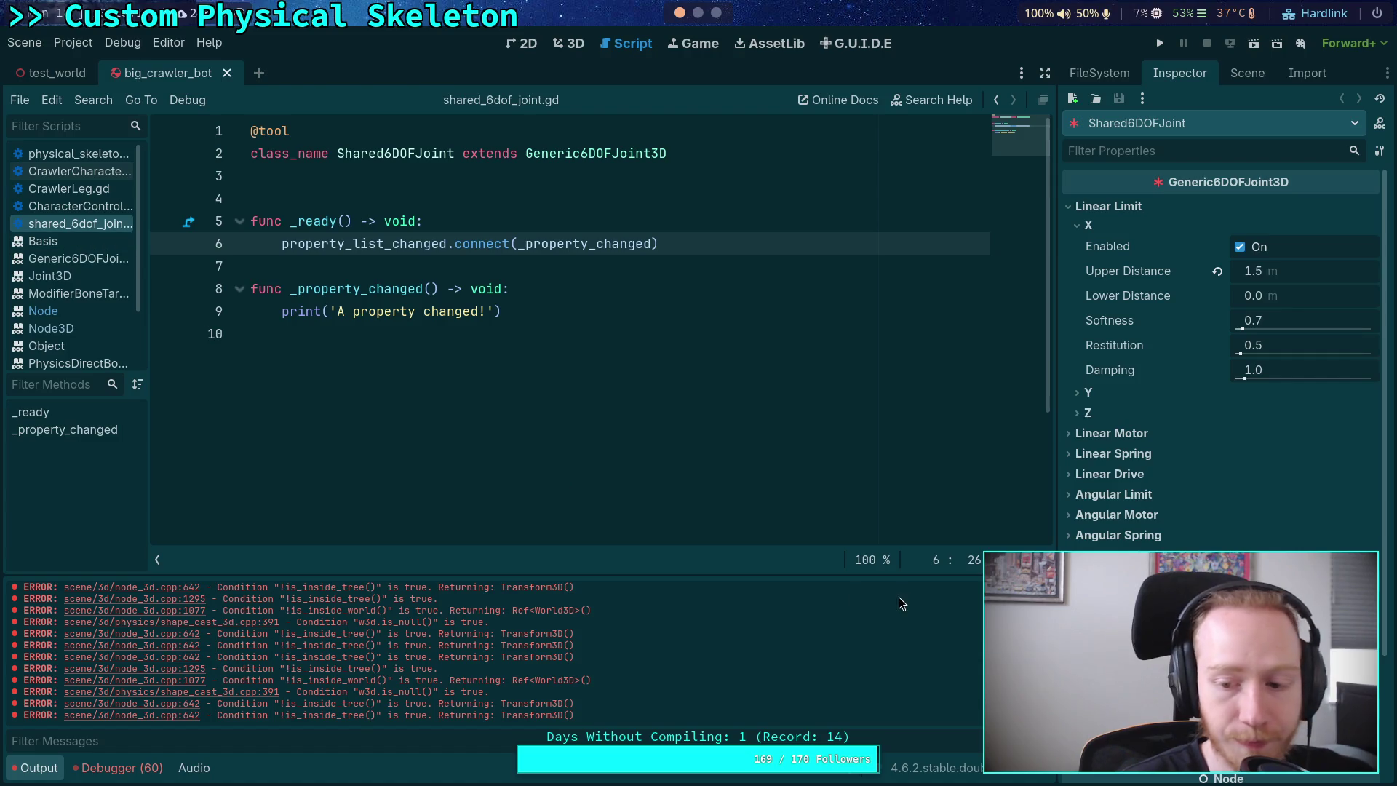
Drag the X Upper Distance, reset it to 0.0 m, and toggle the X limit's Enabled setting.
drag(1259, 271, 1246, 271)
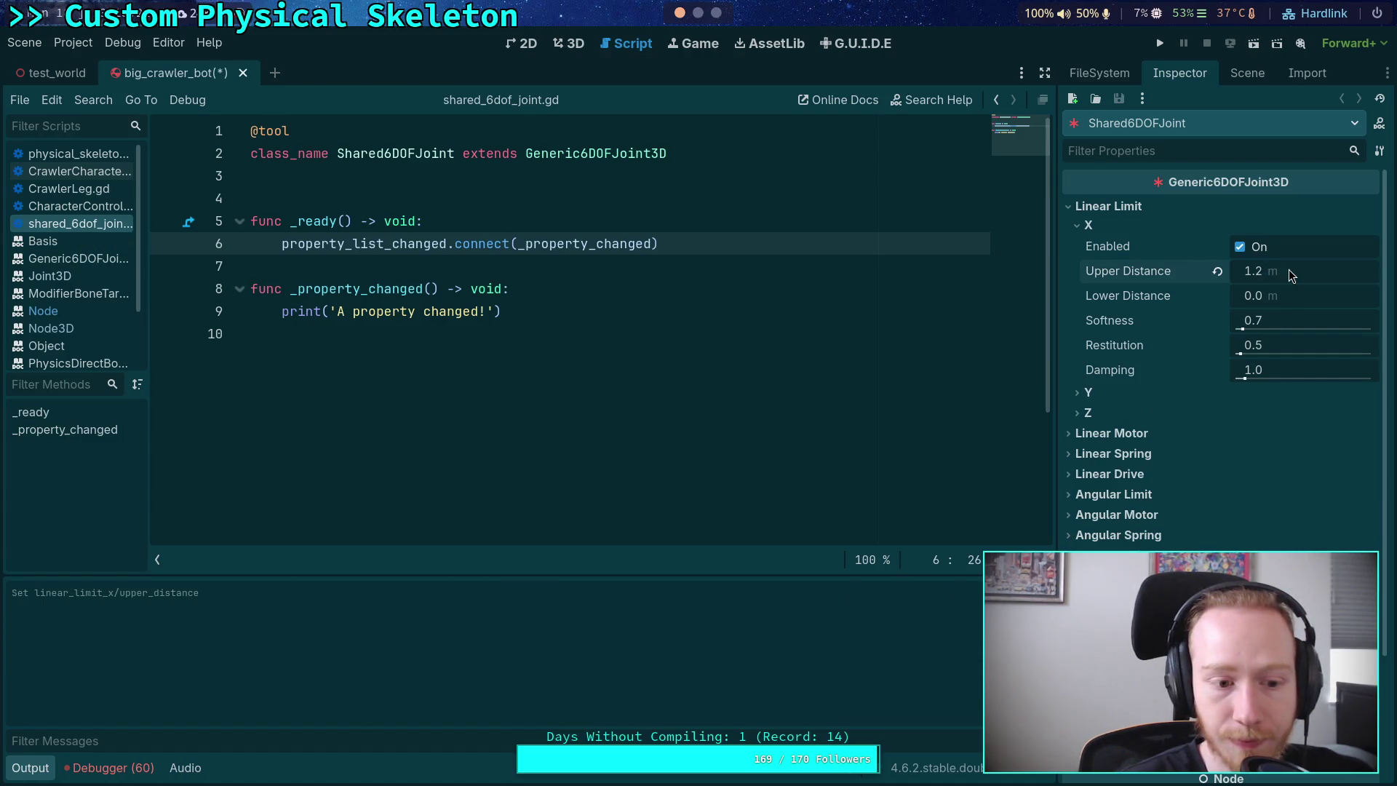
click(1246, 82)
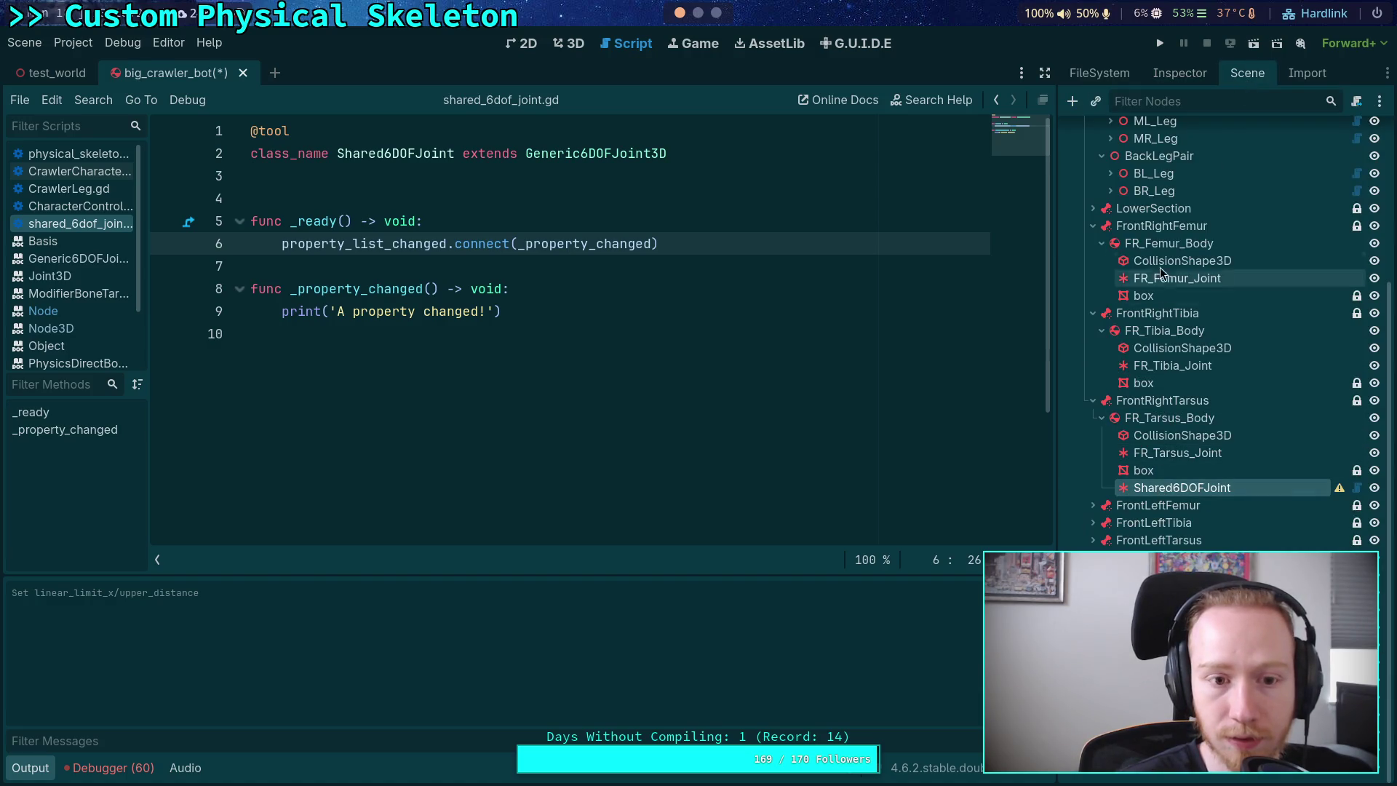
click(1175, 74)
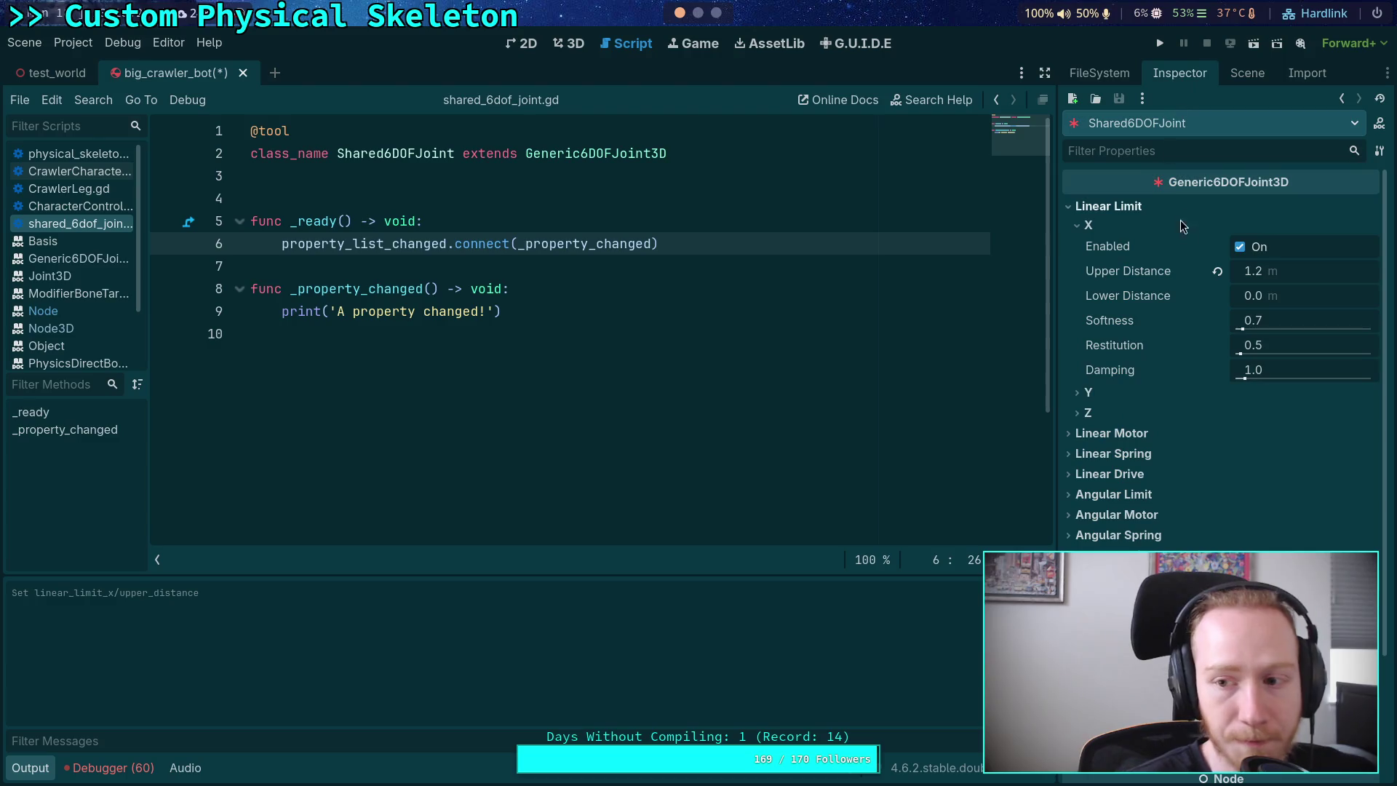
click(1218, 272)
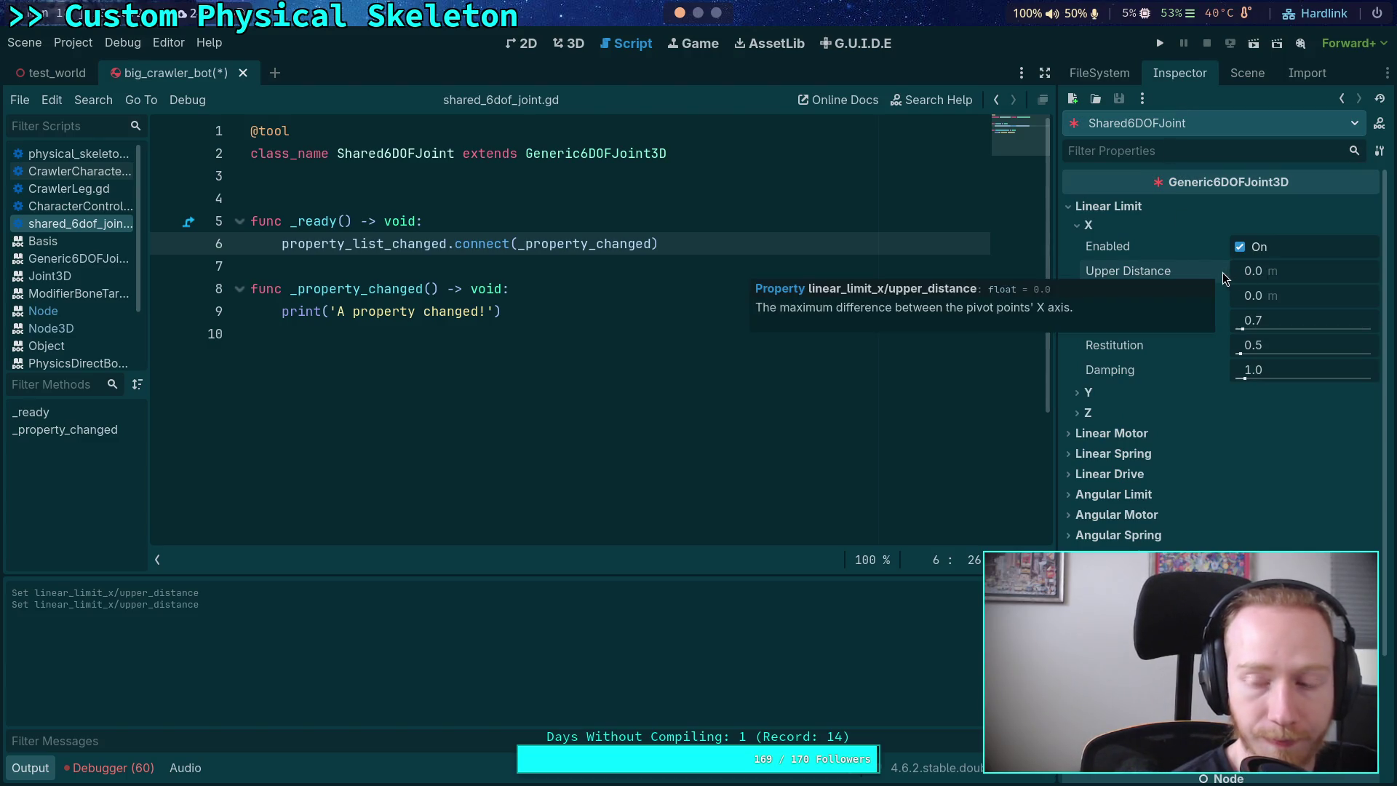
click(1240, 248)
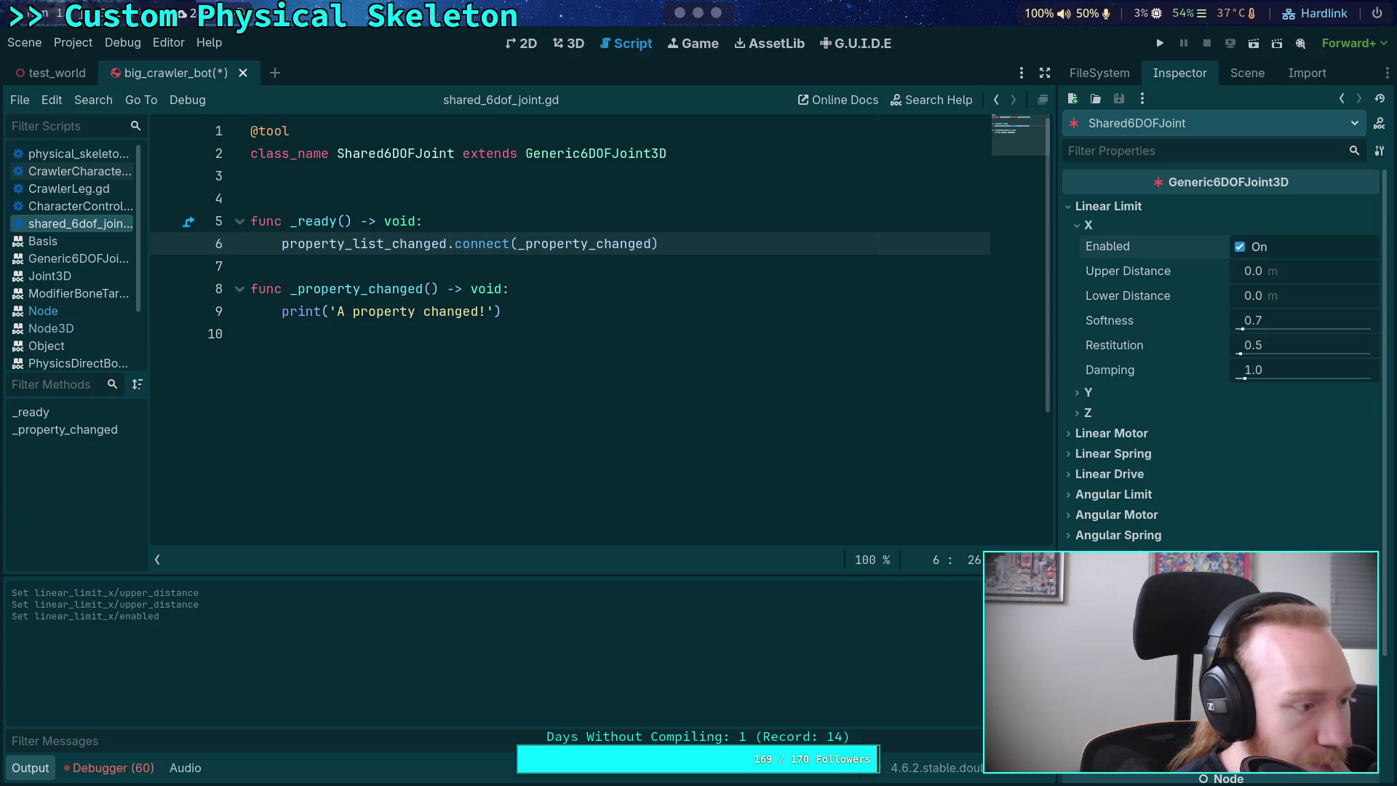
Replace line 6's old connection code with EditorInterface.get_inspector().
drag(691, 241, 280, 238)
key(BackSpace)
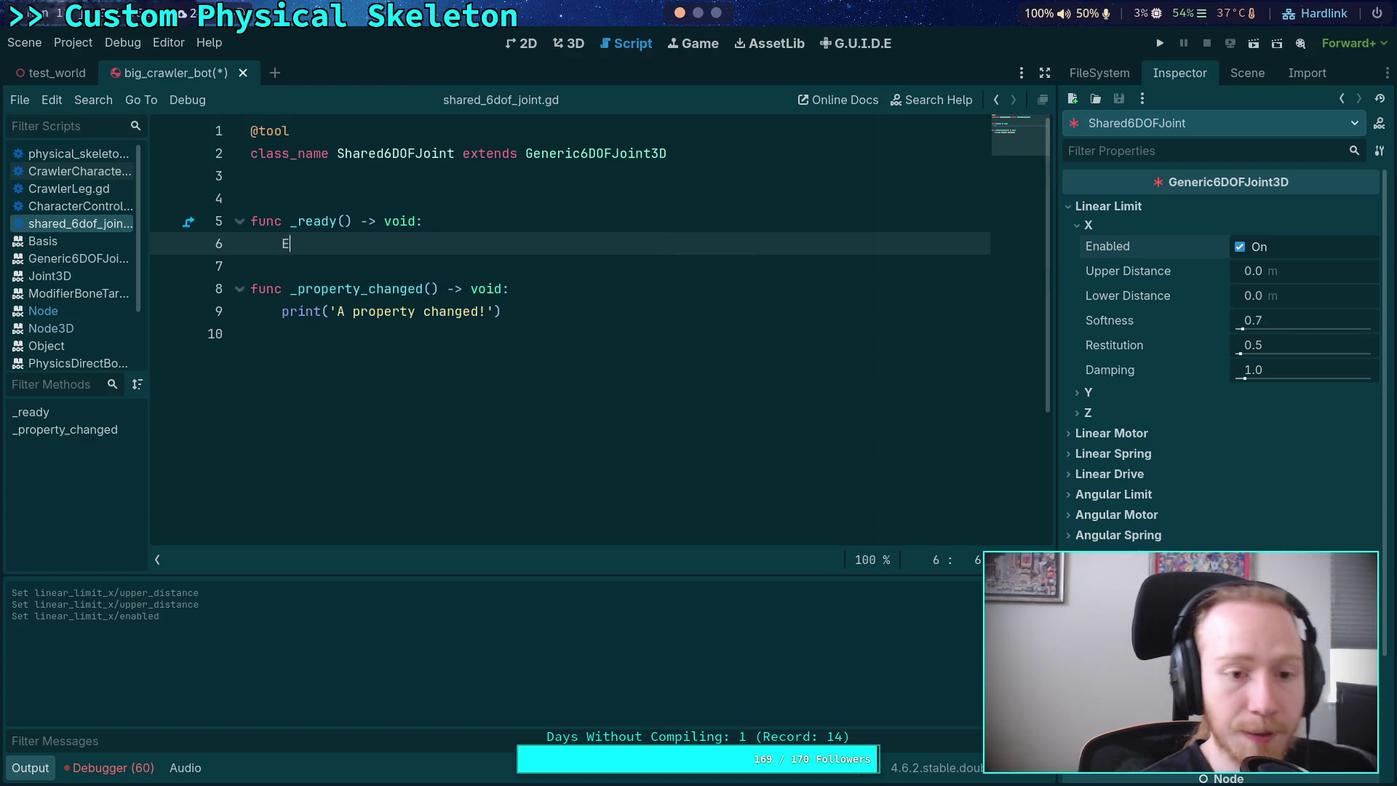
text(EditorI)
key(BackSpace)
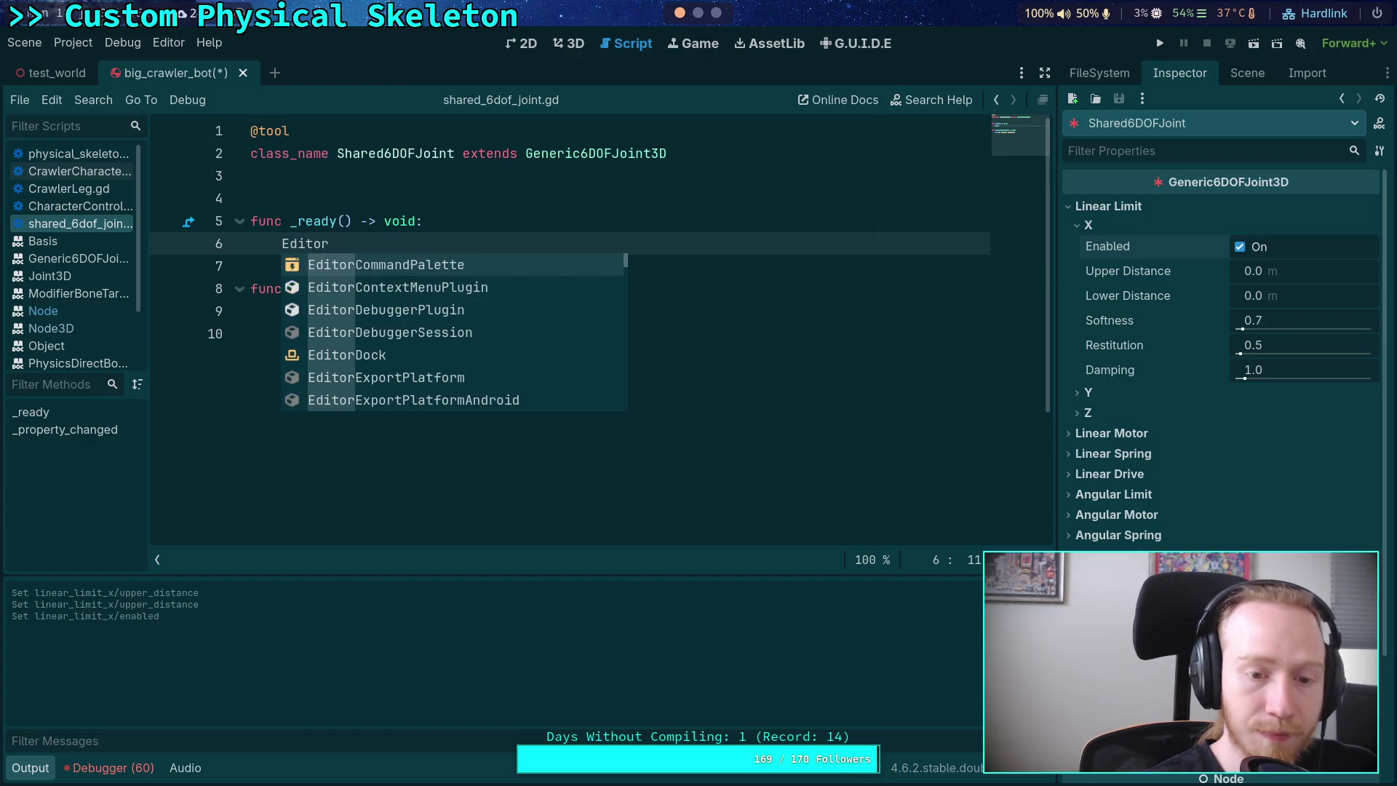
text(Int)
key(Down)
key(Return)
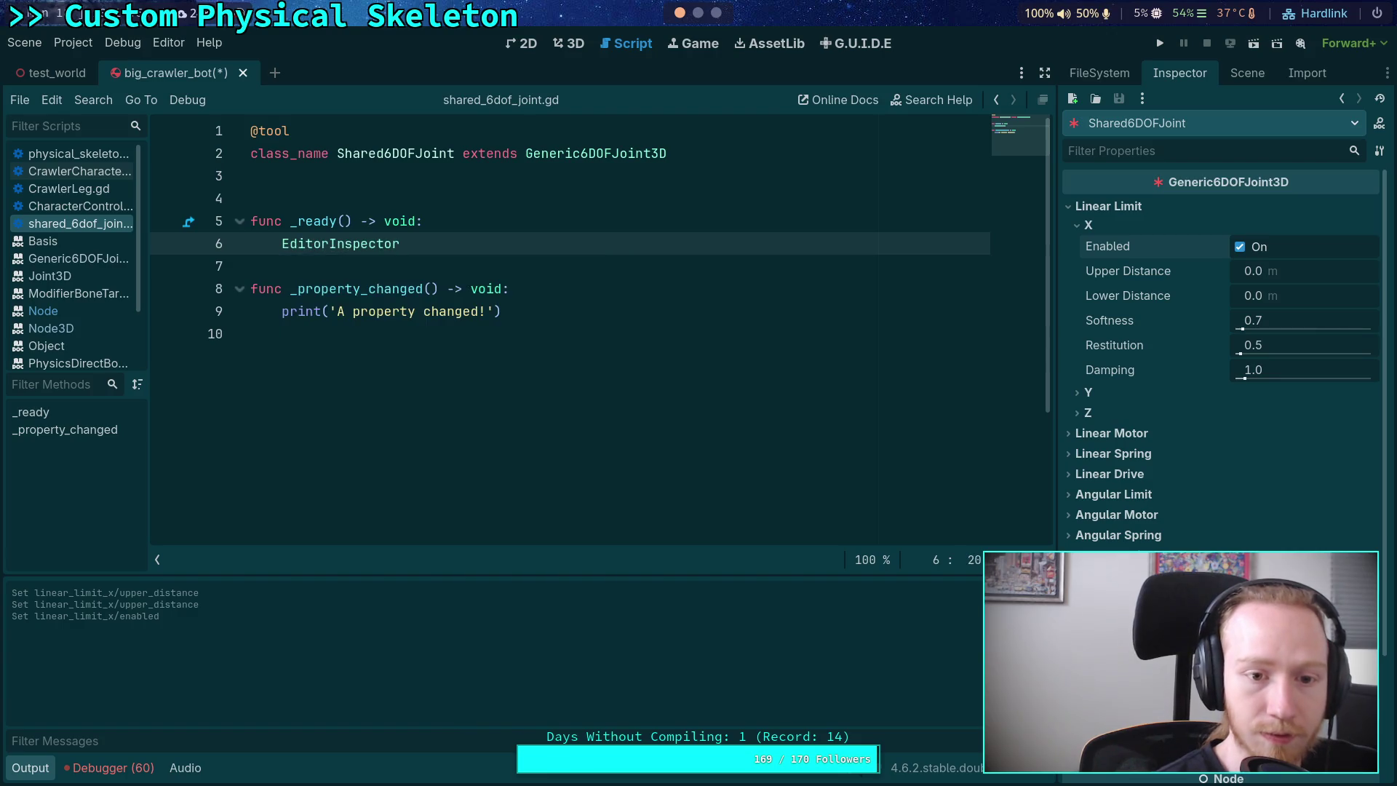
text(.)
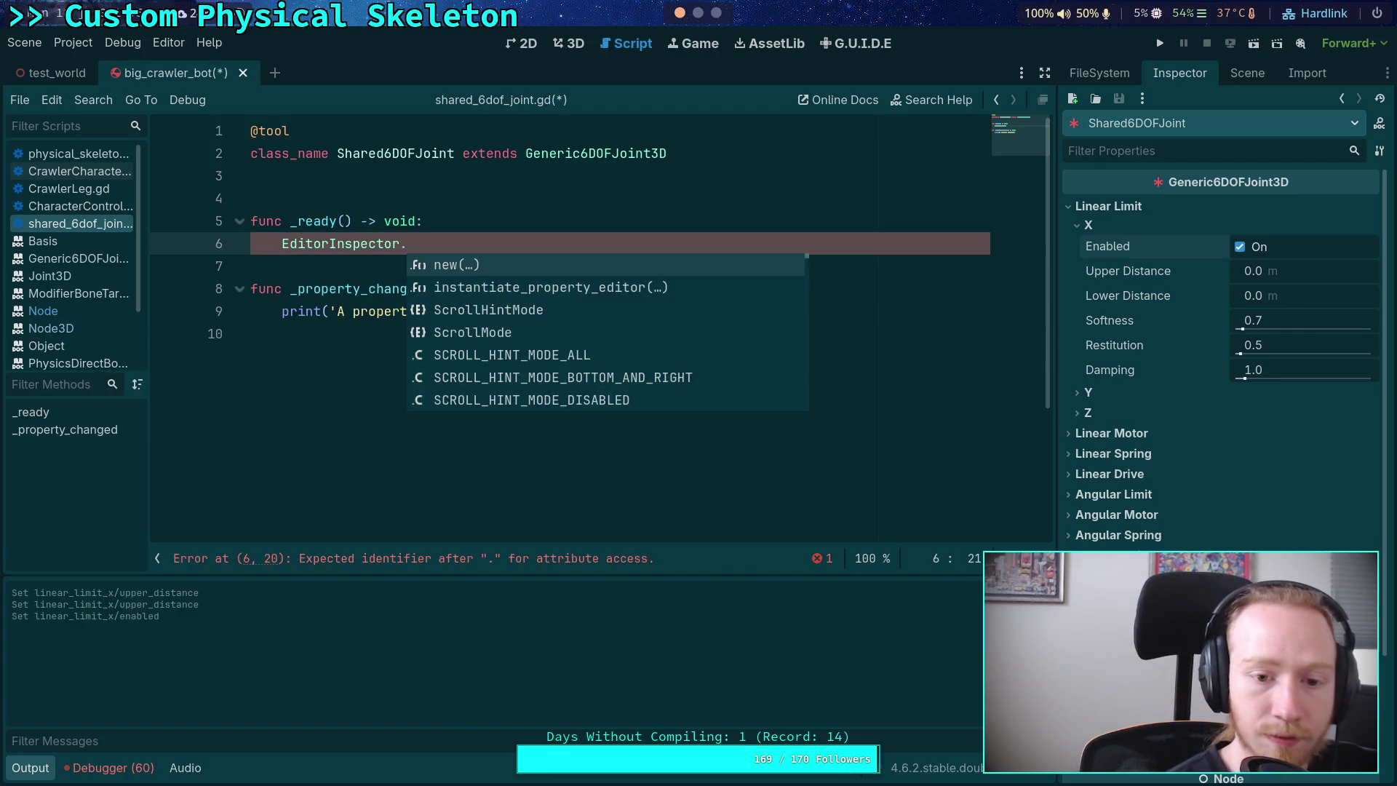
key(BackSpace)
key(BackSpace)
key(BackSpace)
text(terface.)
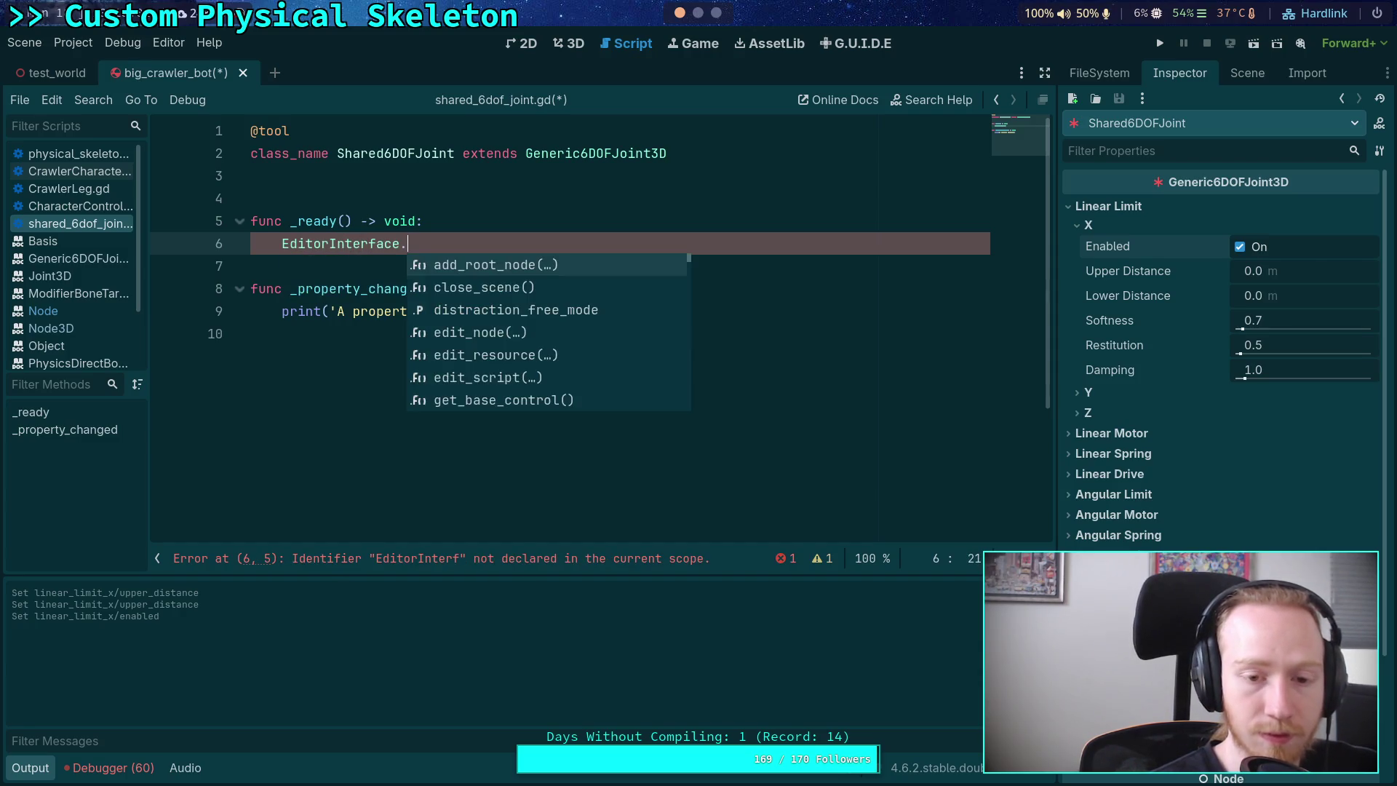
text(ins)
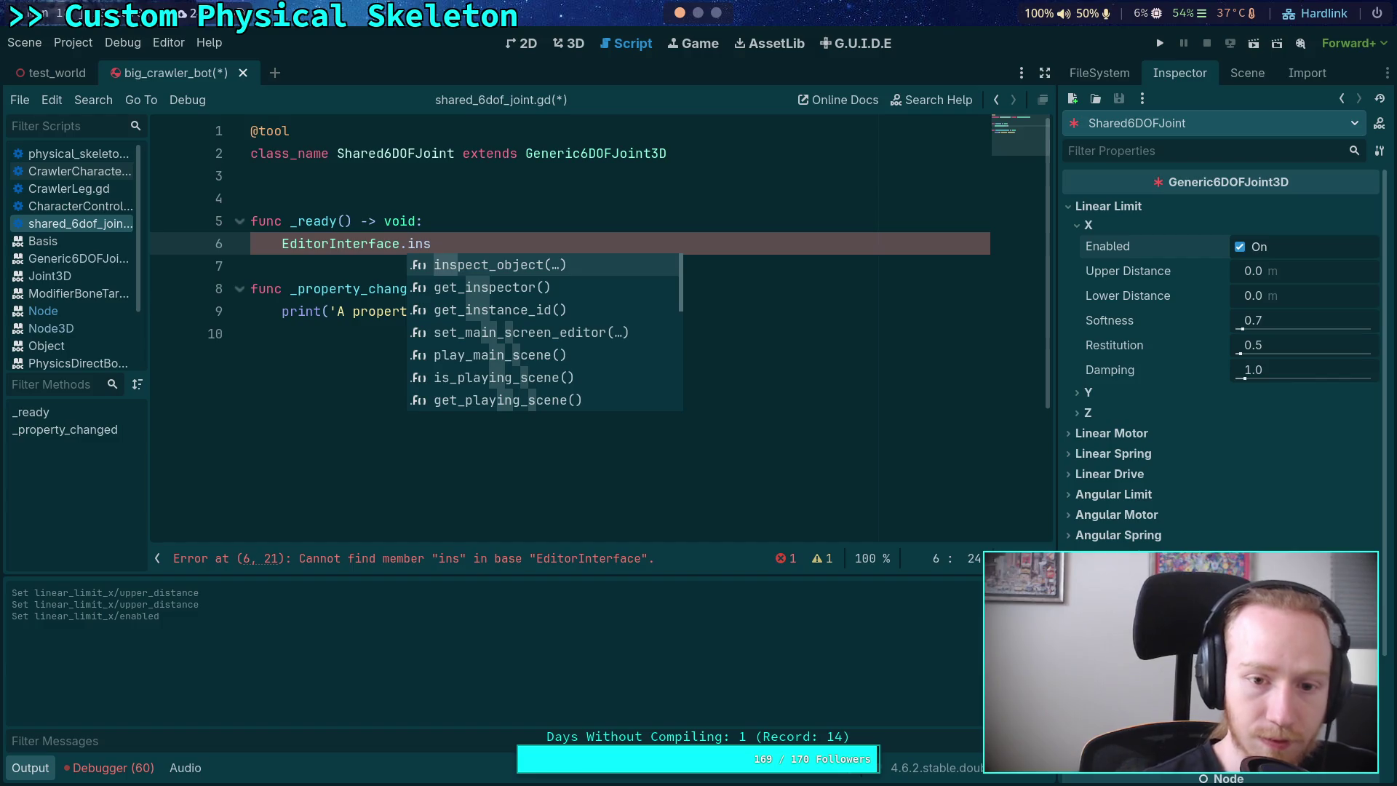
key(Down)
key(Return)
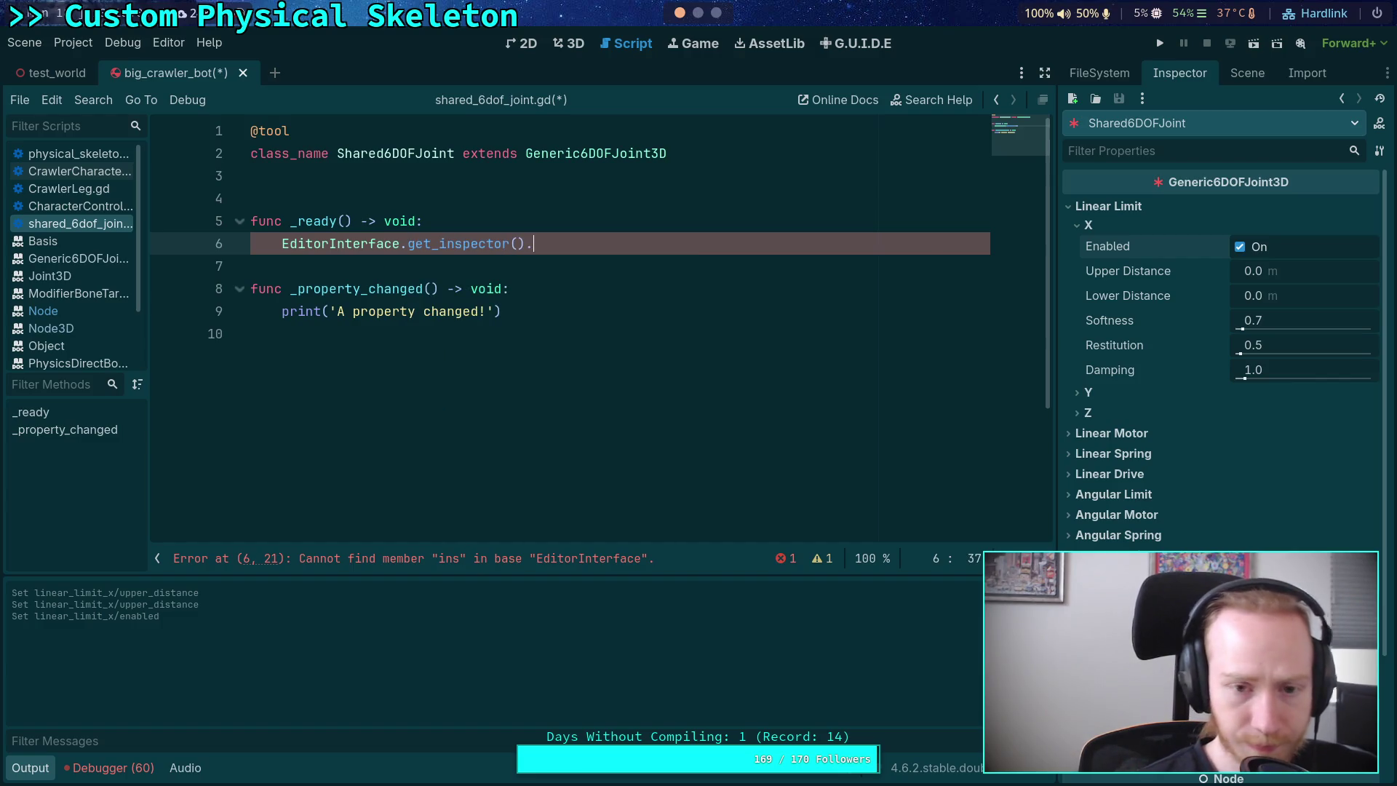
Extend line 6 to .property_edited.connect(_property_changed).
text(.)
key(Down)
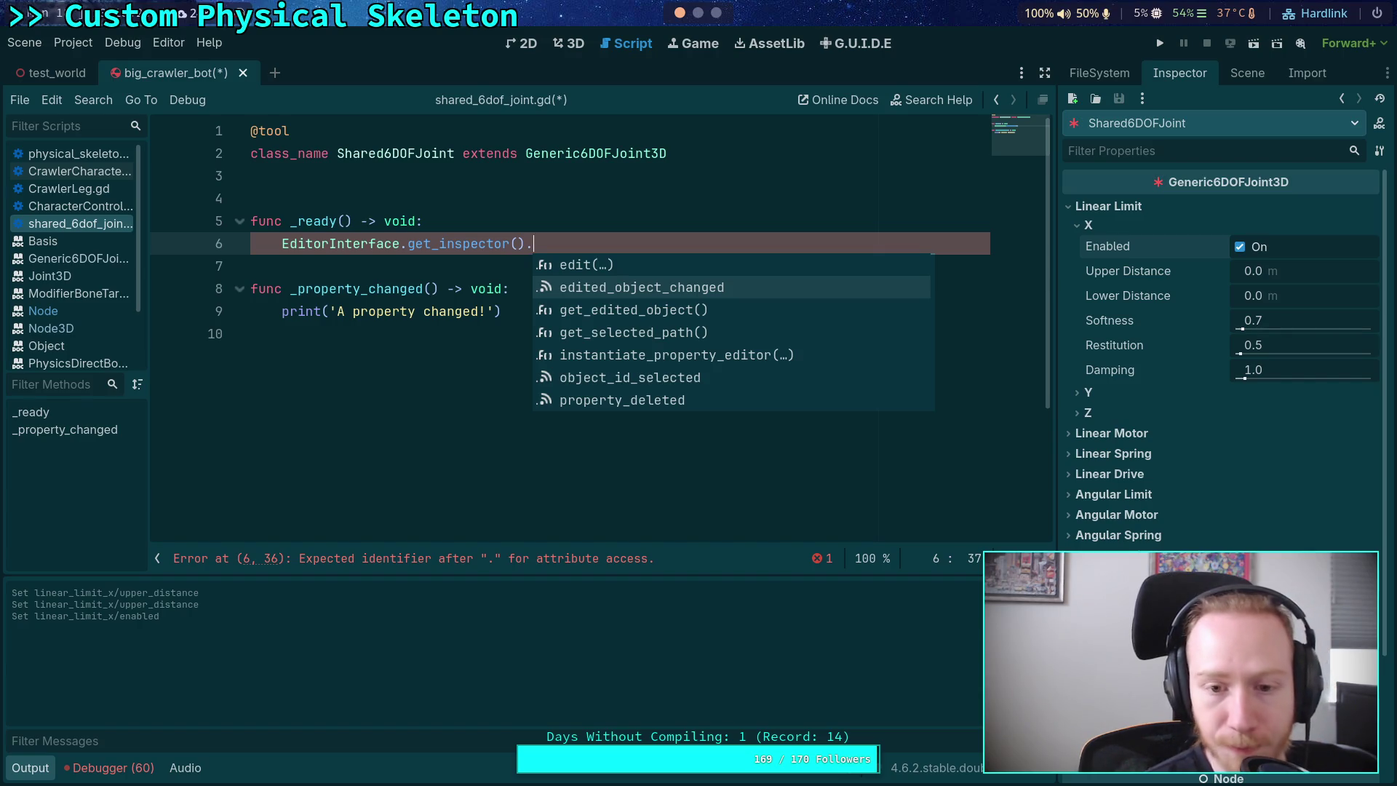
key(Down)
key(Down)
text(pr)
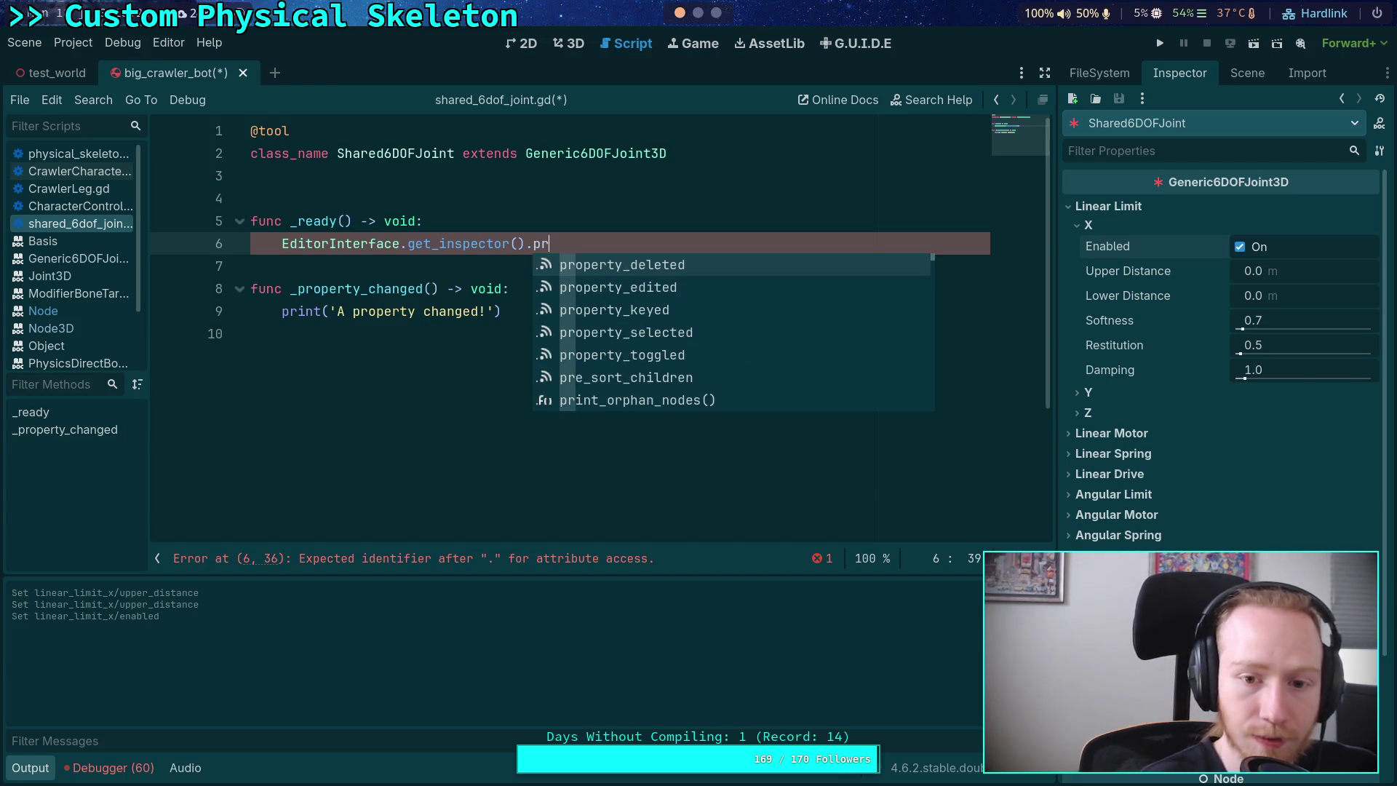
key(Down)
key(Return)
text(.)
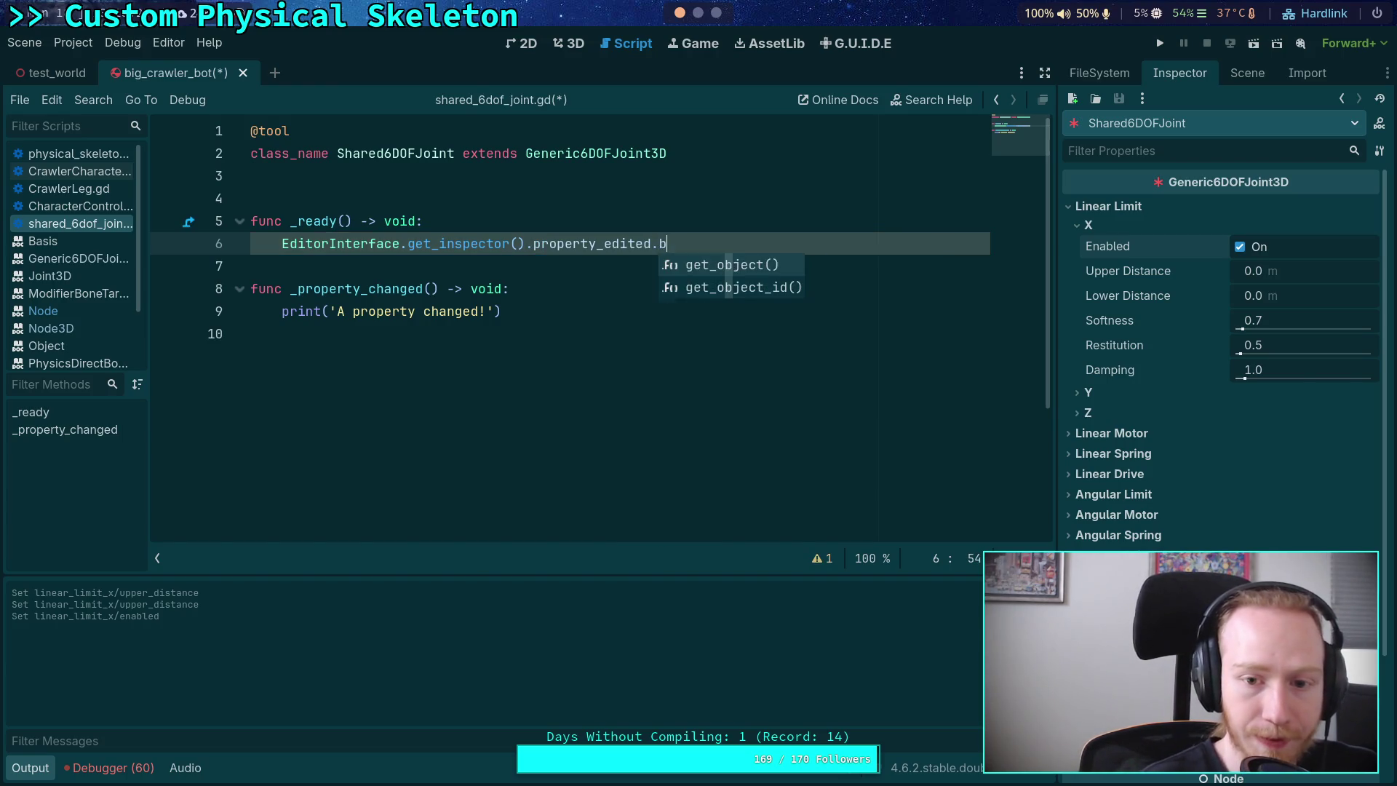
key(Return)
text(_pr)
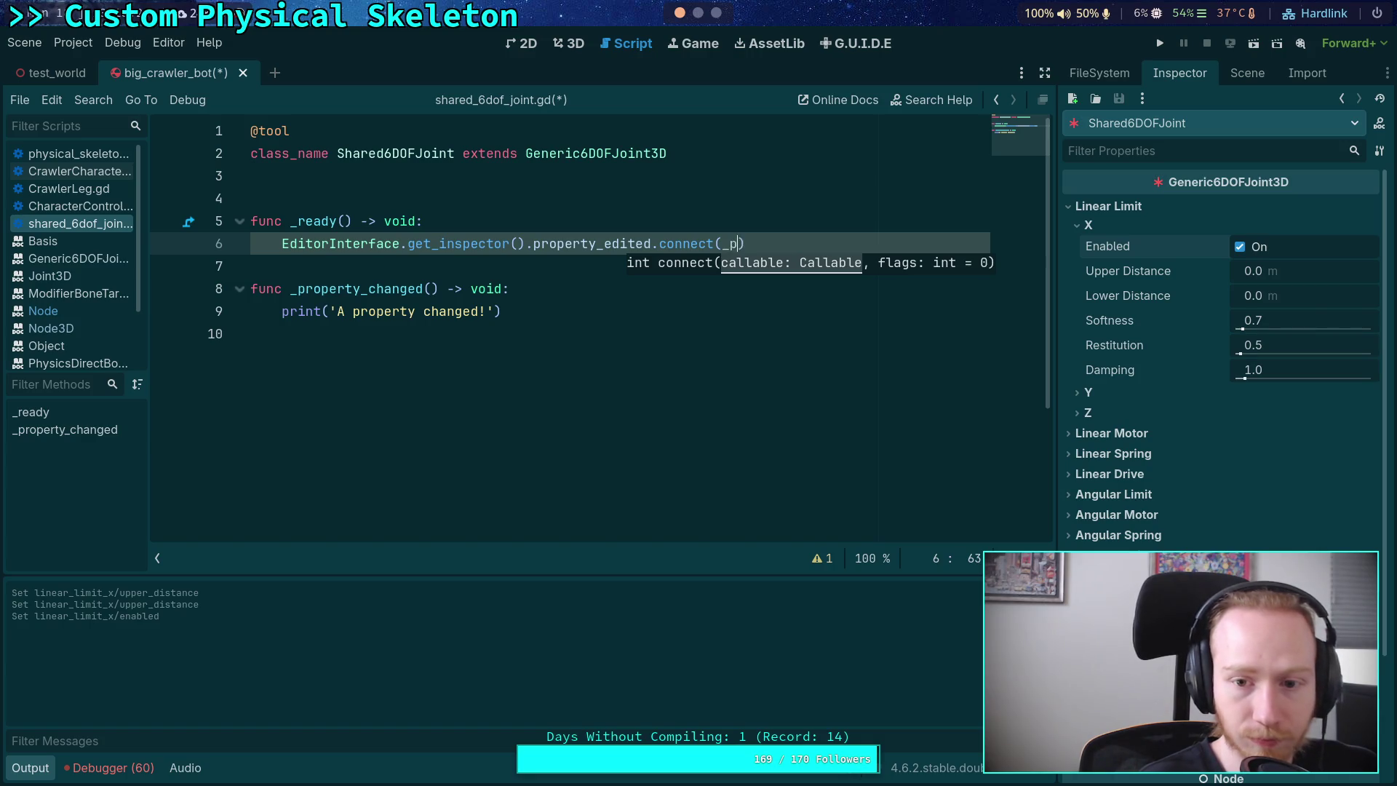
key(Return)
Give _property_changed a prop: String parameter.
click(511, 289)
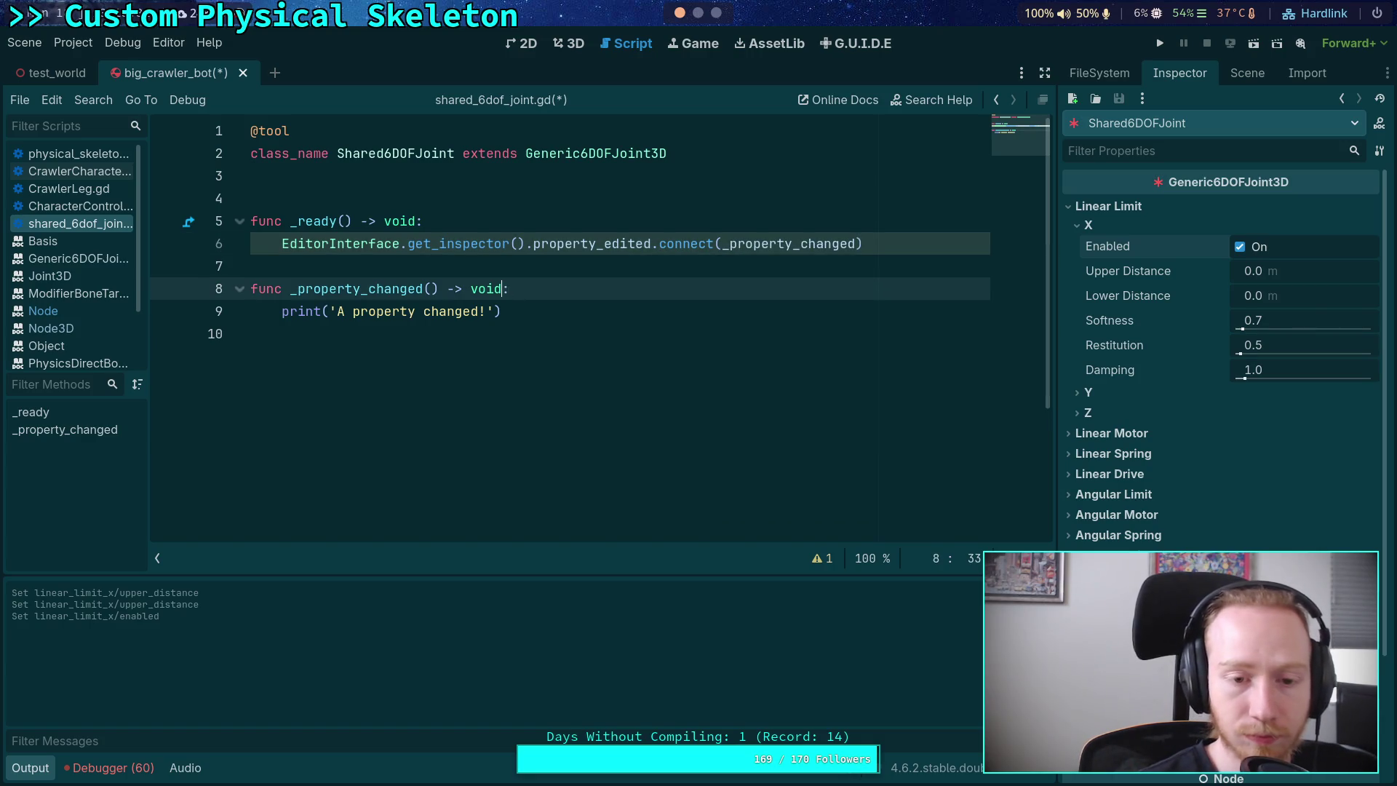
click(432, 288)
text(name:)
key(BackSpace)
key(BackSpace)
key(BackSpace)
text(prop)
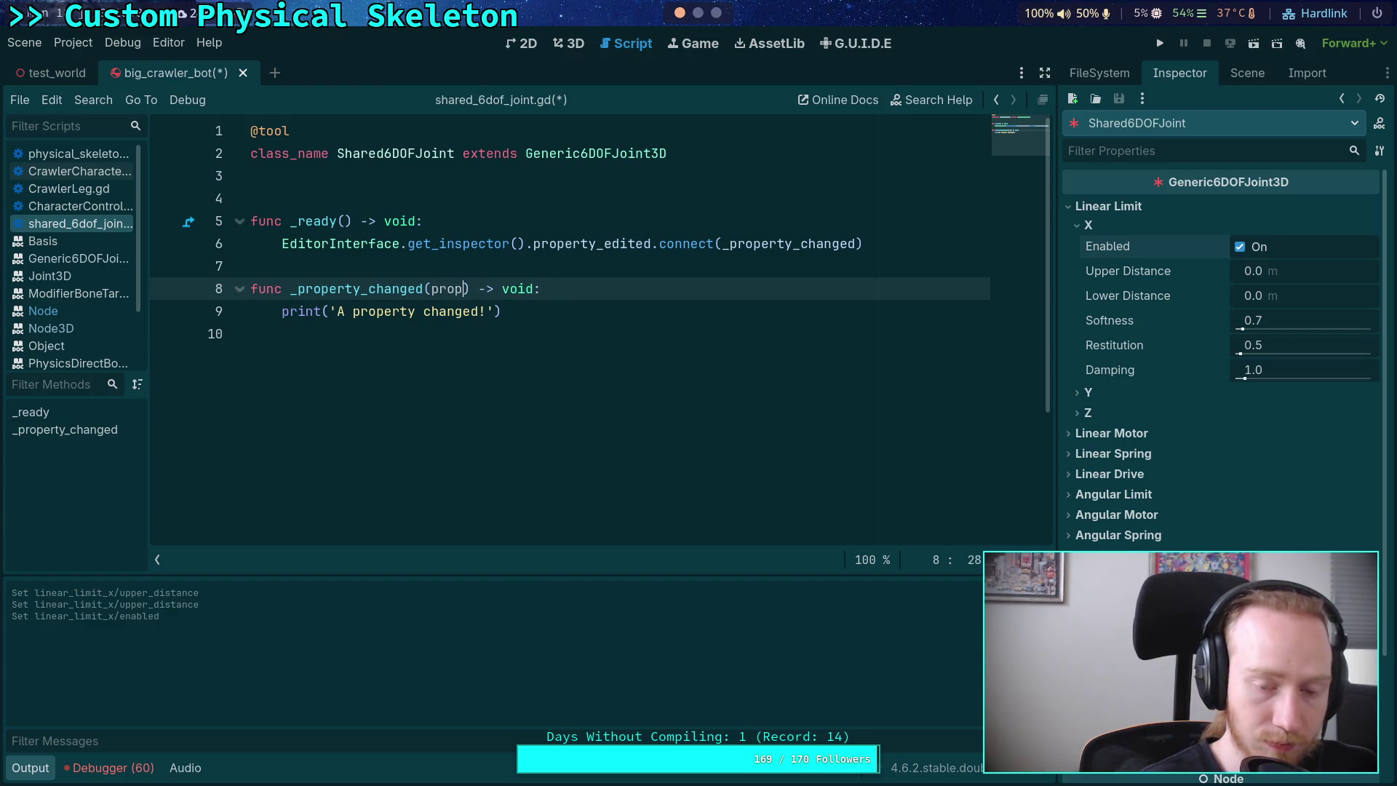
text(: String)
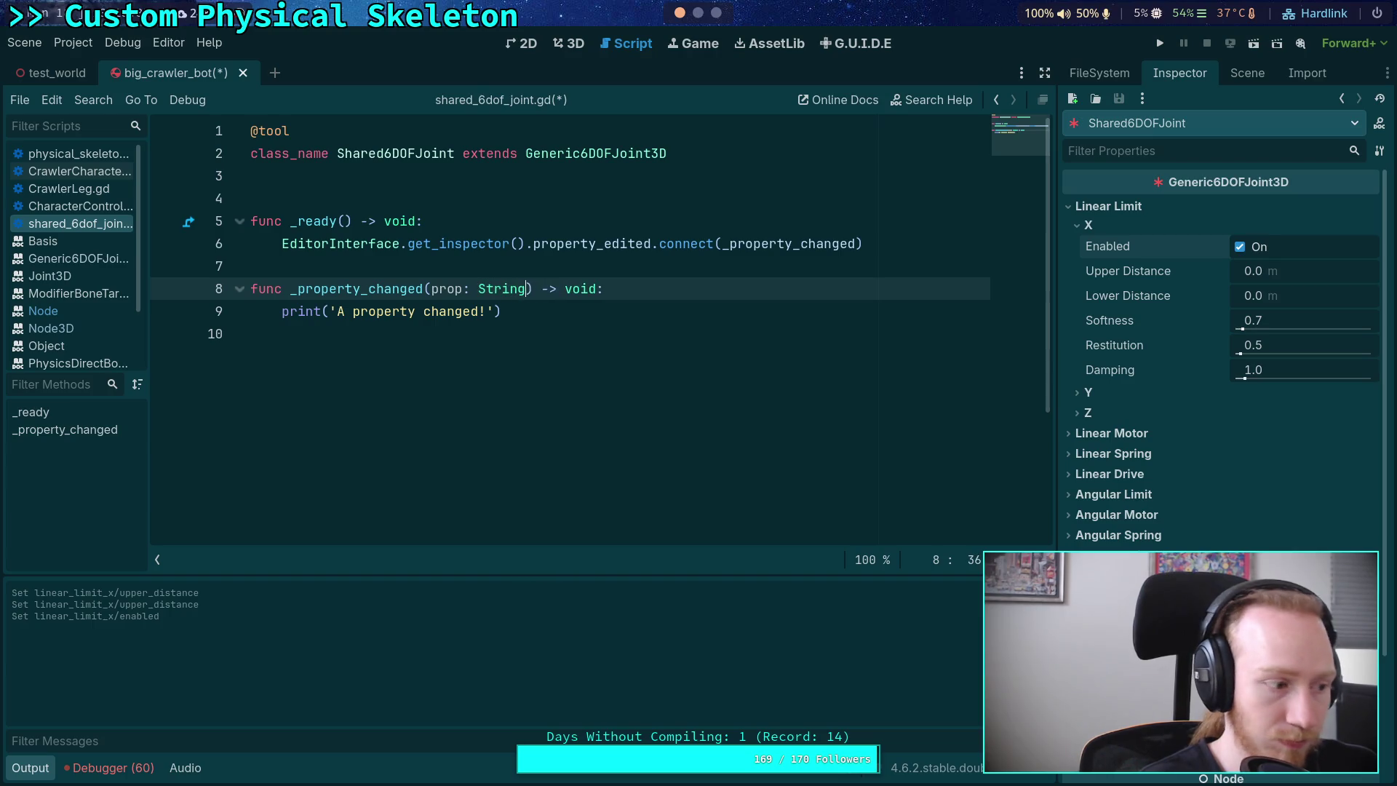
Make the print message show "%s" formatted with % prop, and save the script.
click(494, 312)
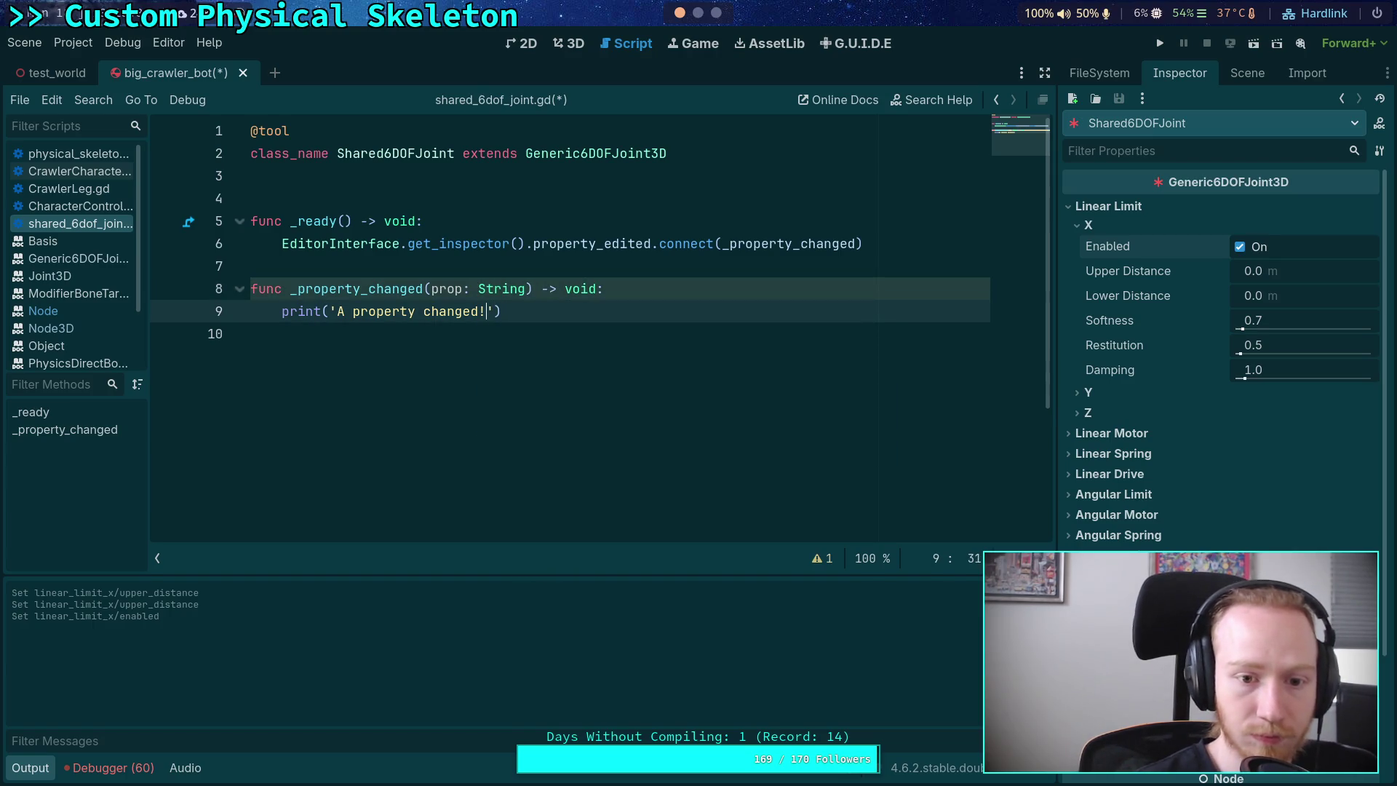
click(425, 311)
text(" )
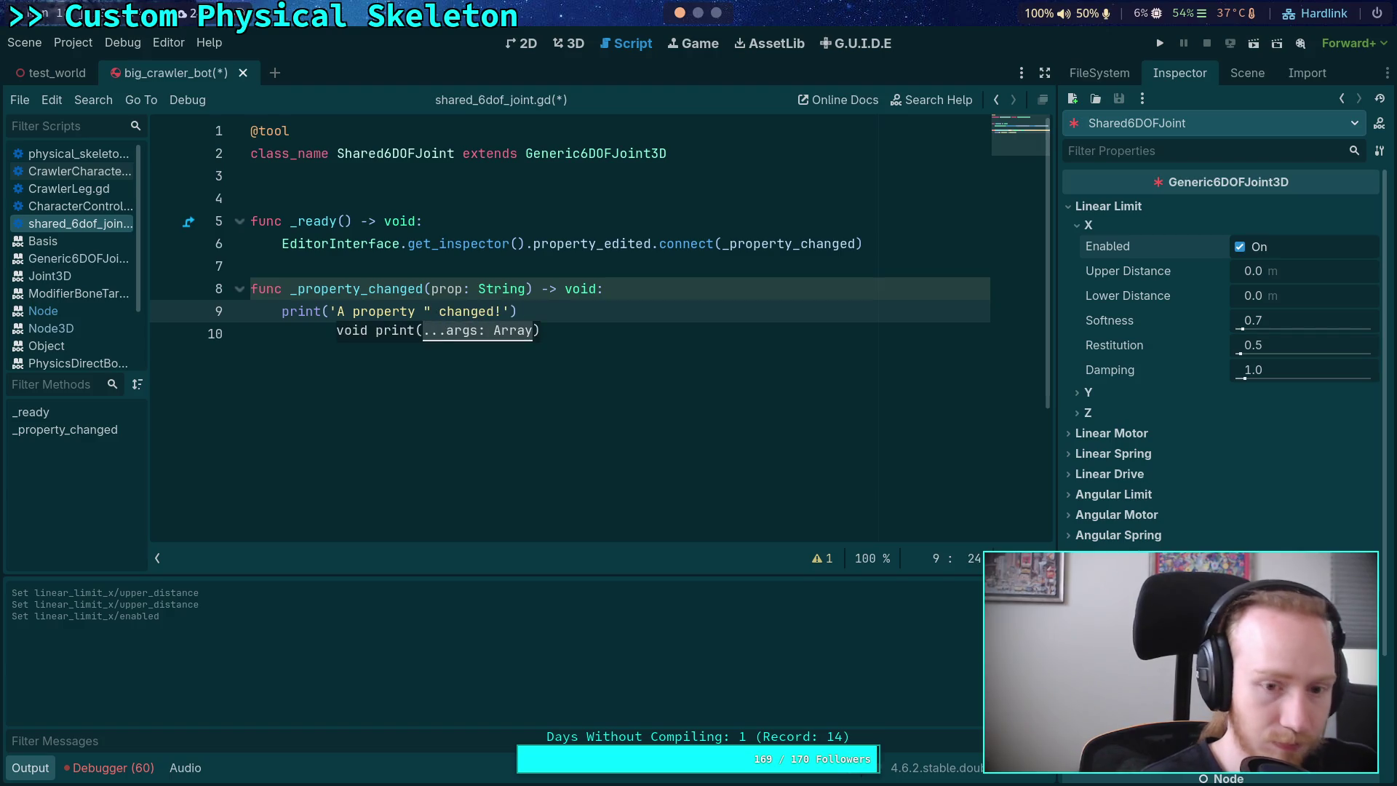
text(%s")
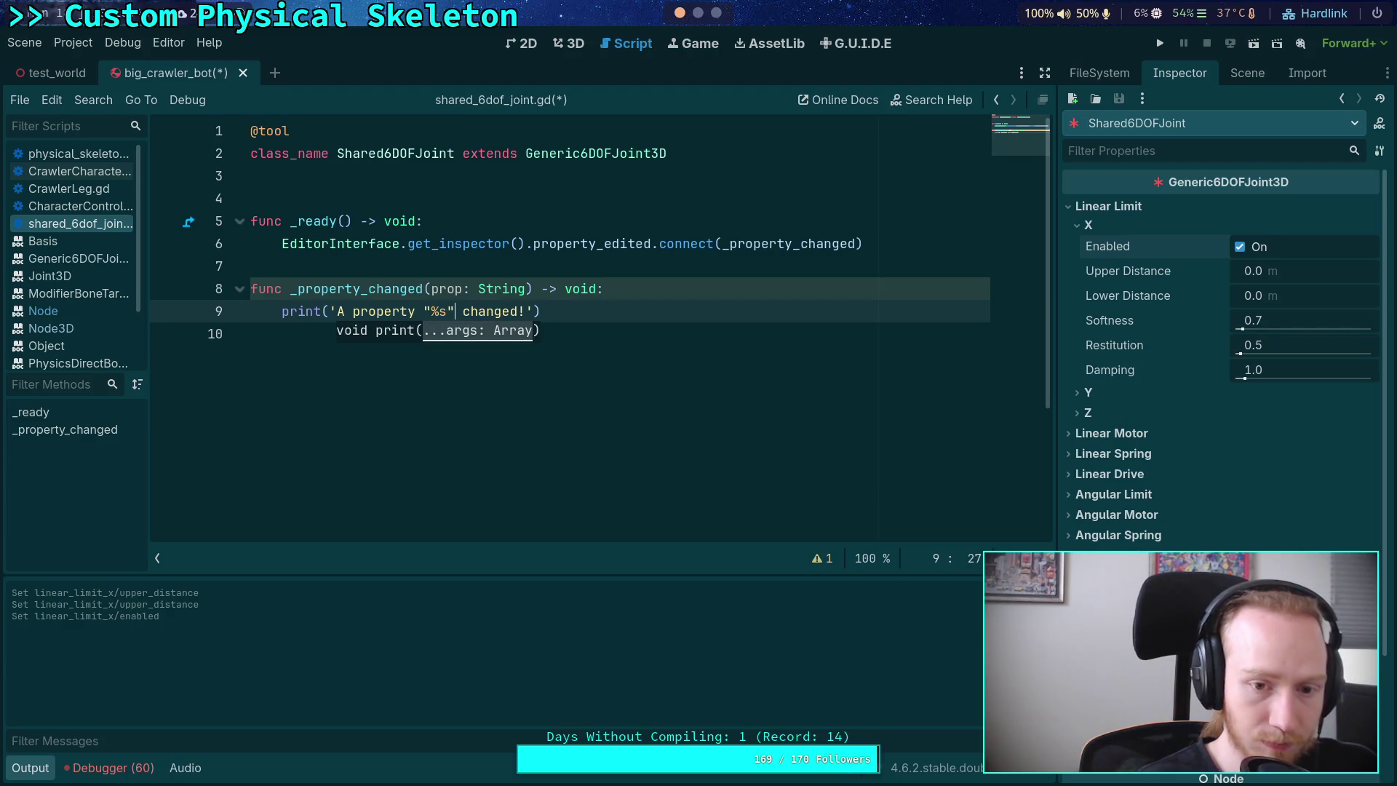
click(519, 312)
text(%)
text( prop)
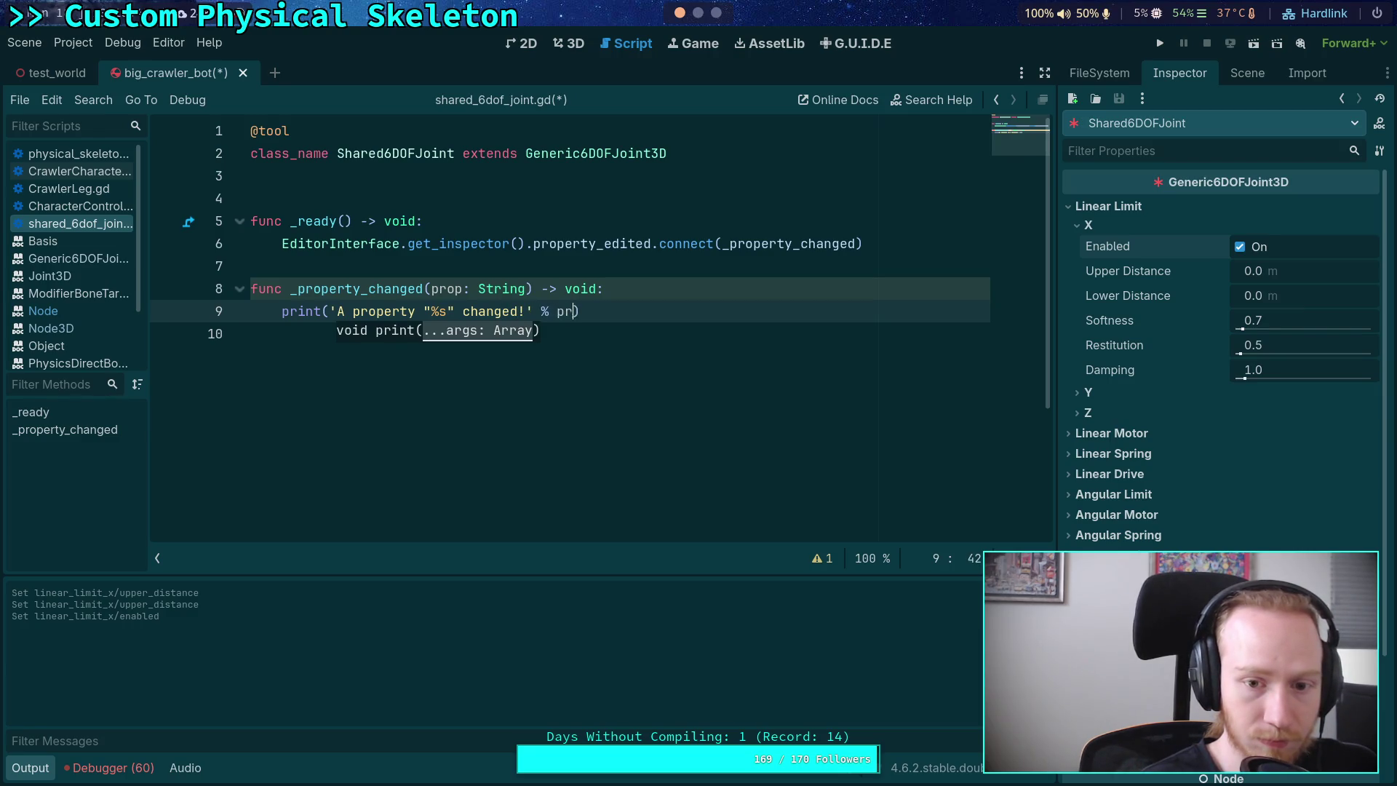
key(ctrl+s)
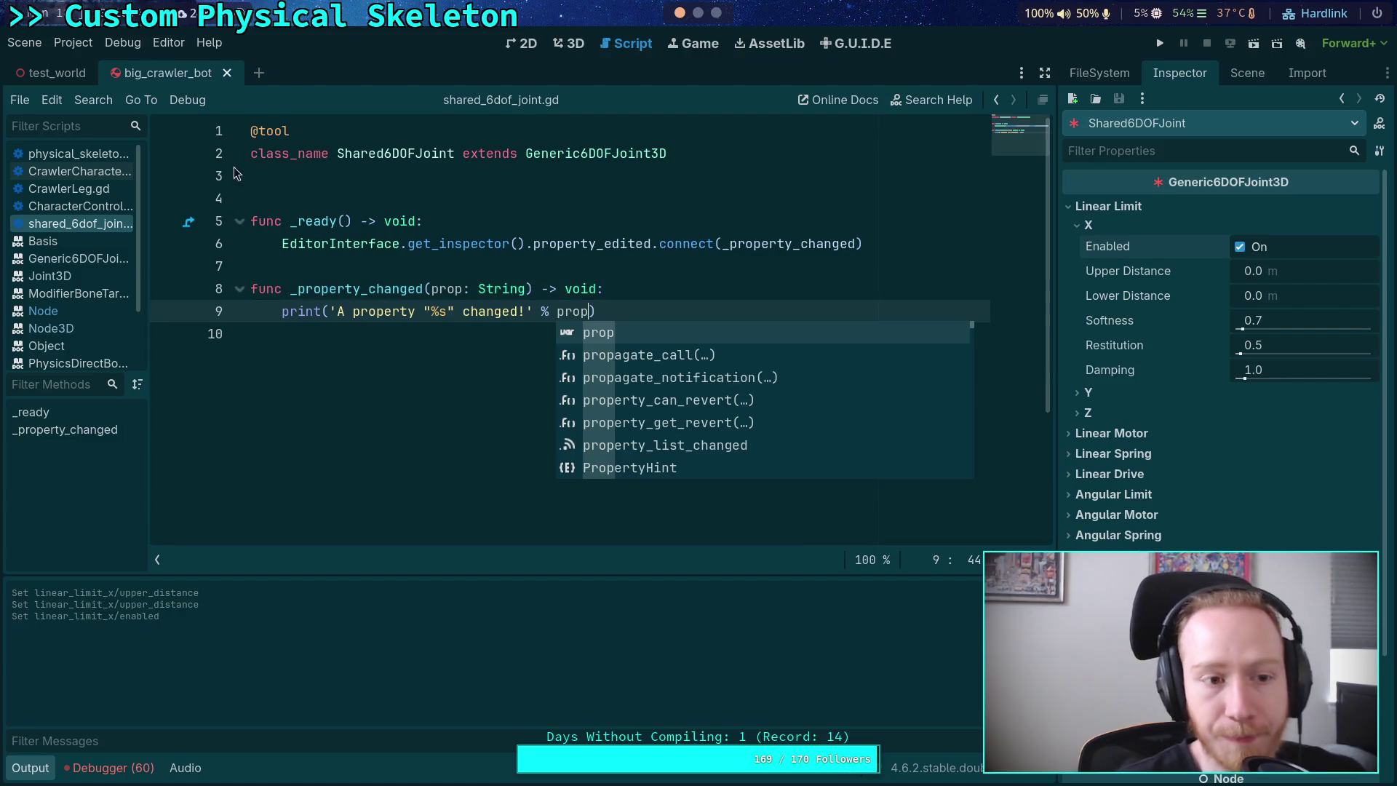
click(86, 45)
Reload the saved crawler scene, clear the Output, and drag Linear Limit X Upper Distance to 0.24 m.
mouse_move(25, 42)
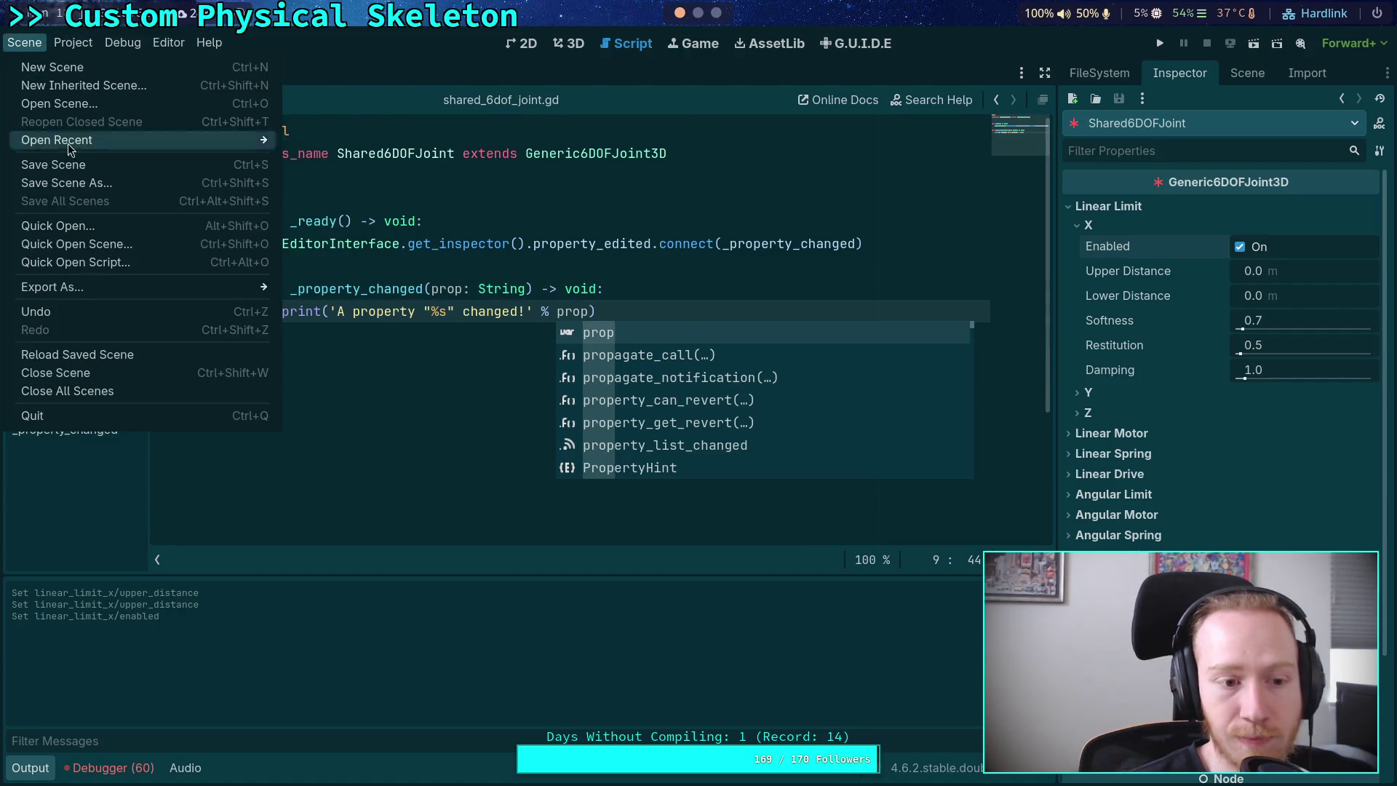
click(124, 355)
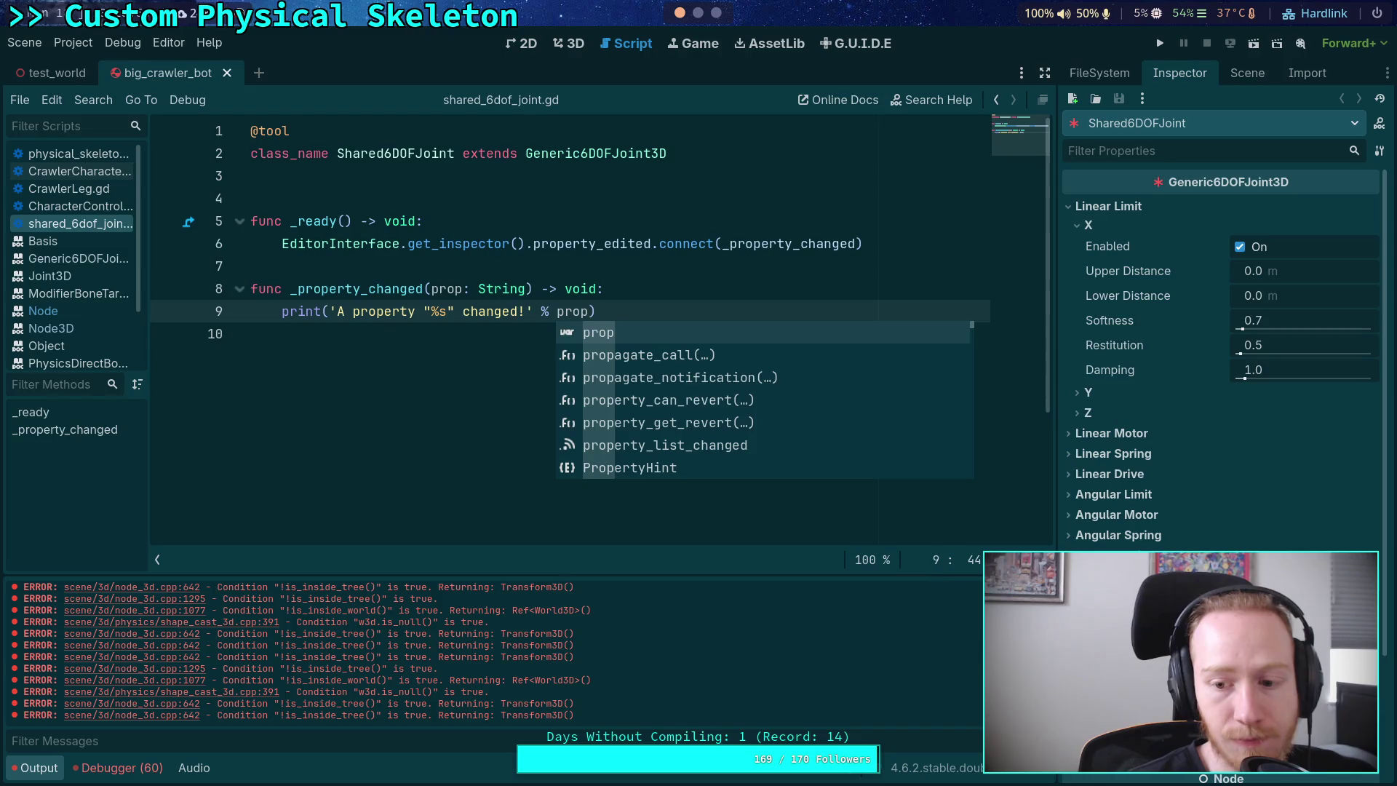
click(973, 586)
click(387, 412)
drag(1257, 271, 1274, 270)
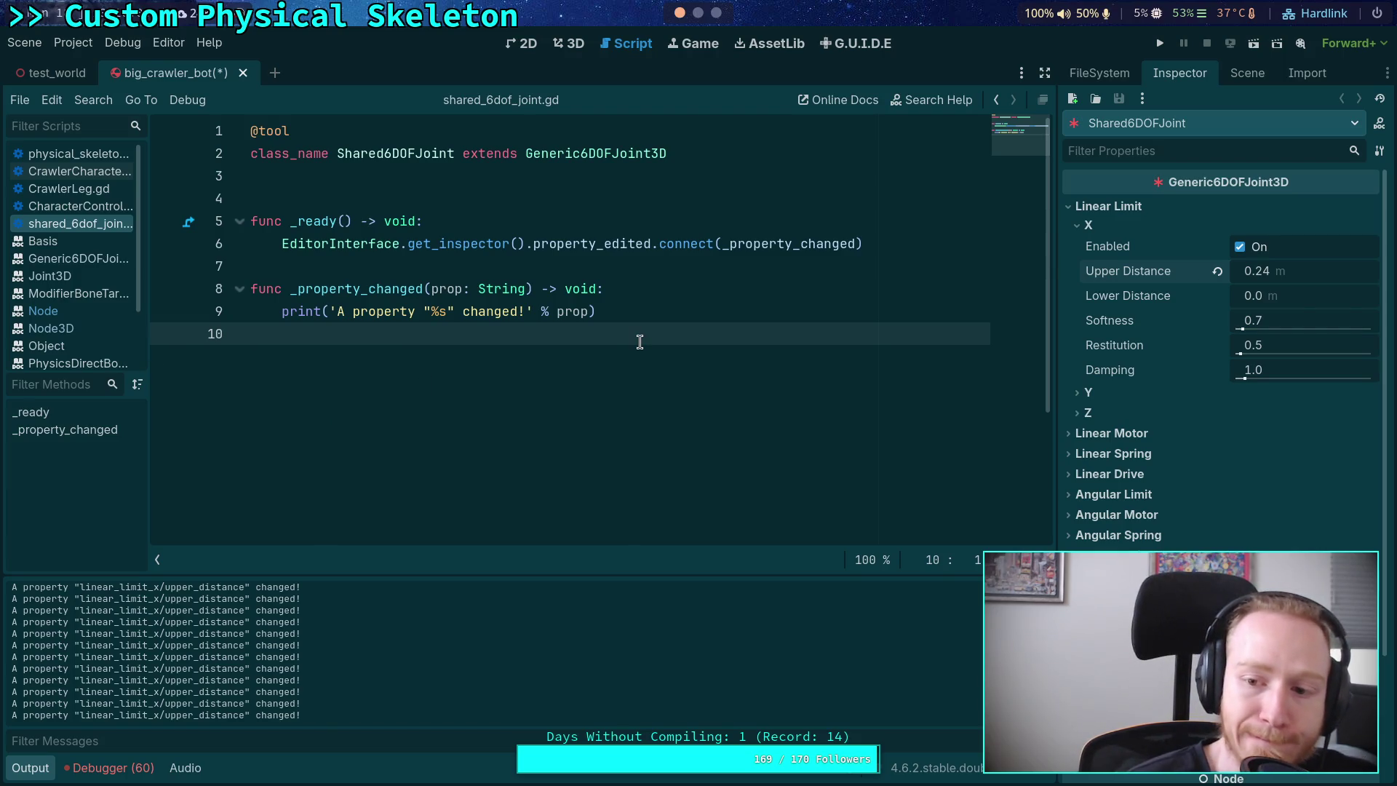
click(1245, 74)
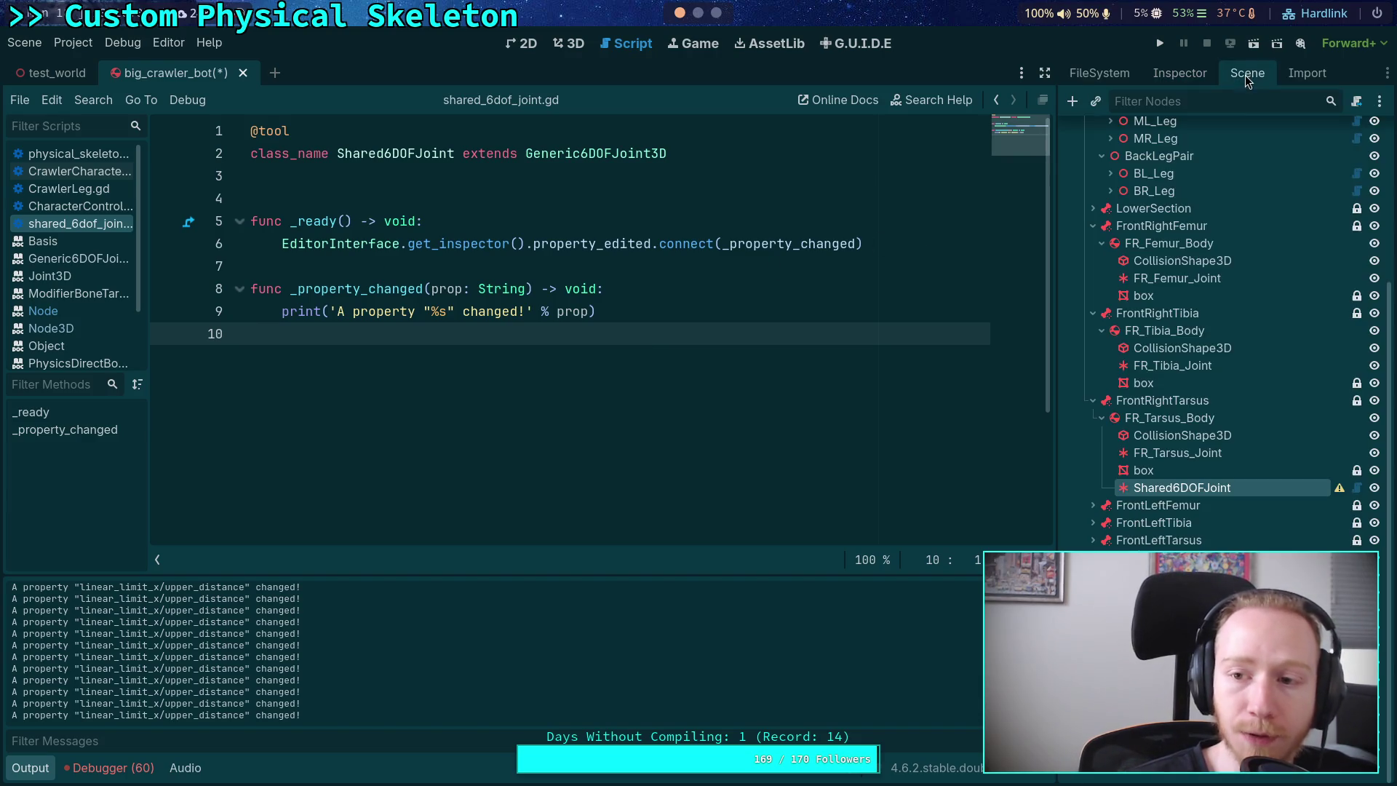
Drag FR_Tarsus_Body's collision shape Radius to 0.145, undo twice, then switch to test_world.
click(1193, 435)
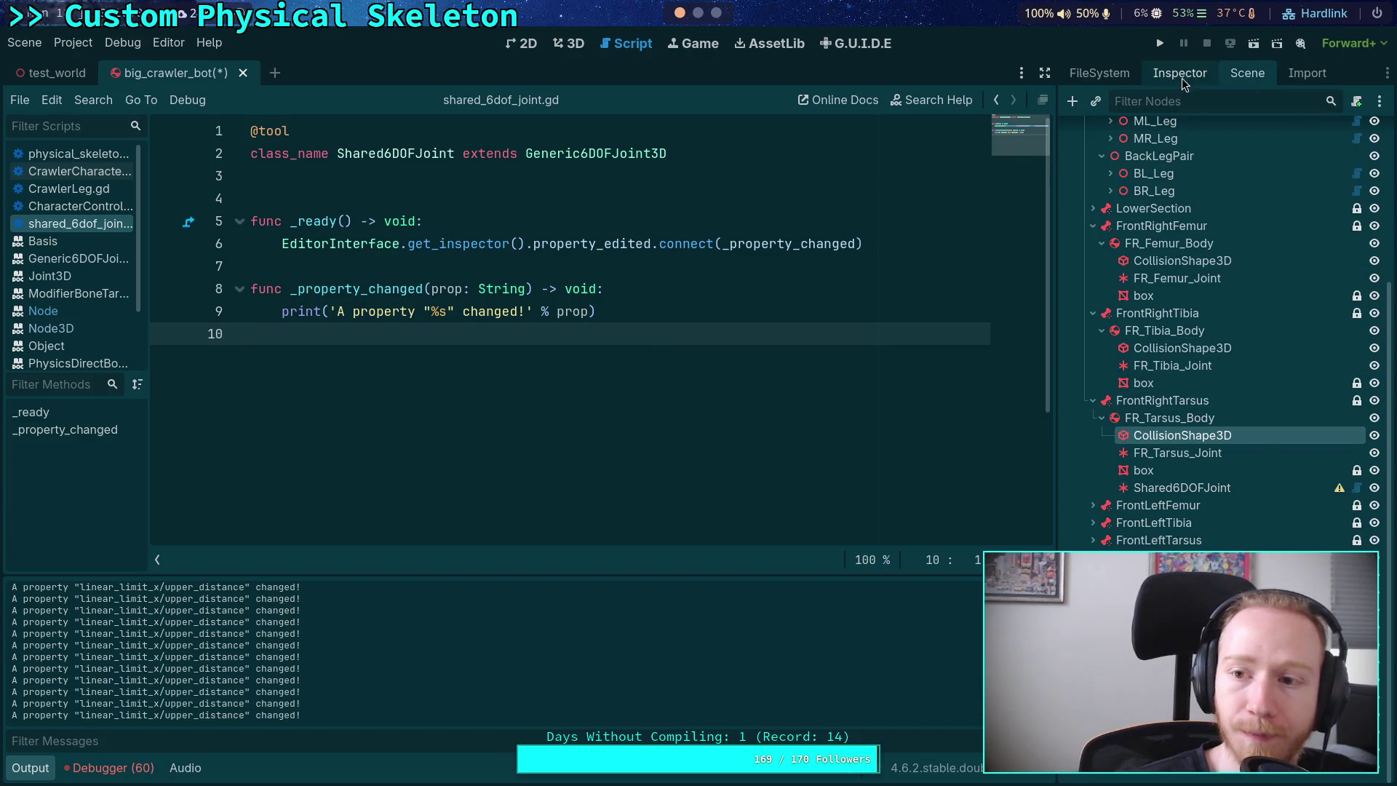
click(1180, 74)
drag(1265, 237, 1228, 243)
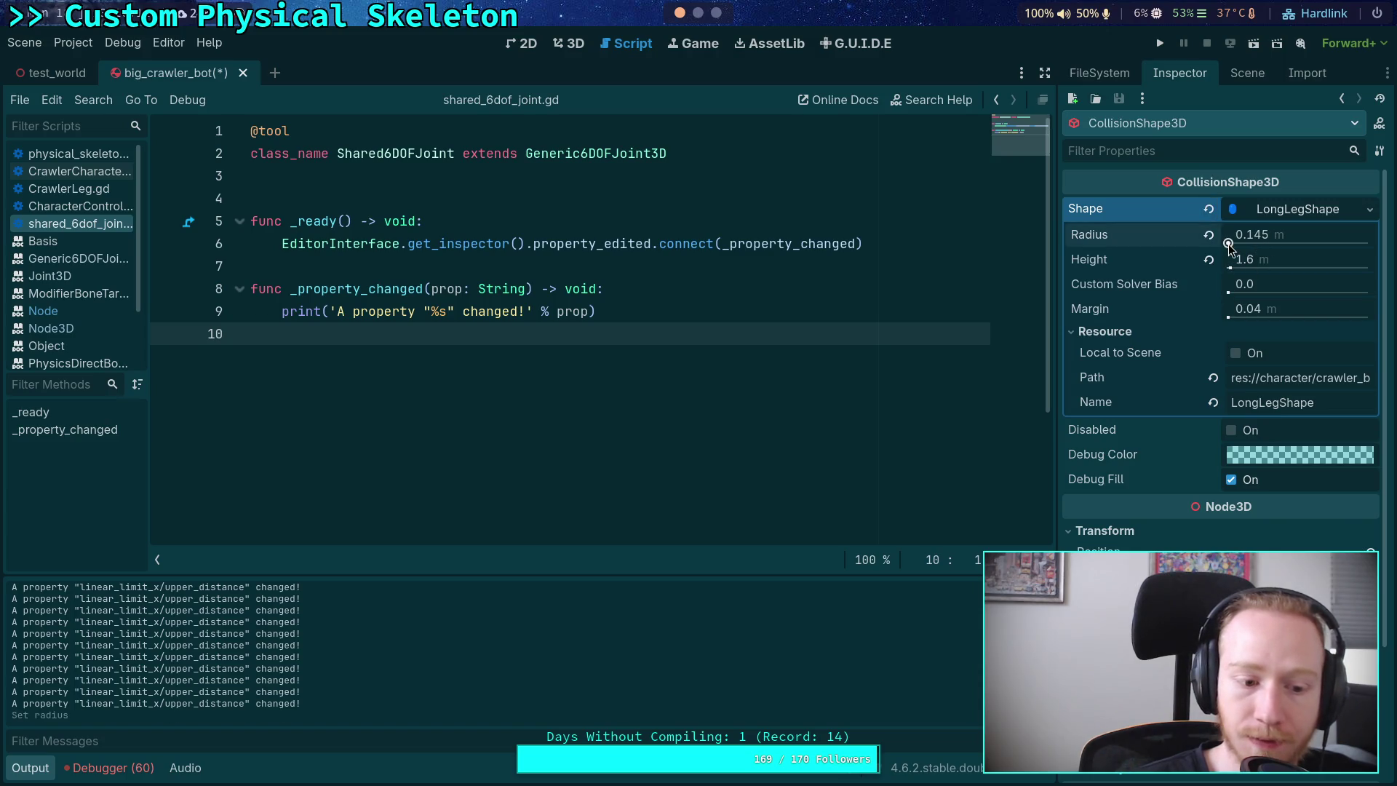
key(ctrl+z)
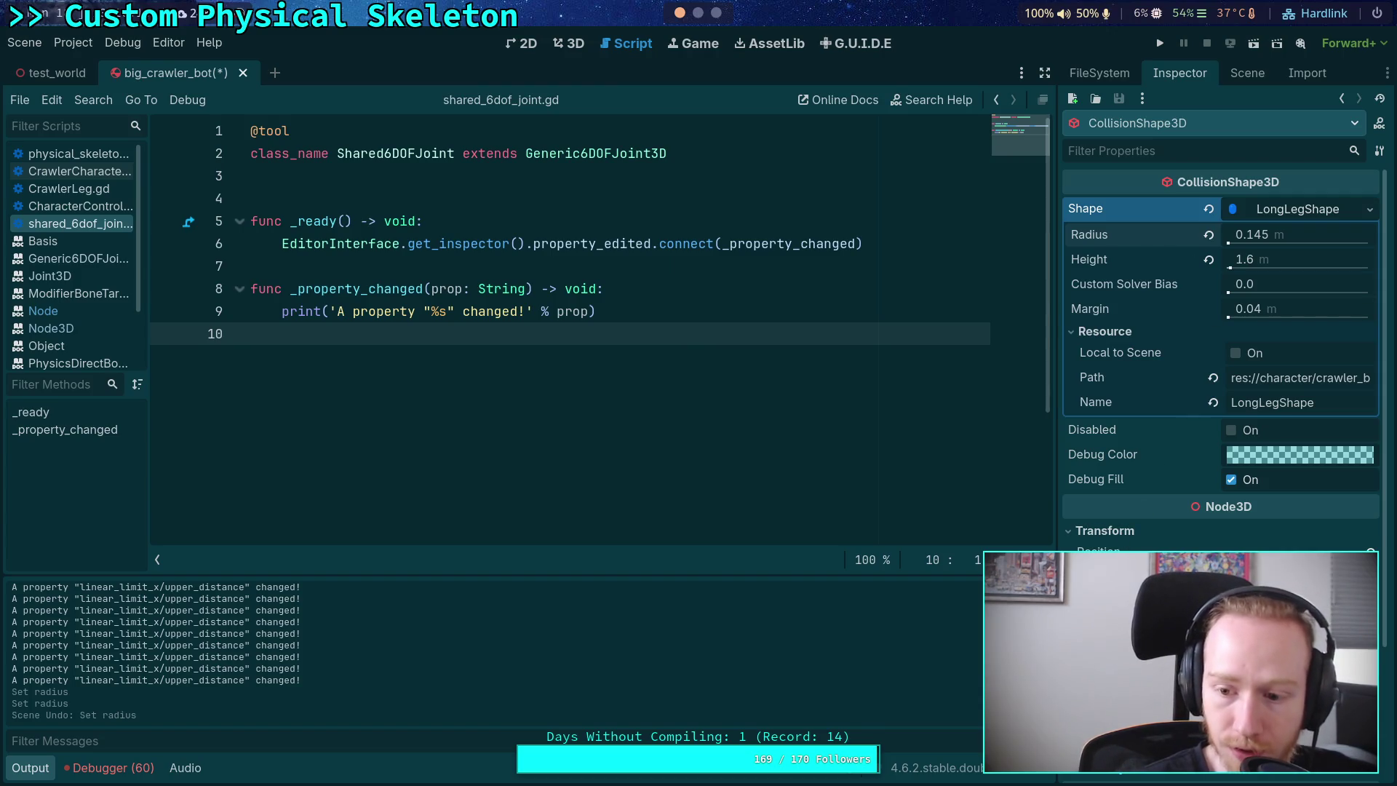
key(ctrl+z)
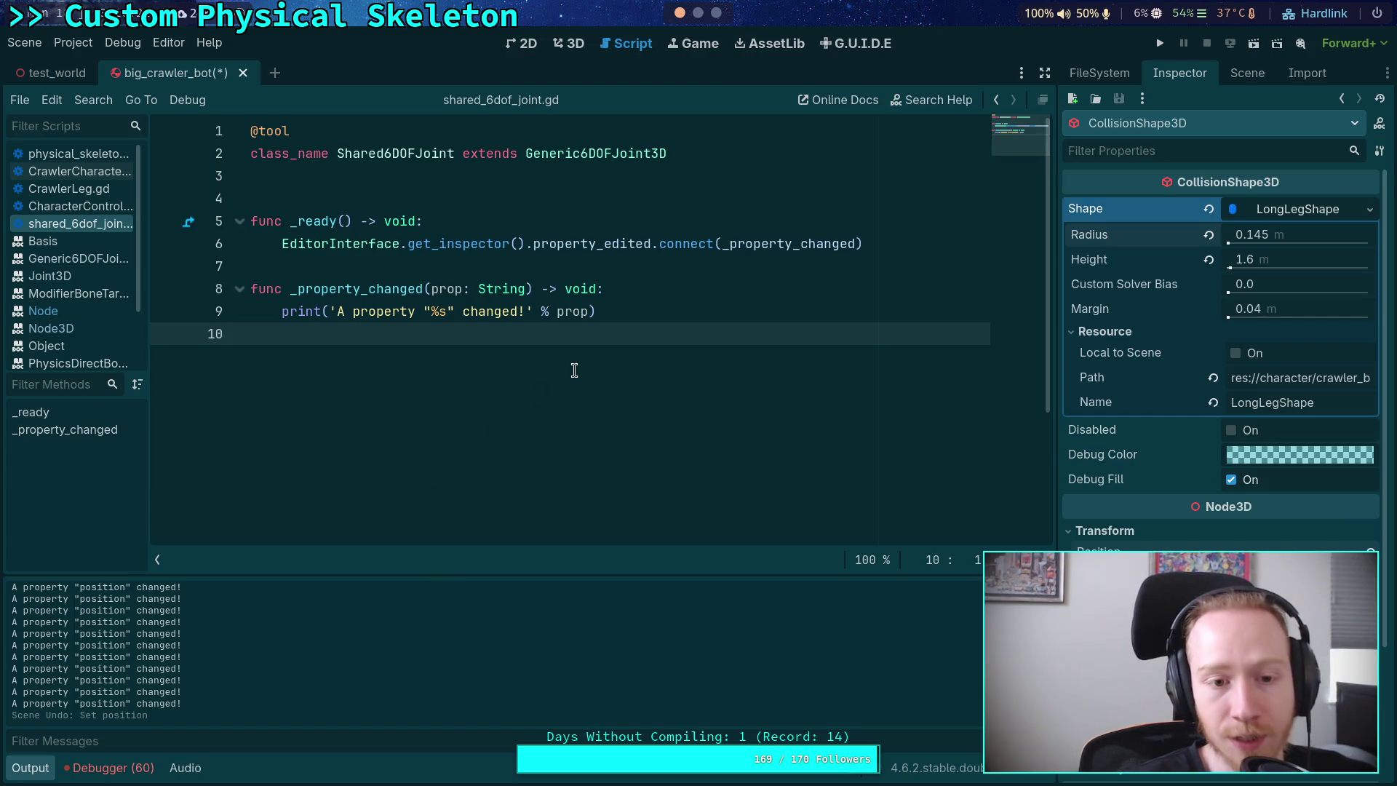
click(1236, 77)
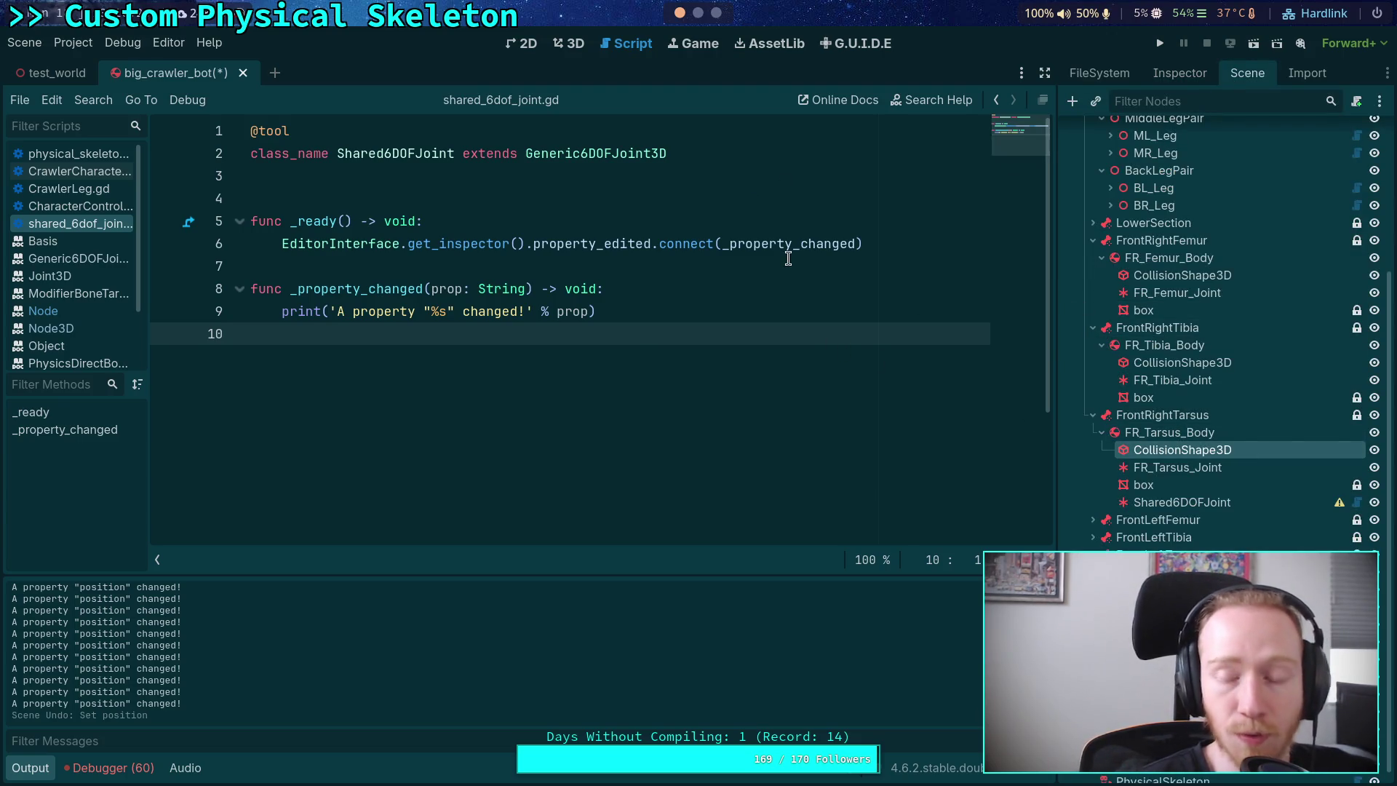
click(64, 71)
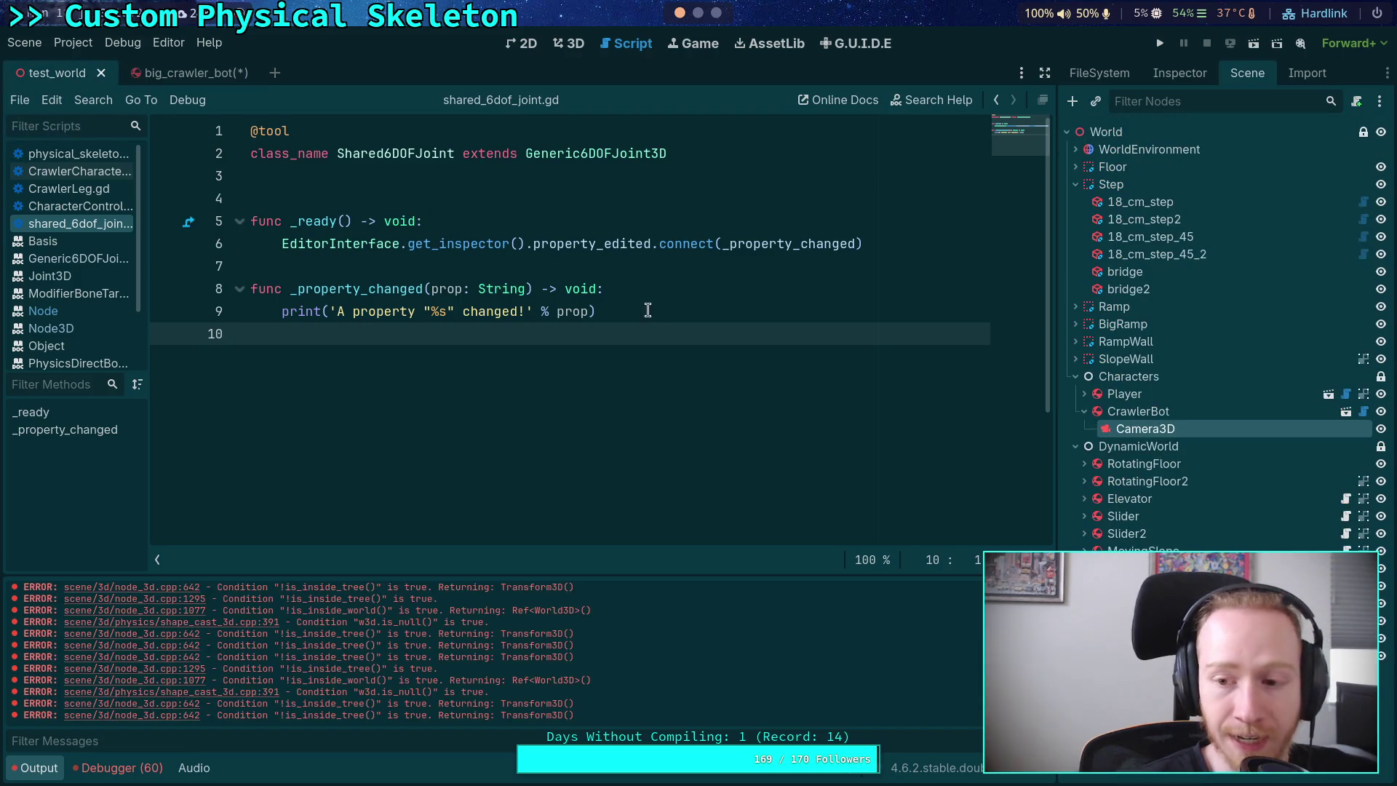
Clear the Output, lower the Player's Max Speed to 4.79, and undo back to 4.9.
click(1036, 586)
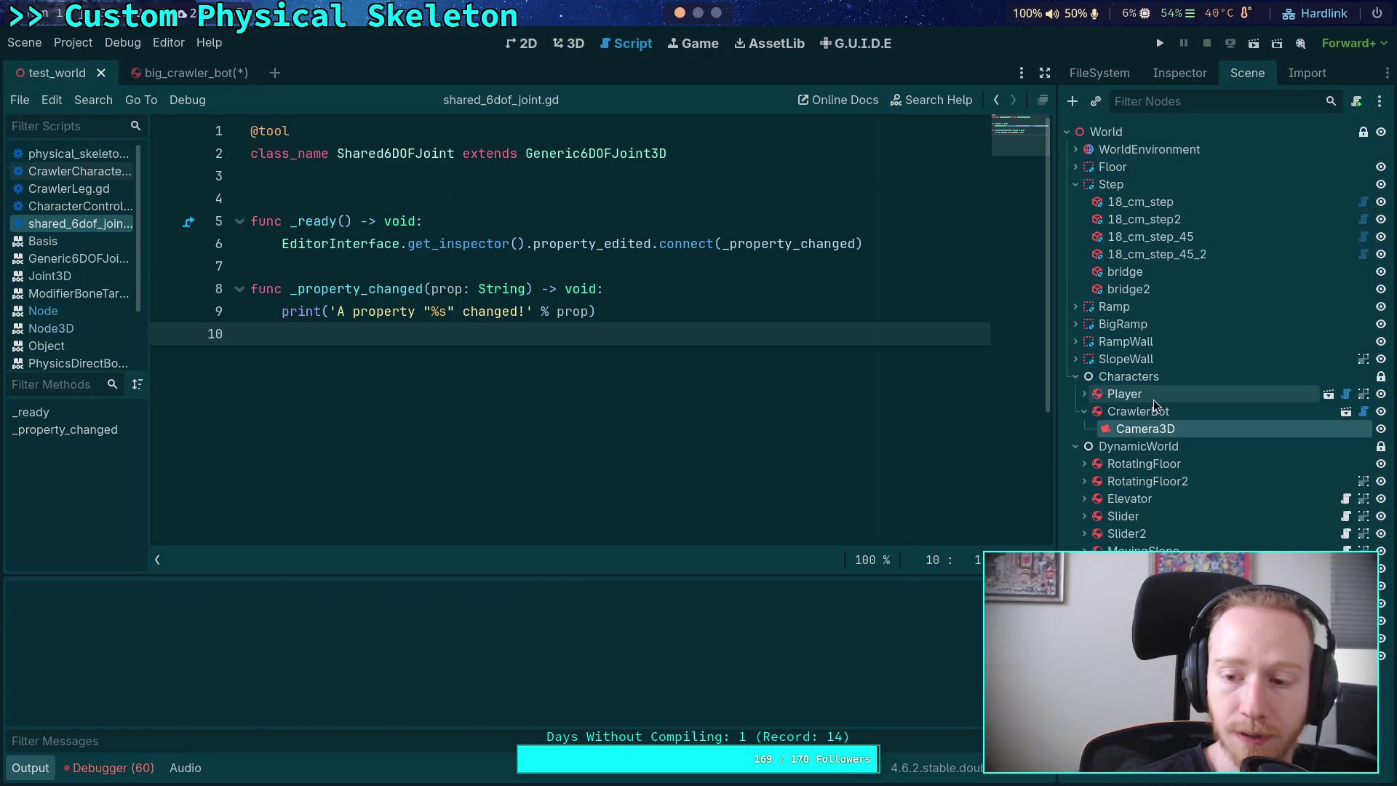
click(1124, 393)
click(1180, 73)
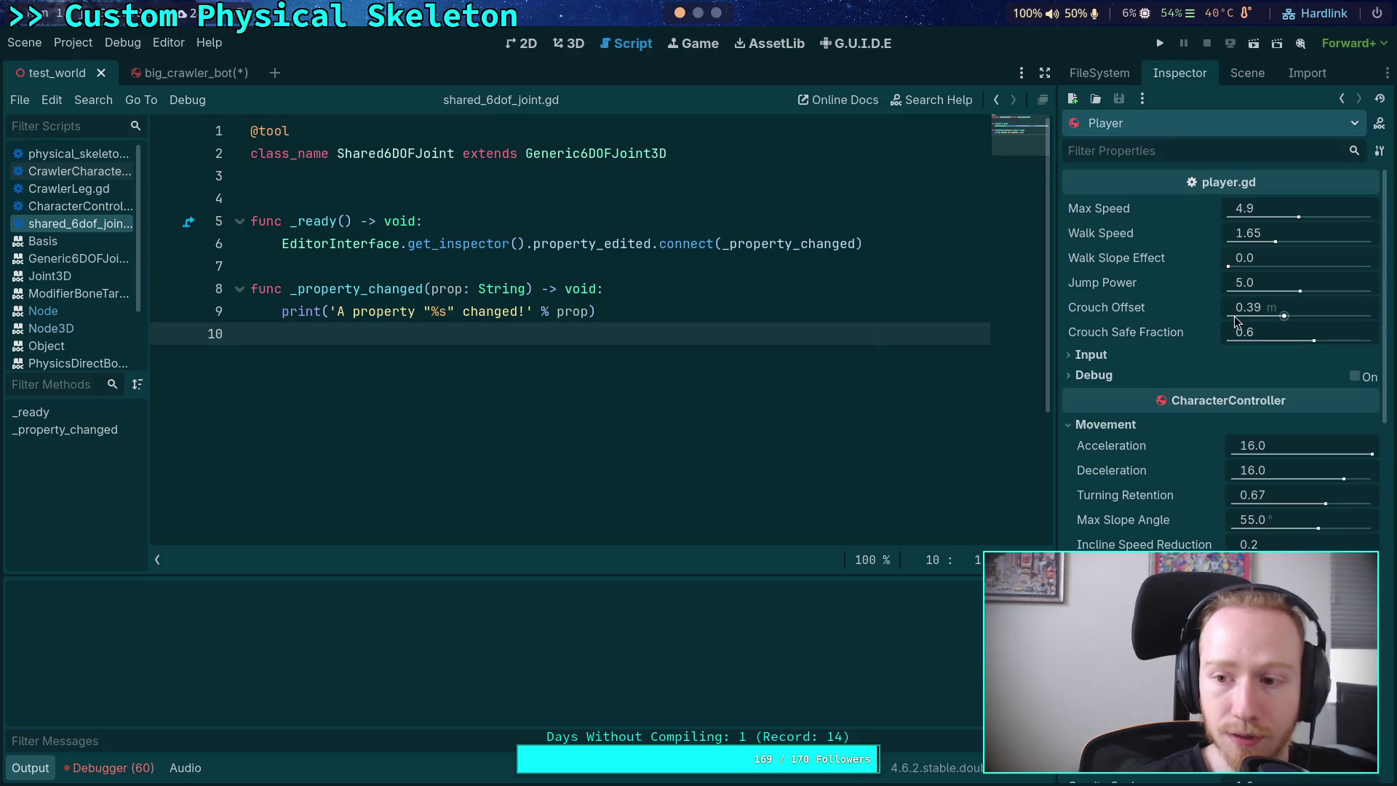
drag(1272, 213, 1259, 212)
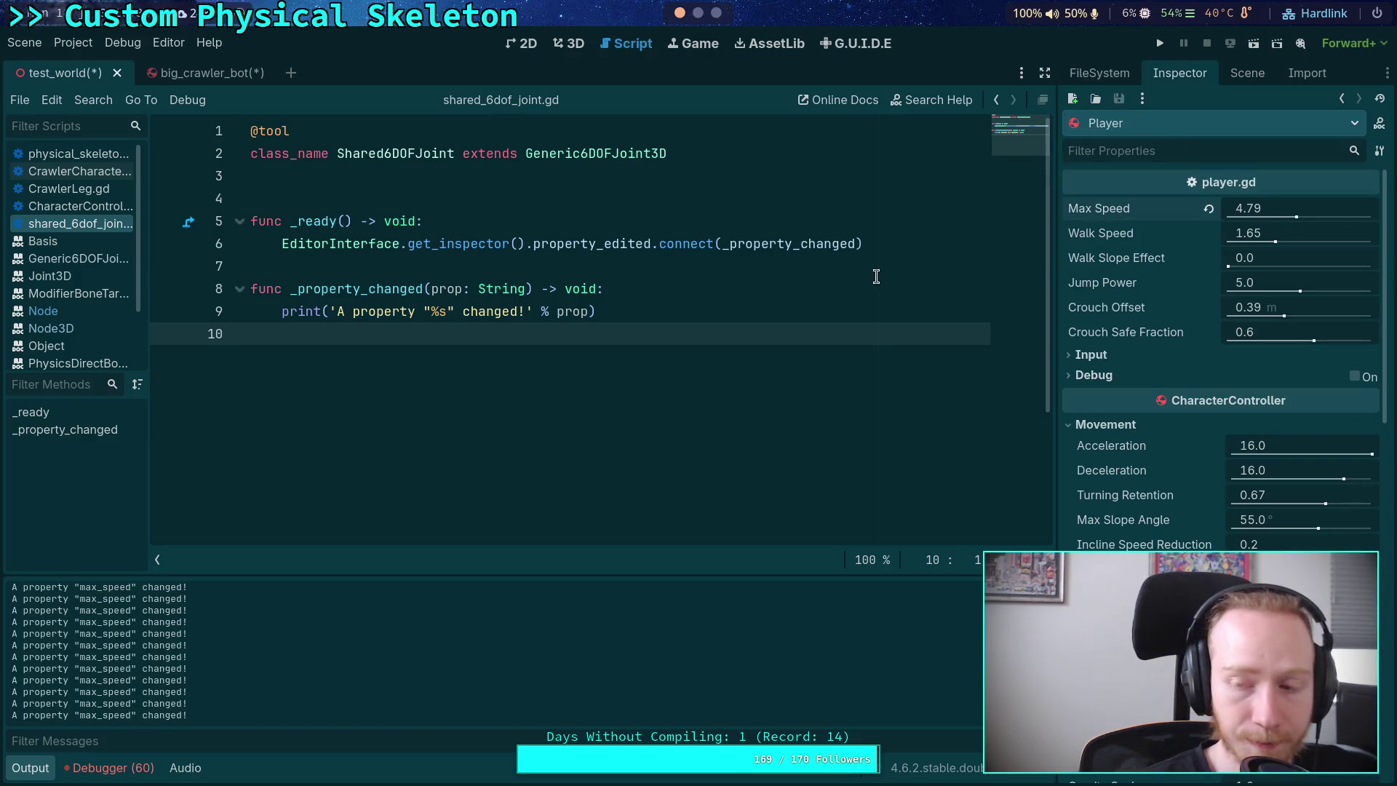
key(ctrl+z)
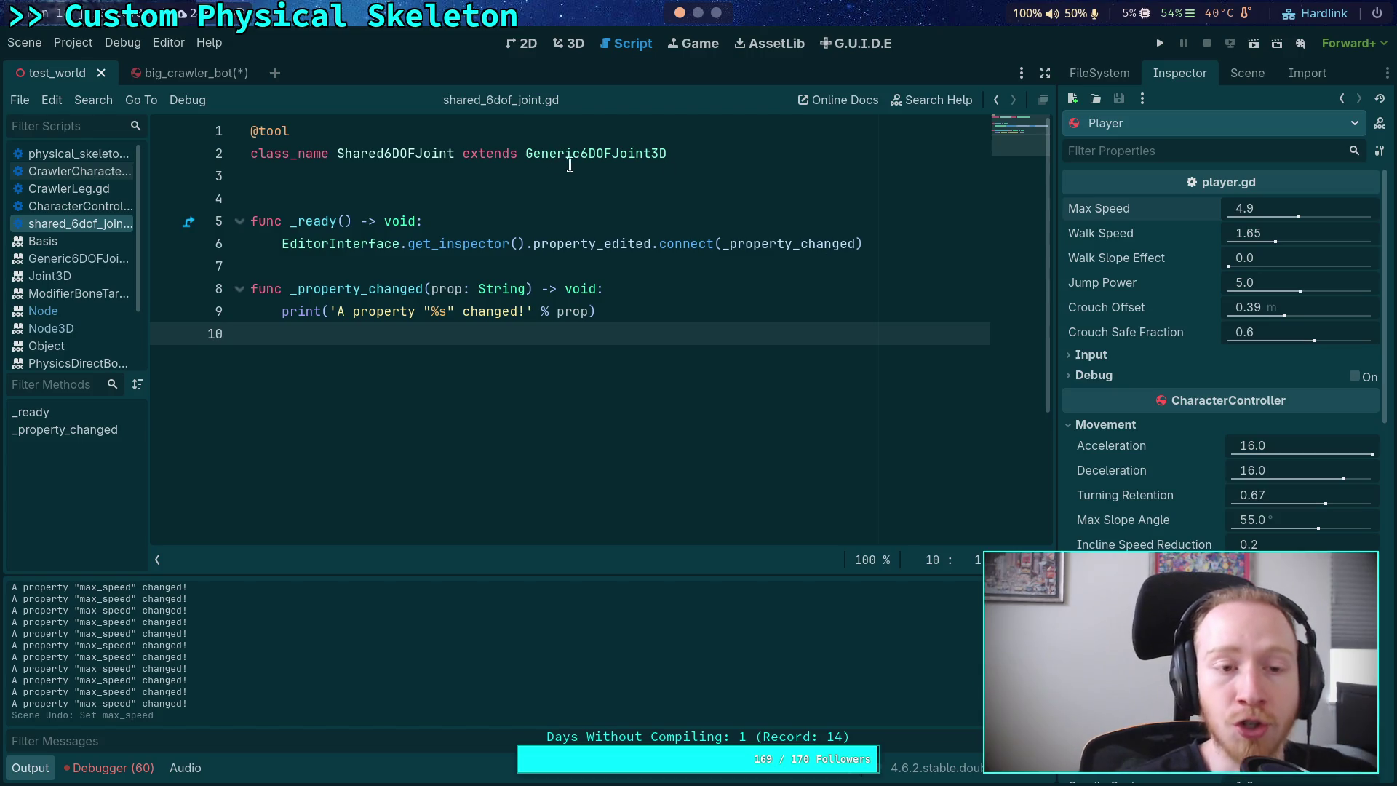
Return to big_crawler_bot and check the property_edited signal's description on line 6.
click(189, 77)
click(622, 243)
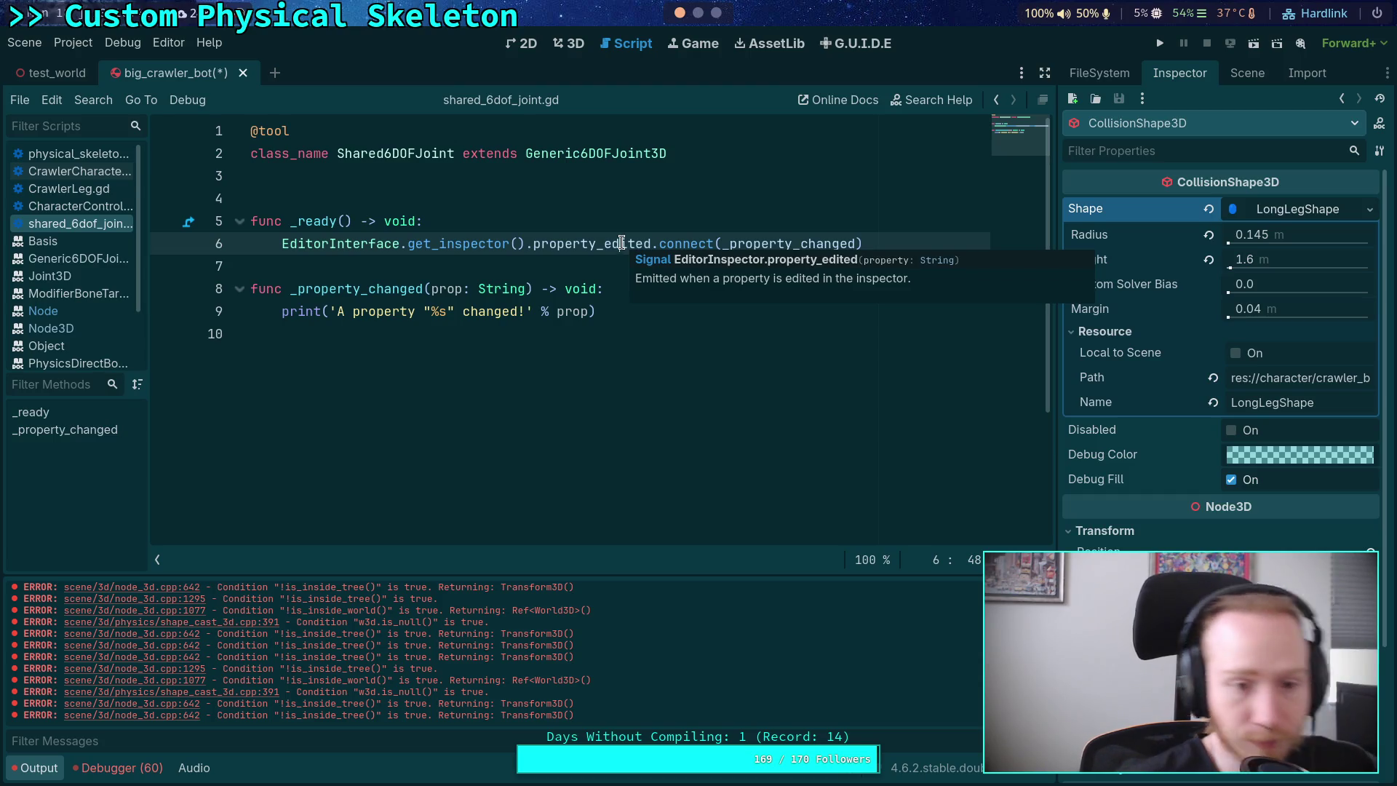
click(625, 375)
click(667, 218)
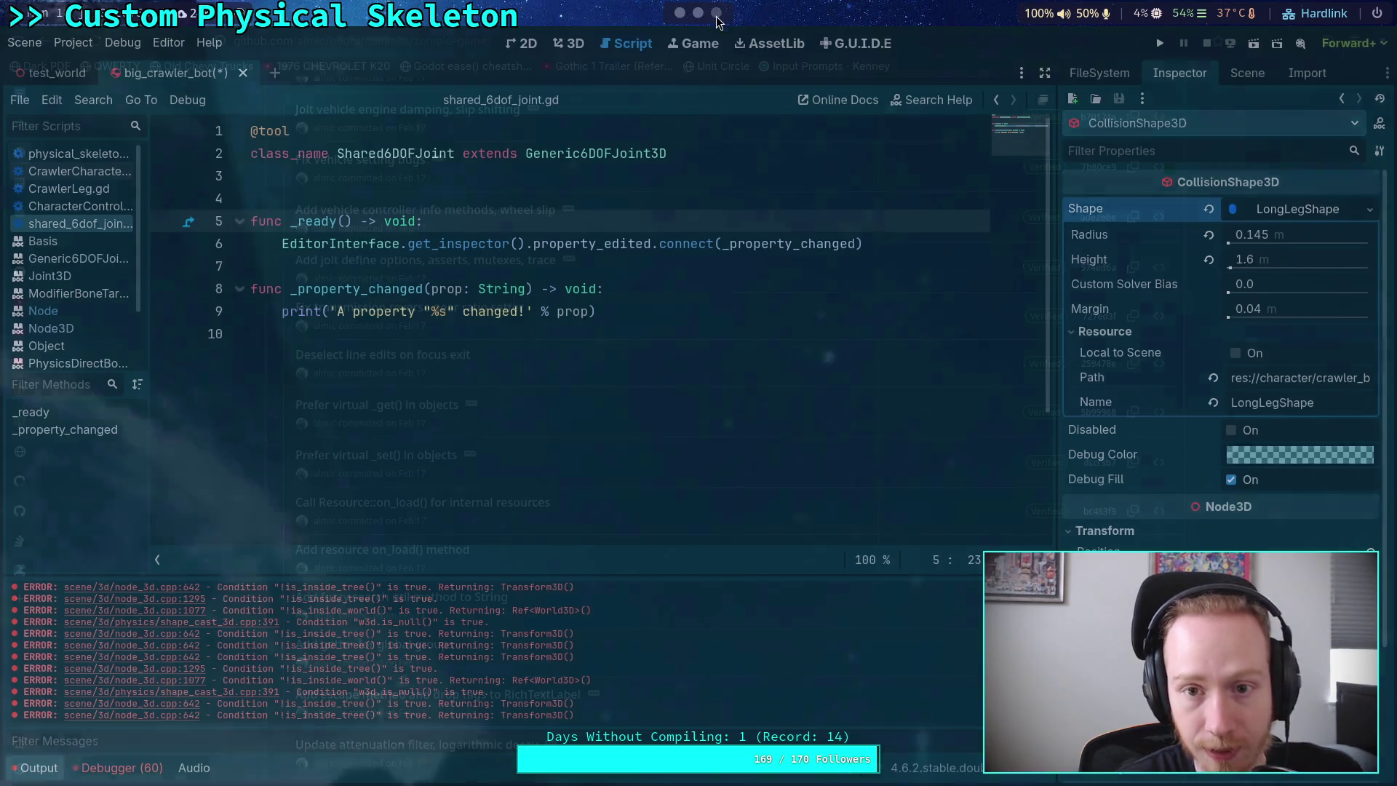
Open the EditorInspector class reference in the Godot docs by searching 'editorinspector'.
key(super+3)
click(20, 182)
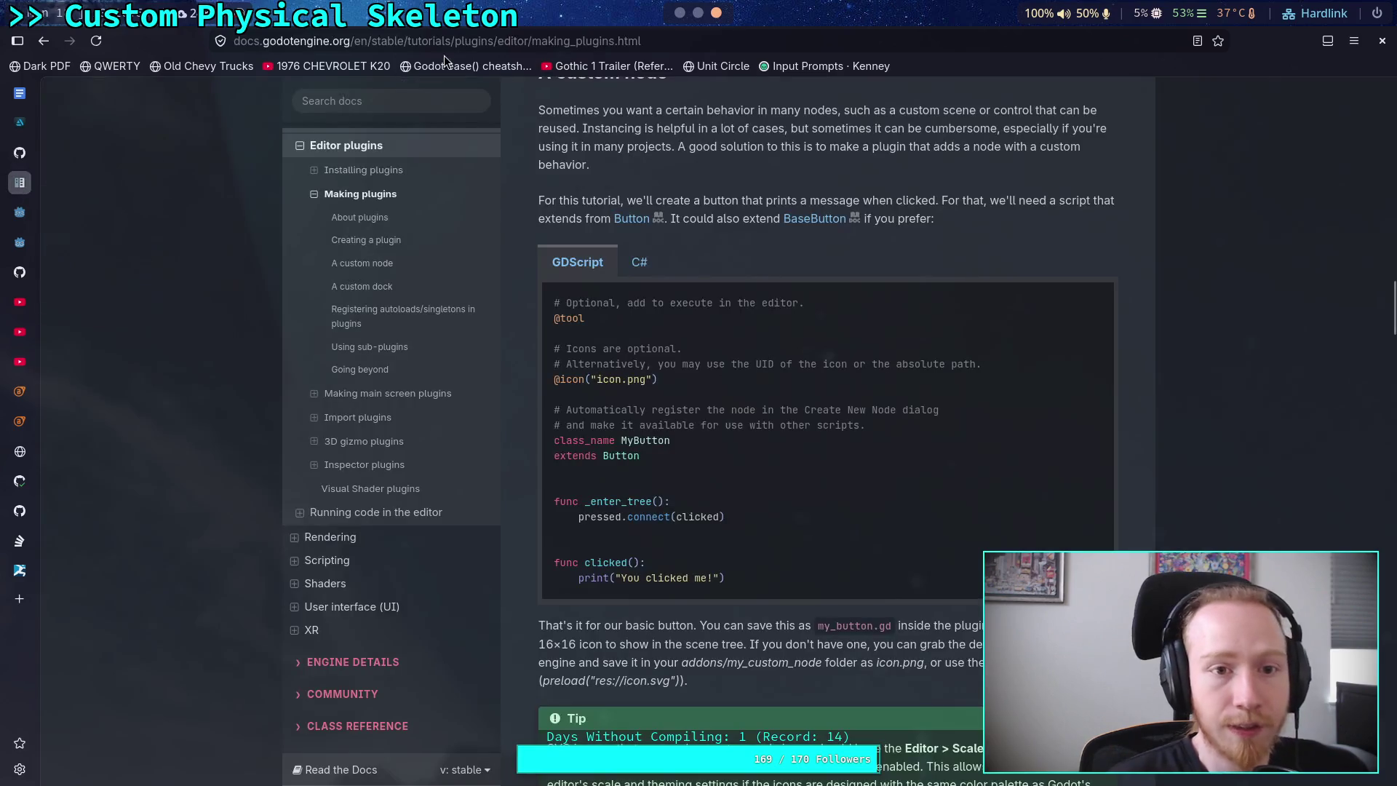
click(448, 42)
text(editorinspector)
key(Return)
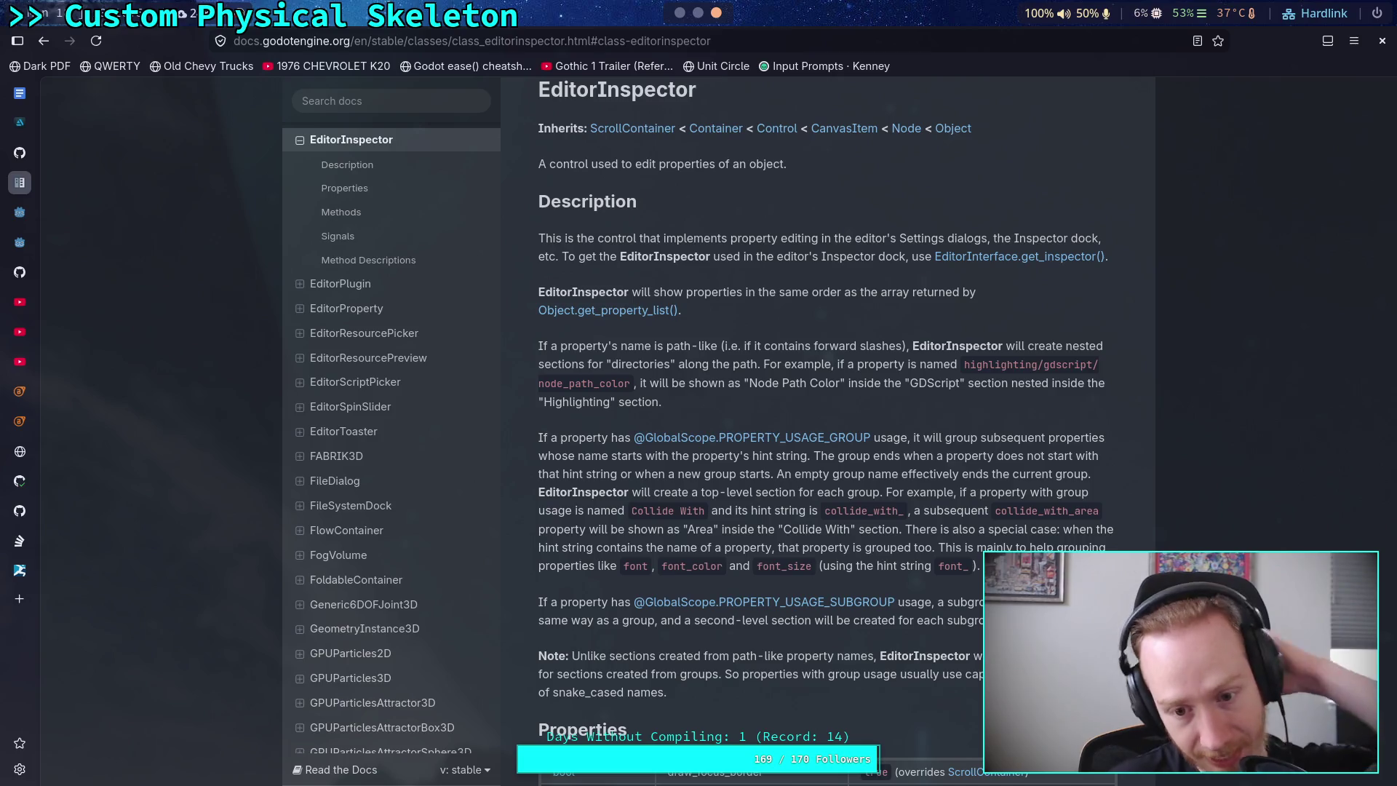
scroll(804, 278, down, 10)
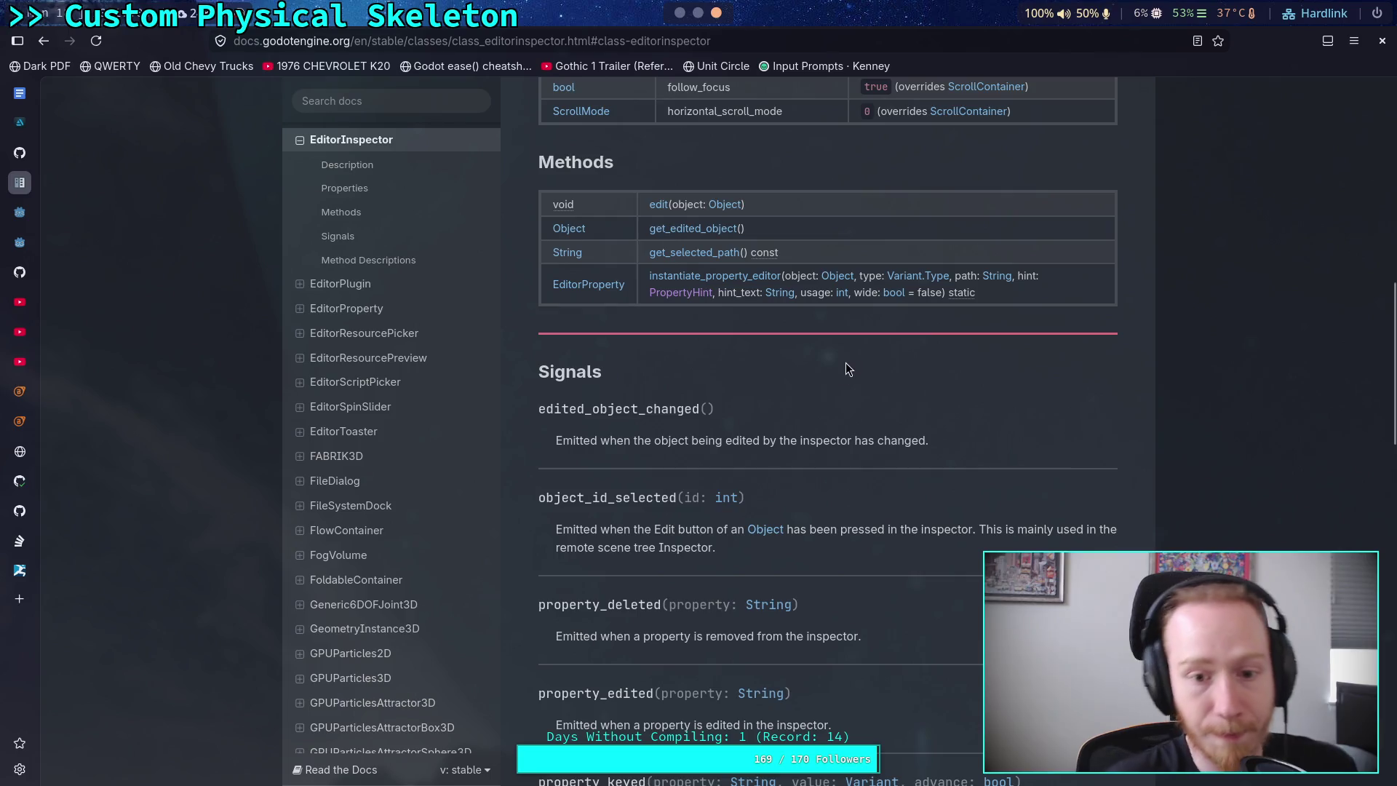
scroll(844, 361, down, 3)
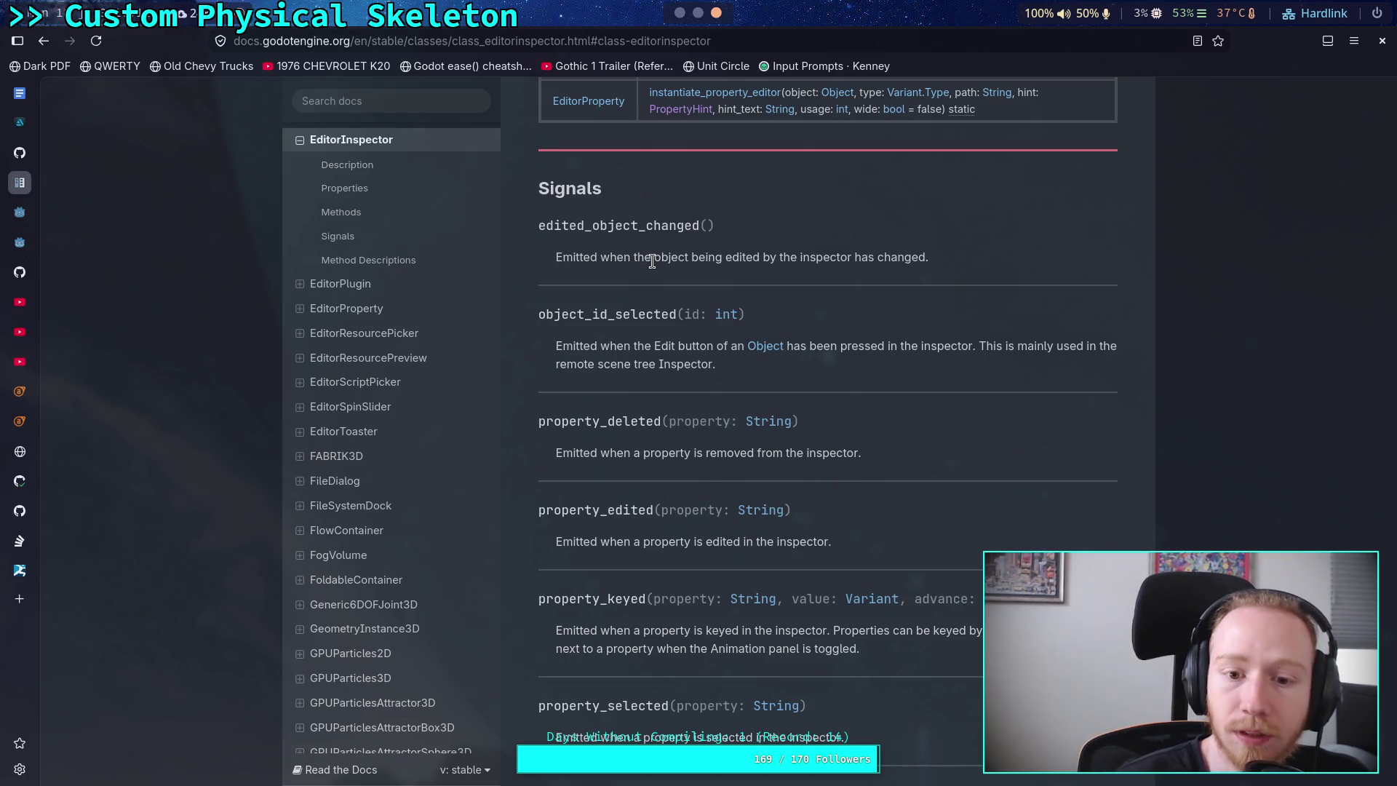
Read the signals, highlighting the edited_object_changed and object_id_selected descriptions.
drag(562, 258, 942, 257)
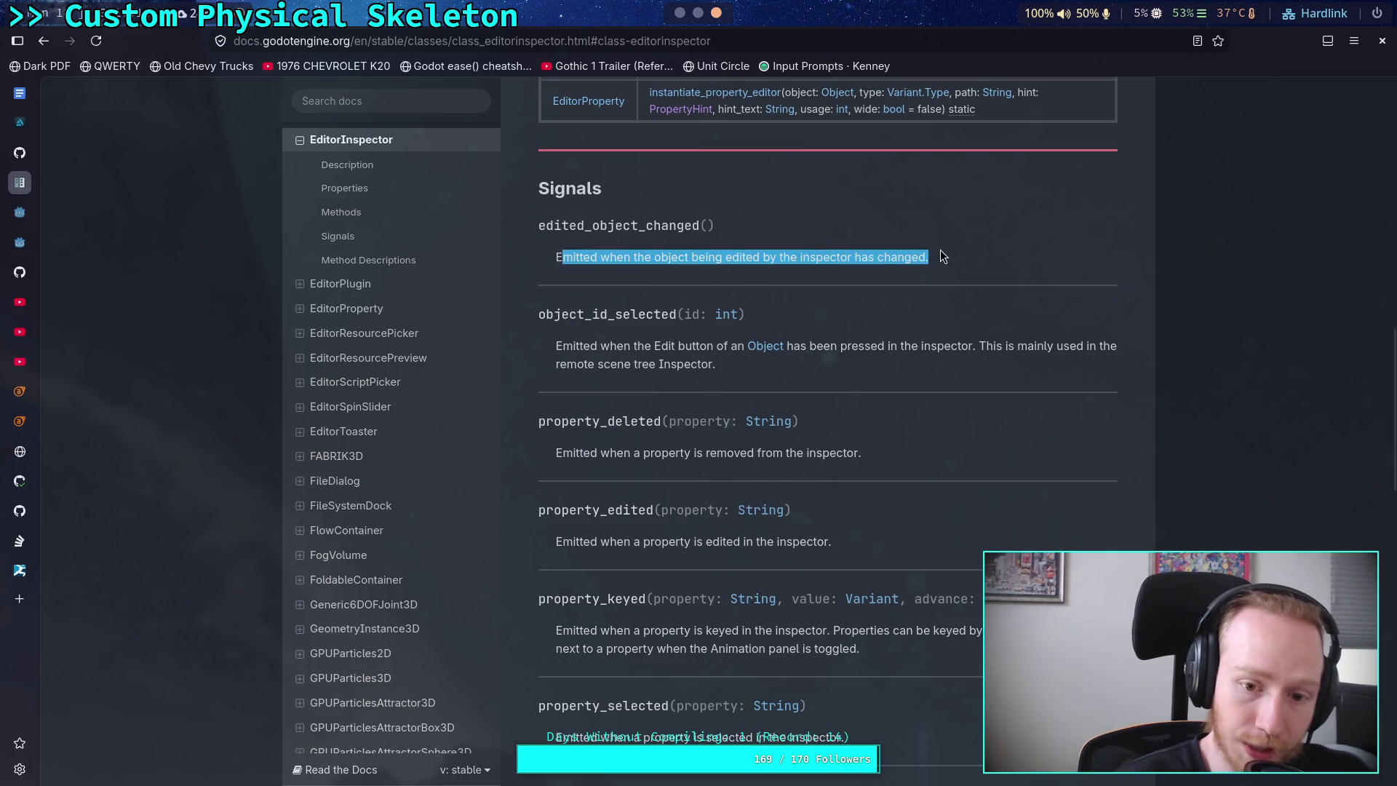
scroll(940, 251, down, 2)
scroll(940, 250, down, 5)
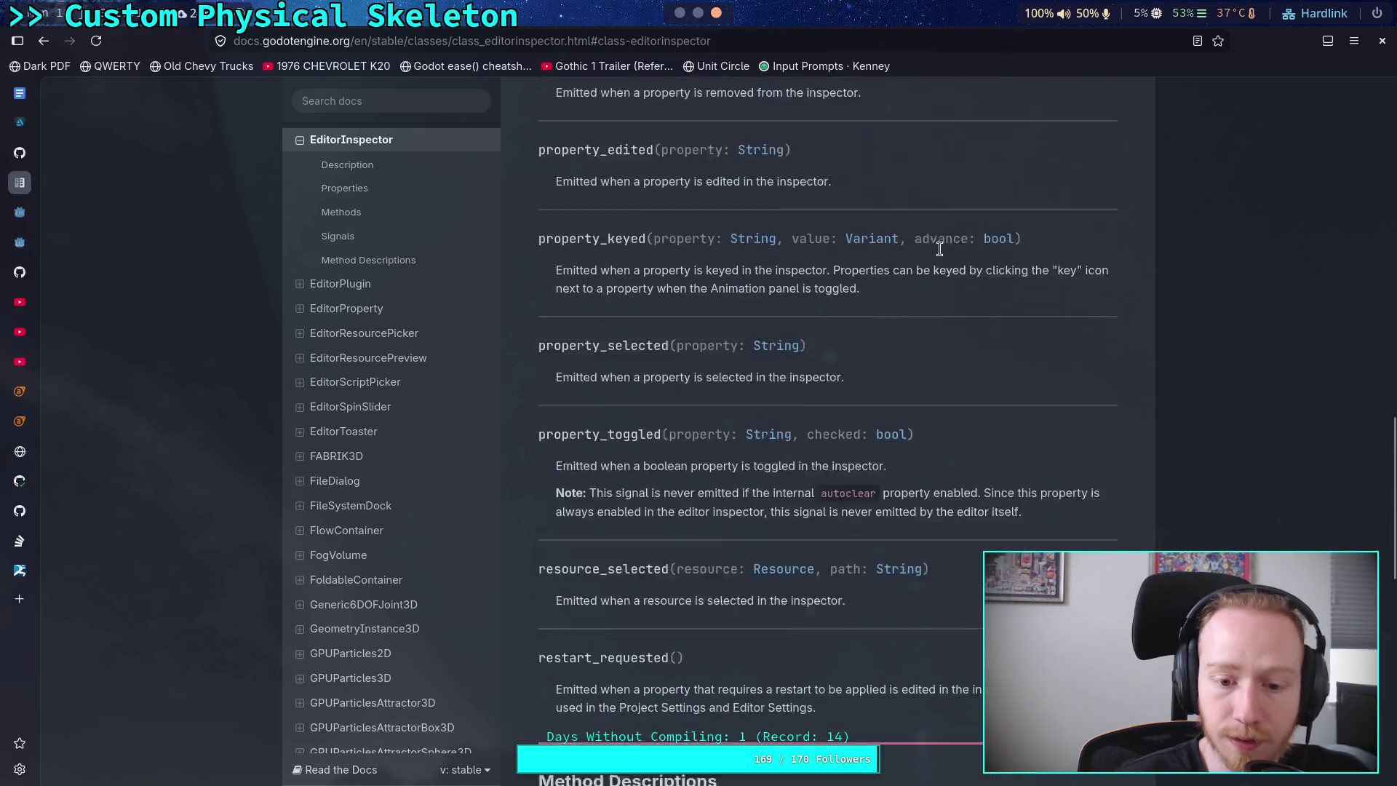
scroll(940, 250, up, 5)
drag(562, 255, 731, 268)
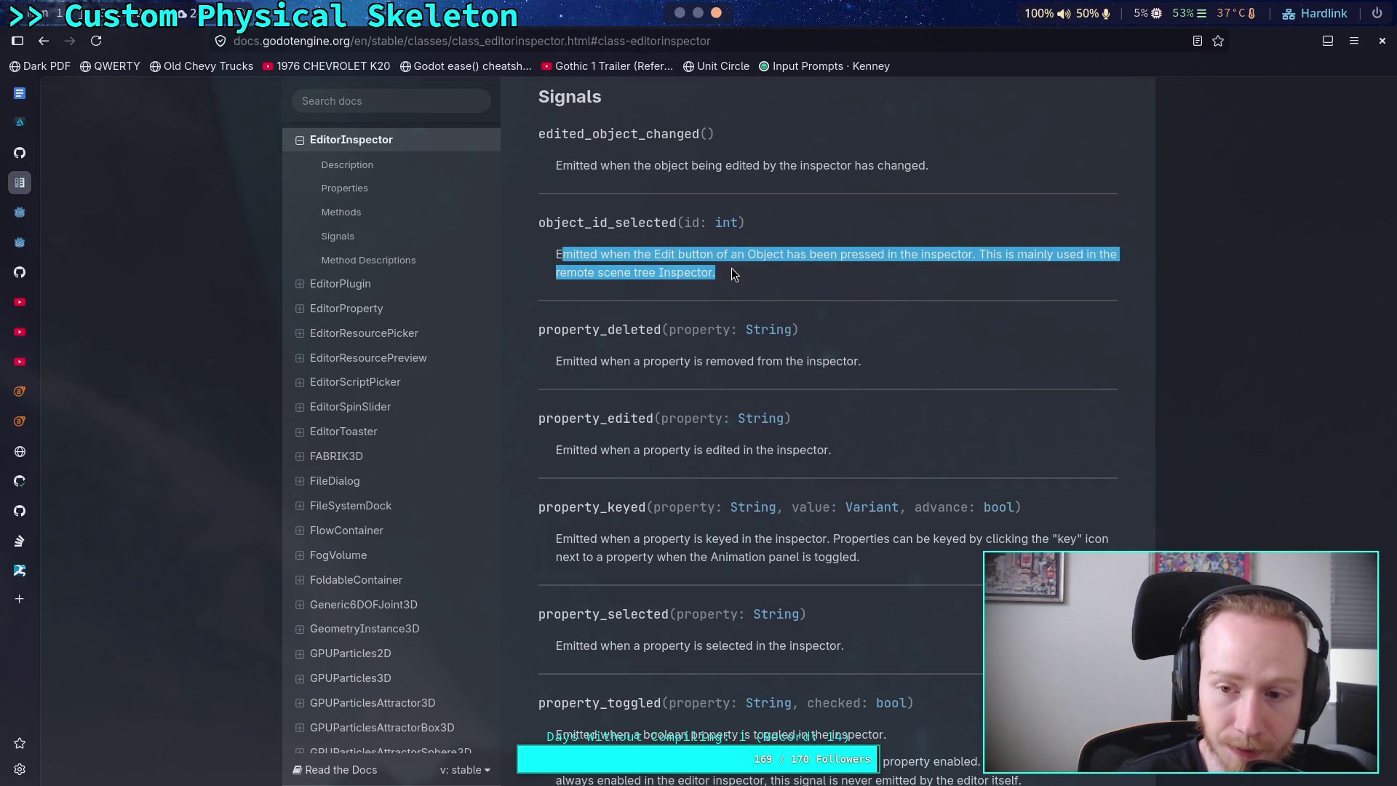
click(717, 272)
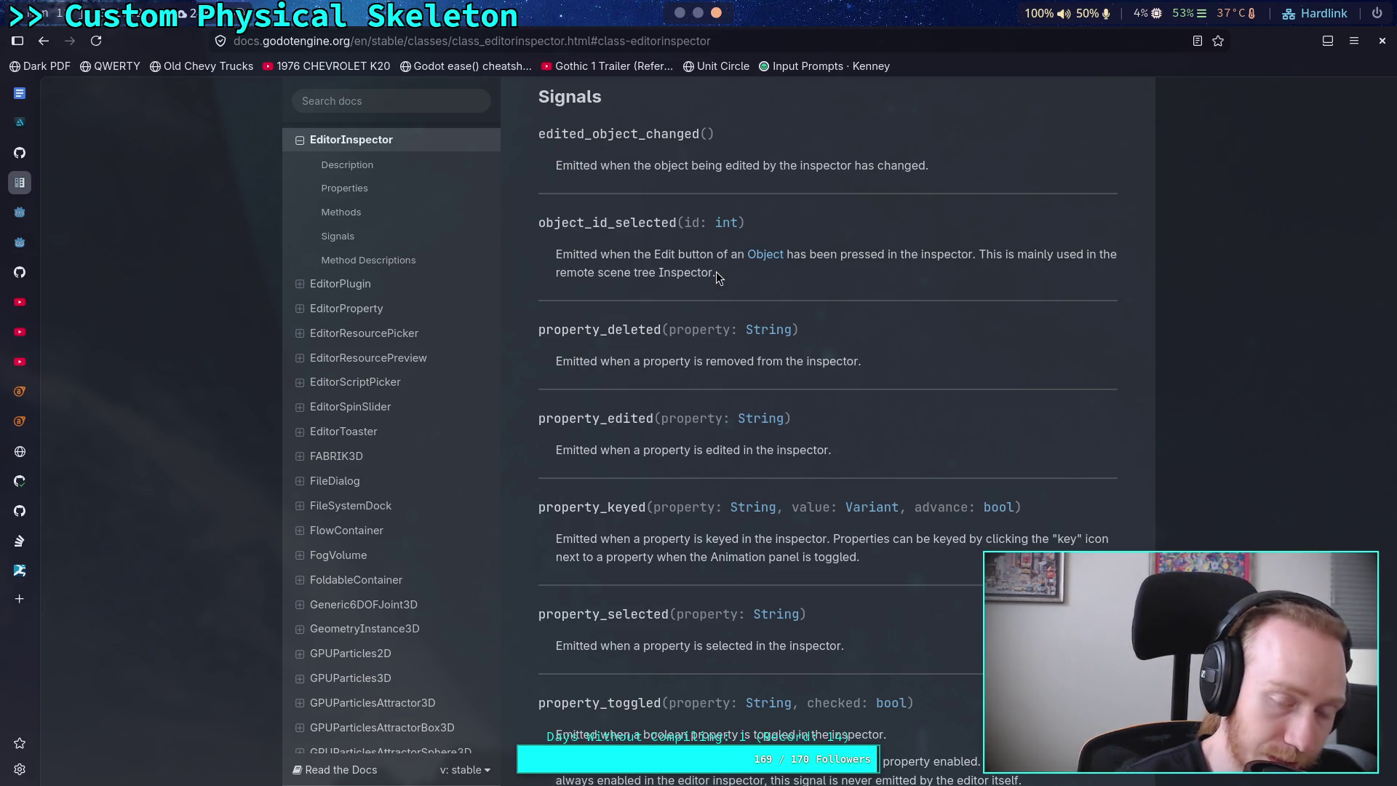
scroll(633, 231, down, 1)
scroll(632, 228, down, 10)
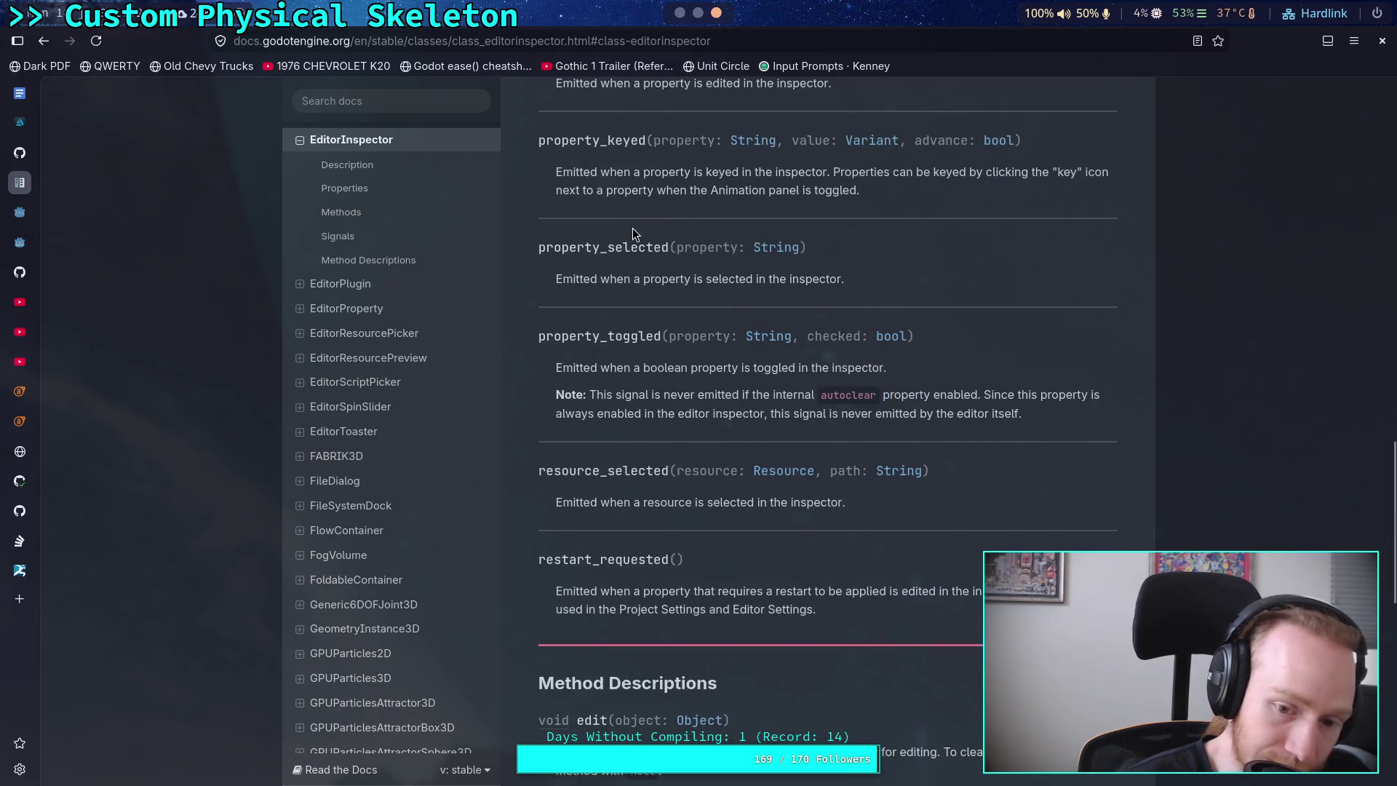
scroll(632, 228, down, 3)
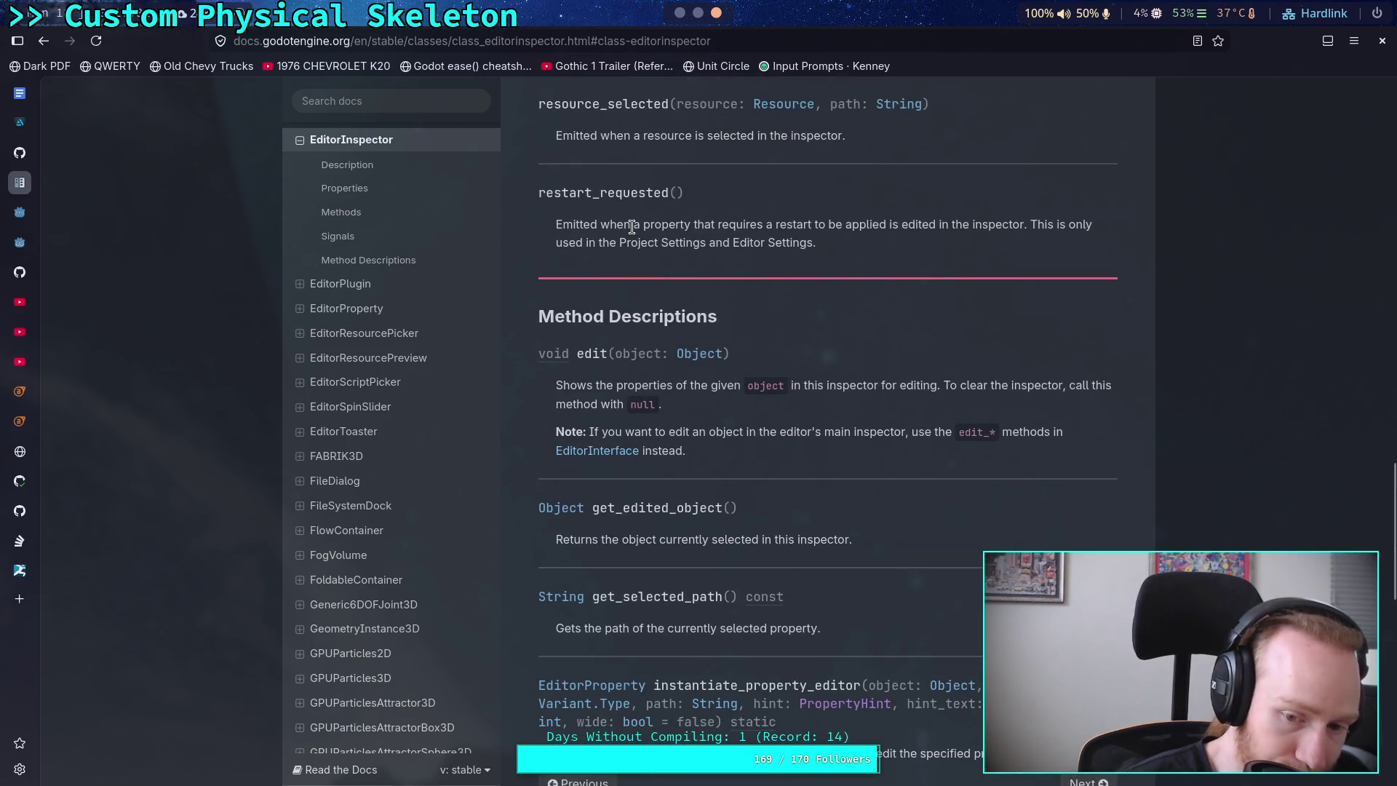
scroll(631, 228, up, 12)
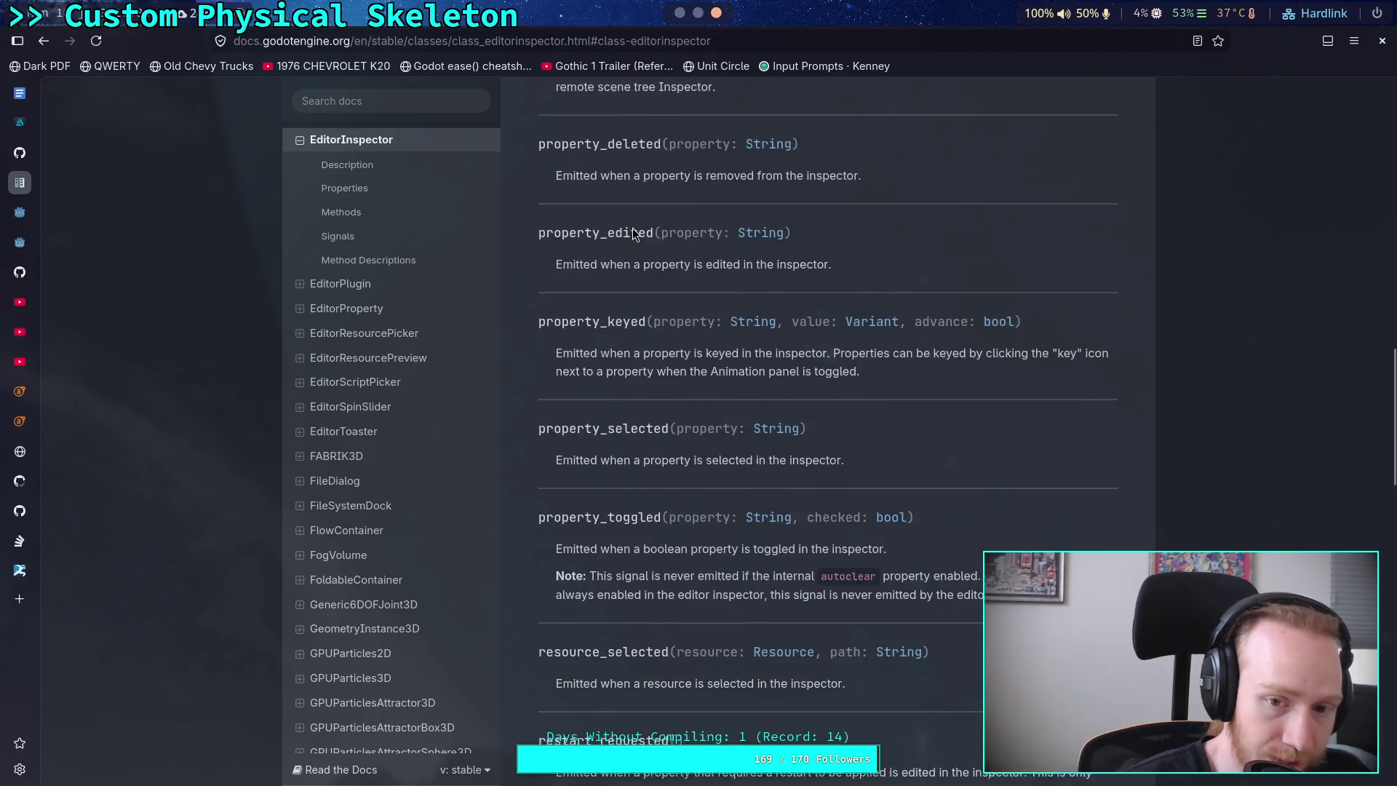
scroll(609, 205, up, 4)
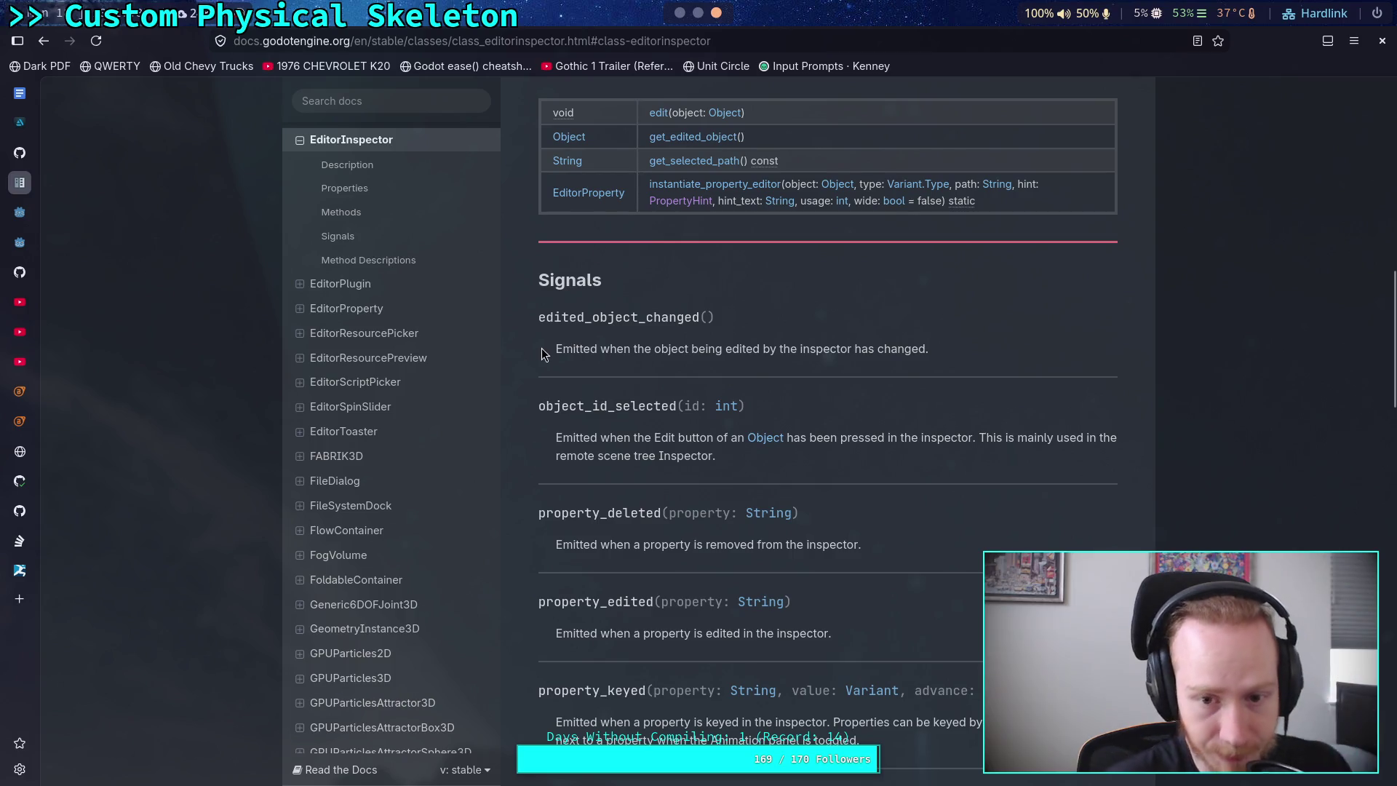
drag(536, 320, 682, 315)
scroll(662, 408, down, 13)
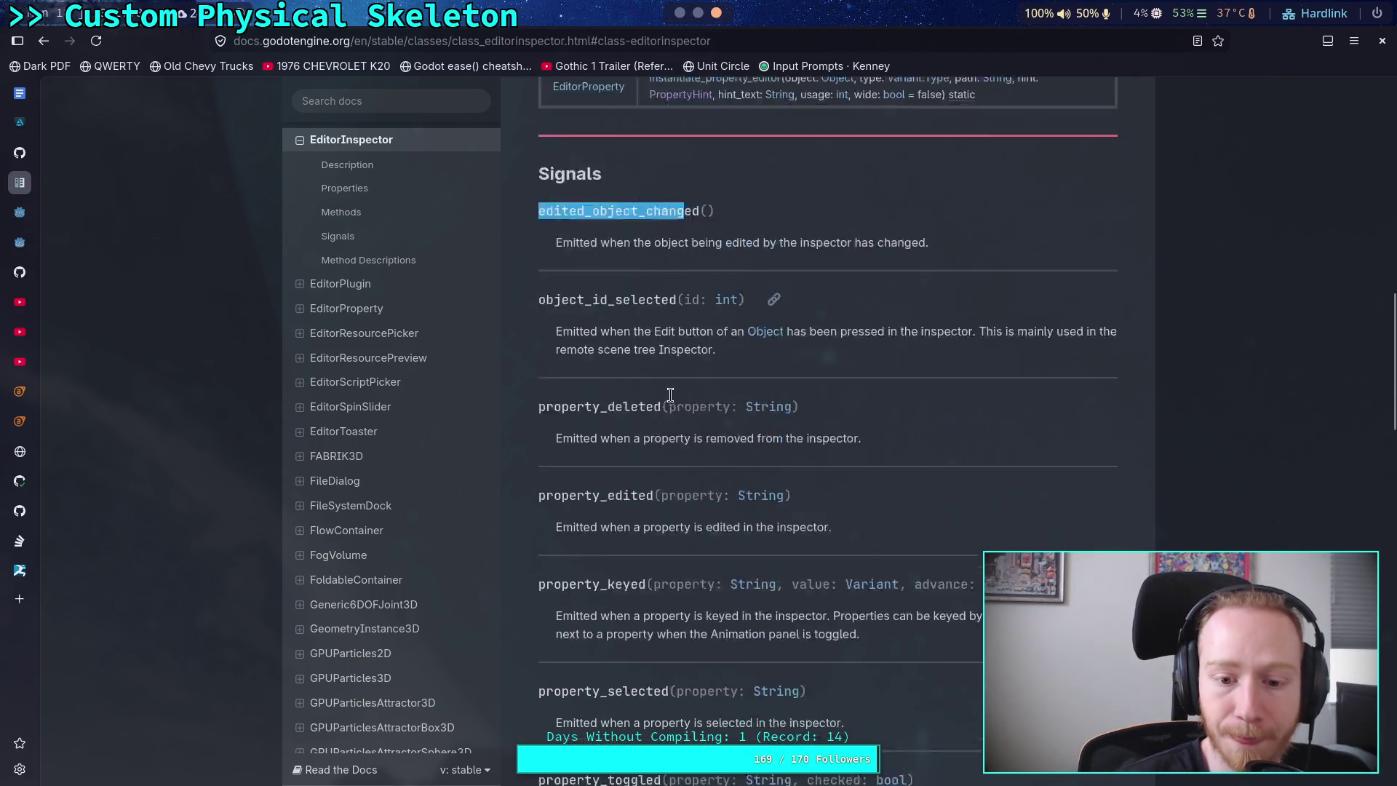
scroll(663, 471, down, 3)
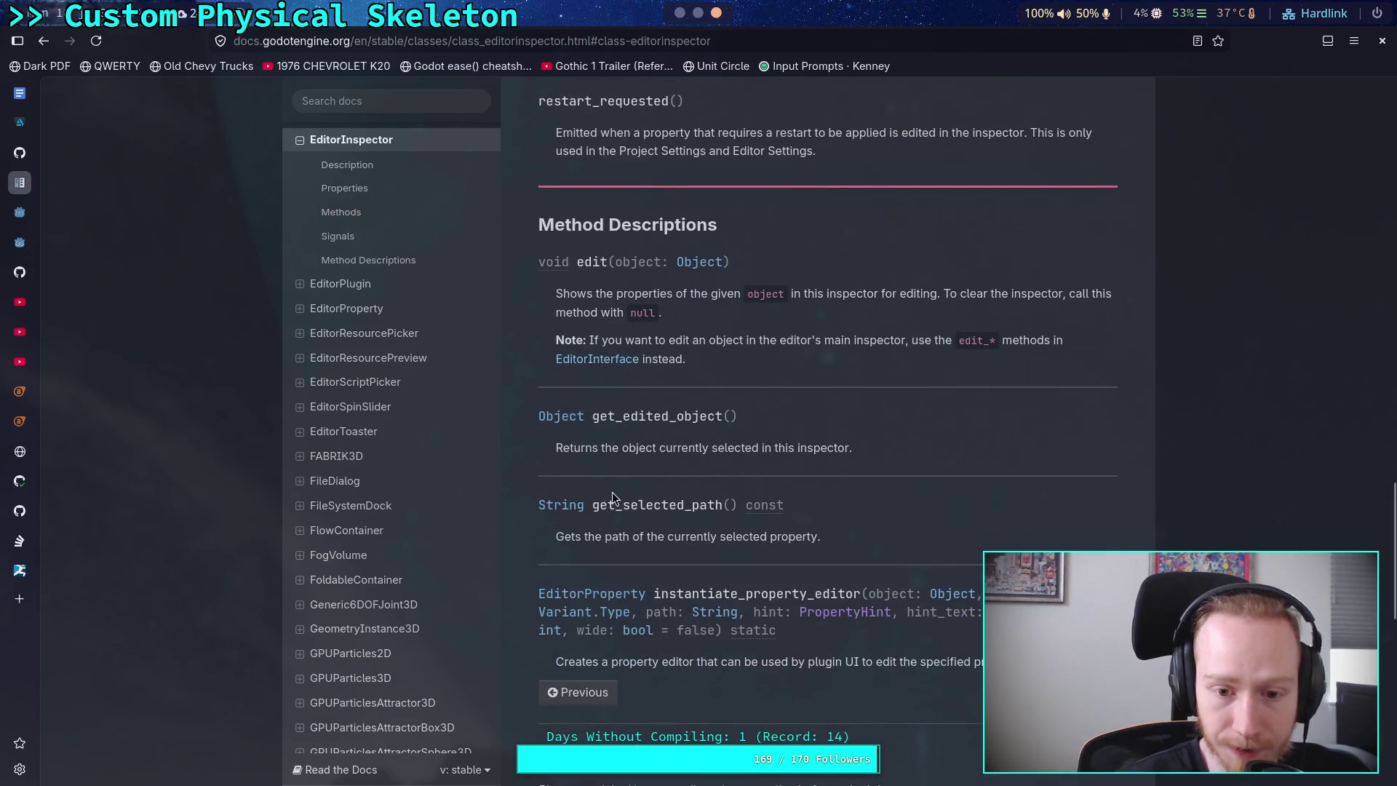
drag(557, 449, 842, 444)
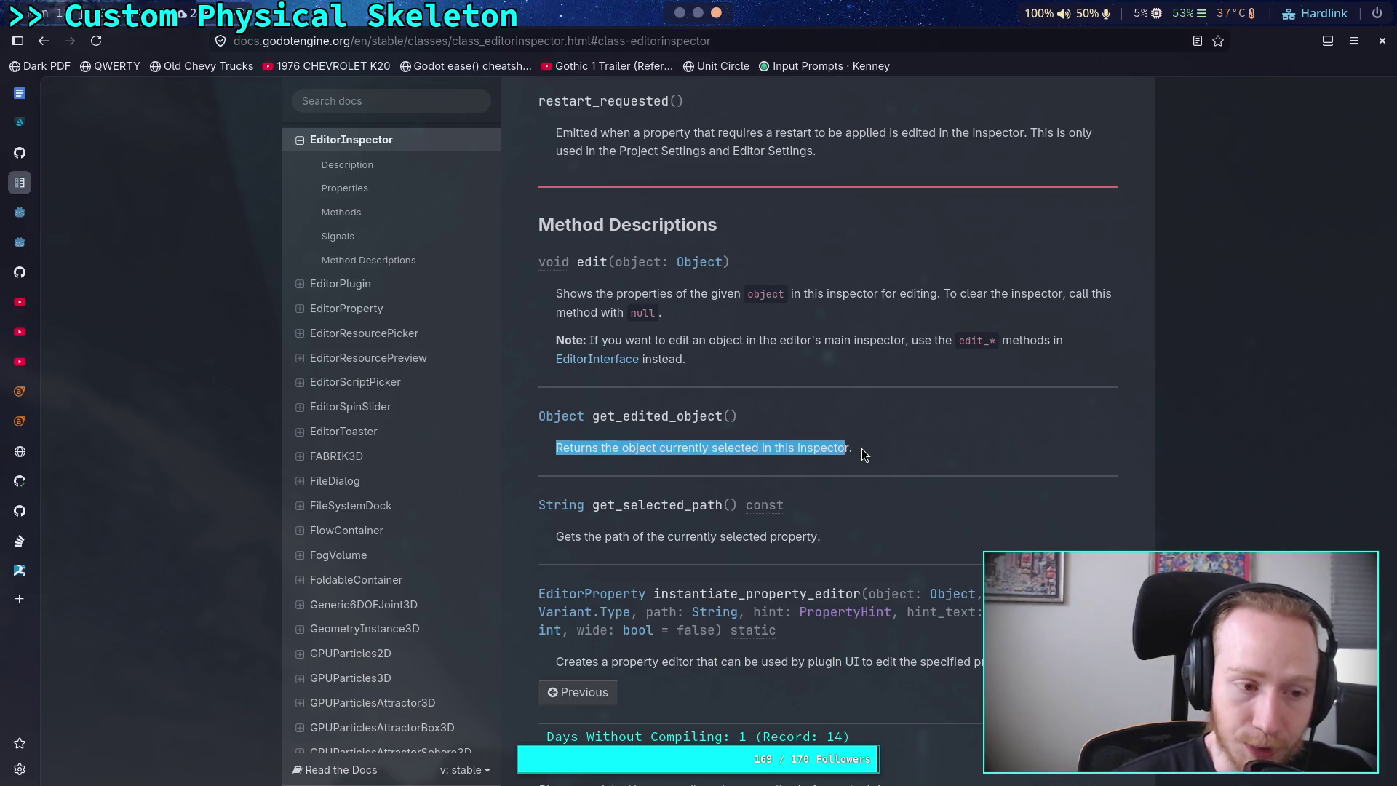
click(724, 448)
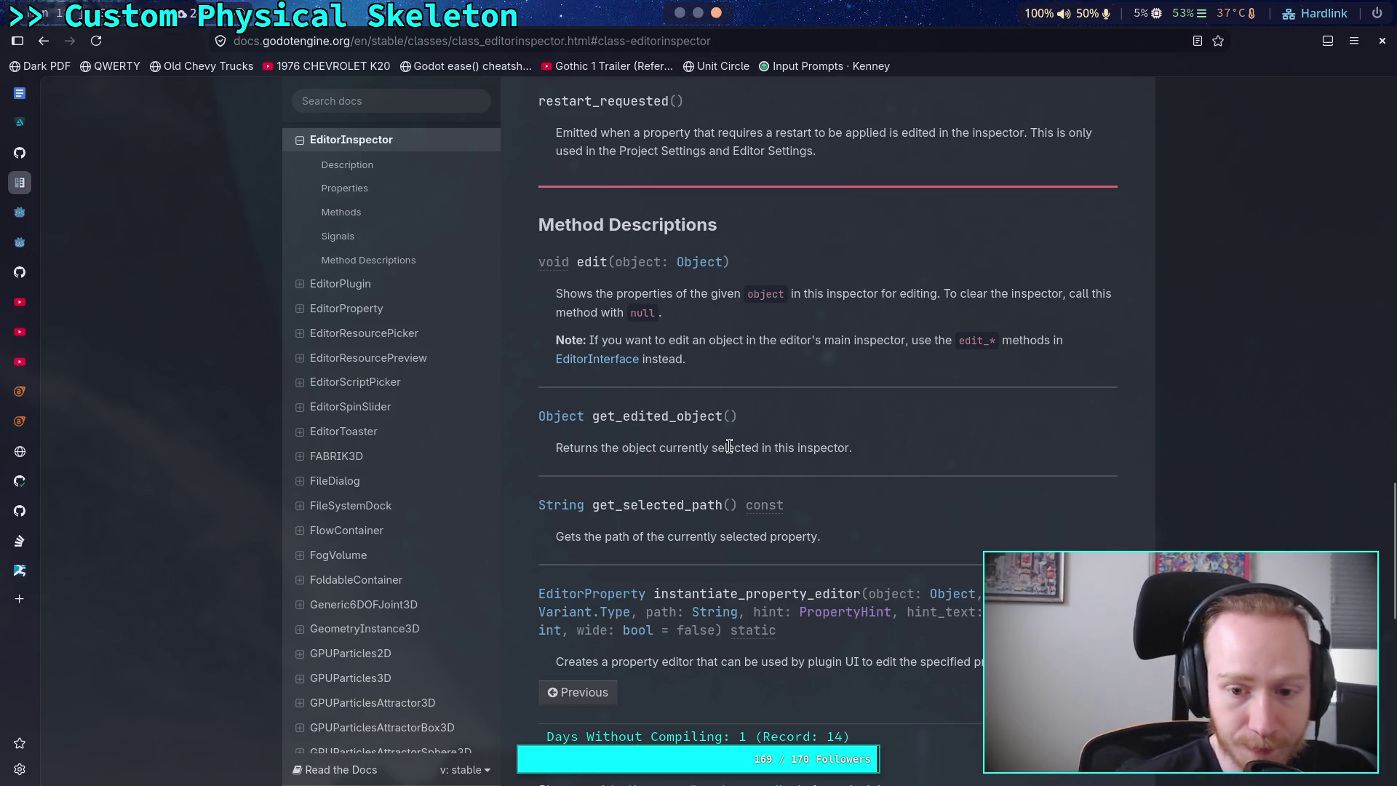
scroll(709, 447, up, 10)
scroll(706, 446, up, 3)
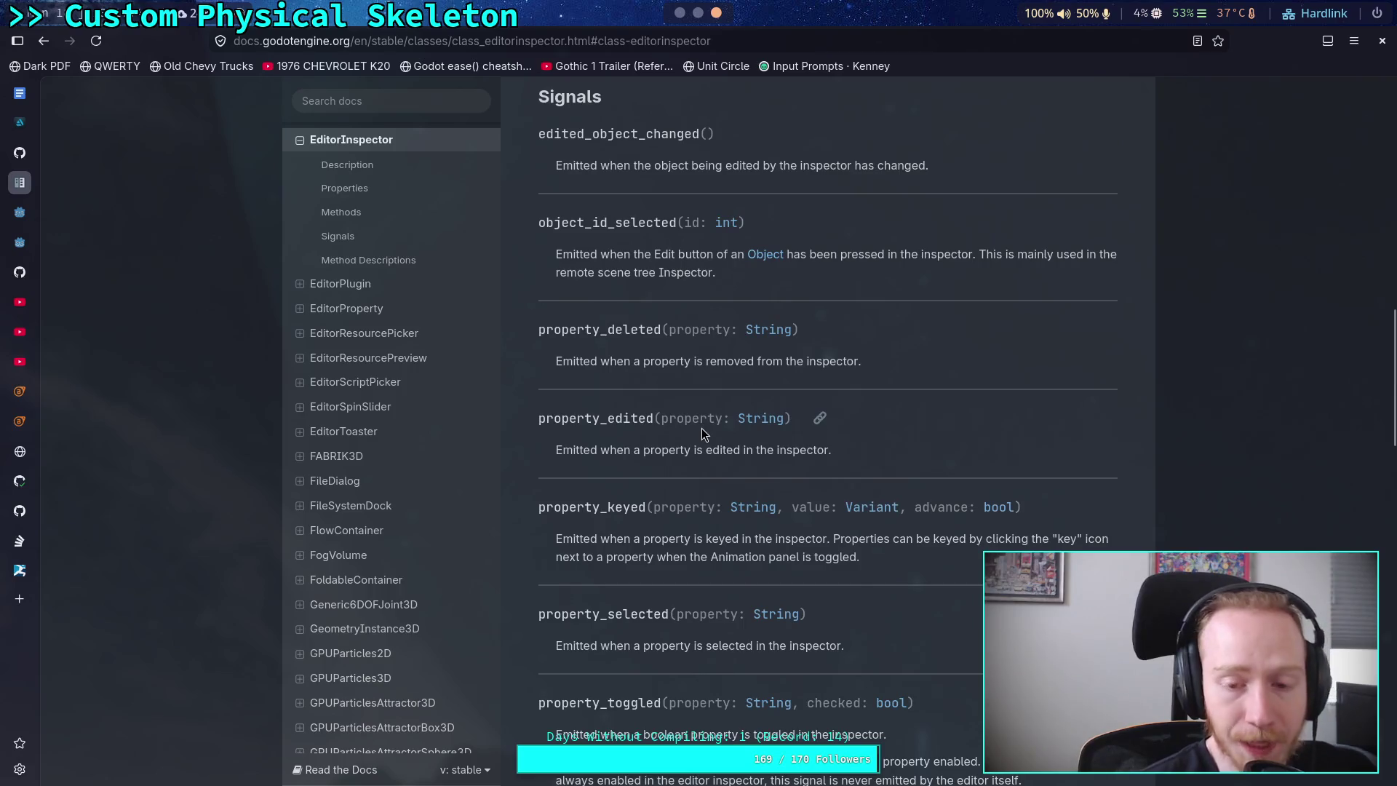
scroll(625, 391, down, 5)
scroll(615, 466, up, 3)
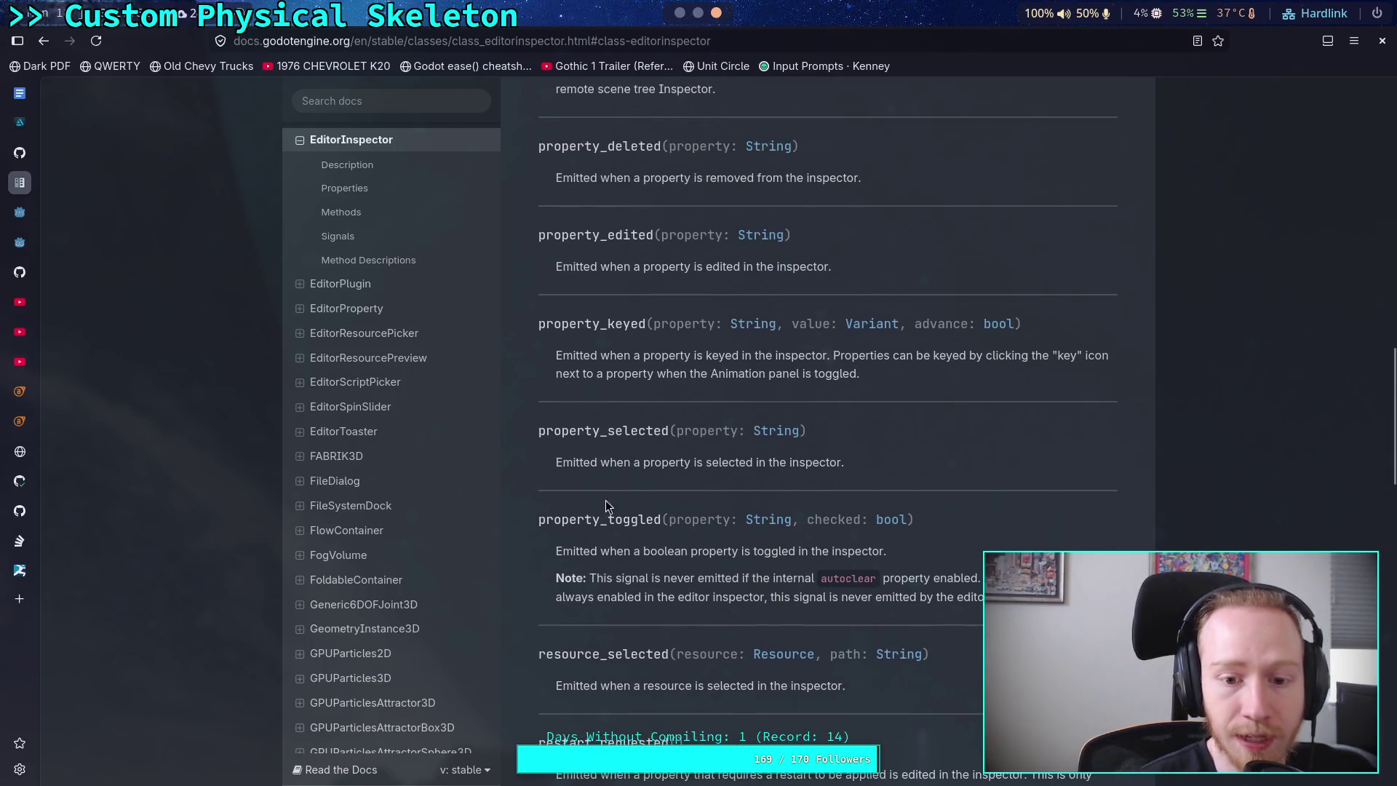
scroll(582, 478, up, 1)
scroll(582, 474, up, 2)
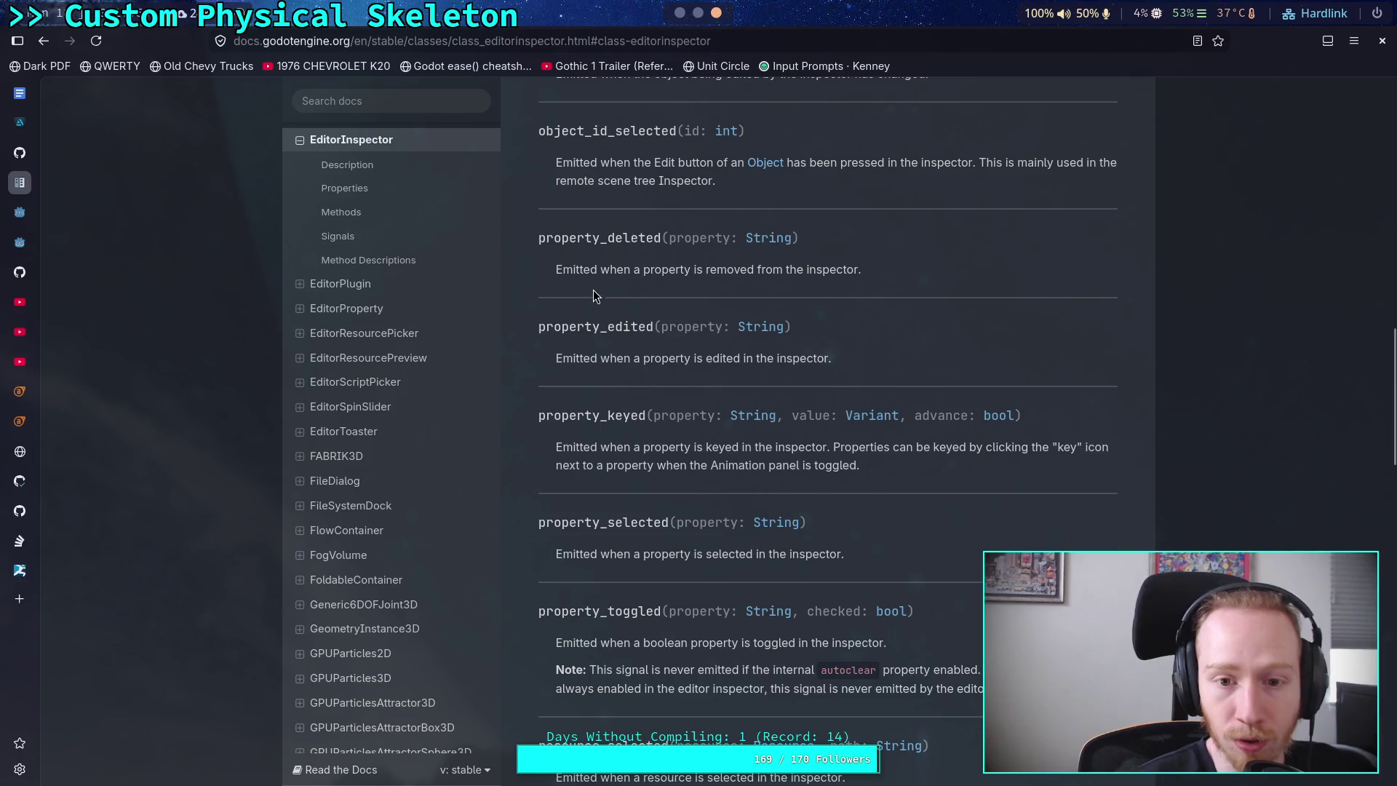
scroll(617, 291, up, 2)
scroll(722, 411, down, 4)
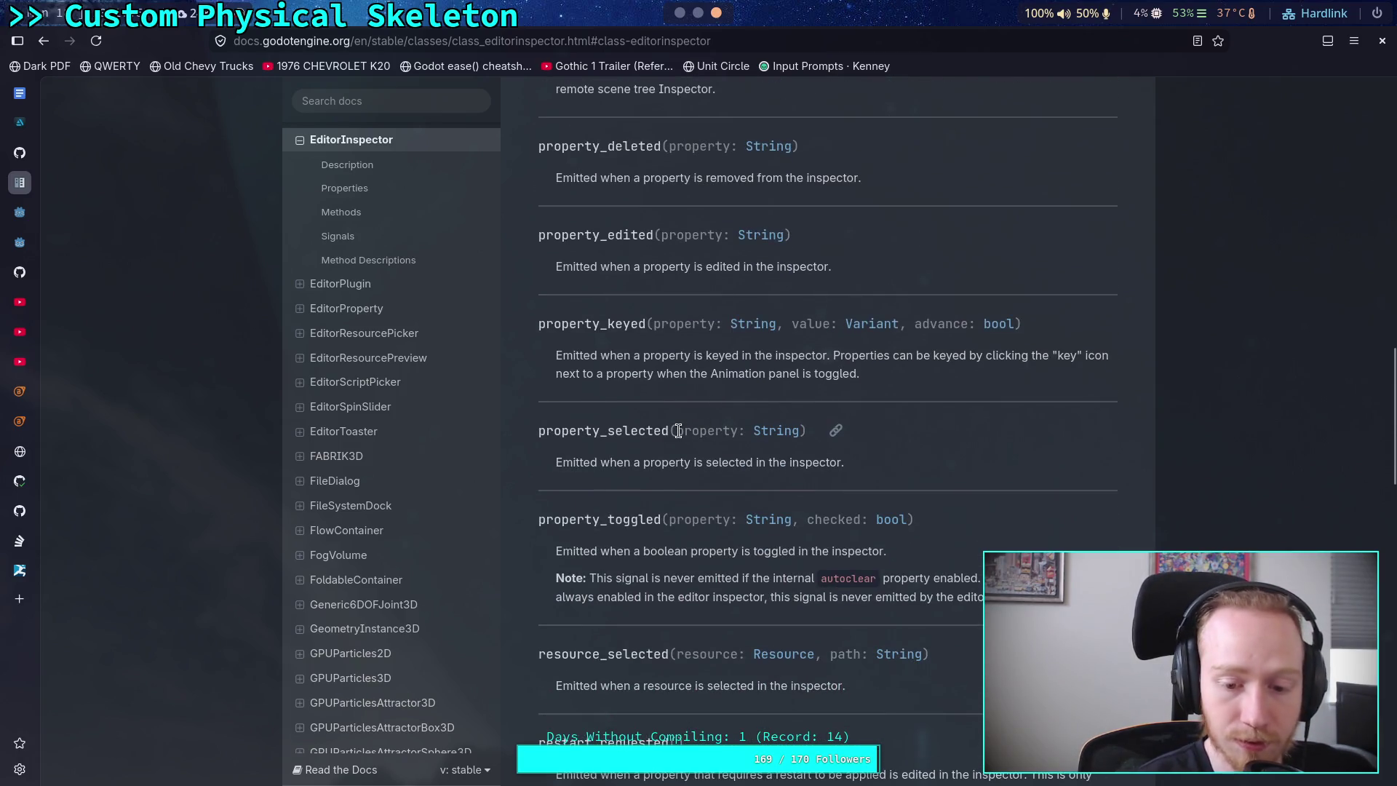
scroll(617, 398, down, 3)
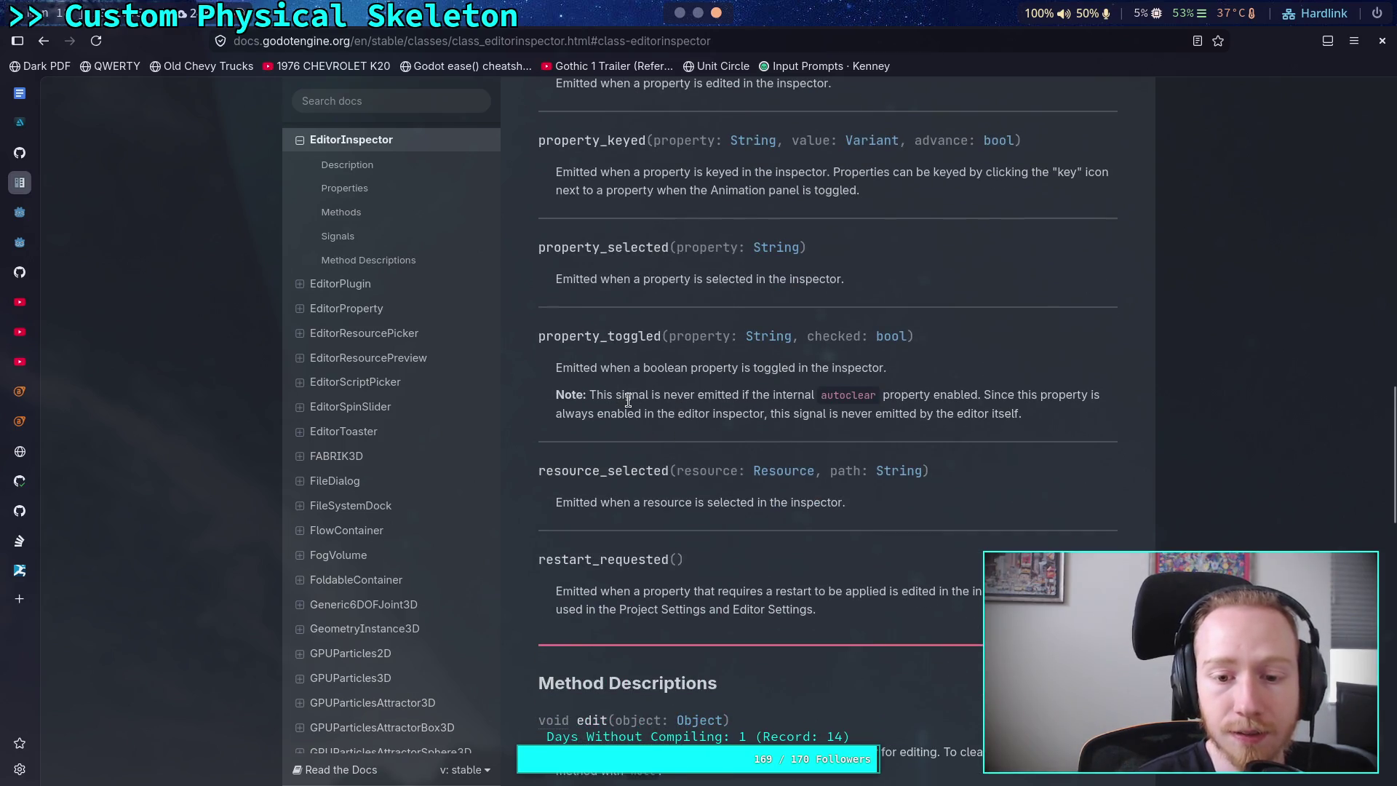
scroll(615, 482, up, 3)
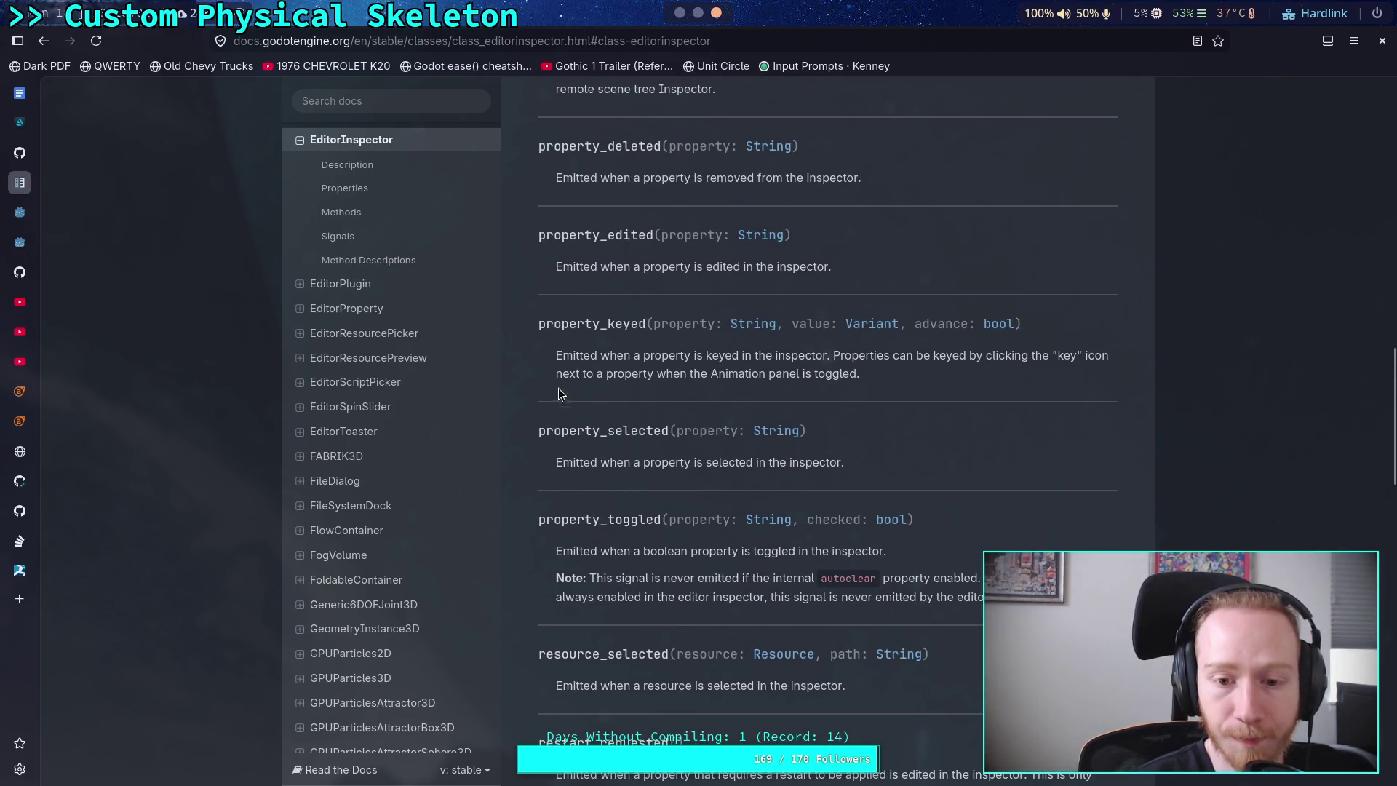
drag(562, 266, 867, 264)
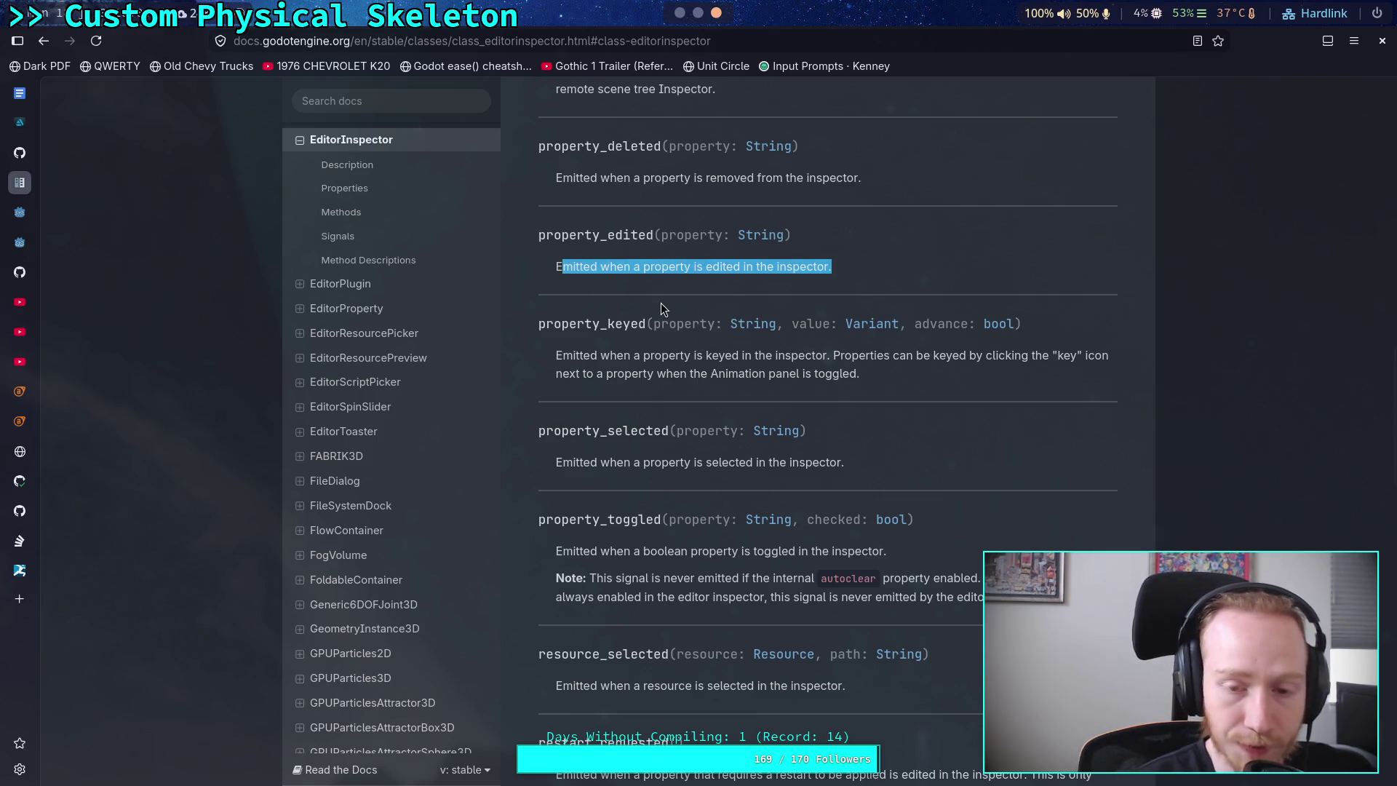
drag(556, 264, 826, 271)
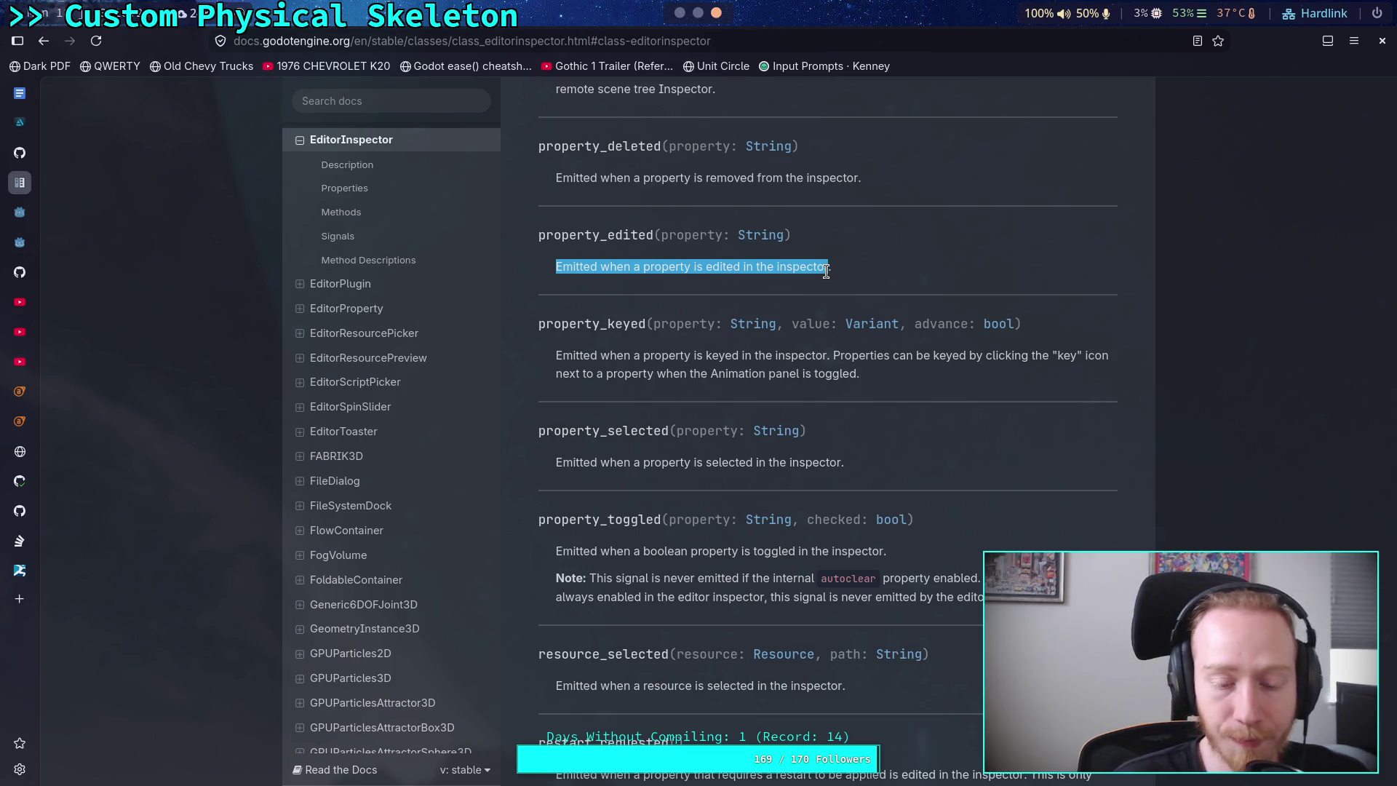
scroll(805, 317, down, 6)
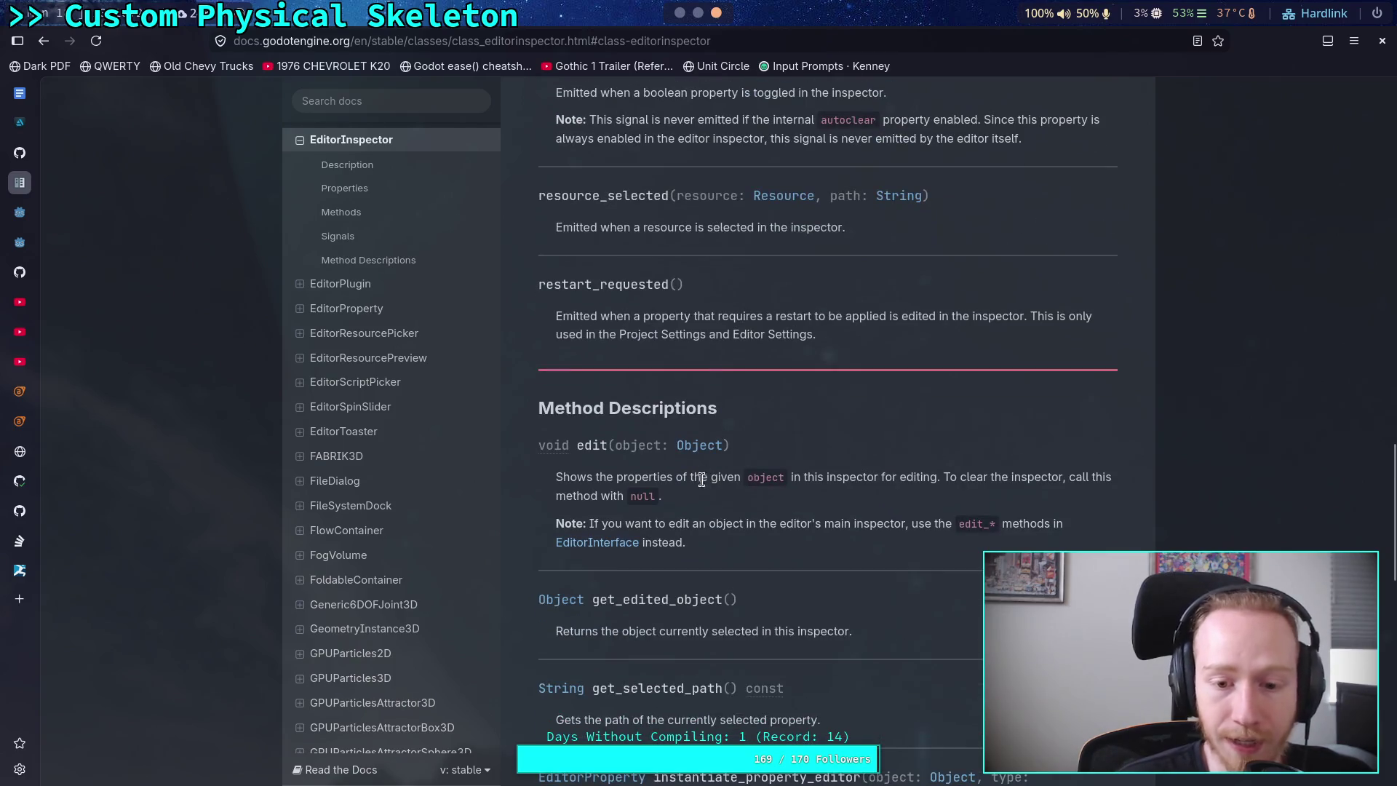
drag(555, 630, 663, 628)
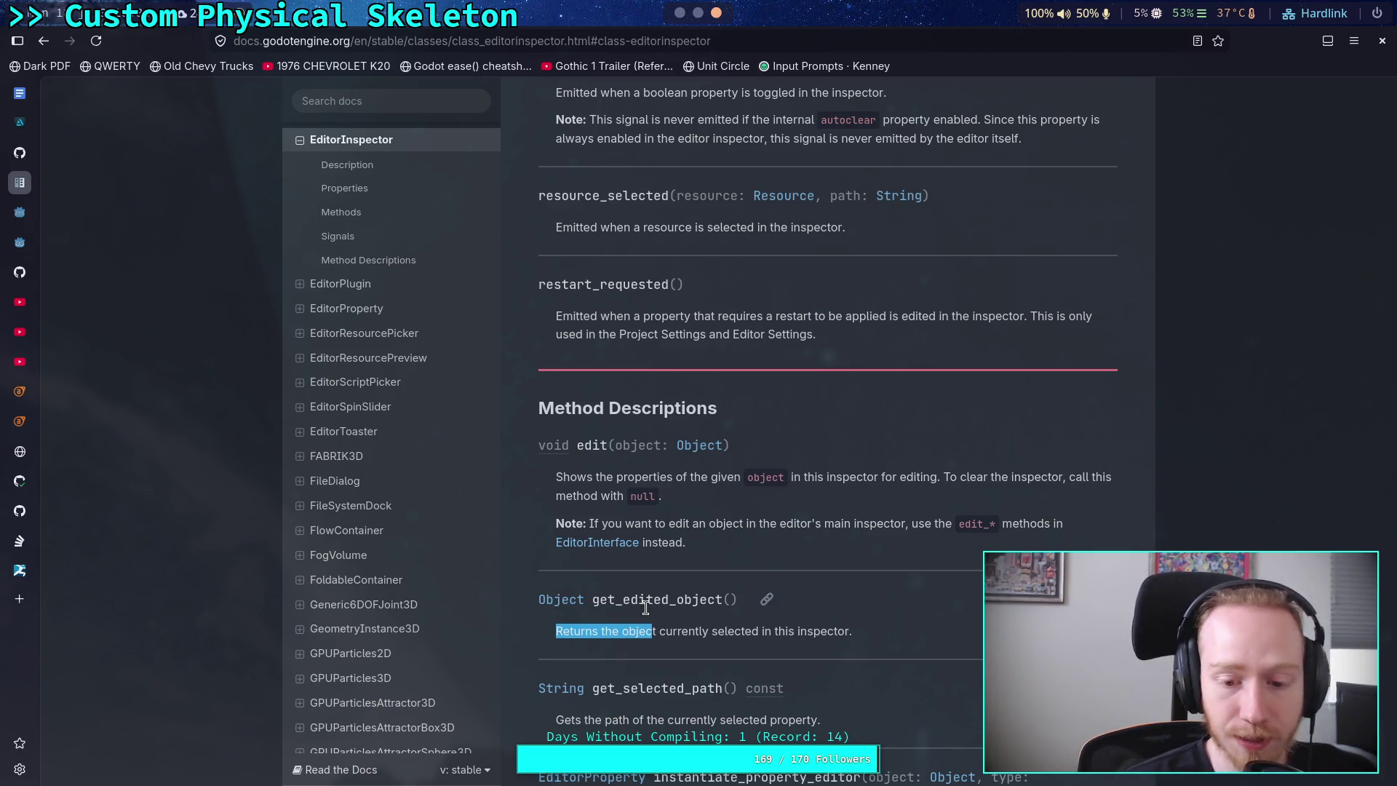
click(685, 630)
scroll(686, 630, down, 1)
scroll(686, 630, down, 3)
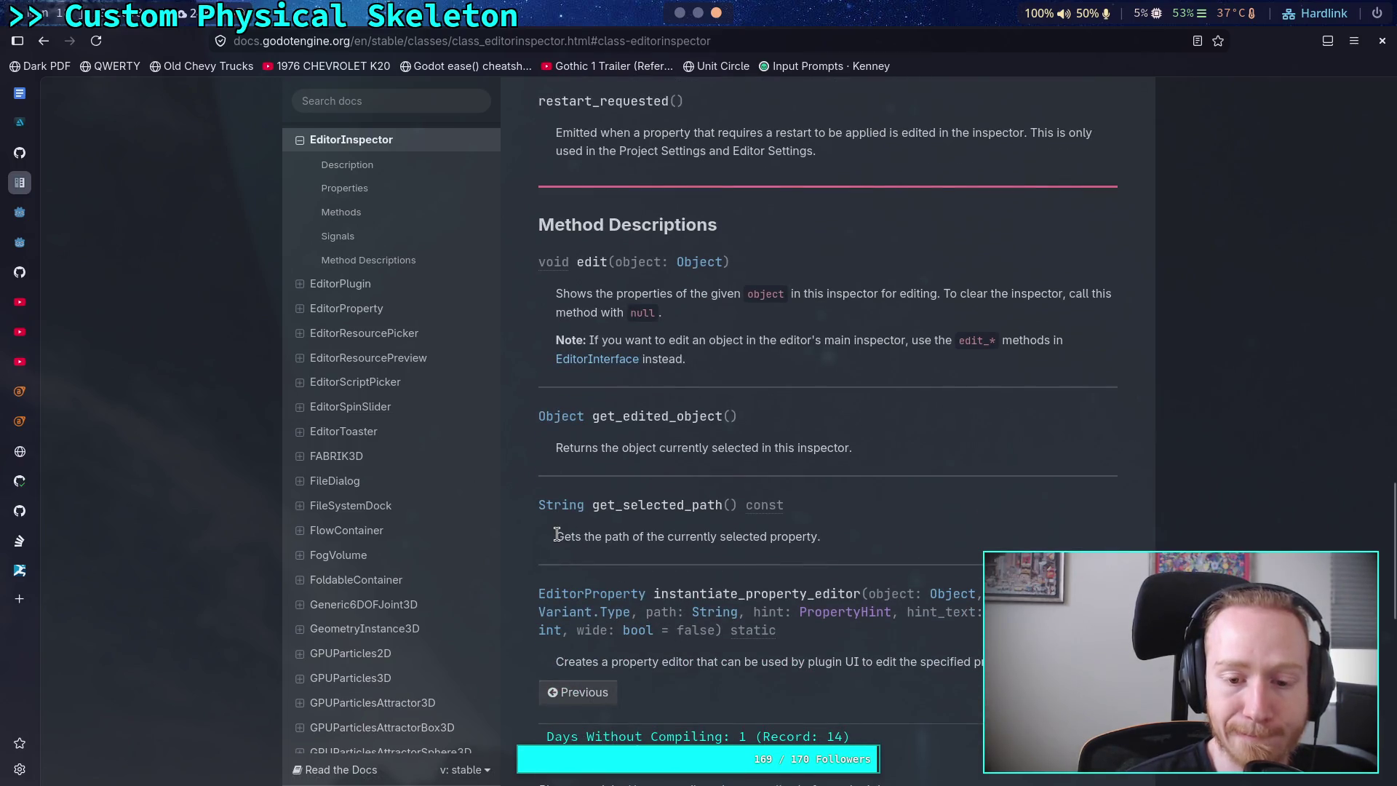
drag(592, 505, 723, 505)
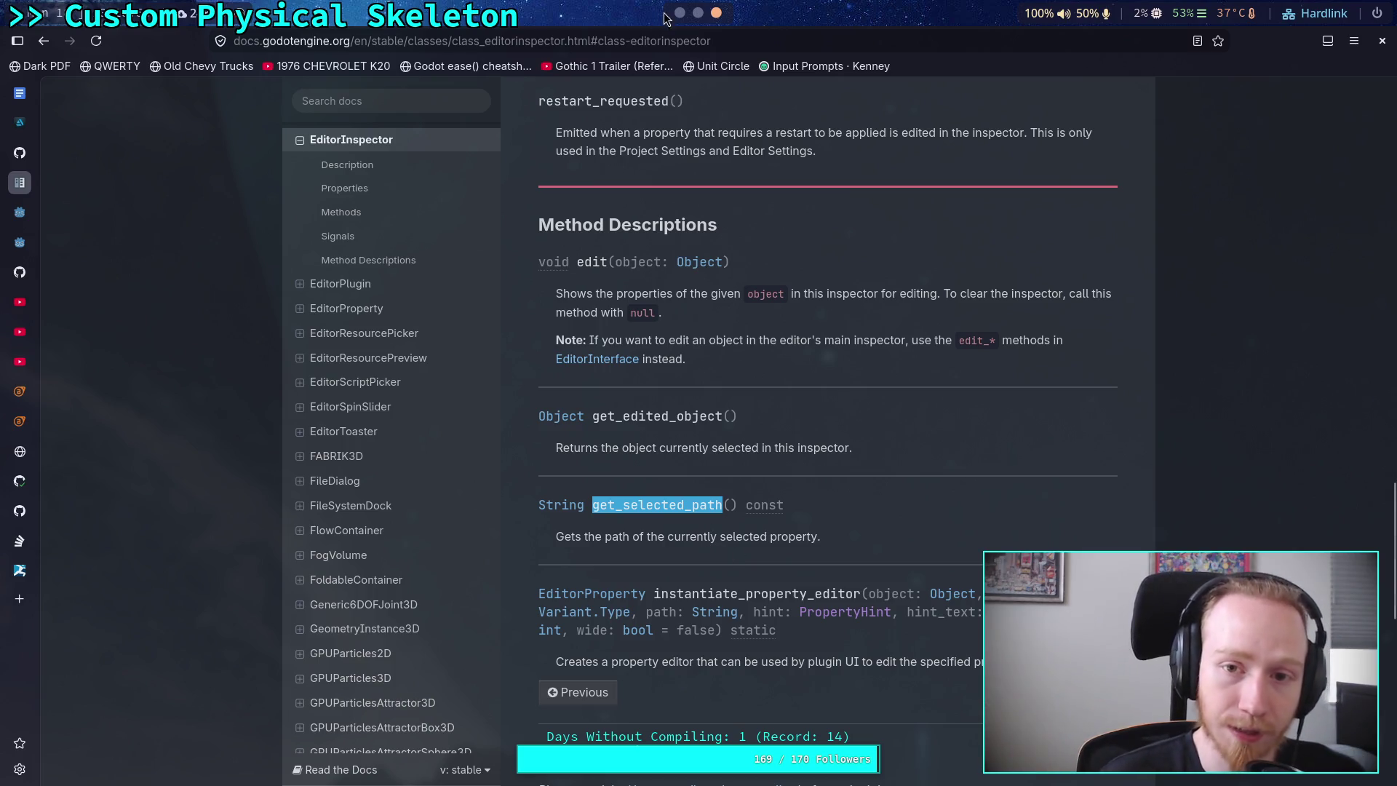
Change line 6 to edited_object_changed.connect(_check_edited_object).
key(super+1)
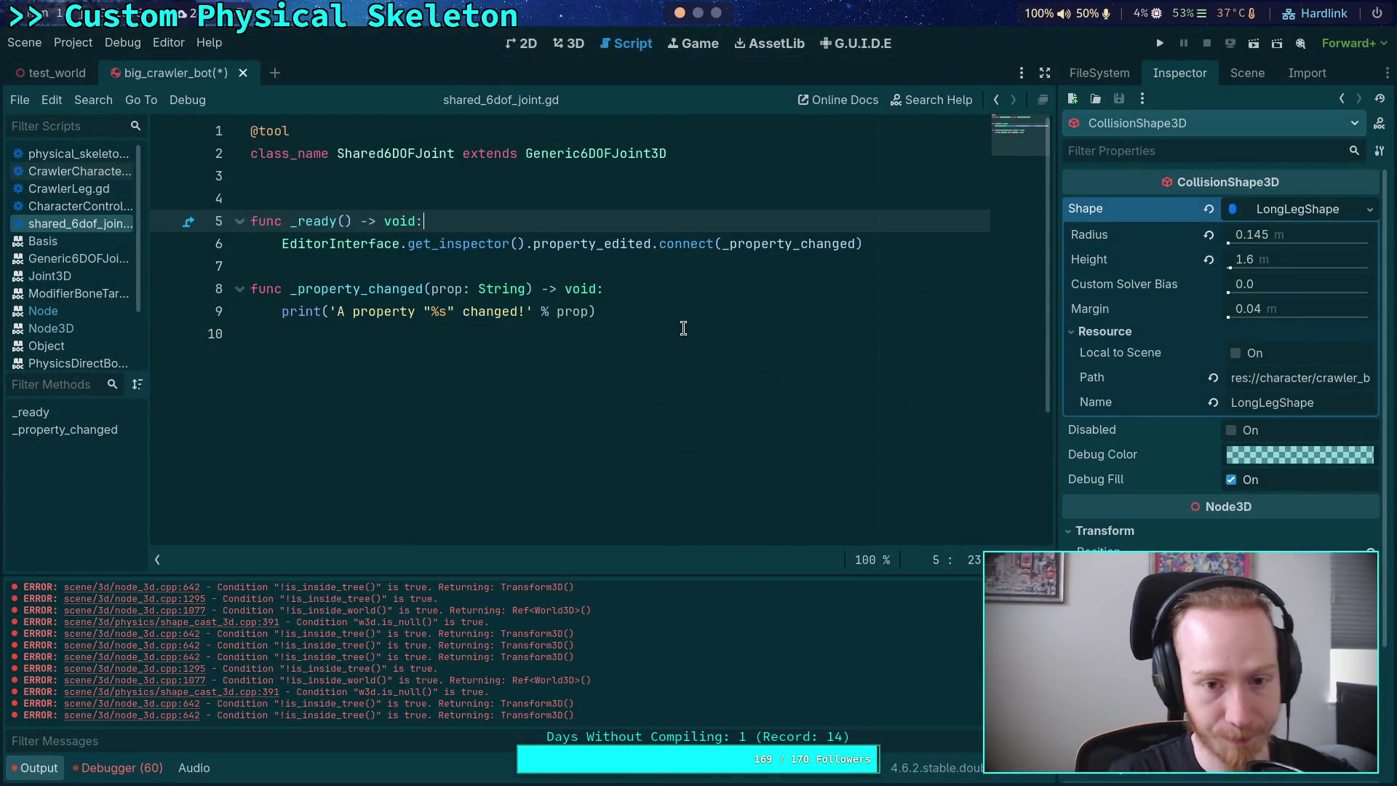
drag(890, 243, 537, 245)
text(ed)
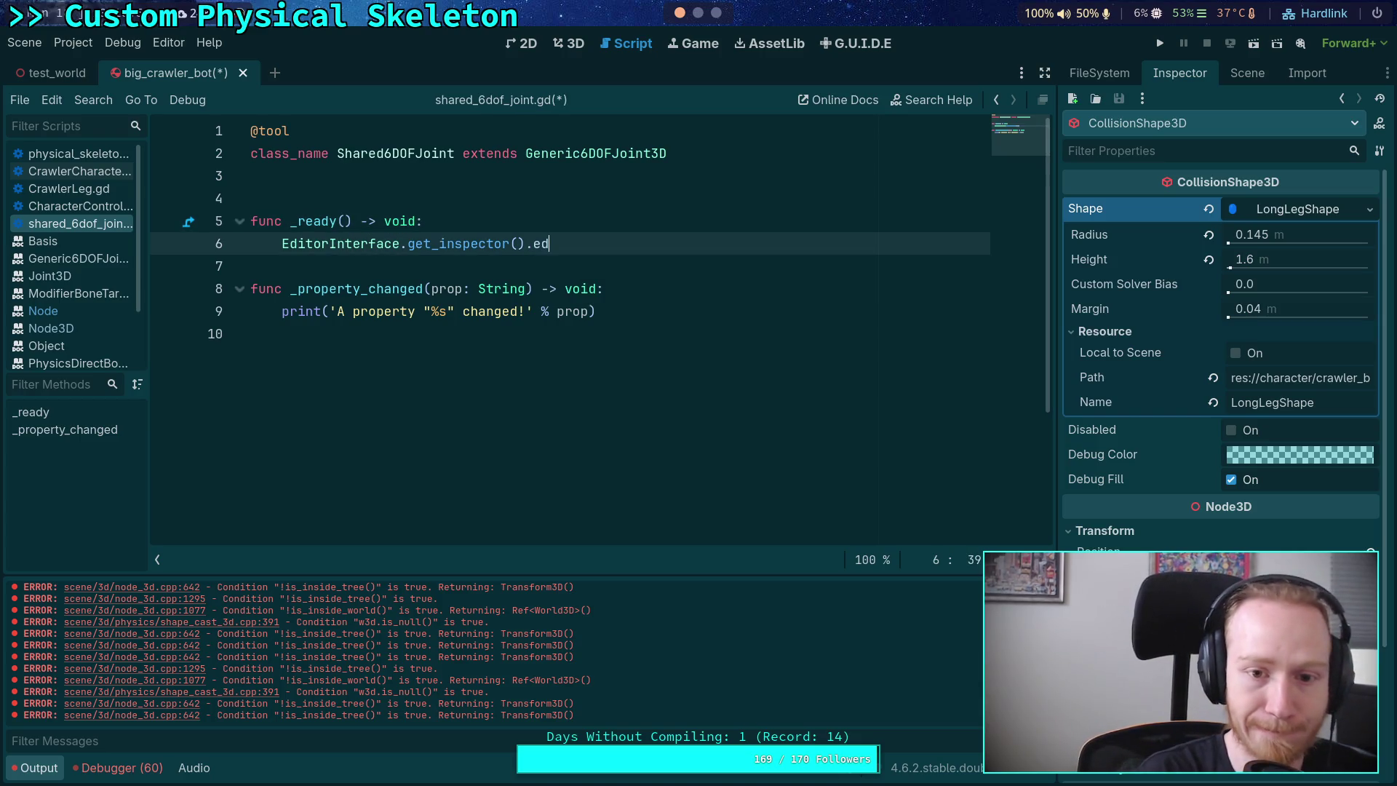
key(Down)
key(Return)
text(co)
key(Return)
text(_)
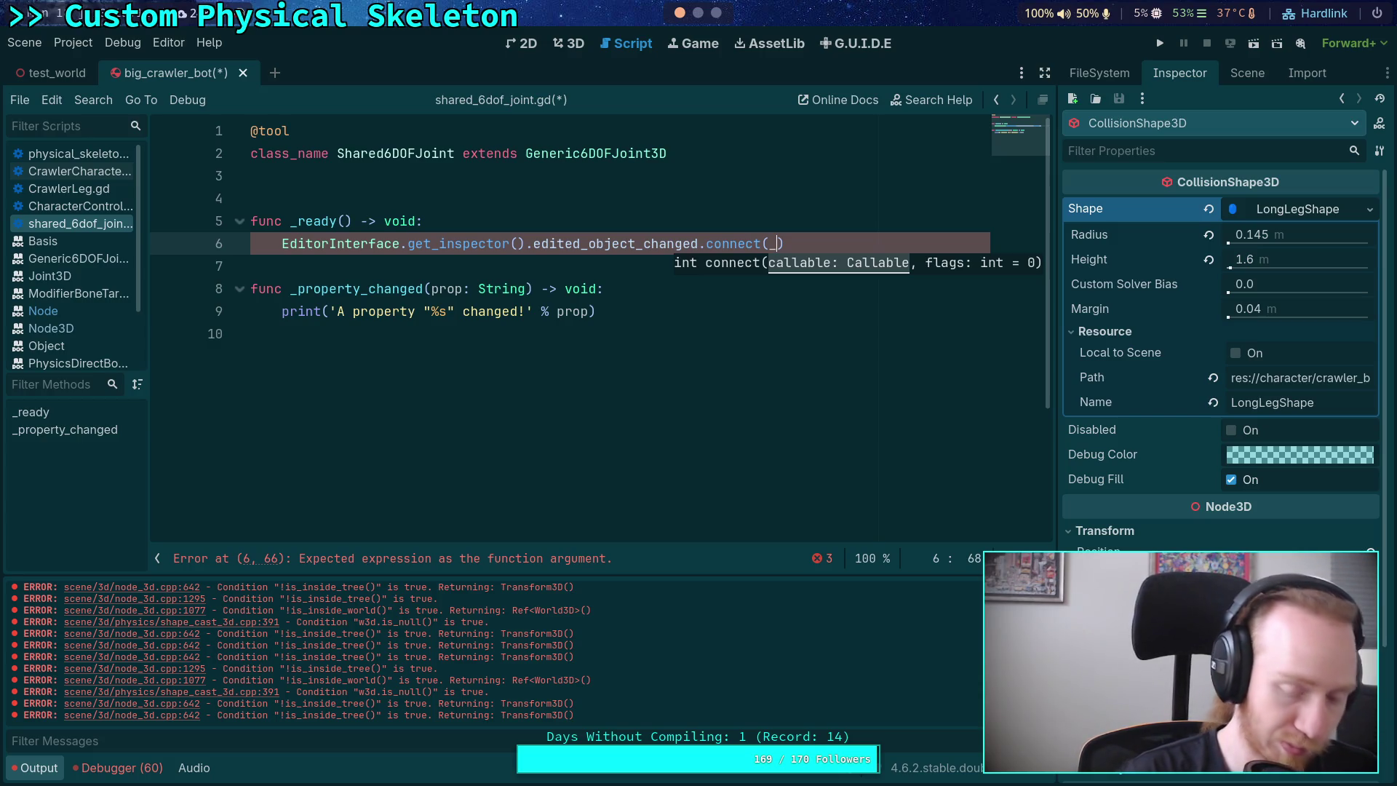
text(check)
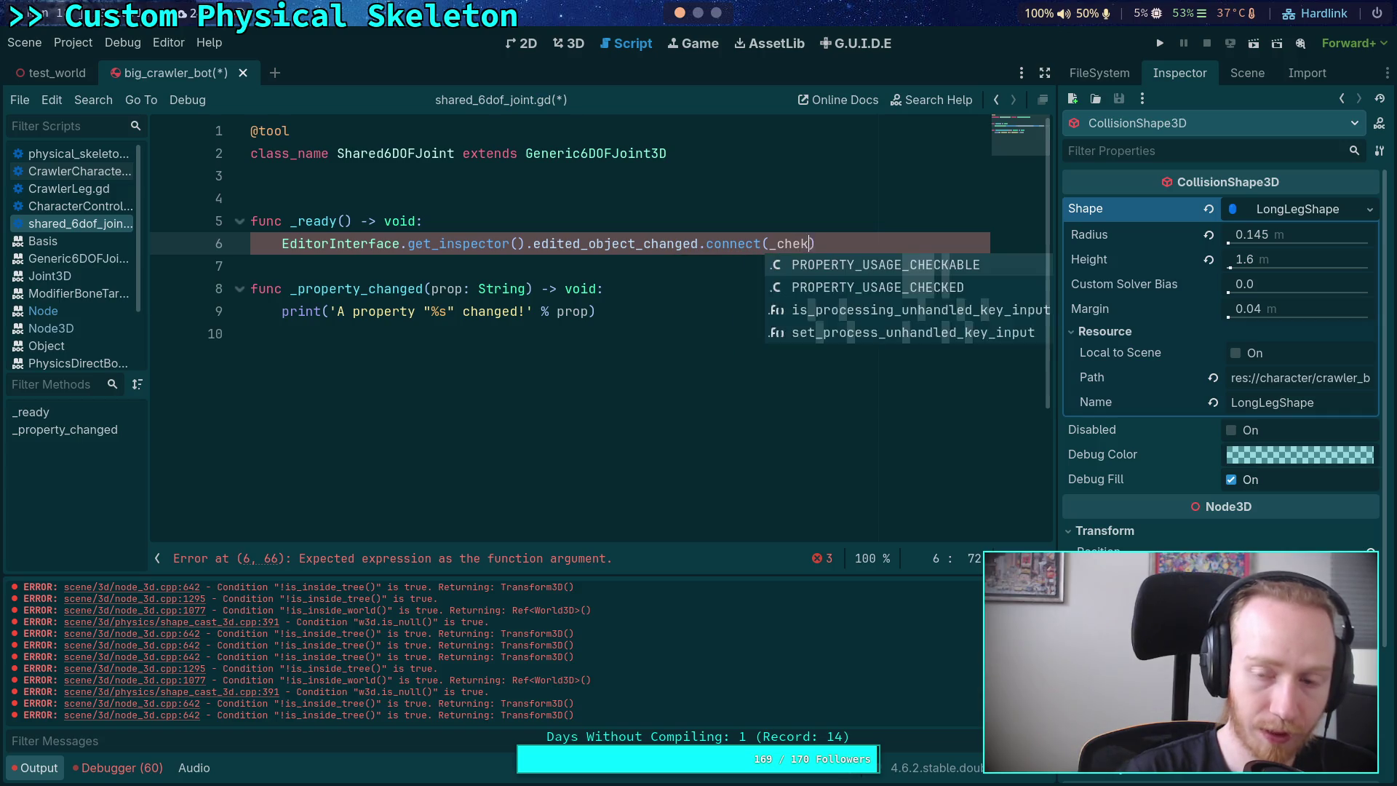
text(_od)
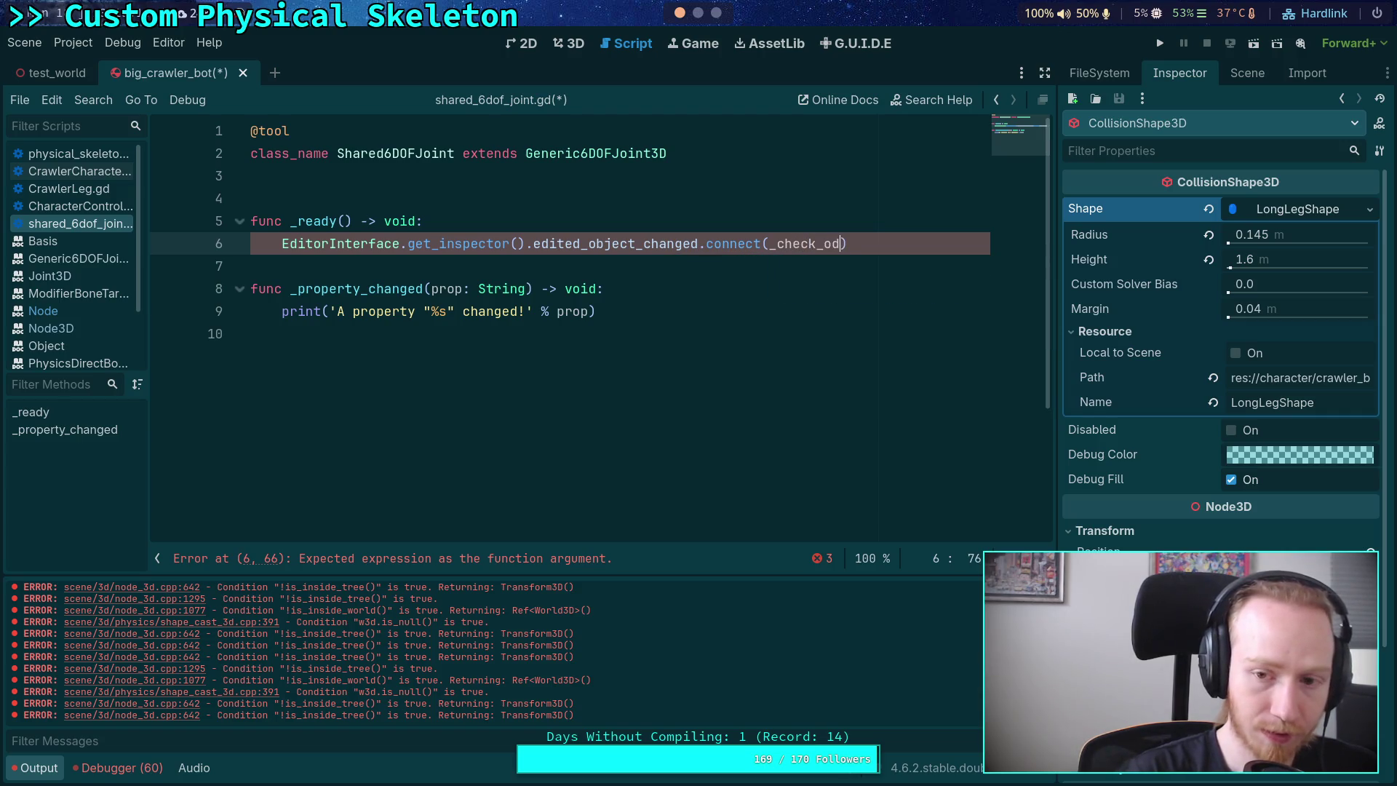
text(edite)
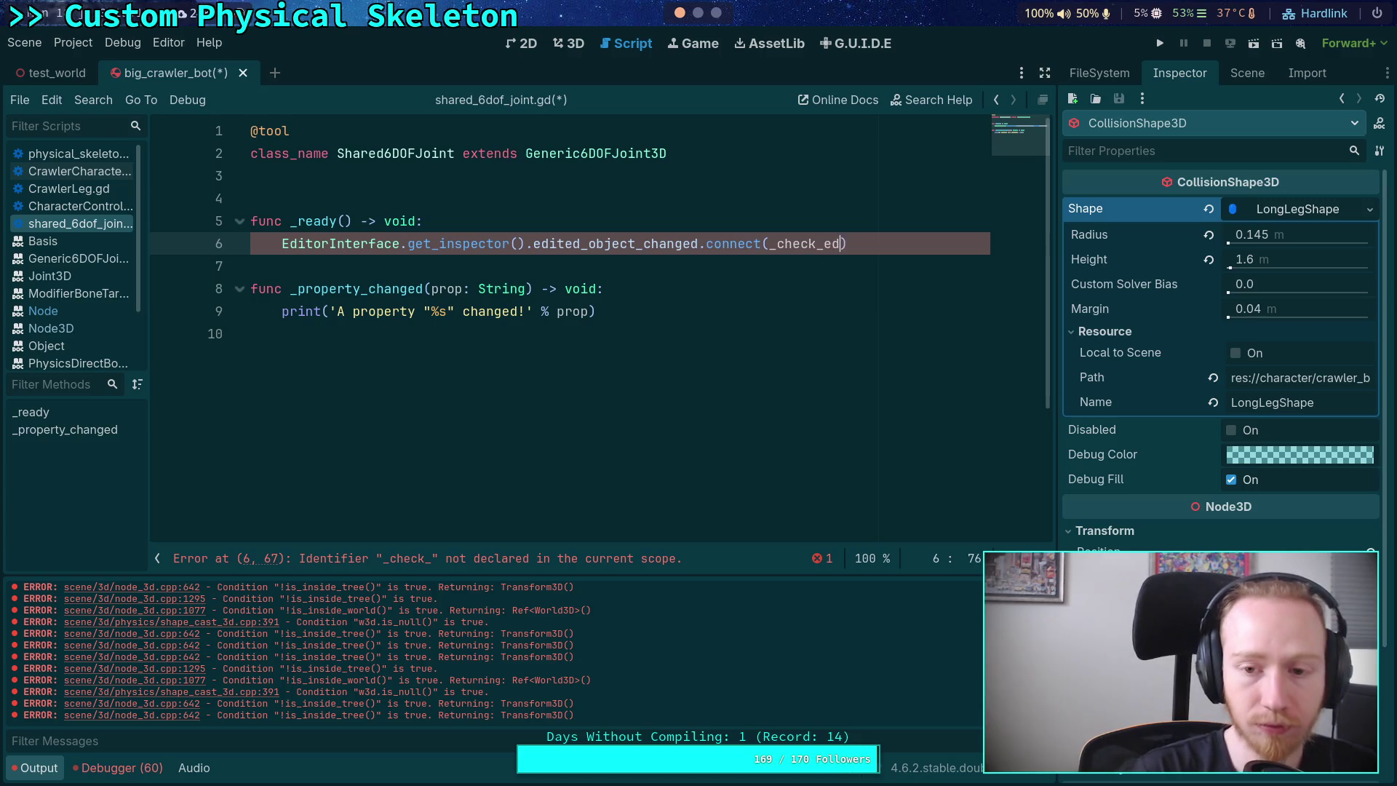
text(d_object)
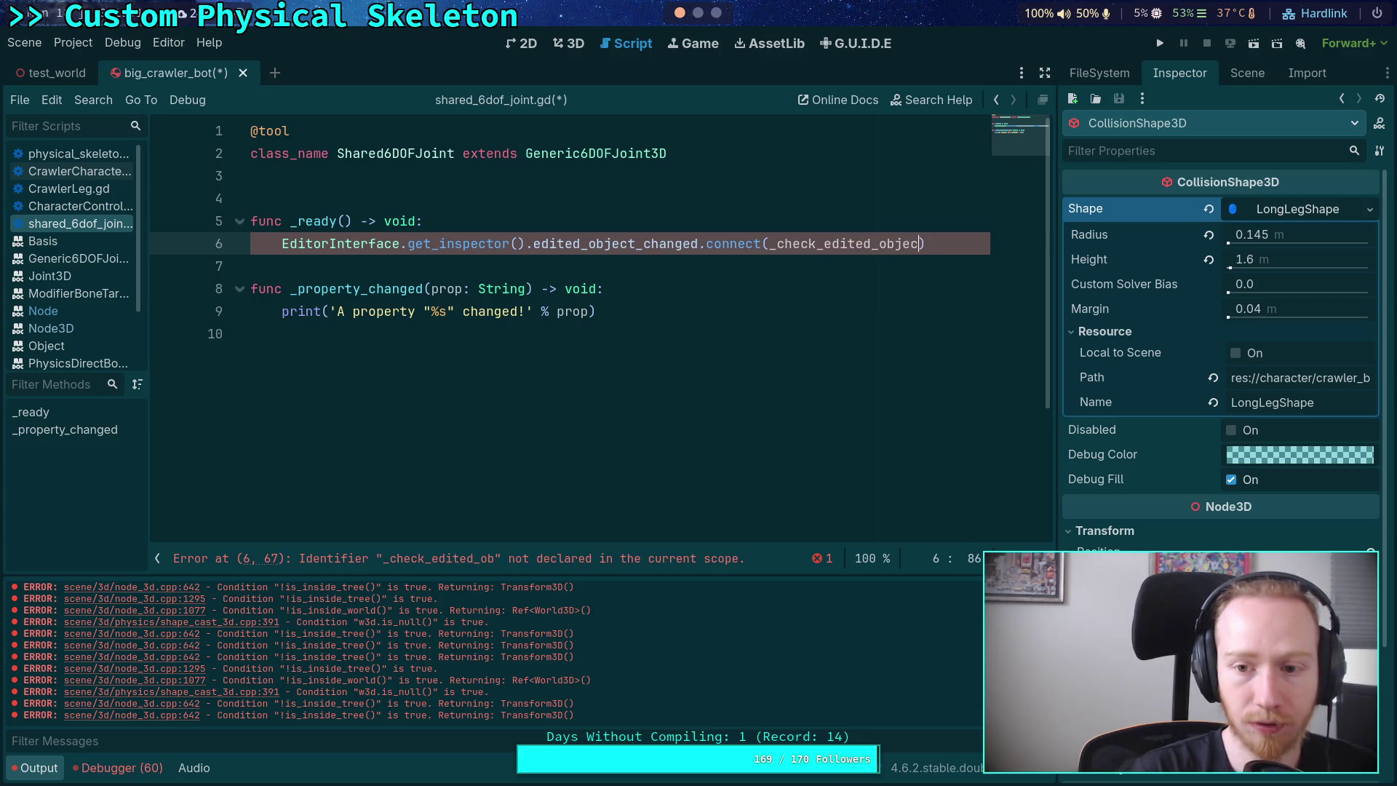
text())
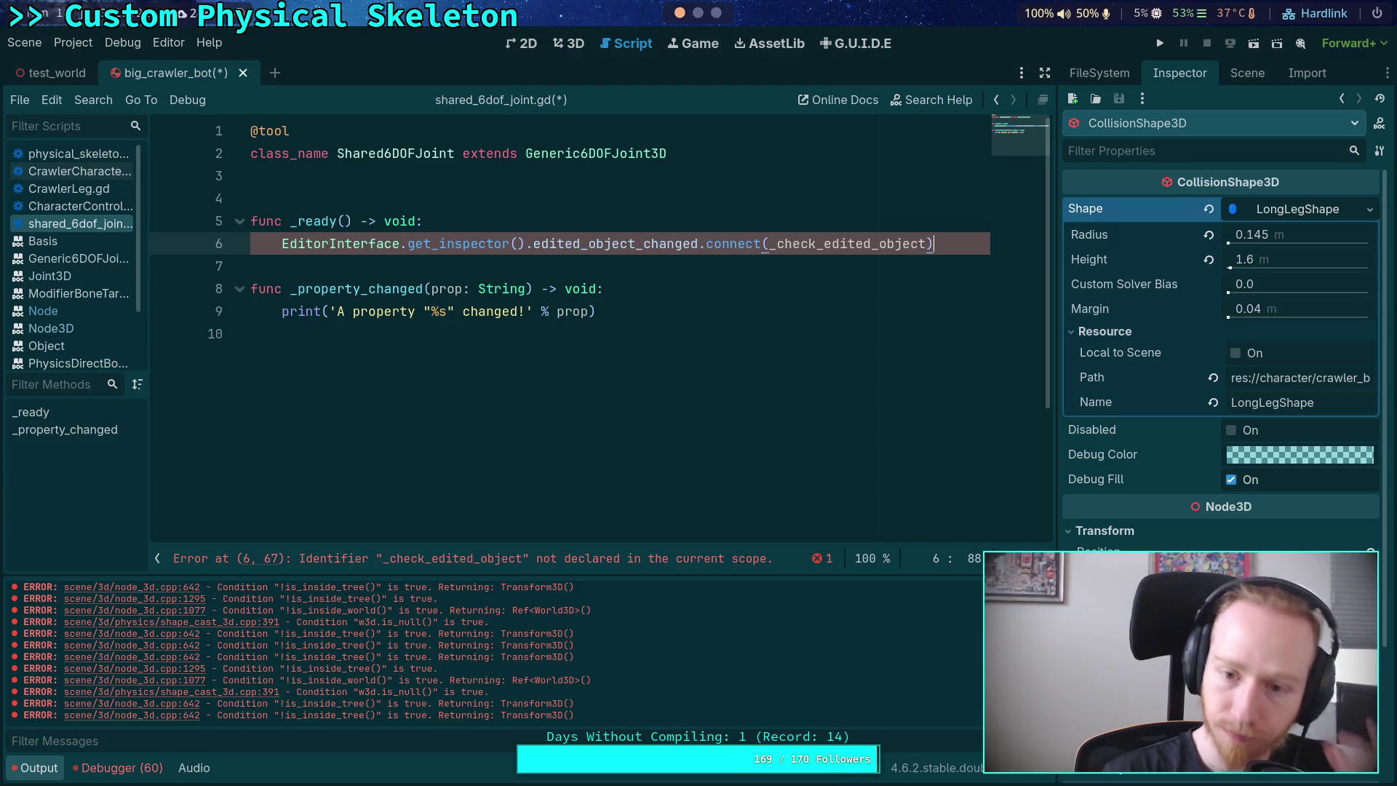
Rename the callback to _object_changed and declare func _object_changed(obj: Object) -> void: below.
key(Return)
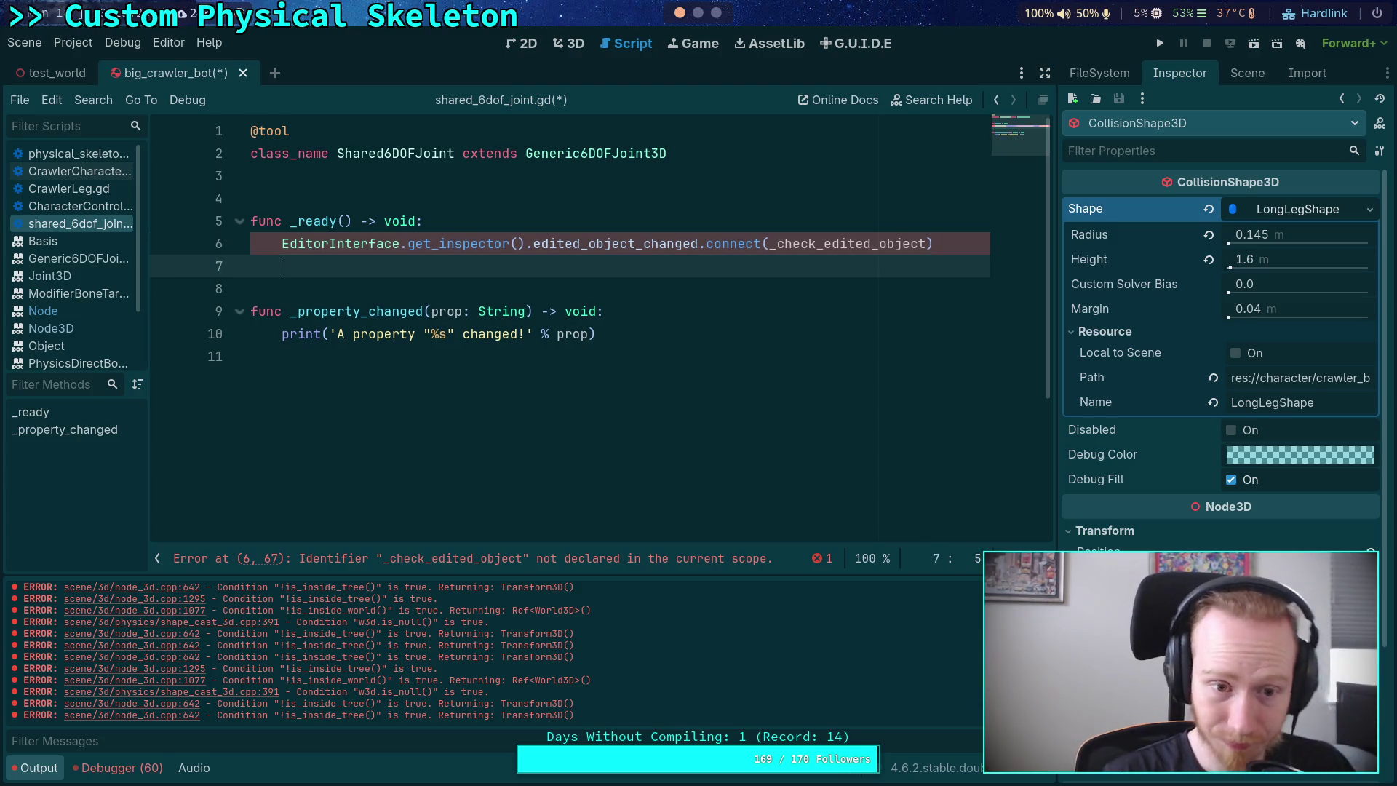
key(Return)
text(func _ch)
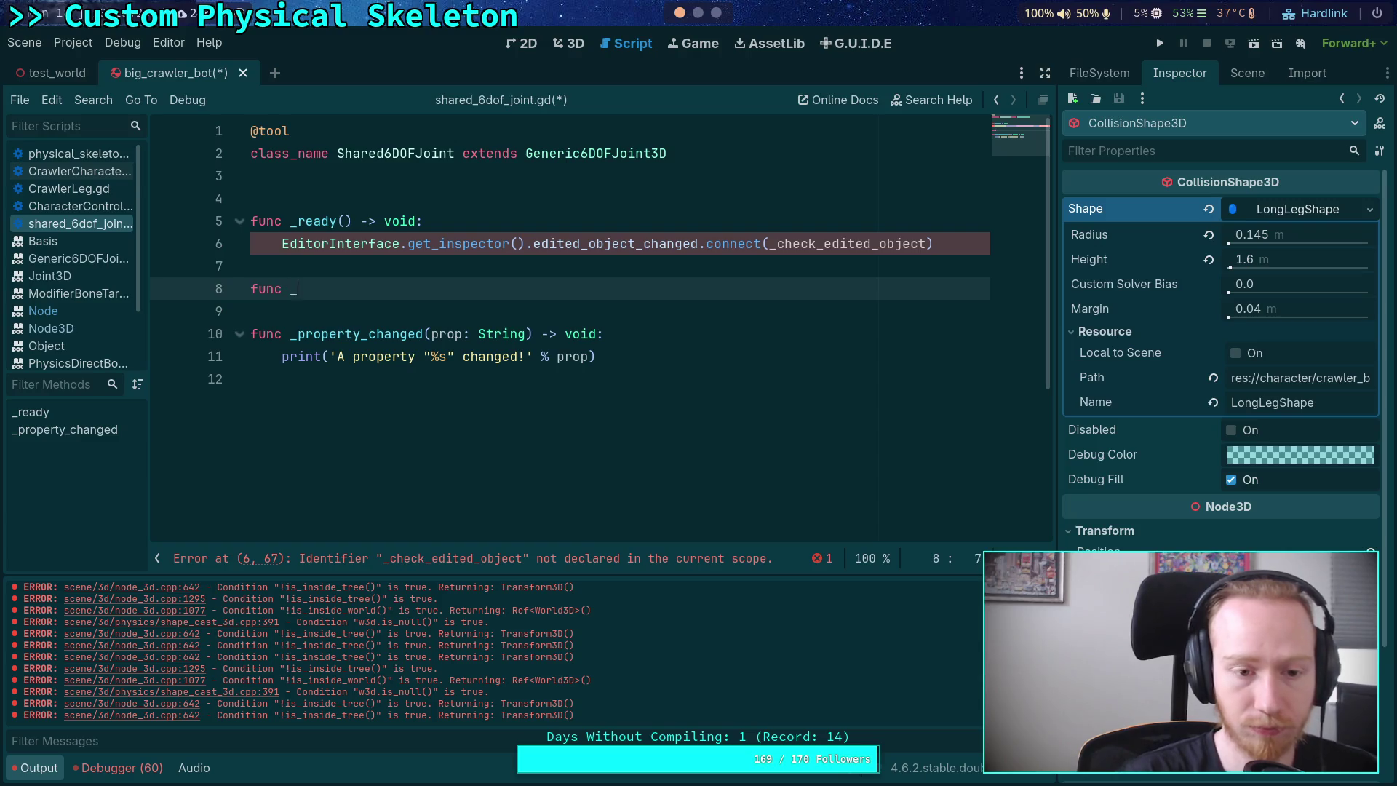
text(ec)
drag(785, 243, 813, 247)
text(update)
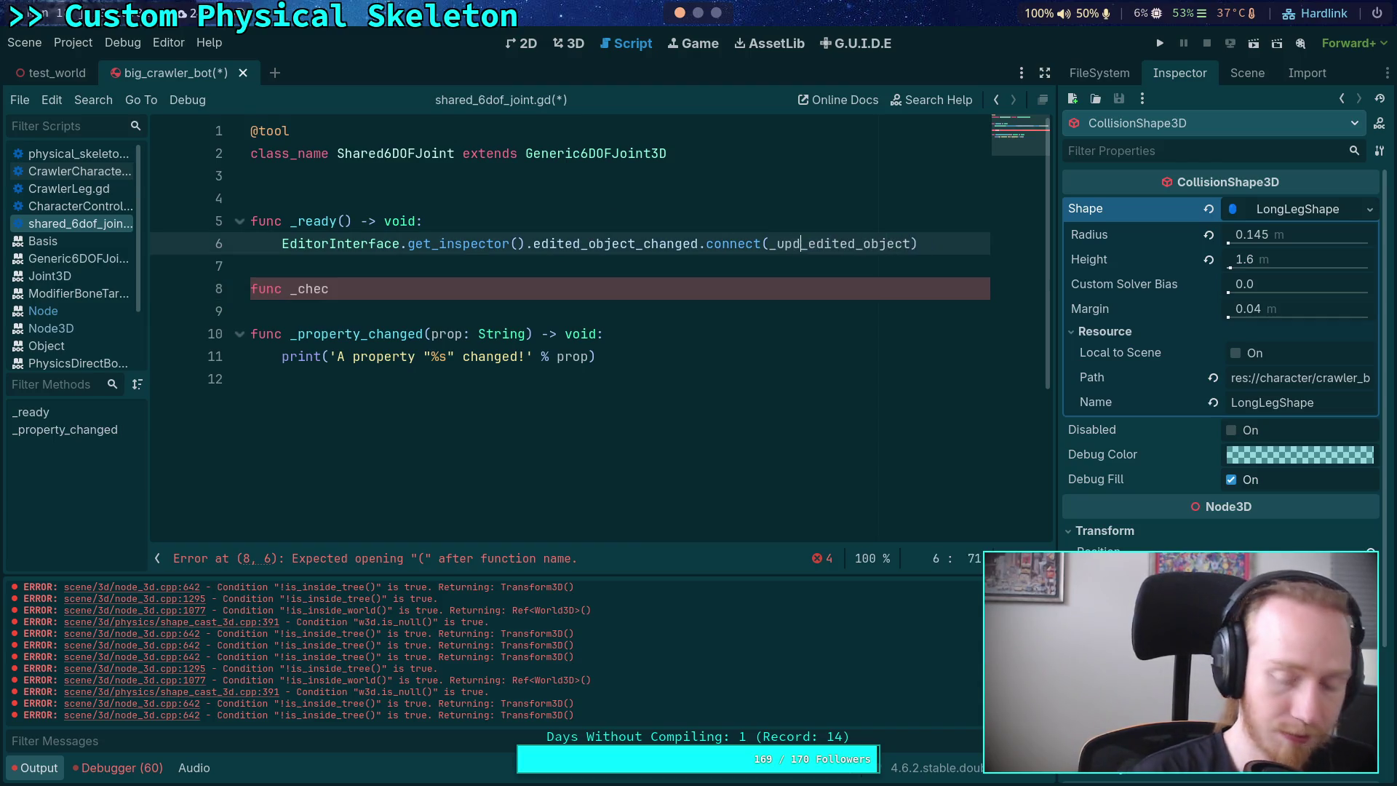
drag(779, 244, 934, 244)
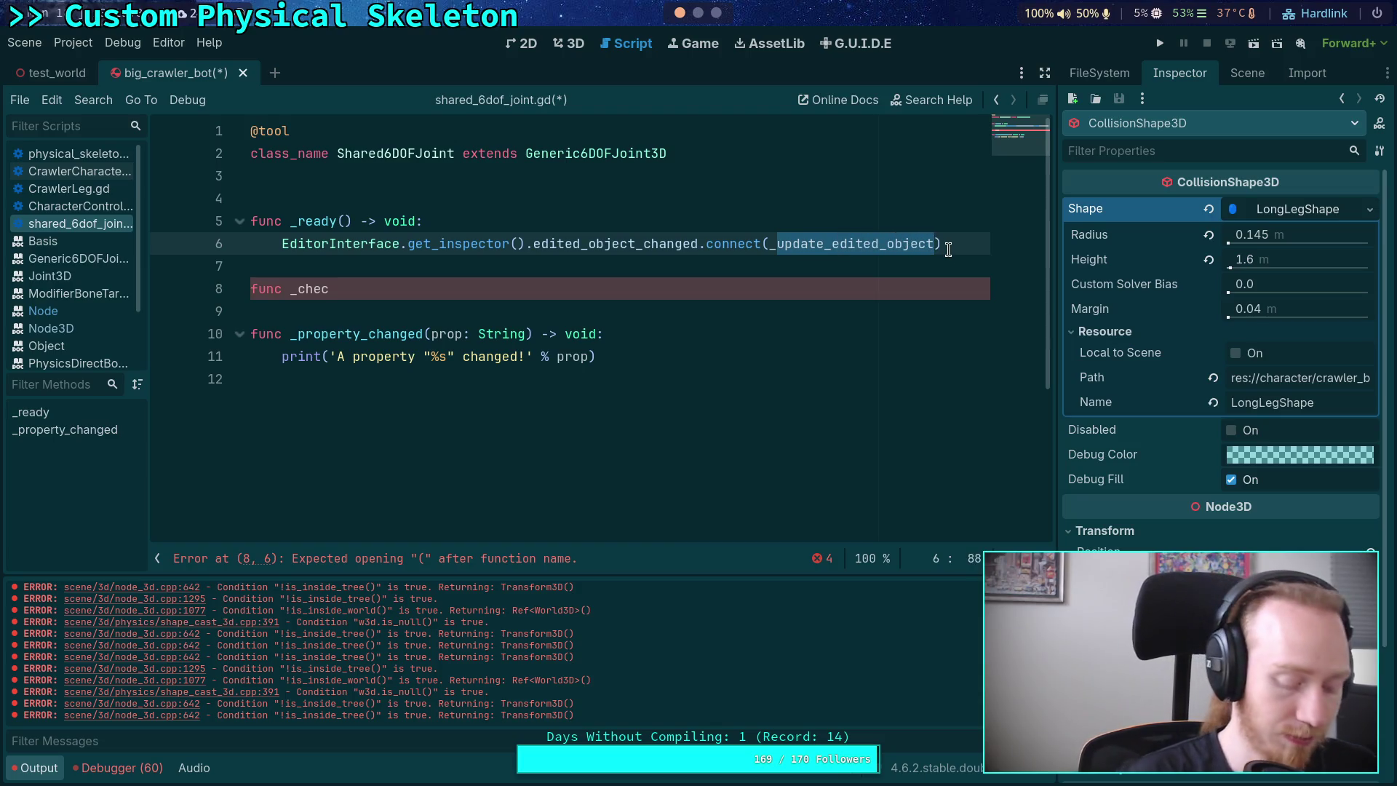
text(object_chaged)
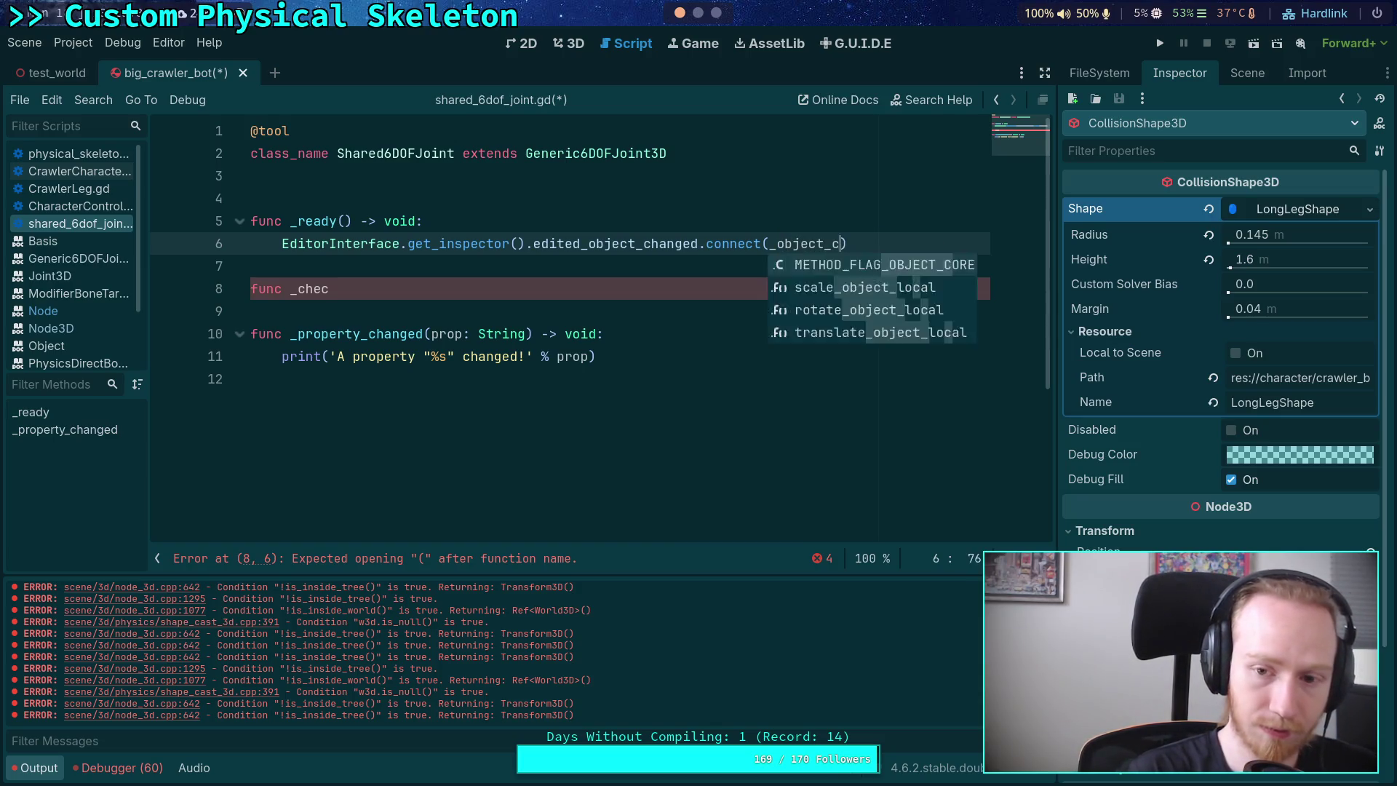
key(Left)
key(Left)
key(Left)
text(n)
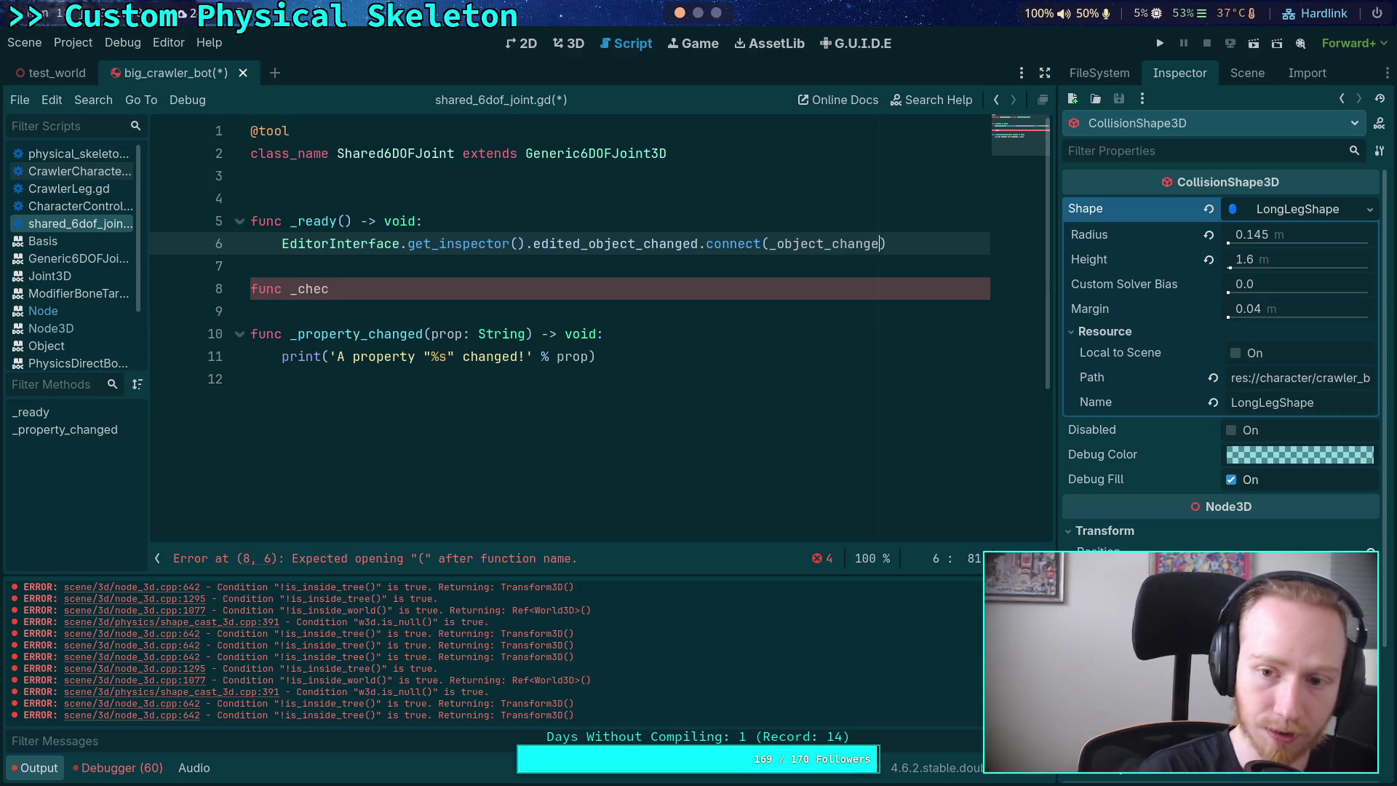
key(Right)
key(Right)
key(Right)
double_click(299, 290)
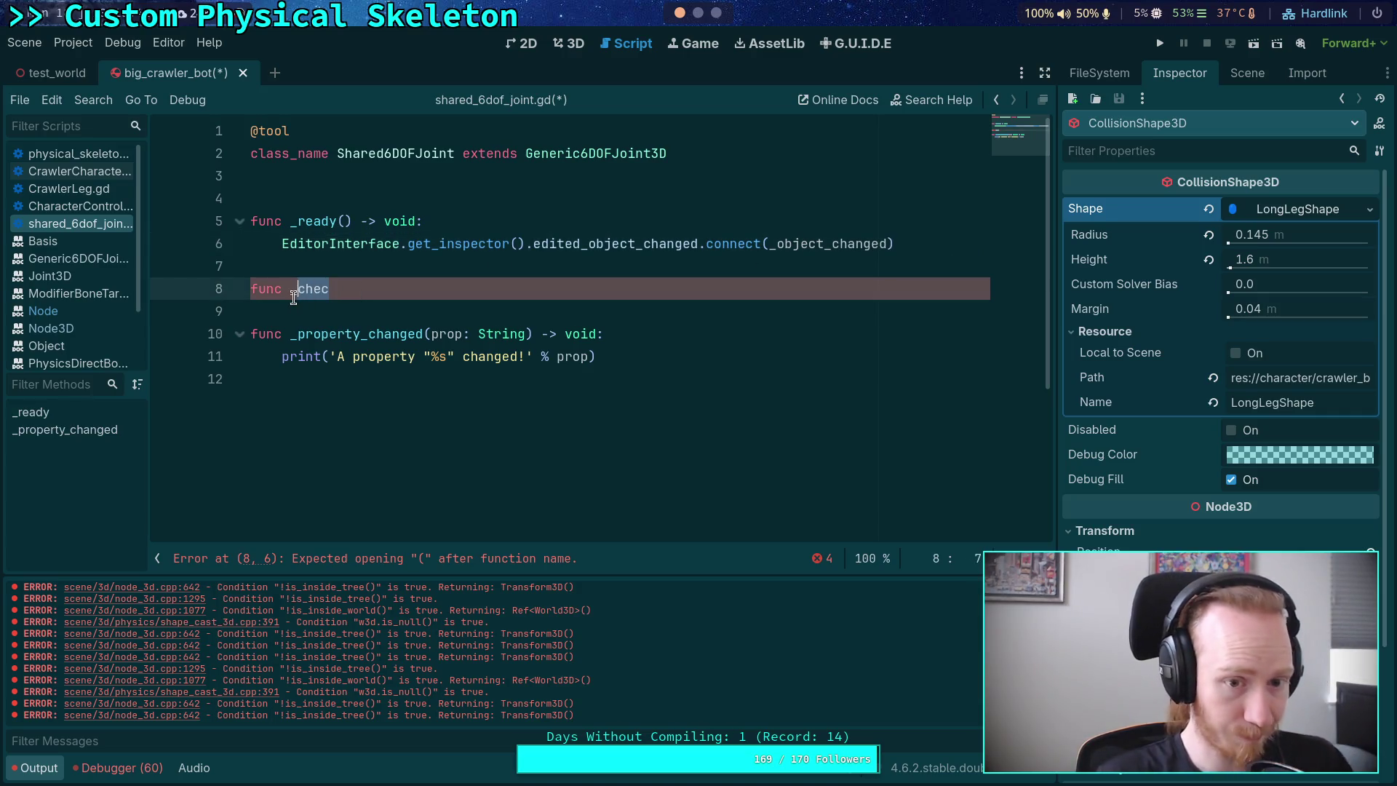
text(_object_cha)
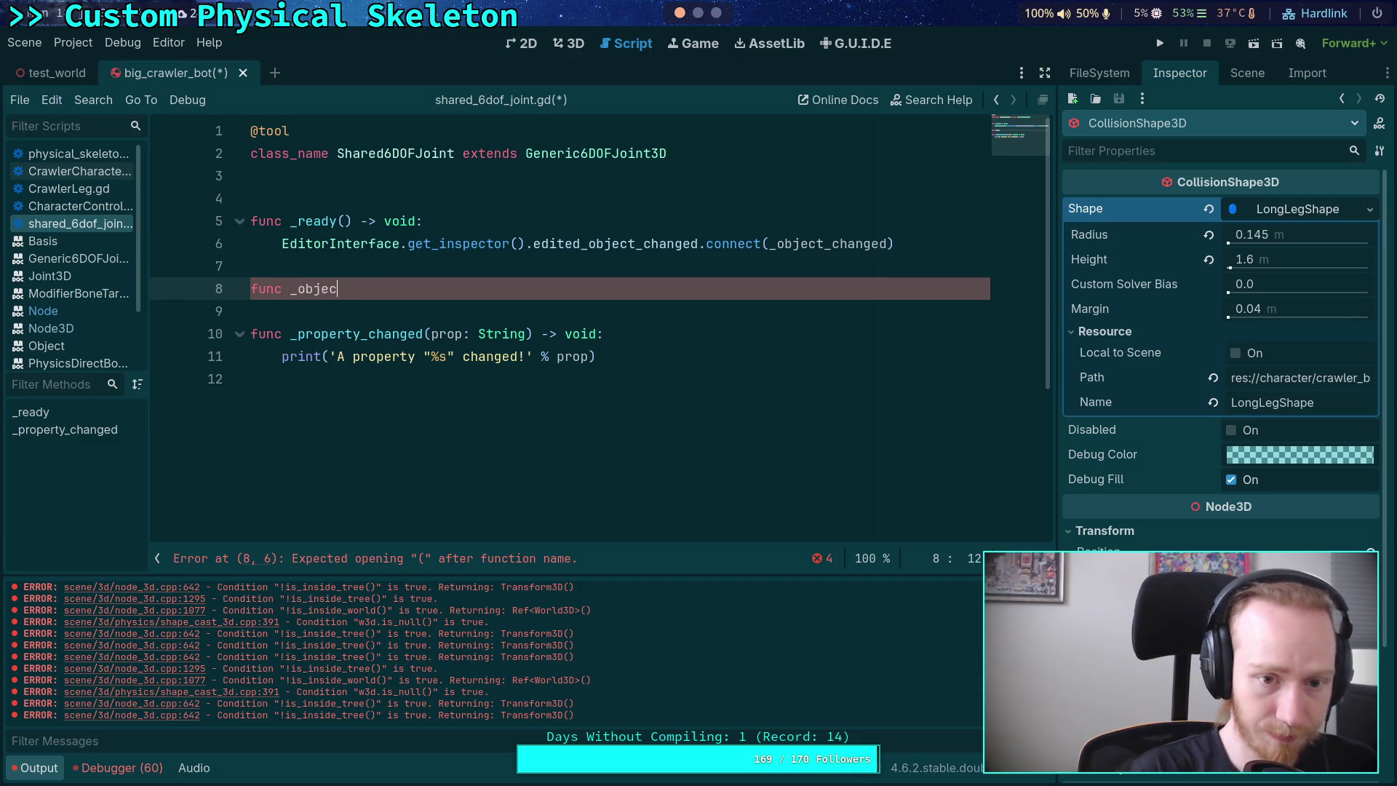
text(nged()
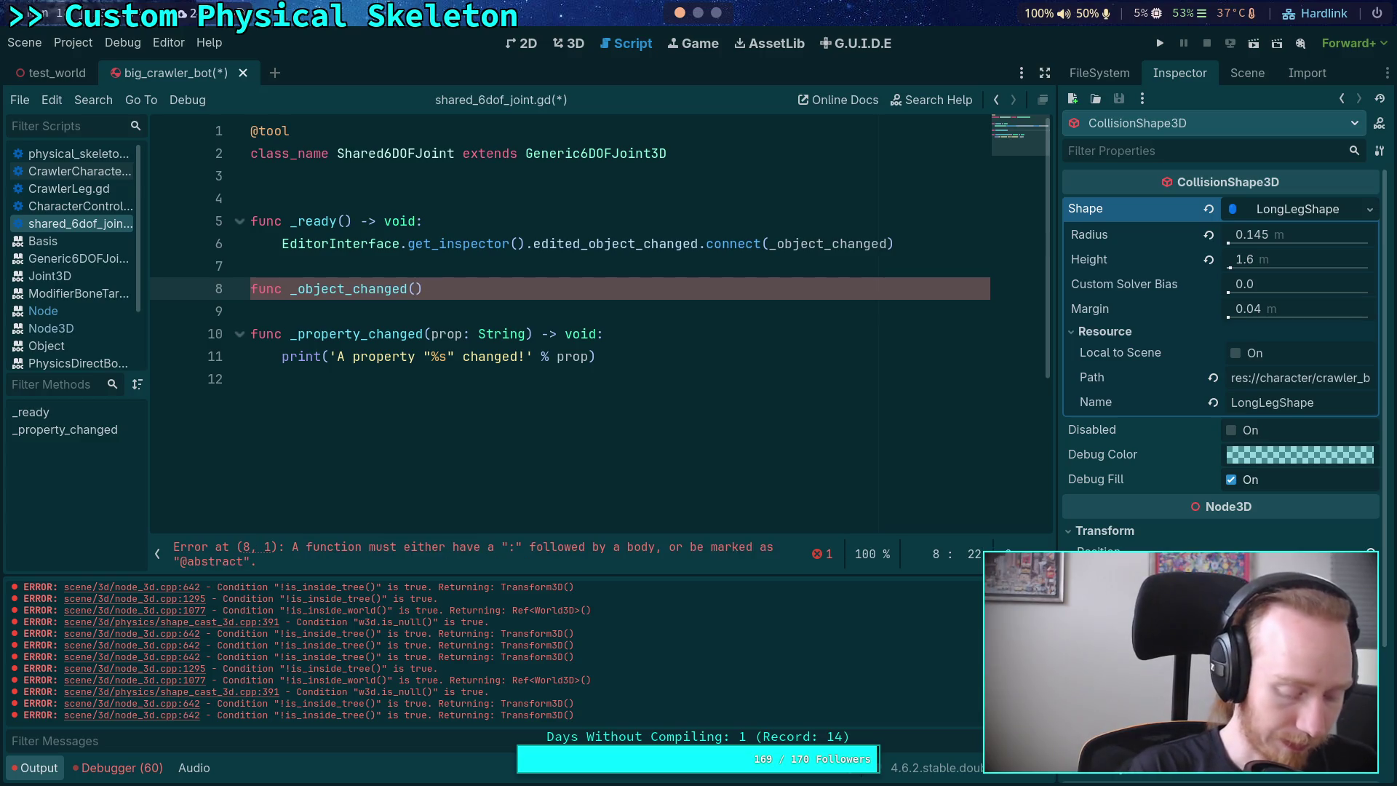
text(obj: Object) -> void:)
Check the EditorInspector signals in the Godot docs.
key(Return)
key(super+3)
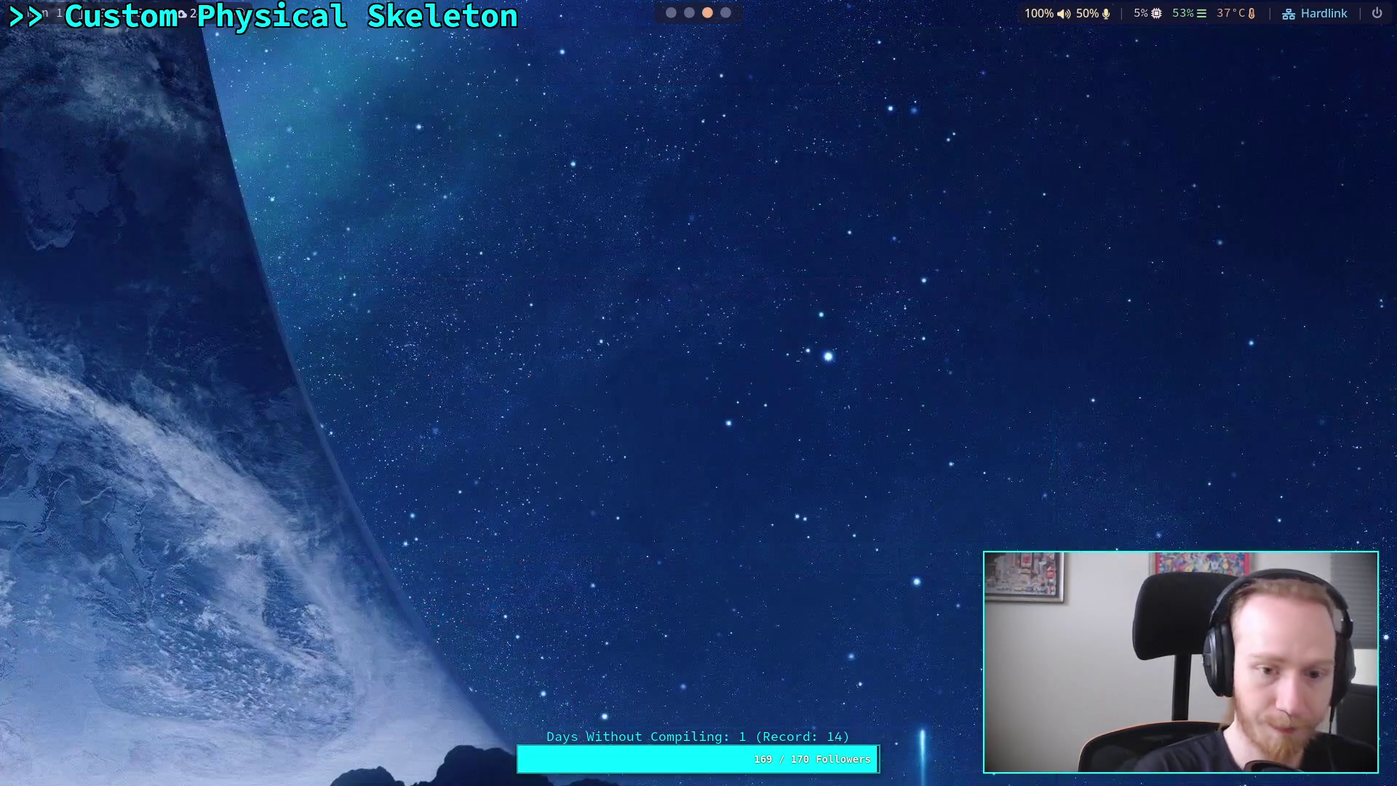
key(super+4)
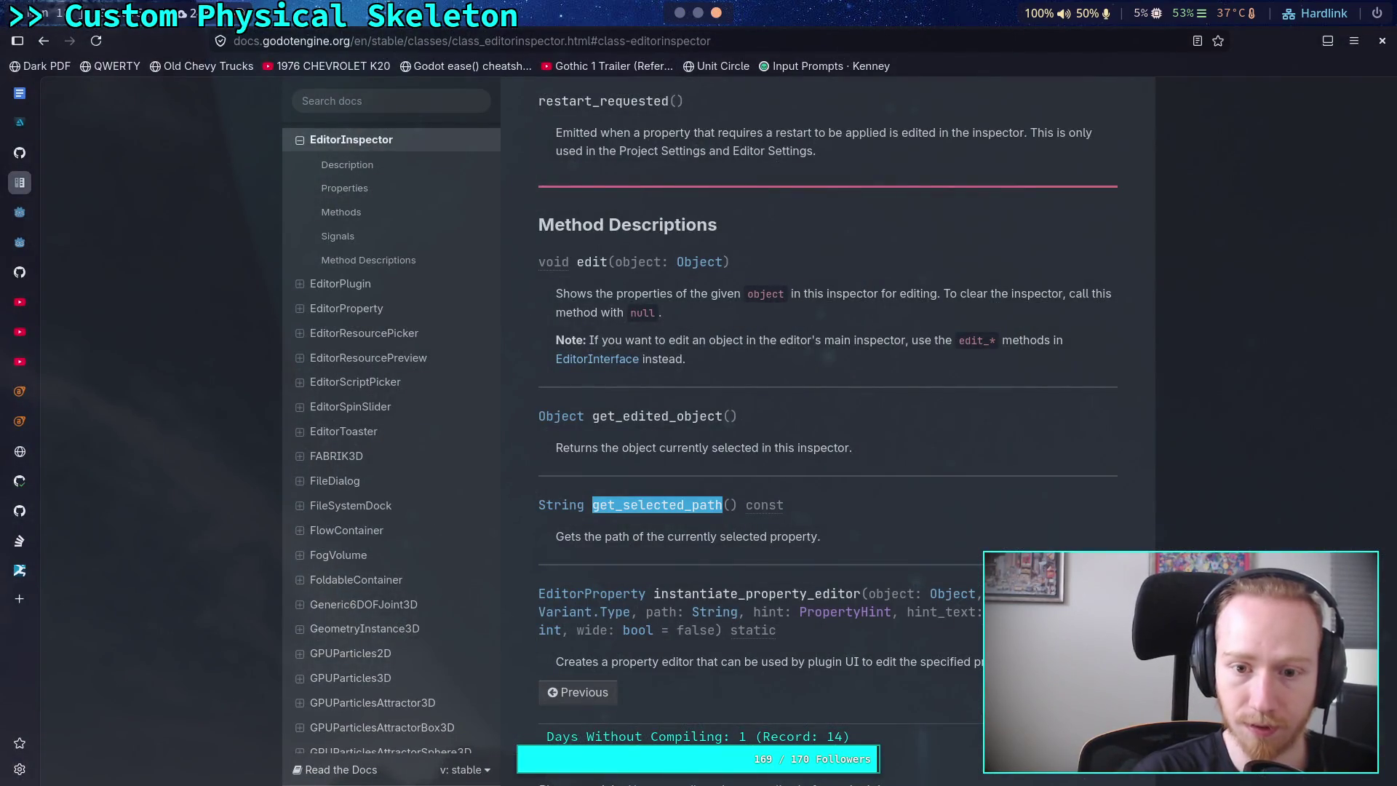
scroll(751, 469, up, 10)
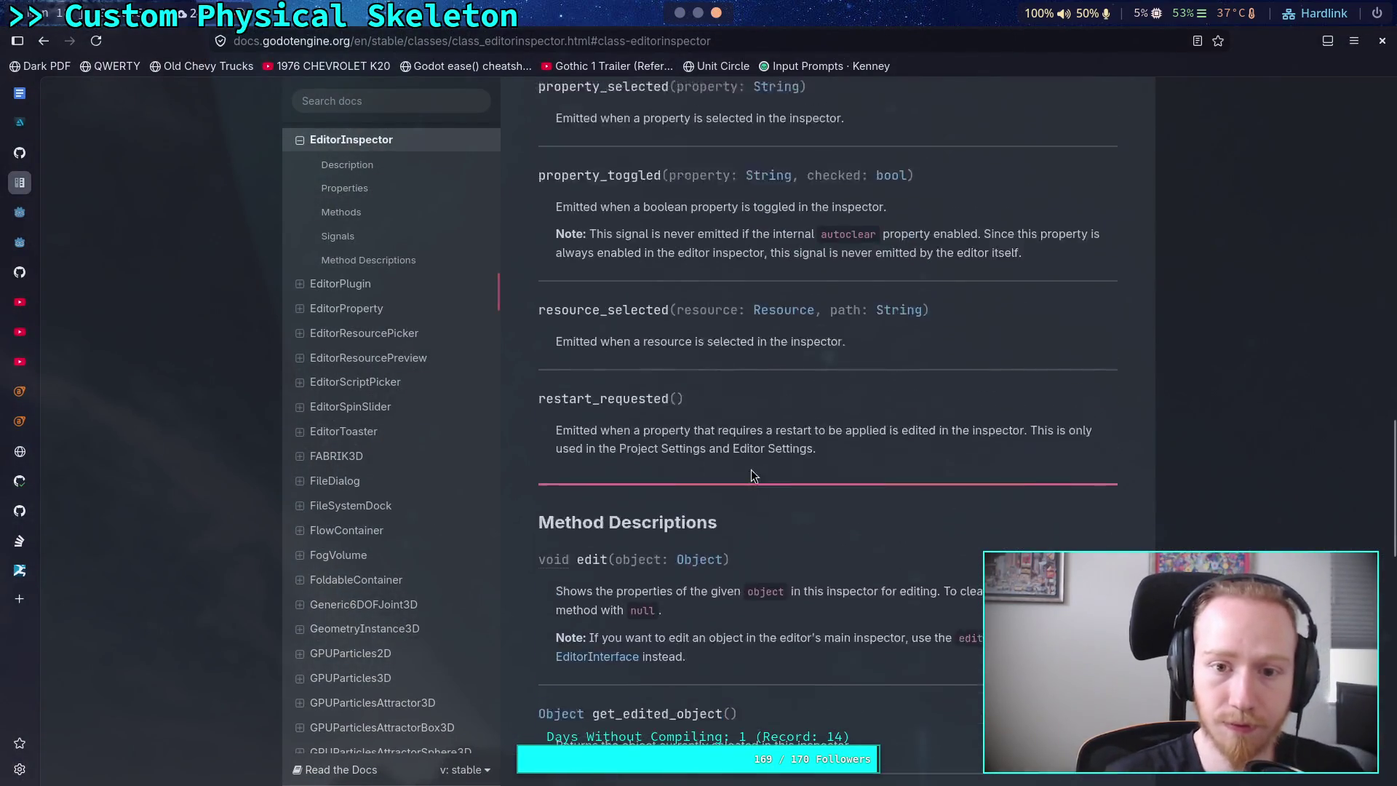
scroll(750, 469, up, 3)
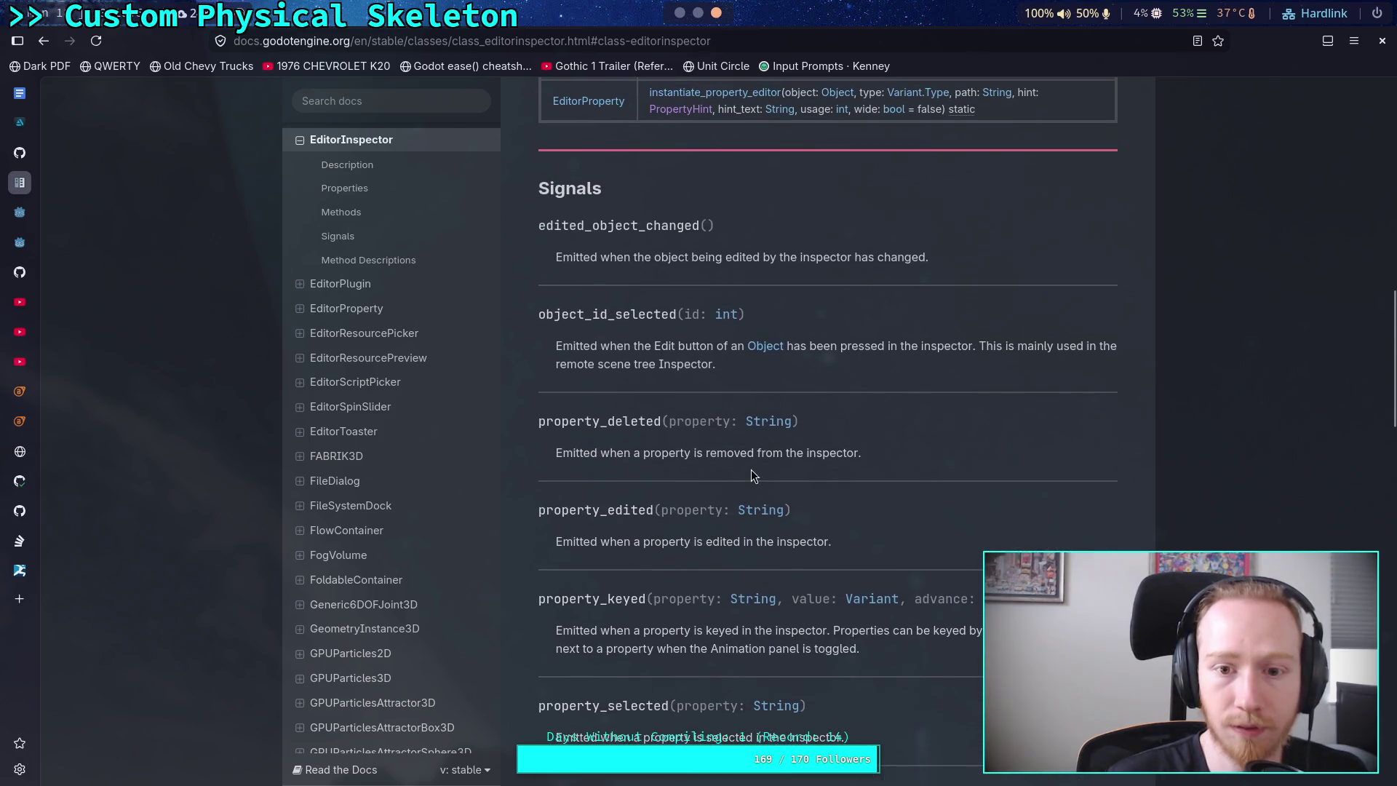
Remove the obj: Object parameter so _object_changed takes no arguments.
click(681, 13)
drag(418, 289, 507, 289)
key(BackSpace)
click(422, 303)
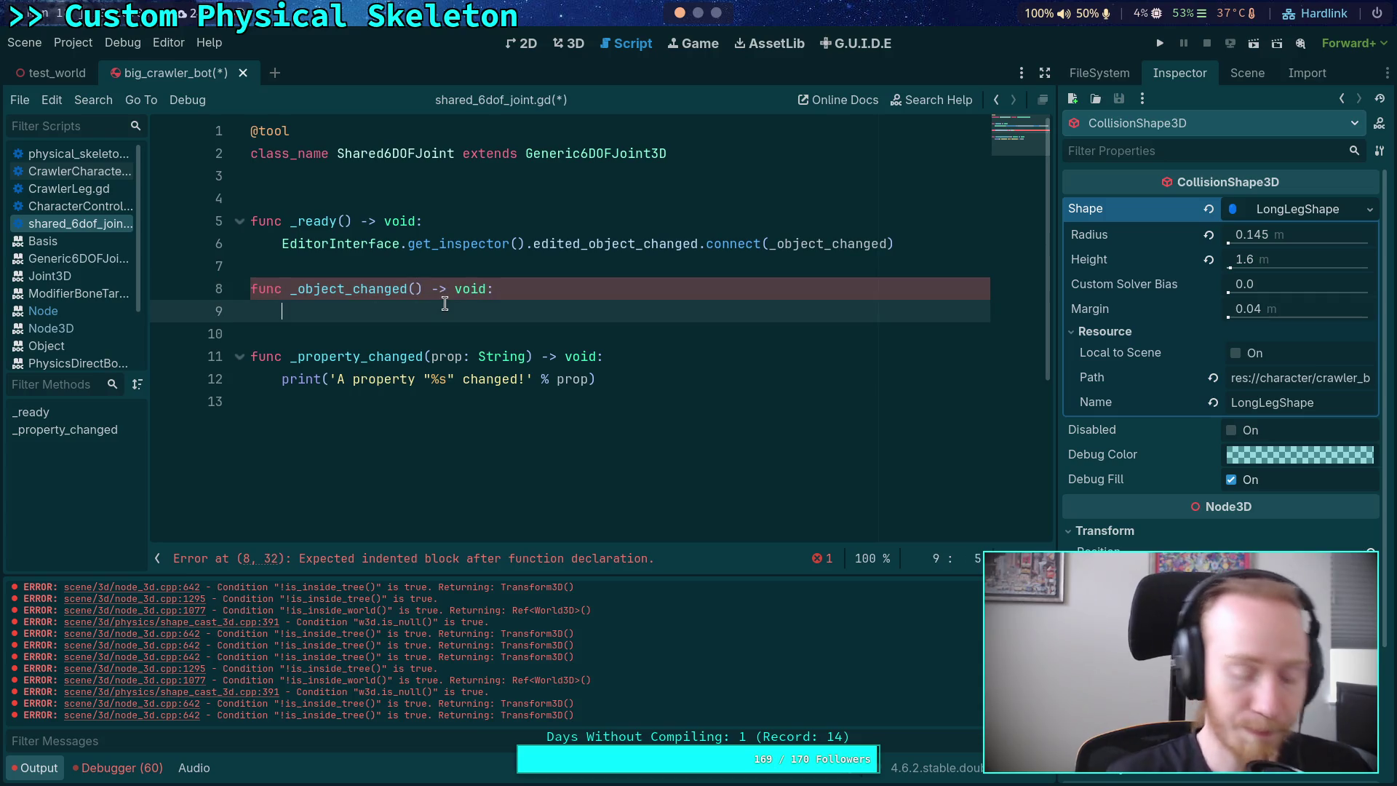
Begin writing var obj: Object = Ed in _object_changed, briefly adding and removing a member line.
text(var obk)
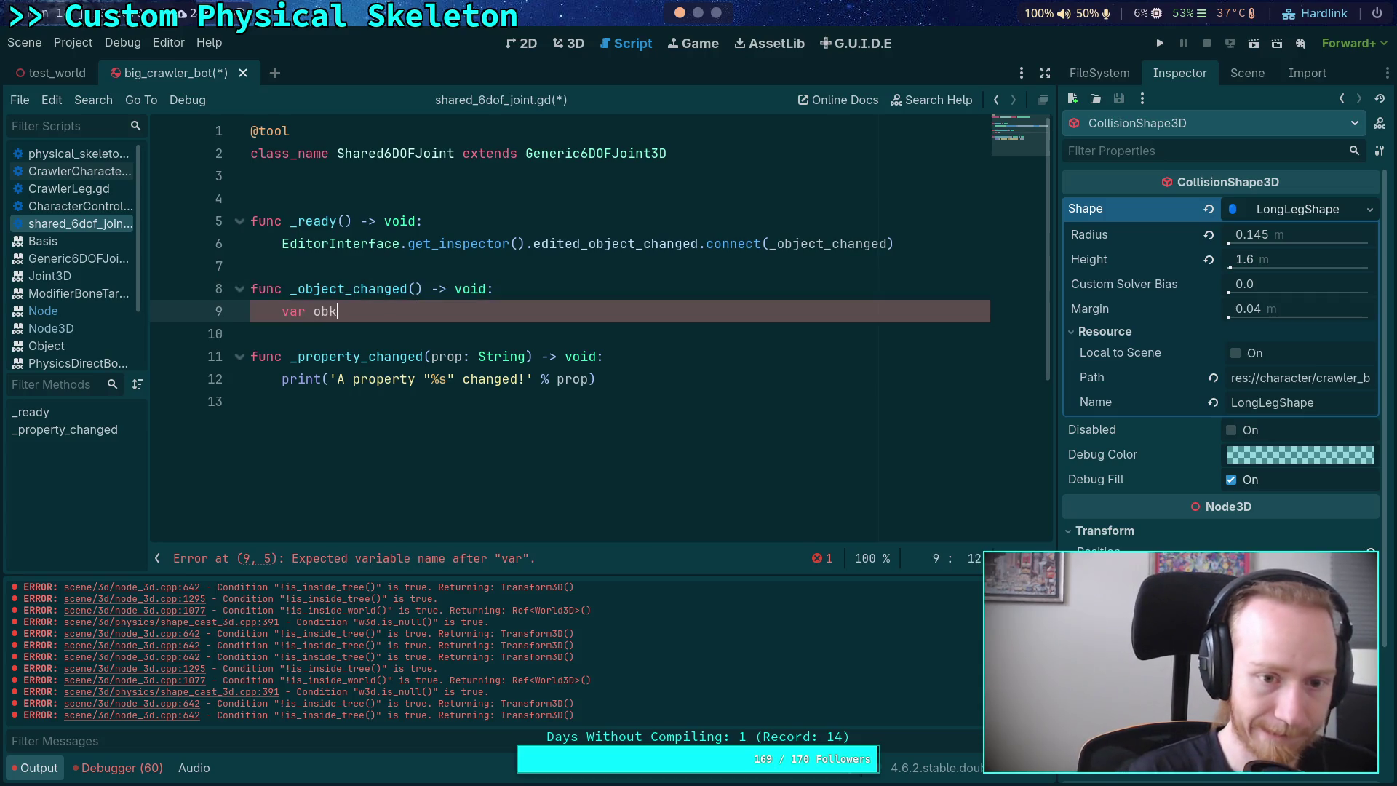
key(BackSpace)
text(x)
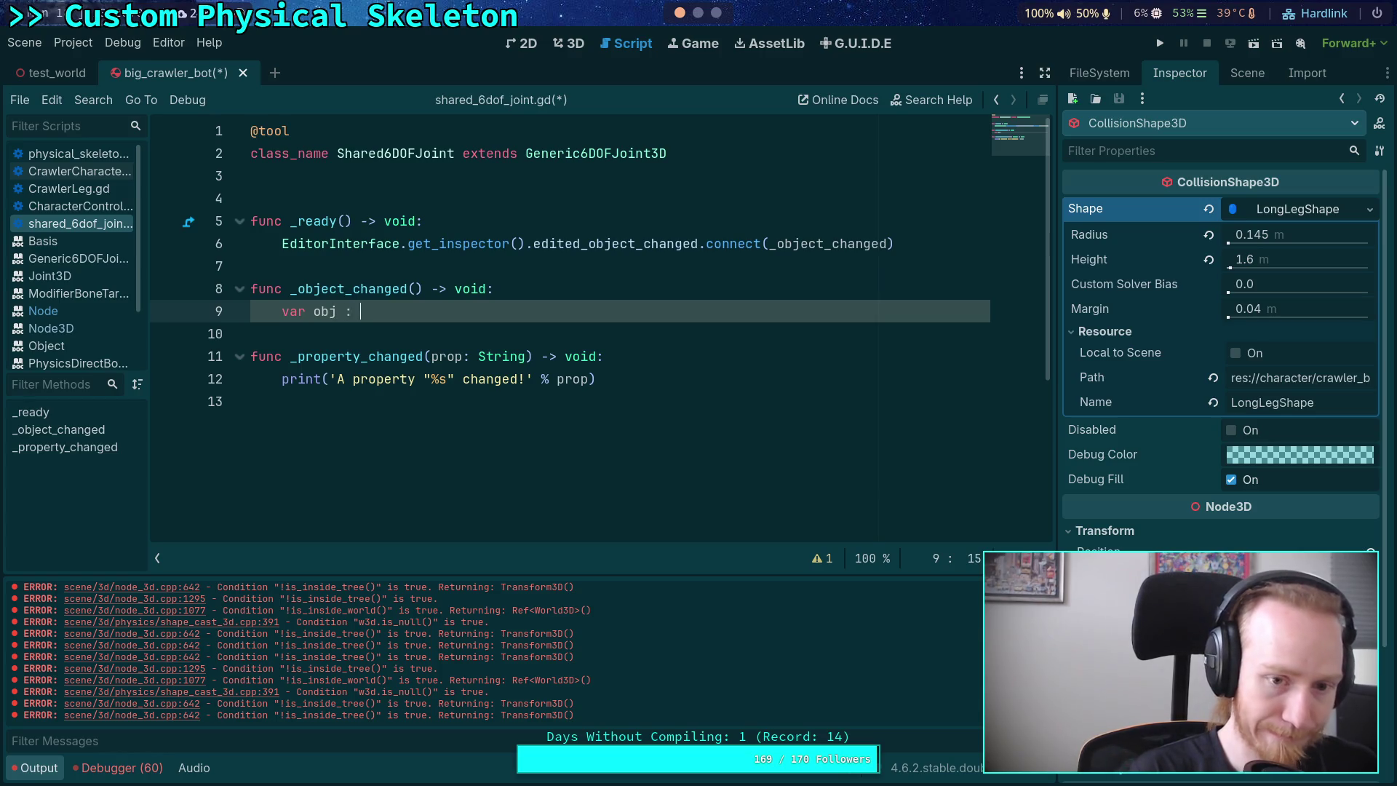
text(Object)
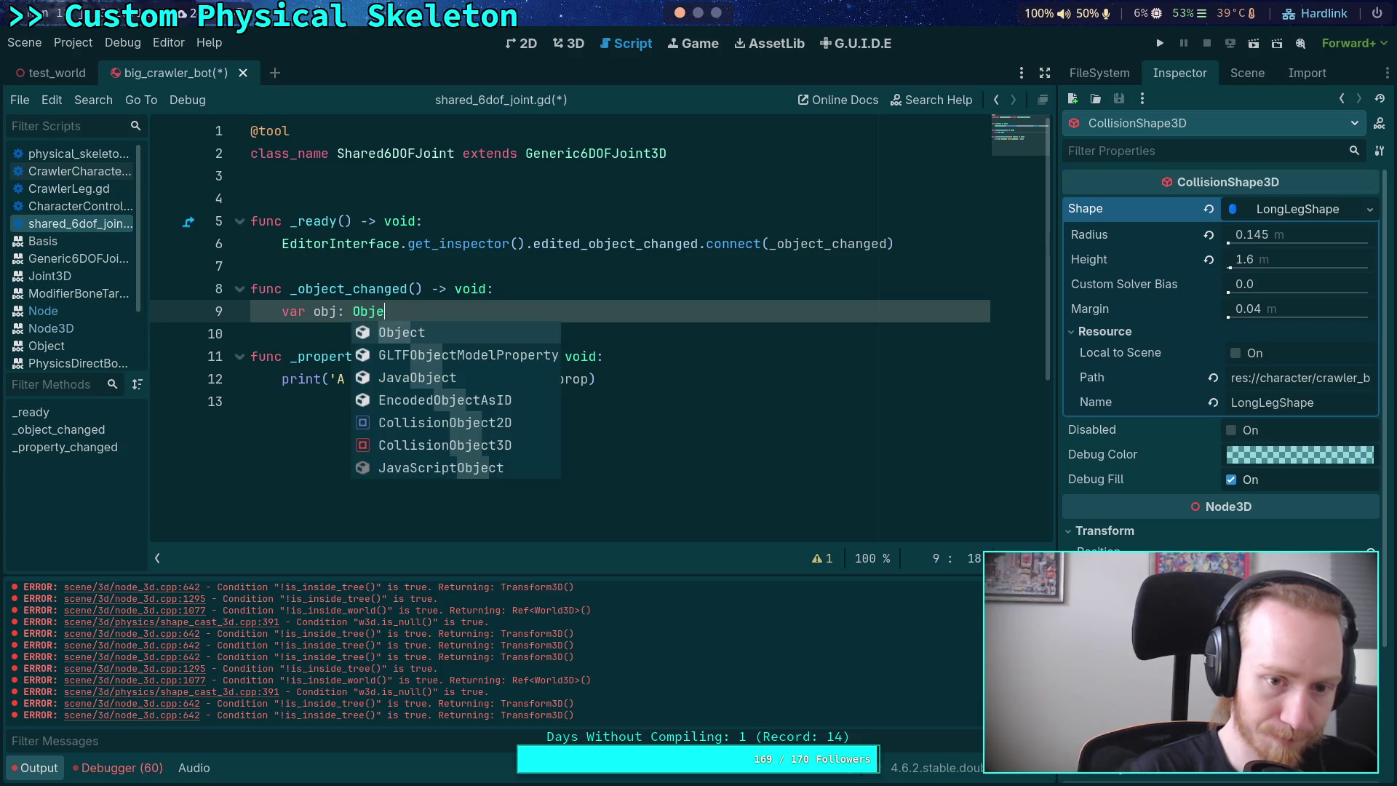
text( = )
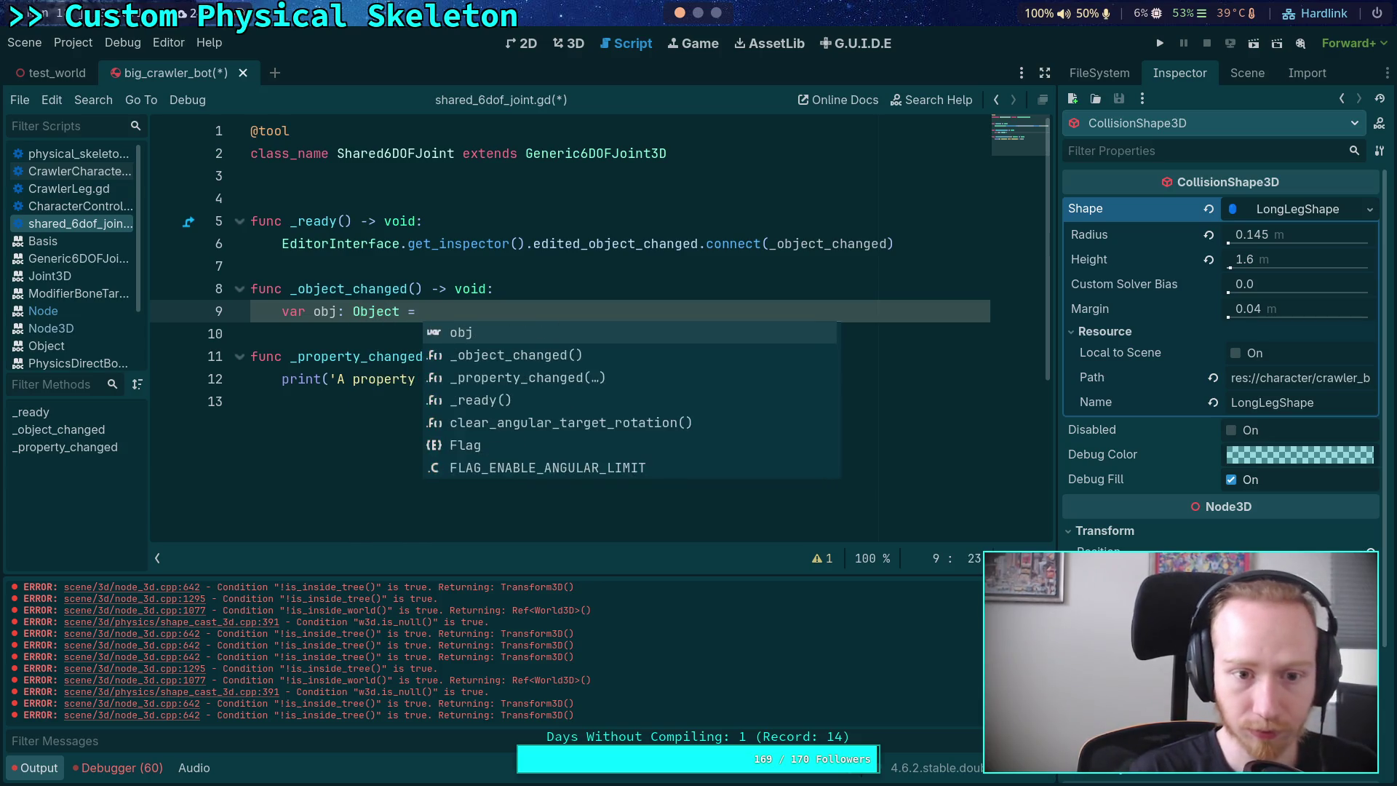
text(Ed)
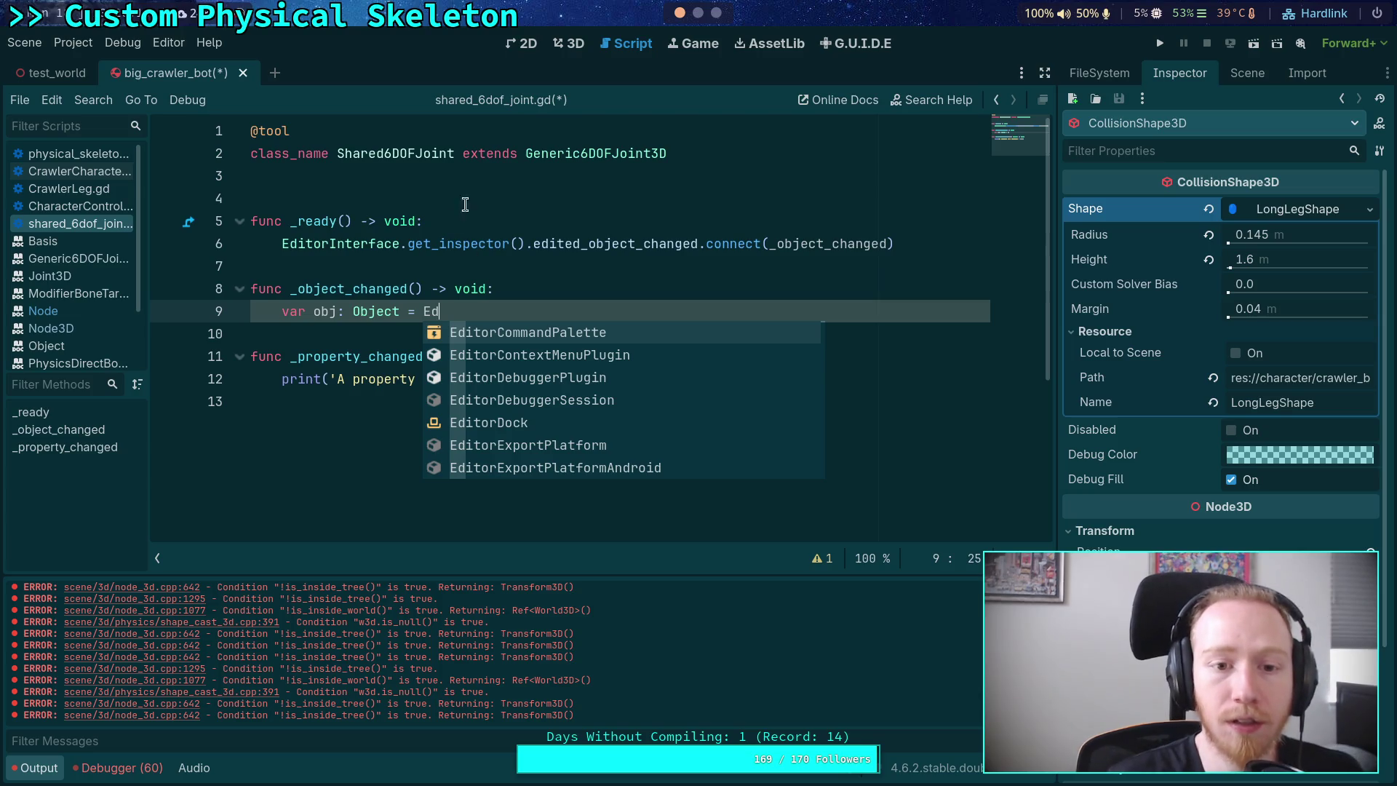
click(484, 198)
key(Return)
key(Return)
click(251, 221)
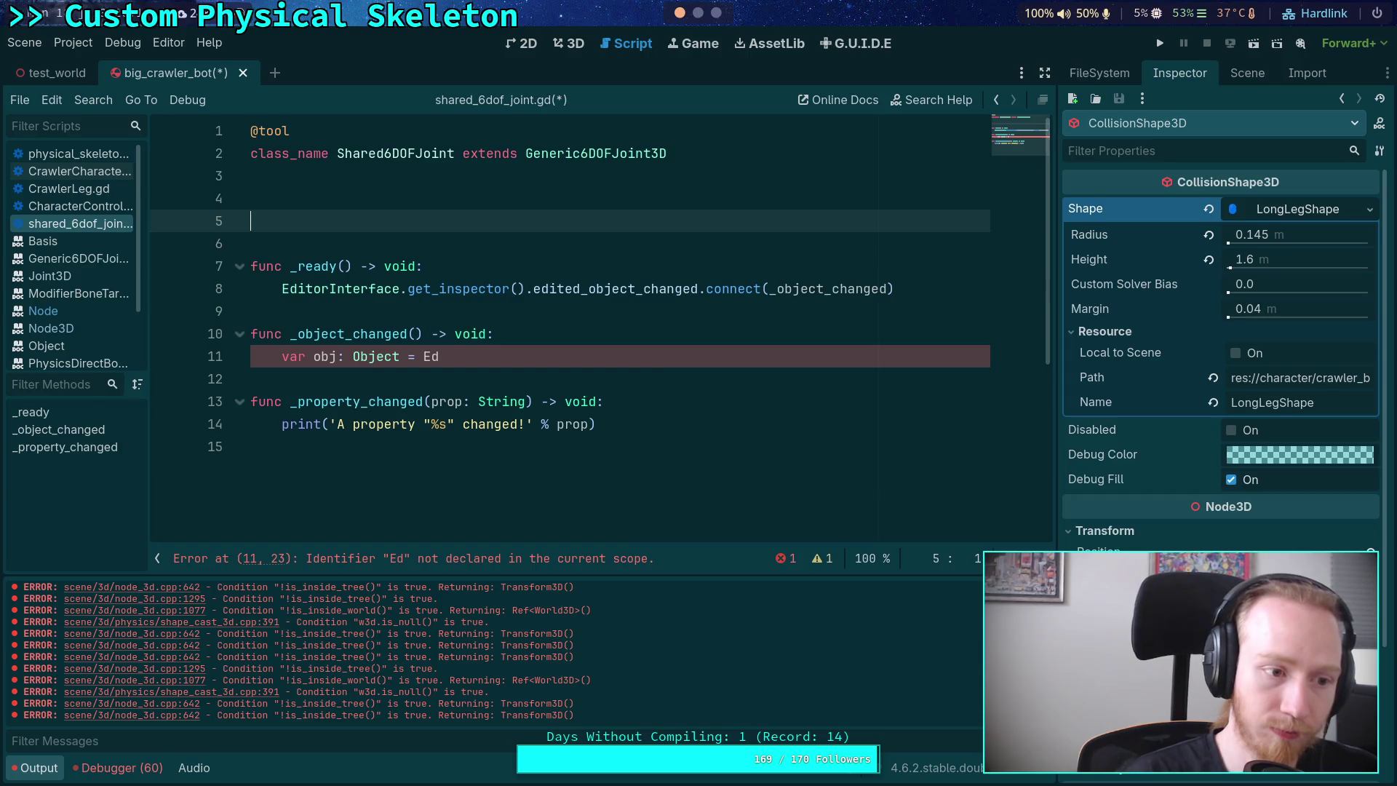
text(r un)
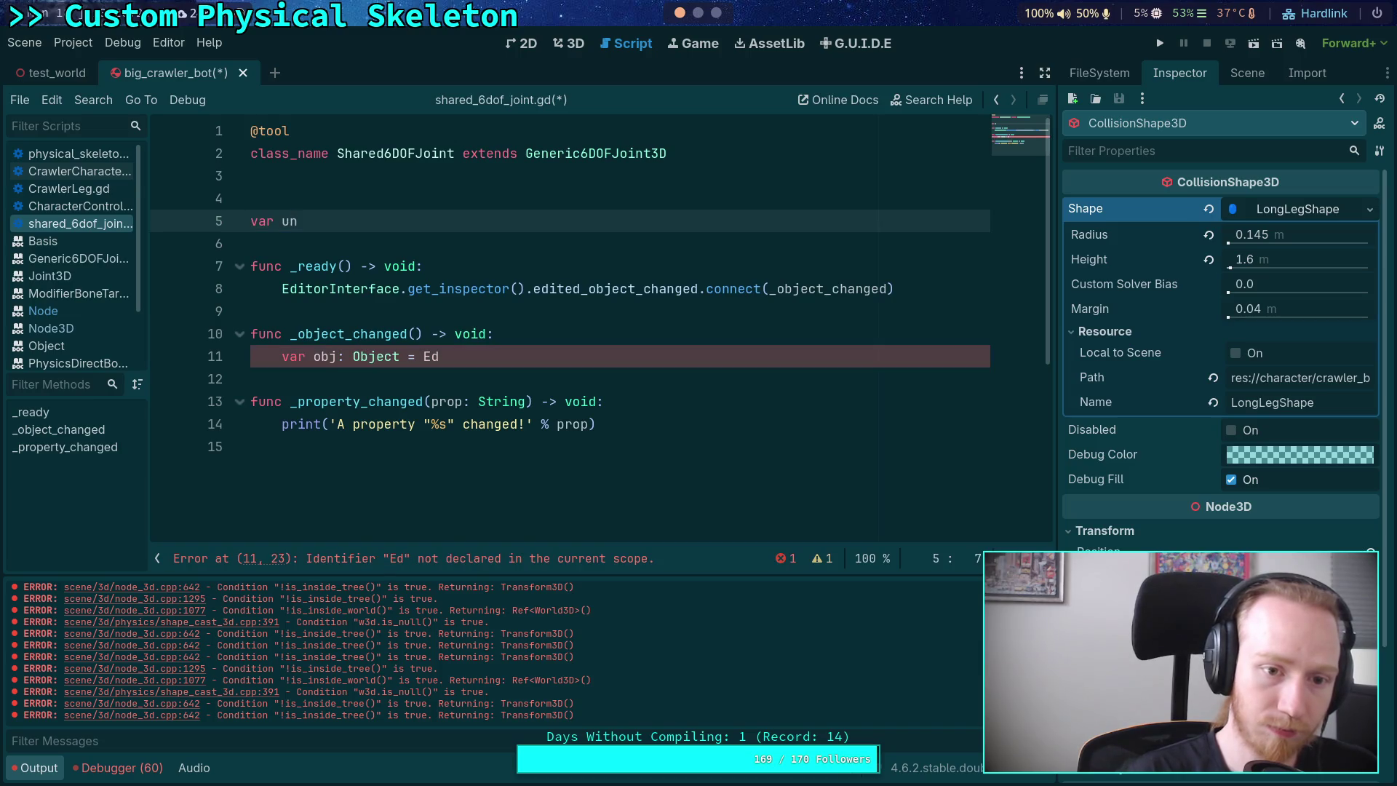
key(BackSpace)
key(BackSpace)
key(BackSpace)
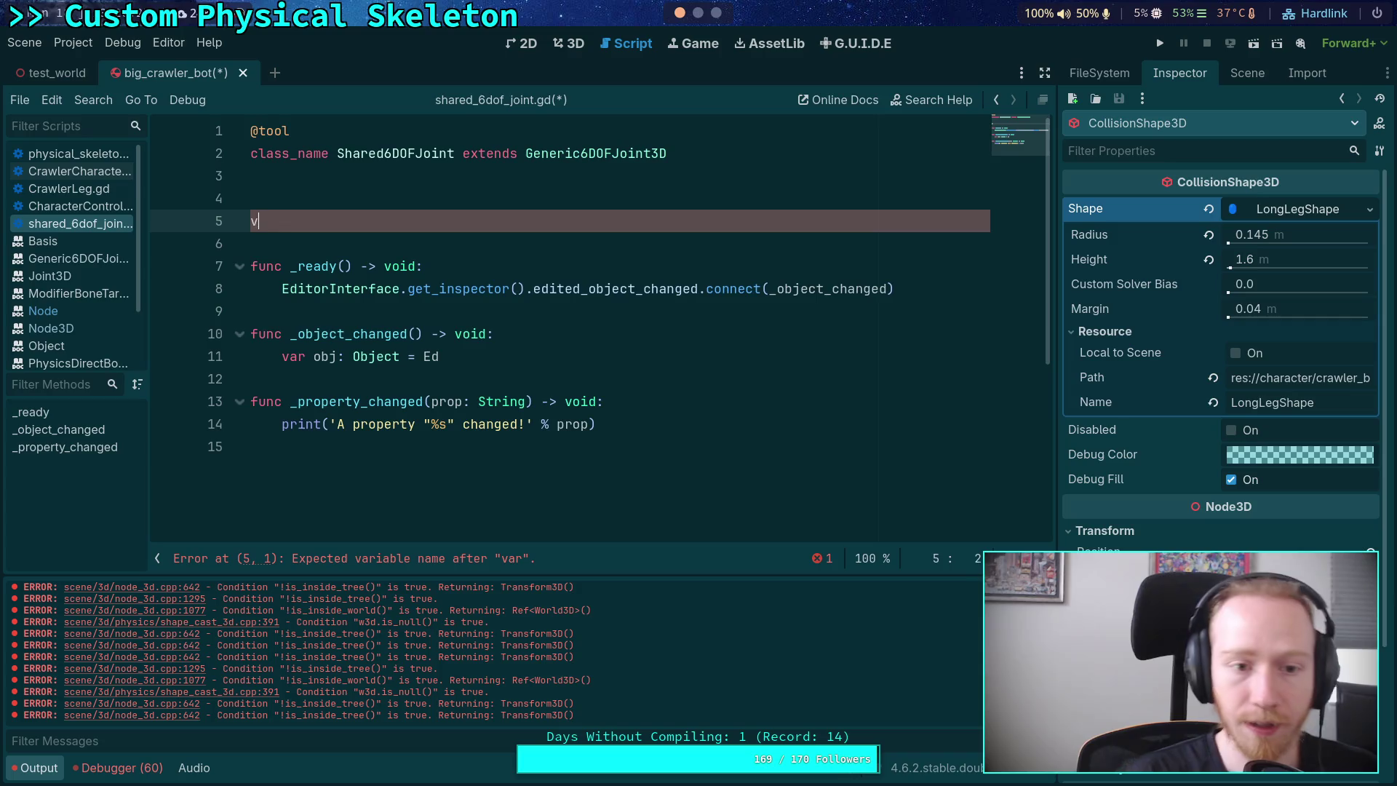
key(BackSpace)
Finish obj as EditorInterface.get_inspector().get_edited_object() and begin the if obj != self: check.
click(573, 313)
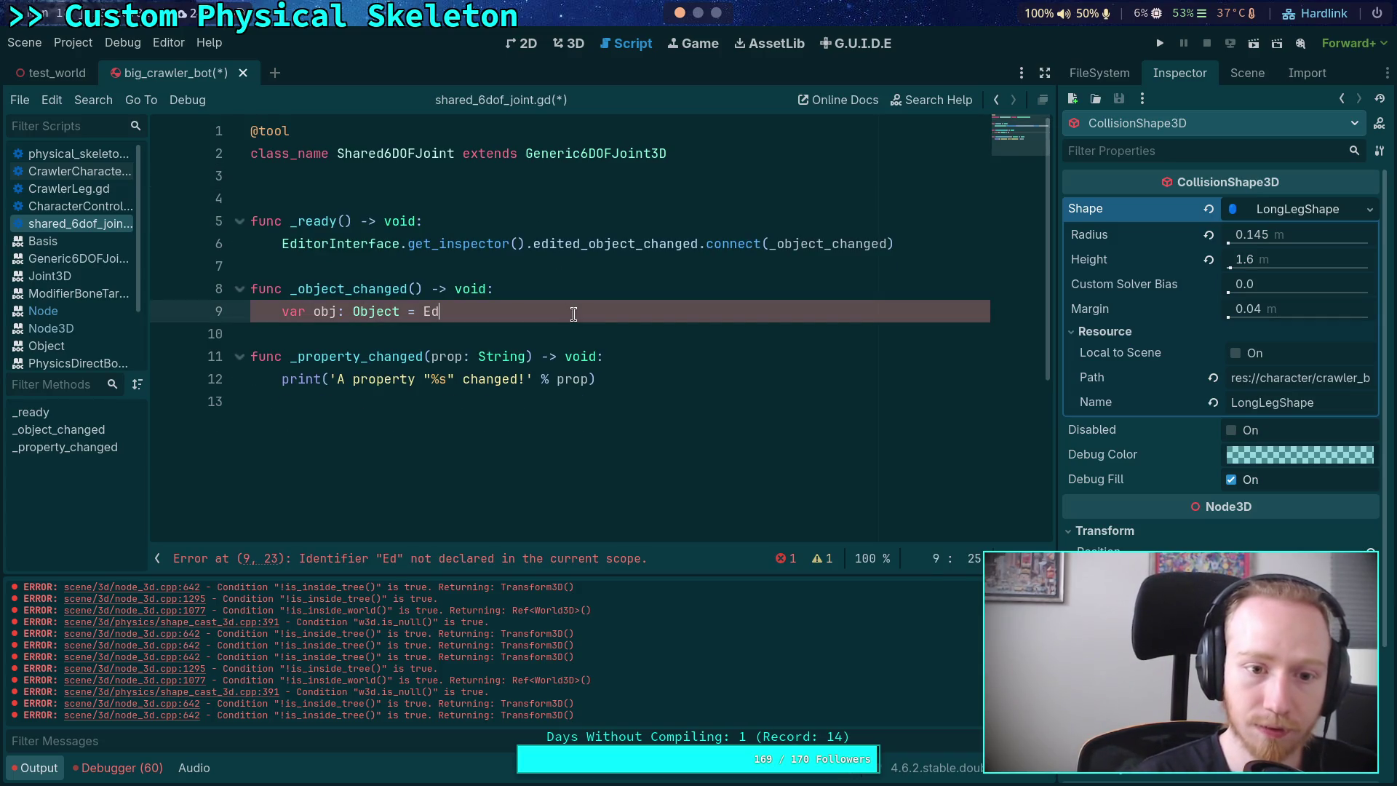
text(itorInter)
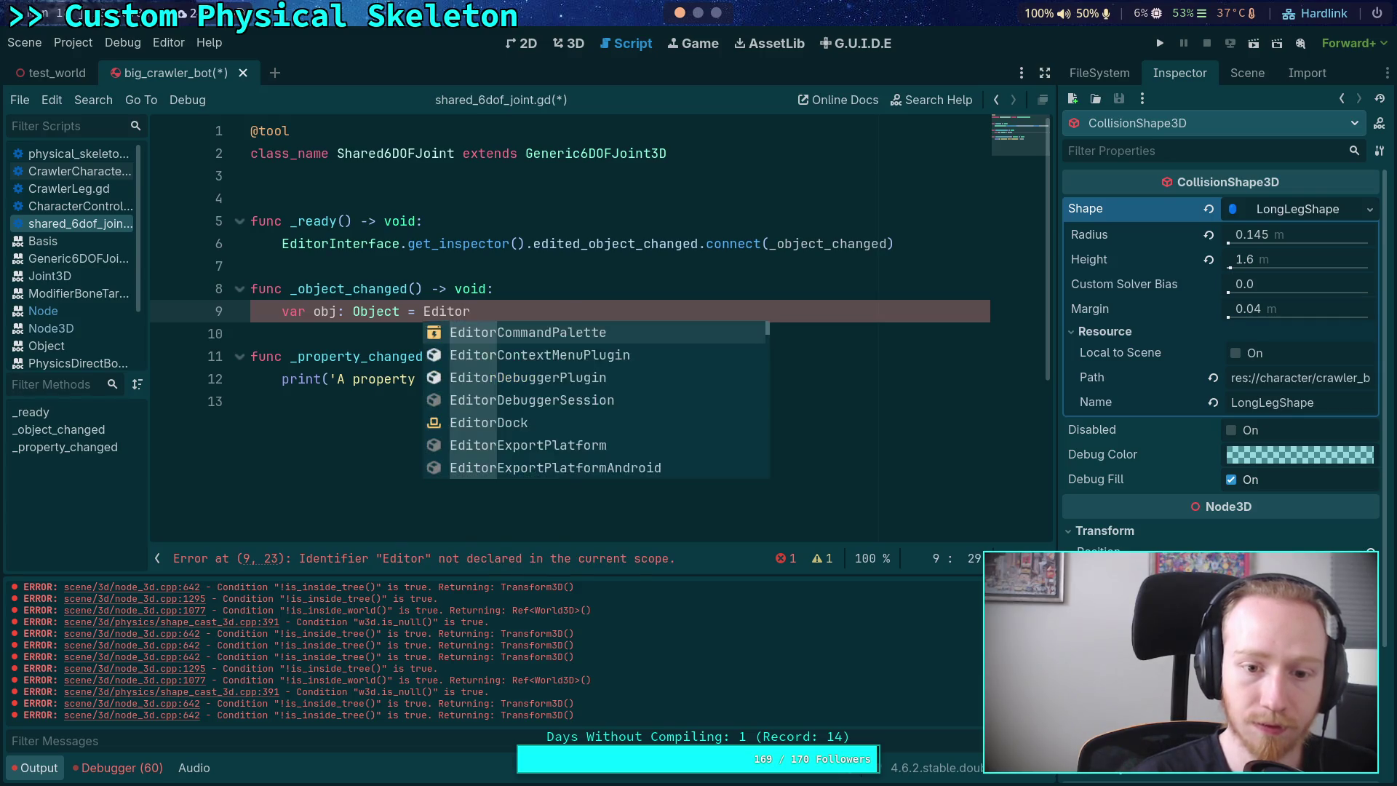
key(Return)
text(.insp)
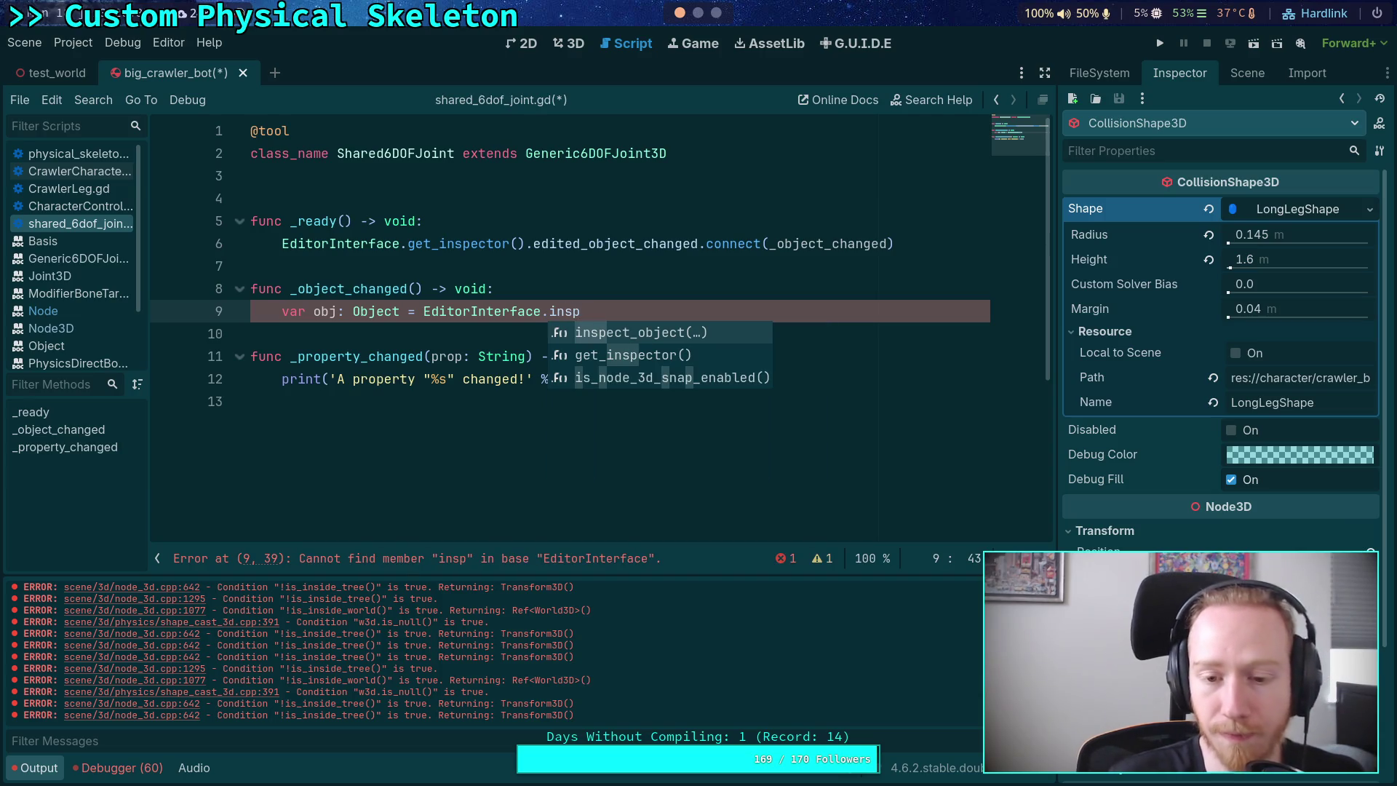
key(Down)
key(Return)
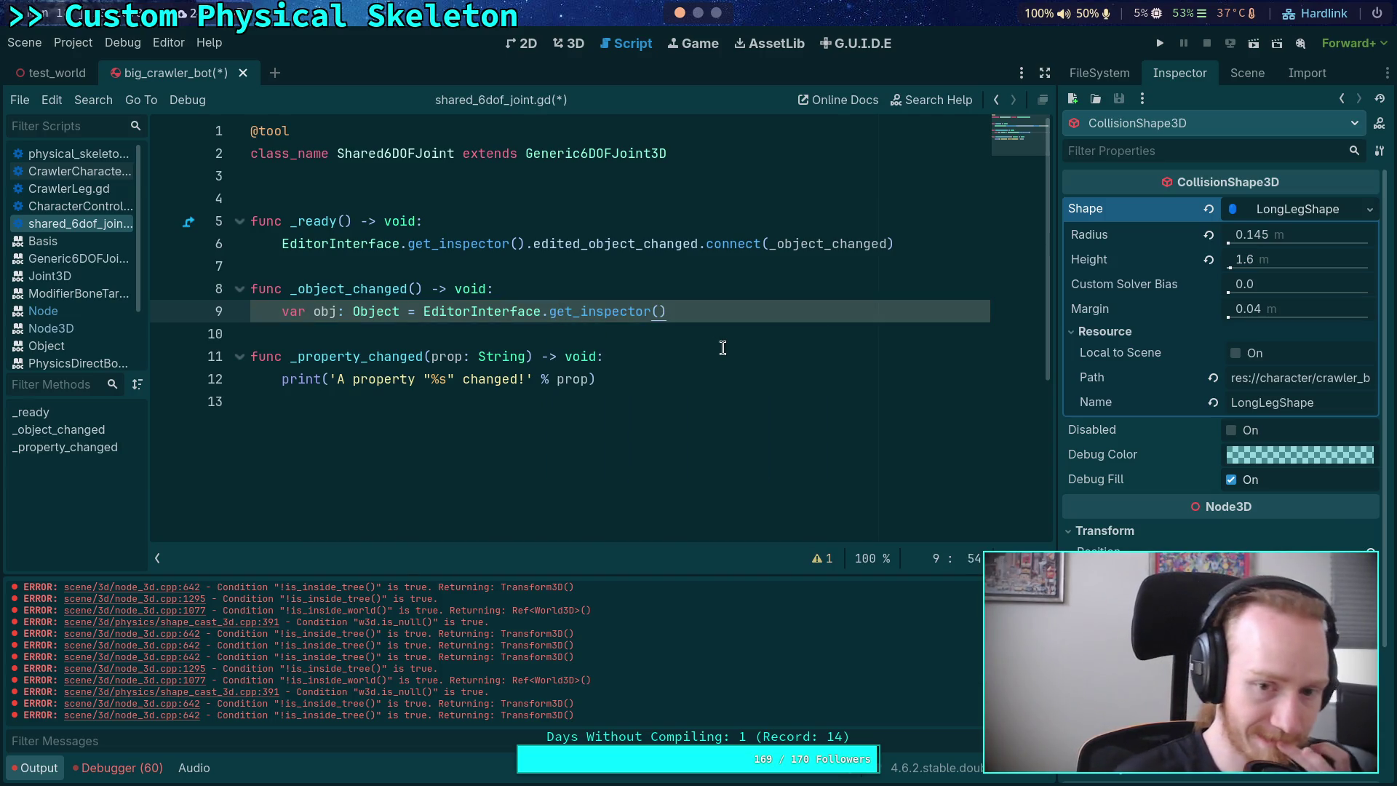
text(.get_)
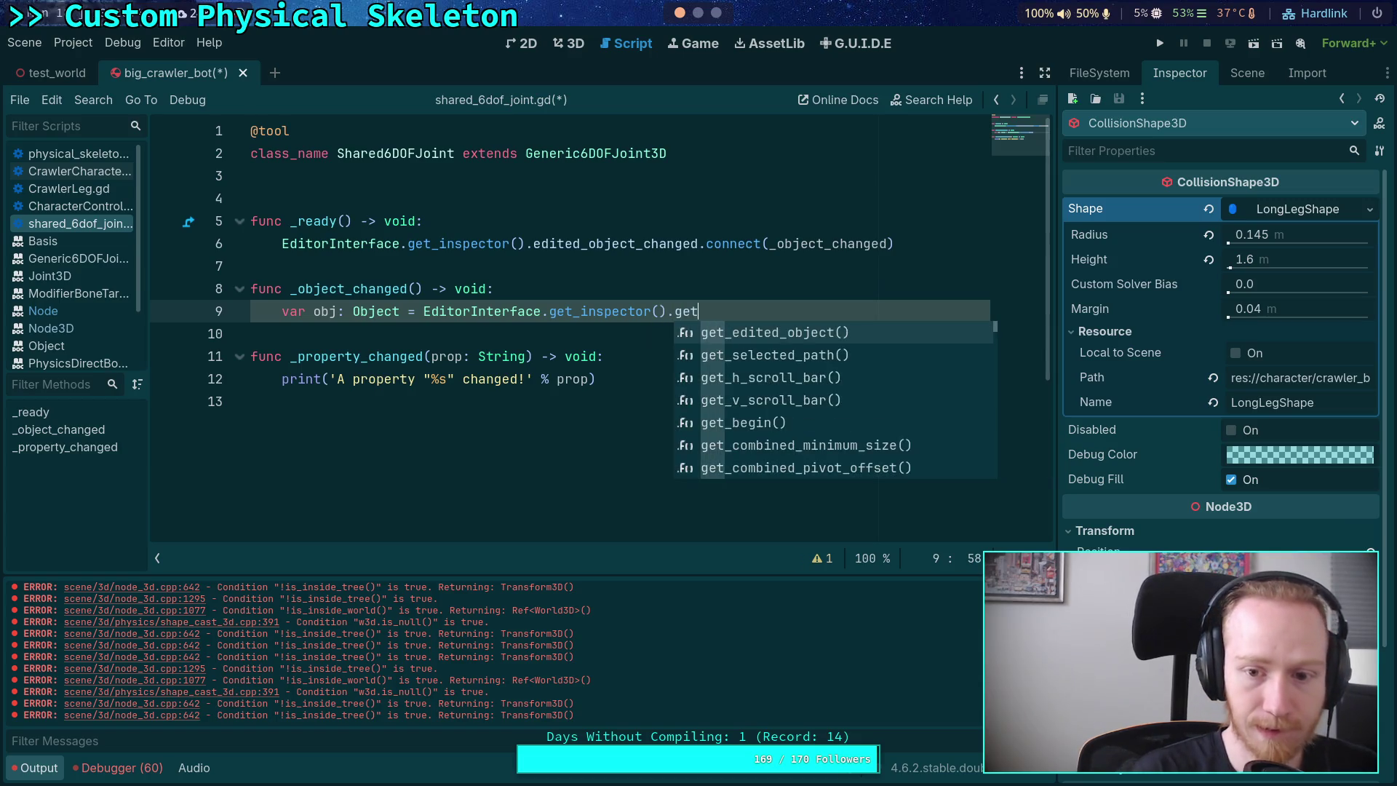
key(Return)
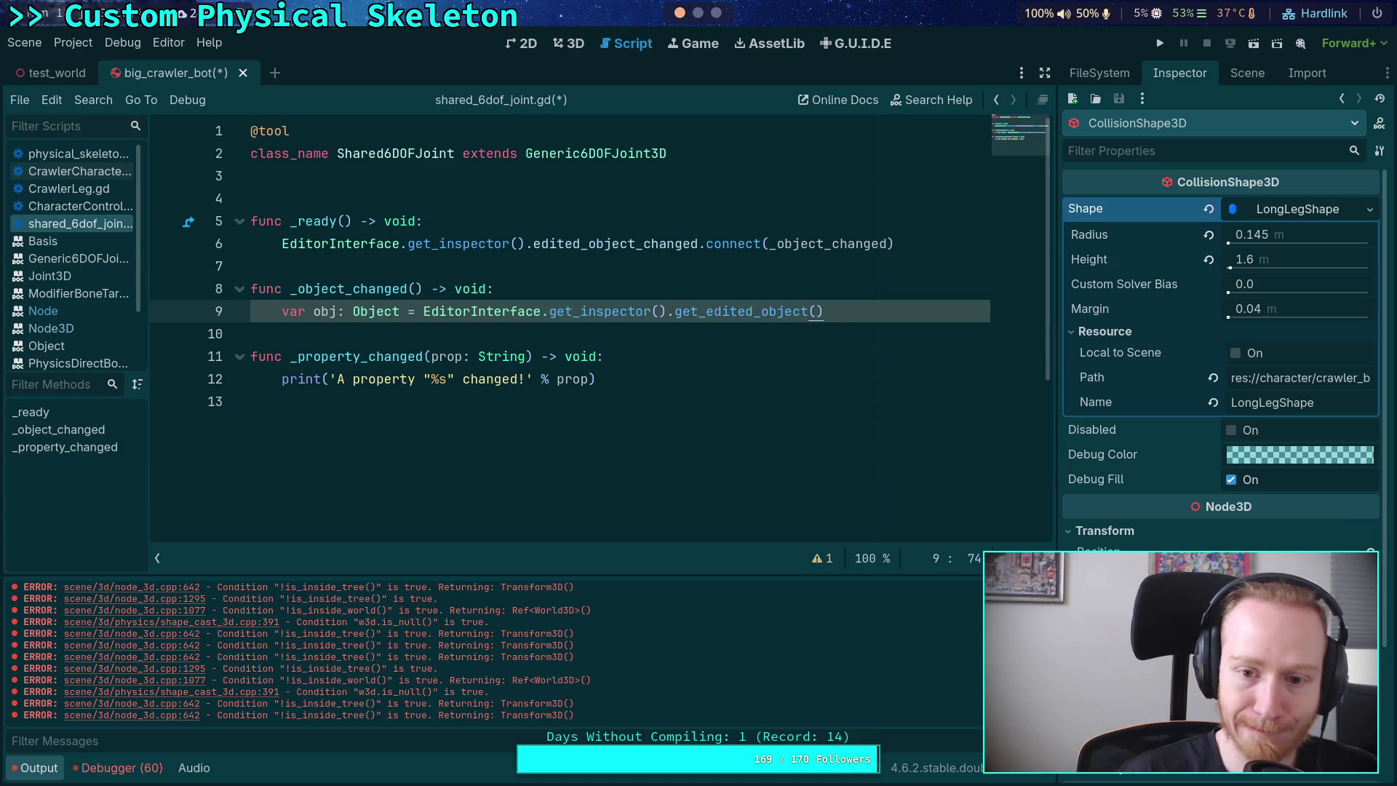
key(Return)
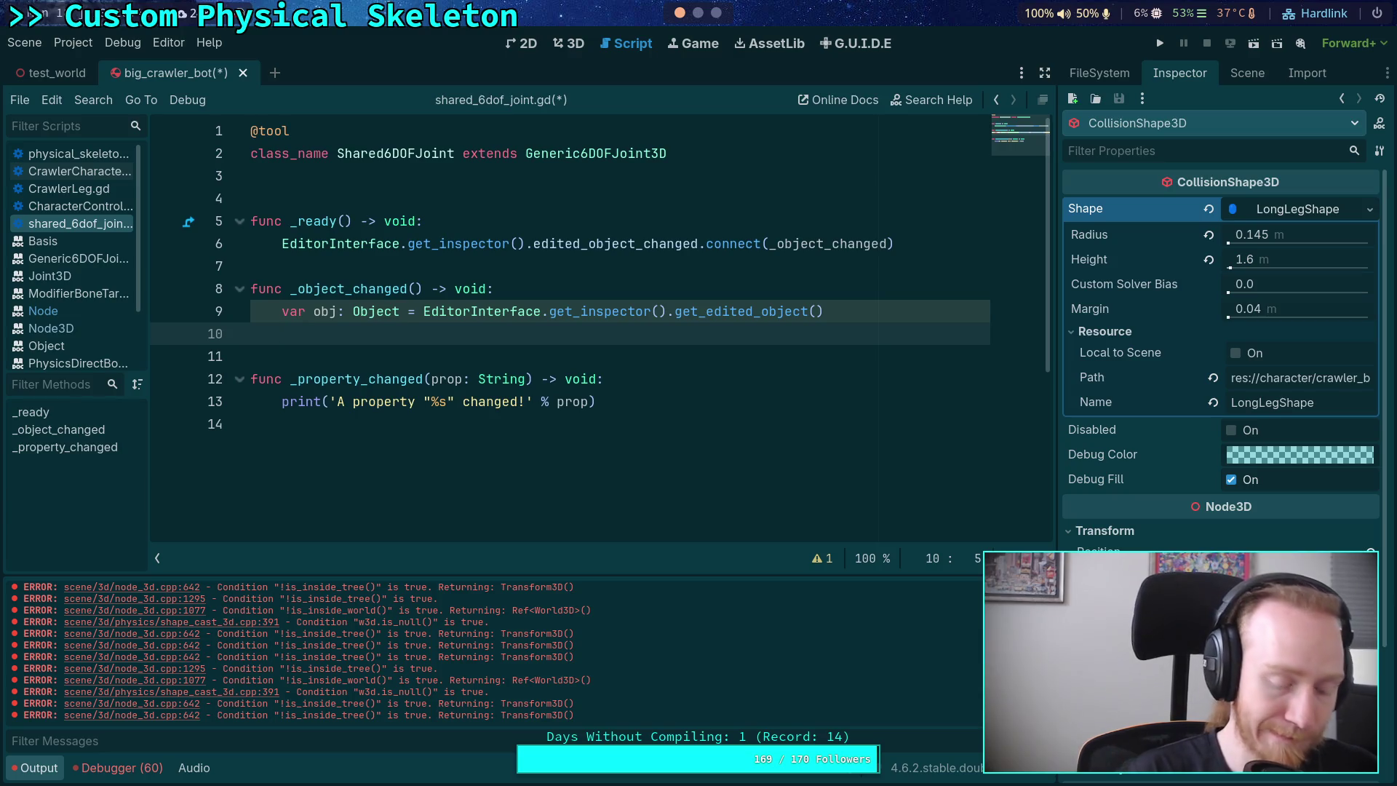
text(bj )
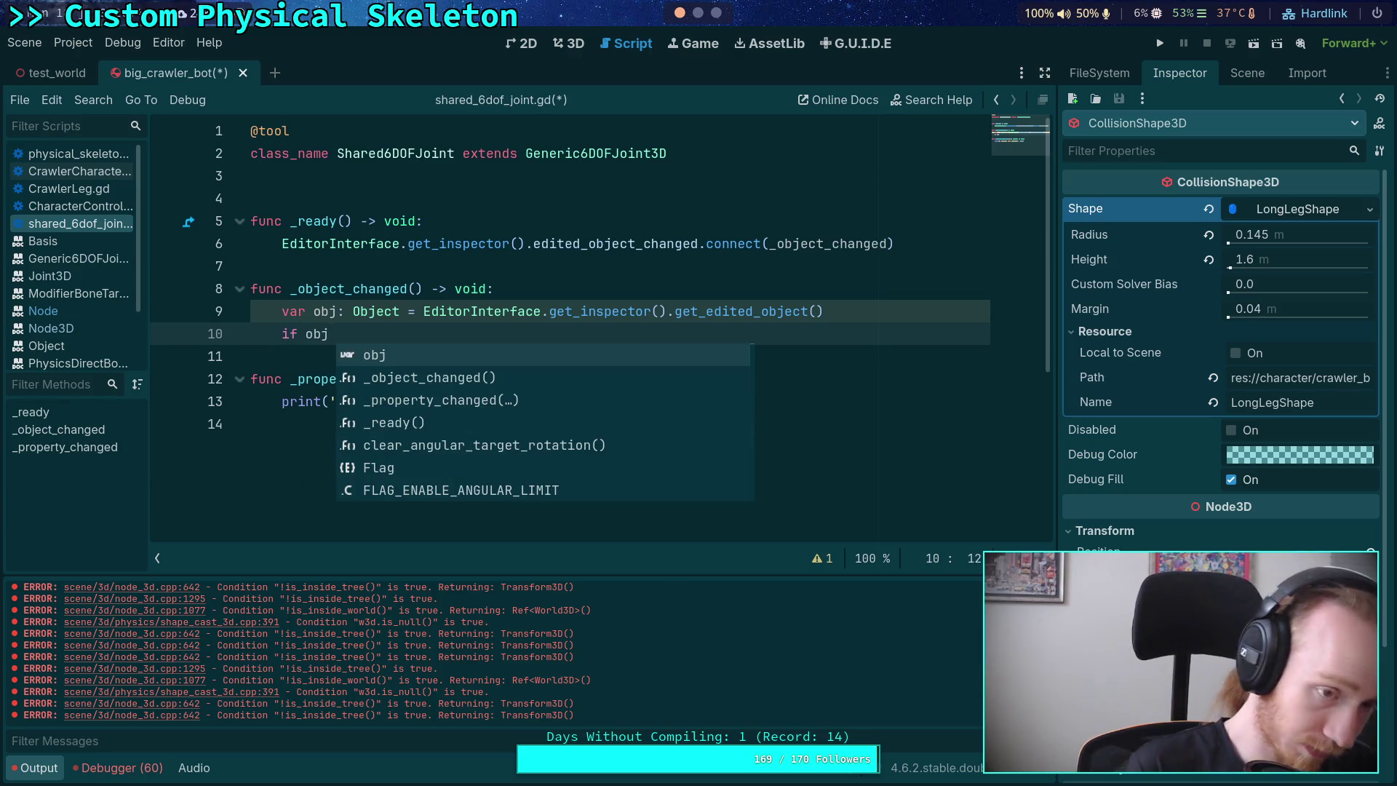
text(!= self)
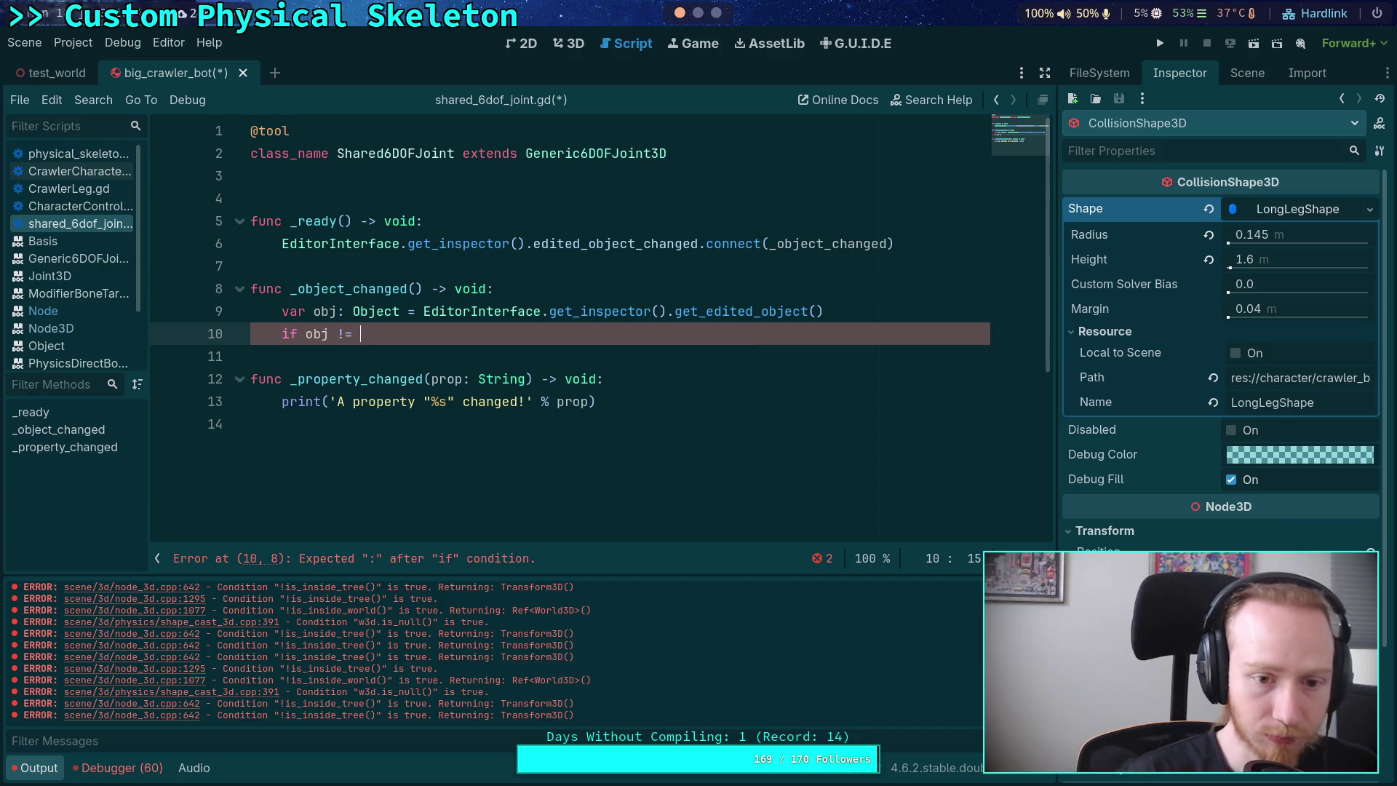
text(:)
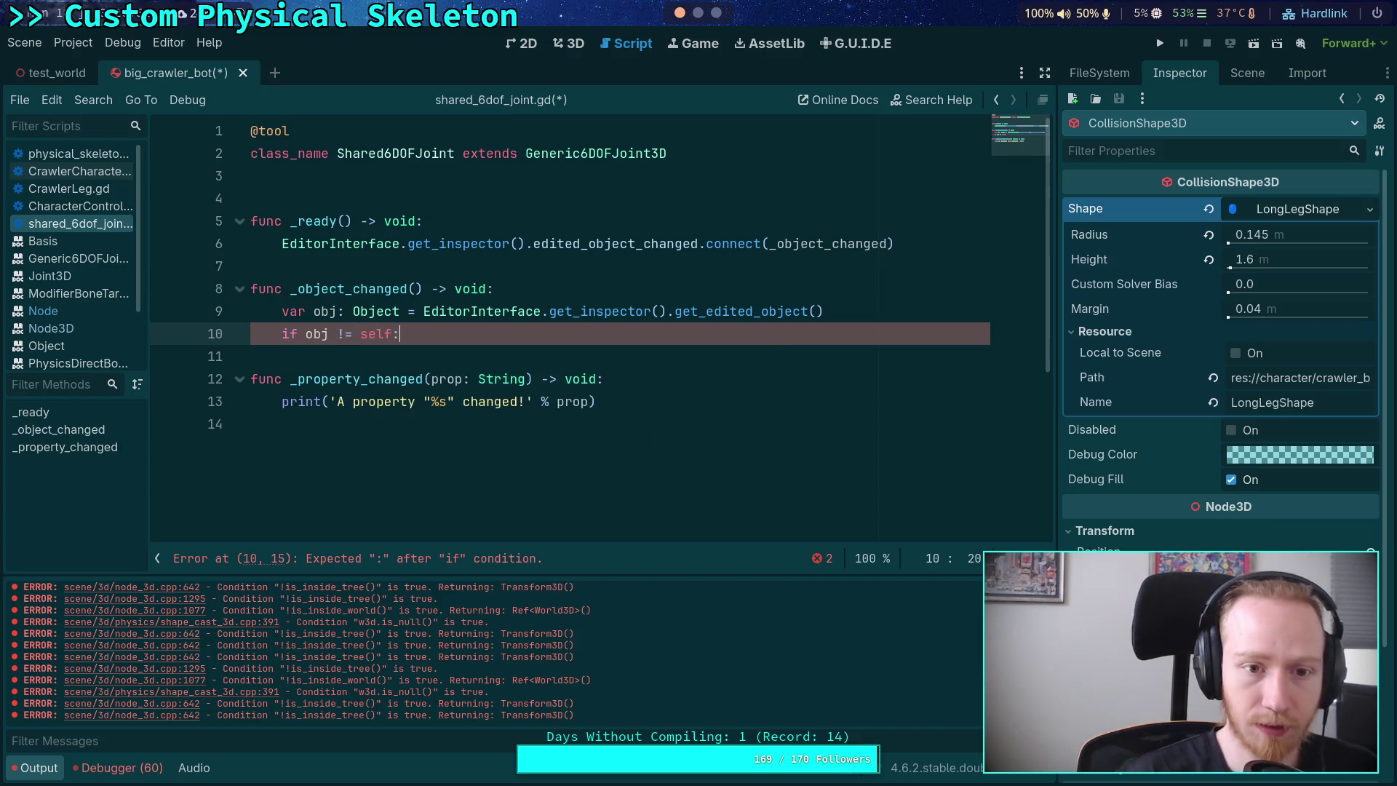
Make the if obj != self branch call _disconnect_signals().
key(Return)
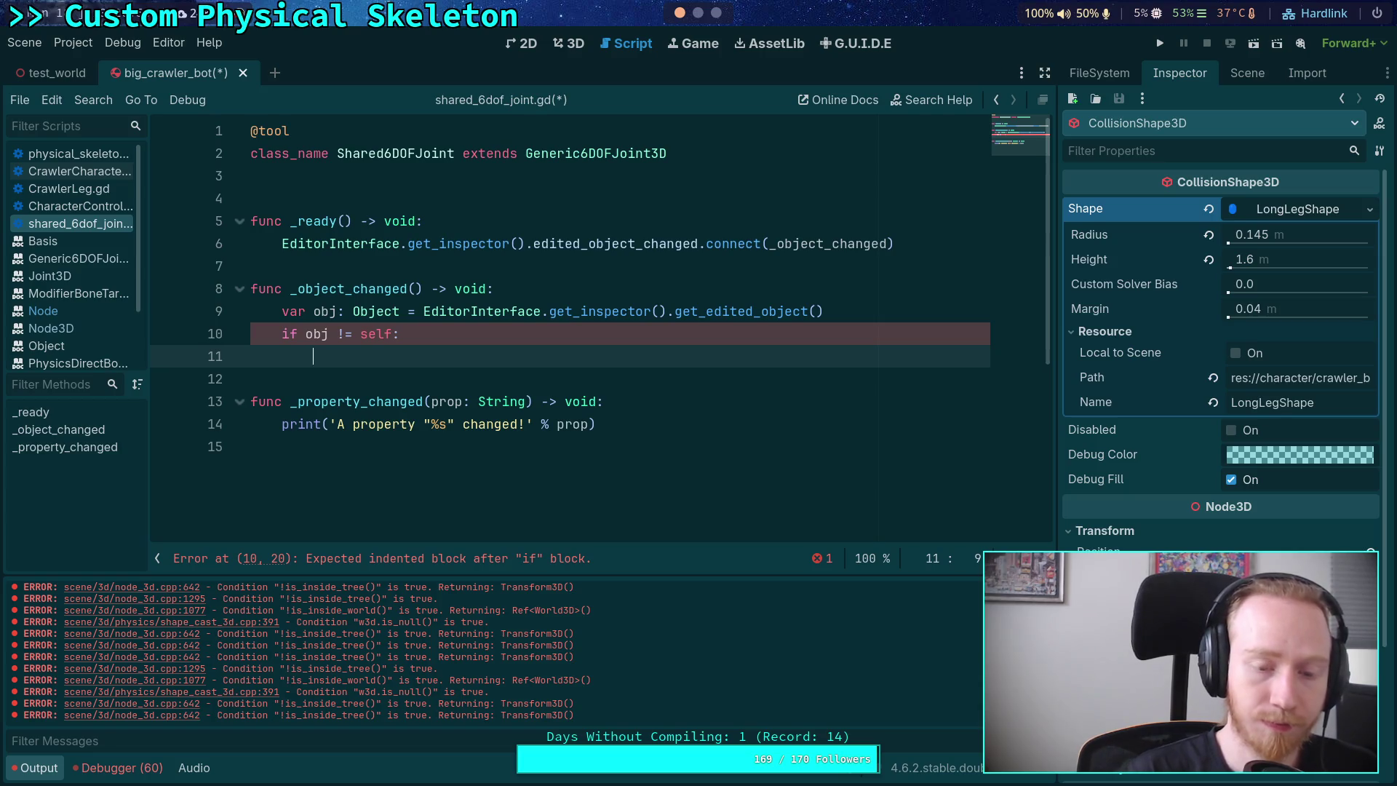
text(_disconnect_)
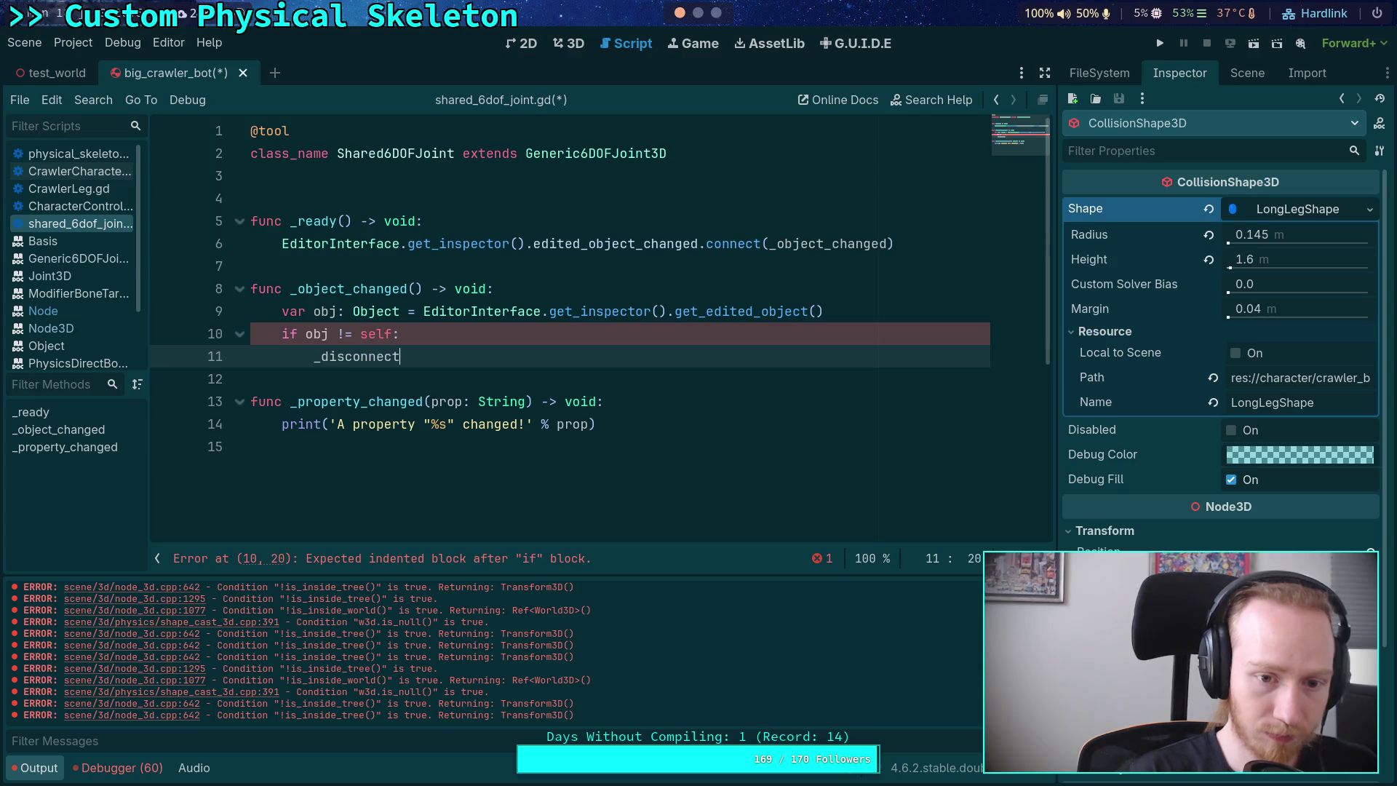
text(signals())
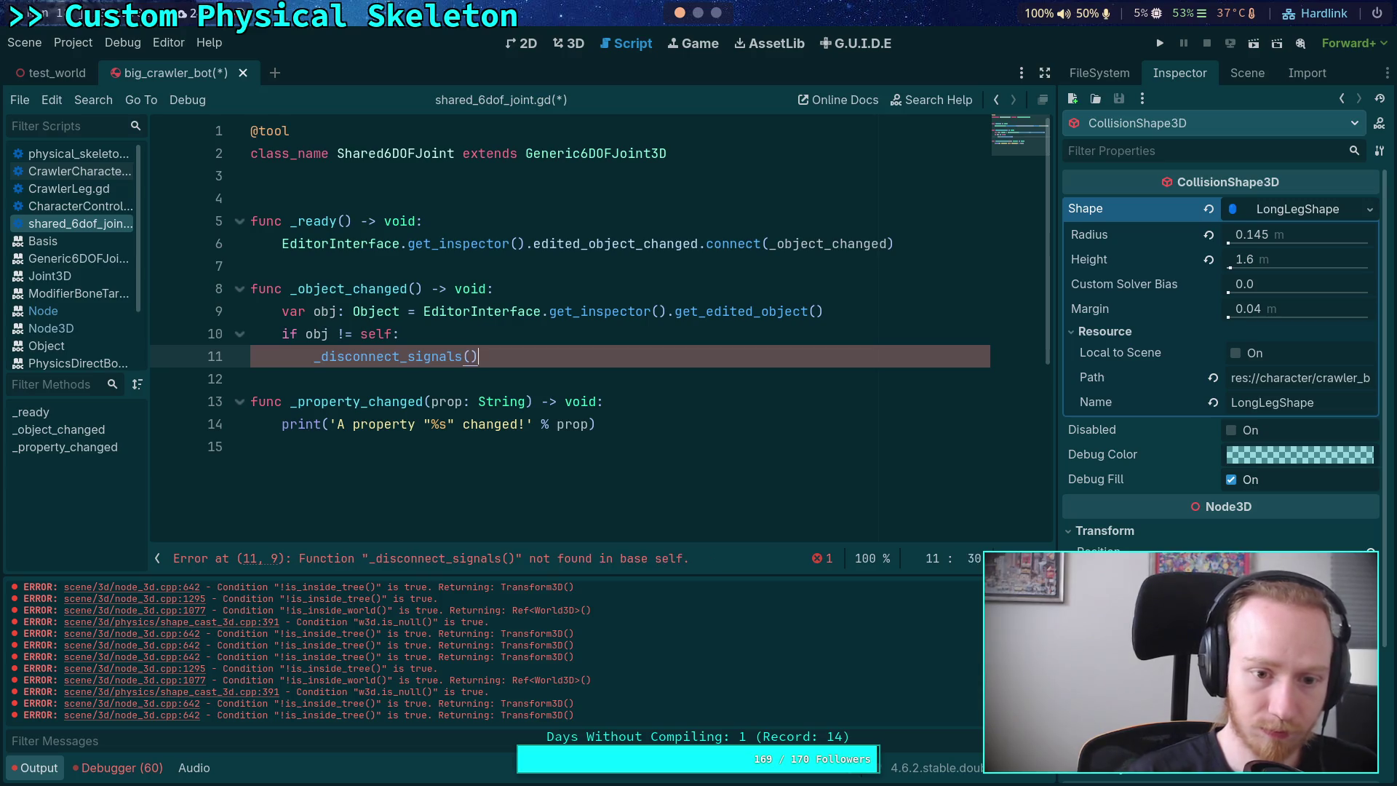
key(Return)
Add an else branch calling _connect_signals() with blank lines below for a new function.
text(se:)
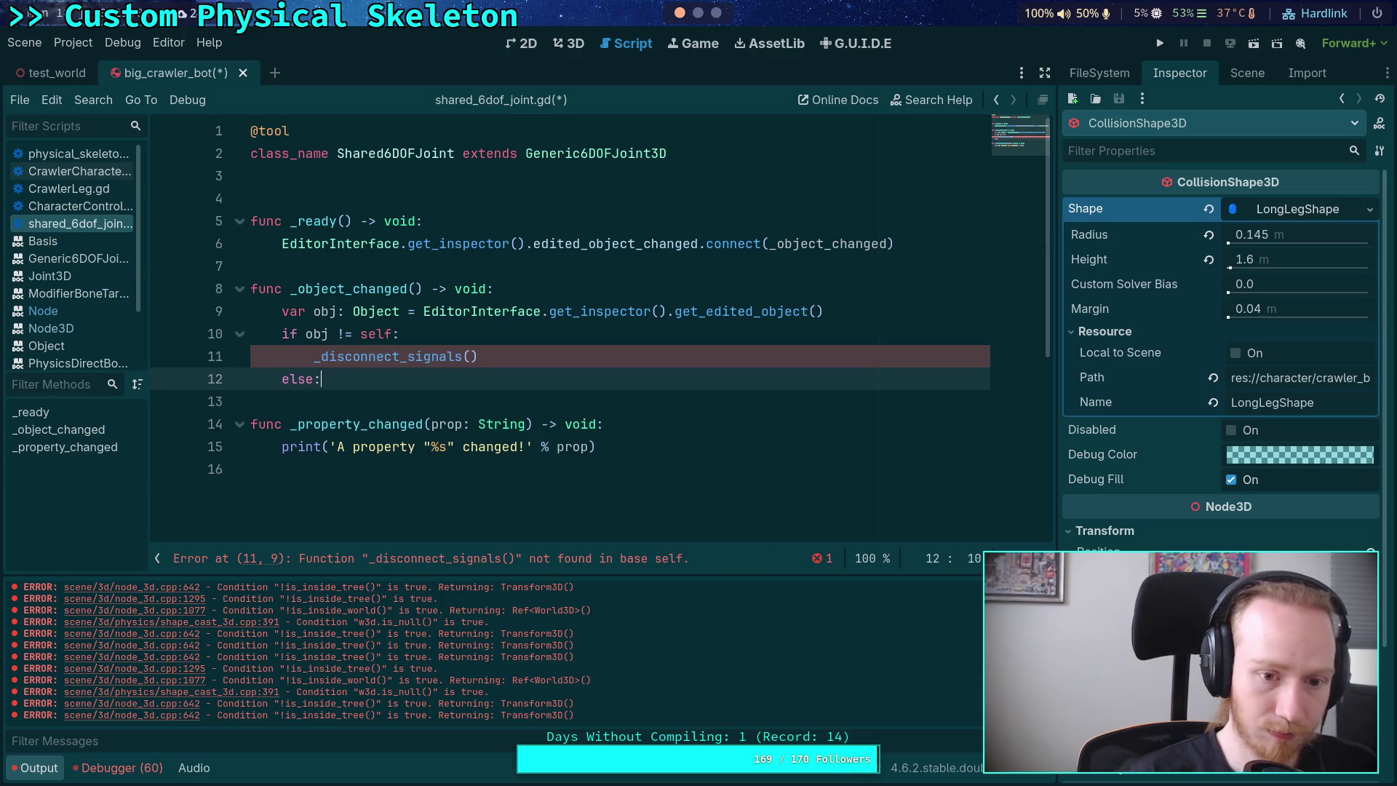
key(Return)
text(_)
key(Escape)
key(Up)
key(Up)
key(Down)
key(Down)
text(onnect_sig)
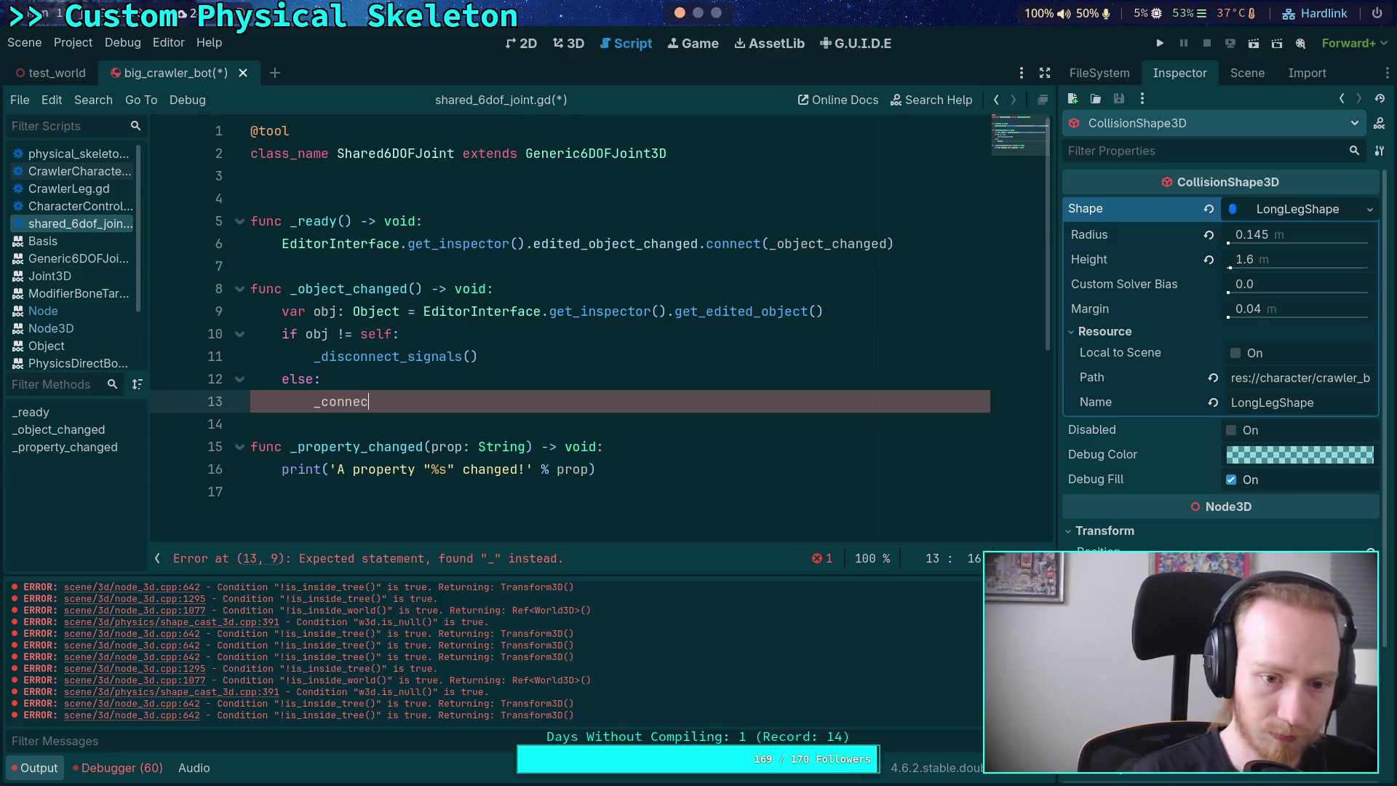
text(nals)
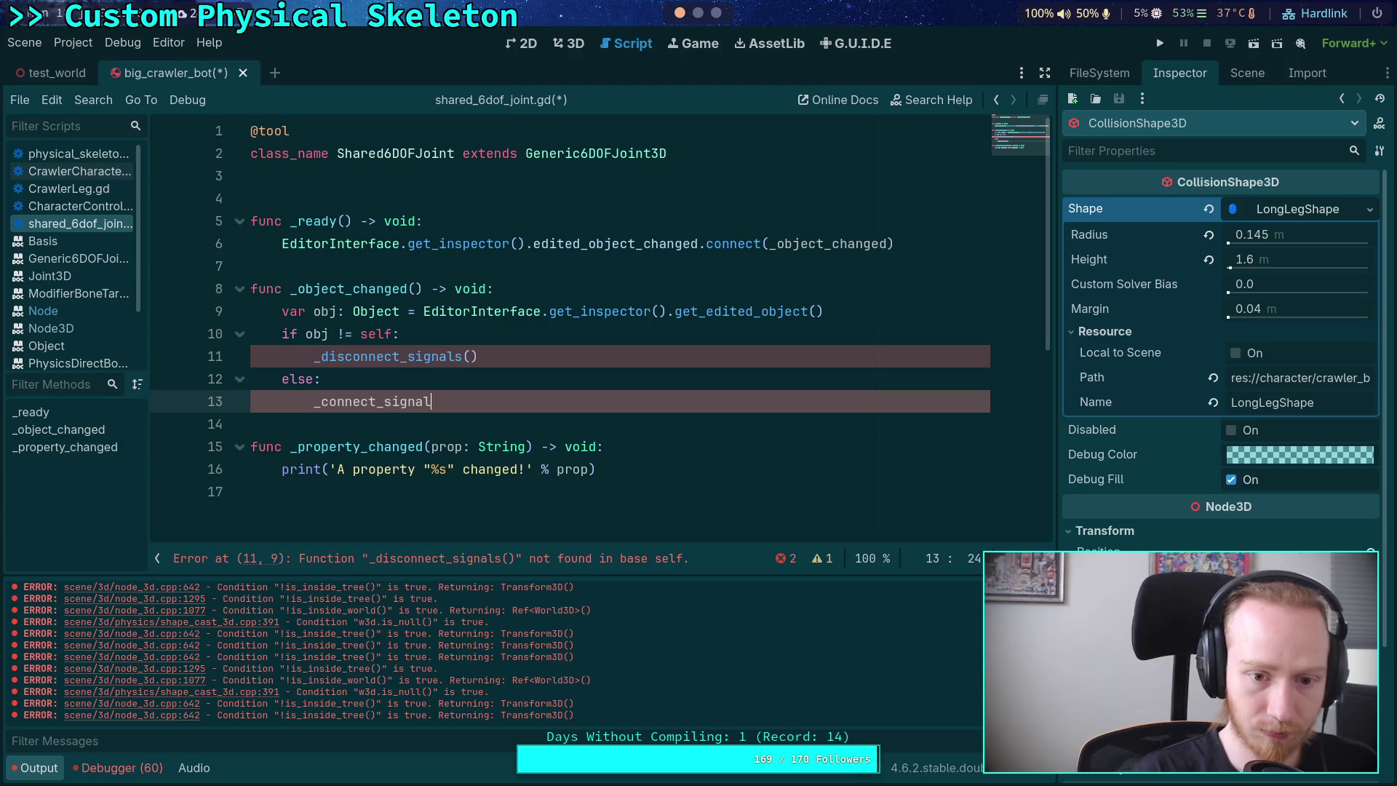
text(())
key(Down)
key(Return)
key(Return)
key(Up)
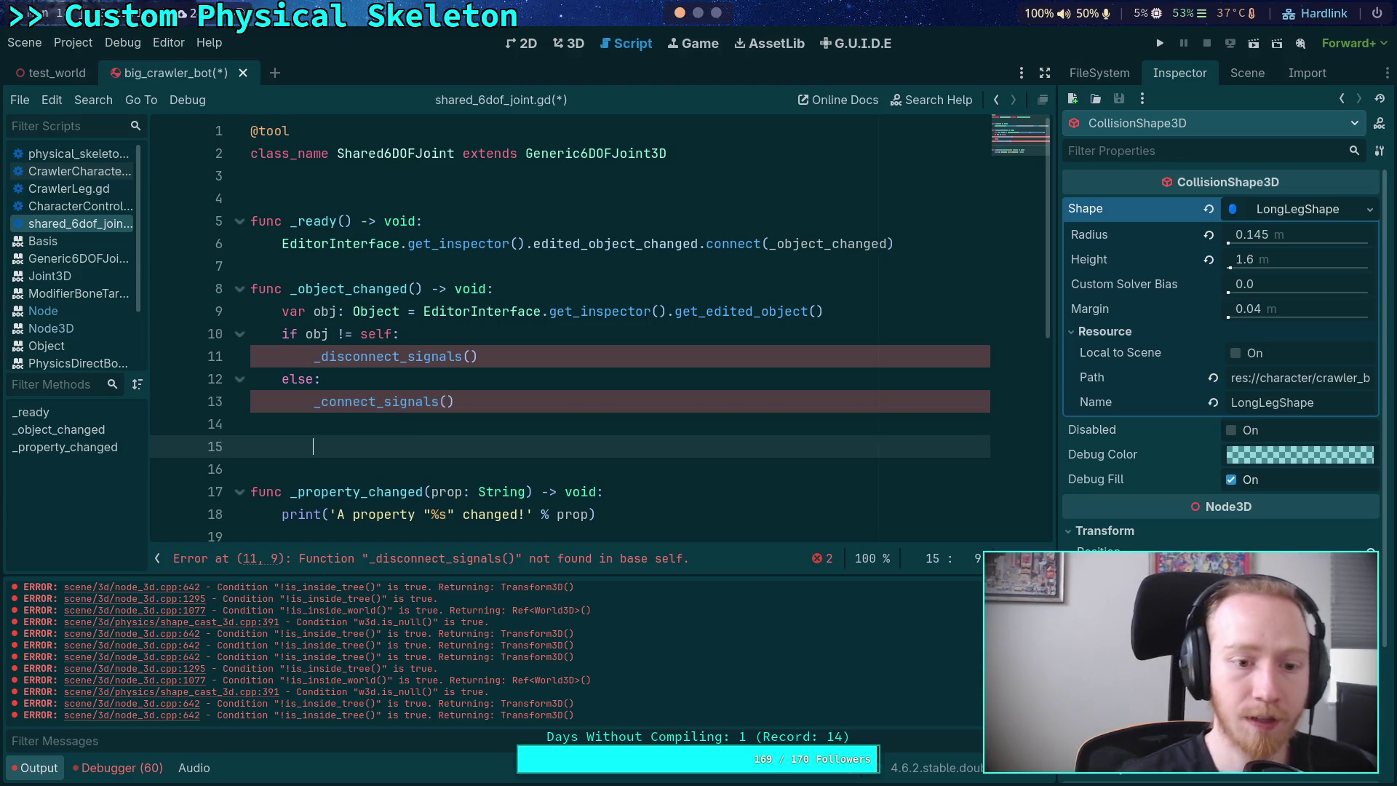
scroll(721, 346, down, 1)
Add a placeholder _disconnect_signals() -> void function containing pass.
text(func _disconnect_signals() )
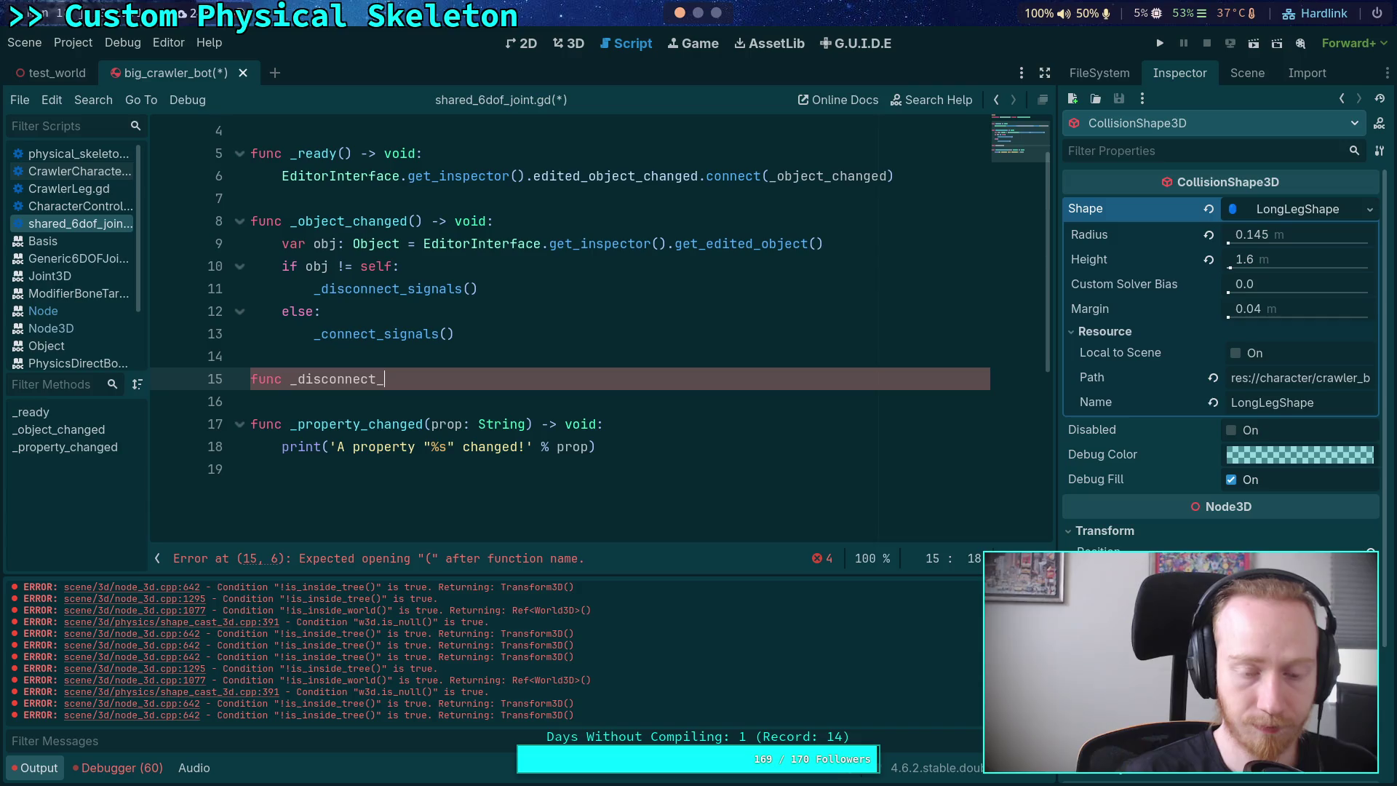
text(-> void:)
key(Return)
text(pas)
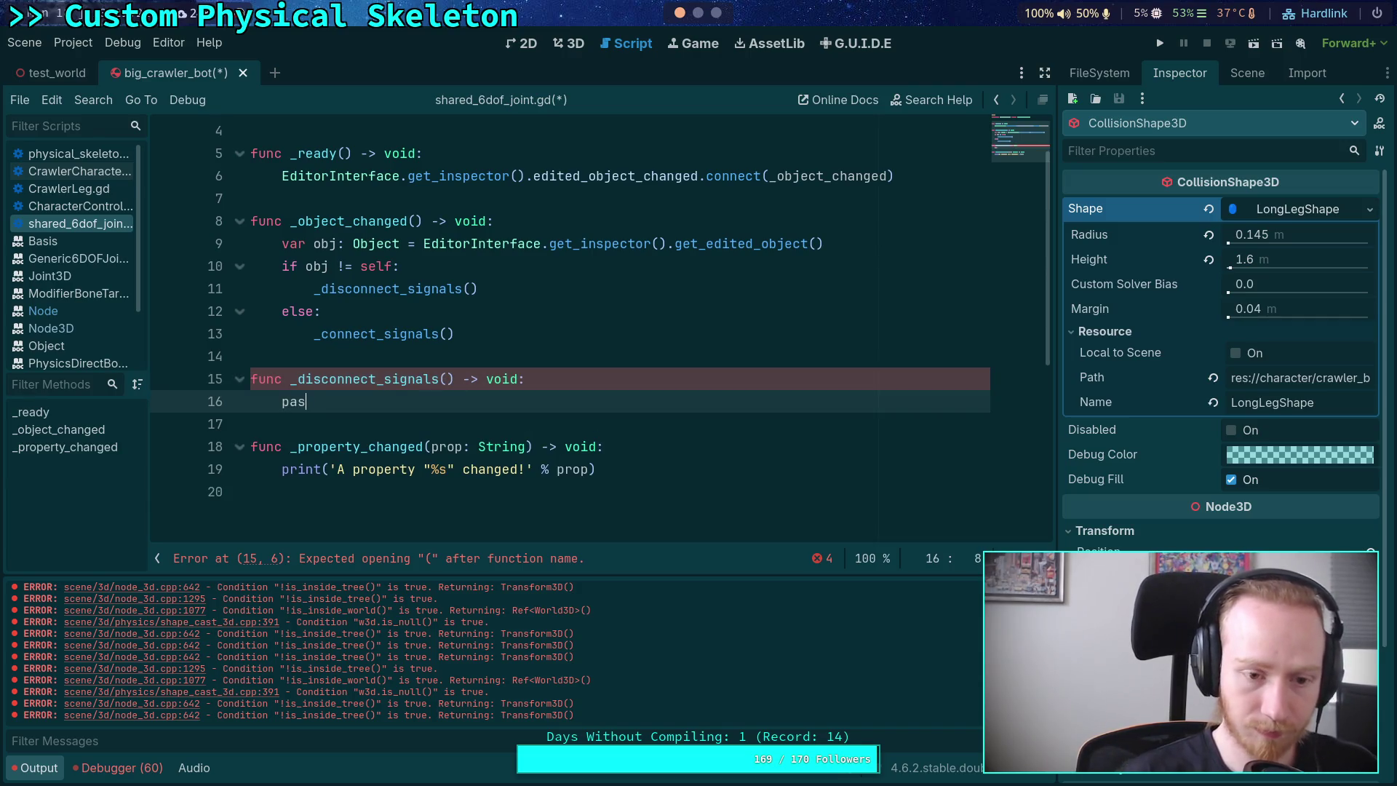
text(s)
Add _connect_signals() declaring 'var inspector: EditorInspector = EditorInterface.get_inspector()'.
click(314, 355)
key(Return)
key(Return)
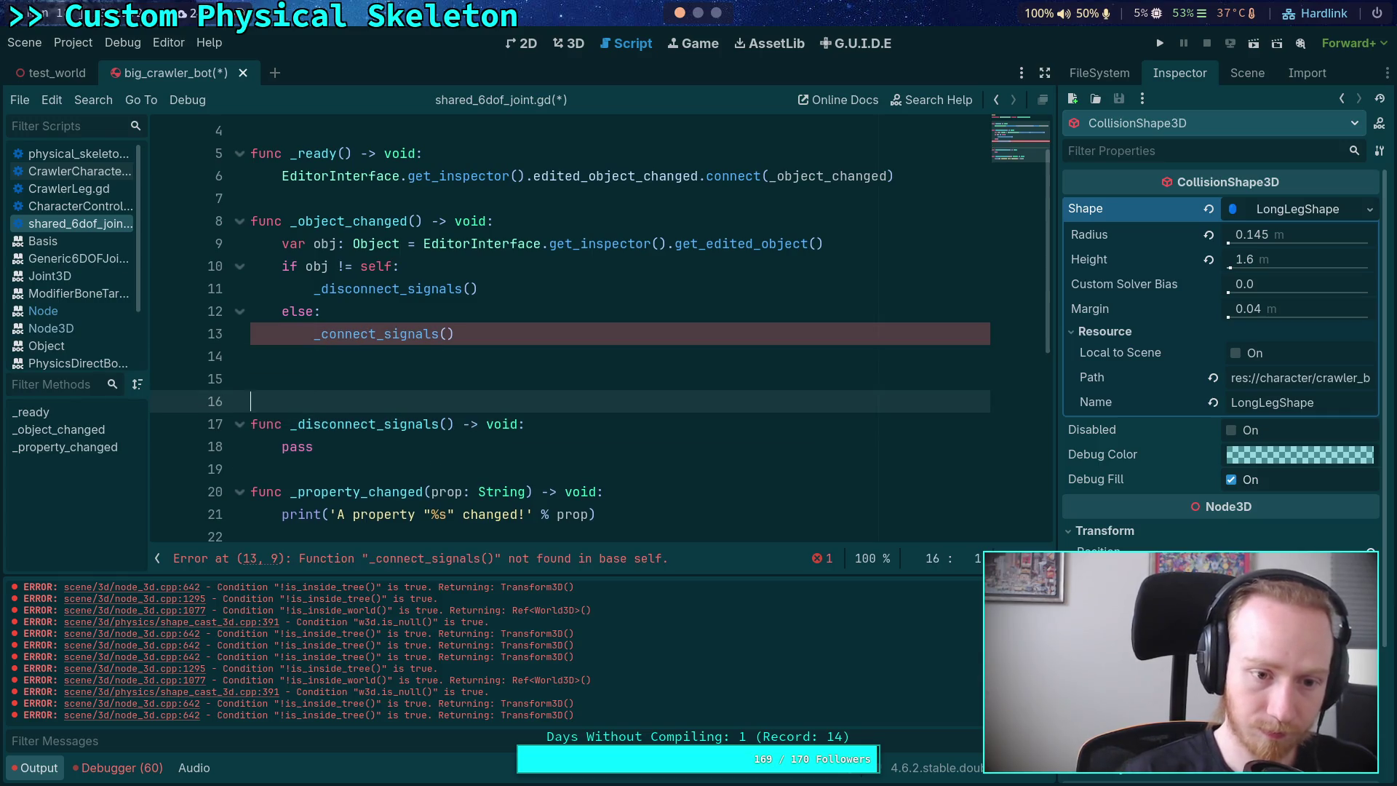
click(251, 379)
text(func _connect_signals() -> void:)
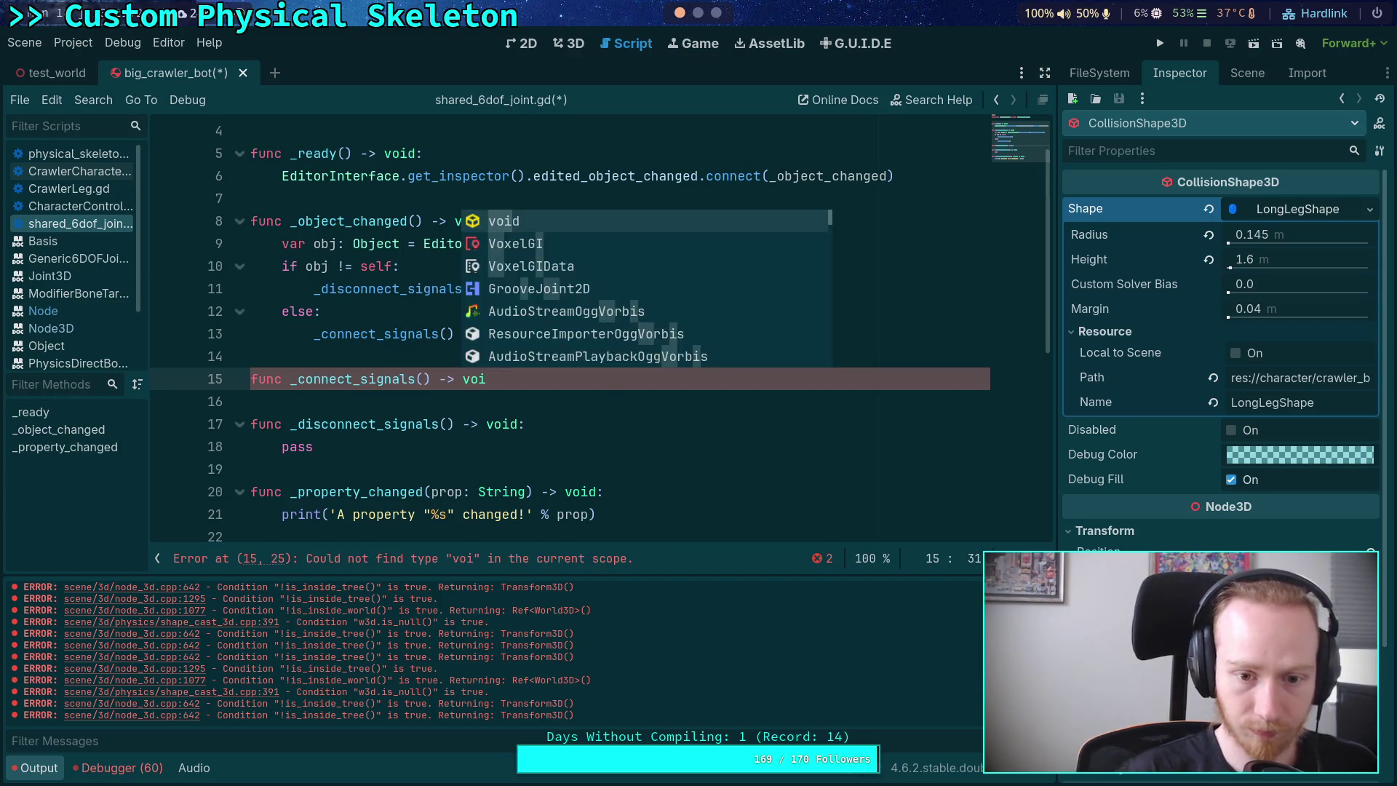
key(Return)
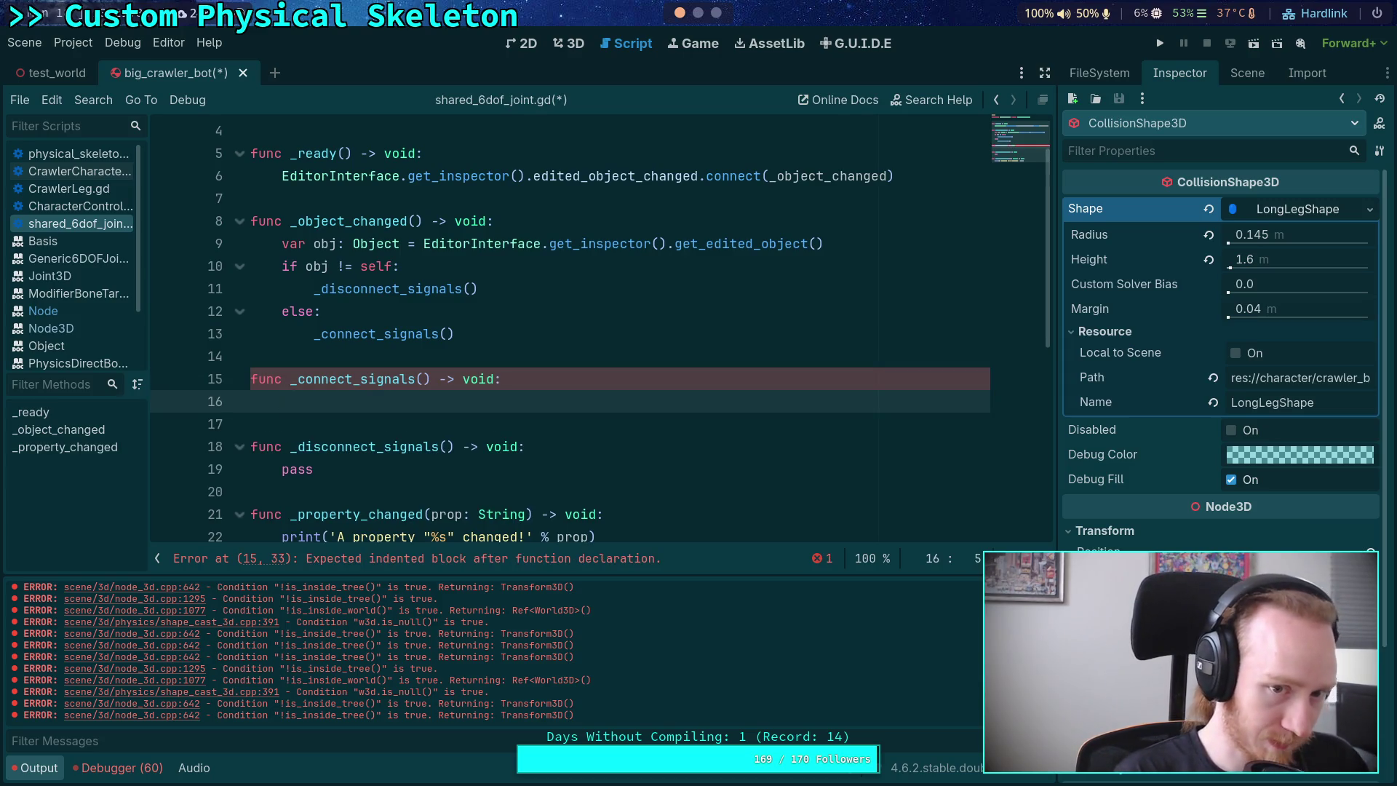
text(var inspector: EditorIns)
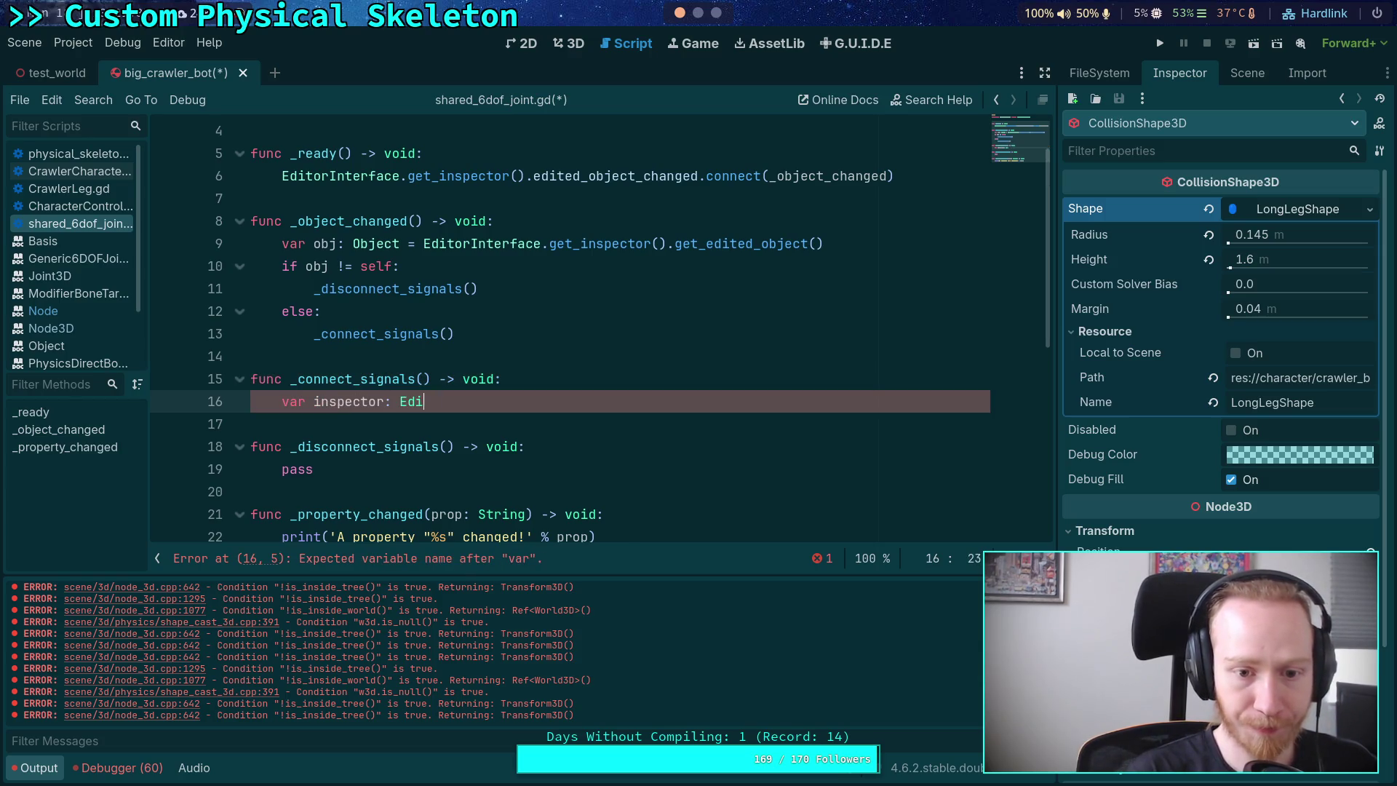
key(Return)
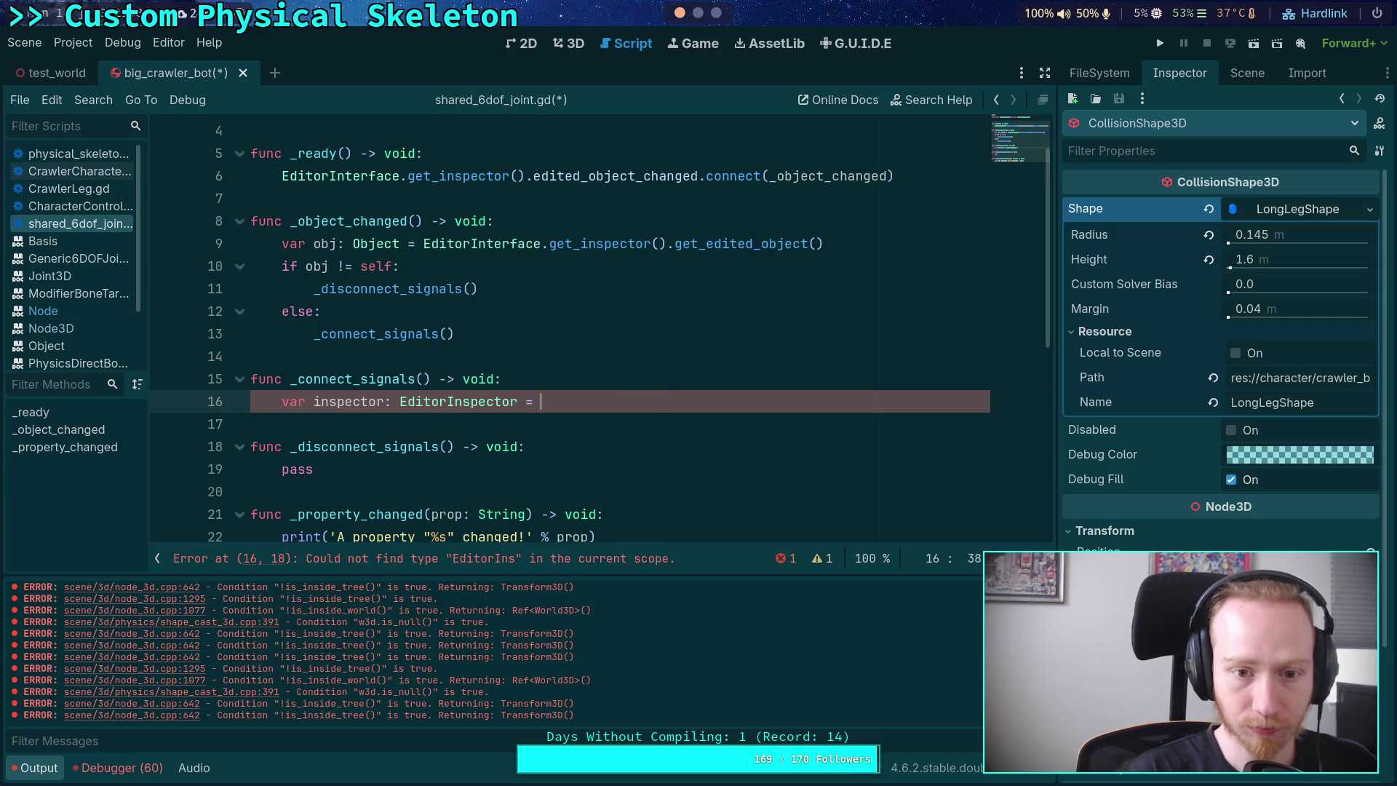
text(Editor)
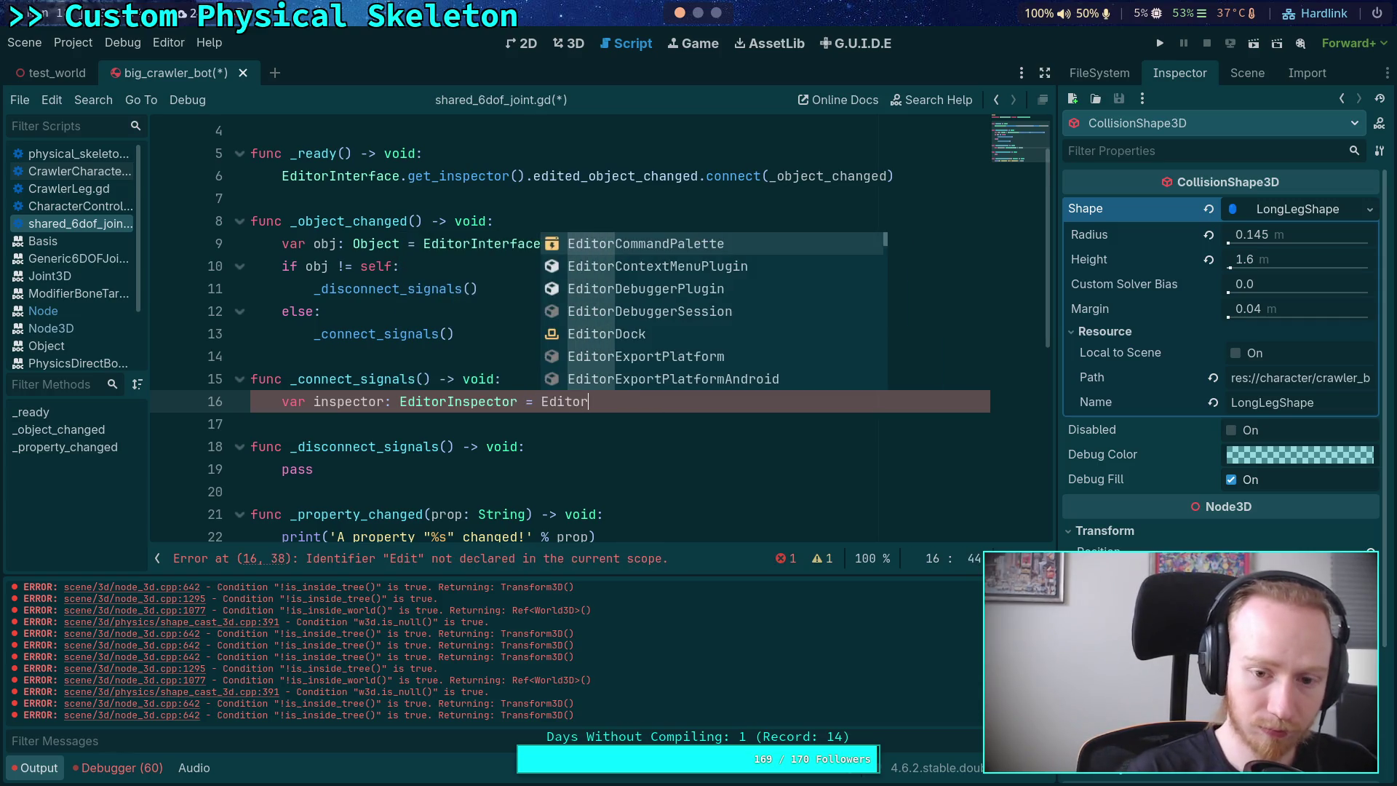
text(Int)
key(Return)
text(.get_ins)
key(Return)
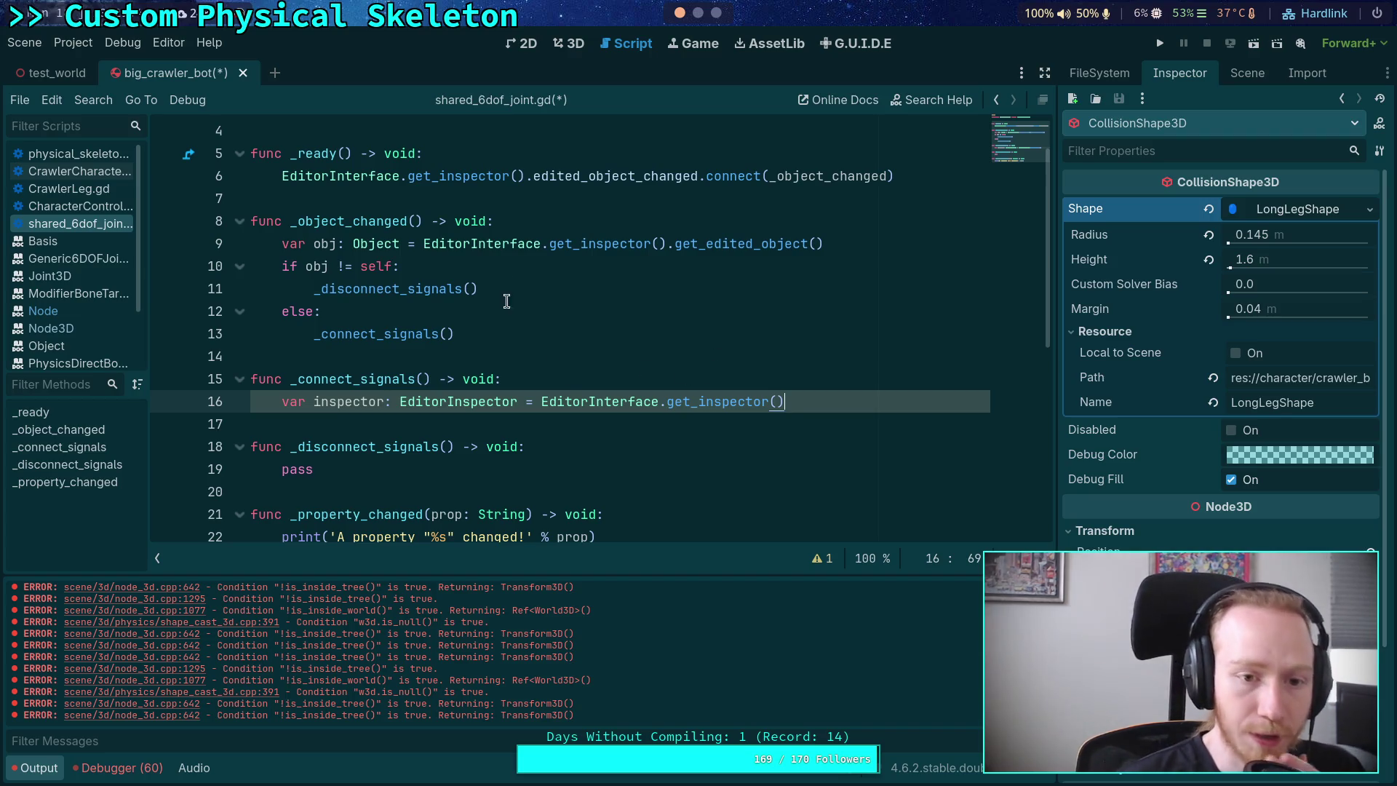
Wrap the _ready connect call inside 'if Engine.is_editor_hint():'.
click(511, 153)
key(Return)
text(if )
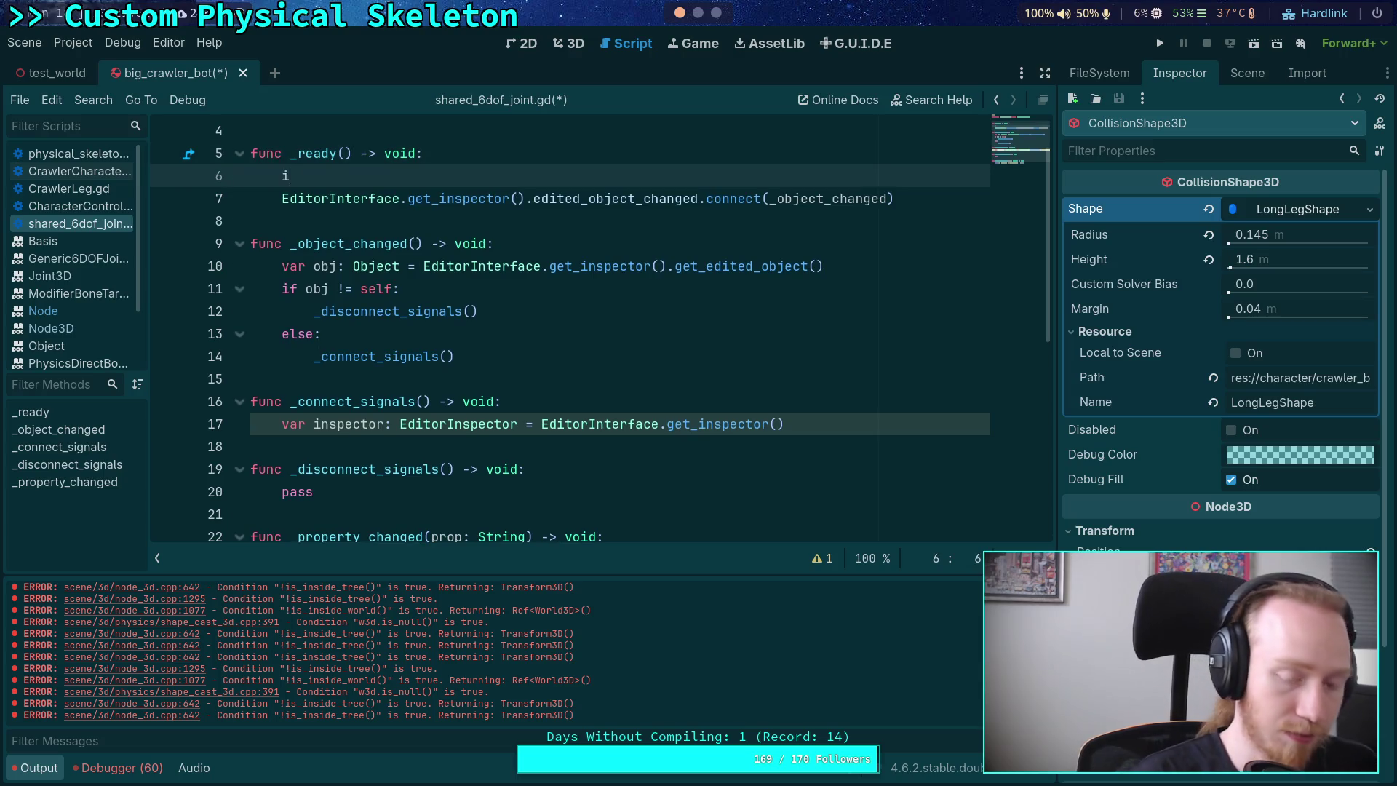
text(Edito)
key(BackSpace)
key(BackSpace)
key(BackSpace)
text(o)
key(BackSpace)
text(itor)
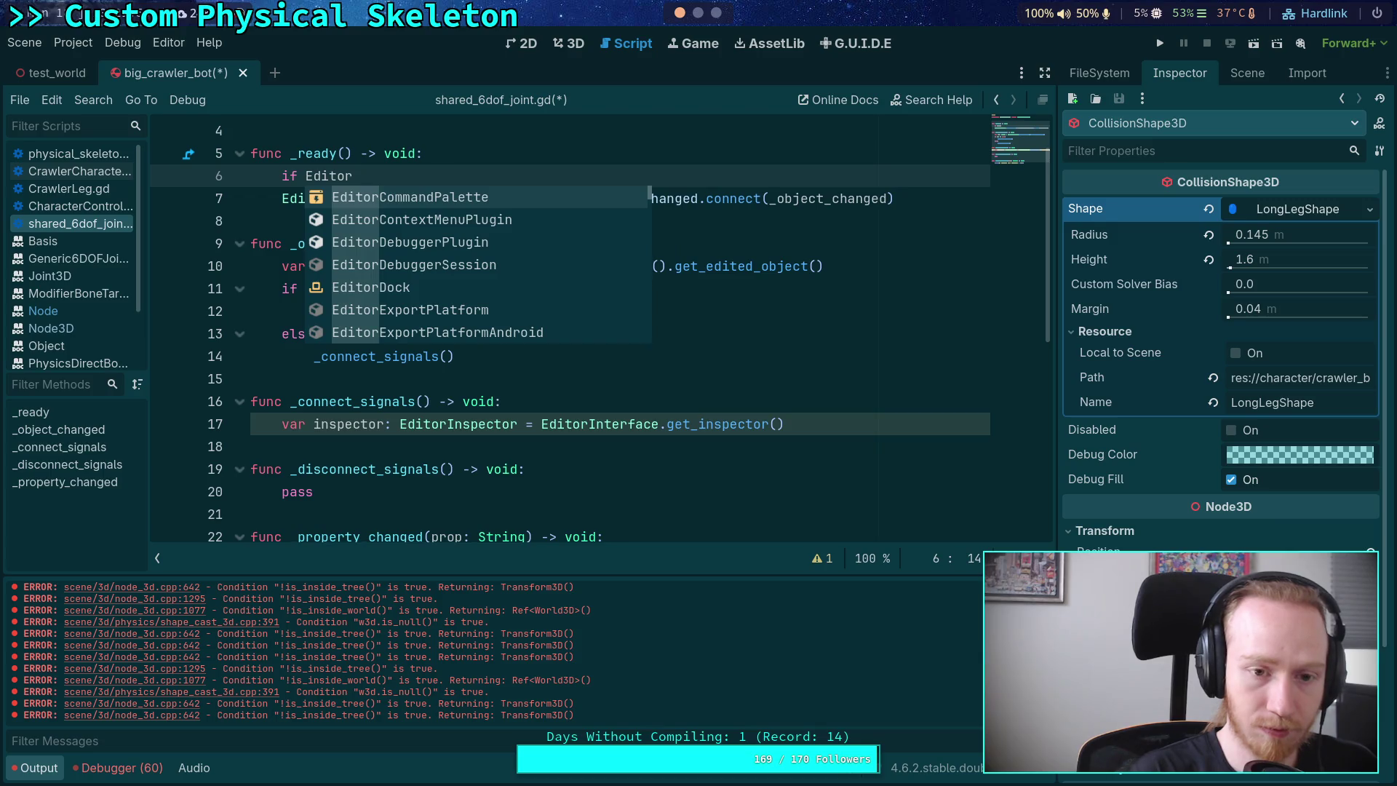
key(BackSpace)
key(BackSpace)
key(BackSpace)
text(ngine.is_editor_hint():)
click(283, 201)
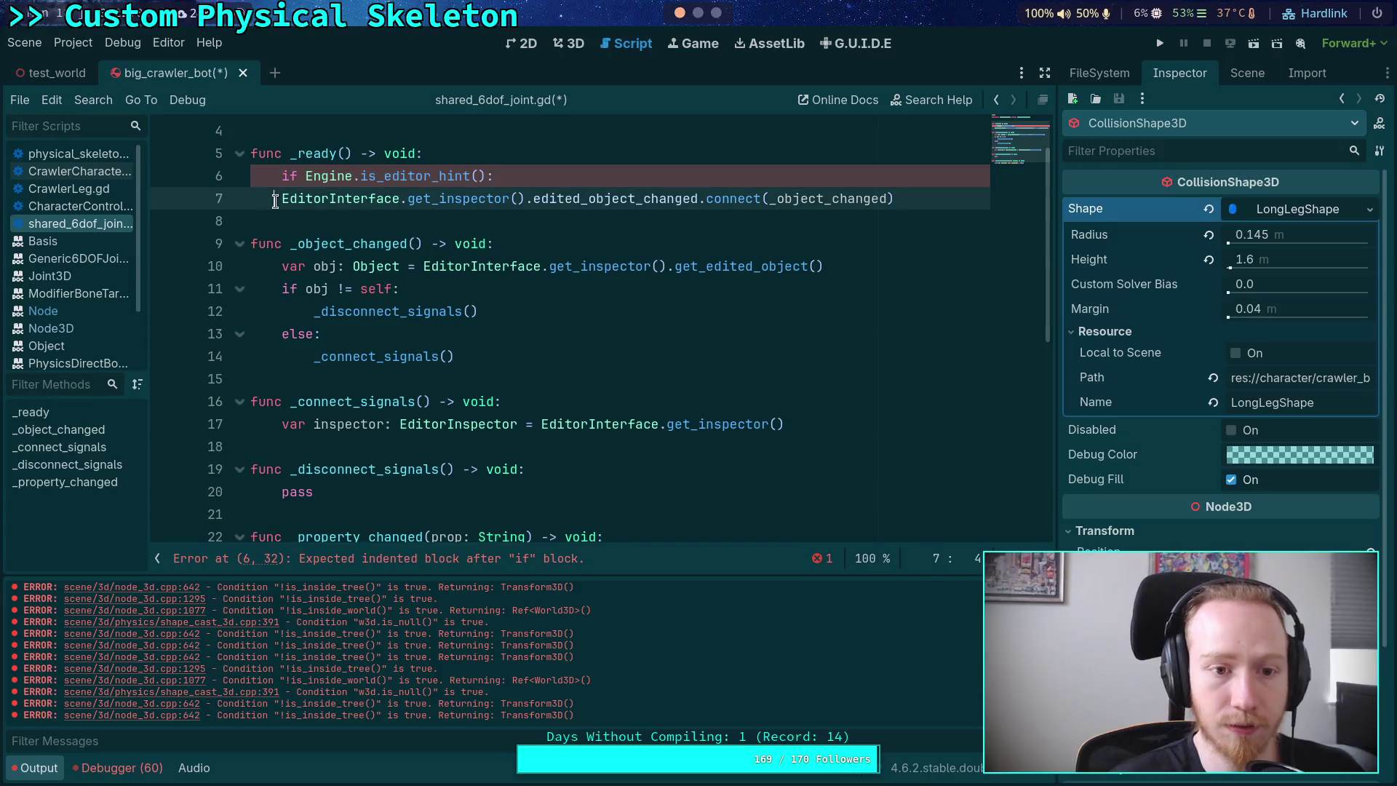
key(Tab)
click(537, 311)
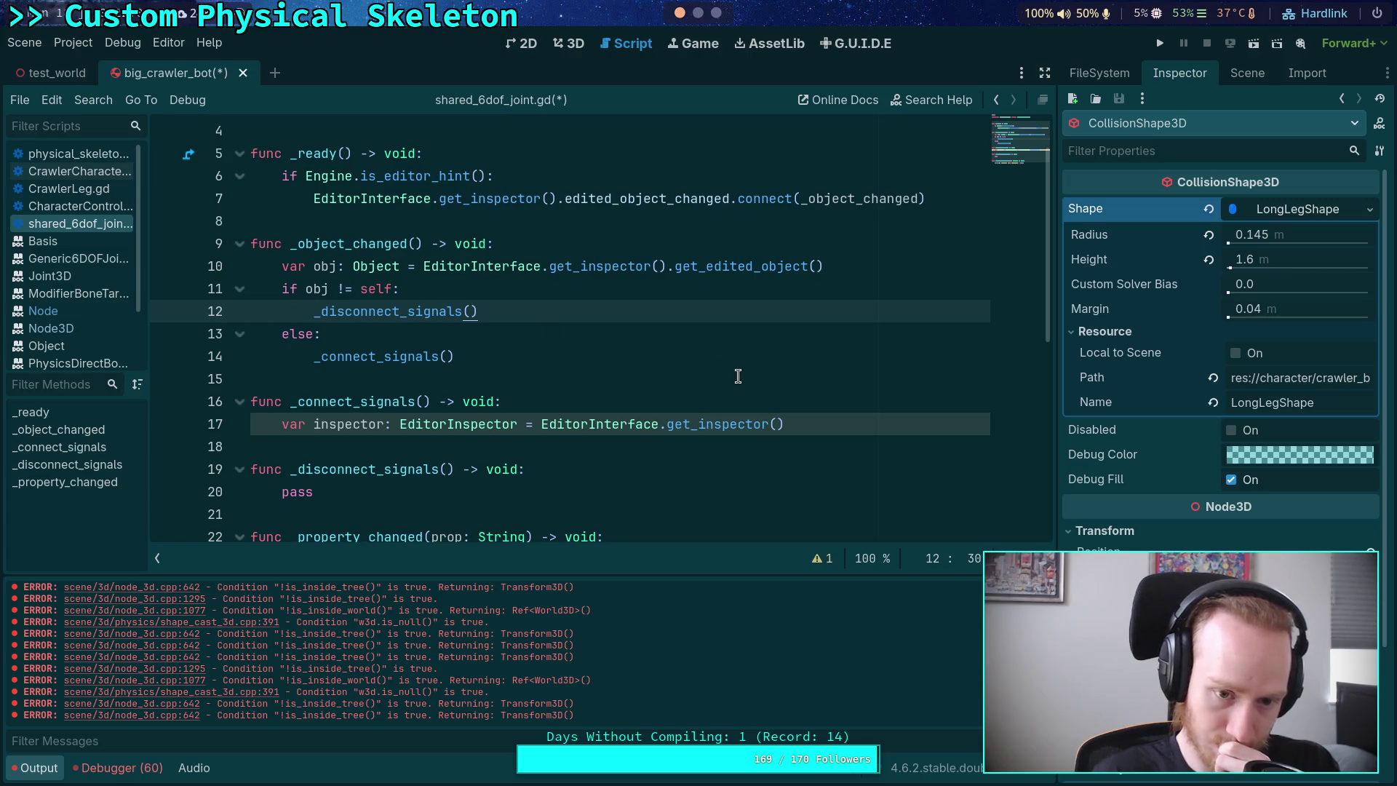
click(872, 421)
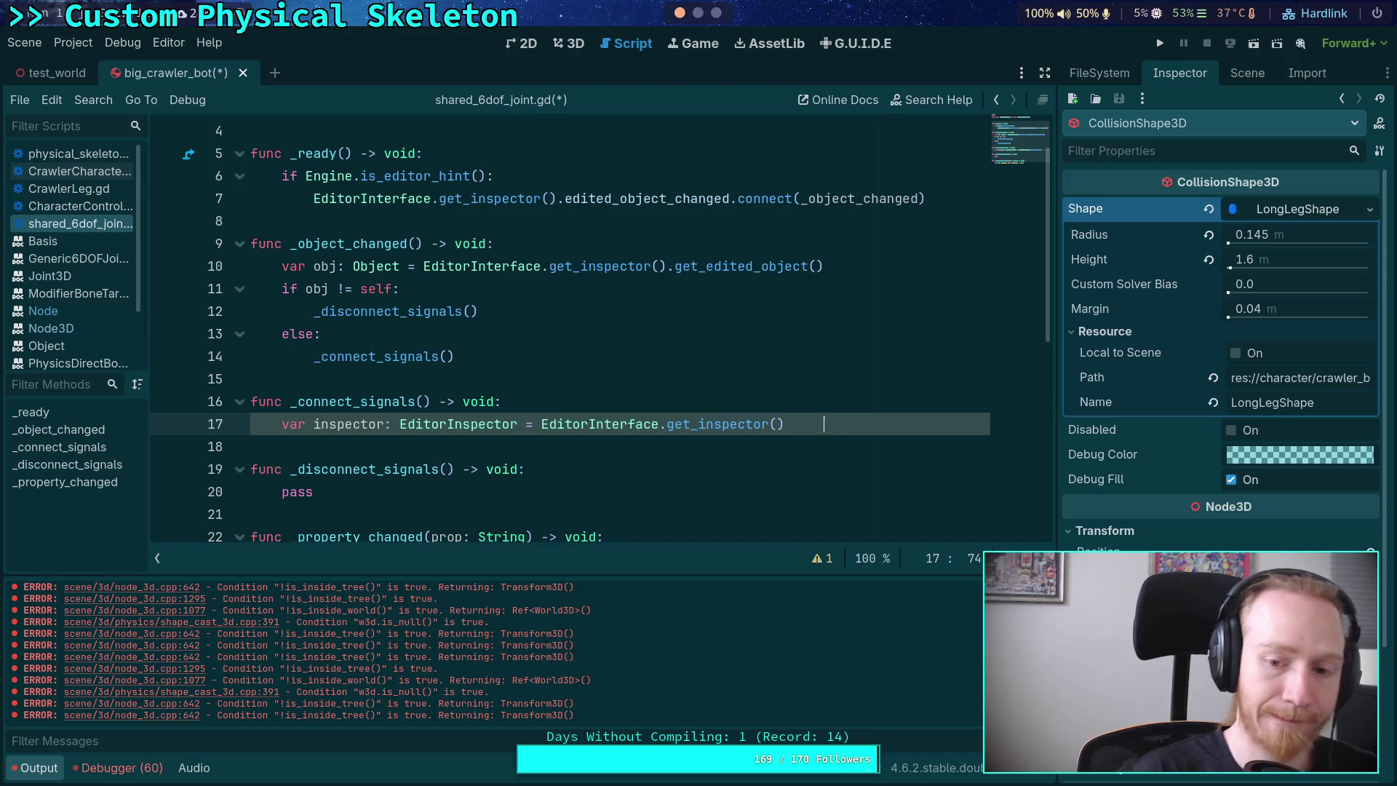
Start an inspector.is_connected check in _connect_signals, consulting its documentation.
key(Return)
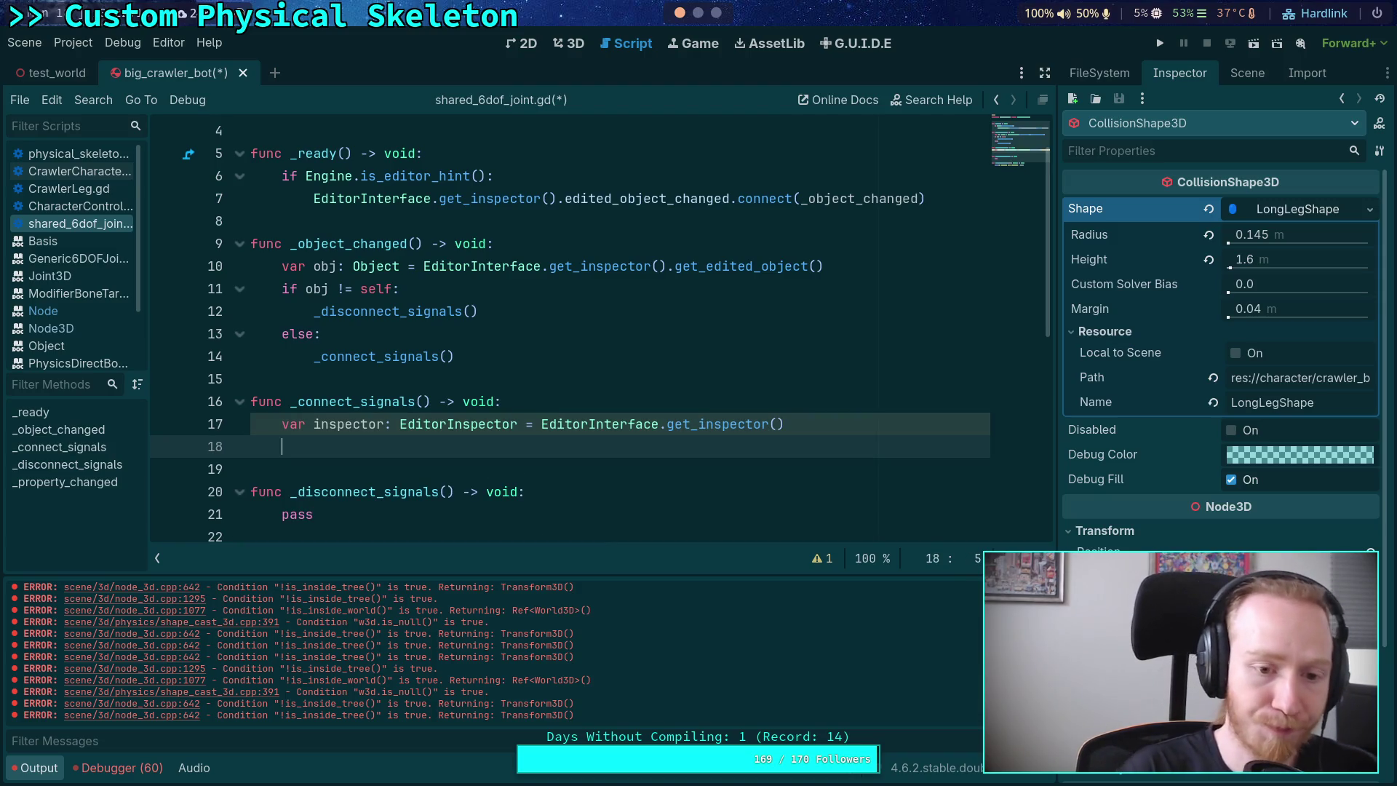
text(nspector.)
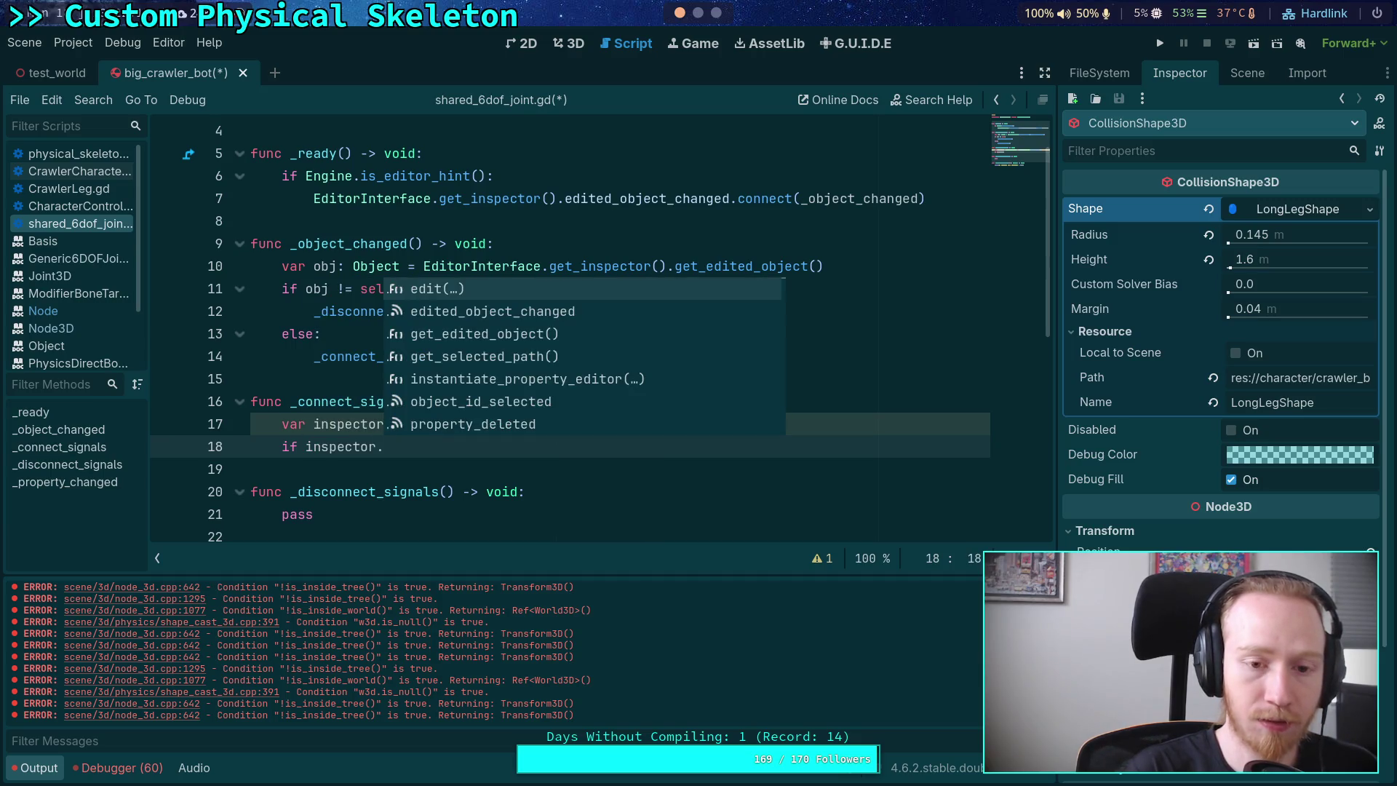
text(is_conn)
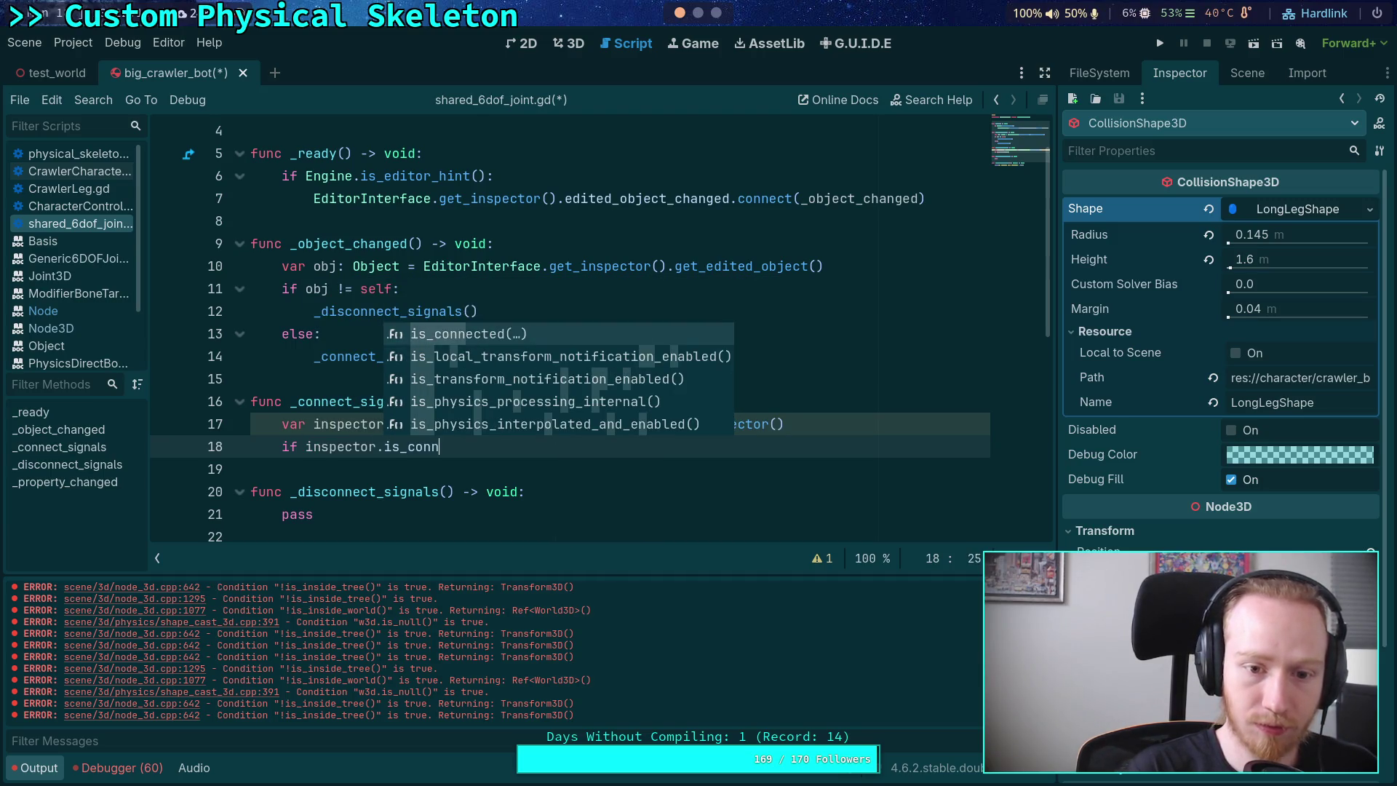
key(Return)
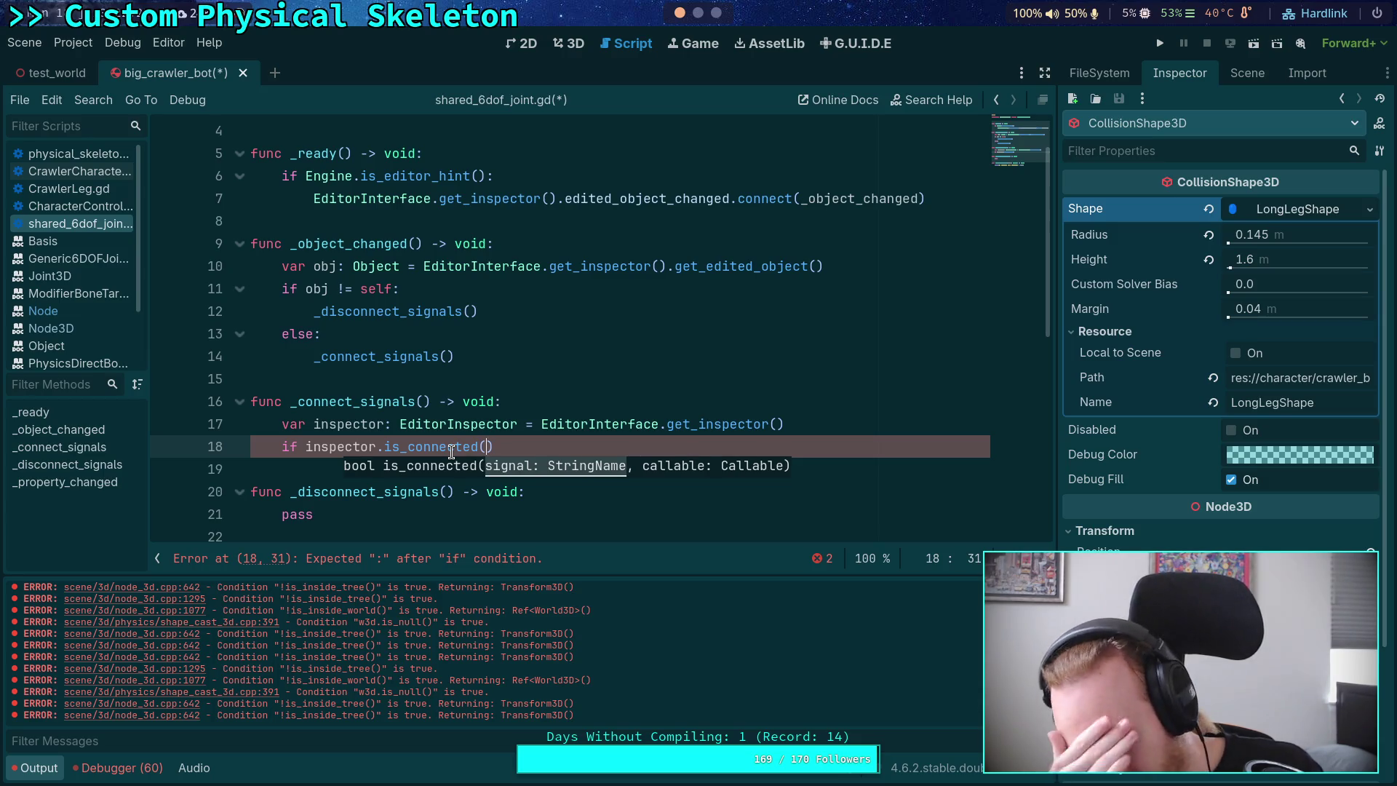
click(452, 446)
right_click(451, 447)
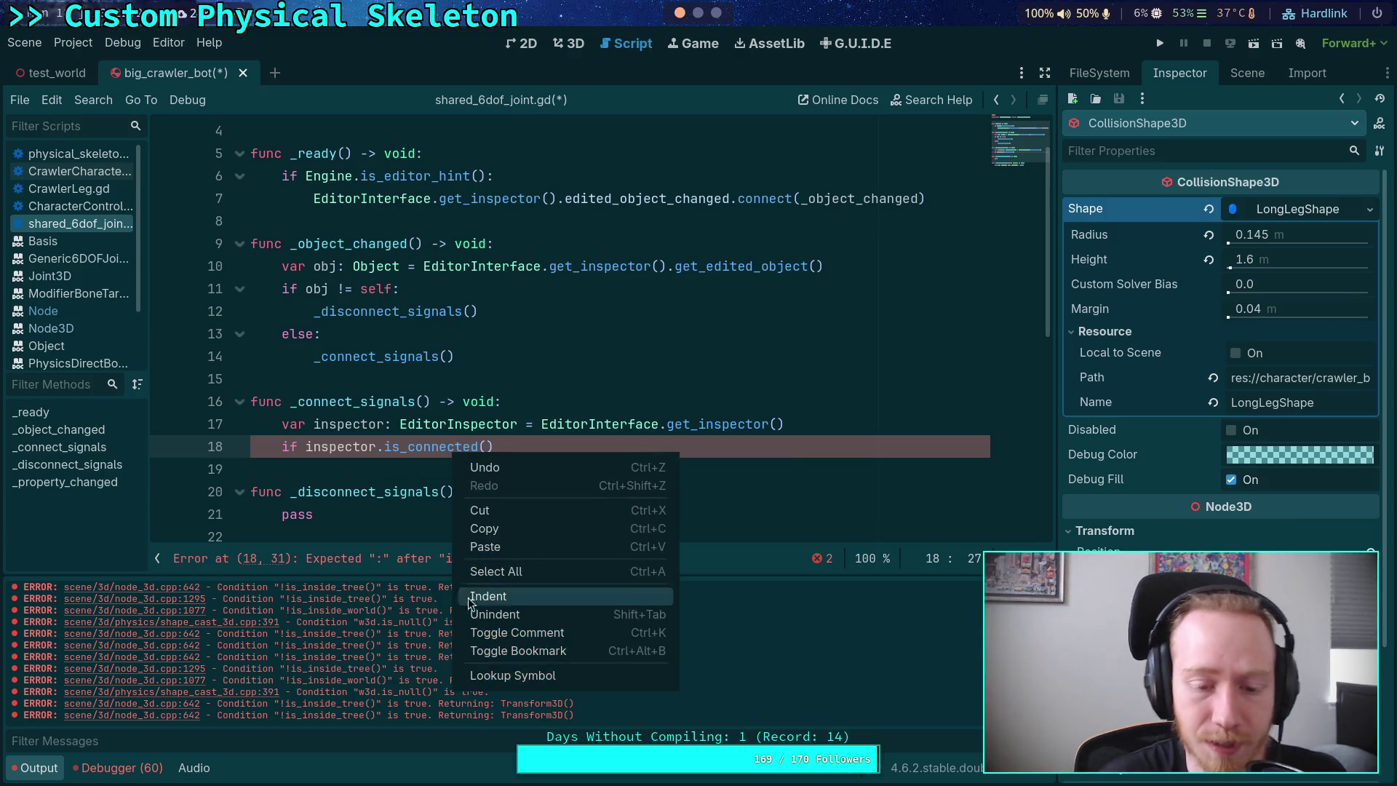
click(518, 671)
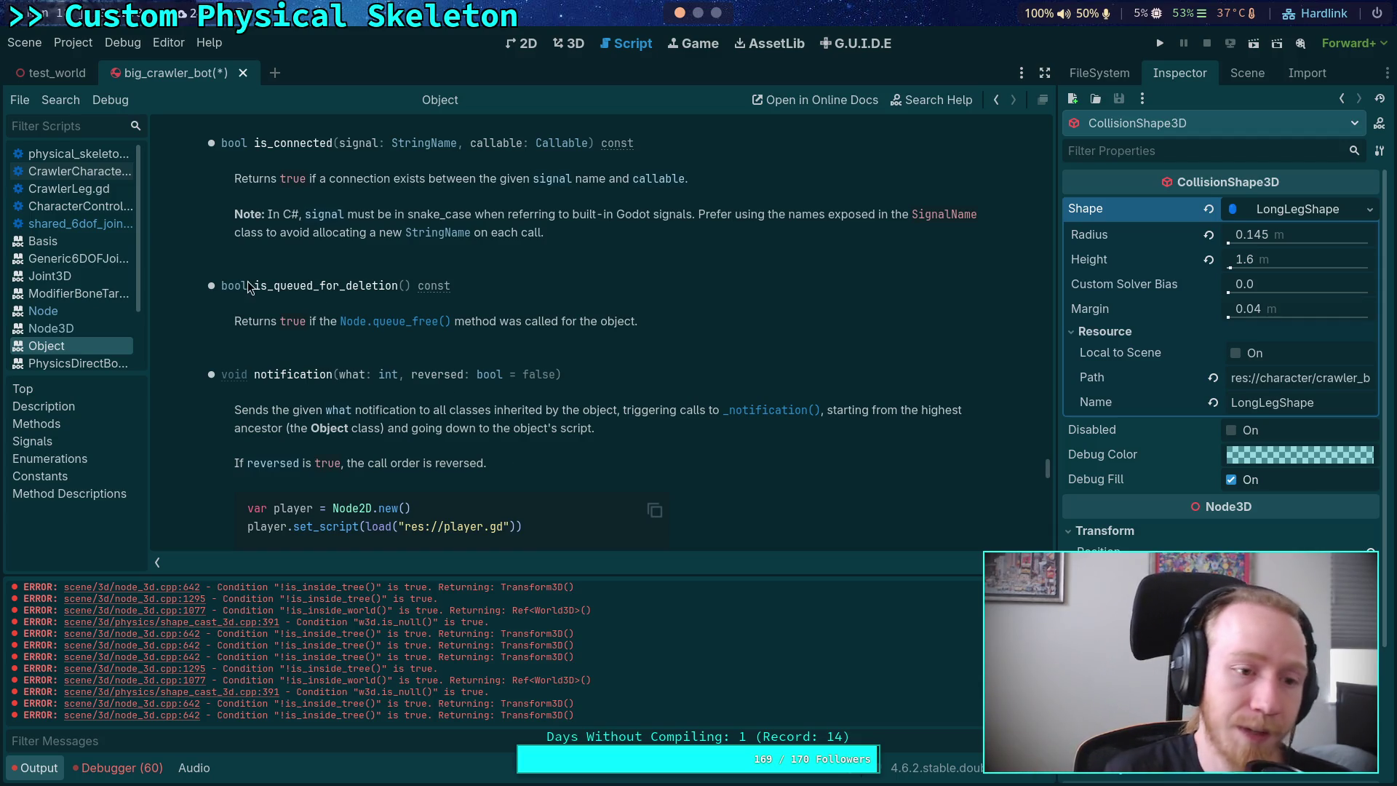
click(66, 224)
click(486, 446)
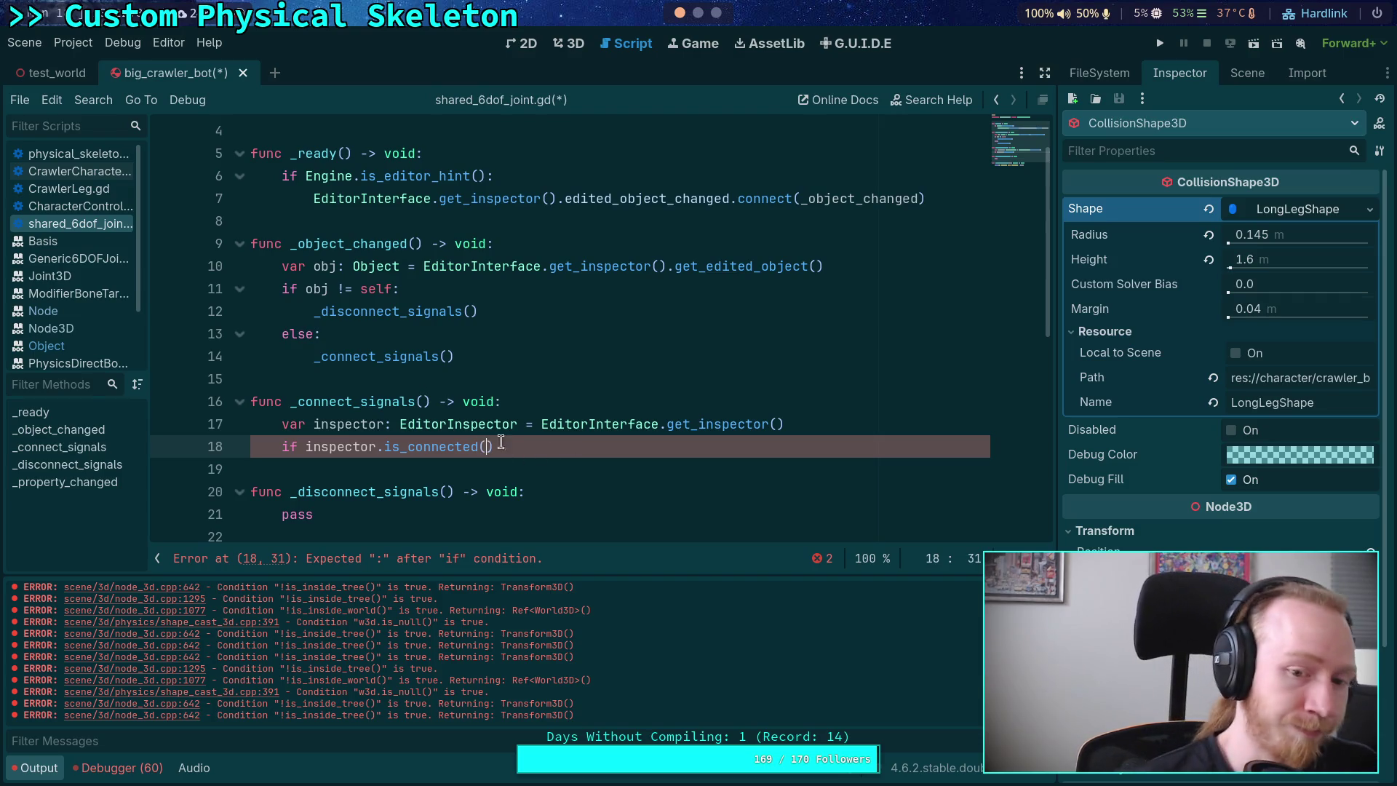
scroll(630, 421, down, 1)
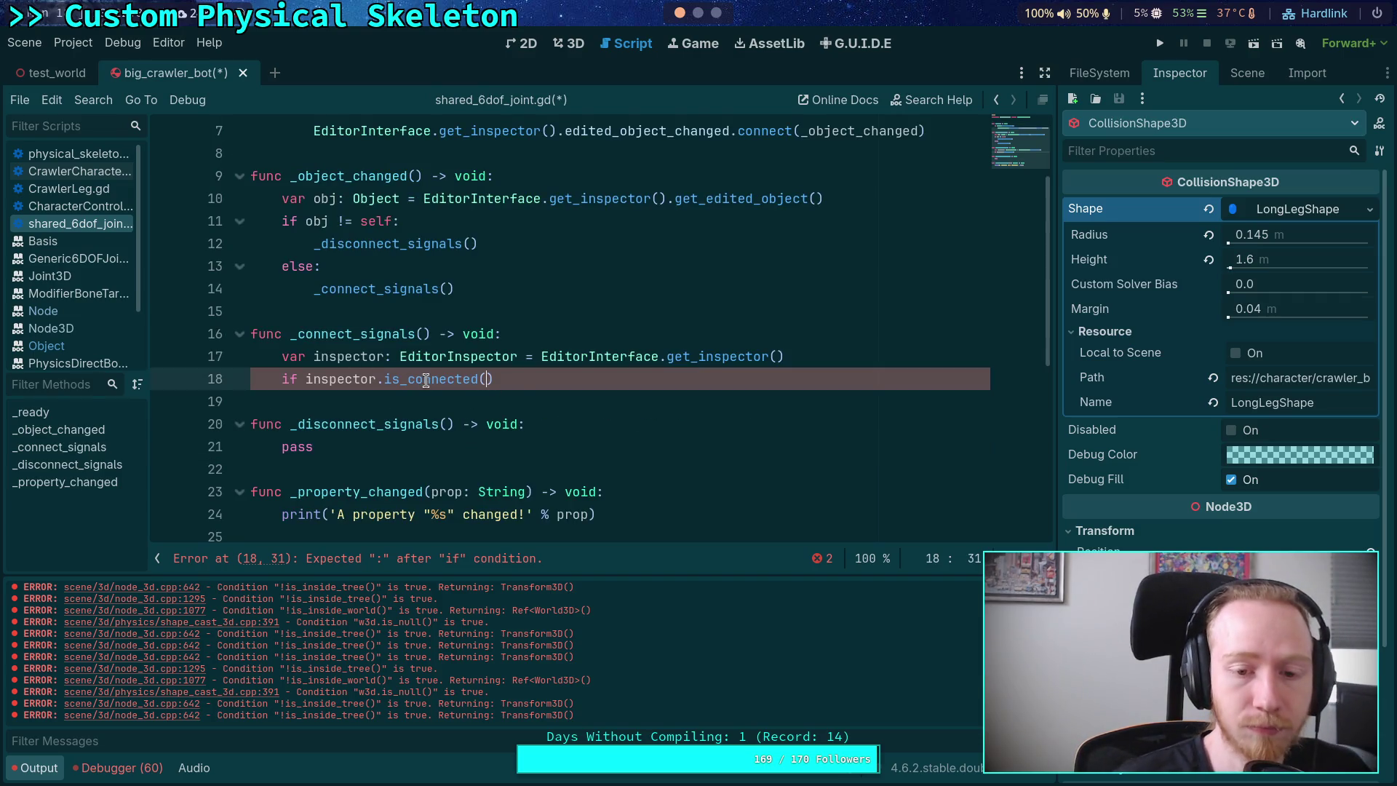
key(Delete)
key(BackSpace)
text((')
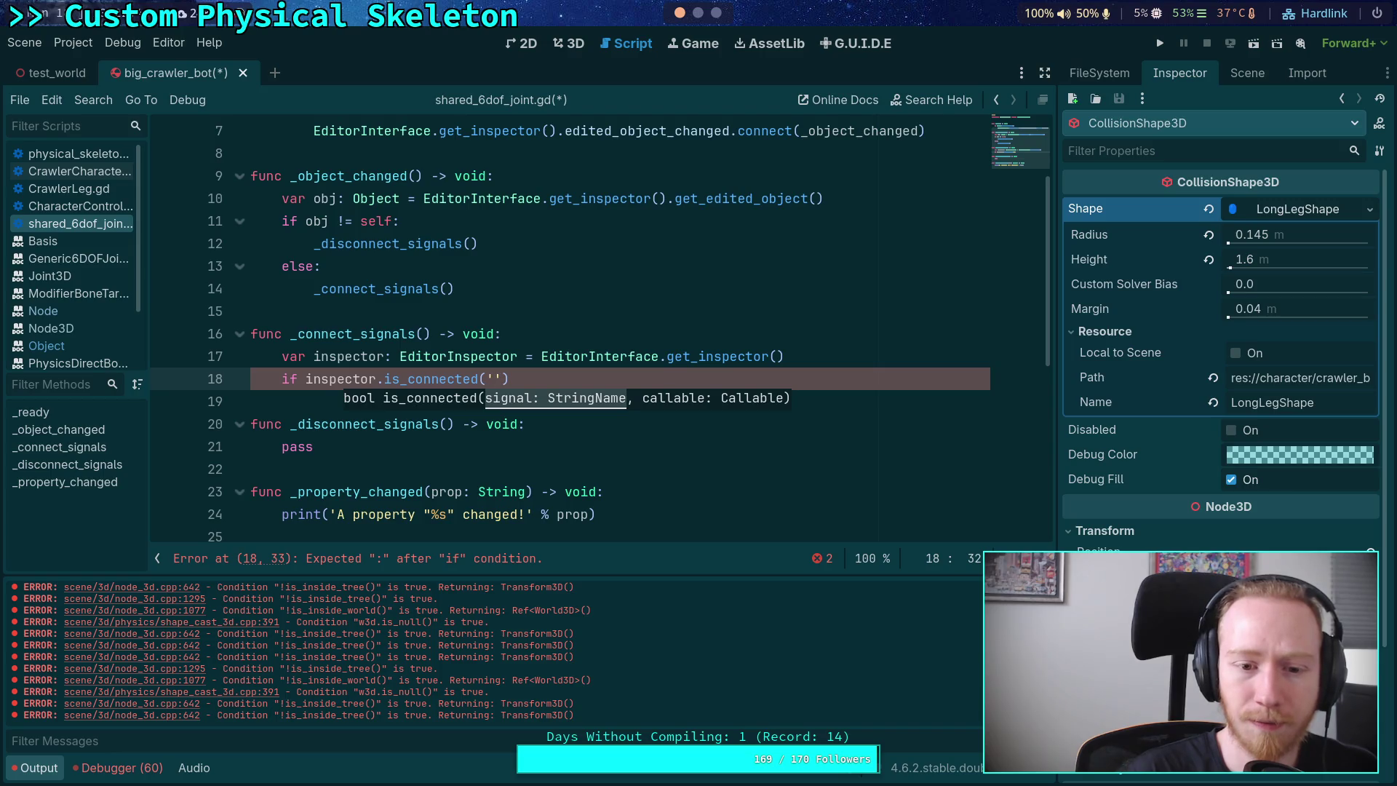
Add an indented 'inspector.property_edited.connect(_property_changed)' line under the check.
click(828, 356)
key(Return)
text(inspu)
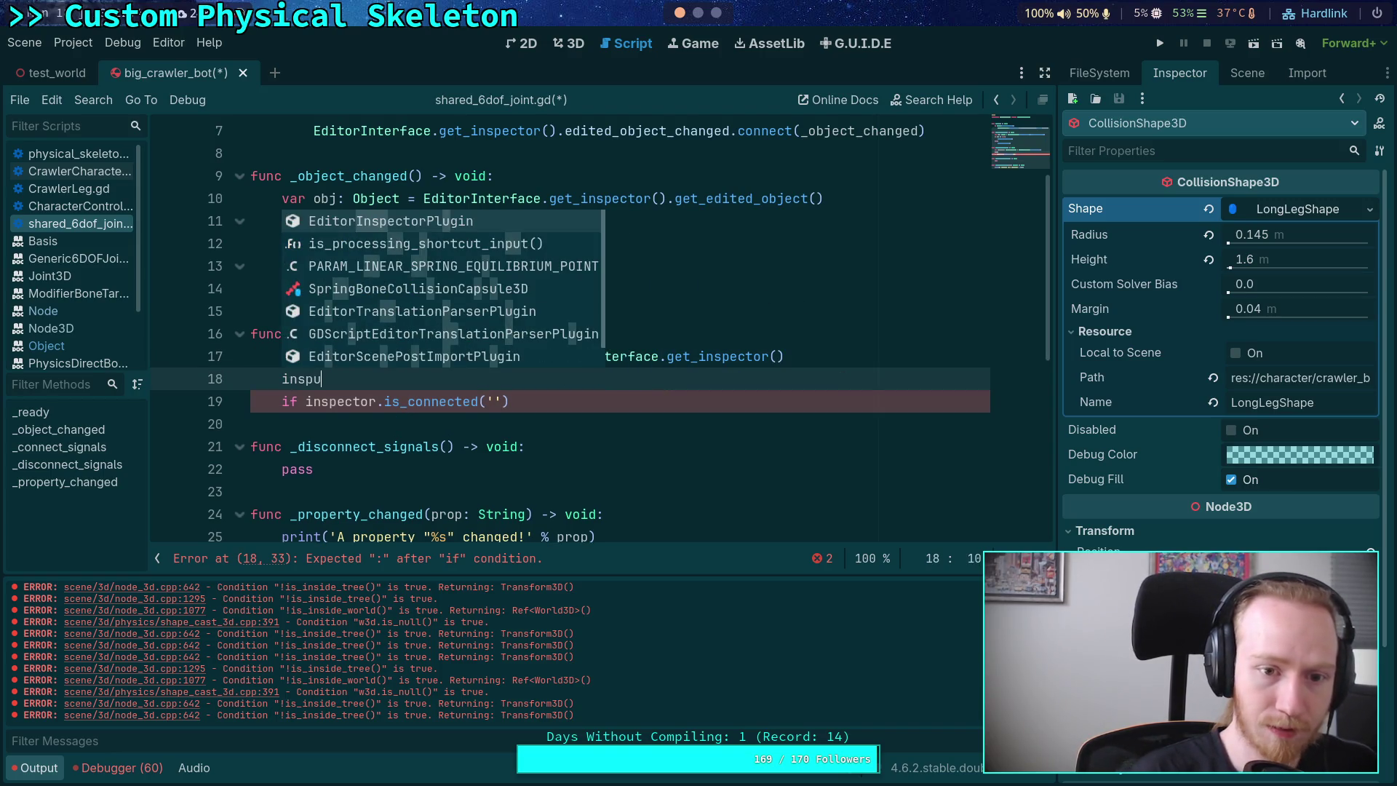
key(BackSpace)
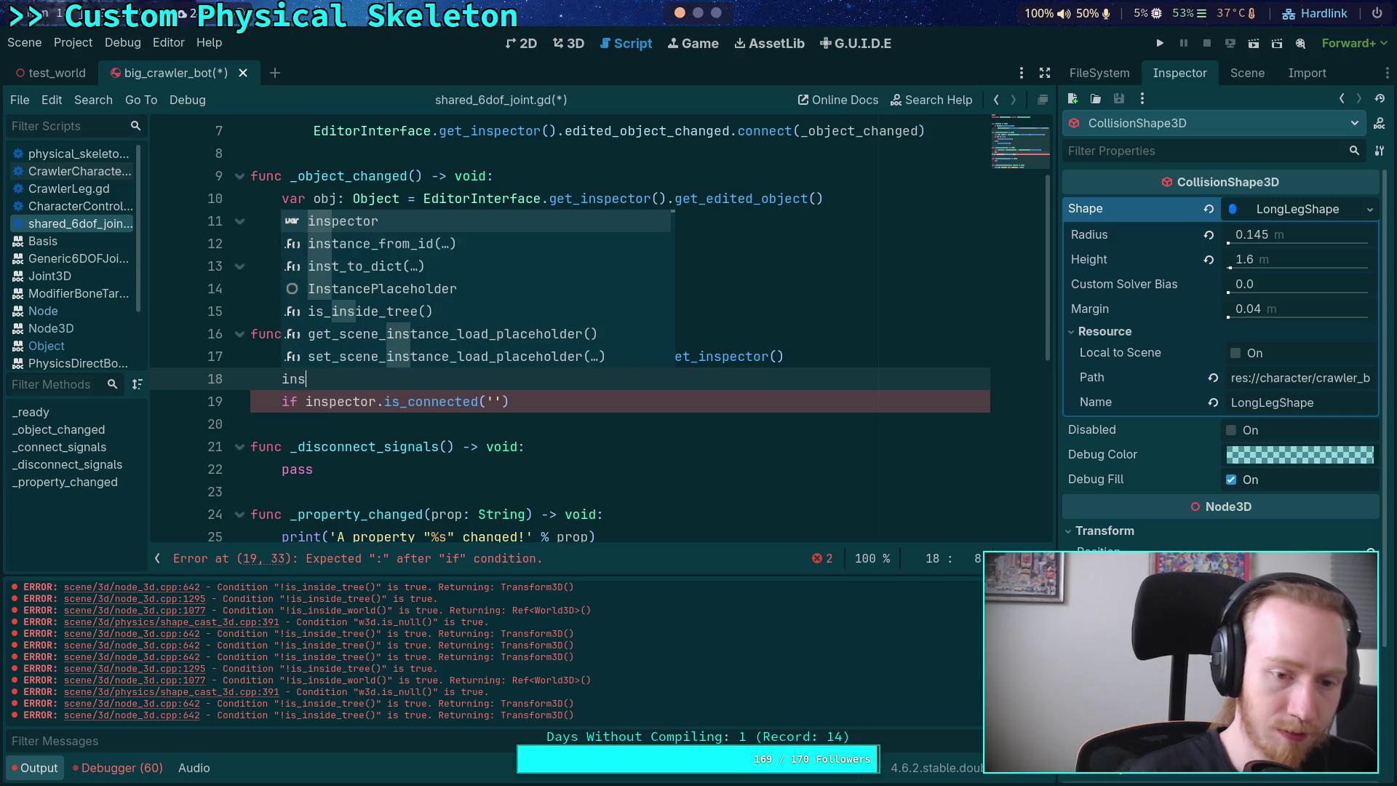
key(Escape)
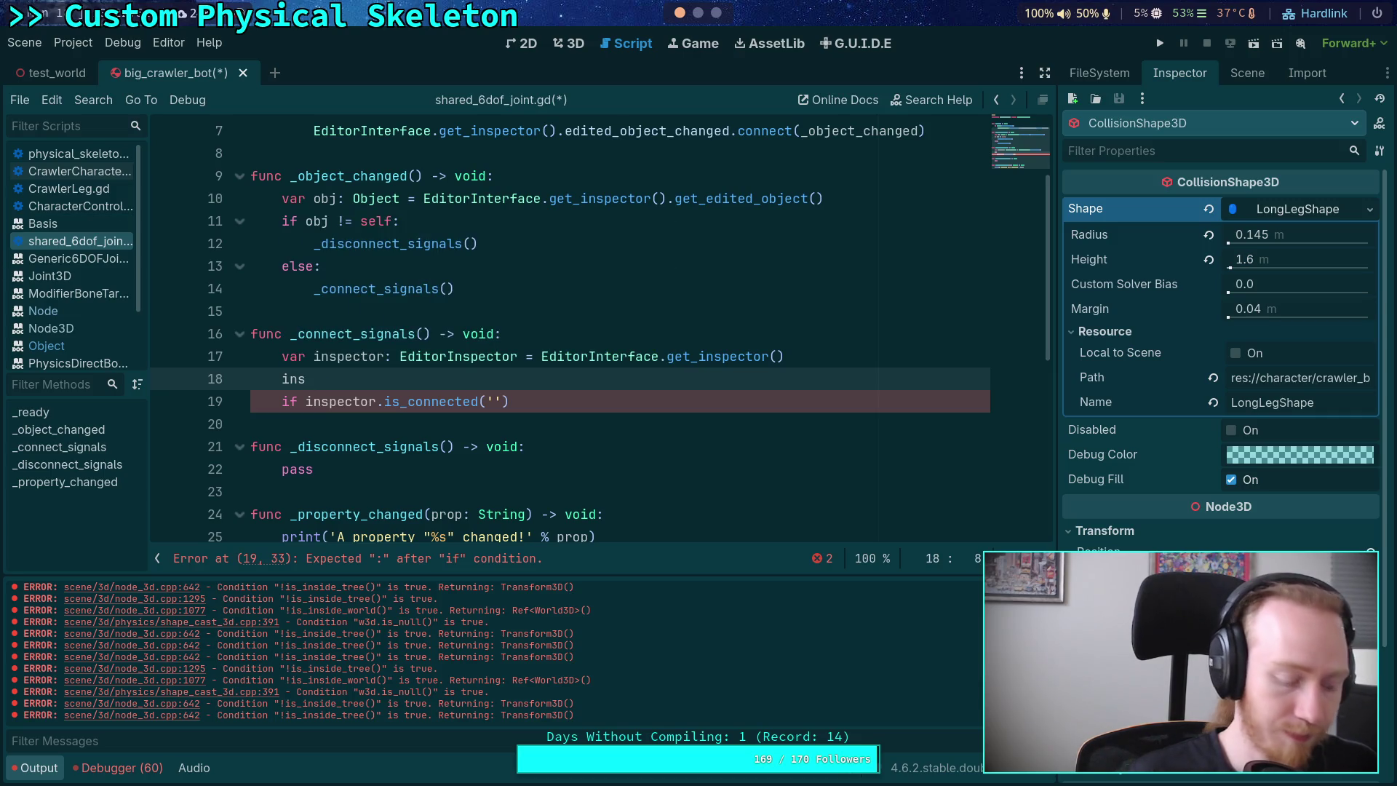
key(alt+Down)
key(Home)
key(Tab)
key(End)
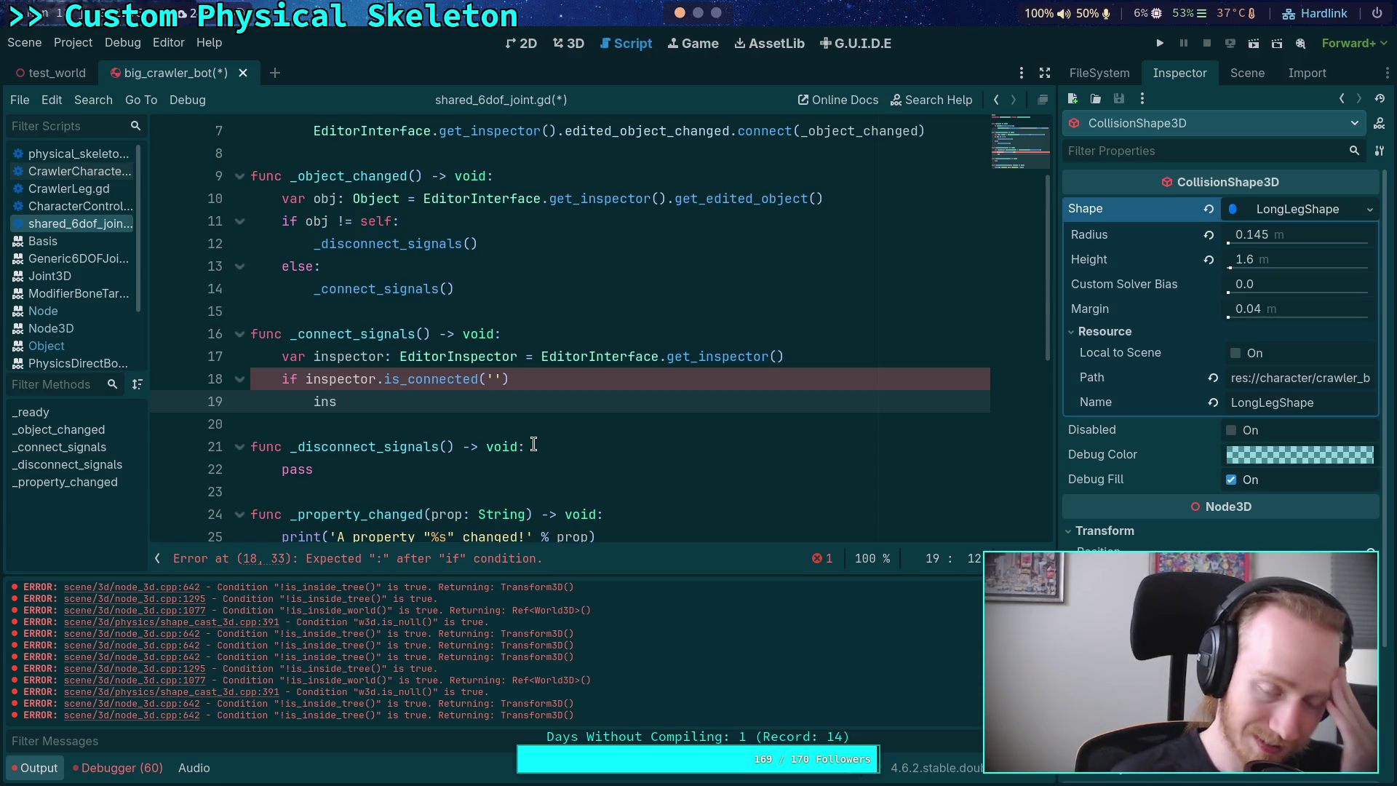
text(pector.)
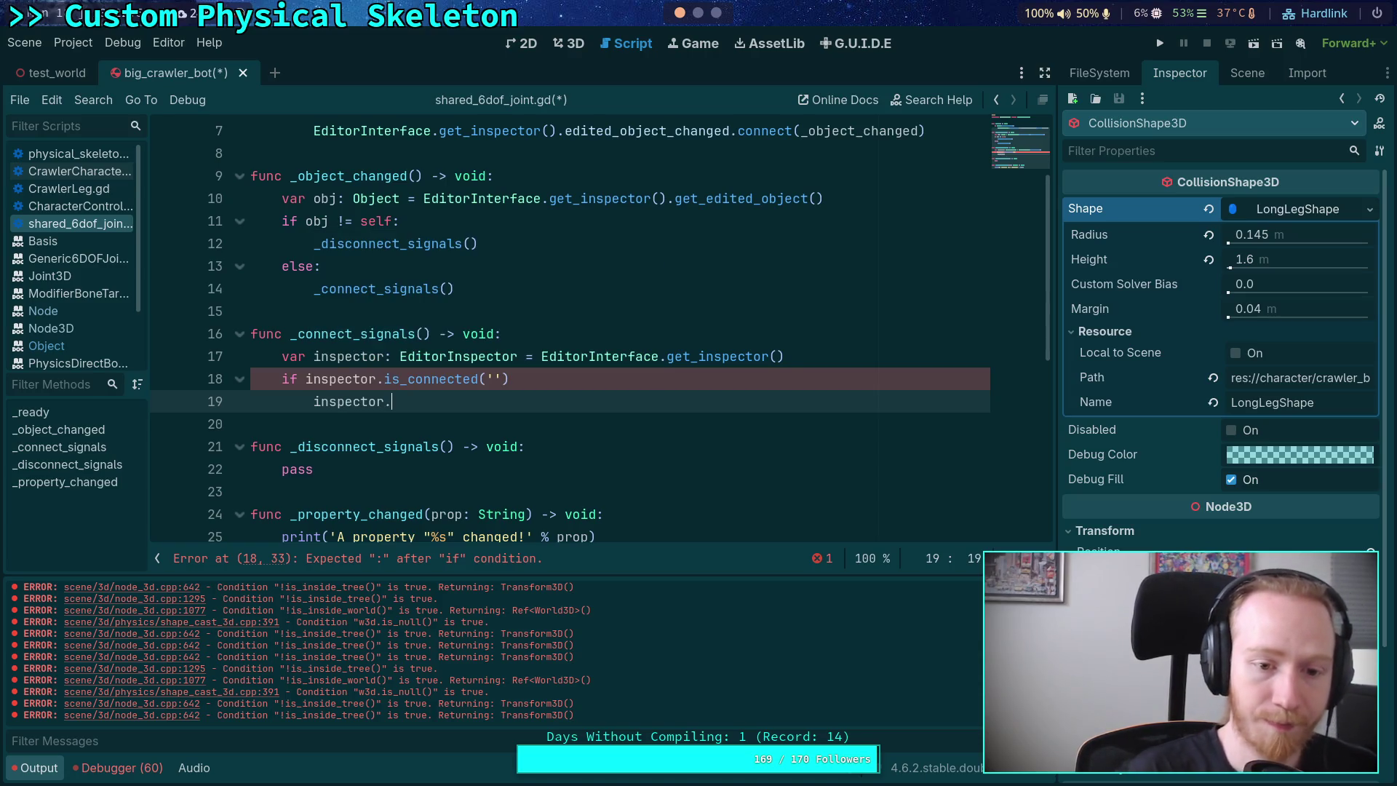
text(pr)
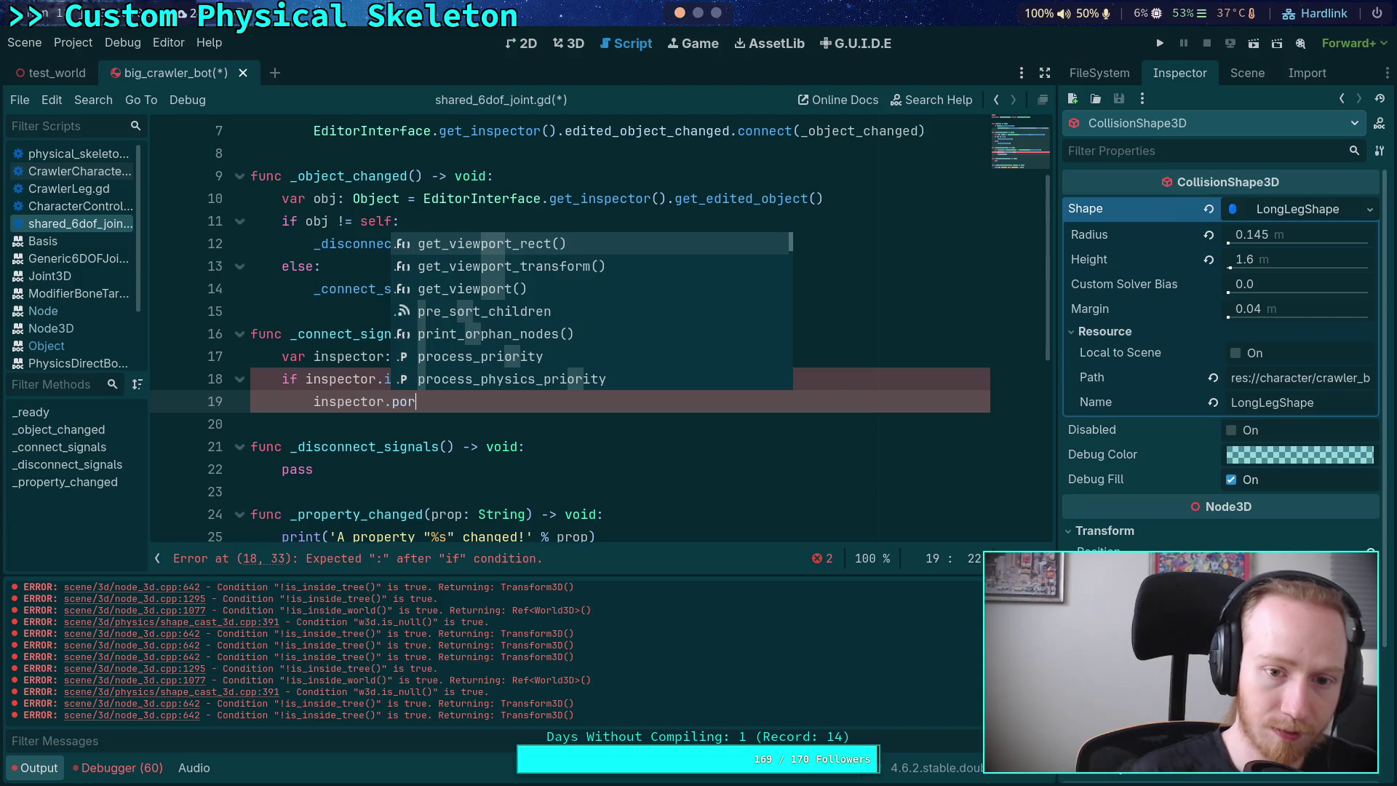
key(Down)
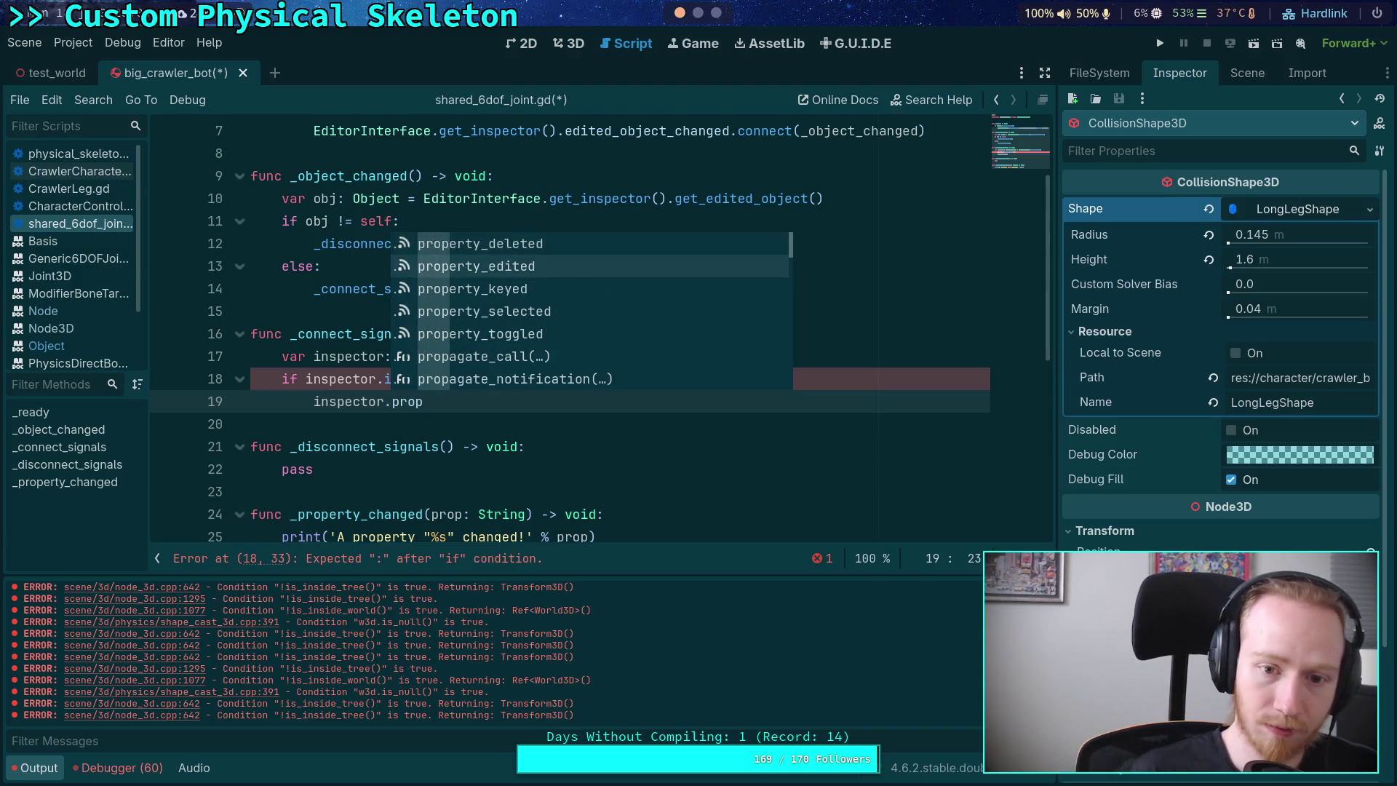
key(Return)
text(.co)
key(Return)
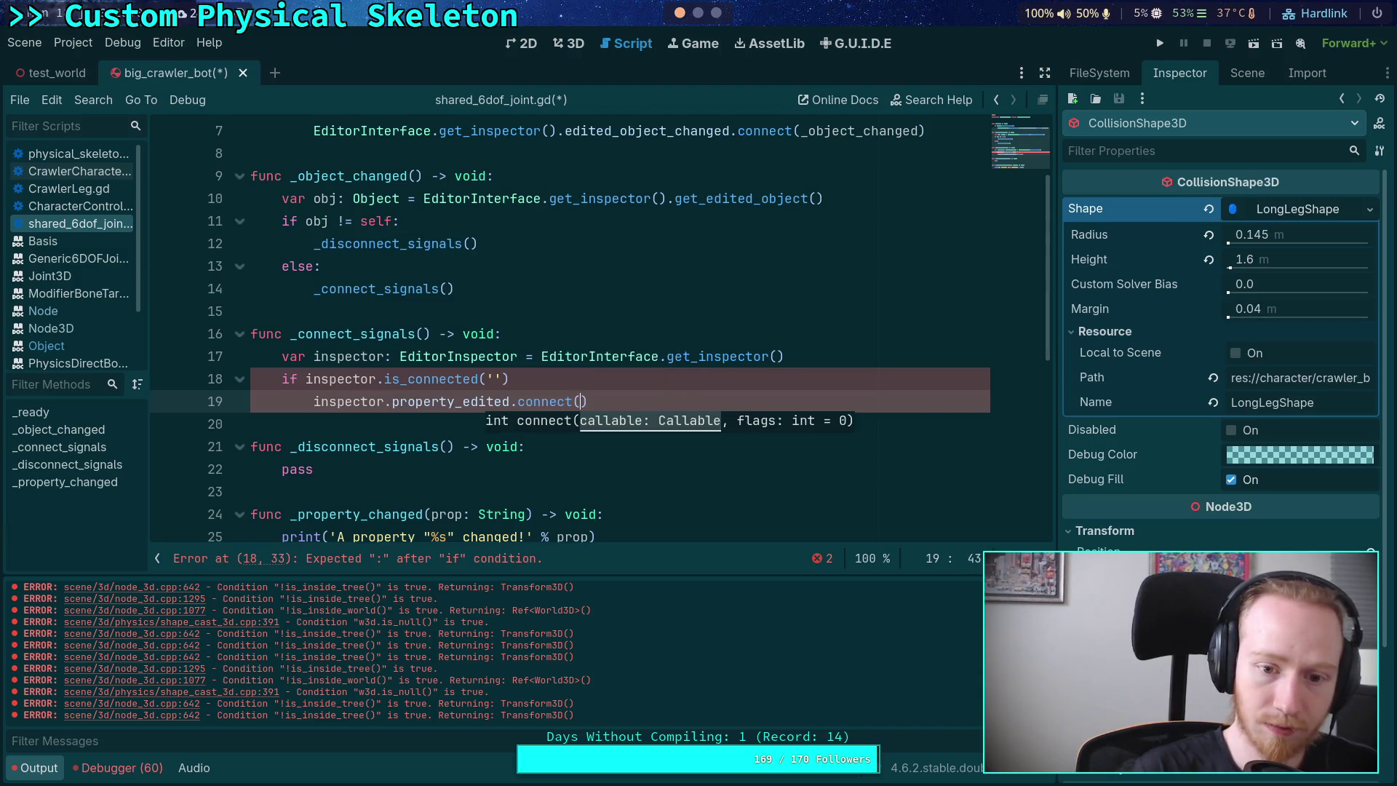
text(_pr)
key(Return)
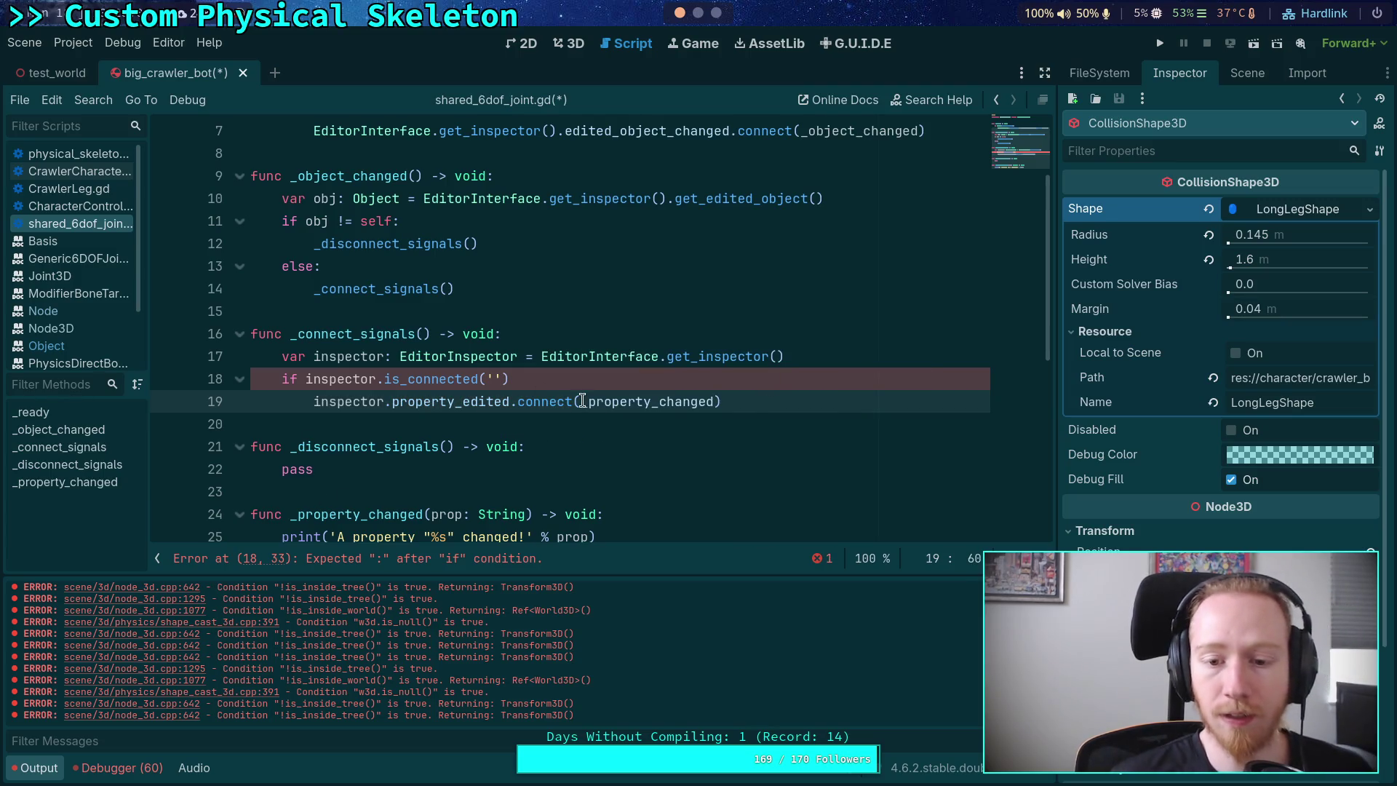
Complete the condition as 'if not inspector.is_connected('property_edited', _property_changed):'.
click(494, 379)
text(po)
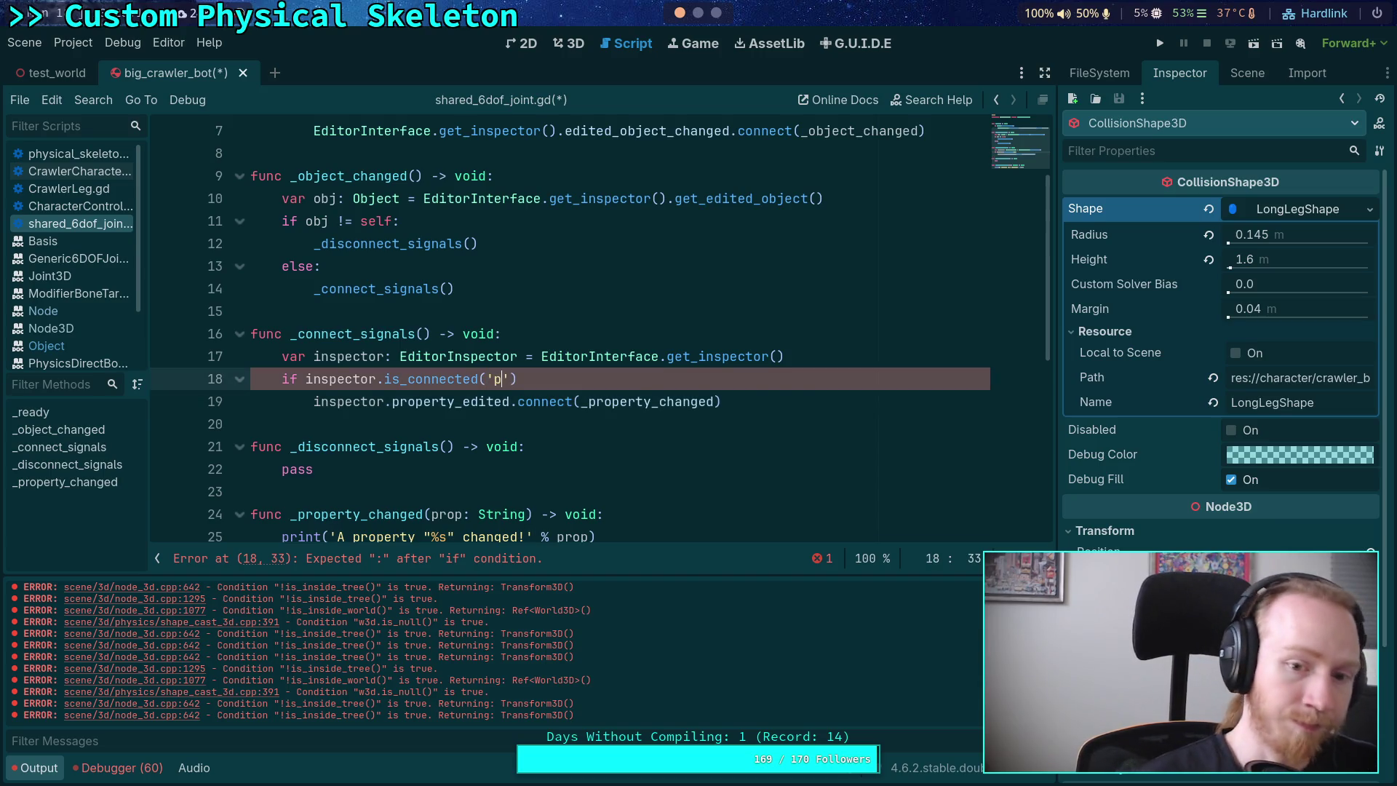
text(operty_edited)
text(, _pr)
key(Return)
text(:)
click(305, 379)
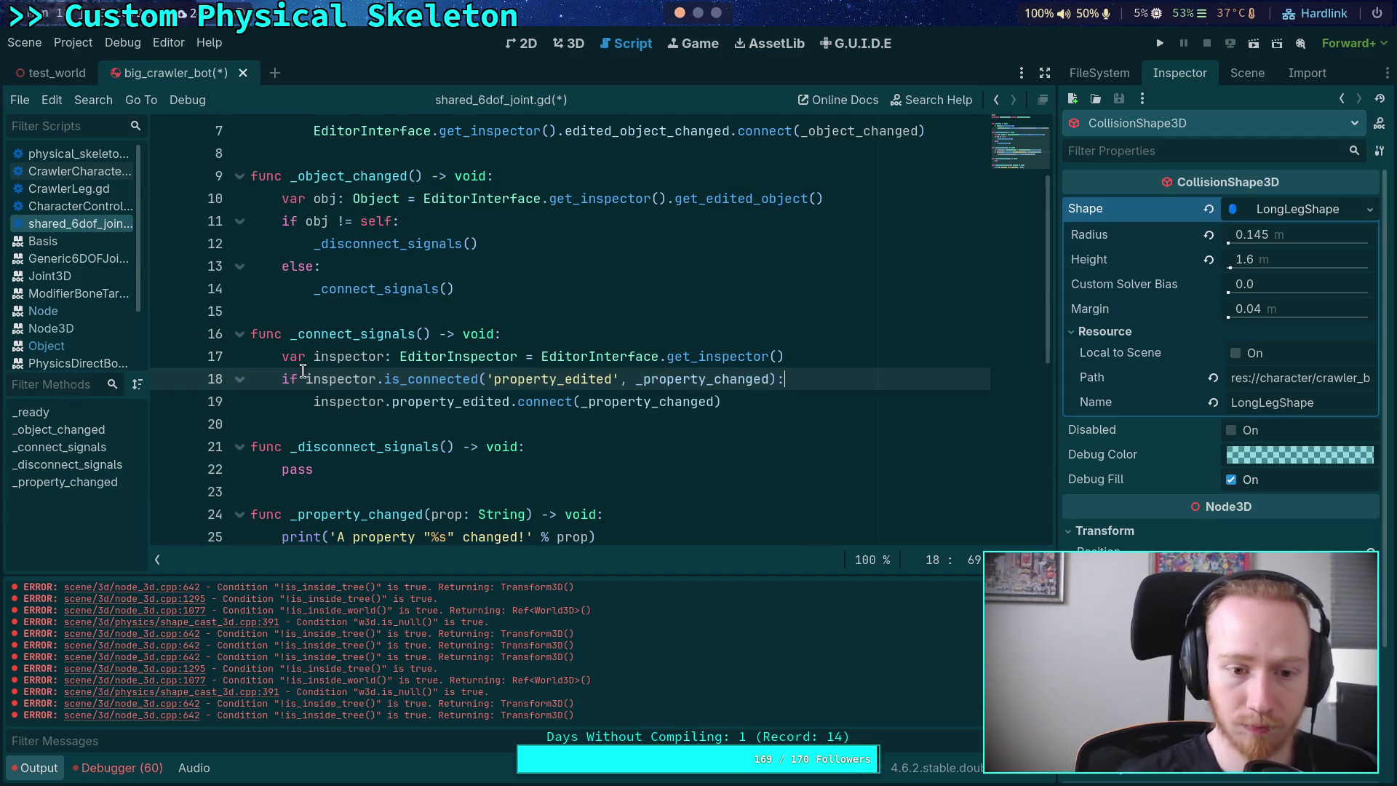
text(not)
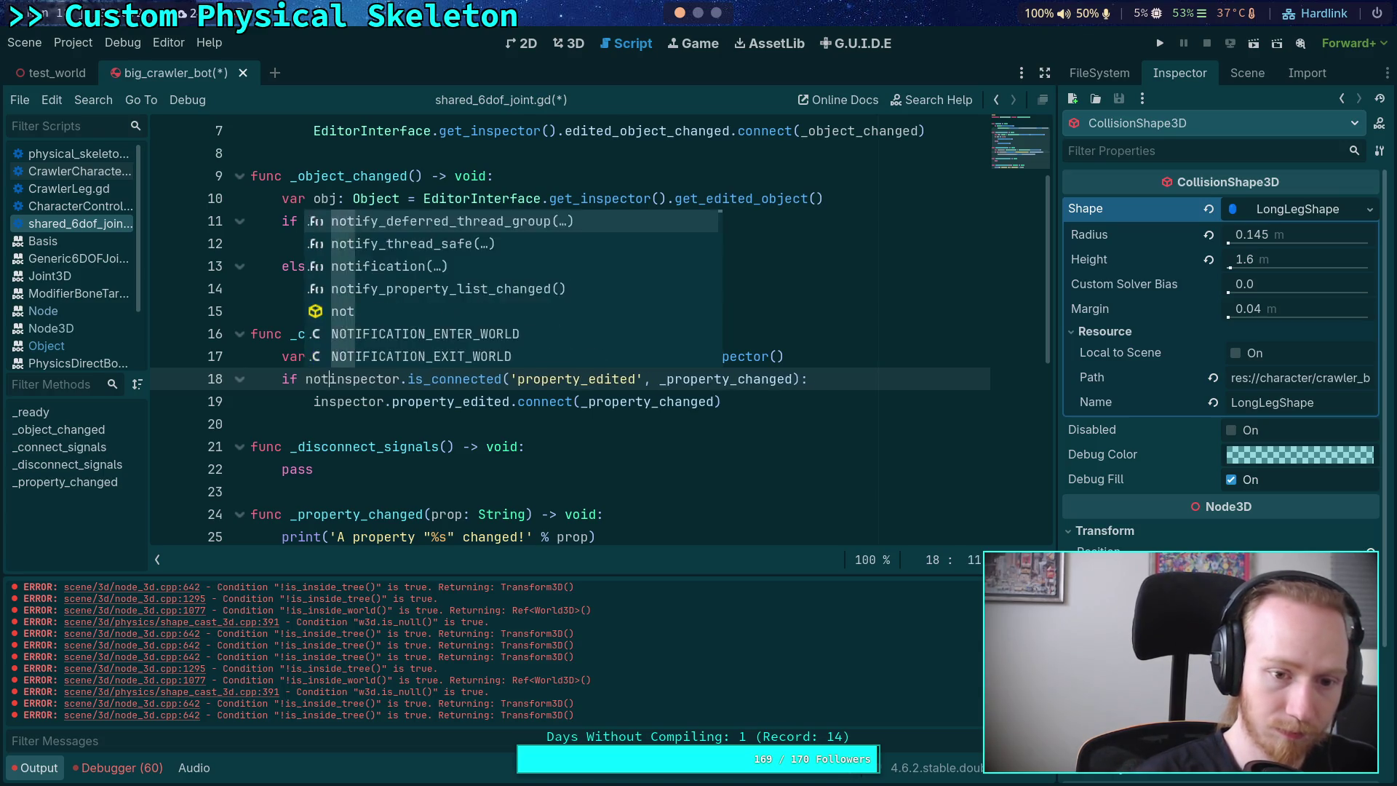
scroll(415, 418, down, 1)
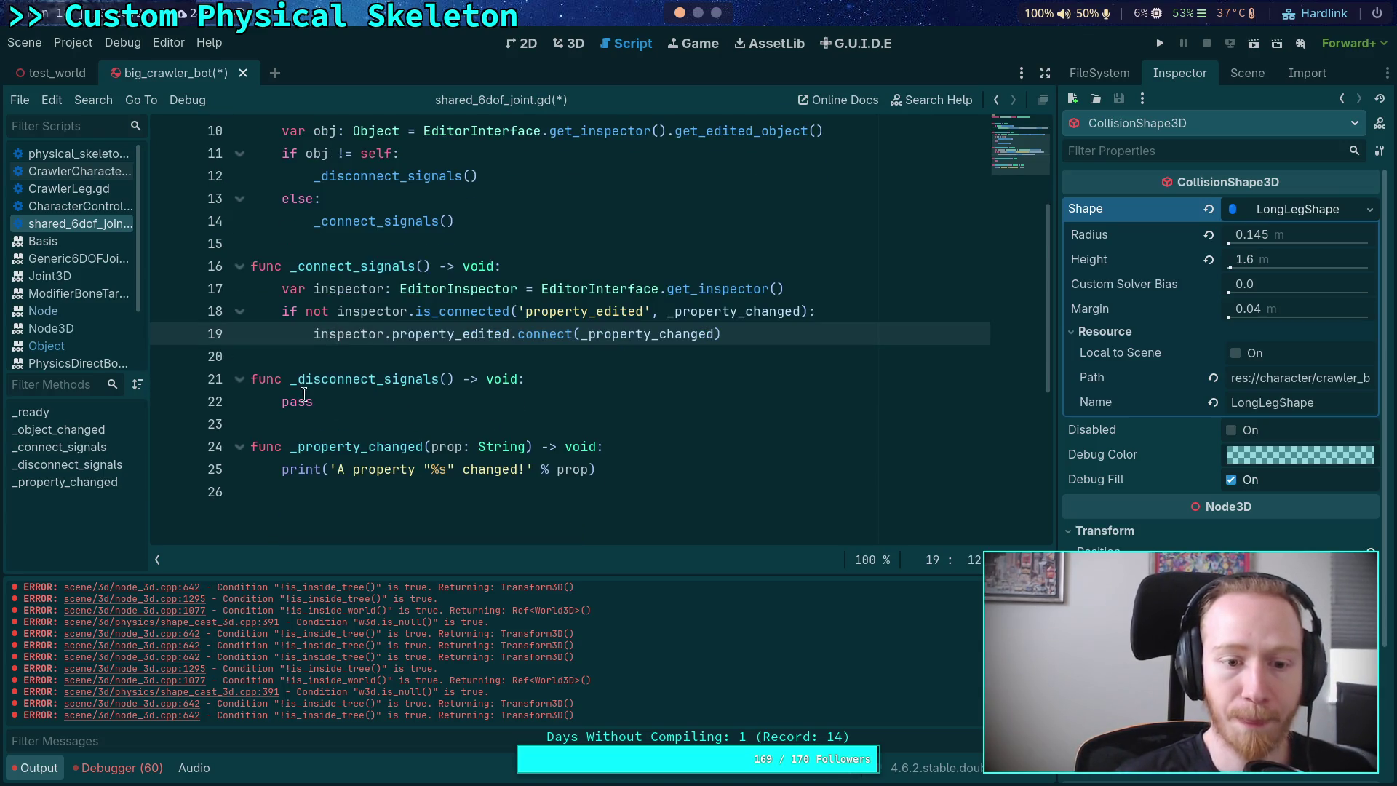
Copy the connect block into _disconnect_signals, dropping 'not' and changing connect to disconnect.
click(296, 399)
drag(280, 289, 802, 347)
right_click(573, 311)
click(637, 382)
double_click(278, 402)
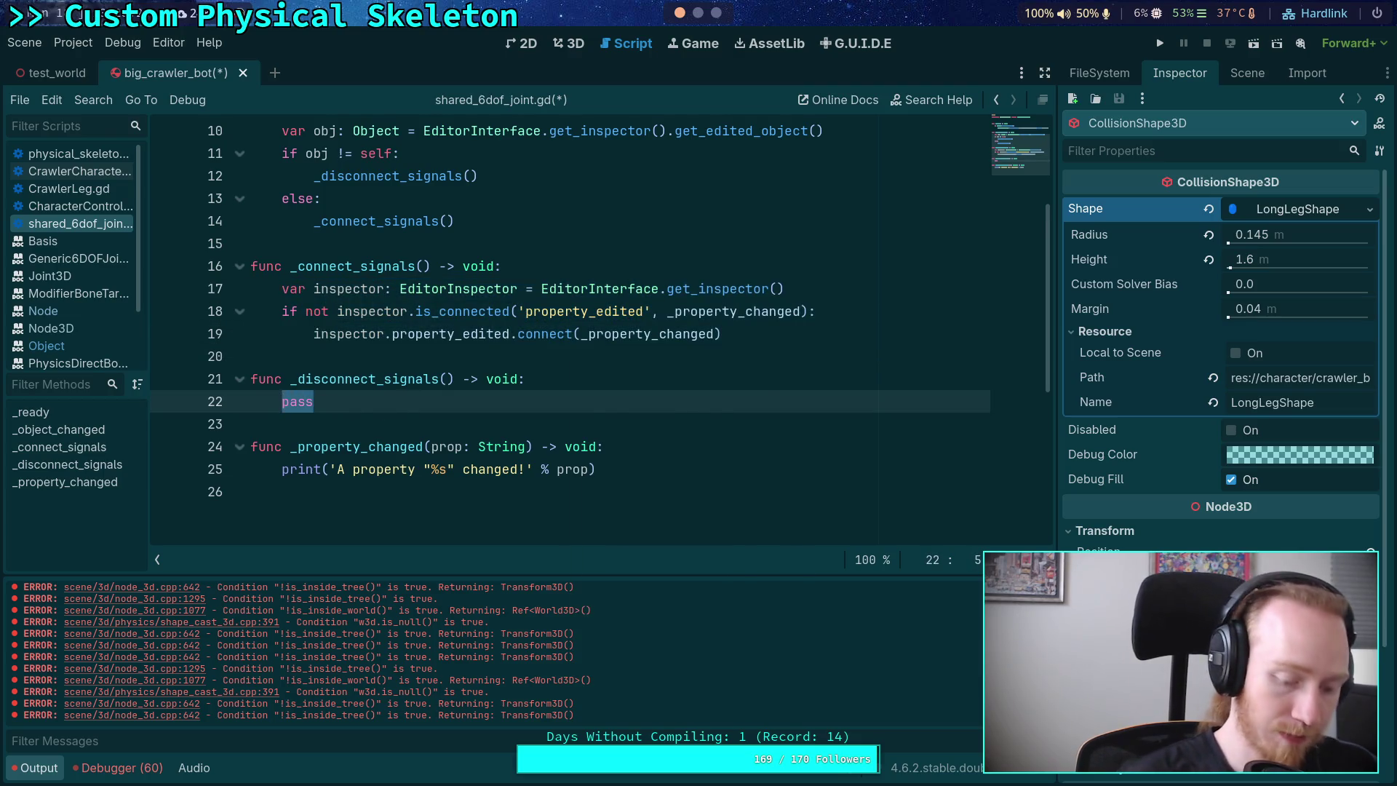
key(ctrl+v)
double_click(304, 424)
key(BackSpace)
key(BackSpace)
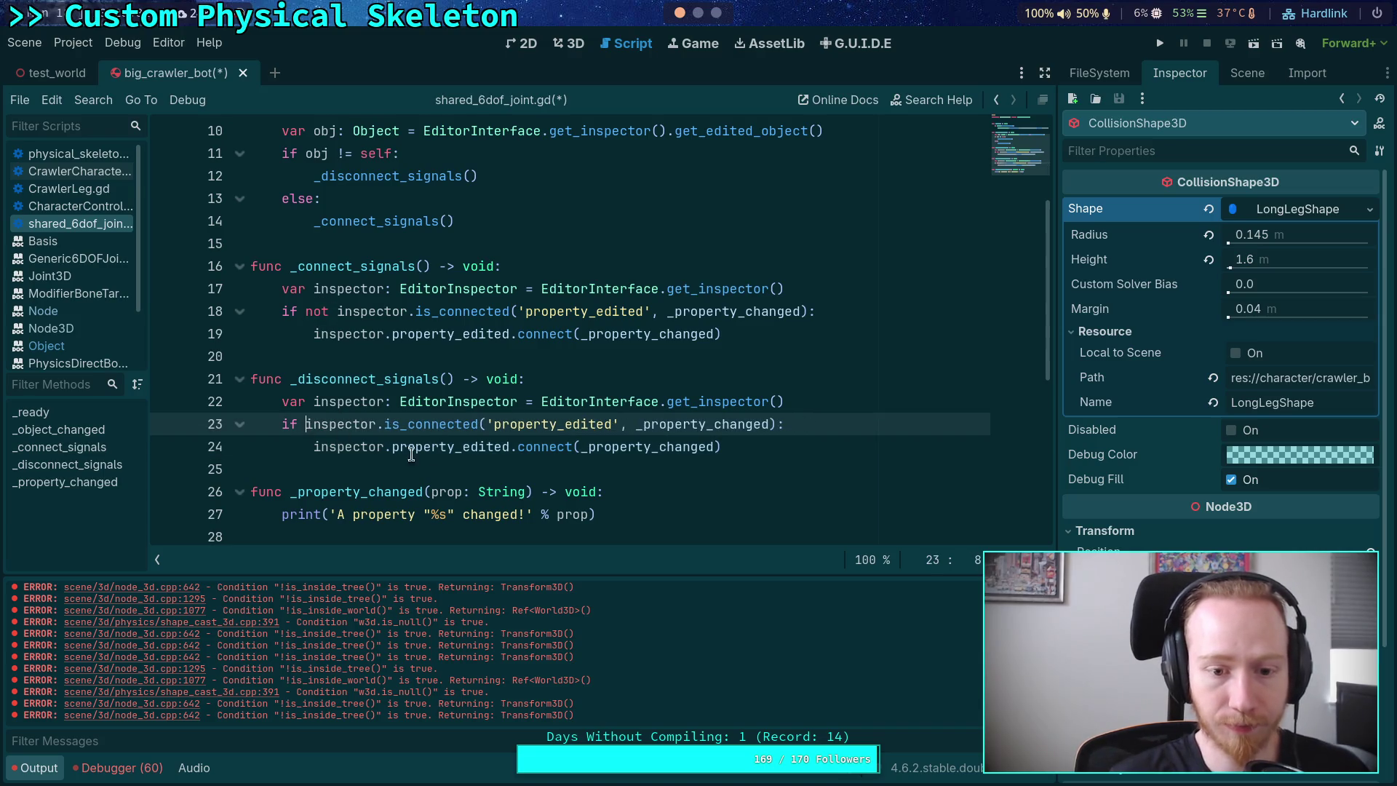
double_click(519, 444)
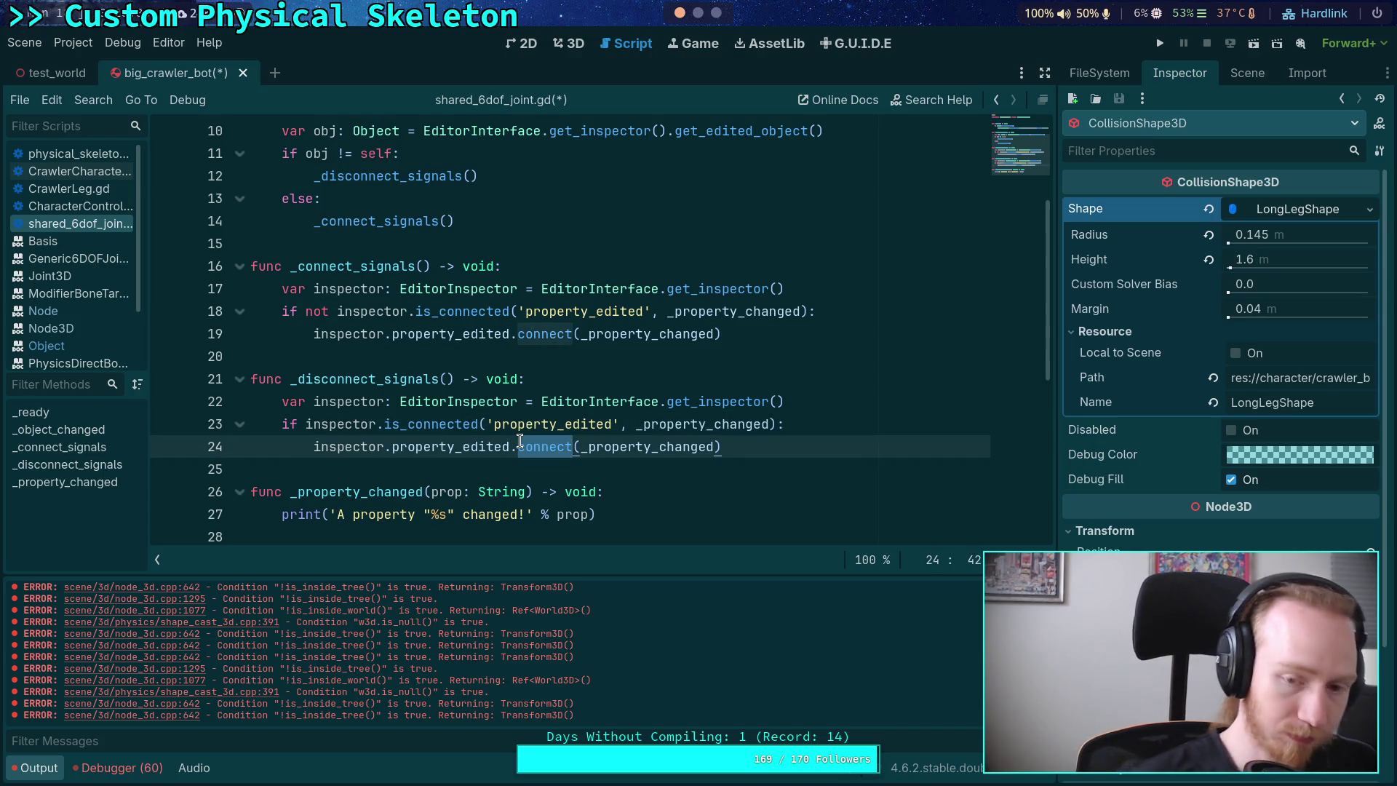
key(Left)
text(dis)
Save the script with Ctrl+S.
key(ctrl+s)
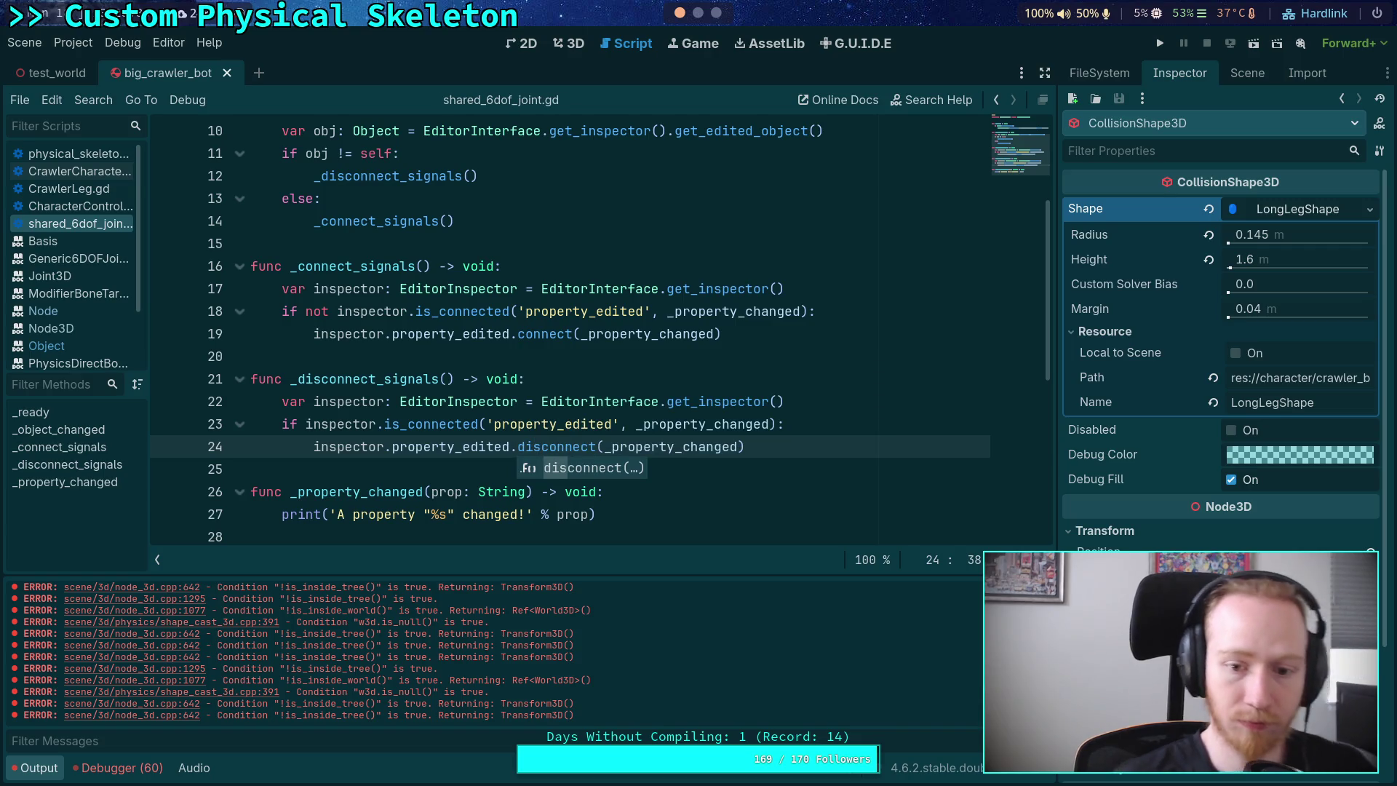
click(588, 384)
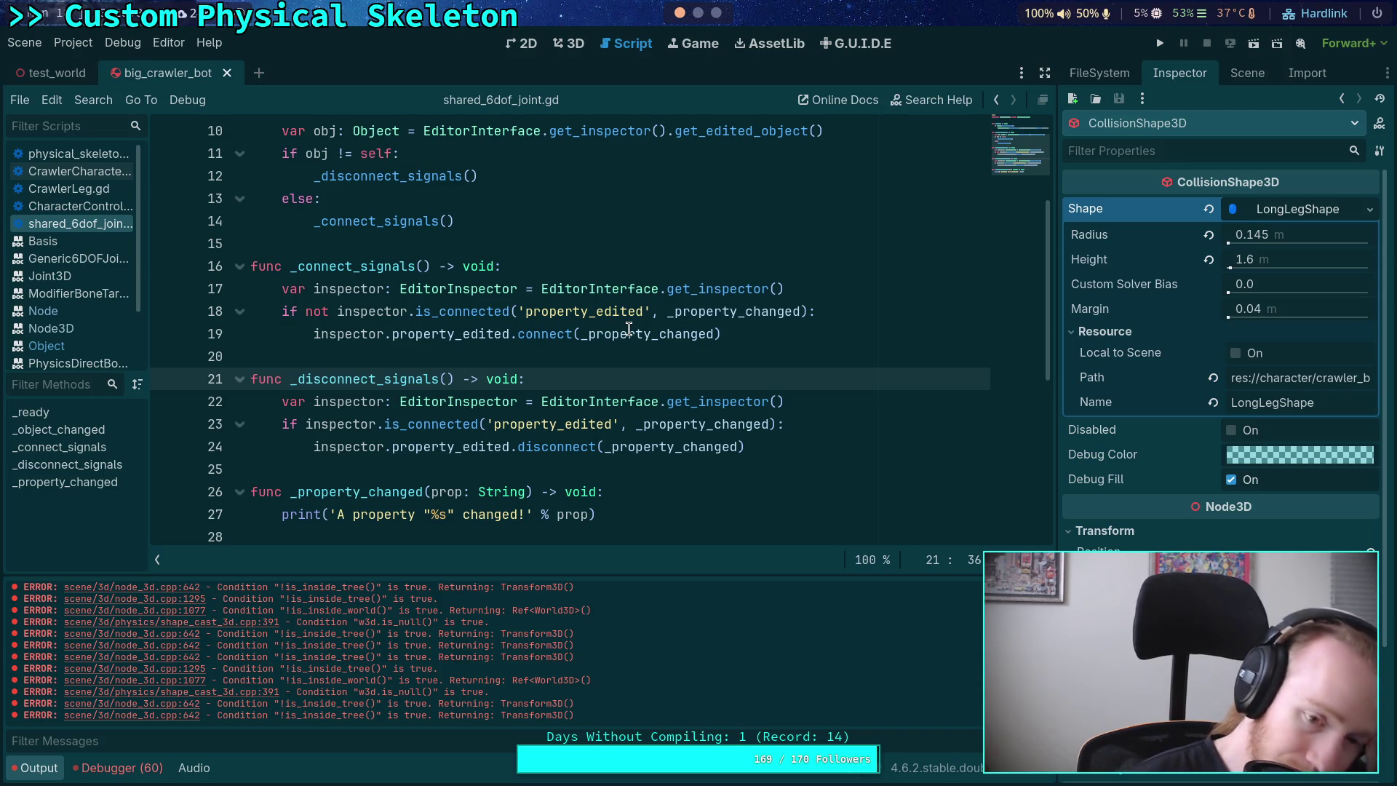
scroll(629, 329, up, 2)
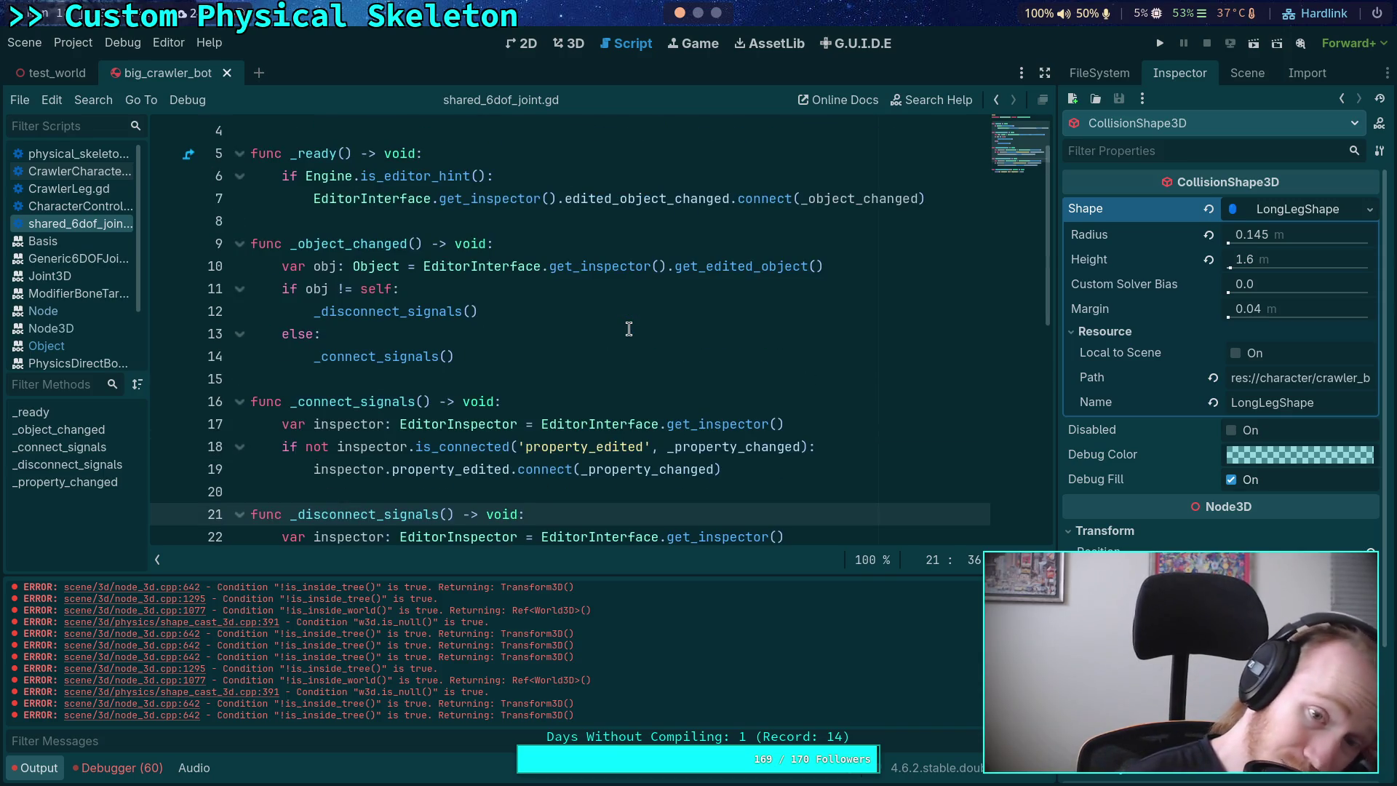
drag(553, 369, 289, 221)
click(580, 325)
scroll(585, 326, down, 4)
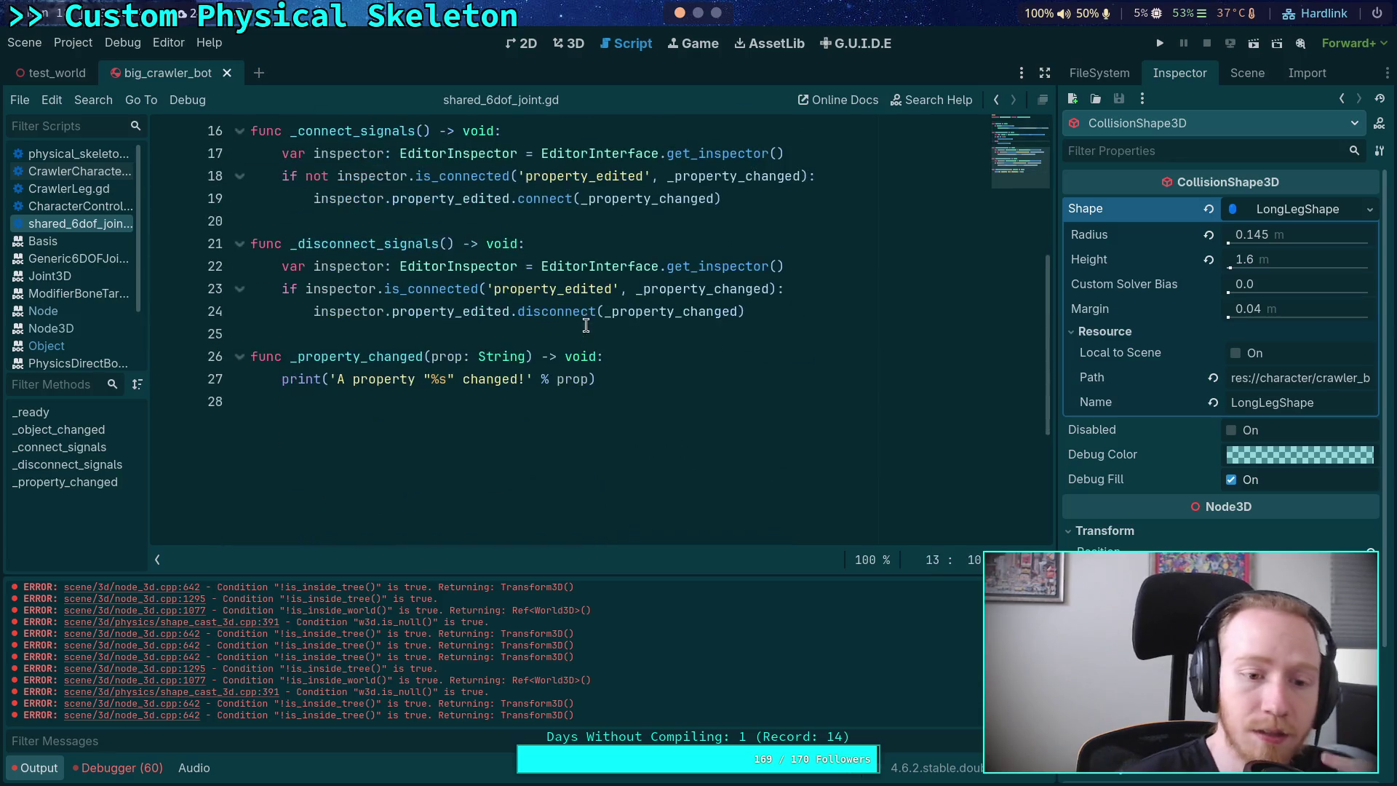
click(677, 355)
In _property_changed, store EditorInterface.get_inspector().get_edited_object() in an obj variable.
key(Return)
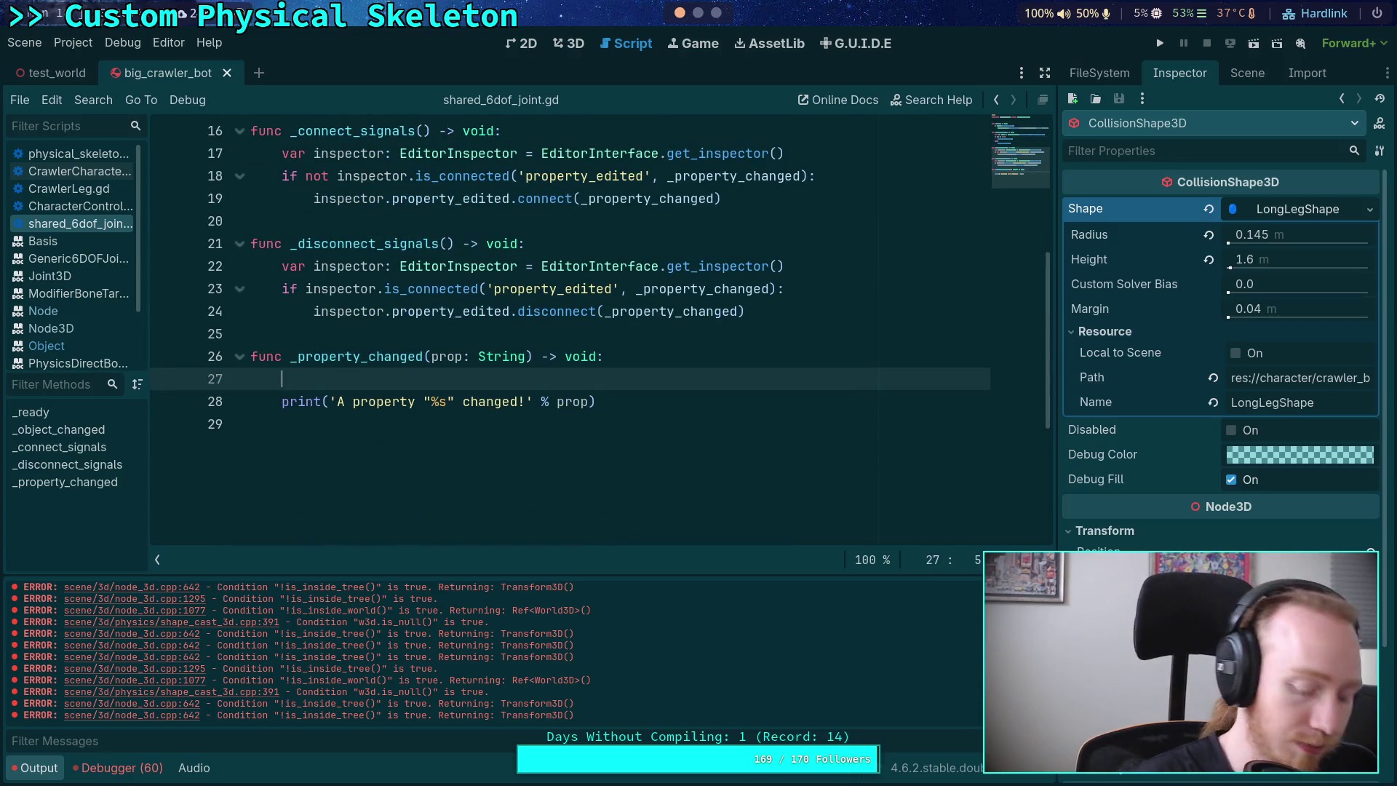
text(varobk)
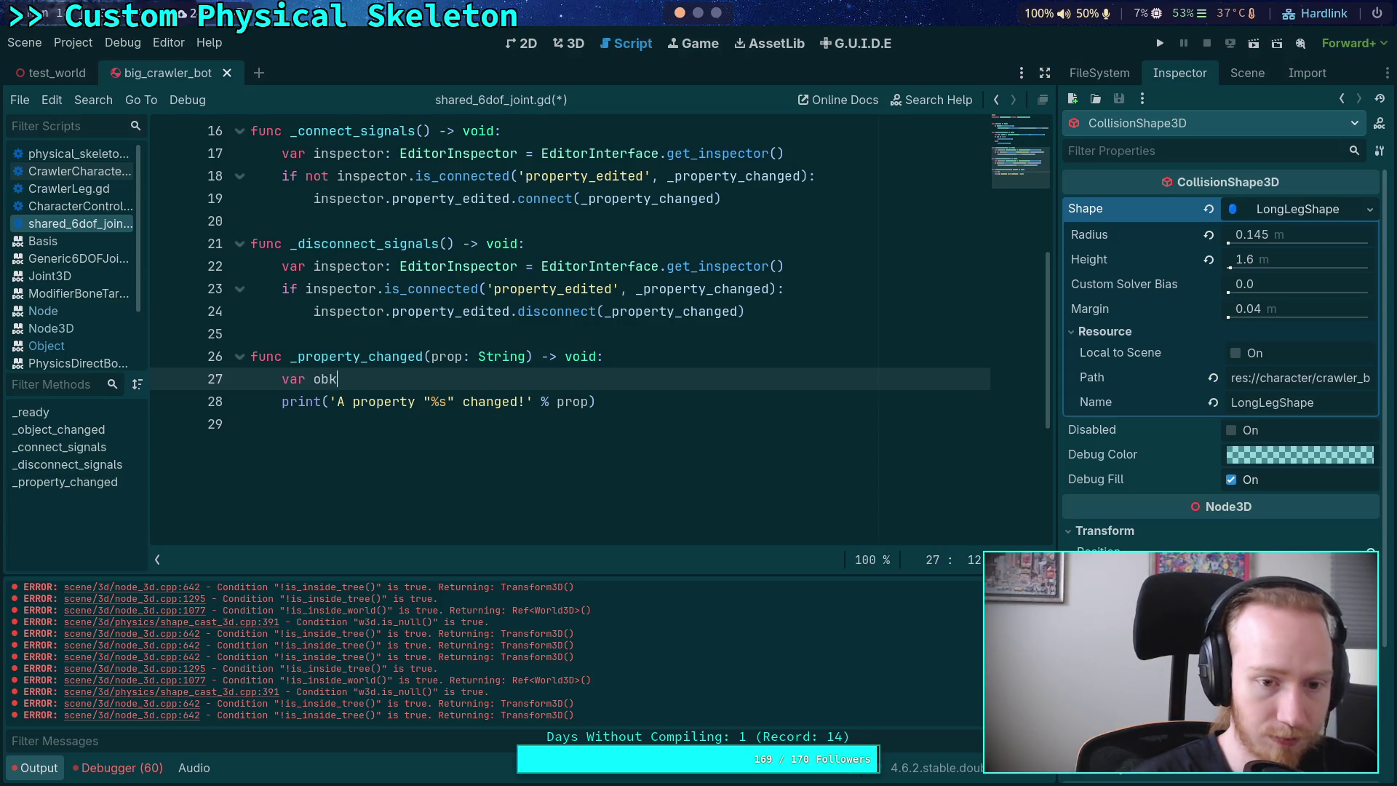
text(J)
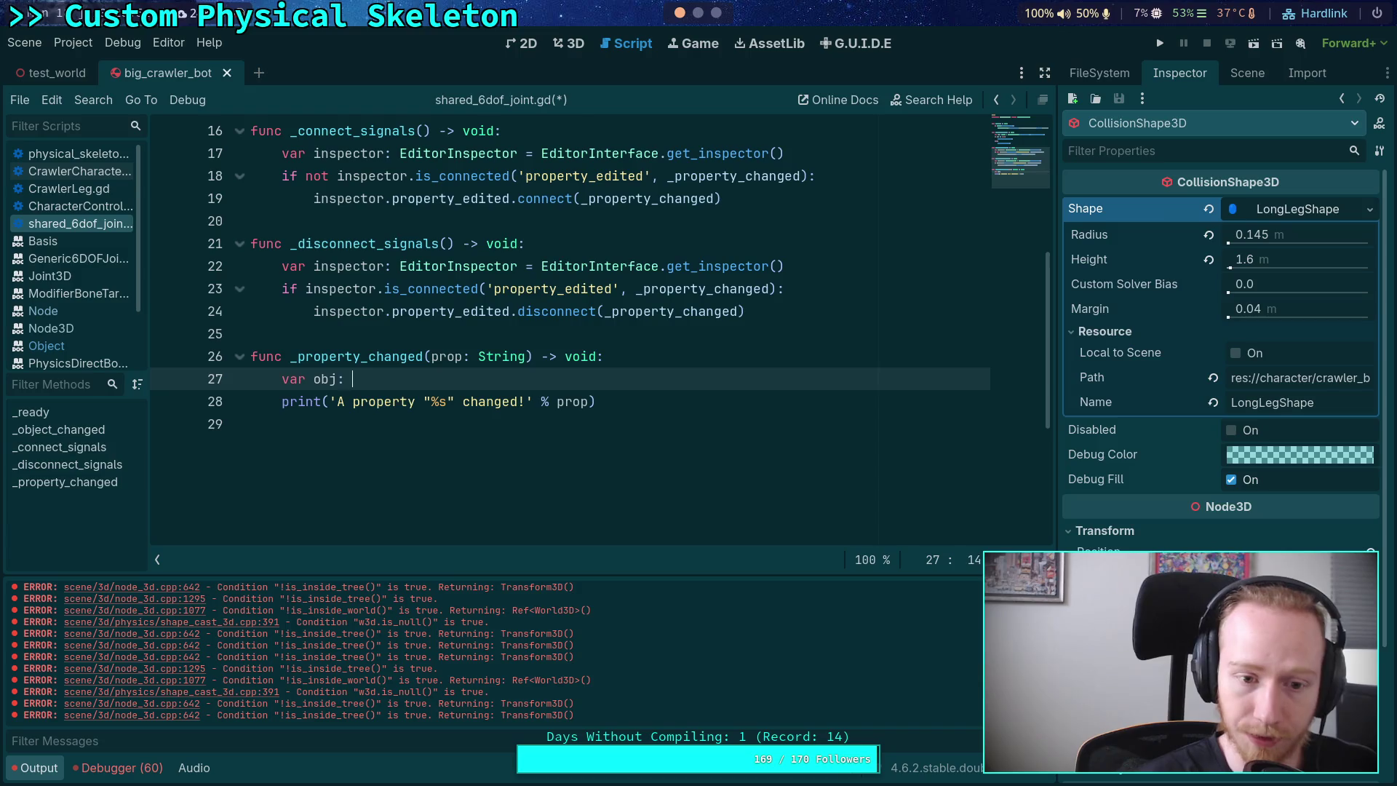
text(Object)
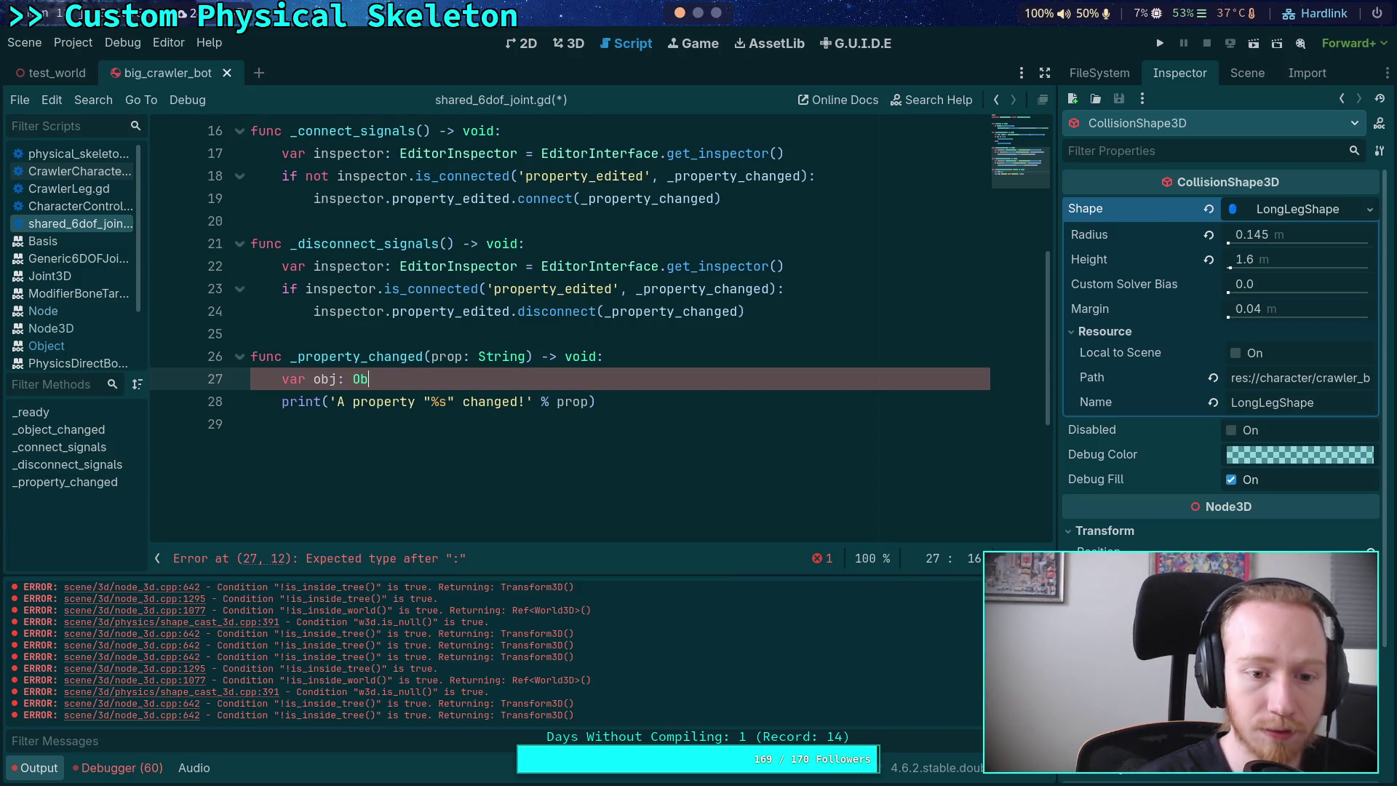
text(EditerI)
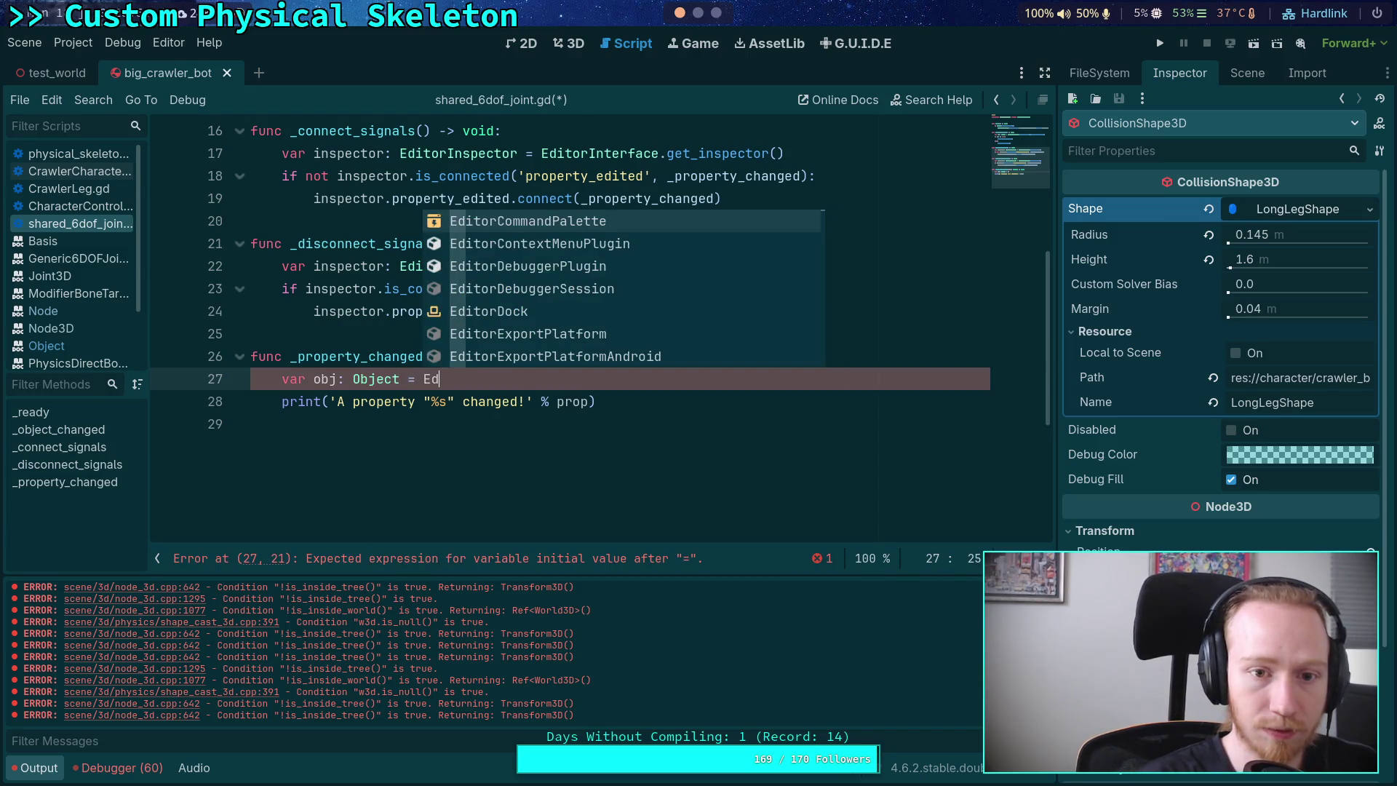
text(nt)
key(BackSpace)
key(BackSpace)
key(BackSpace)
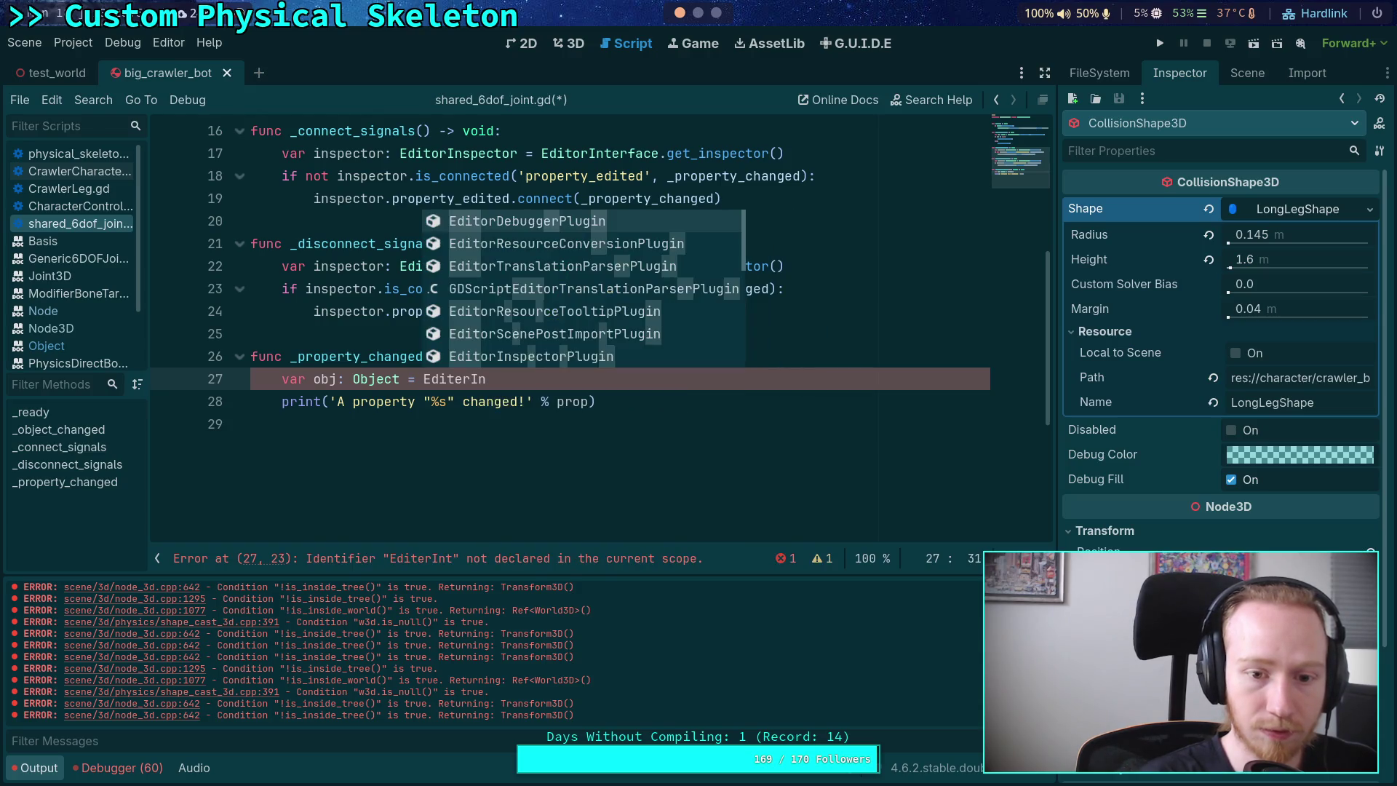
text(orI)
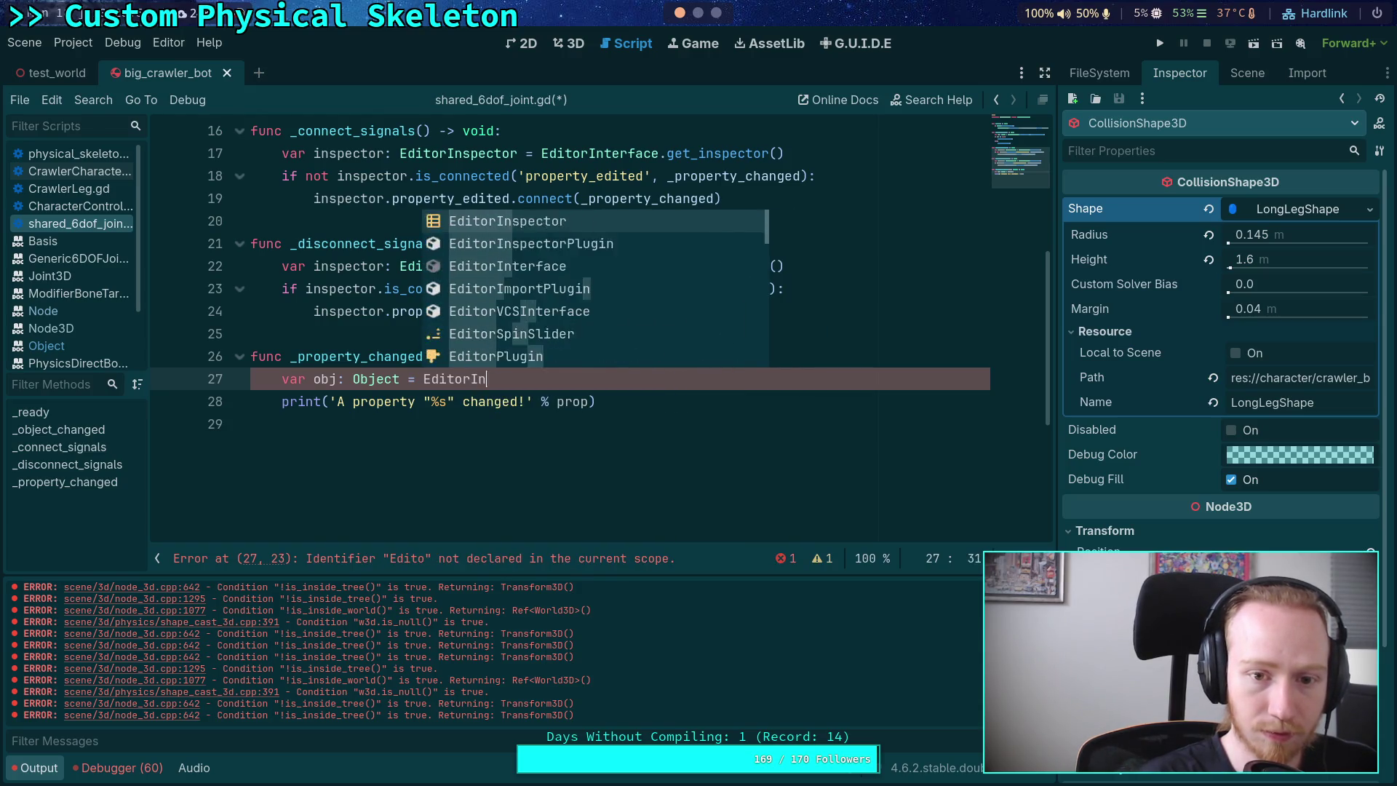
key(Return)
text(.get_in)
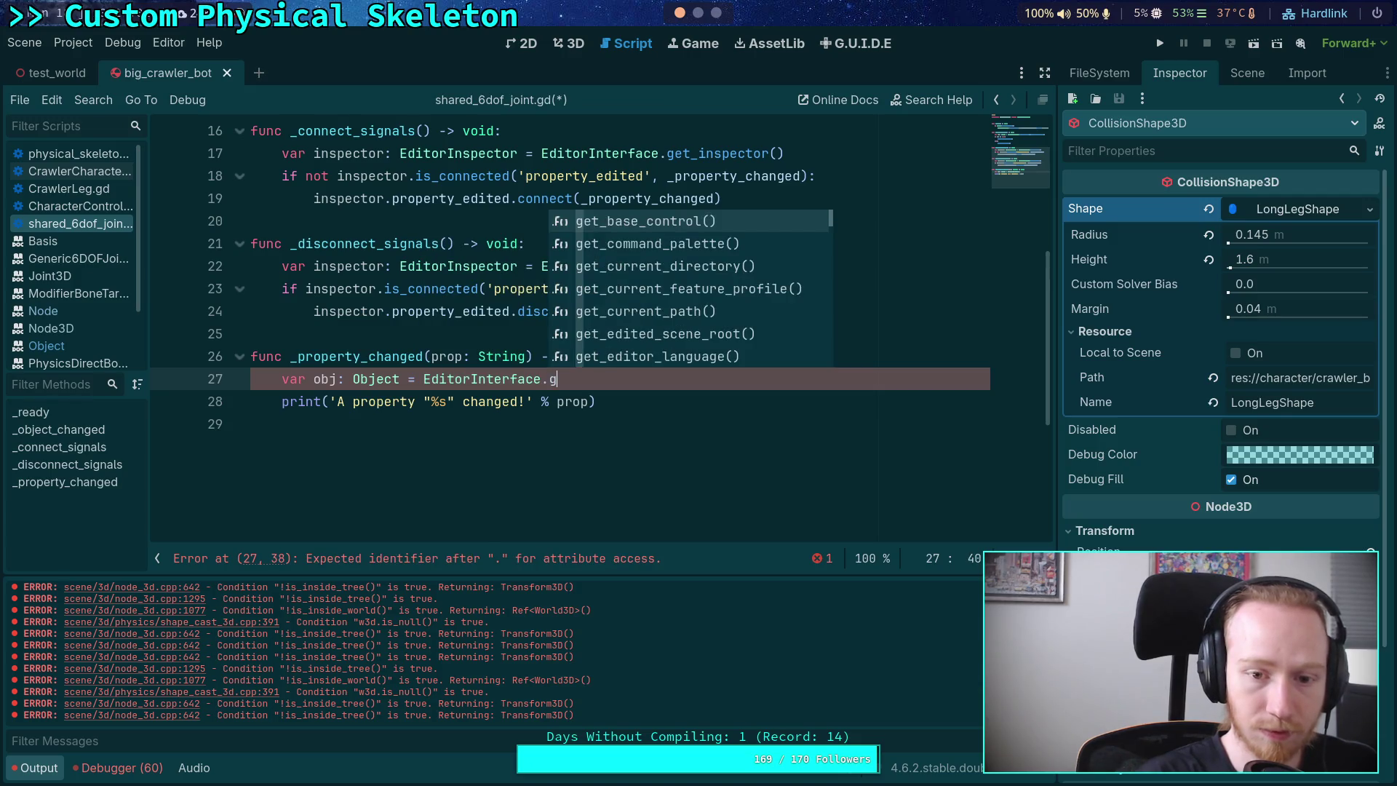
key(Return)
text(.)
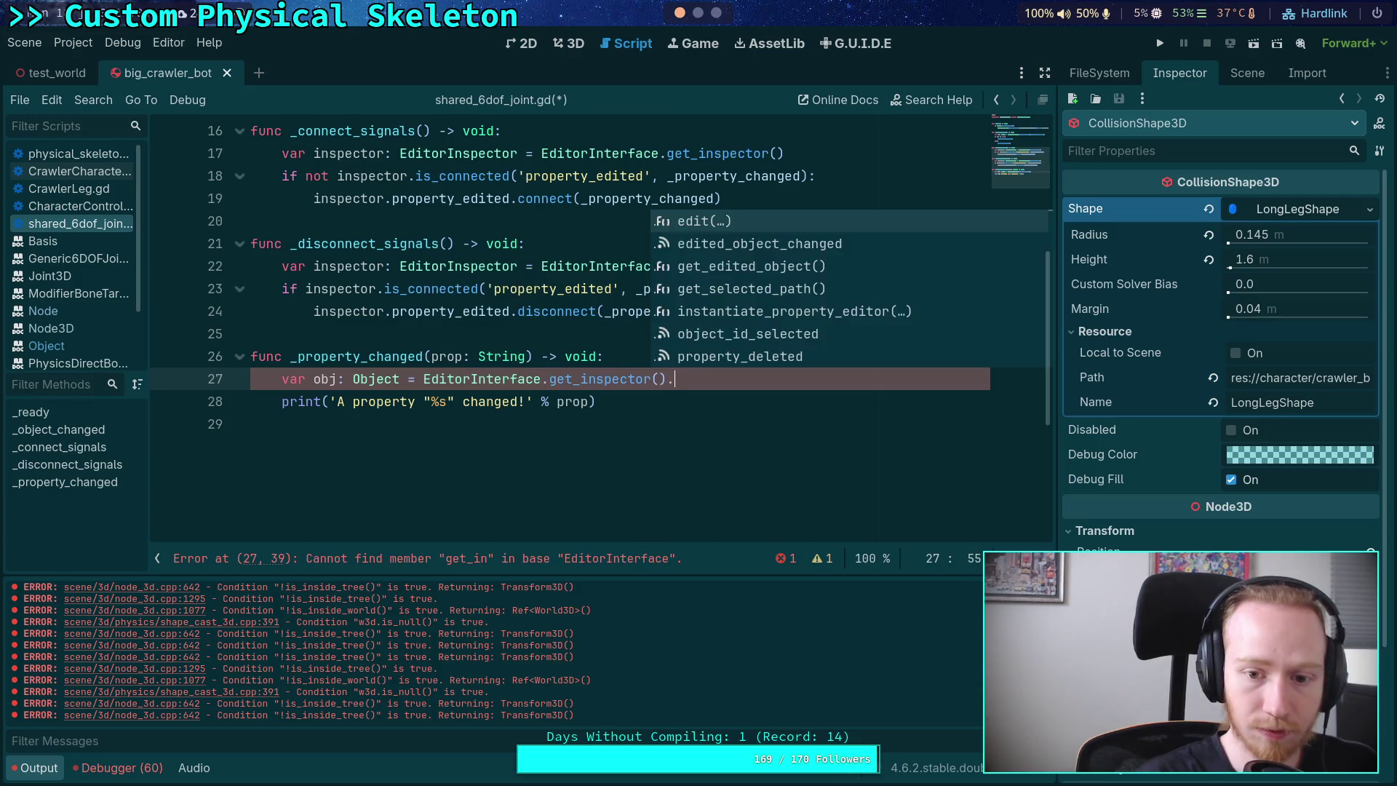
text(ob)
key(Down)
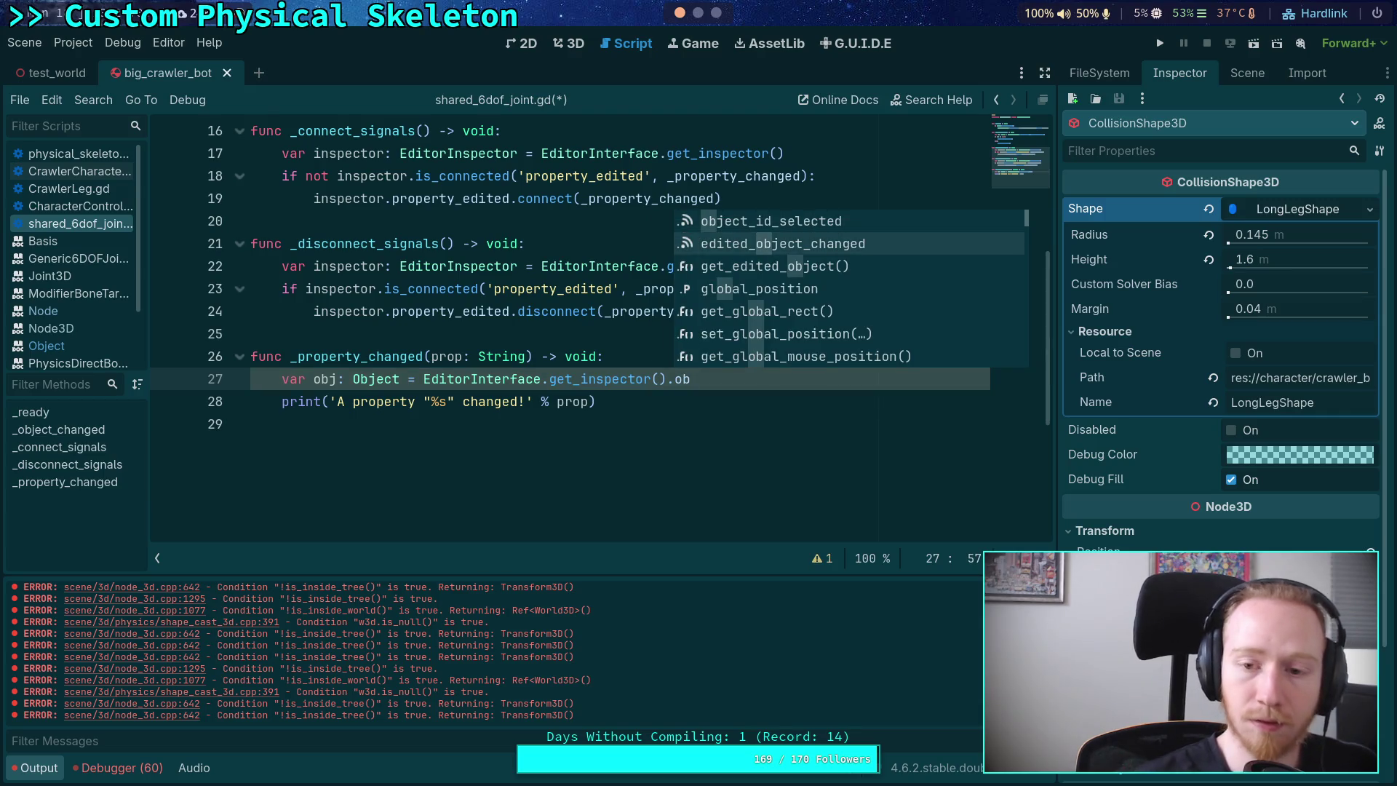
key(Down)
key(Return)
key(Return)
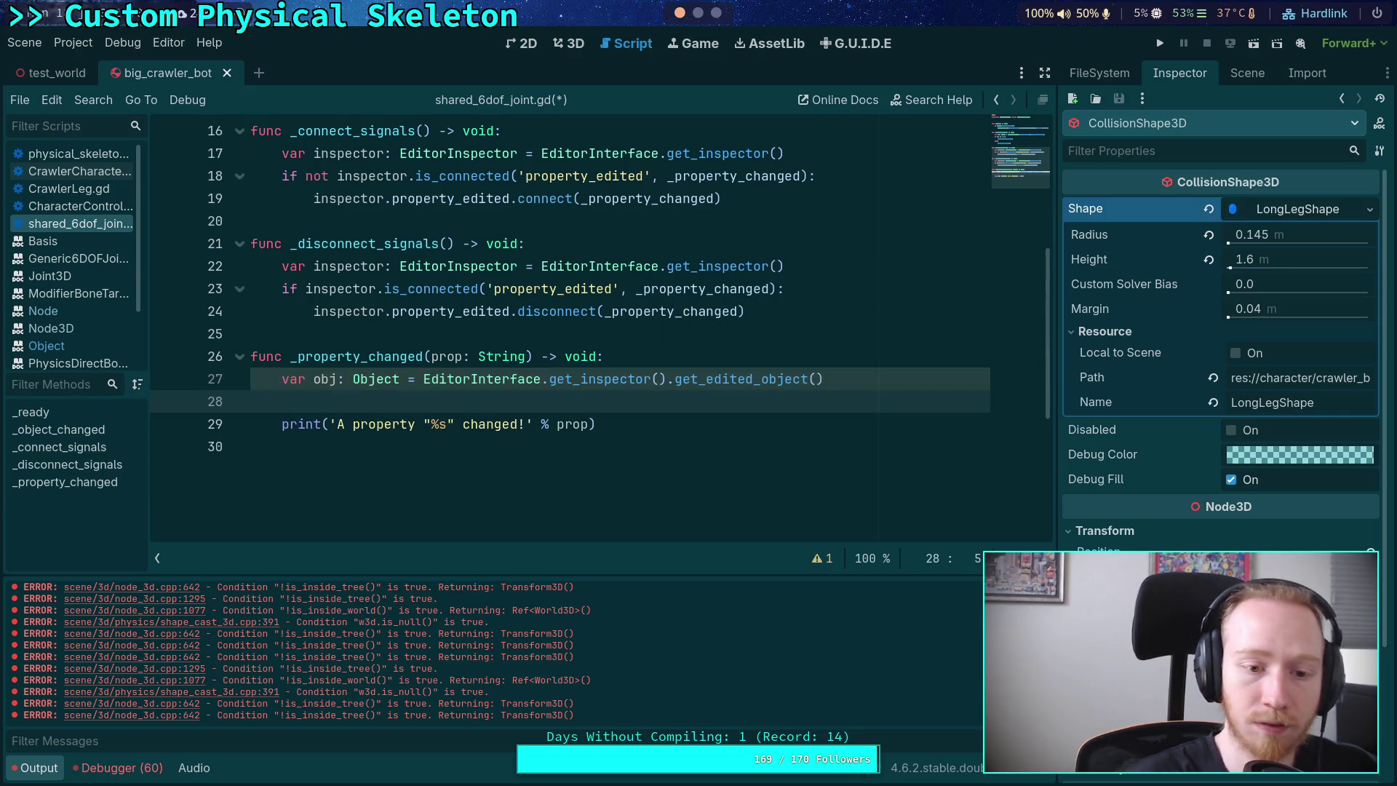
Add 'if obj != self:' that calls _disconnect_signals() and returns.
text(if obk)
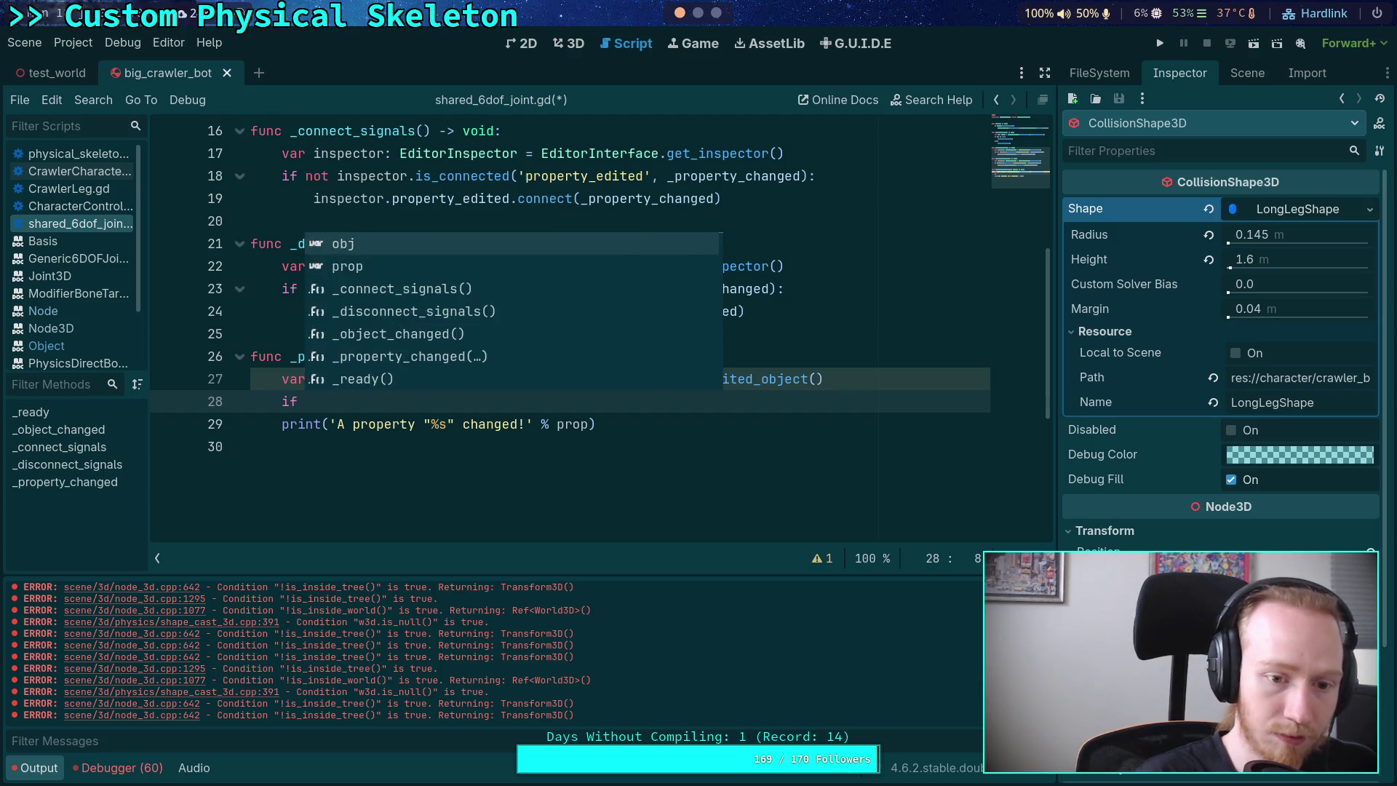
key(BackSpace)
text(j != s)
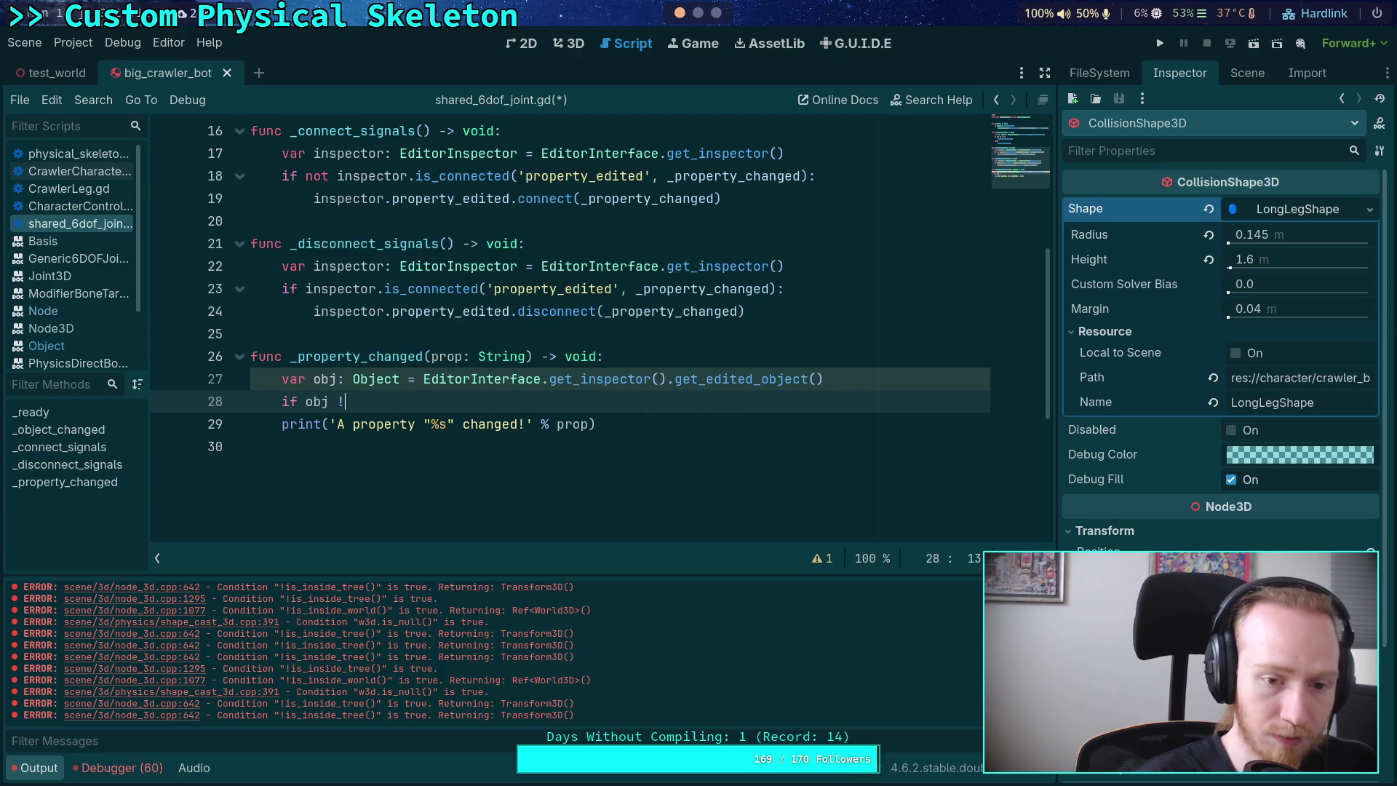
text(elf:)
key(Return)
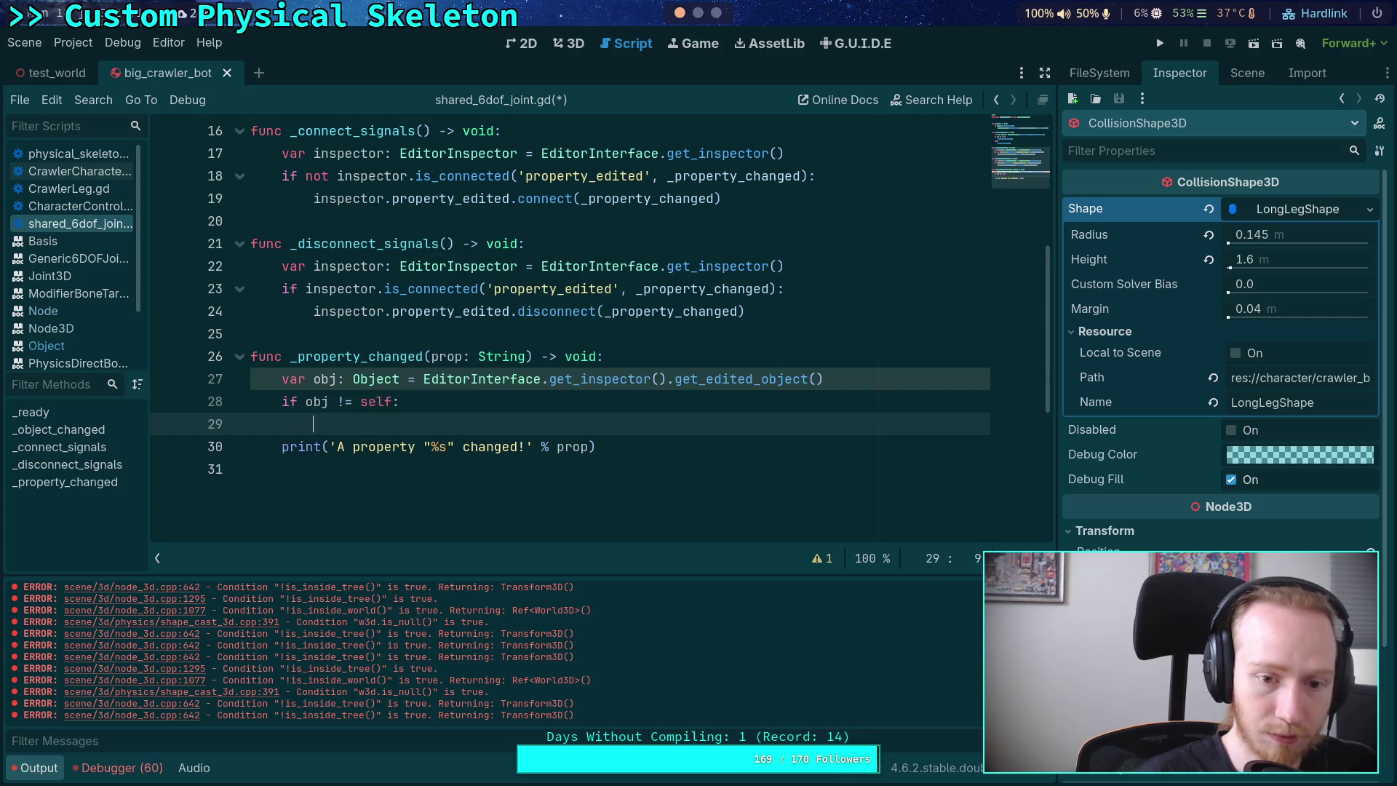
text(_disc)
key(Return)
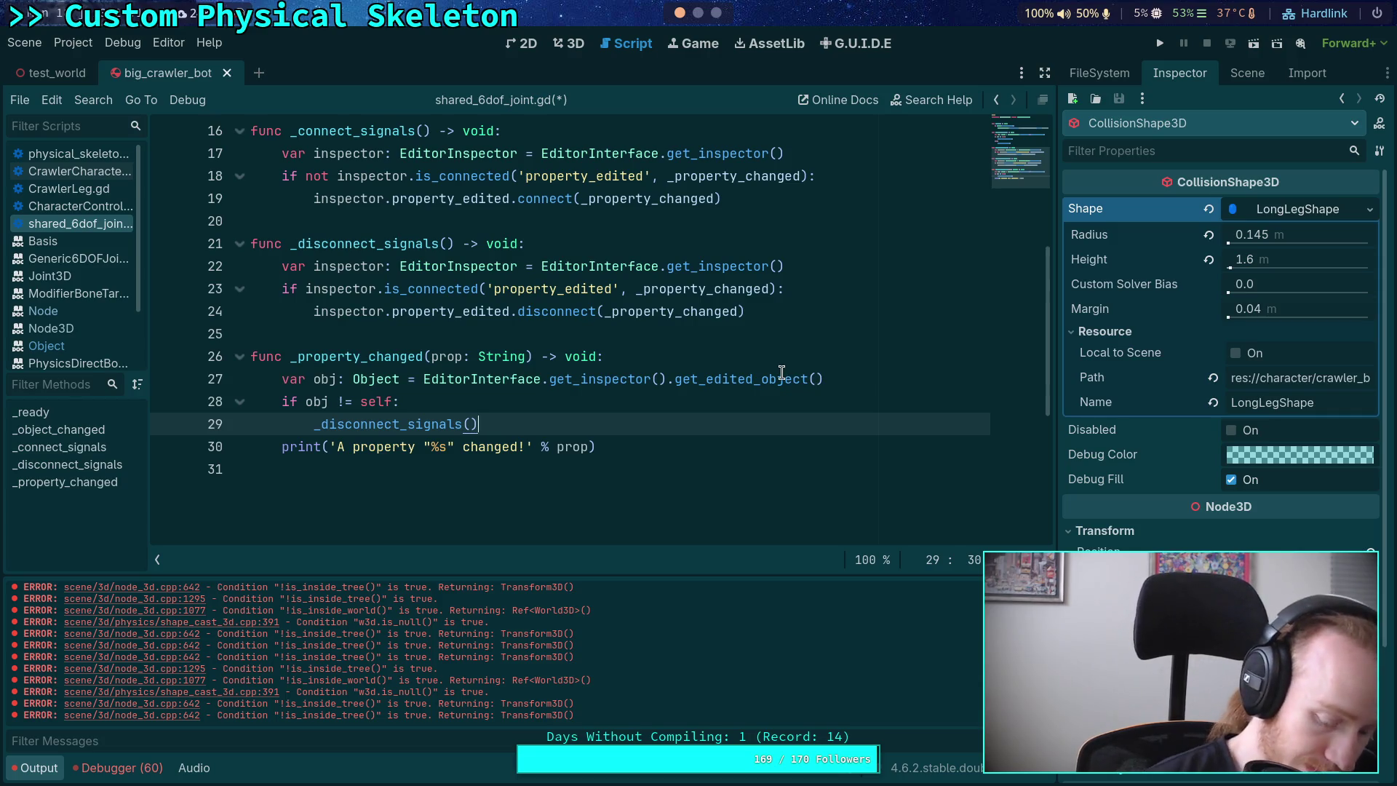
key(Return)
text(return)
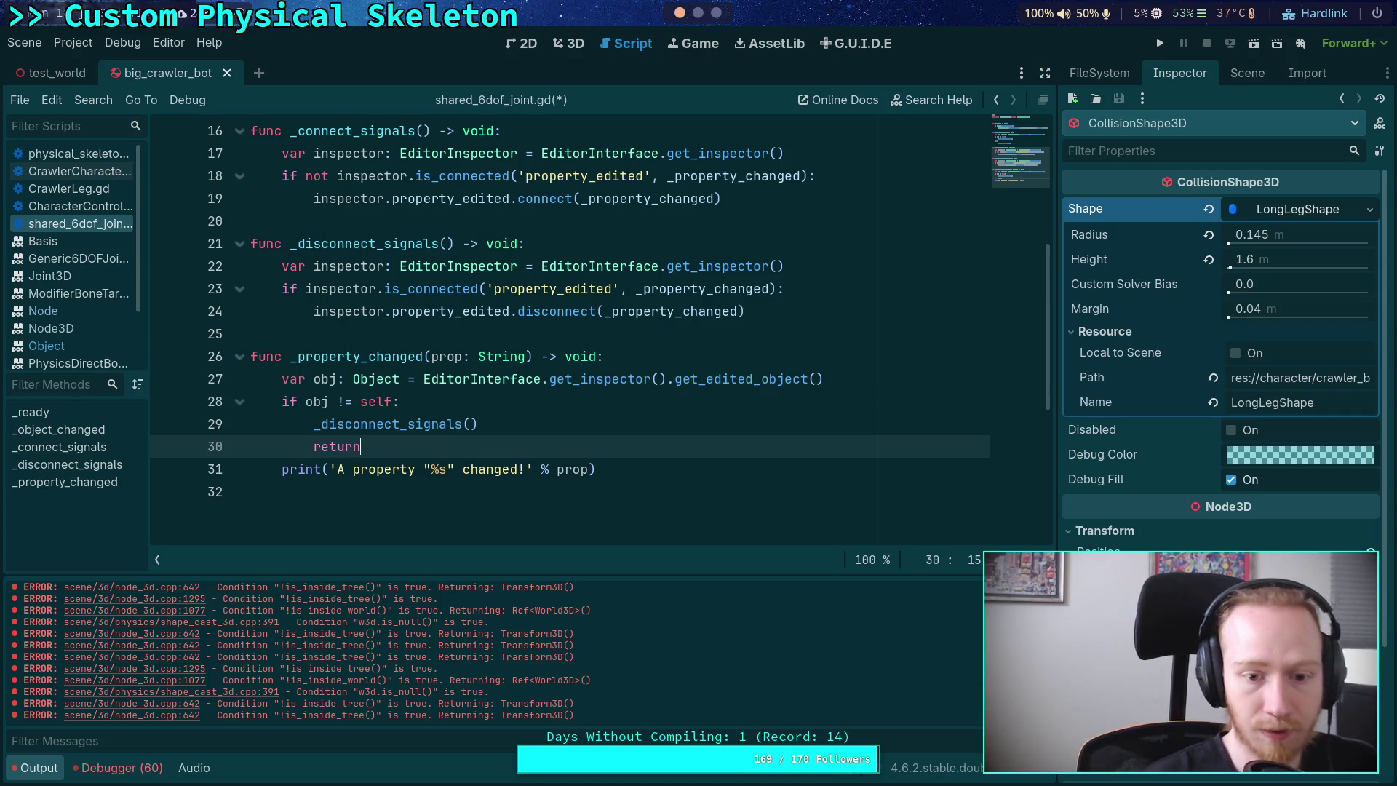
Change the printed message from 'A property' to 'My property' and save the script.
click(347, 470)
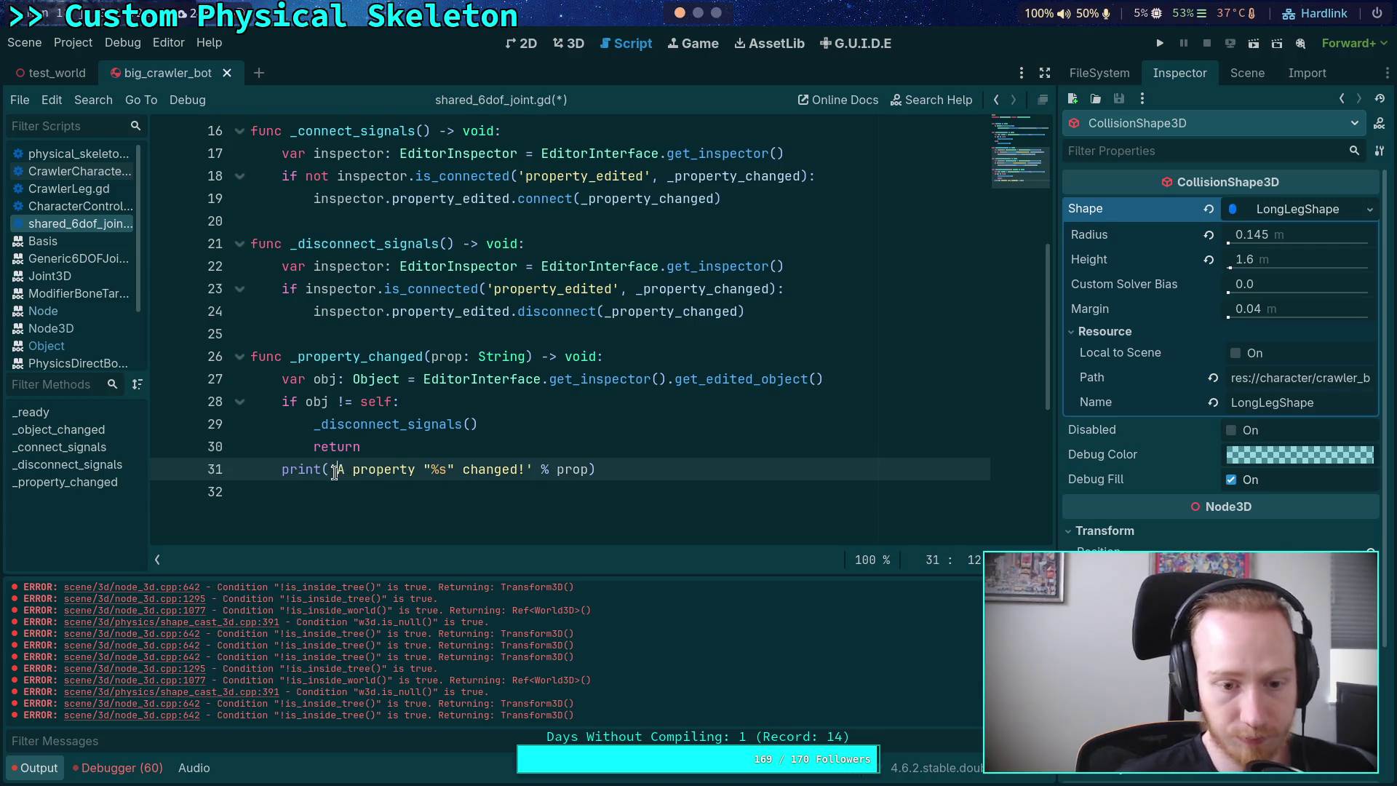
text(My)
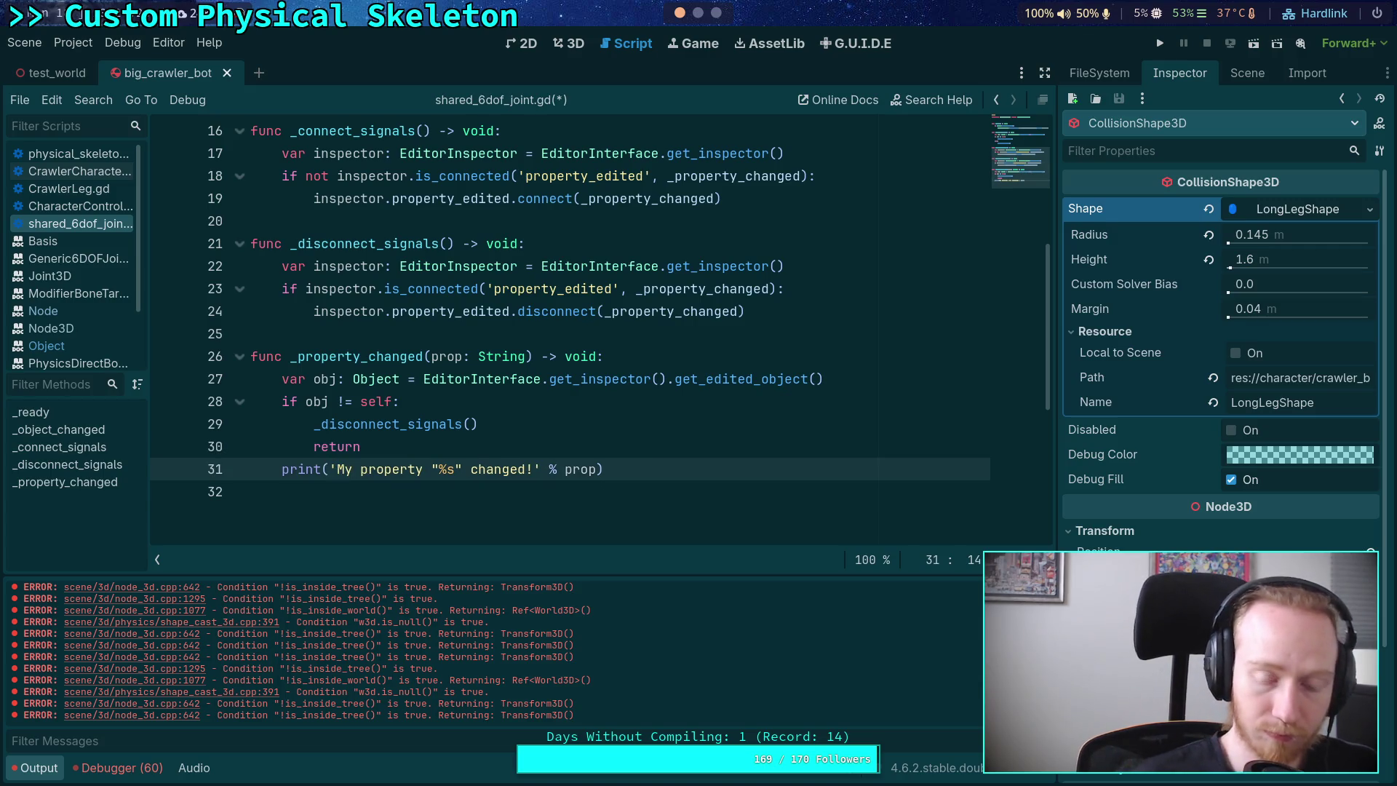
click(687, 475)
key(ctrl+s)
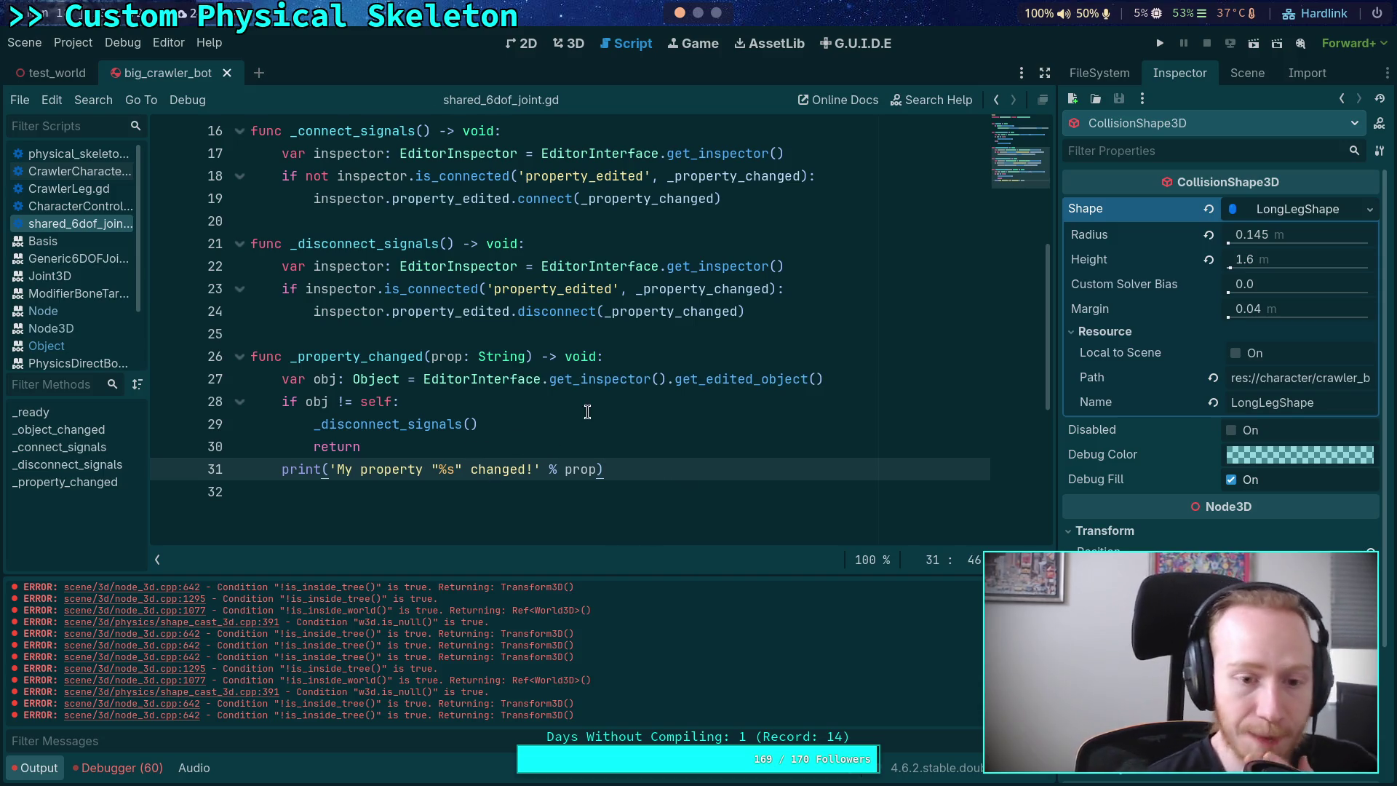
click(73, 42)
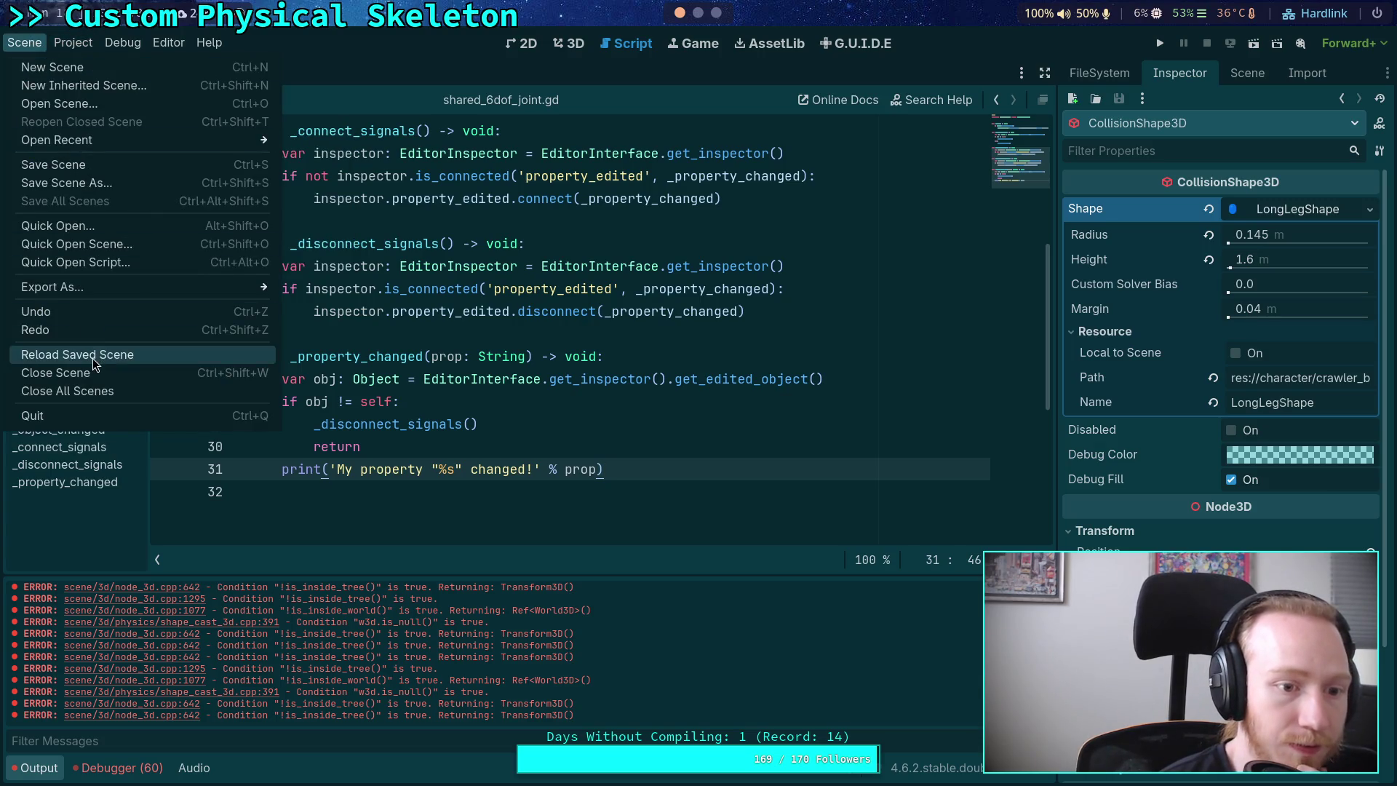
Reload the scene, clear the output log, and test-edit then undo the collision shape's position.
click(93, 358)
key(ctrl+alt+k)
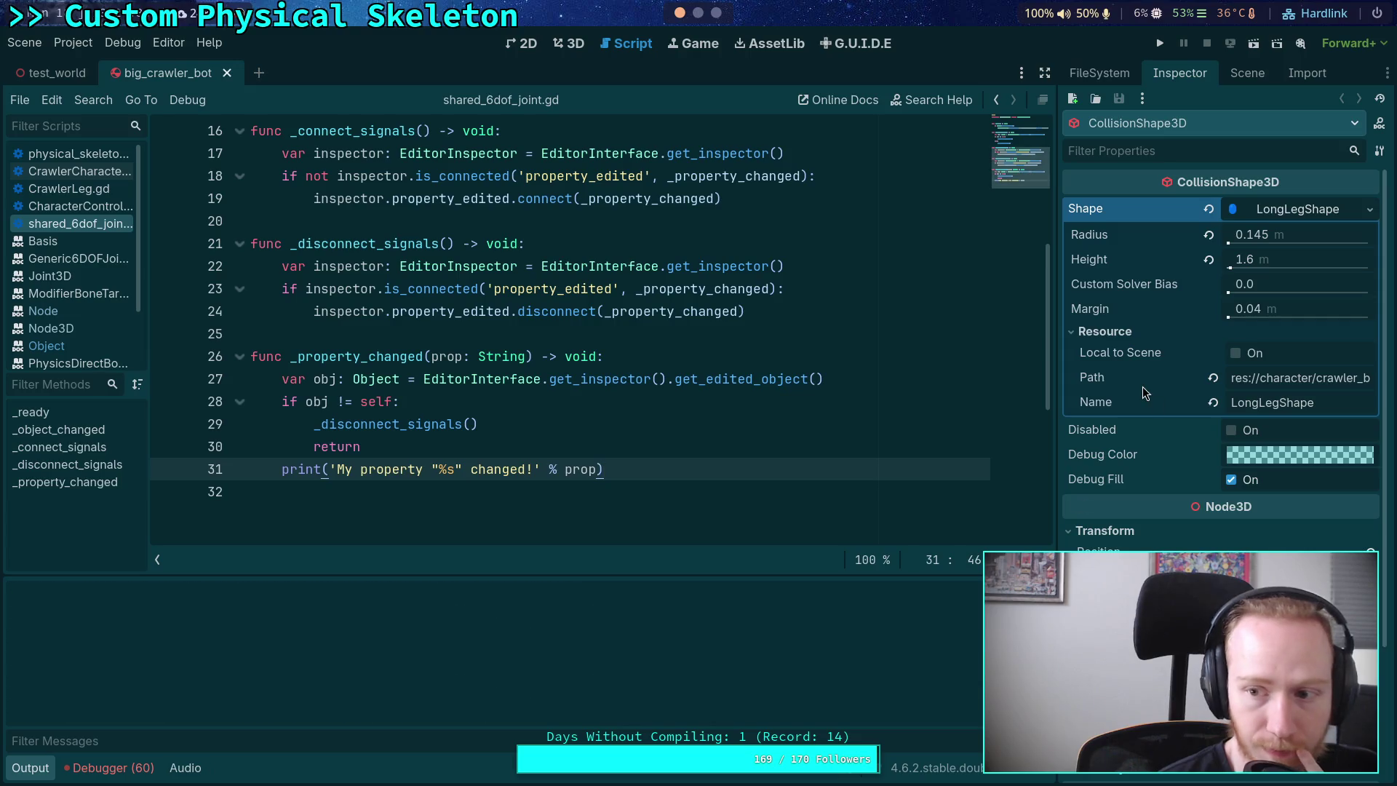
click(1266, 212)
key(ctrl+v)
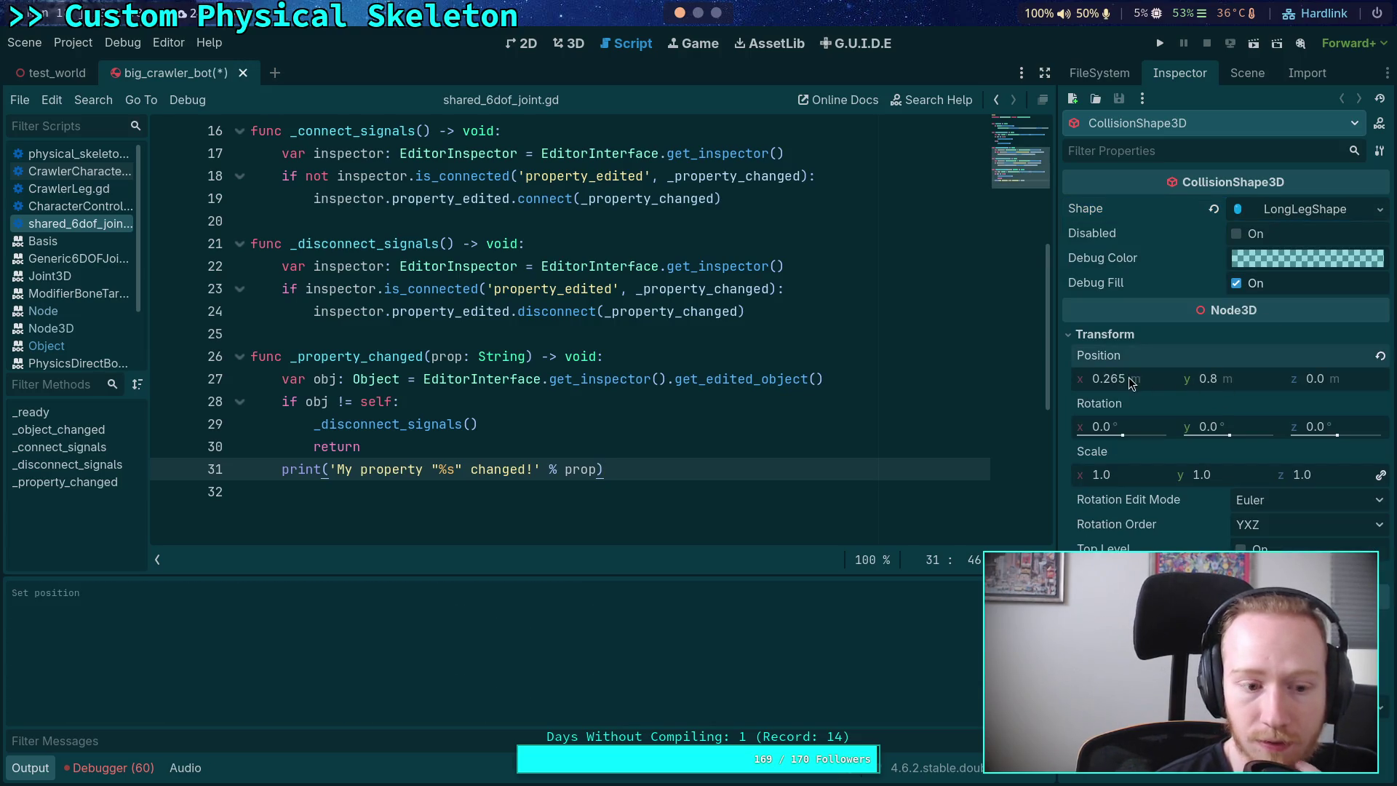
key(ctrl+z)
Set Shared6DOFJoint's X linear limit upper distance to 1.0 m, then revert it to 0.0.
click(1247, 72)
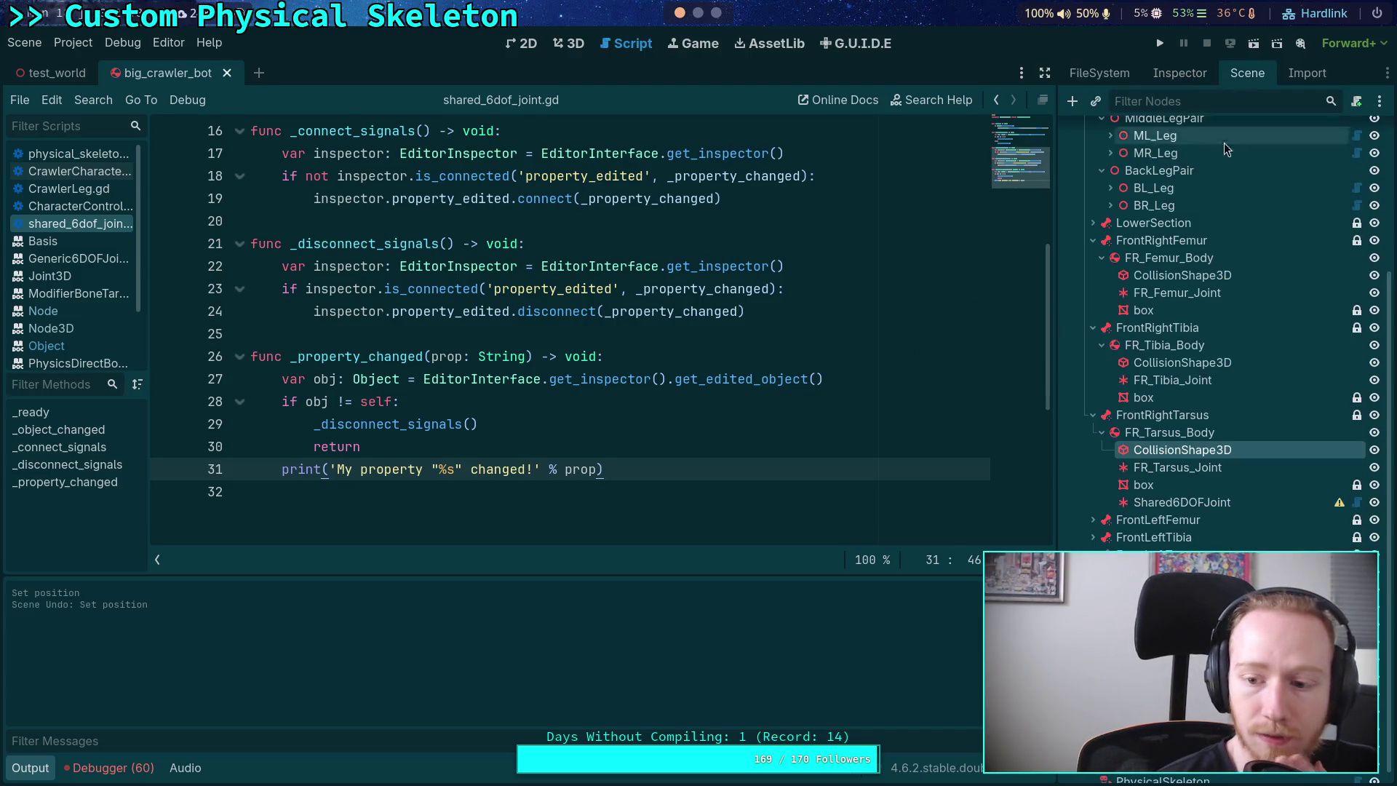
click(1167, 502)
click(1179, 73)
drag(1262, 273, 1310, 274)
click(1217, 272)
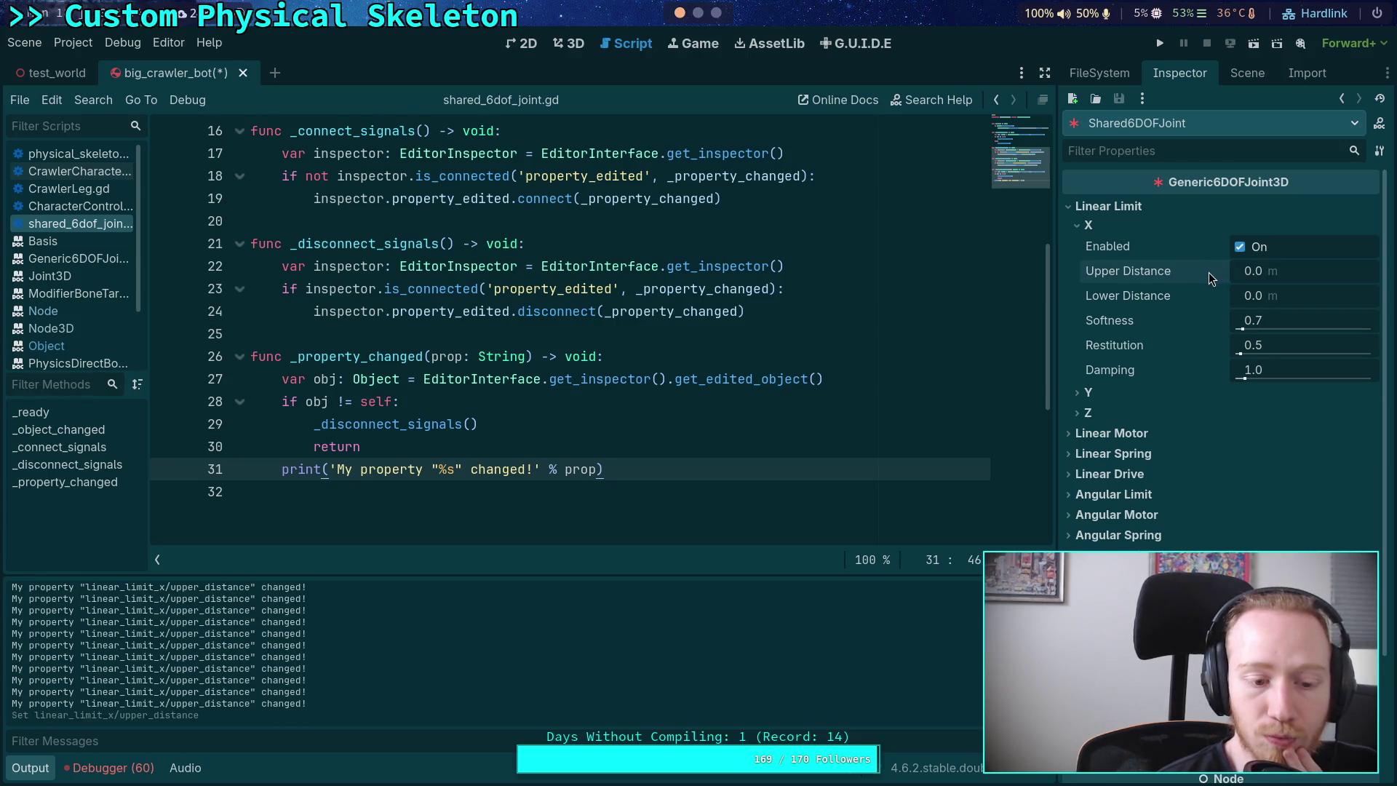
click(1253, 273)
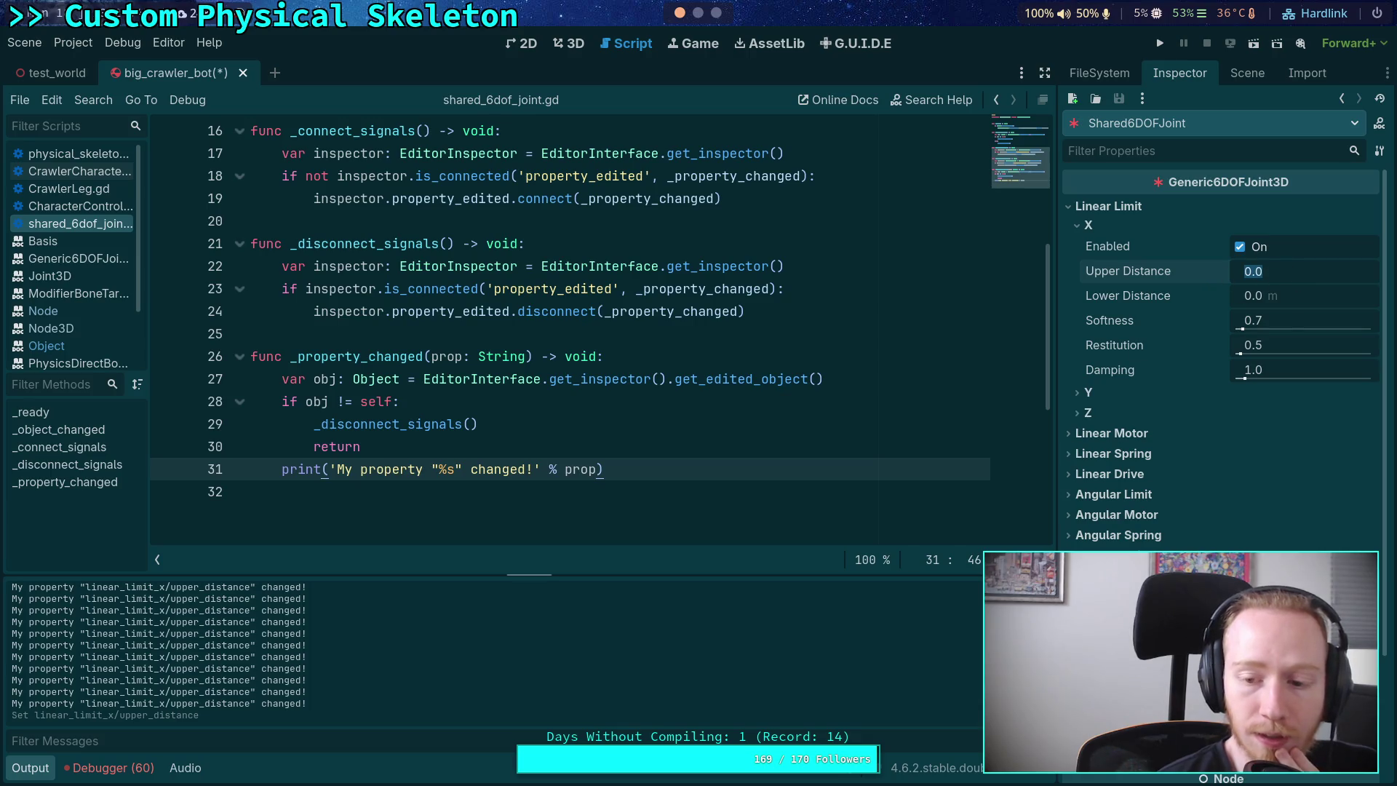
text(1)
key(Return)
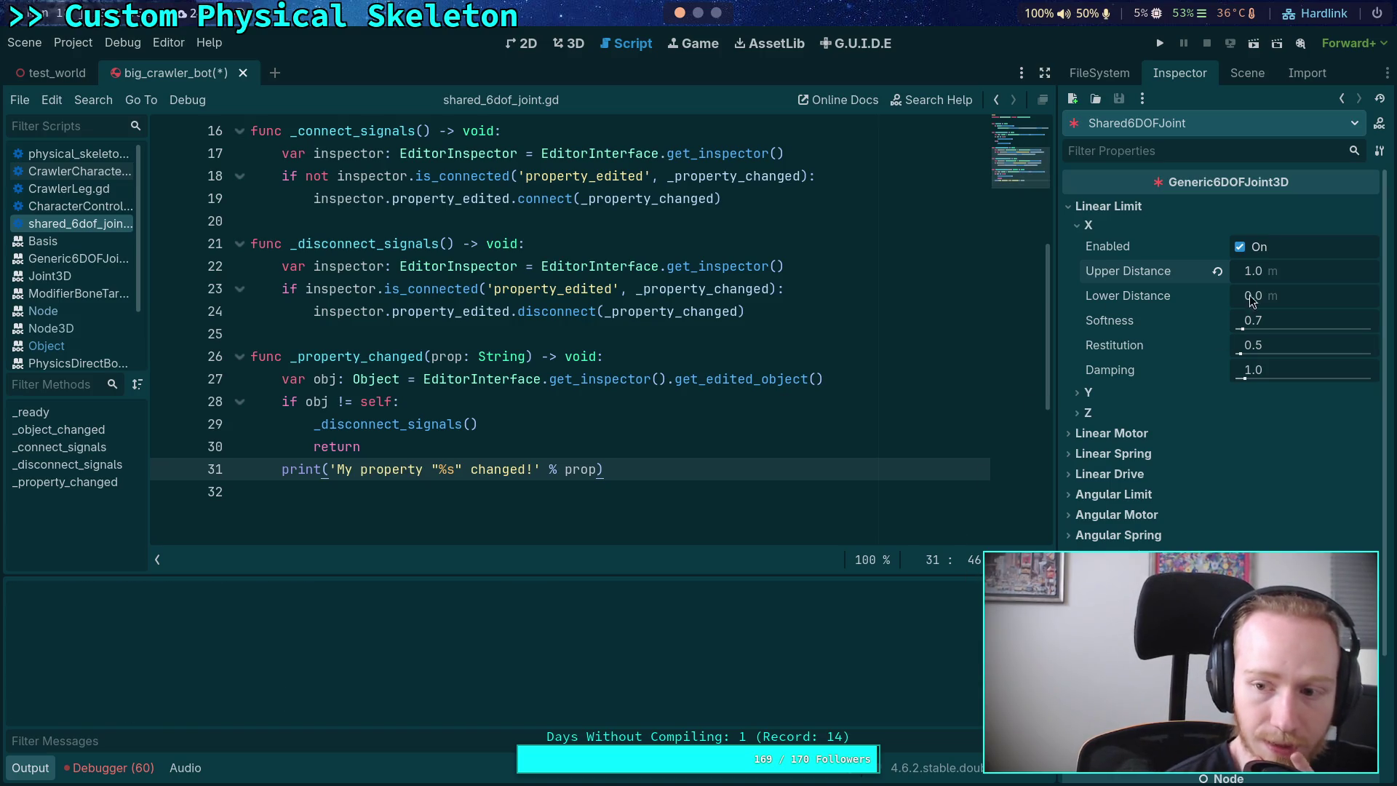
click(1216, 271)
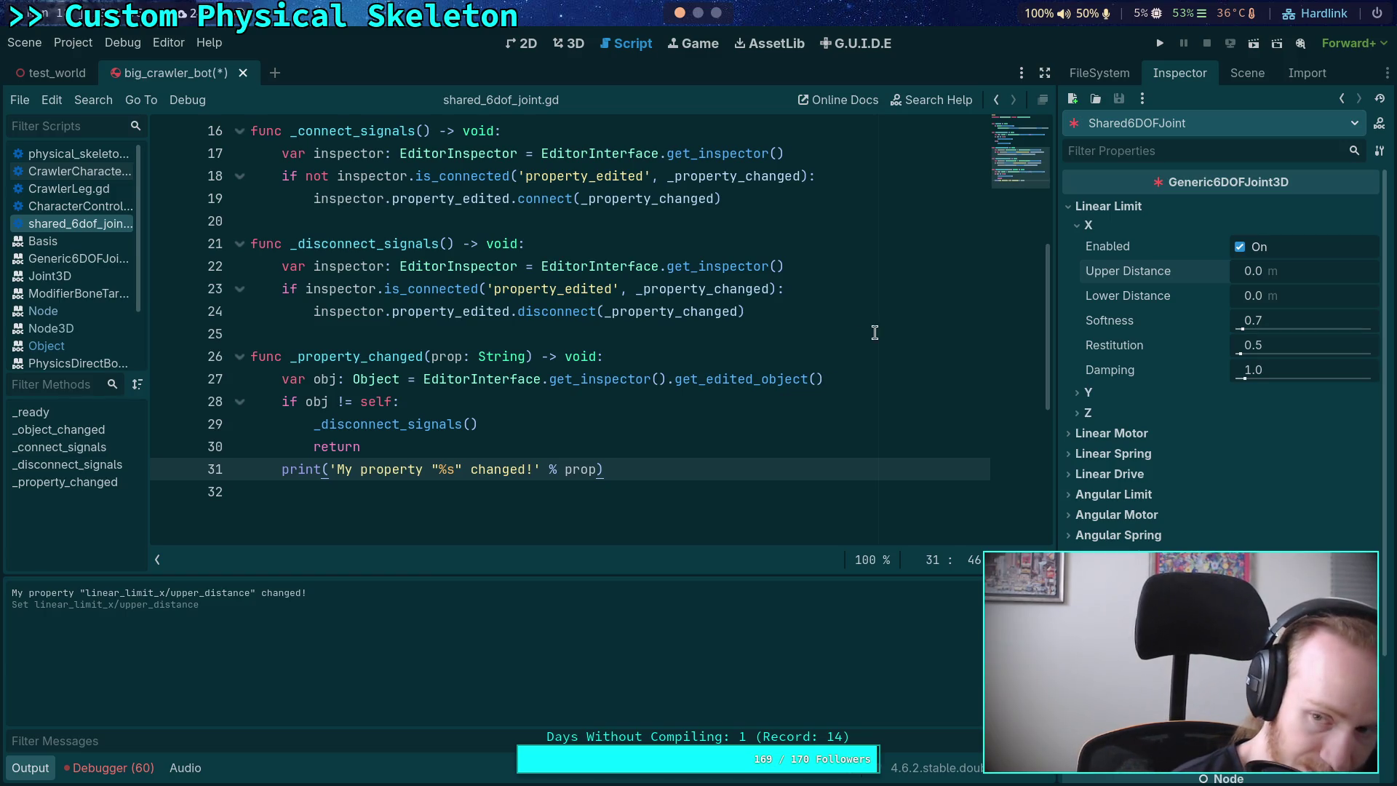
click(1239, 75)
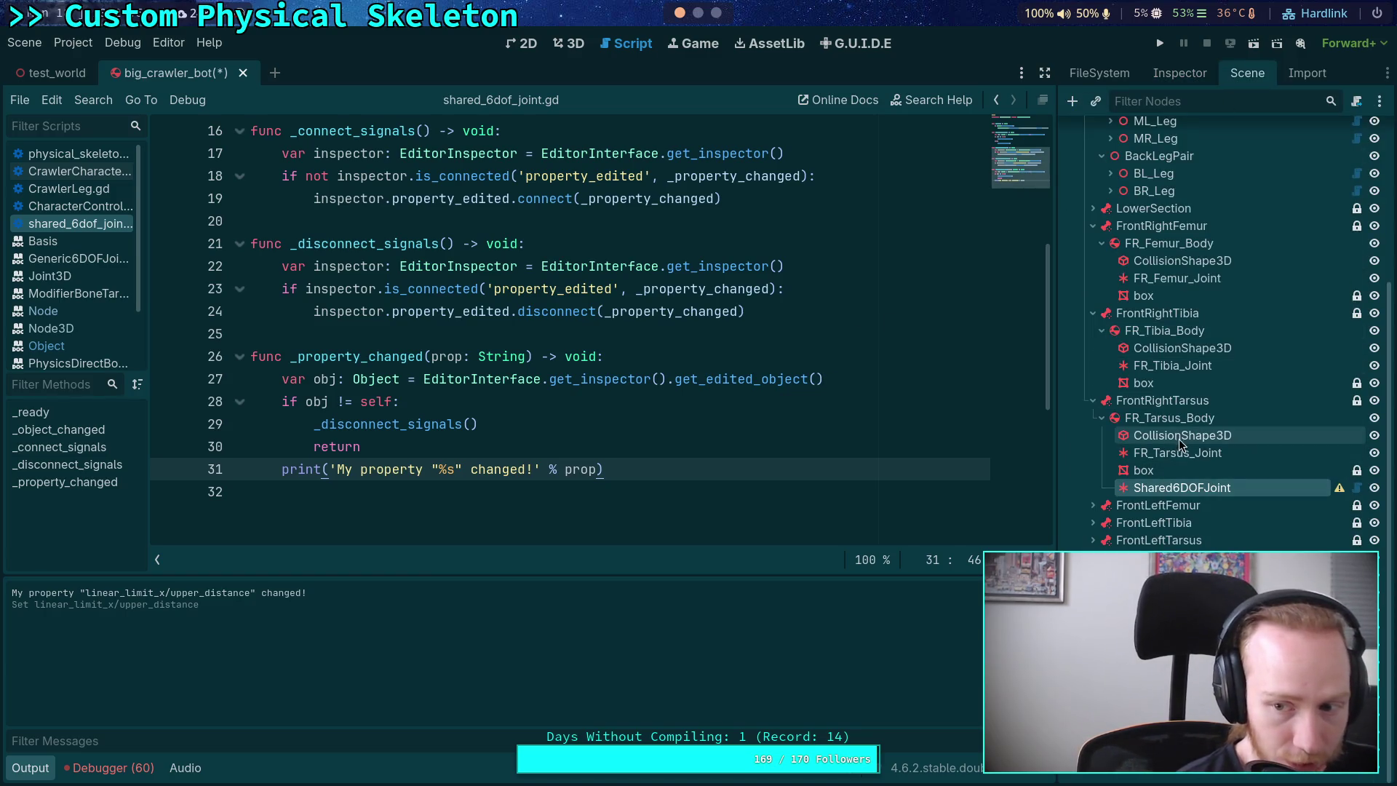
Set FR_Tarsus_Joint's angular spring X stiffness to 20100, then undo it and the upper-distance edit.
click(1171, 453)
click(1193, 69)
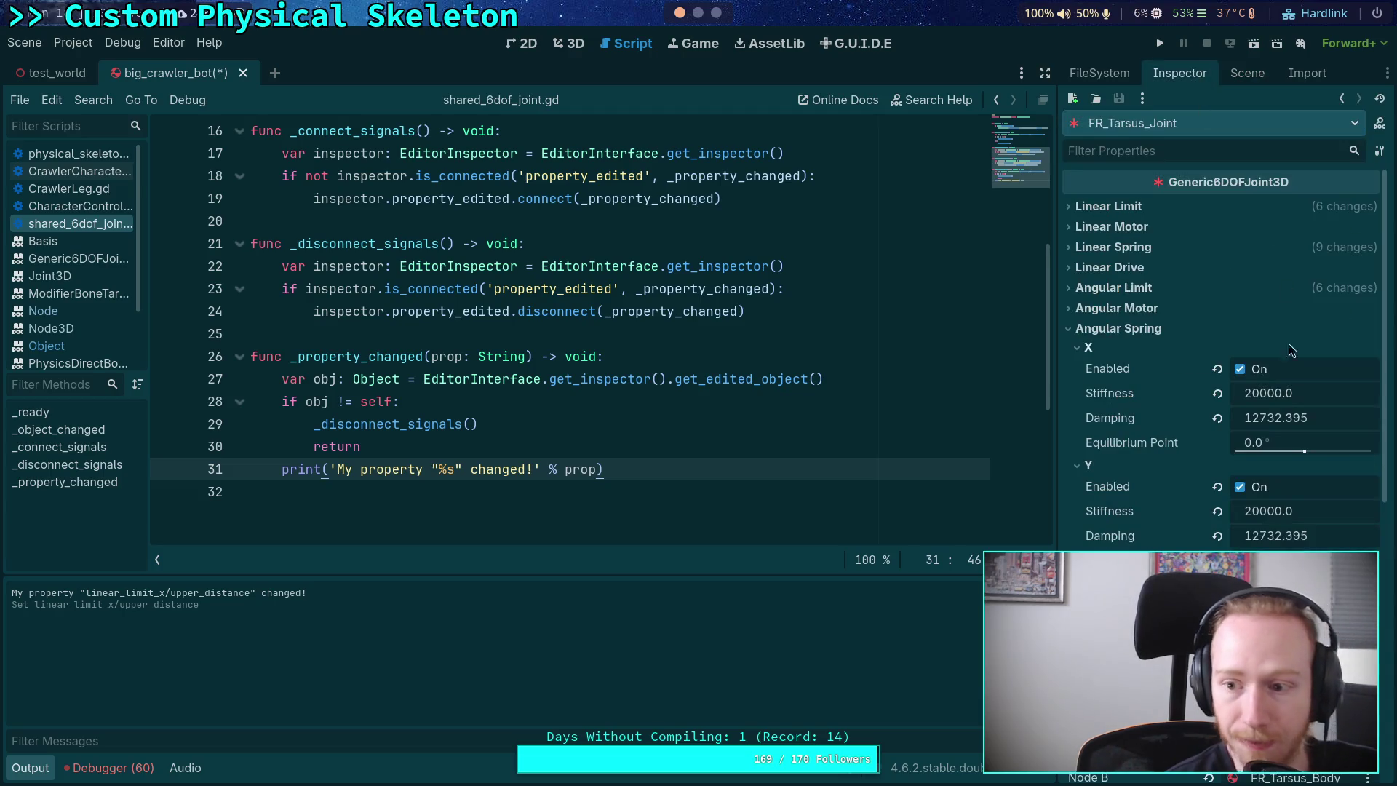
click(1280, 397)
click(1280, 396)
key(Left)
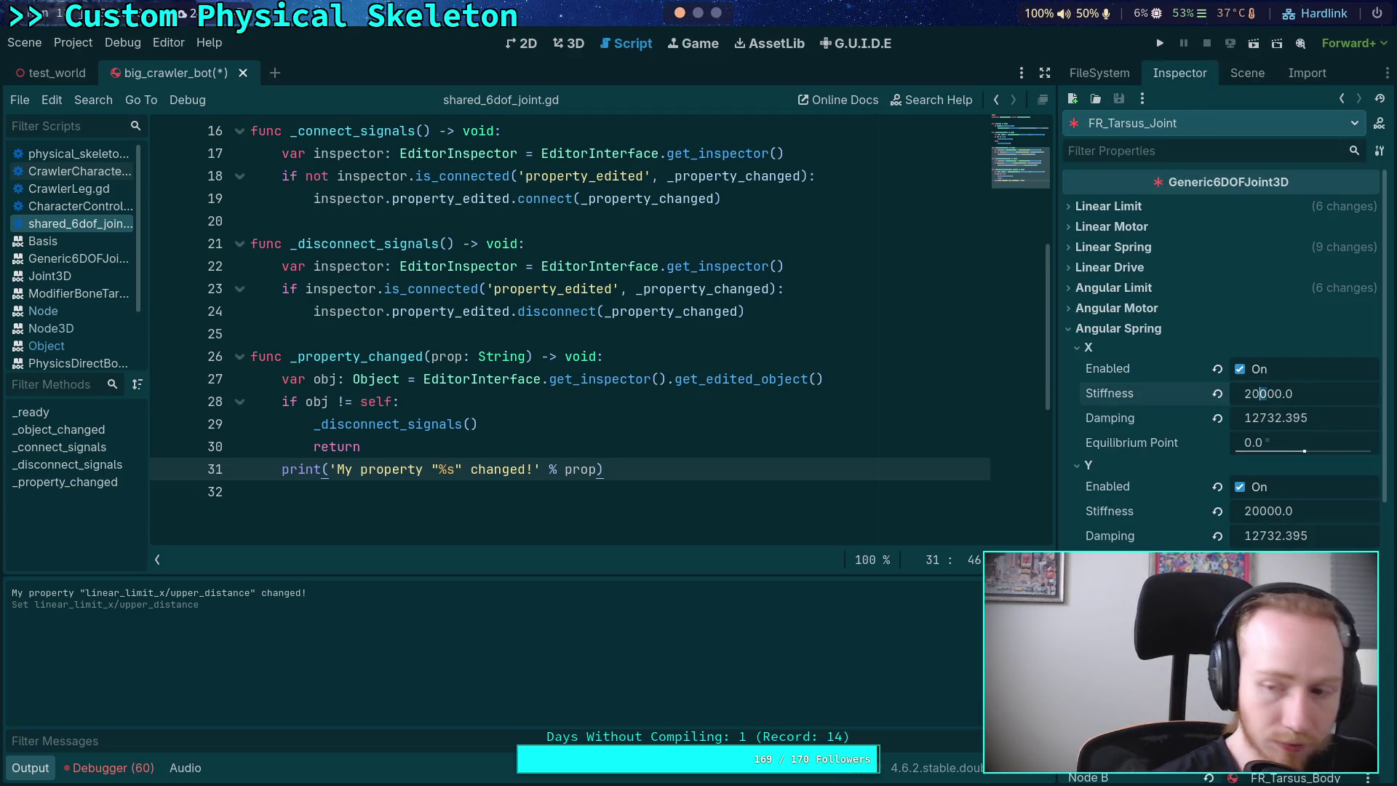
key(Return)
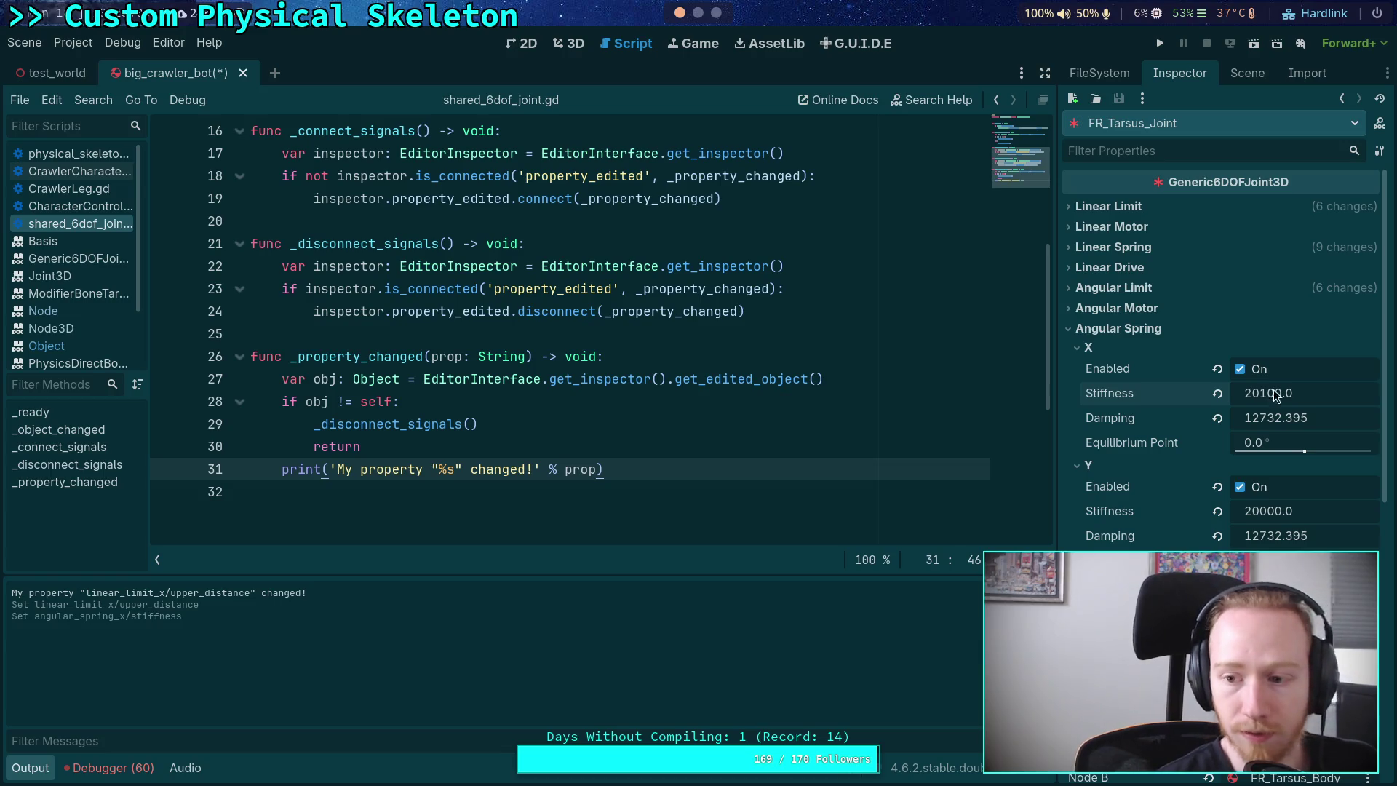
key(ctrl+z)
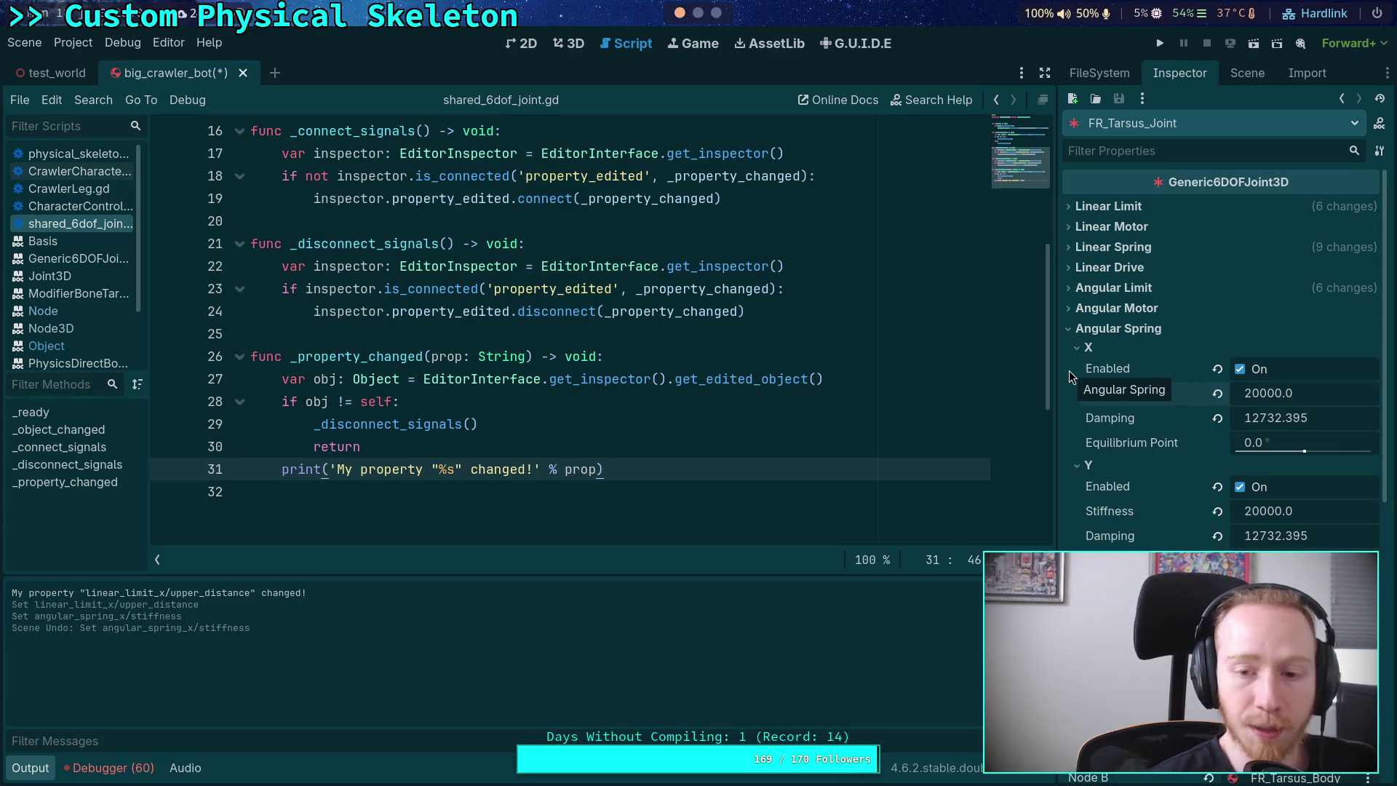
key(ctrl+z)
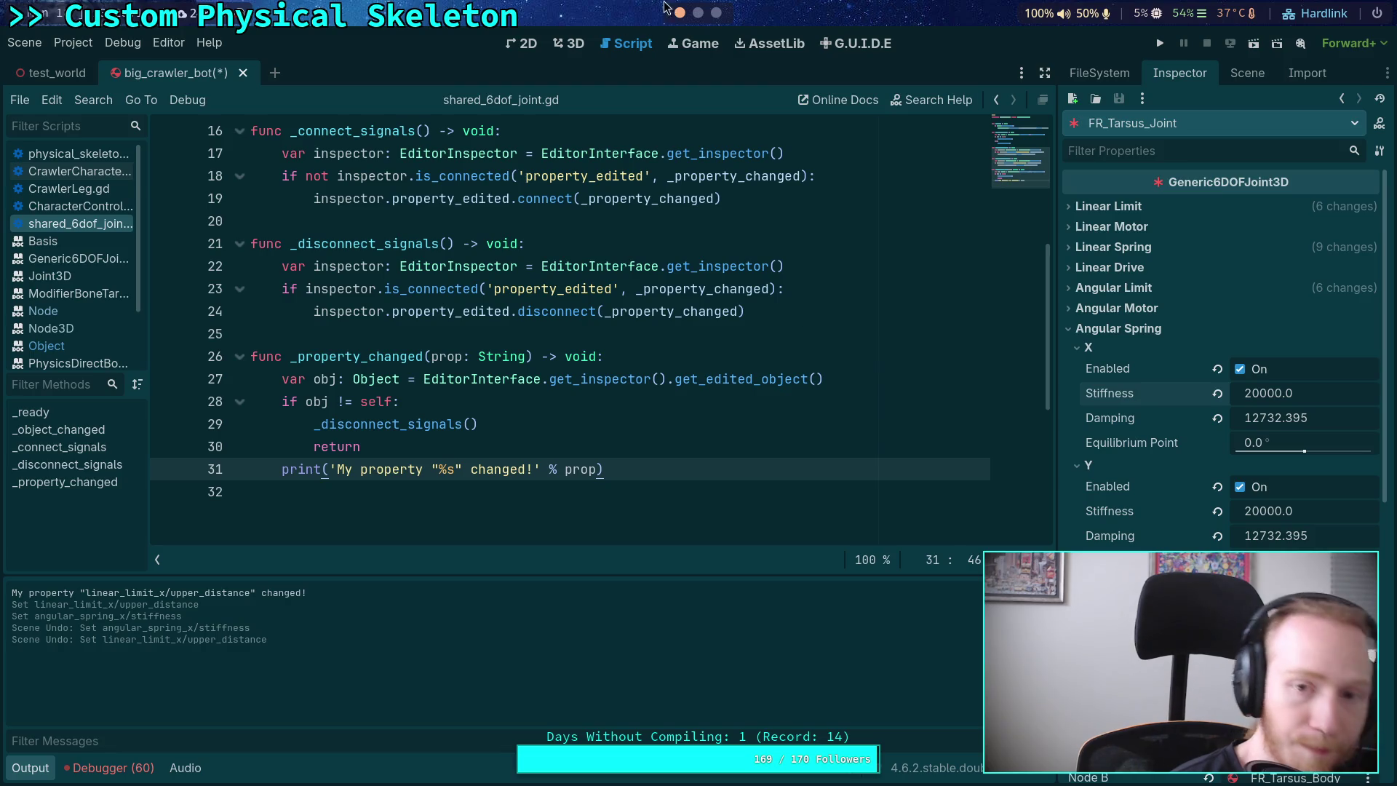
click(697, 15)
Return to the browser and scroll the EditorInspector docs page to the get_inspector() reference.
click(716, 13)
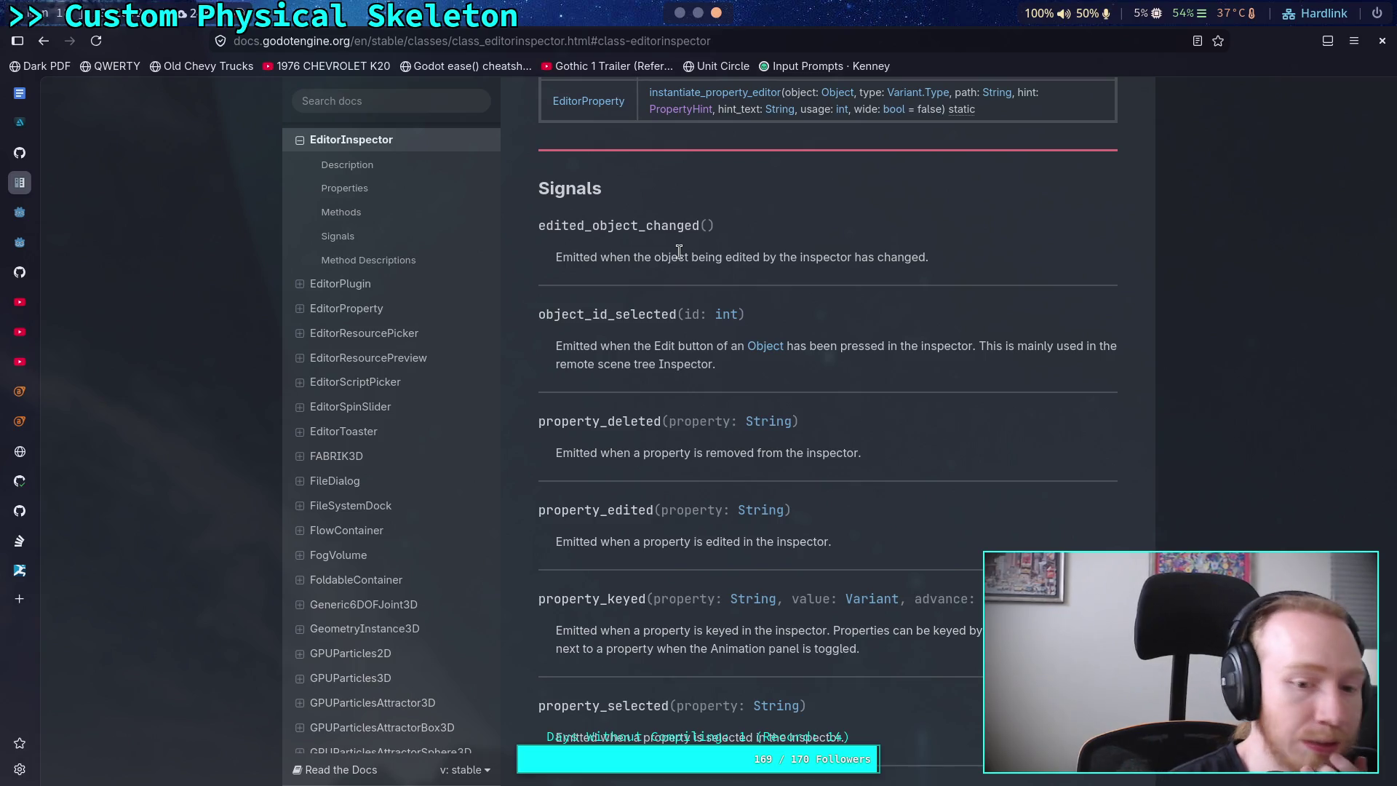
scroll(405, 403, up, 5)
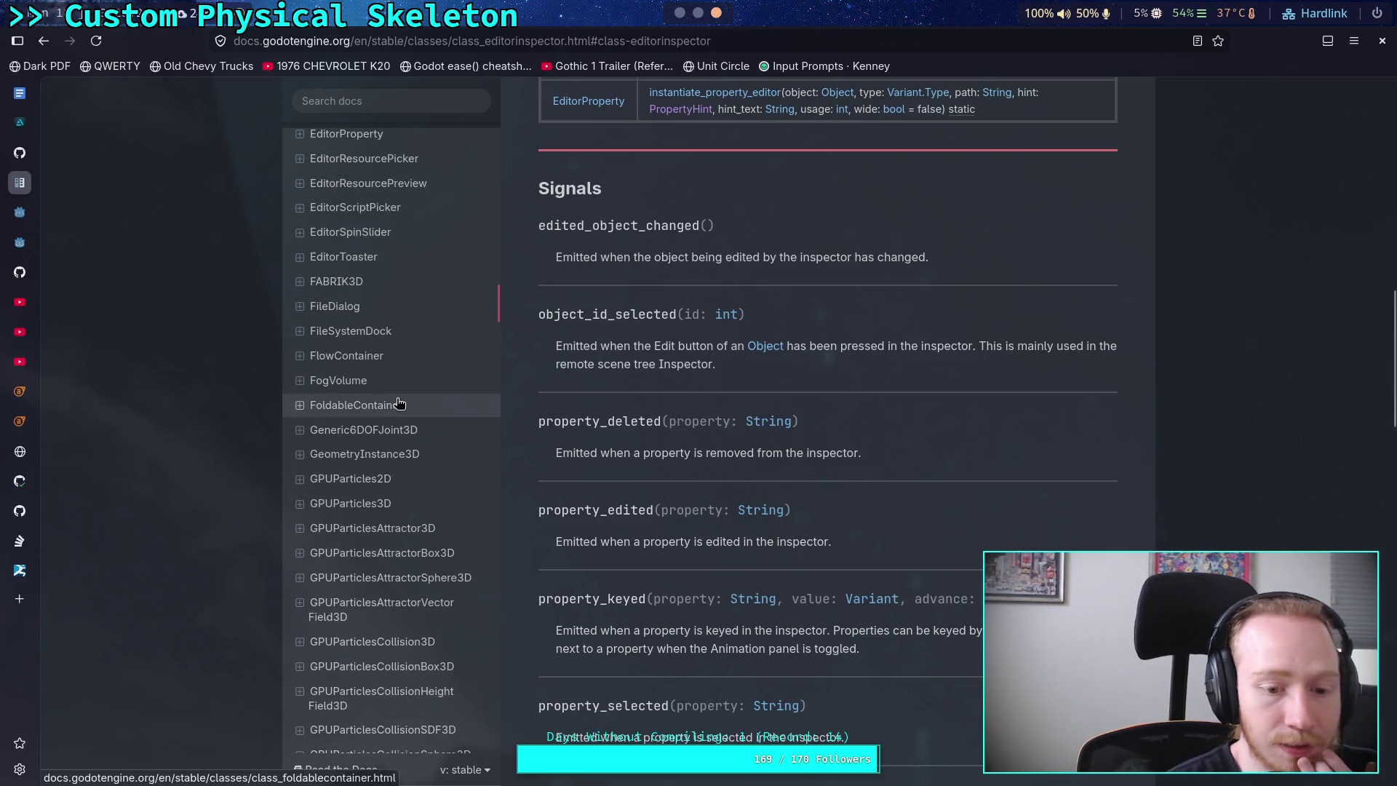
scroll(773, 403, up, 7)
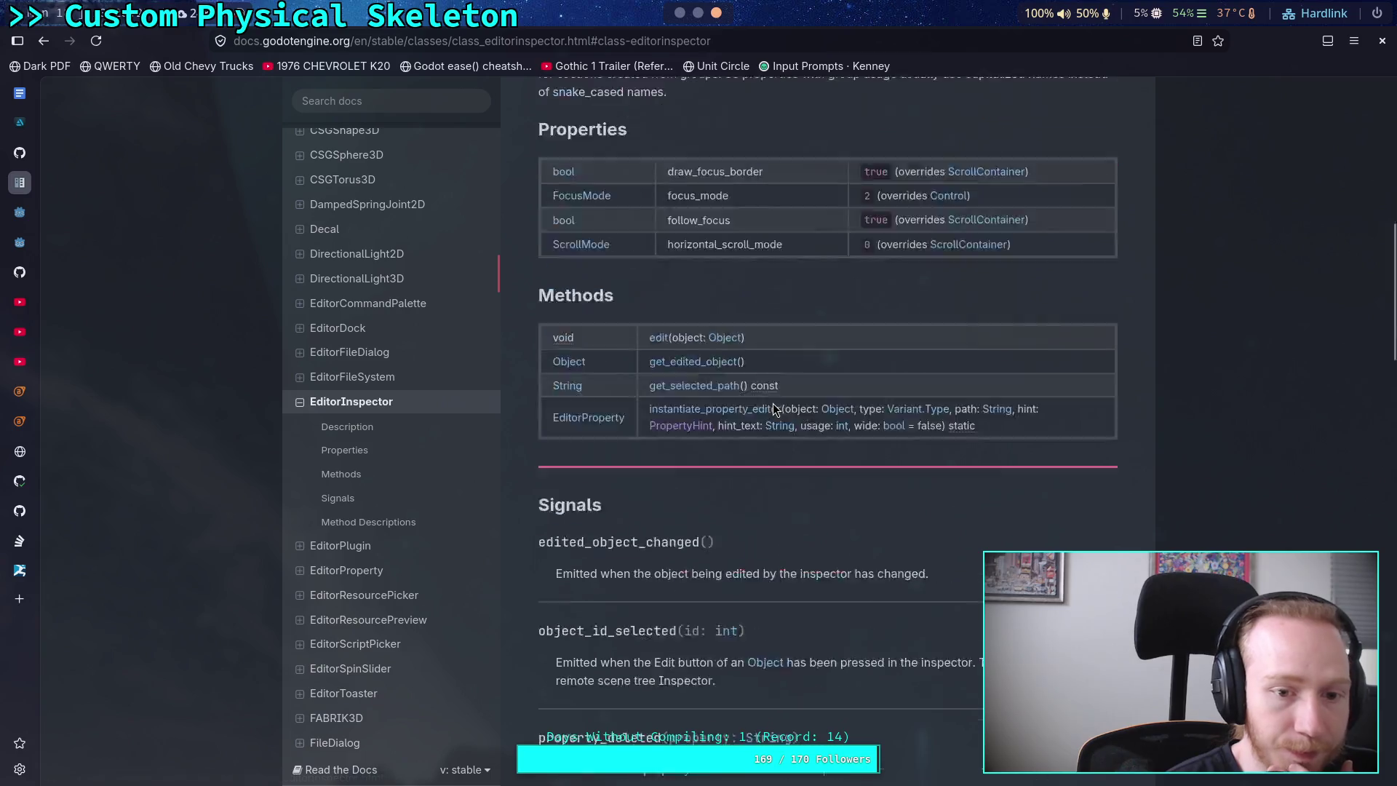
scroll(773, 403, up, 5)
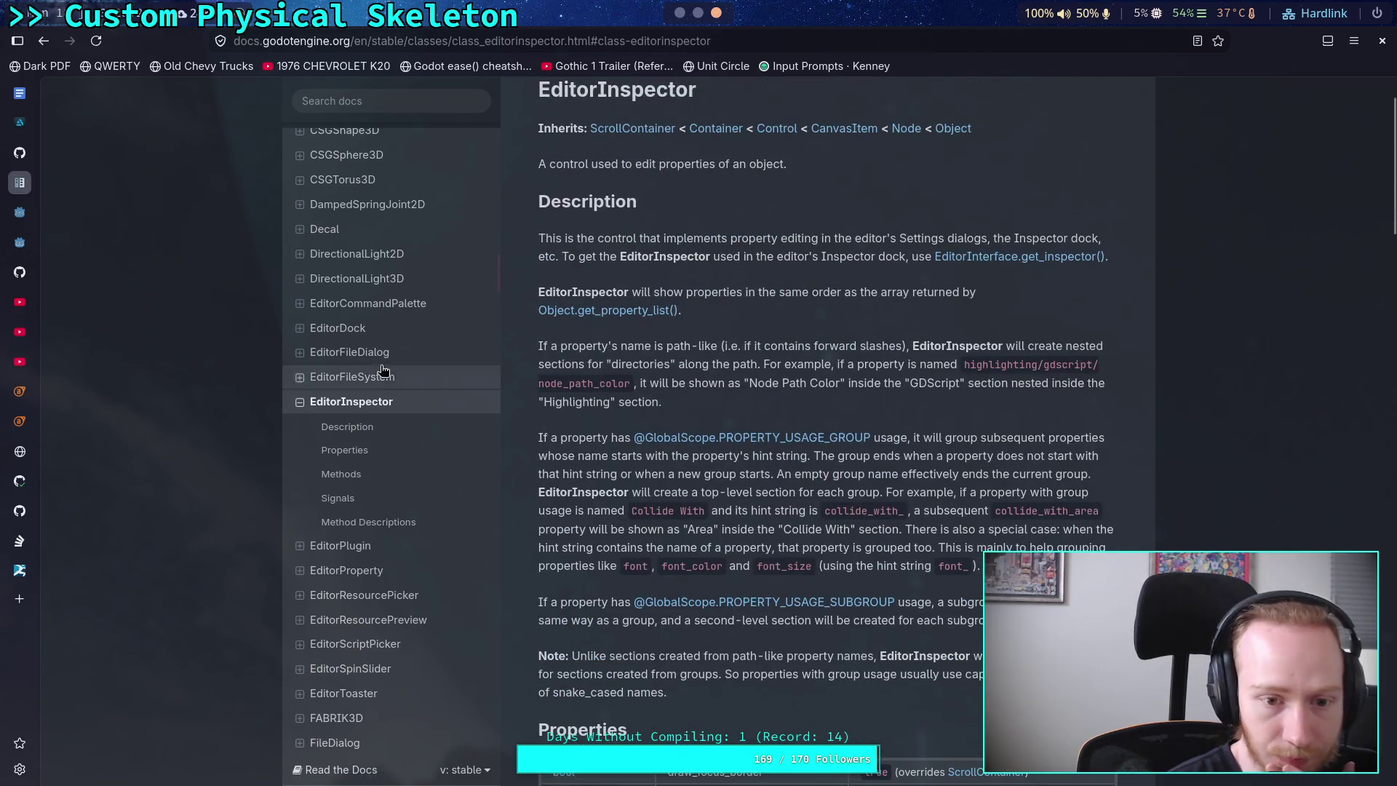
scroll(409, 383, up, 3)
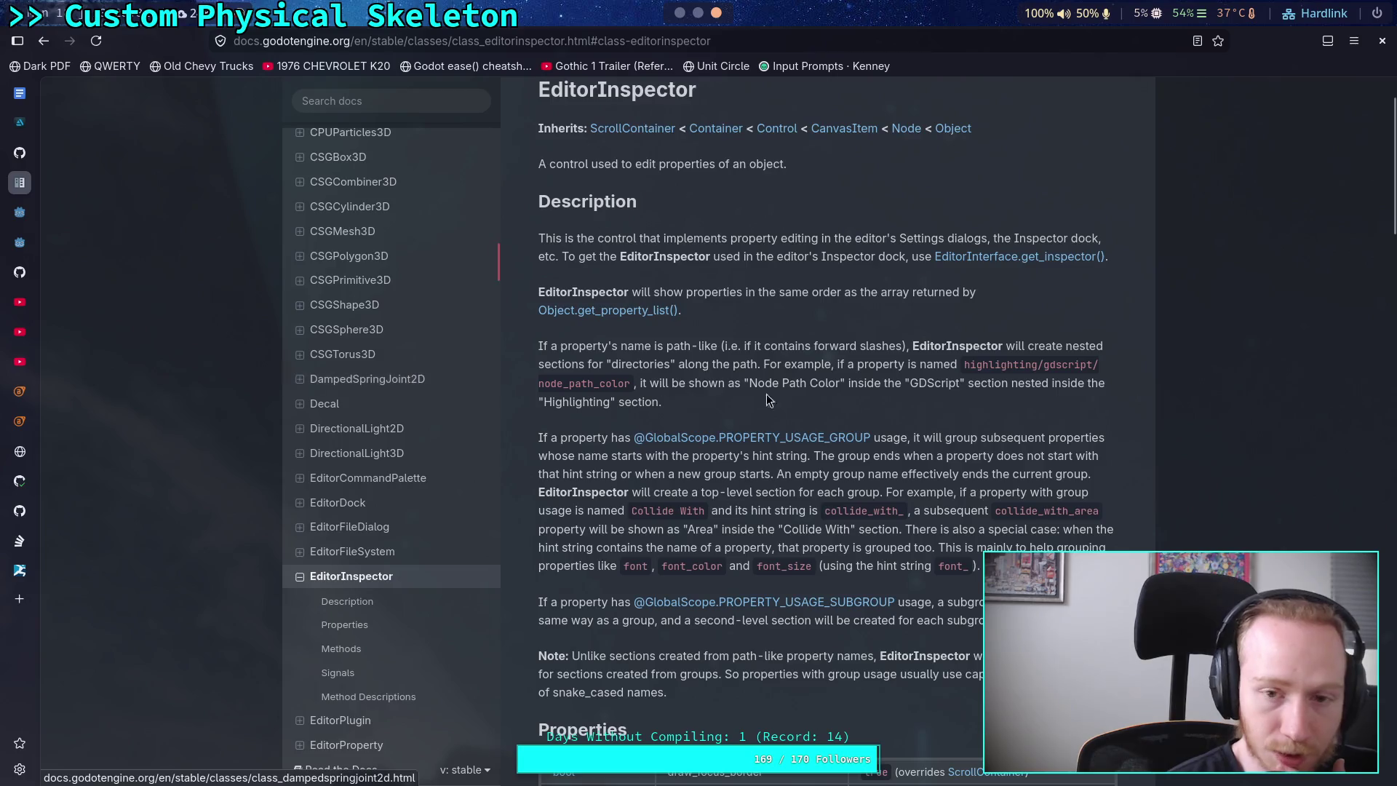
scroll(687, 281, up, 2)
Open the EditorInterface.get_inspector() link and browse the EditorInterface Methods table.
click(998, 347)
scroll(1080, 394, up, 15)
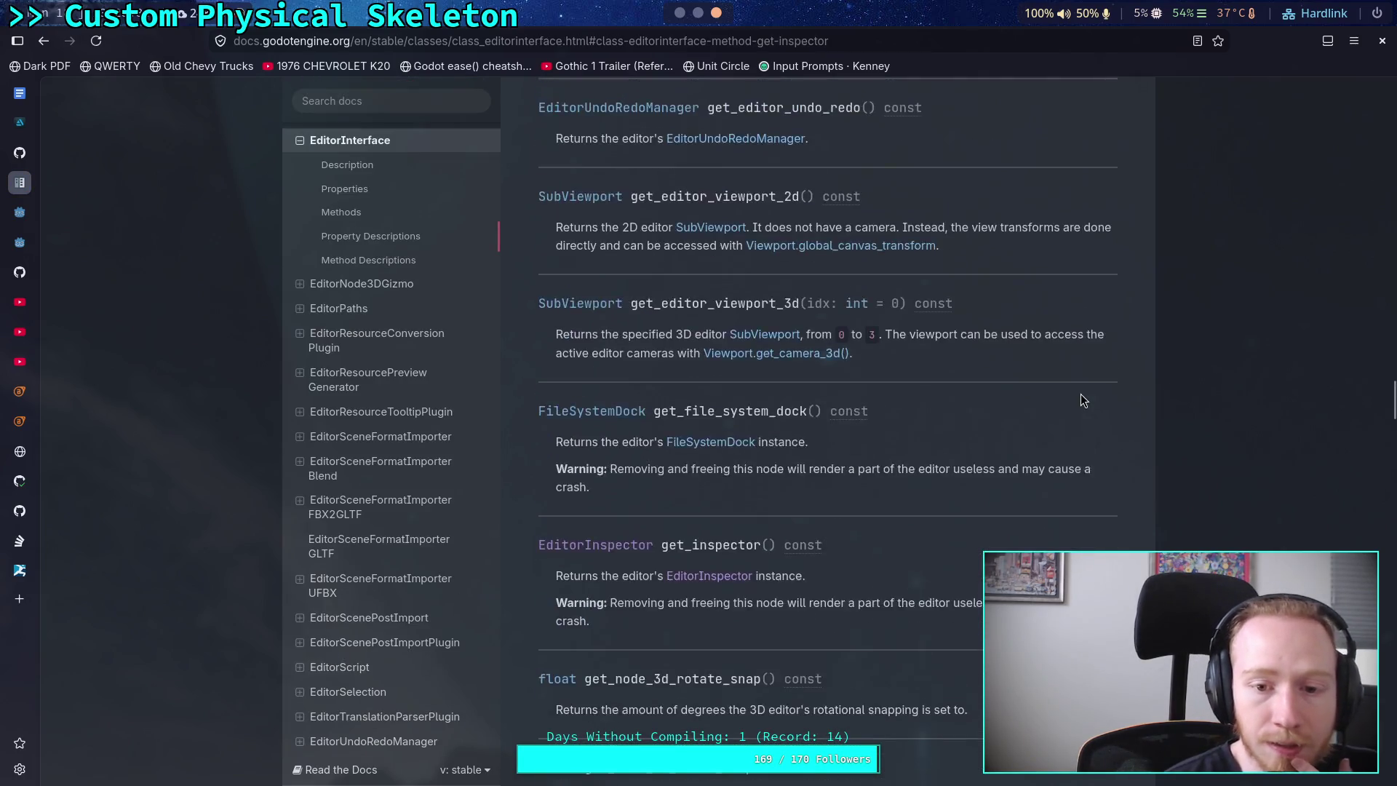
scroll(1081, 399, up, 15)
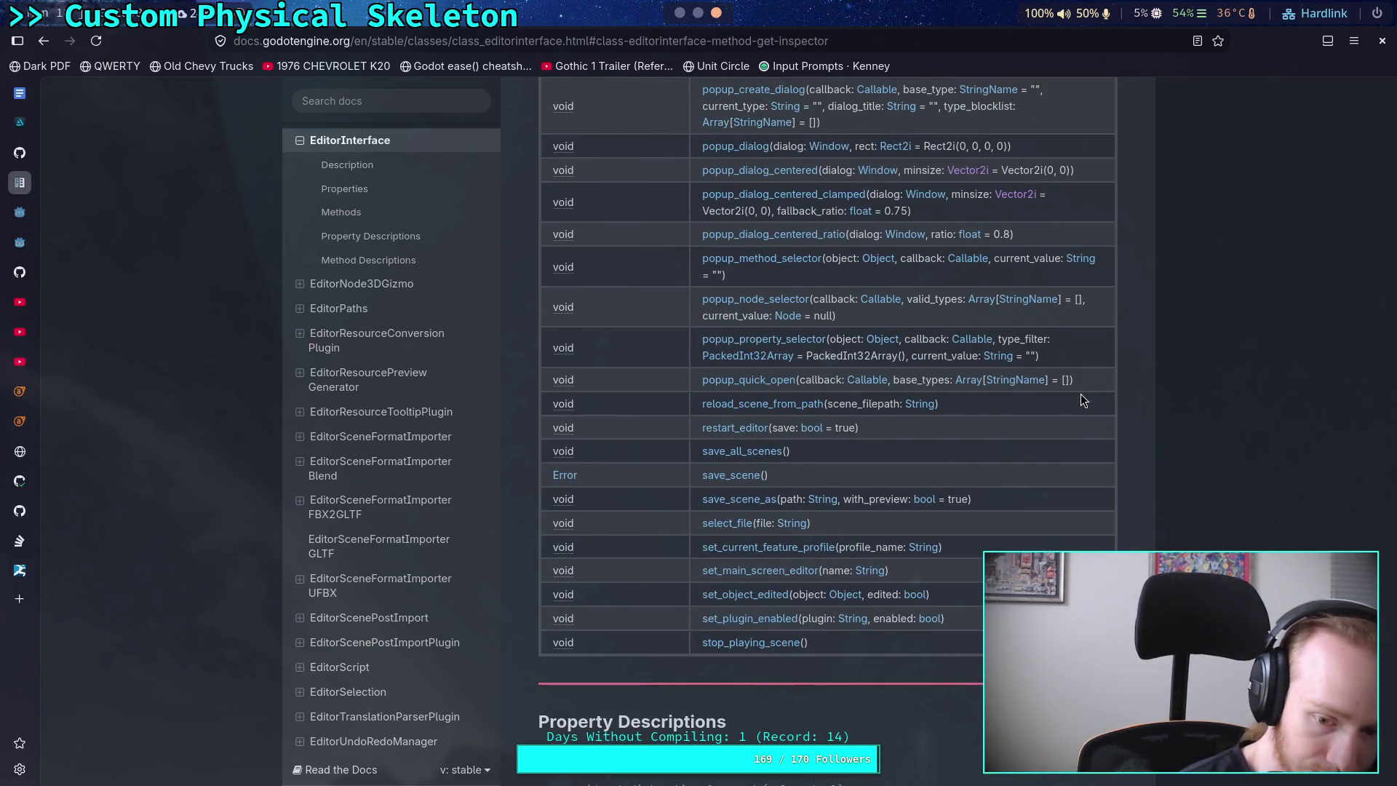
scroll(1080, 394, up, 10)
scroll(1080, 394, up, 10)
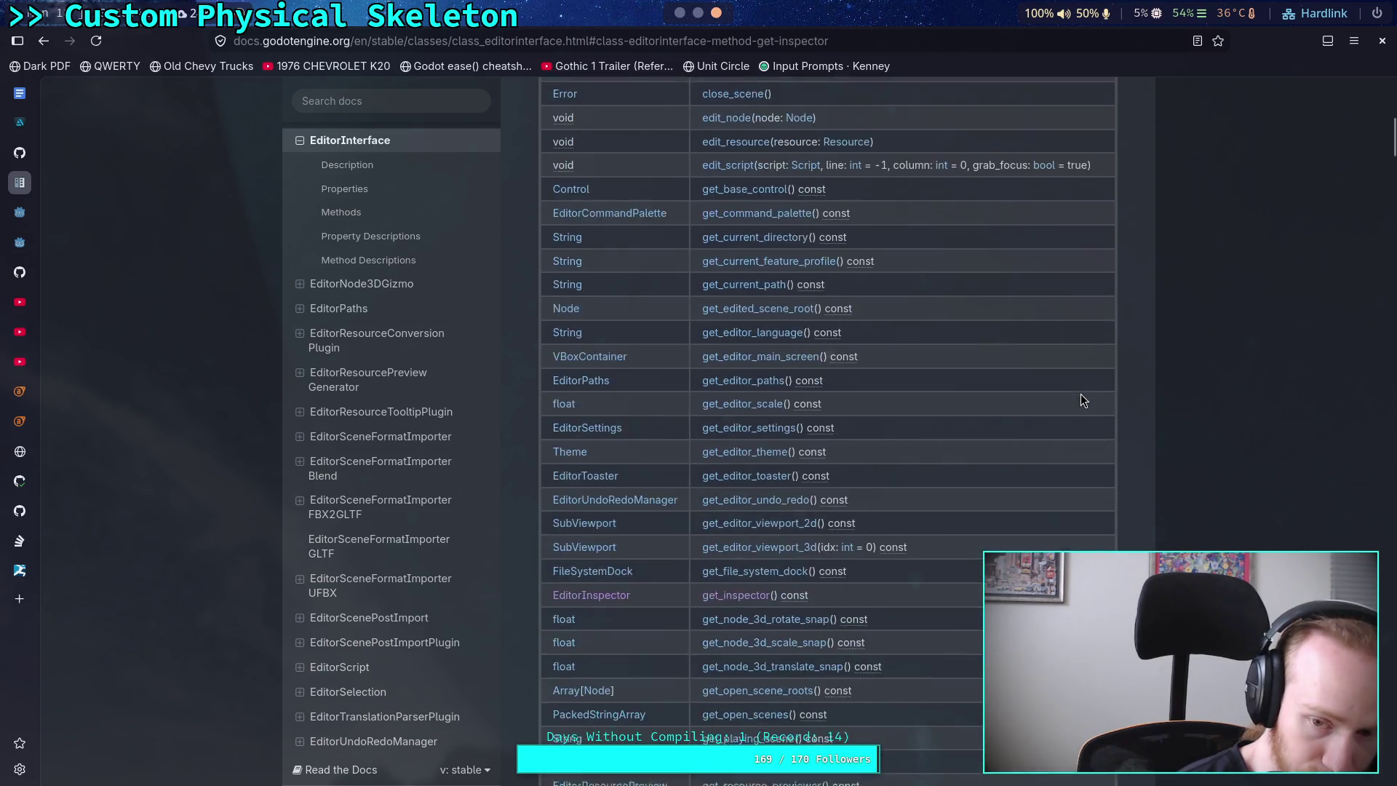
scroll(1083, 399, up, 5)
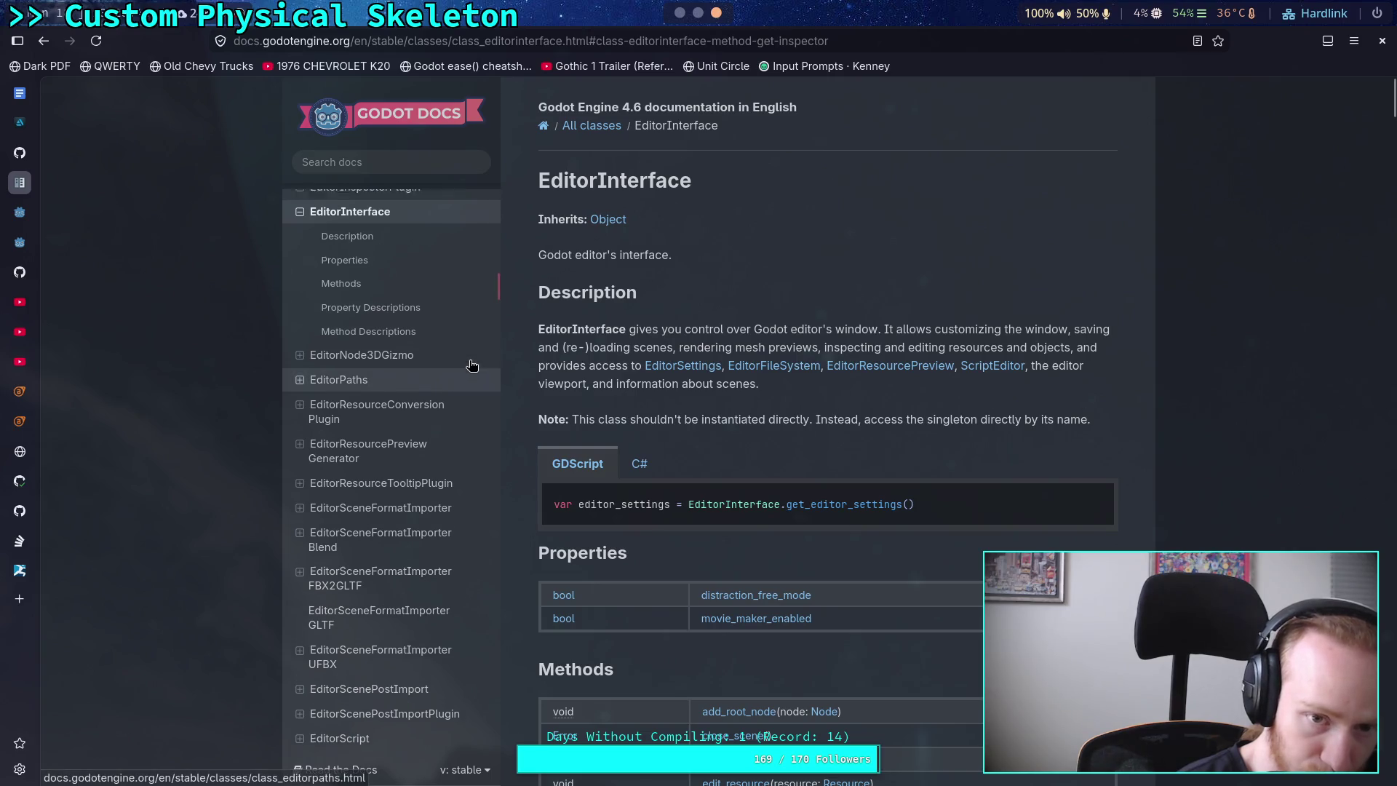
scroll(448, 365, up, 2)
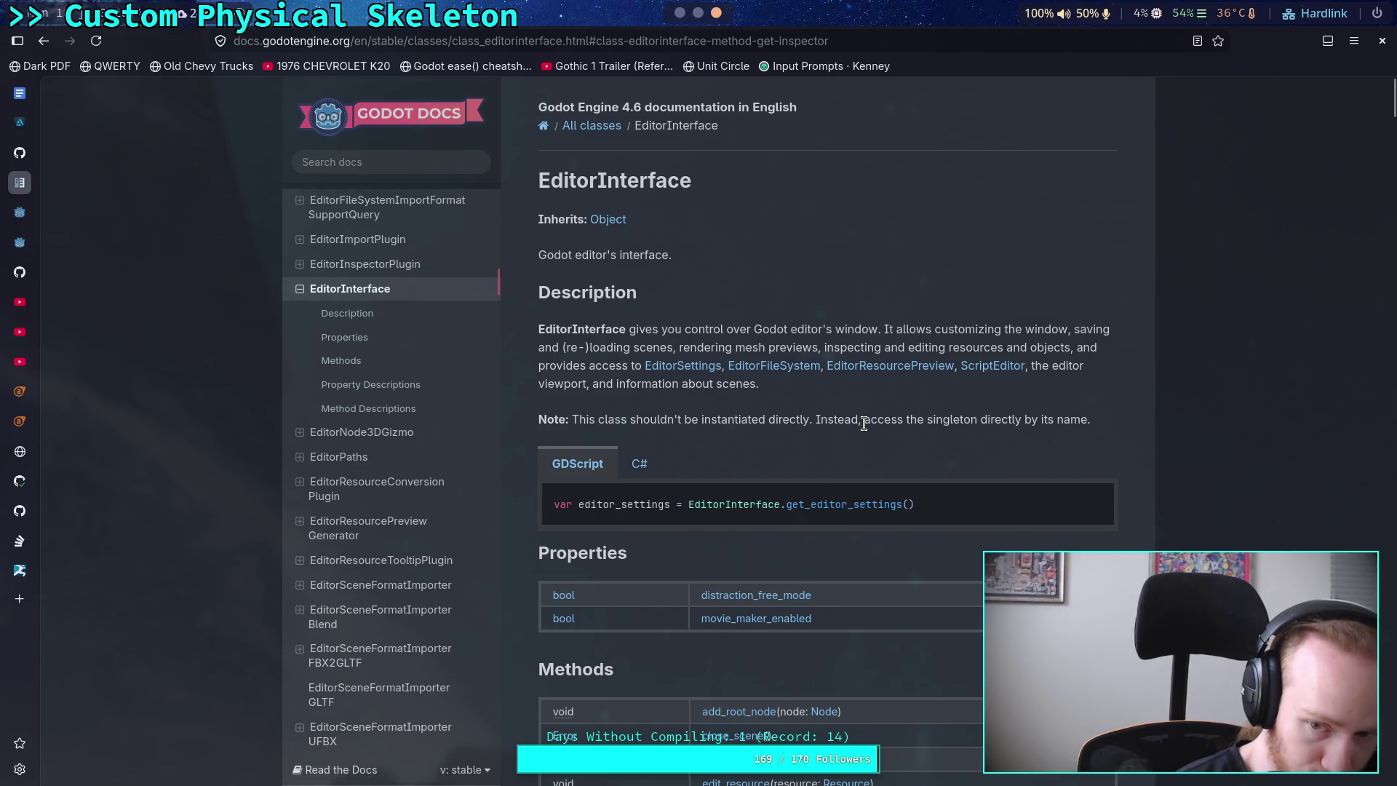
scroll(864, 424, down, 5)
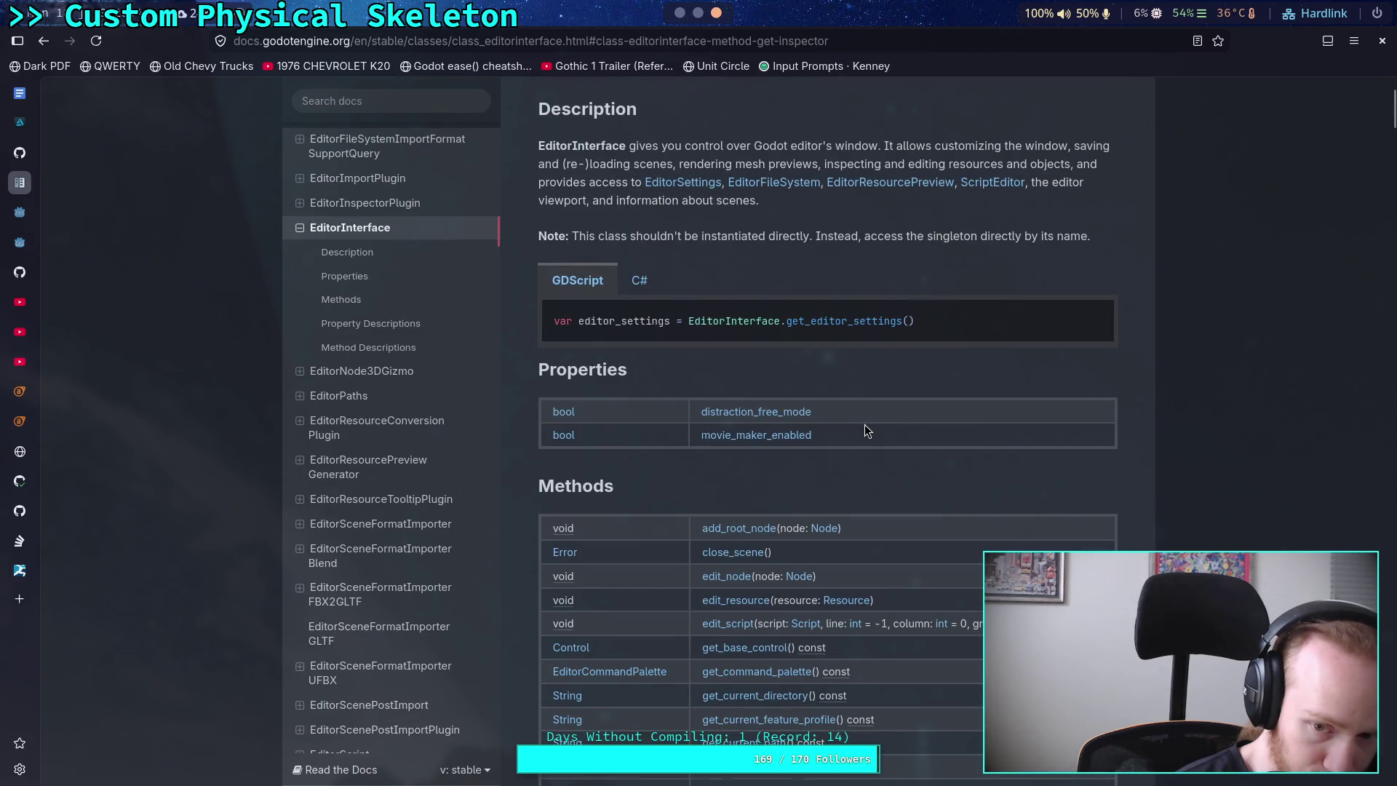
scroll(864, 430, down, 3)
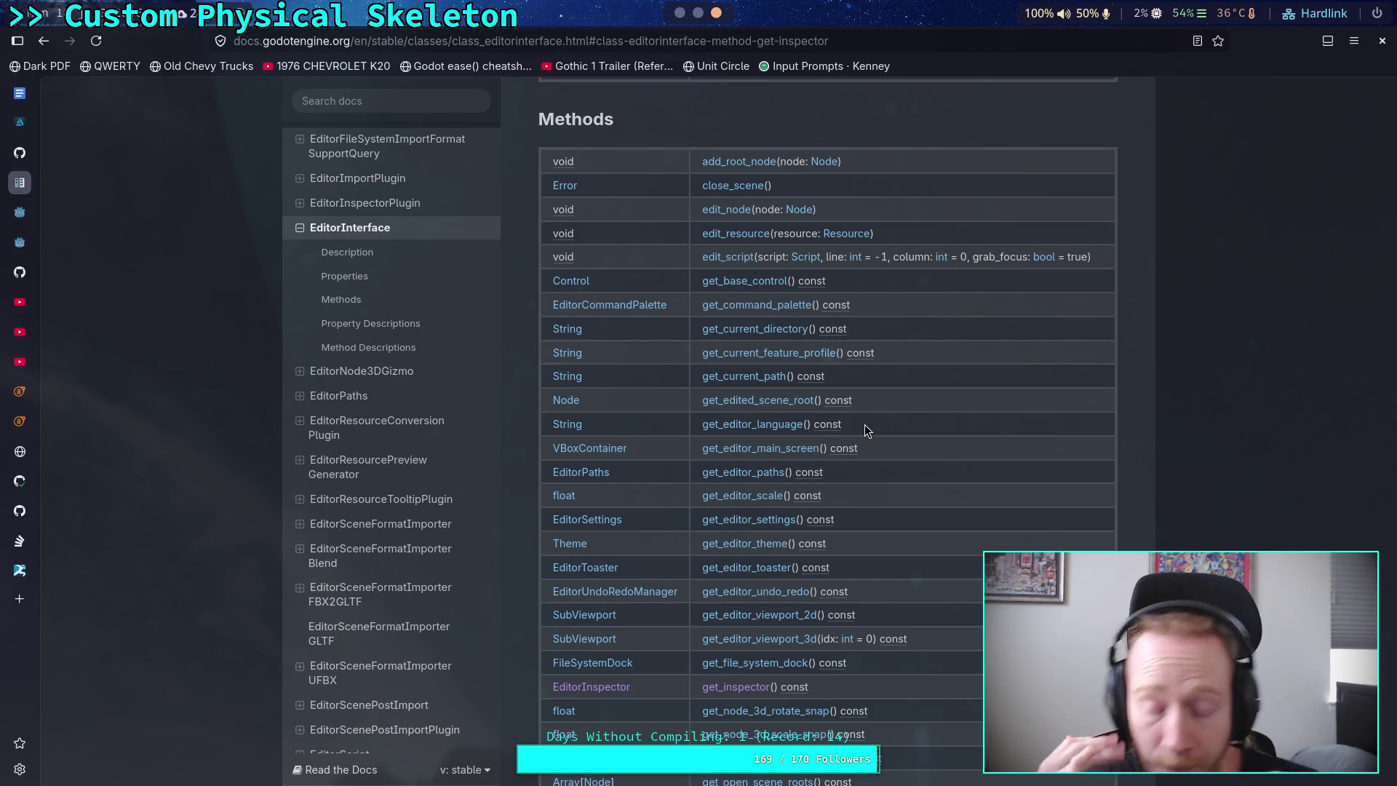
Jump to the get_current_path() method description and read around it.
click(729, 377)
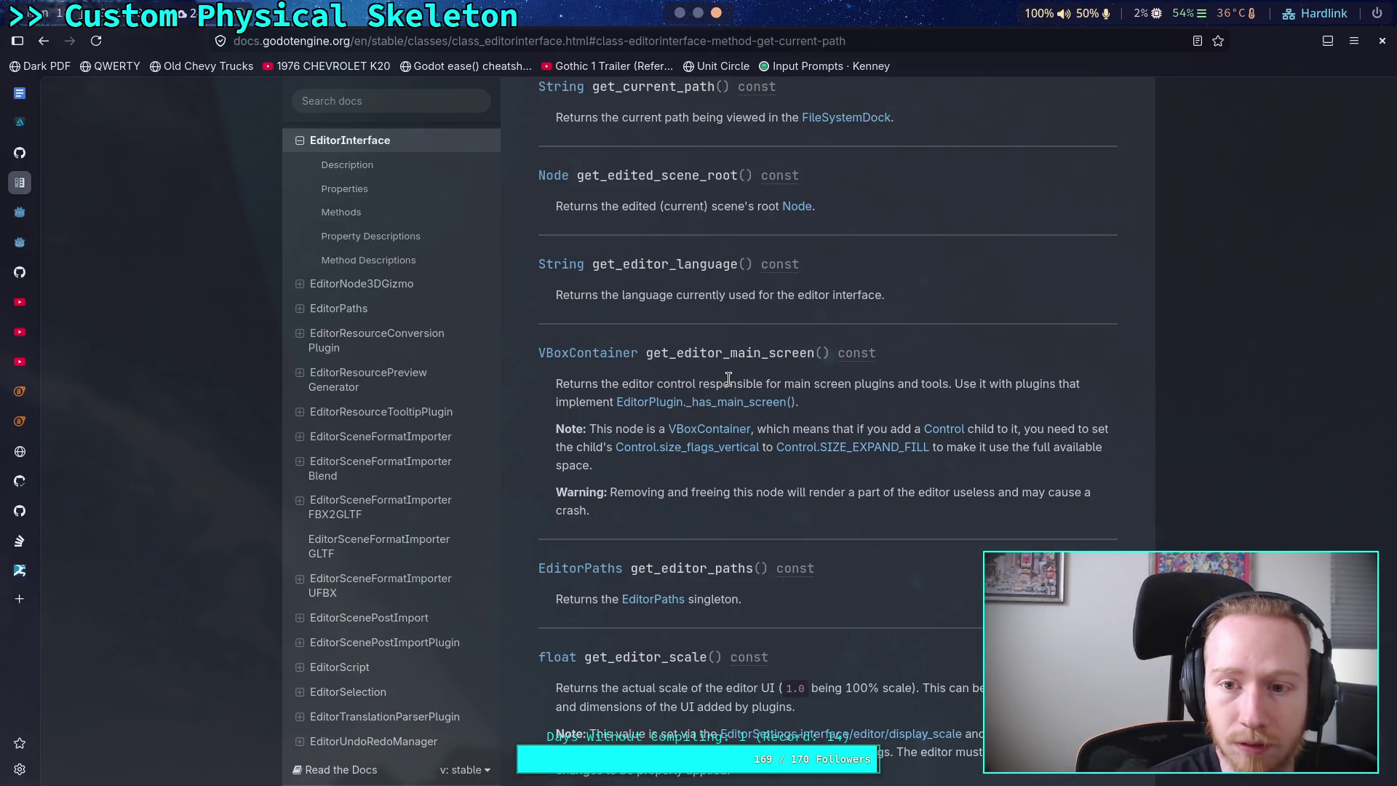
scroll(1007, 427, up, 15)
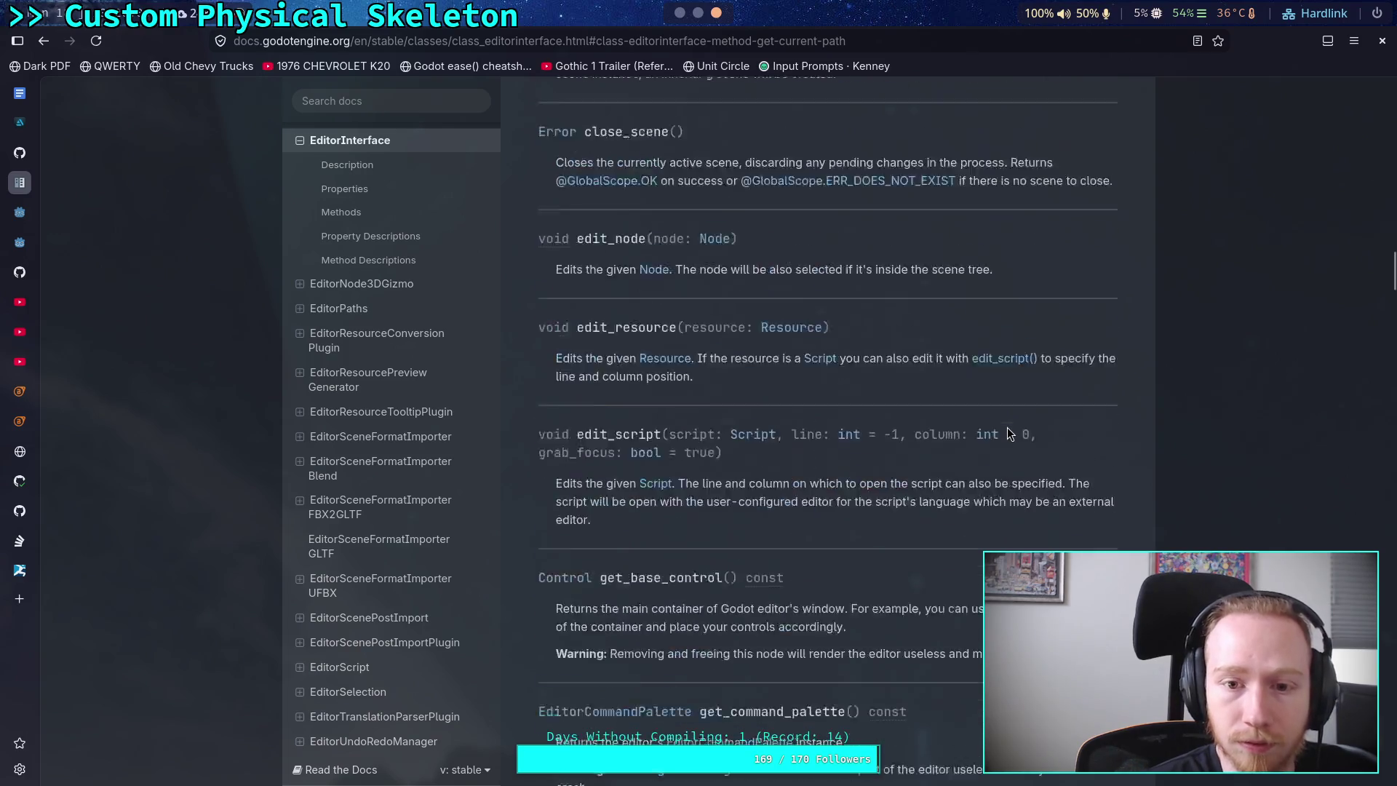
scroll(1008, 429, up, 5)
scroll(1009, 430, up, 5)
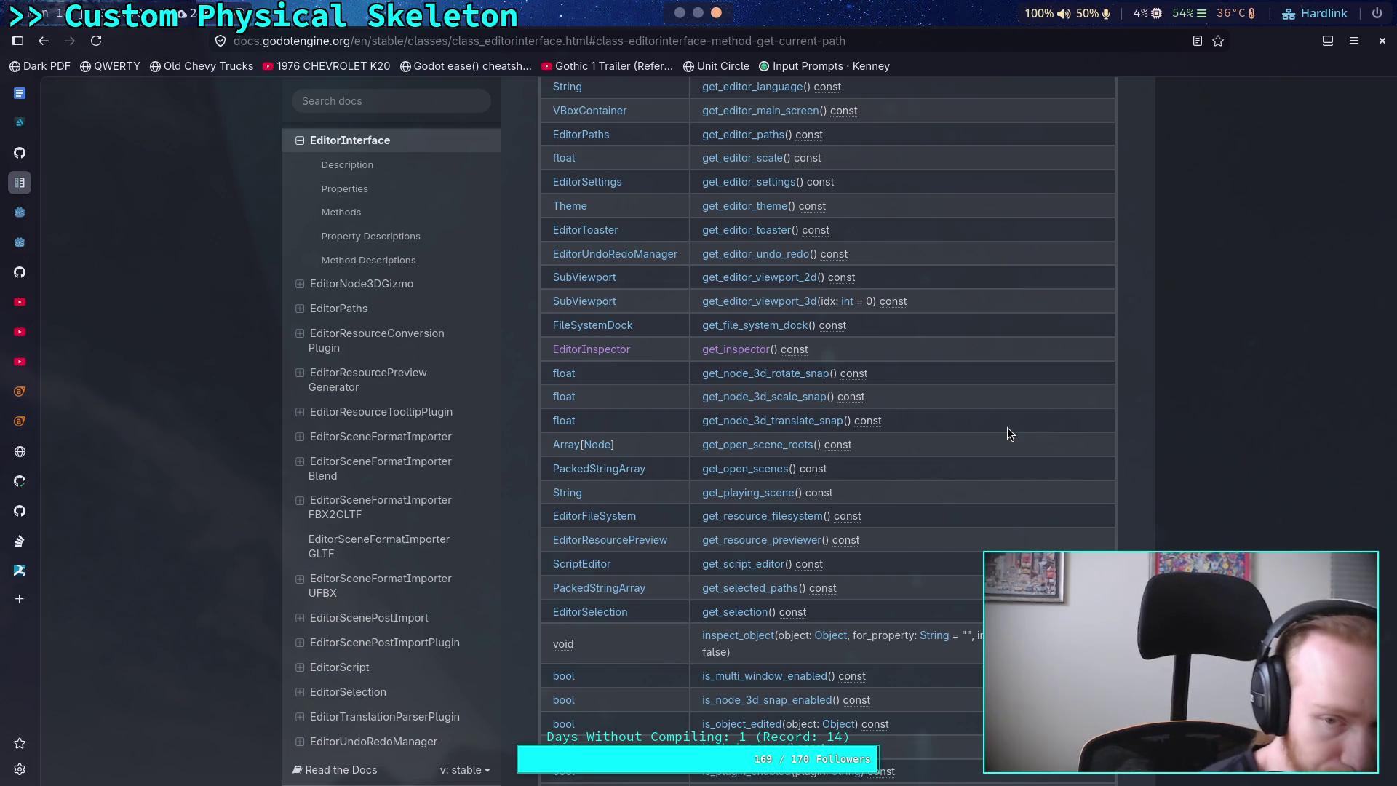
Follow the EditorUndoRedoManager link and scan its Description and methods like create_action() and add_do_property().
click(662, 255)
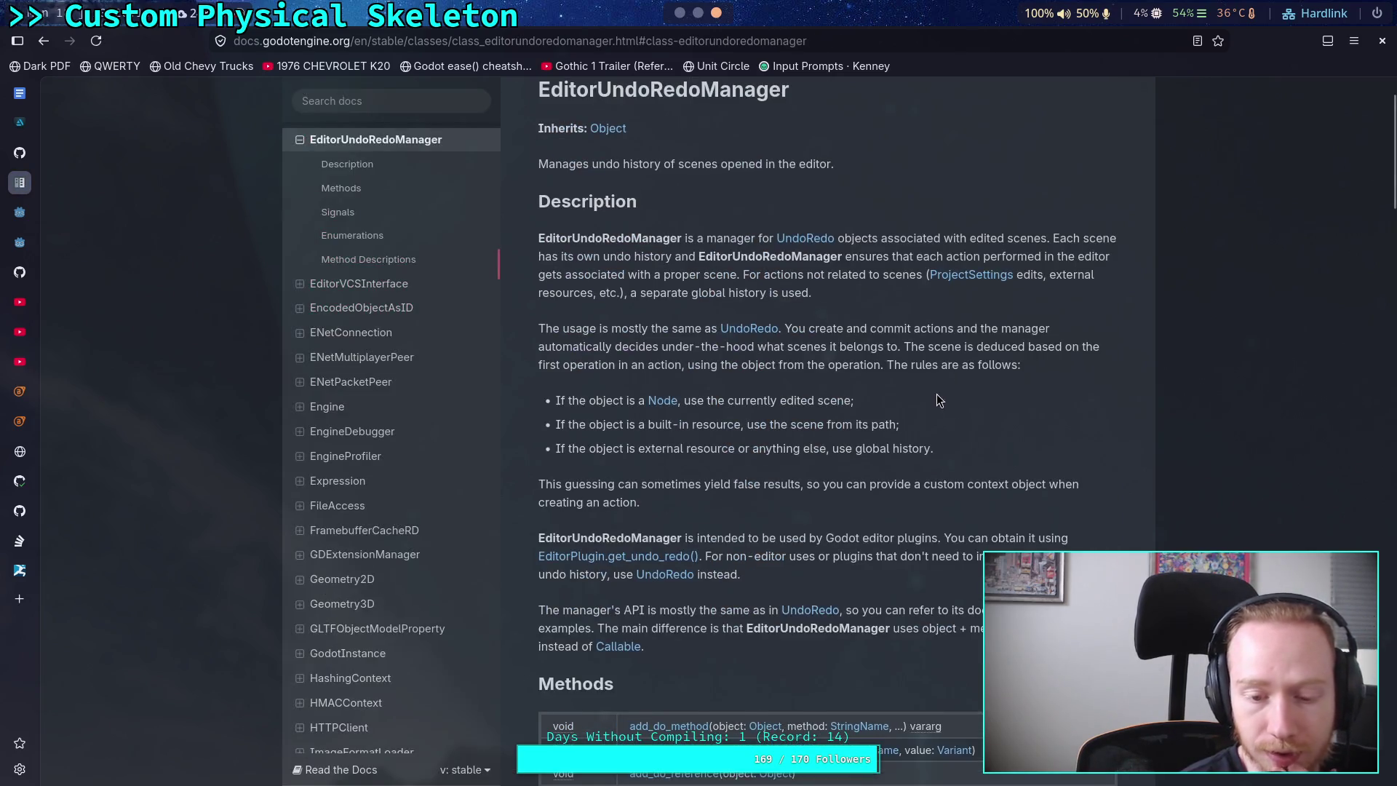
scroll(940, 394, down, 10)
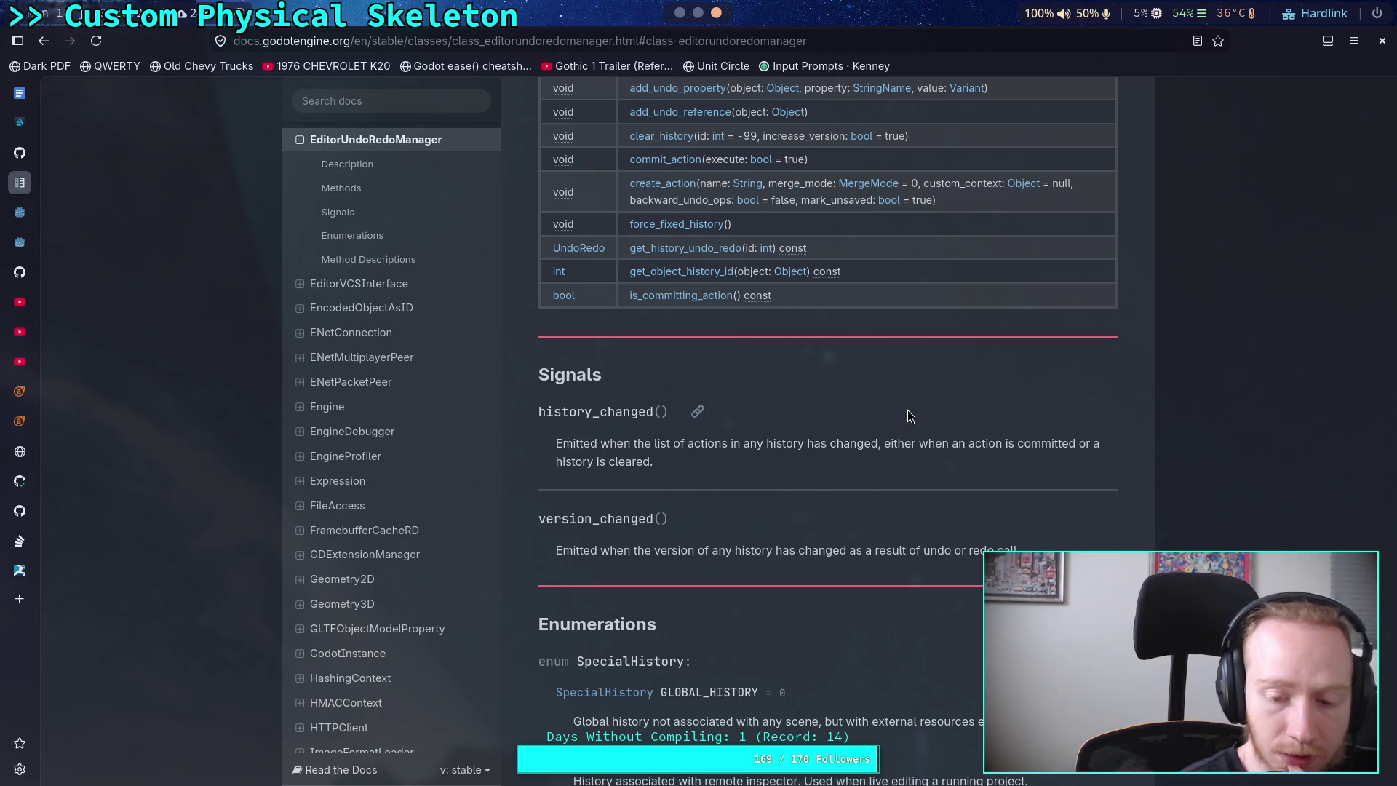
scroll(859, 451, up, 3)
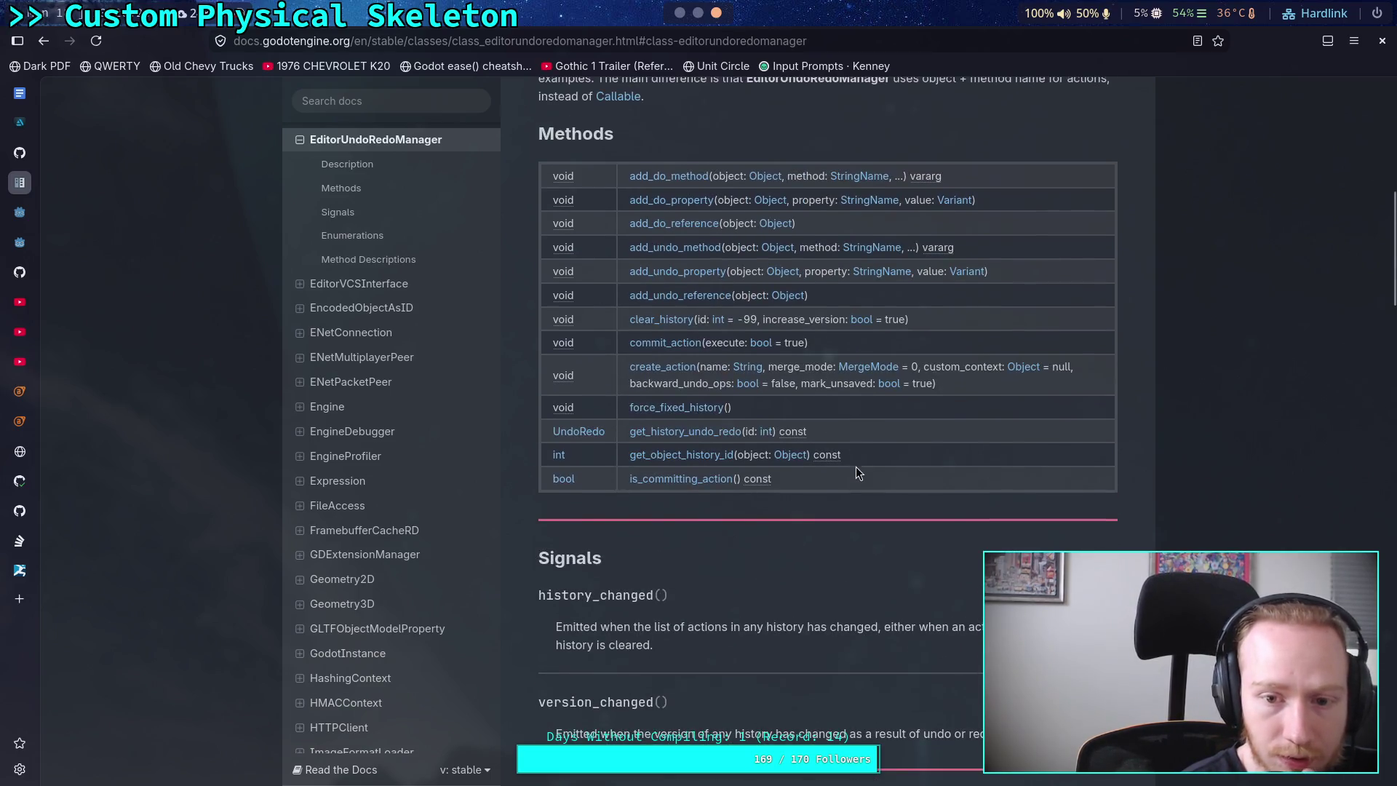
scroll(920, 473, up, 1)
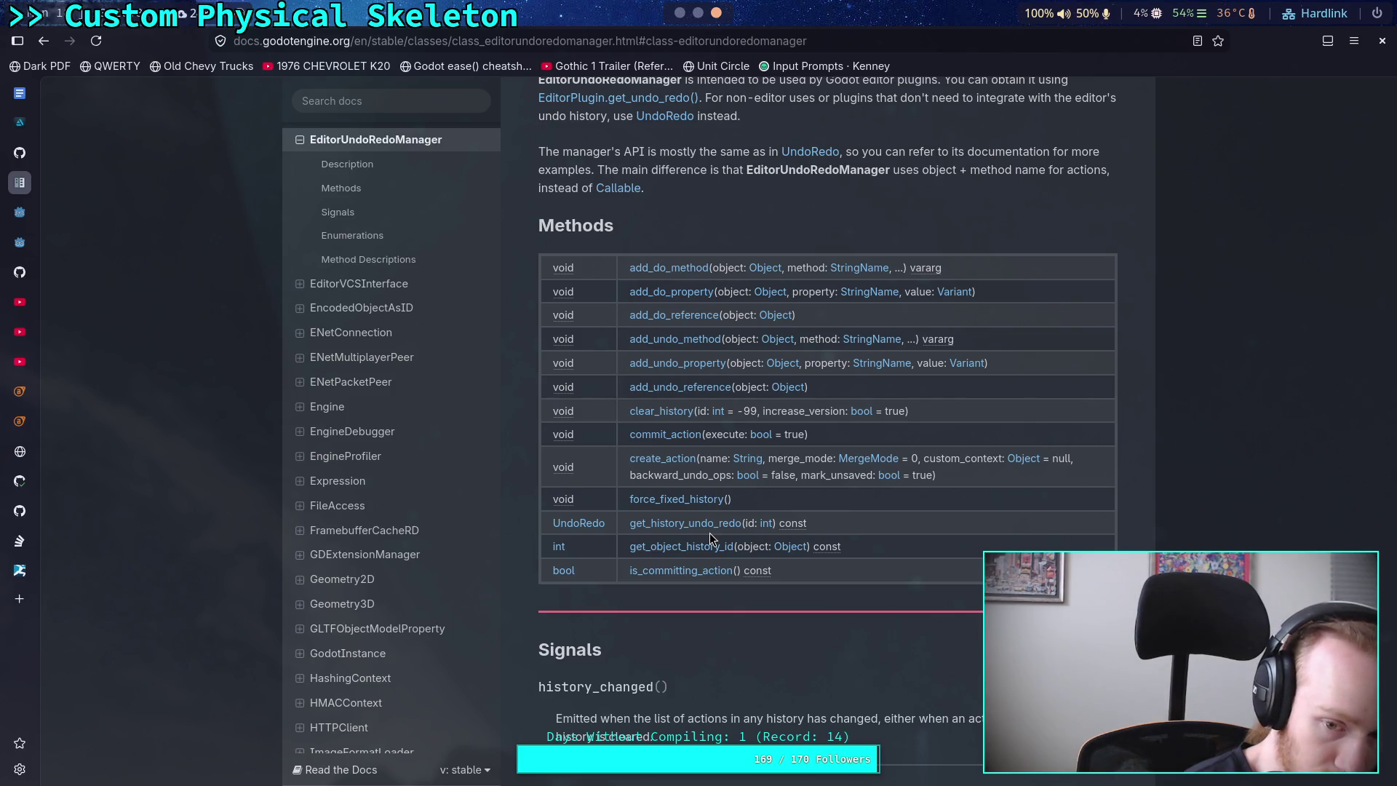
scroll(710, 535, up, 10)
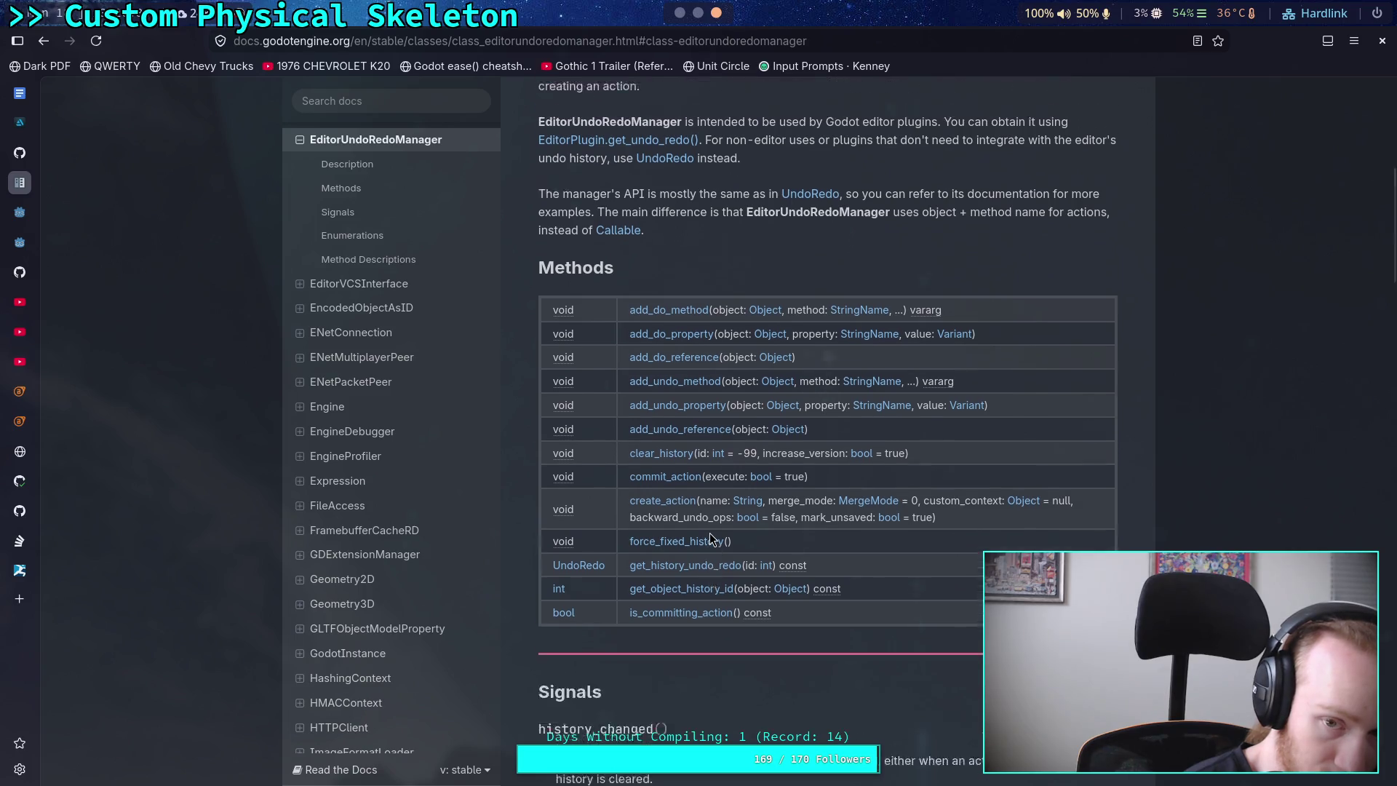
scroll(710, 537, down, 4)
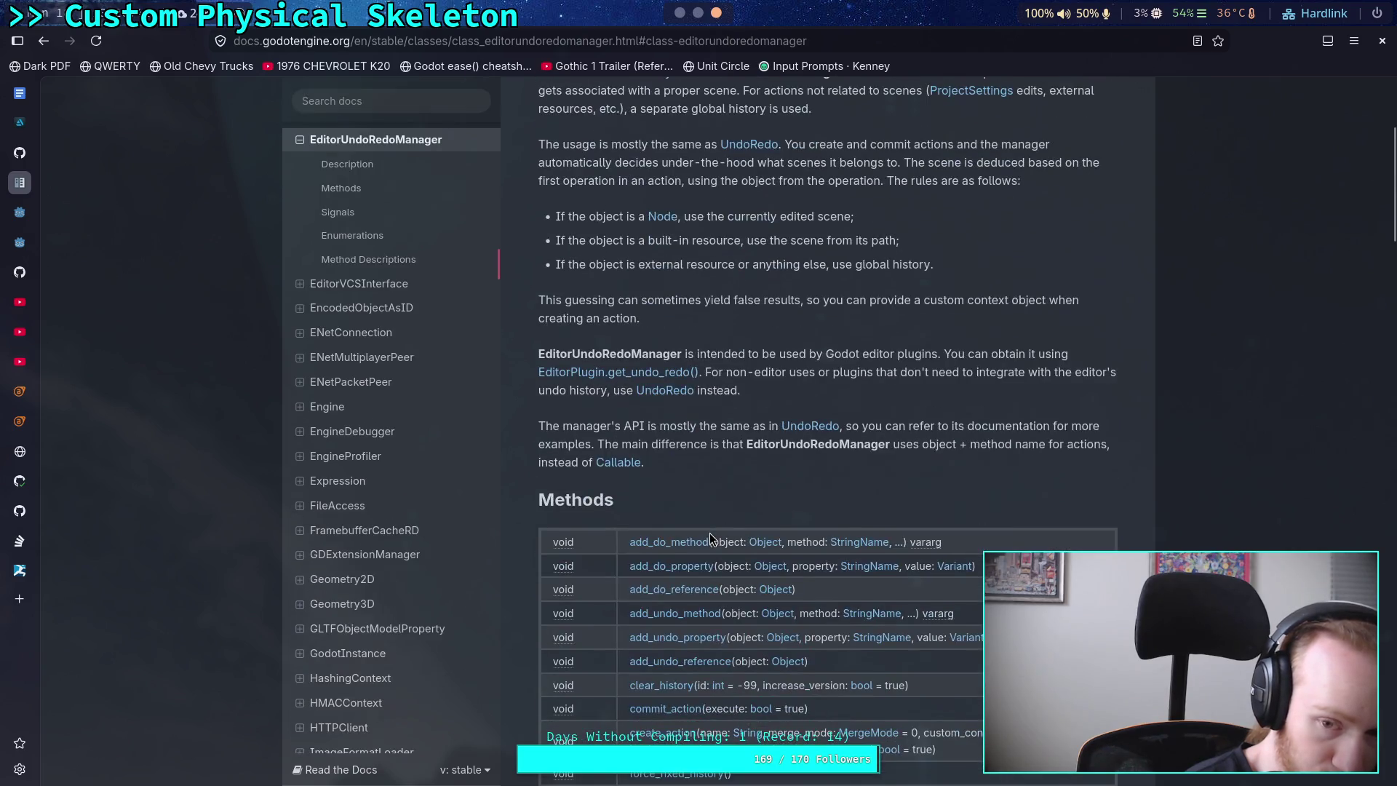
scroll(709, 534, down, 2)
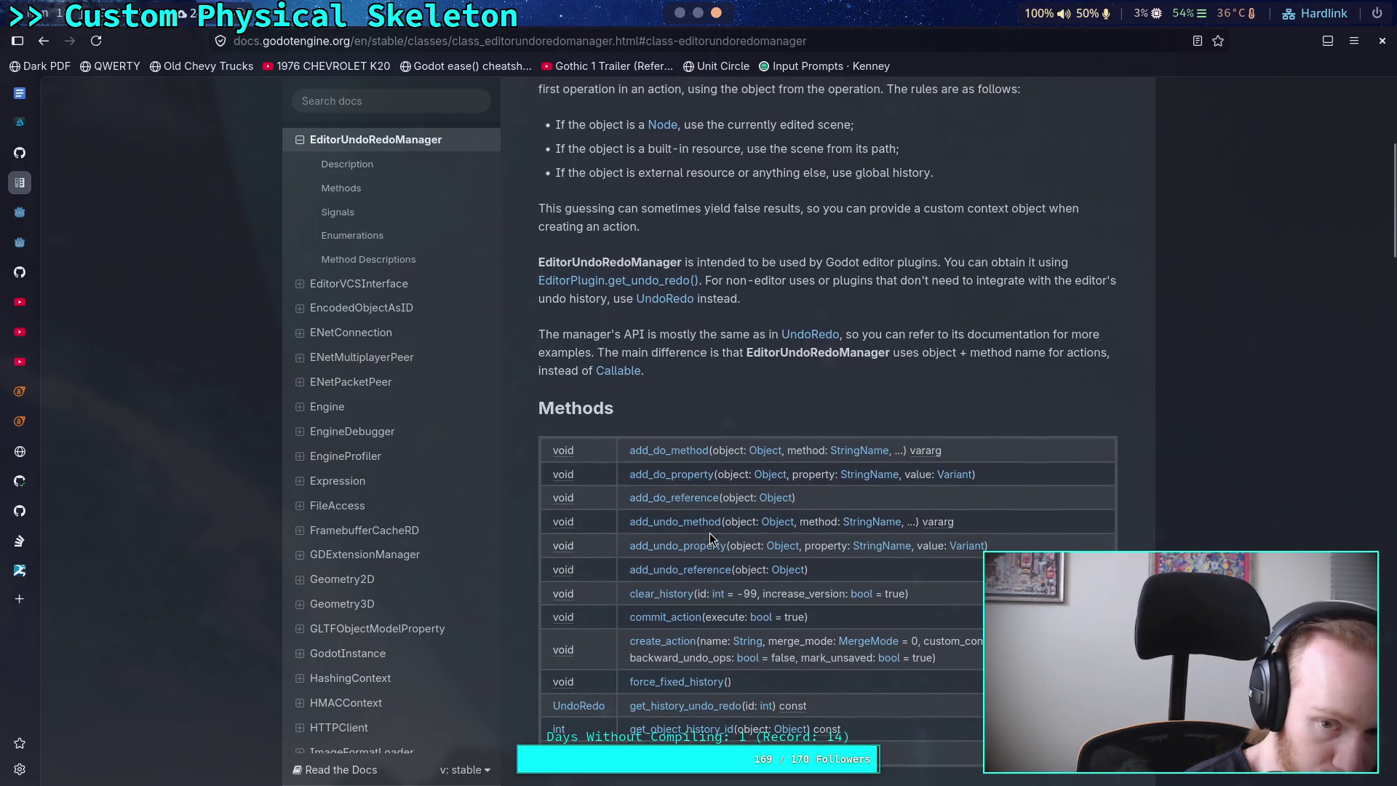
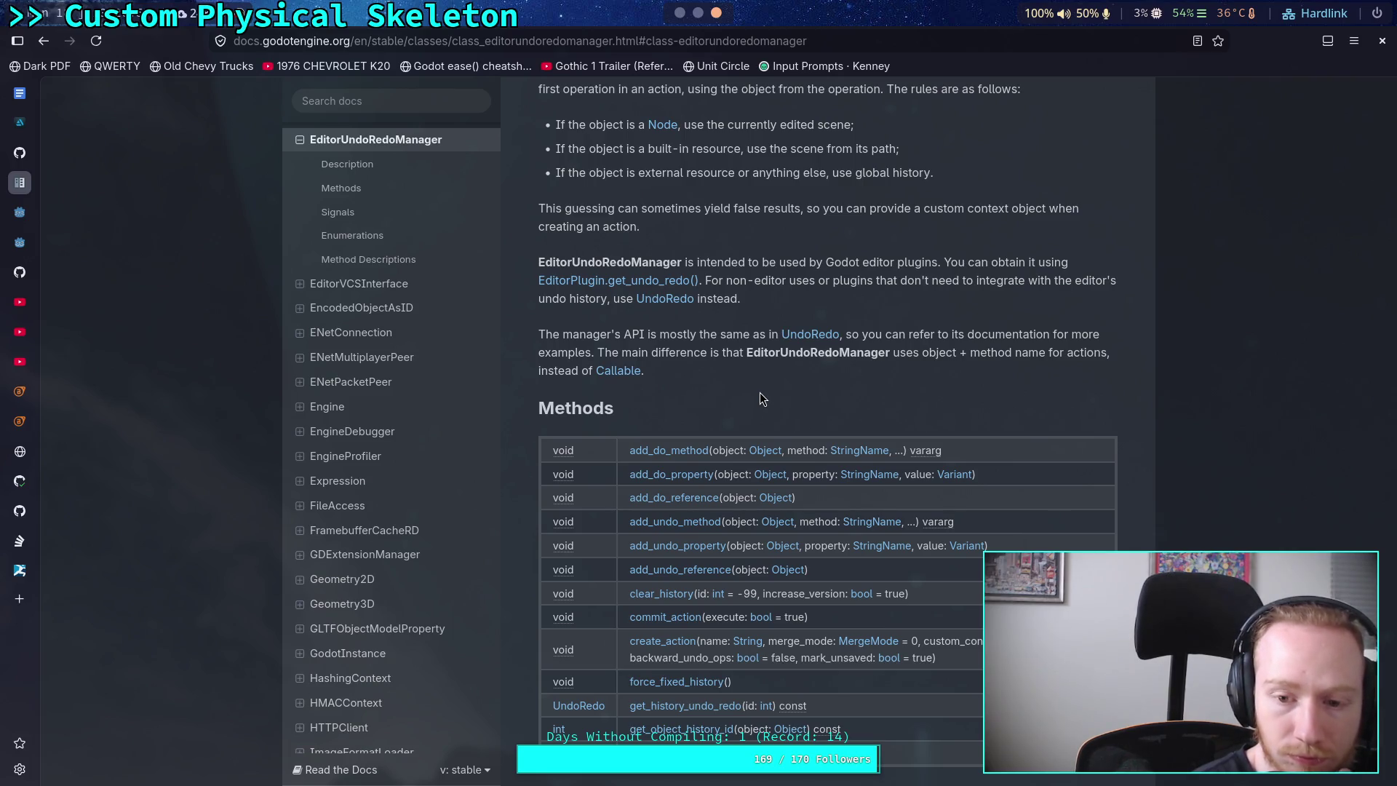
Find the history_changed signal in the EditorUndoRedoManager docs, then return to the Godot script editor.
scroll(760, 399, down, 2)
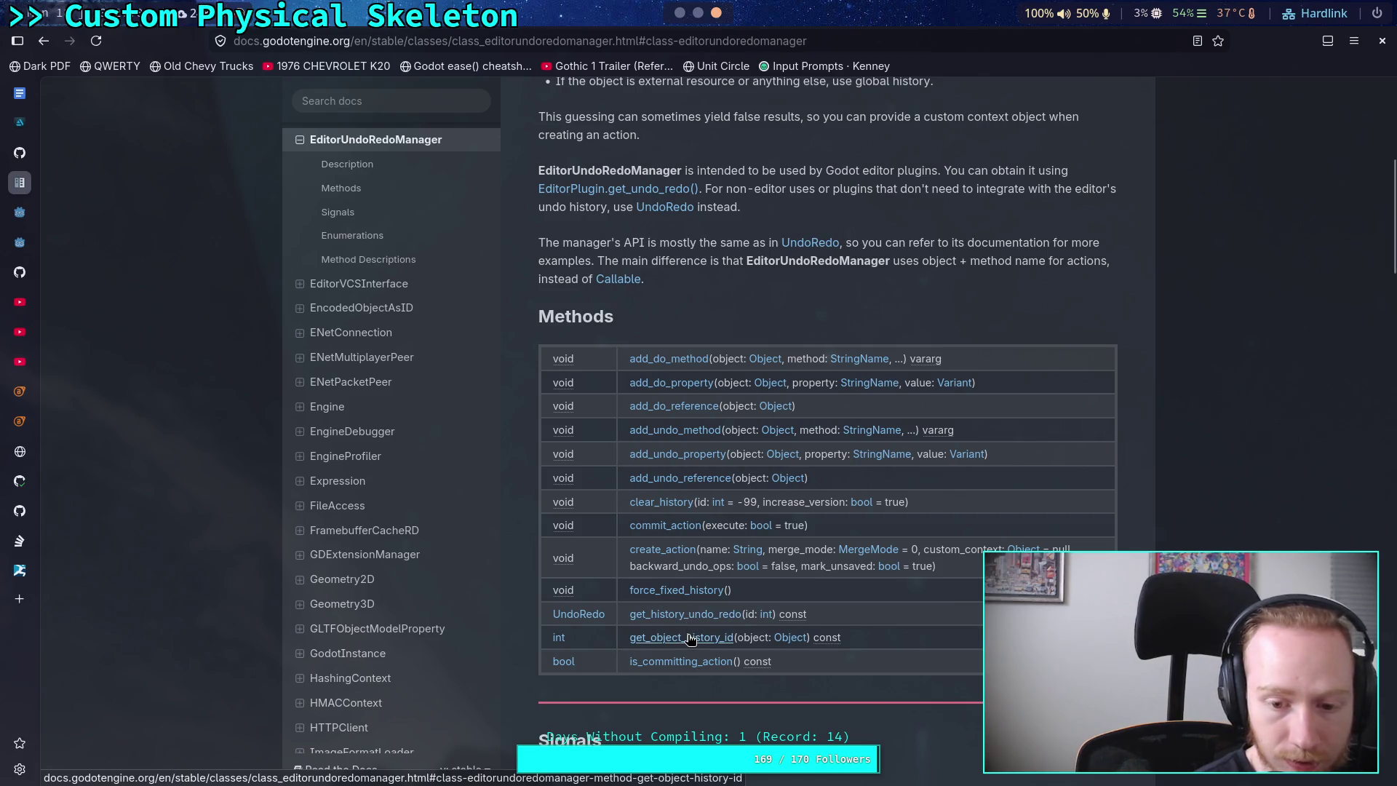
scroll(689, 638, down, 4)
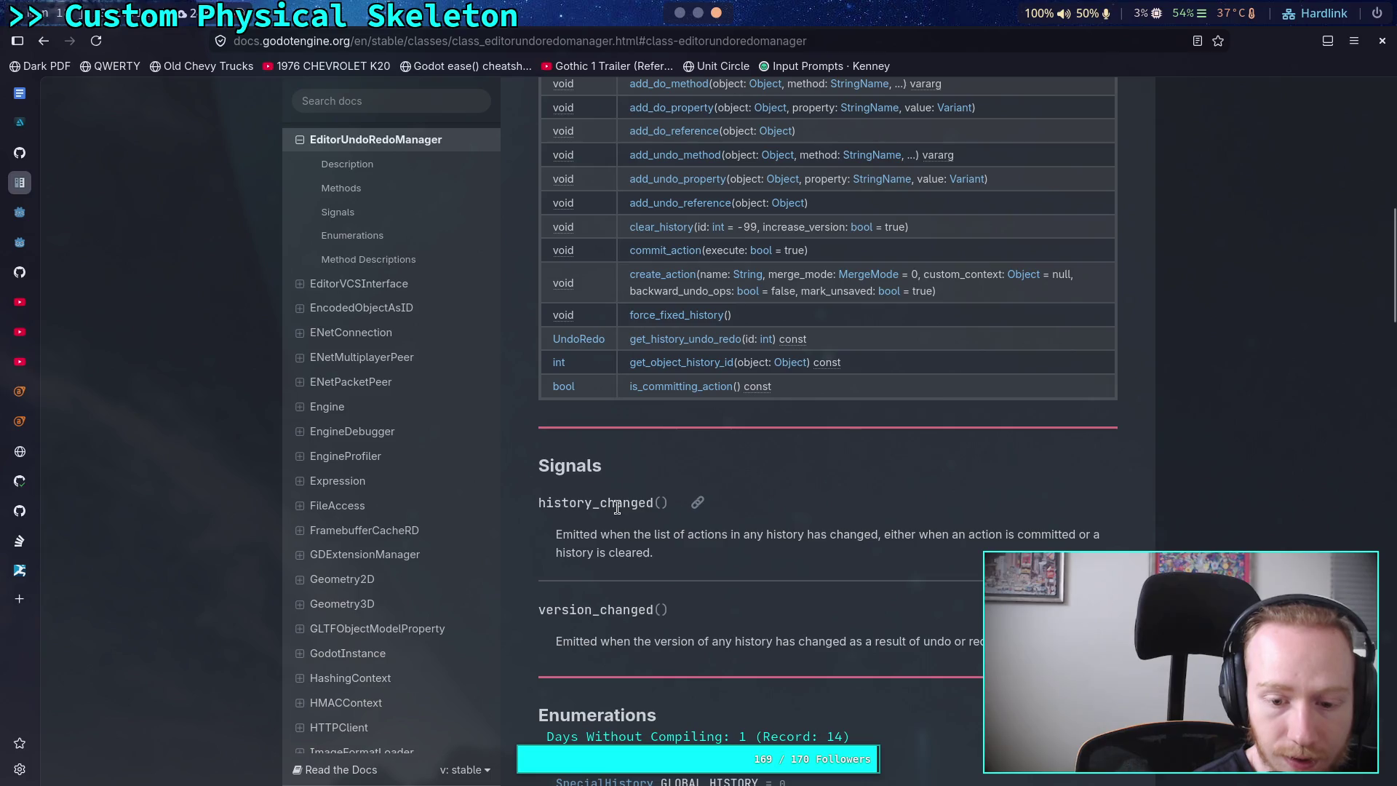
scroll(618, 520, down, 3)
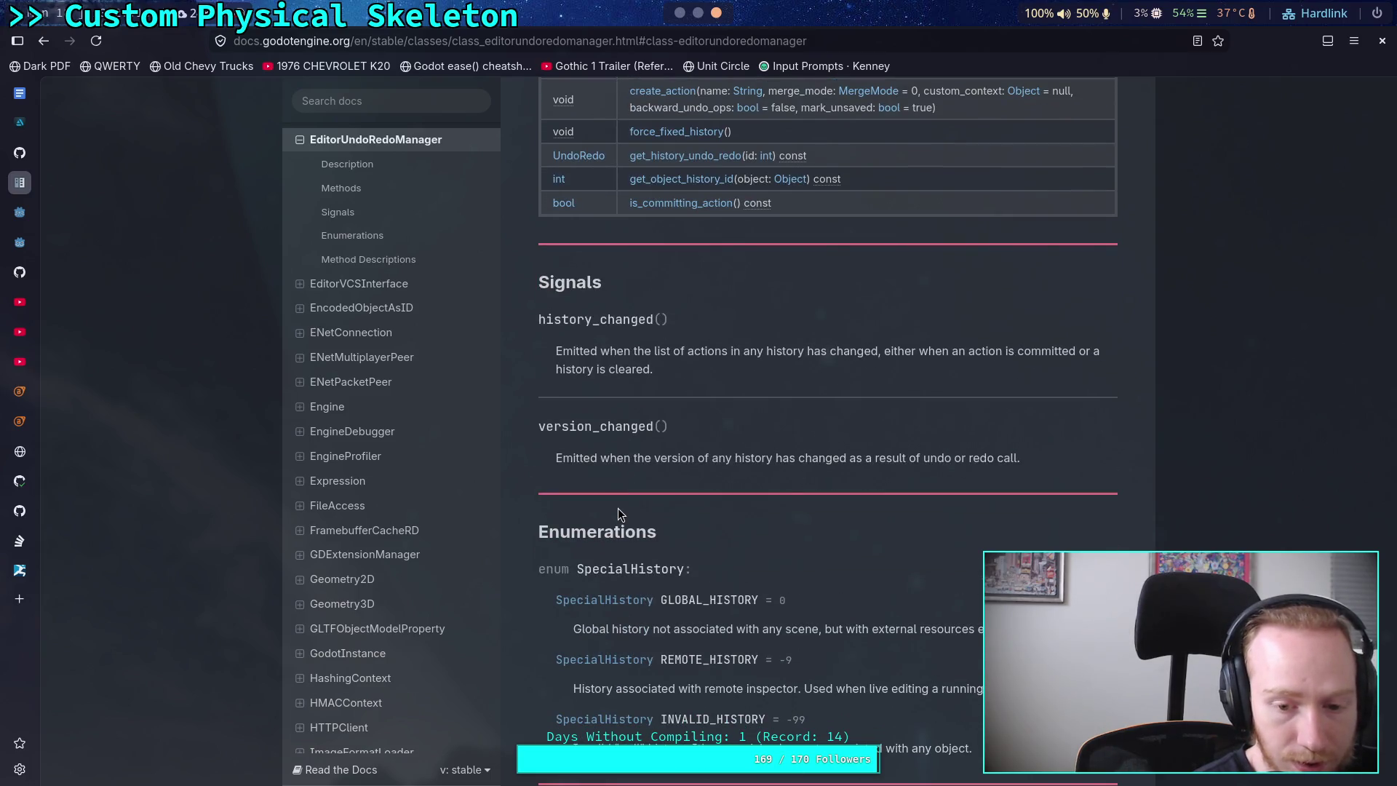
click(681, 15)
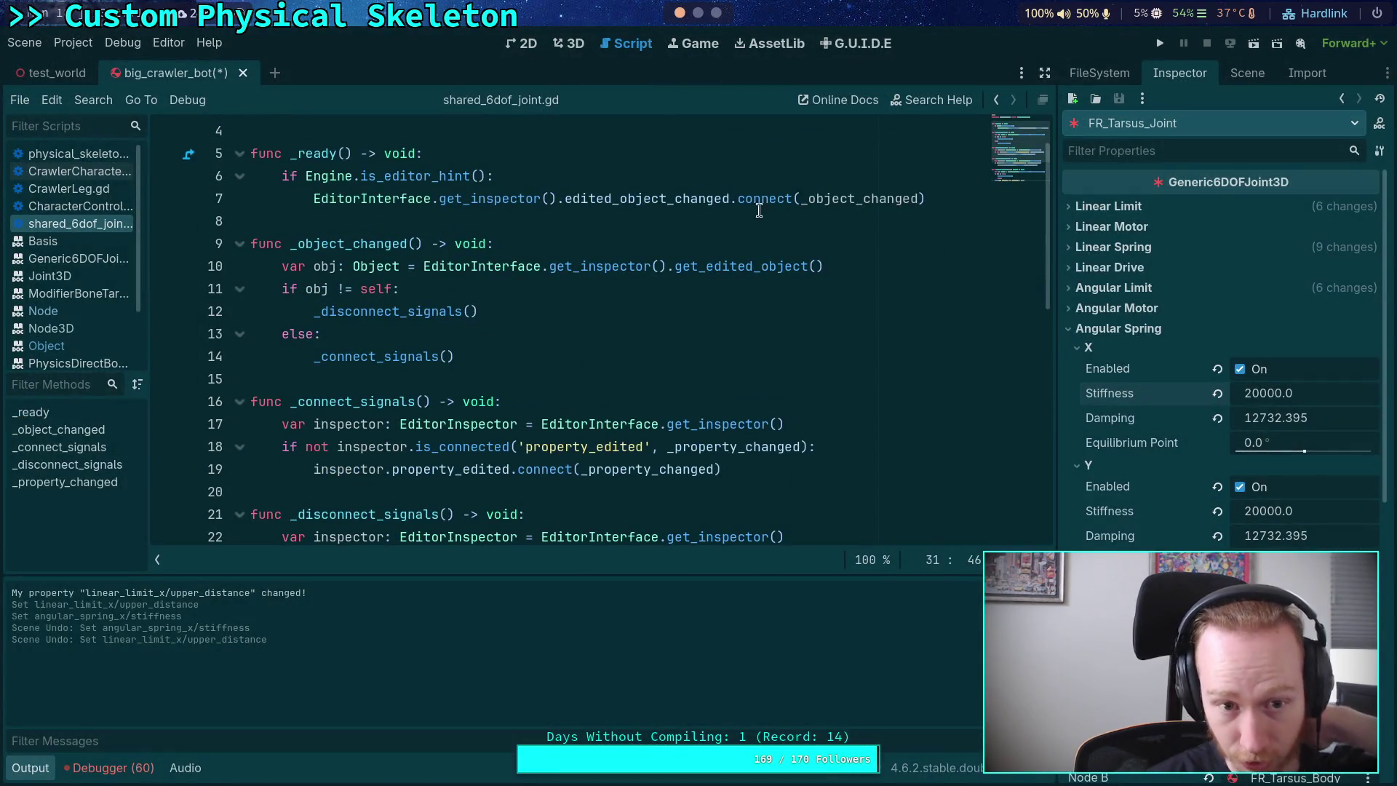
Make _ready return early when not Engine.is_editor_hint() and unindent the inspector connection line.
click(970, 195)
click(305, 175)
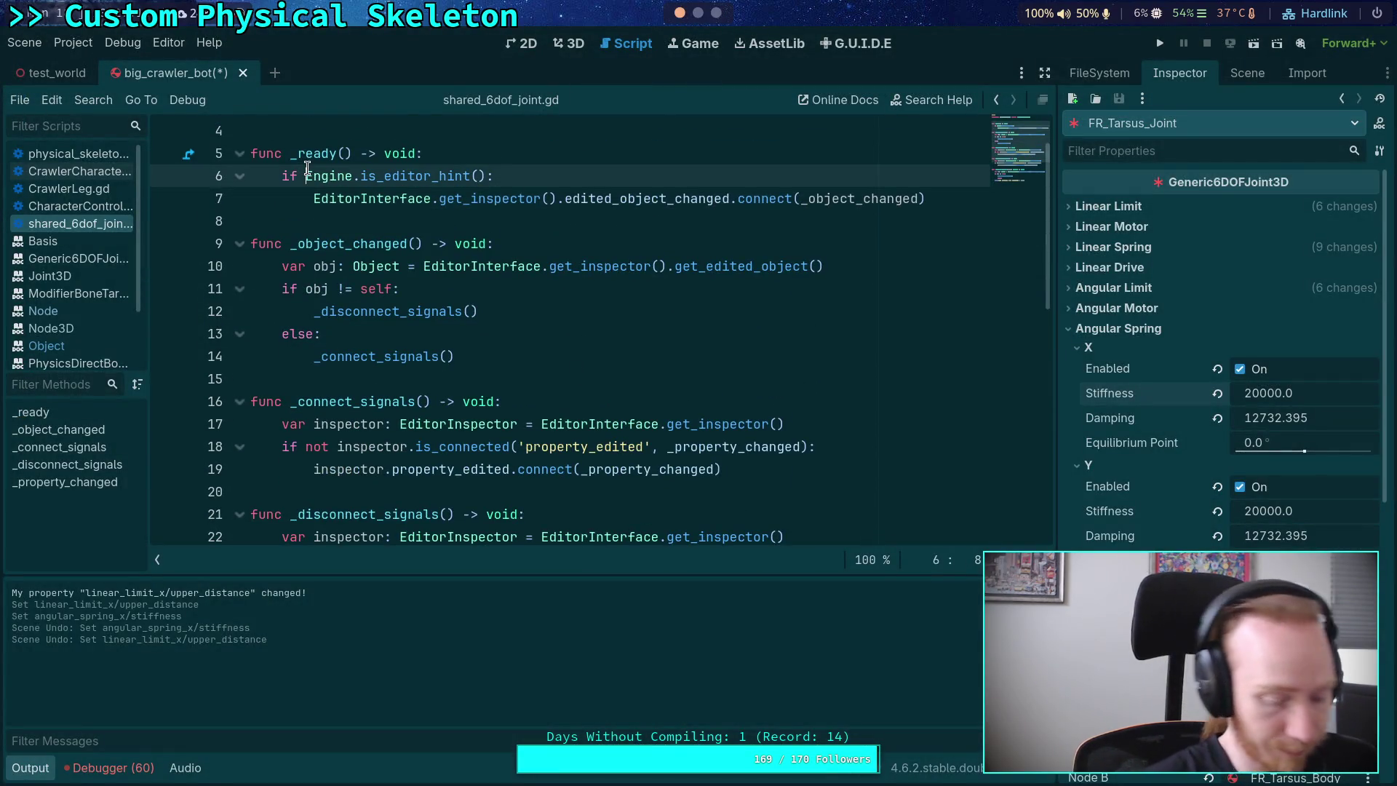
text(not)
key(End)
key(Return)
text(return)
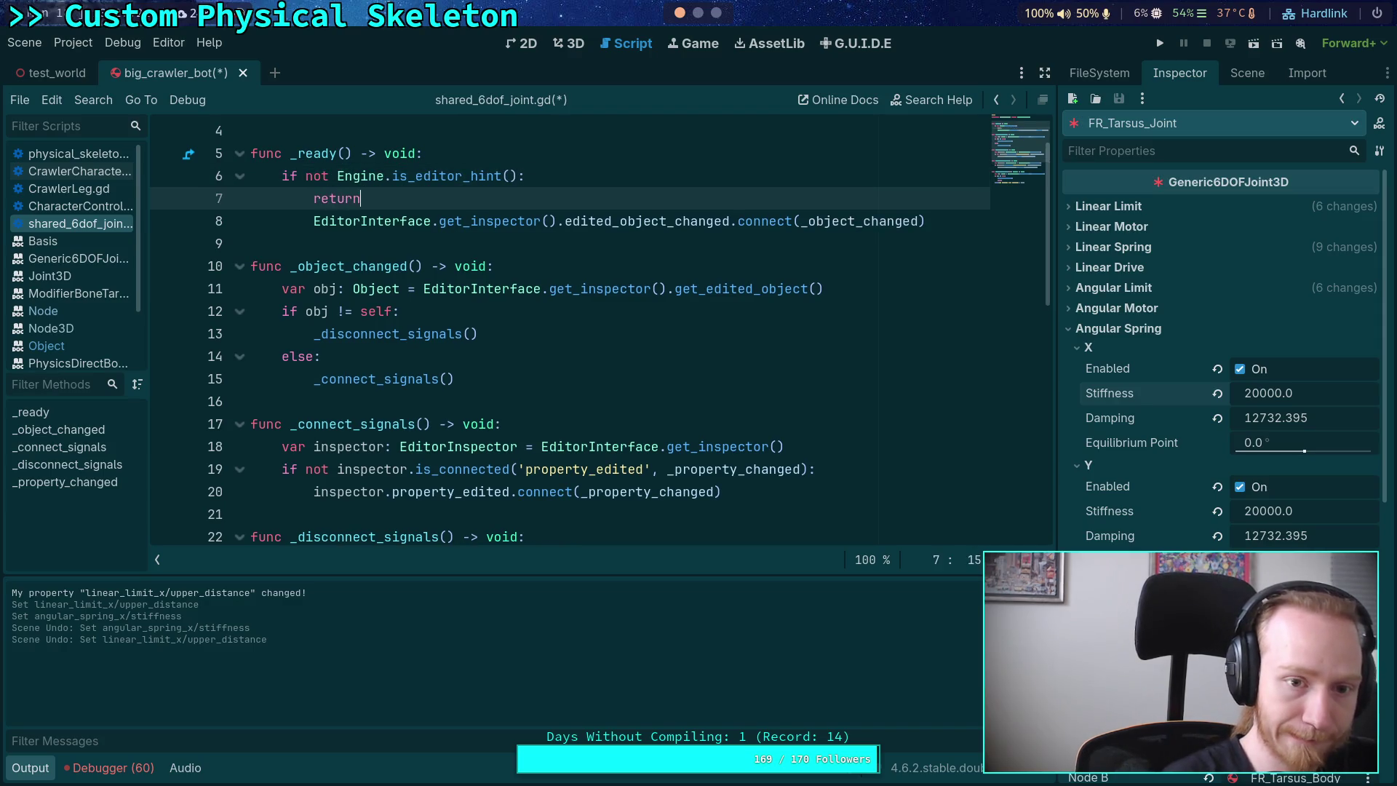
key(Return)
key(Down)
key(shift+Tab)
Add EditorInterface.get_editor_undo_redo().history_changed.connect(_history_changed) below the inspector connection.
key(End)
key(Return)
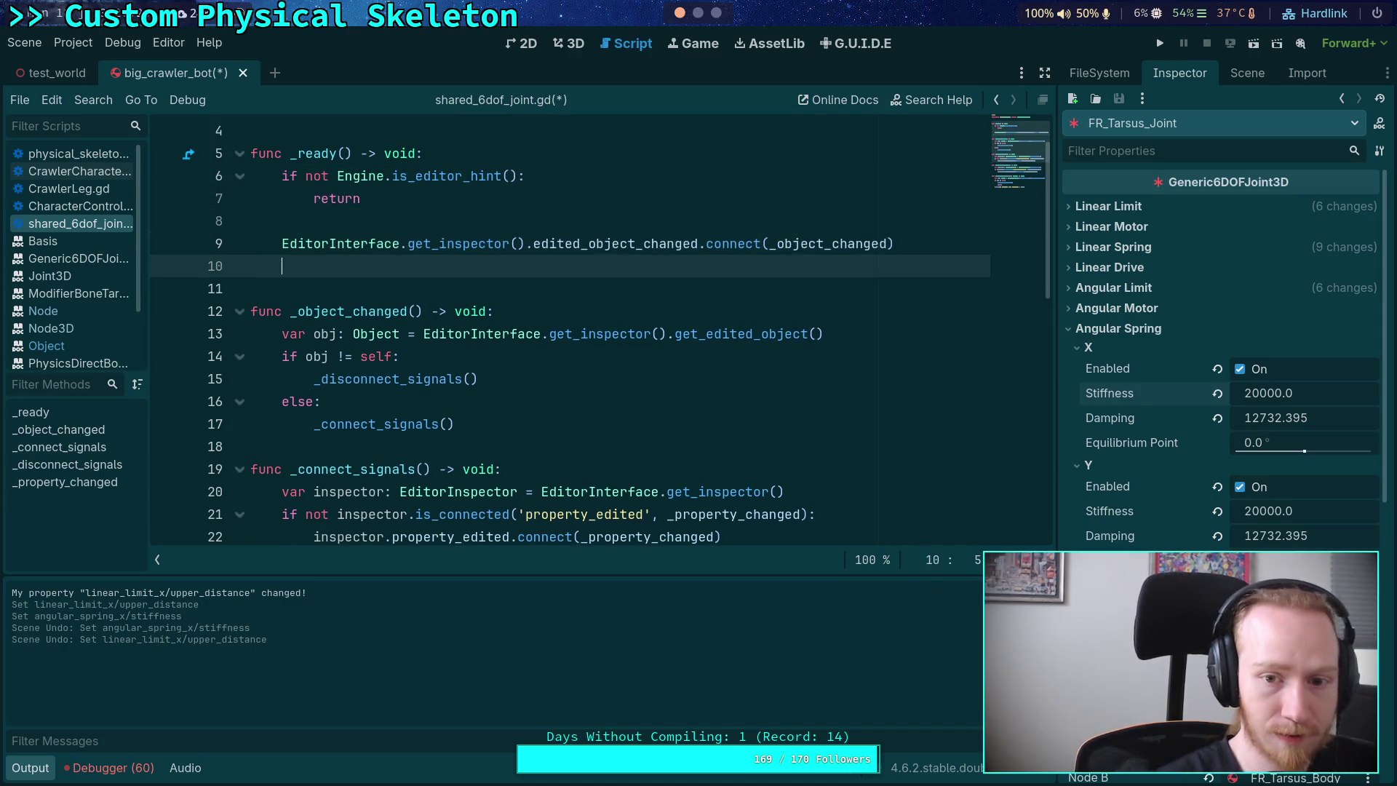
text(Editor)
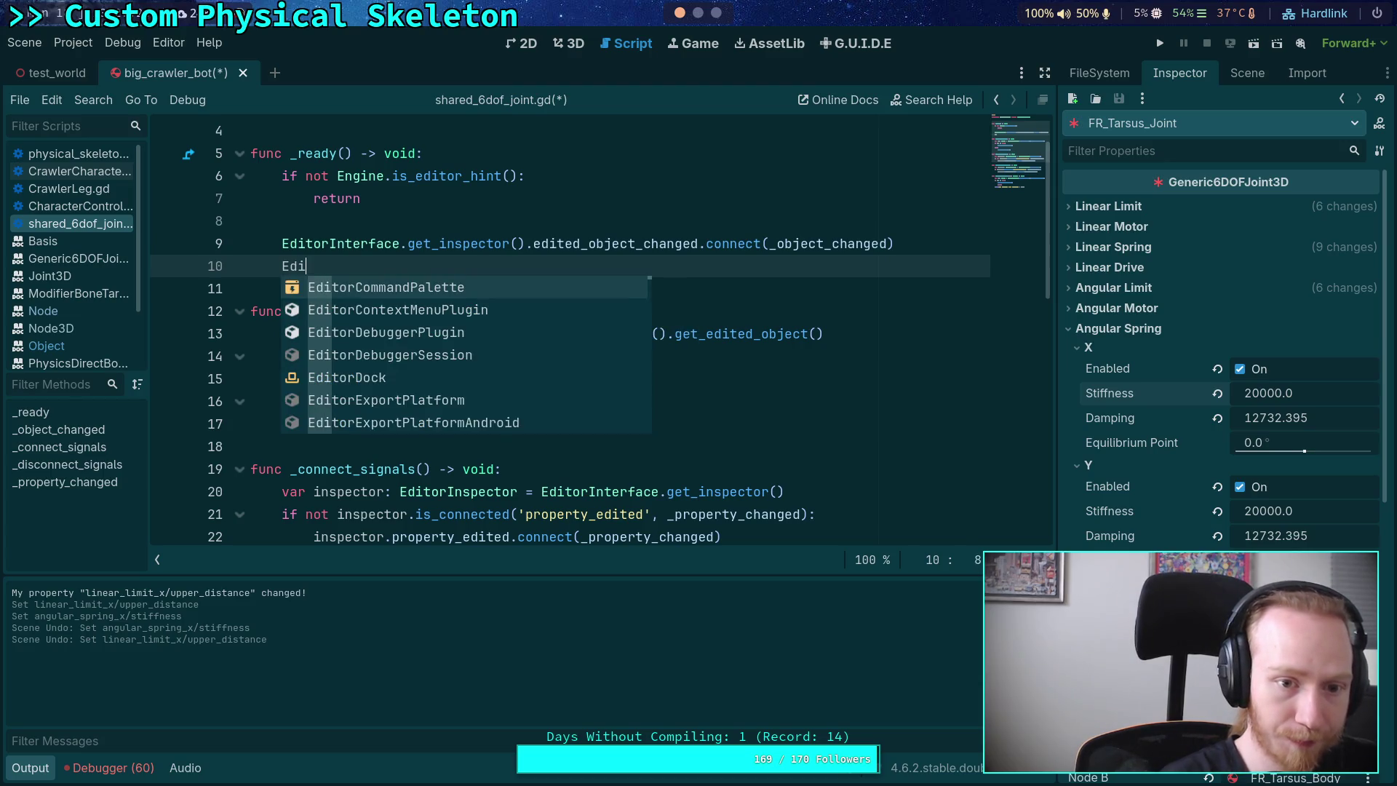
text(I)
key(BackSpace)
text(Interface.)
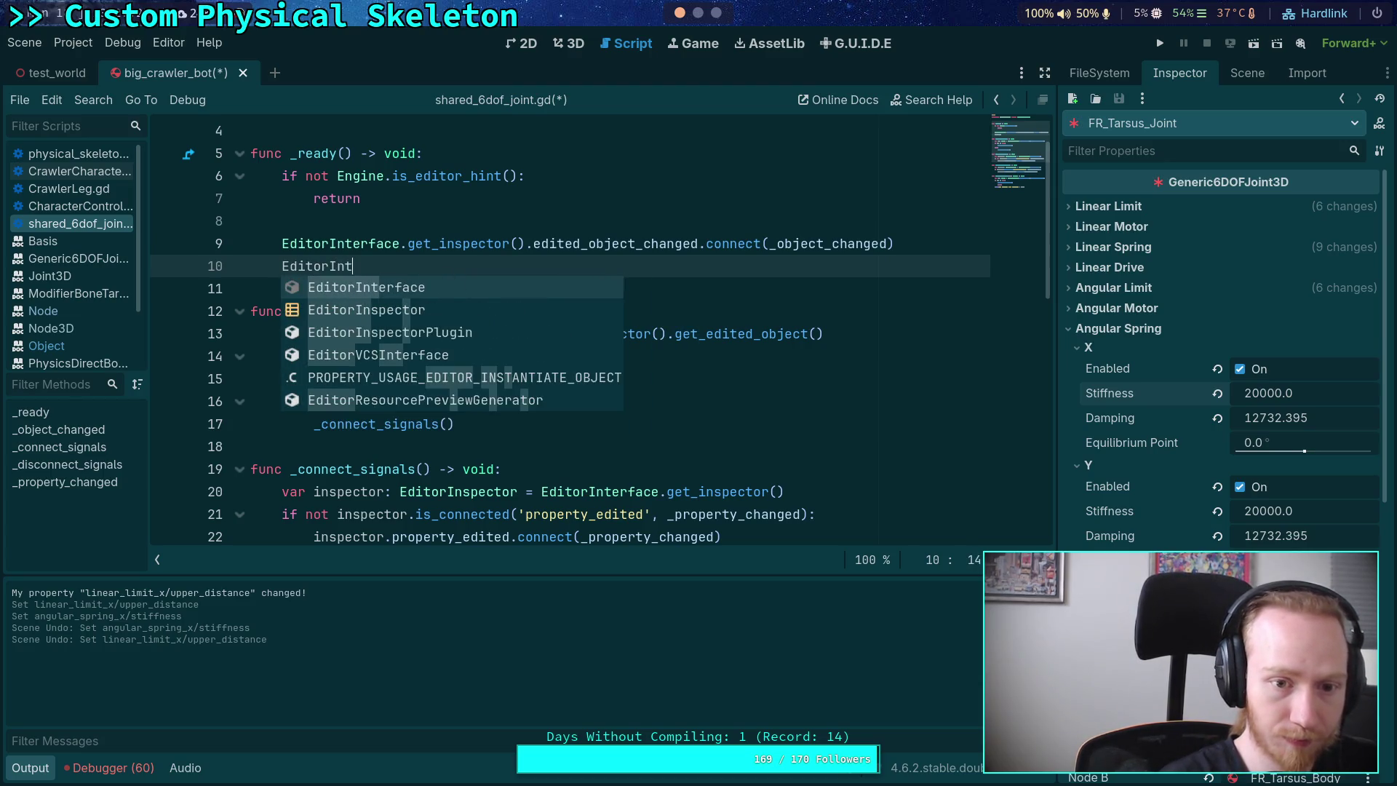
text(undo_redo())
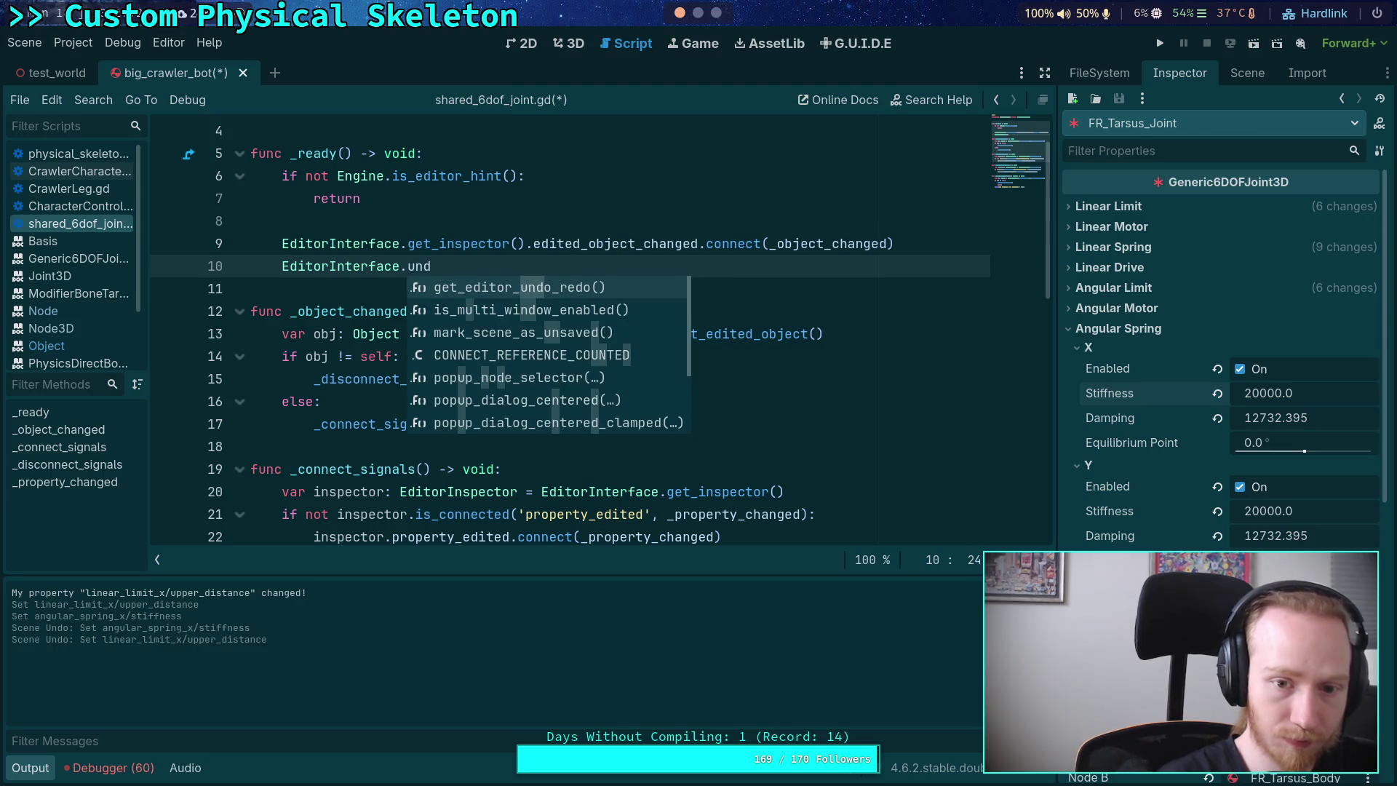
key(Return)
text(.hin)
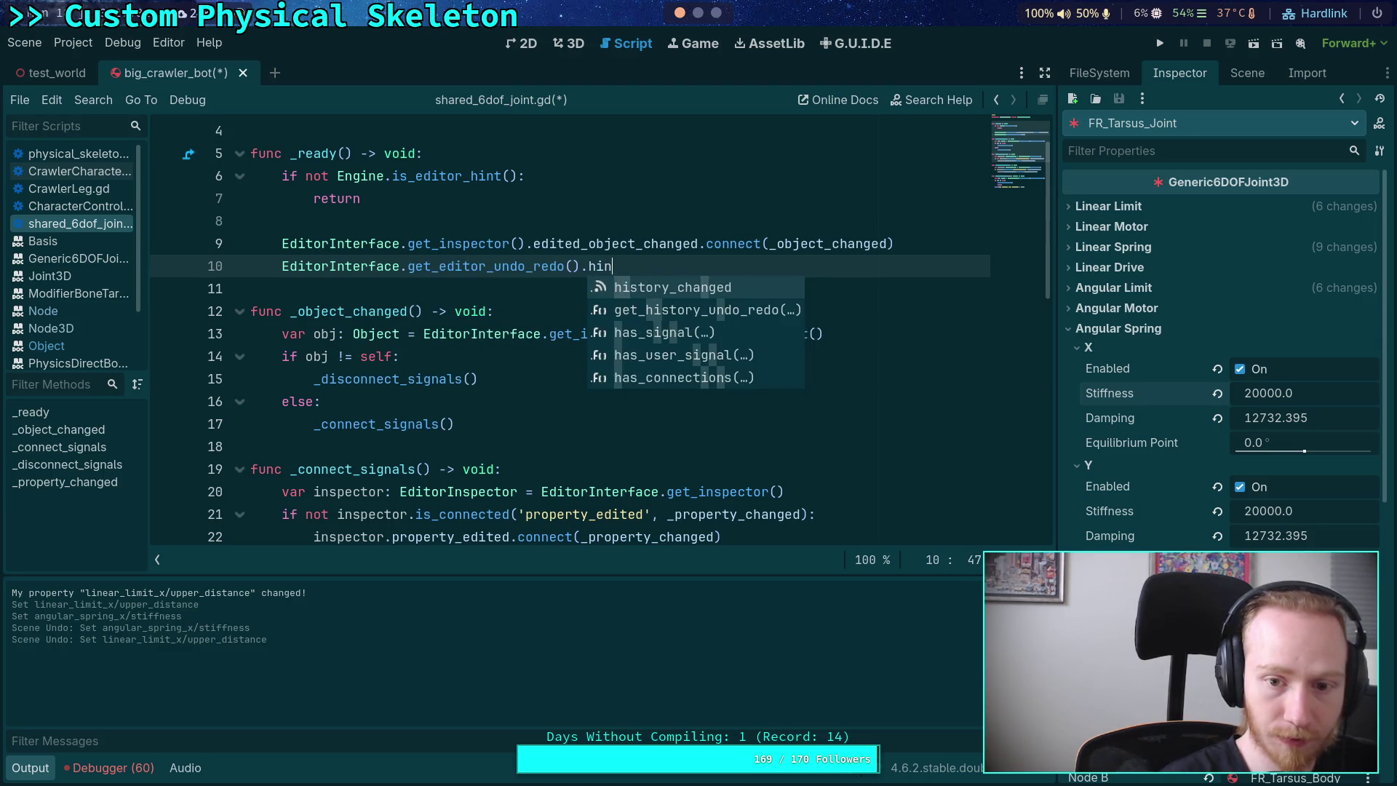
key(Return)
text(.connect(_d)
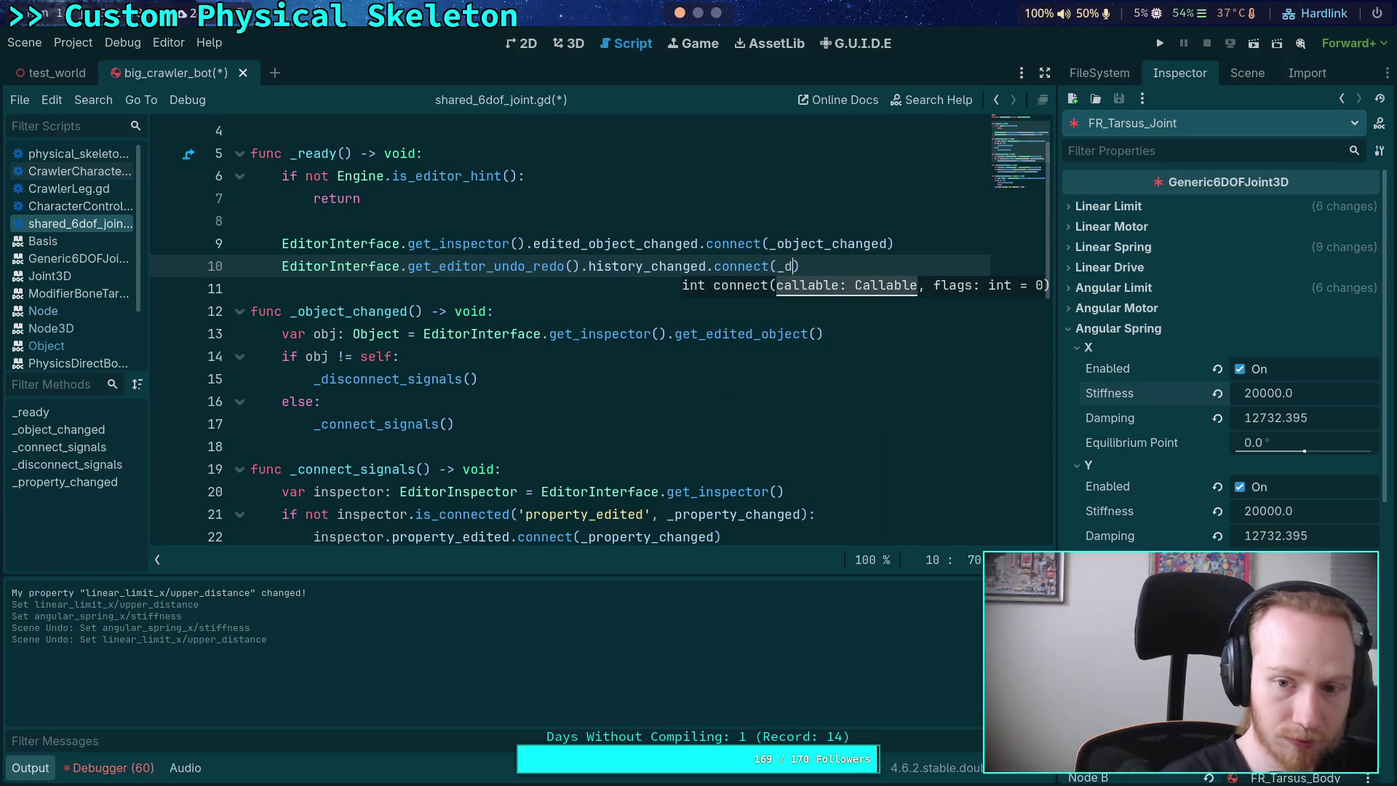
text(undo)
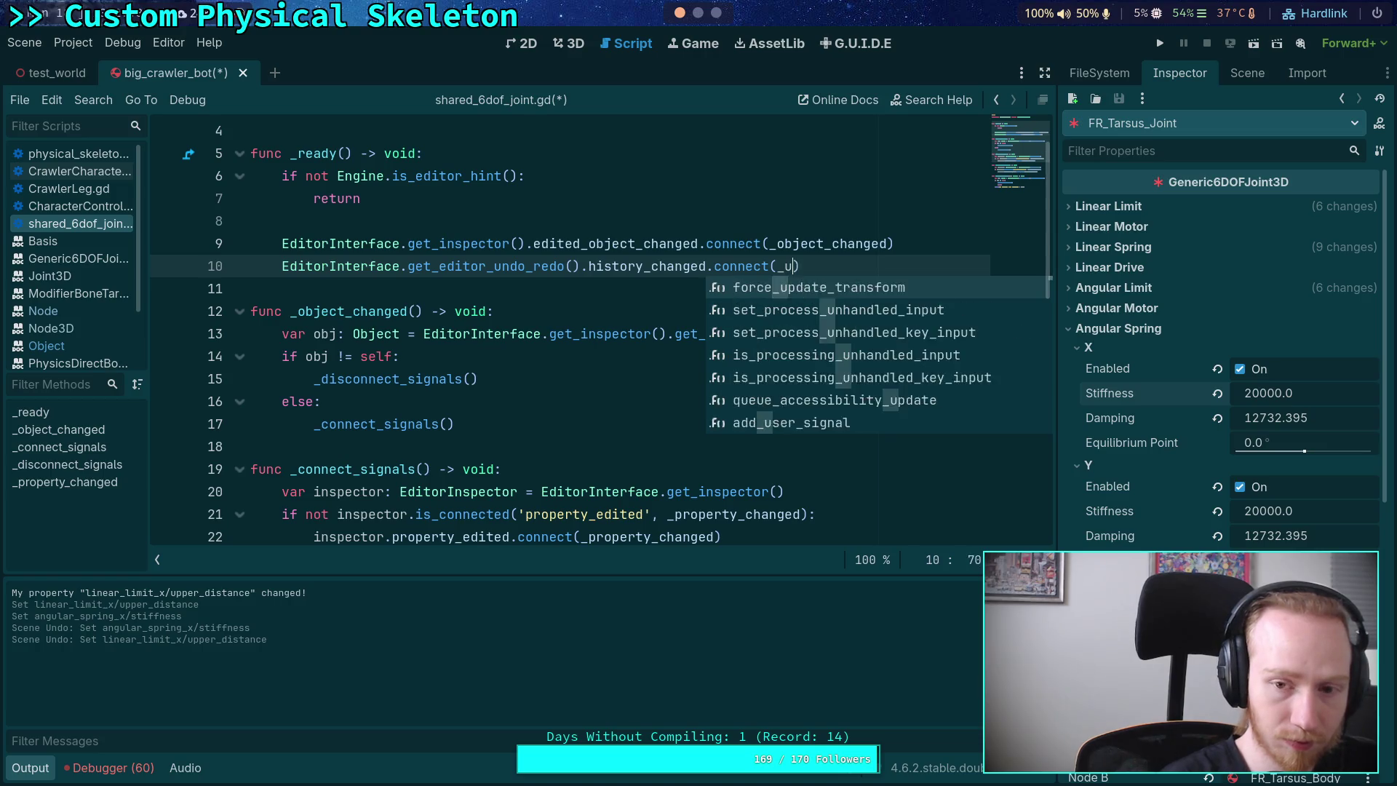
text(_redo_)
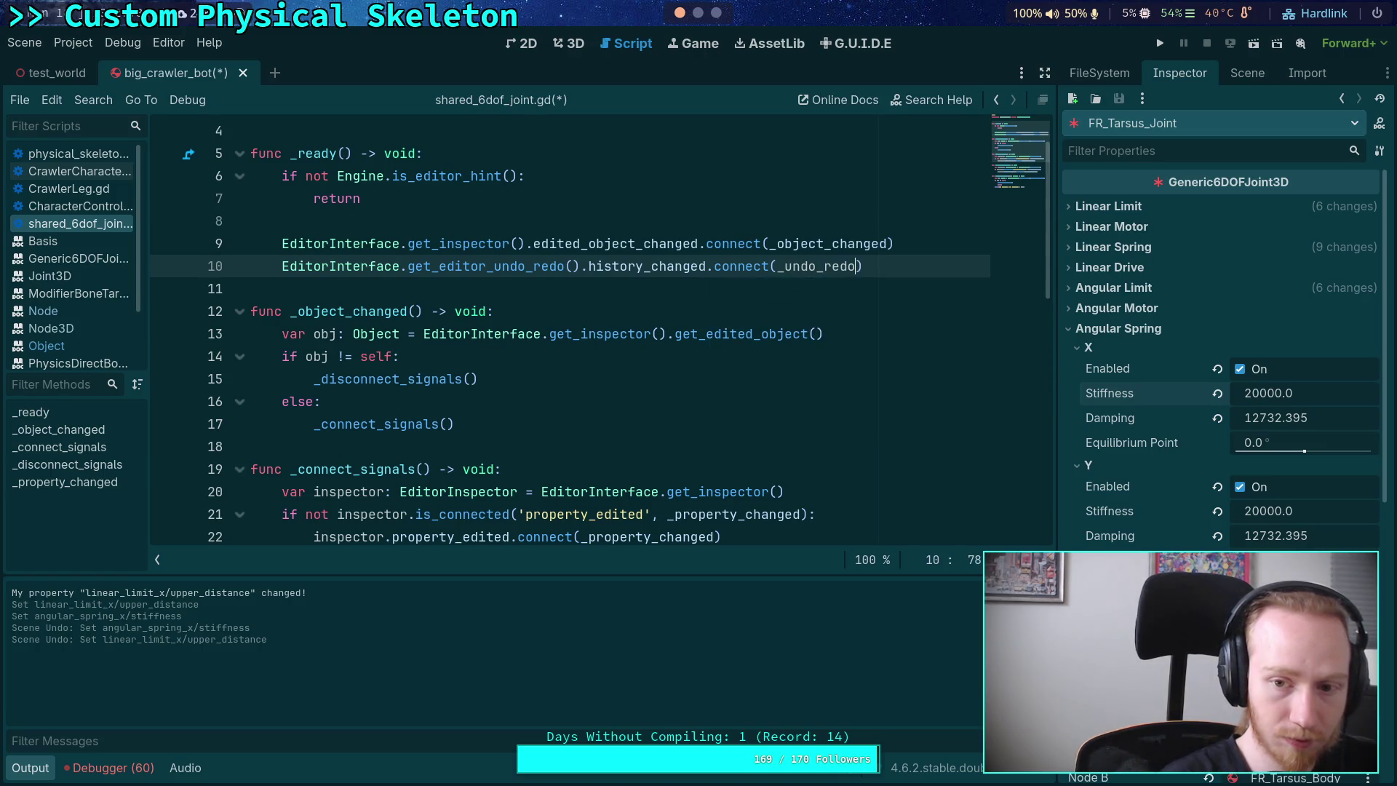
text(changed)
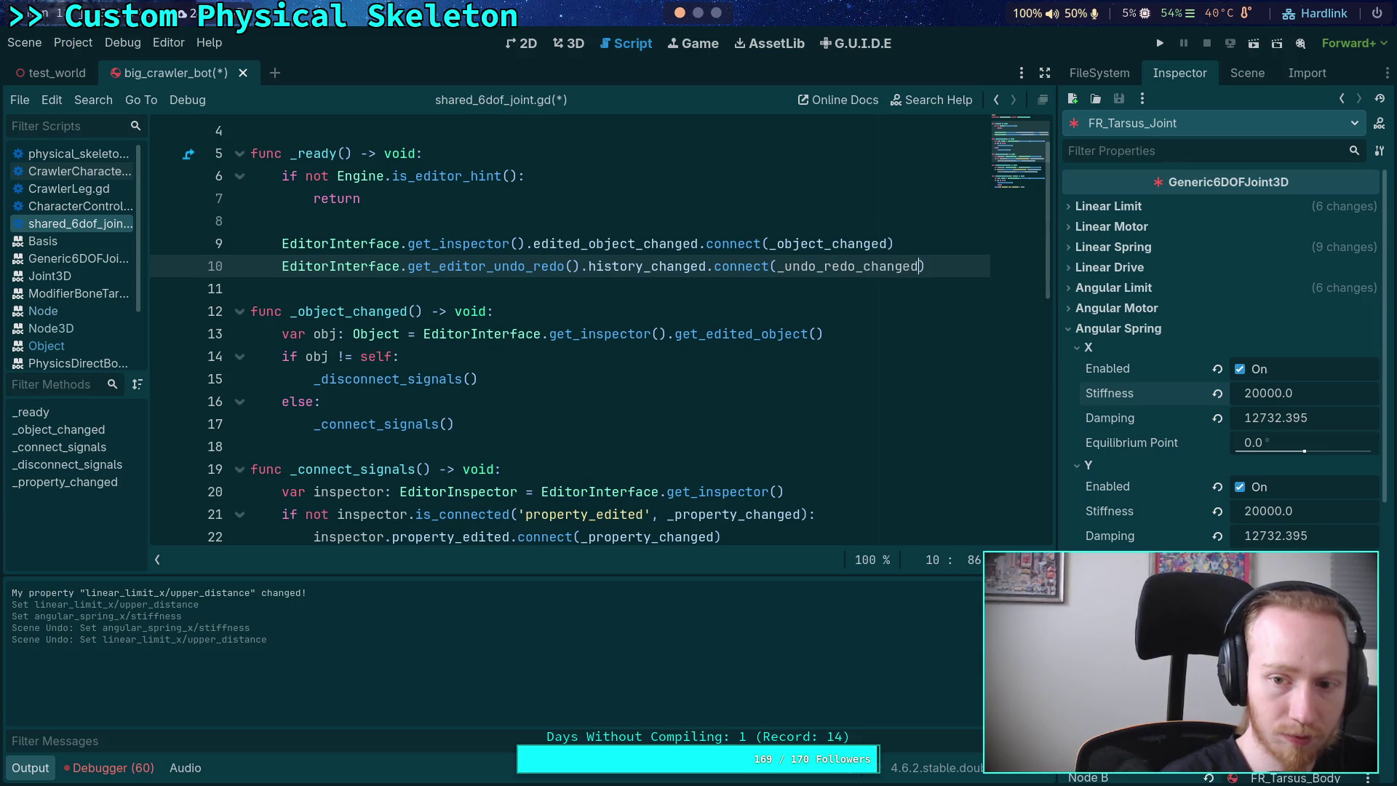
key(BackSpace)
key(BackSpace)
key(BackSpace)
text(d)
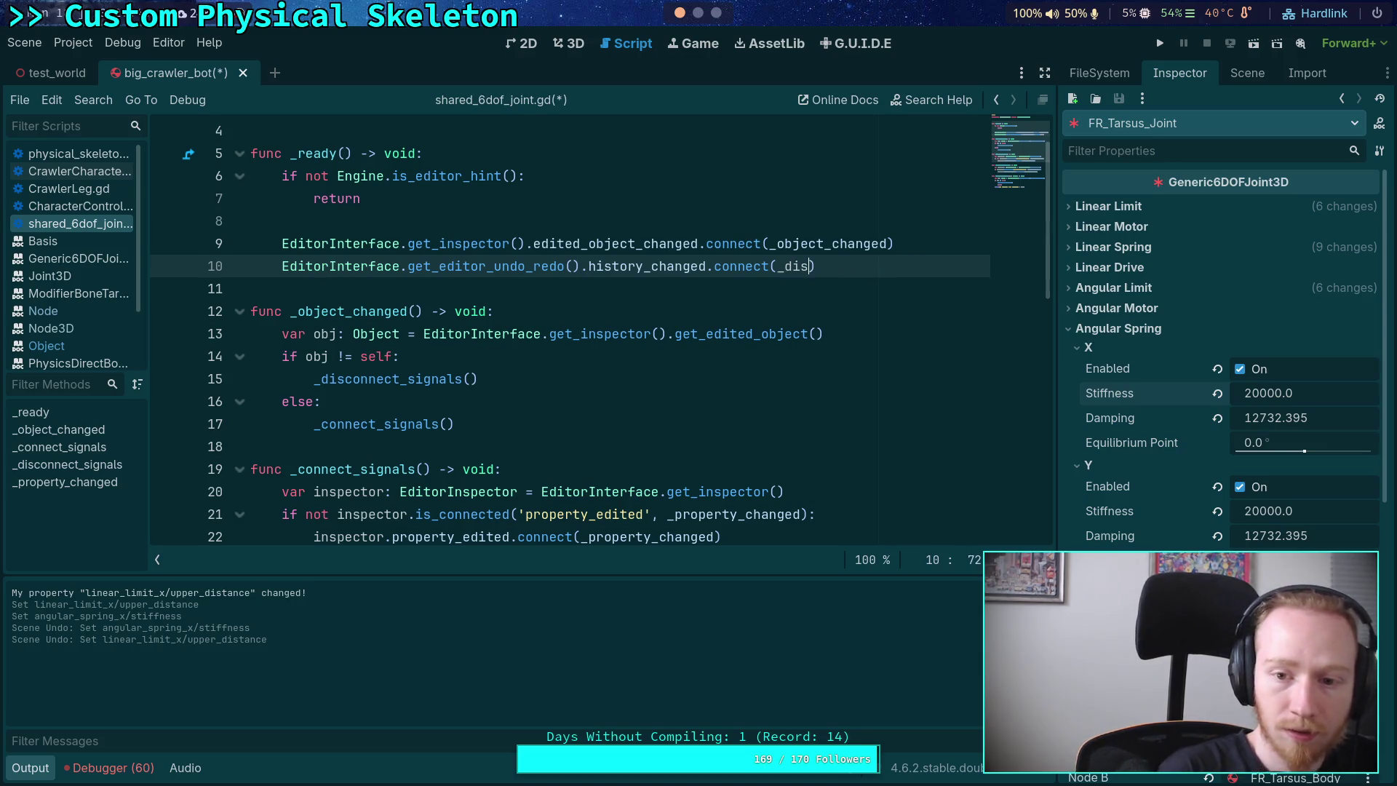
key(BackSpace)
text(history_)
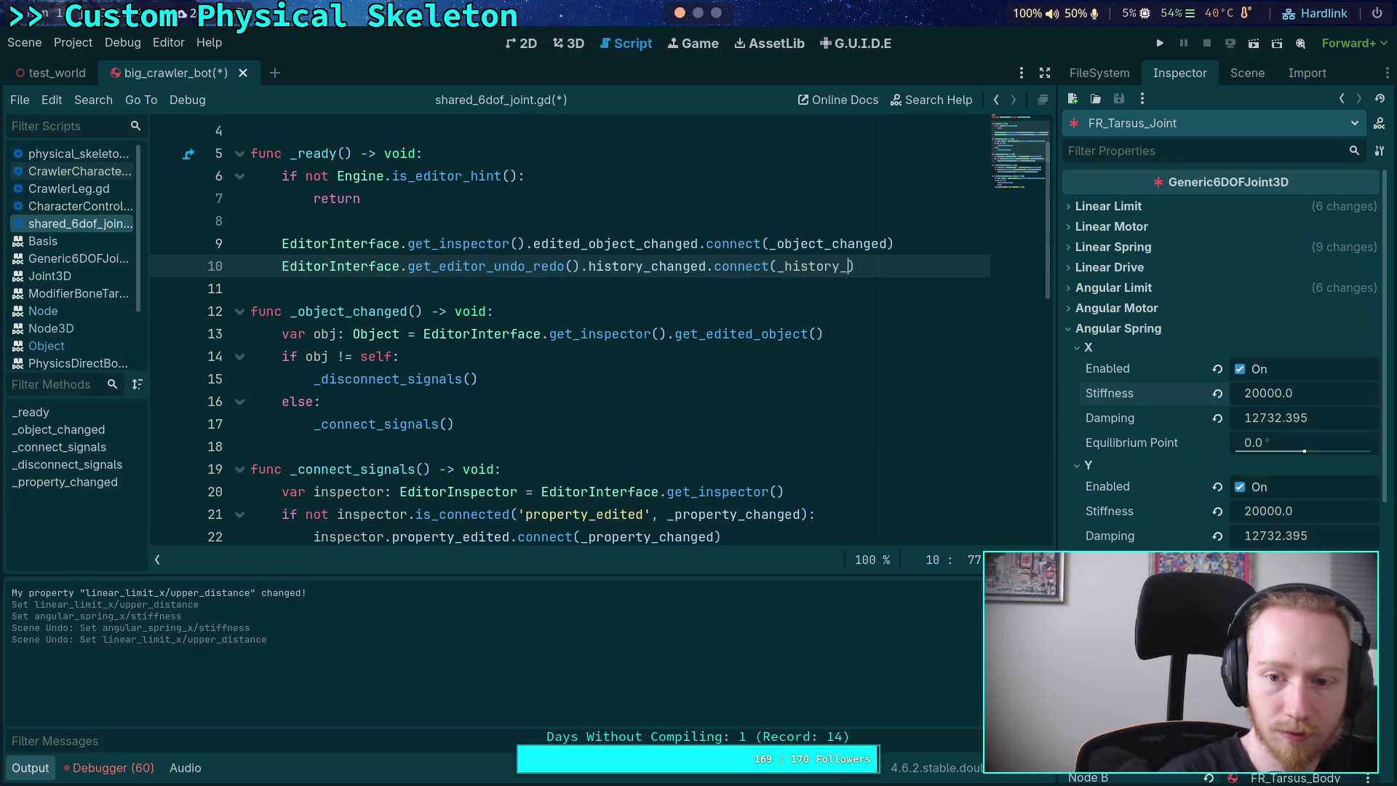
text(changed))
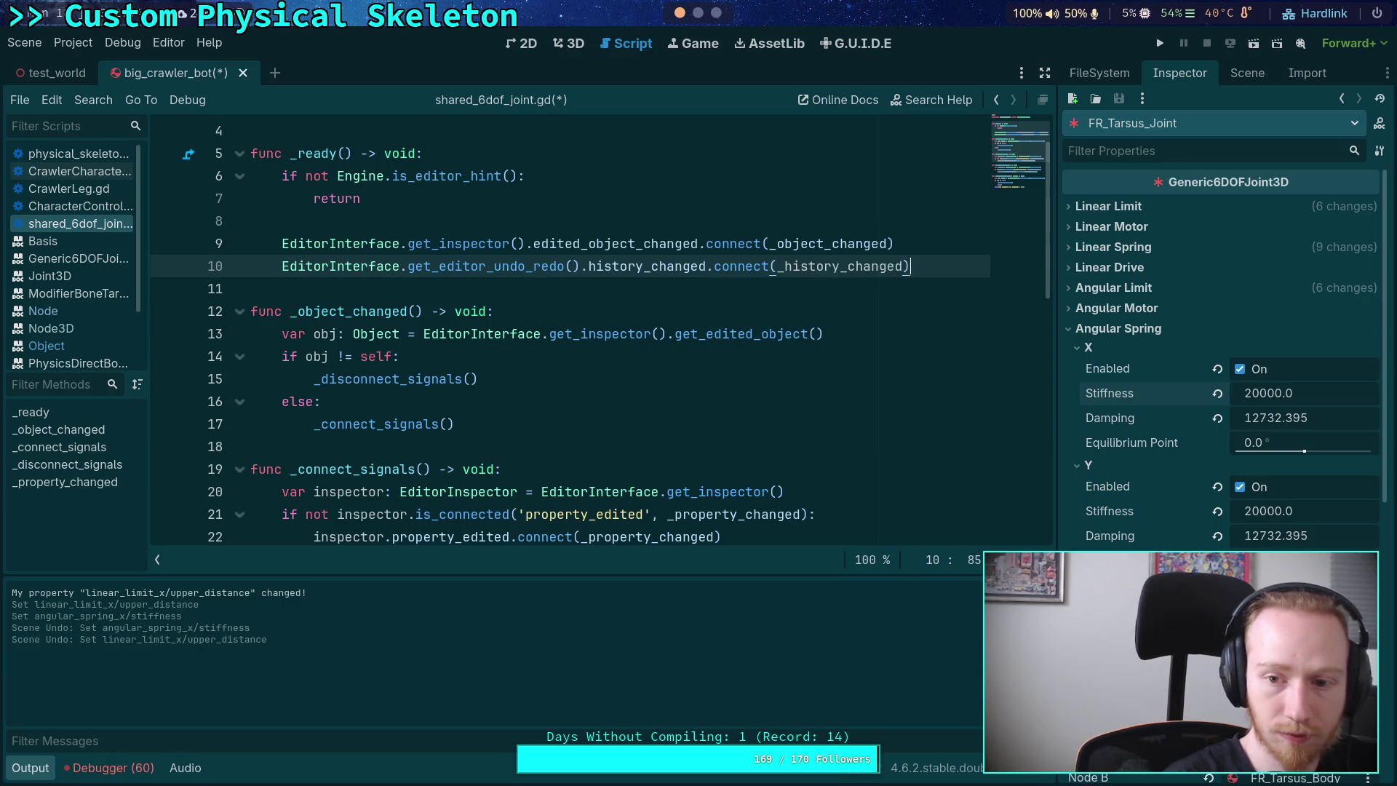
Add a new line after the _object_changed function.
click(565, 424)
key(Return)
key(BackSpace)
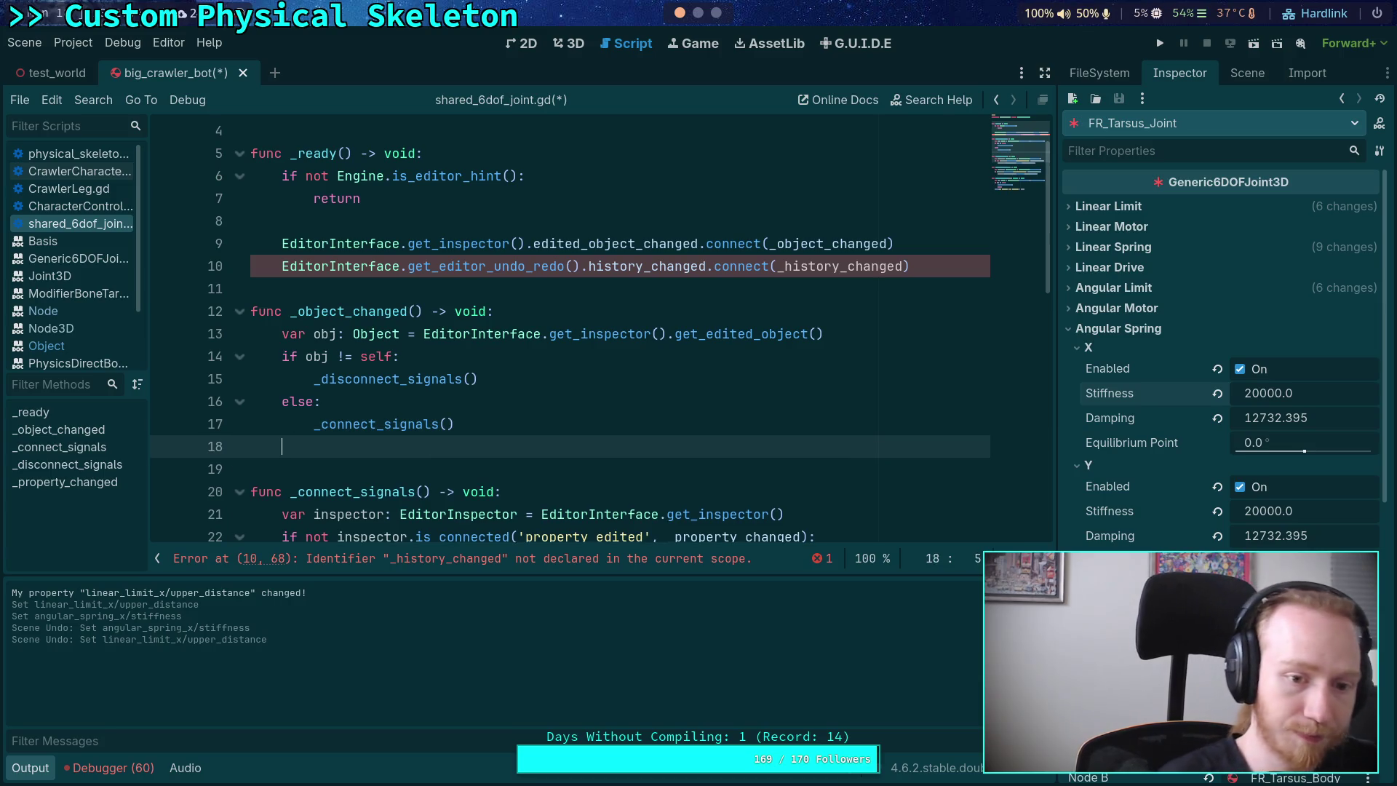
Add func _history_changed() -> void printing 'Some undo/ redo happened!' and save the script.
key(Return)
text(func _hin)
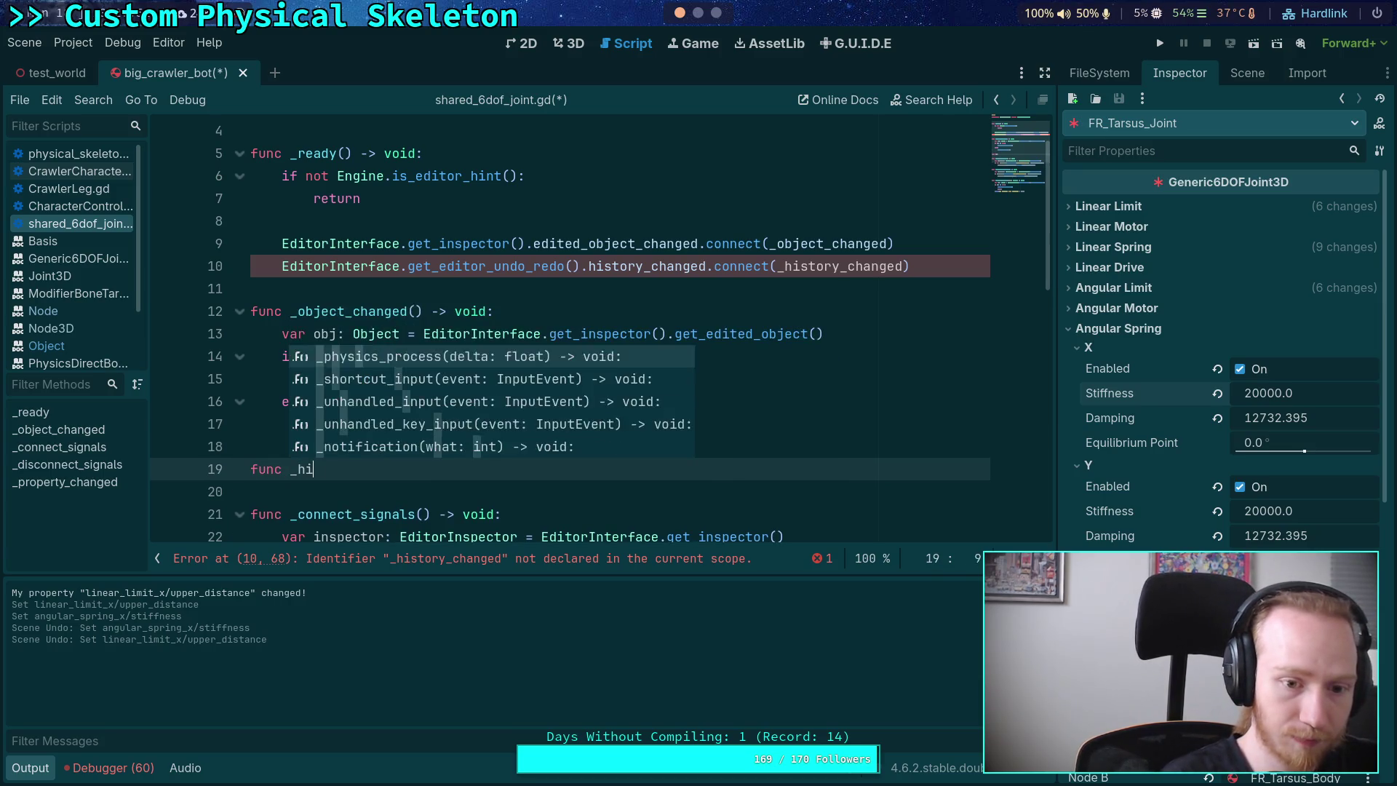
key(BackSpace)
text(story_changed() -> void:)
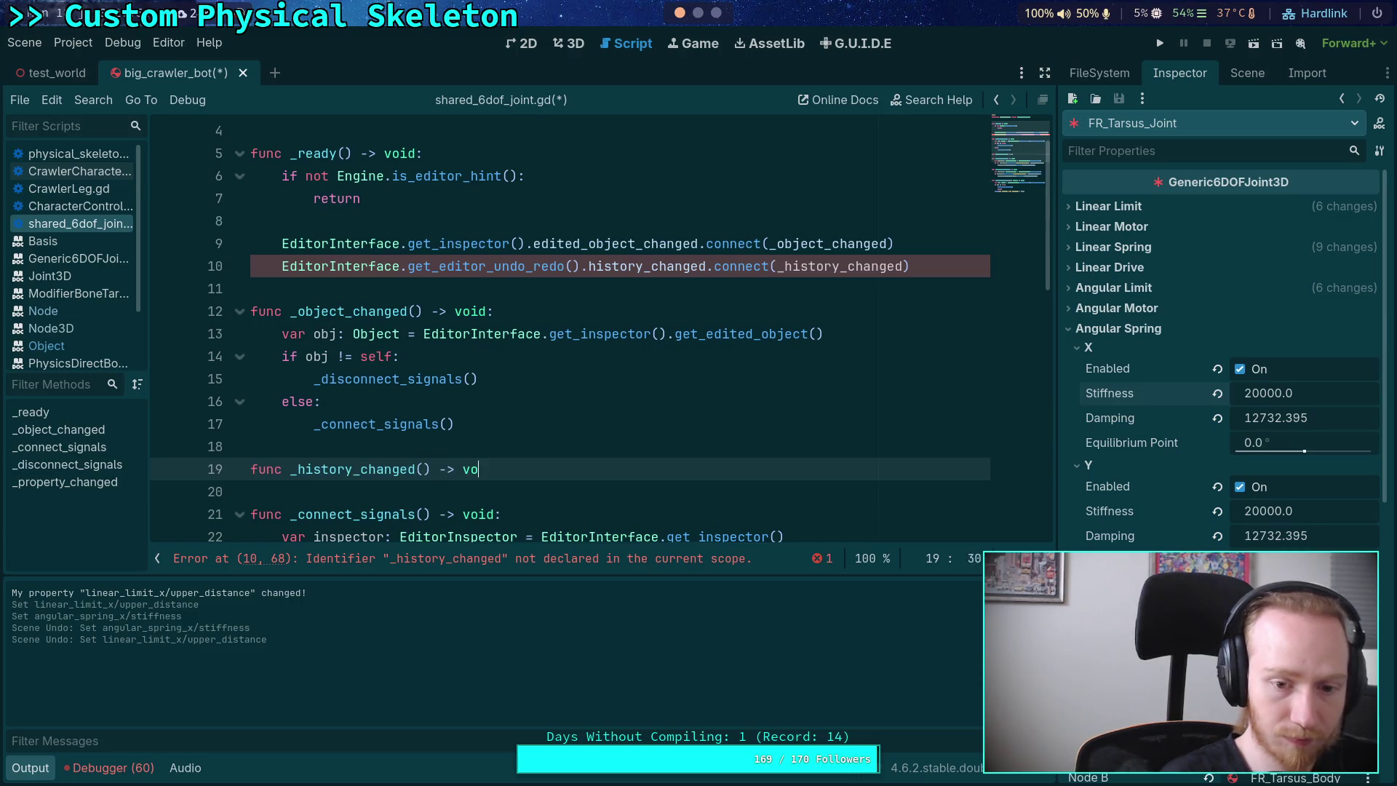
key(Return)
text(print()
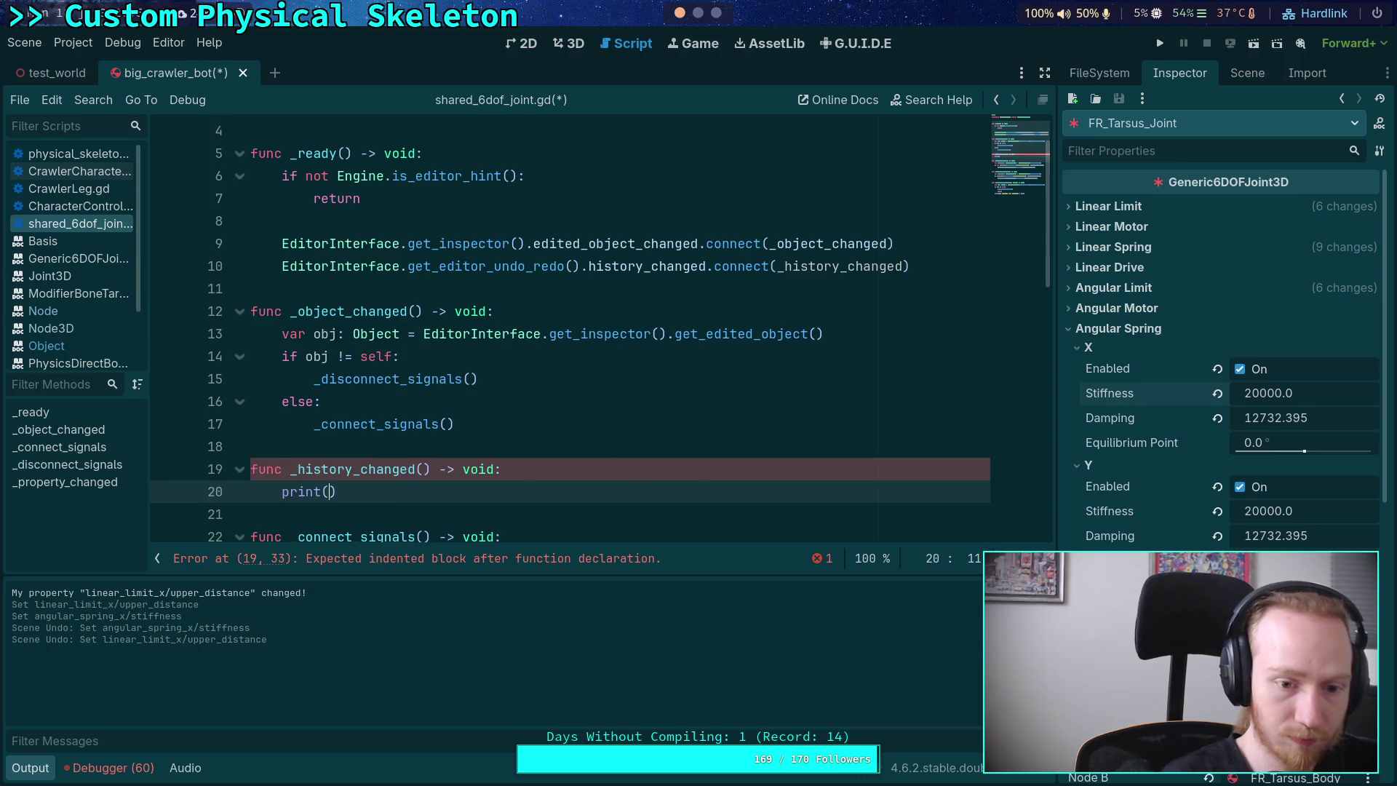
text(')
text(Some )
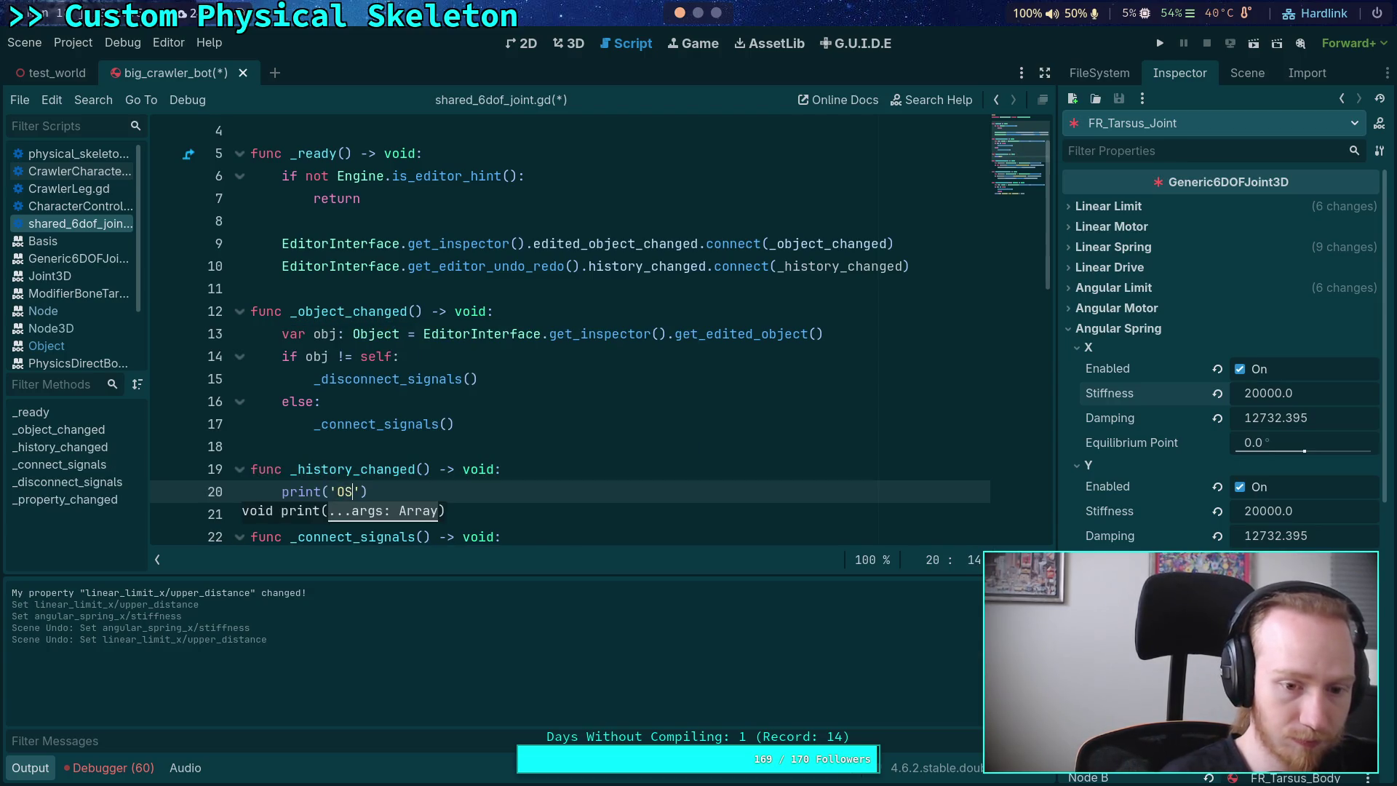
text(und)
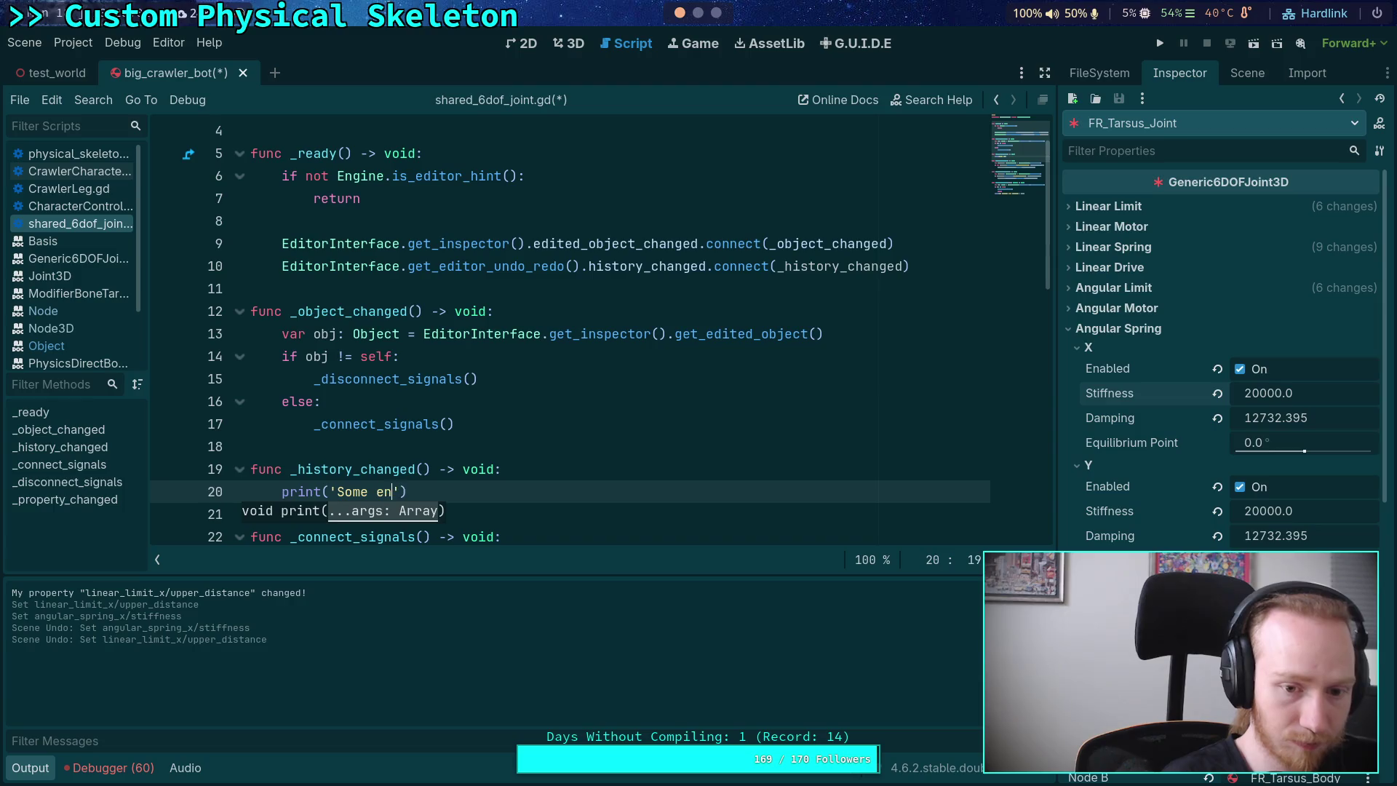
text(o/ )
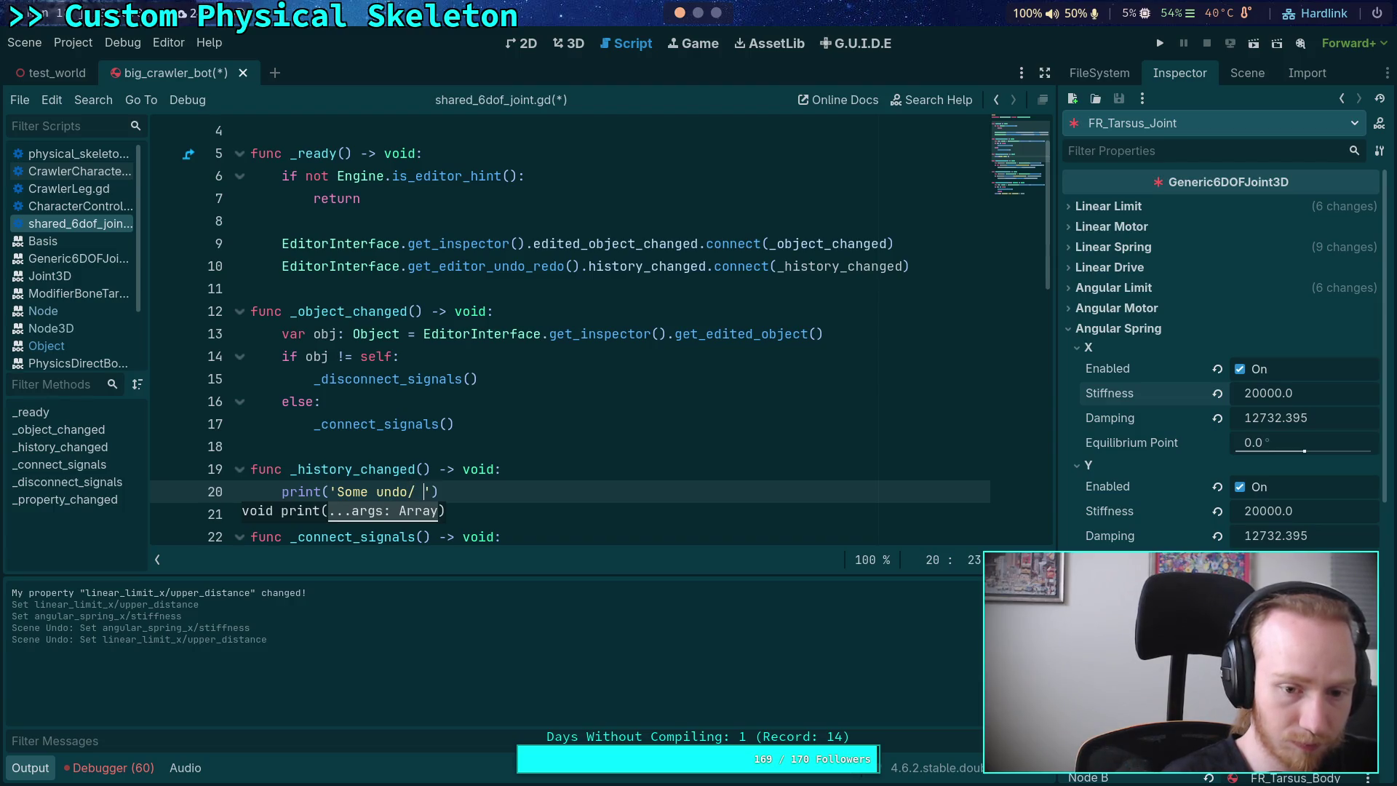
text(redo happ)
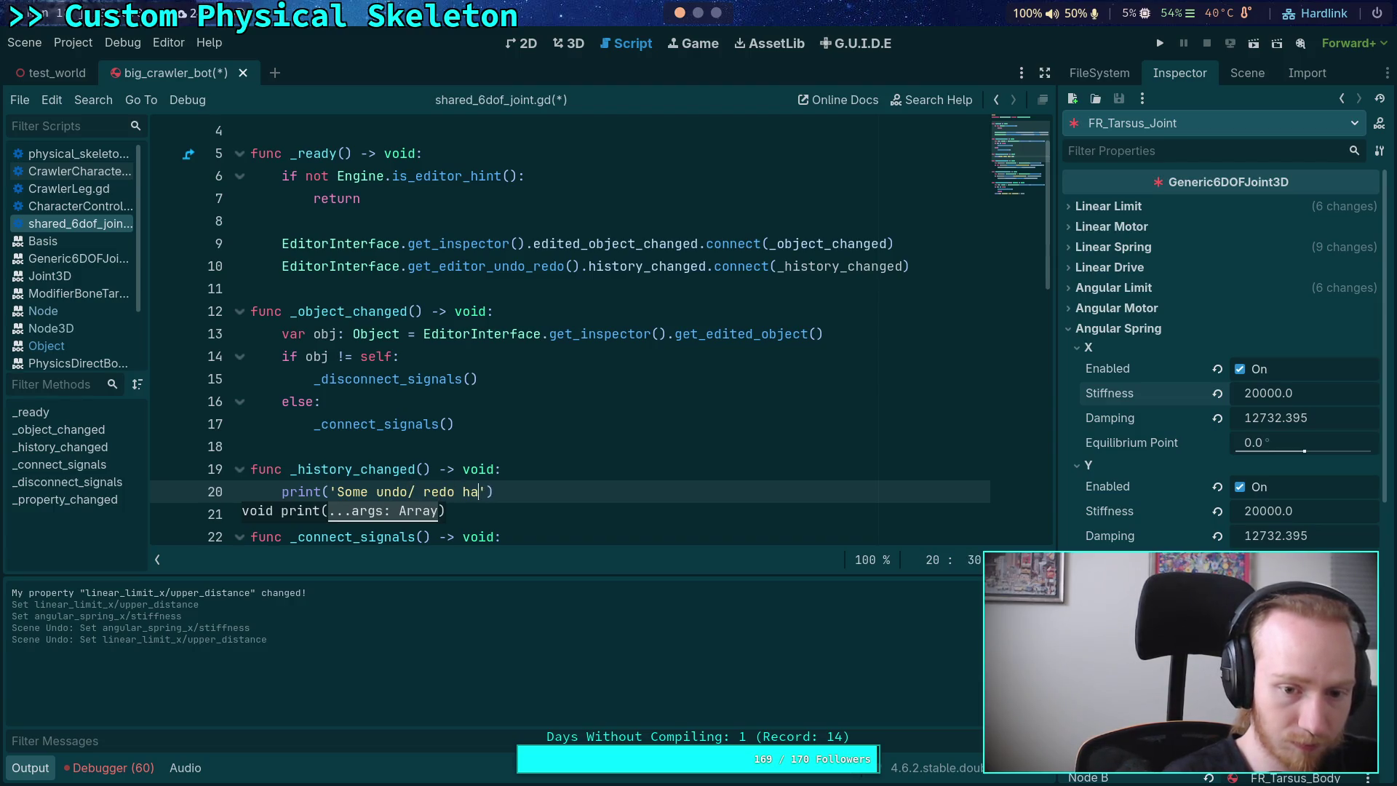
text(ened!)
key(ctrl+s)
click(16, 43)
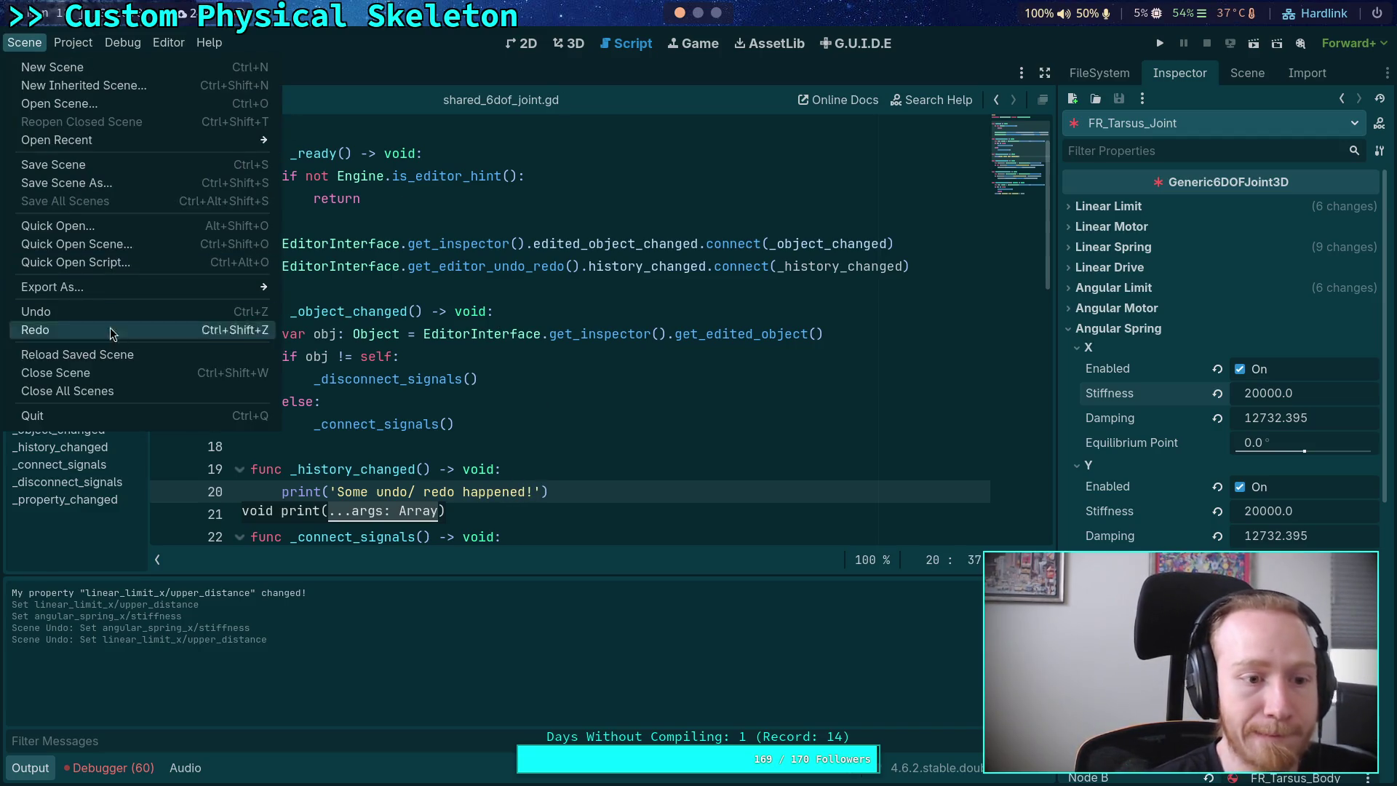
Reload the saved scene, clear the output, and set Shared6DOFJoint's linear X upper distance to 0.
click(29, 355)
click(980, 596)
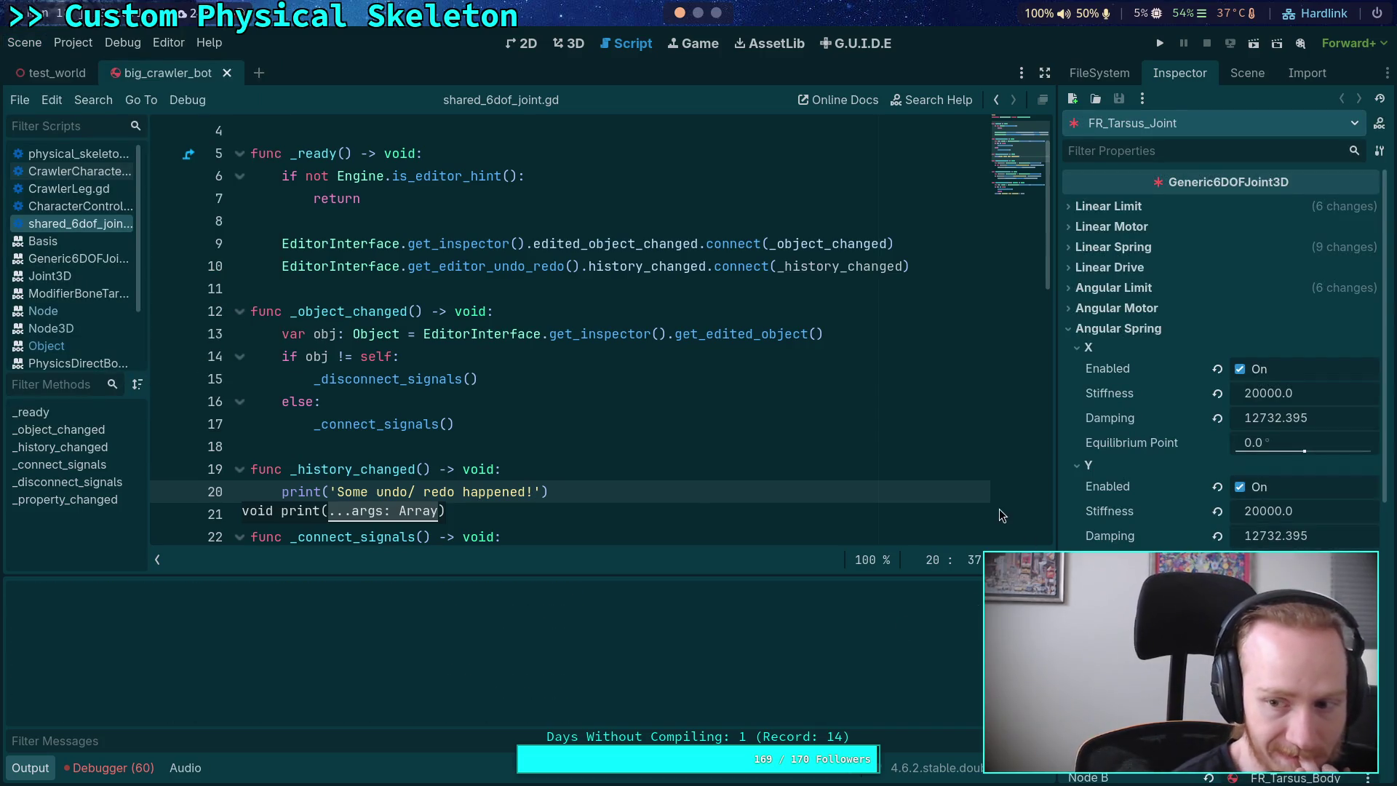
click(1265, 395)
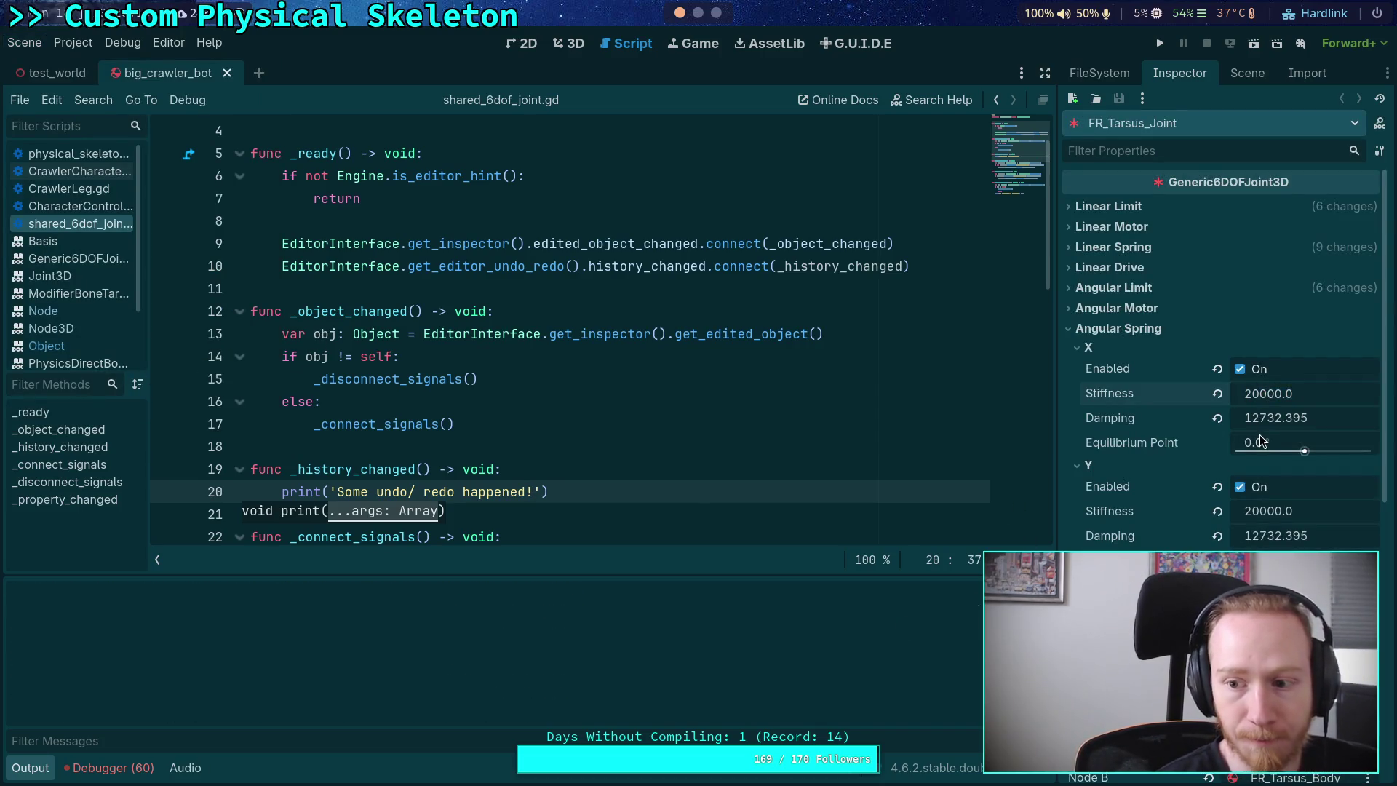
click(893, 381)
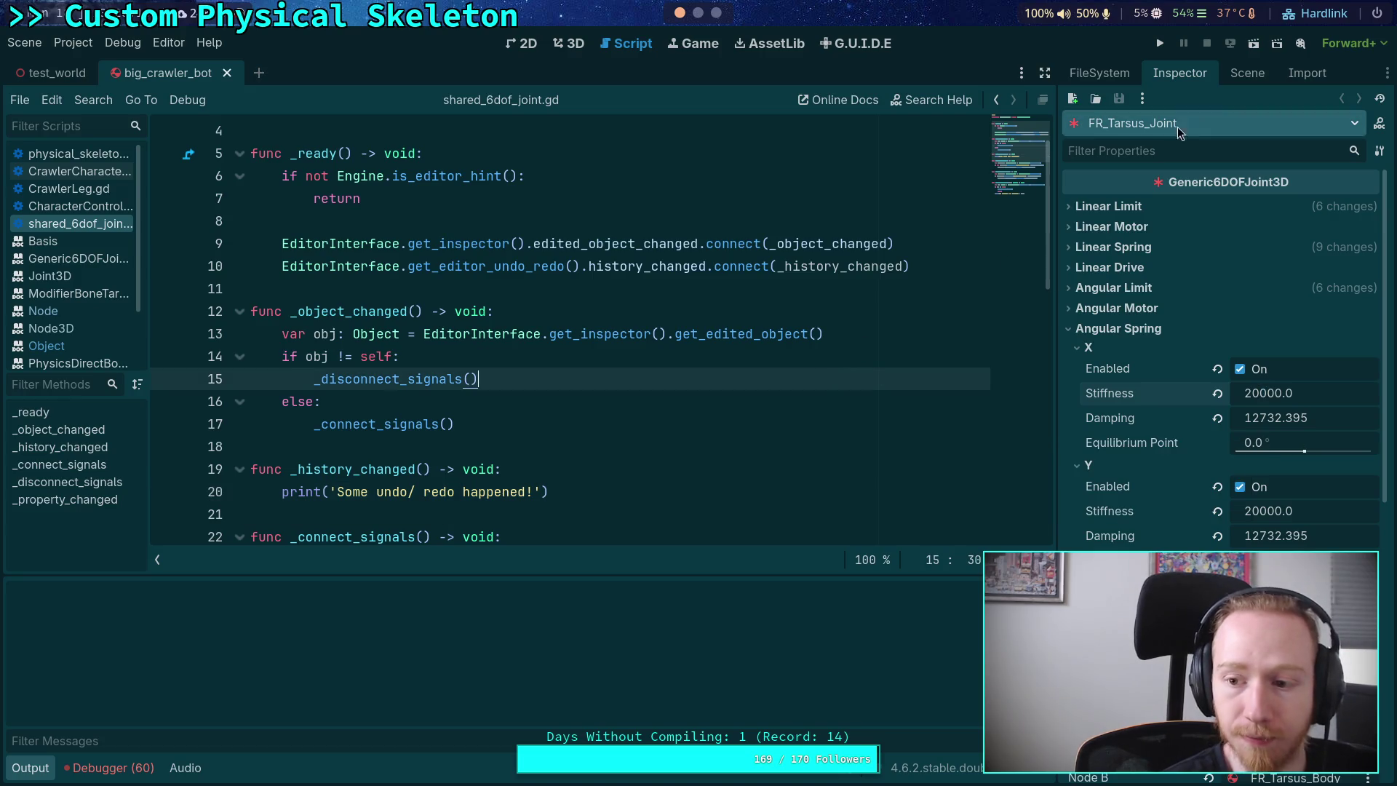
click(1247, 73)
click(1183, 488)
click(1182, 73)
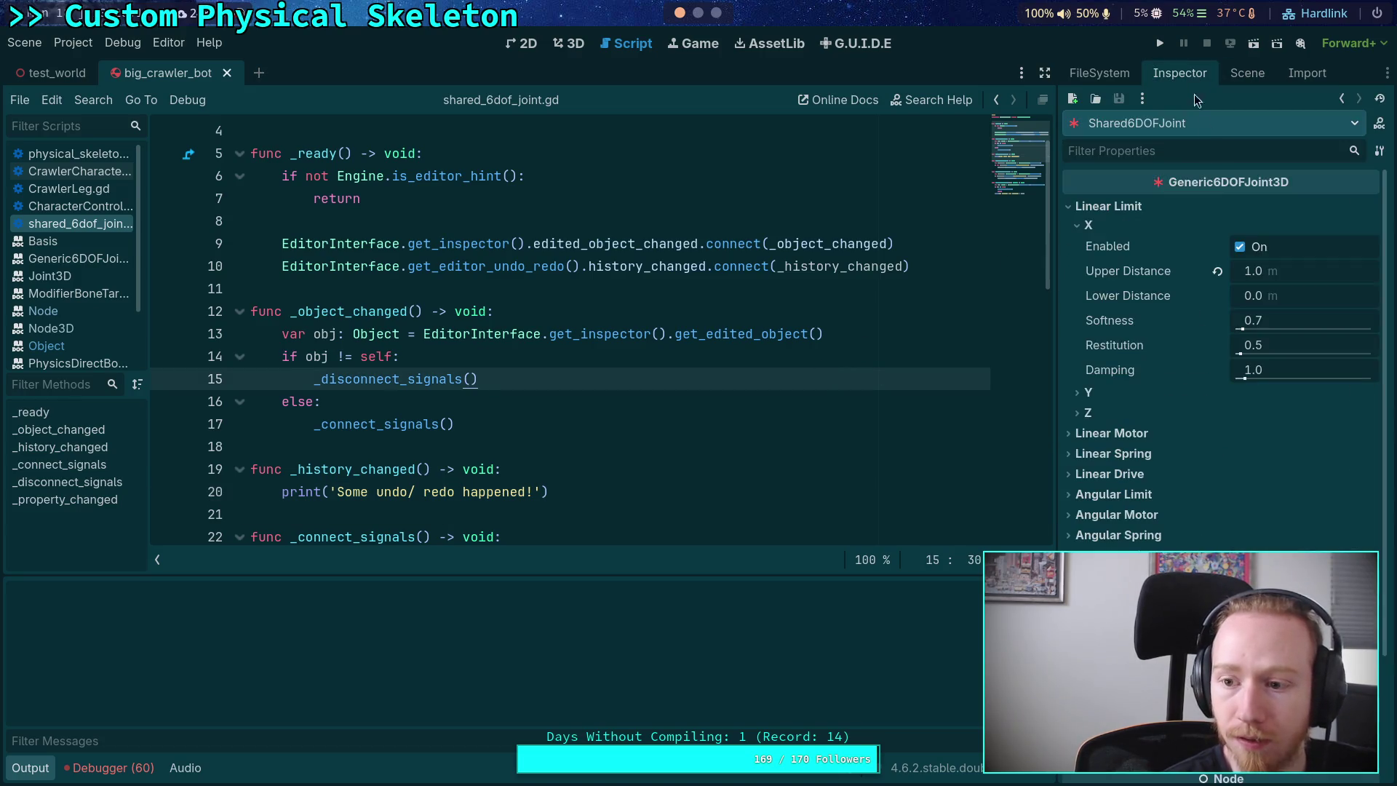
click(1276, 271)
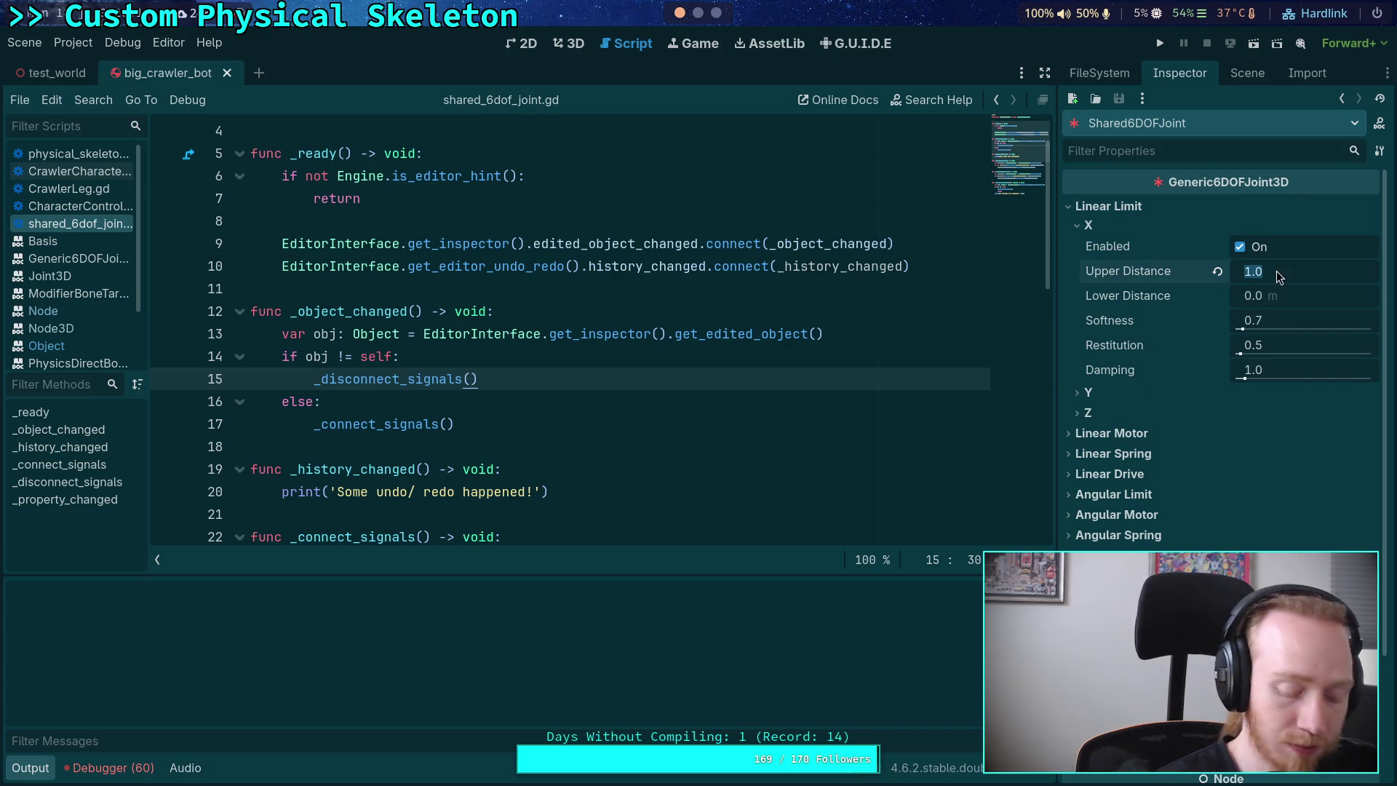
key(Return)
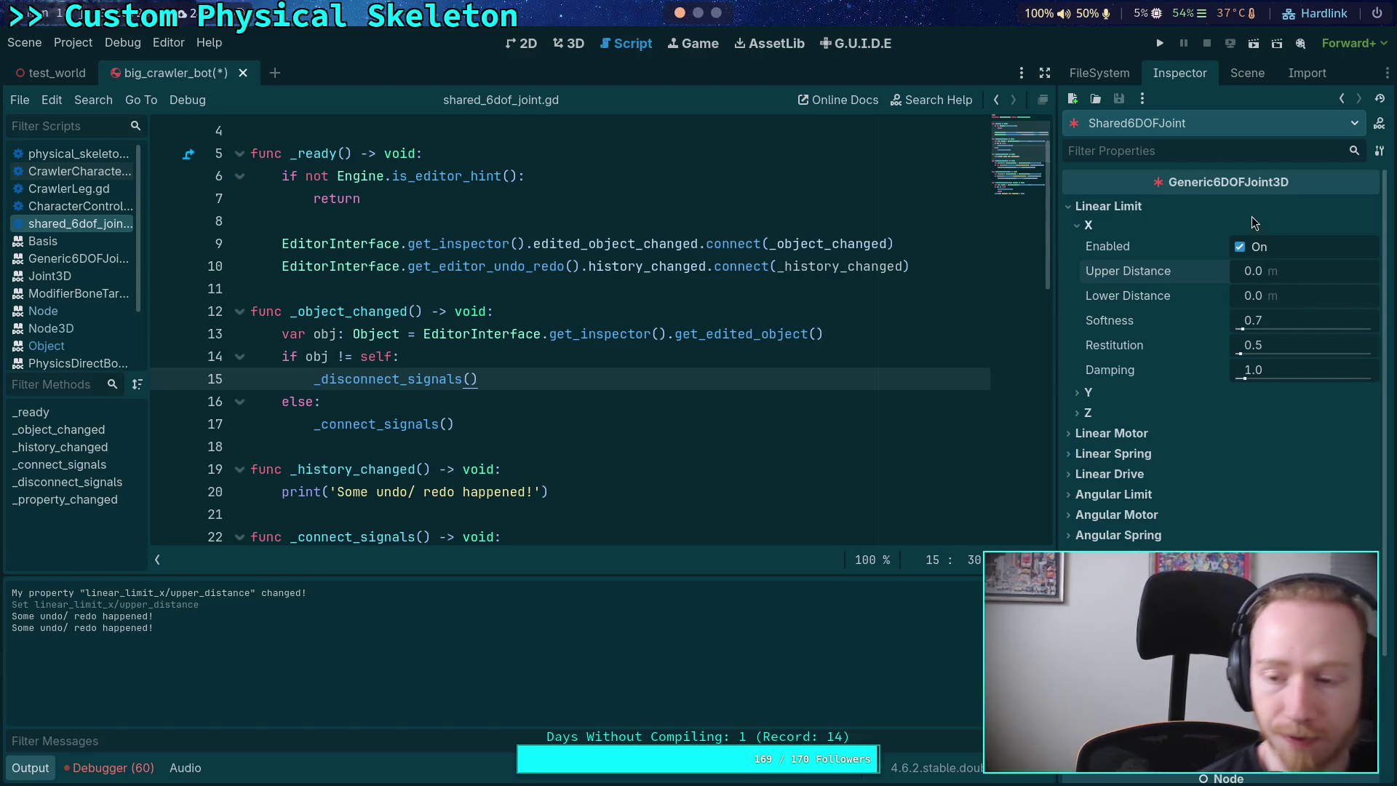
Select FR_Tarsus_Joint and undo the upper distance change with Ctrl+Z.
click(1249, 73)
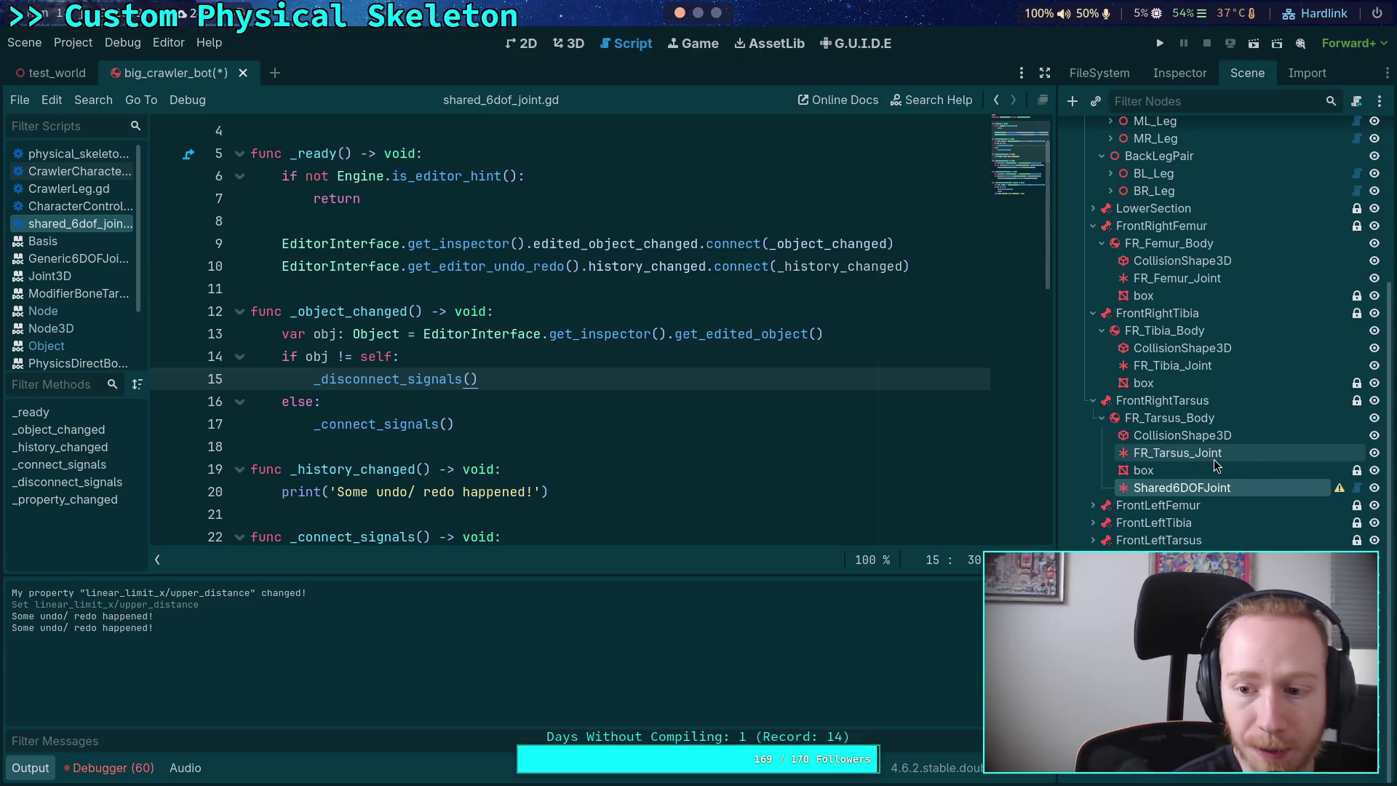
click(1214, 458)
click(1178, 72)
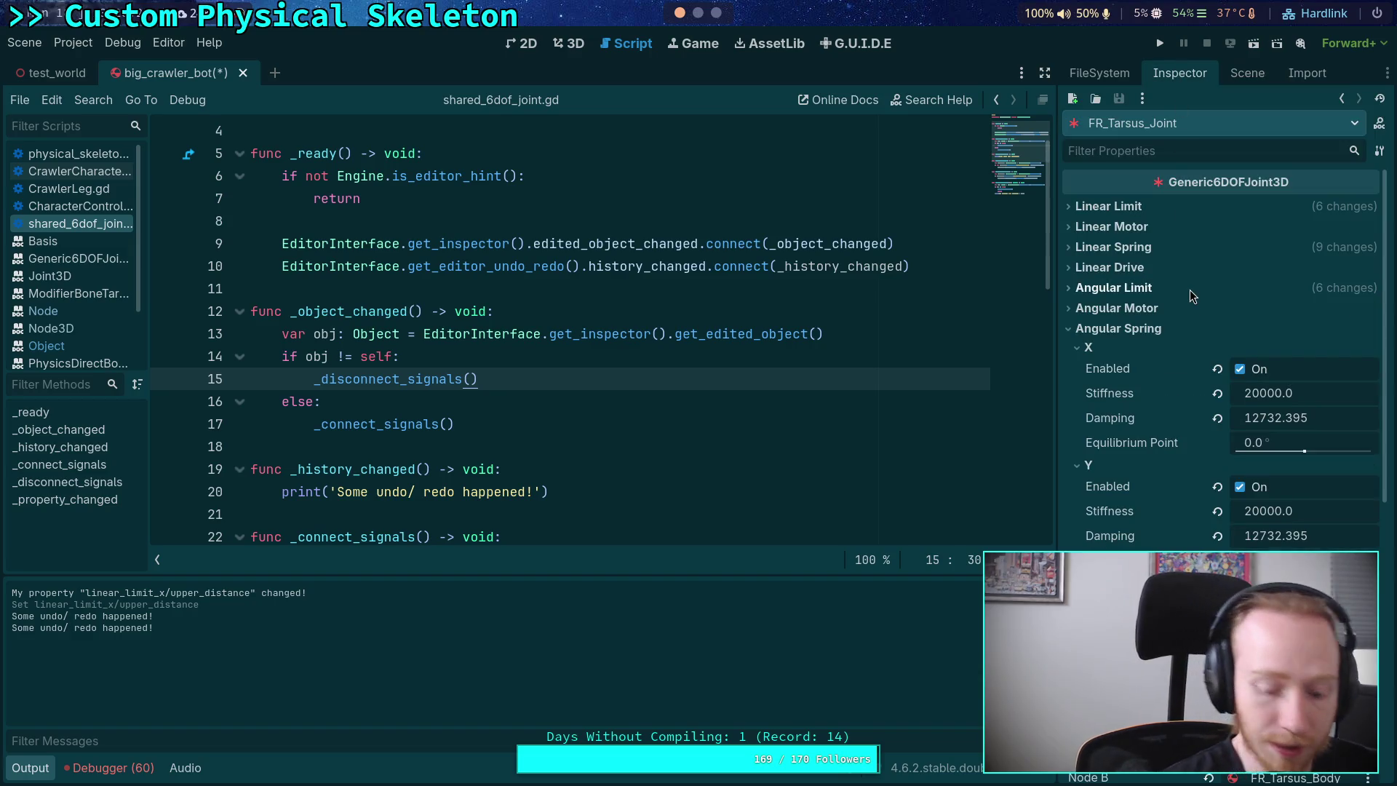
key(ctrl+z)
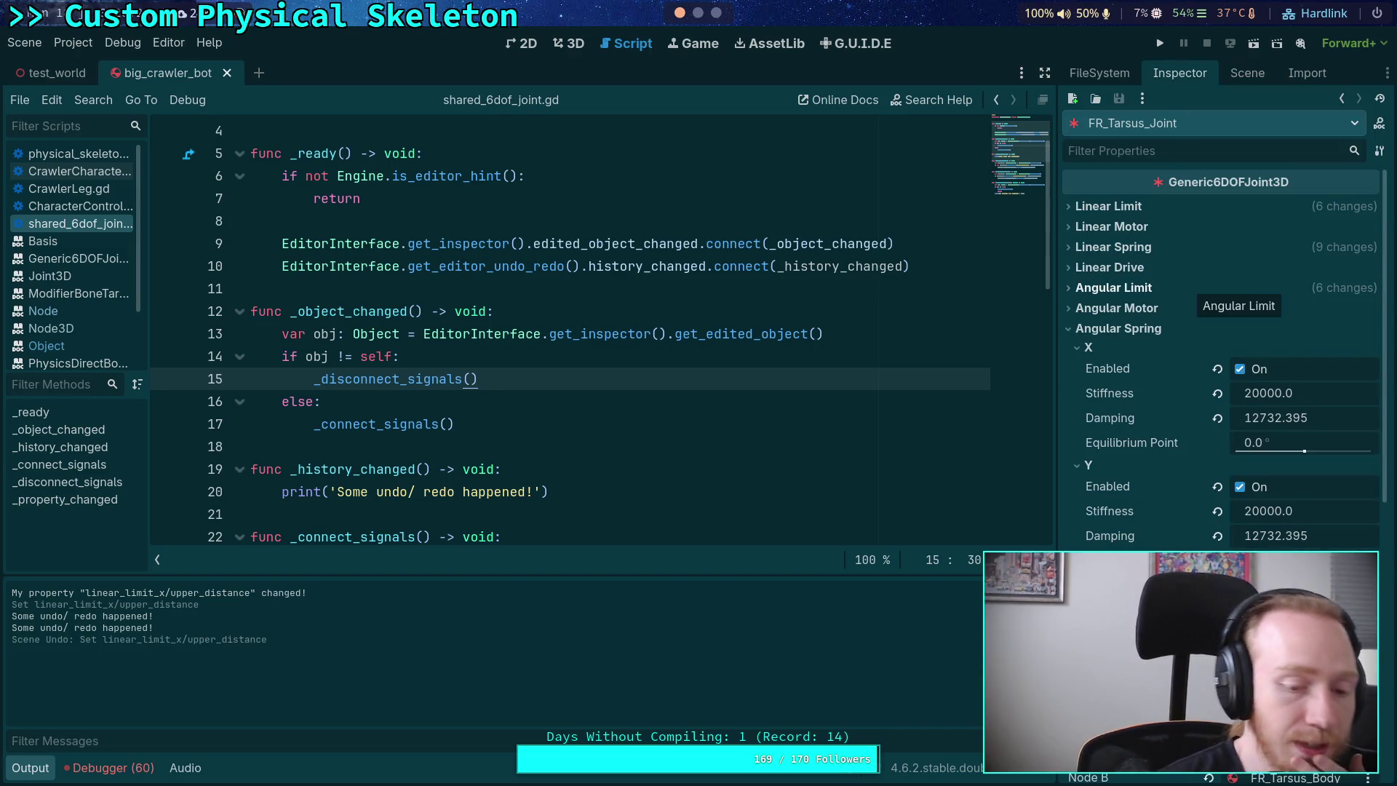
After checking the docs, change line 10's history_changed signal to version_changed and save.
click(717, 13)
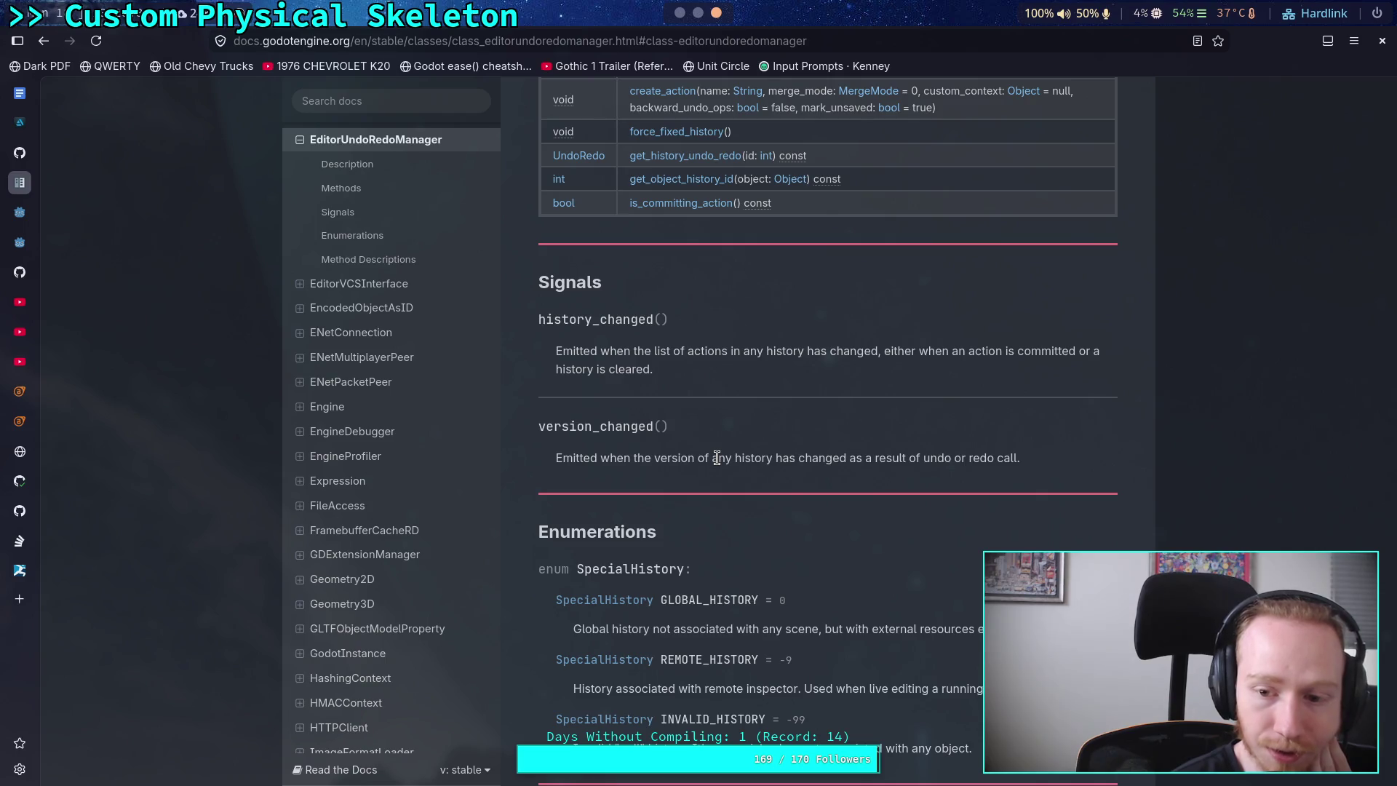
click(680, 12)
drag(589, 267, 640, 266)
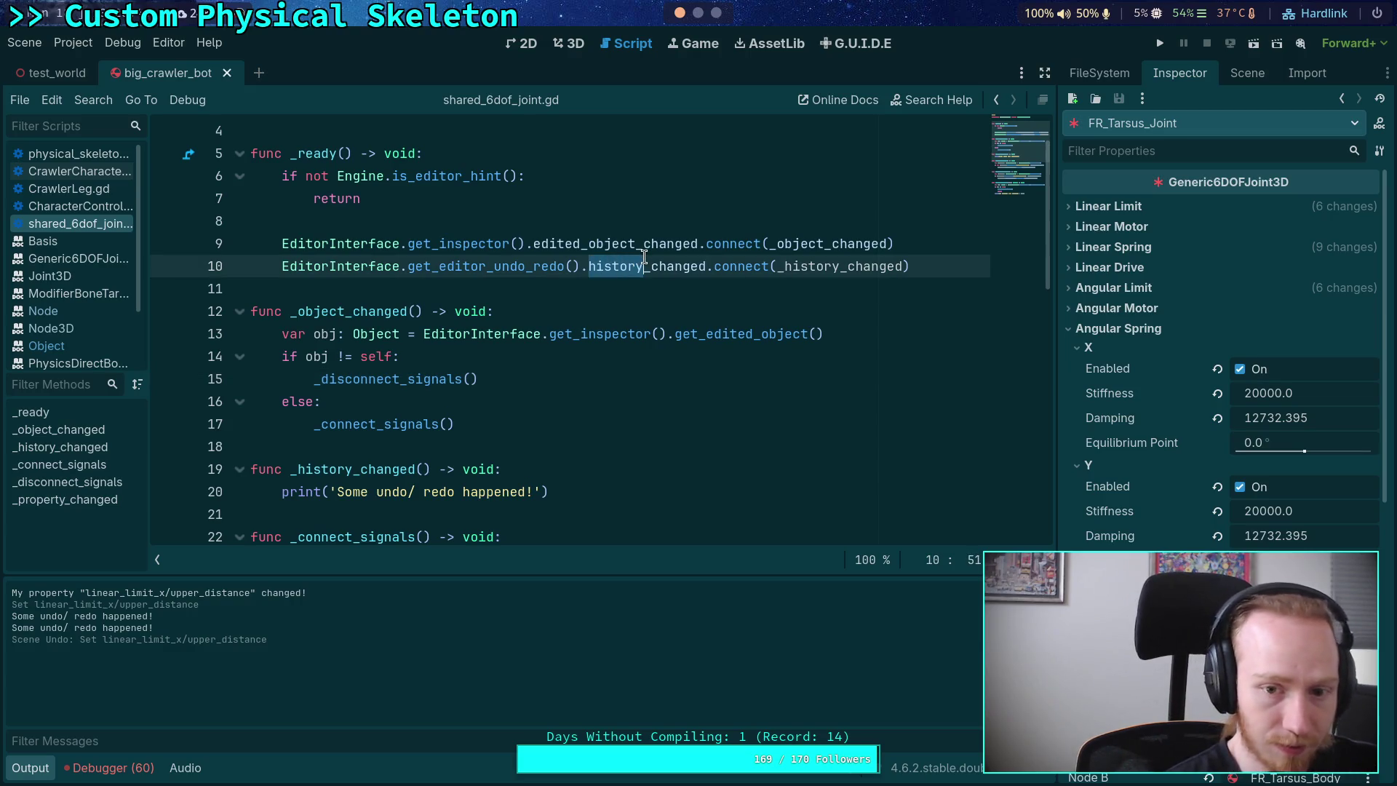
text(vers)
key(Return)
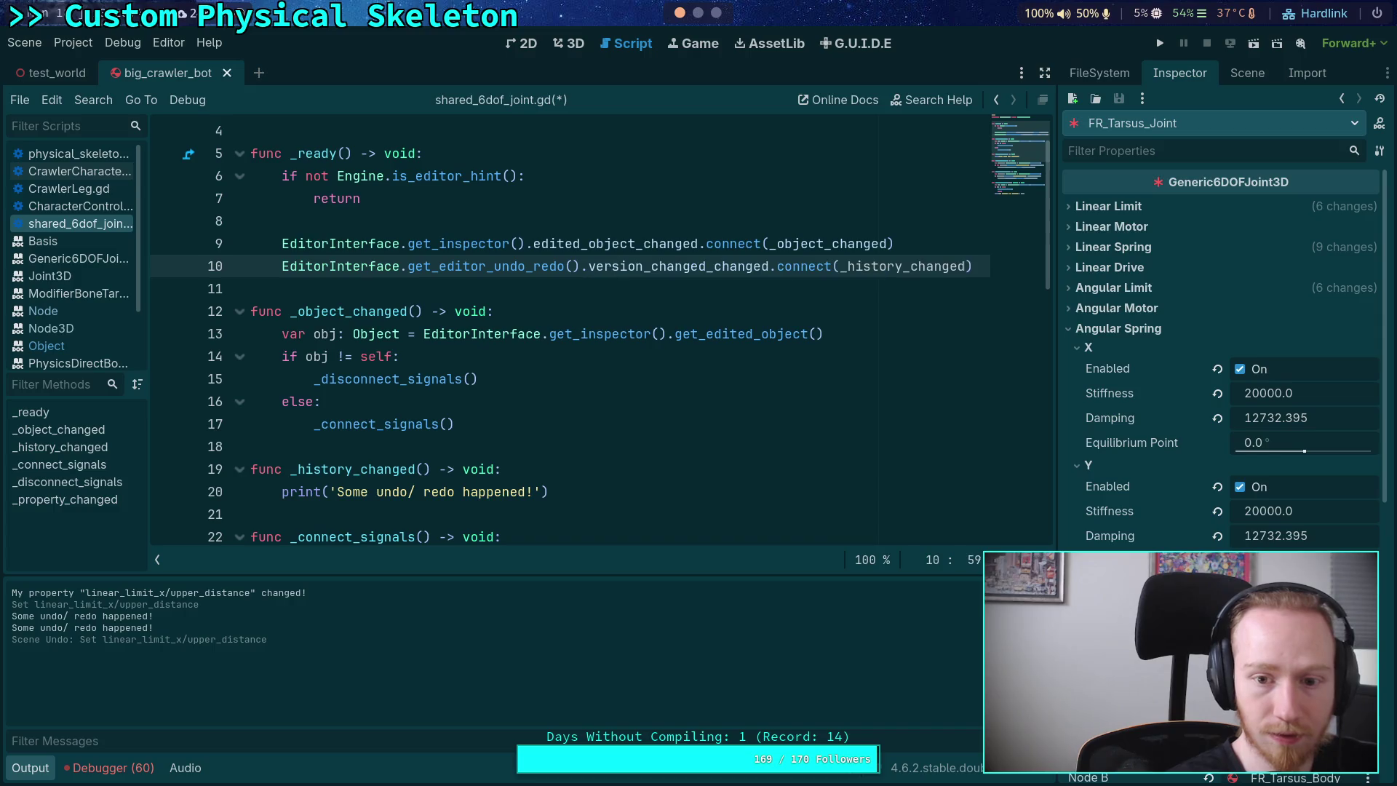
key(Delete)
key(Delete)
key(Delete)
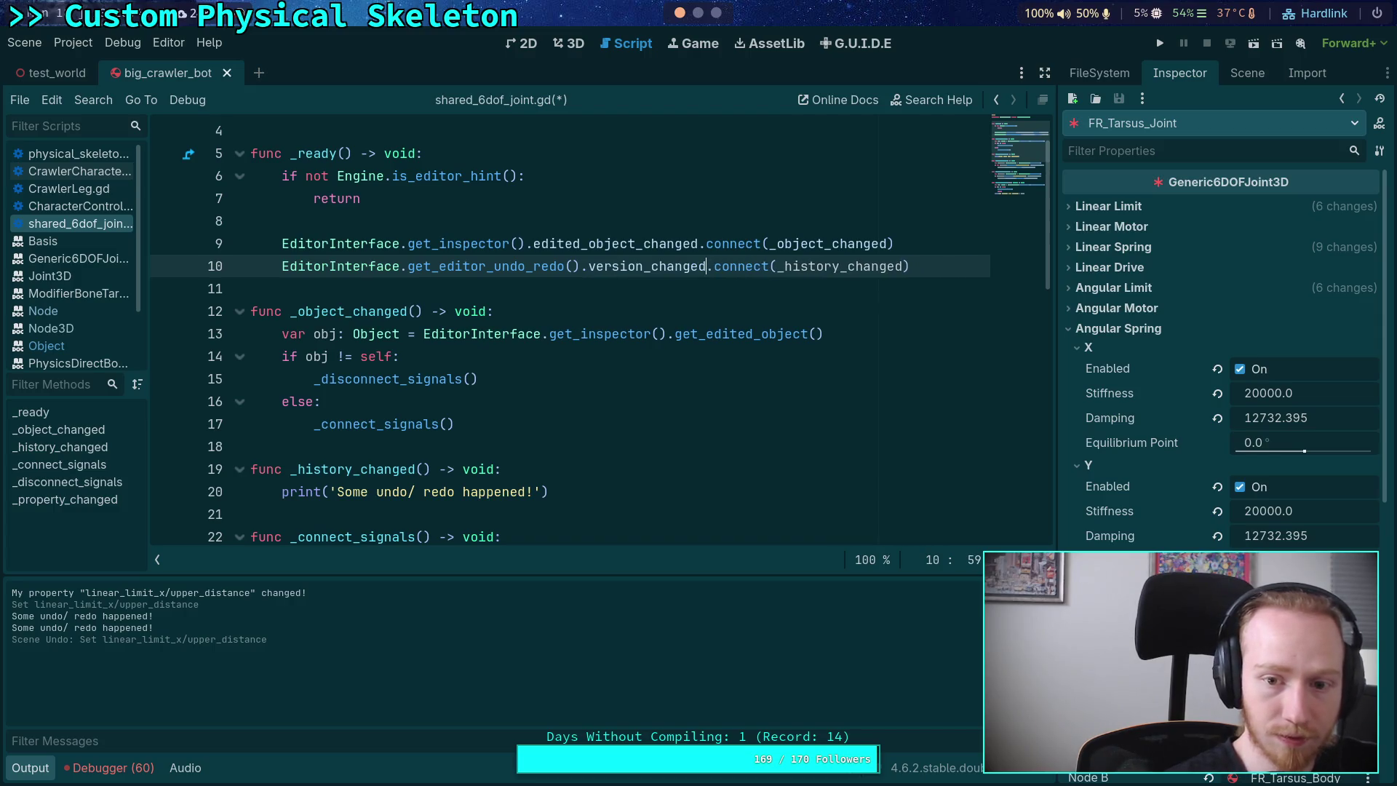
key(ctrl+s)
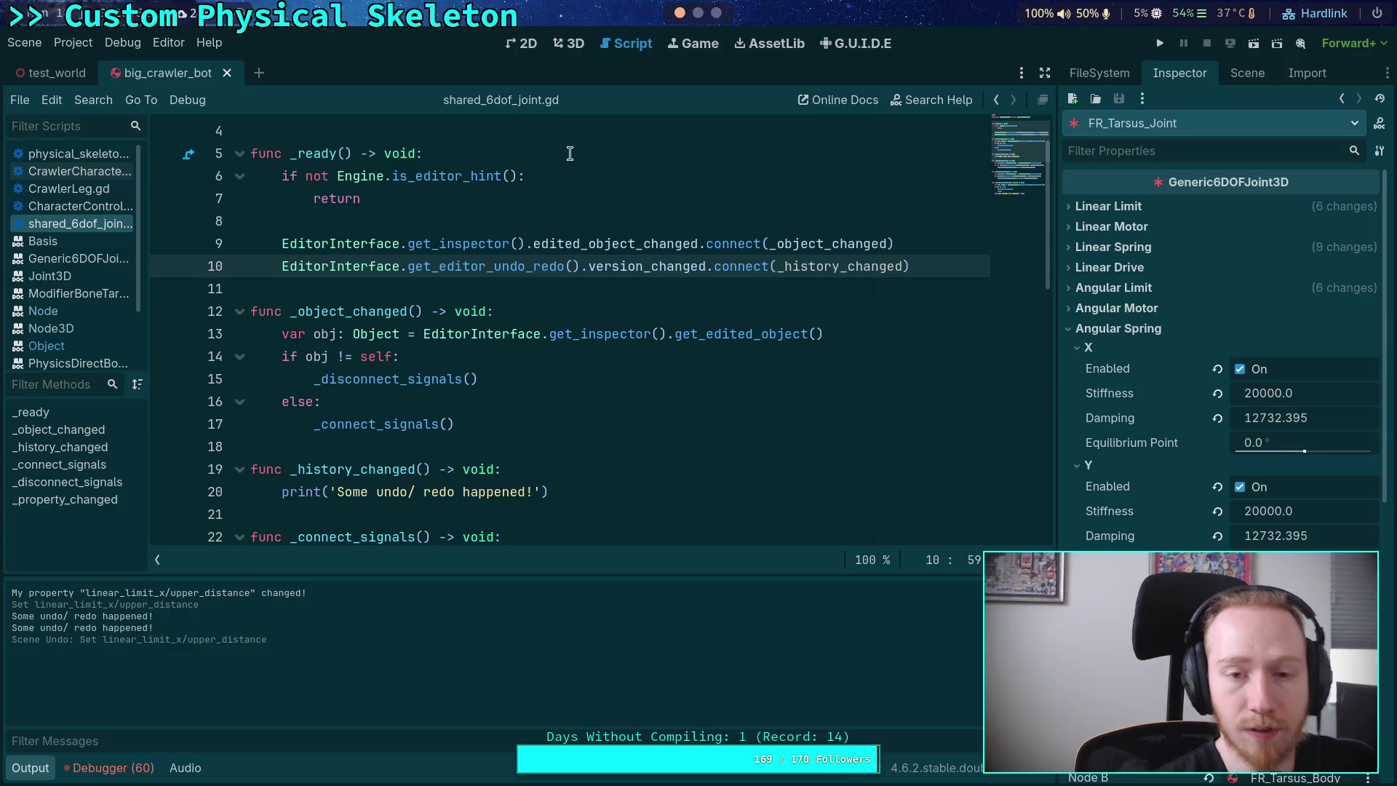
Reload the saved scene, clear Output, and set Shared6DOFJoint's linear X upper distance to 0.
click(25, 42)
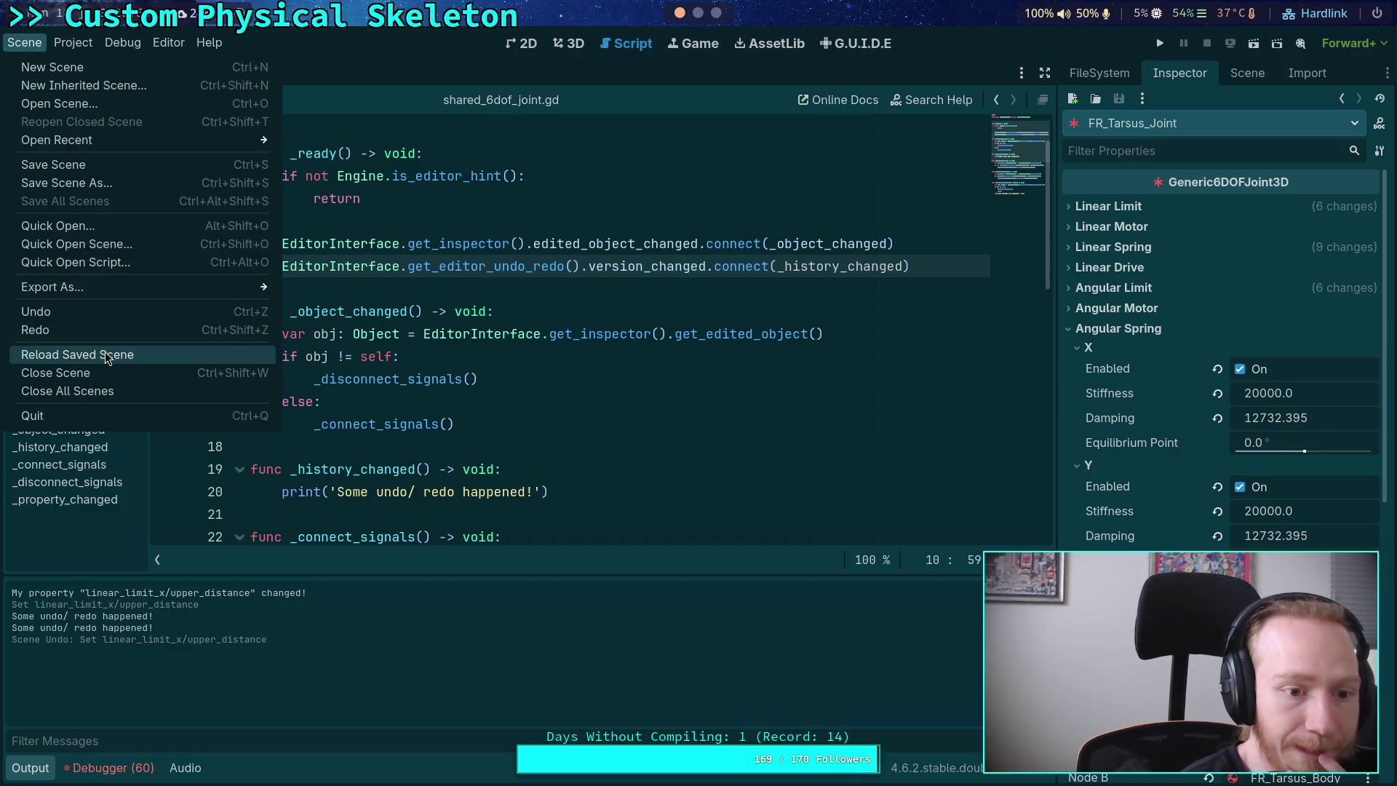
click(112, 352)
key(ctrl+shift+k)
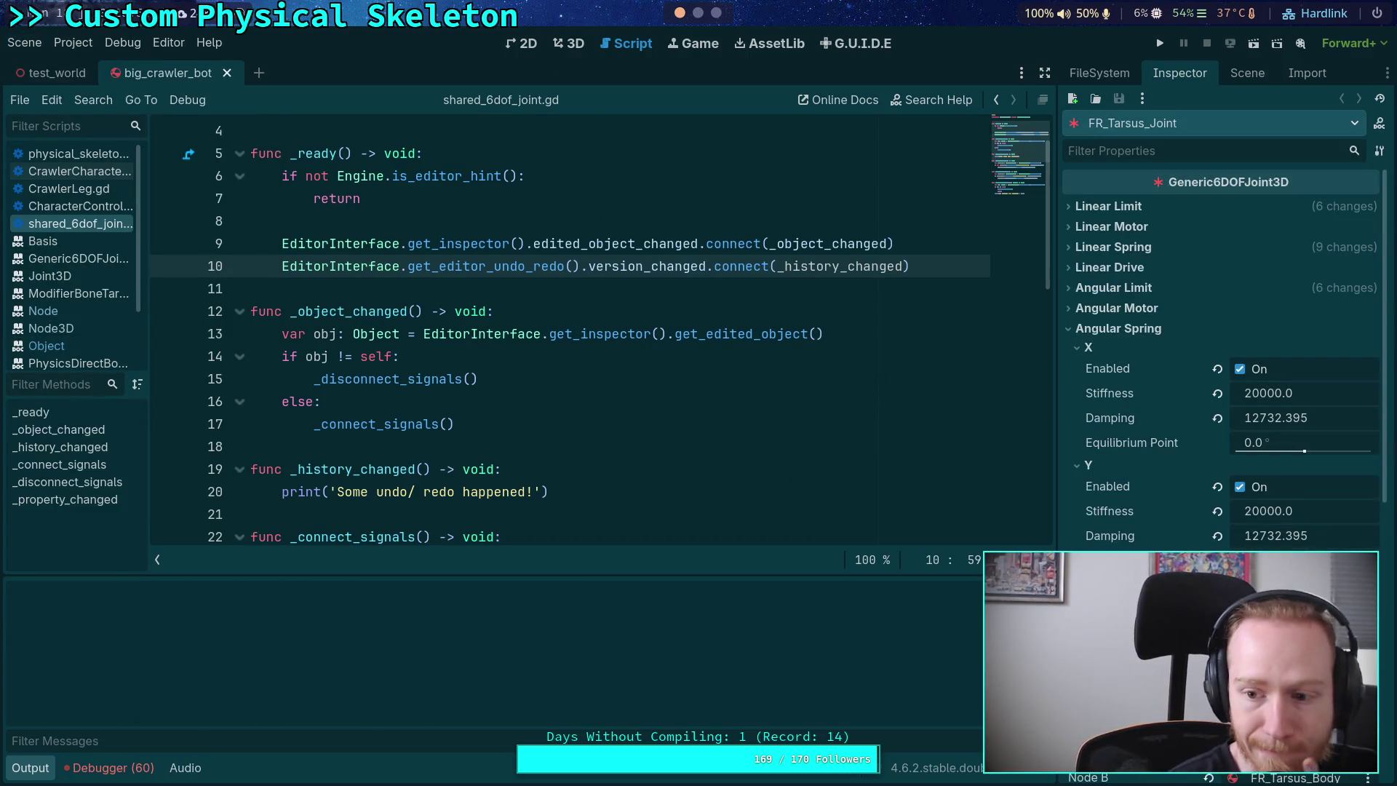
click(1247, 73)
click(1181, 487)
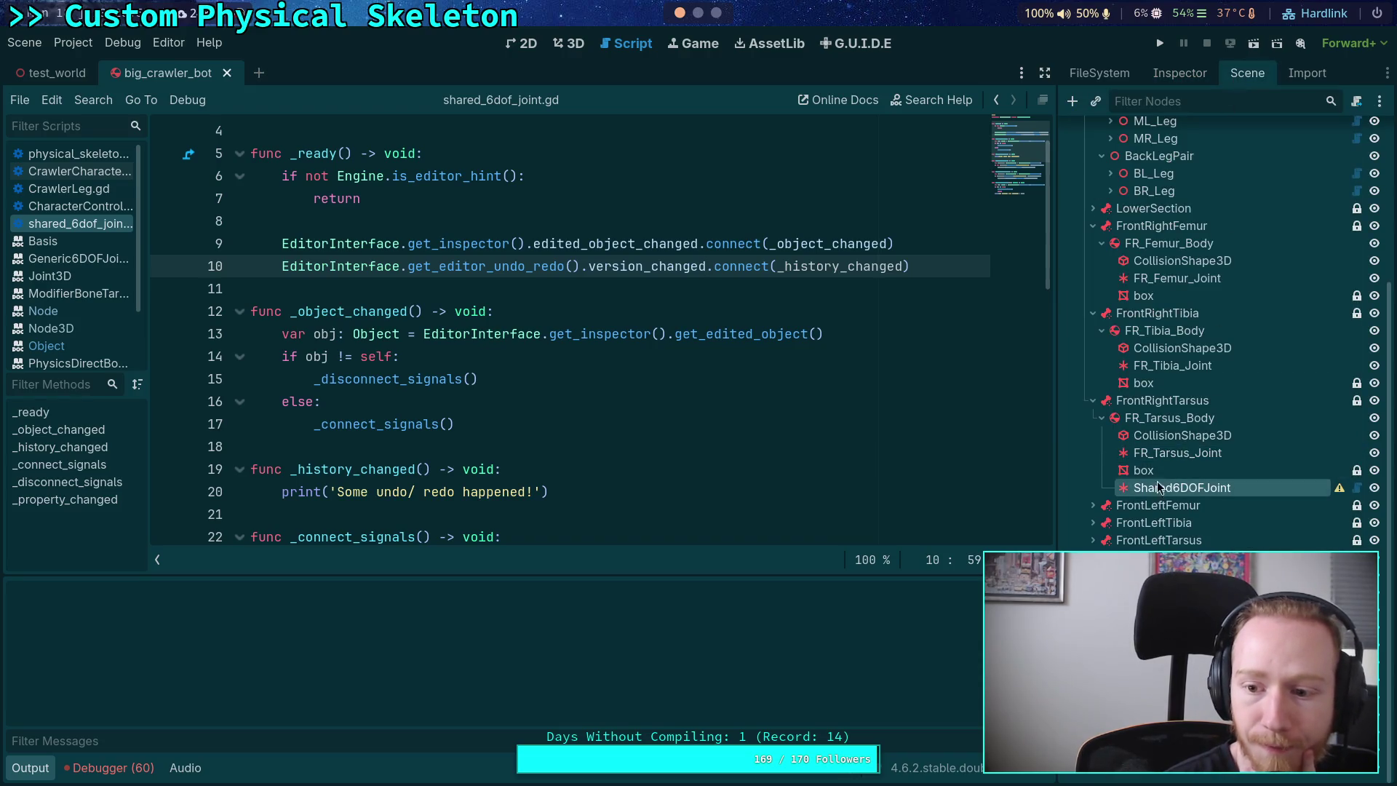
click(1173, 73)
click(1271, 275)
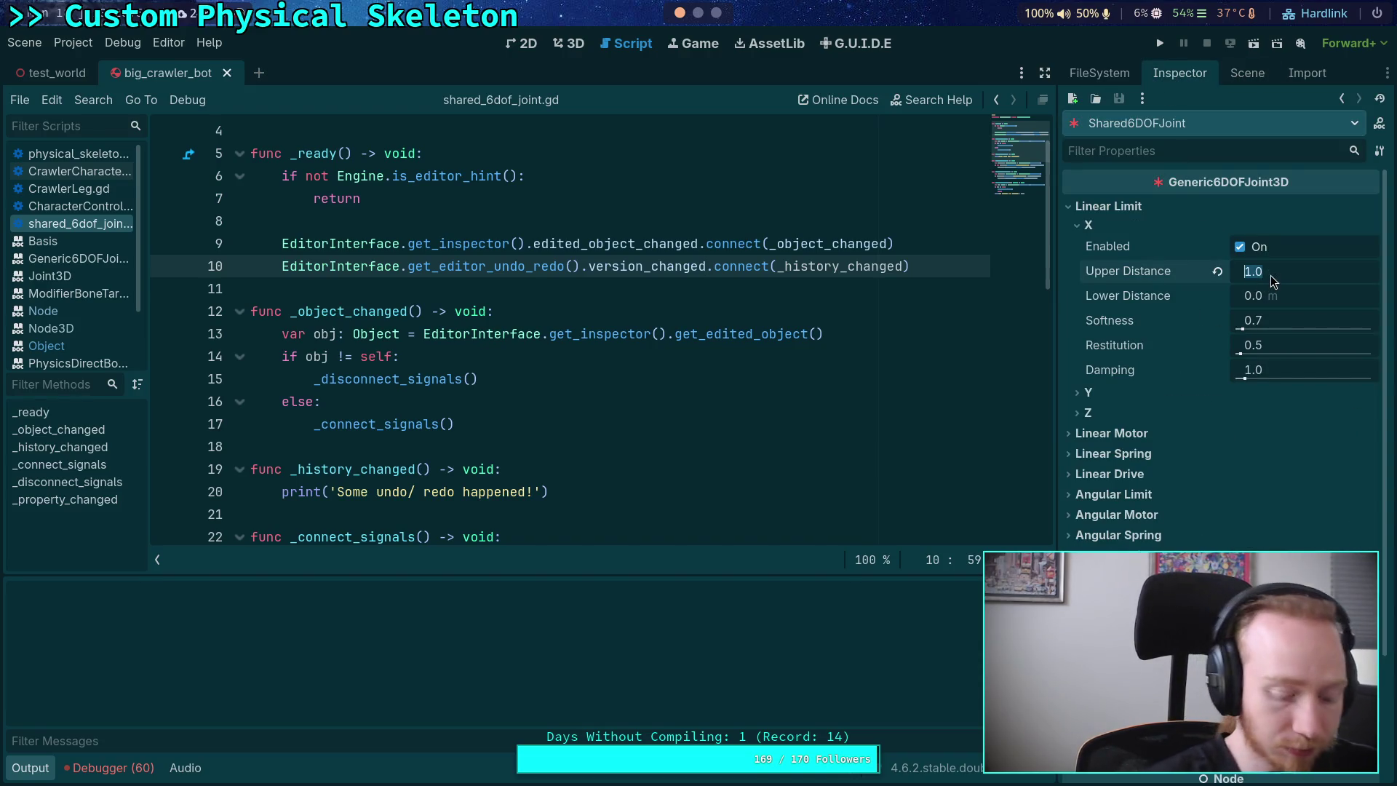
key(Return)
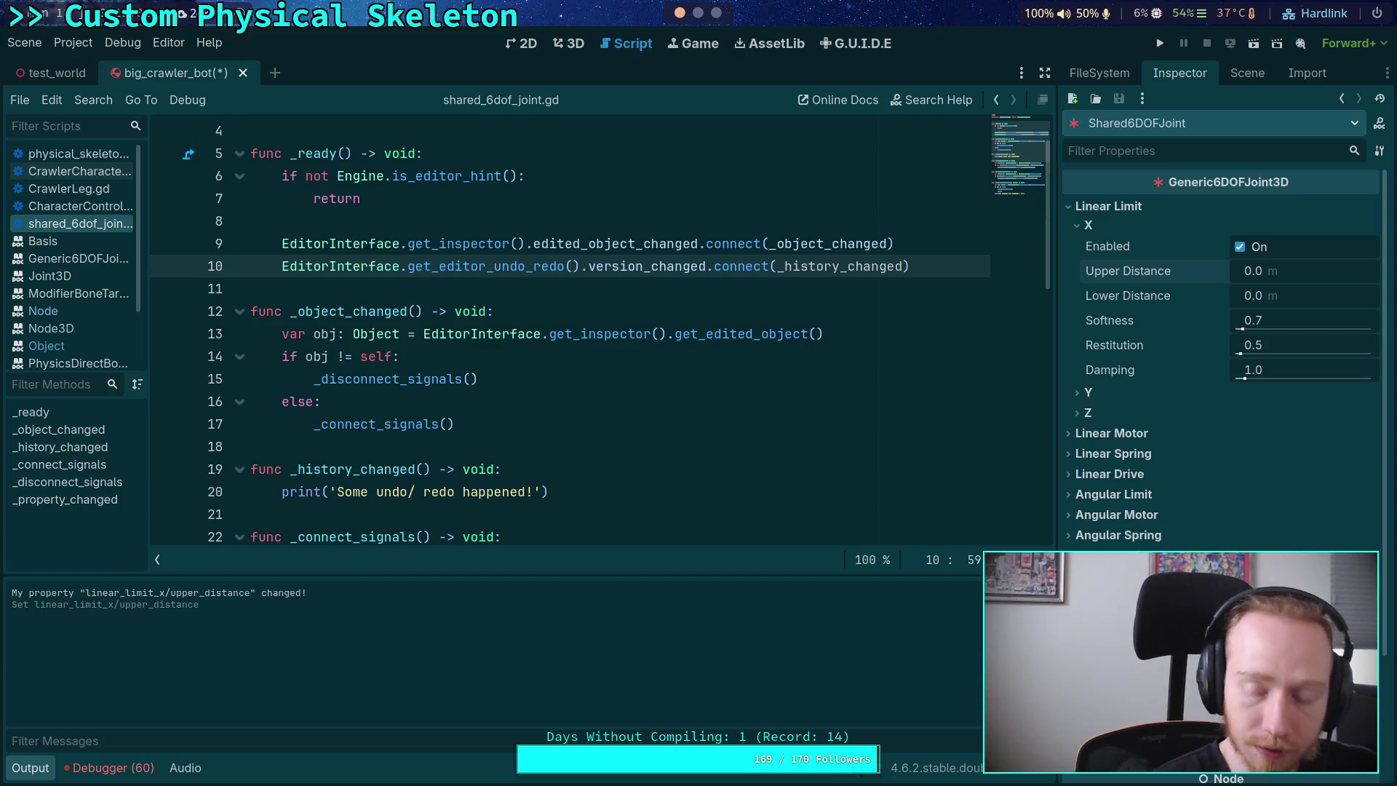
Select the FR_Tarsus_Joint node and view its properties.
click(1247, 73)
click(1177, 452)
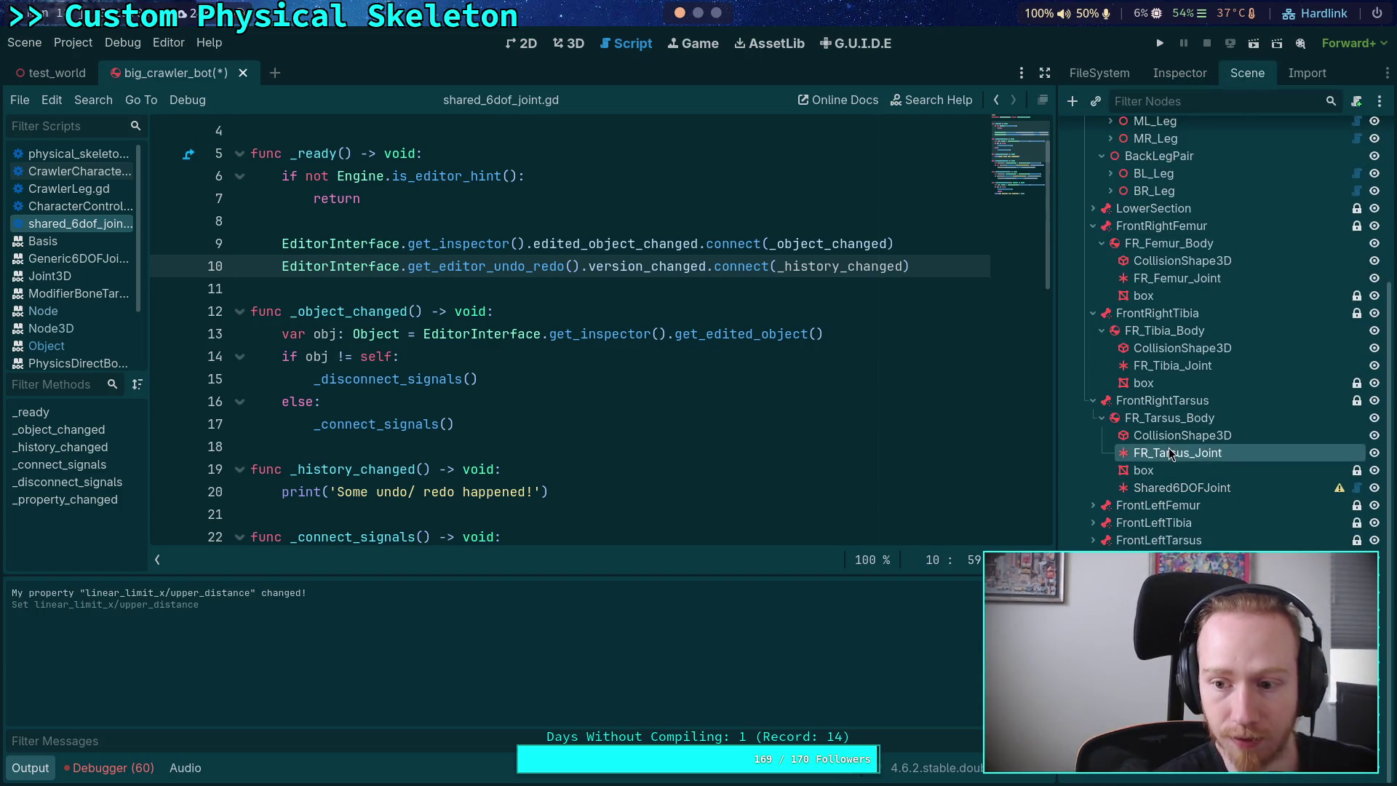
click(1179, 72)
Undo the distance change, then follow the UndoRedo return-type link in the EditorUndoRedoManager docs.
key(ctrl+z)
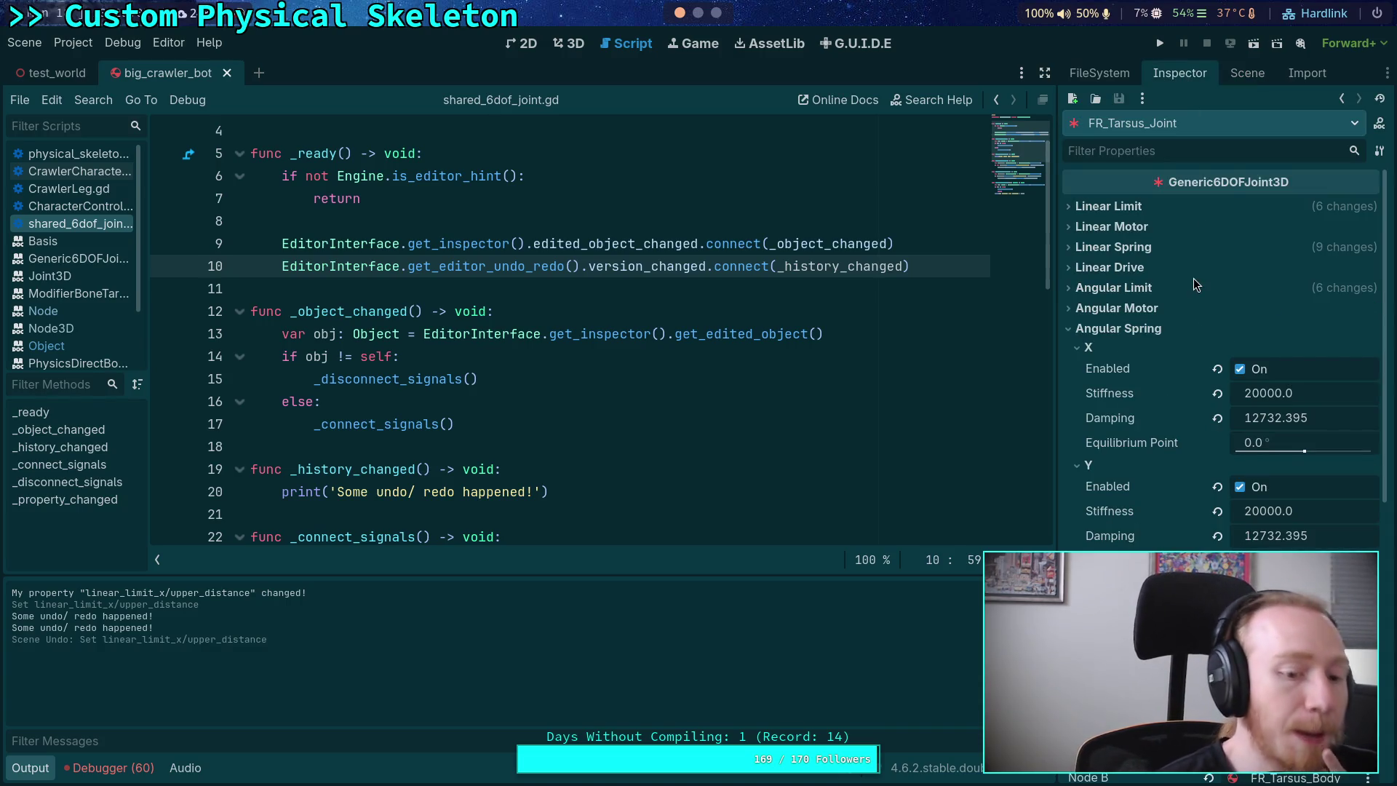
scroll(701, 22, down, 2)
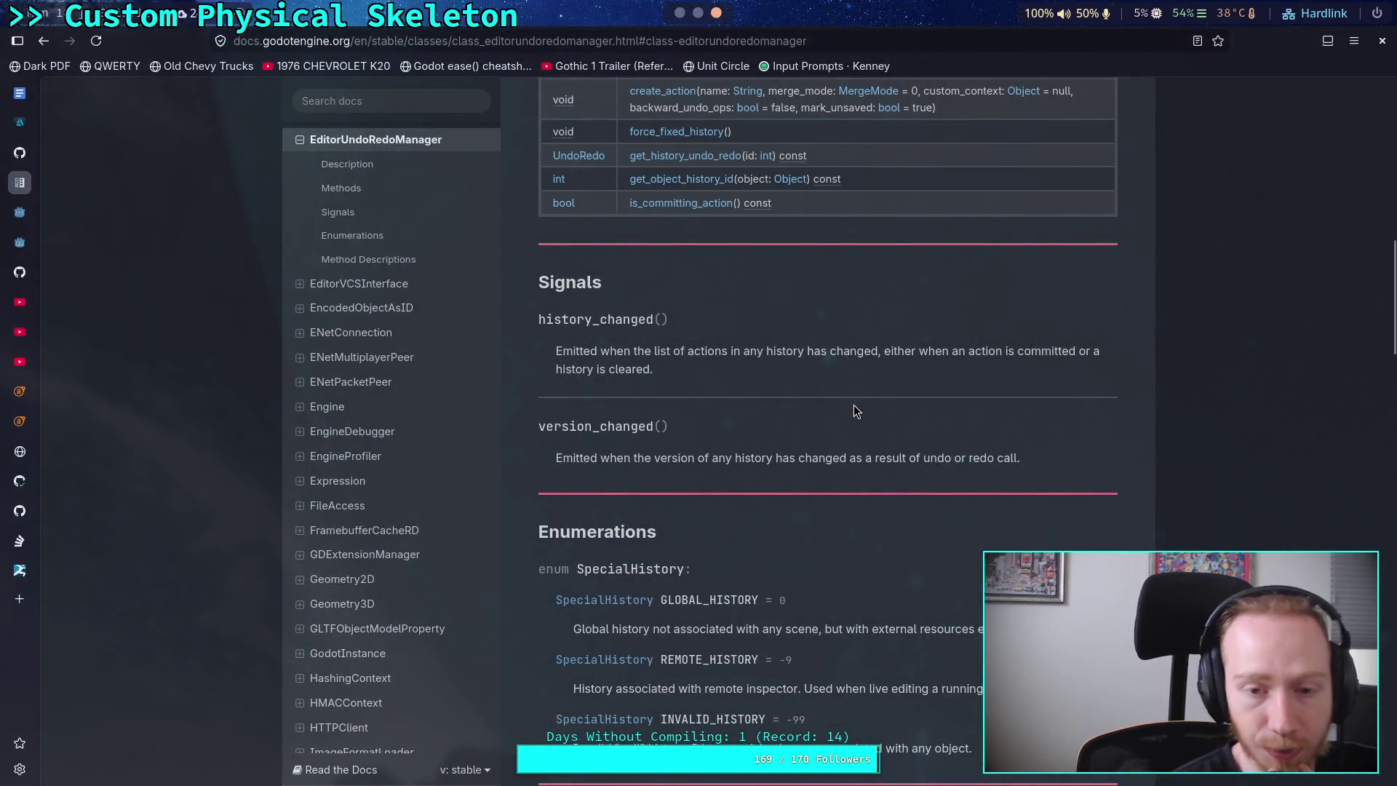
scroll(844, 411, up, 2)
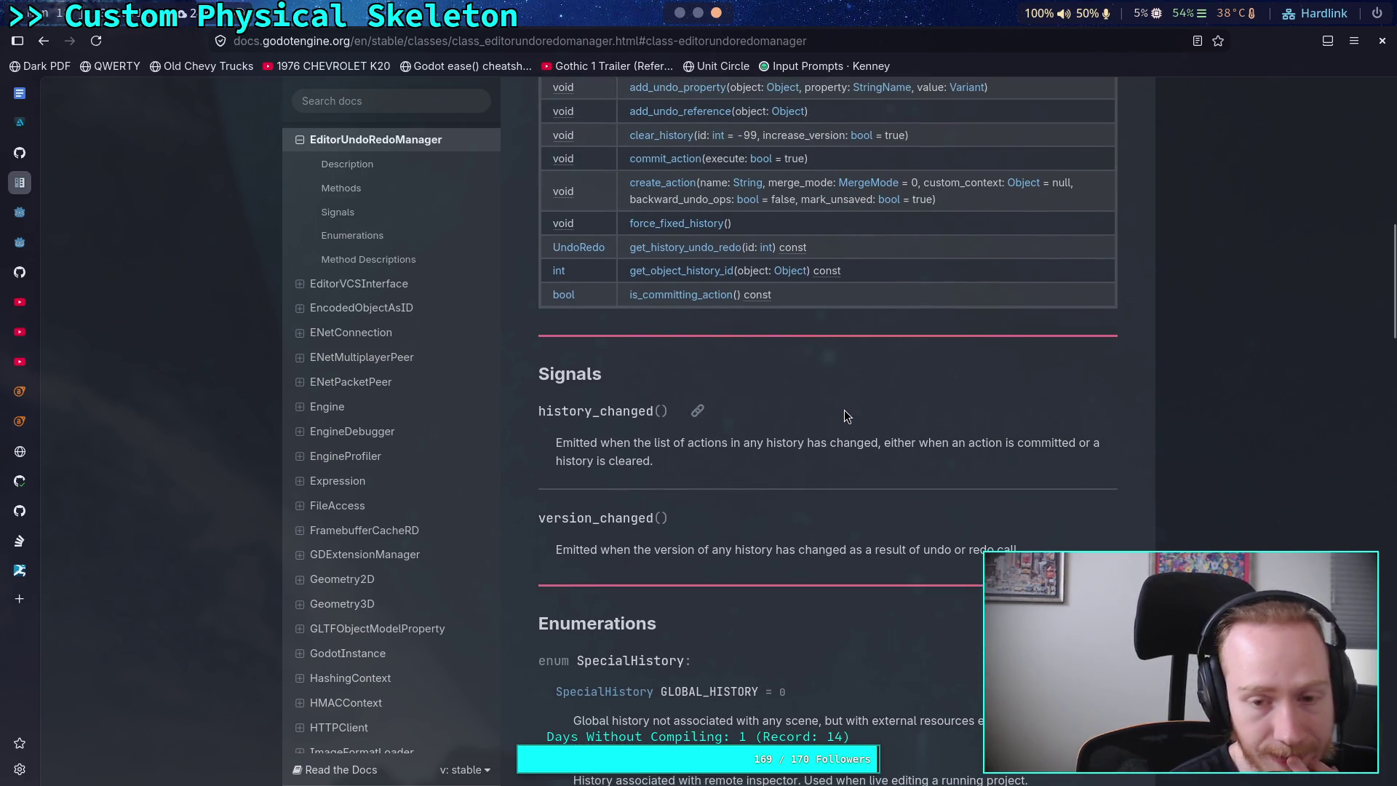
scroll(844, 414, up, 3)
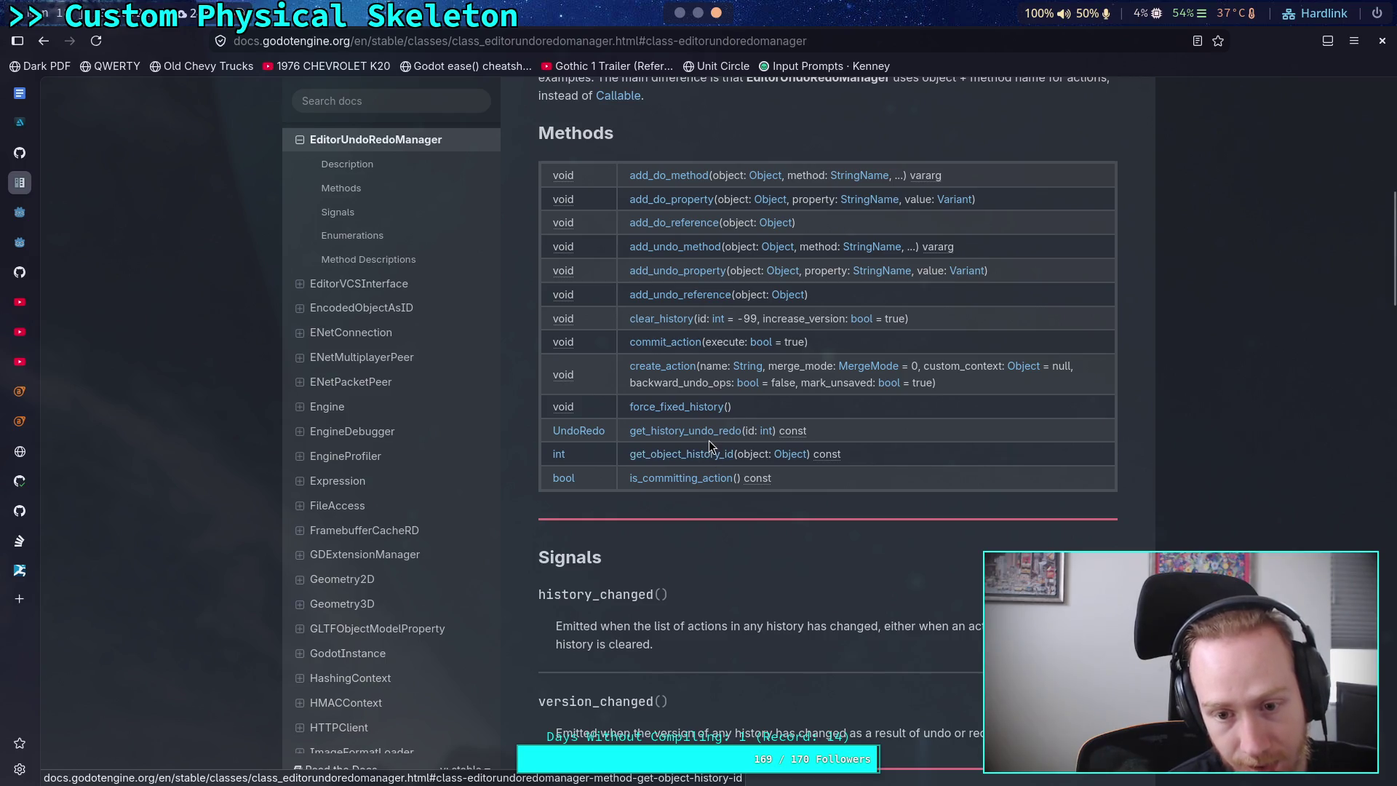
click(568, 431)
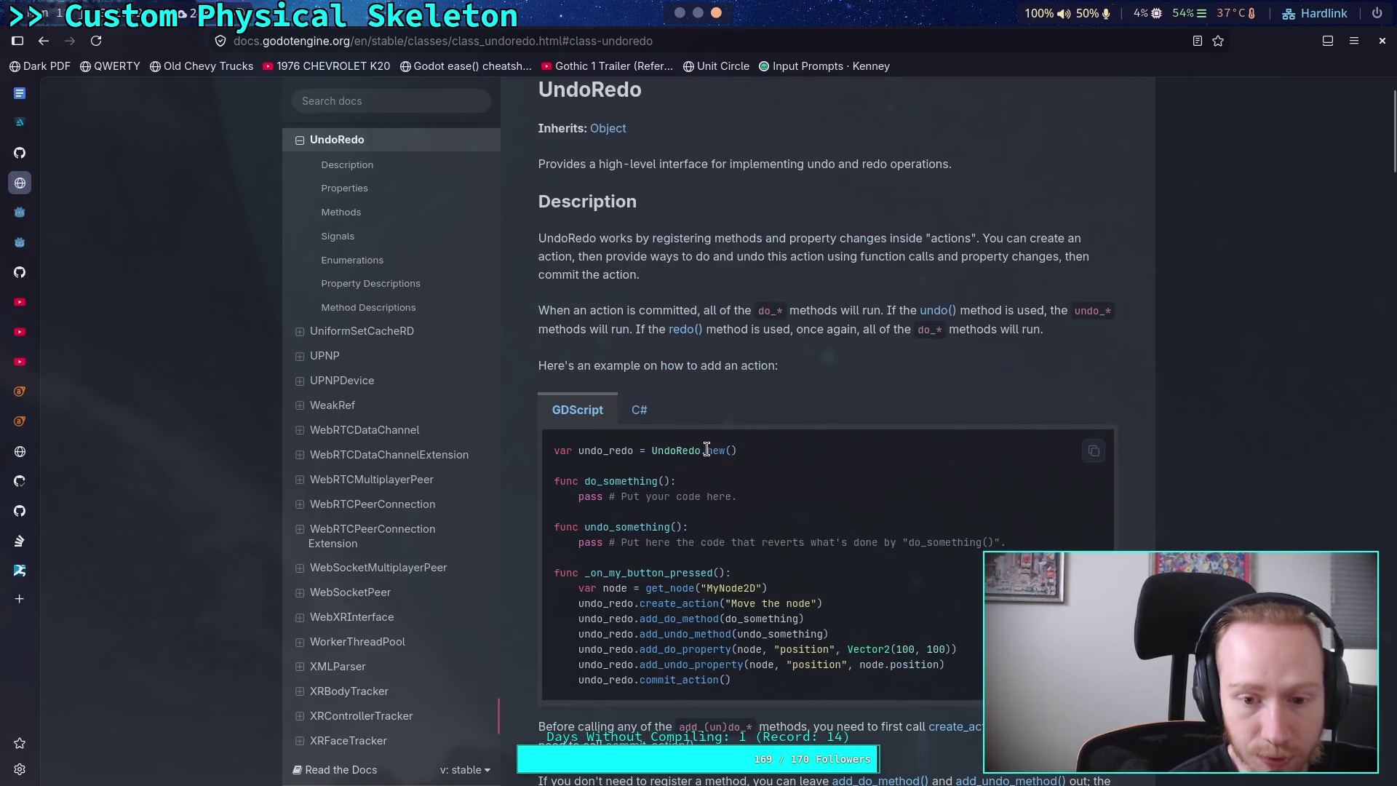
Scroll down the UndoRedo reference and jump to the has_redo method description.
scroll(755, 461, down, 8)
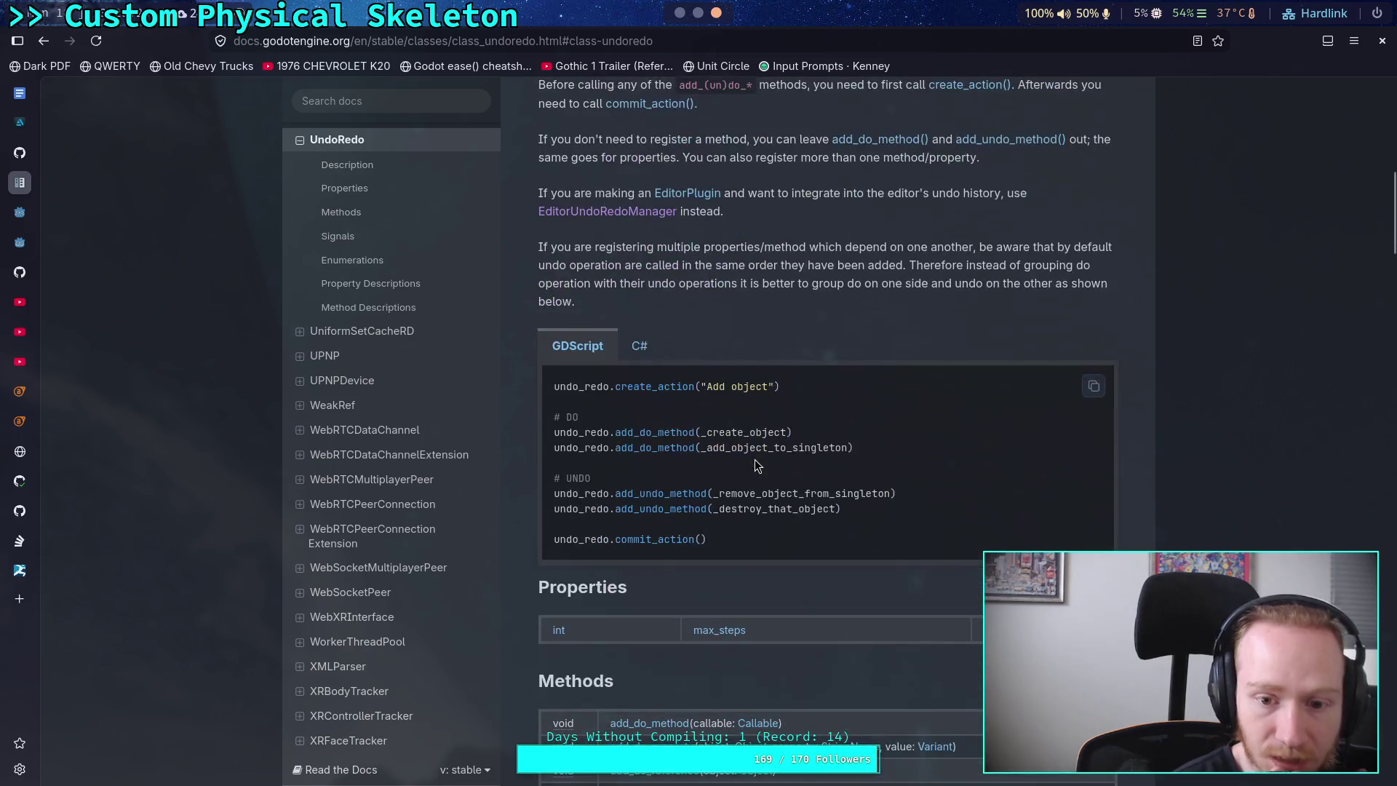
scroll(754, 466, down, 5)
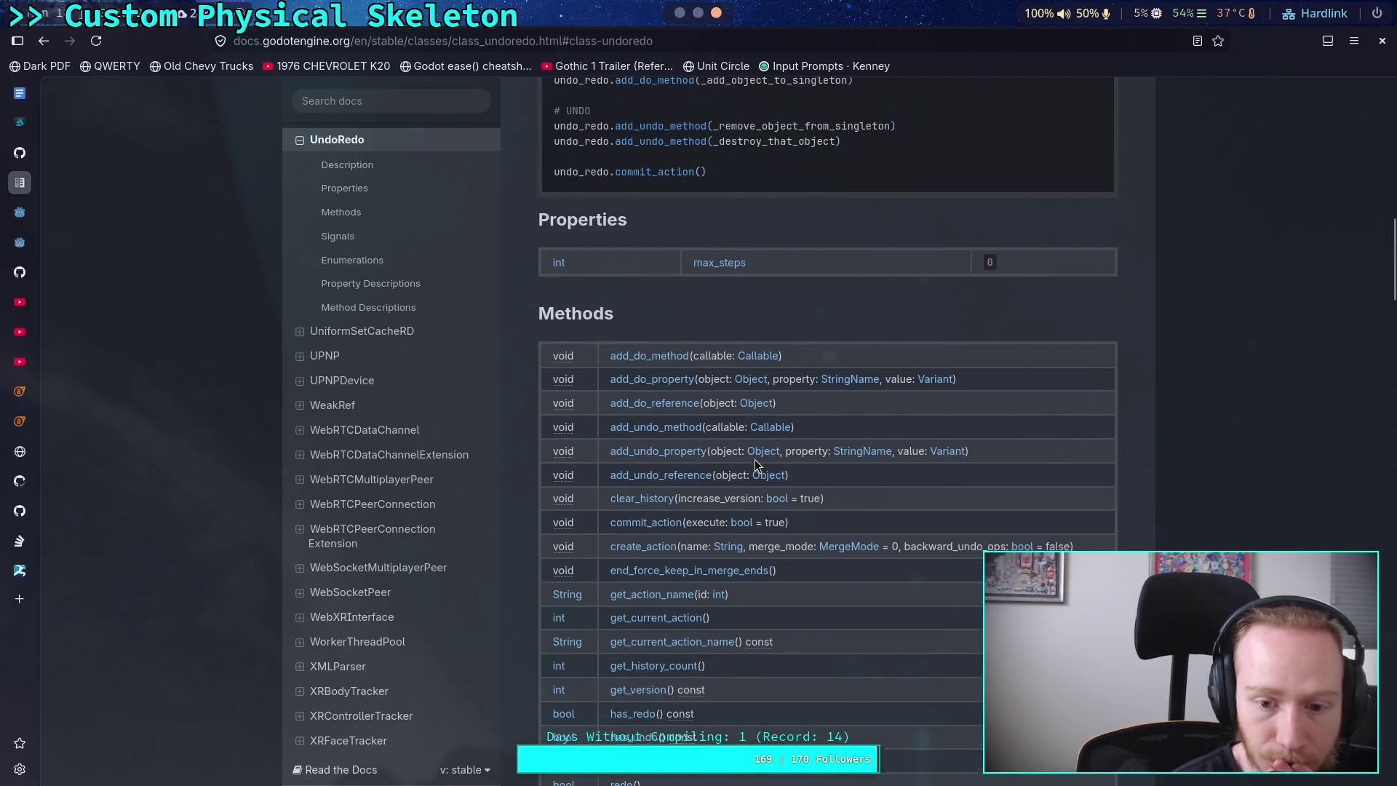
scroll(755, 466, down, 1)
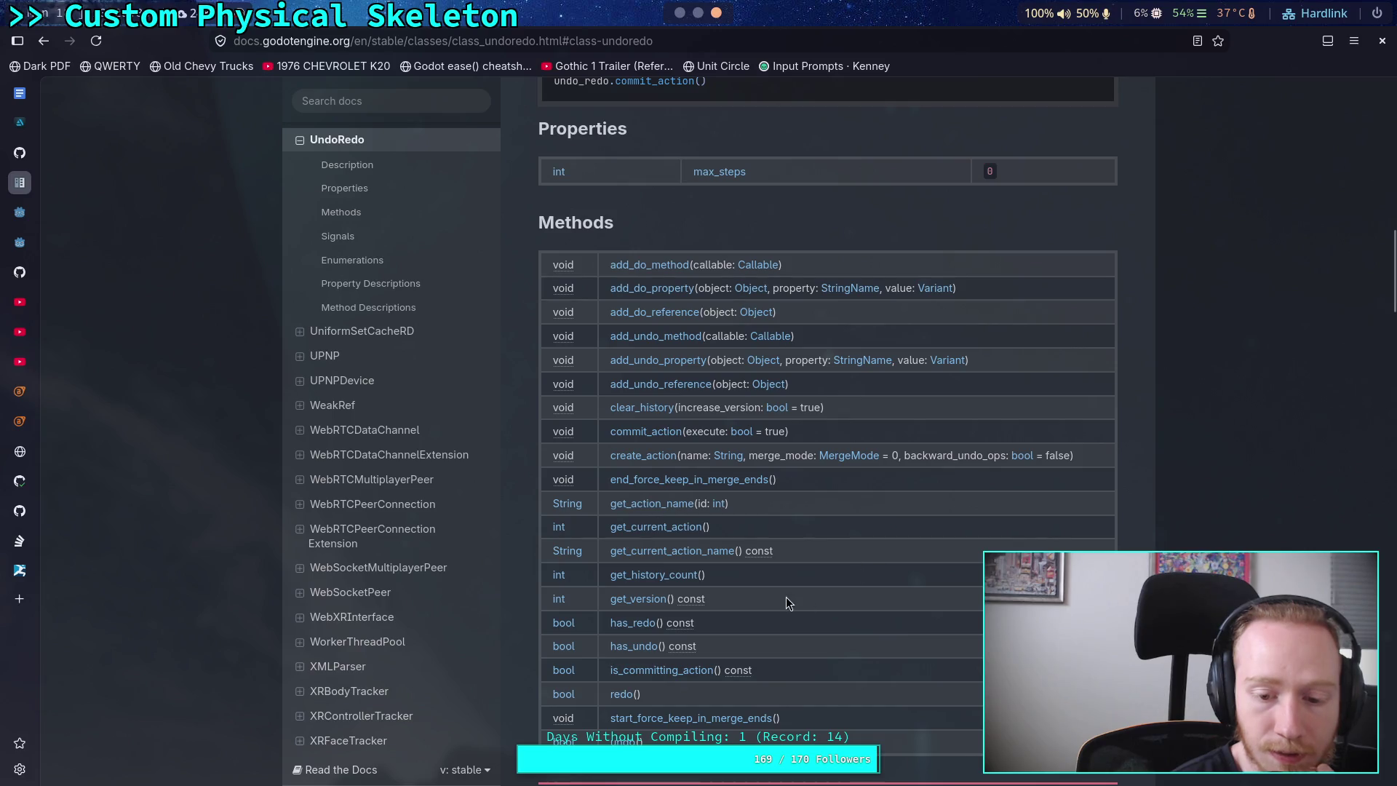
click(632, 623)
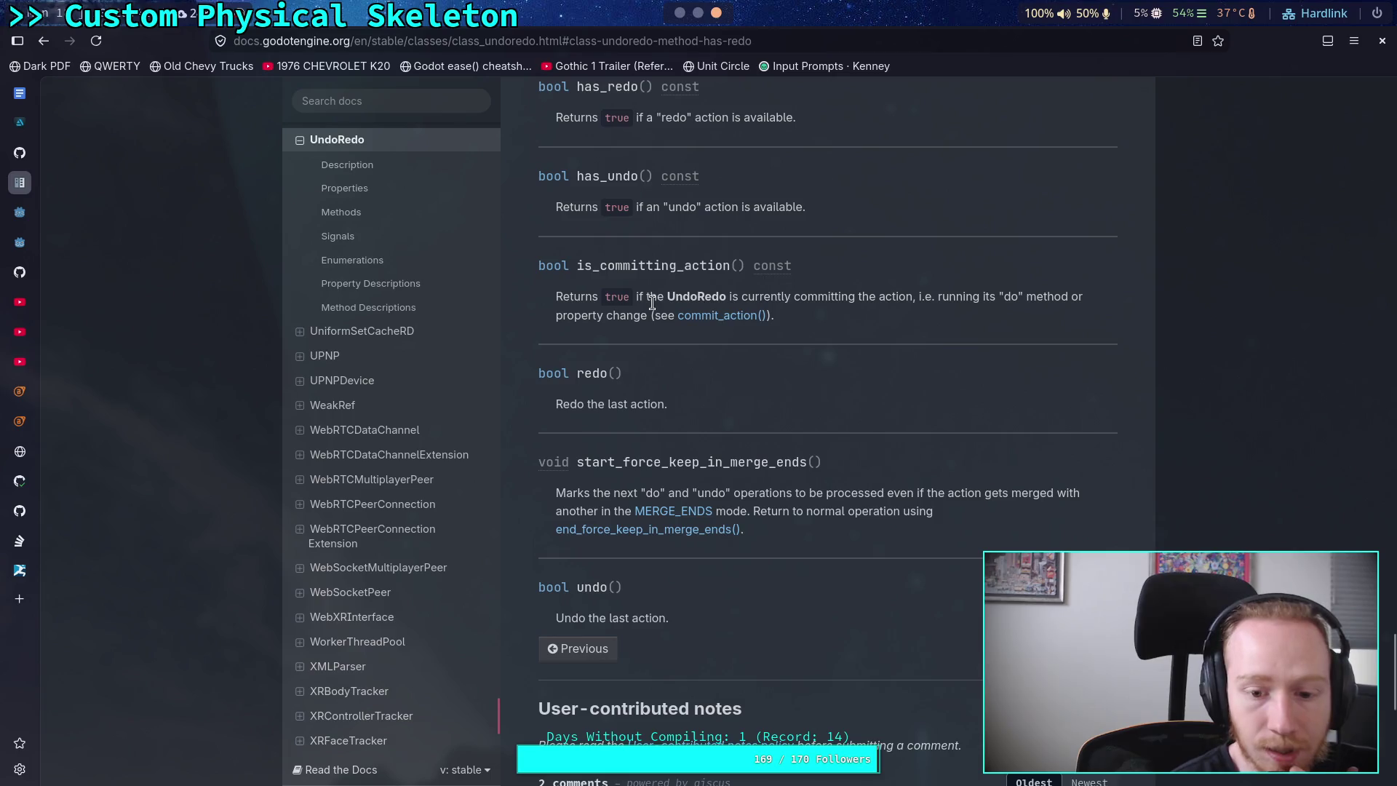
Scroll back up to the Methods table and jump to the is_committing_action description.
scroll(798, 329, up, 3)
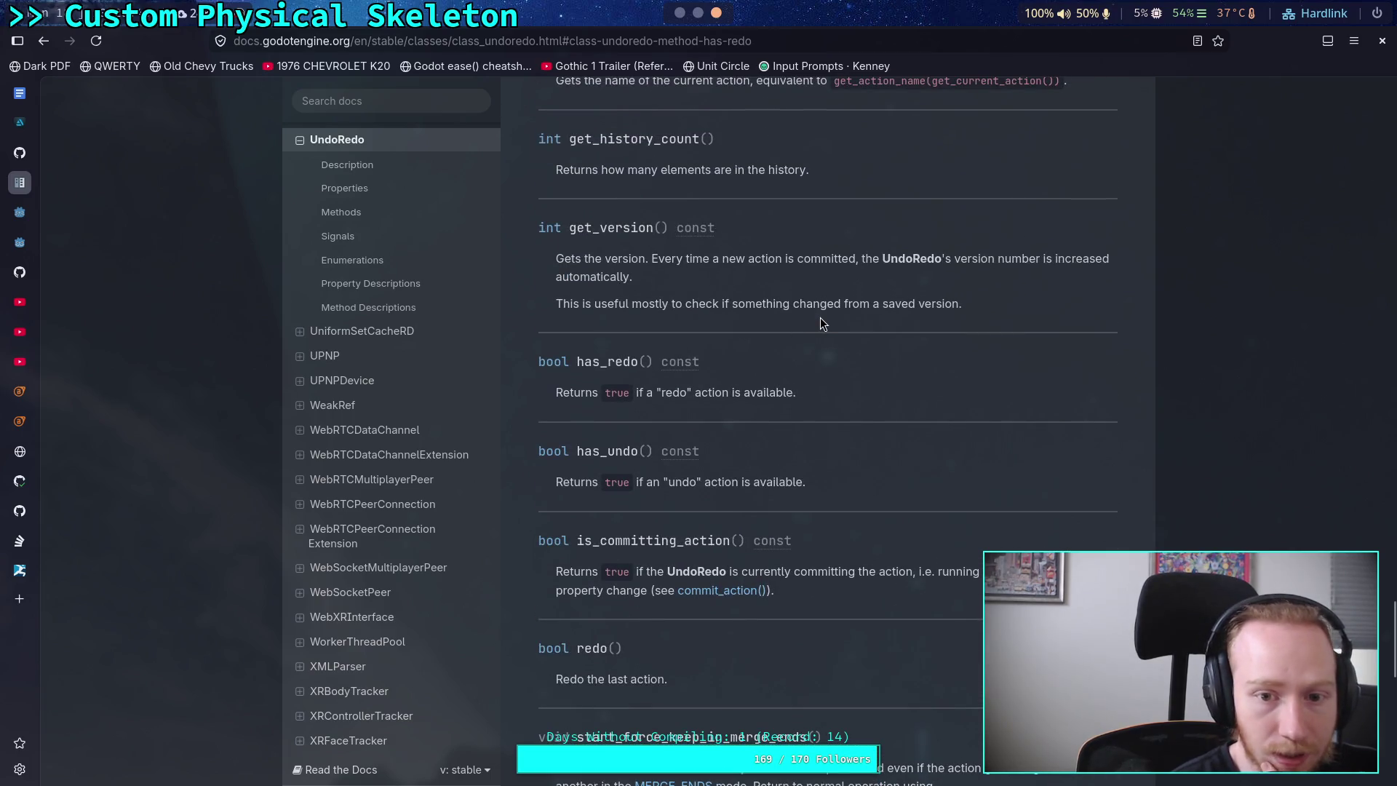
scroll(819, 323, up, 3)
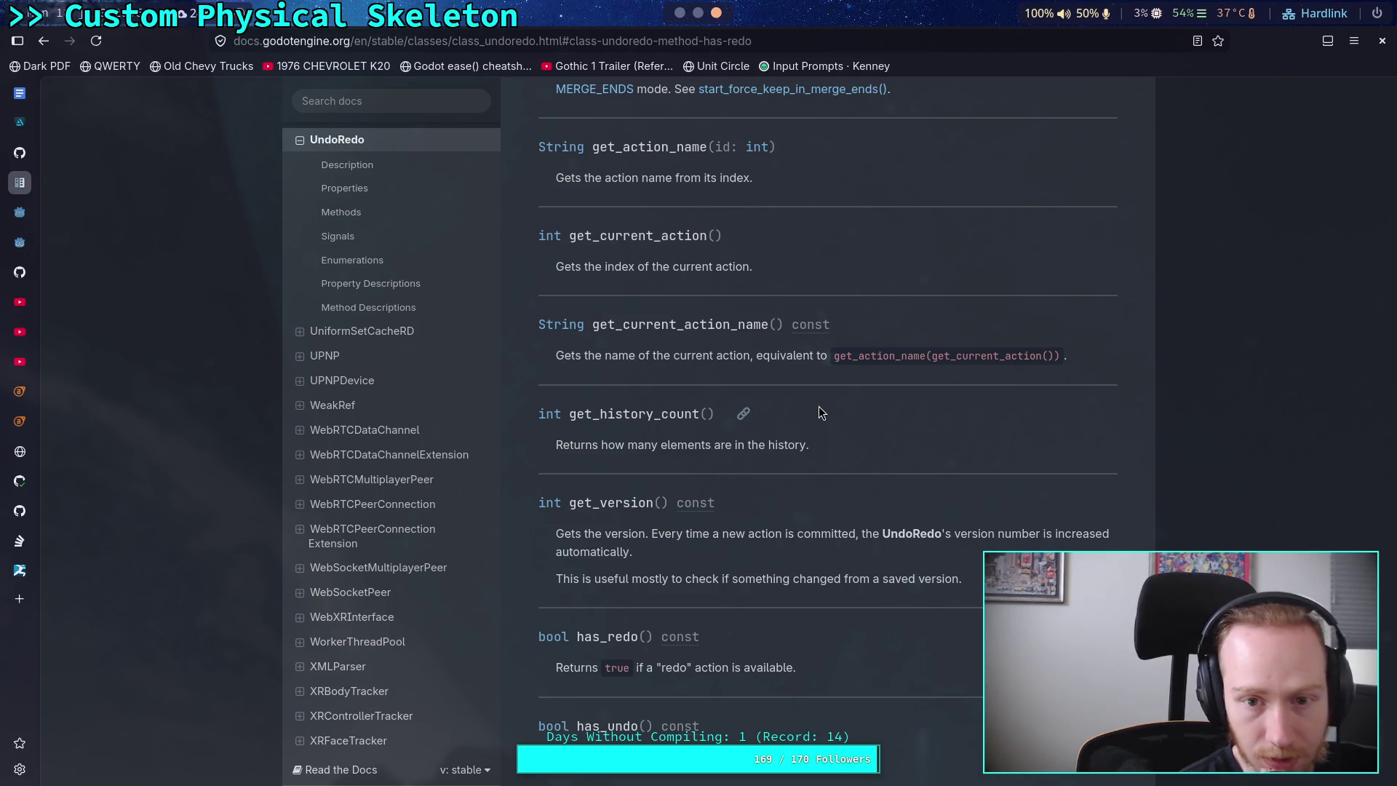
scroll(820, 413, up, 3)
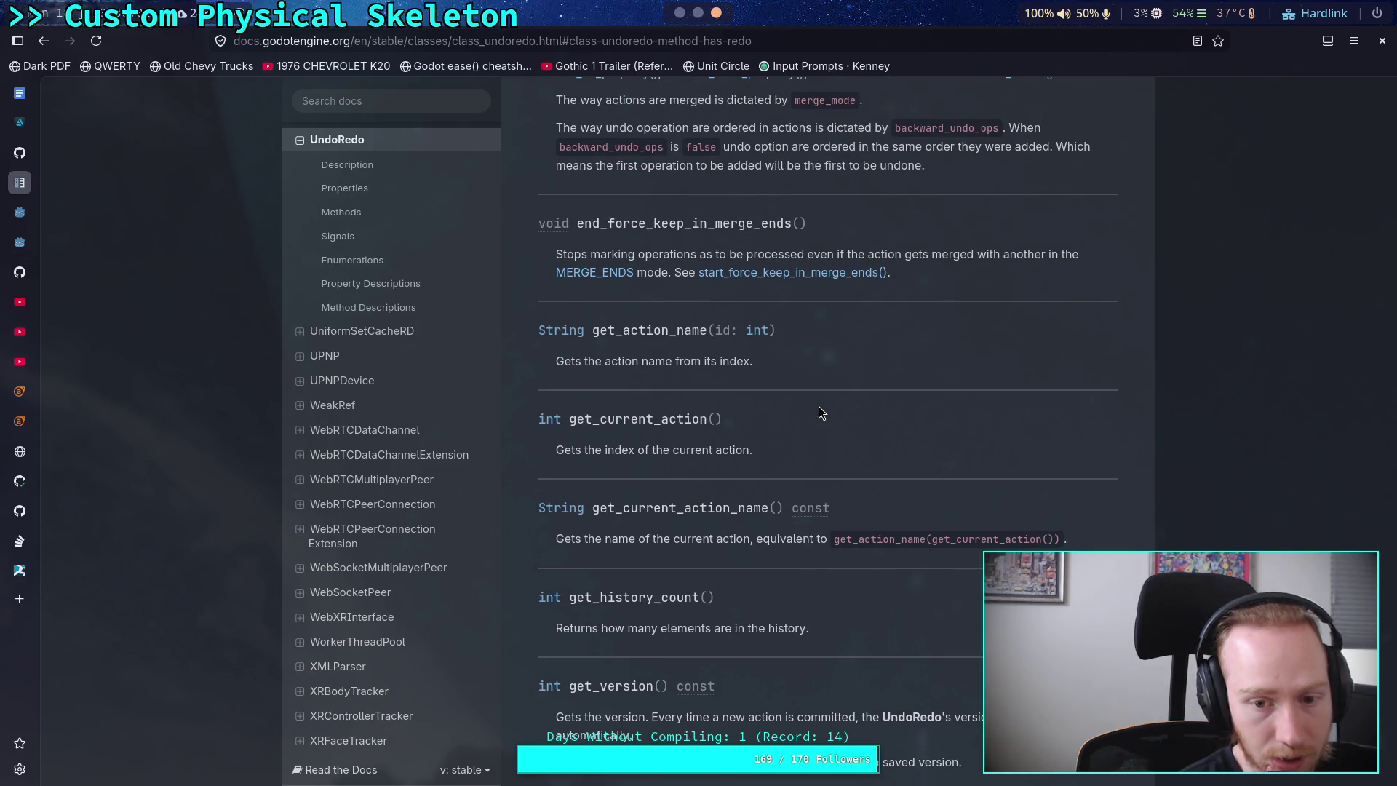
scroll(818, 412, up, 6)
scroll(819, 412, up, 7)
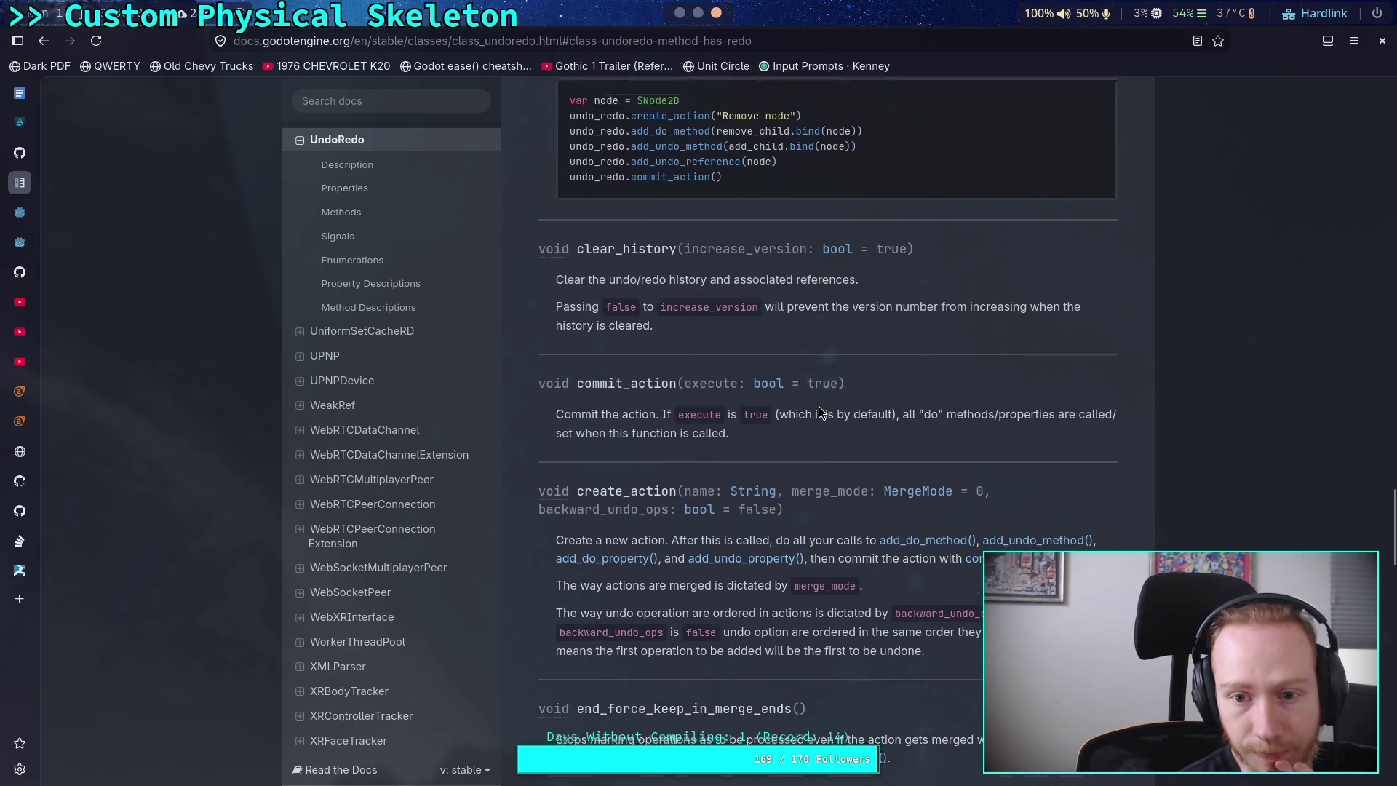
scroll(819, 413, up, 10)
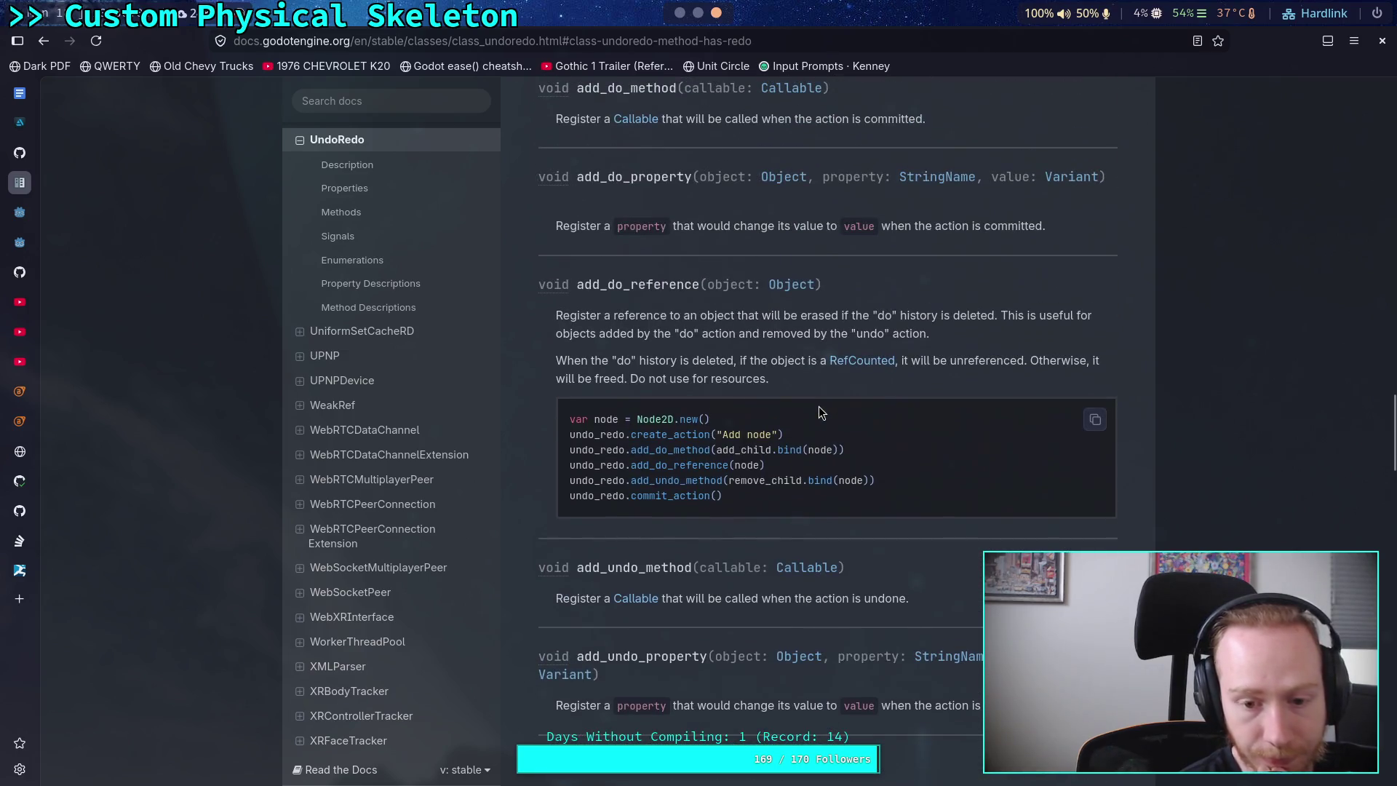
scroll(818, 413, up, 10)
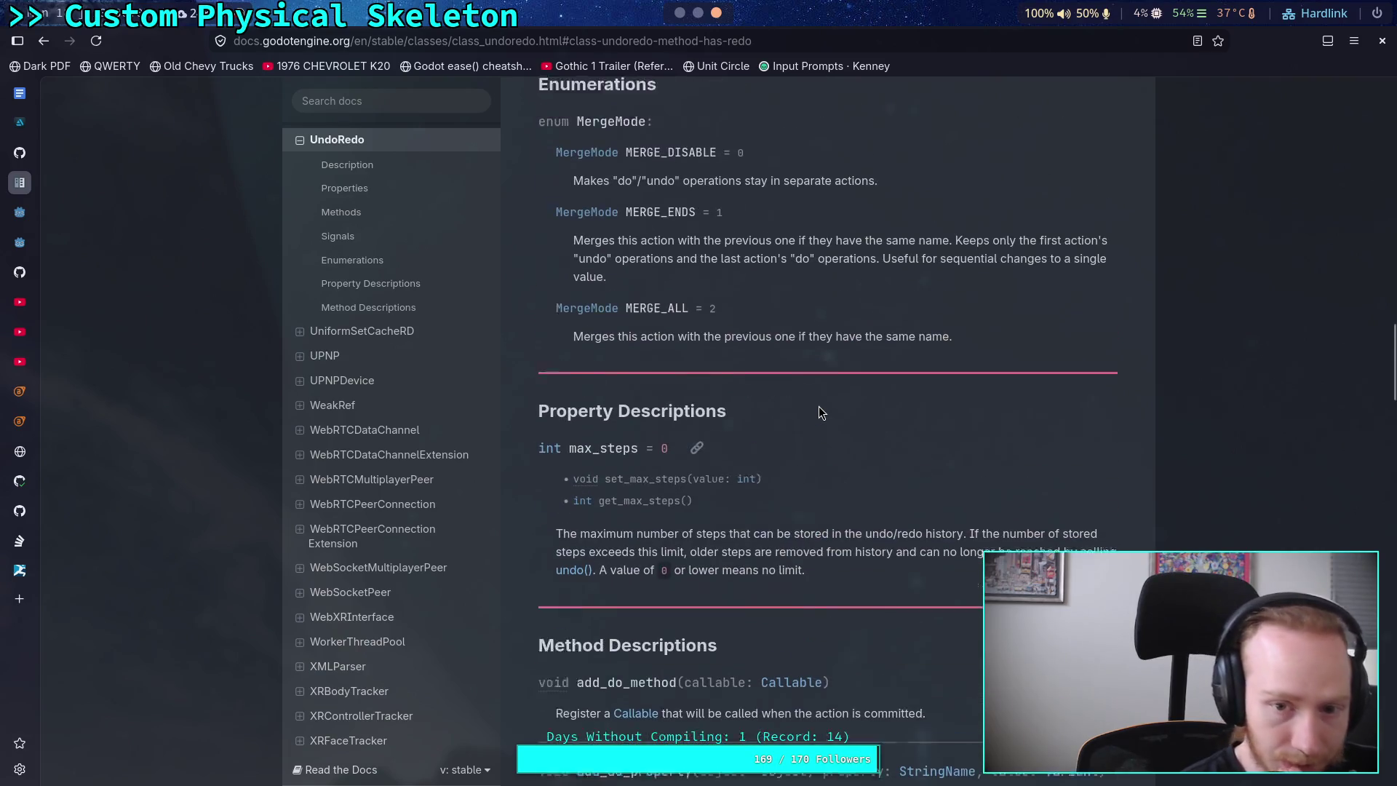
scroll(819, 413, up, 1)
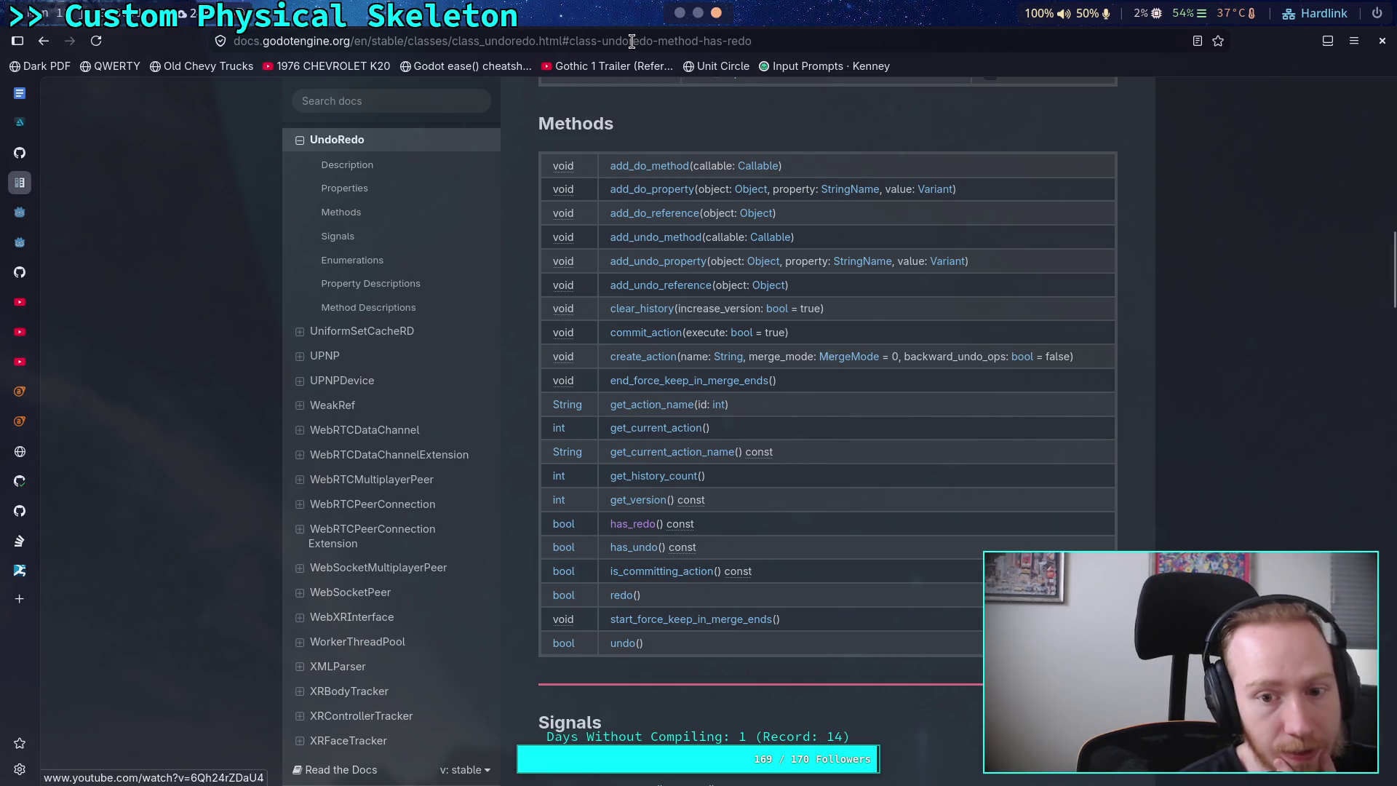
click(690, 571)
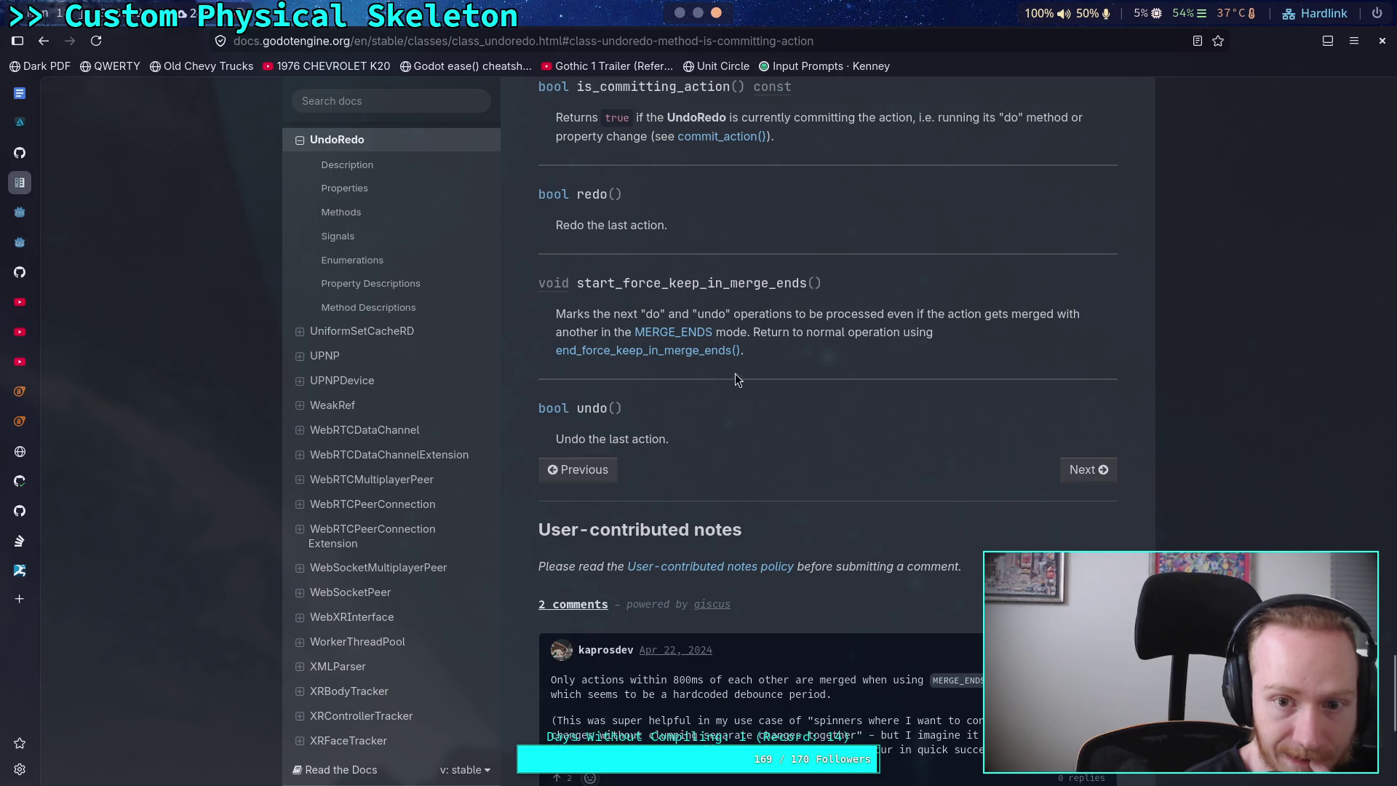
Read through the UndoRedo method descriptions up to the page top, then switch to the nvim workspace.
scroll(841, 326, up, 3)
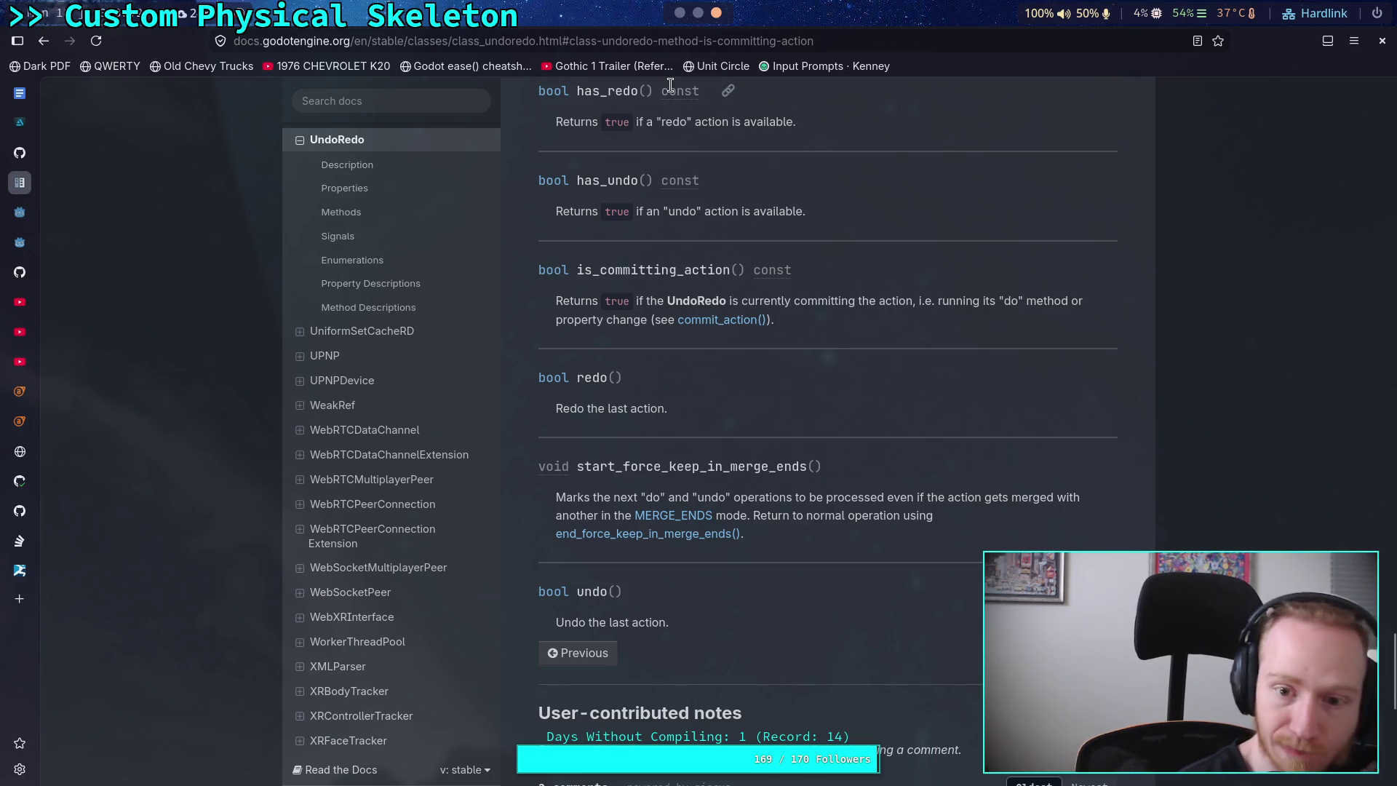
mouse_move(670, 84)
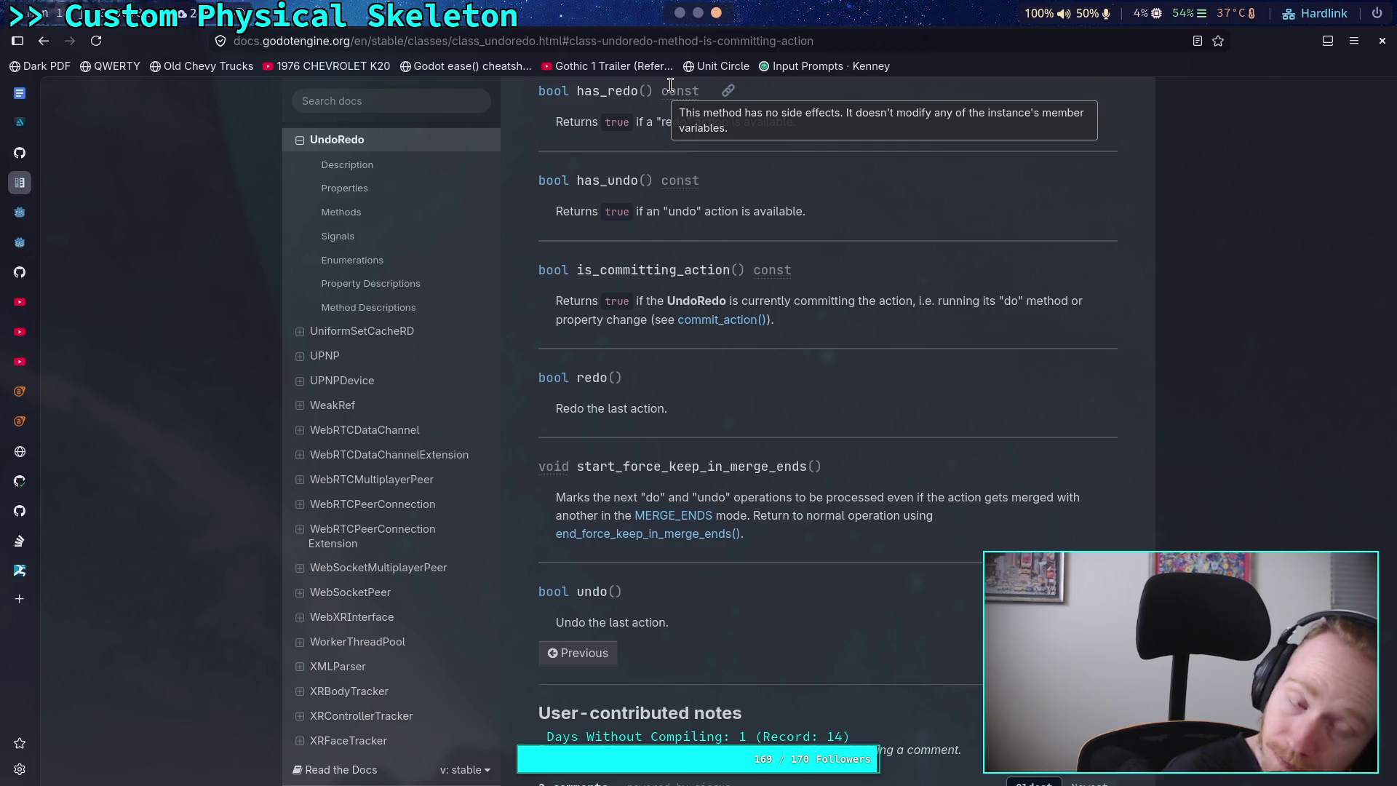
scroll(807, 284, up, 3)
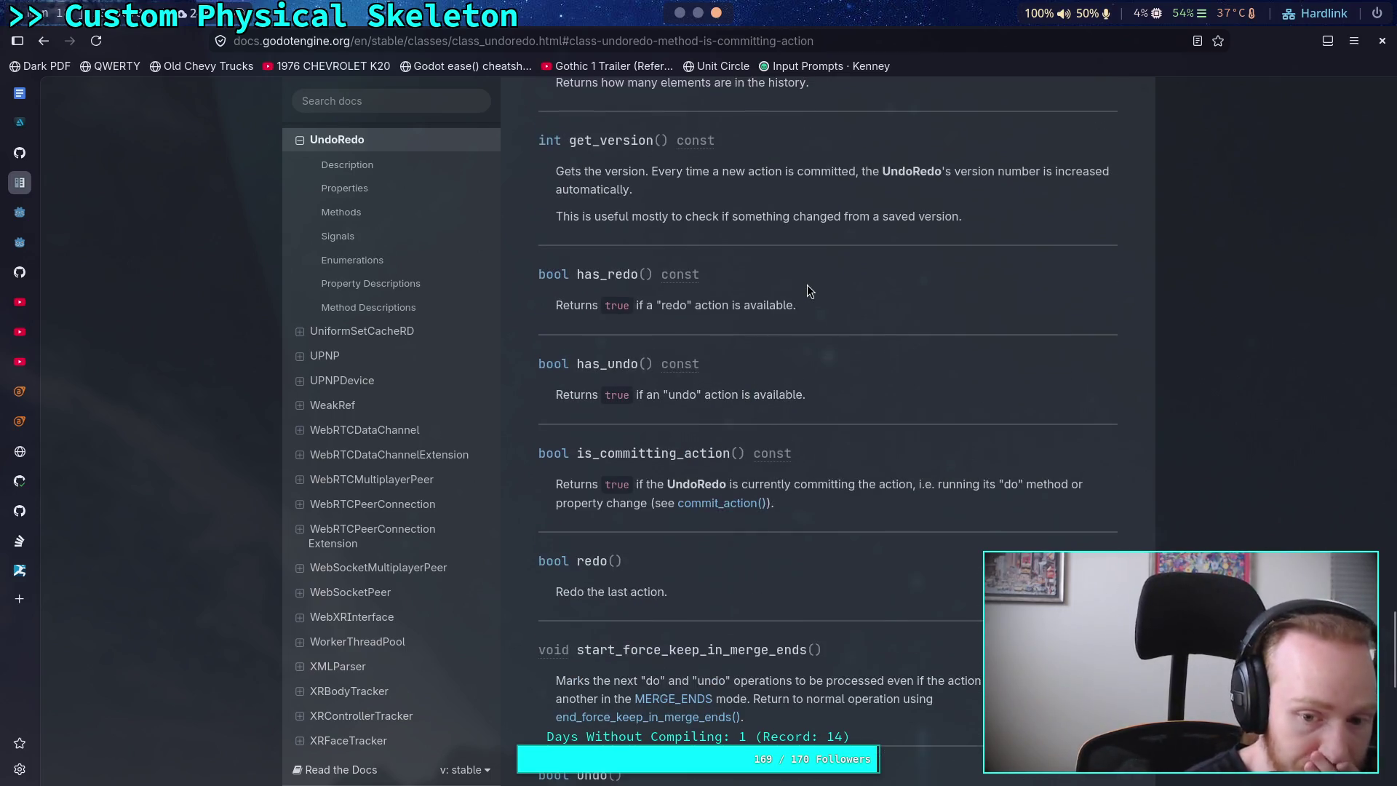
scroll(807, 290, up, 8)
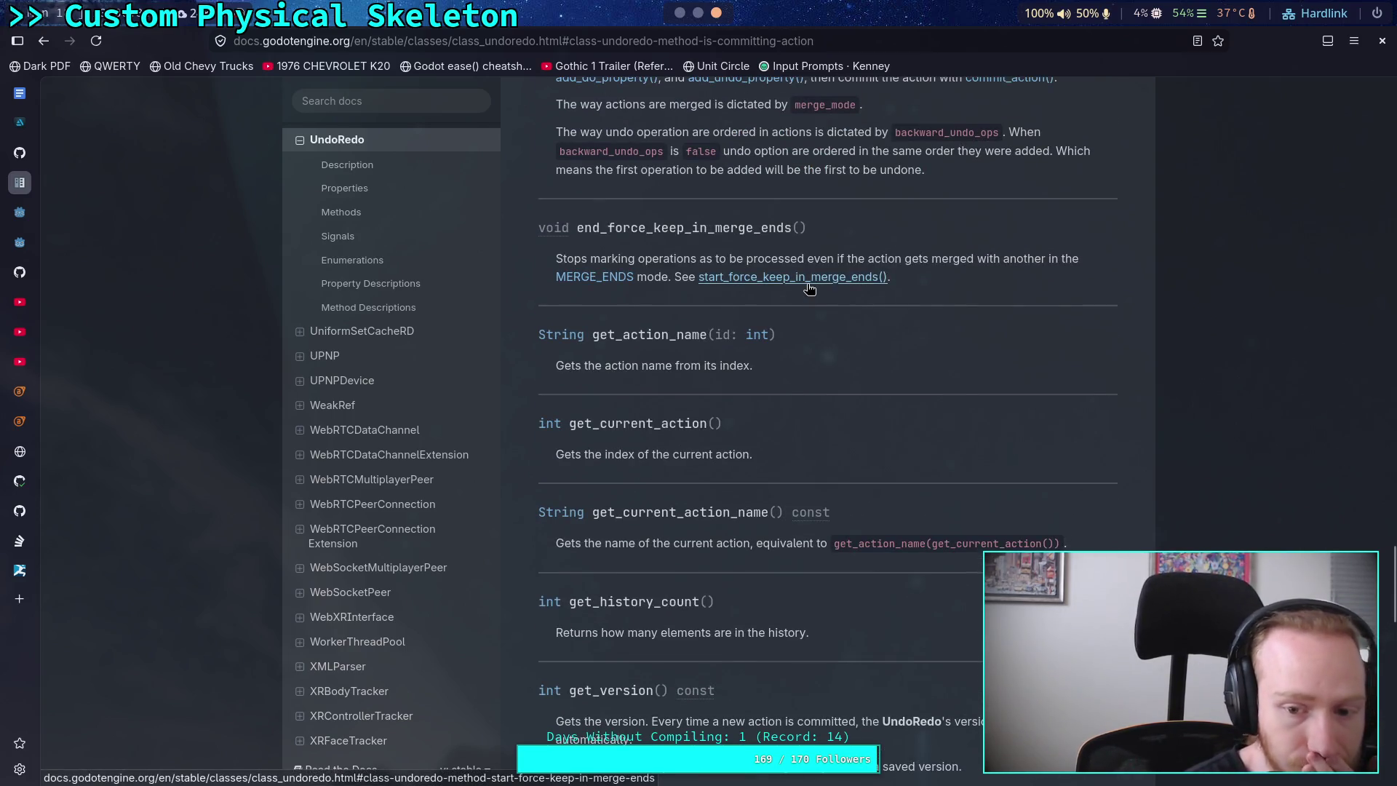
scroll(815, 382, up, 3)
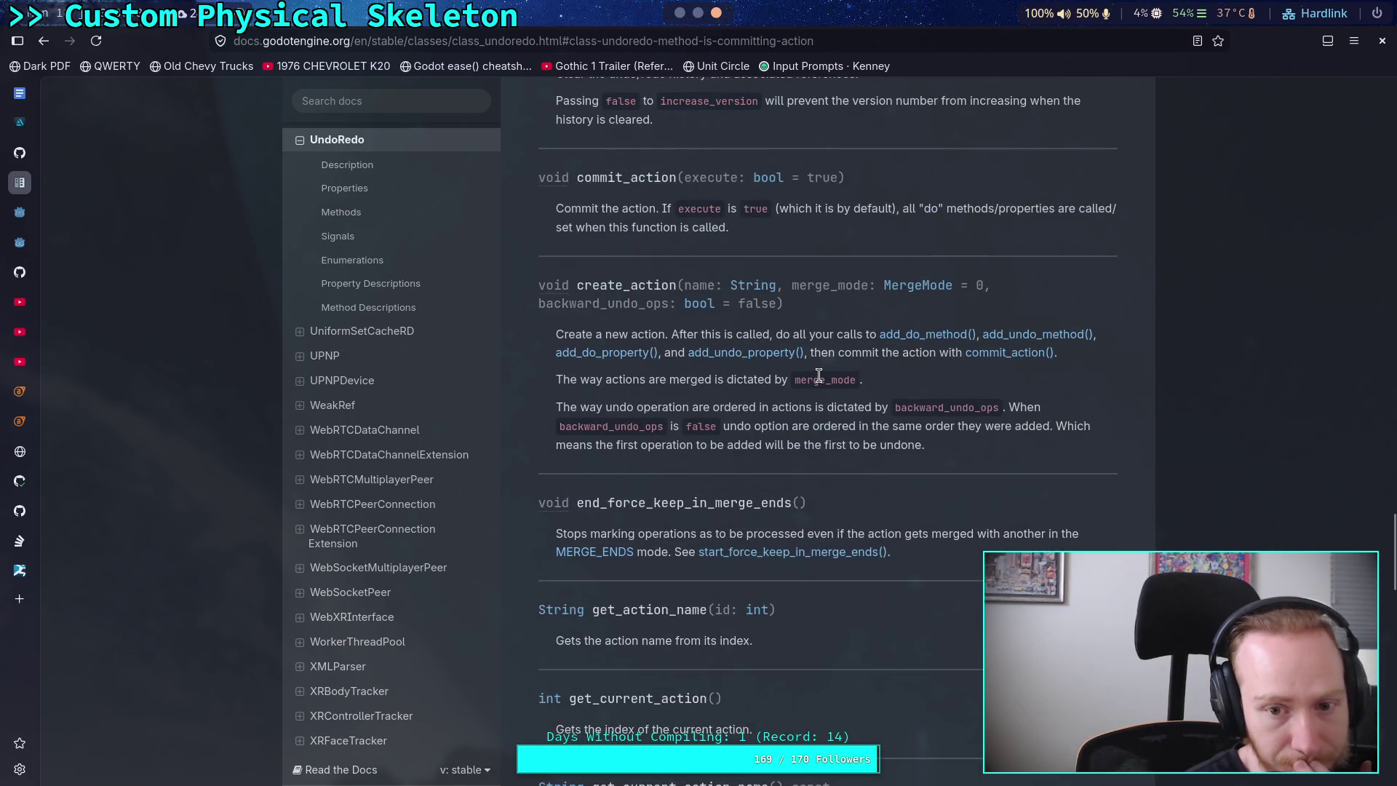
scroll(819, 377, up, 3)
scroll(819, 379, up, 7)
scroll(819, 379, up, 1)
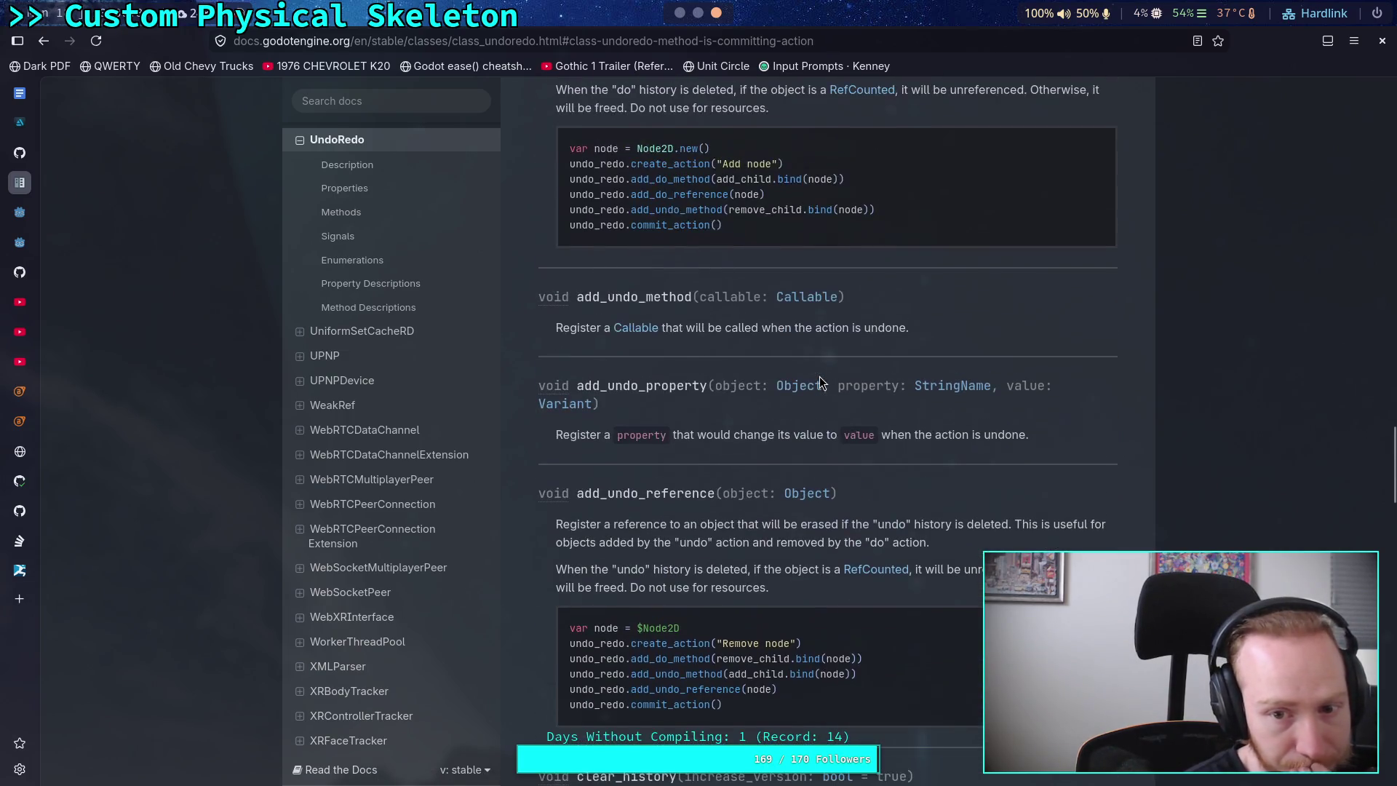
scroll(819, 377, up, 9)
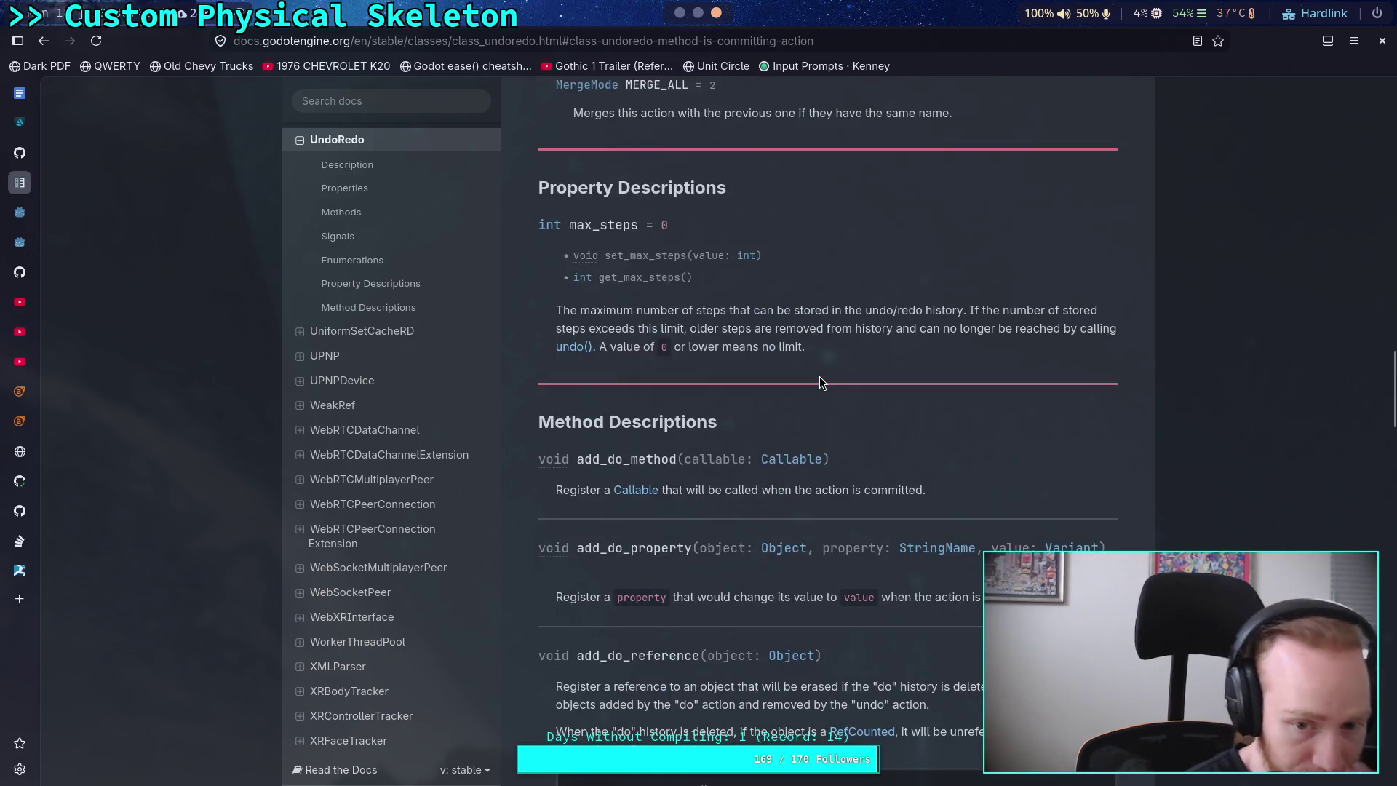
scroll(819, 377, up, 6)
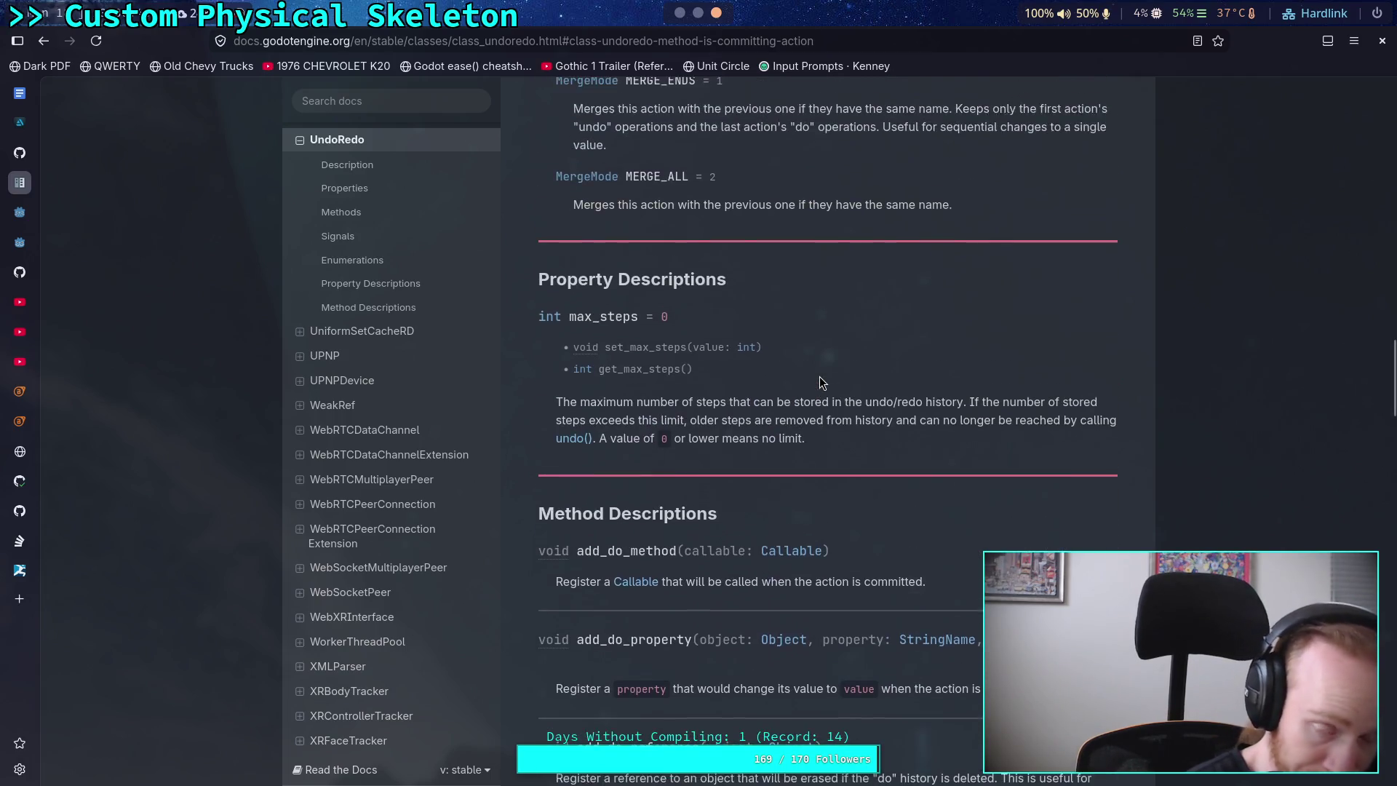
scroll(819, 382, down, 7)
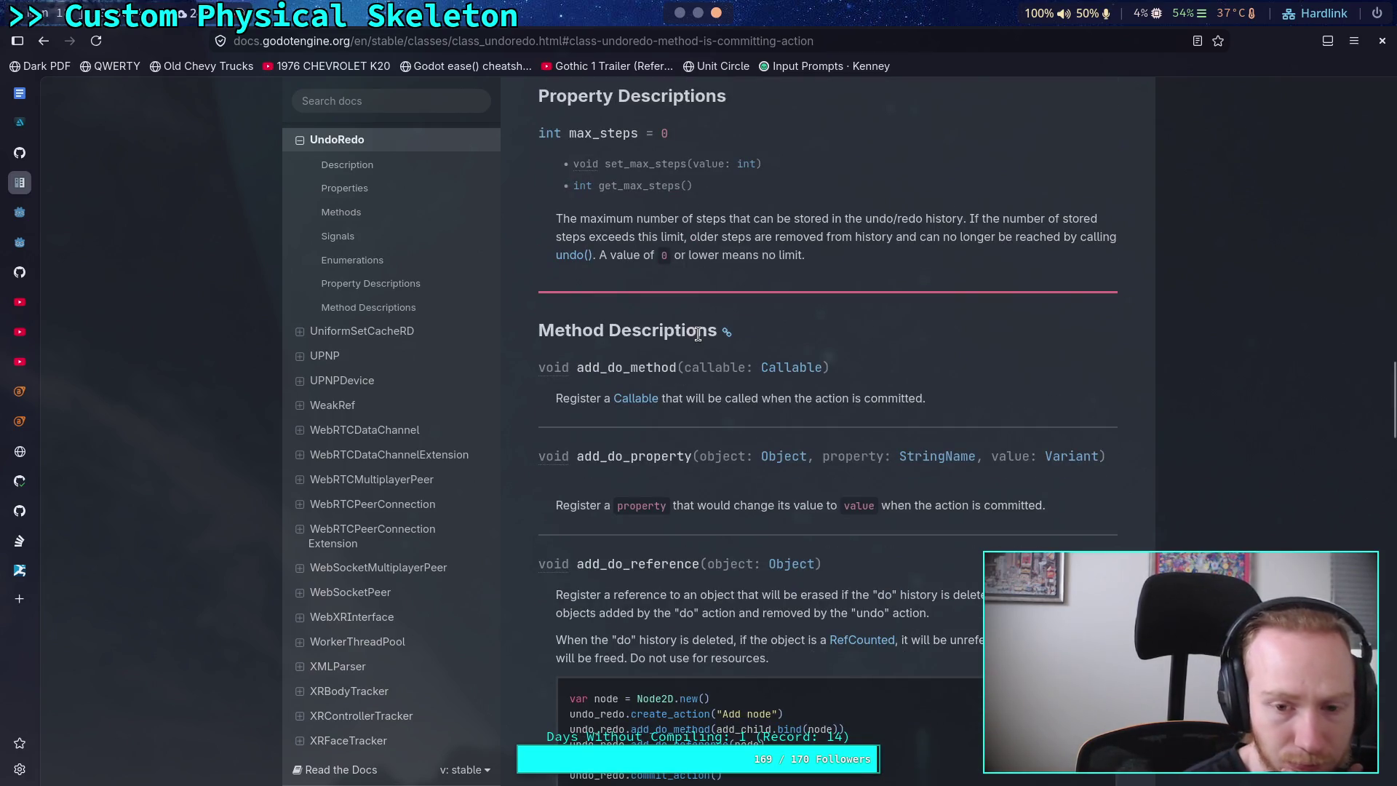
scroll(698, 334, up, 5)
scroll(698, 335, down, 4)
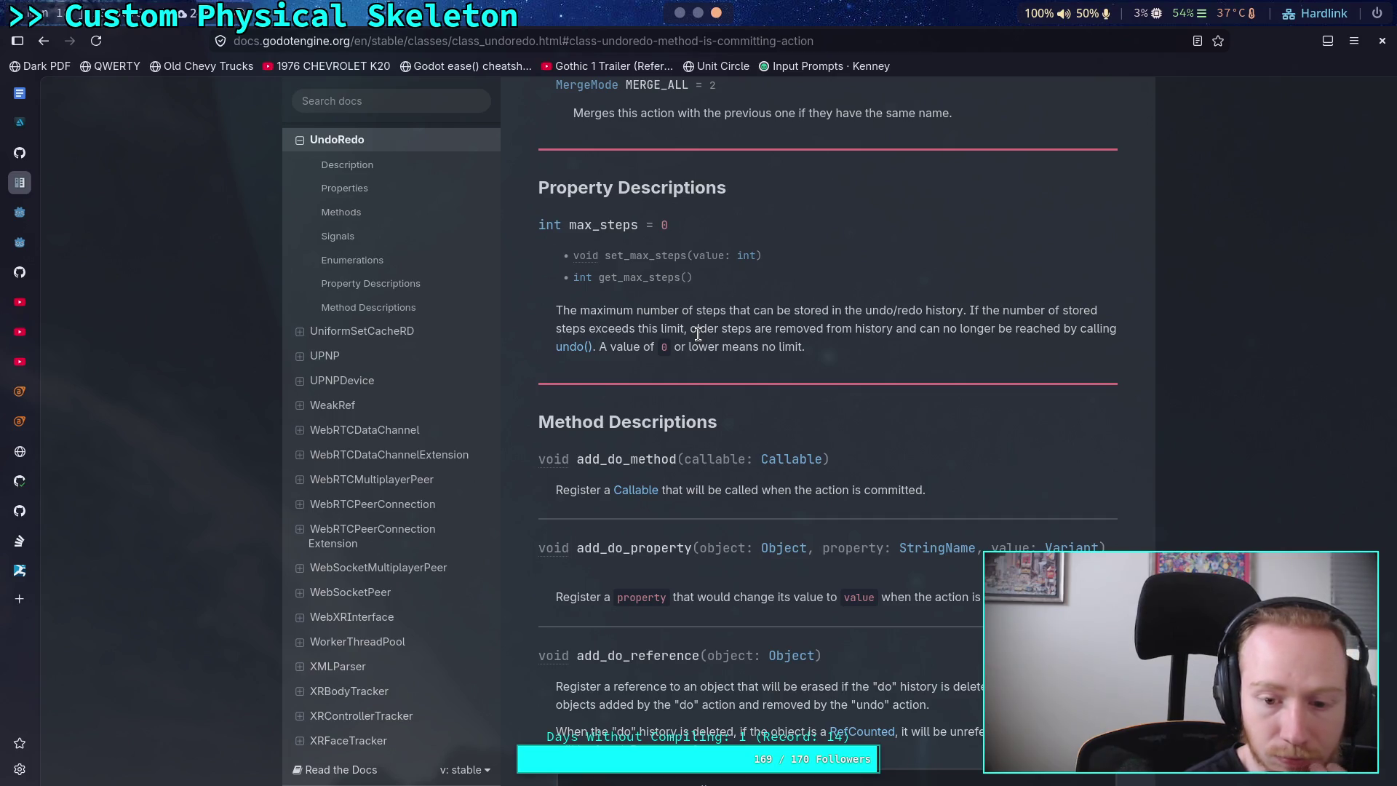
scroll(699, 335, up, 10)
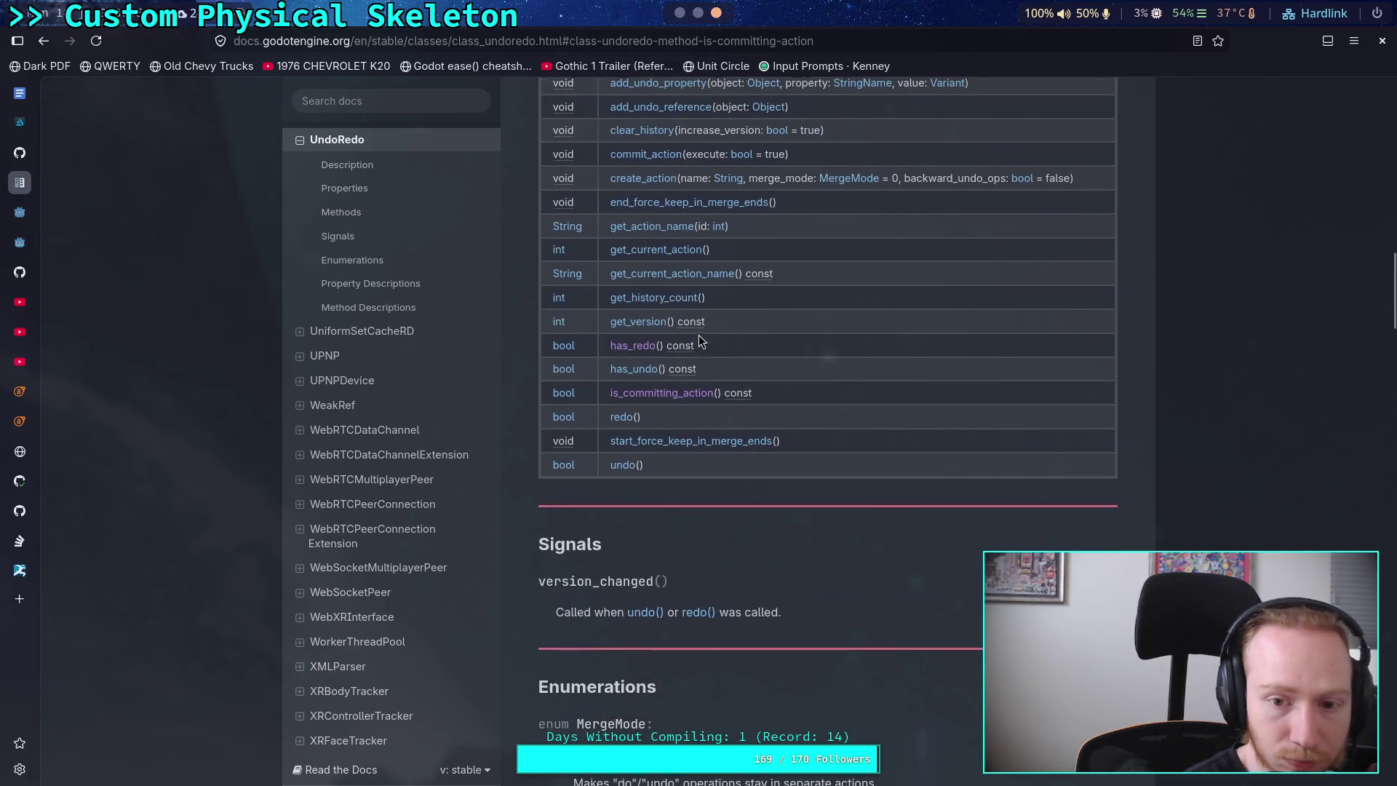
scroll(699, 339, up, 2)
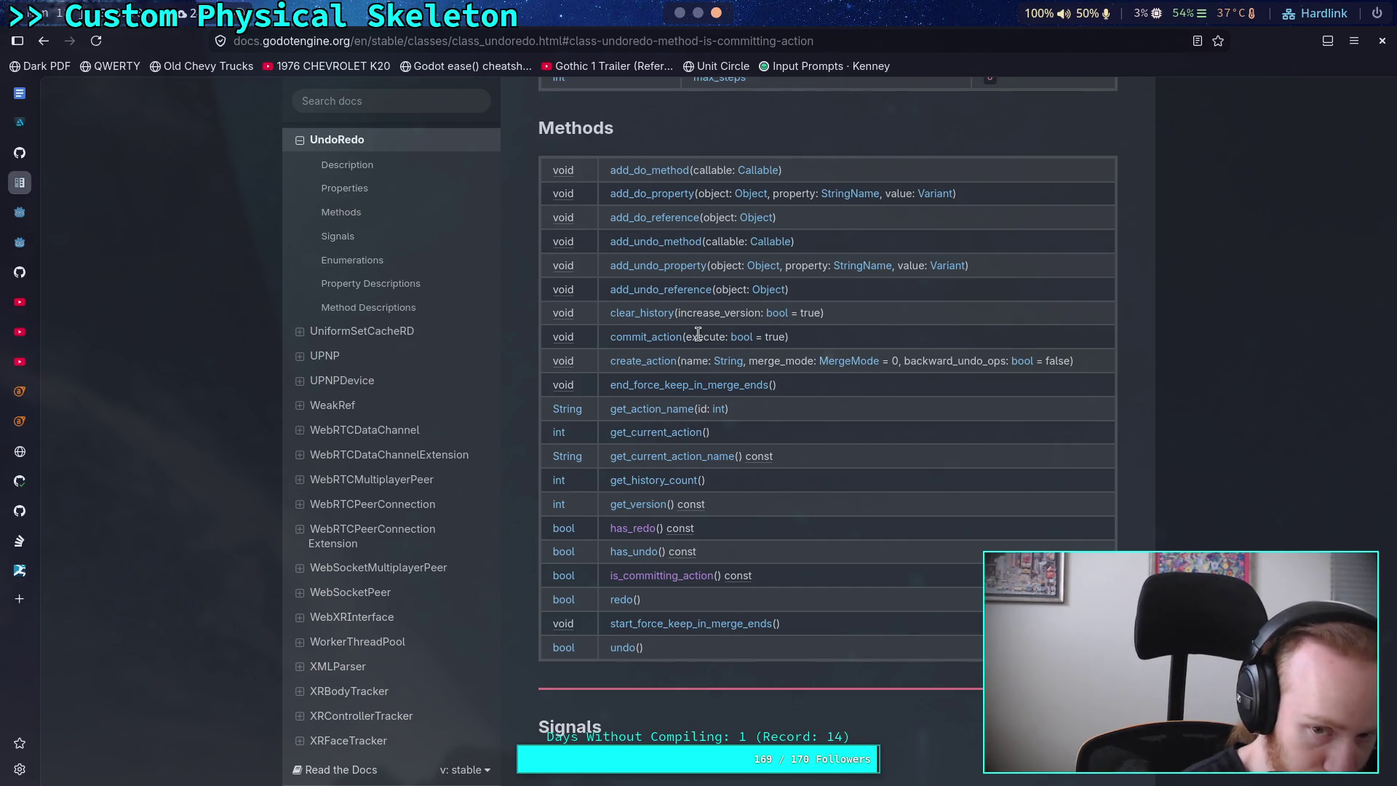
scroll(697, 308, up, 5)
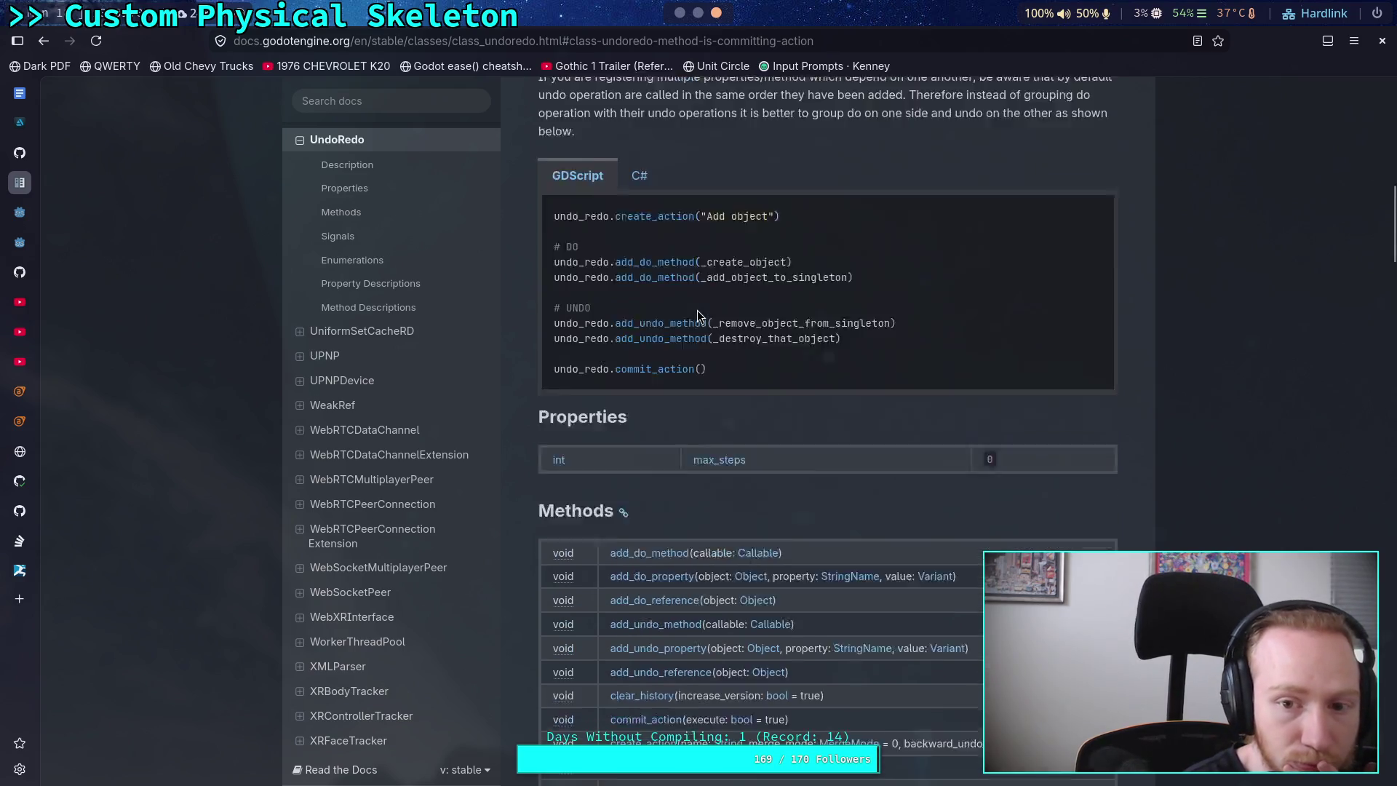
scroll(697, 309, up, 8)
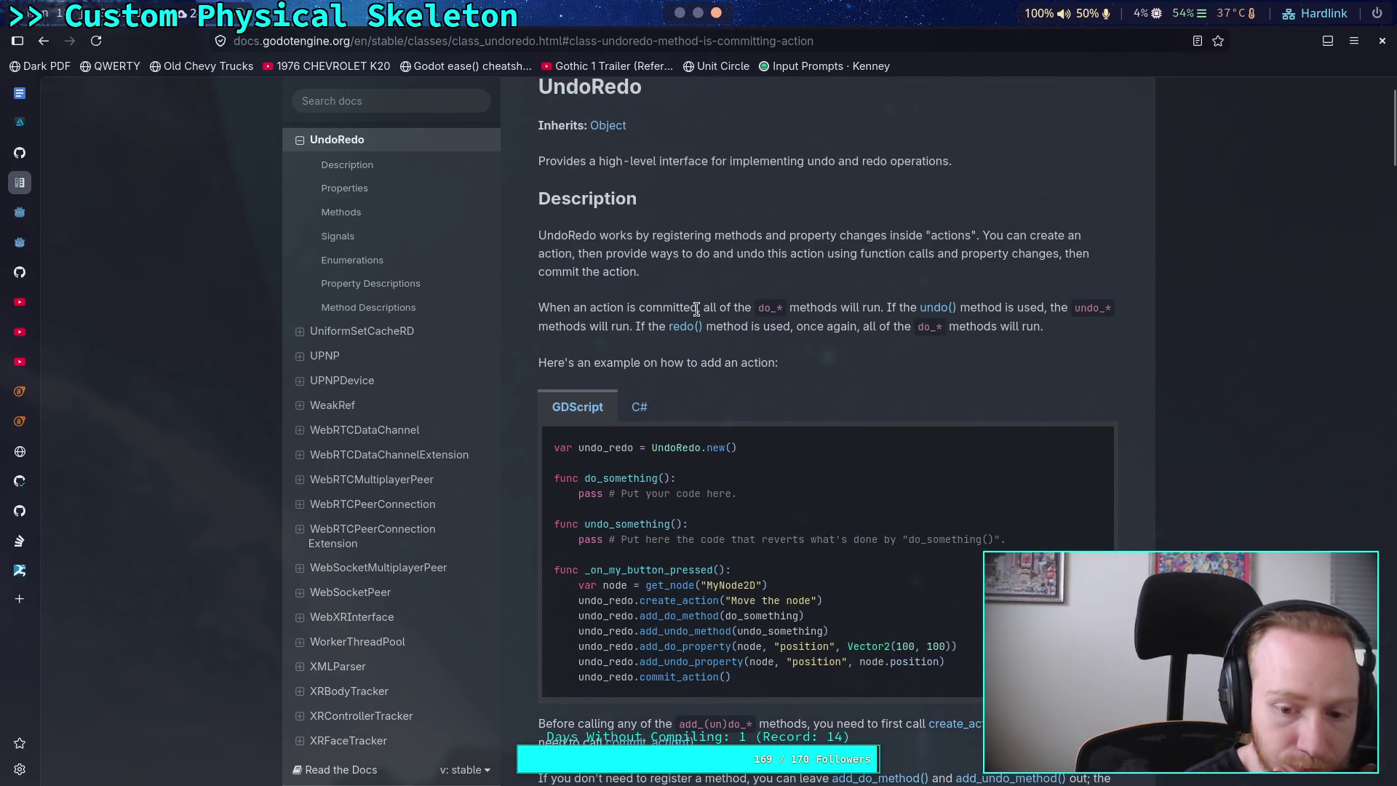
scroll(697, 310, up, 1)
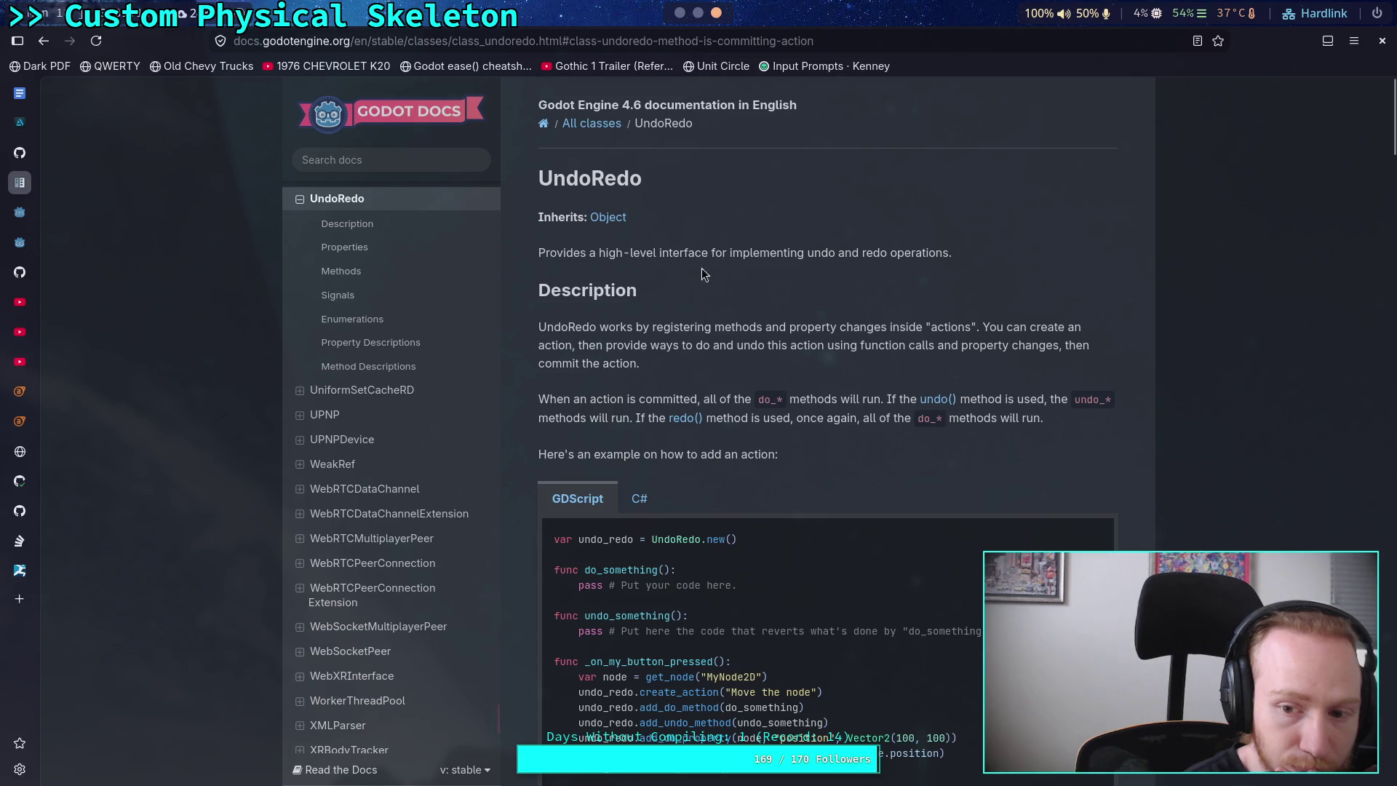
click(697, 13)
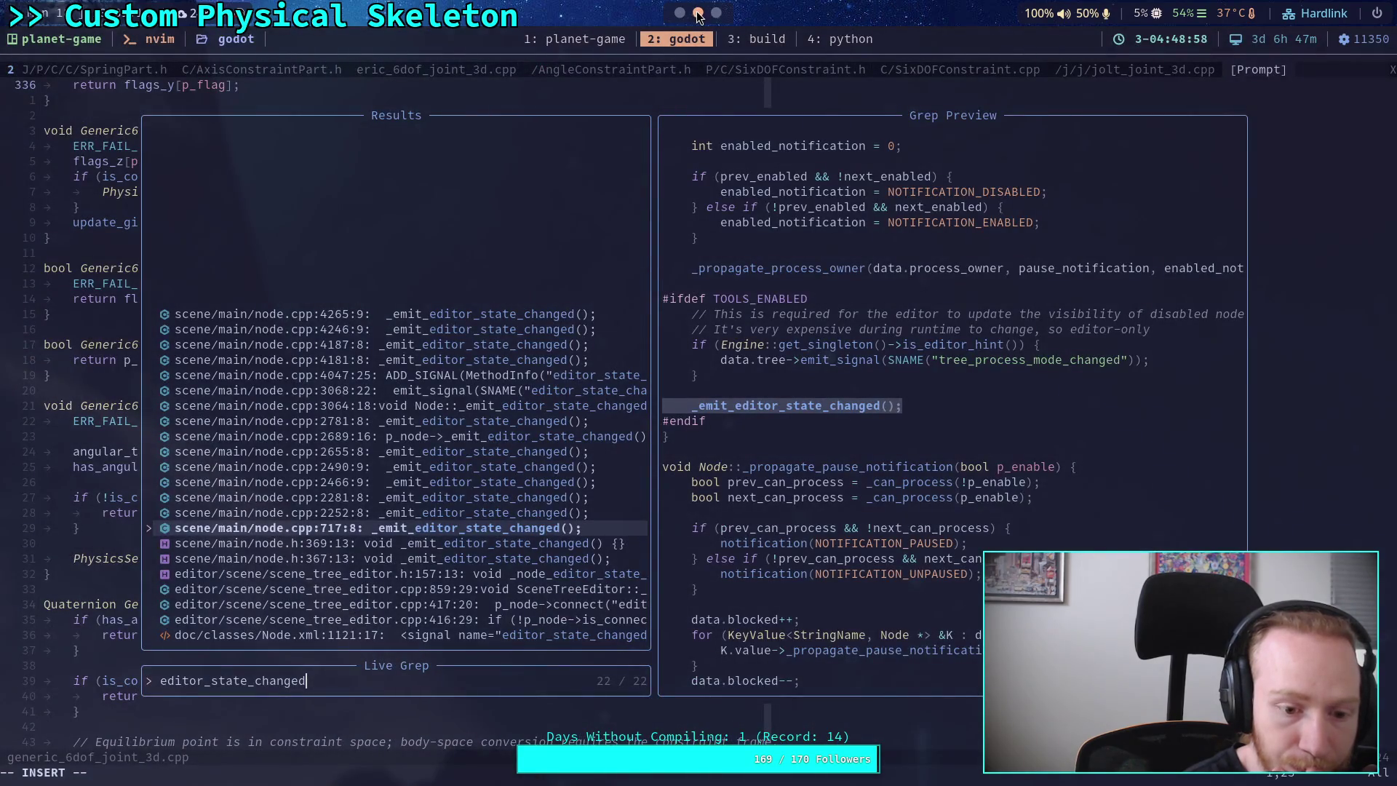
Back in Godot, declare var action: String at the start of _history_changed.
click(715, 13)
click(679, 14)
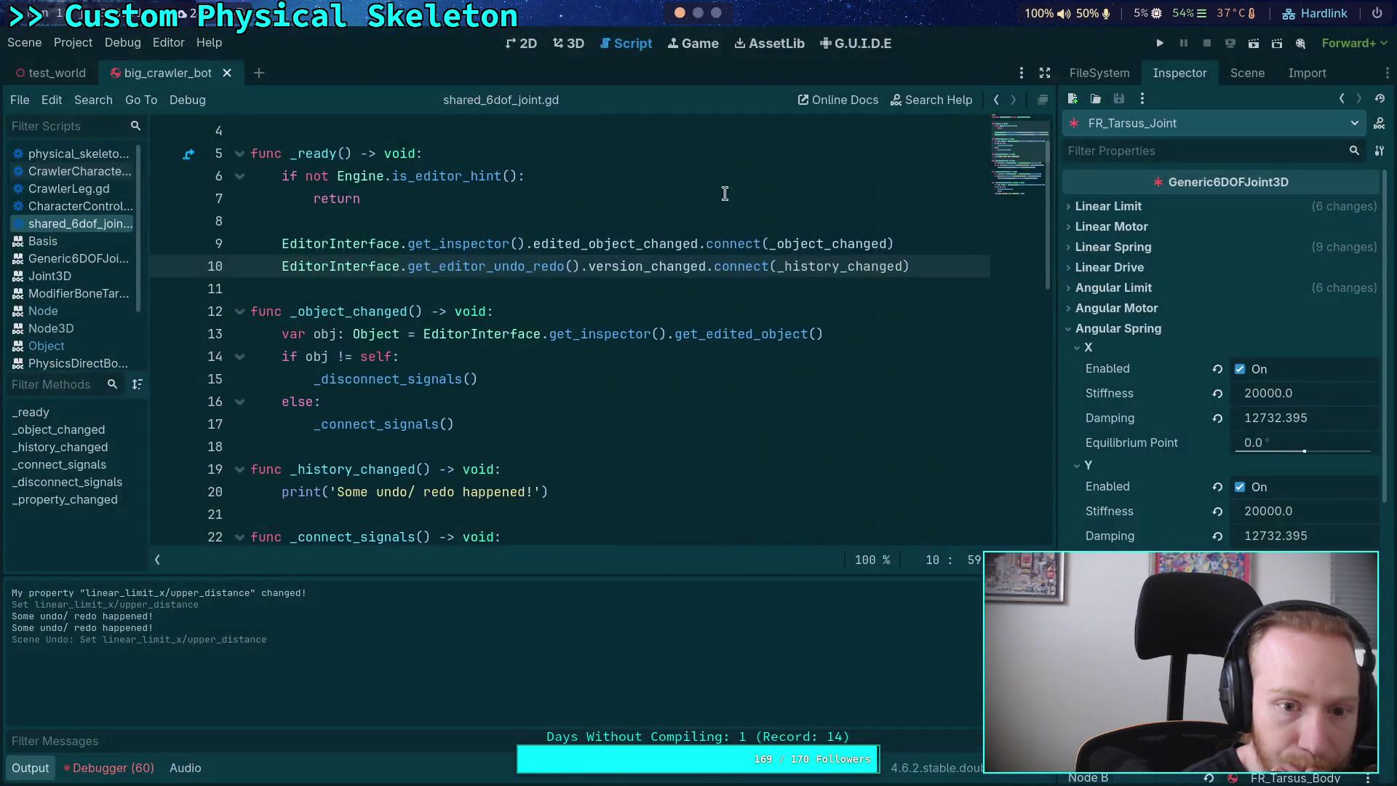
scroll(533, 399, down, 1)
click(611, 420)
click(606, 400)
key(Return)
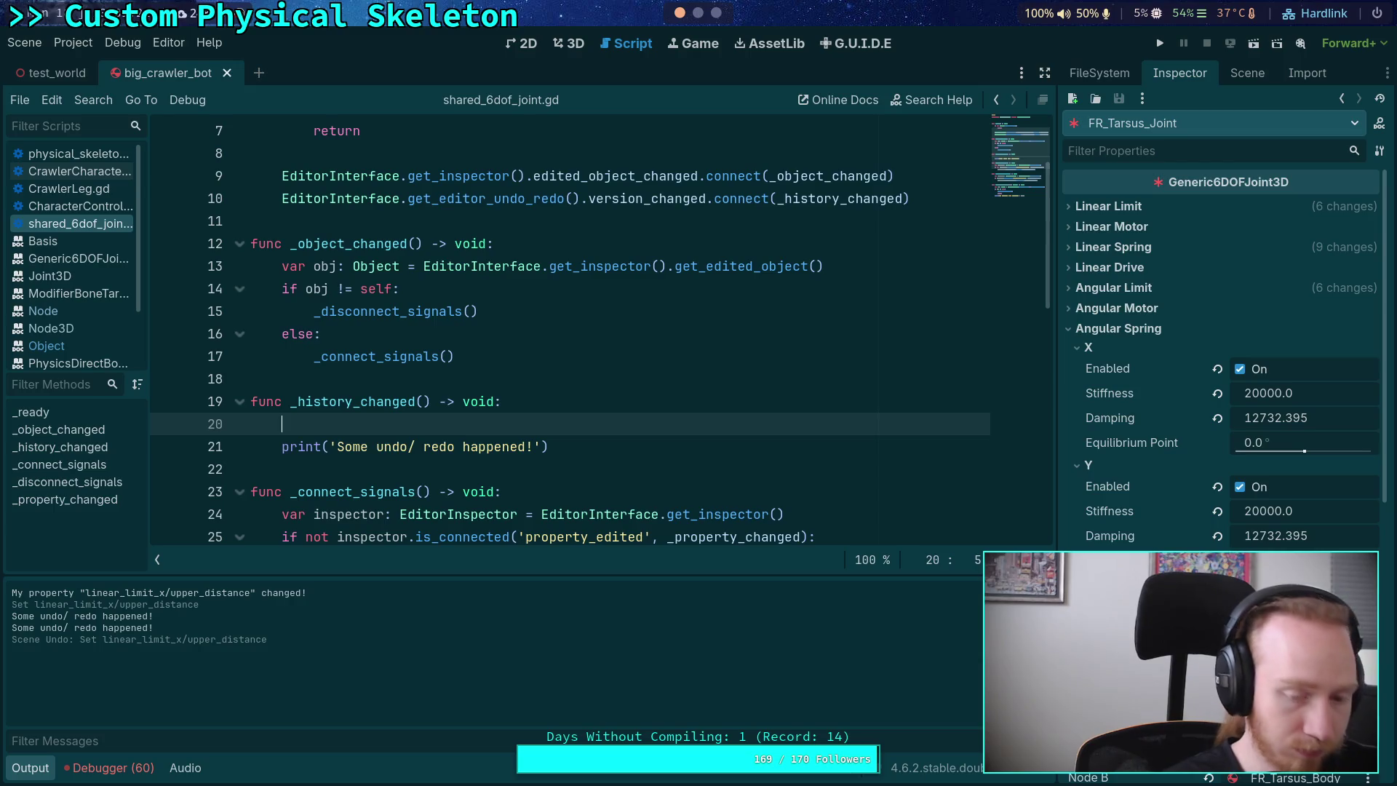
text(pr)
key(BackSpace)
key(BackSpace)
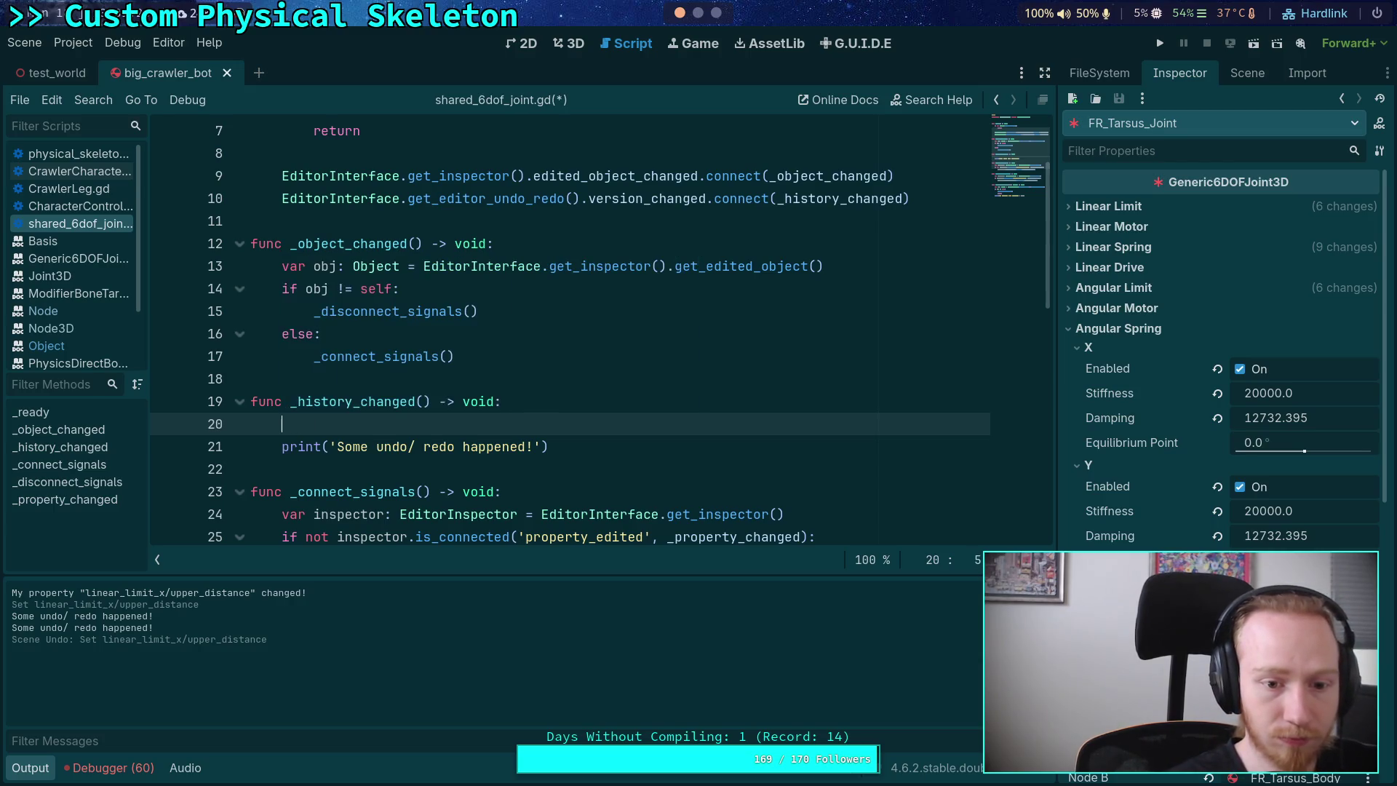
text(var action)
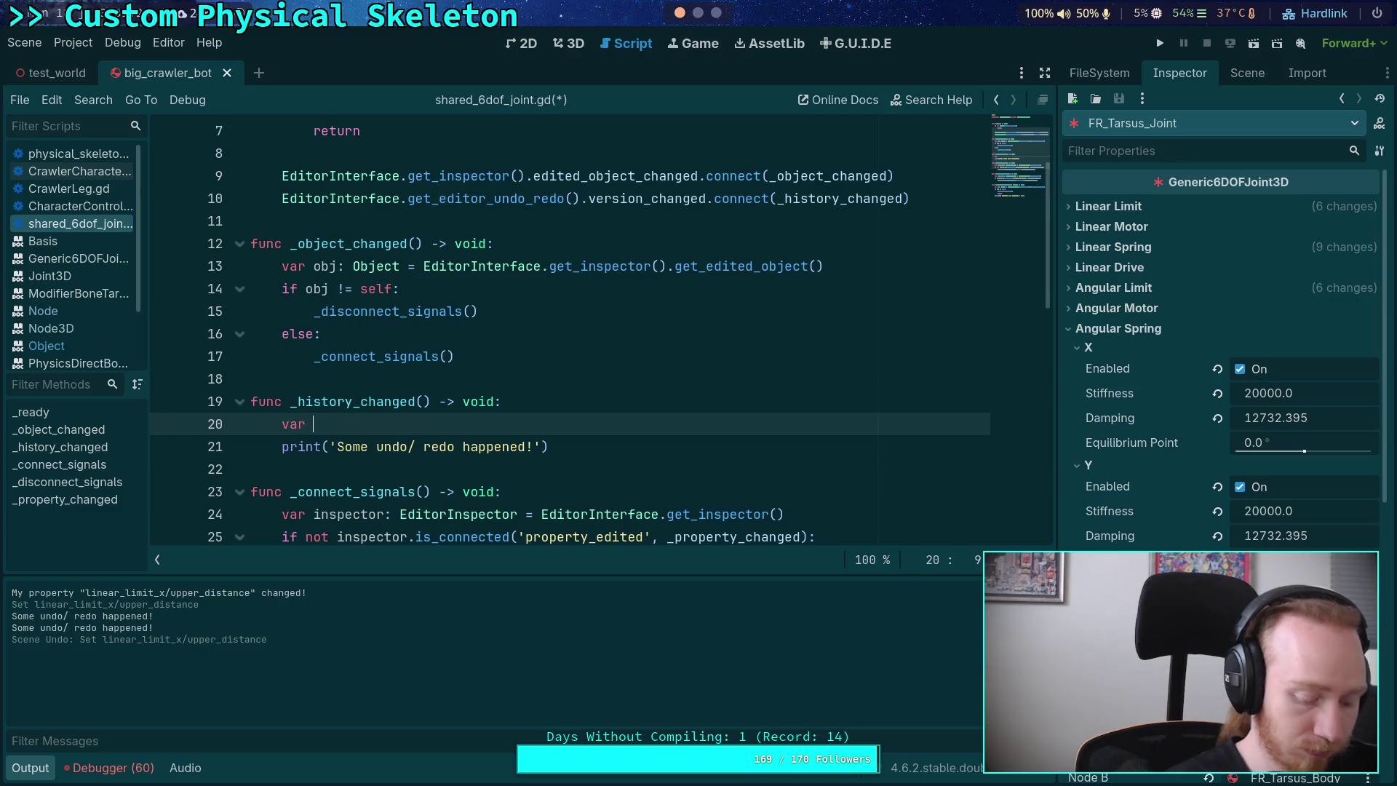
text(: Na)
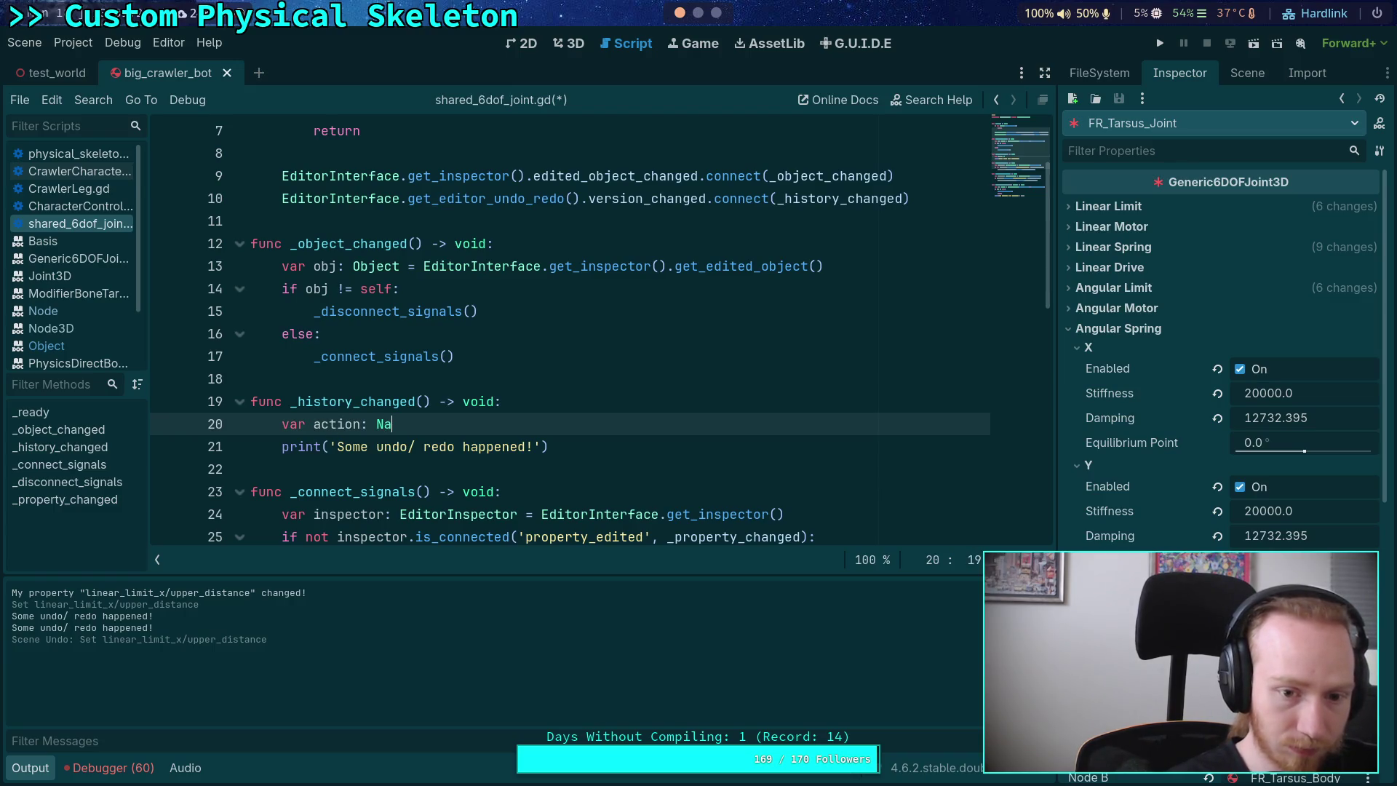
key(Escape)
text(String)
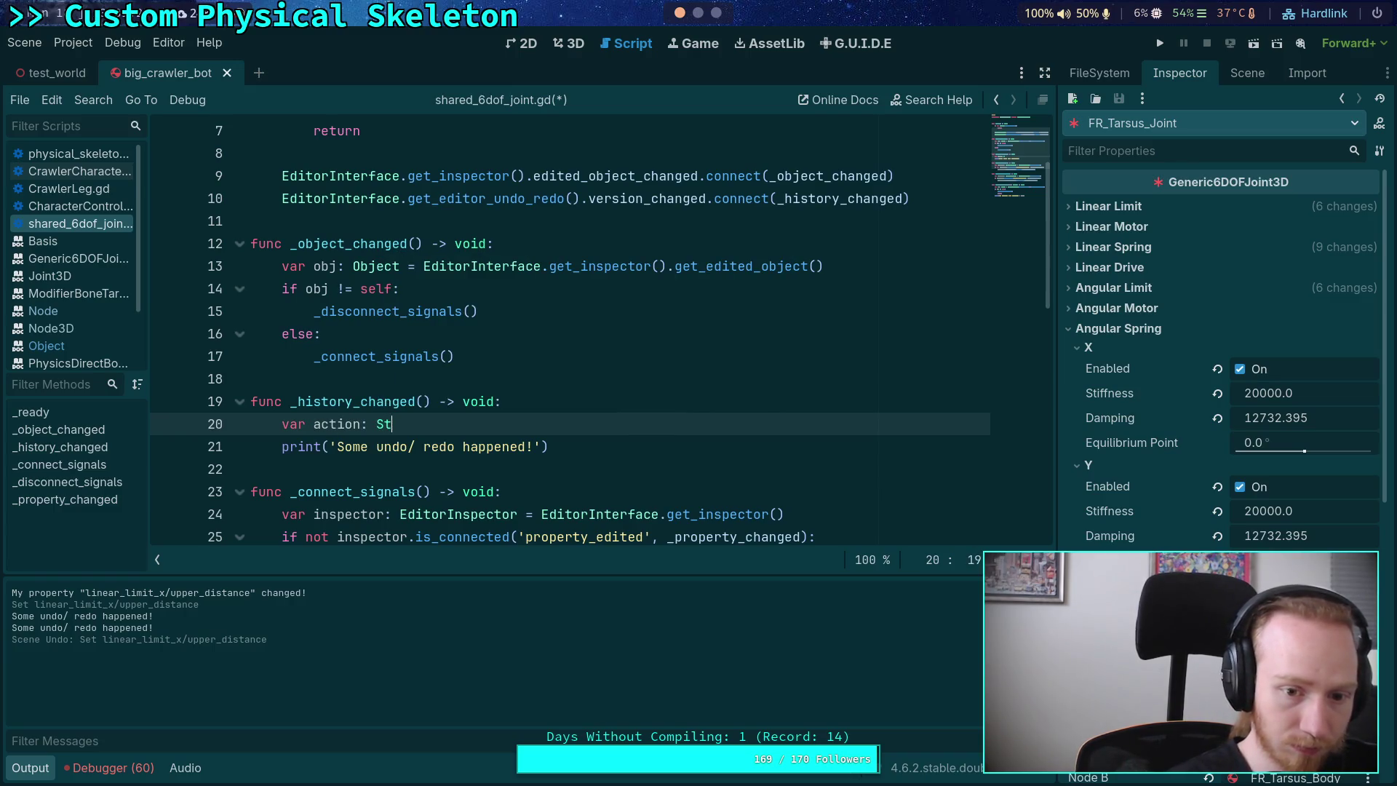
Above it, add var history: EditorUndoRedoManager = EditorInterface.get_editor_undo_redo().
key(Escape)
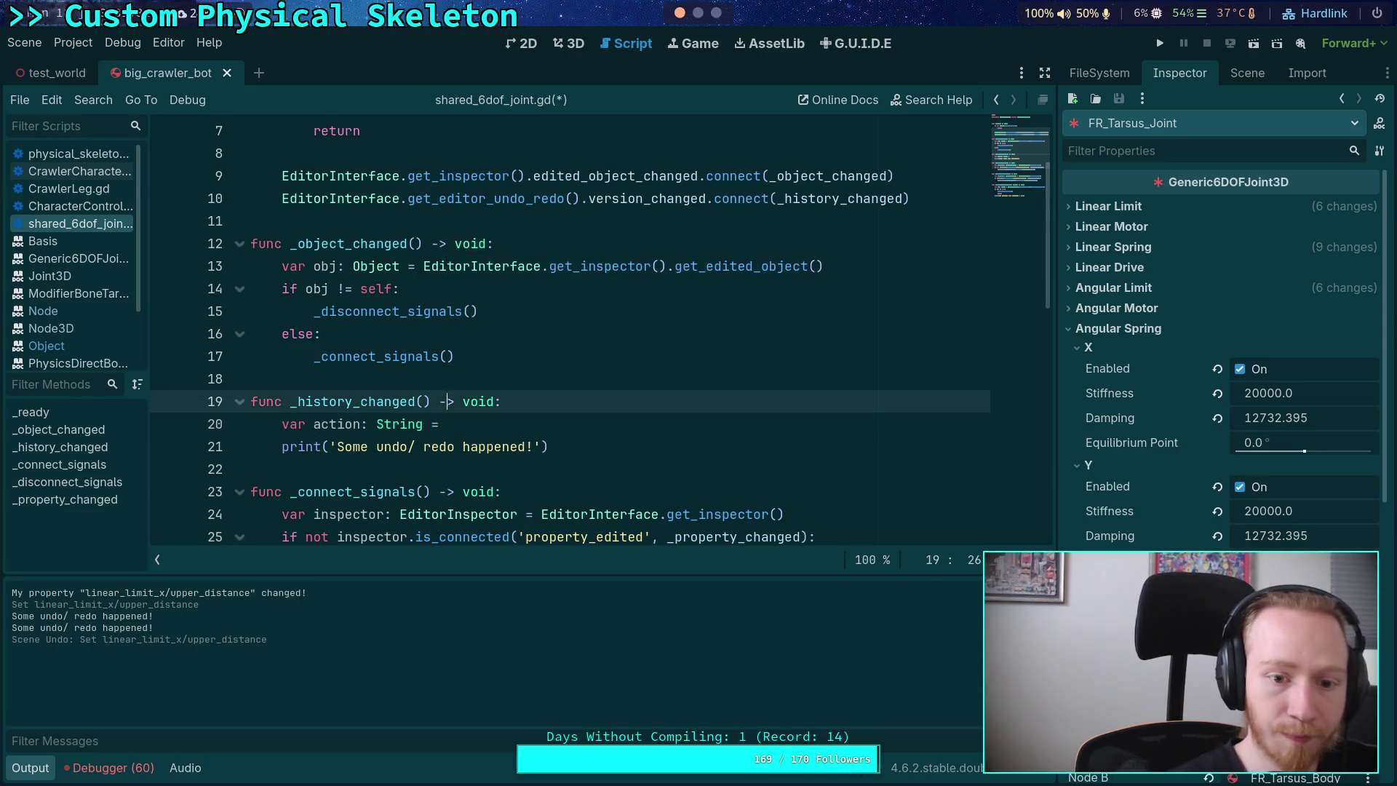
key(ctrl+shift+Return)
text(var )
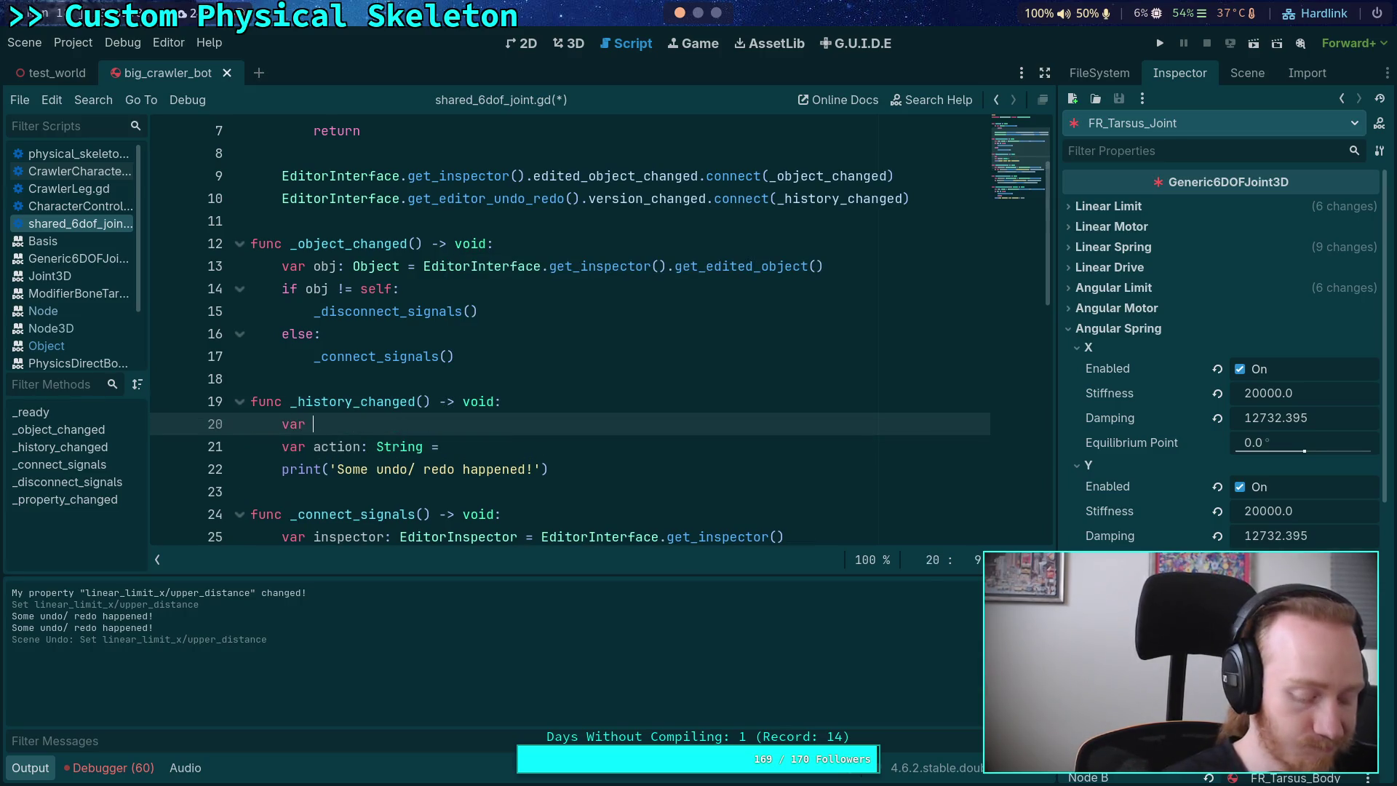
text(history: )
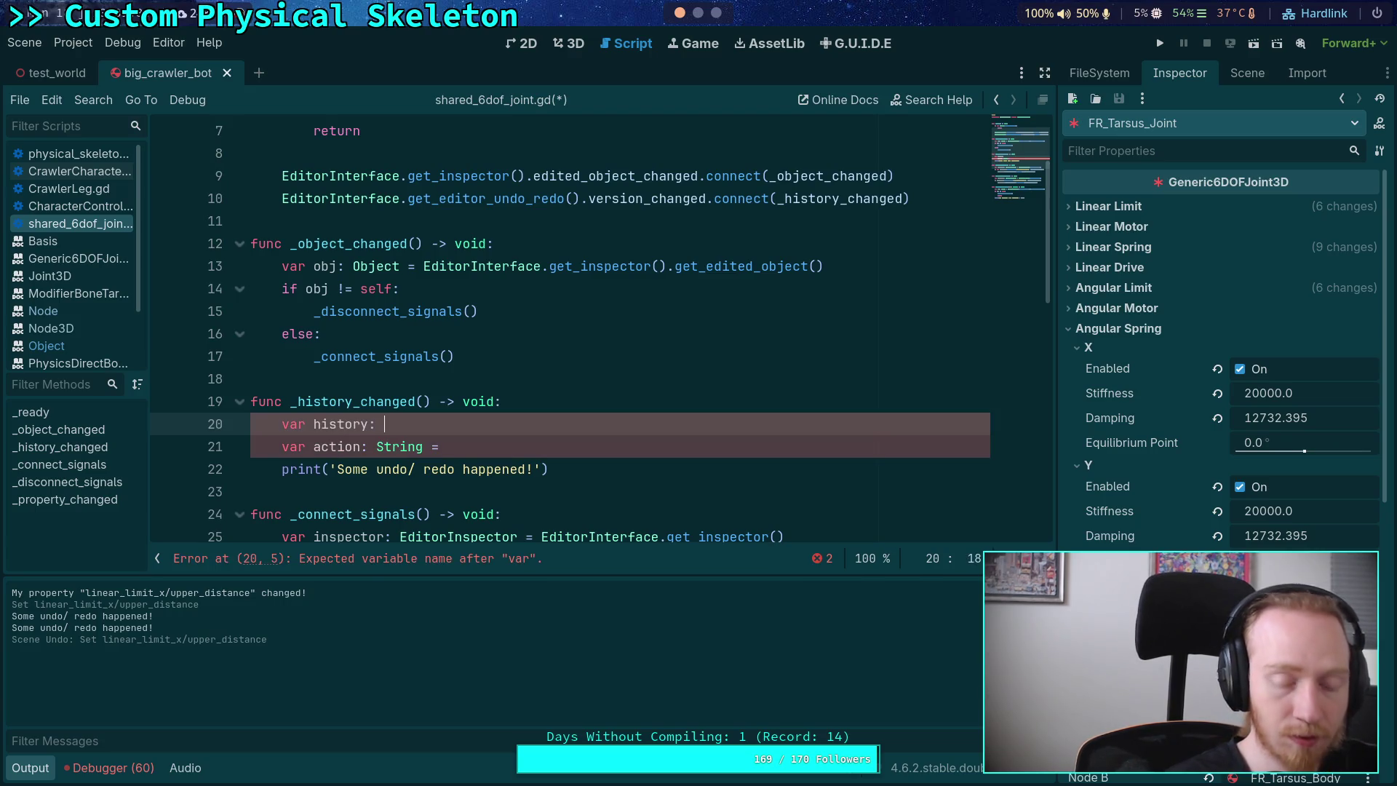
text(Editor)
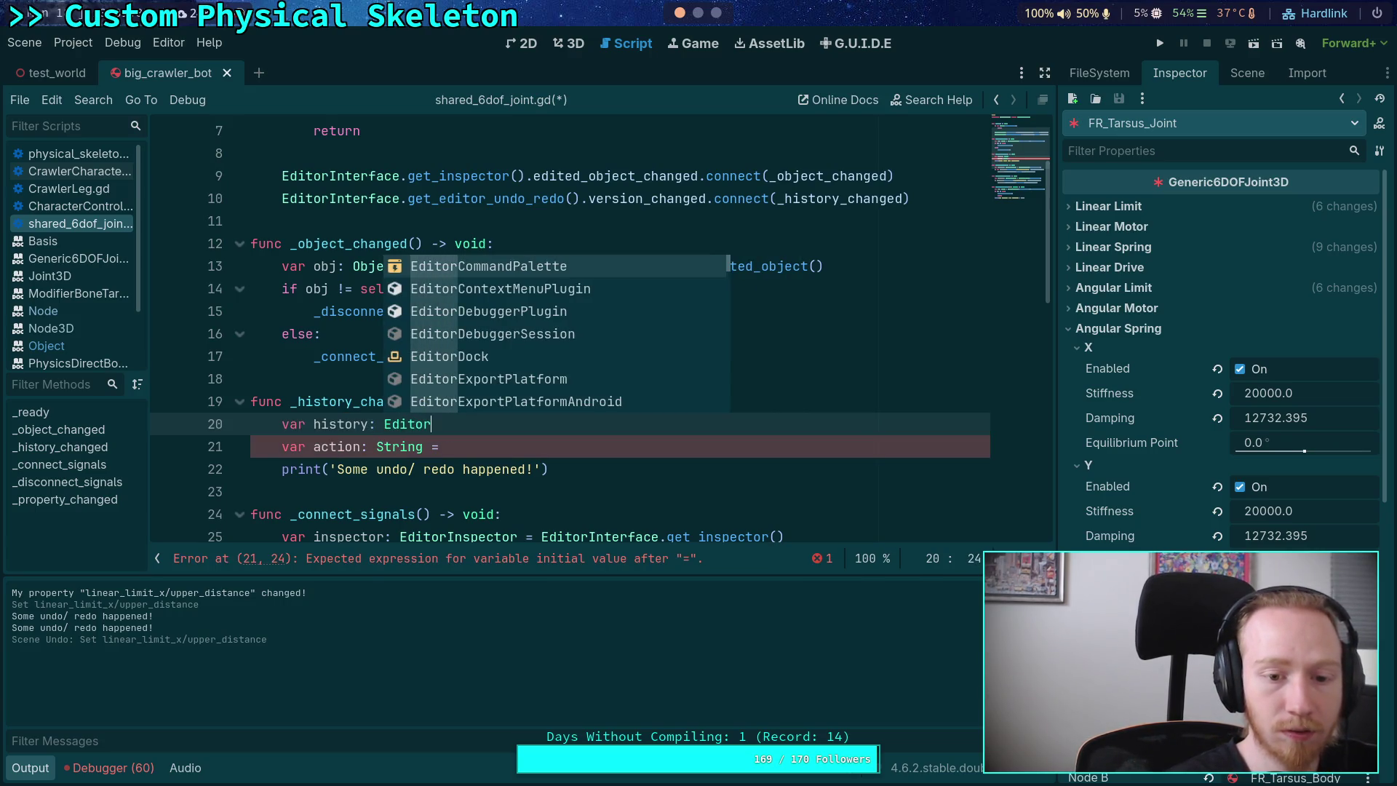
text(Und)
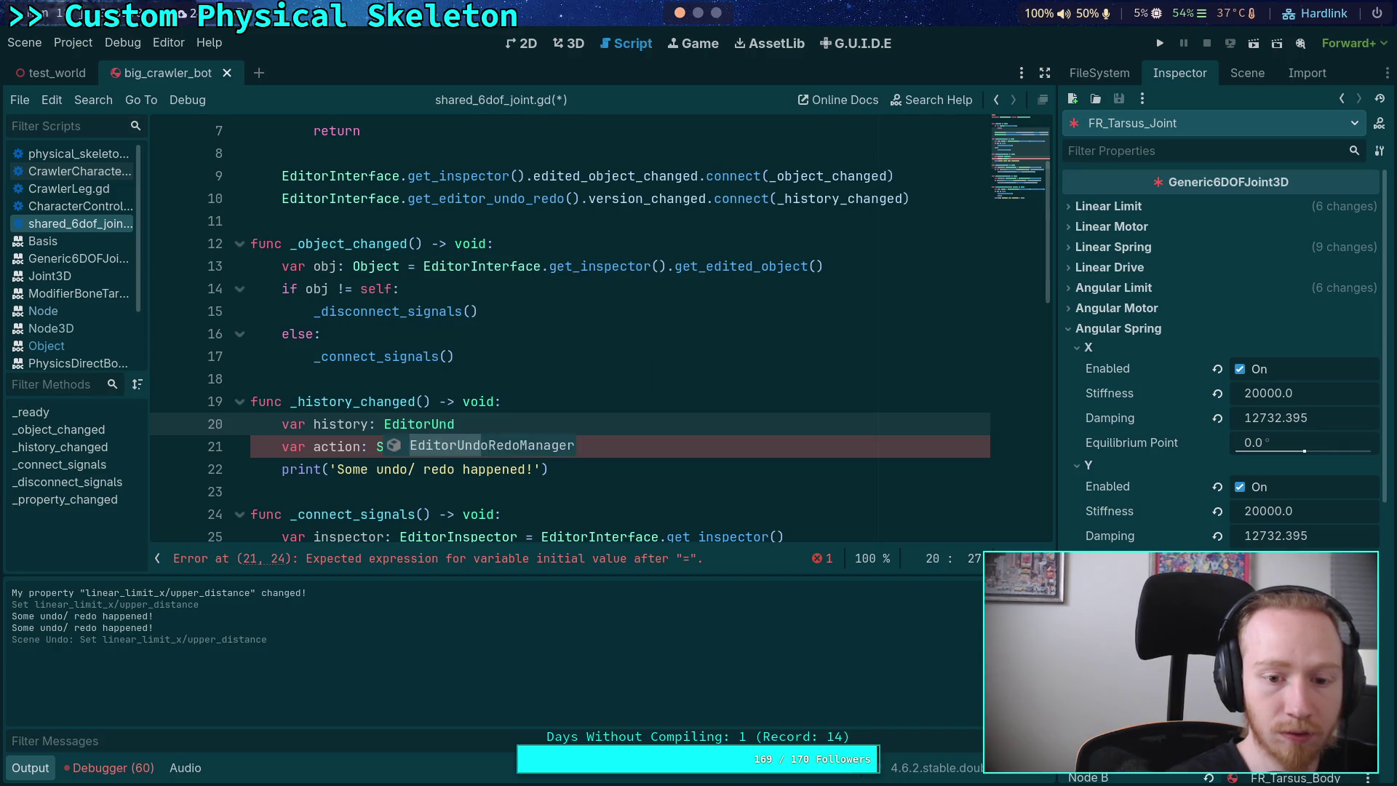
key(Return)
text(.)
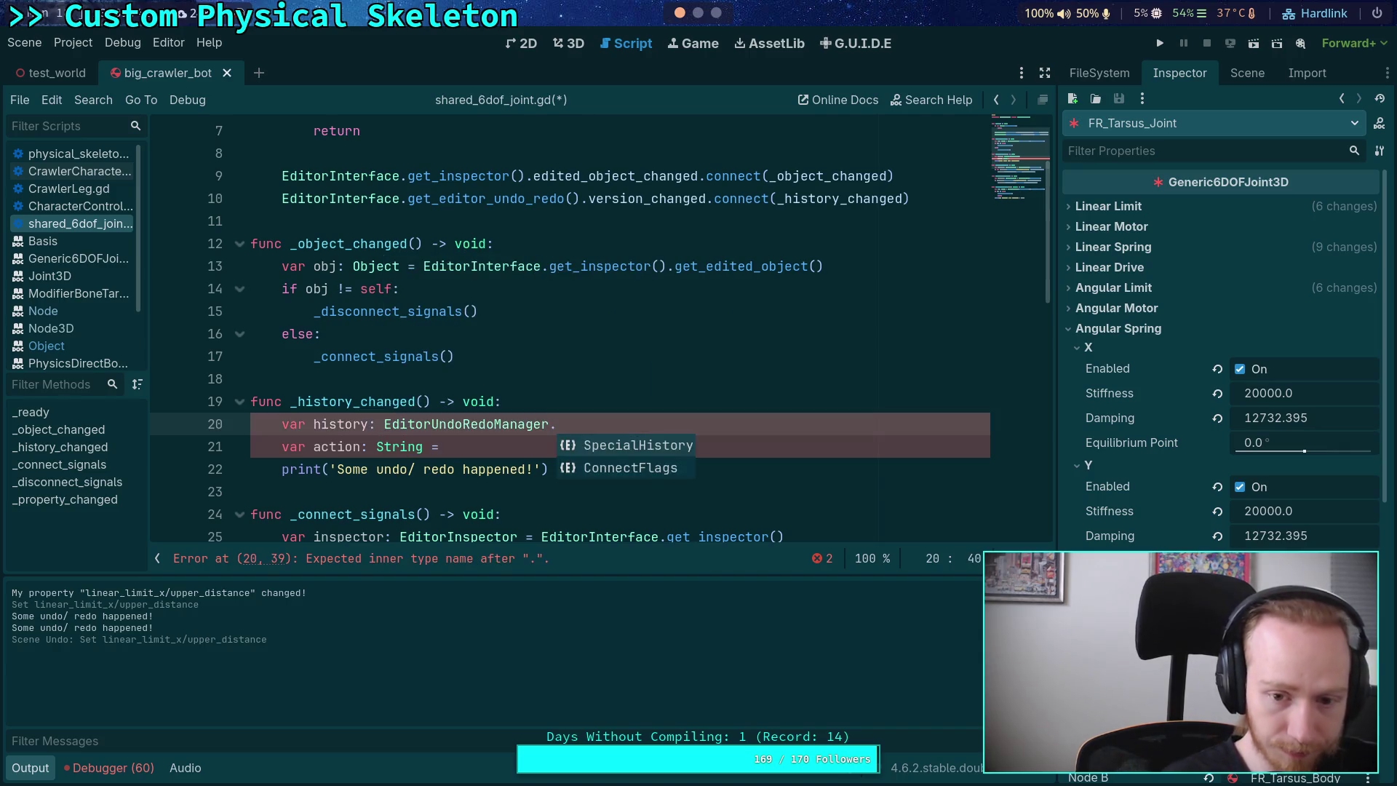
key(BackSpace)
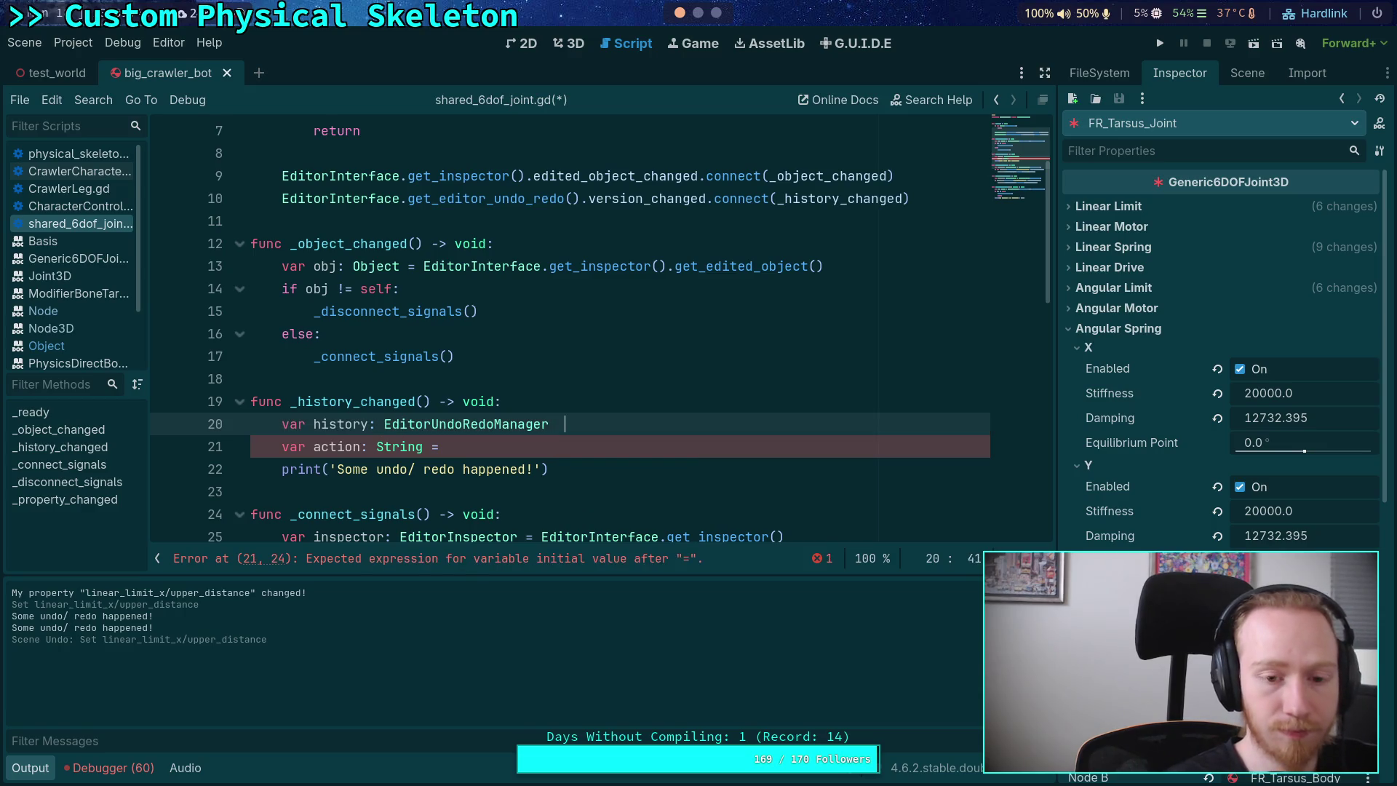
key(ctrl+space)
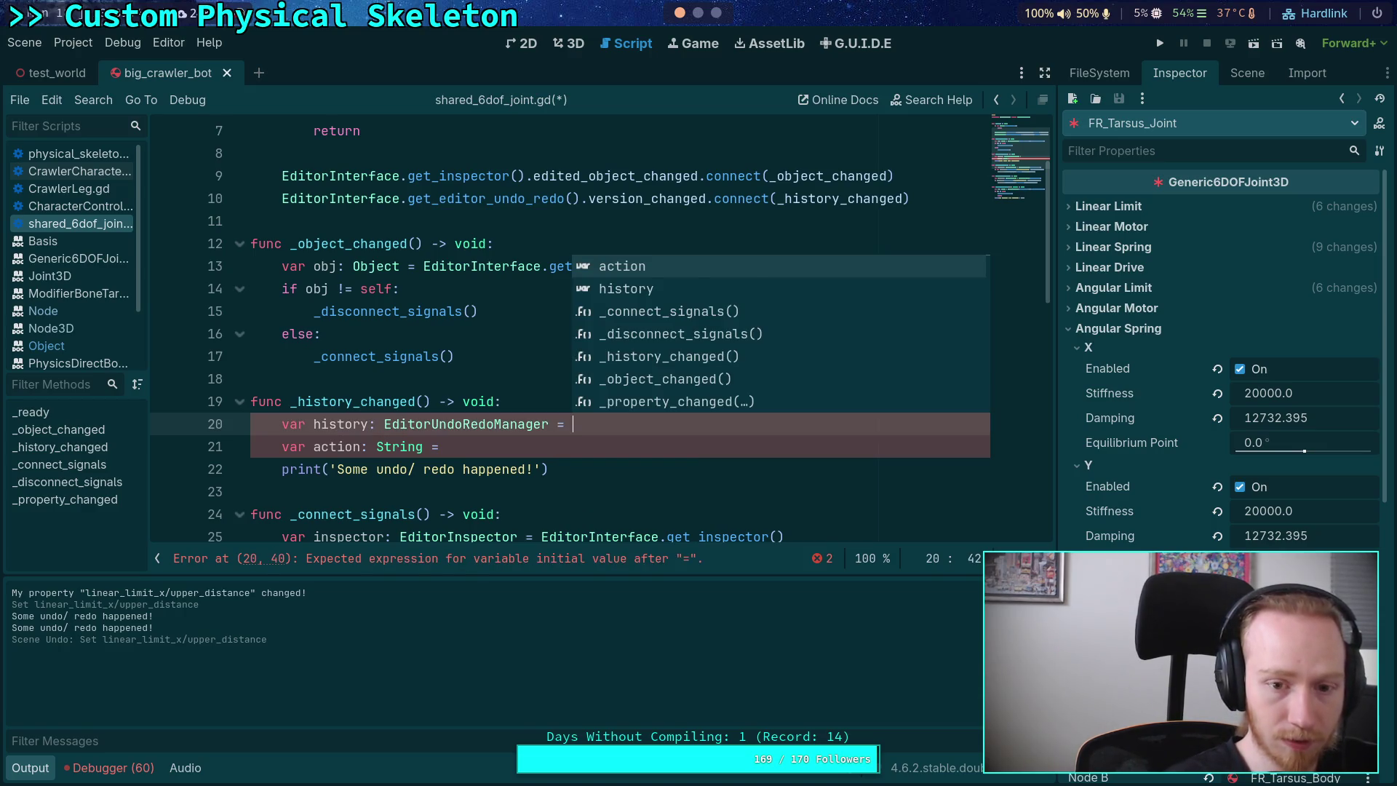
text(EditorInterface)
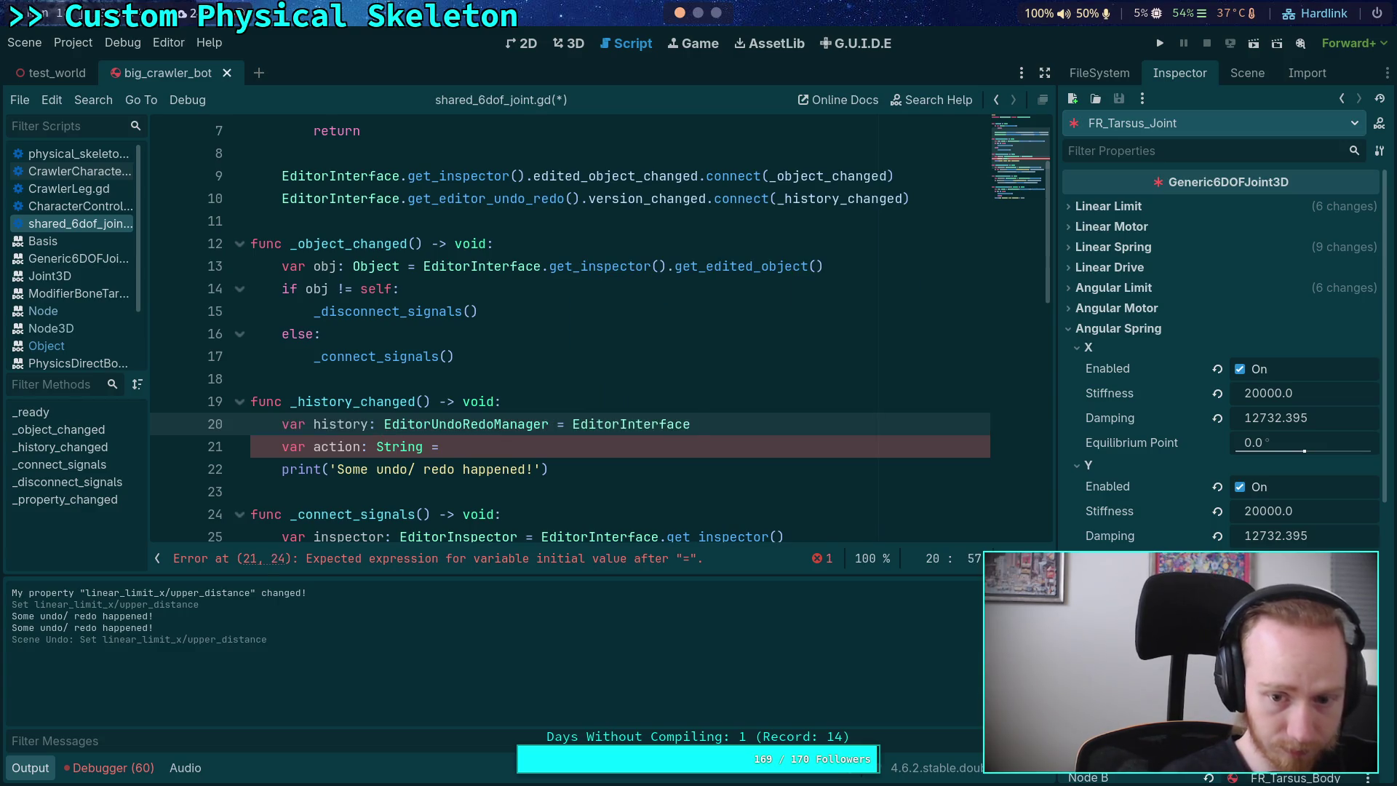
text(.get_editor_)
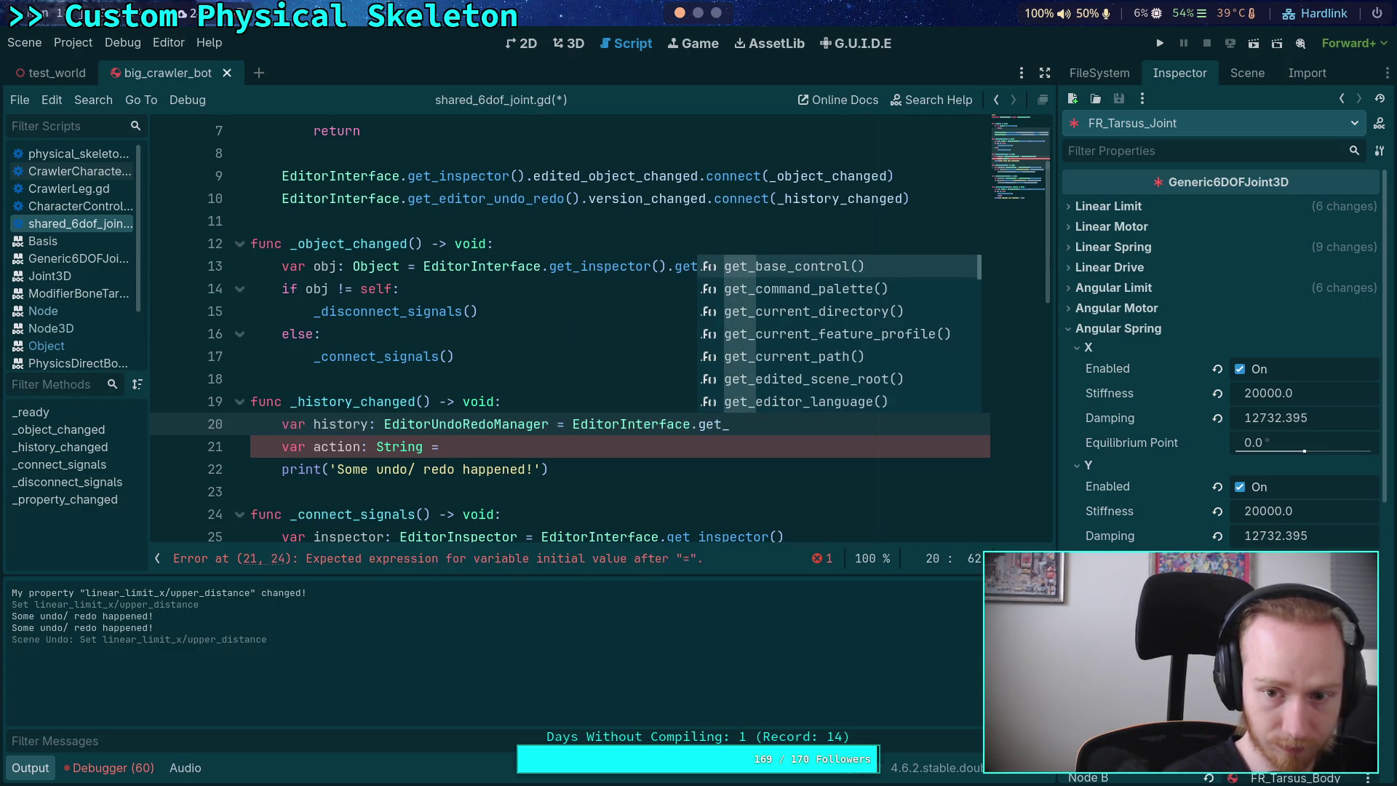
text(und)
key(Return)
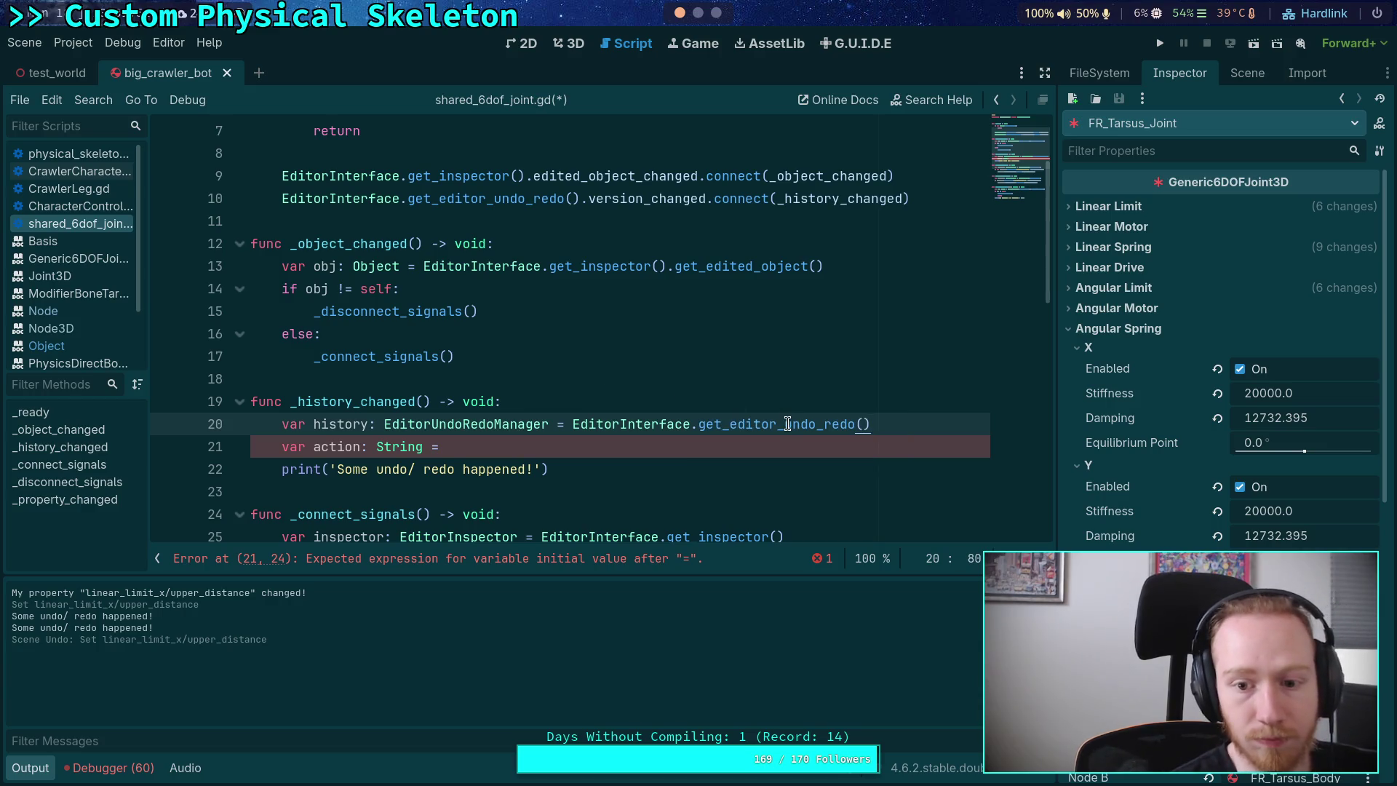
Assign action = history.get_object_history_id(self) and add a new line below line 20.
click(509, 446)
text(history.)
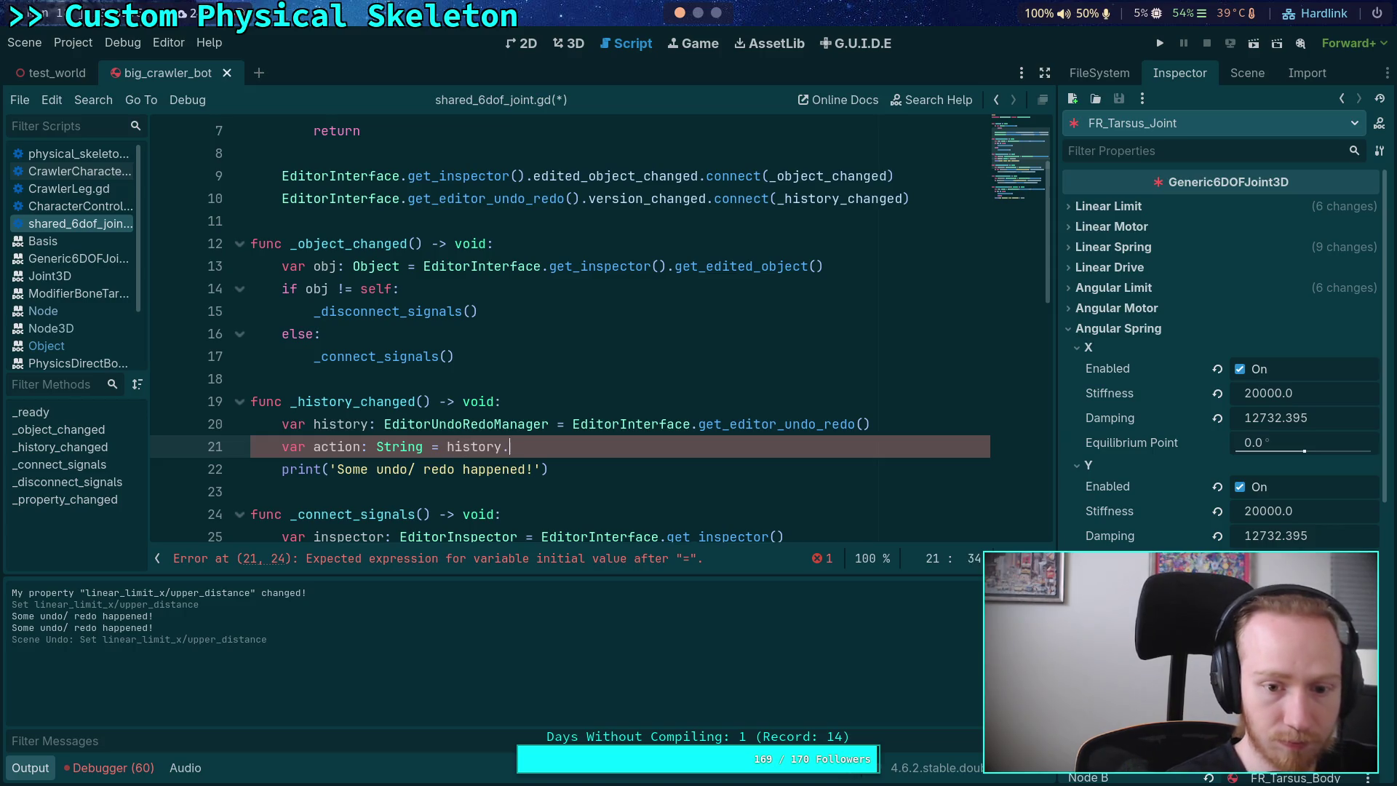
text(get)
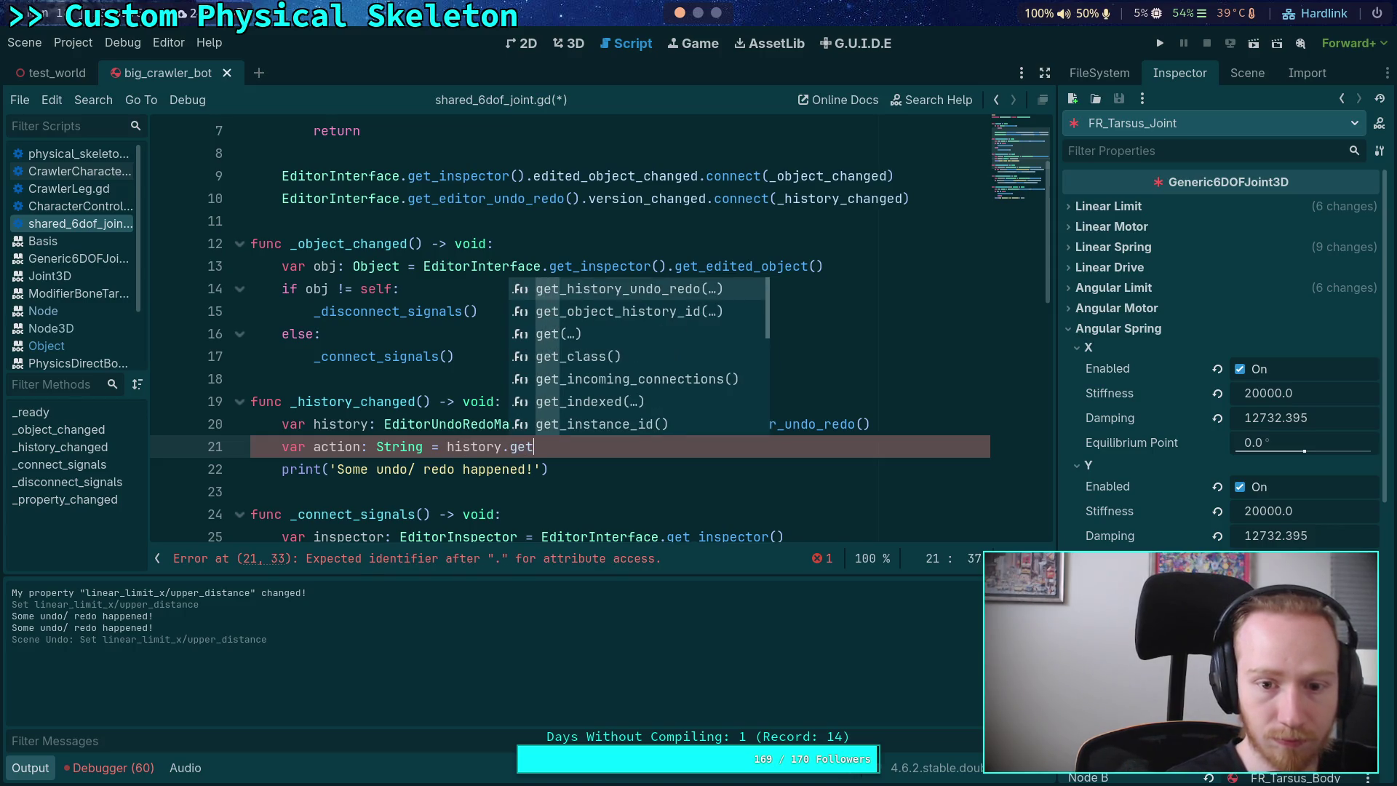
text(_ac)
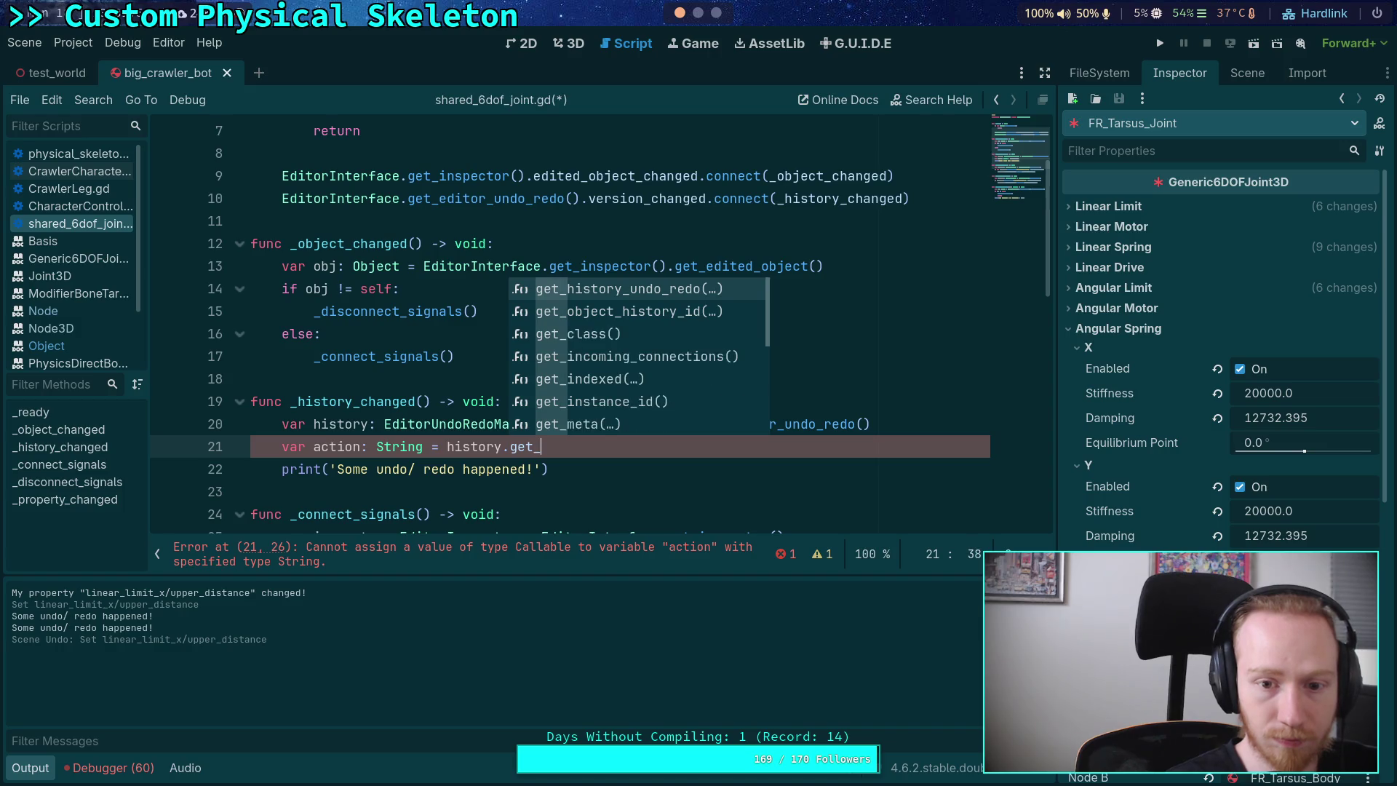
key(BackSpace)
key(BackSpace)
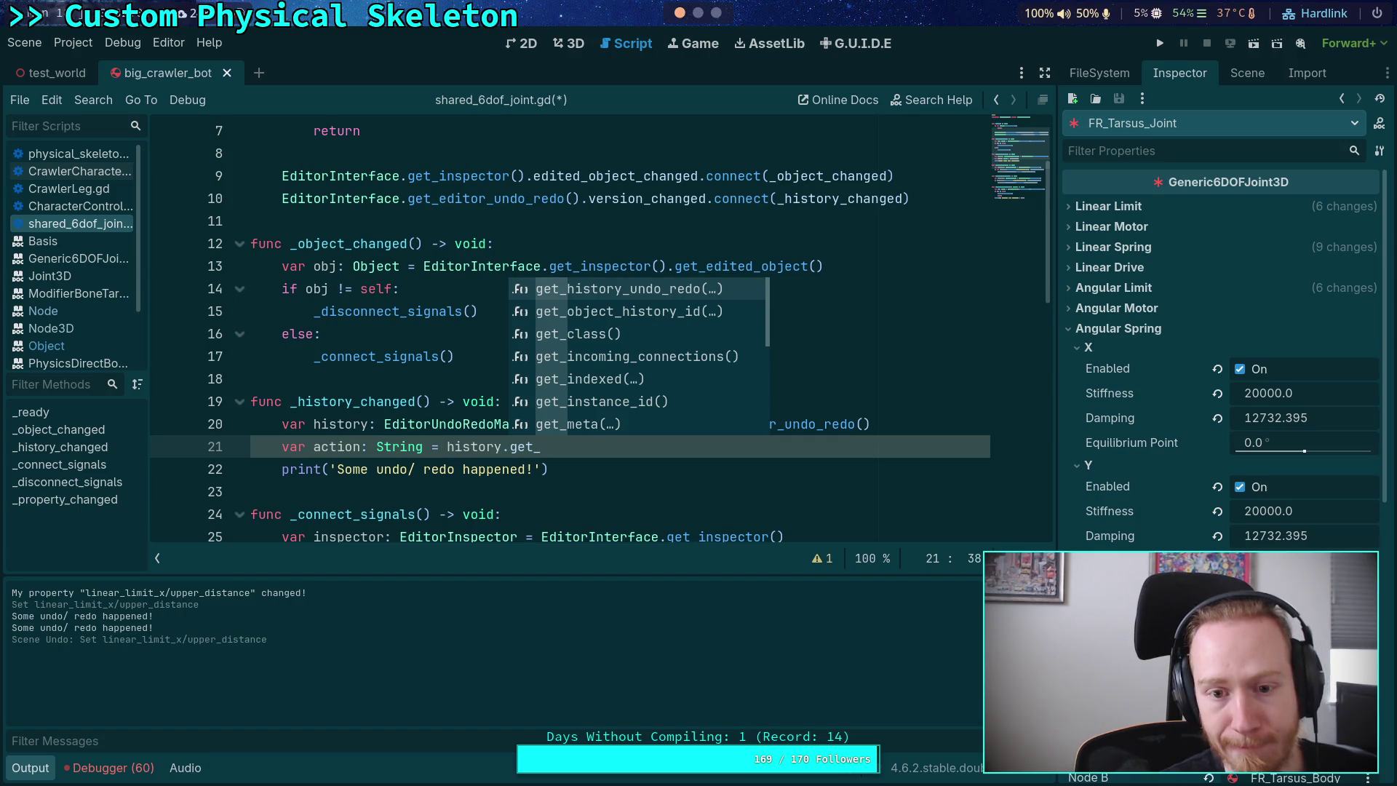
key(Down)
key(Return)
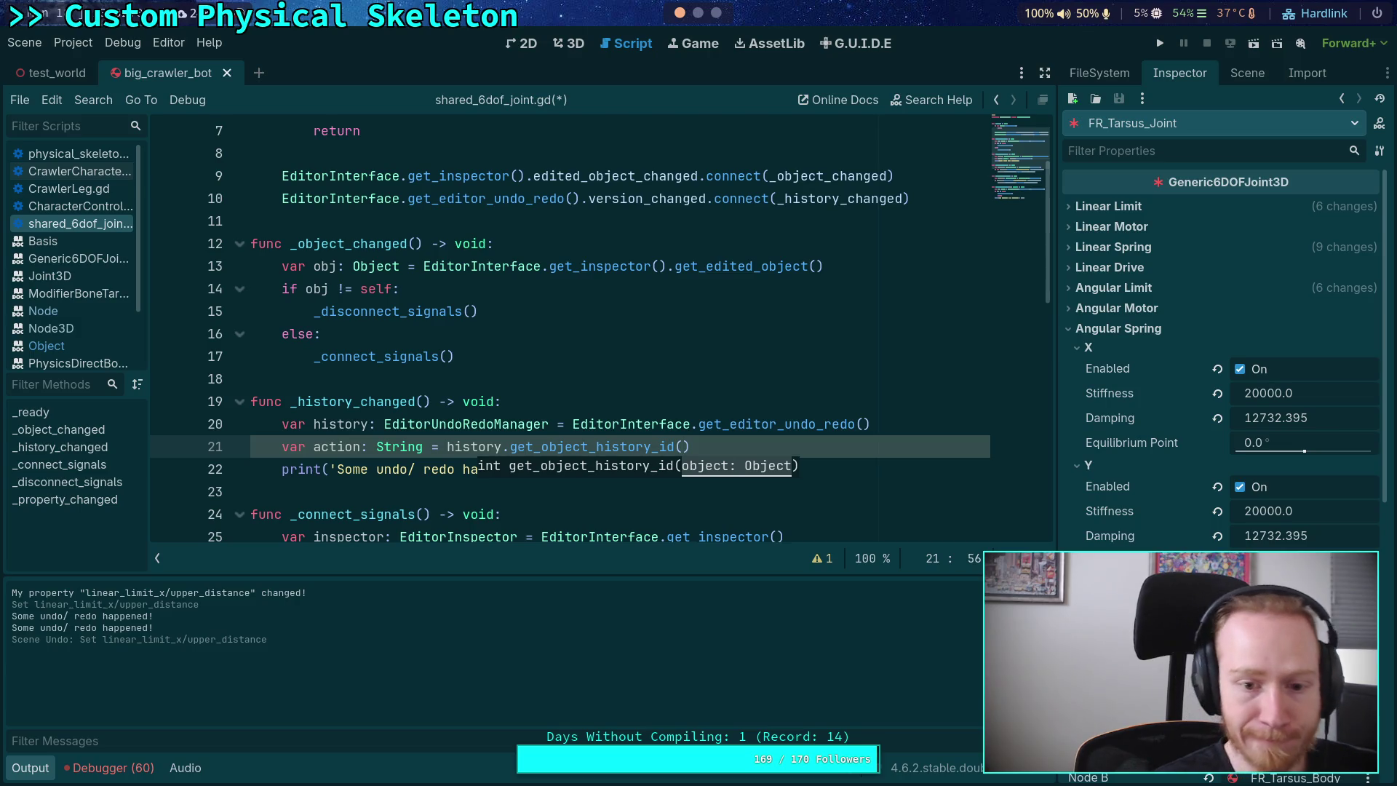
text(self)
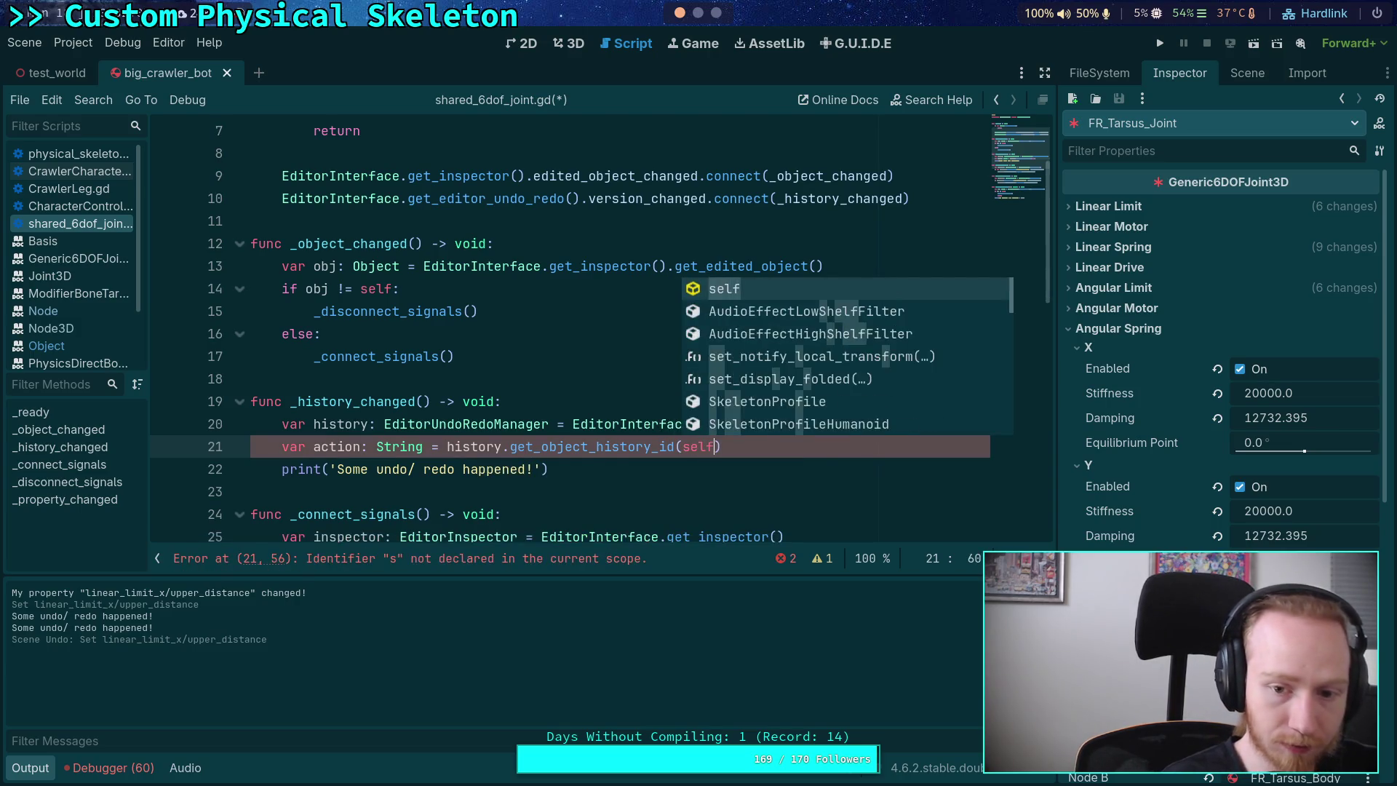
key(Escape)
click(438, 446)
click(873, 424)
key(Return)
Rename line 20's variable from history to manager.
text(var)
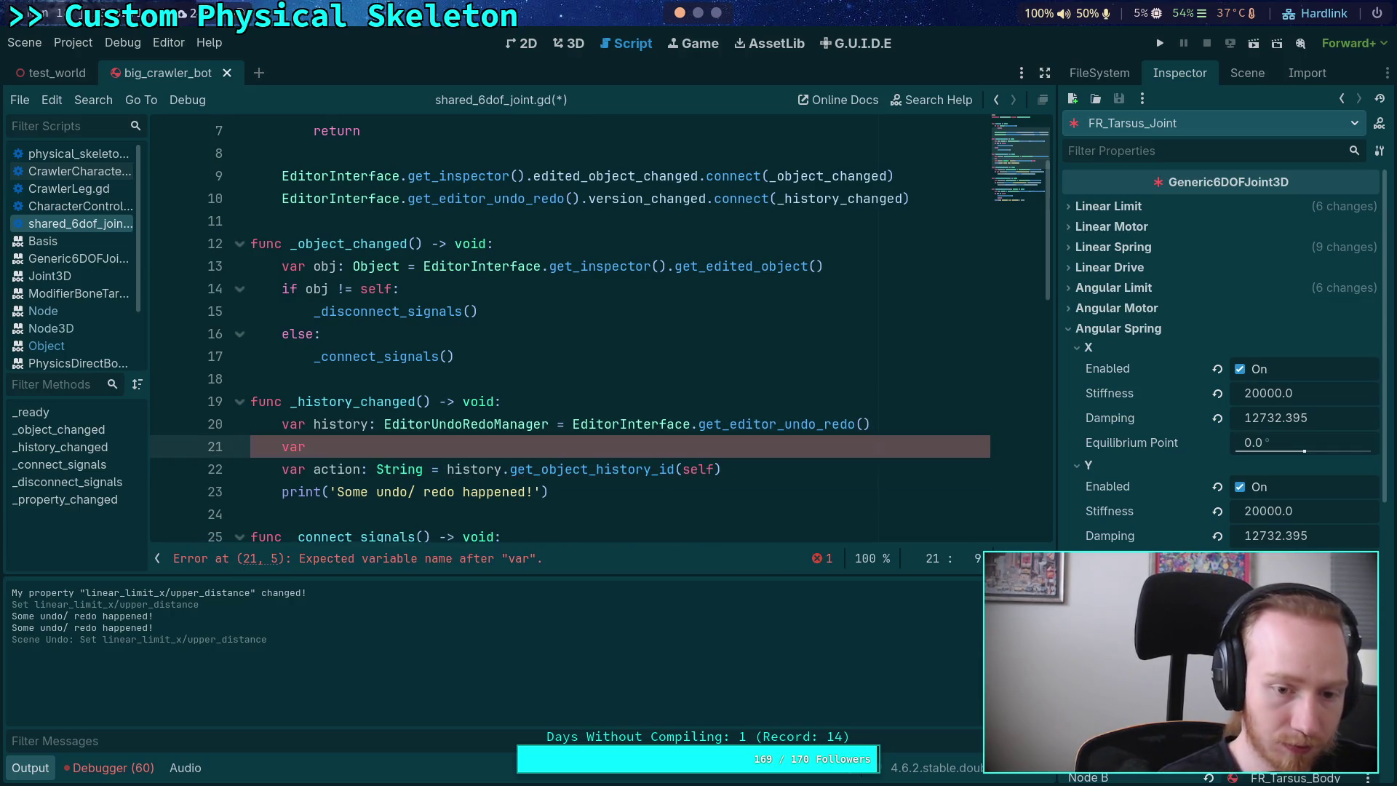
key(Up)
key(ctrl+Delete)
text(m)
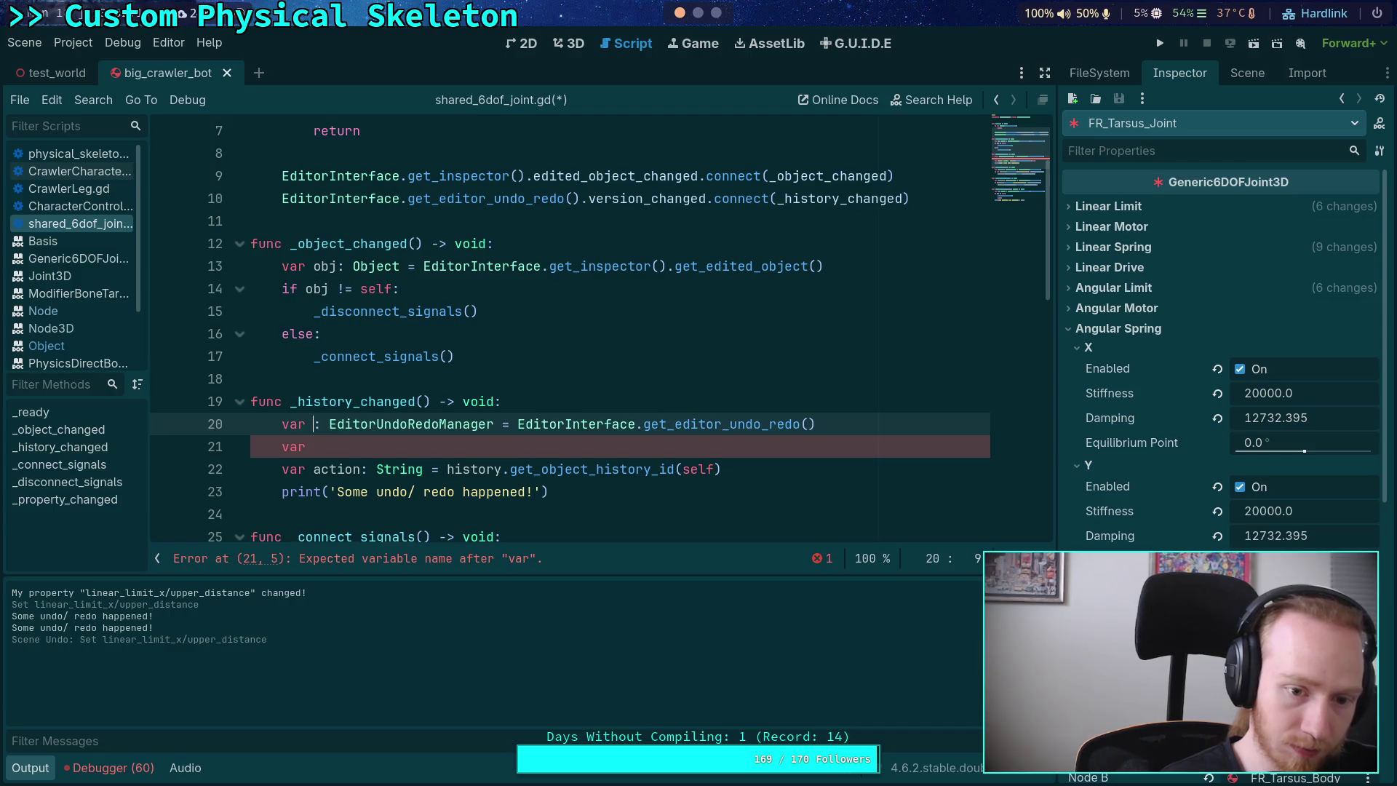
text(anager)
key(Down)
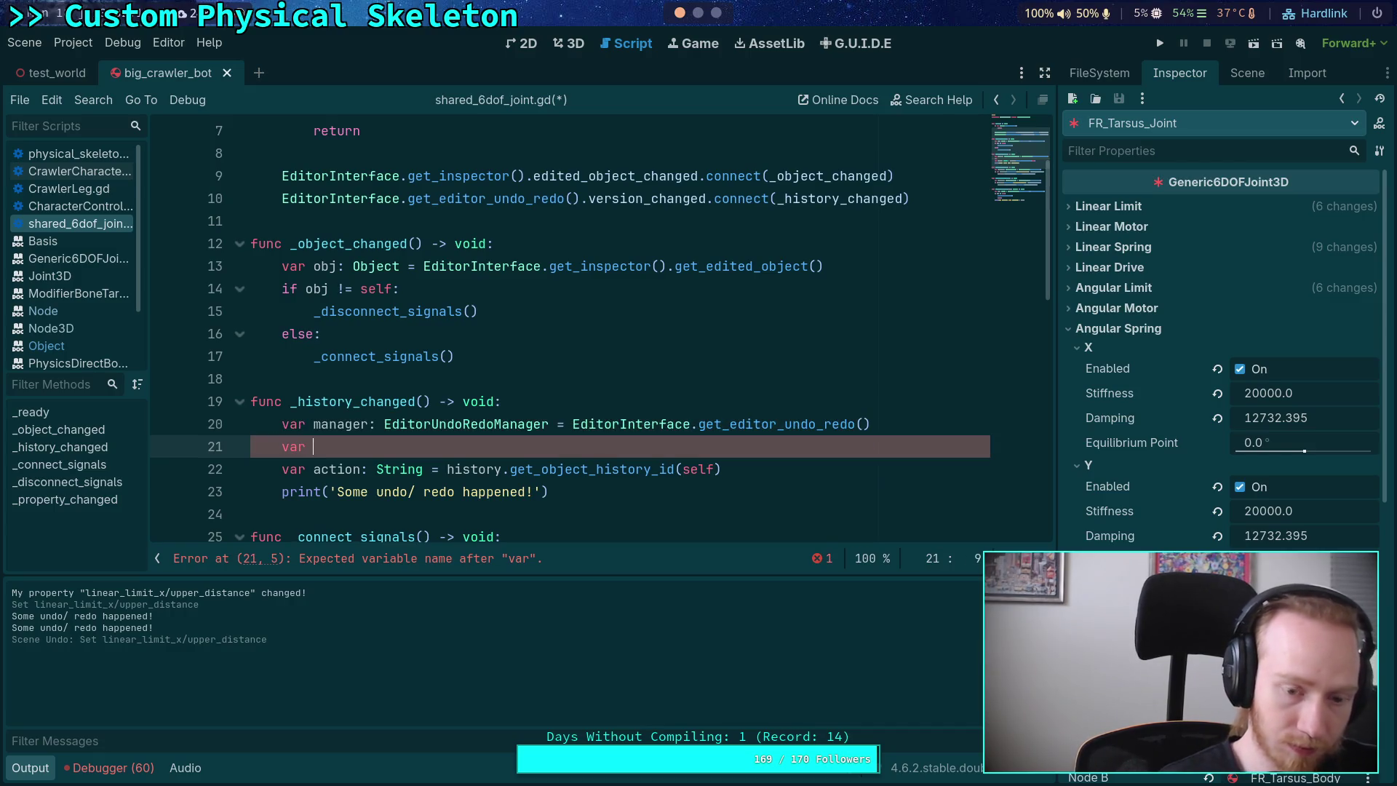
Add line 21 declaring history: UndoRedo = manager.get_history_undo_redo().
text(history:)
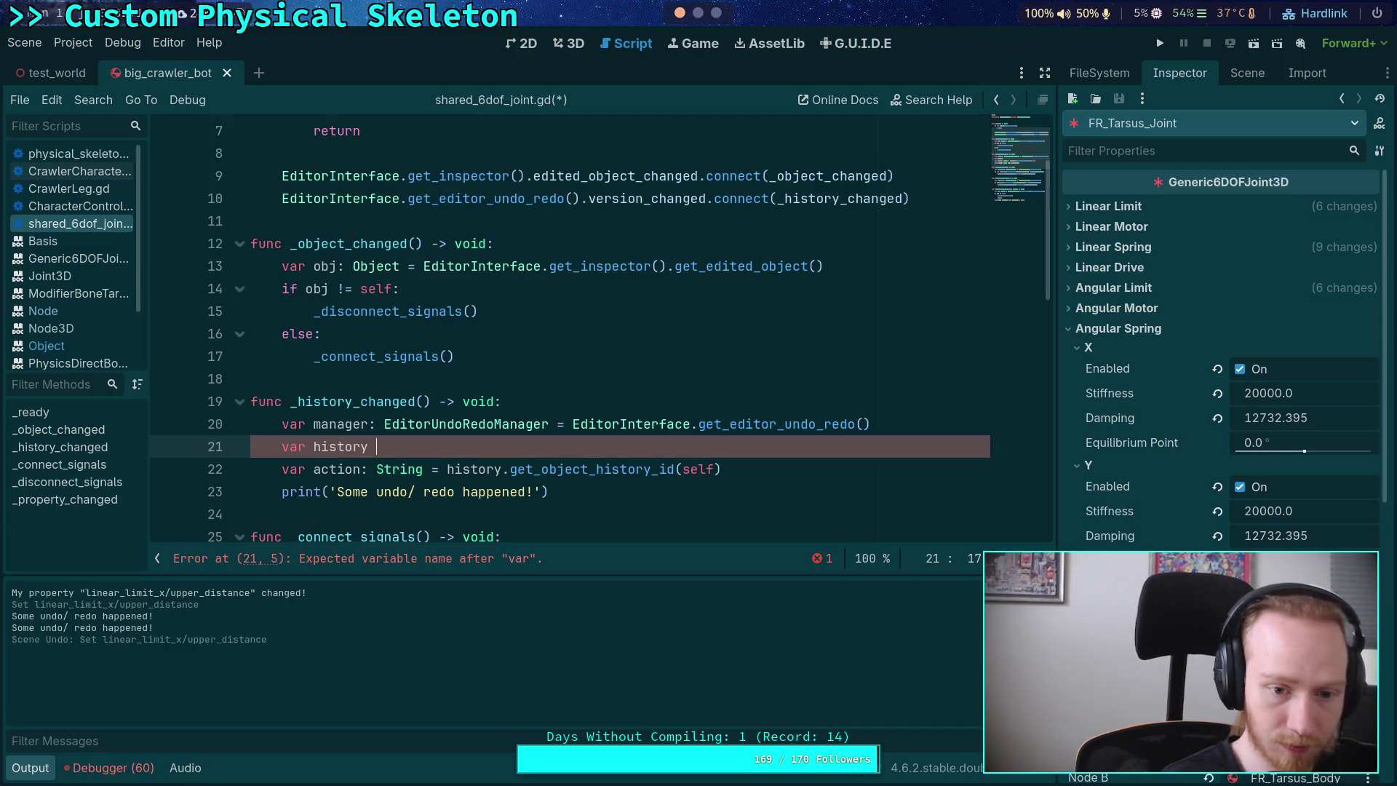
text( Undo)
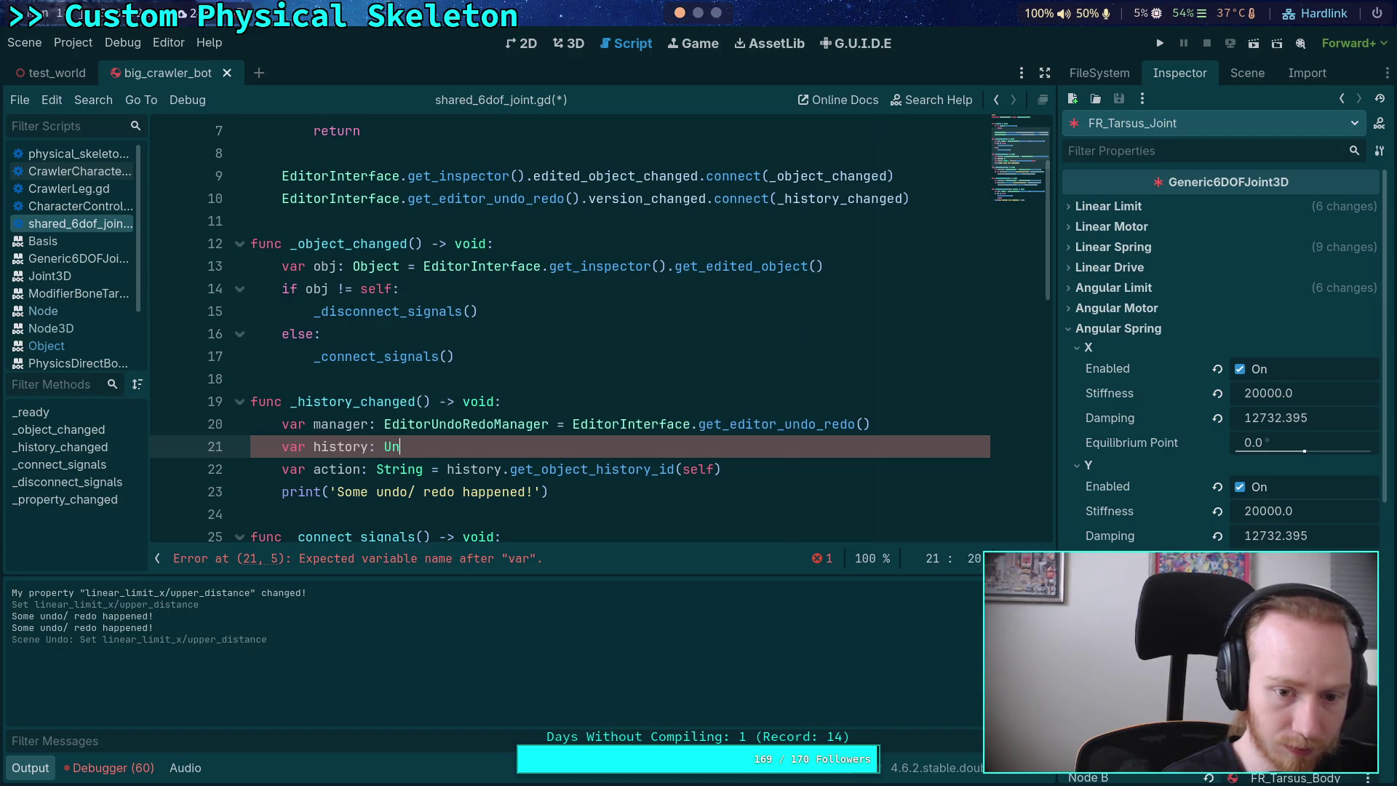
key(Return)
text(= m)
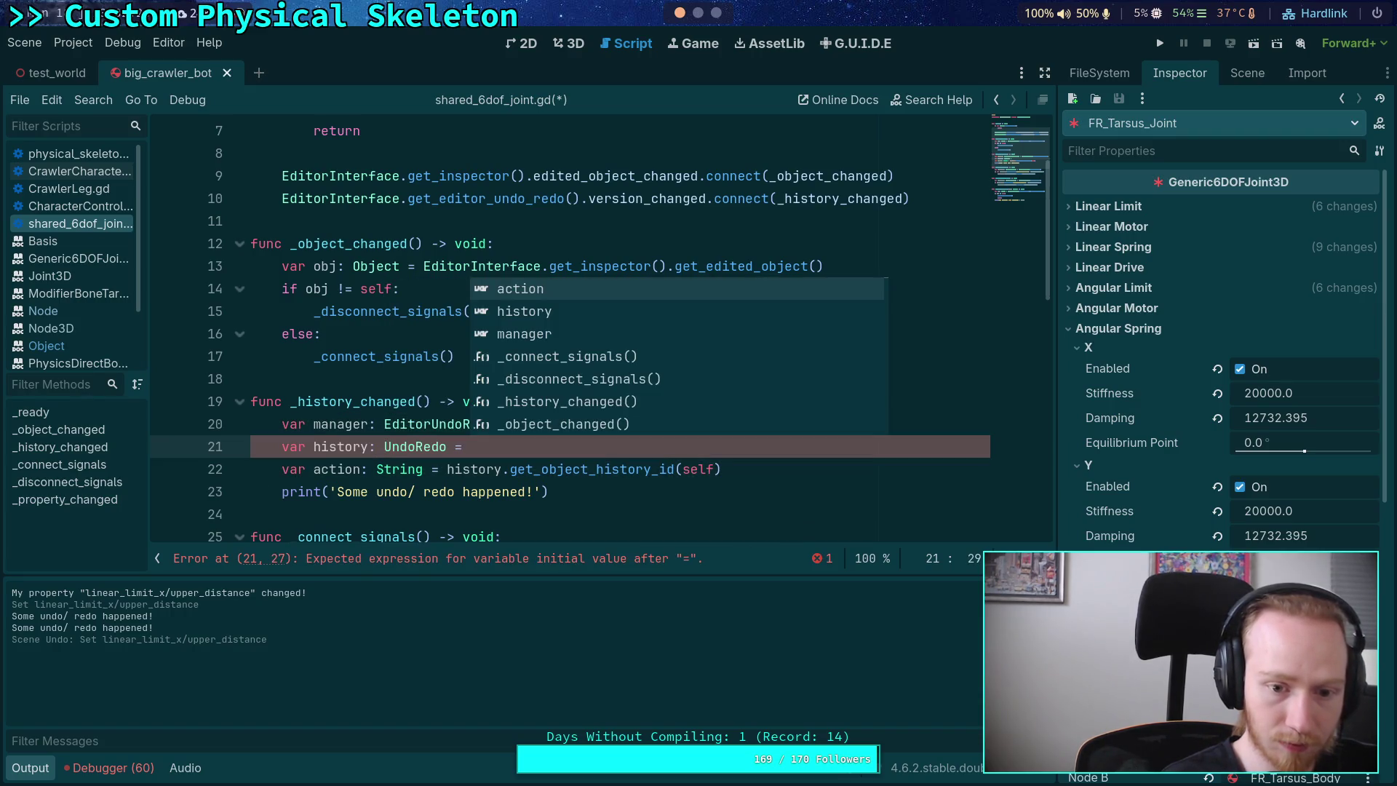
key(Return)
text(.get_)
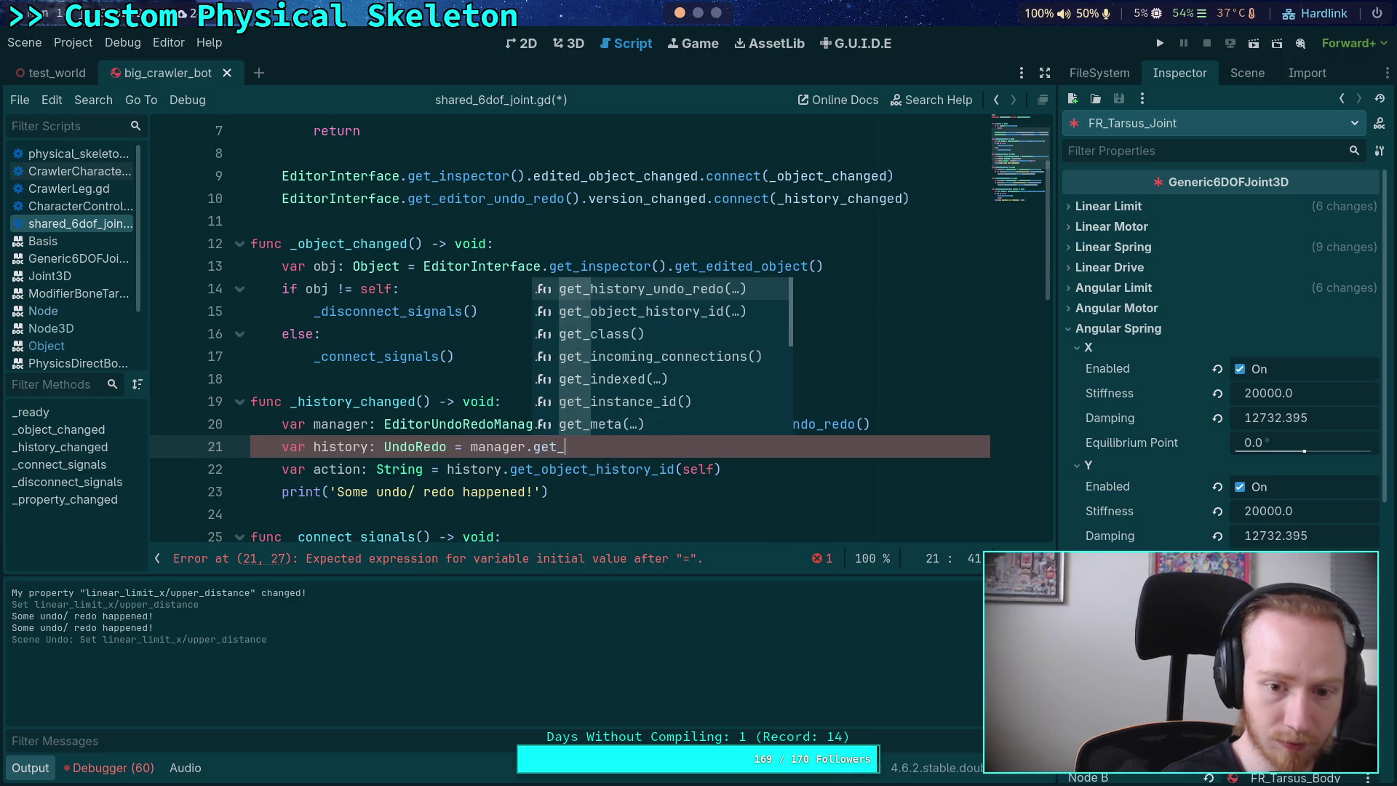
key(Down)
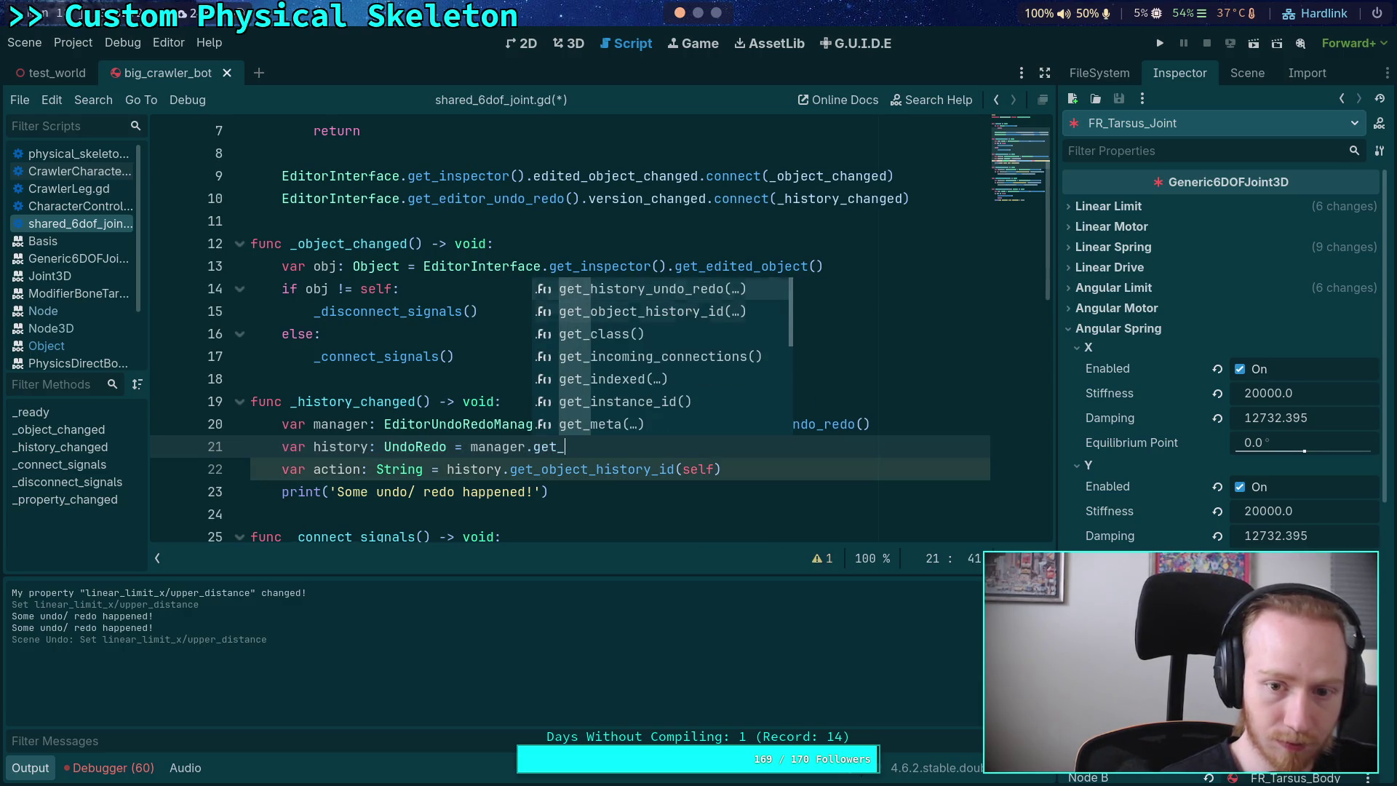
key(Up)
key(Return)
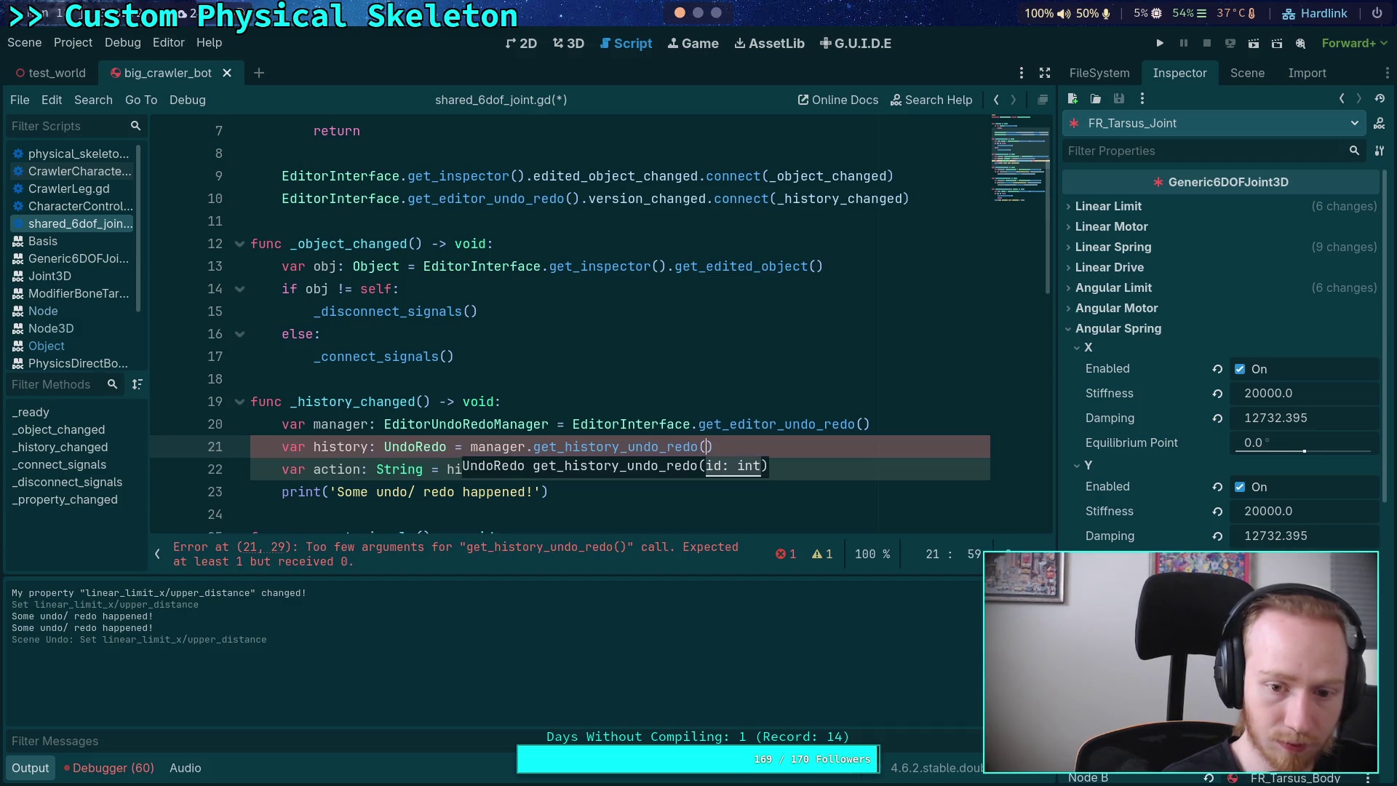
Pass manager.get_object_history_id(self) as the get_history_undo_redo argument.
text(manager.get)
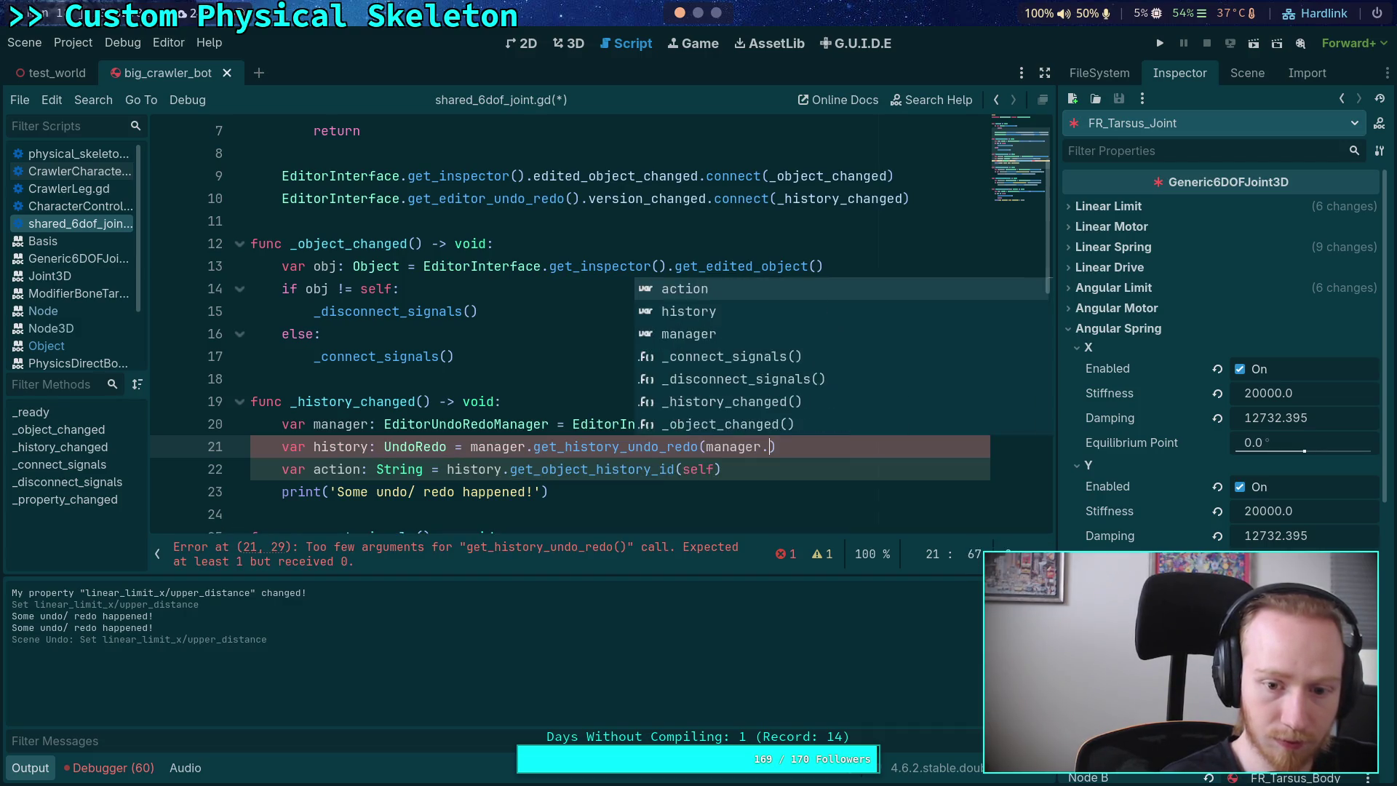
text(_ob)
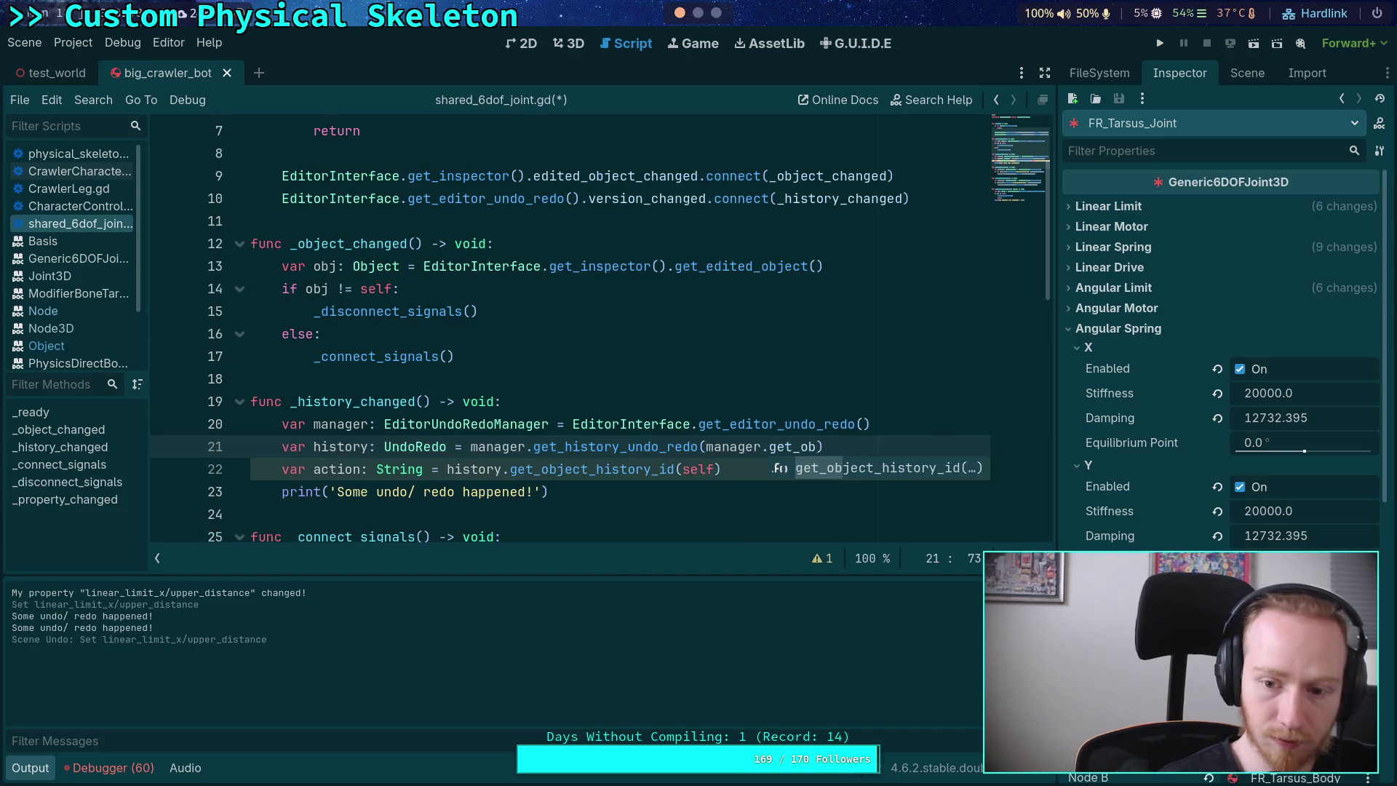
key(Return)
text(self)
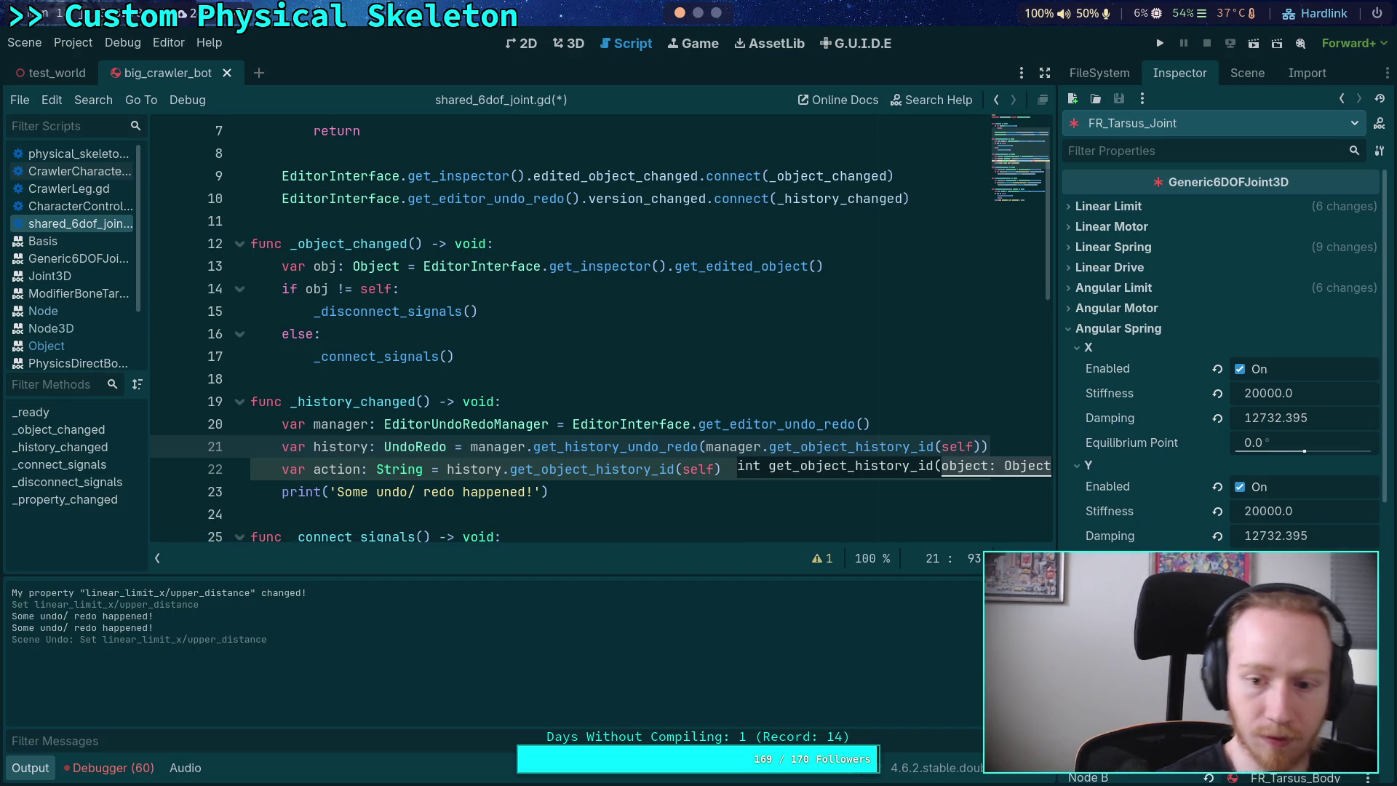
mouse_move(880, 444)
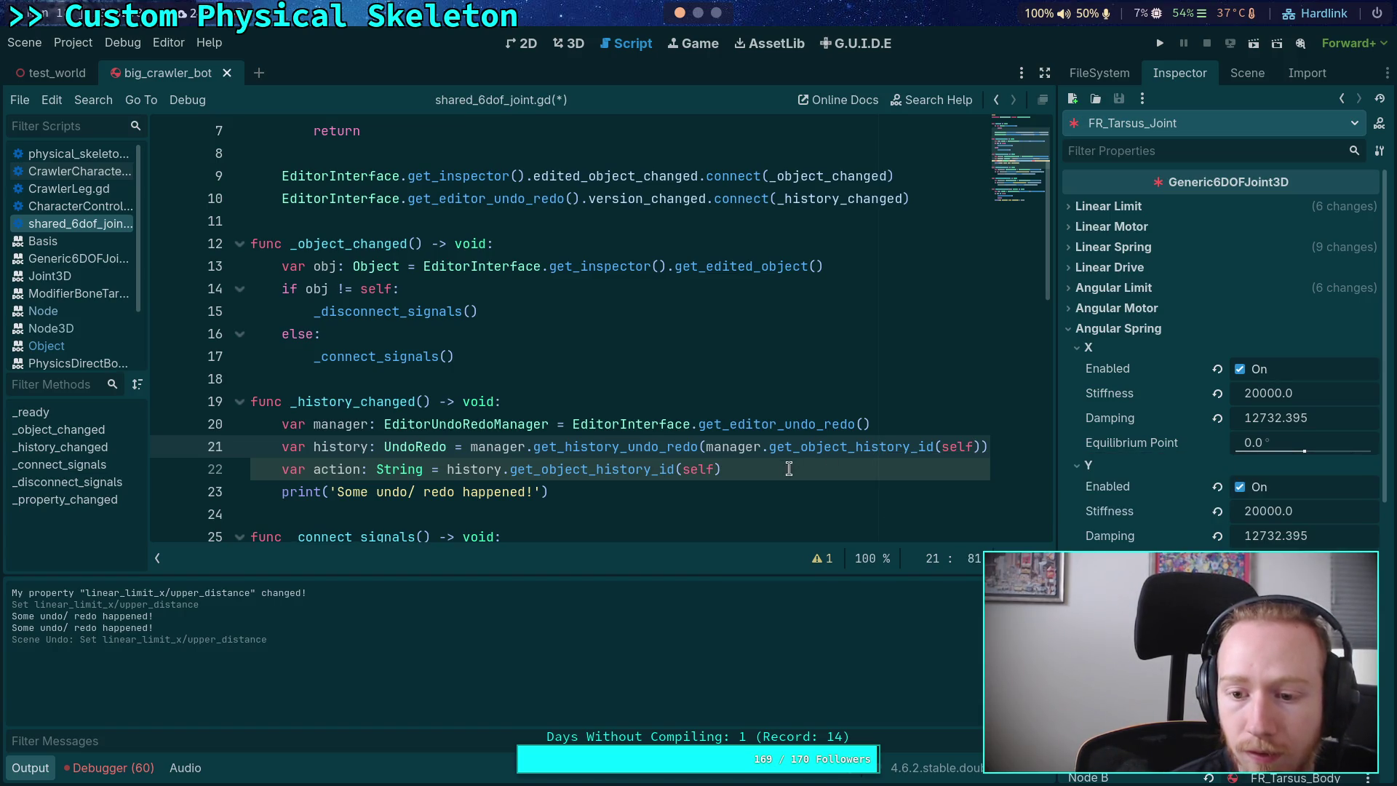
double_click(684, 472)
Set line 22's action to history.get_current_action_name().
drag(723, 469, 472, 470)
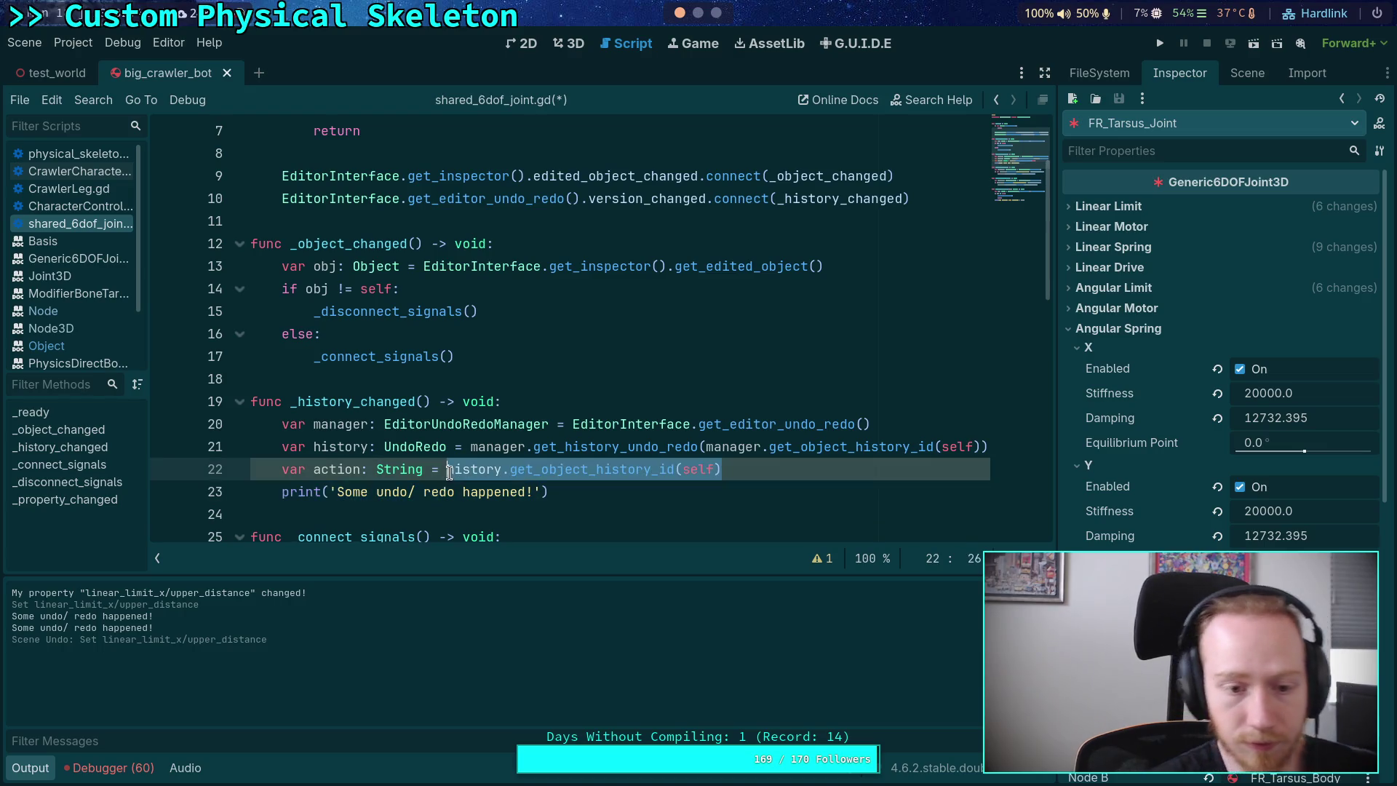
key(BackSpace)
text(tory.)
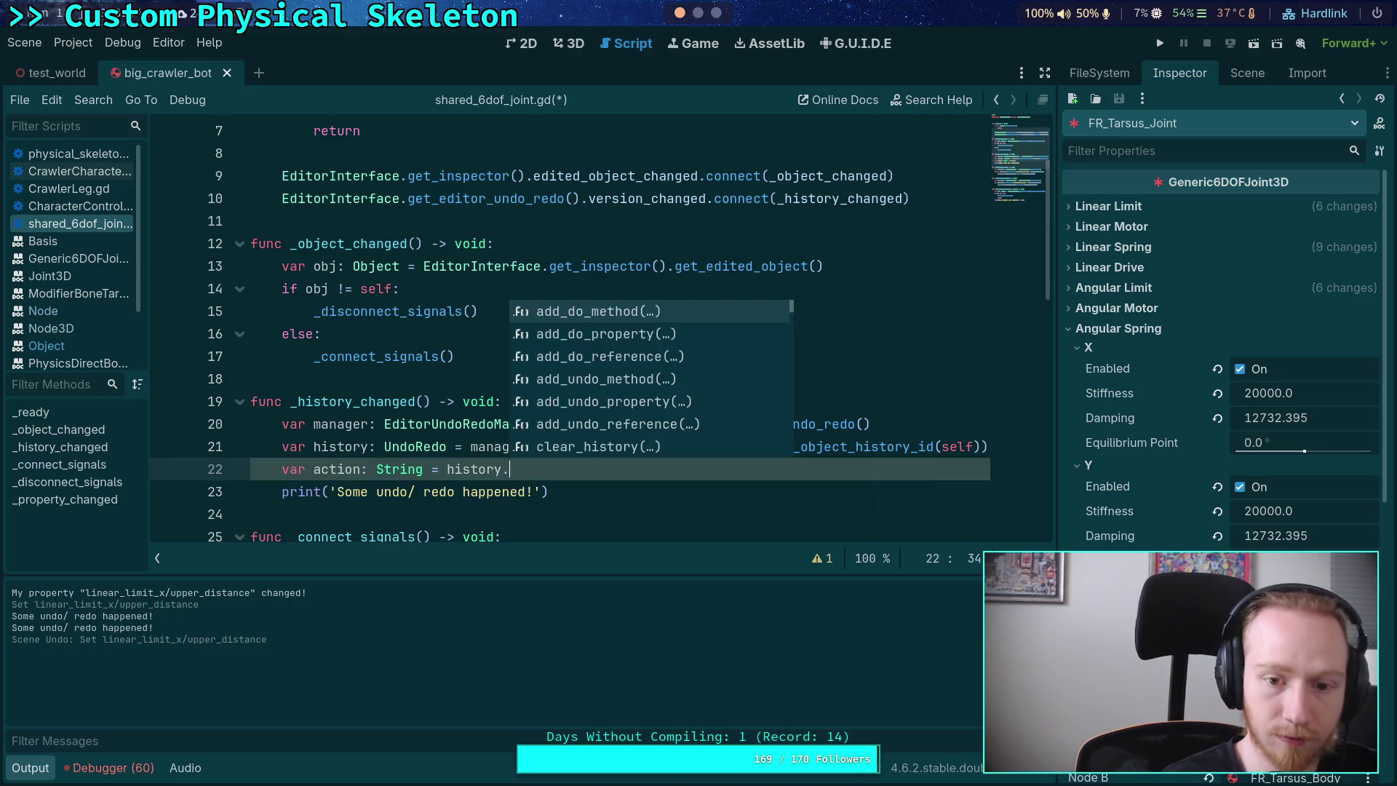
text(act)
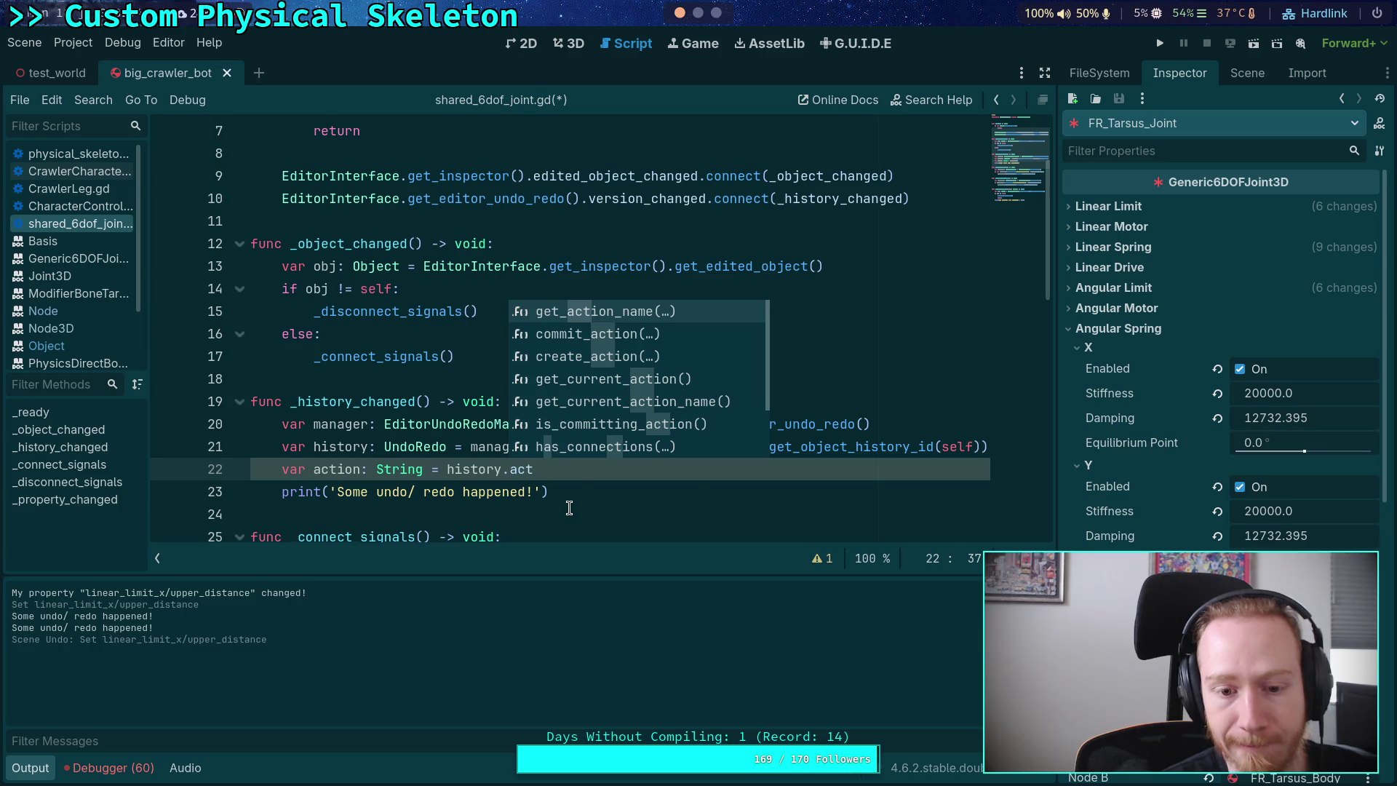
key(Return)
mouse_move(564, 468)
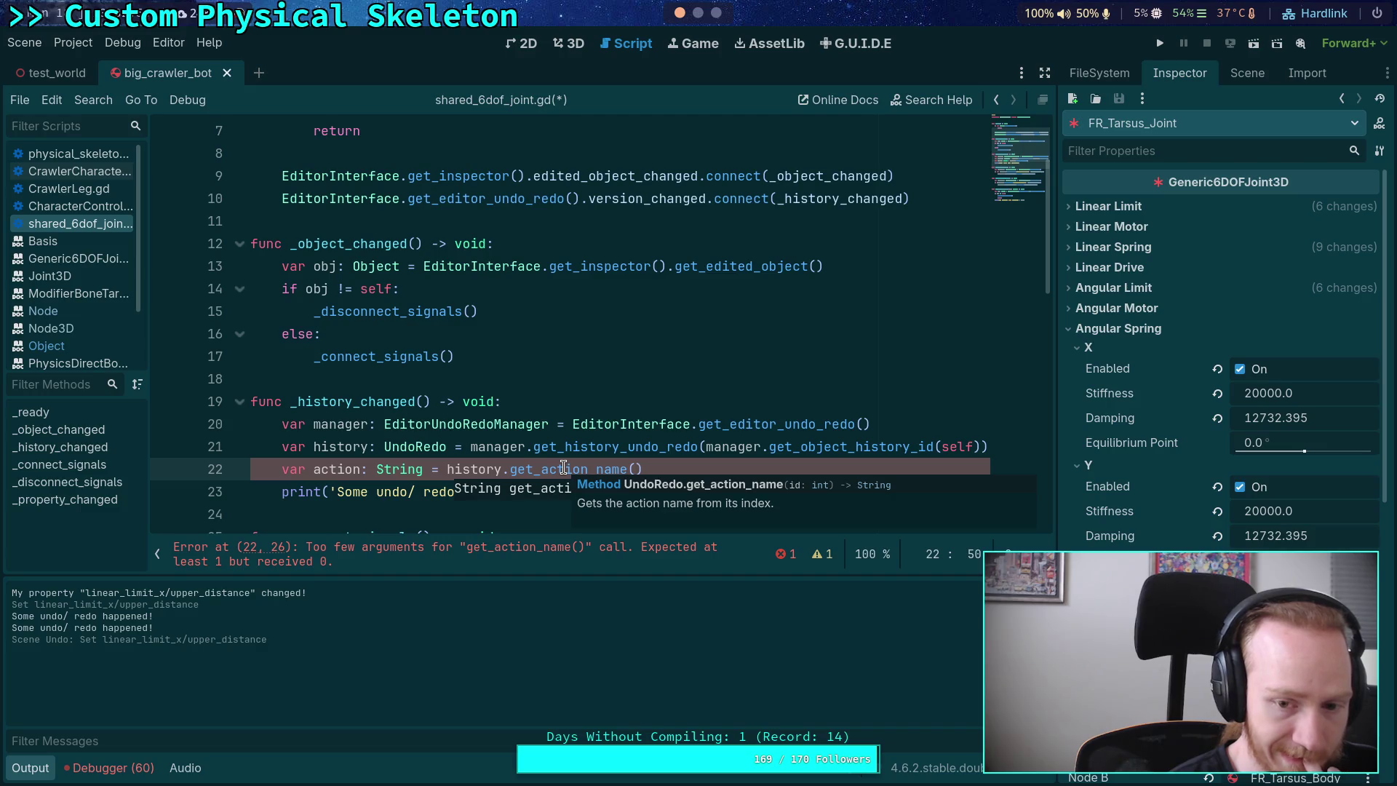
drag(644, 469, 537, 469)
text(ce)
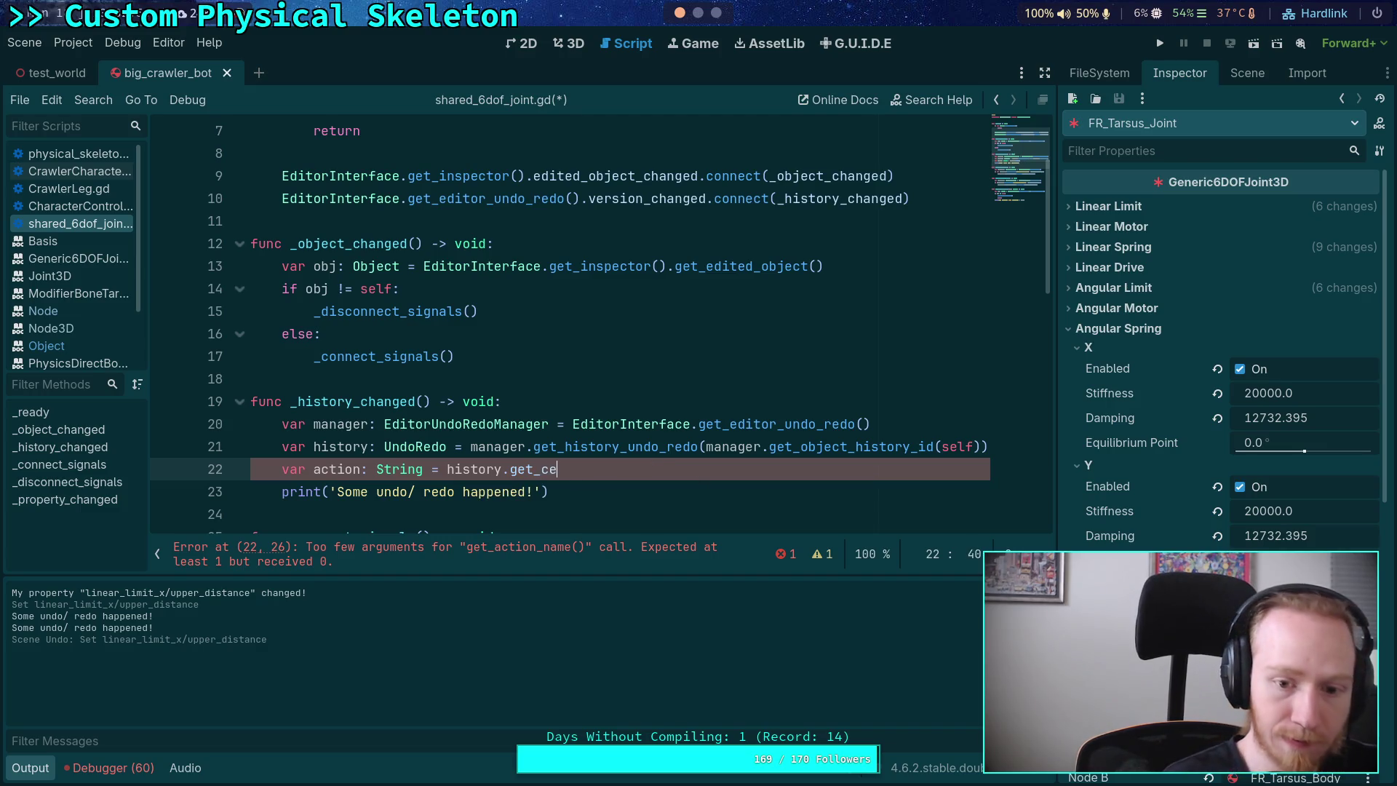
key(BackSpace)
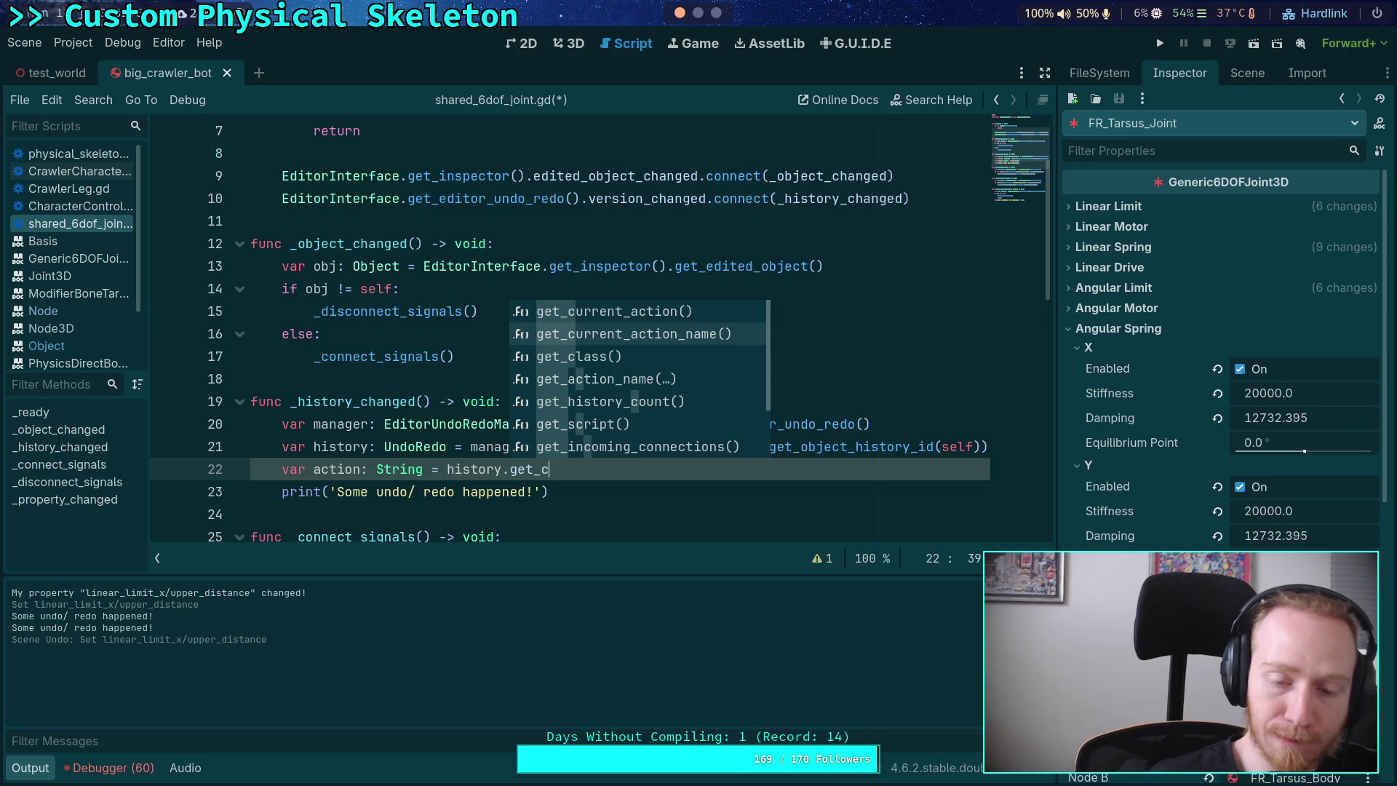
click(649, 333)
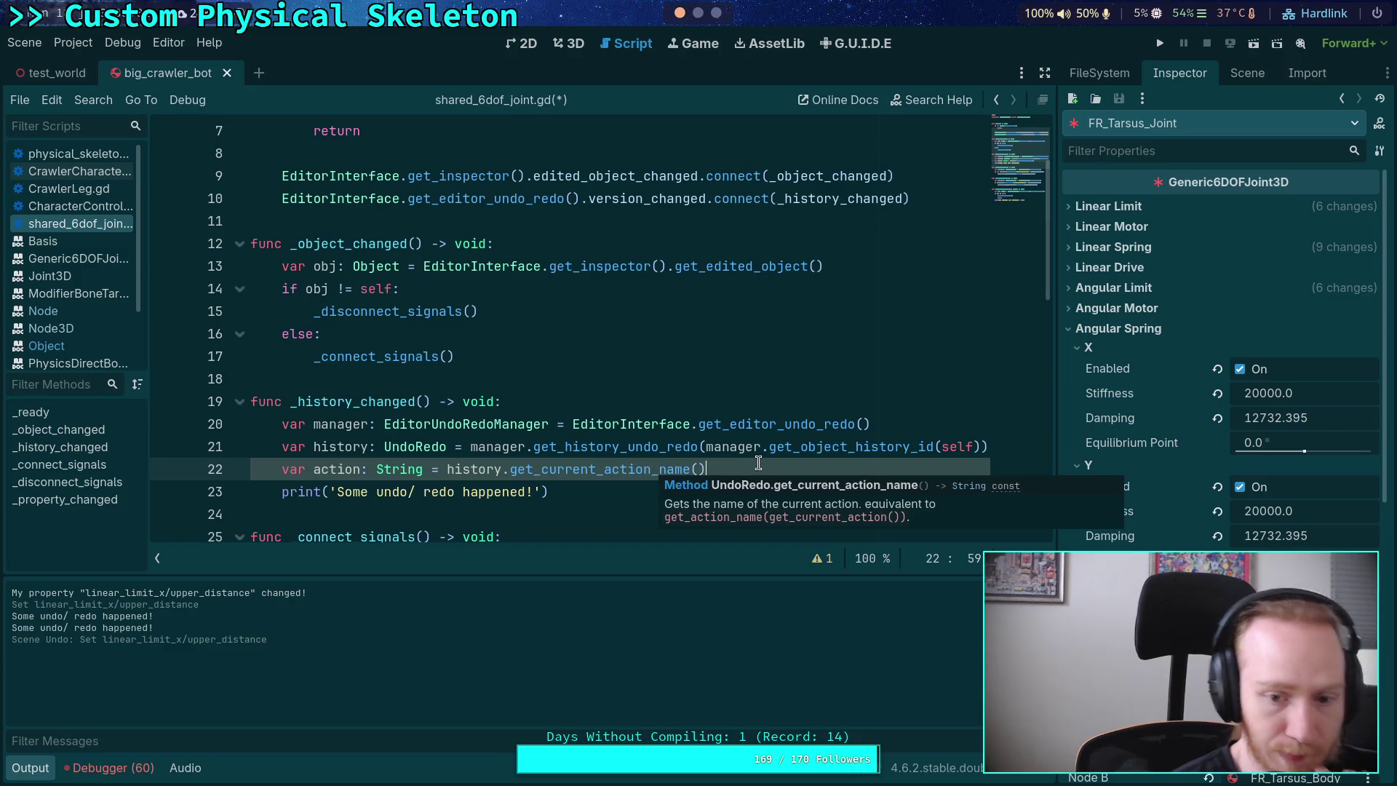
Insert 'called "%s"' into the print message and save the script.
click(544, 492)
click(454, 492)
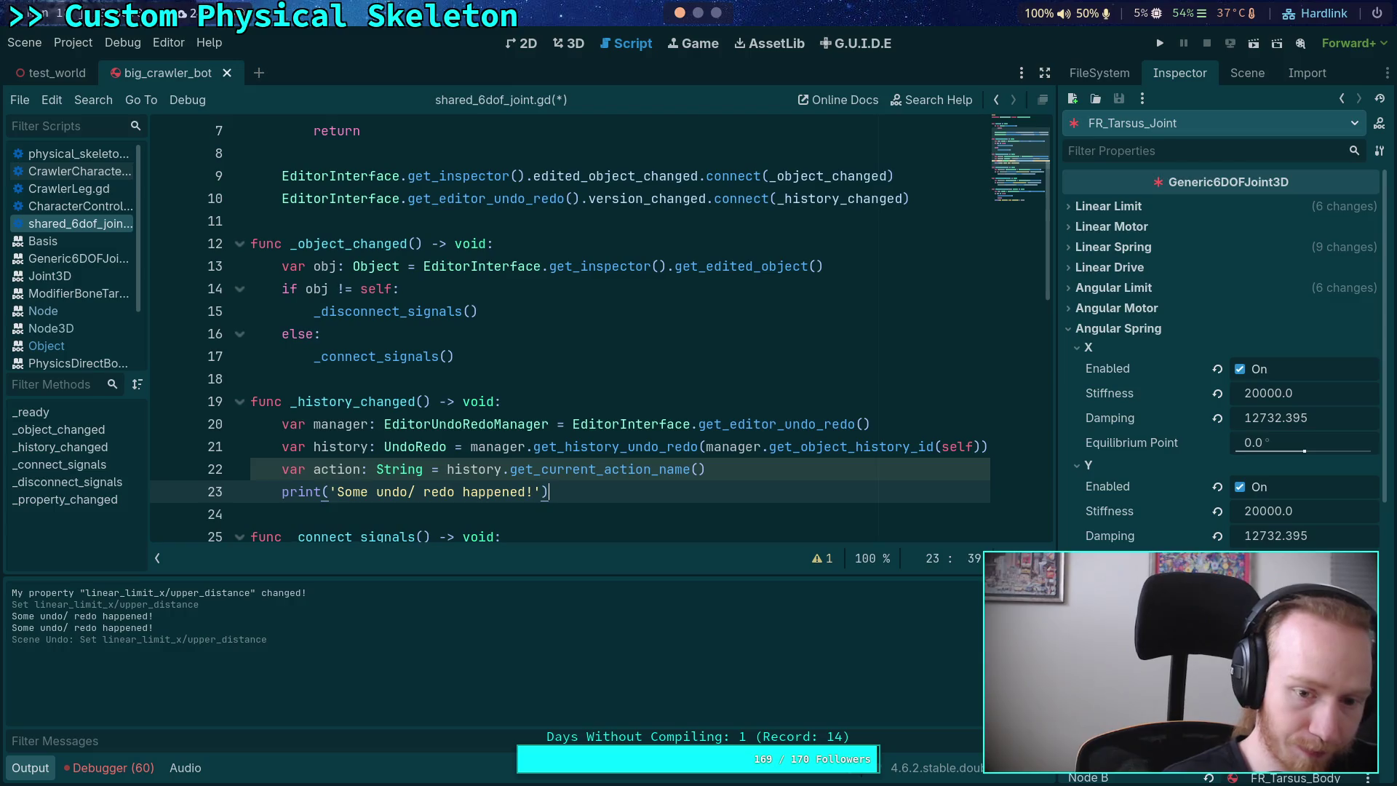
click(462, 492)
text(called ")
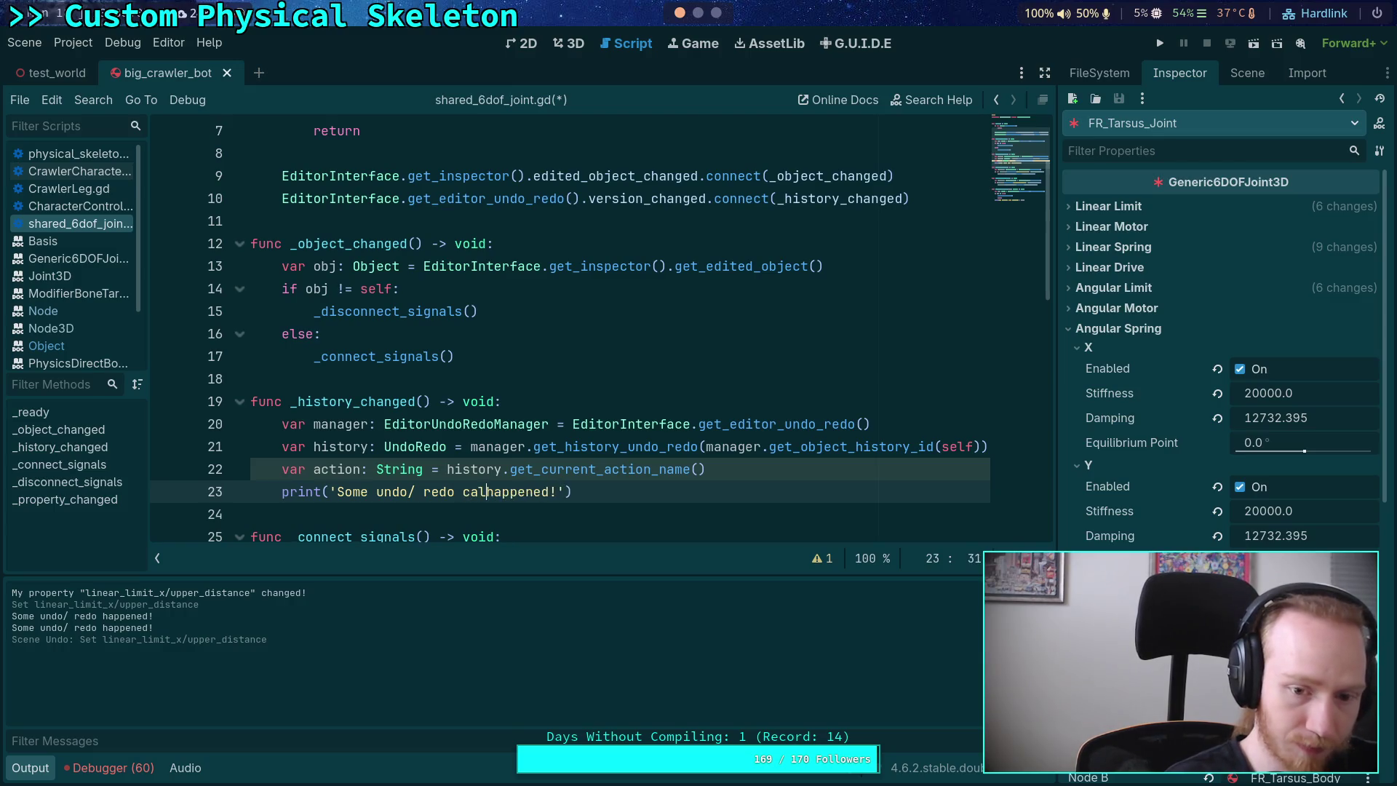
text(%s)
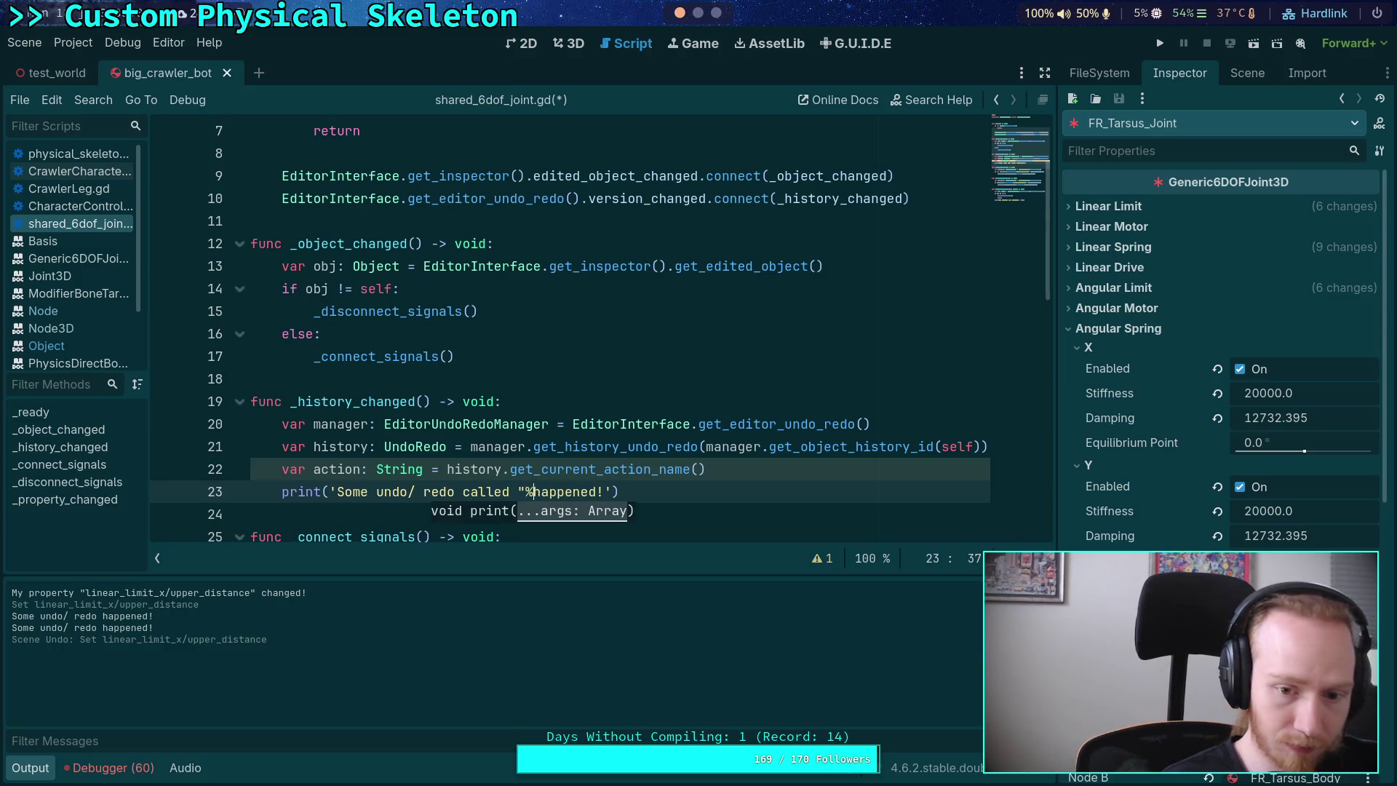
text(")
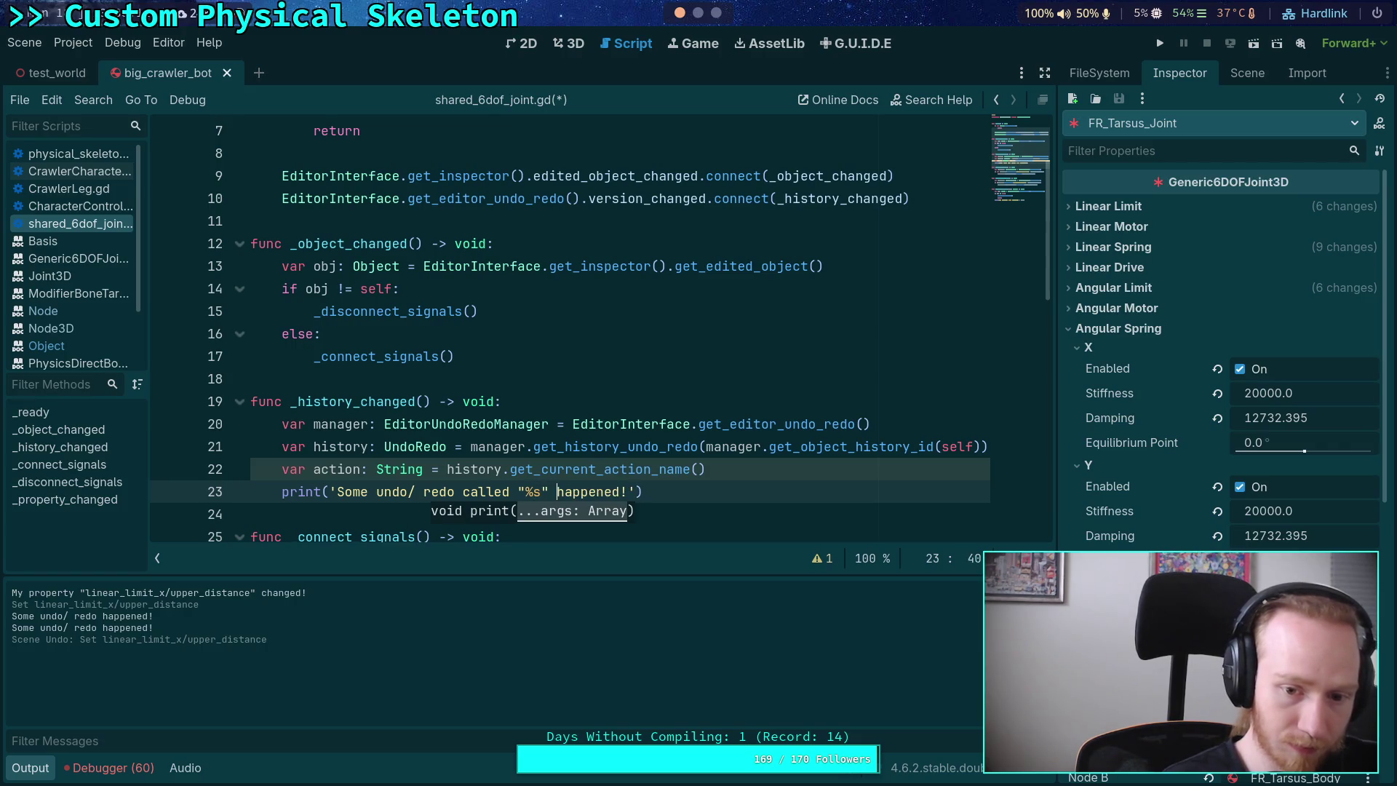
key(Right)
key(Right)
key(Right)
key(ctrl+s)
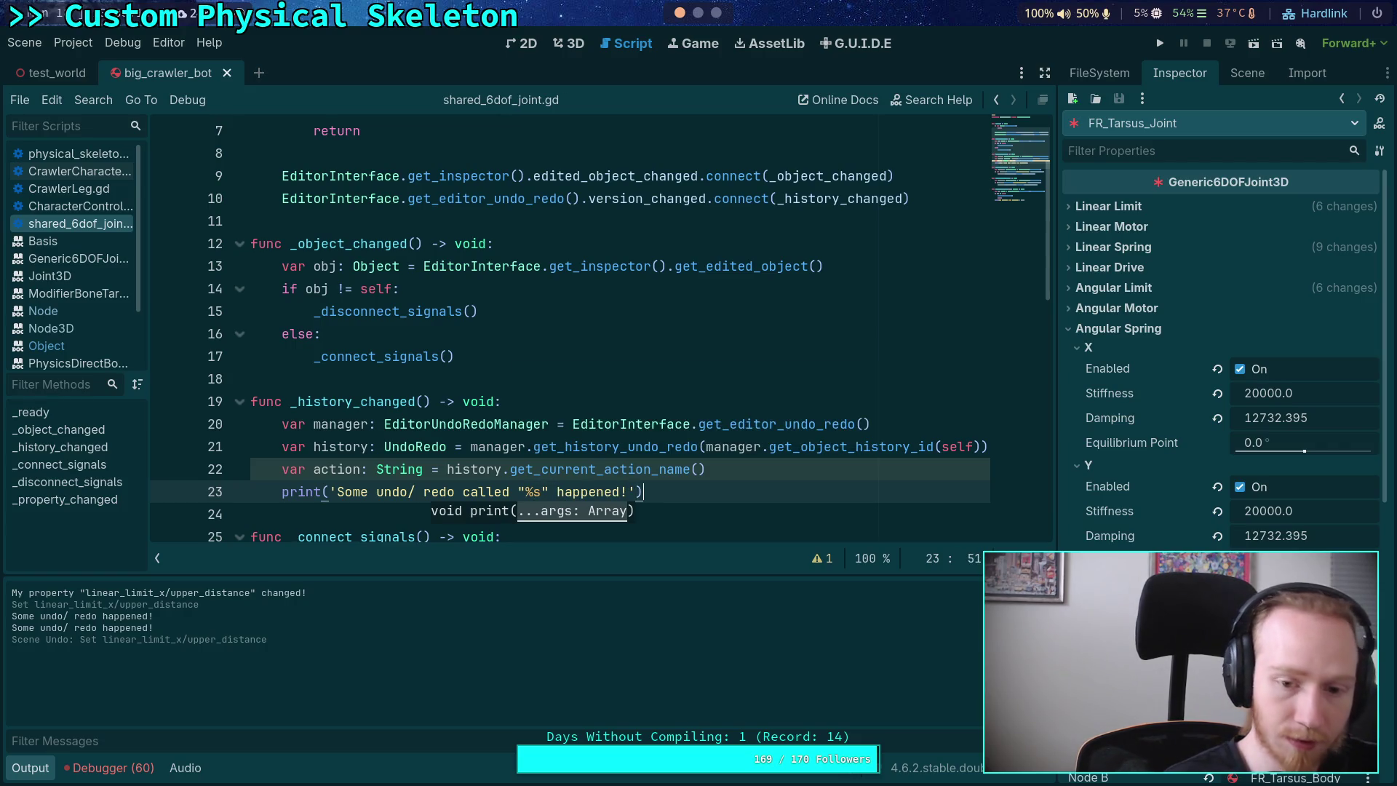
Append '% action' after the print message's format string.
click(857, 461)
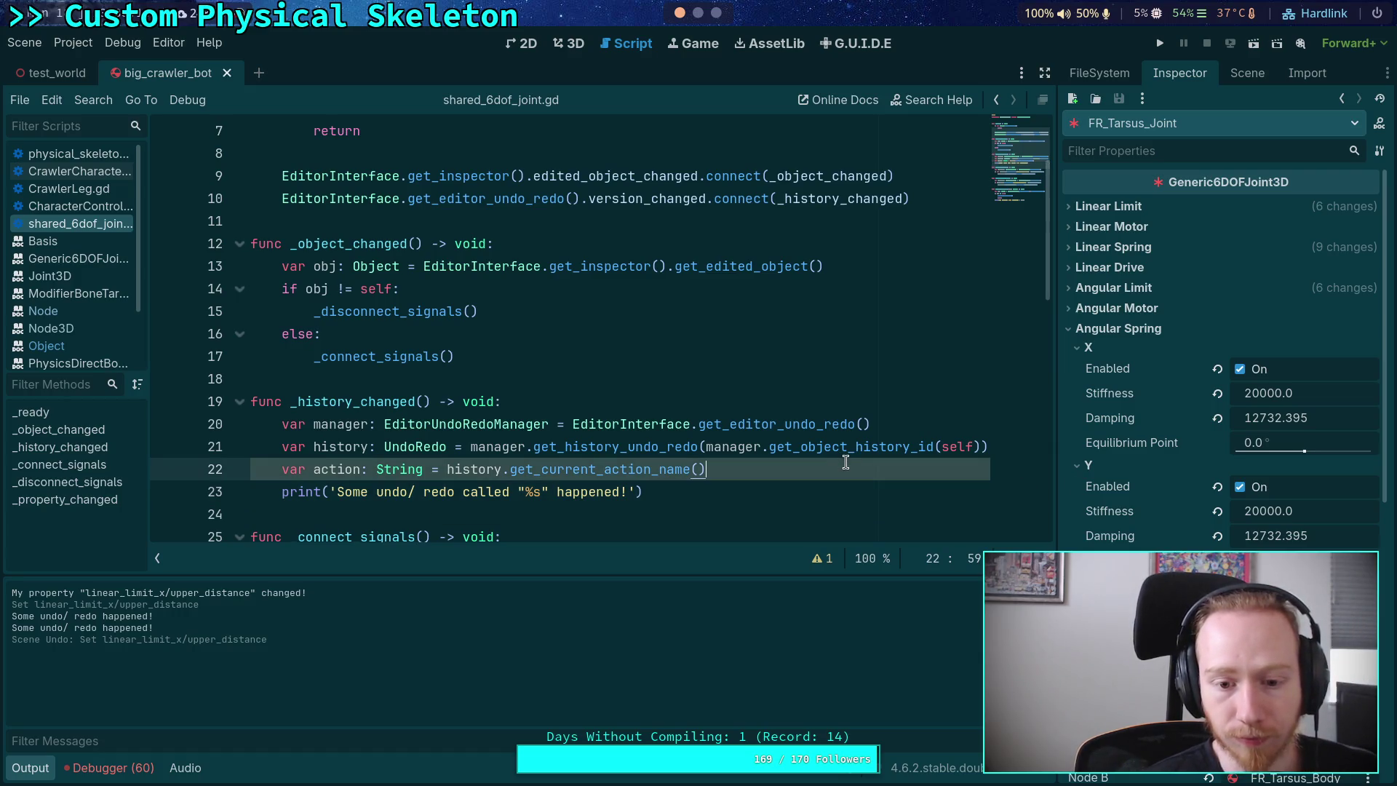
mouse_move(598, 468)
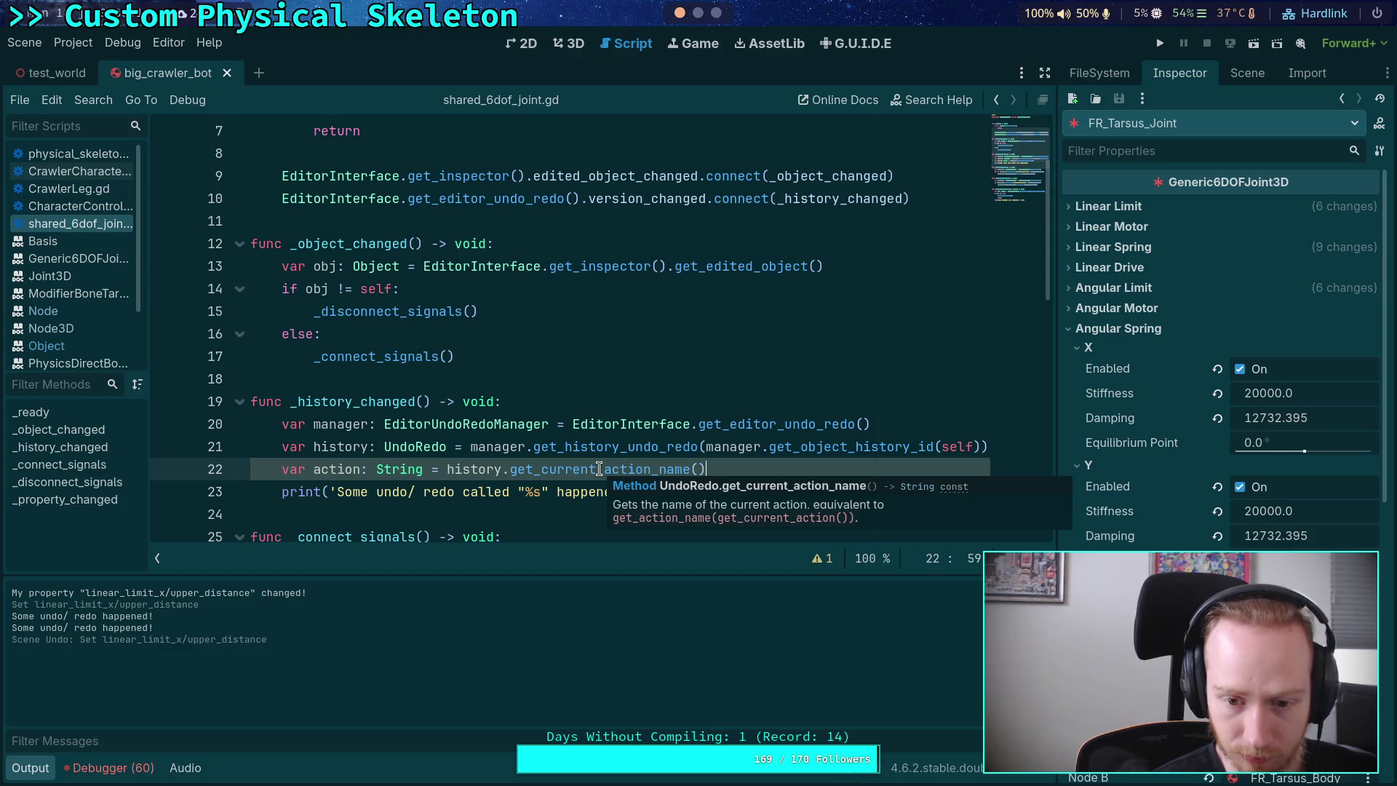
click(634, 492)
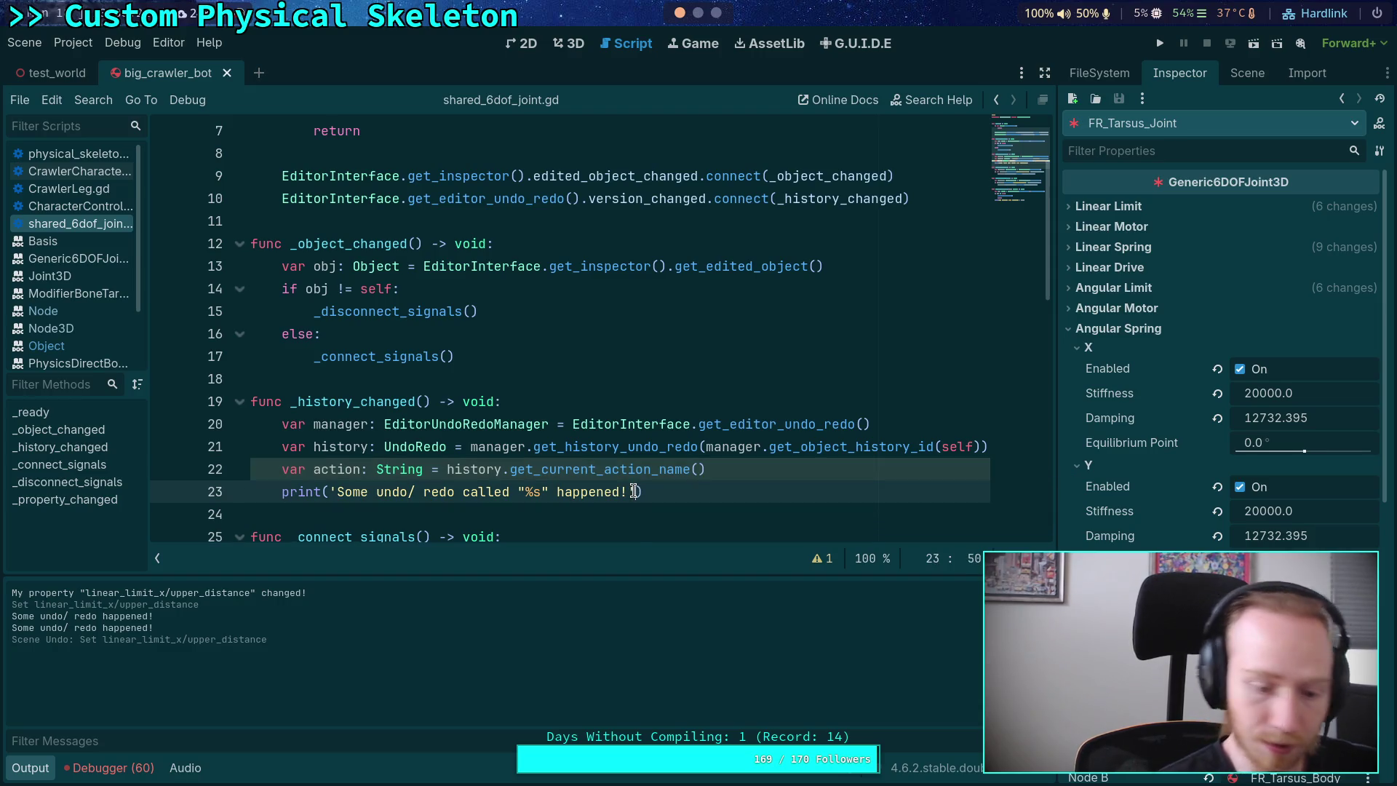
text(% ac)
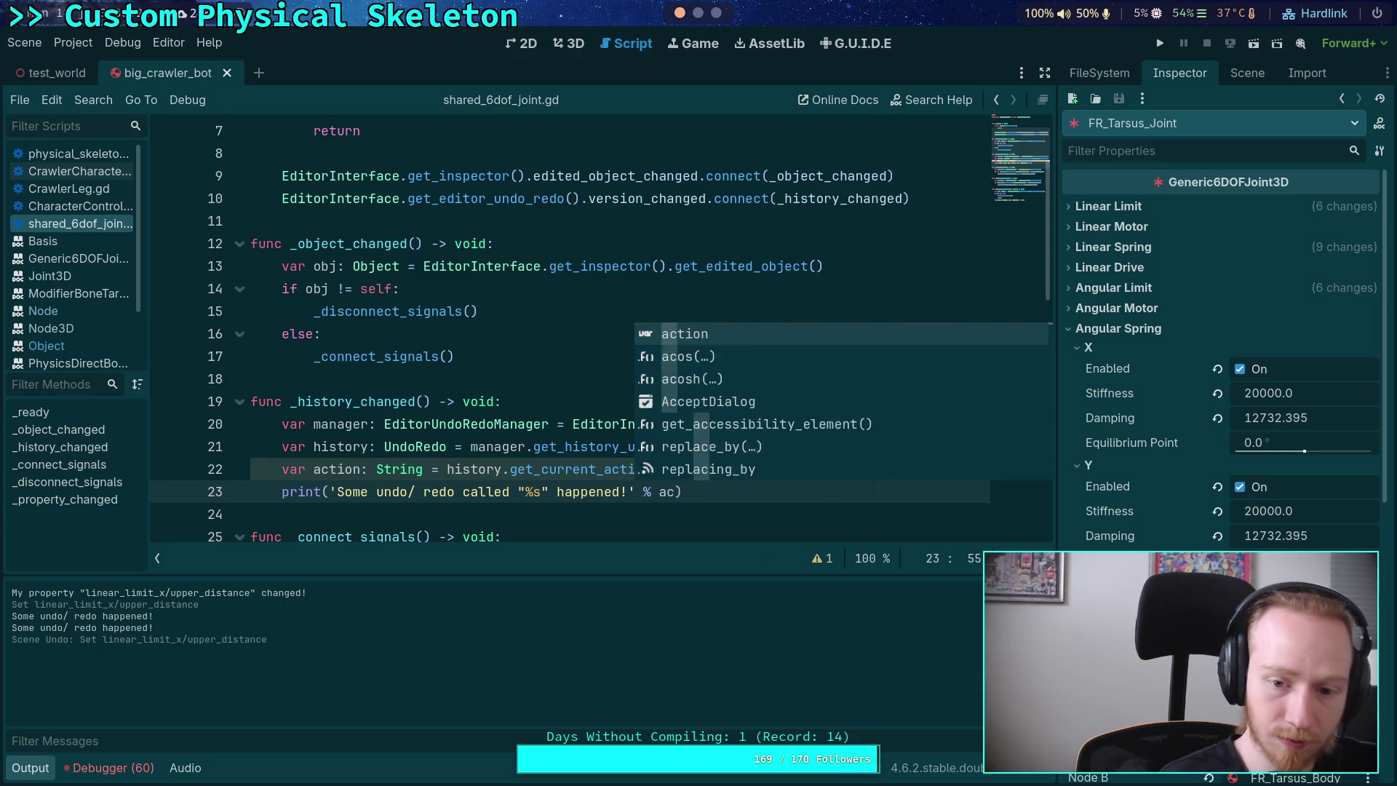
text(tion)
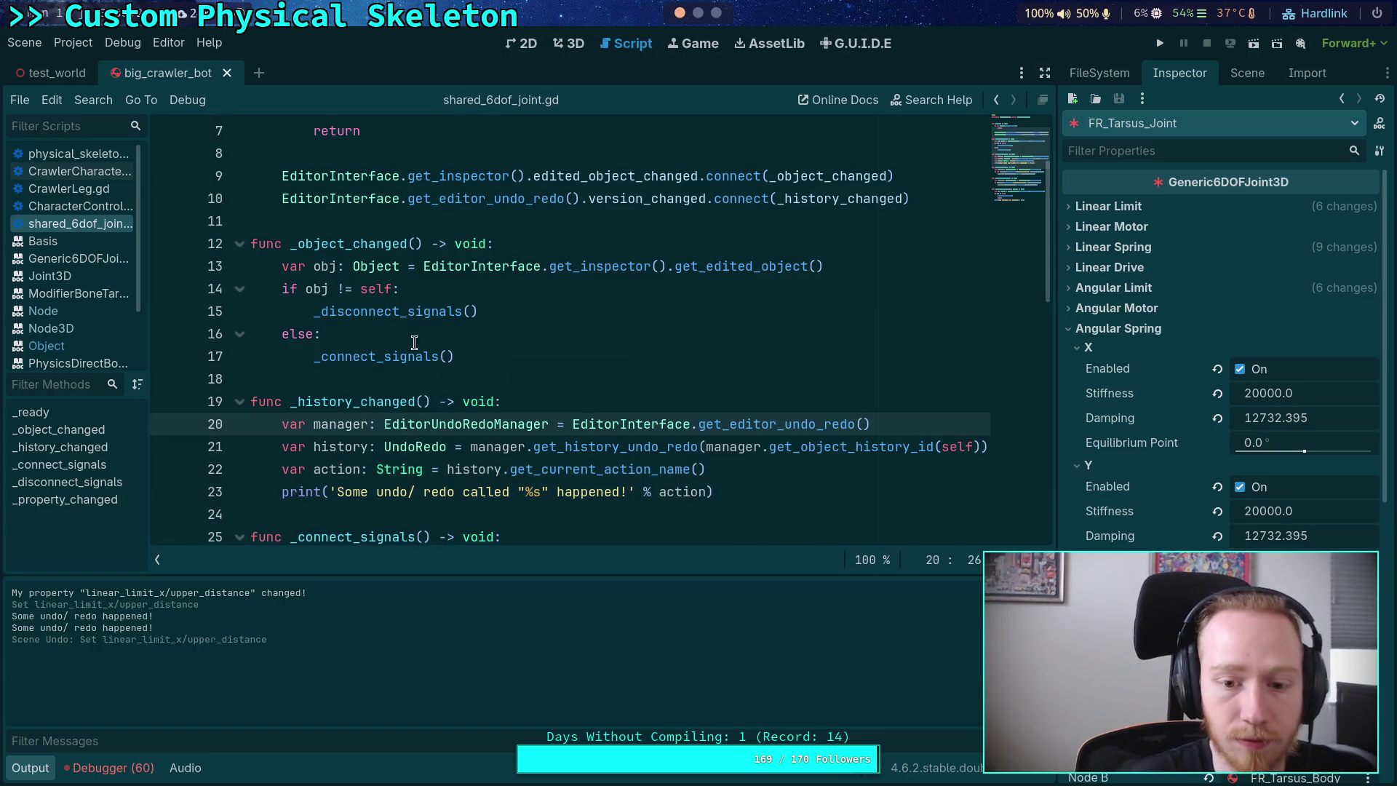
click(24, 42)
Reload the saved scene and set Shared6DOFJoint's linear X upper distance to 0.
click(76, 371)
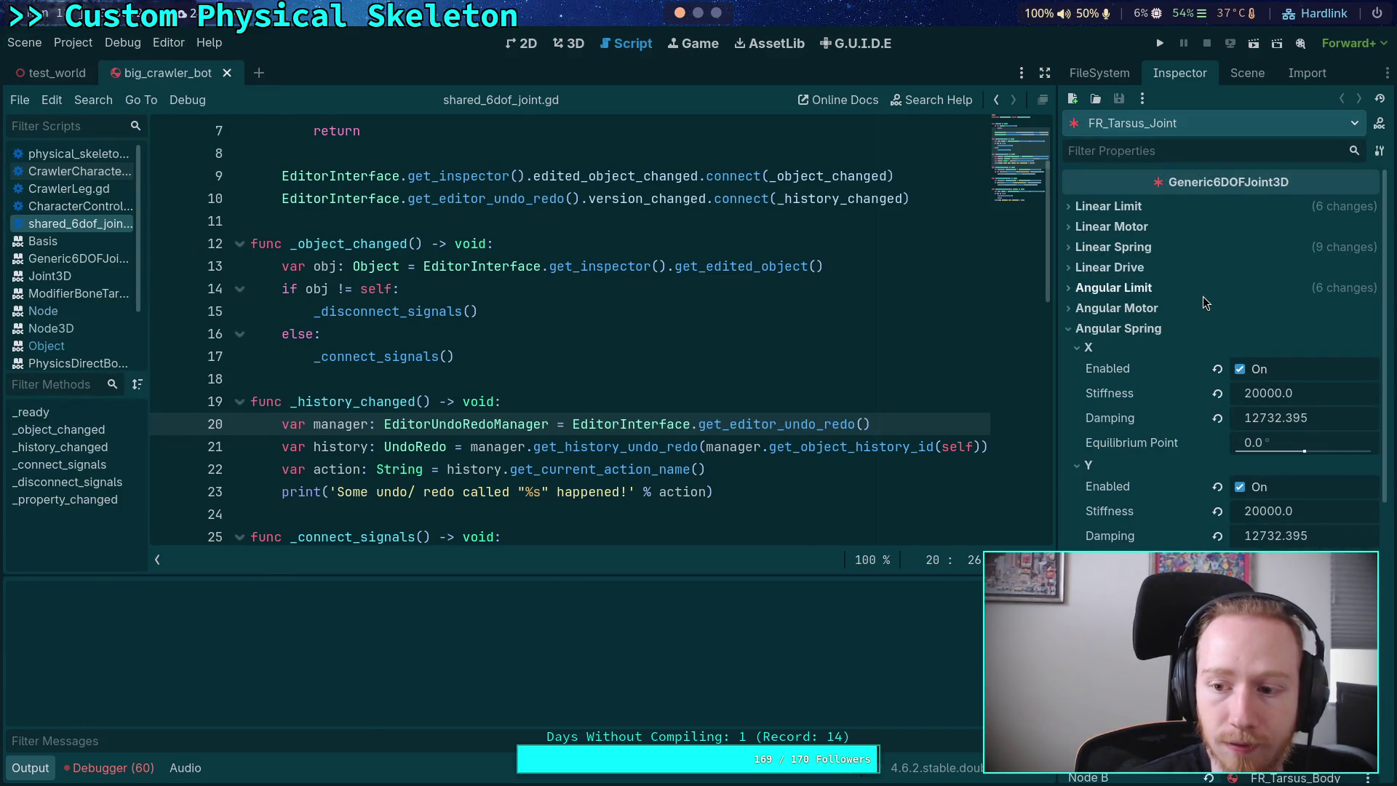
click(1231, 76)
click(1164, 489)
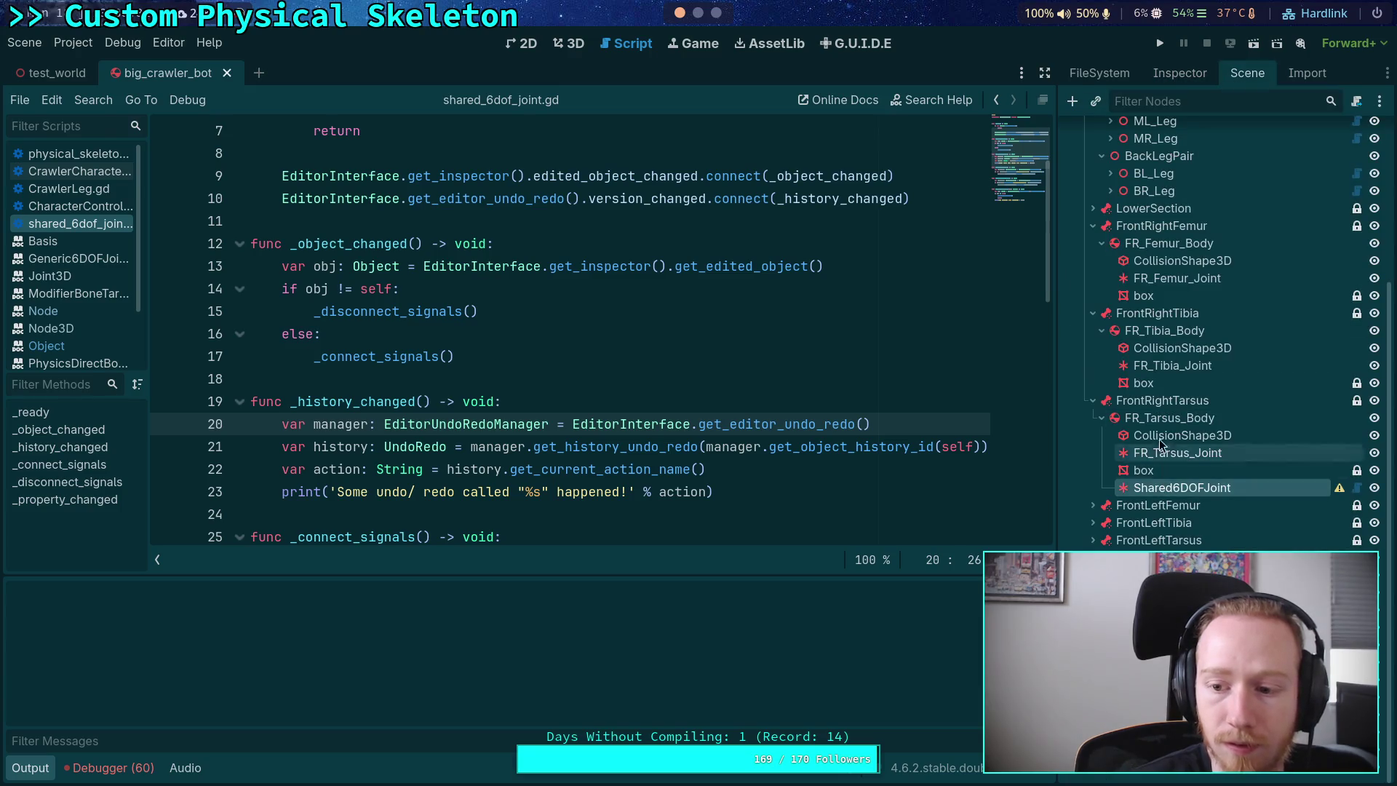
click(1179, 76)
click(1295, 270)
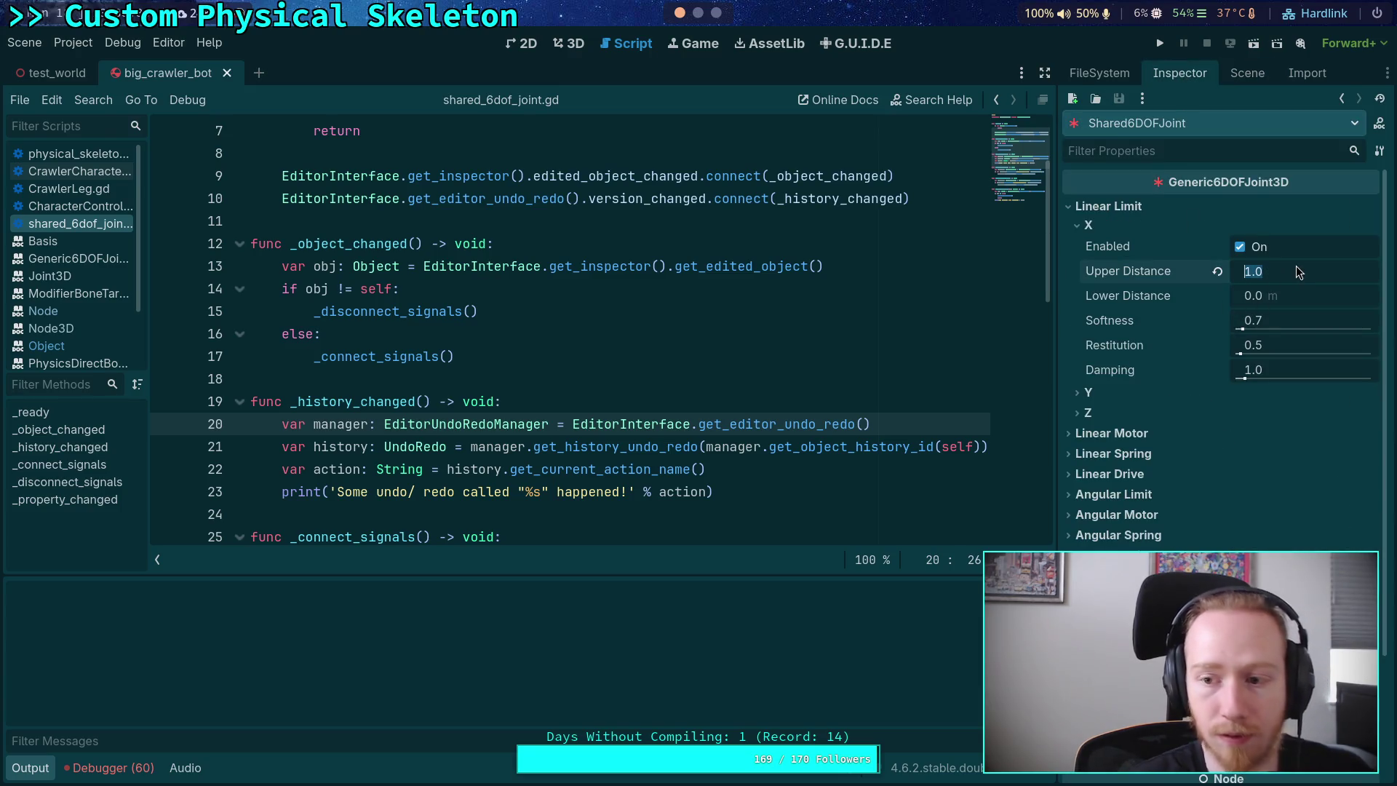
text(0)
key(Return)
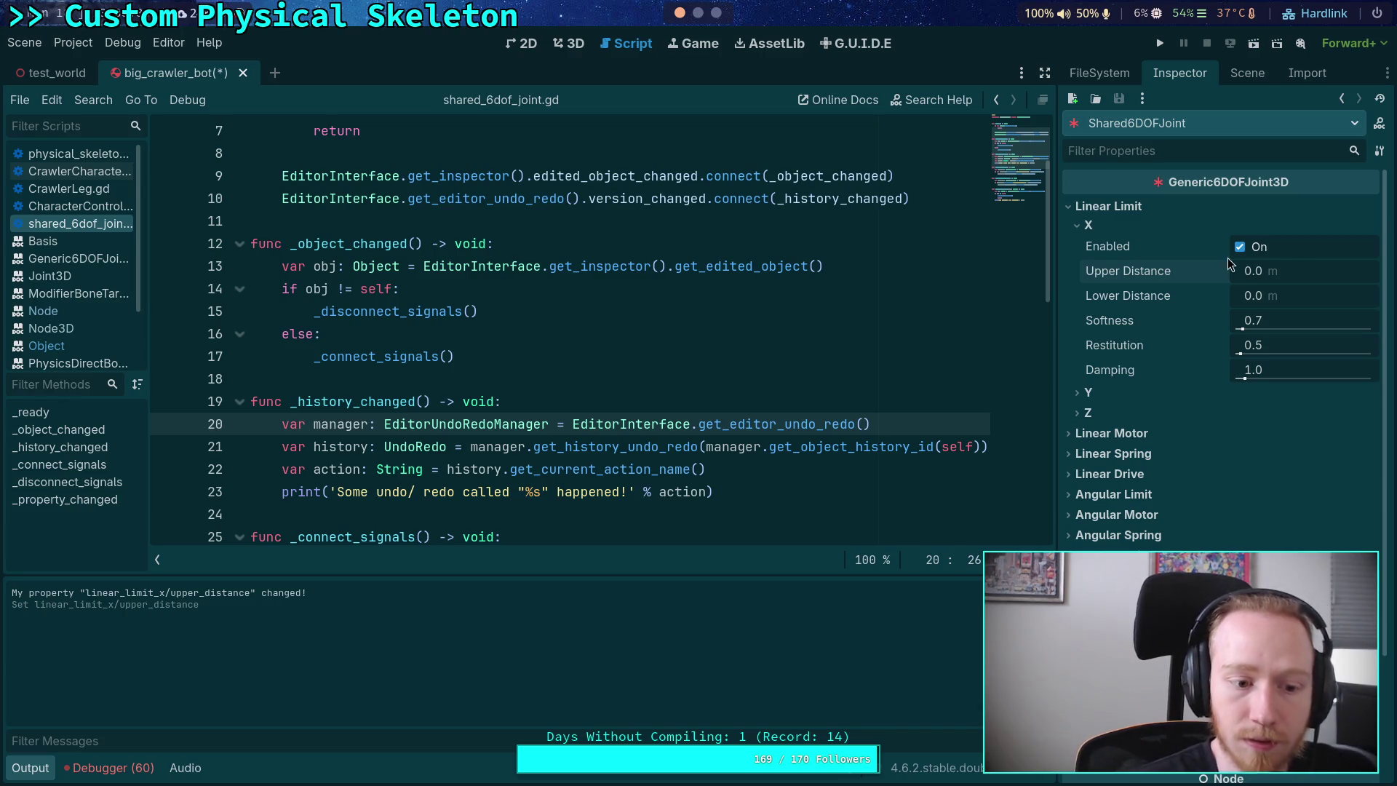
Select FR_Tarsus_Joint and undo the upper distance change.
click(1241, 77)
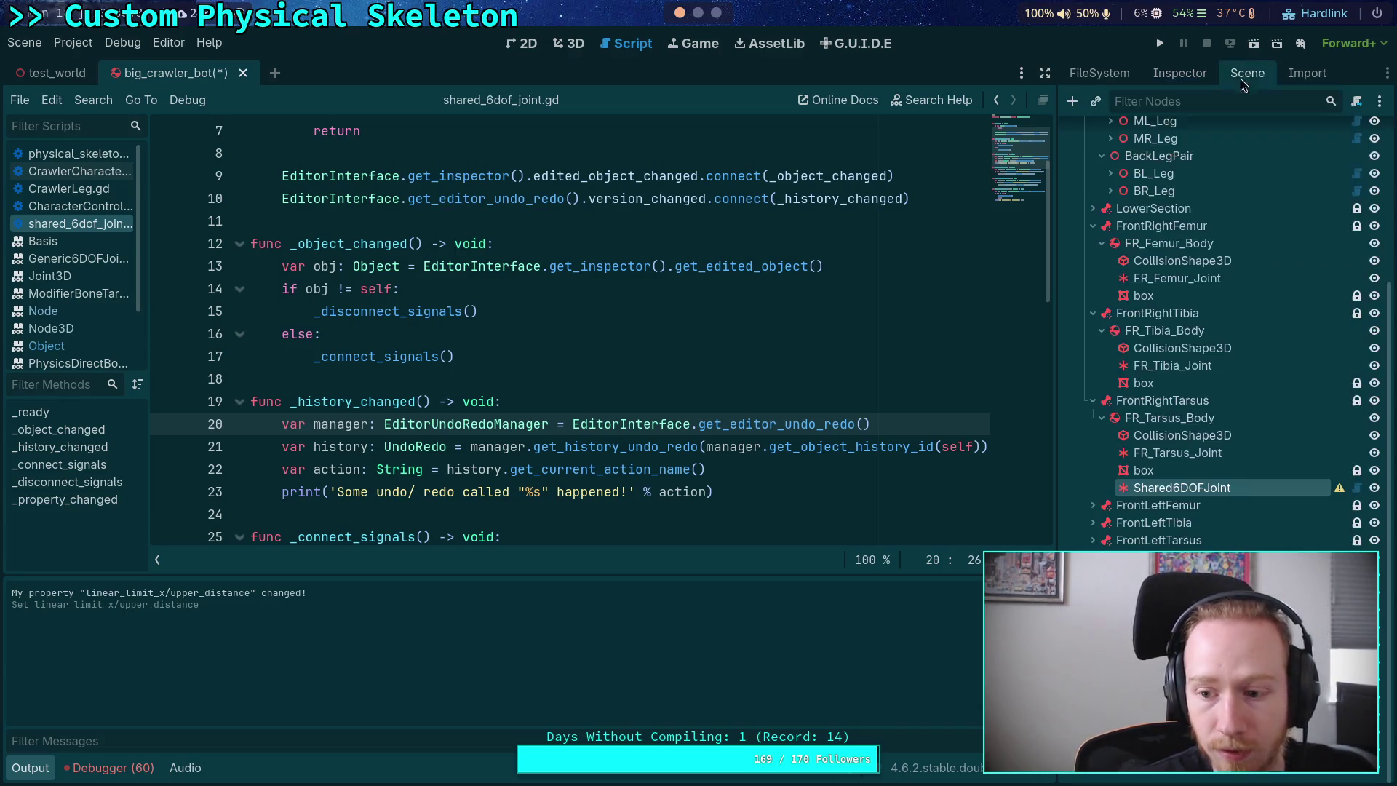
click(1177, 453)
click(1180, 73)
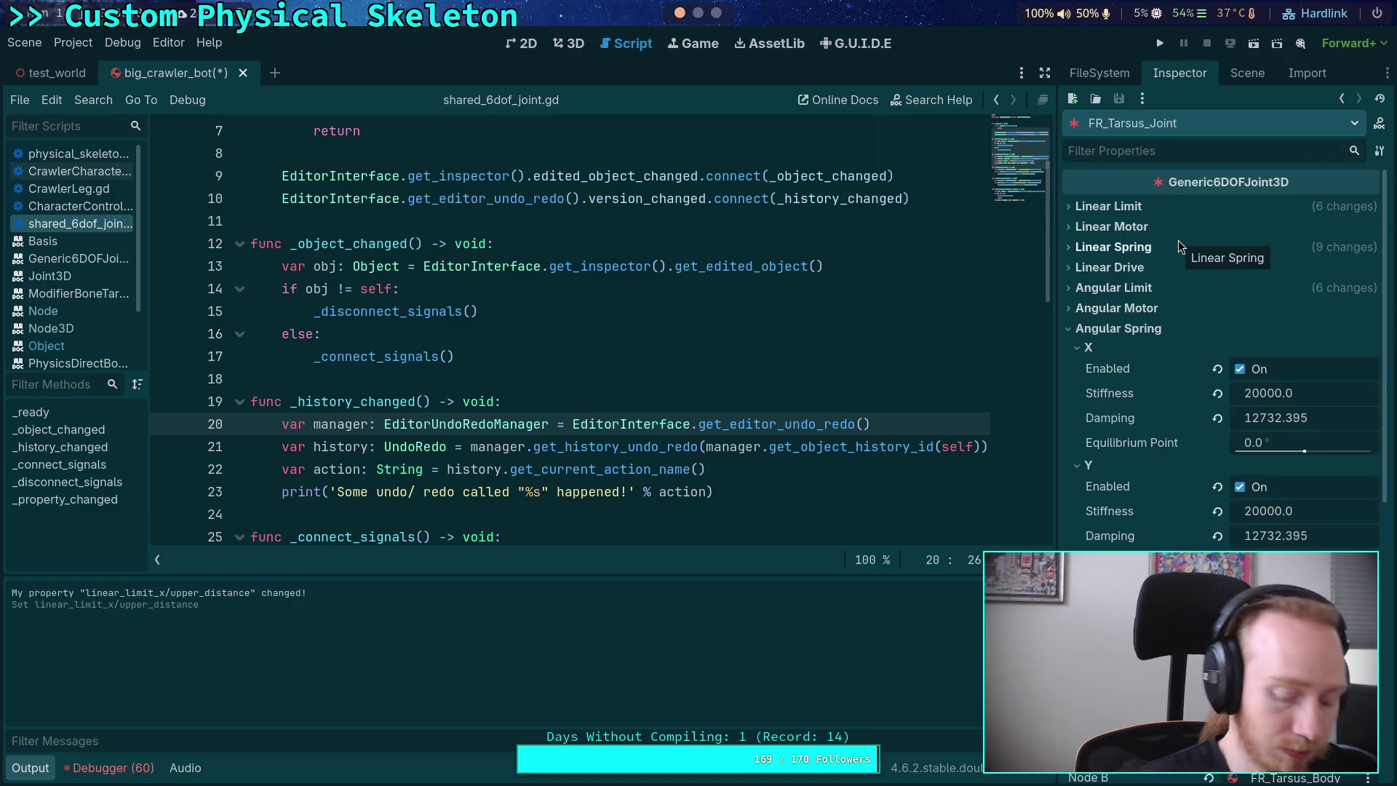
key(ctrl+z)
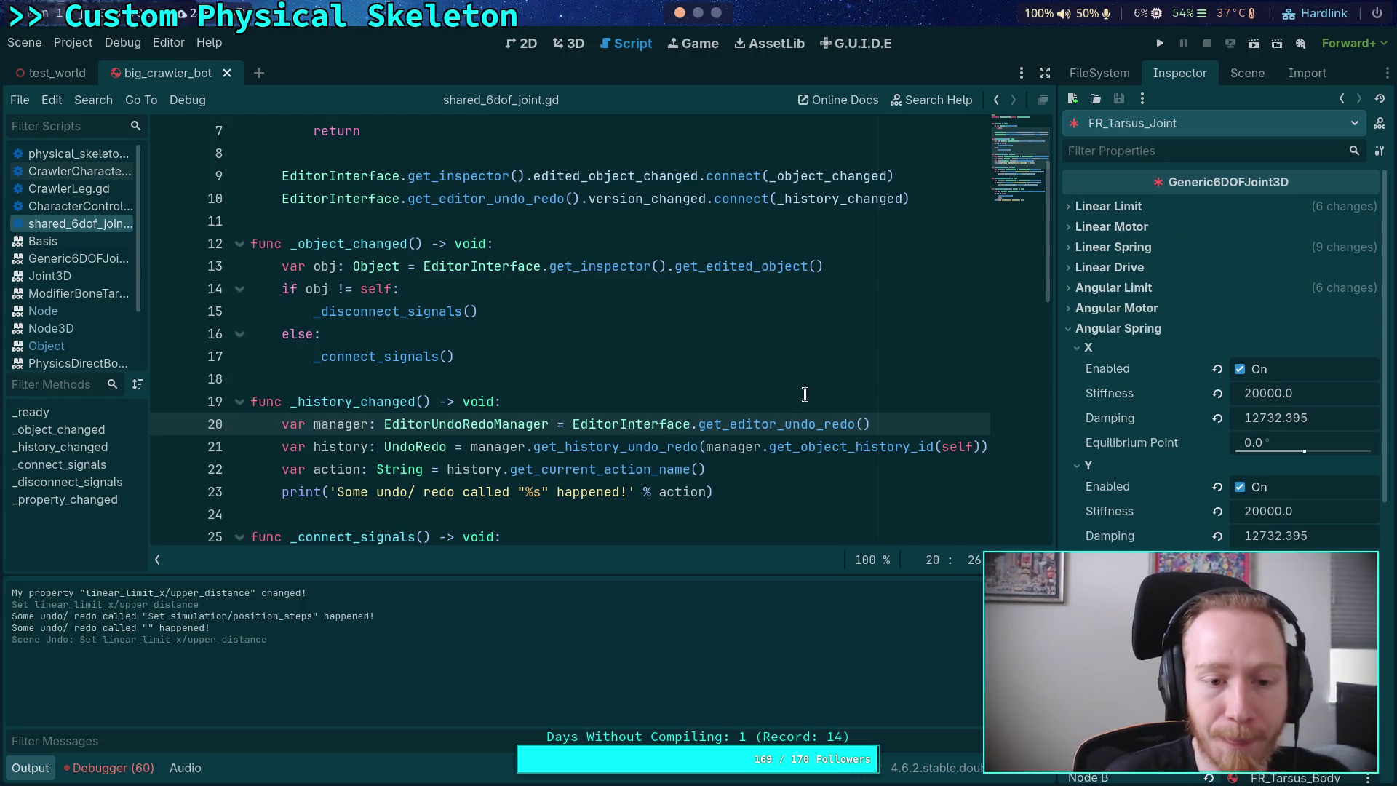
mouse_move(821, 446)
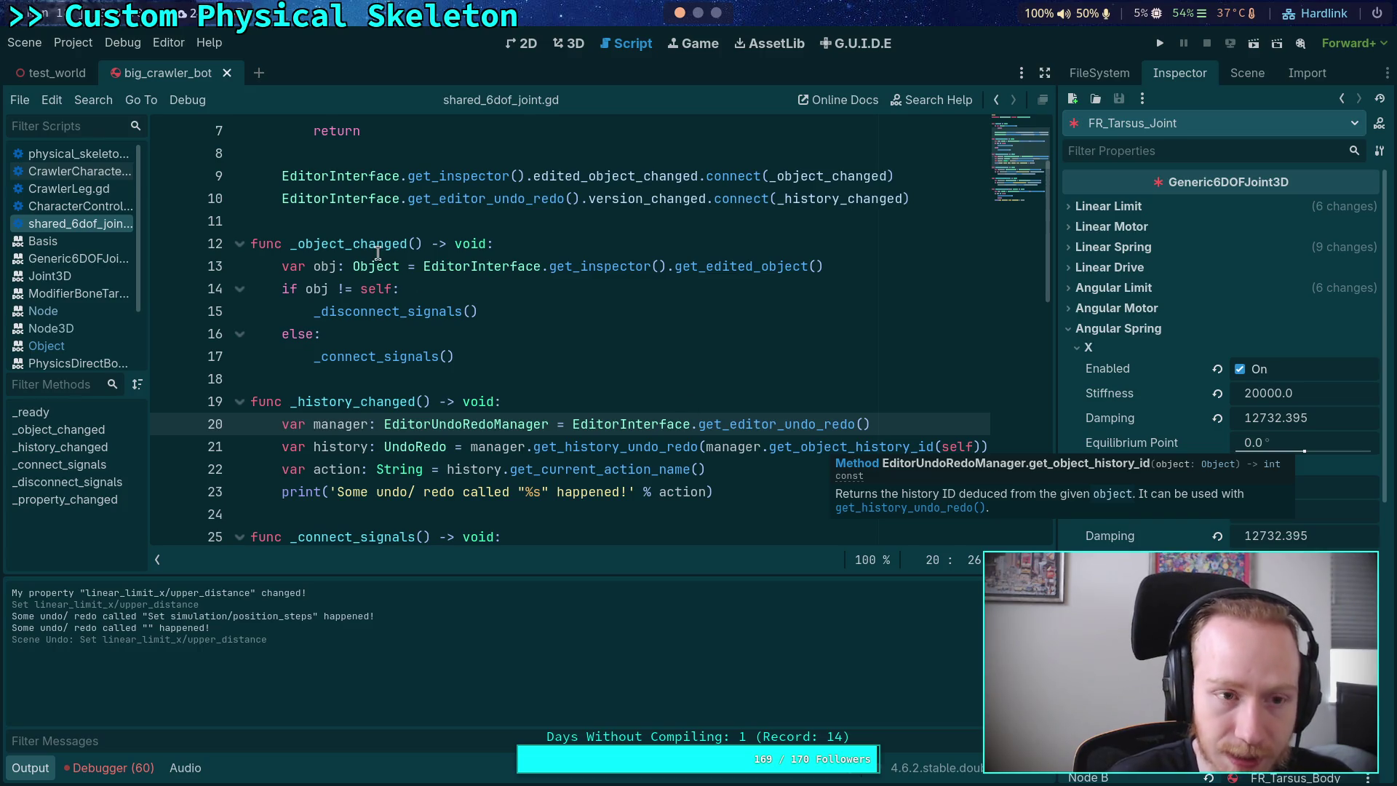
click(73, 42)
click(91, 72)
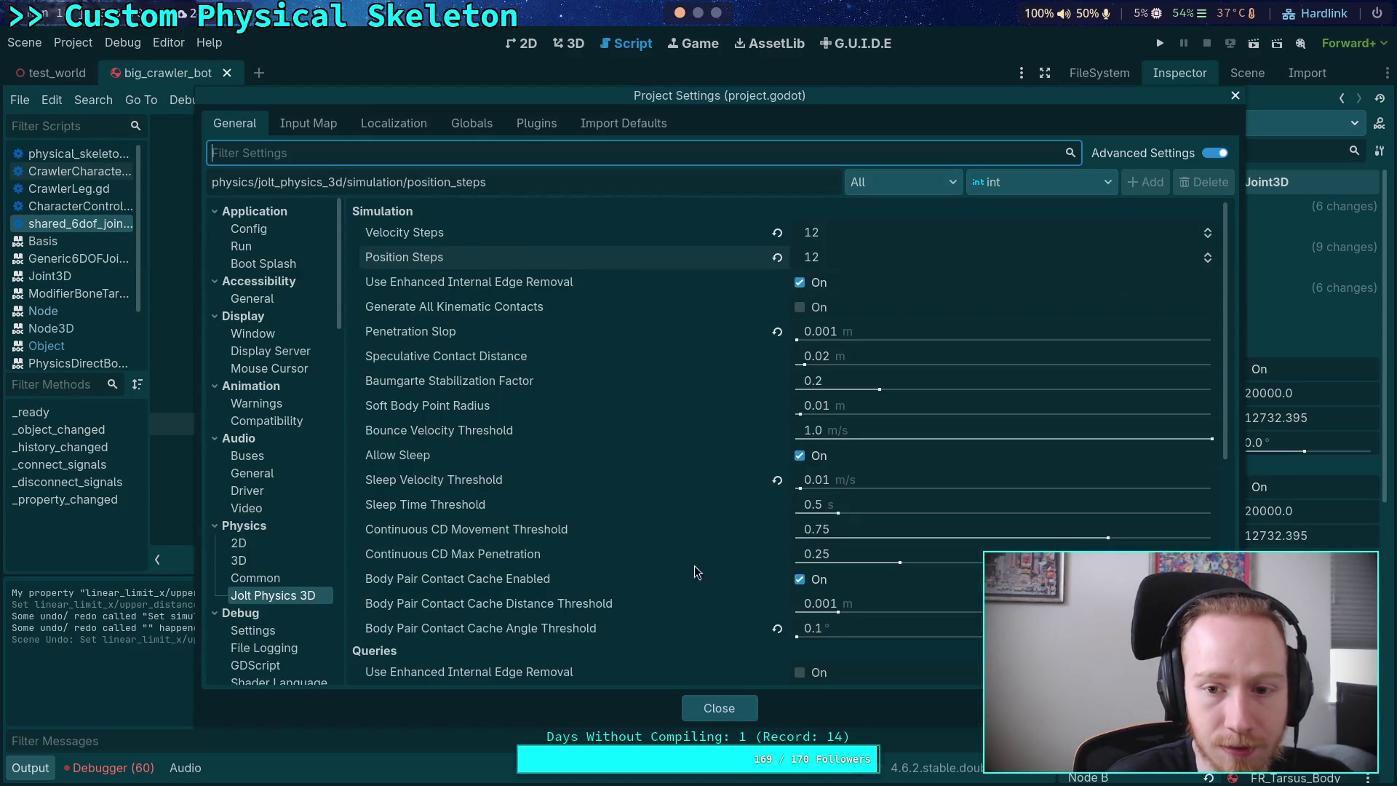
click(731, 708)
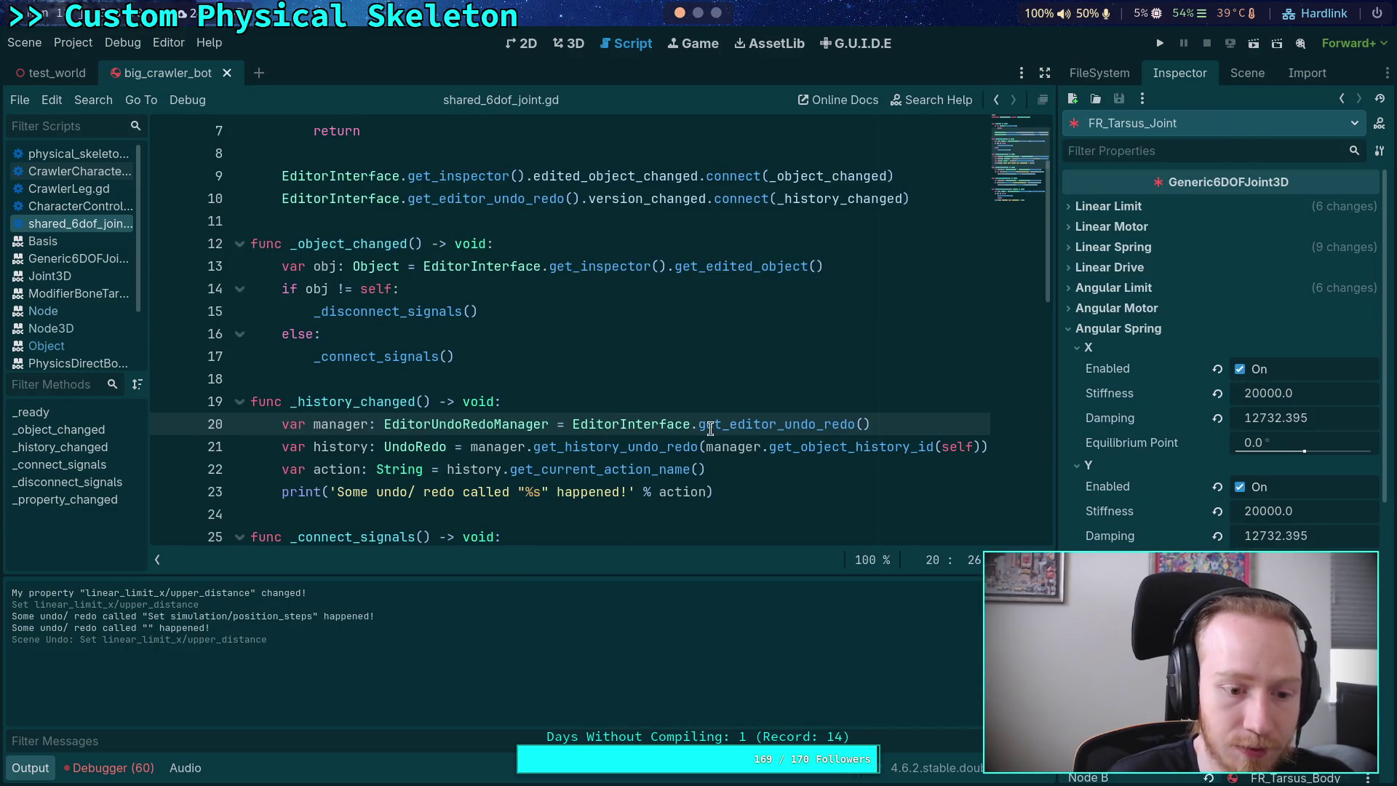
mouse_move(613, 452)
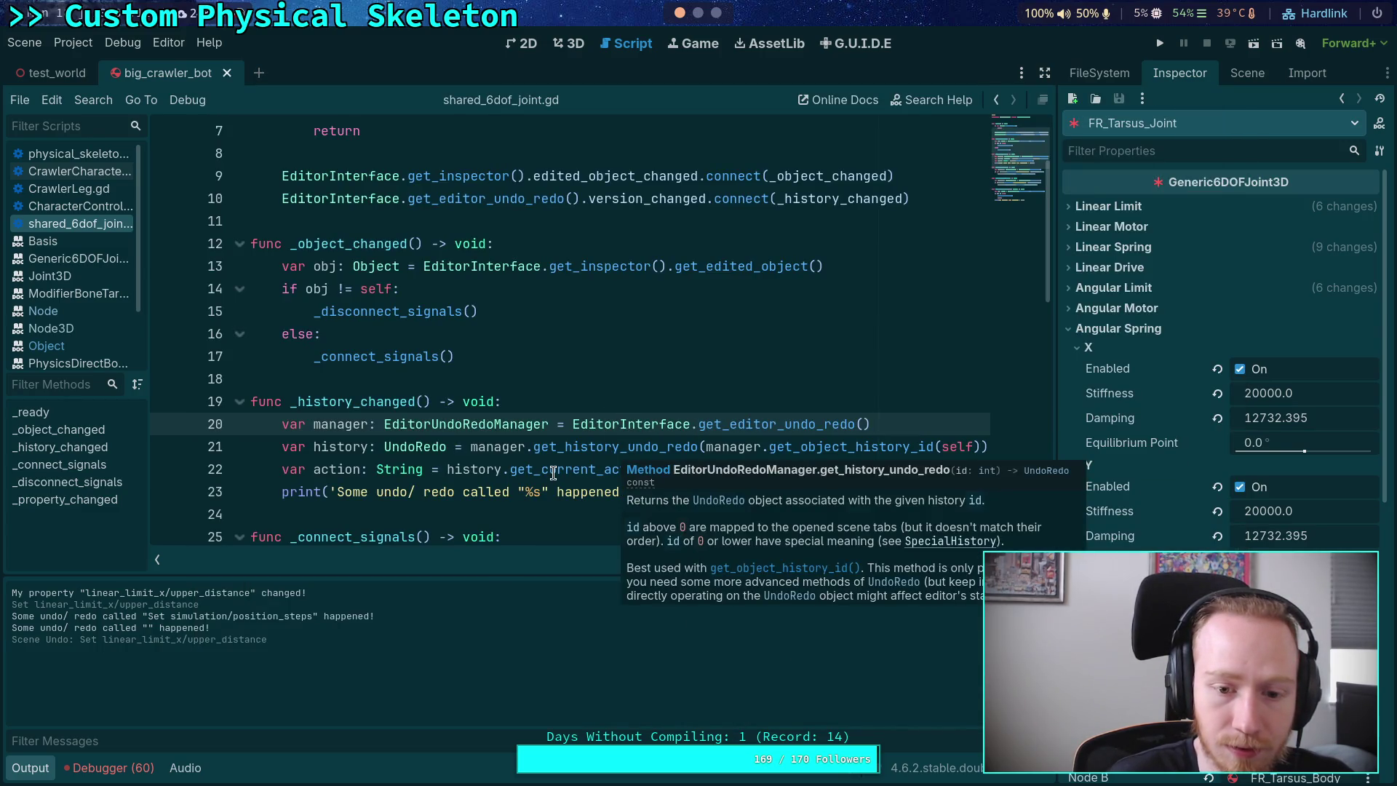
mouse_move(553, 473)
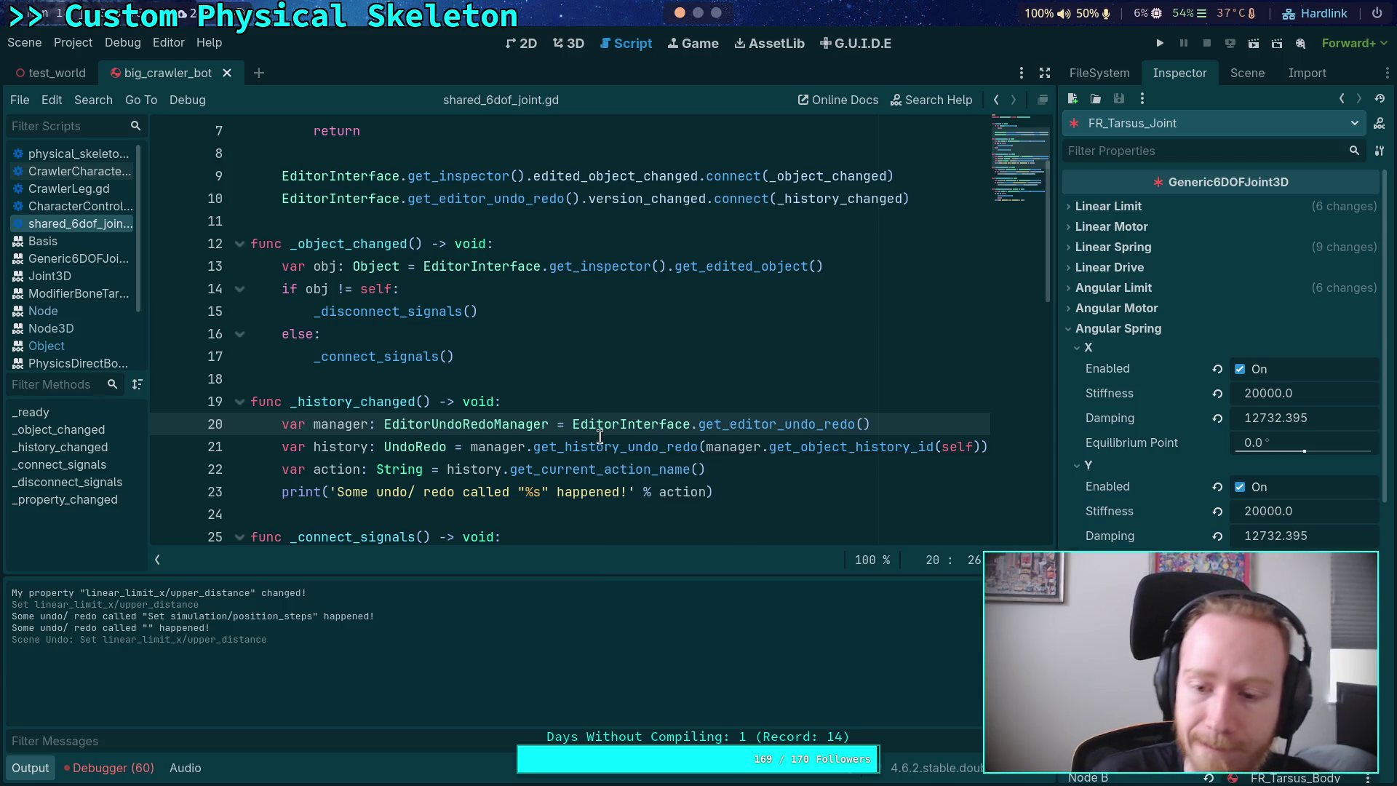
mouse_move(842, 447)
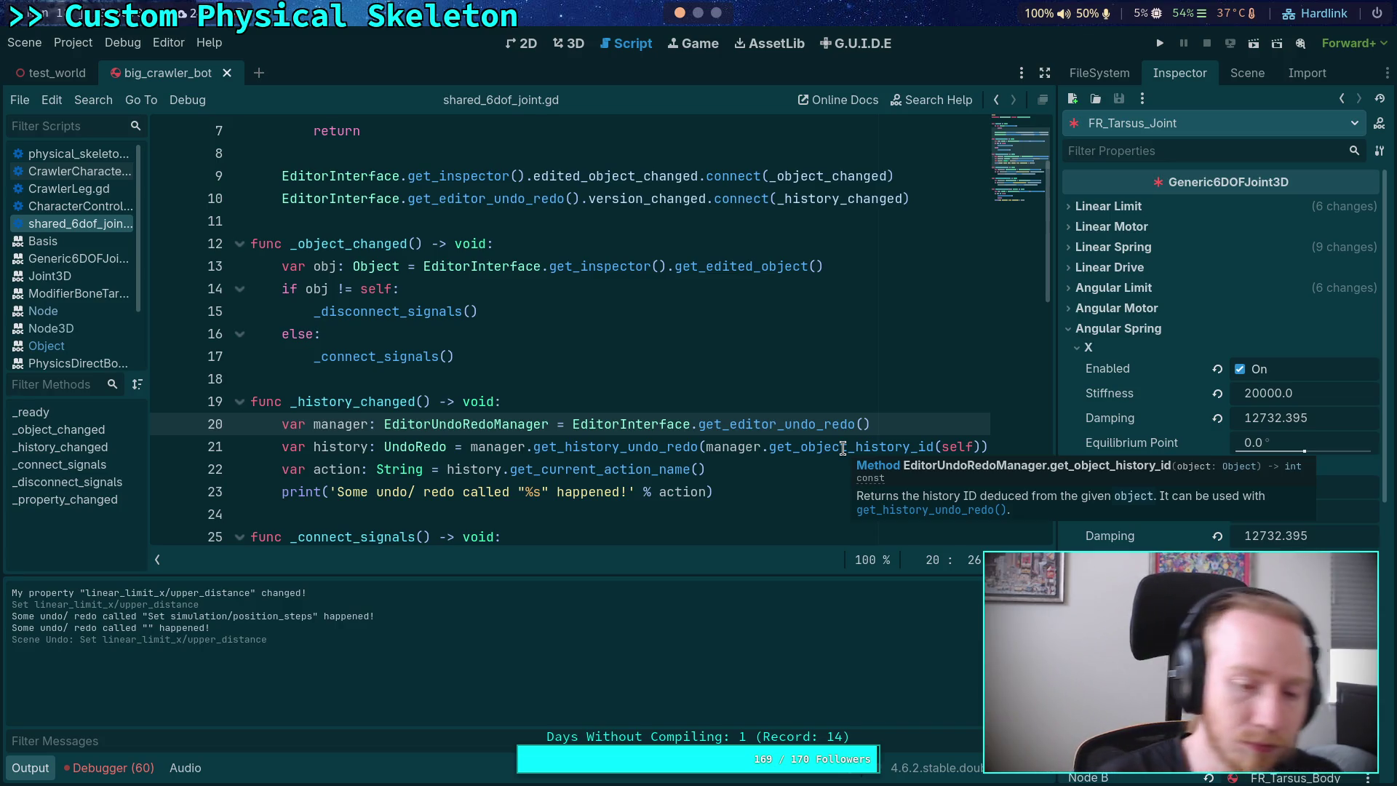
mouse_move(219, 627)
mouse_down()
mouse_move(12, 629)
mouse_move(186, 607)
mouse_move(153, 619)
mouse_move(402, 616)
mouse_up()
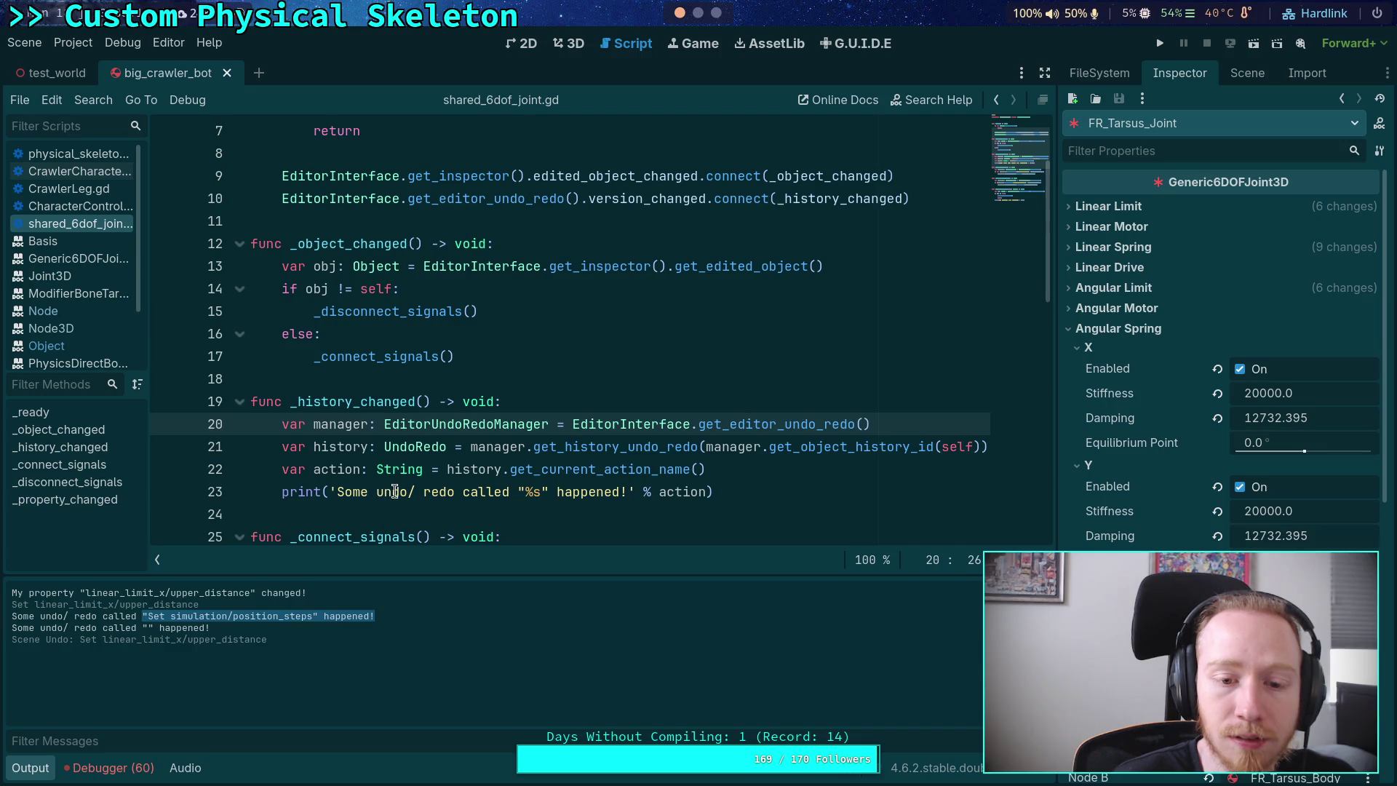
click(937, 422)
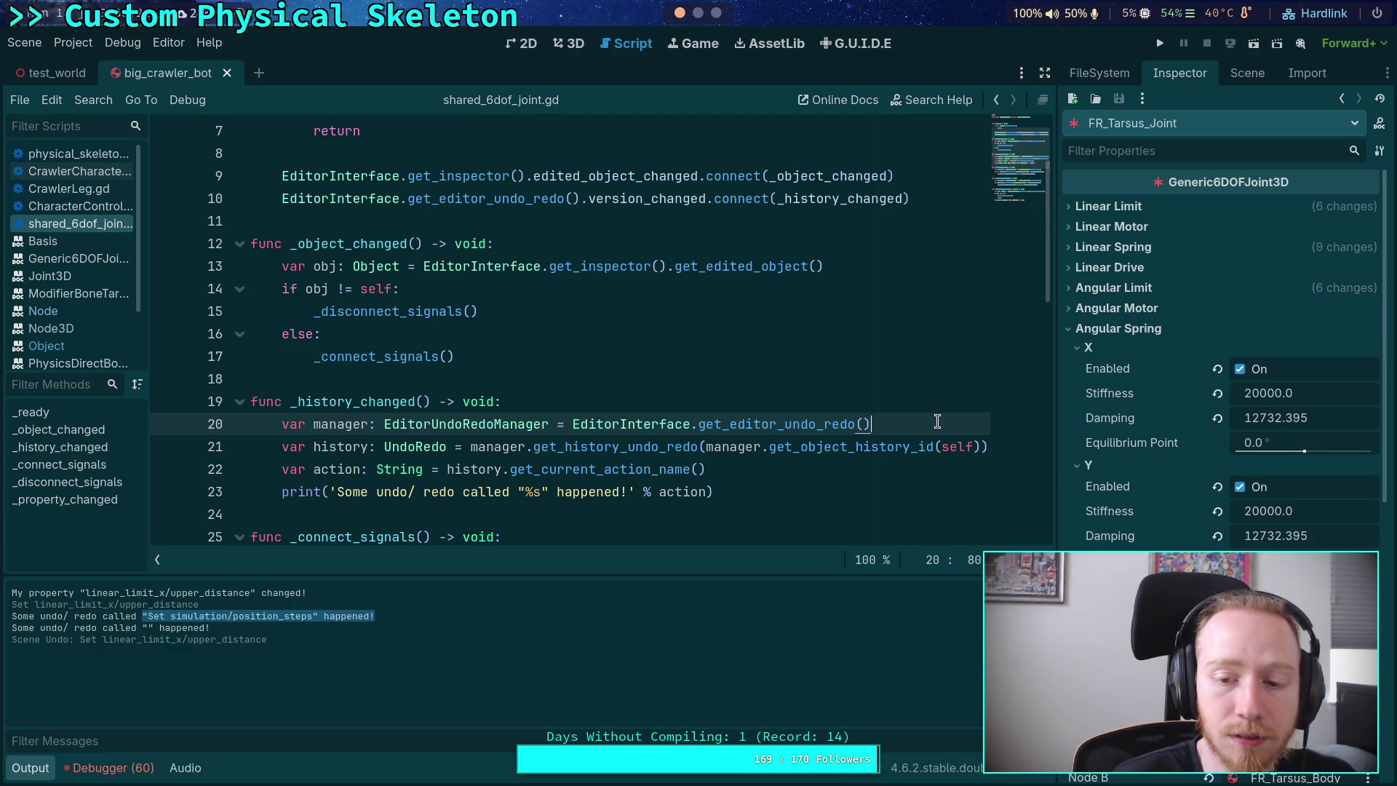
Add var id: int = manager.get_object_history_id(self), moving the call from line 22.
key(Return)
text(var id:)
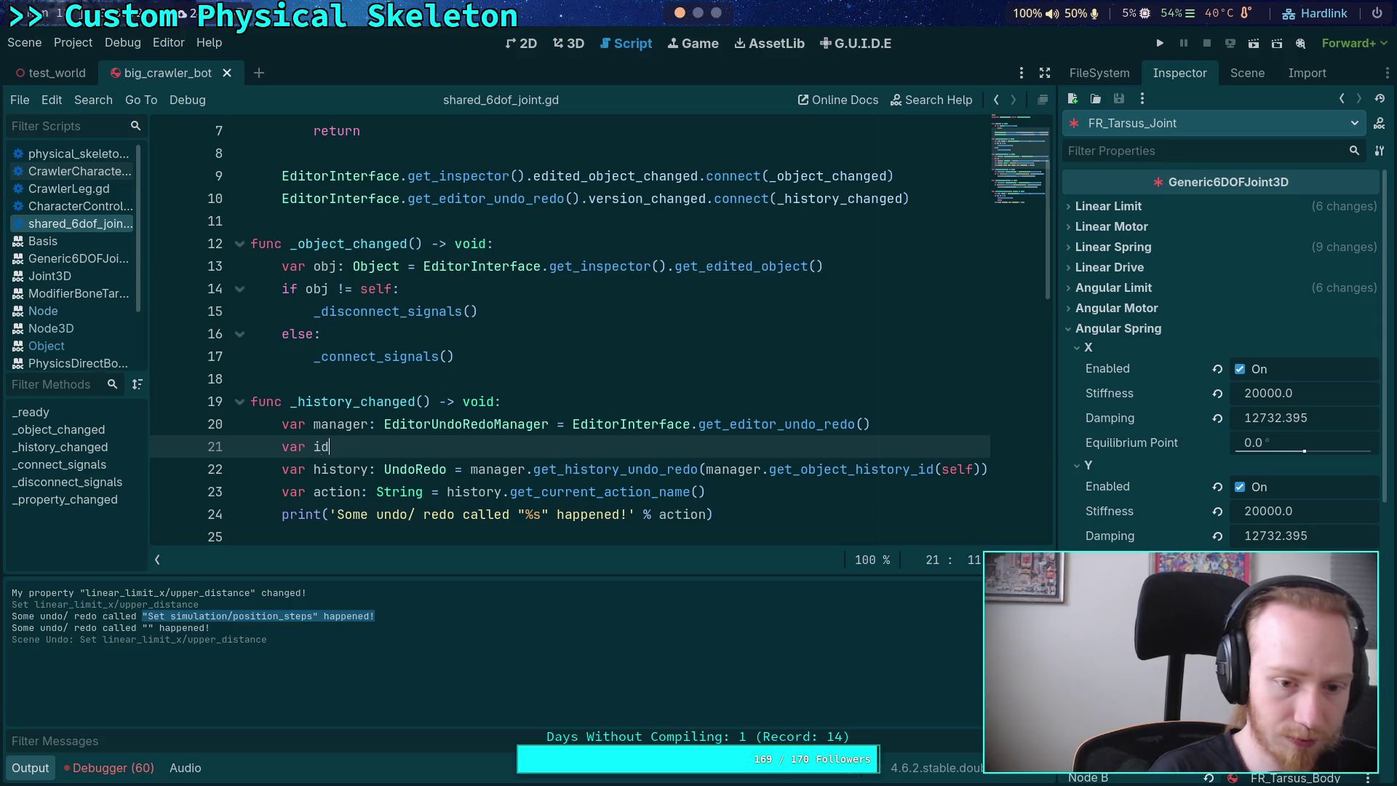
text( int =)
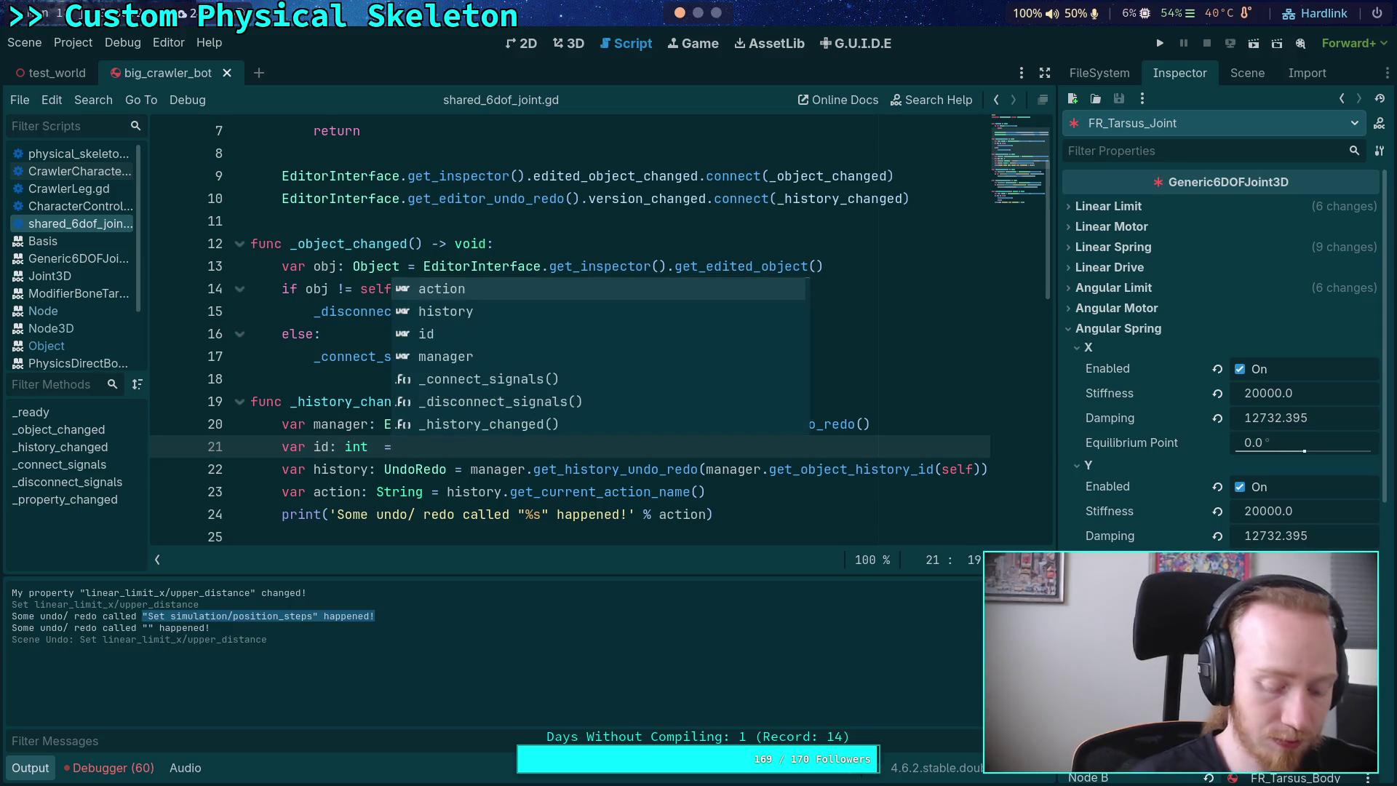
drag(705, 470, 982, 469)
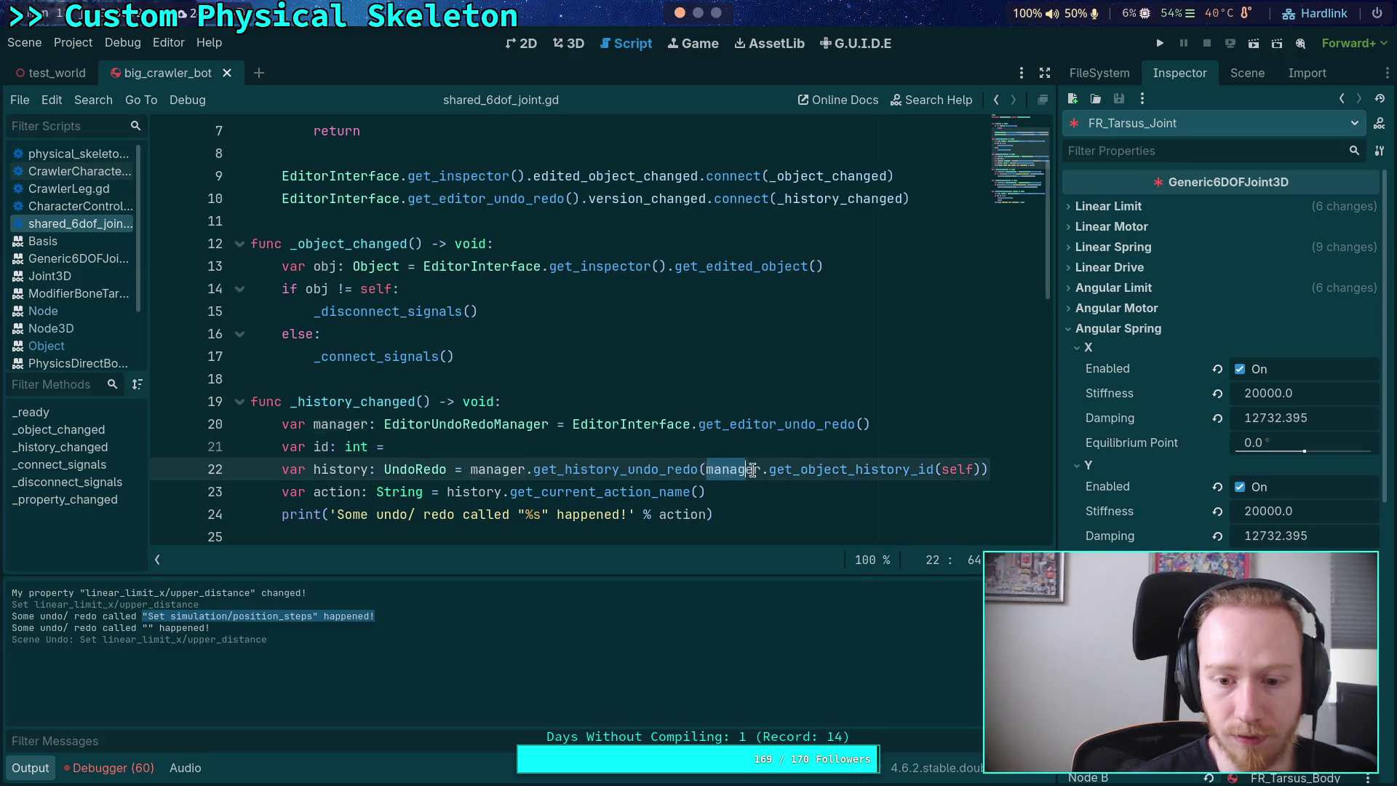
key(ctrl+x)
click(652, 449)
key(ctrl+v)
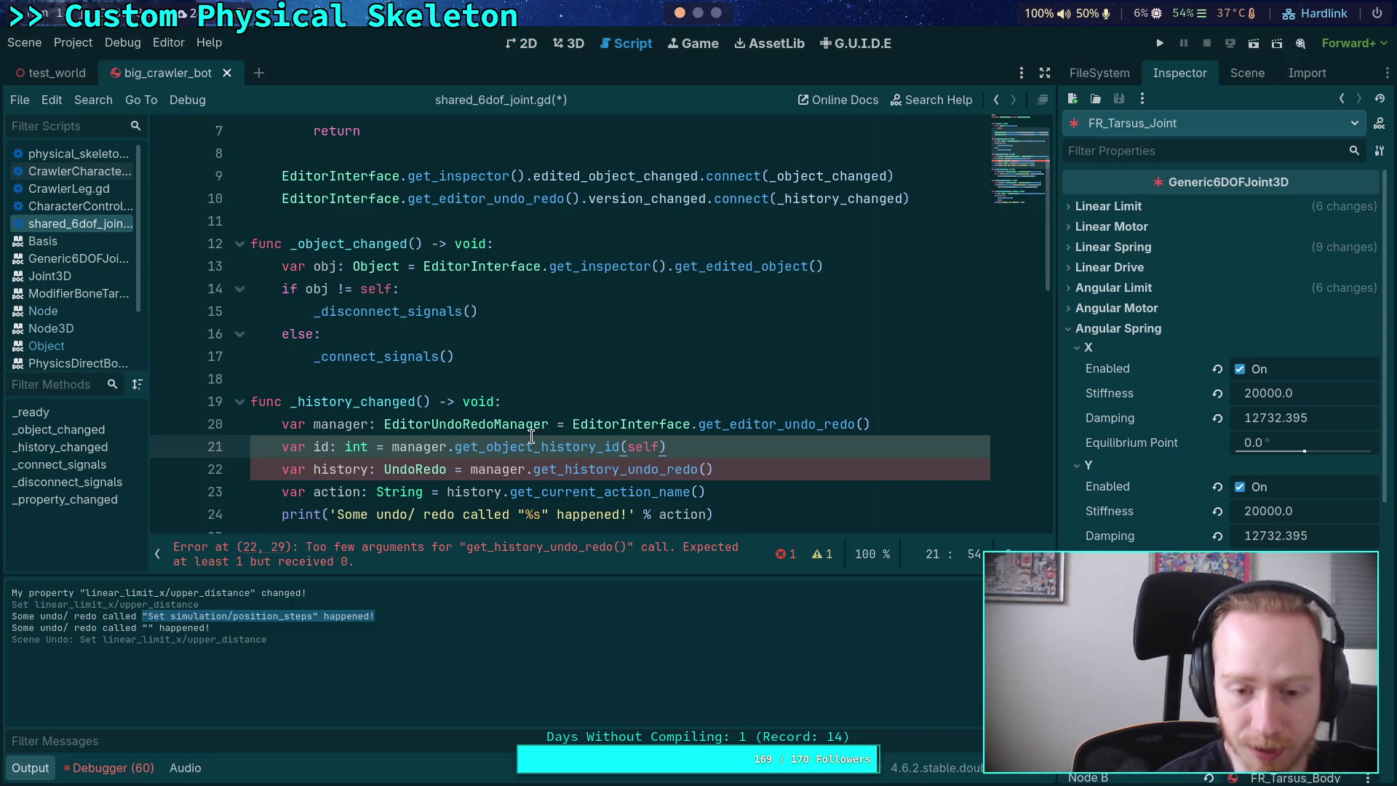
Pass id into the get_history_undo_redo call.
mouse_move(531, 435)
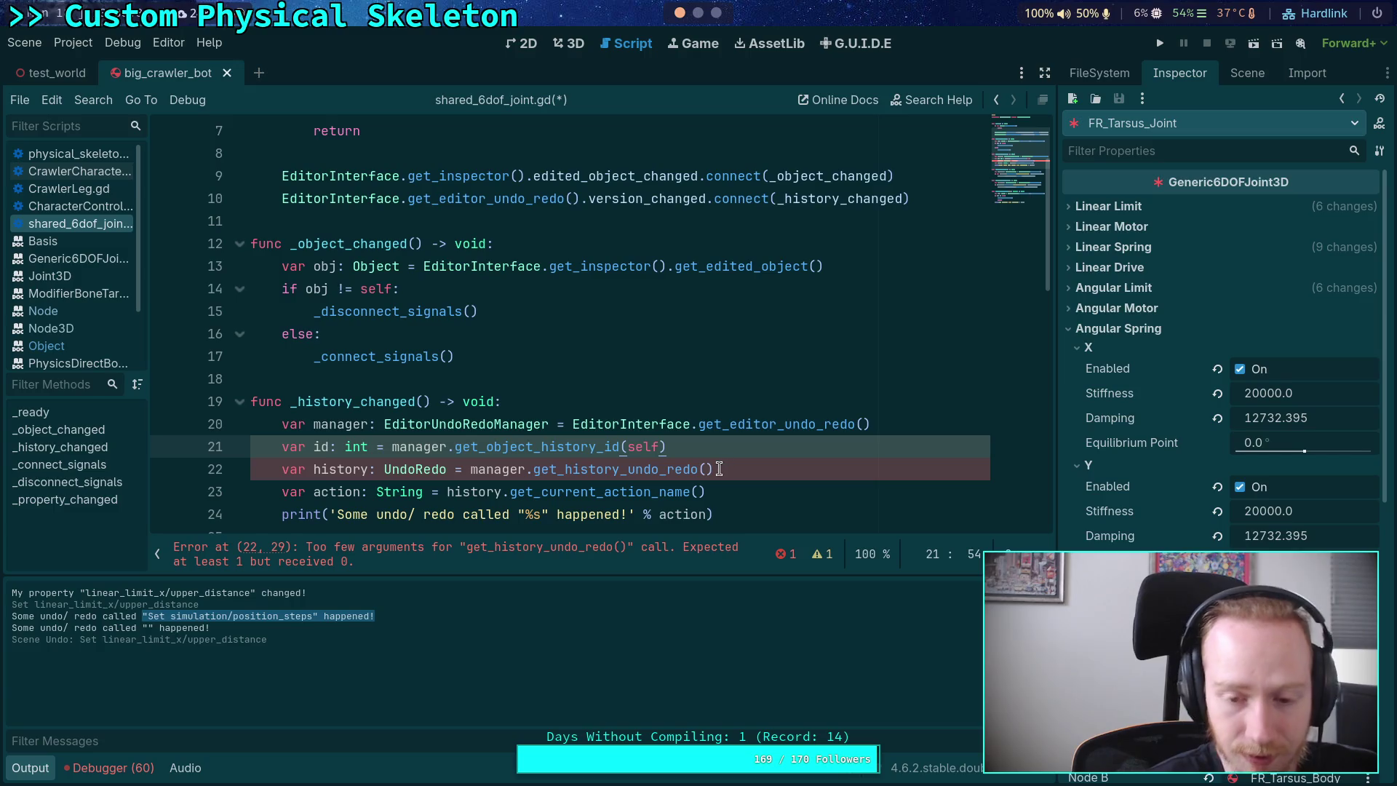
click(721, 468)
key(Left)
text(id)
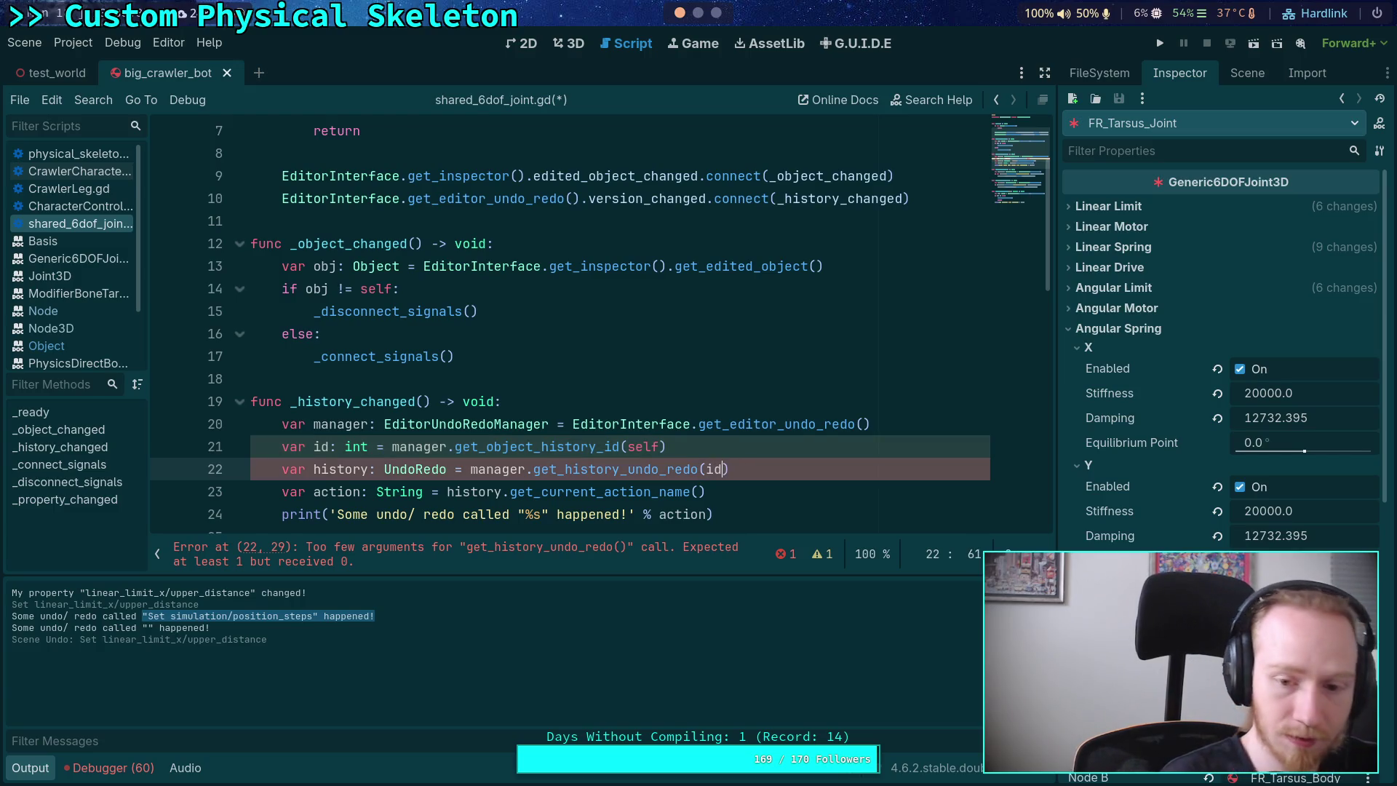
Add 'with id %d' to the print message, format with [action, id], and save.
scroll(535, 508, down, 1)
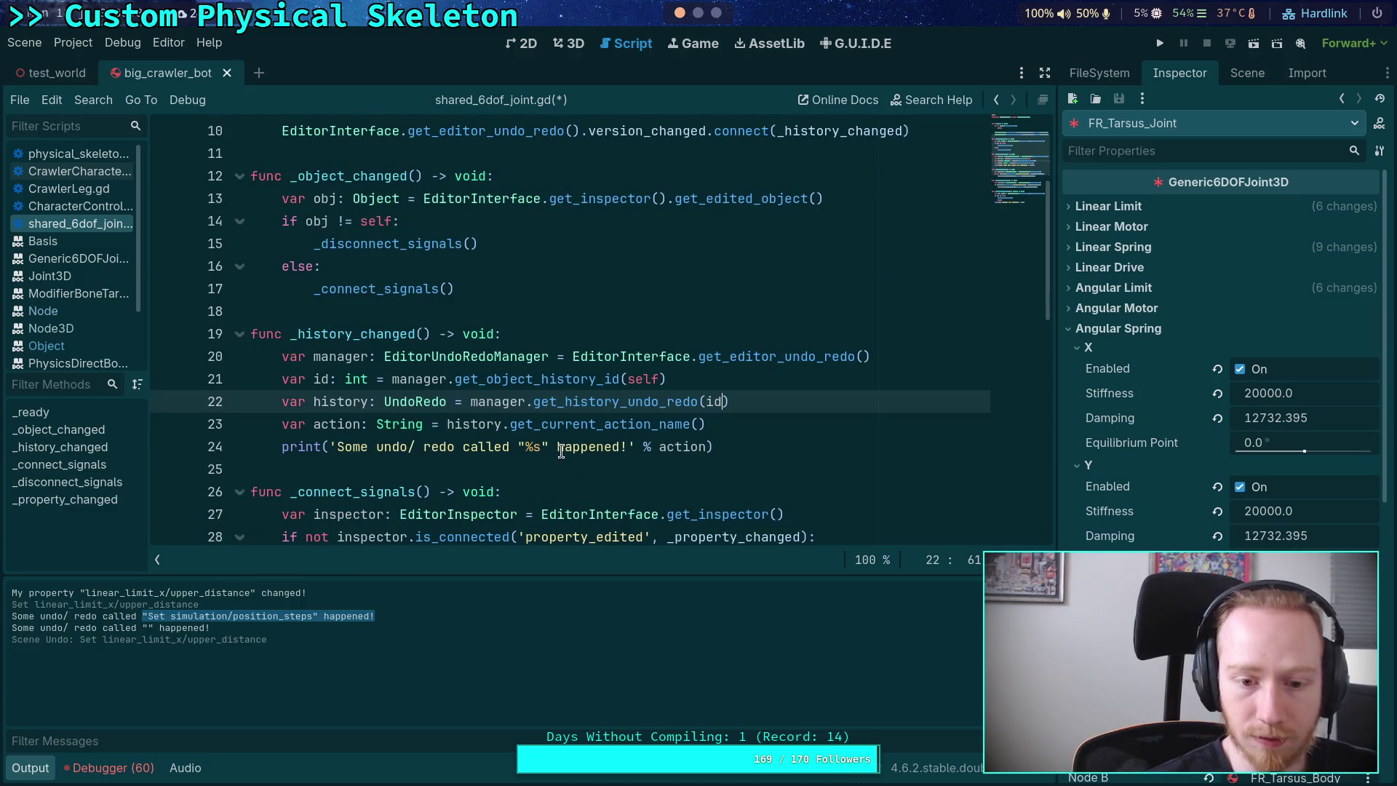
click(621, 446)
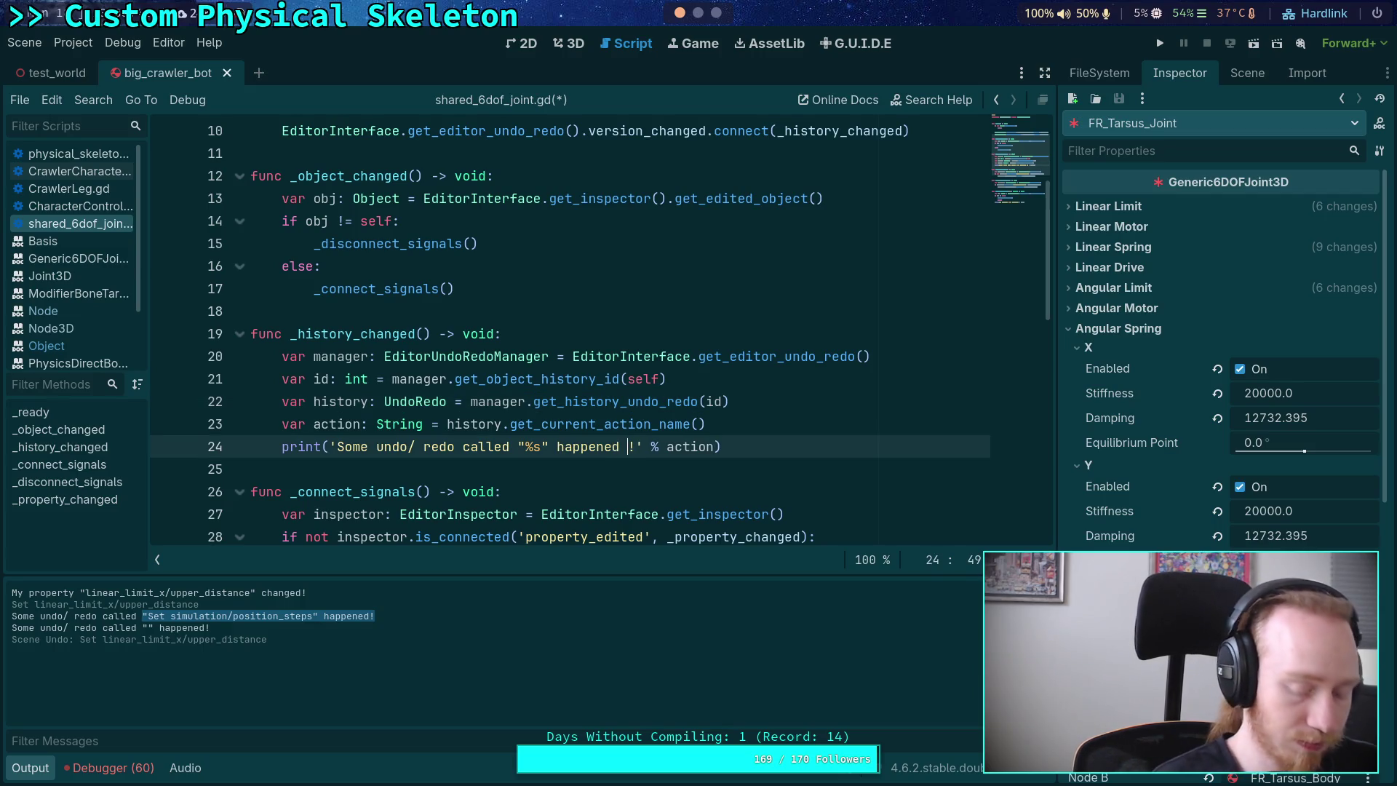
text(with )
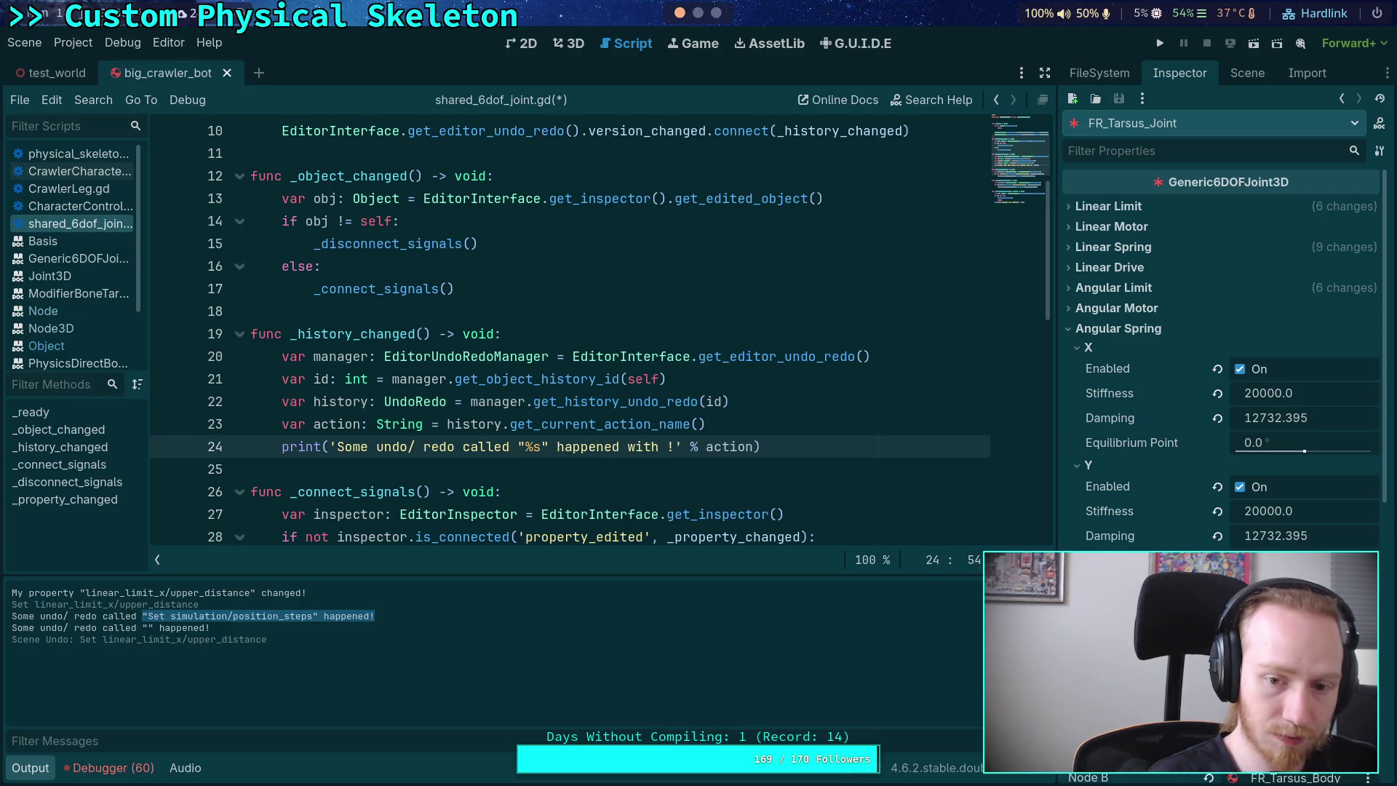
text(id %d)
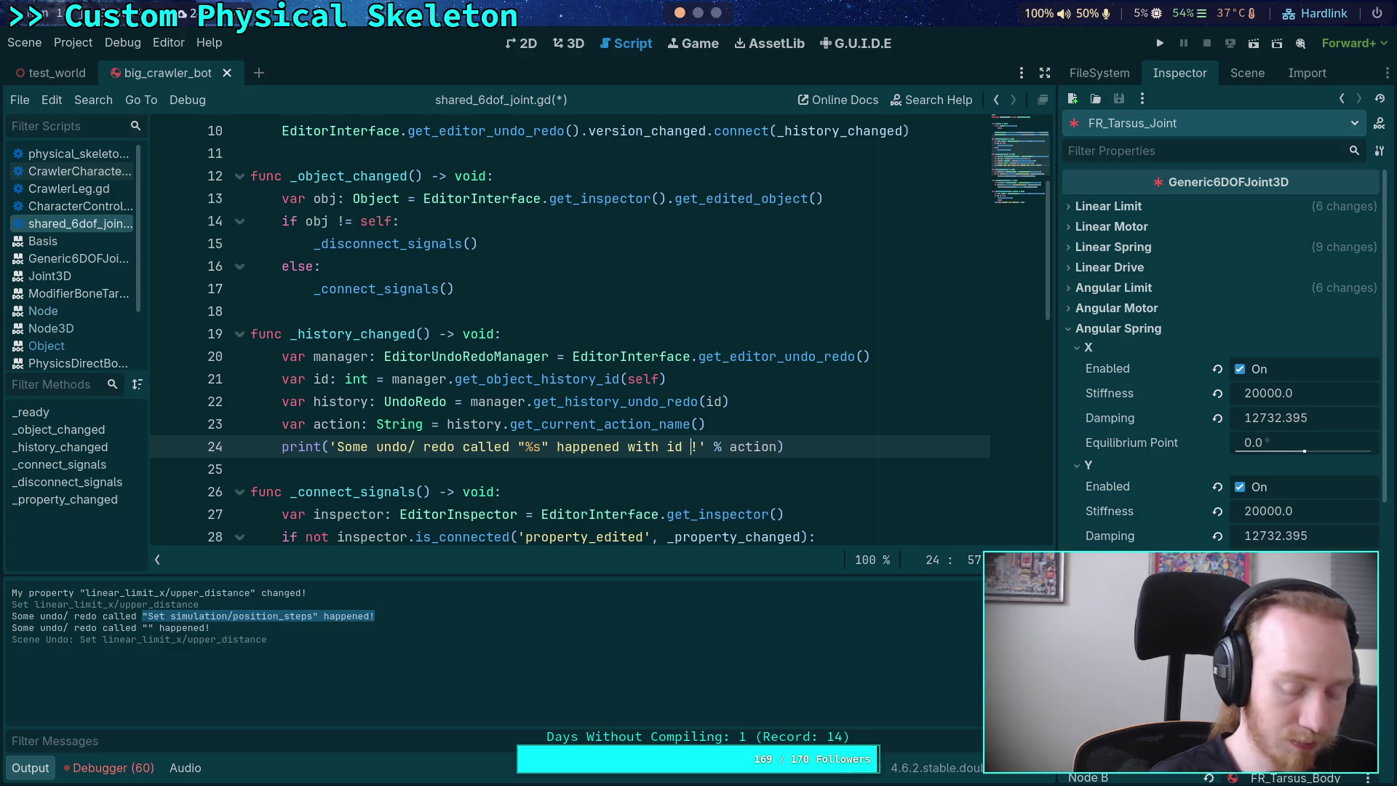
key(Right)
text([)
key(ctrl+Right)
text(, id[)
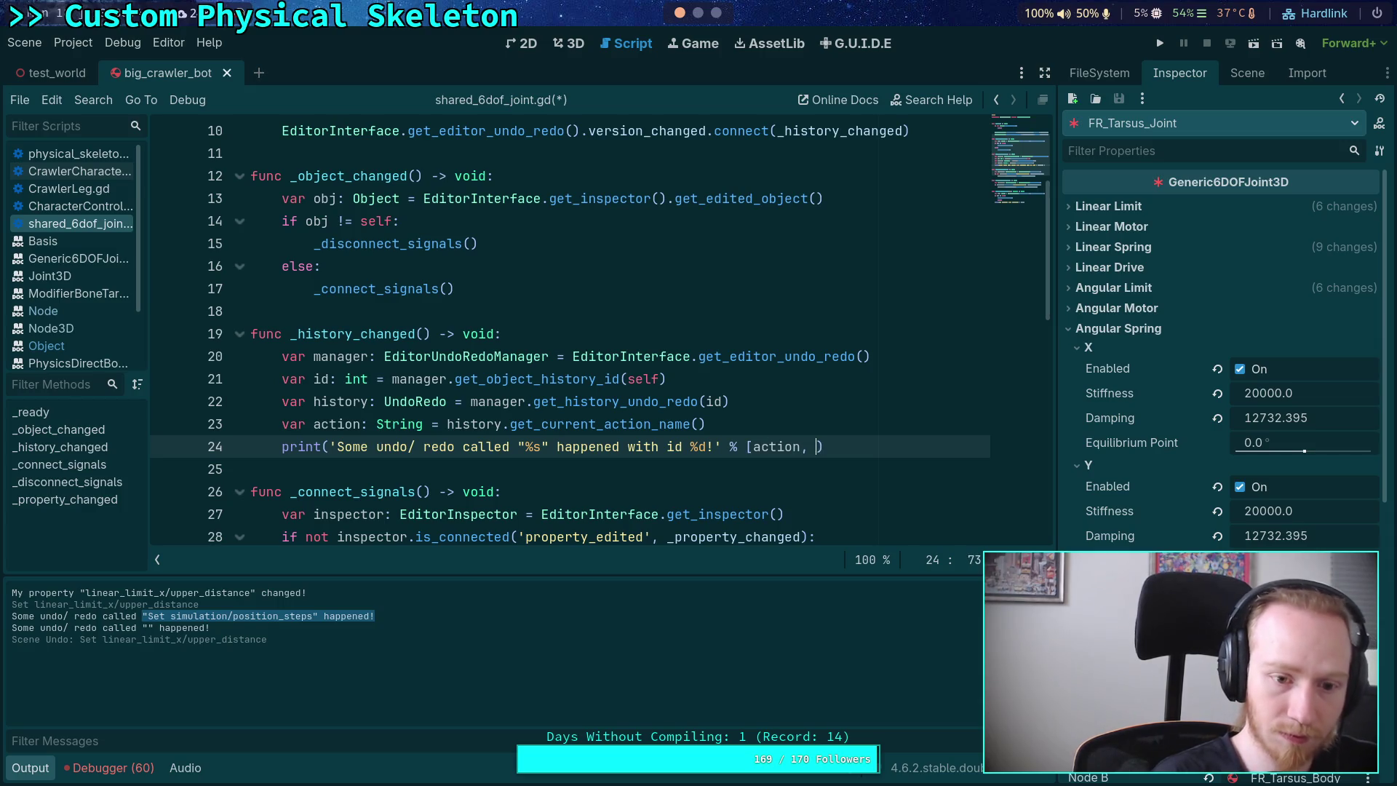
key(BackSpace)
text(])
key(ctrl+s)
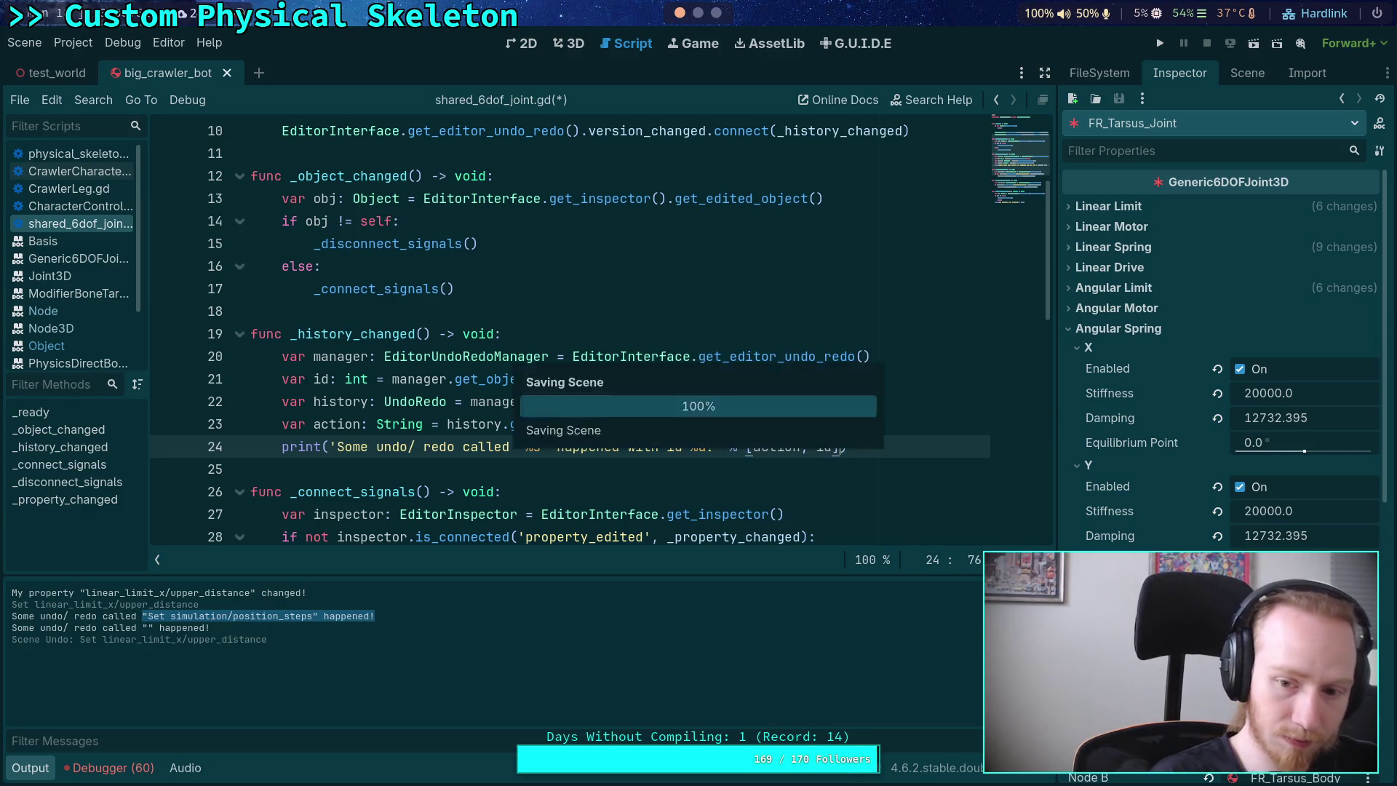
Reload the saved scene, clear Output, and set Shared6DOFJoint's Upper Distance to 0.
click(25, 42)
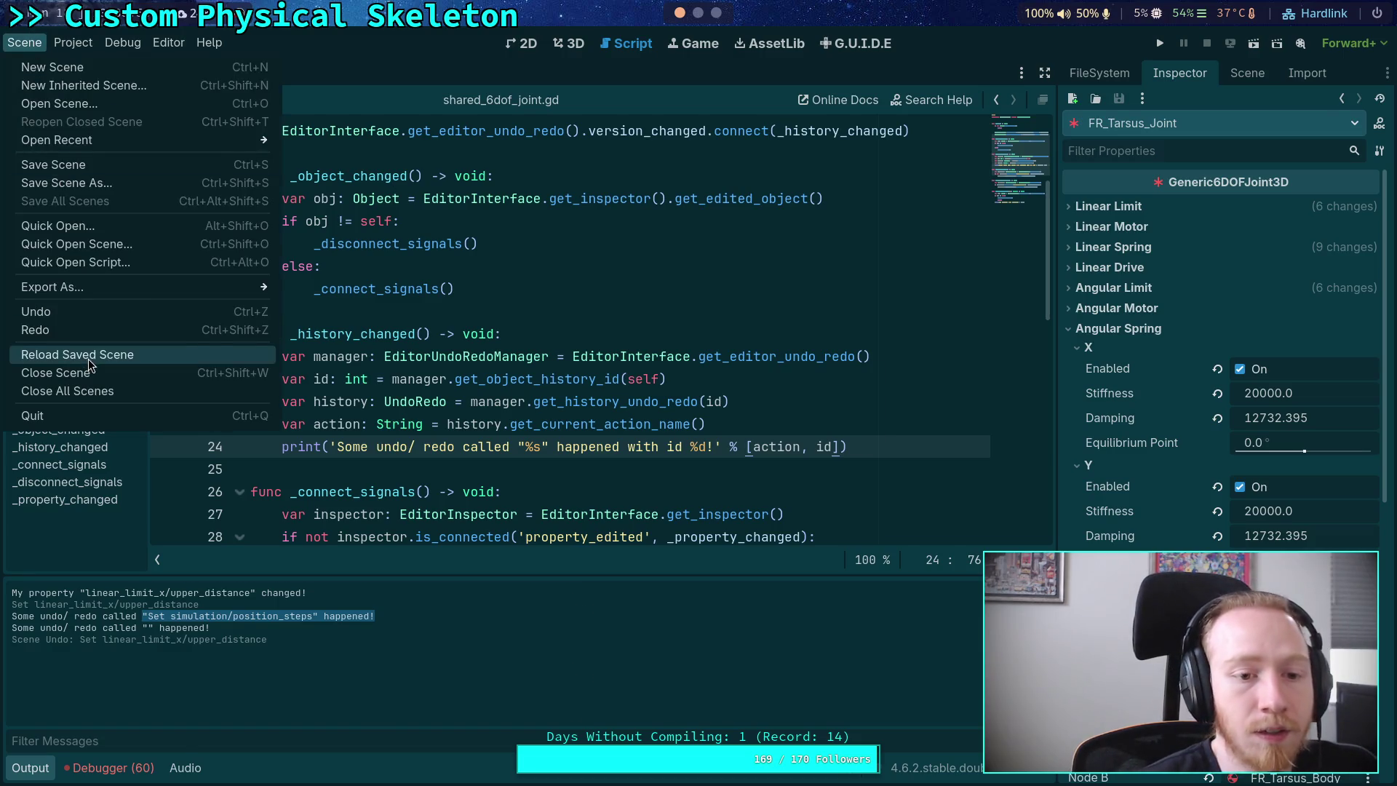
click(58, 359)
click(1041, 588)
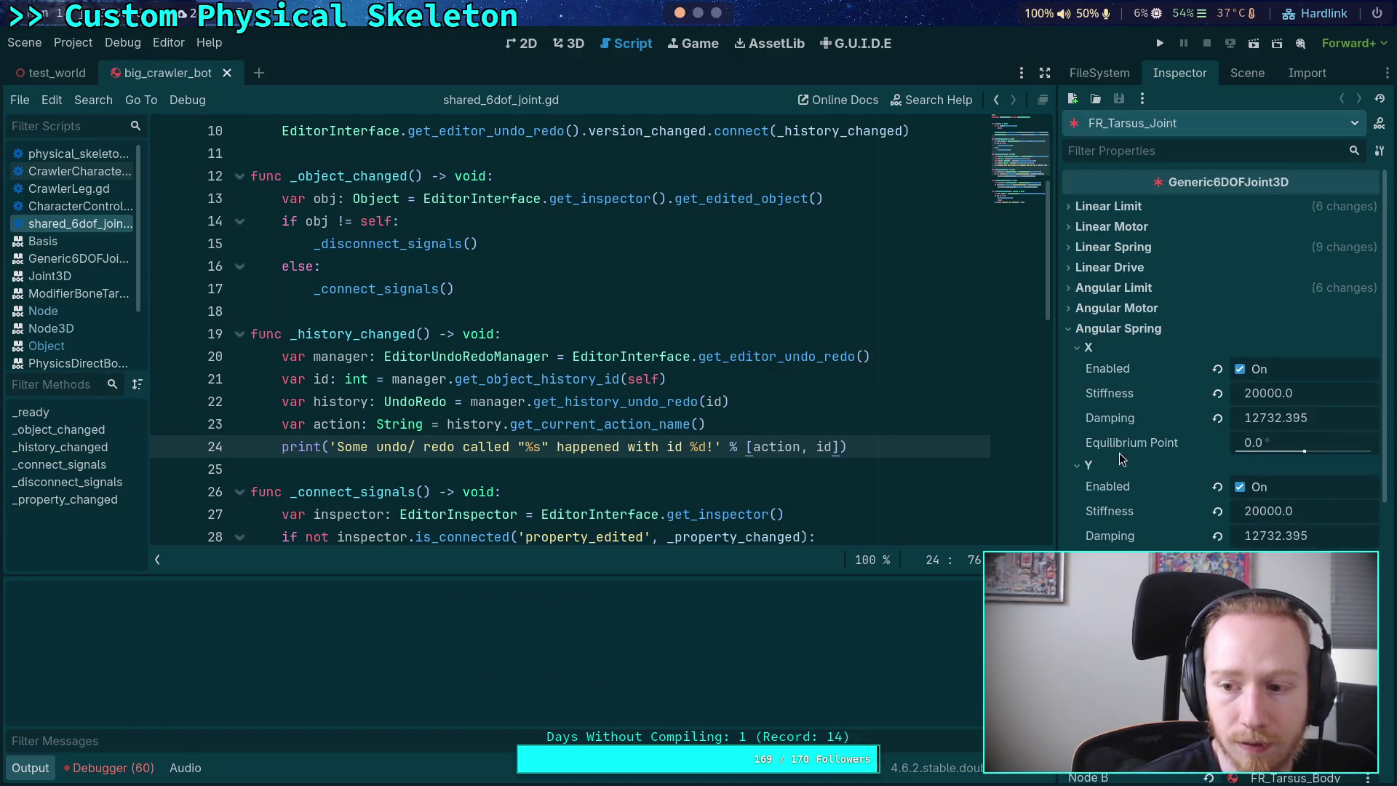
click(1248, 79)
click(1167, 390)
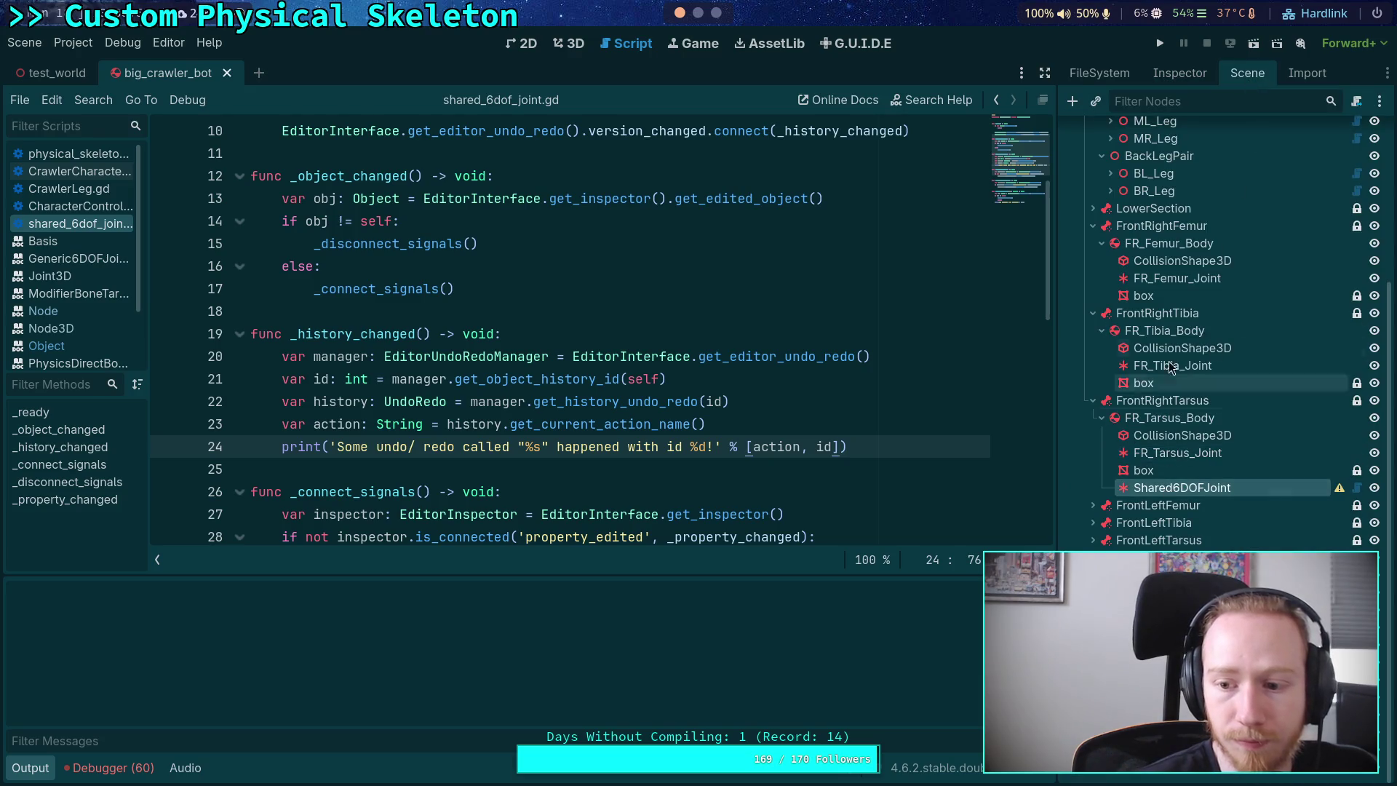
click(1174, 75)
click(1290, 270)
text(0)
key(Return)
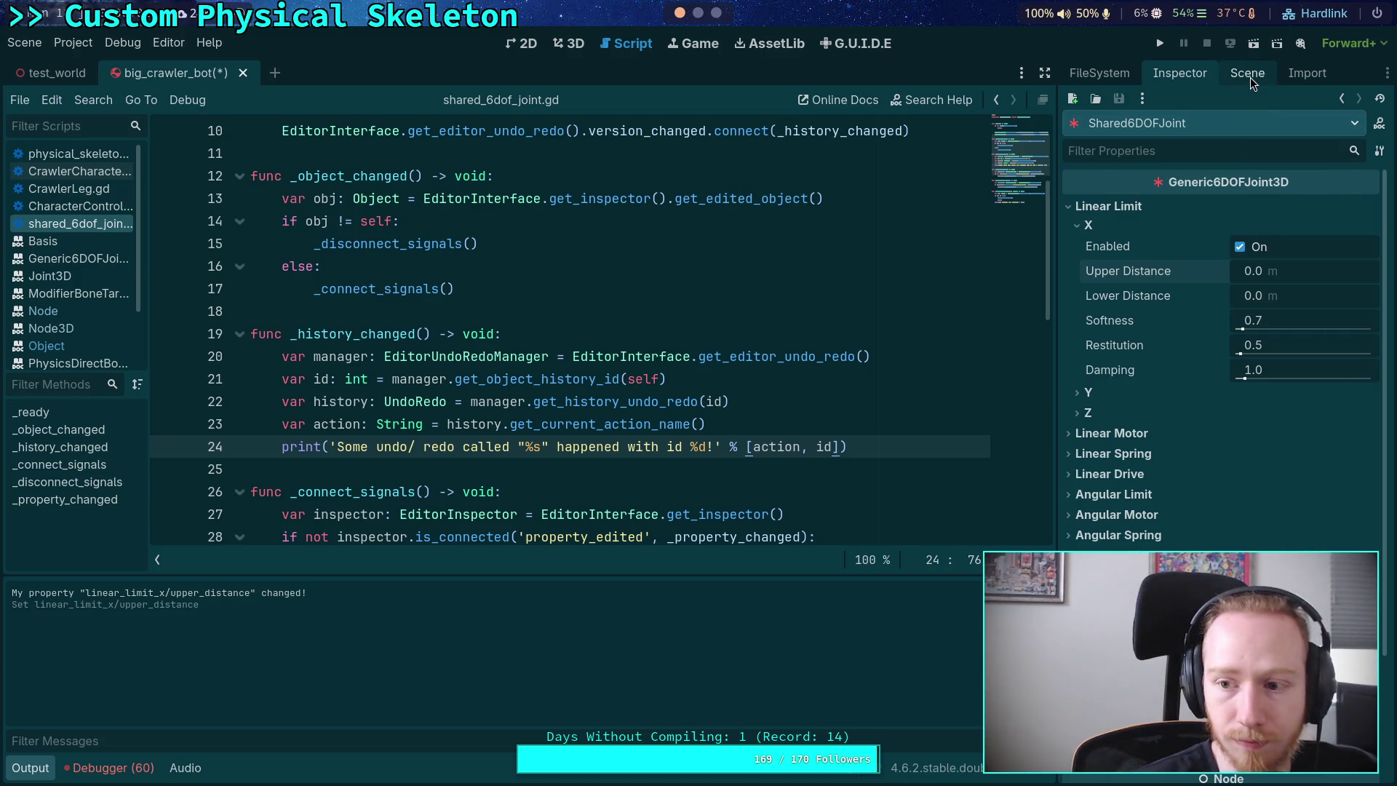
Select CollisionShape3D under FR_Tarsus_Body and undo the Upper Distance change.
click(1248, 76)
click(1160, 444)
key(ctrl+z)
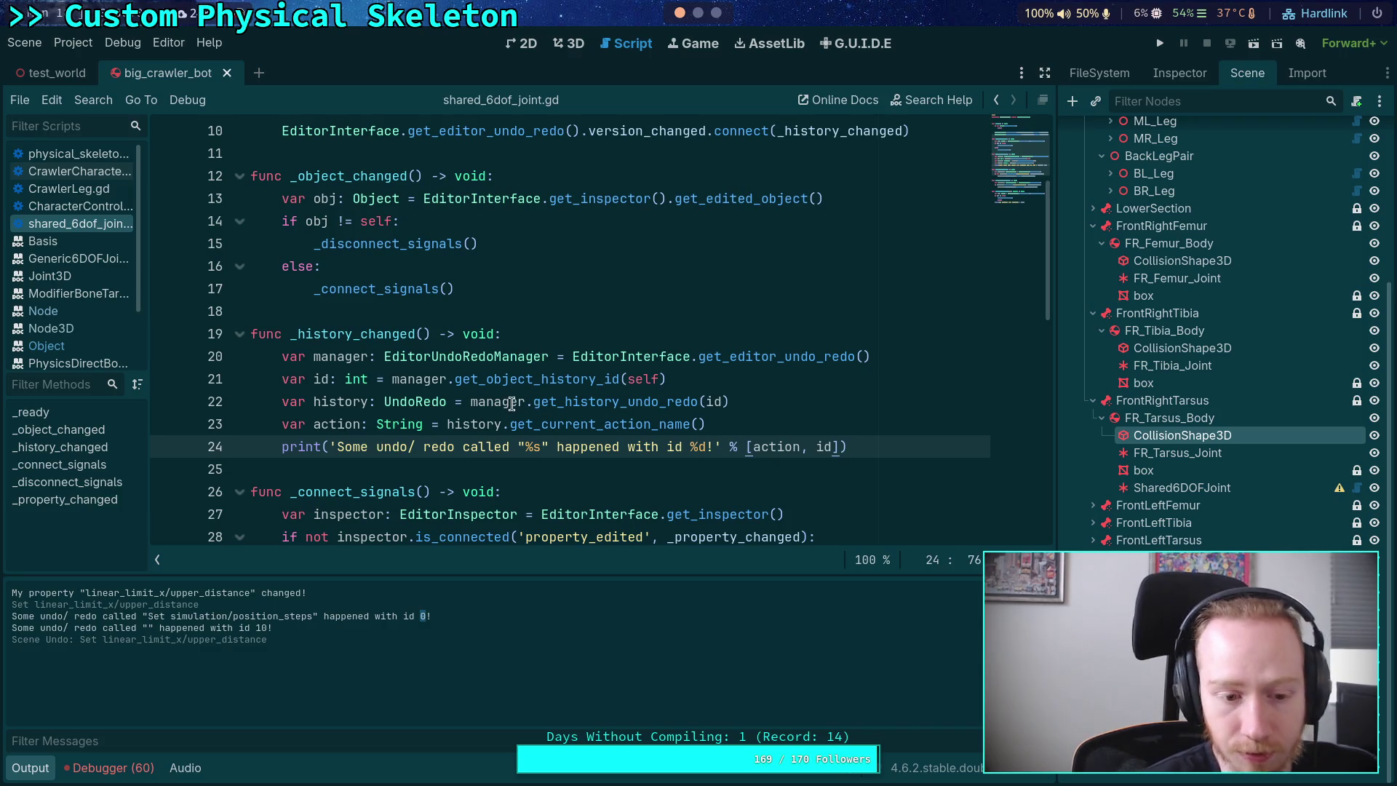
Inspect the logged id 10 message and the script's action, print and UndoRedo lines.
drag(120, 627, 283, 628)
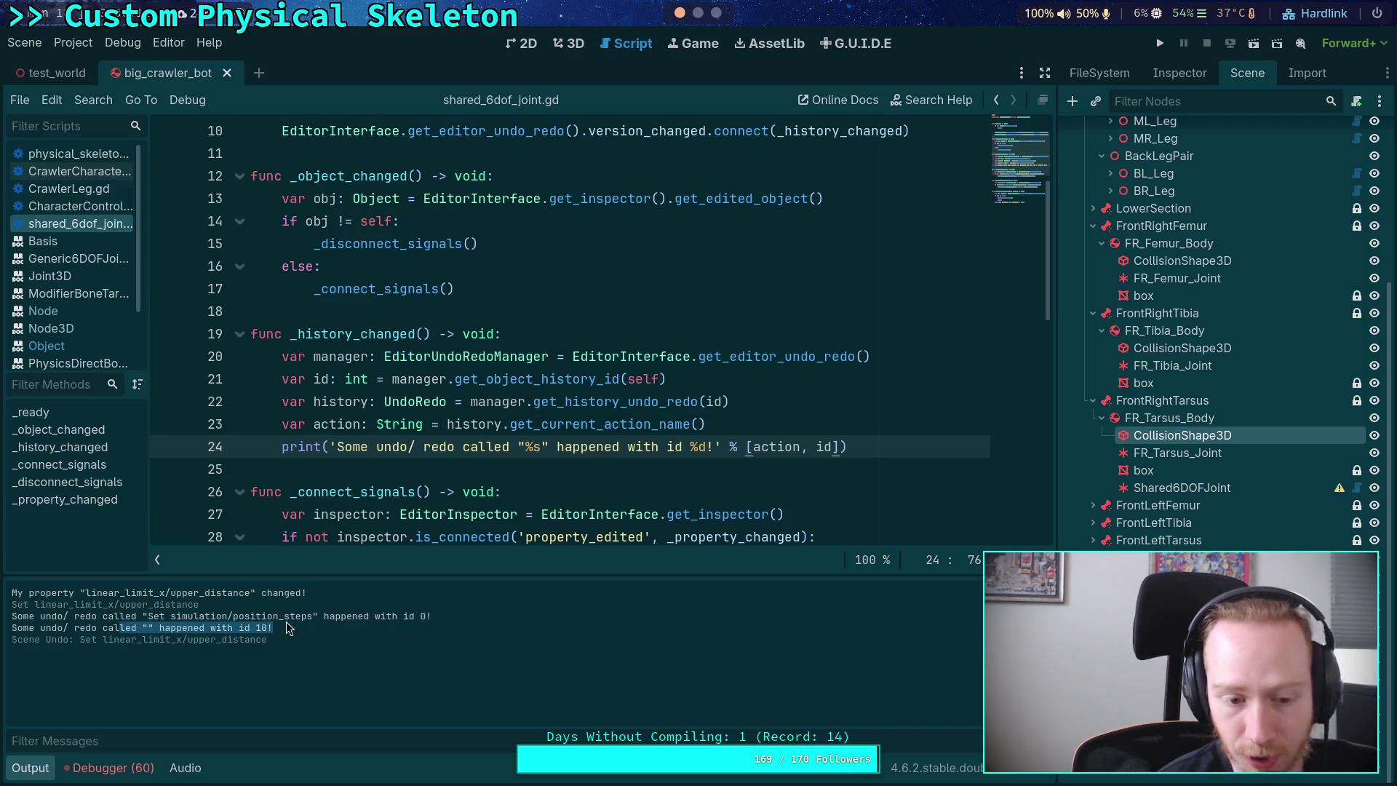
click(534, 416)
scroll(623, 420, down, 1)
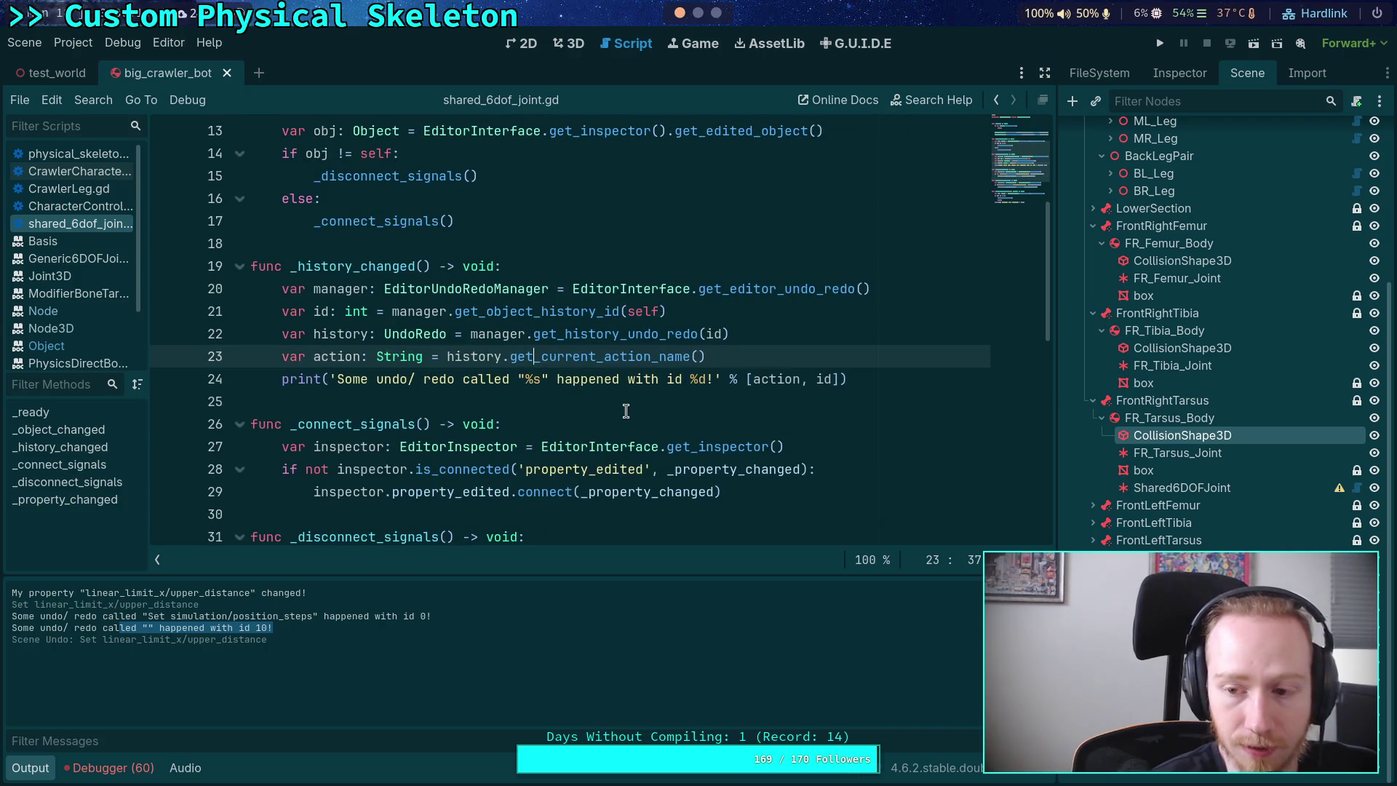
click(899, 376)
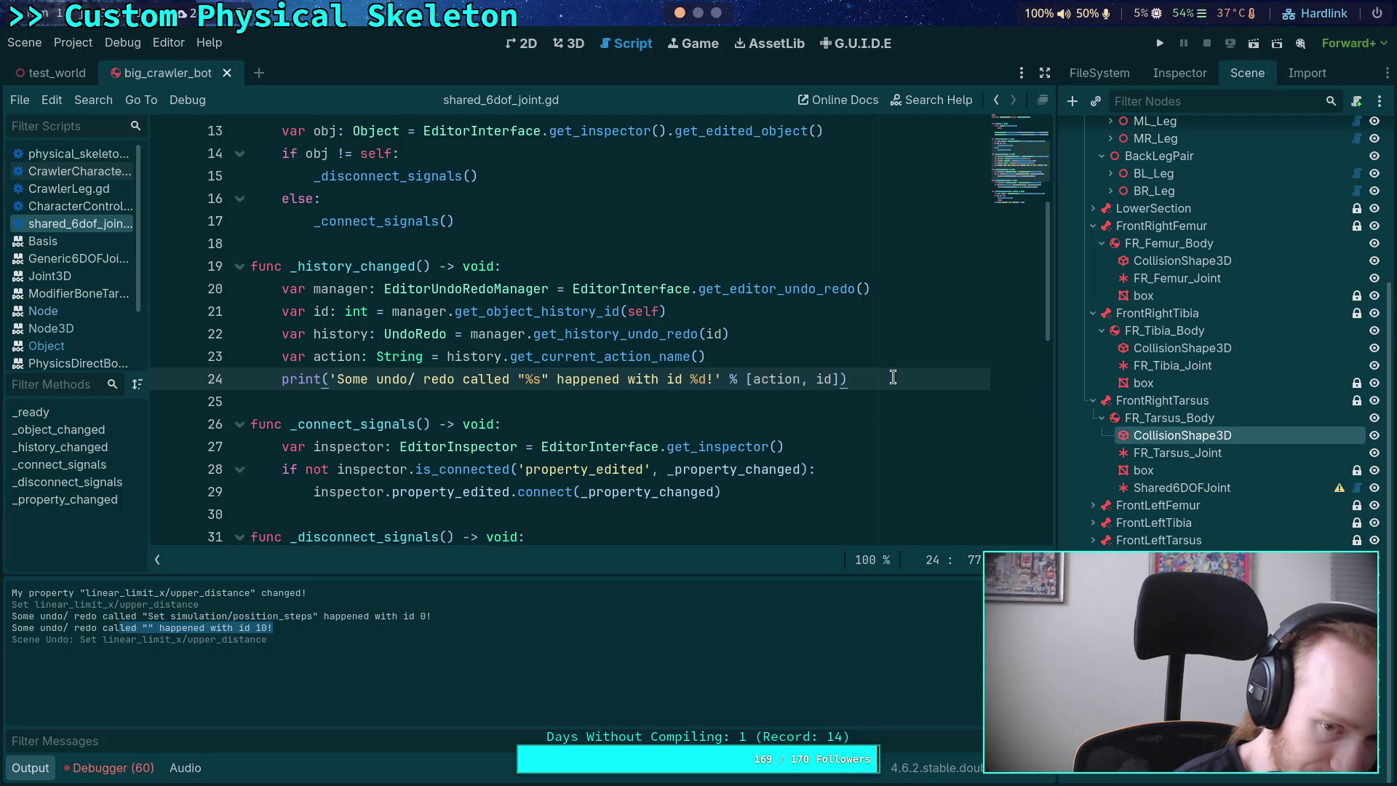
click(598, 359)
click(408, 331)
Look up the UndoRedo class reference and read through its documentation.
right_click(408, 331)
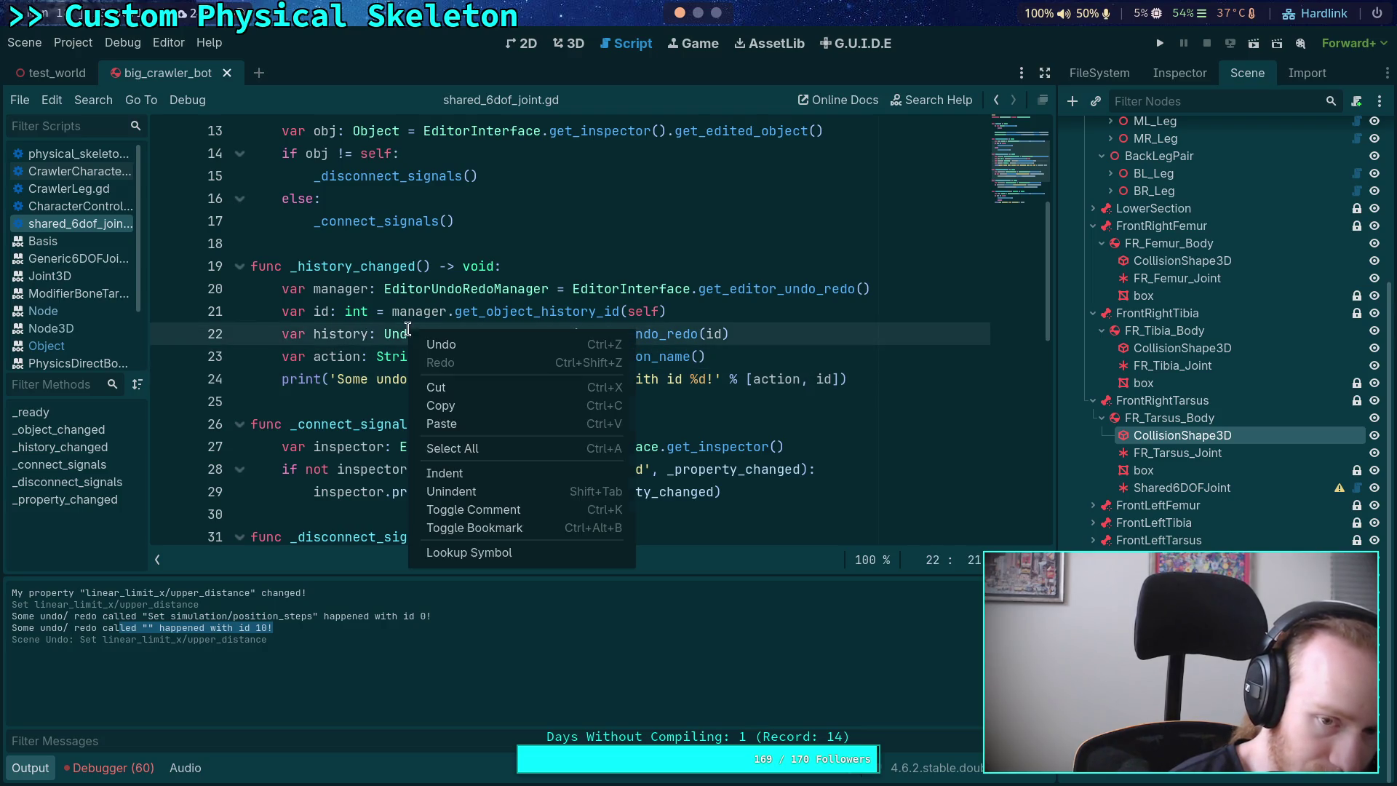
click(469, 552)
scroll(599, 422, down, 5)
scroll(601, 411, down, 10)
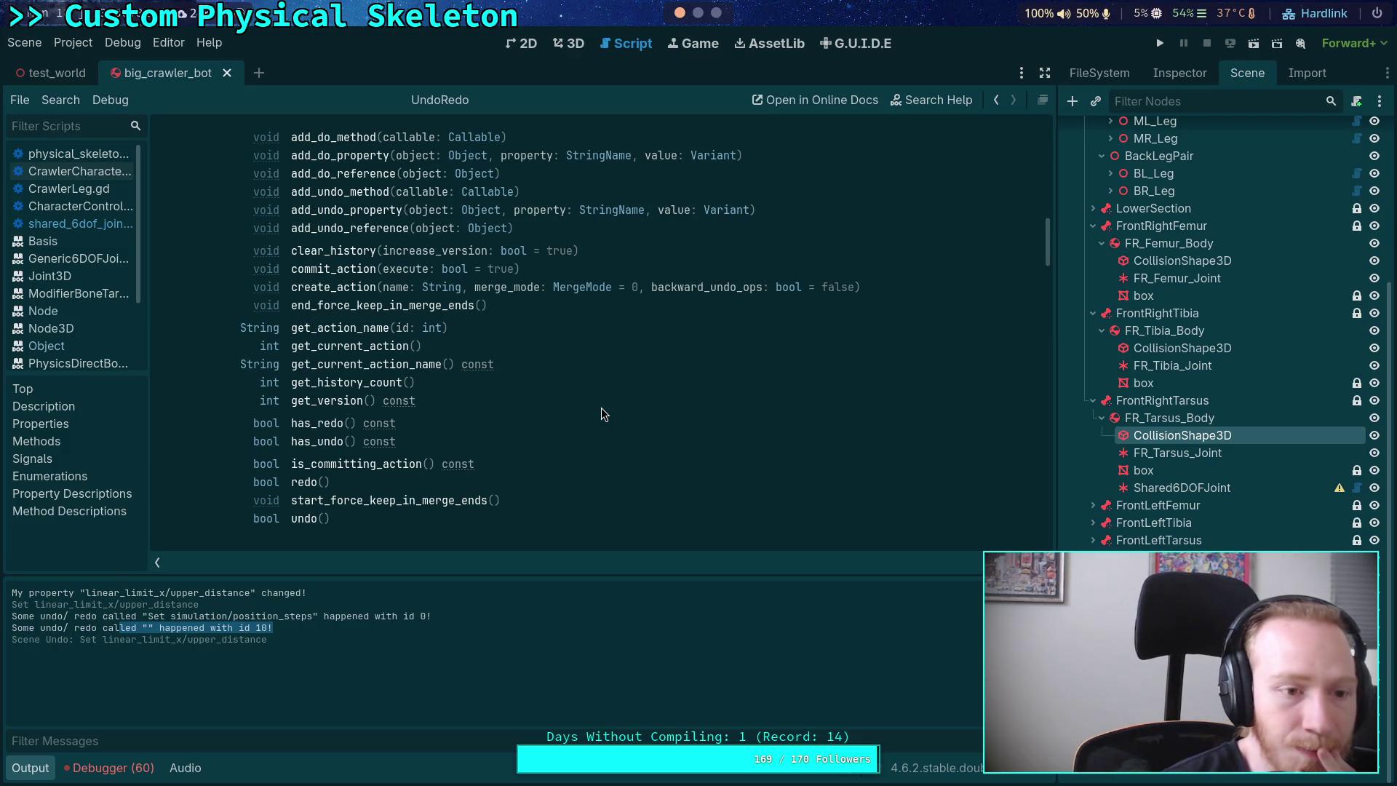
scroll(600, 411, down, 5)
scroll(601, 407, down, 6)
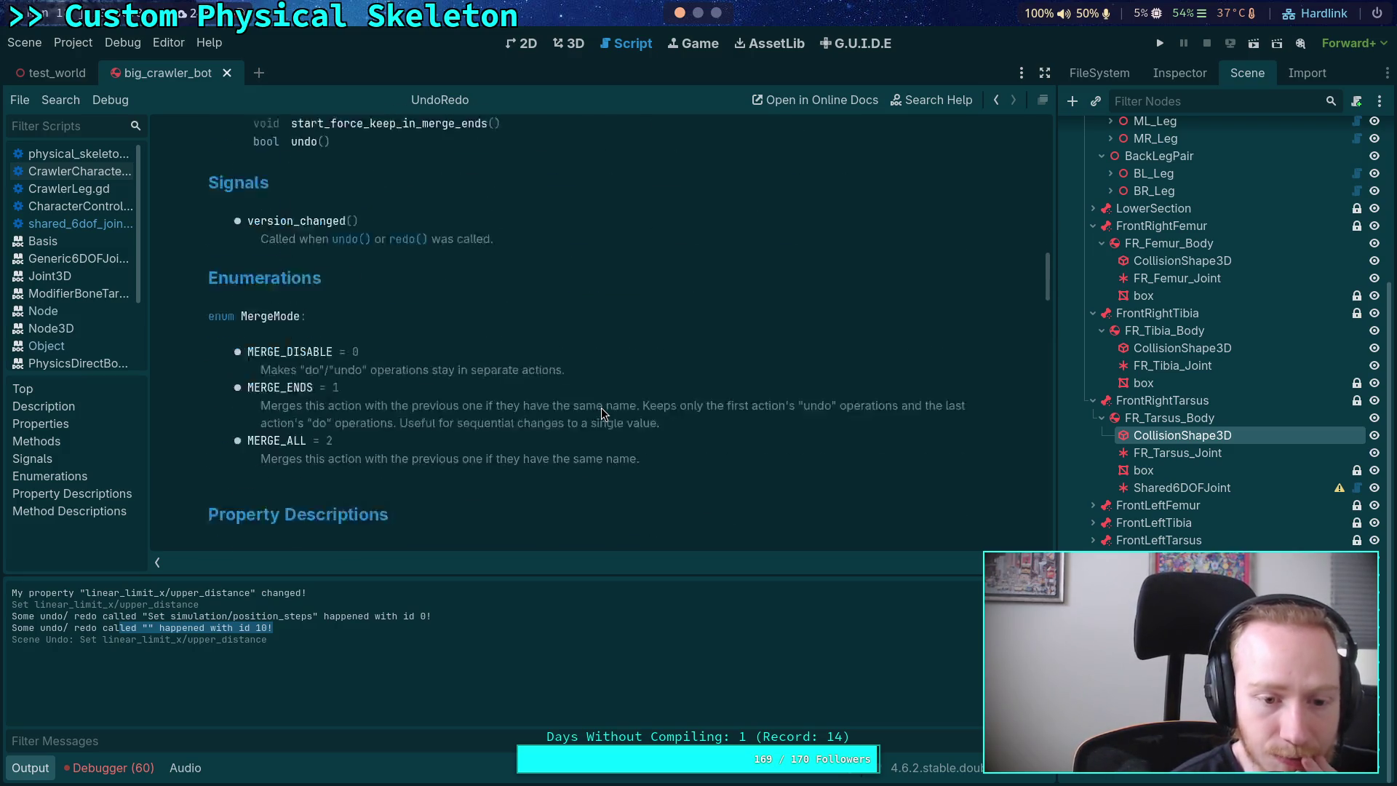
scroll(574, 405, down, 5)
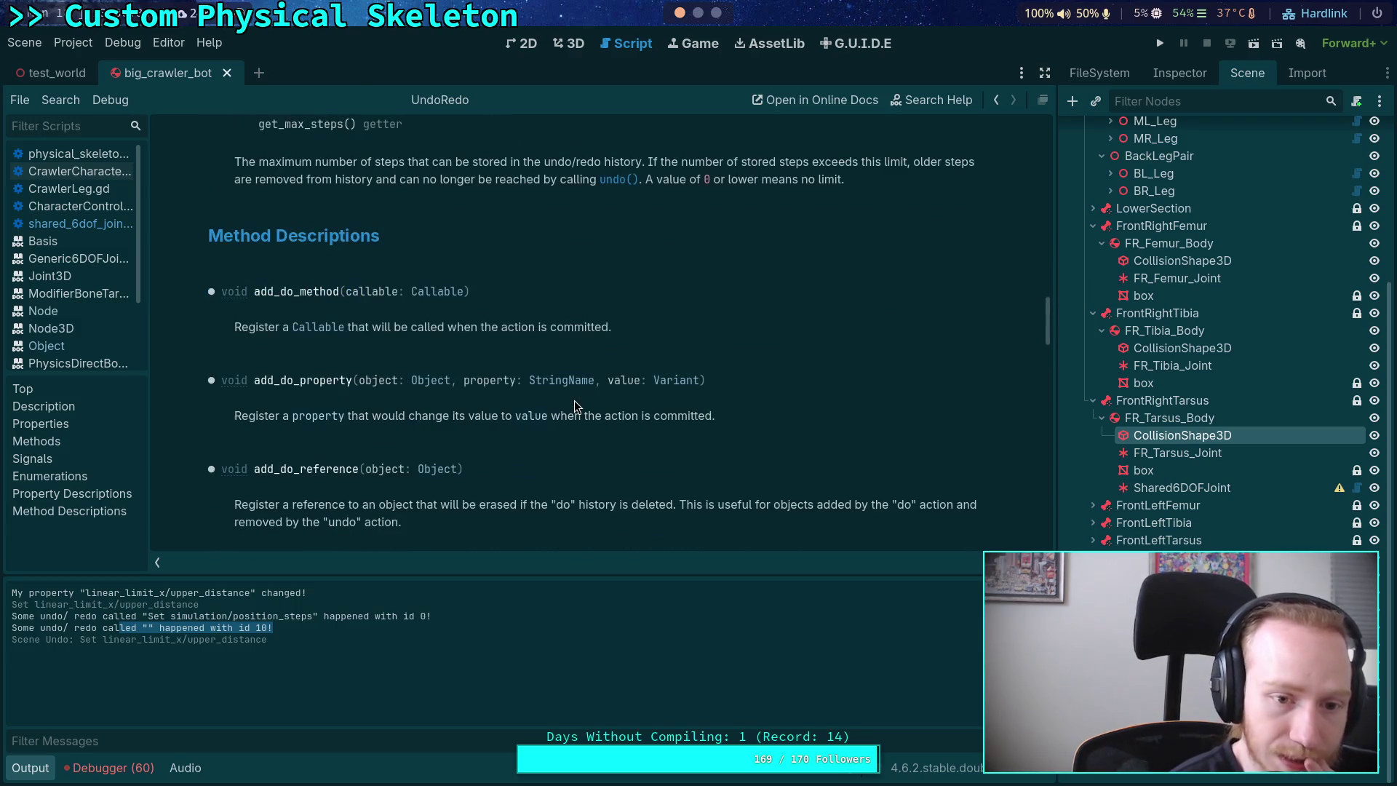
scroll(575, 406, up, 15)
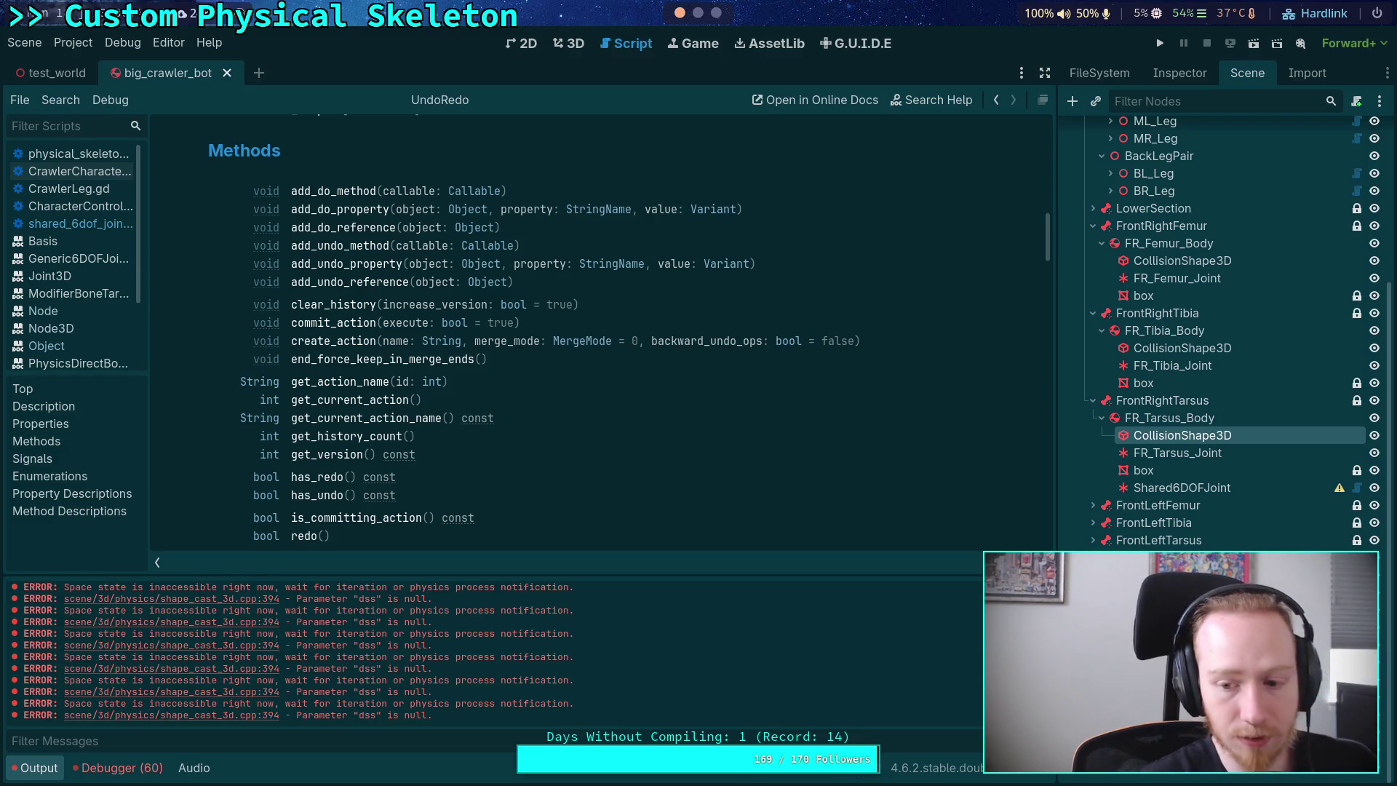
scroll(291, 654, up, 3)
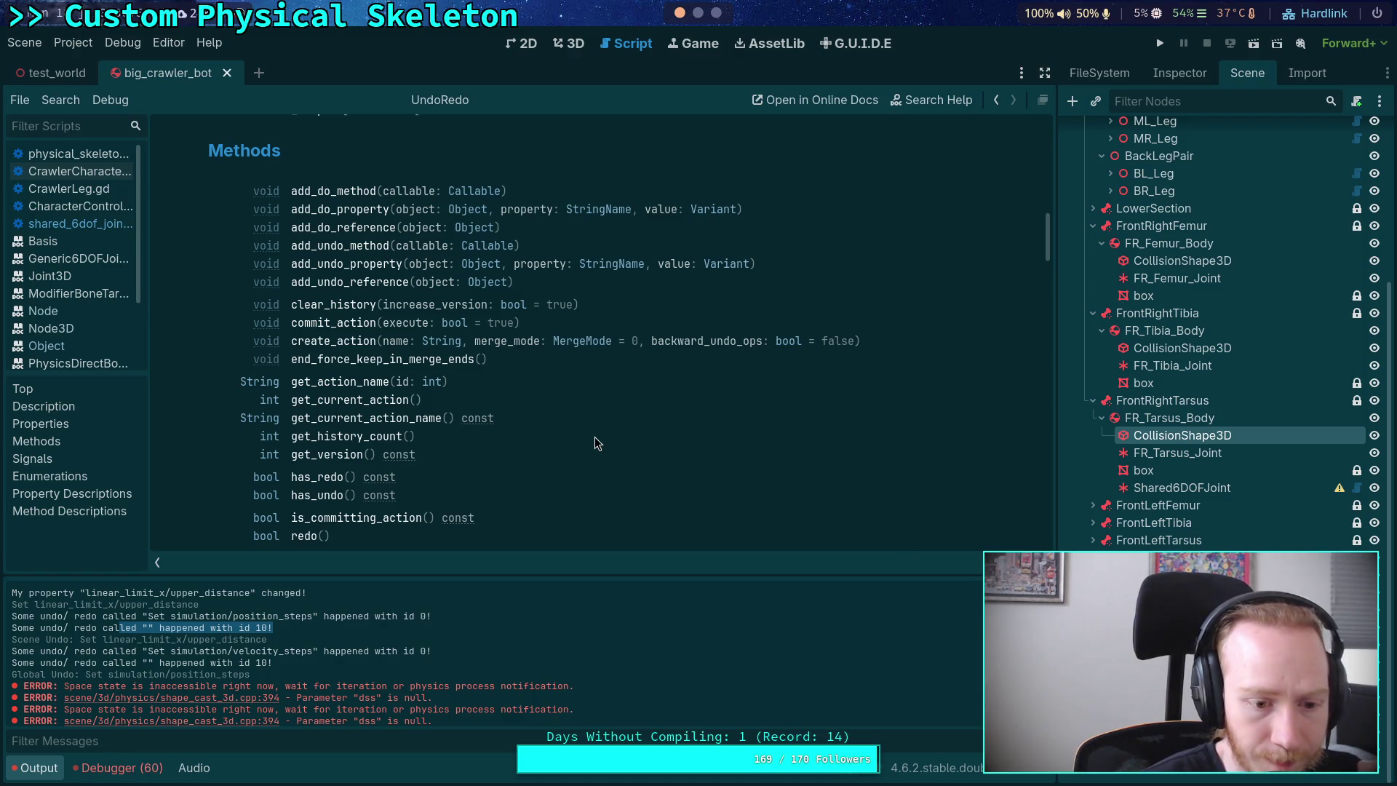
Set Jolt Physics 3D Position Steps to 12 in Project Settings, then reopen shared_6dof_joint.gd.
click(72, 43)
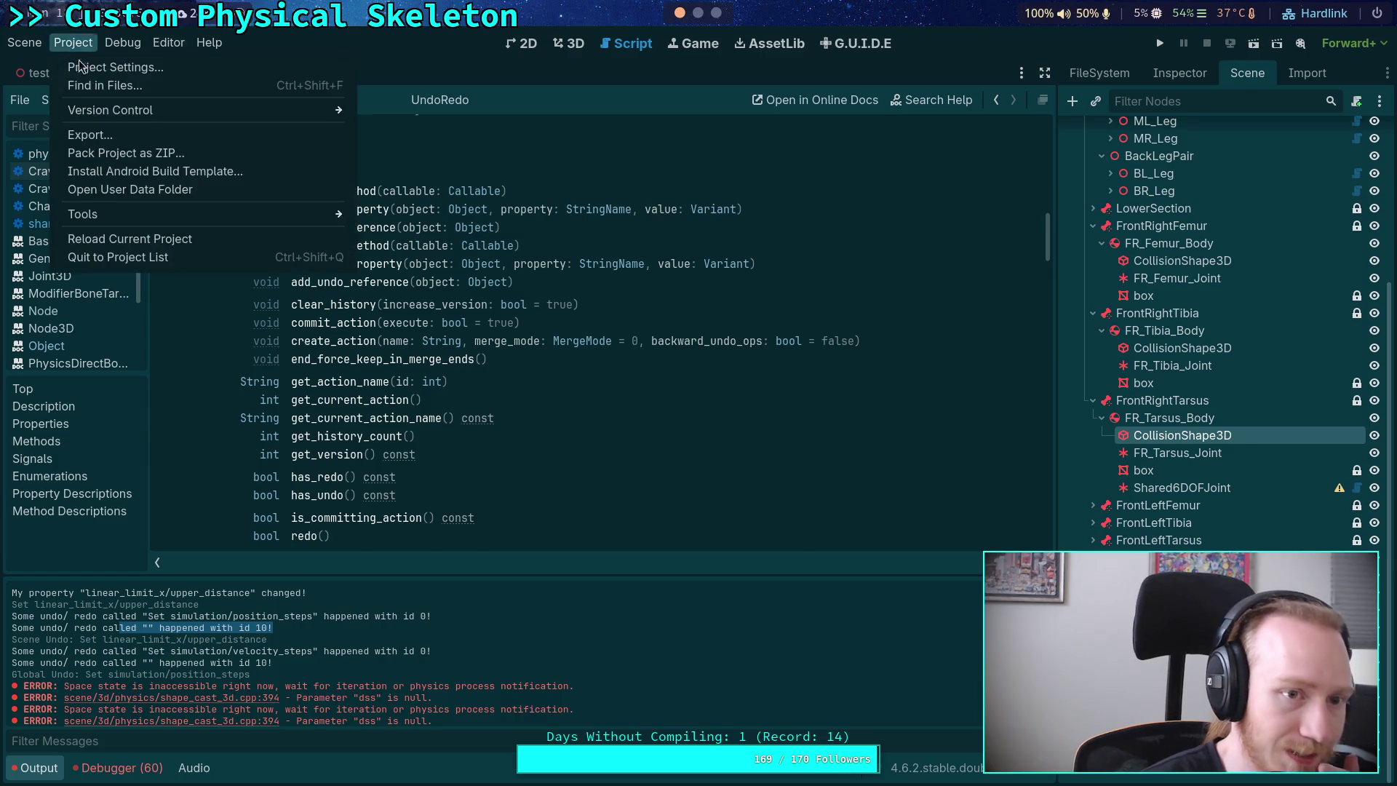
click(72, 66)
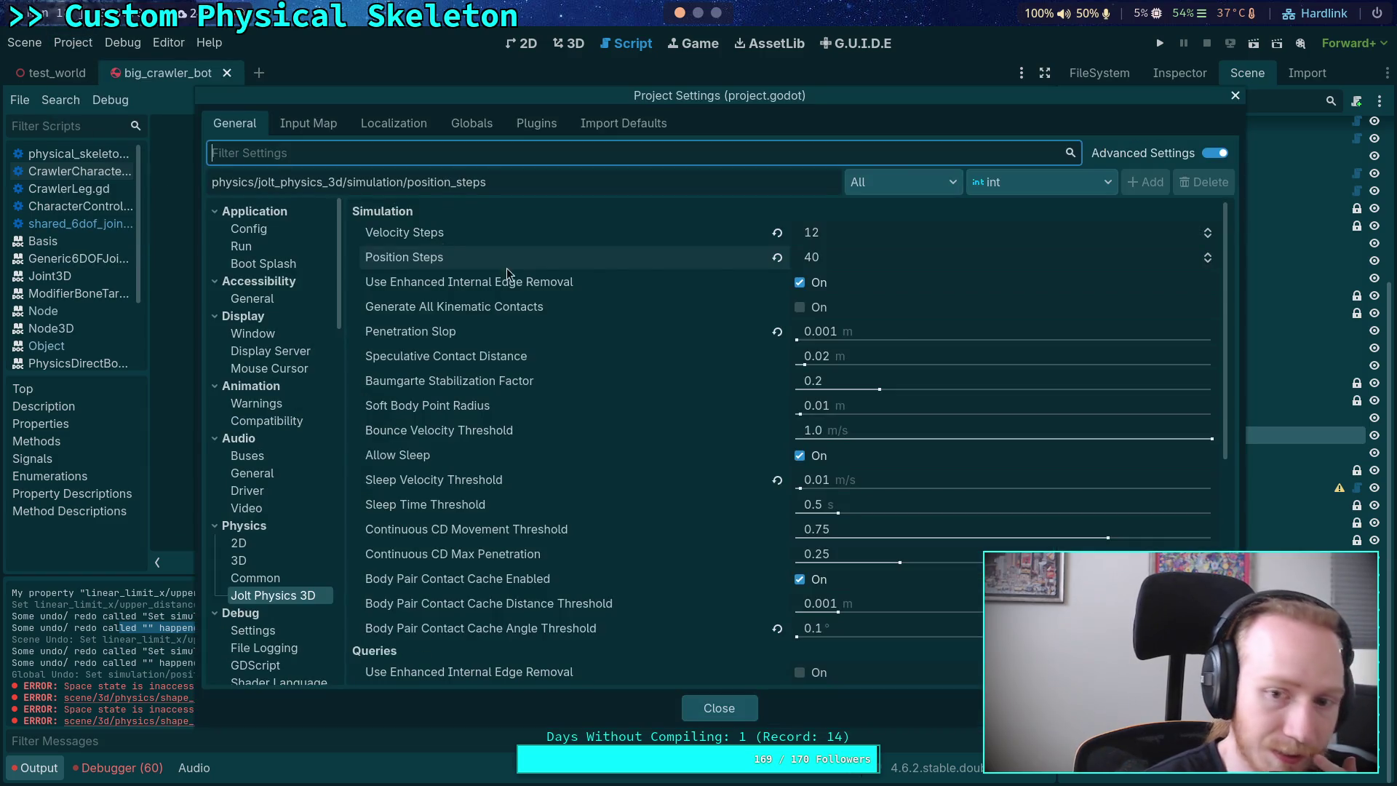
click(817, 259)
text(12)
key(Return)
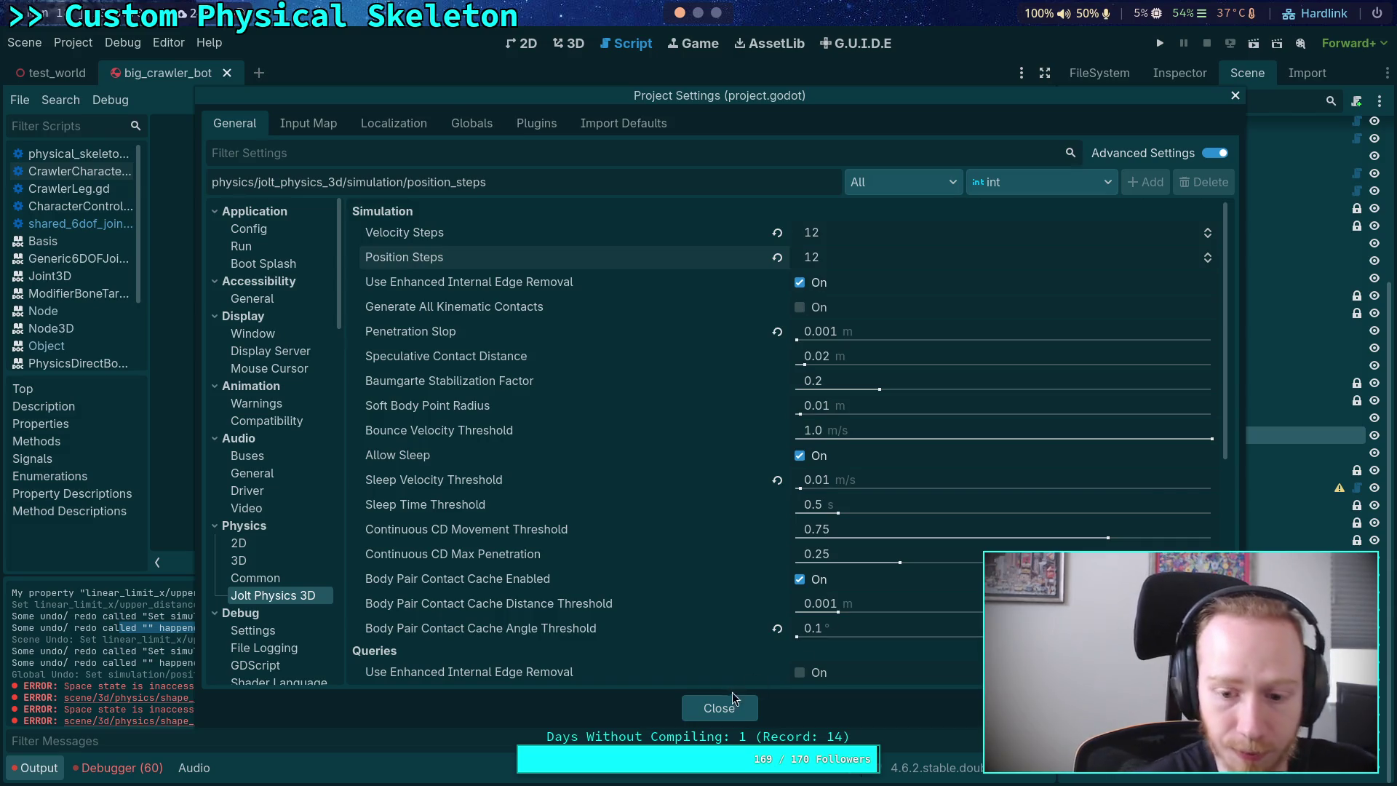
click(718, 708)
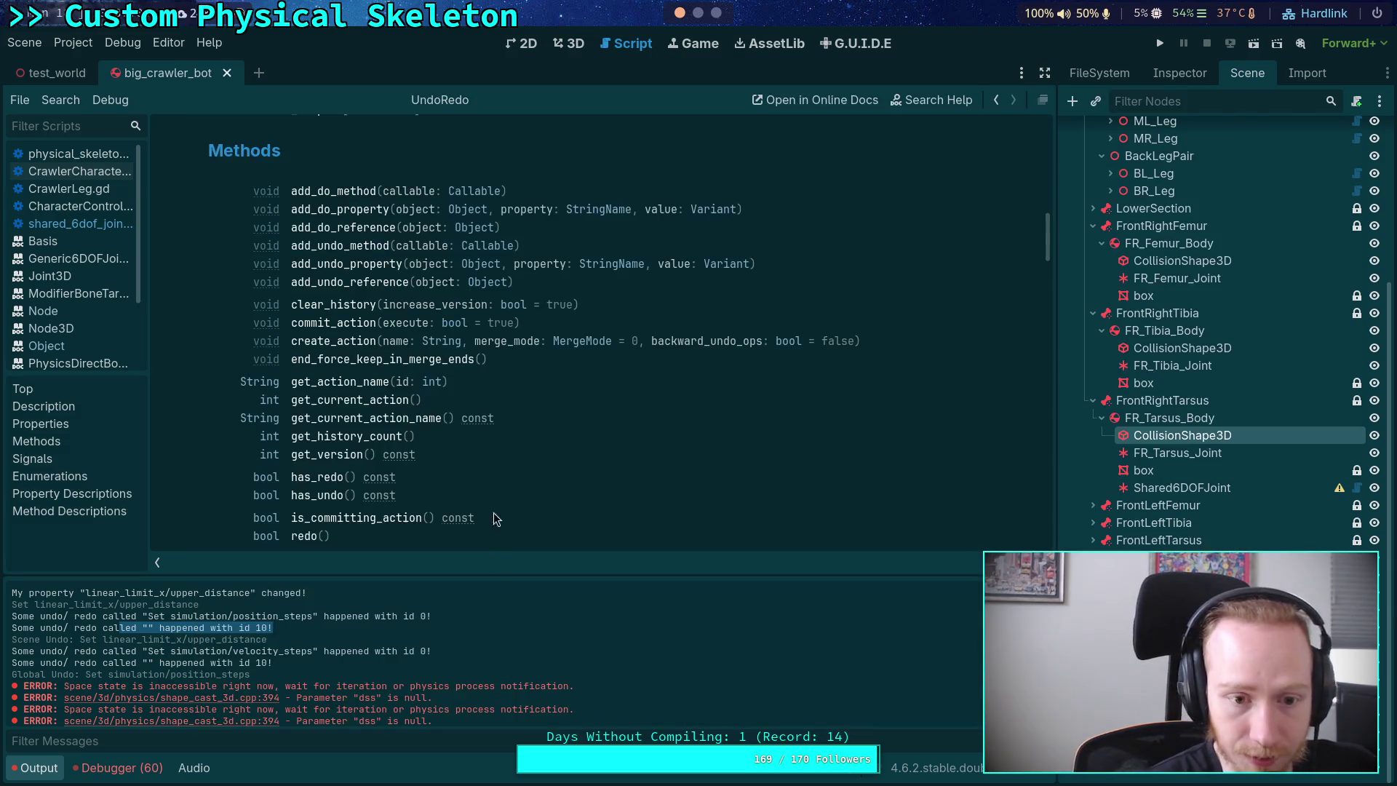
click(80, 224)
scroll(810, 333, up, 2)
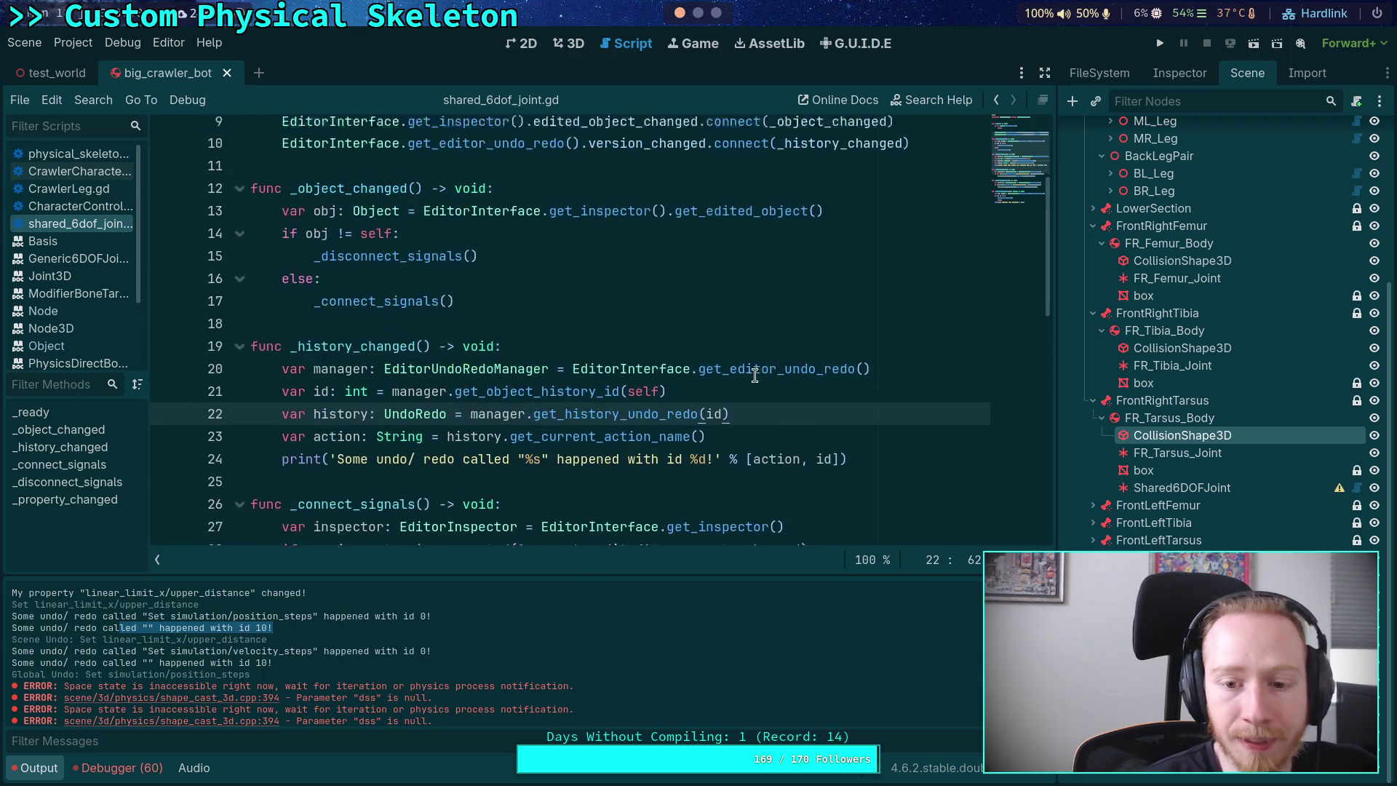
double_click(587, 449)
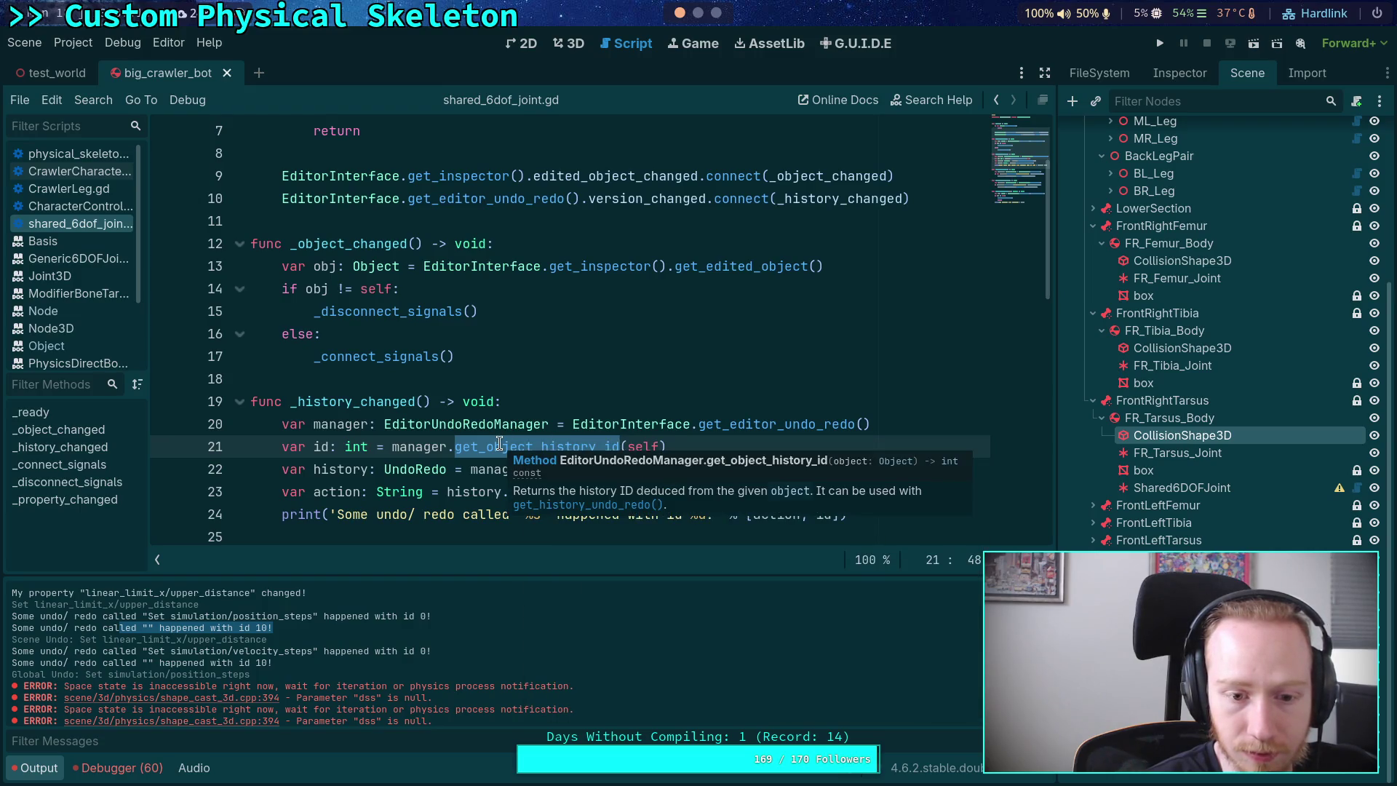
click(499, 445)
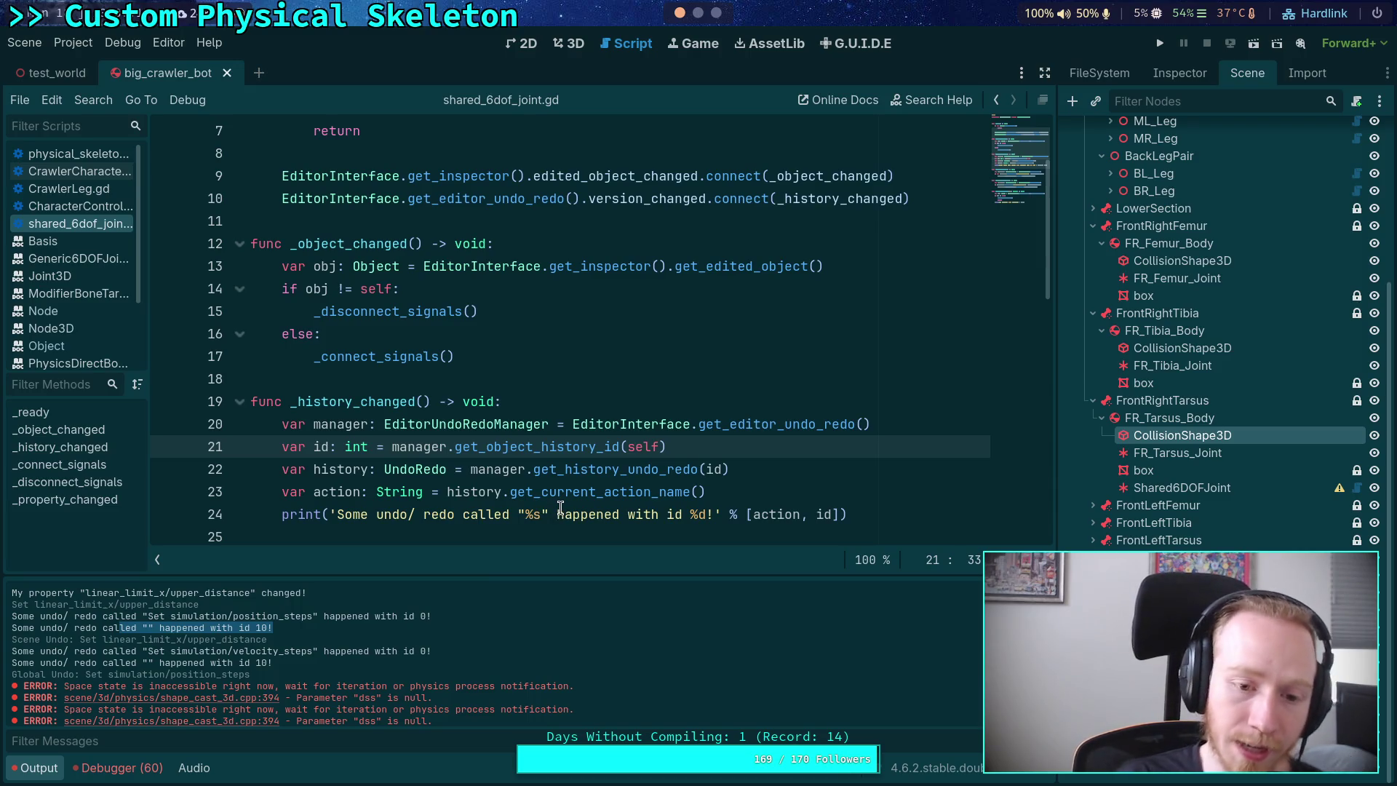
mouse_move(583, 449)
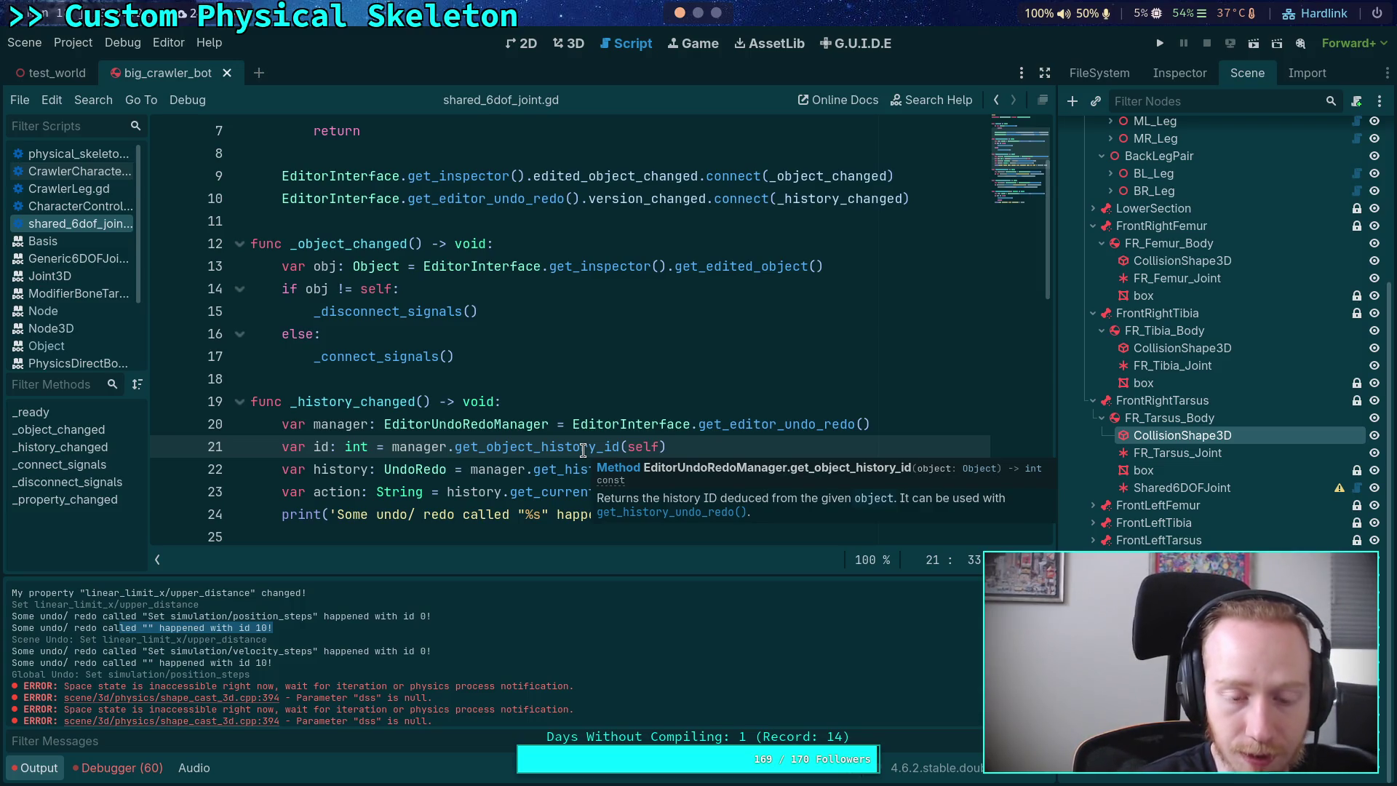
double_click(352, 402)
mouse_move(604, 421)
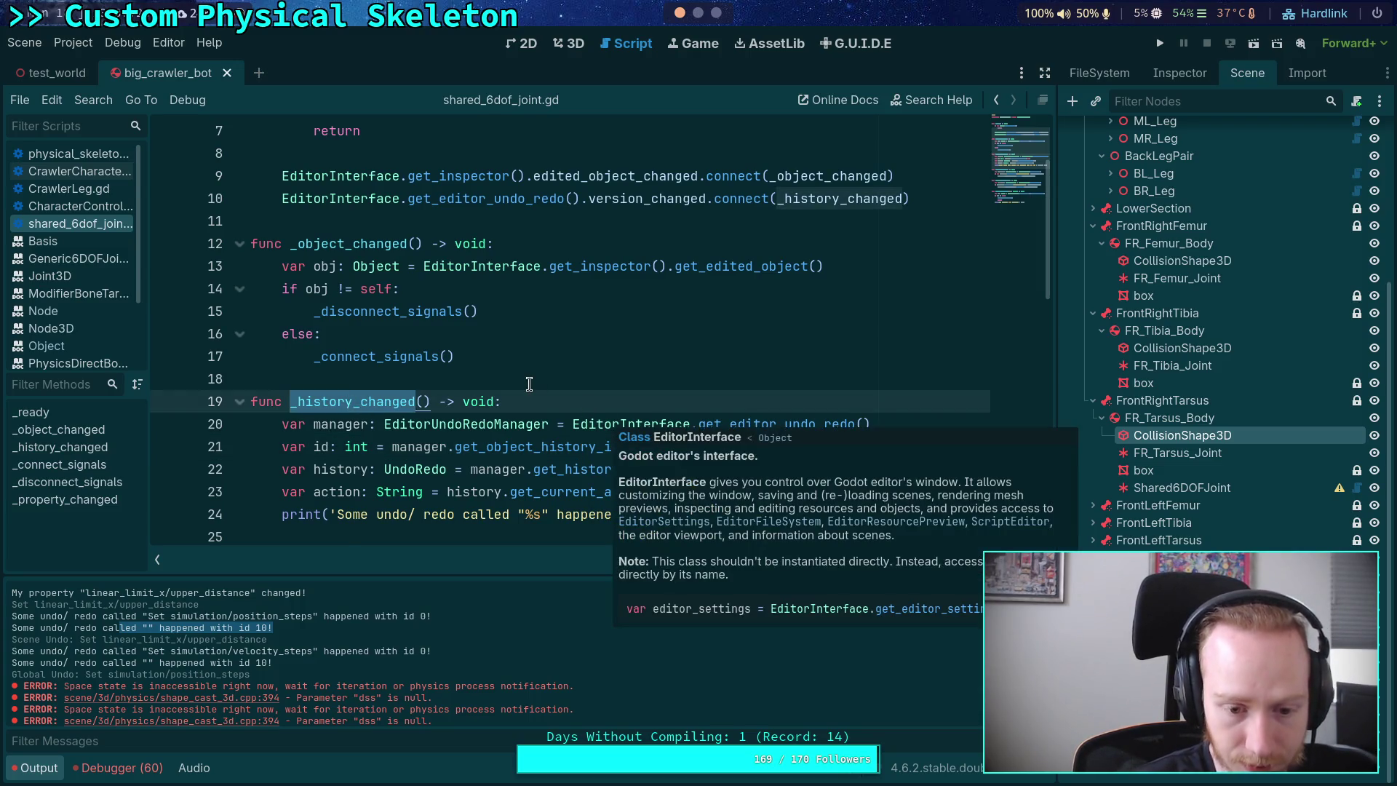
scroll(529, 384, up, 3)
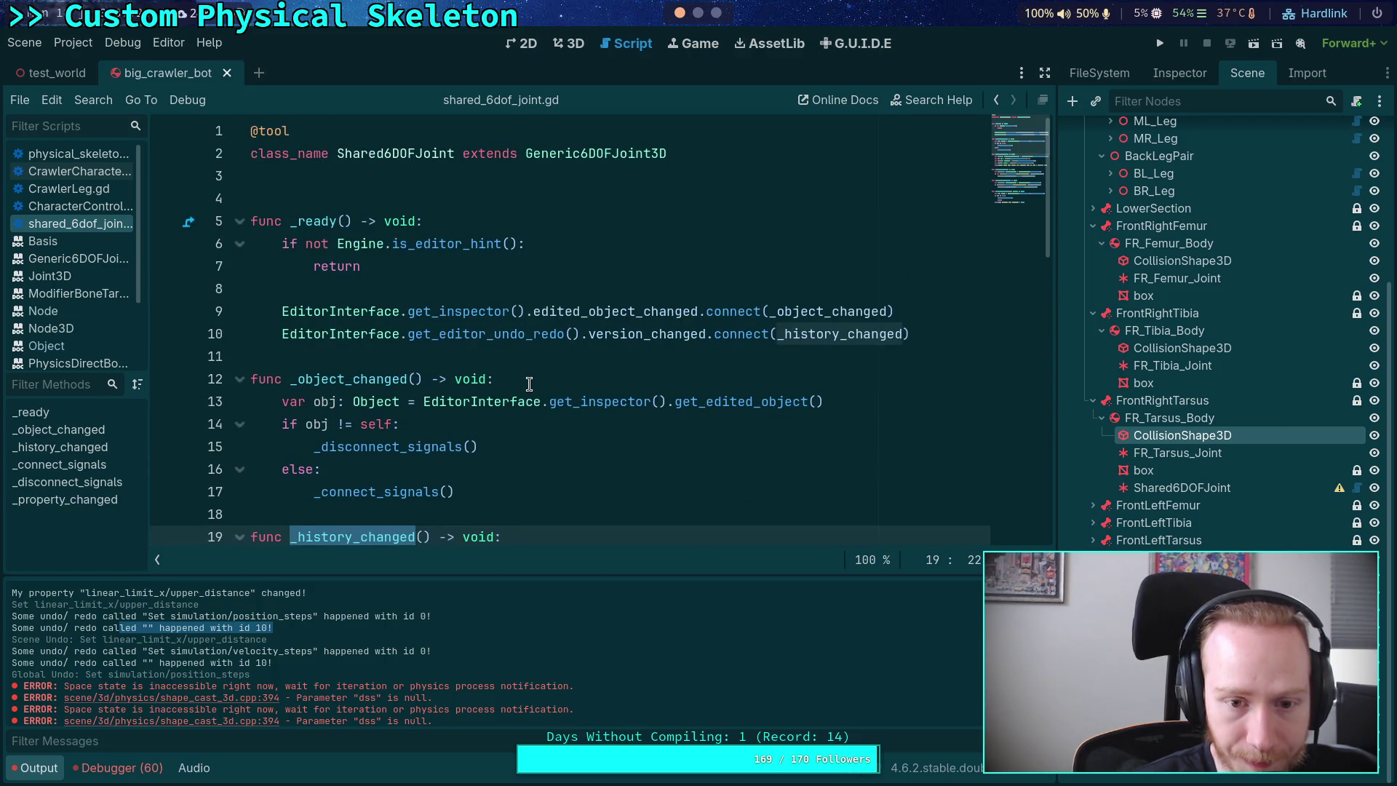
scroll(529, 385, down, 3)
scroll(529, 384, down, 1)
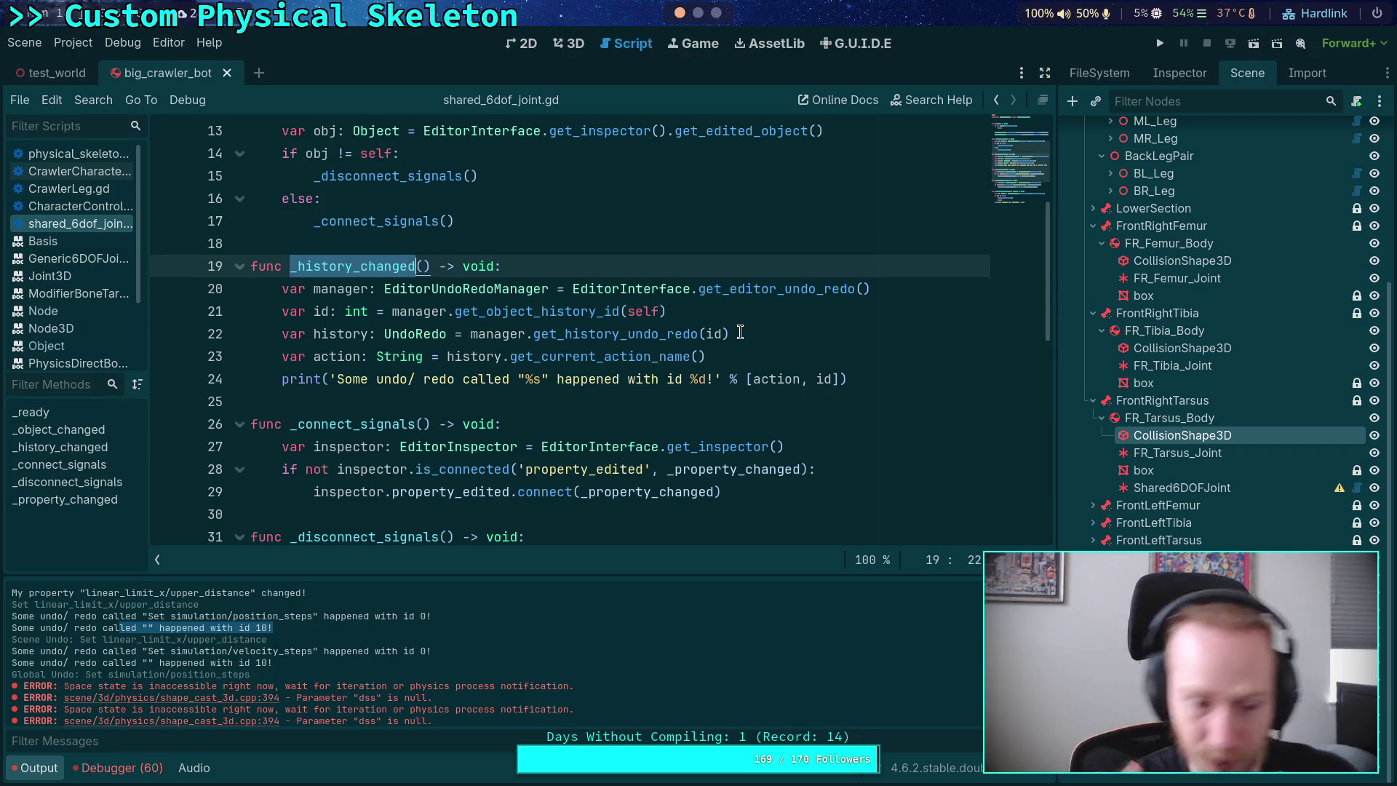
Save and reload the current project.
click(73, 43)
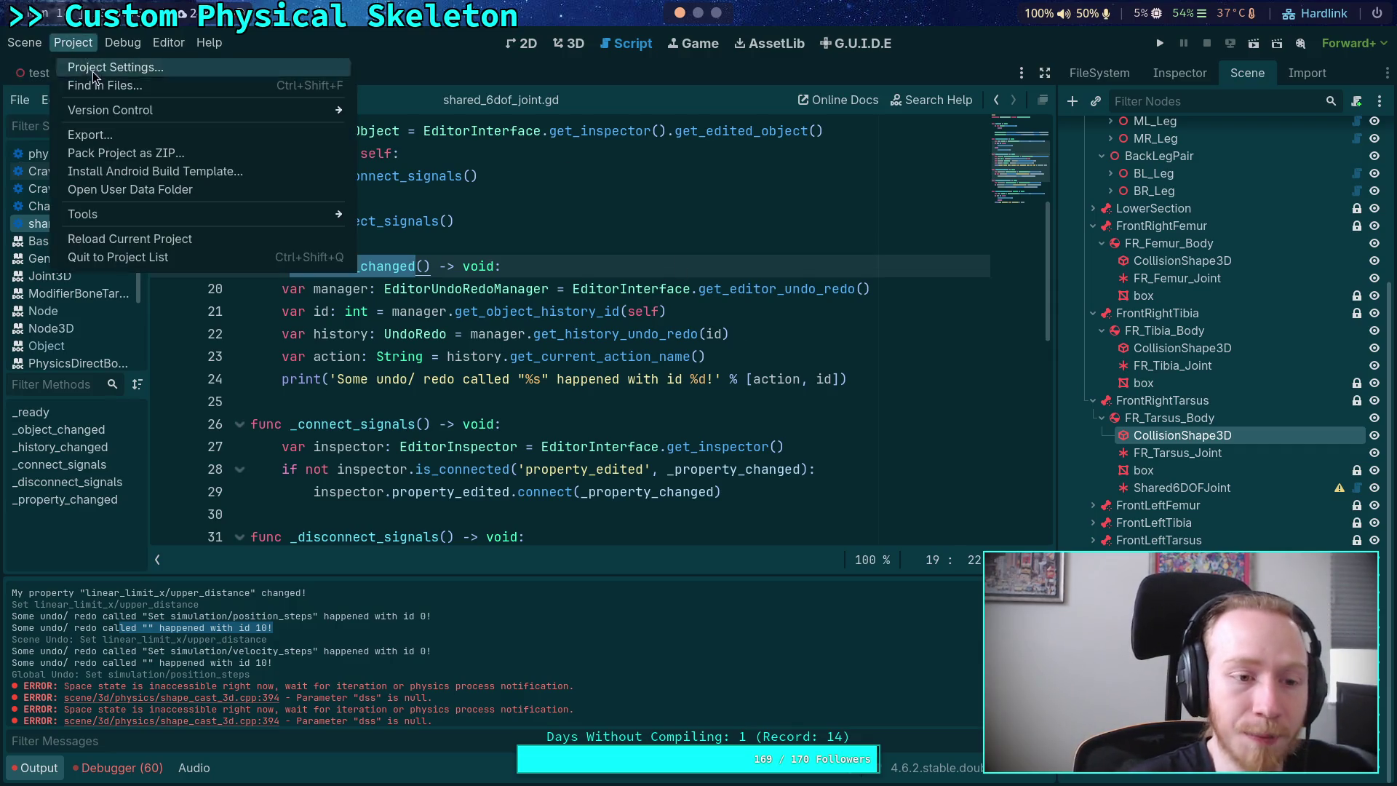
click(185, 240)
click(801, 426)
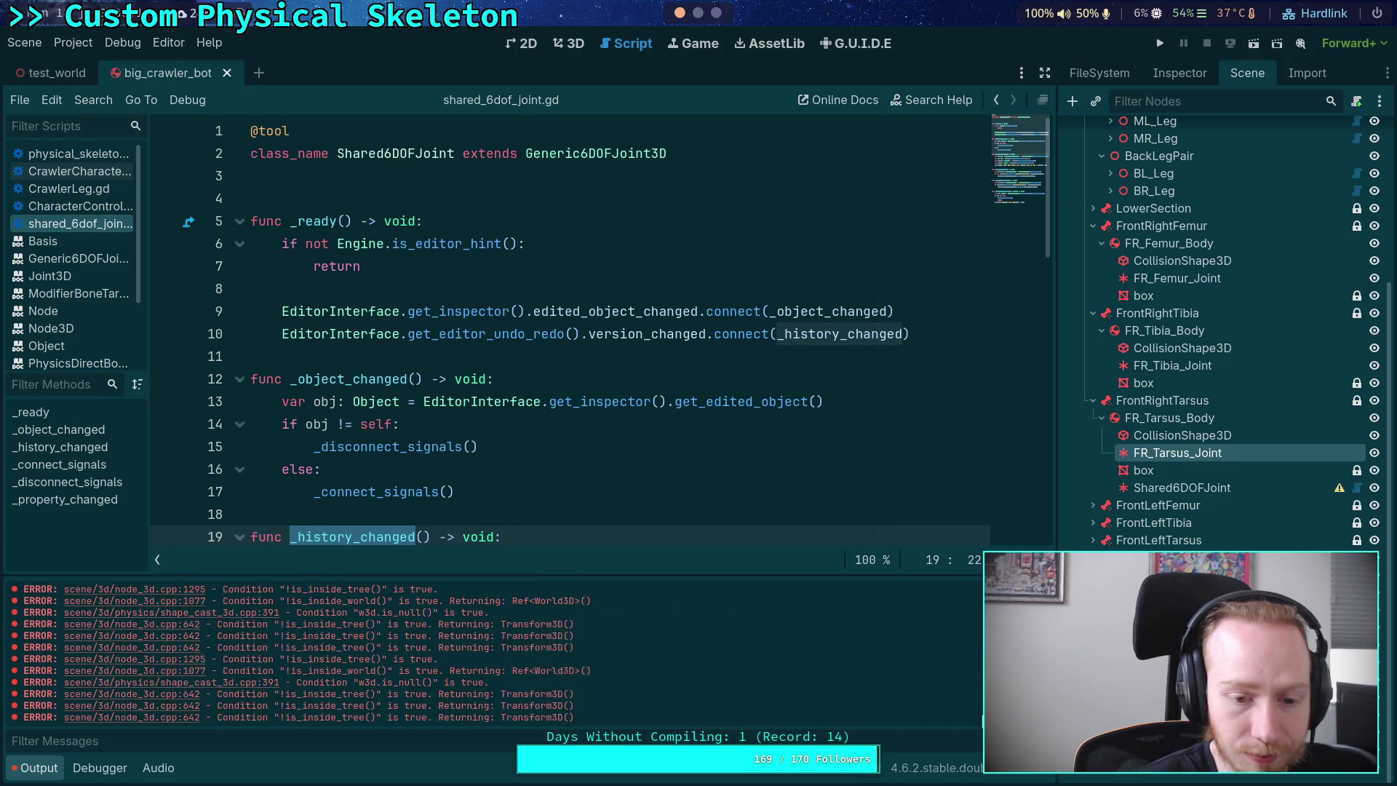
scroll(640, 354, down, 3)
click(608, 331)
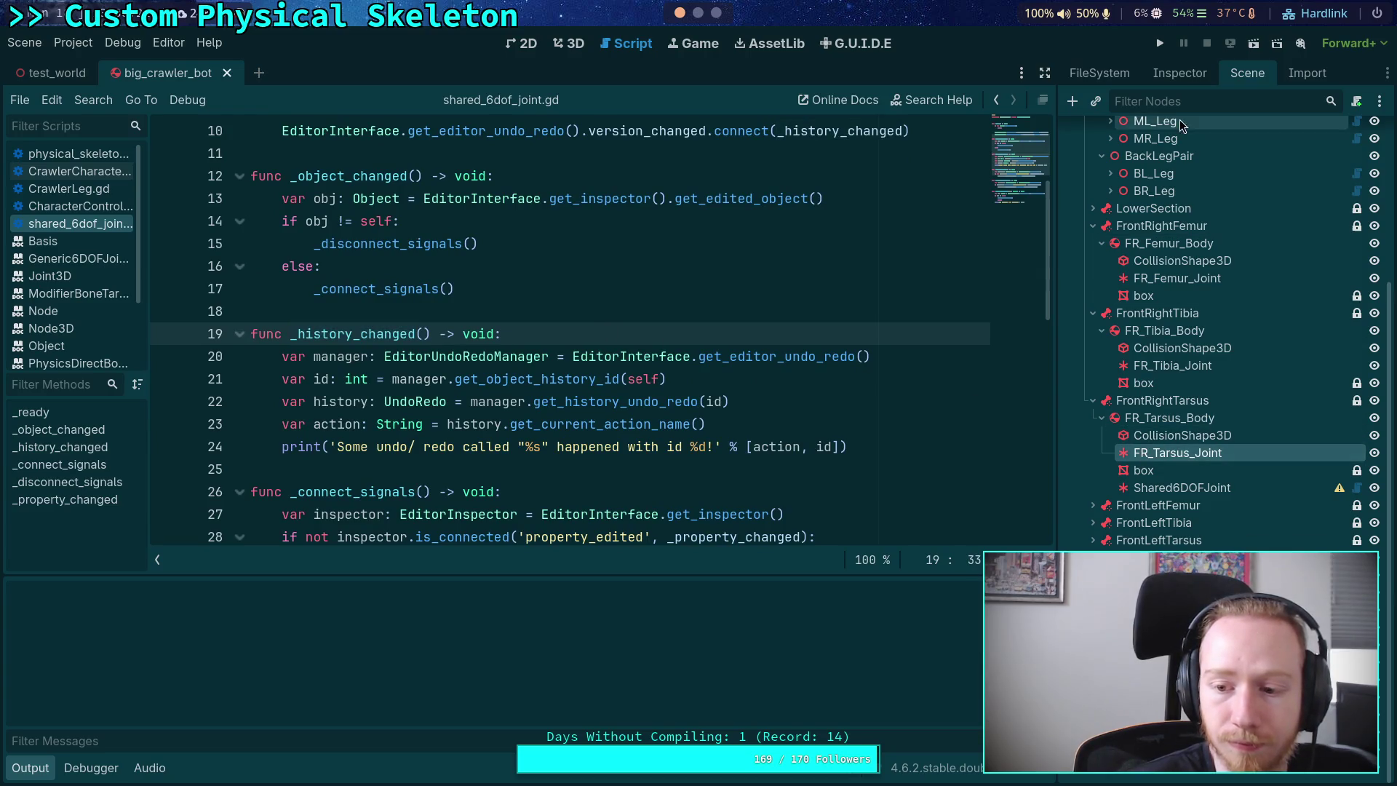
Set Shared6DOFJoint's X Upper Distance to 1.0, then undo the change.
click(1145, 505)
click(1164, 488)
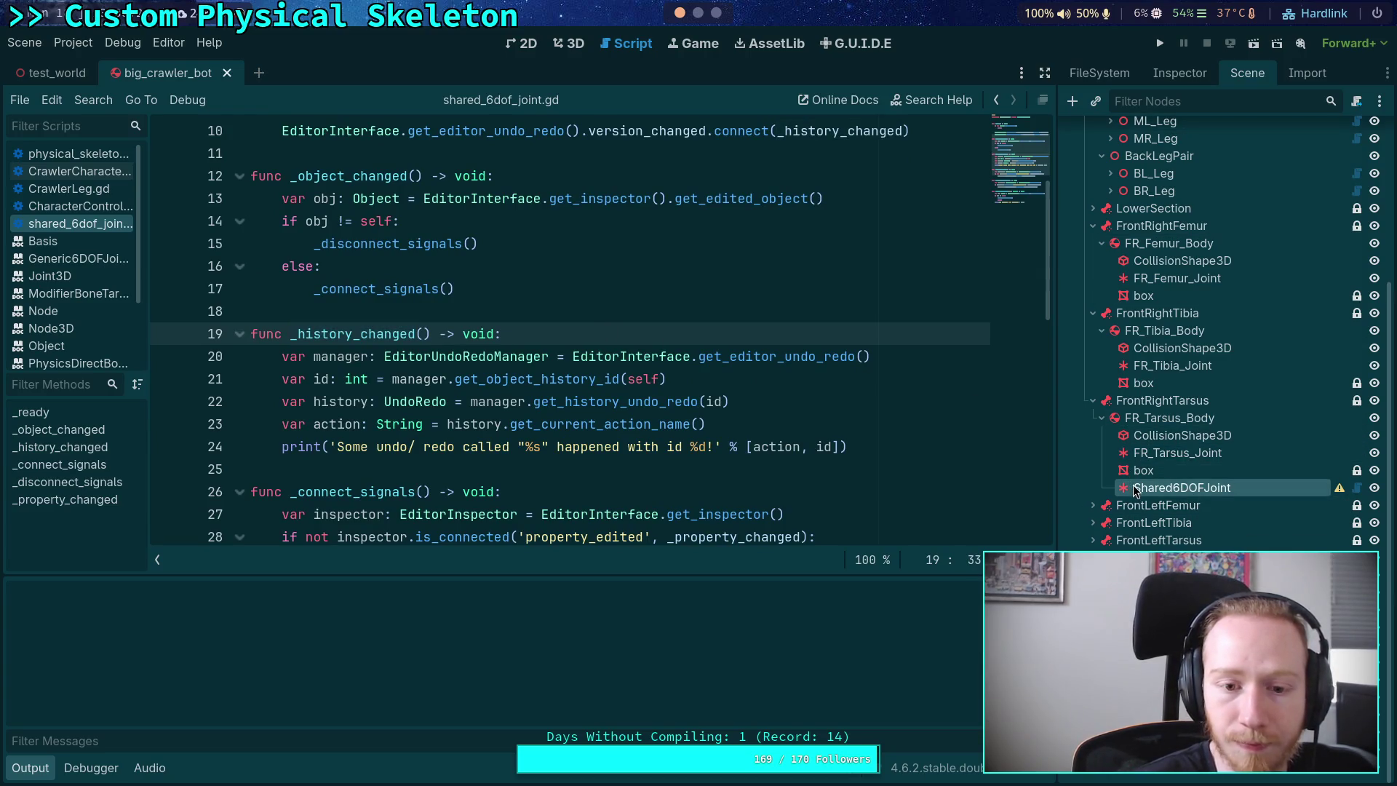
click(1168, 73)
mouse_move(1193, 273)
mouse_down()
mouse_move(1240, 271)
mouse_move(1222, 275)
mouse_up()
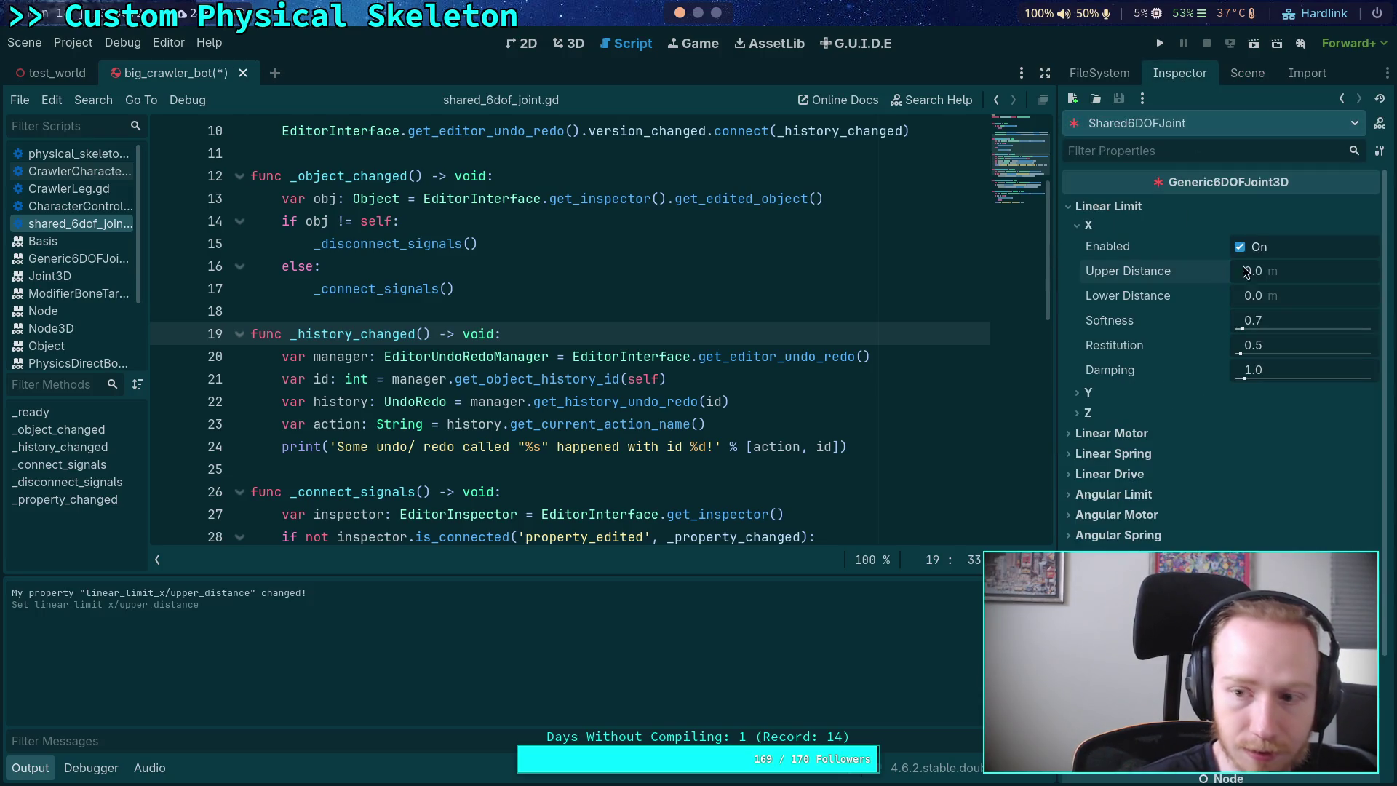
text(1)
key(Return)
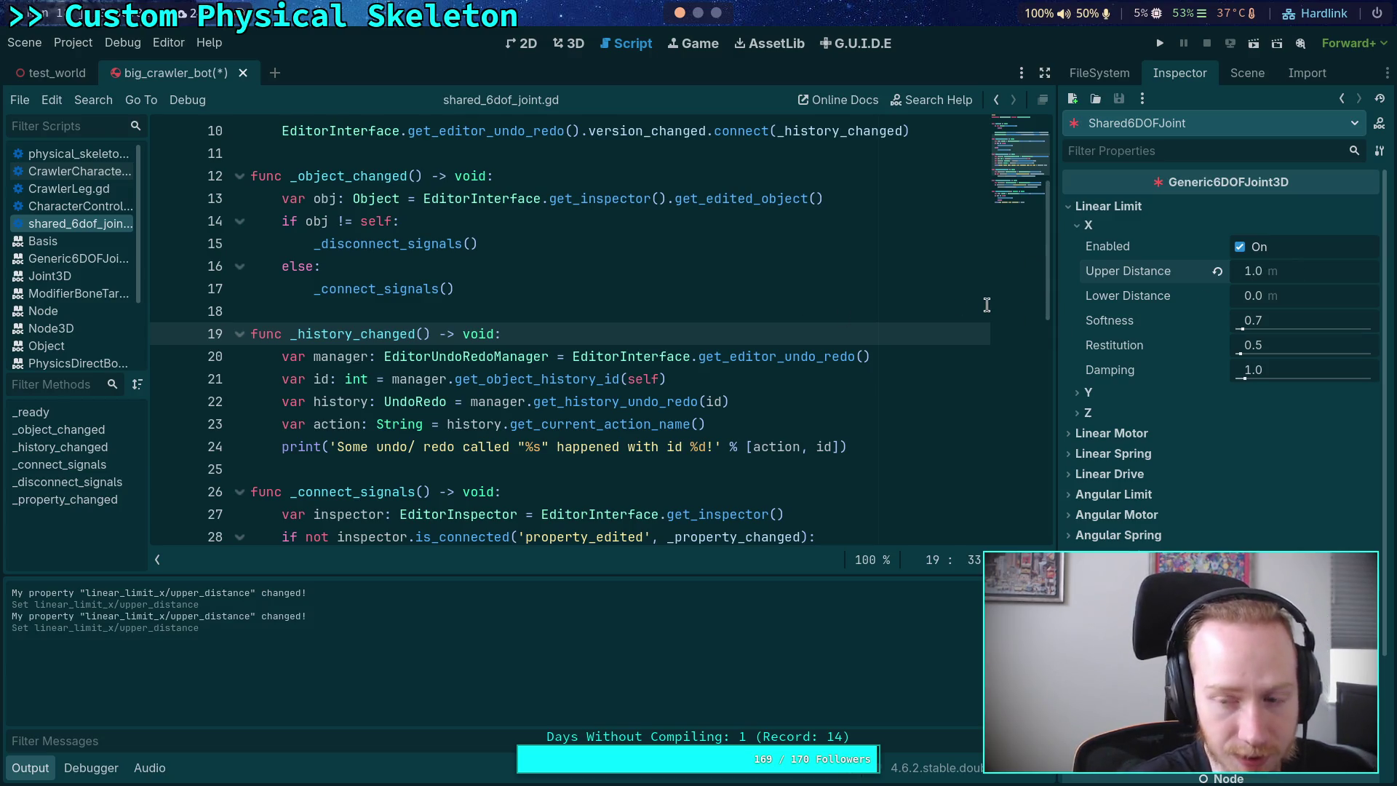
key(ctrl+z)
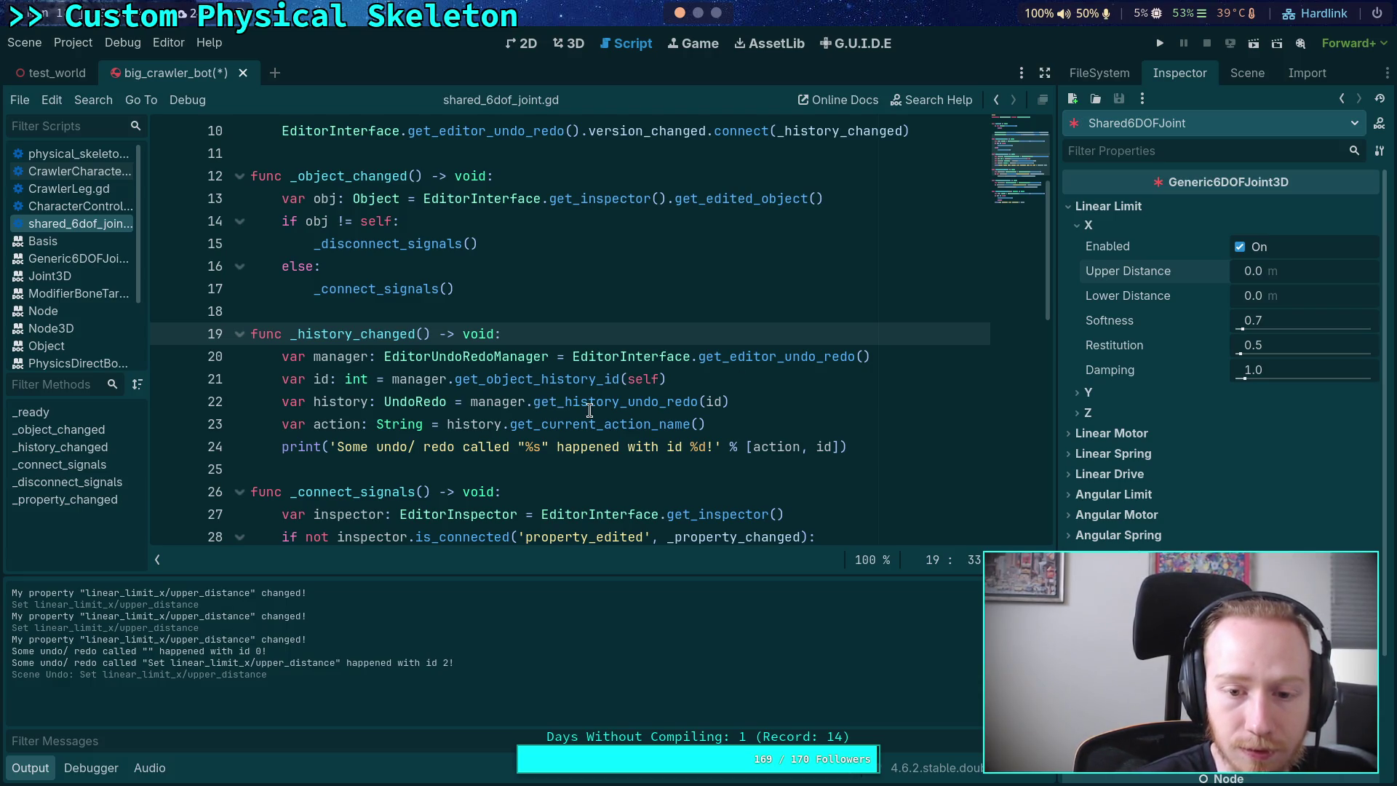
Review the get_object_history_id(self) line and start editing the version_changed connection.
mouse_move(589, 411)
double_click(531, 379)
click(658, 379)
scroll(658, 379, up, 3)
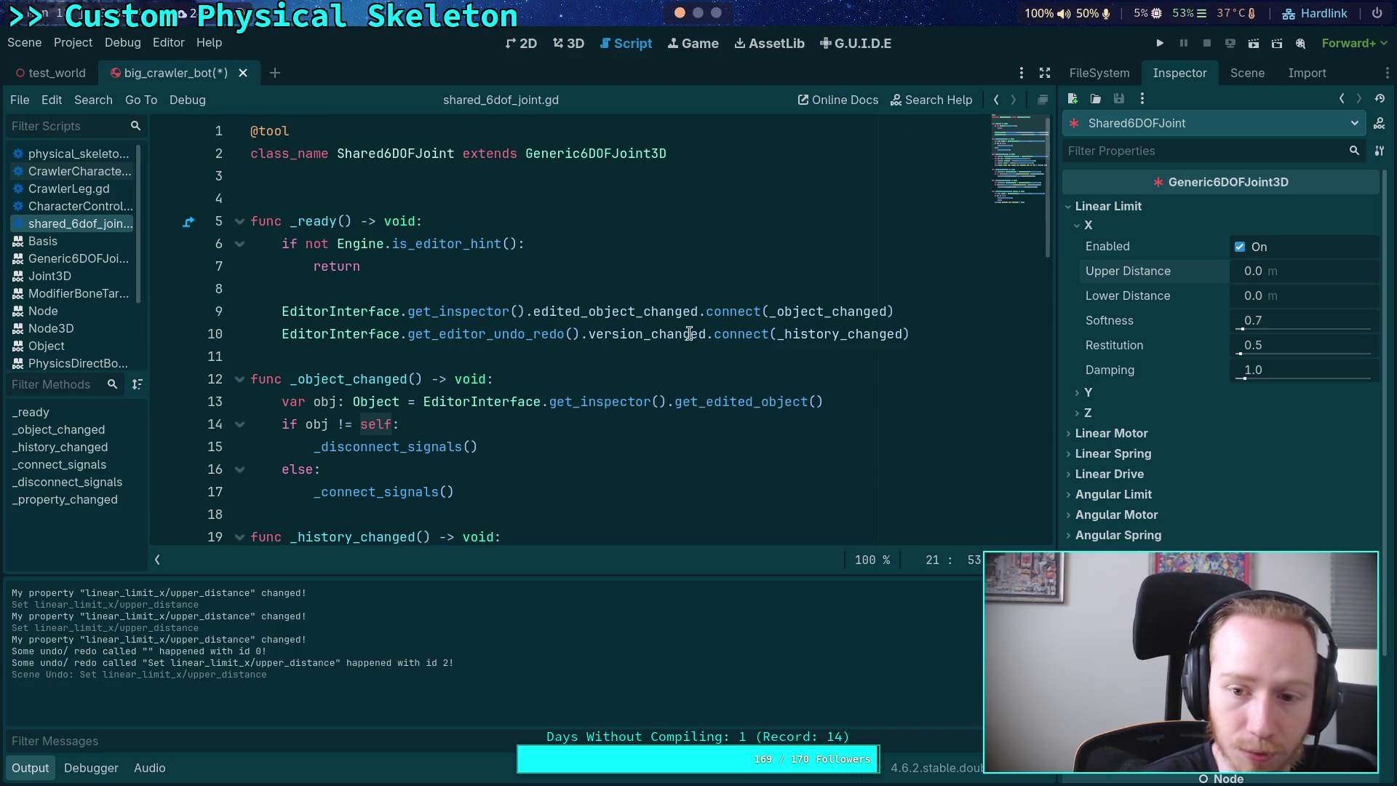
scroll(684, 342, down, 3)
scroll(676, 351, up, 2)
scroll(675, 352, down, 1)
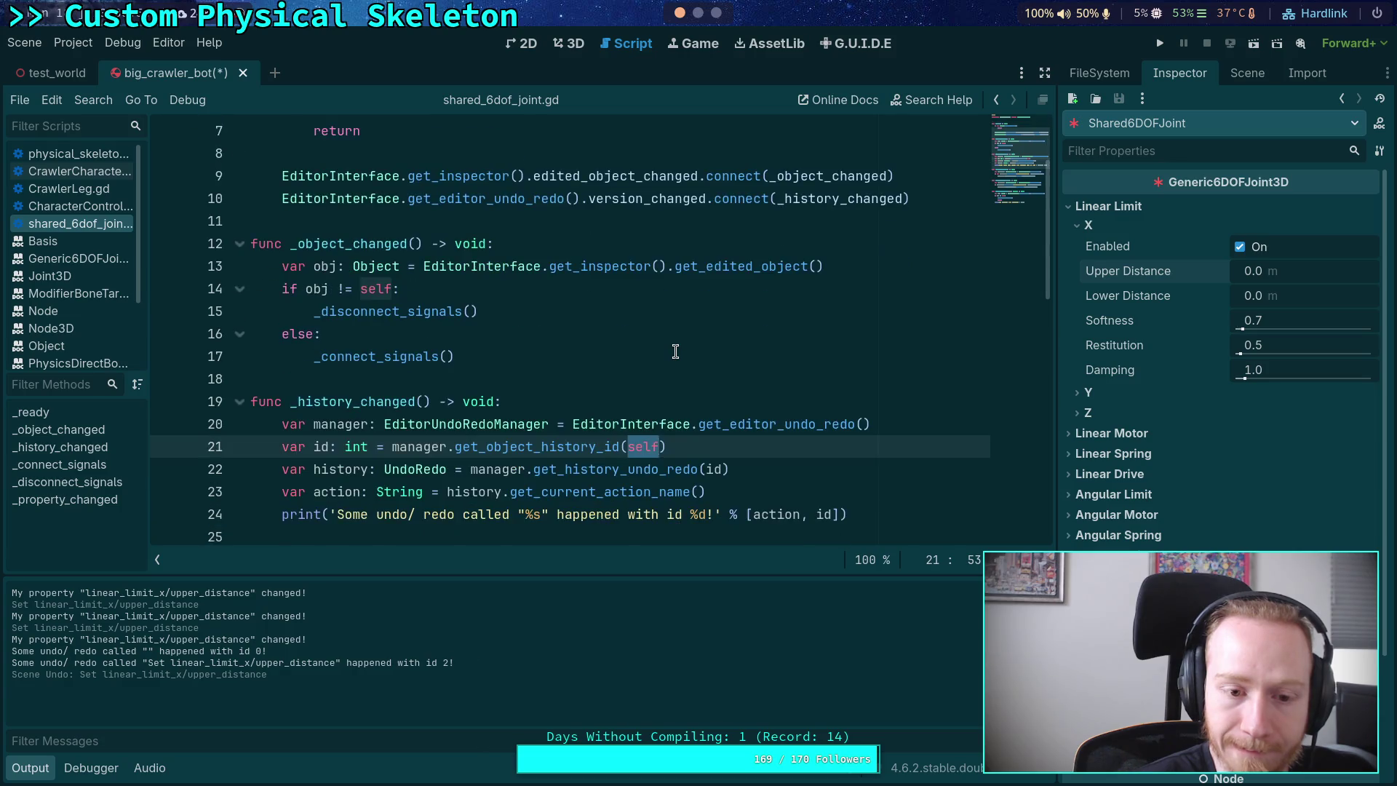
scroll(662, 345, up, 2)
click(903, 337)
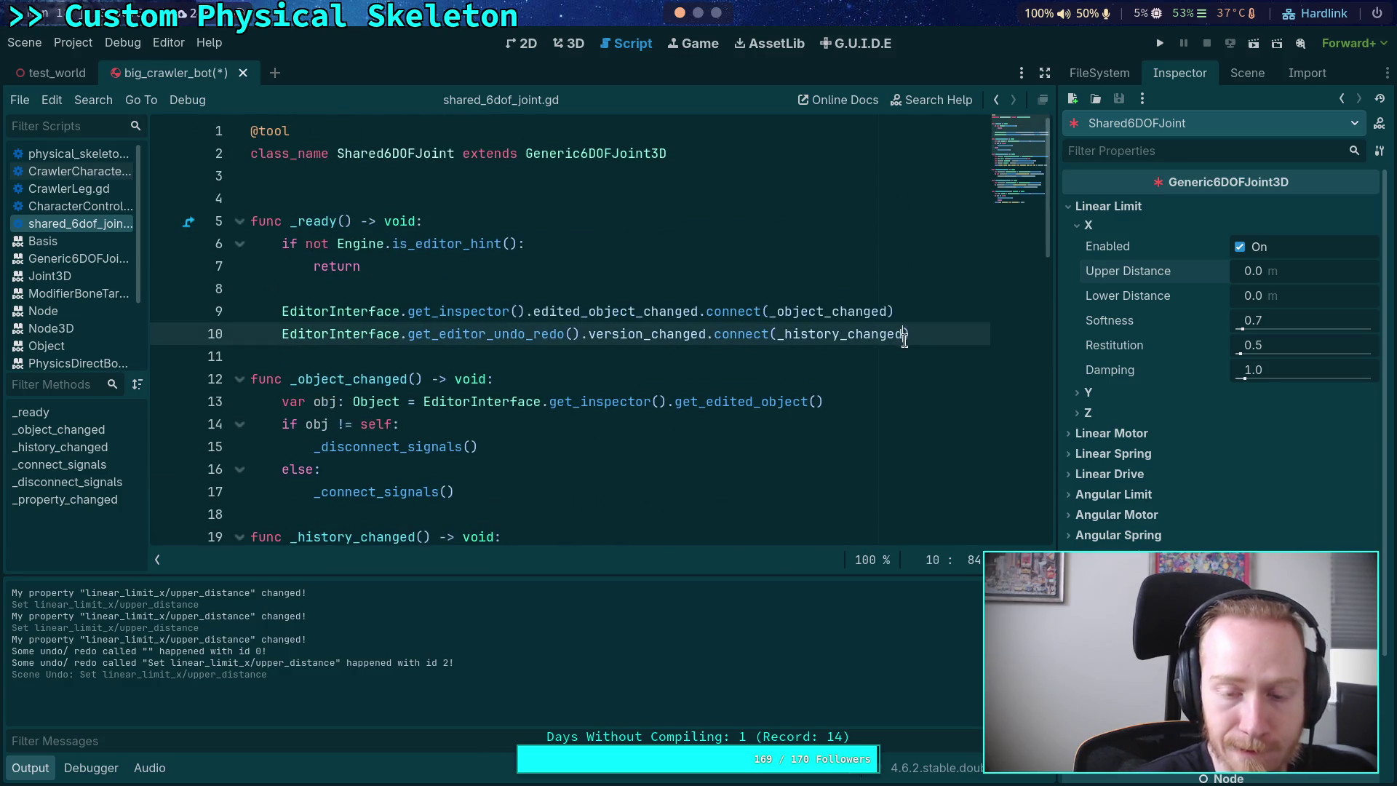
mouse_move(741, 334)
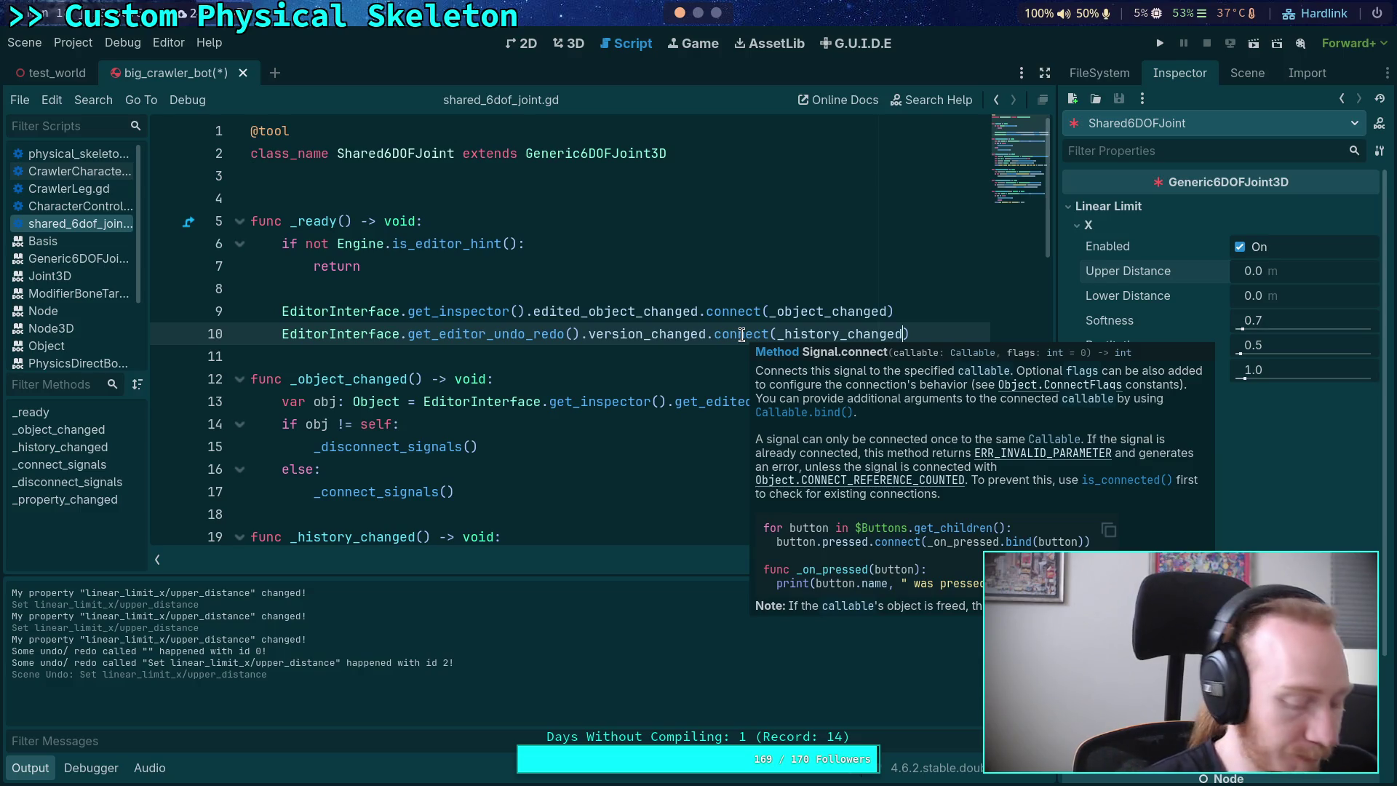
text(.)
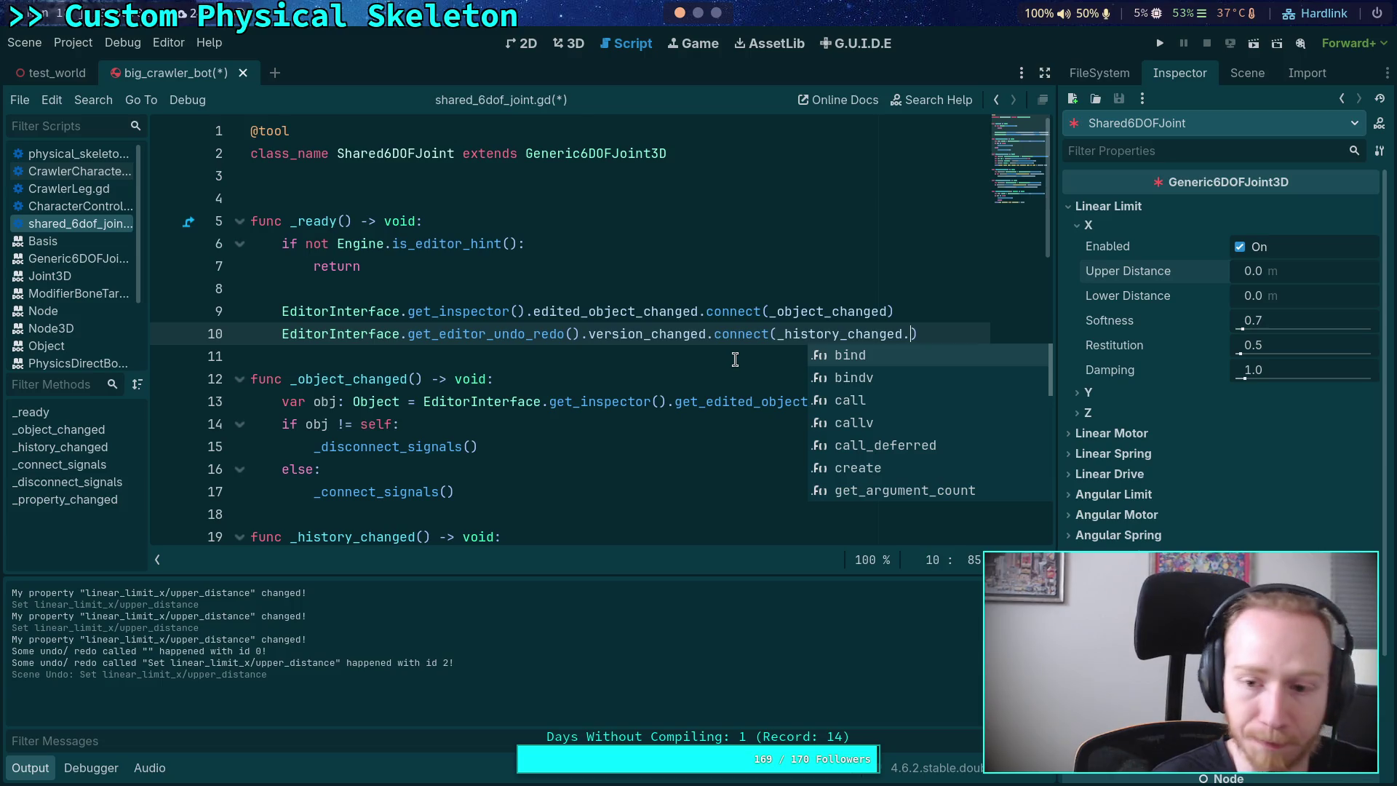
Bind self in the history-changed connection and give _history_changed an obj: Object parameter.
key(Return)
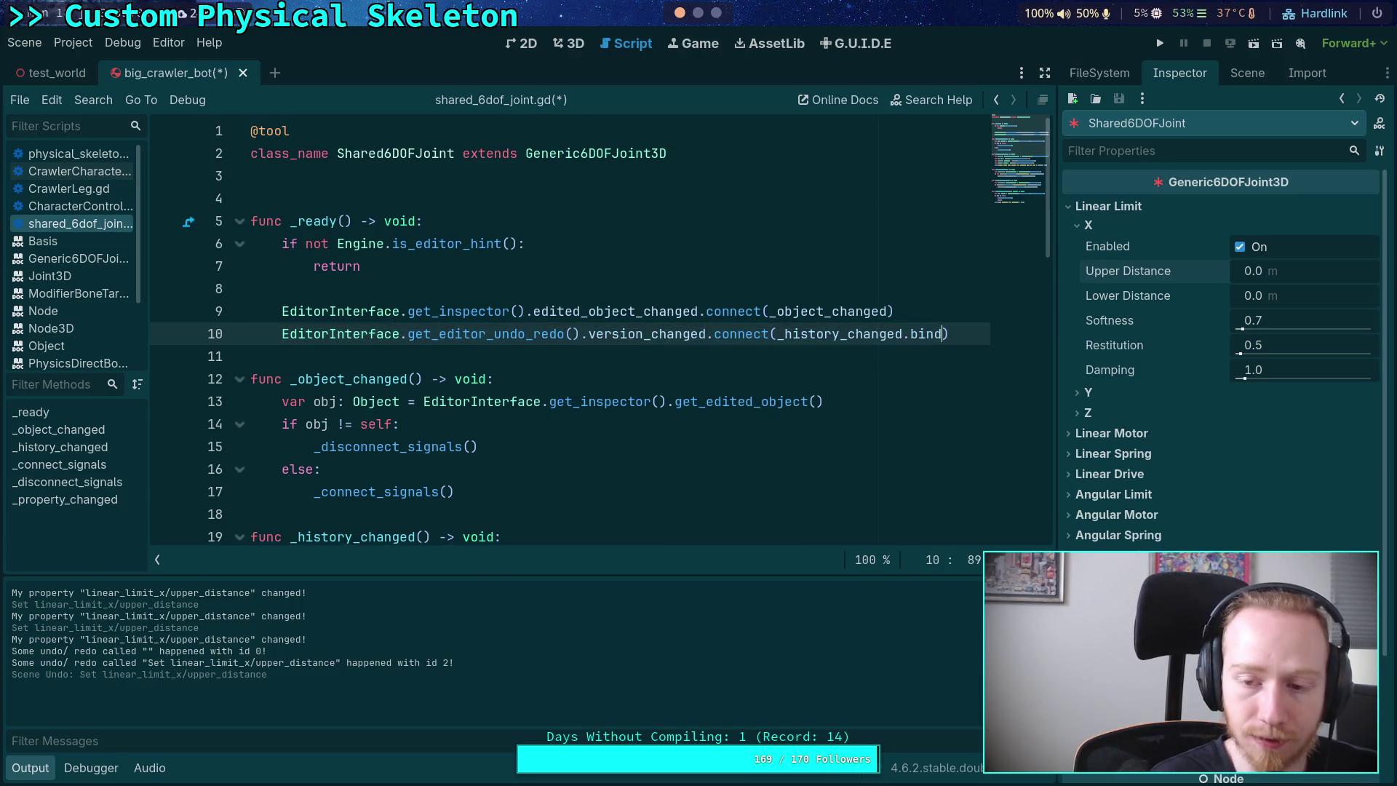
text(self))
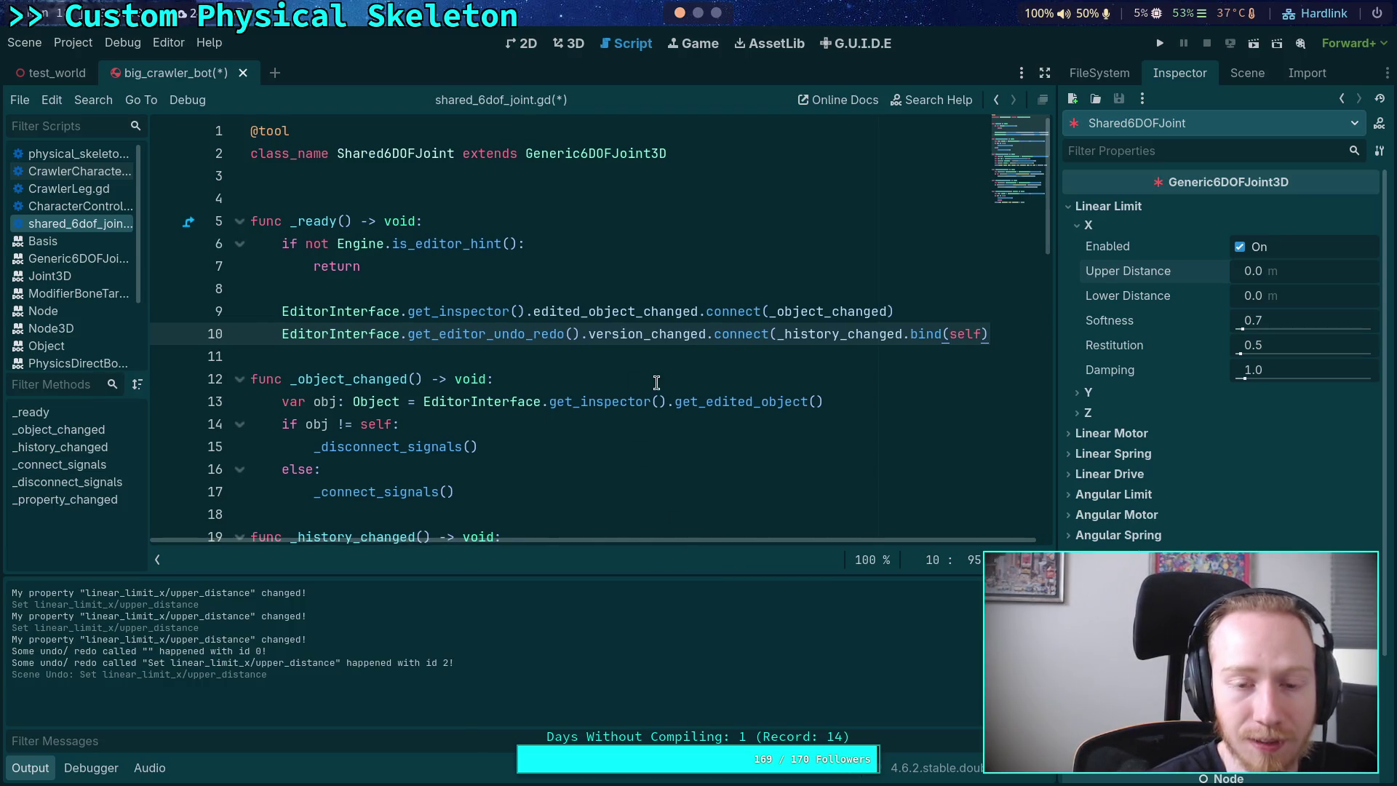
scroll(640, 382, down, 4)
click(424, 266)
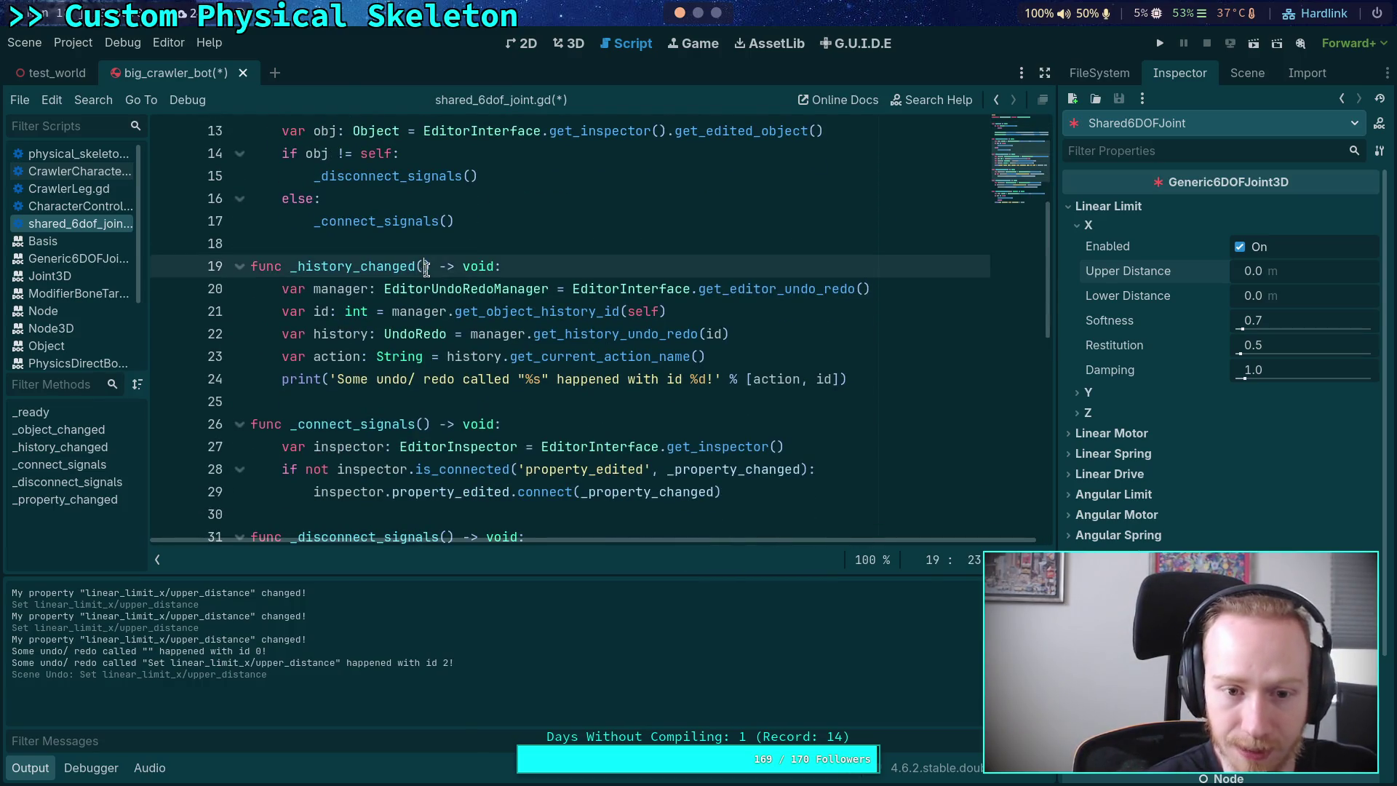
mouse_move(458, 293)
text(for)
key(BackSpace)
key(BackSpace)
key(BackSpace)
text(obj: Object)
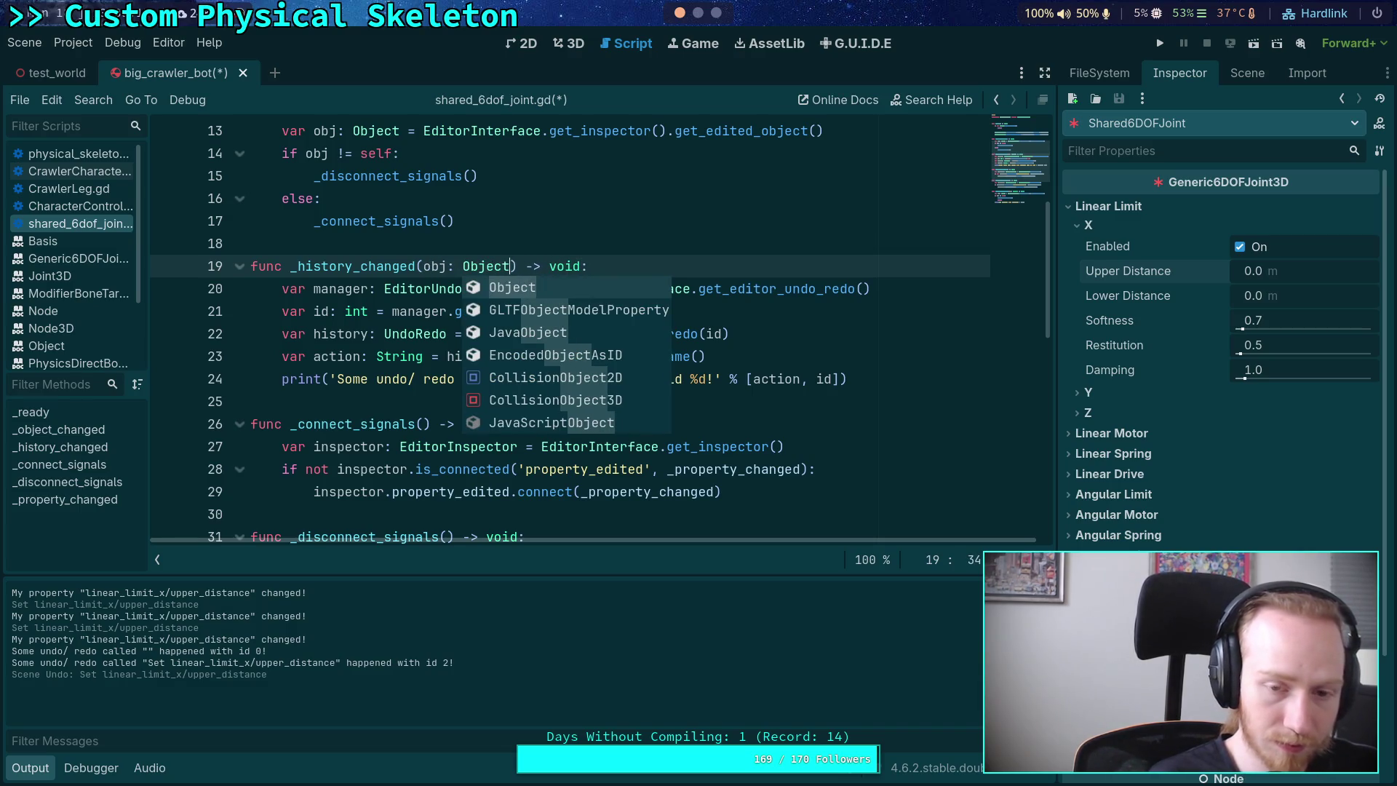
key(Escape)
Add an early 'if obj != self: return' check at the top of _history_changed.
key(End)
key(Return)
text(if ob)
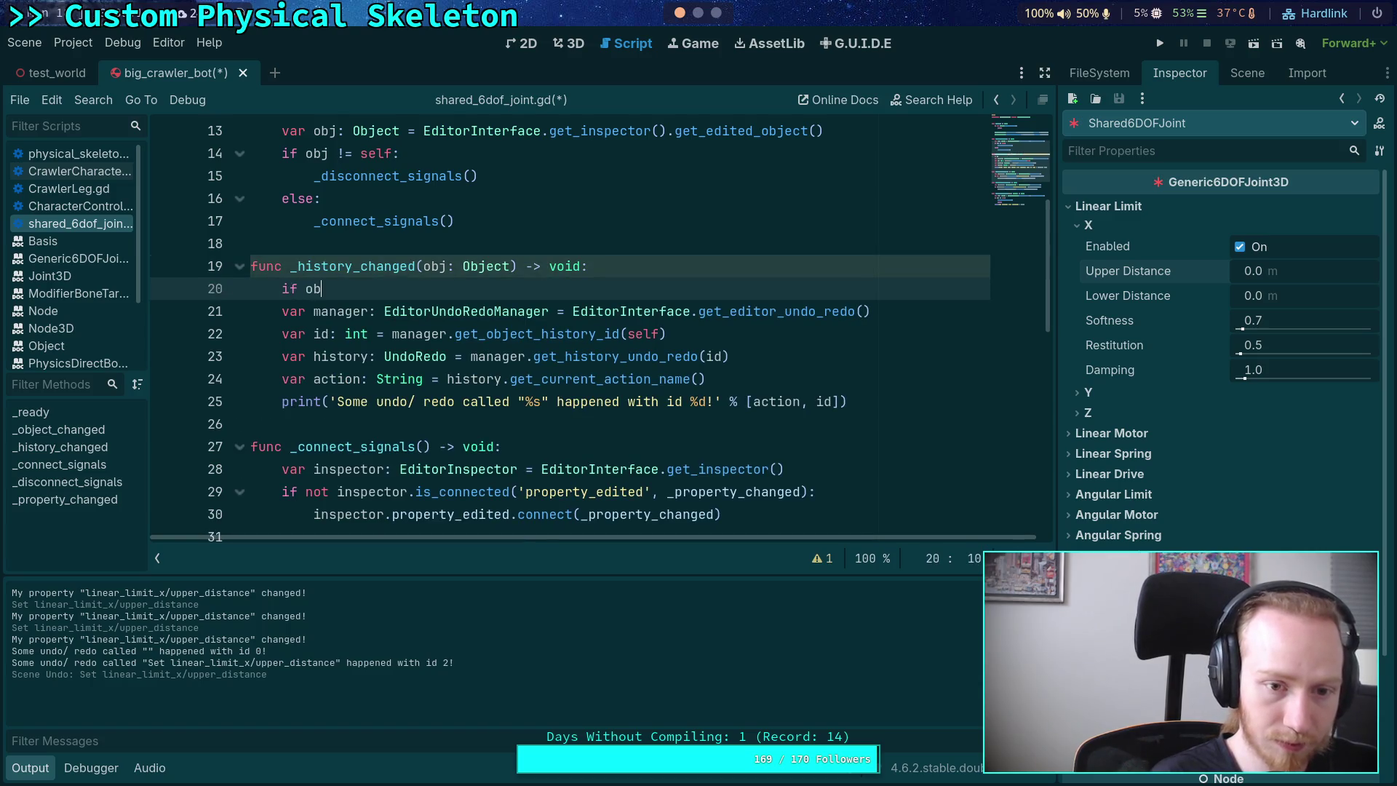
text(j "=)
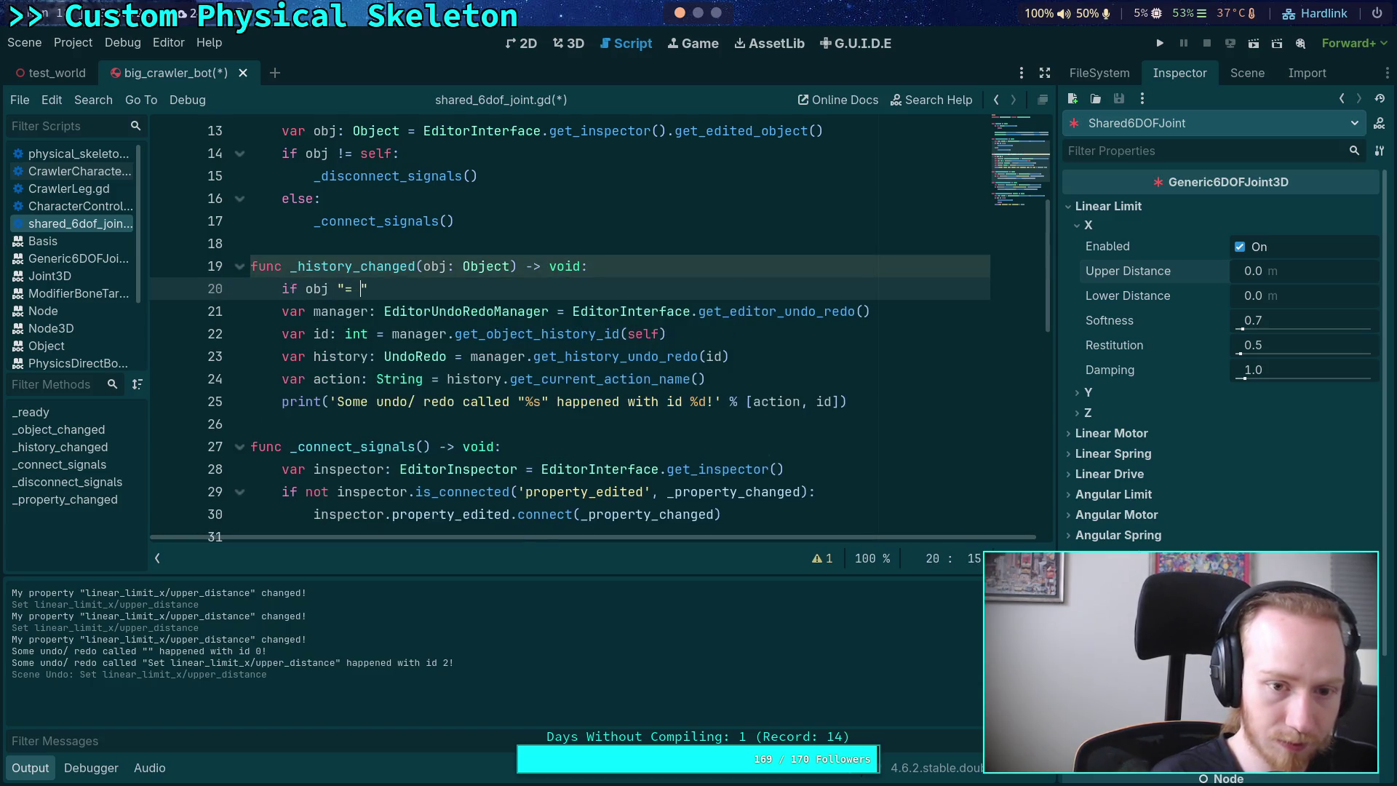
key(BackSpace)
text(!= self)
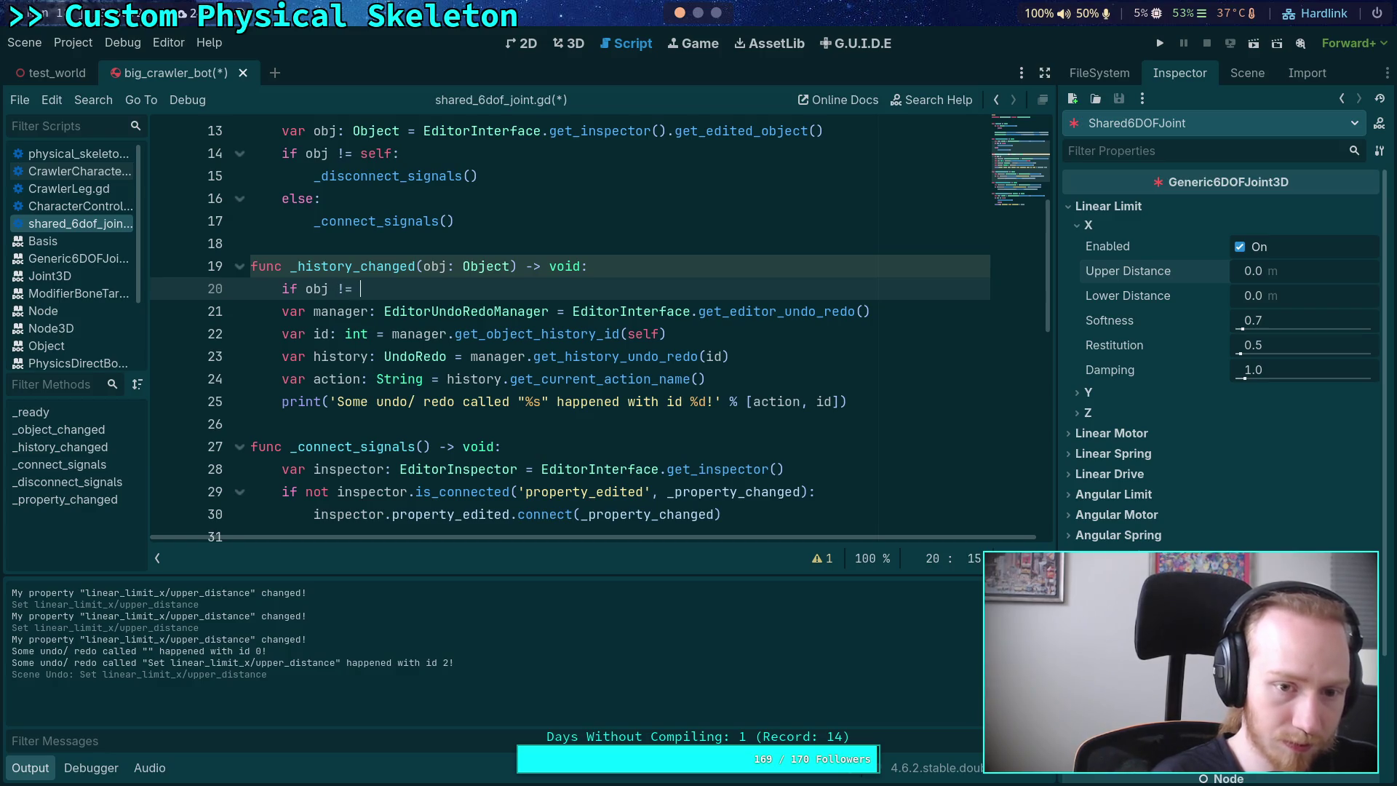
text(:)
key(Return)
text(return)
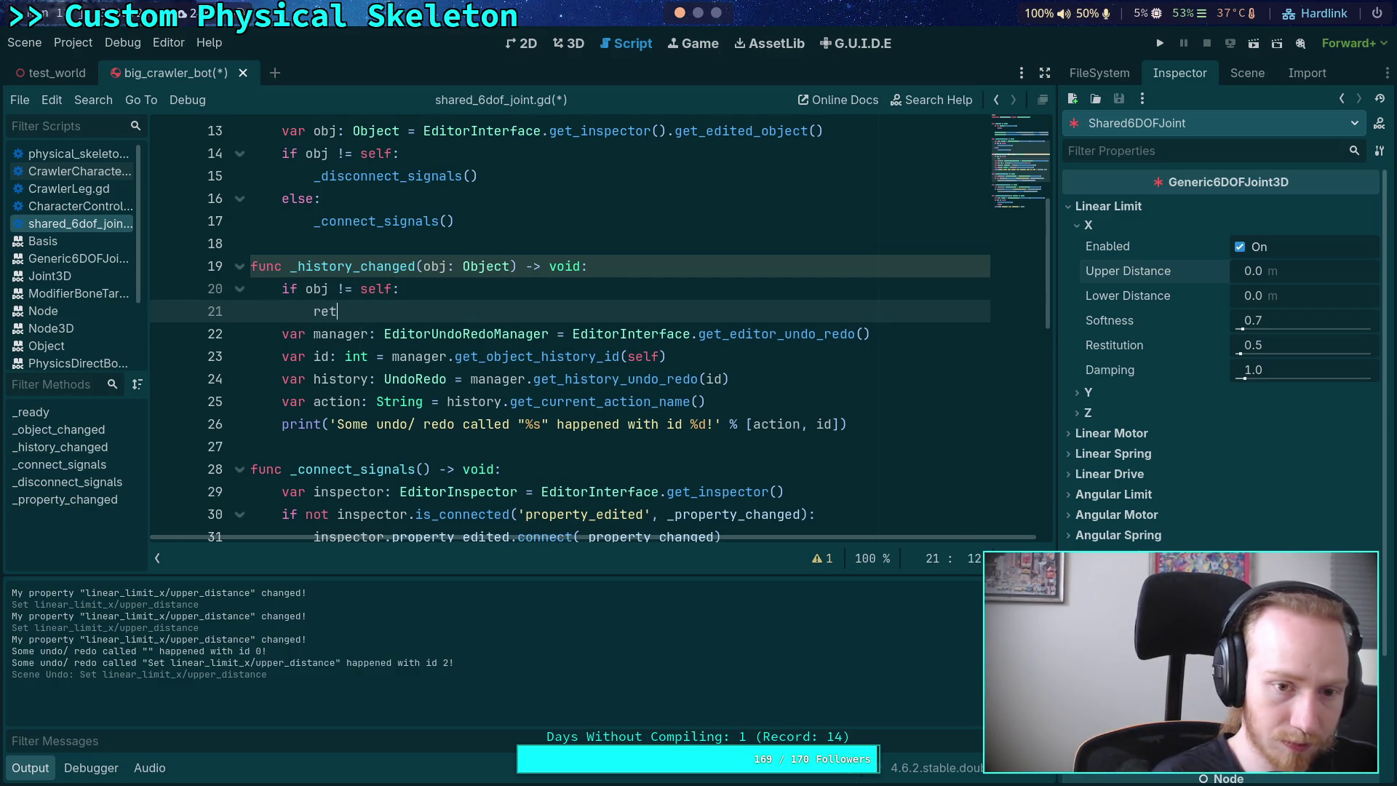
Pass obj instead of self to get_object_history_id and save the script.
double_click(652, 356)
text(obx)
key(BackSpace)
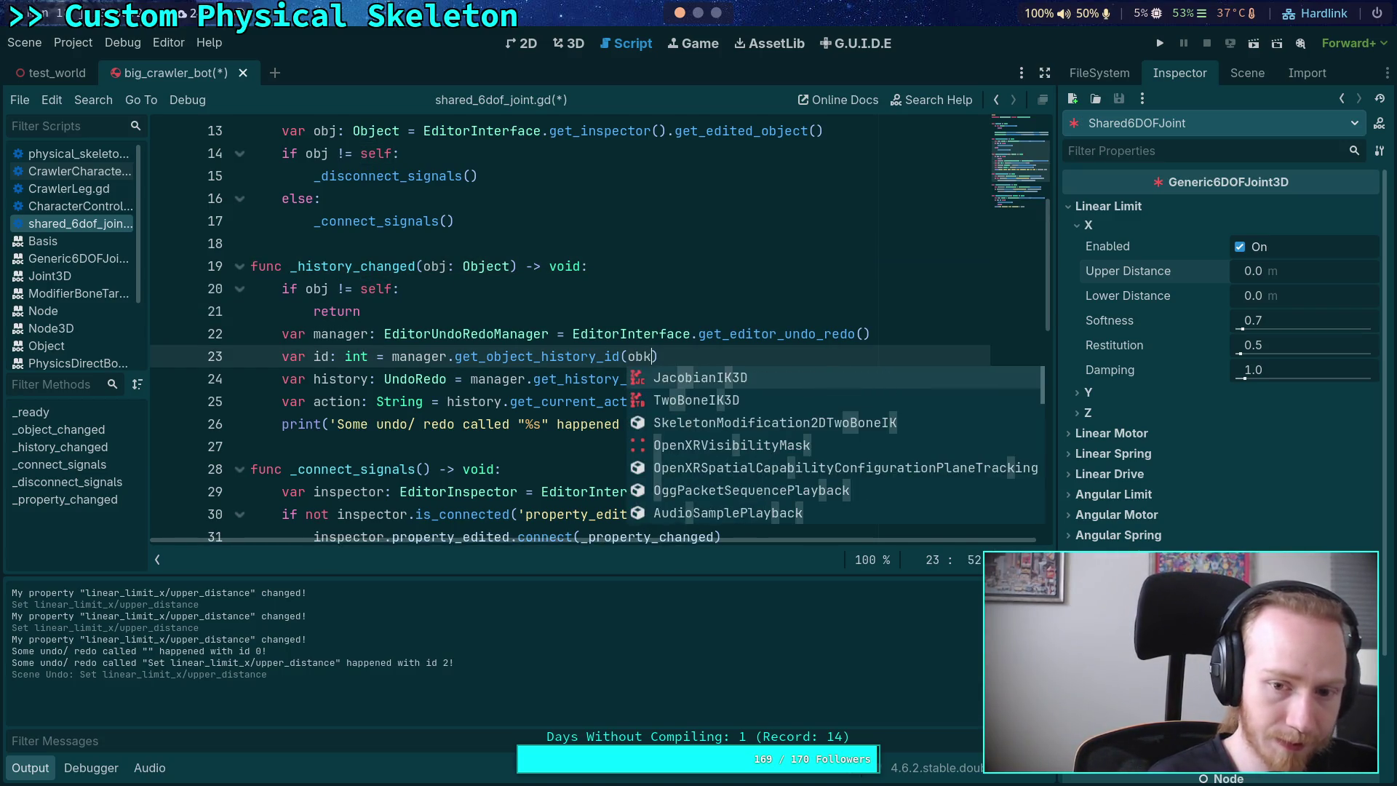
text(j)
key(ctrl+s)
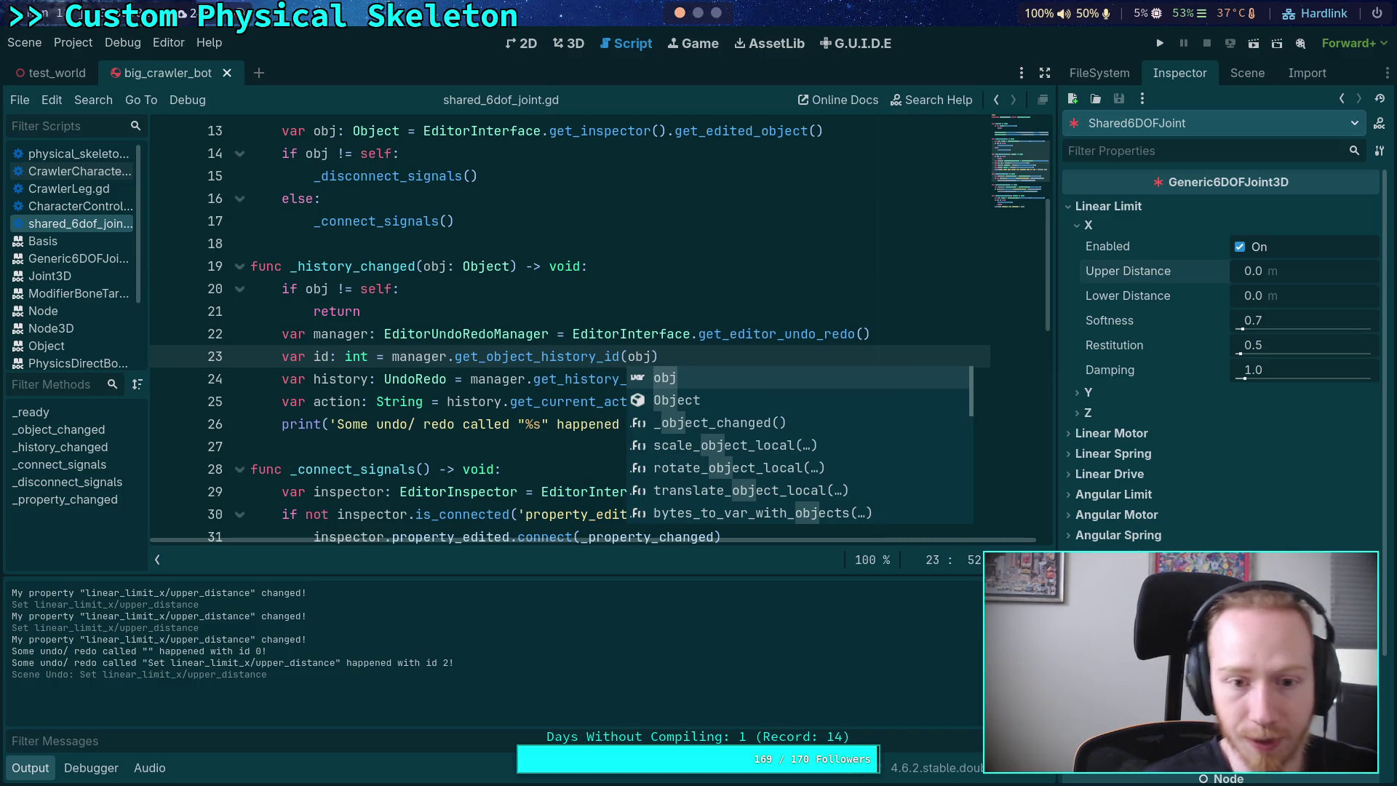
Delete the self-check early return and save the script again.
click(416, 309)
key(shift+Up)
key(shift+Home)
key(shift+Home)
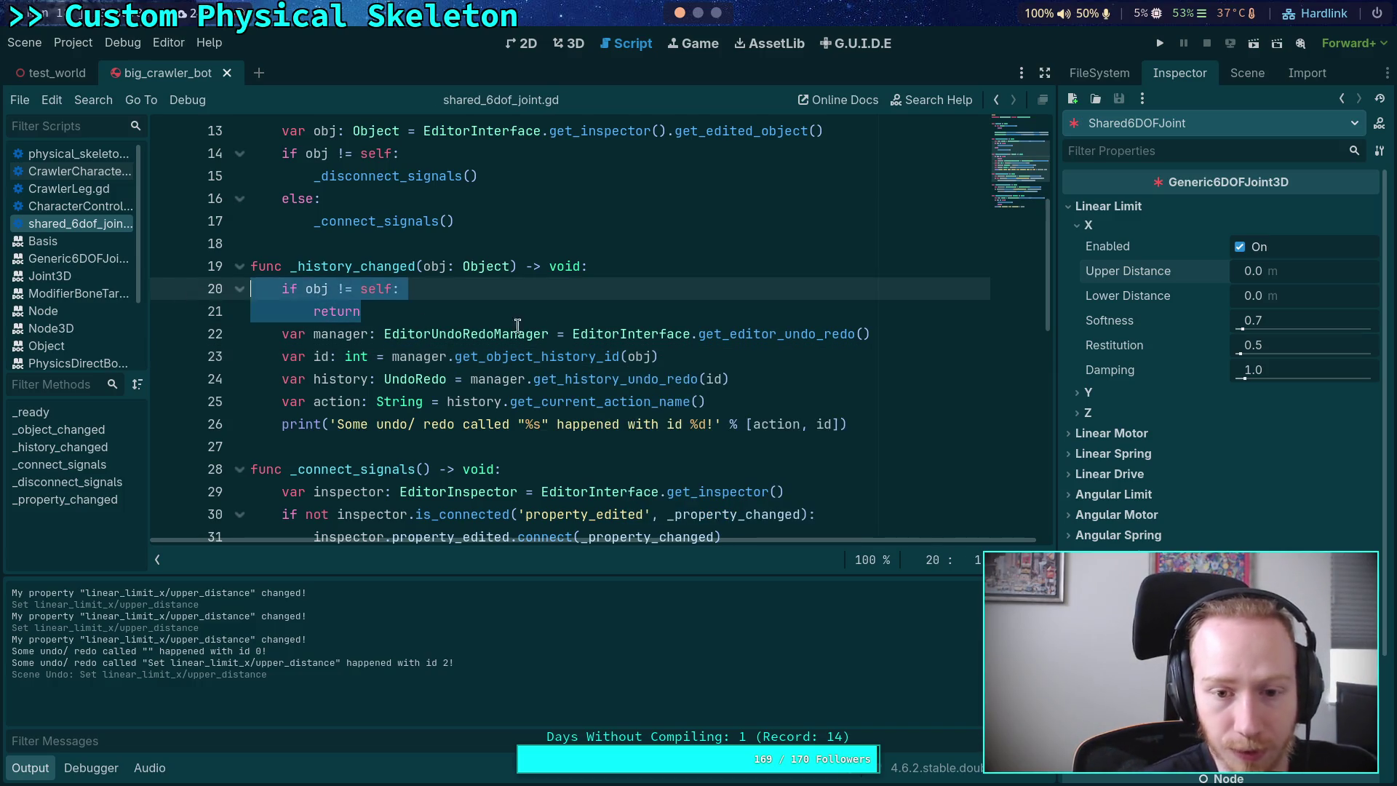
mouse_move(551, 329)
key(Delete)
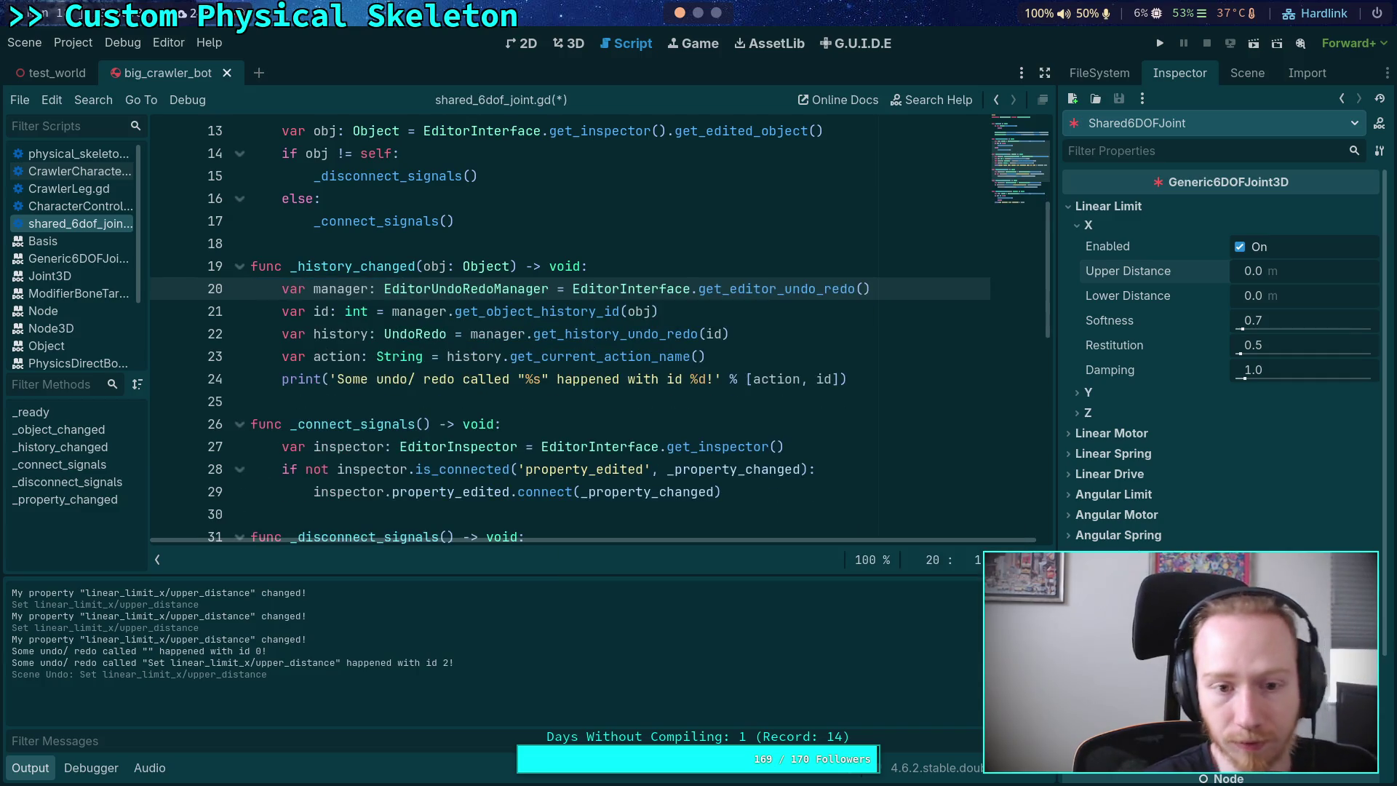
click(798, 378)
key(ctrl+s)
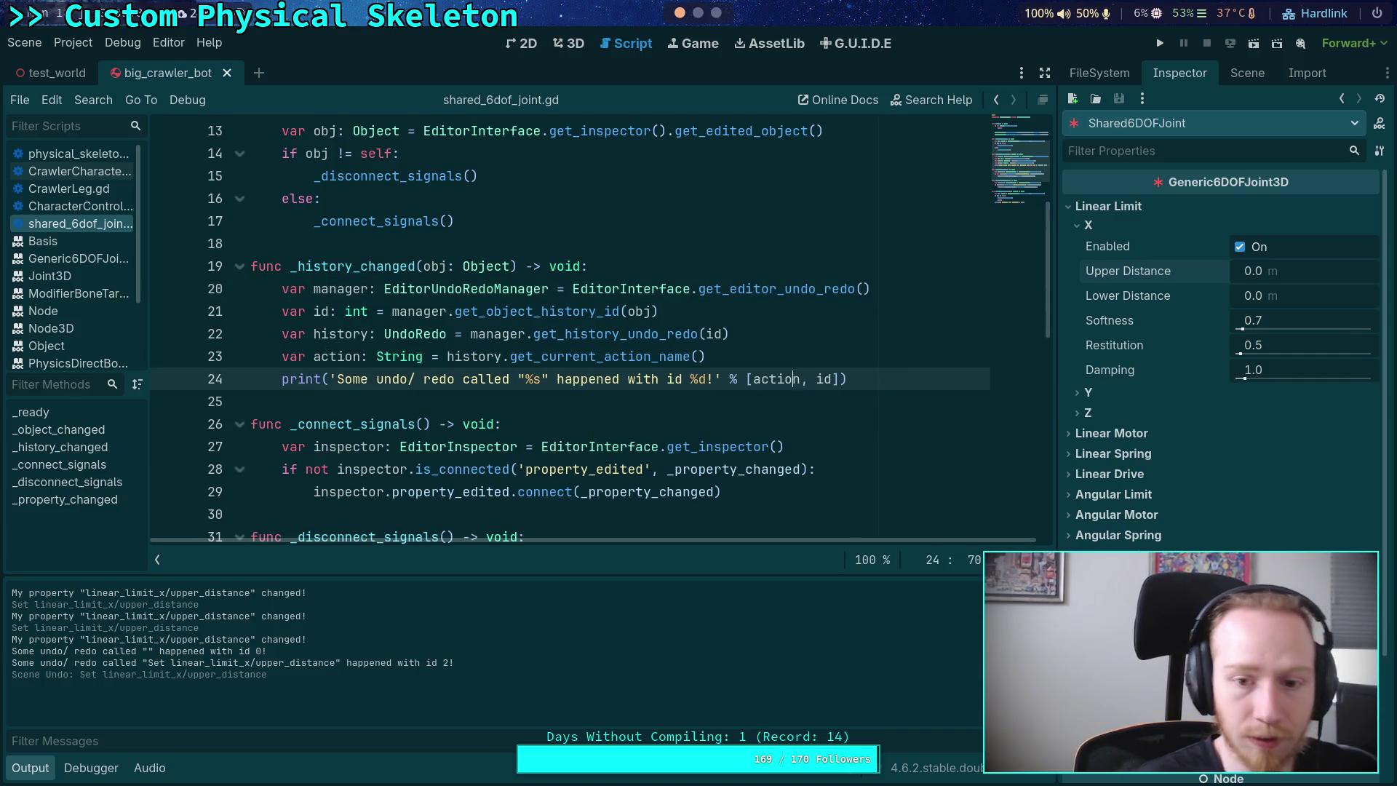
click(25, 42)
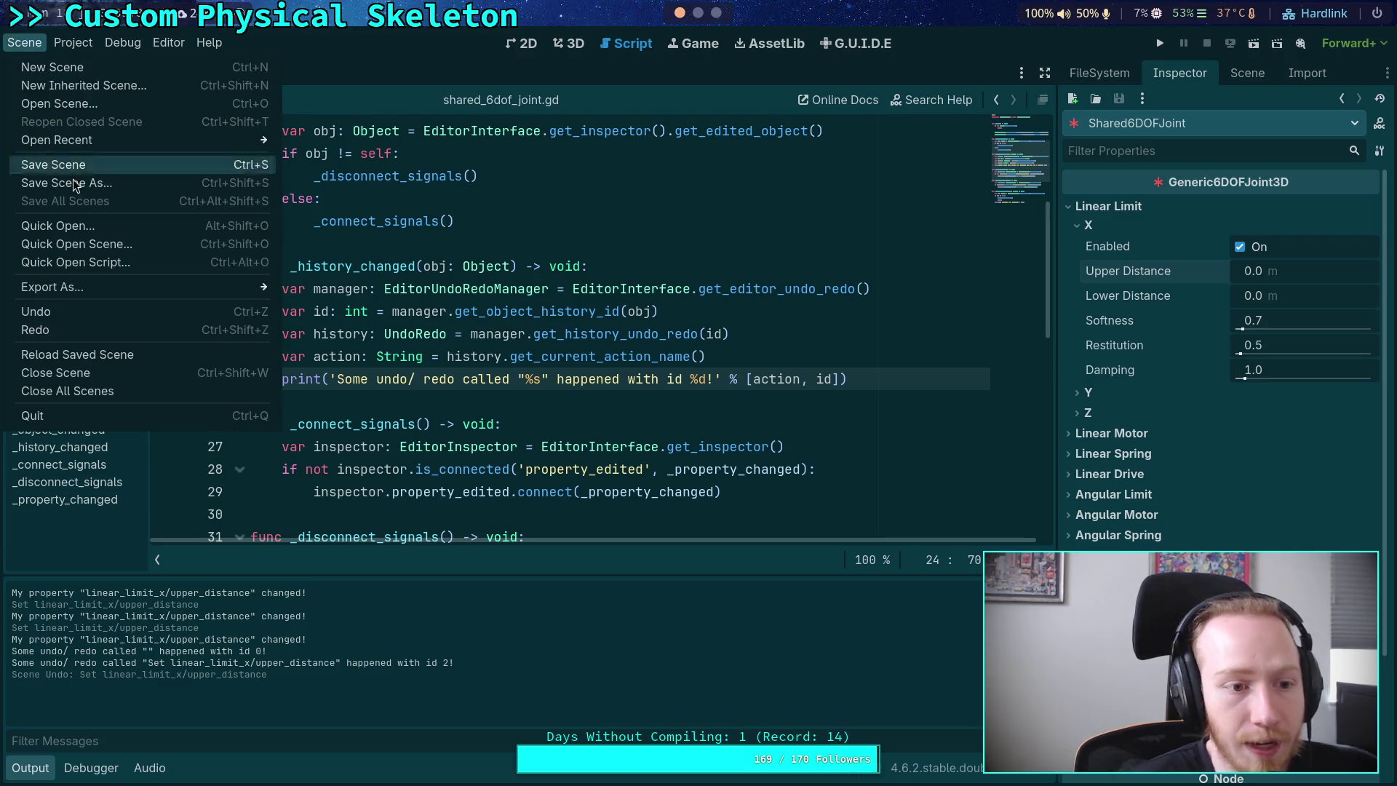
Reload the saved scene, clear Output, set X Upper Distance to 1.0, then undo it.
click(140, 354)
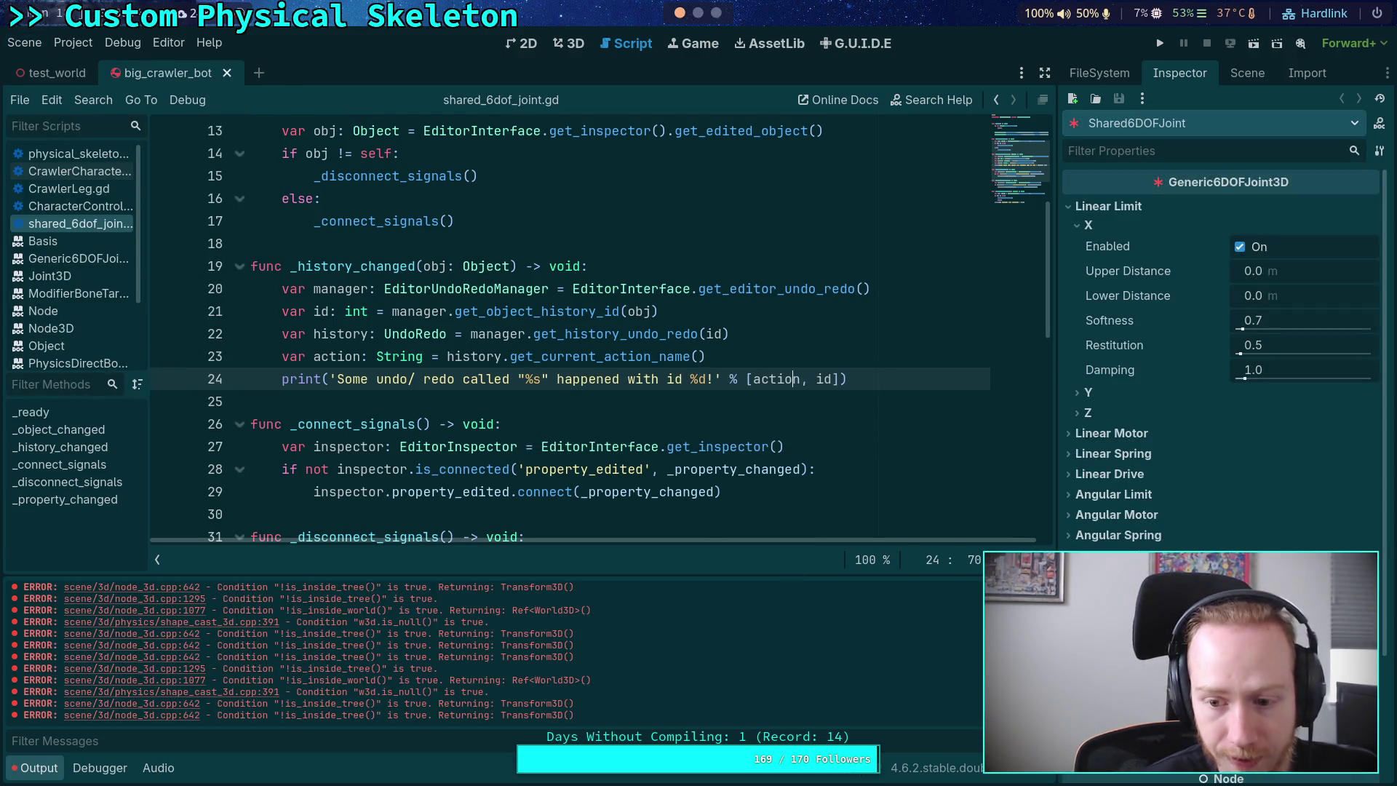
click(1040, 586)
click(1276, 273)
text(1)
key(Return)
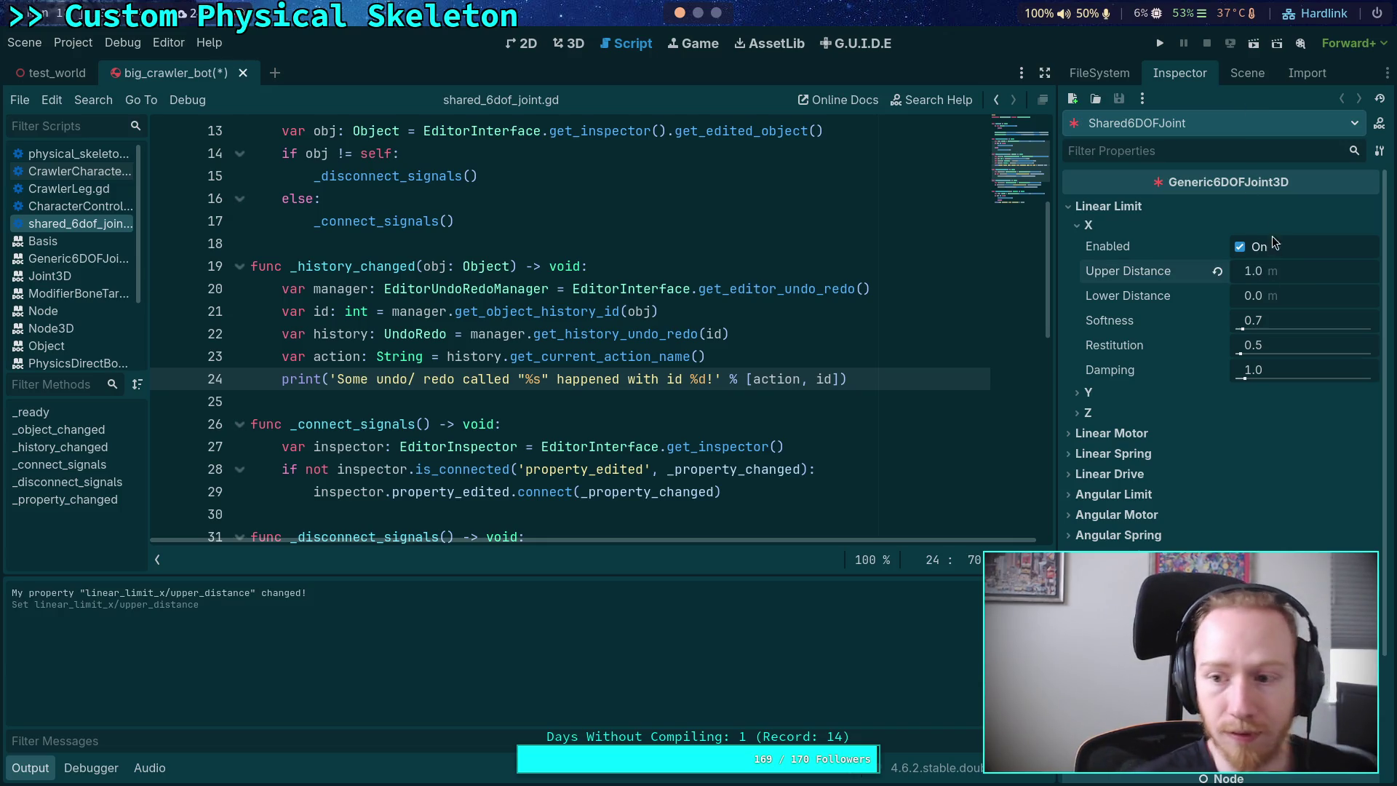
key(ctrl+z)
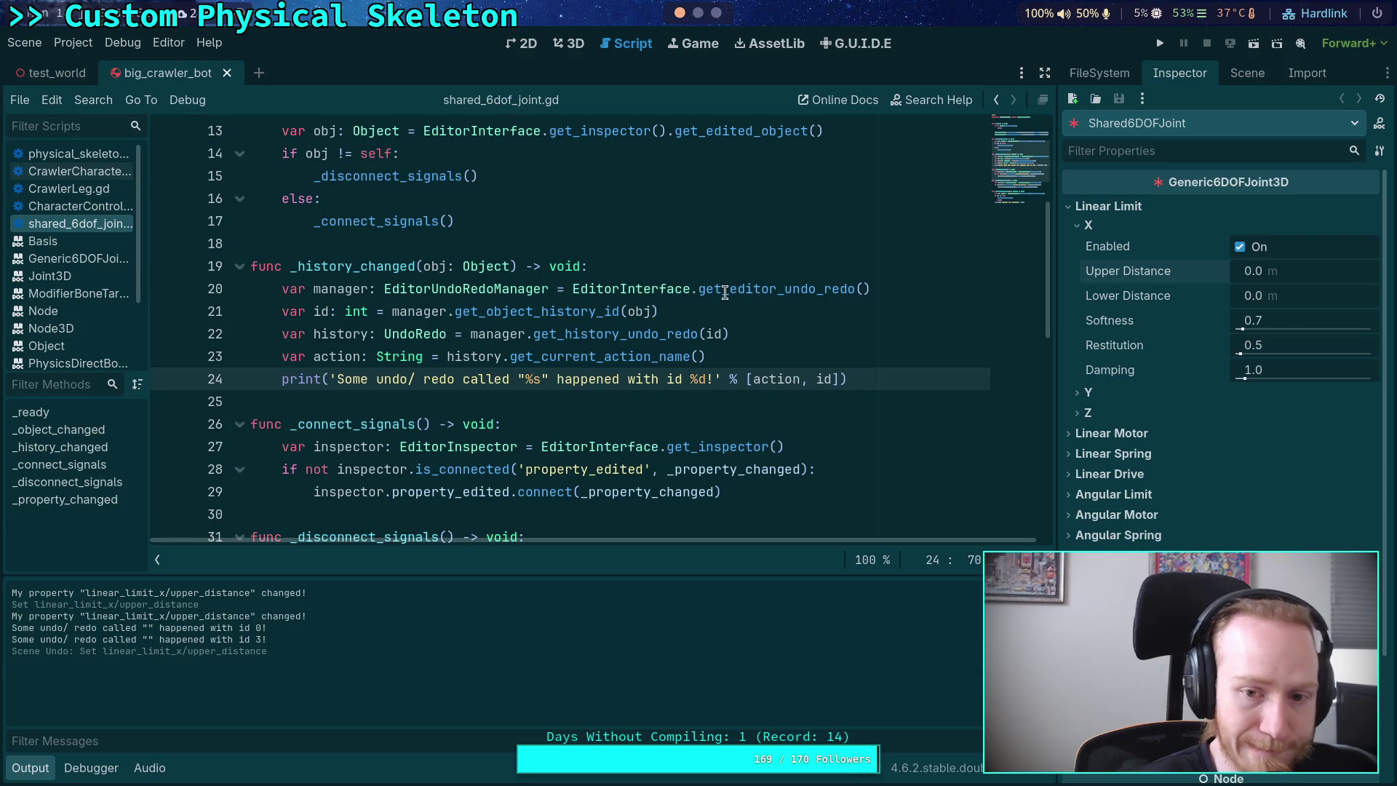
Select get_object_history_id on line 21 and inspect its documentation tooltip.
key(Up)
key(Up)
key(Up)
key(ctrl+Left)
key(ctrl+Left)
key(ctrl+shift+Right)
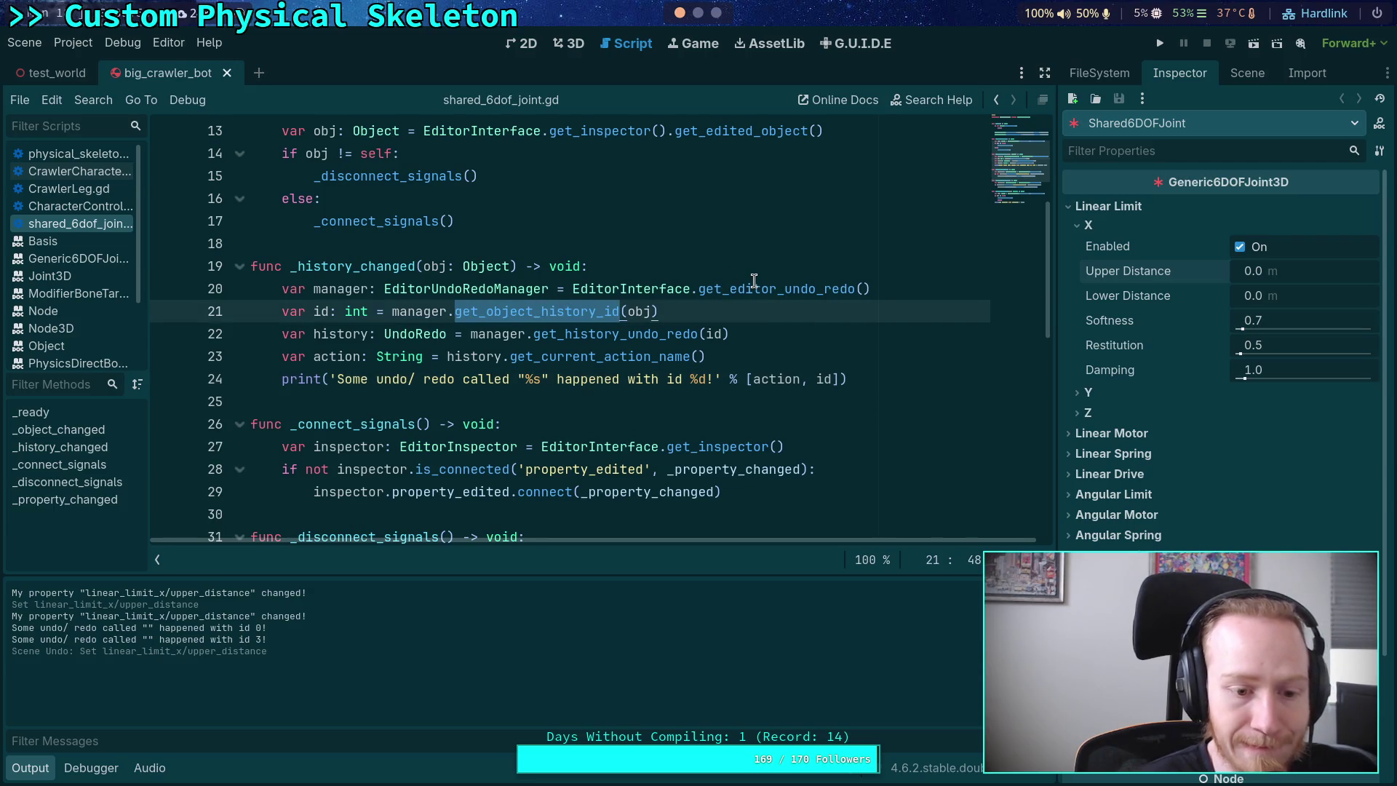
scroll(742, 285, up, 2)
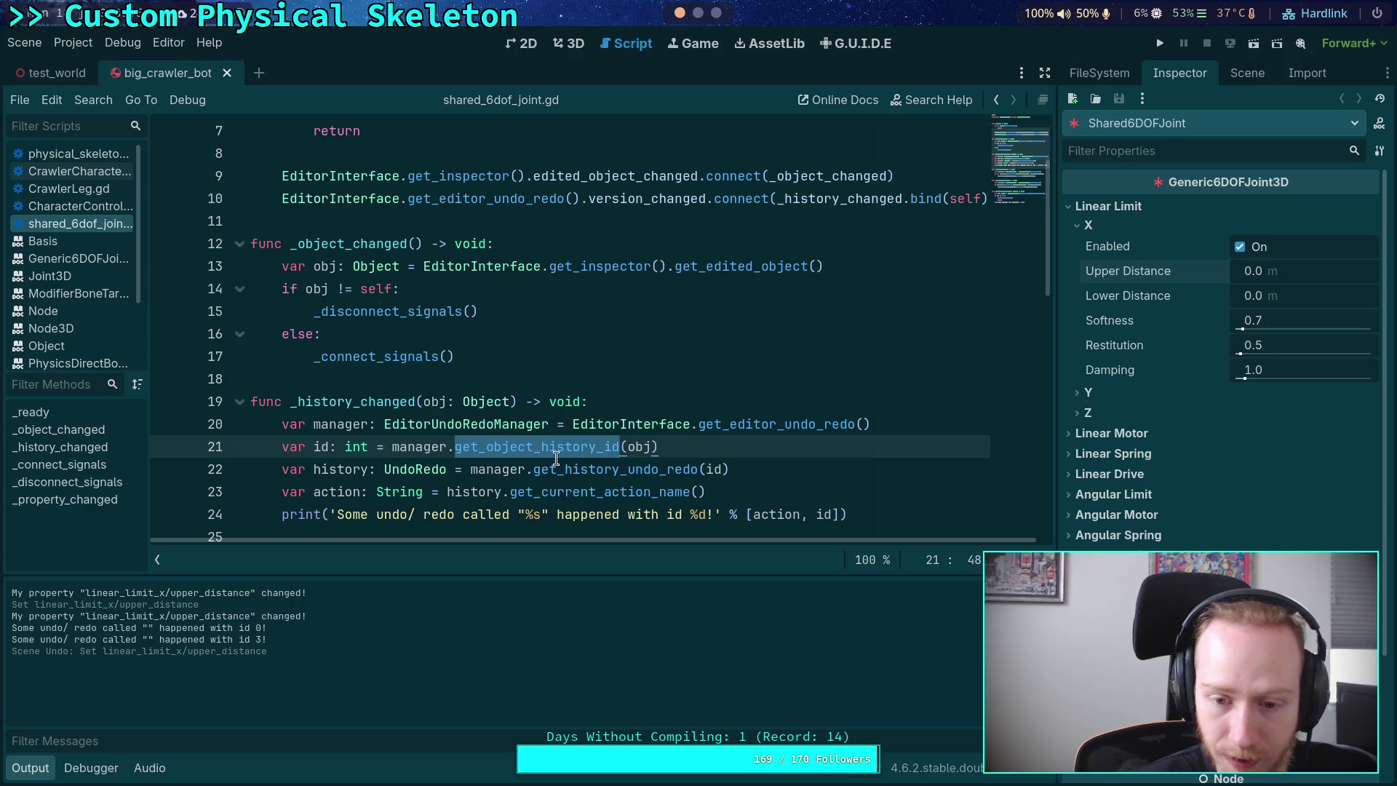
mouse_move(566, 444)
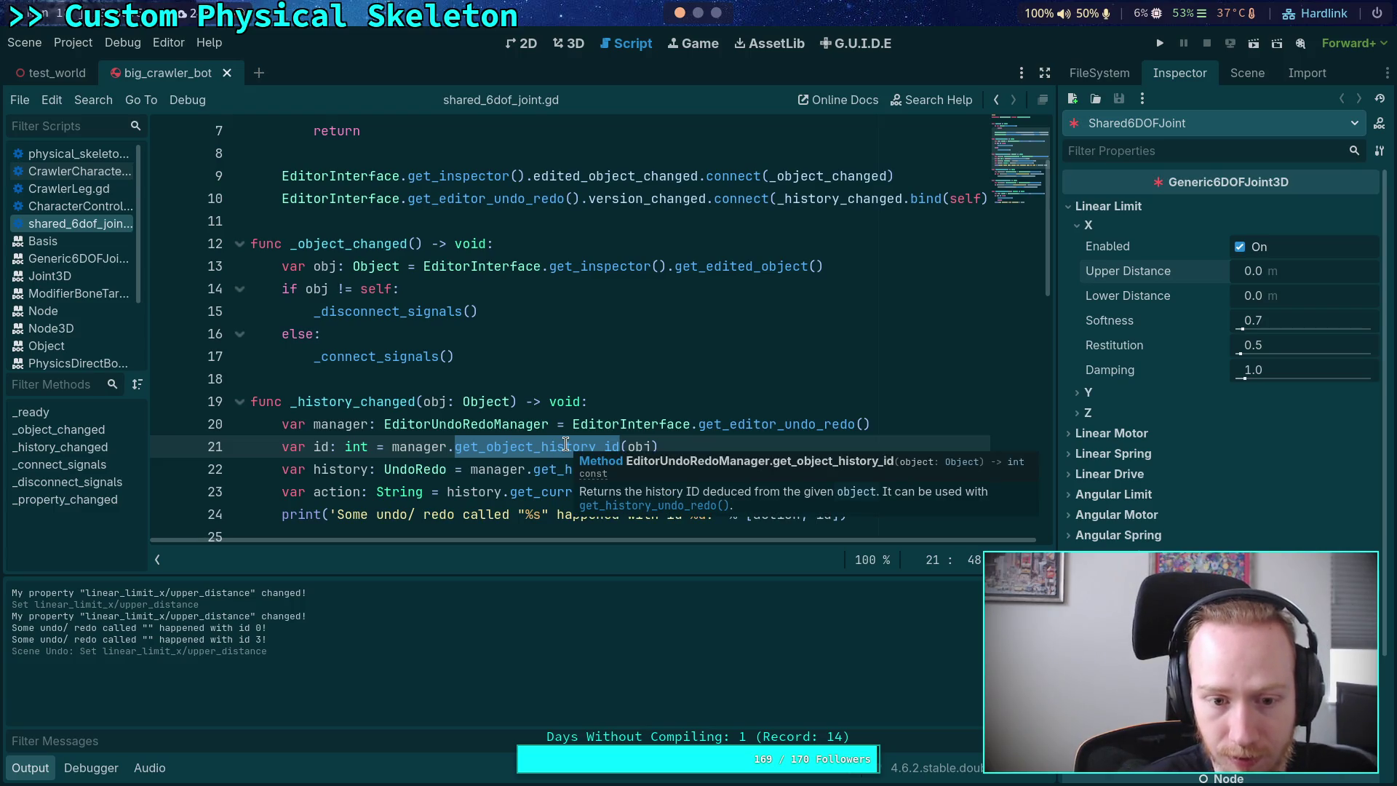
mouse_move(774, 426)
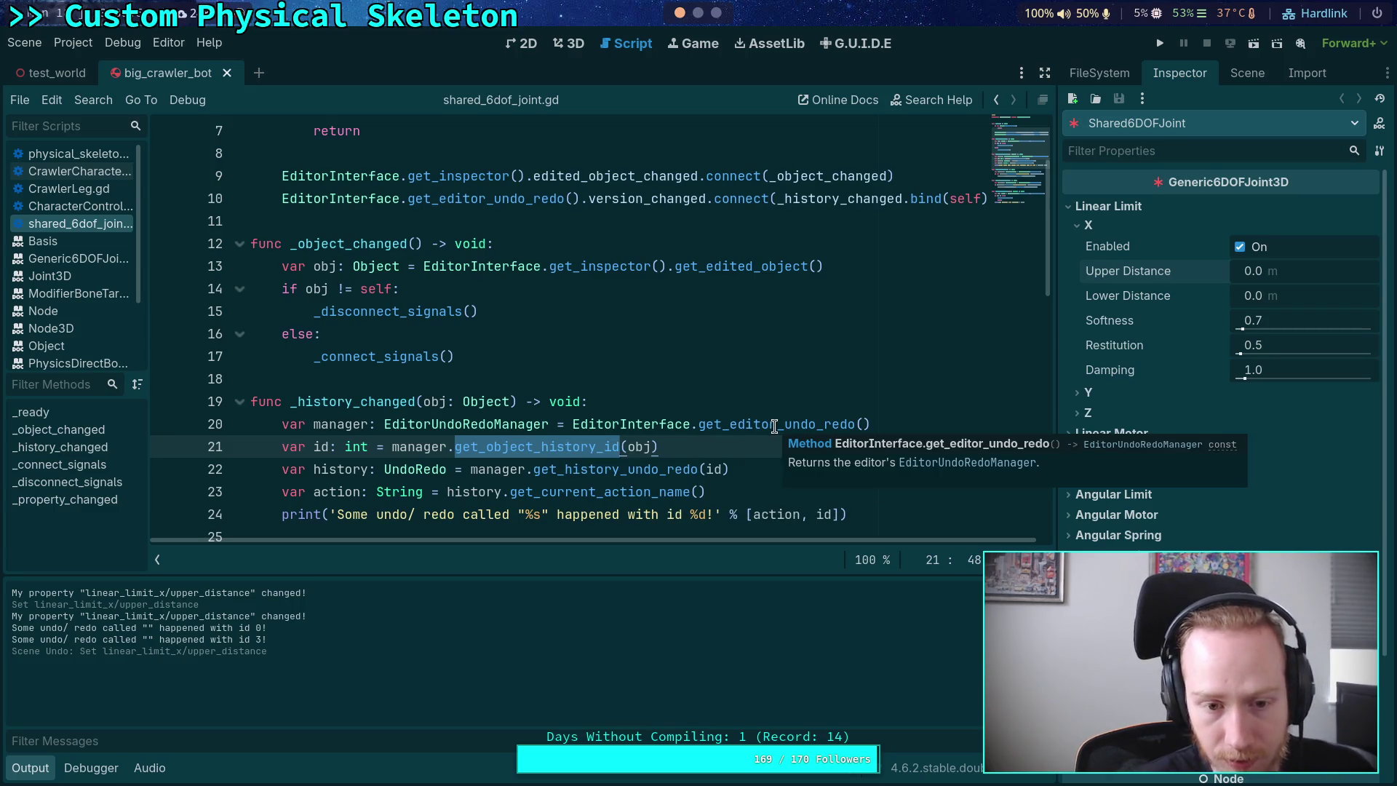
scroll(760, 400, up, 2)
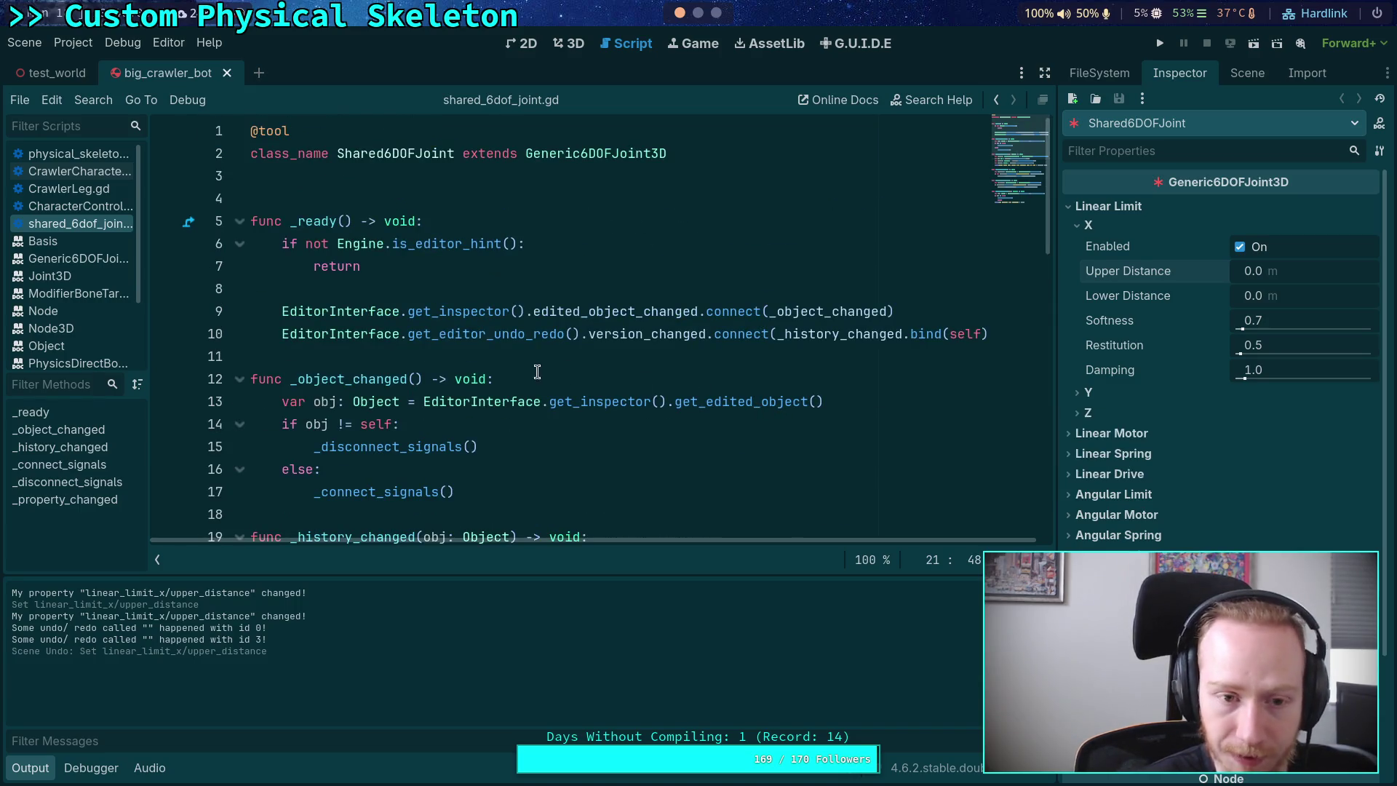
click(574, 353)
scroll(574, 353, down, 2)
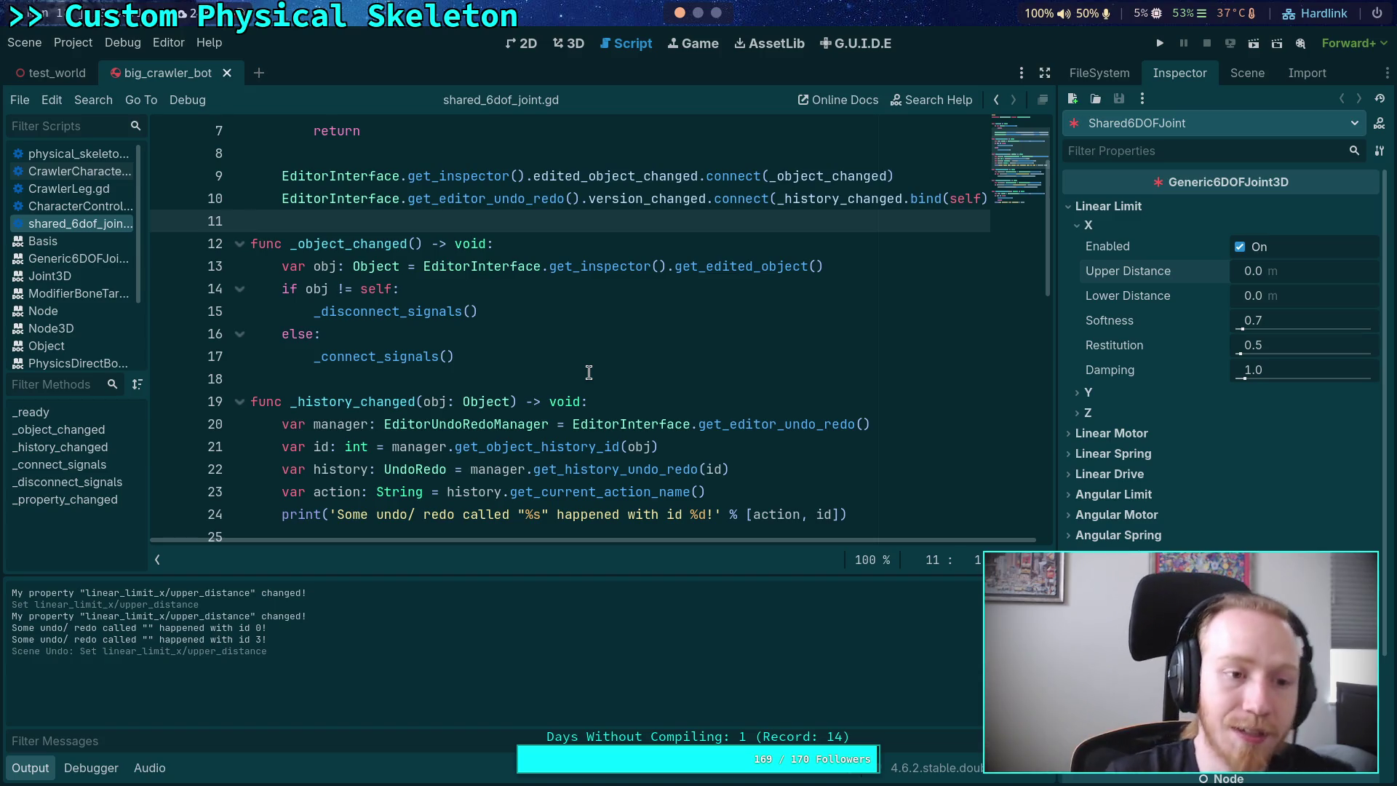
click(91, 340)
scroll(596, 358, down, 10)
scroll(596, 356, down, 10)
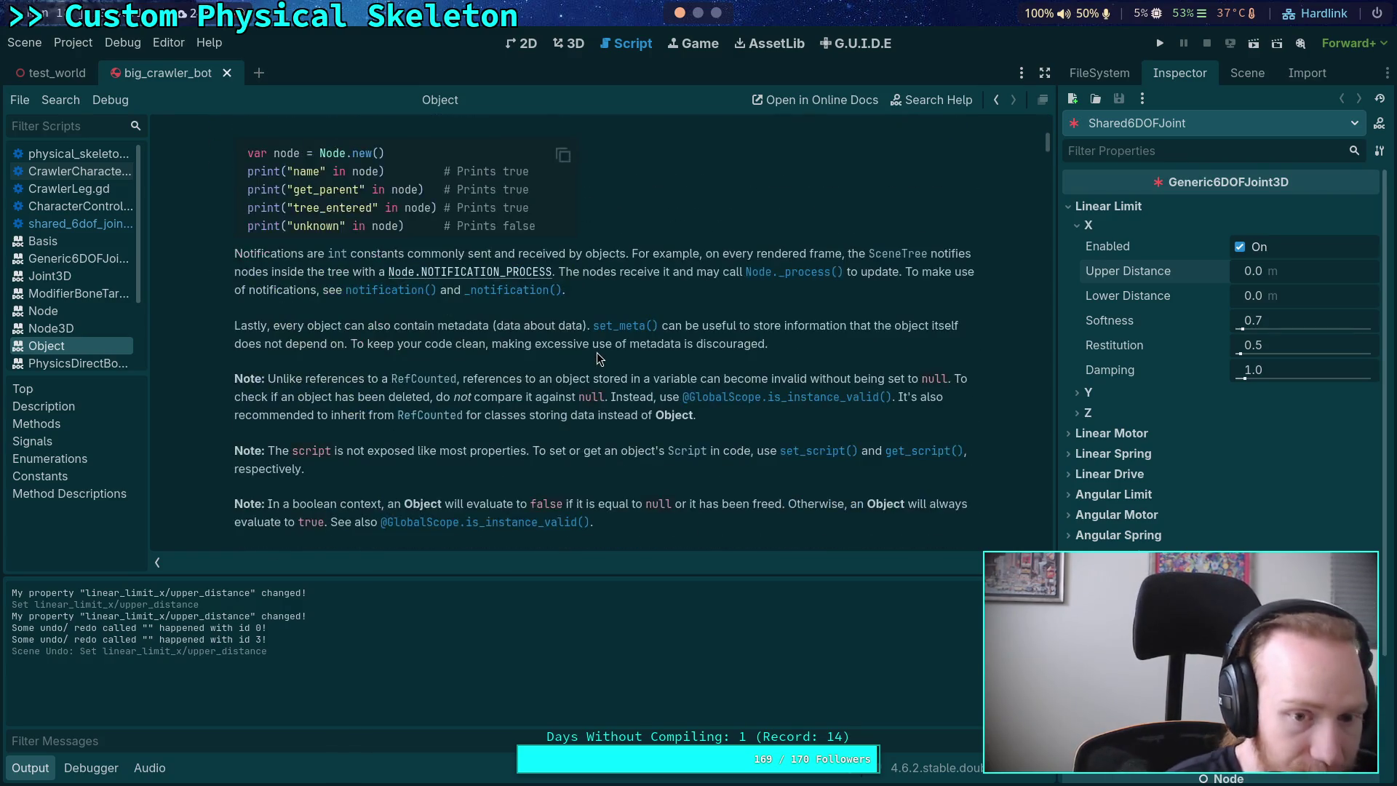
scroll(597, 358, down, 3)
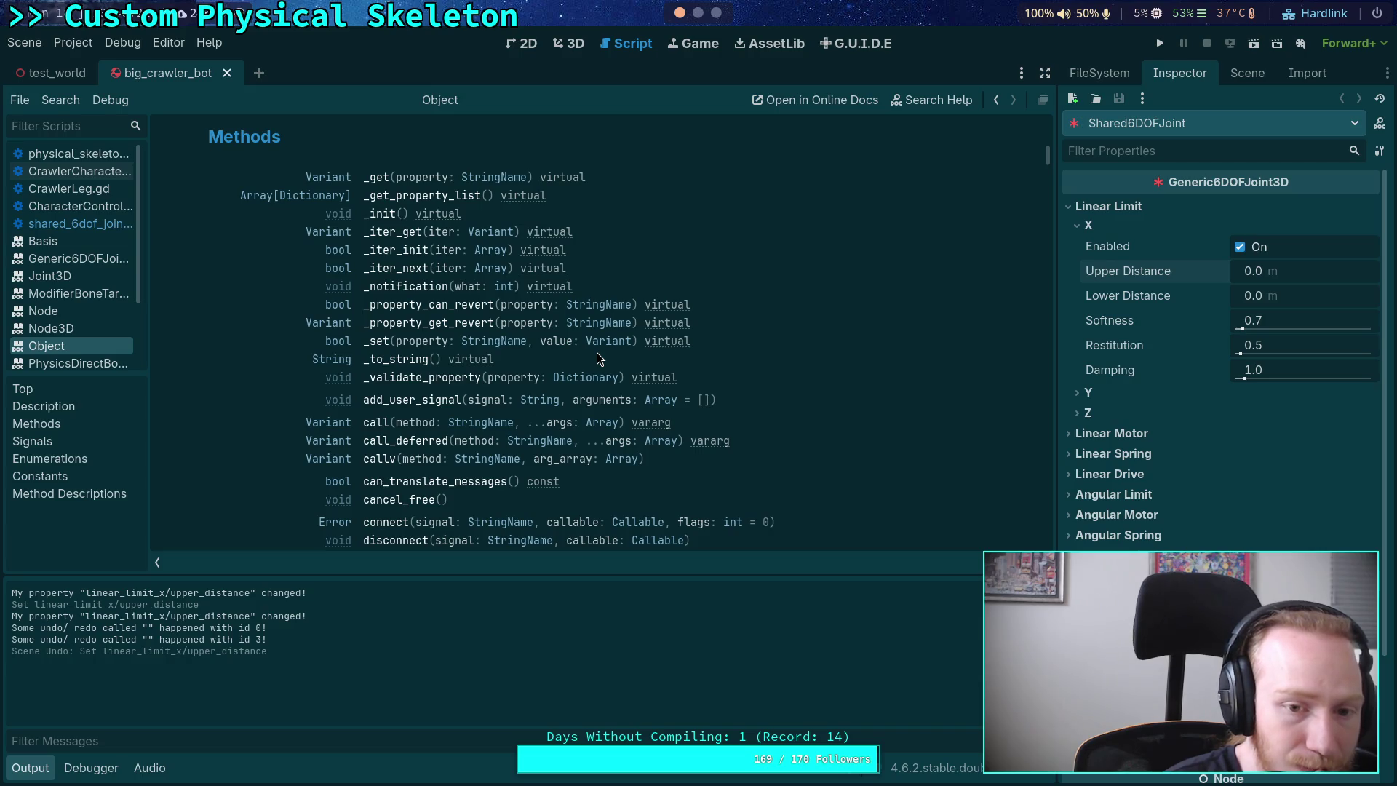
scroll(596, 358, down, 3)
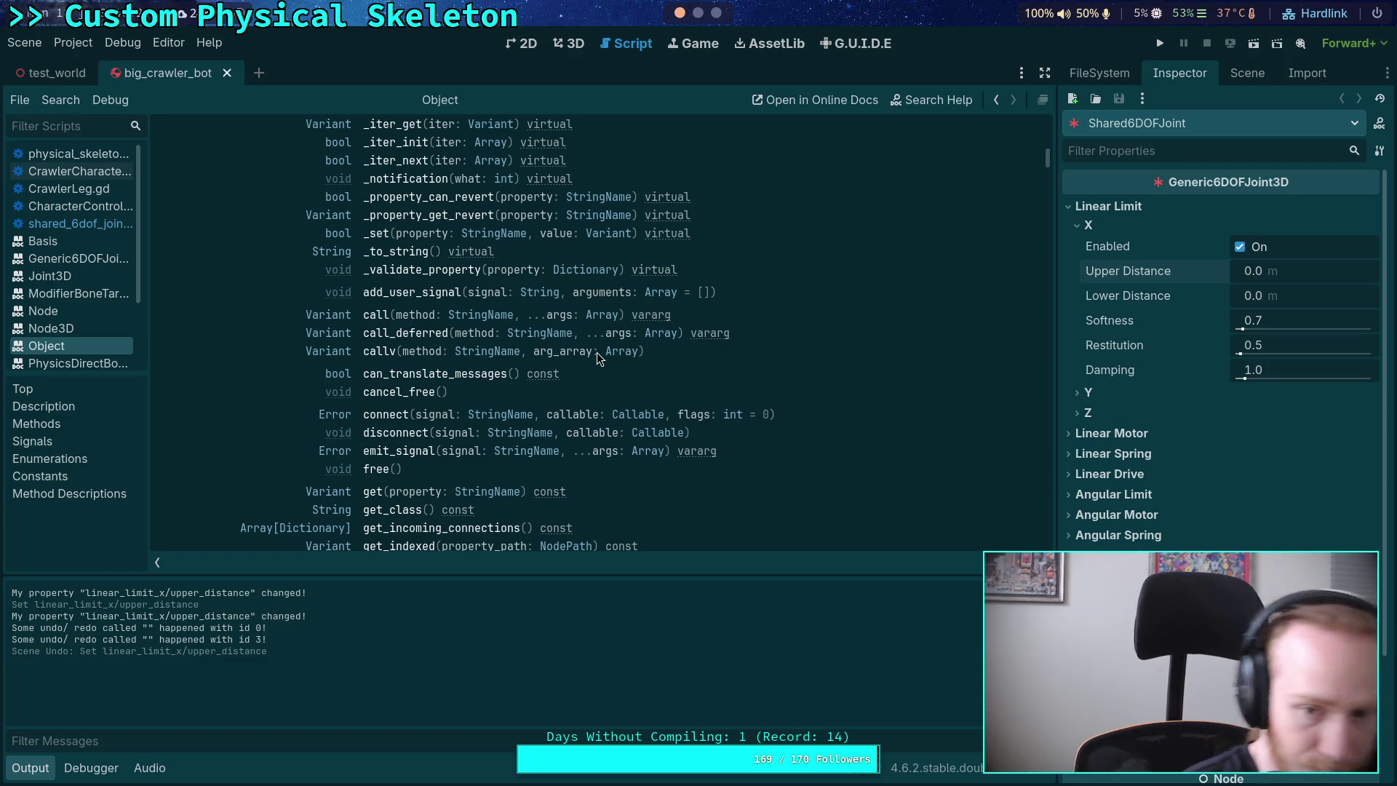
scroll(596, 358, down, 2)
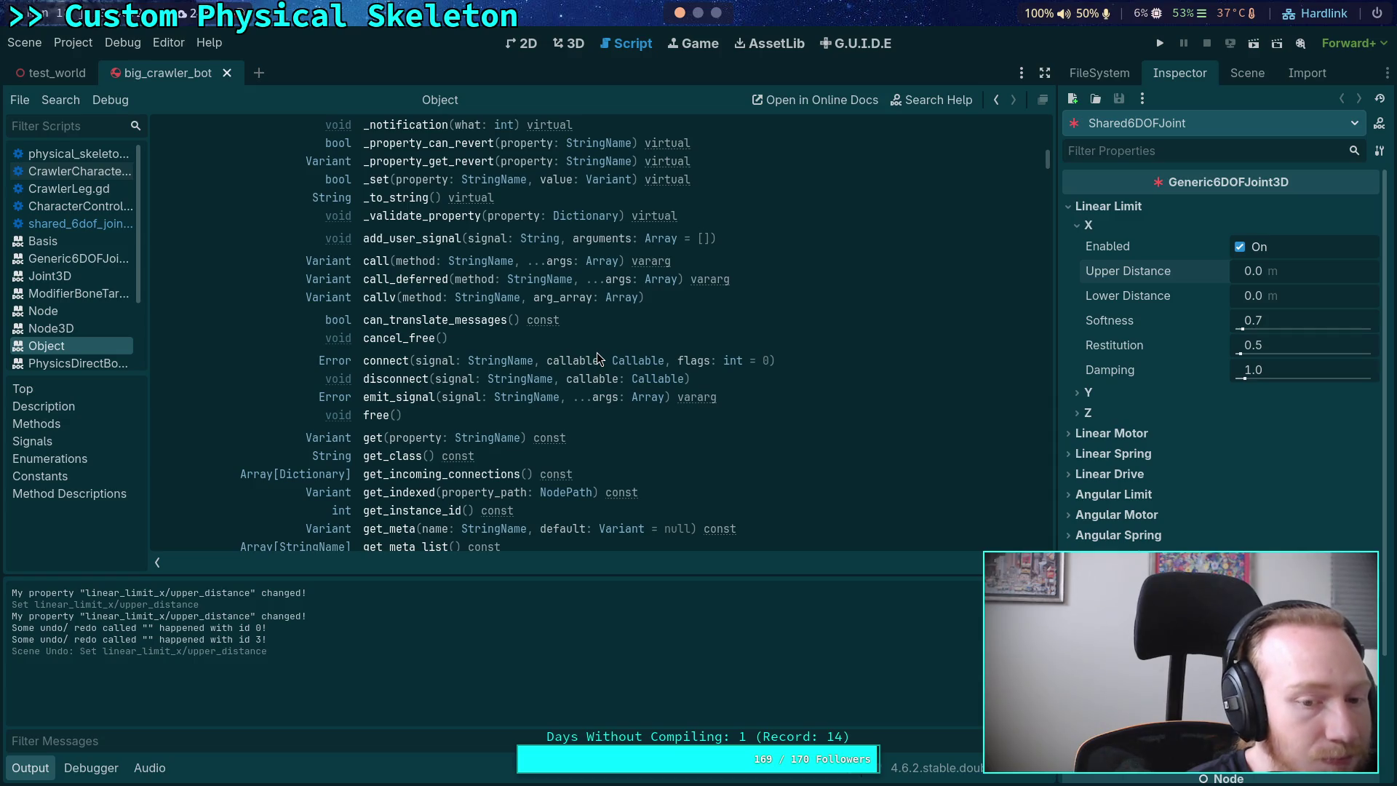
scroll(597, 358, down, 2)
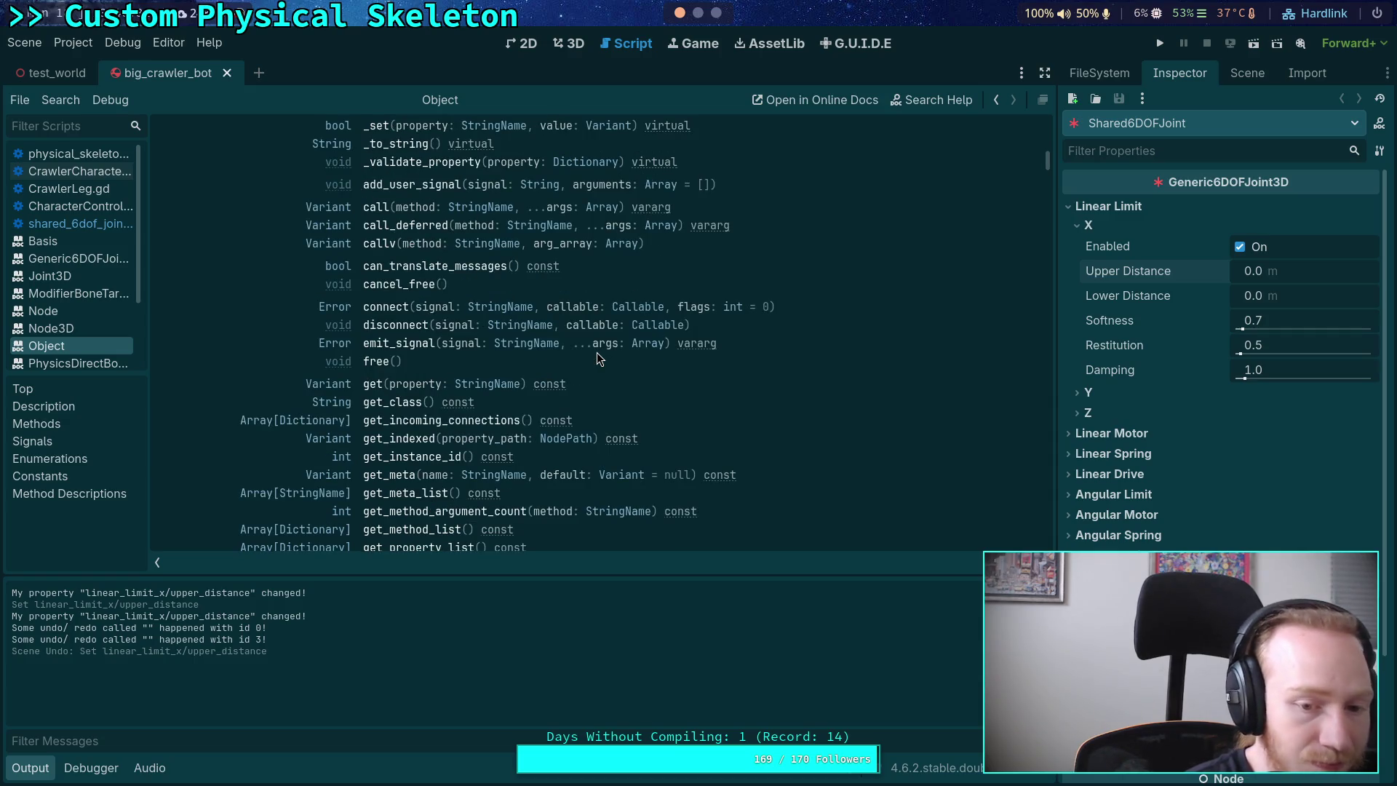
scroll(597, 356, down, 6)
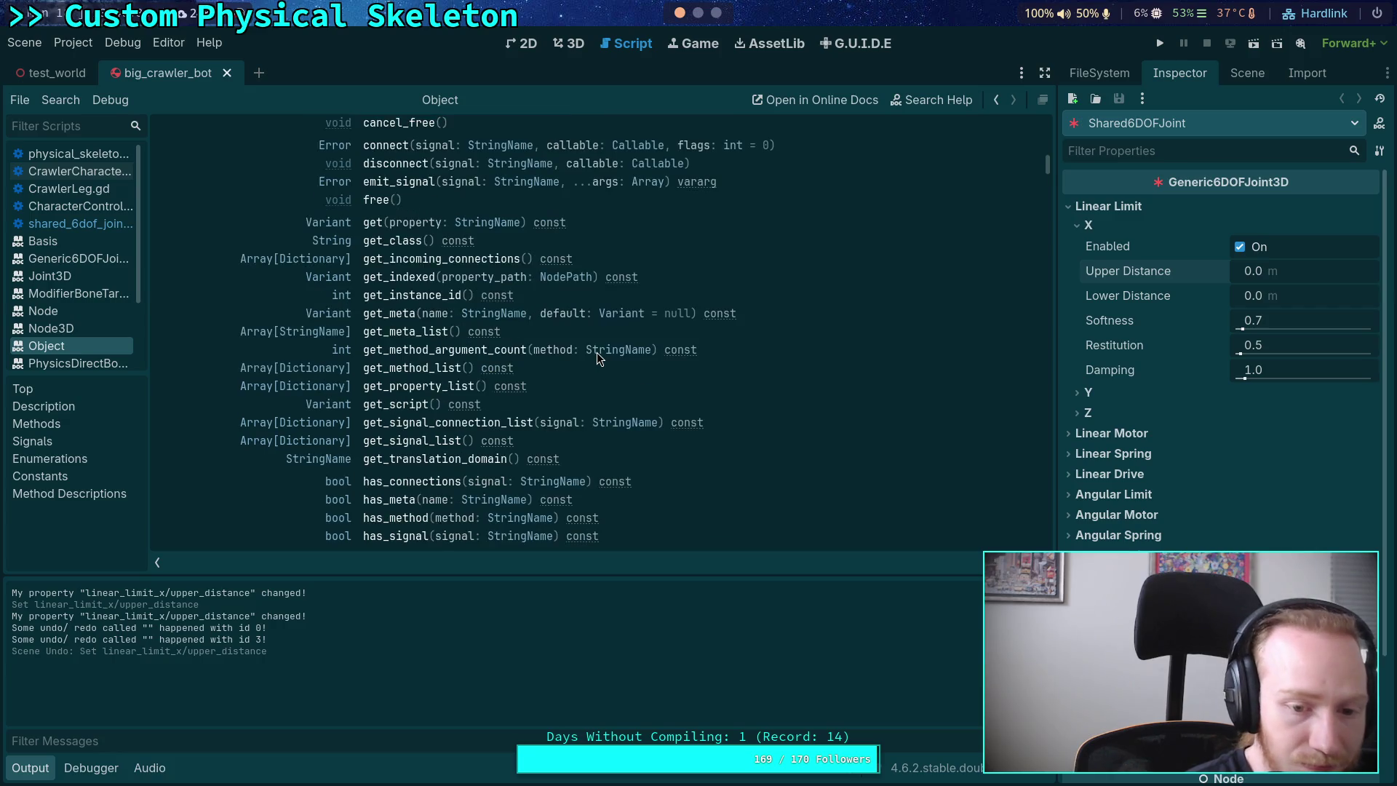
scroll(597, 353, down, 6)
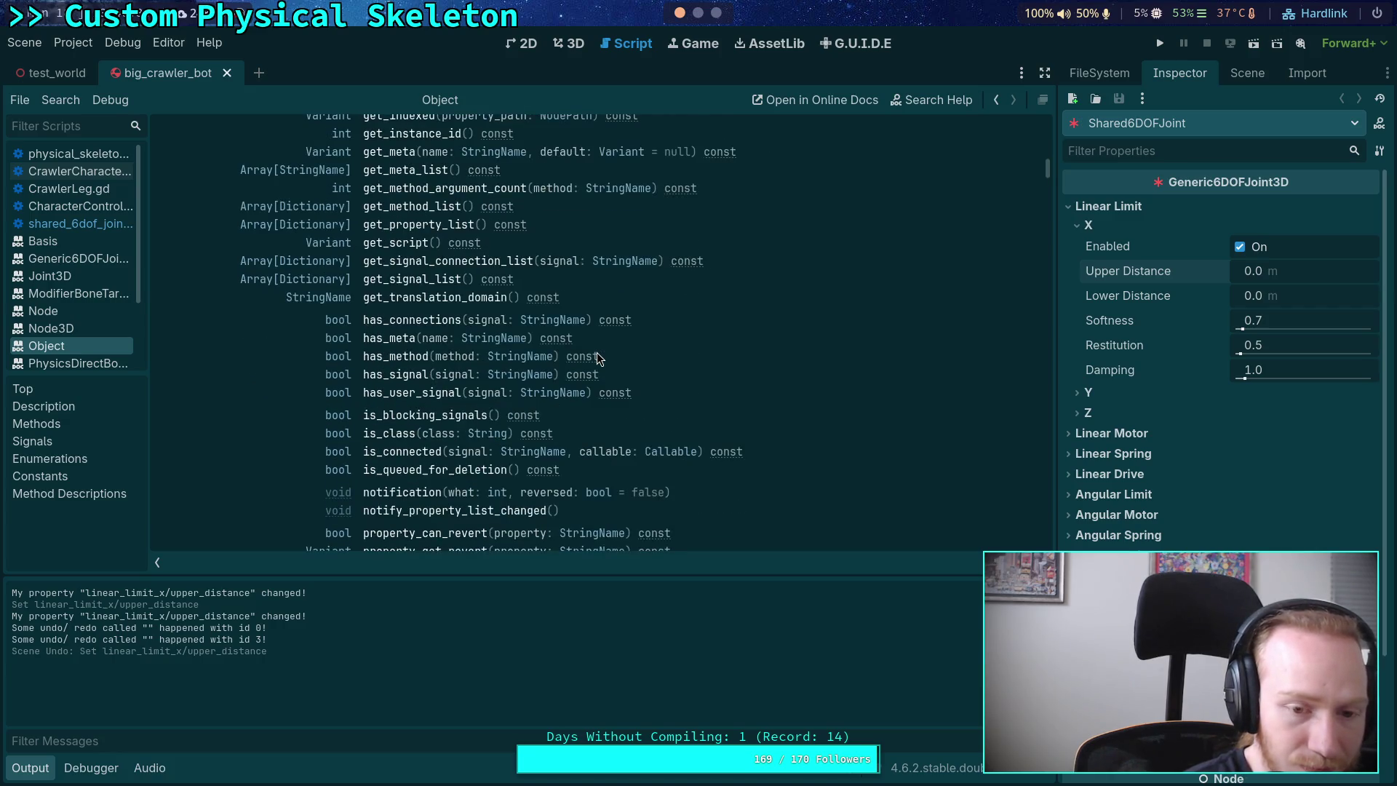
scroll(597, 352, down, 4)
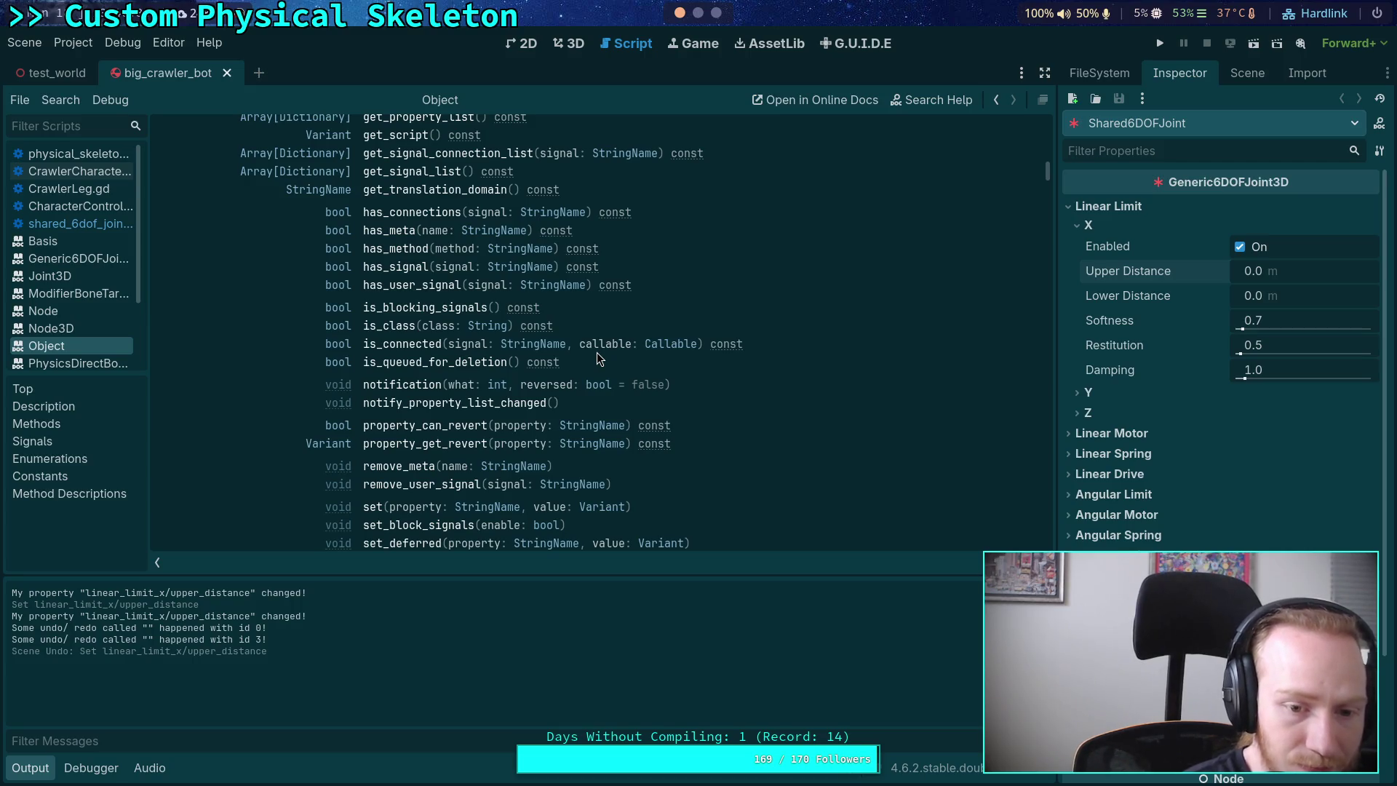
scroll(596, 357, down, 2)
scroll(596, 352, down, 2)
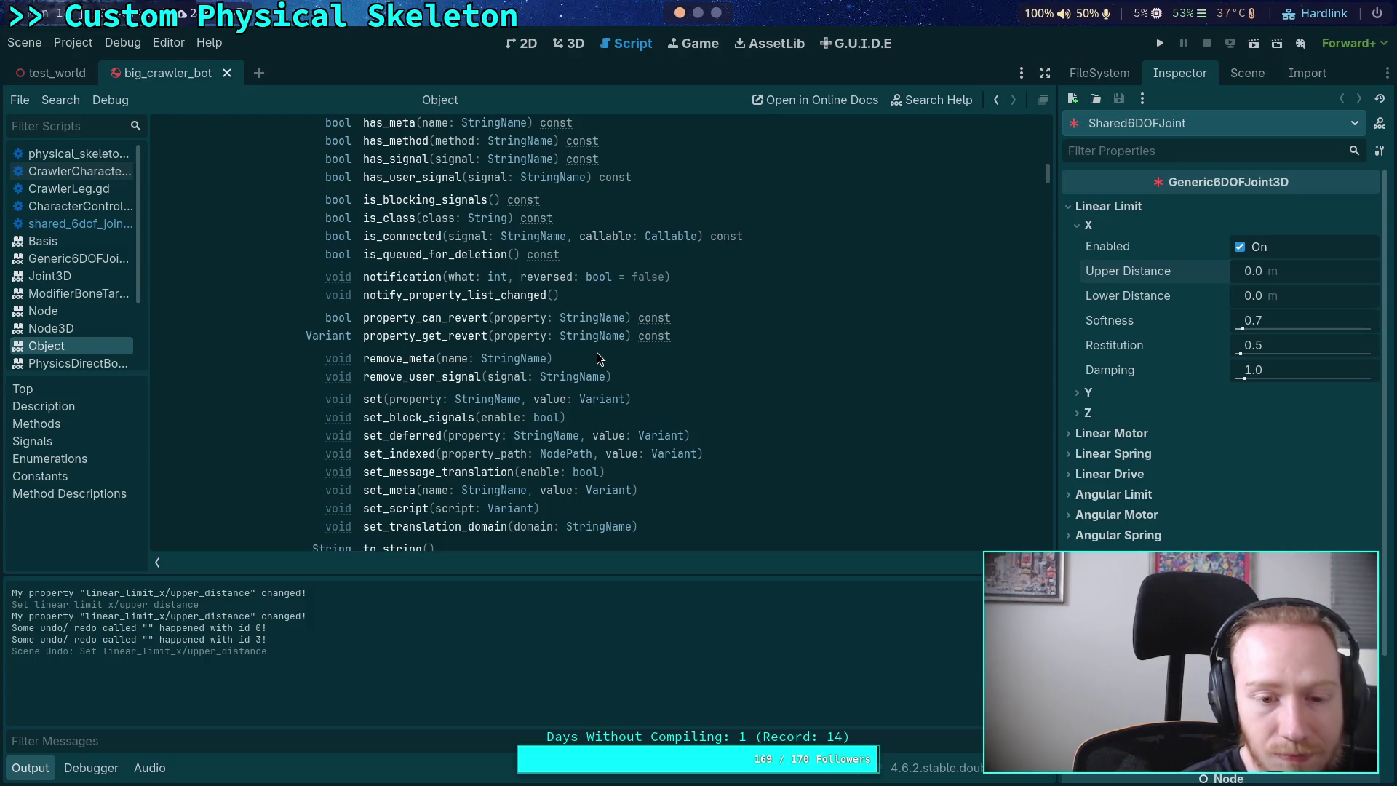
scroll(596, 358, down, 4)
scroll(596, 358, up, 10)
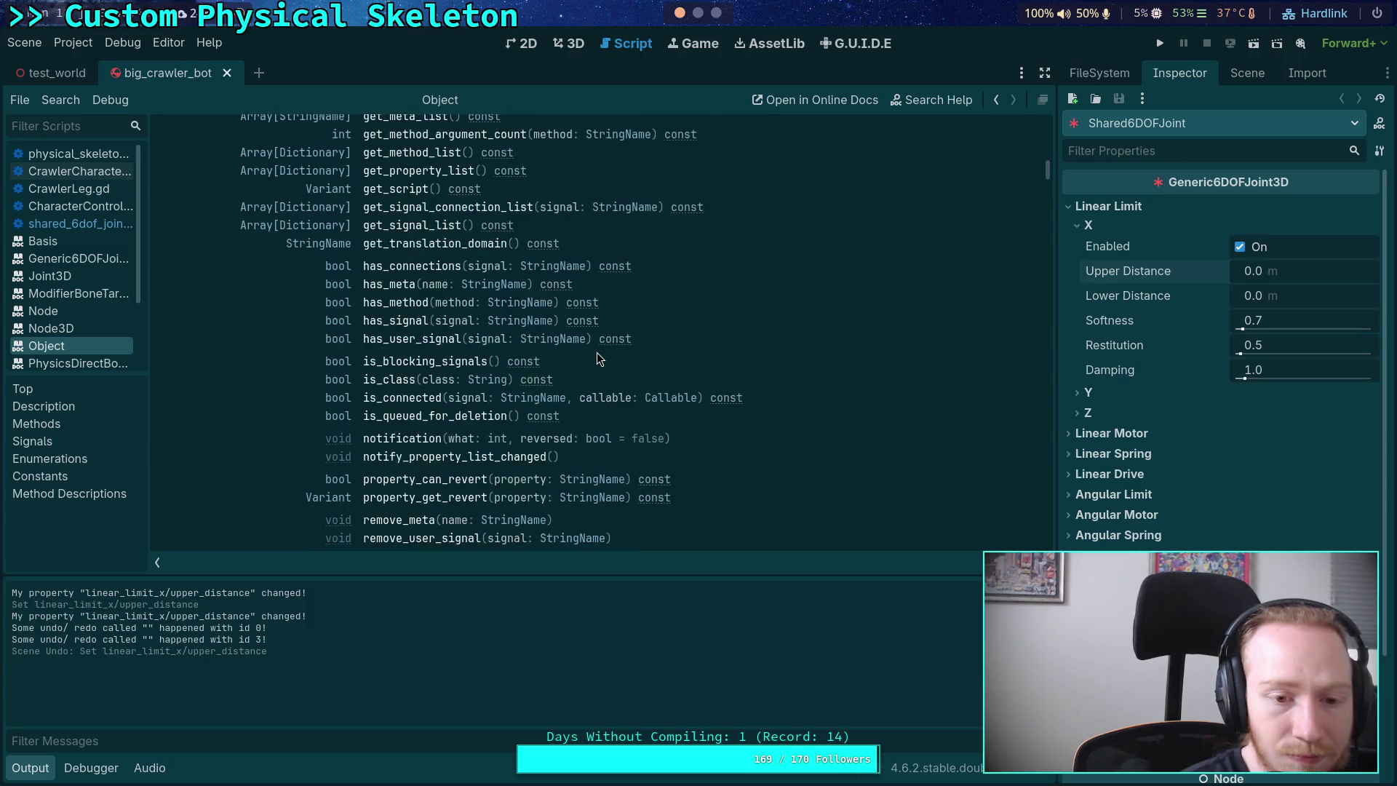
scroll(596, 357, up, 15)
scroll(596, 356, down, 20)
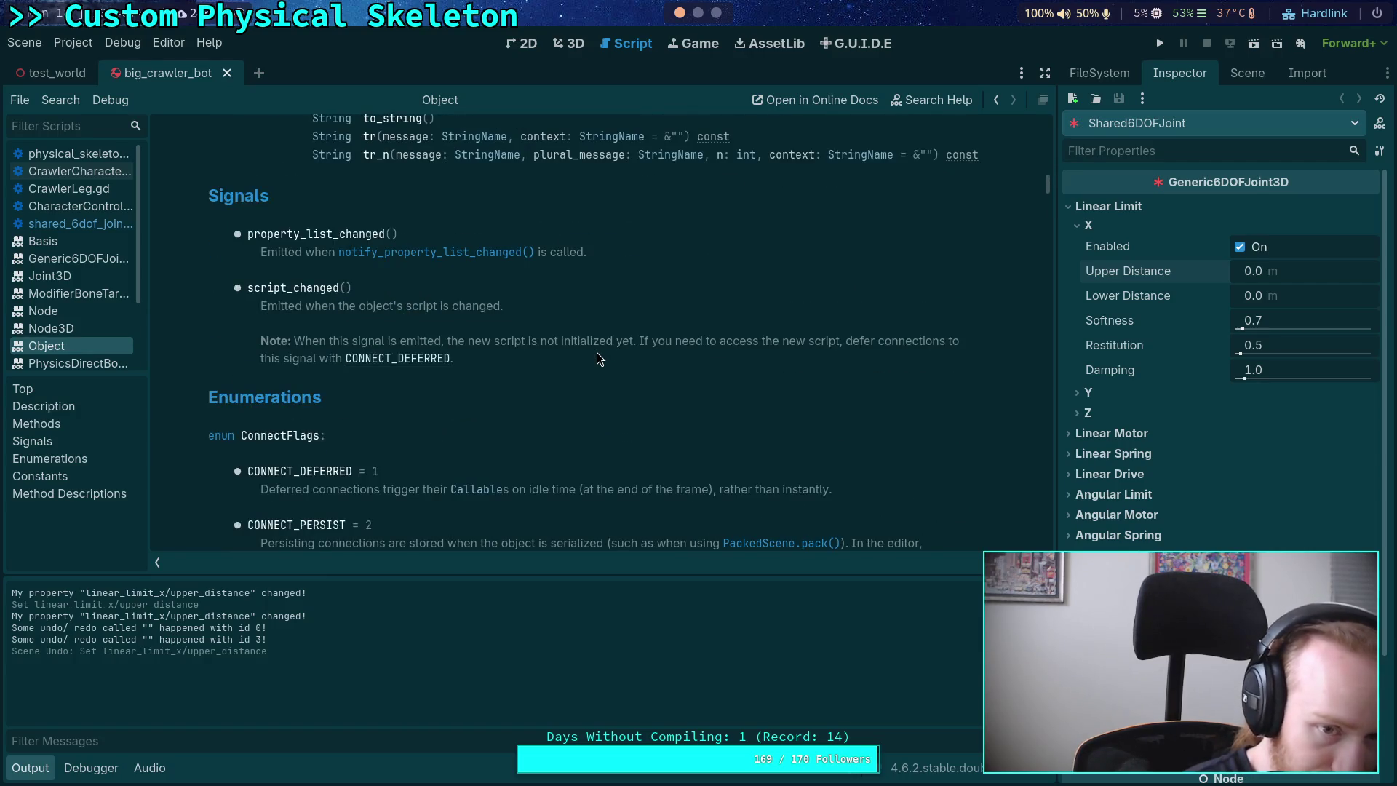
click(115, 311)
scroll(557, 347, down, 5)
scroll(557, 347, down, 12)
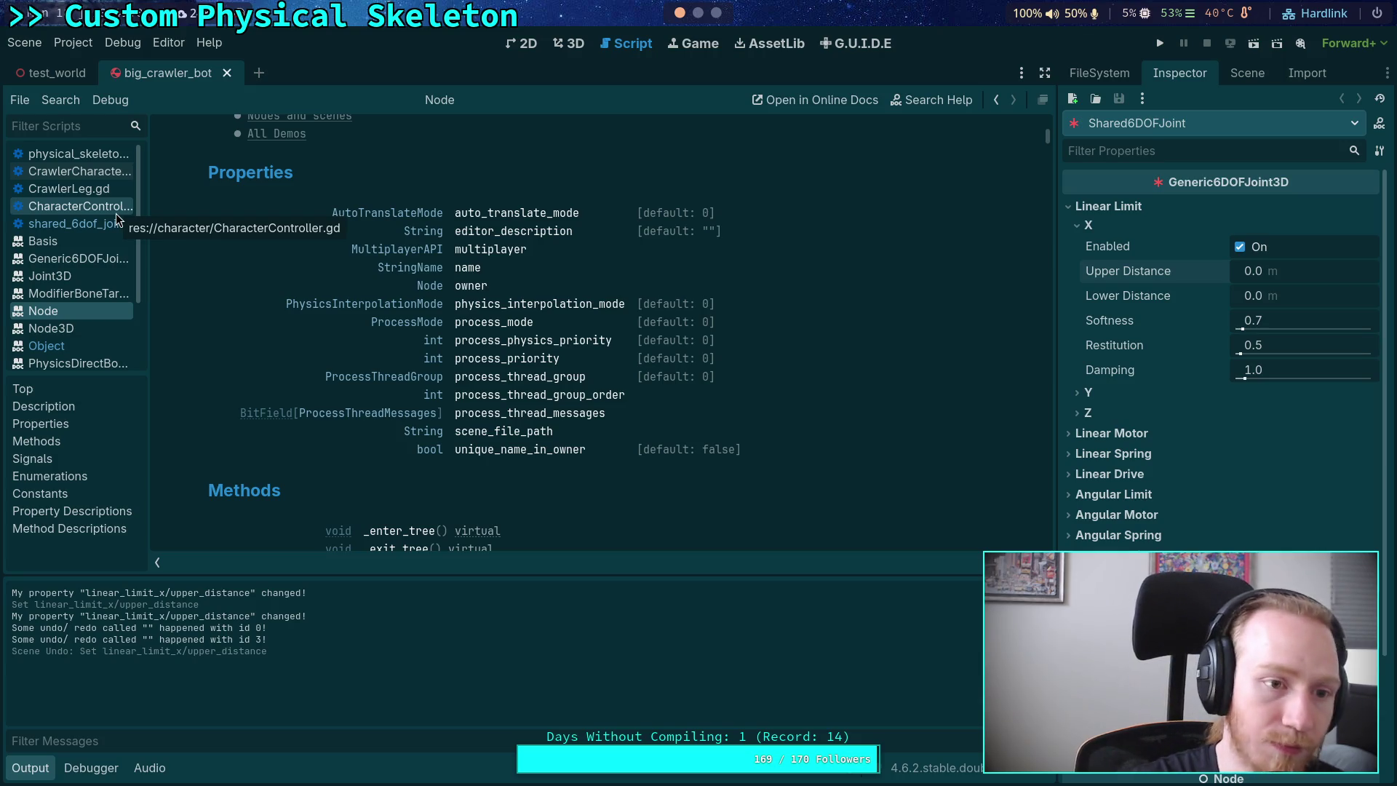
click(109, 223)
scroll(439, 311, down, 2)
Add print('I am object %s' % self) as the first line of _history_changed.
click(588, 267)
key(Return)
text(rint(')
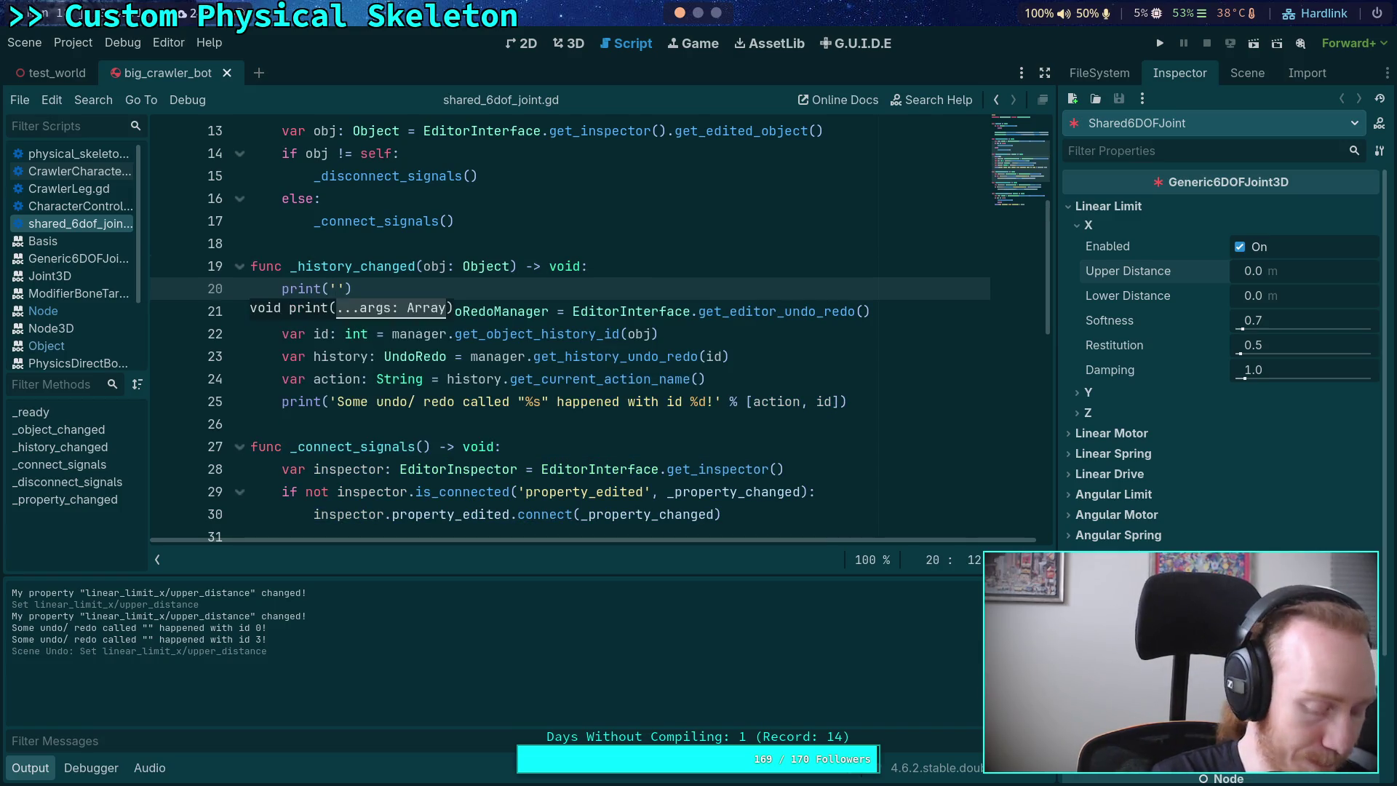
text(I am object %s' )
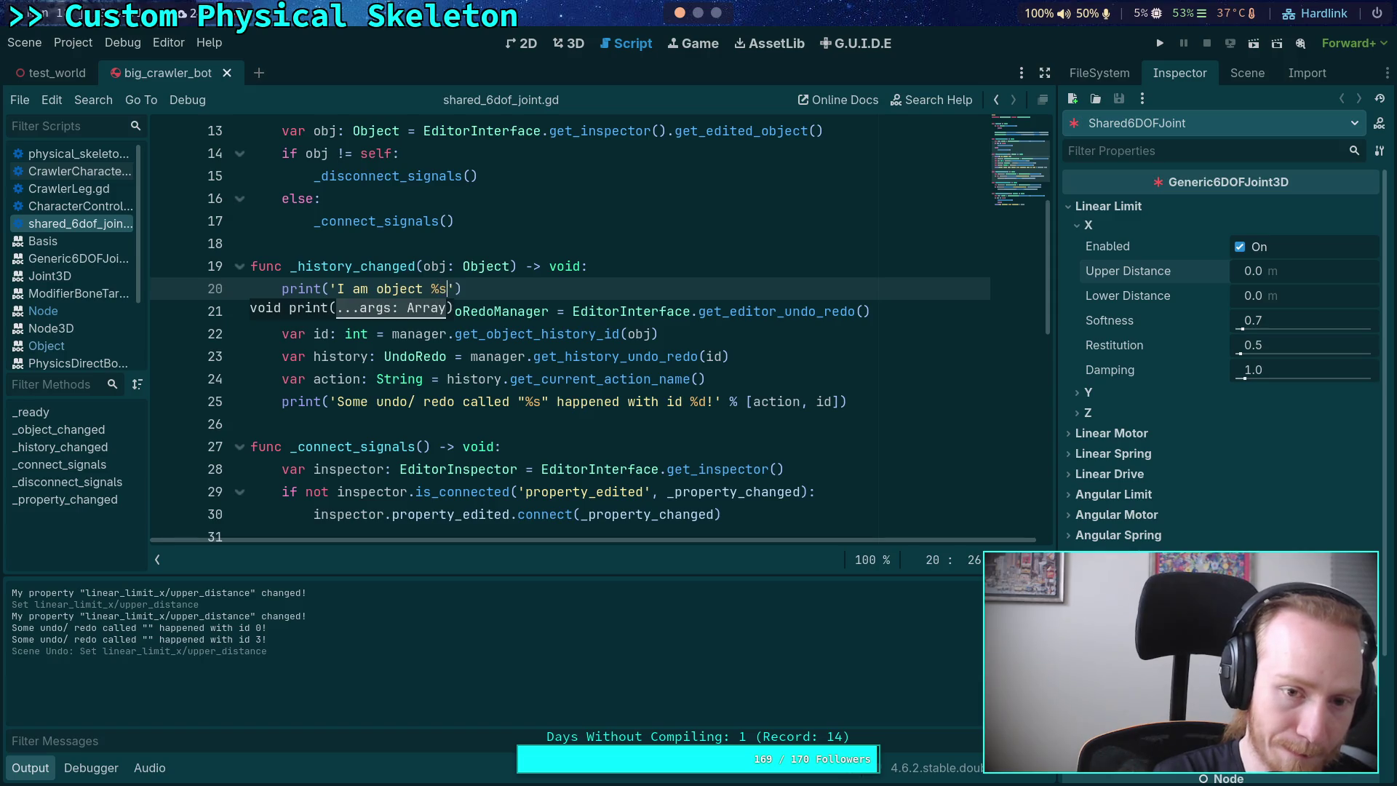
text(% self)
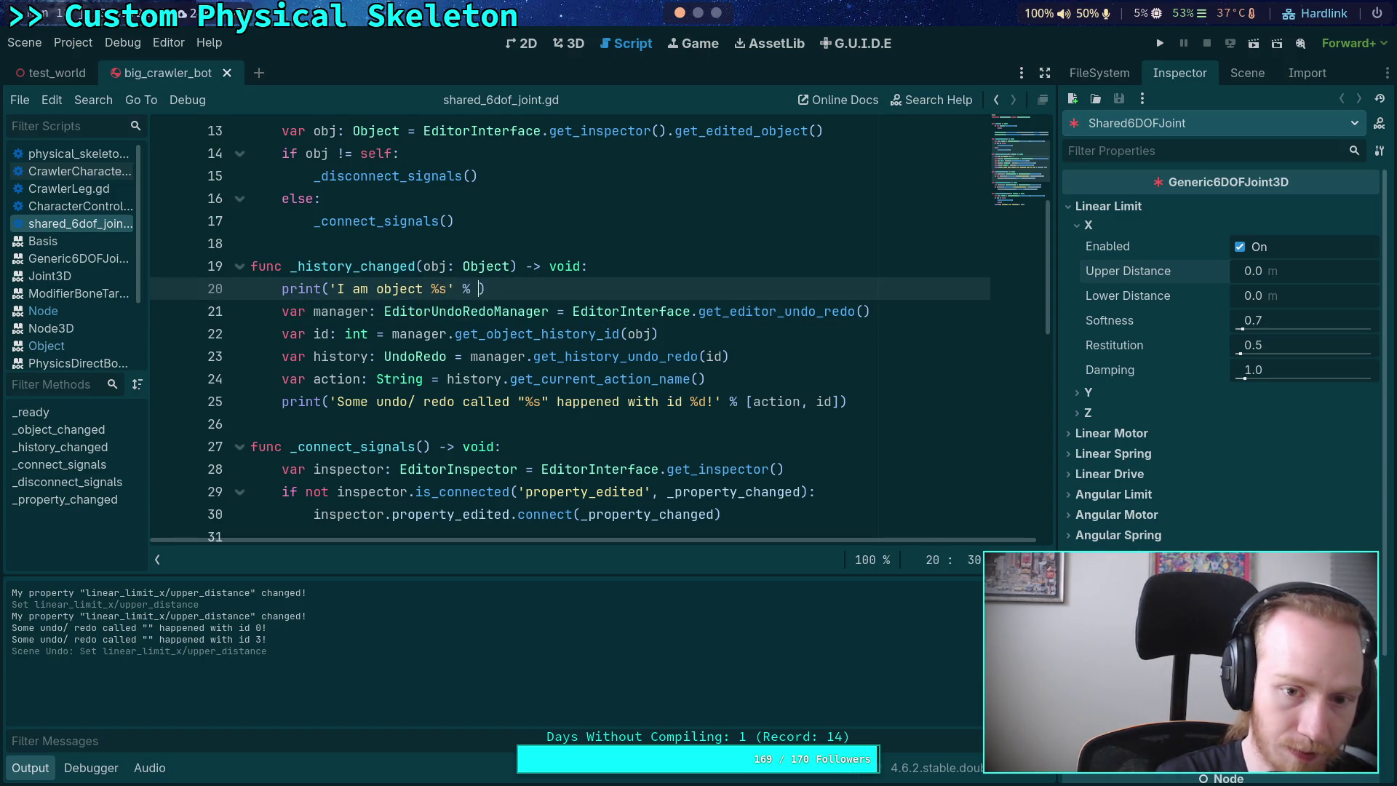
click(733, 221)
Reload the saved scene, set X Upper Distance to 1.0, and undo the change.
click(24, 43)
click(80, 362)
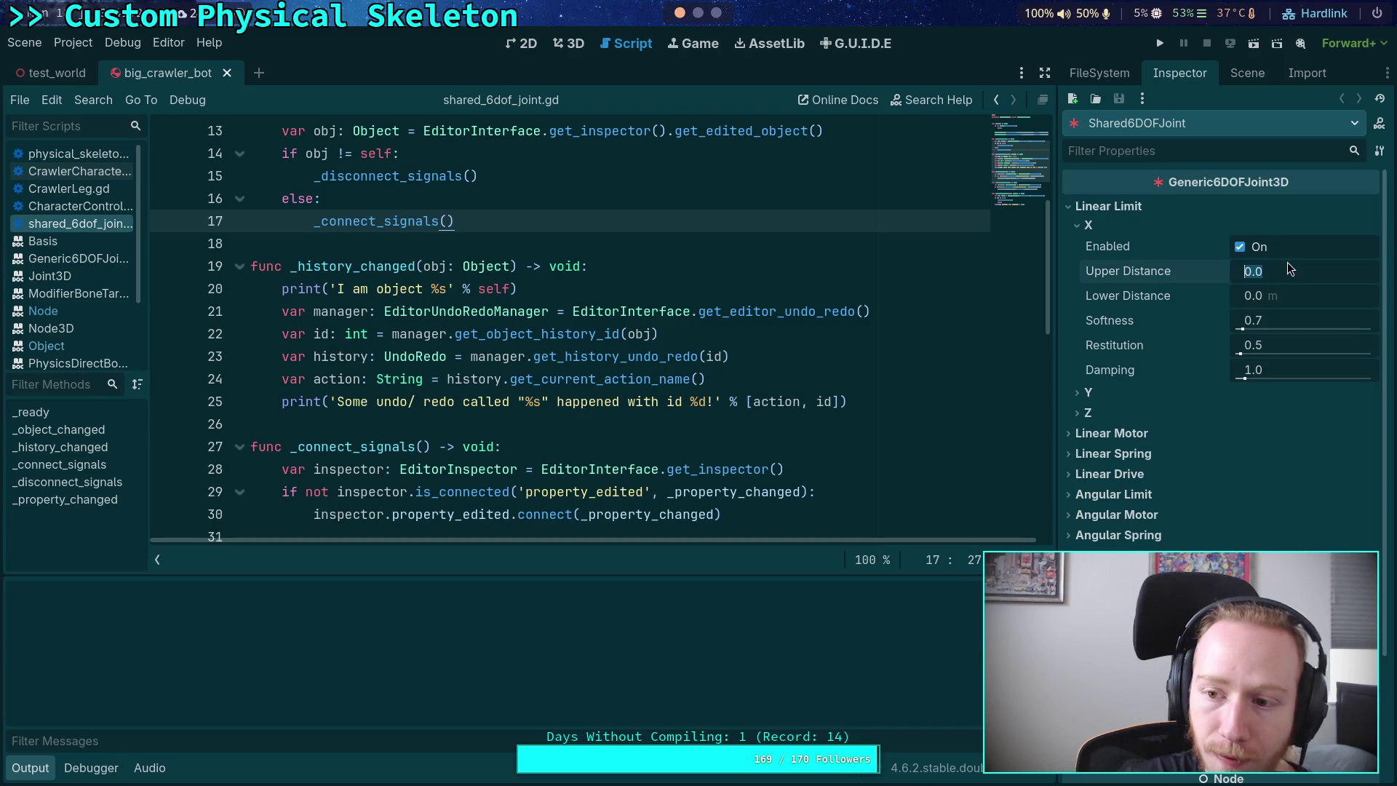
click(1253, 270)
text(1)
key(Return)
key(ctrl+z)
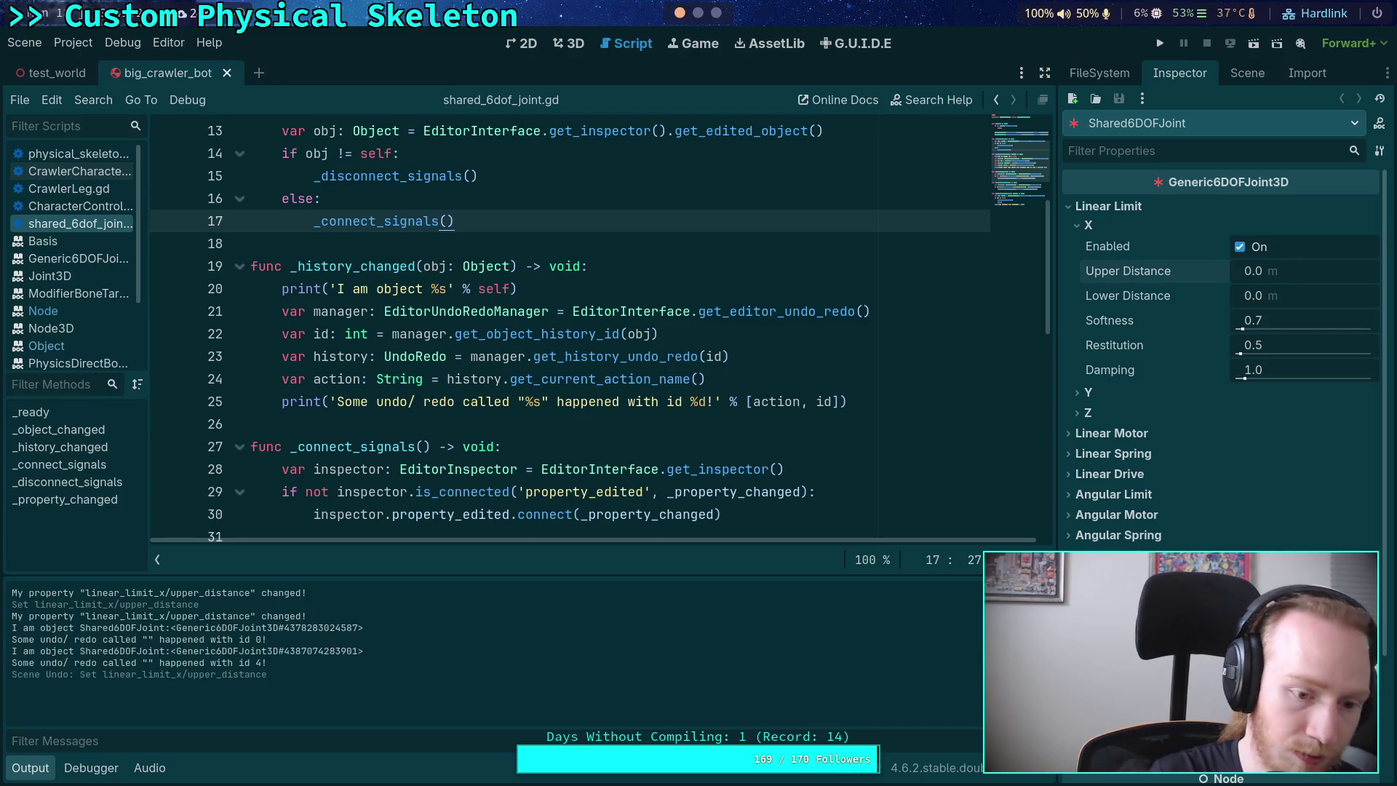
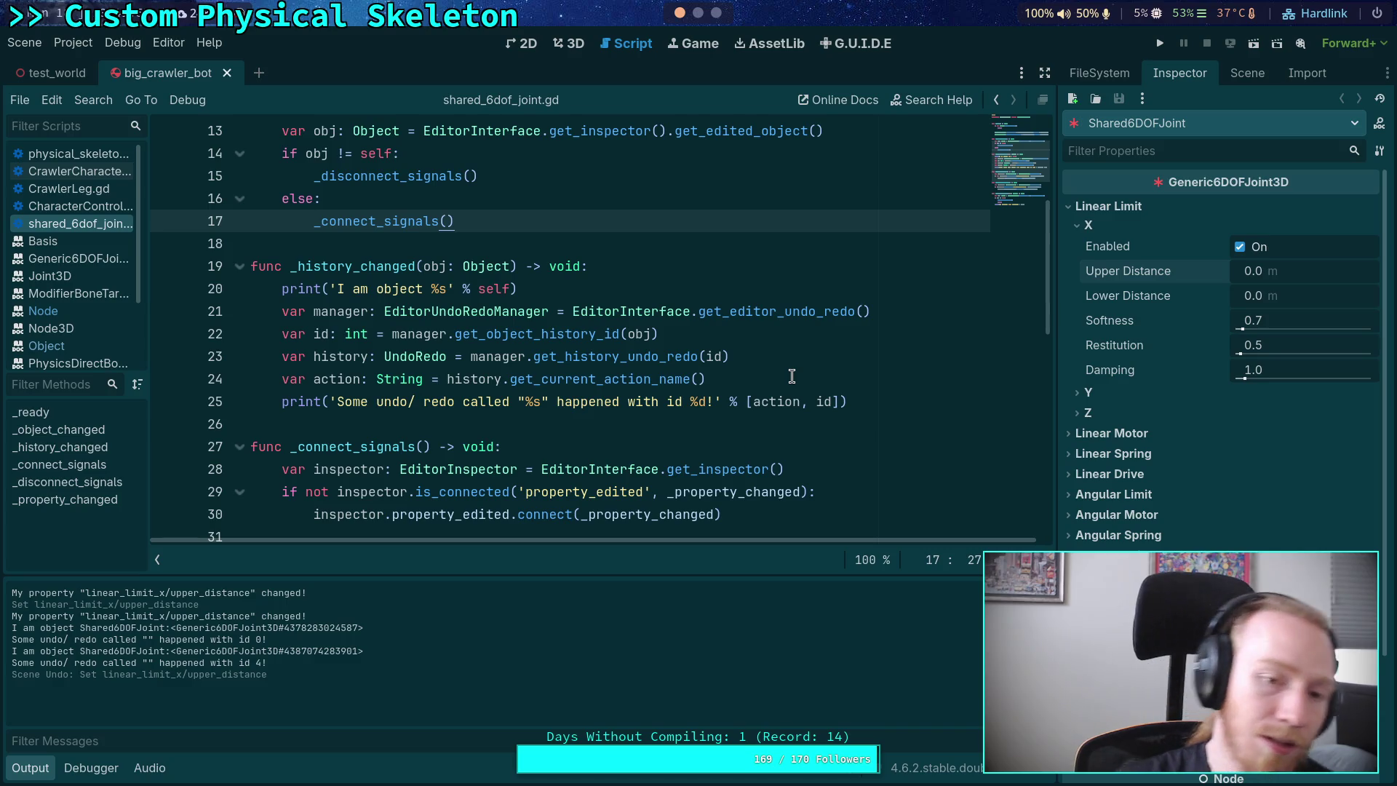
Delete the 'I am object' debug print line.
click(705, 279)
drag(705, 278, 714, 272)
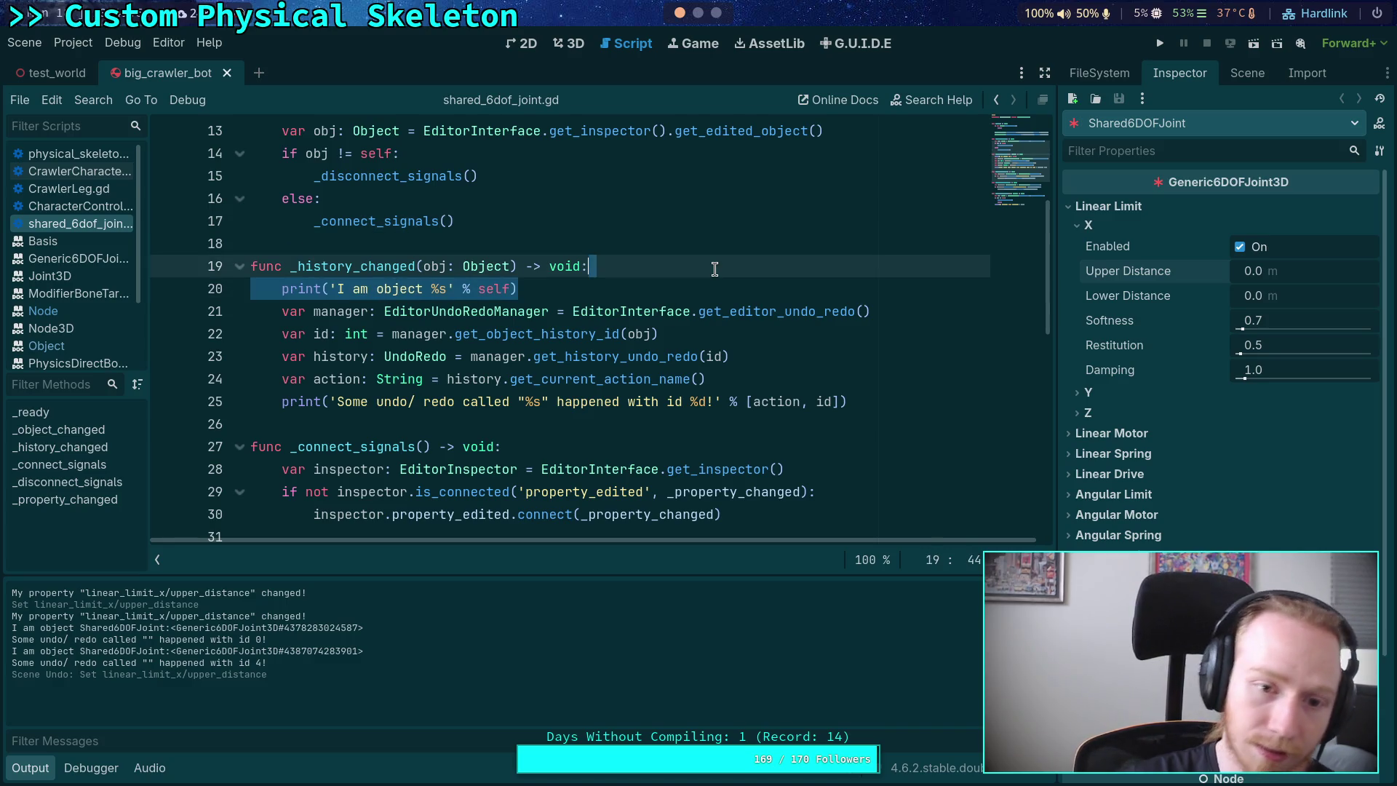
key(BackSpace)
Add 'if id == 0:' with '# Fake object, ignore this one' and 'return', then save.
click(696, 298)
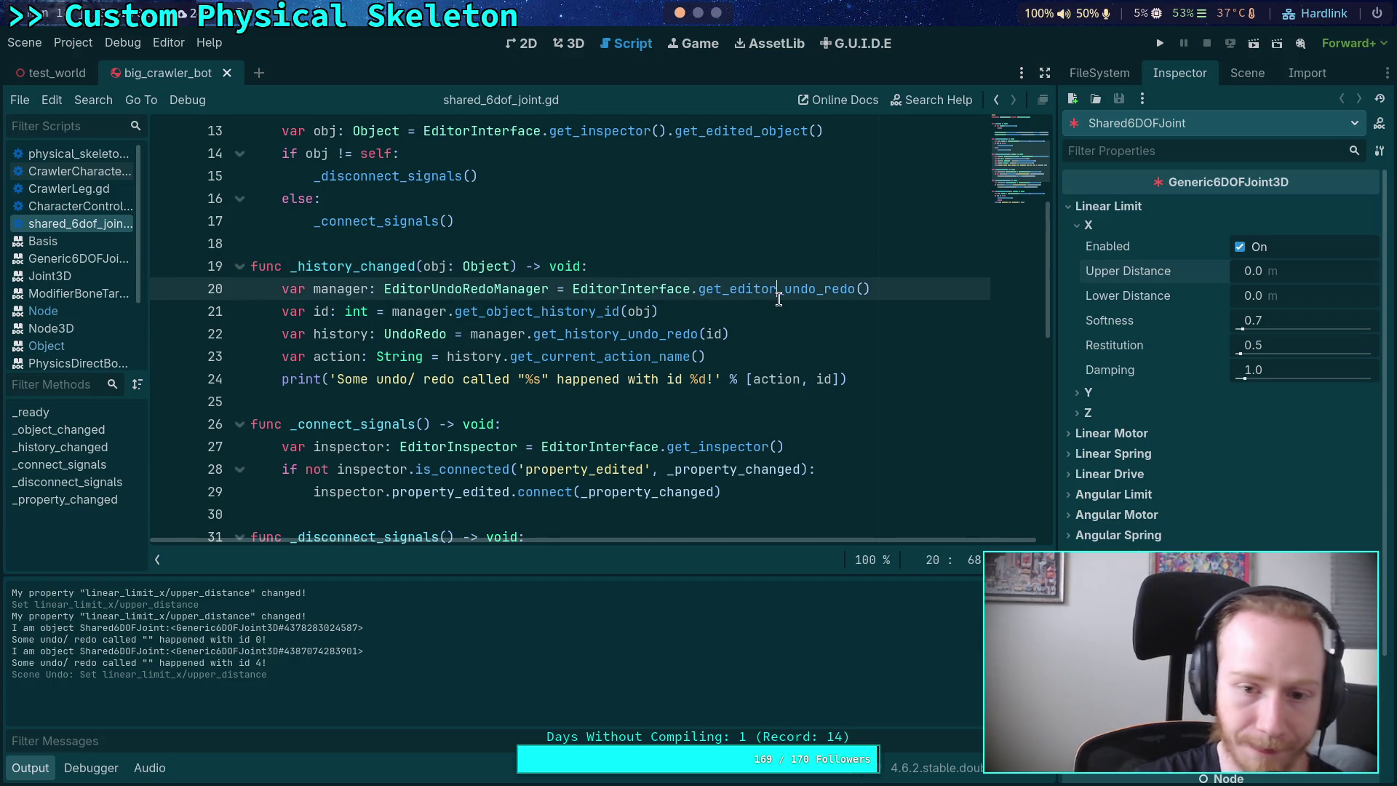
key(Down)
key(End)
key(Return)
text(ig)
key(BackSpace)
text(f id == 0)
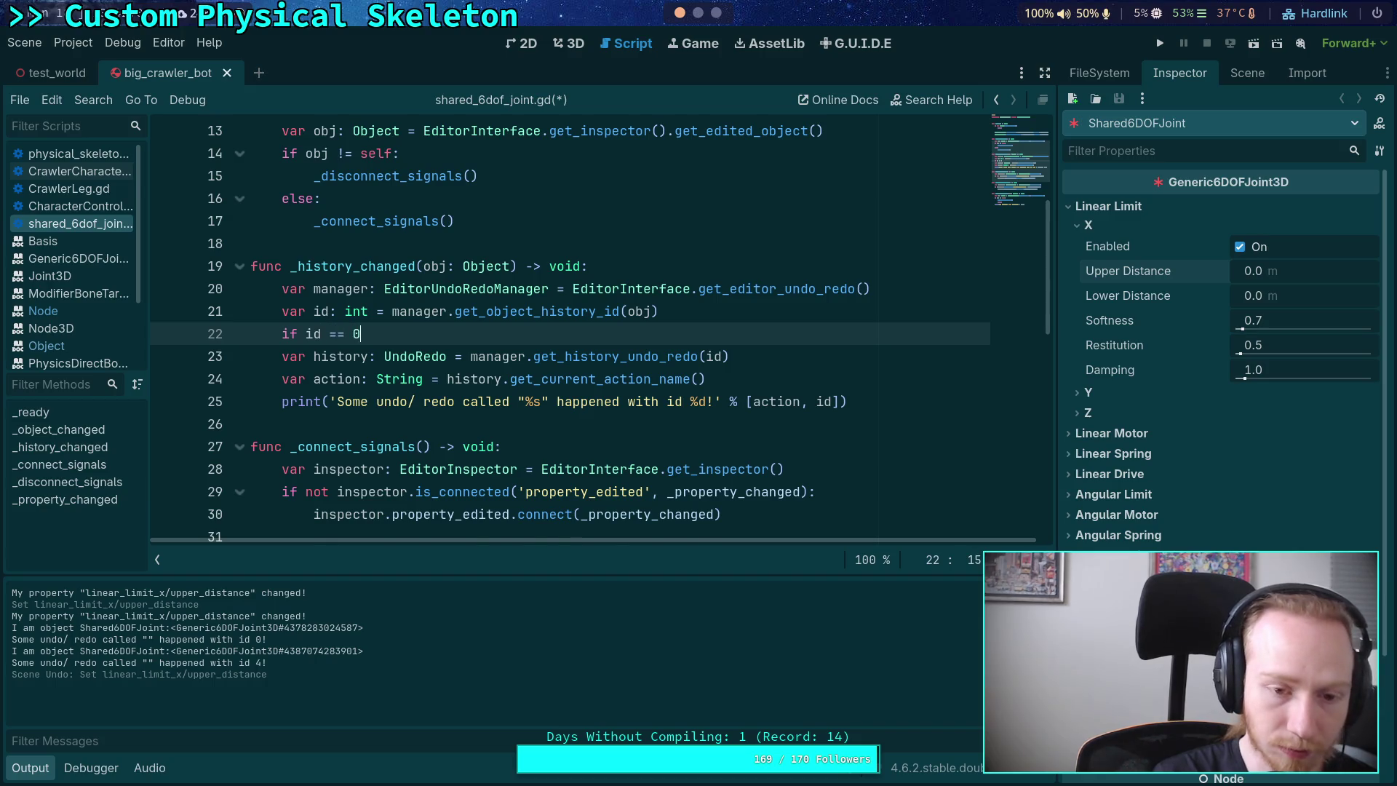
text(:)
key(Return)
text(# Fake object, )
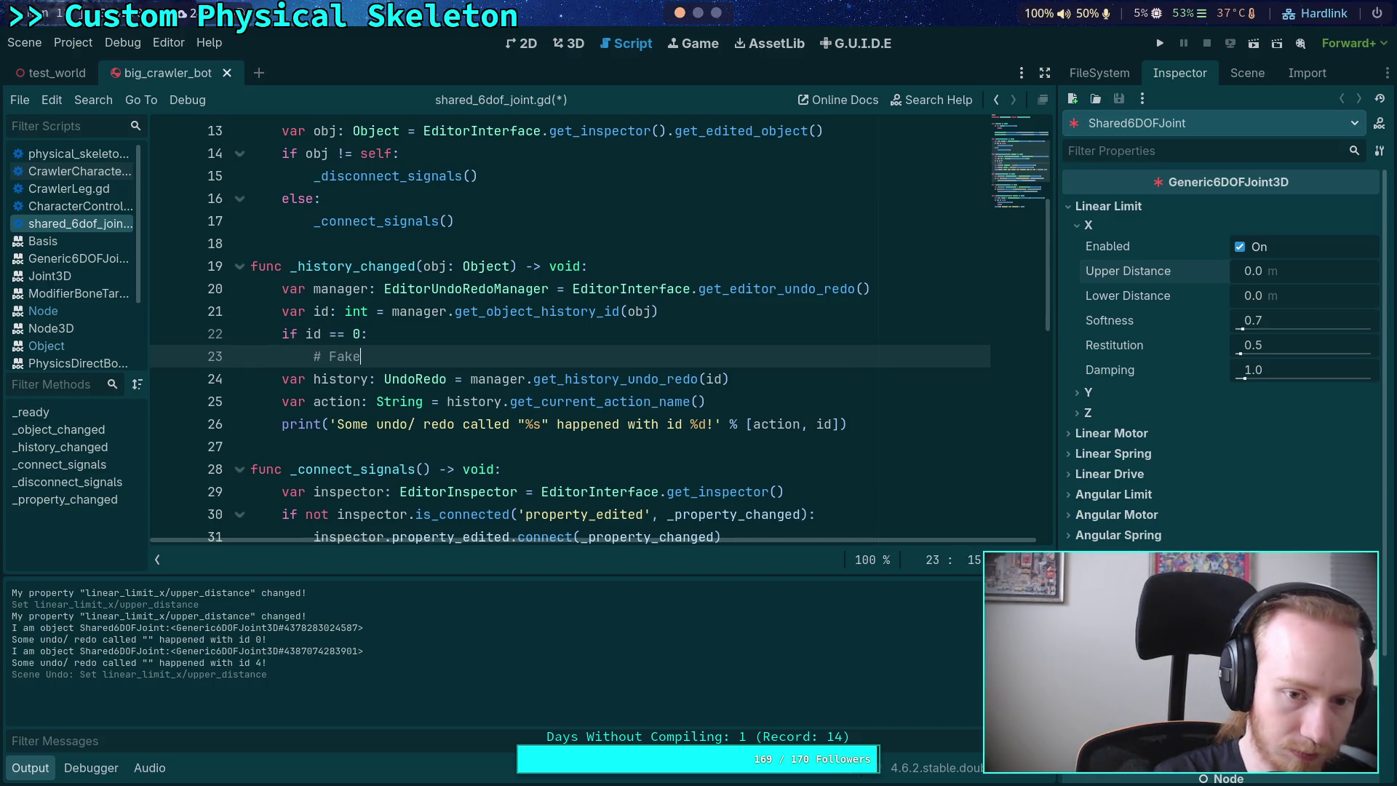
text(ignore thi)
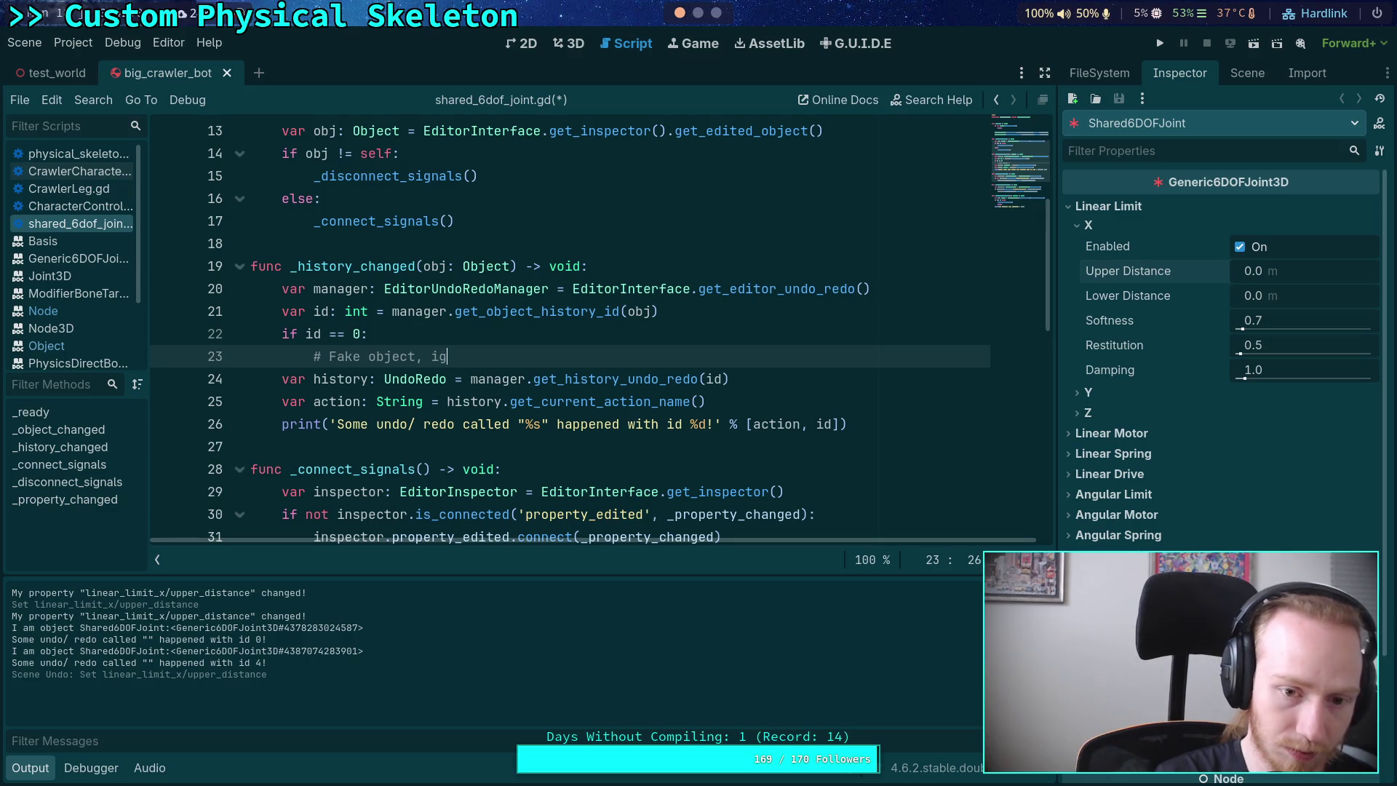
text(s one)
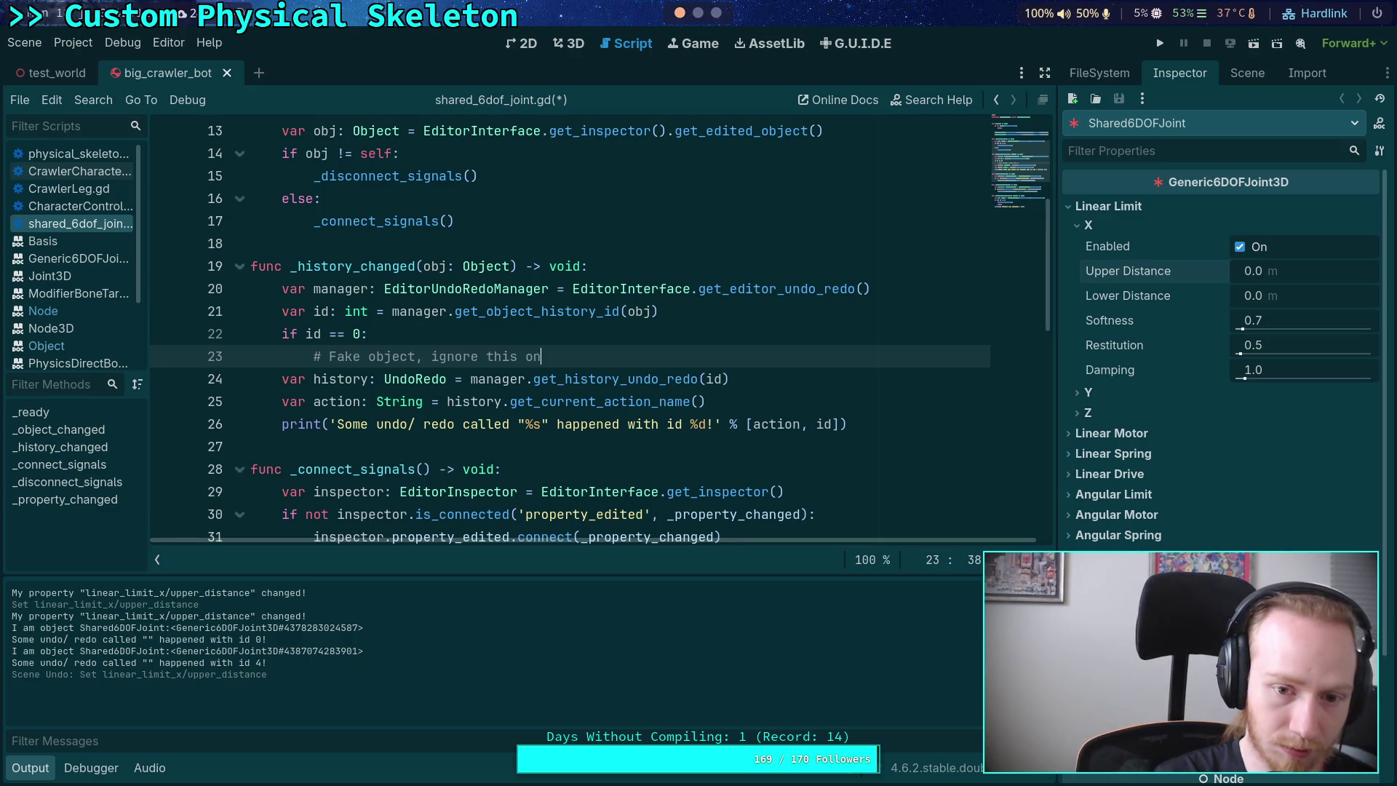
key(Return)
text(return)
key(ctrl+s)
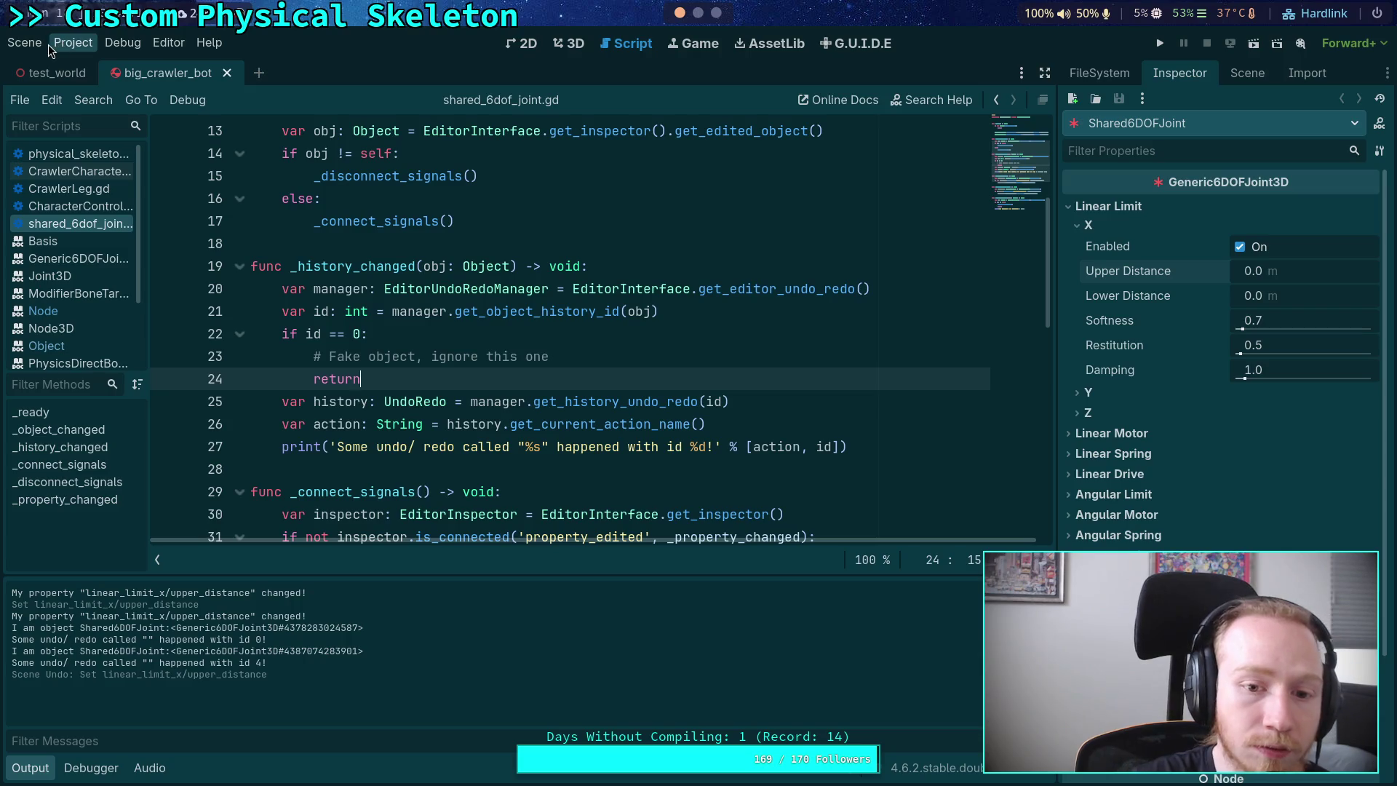
Reload the saved scene, then commit and undo an Upper Distance edit in the Inspector.
click(62, 48)
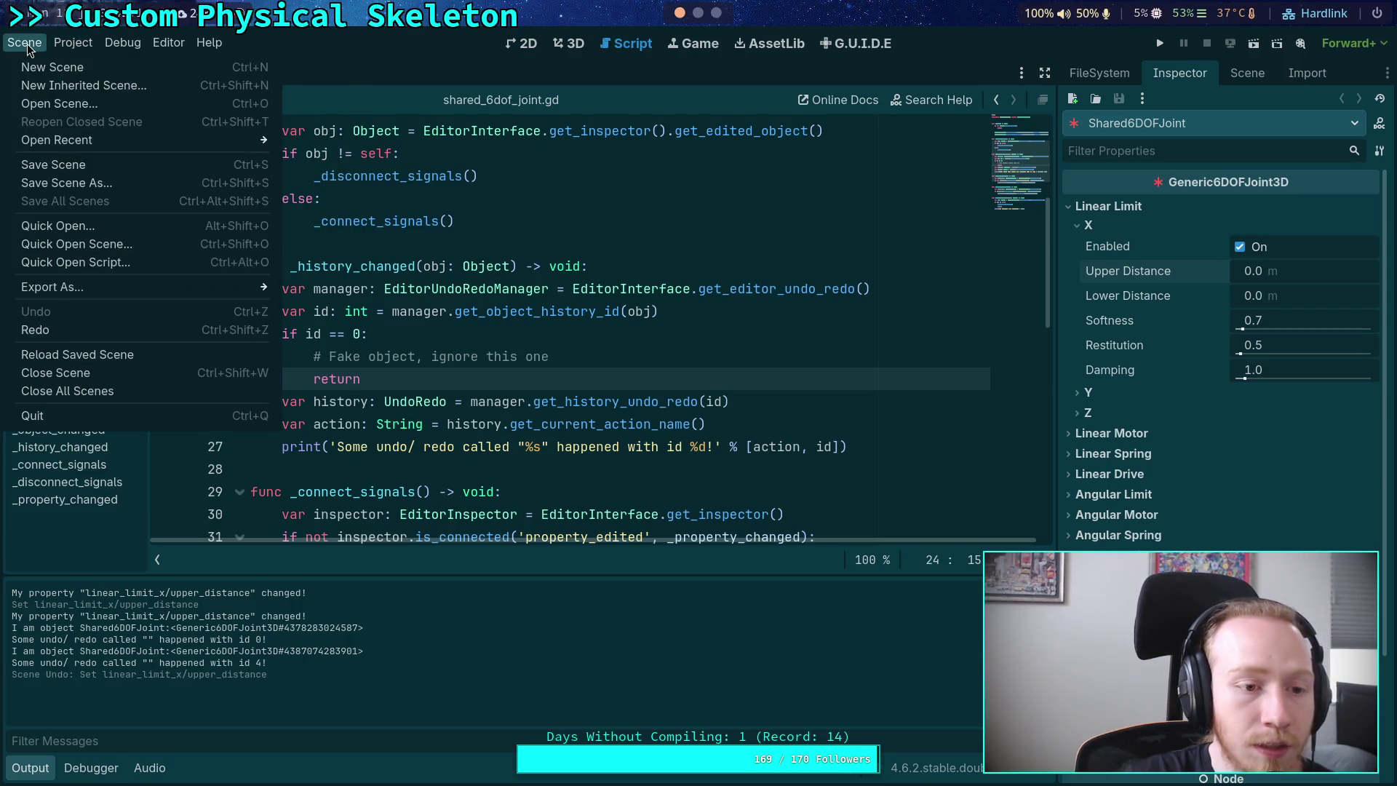
click(71, 354)
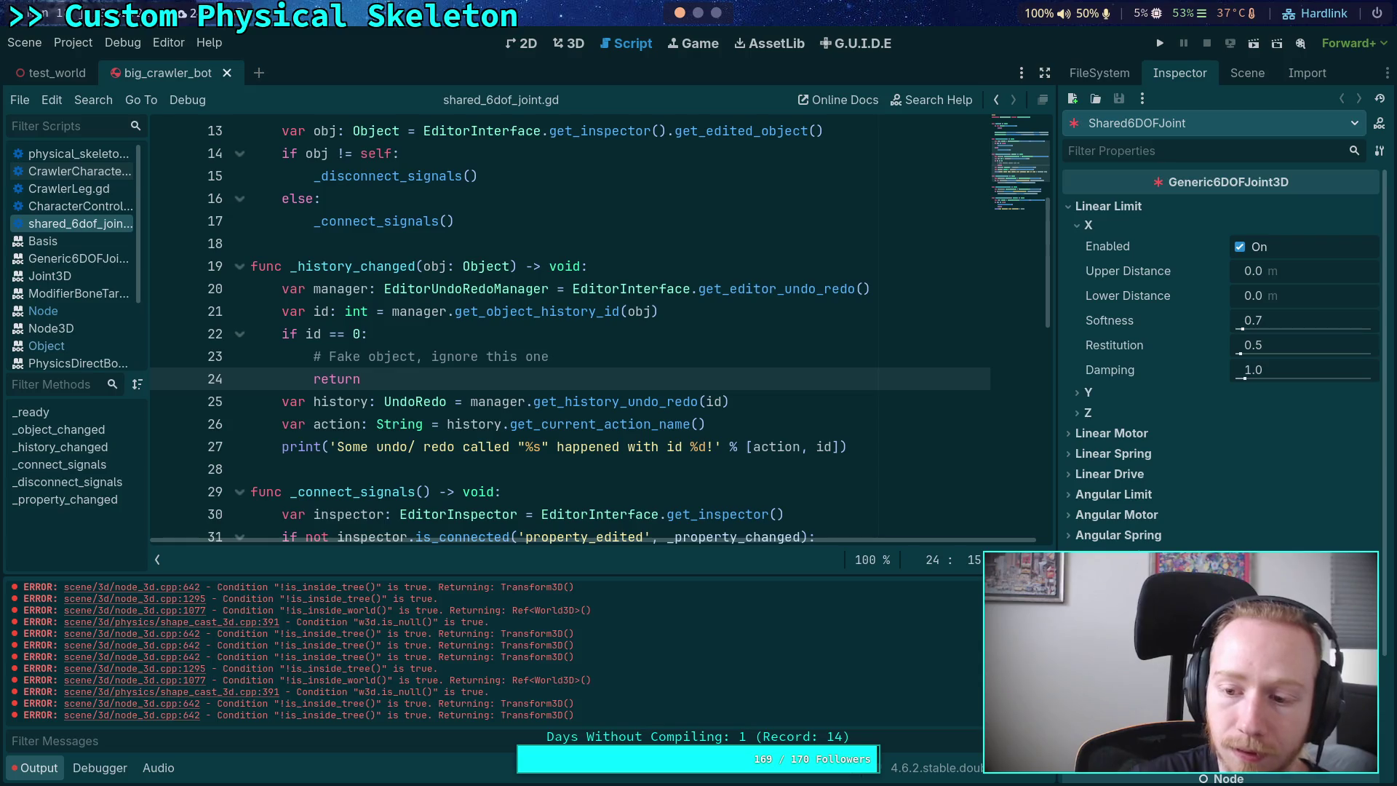
click(1307, 276)
key(Return)
key(ctrl+z)
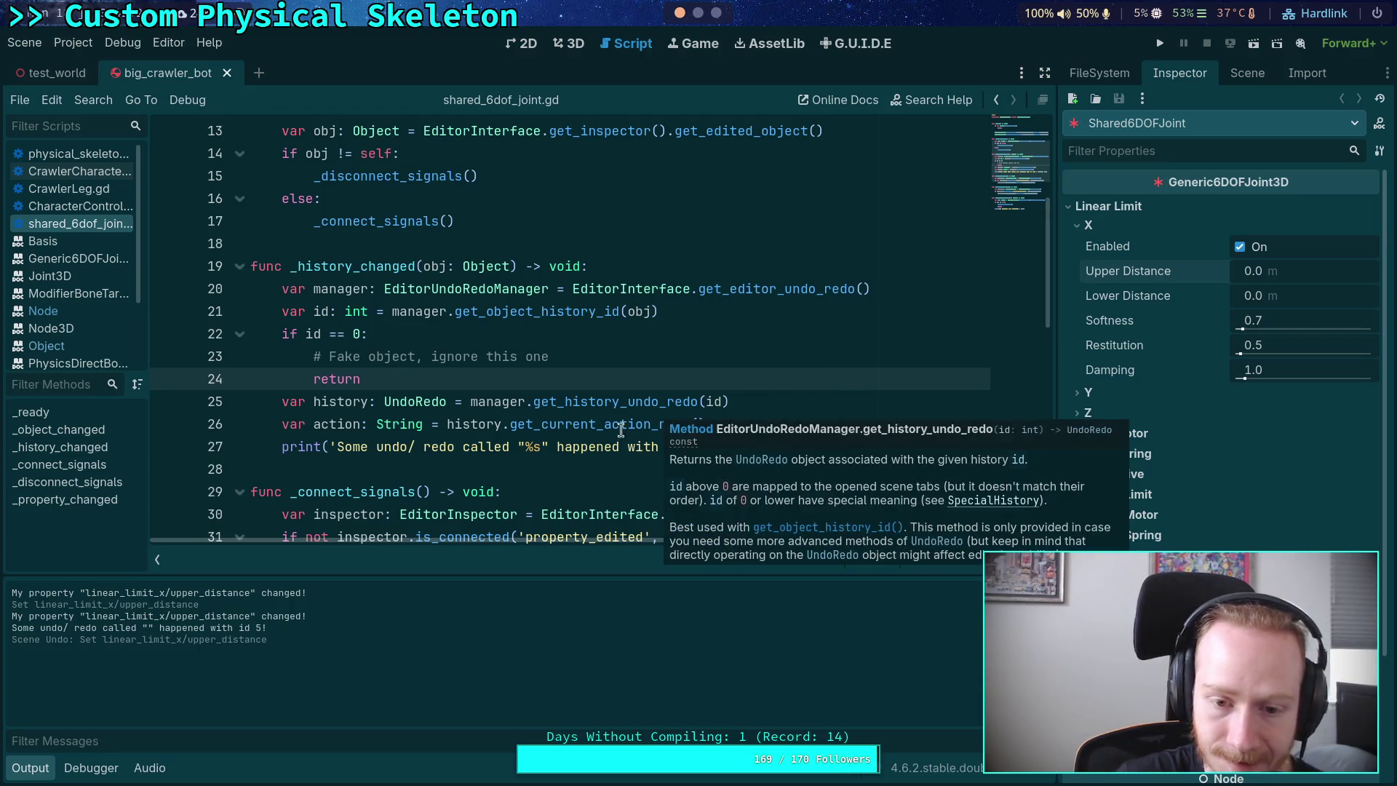
Review the print and action-name lines and open the context menu on get_history_undo_redo.
click(494, 449)
click(652, 424)
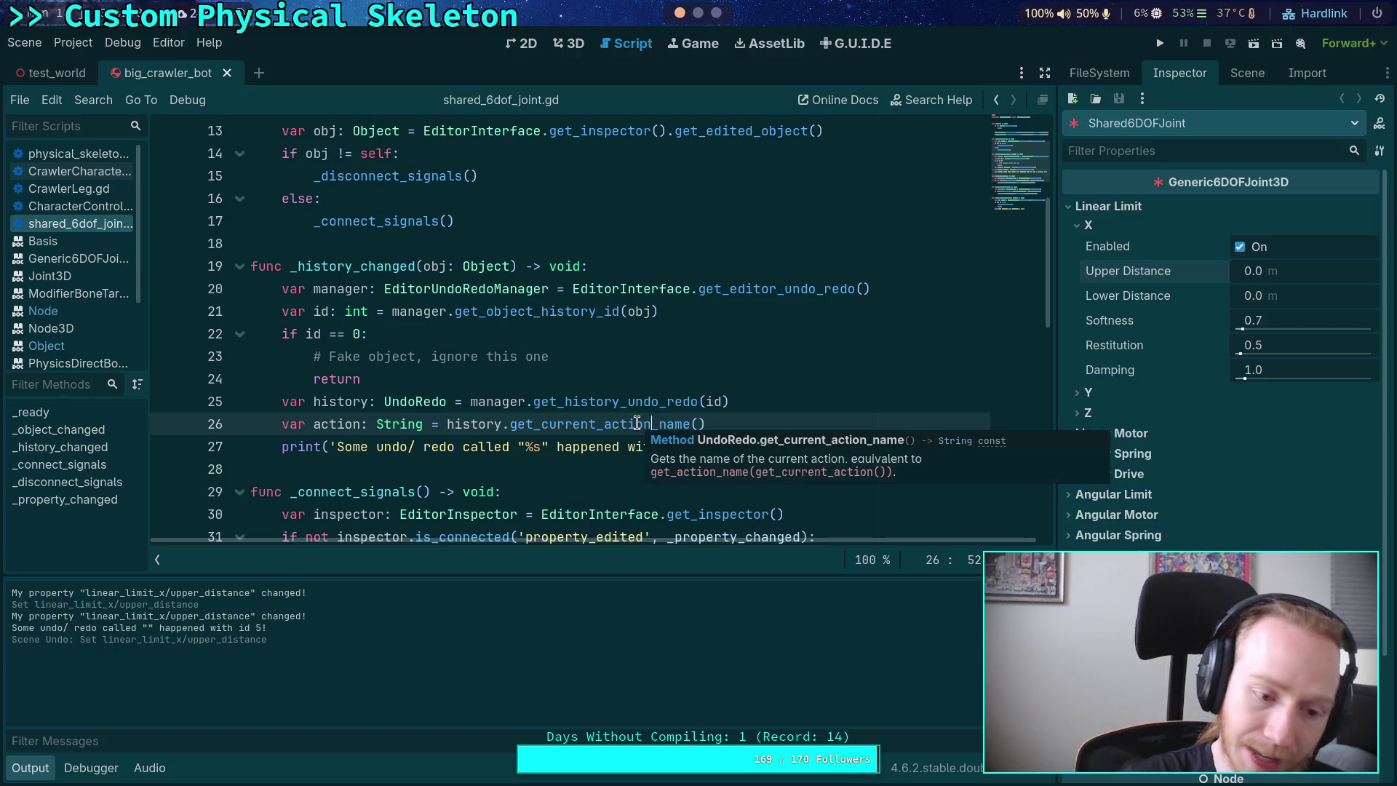
right_click(632, 401)
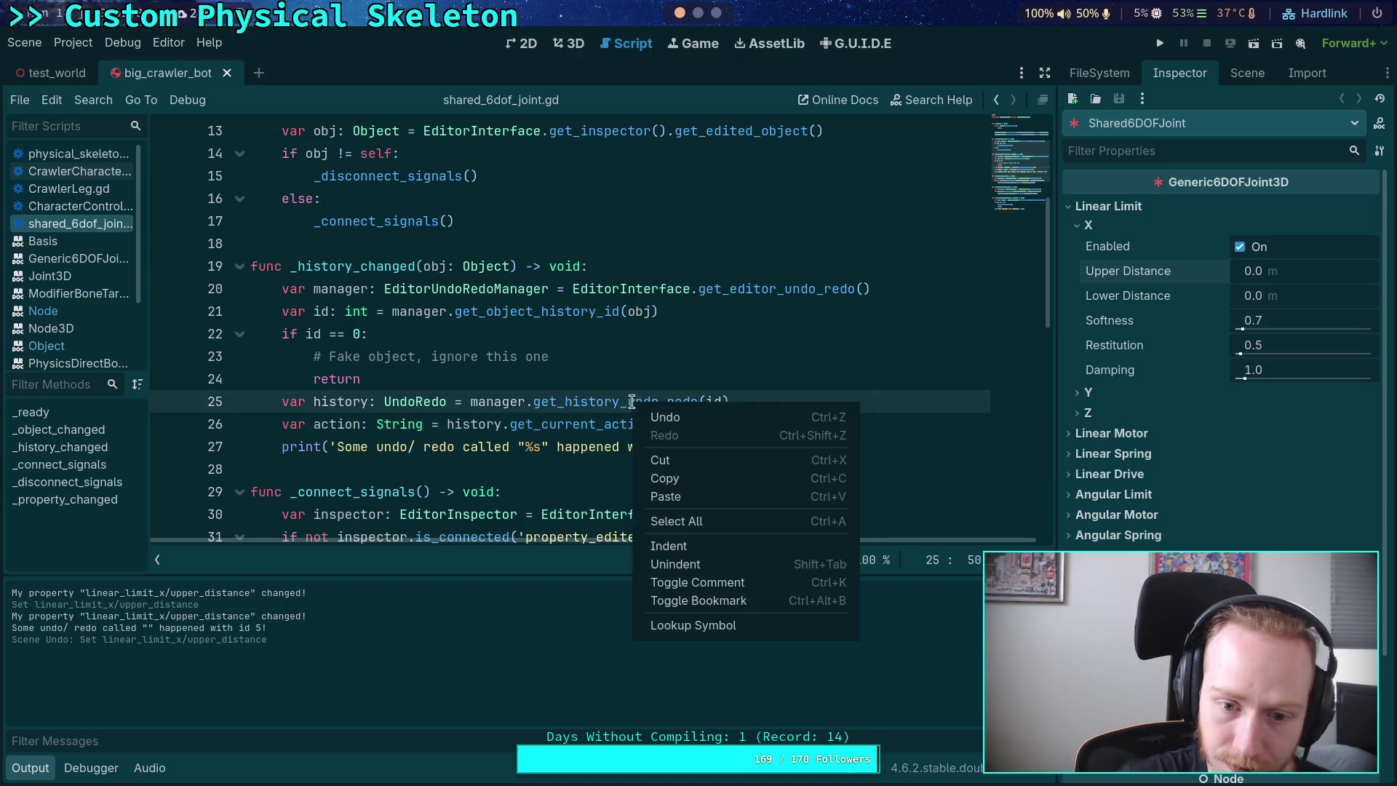
click(684, 626)
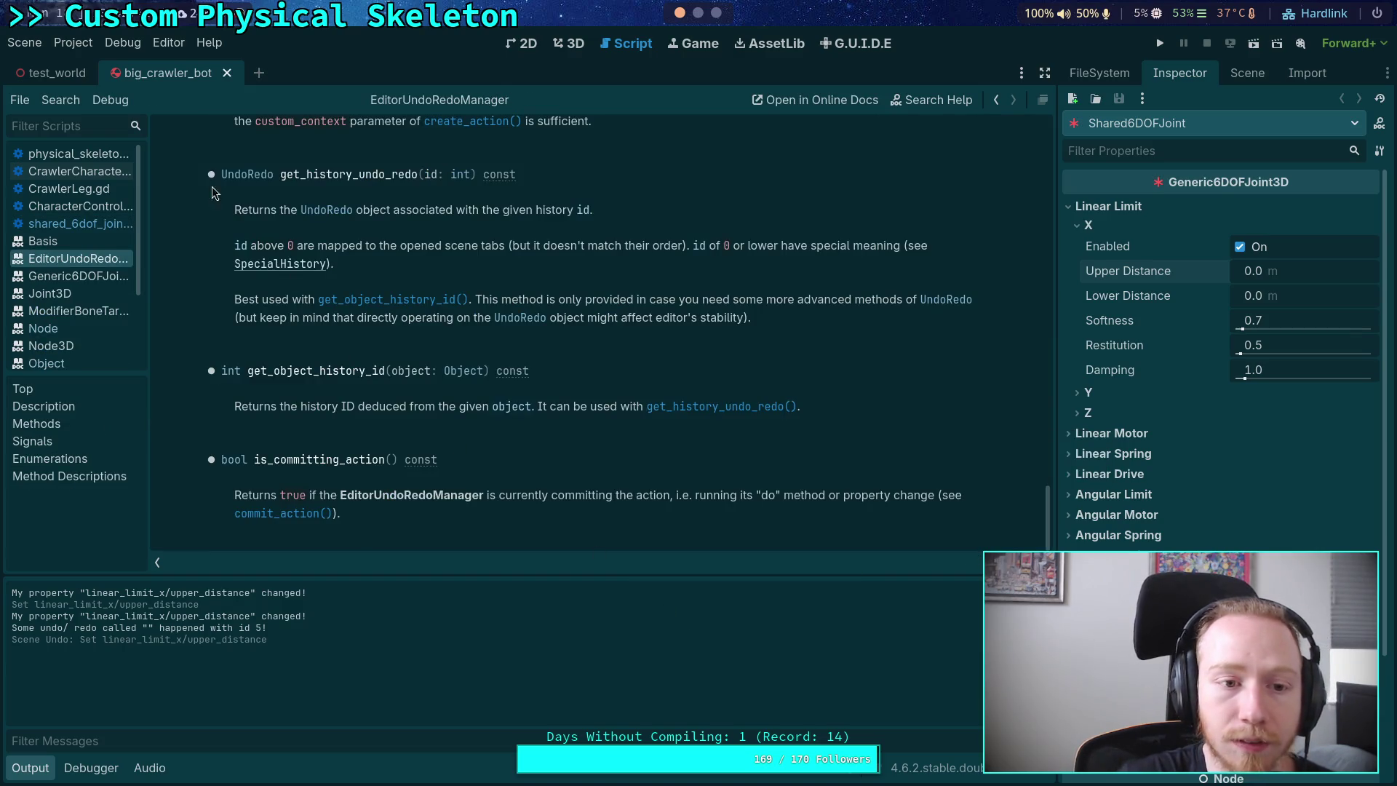
click(247, 175)
scroll(552, 341, down, 5)
scroll(552, 338, down, 10)
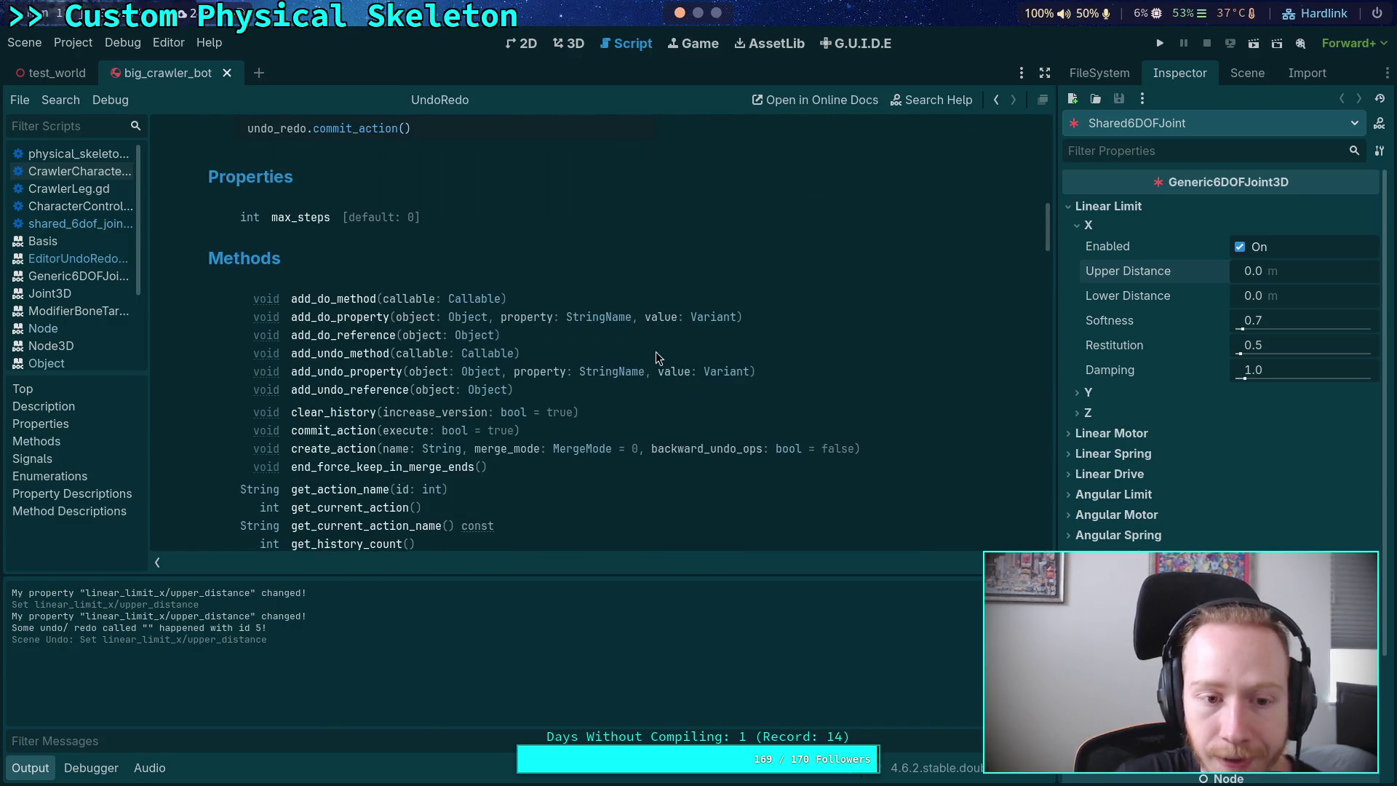
scroll(648, 355, down, 3)
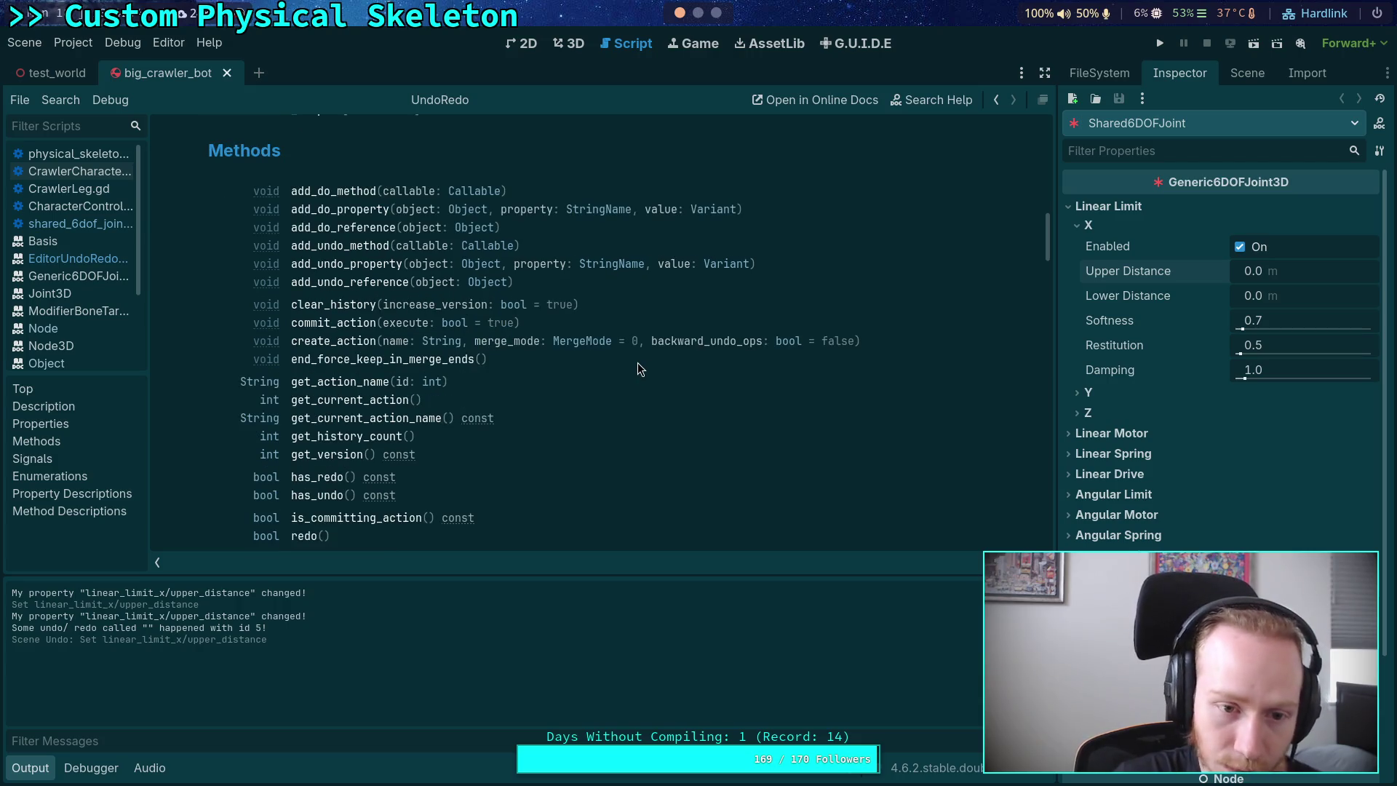
scroll(636, 358, down, 2)
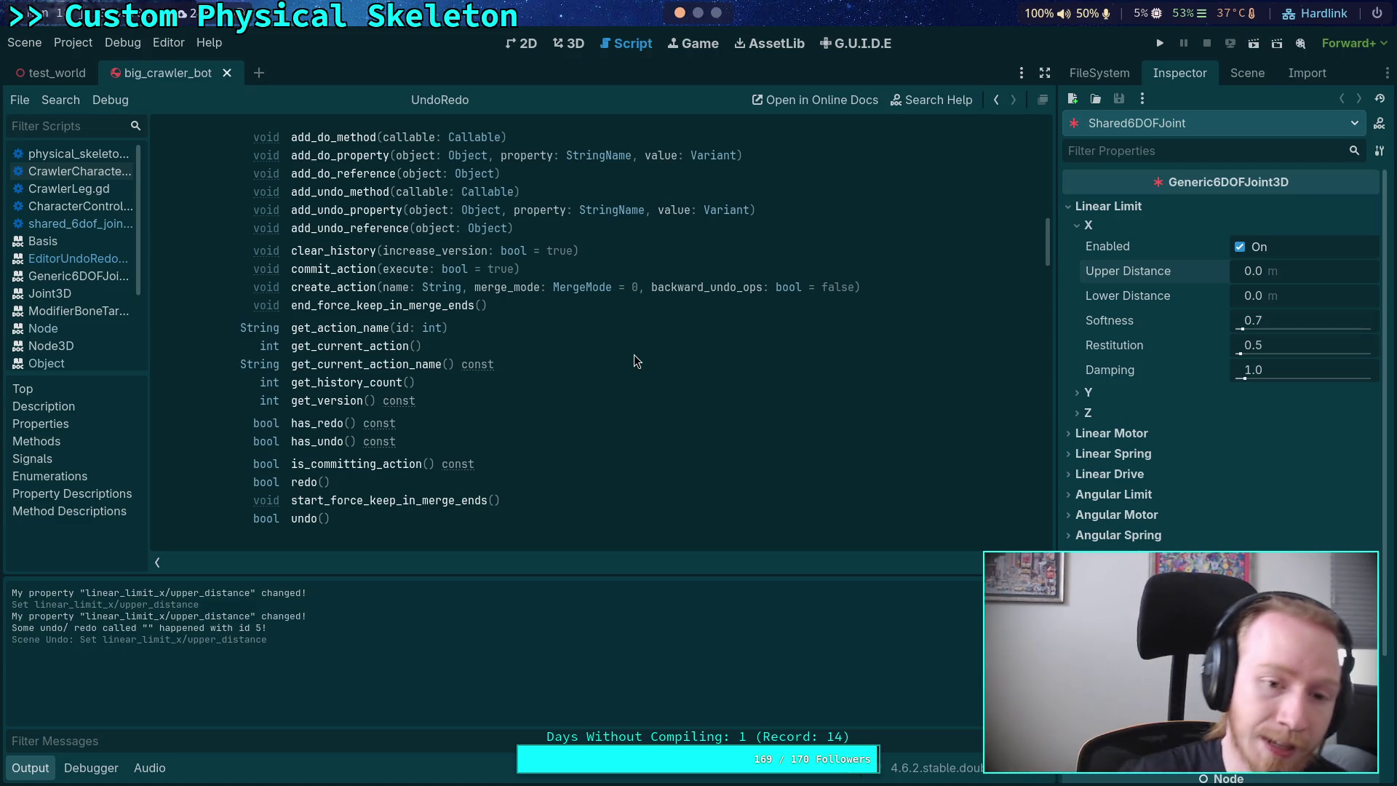
click(348, 329)
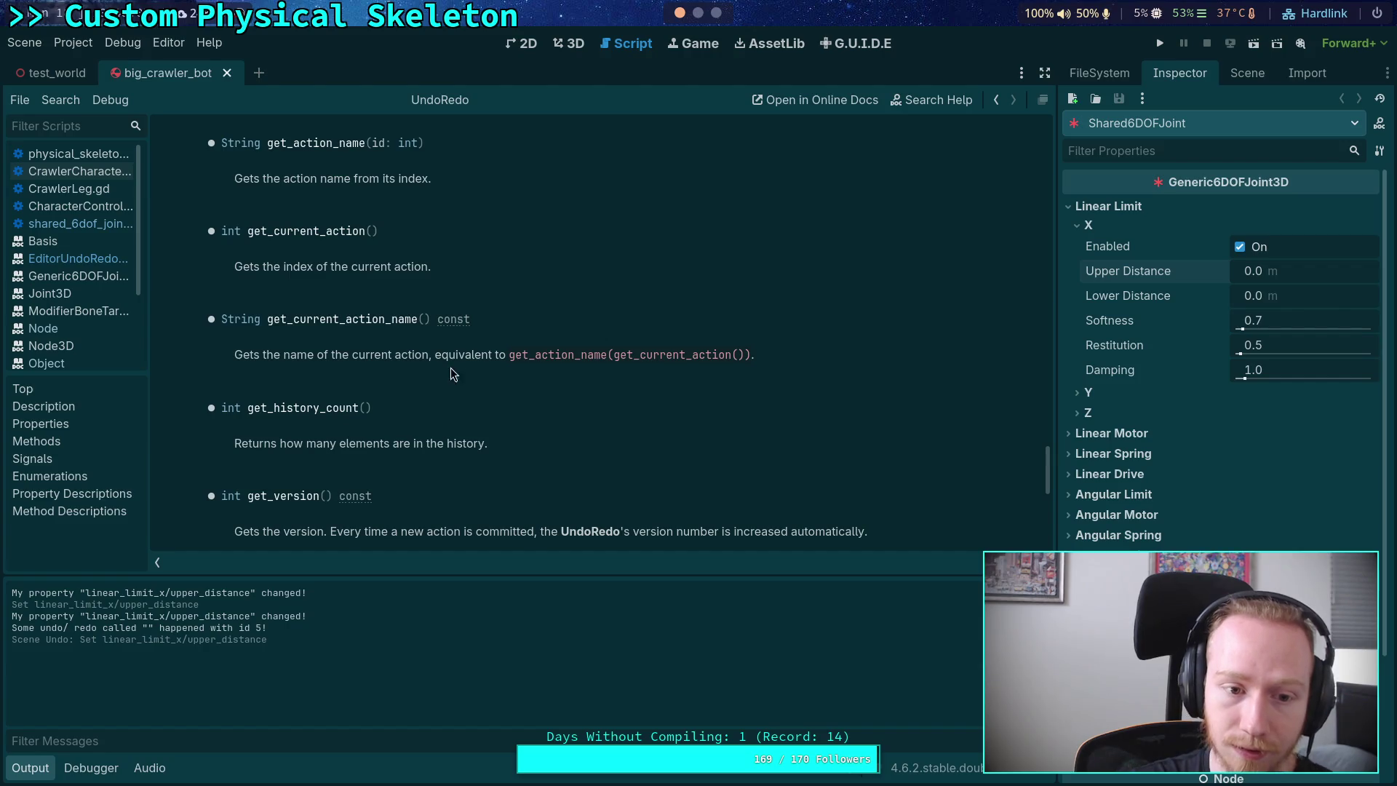
click(80, 224)
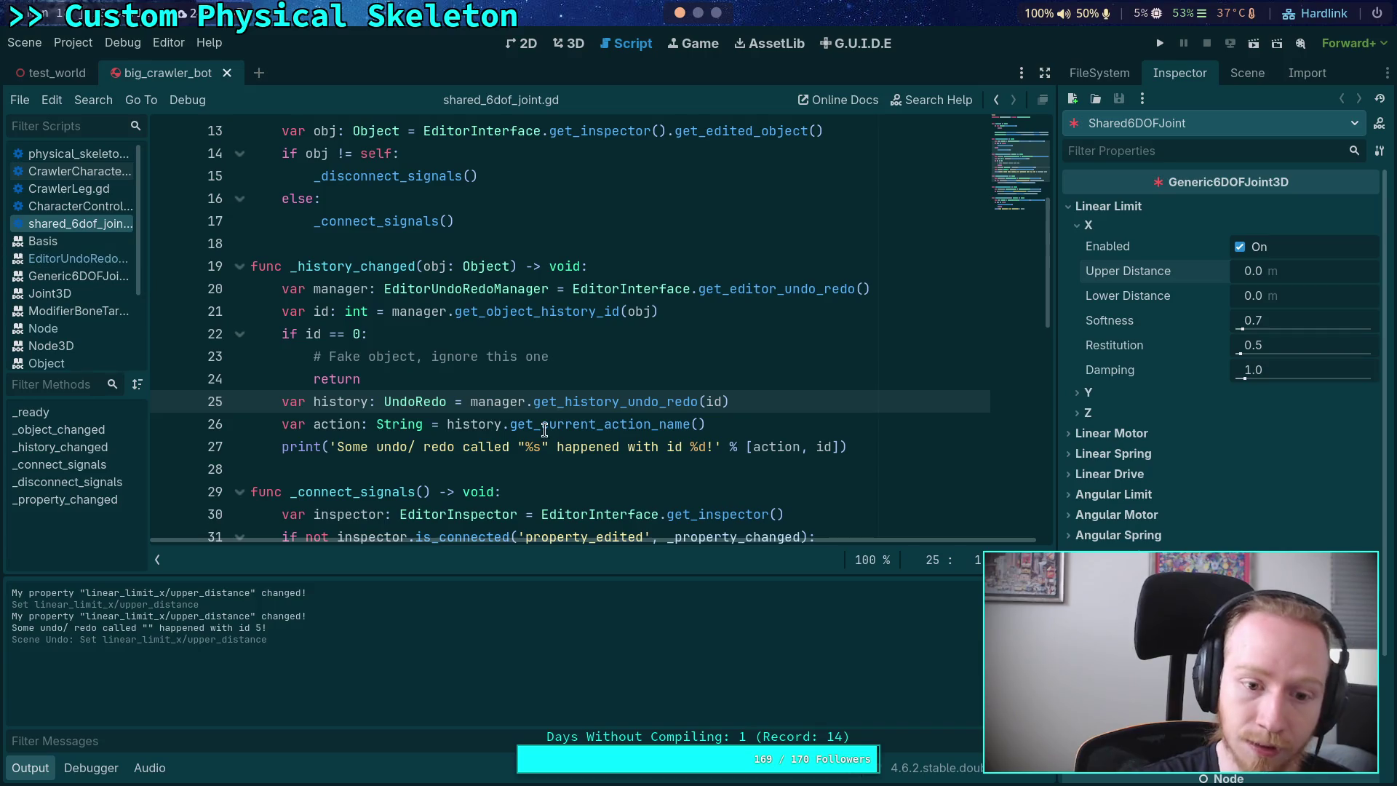
Change the action line to 'var action: int = history.get_current_action()'.
double_click(379, 423)
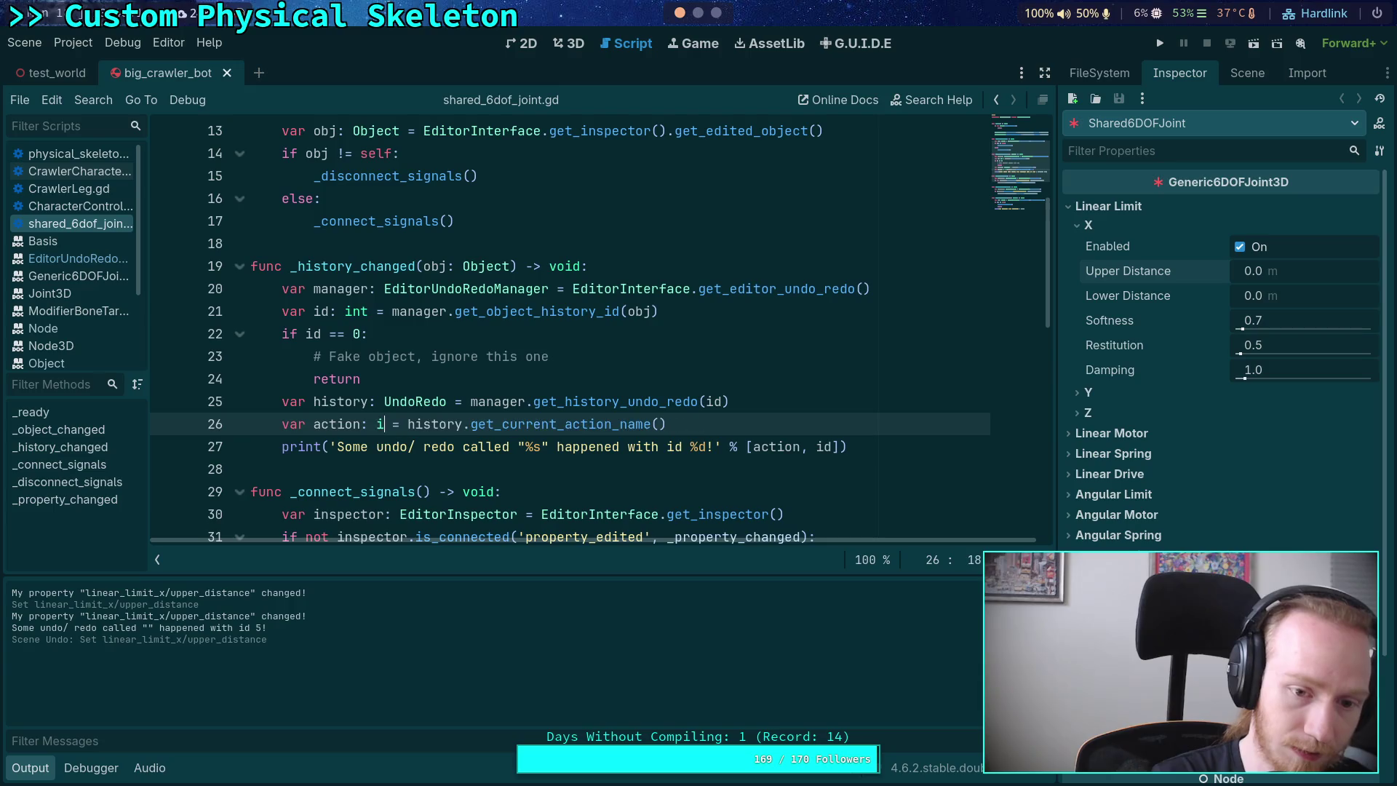
text(int)
drag(627, 423, 665, 423)
key(BackSpace)
key(End)
key(Return)
Add 'var action_name: String = history.get_action_name(action)' below it.
text(var action_name: )
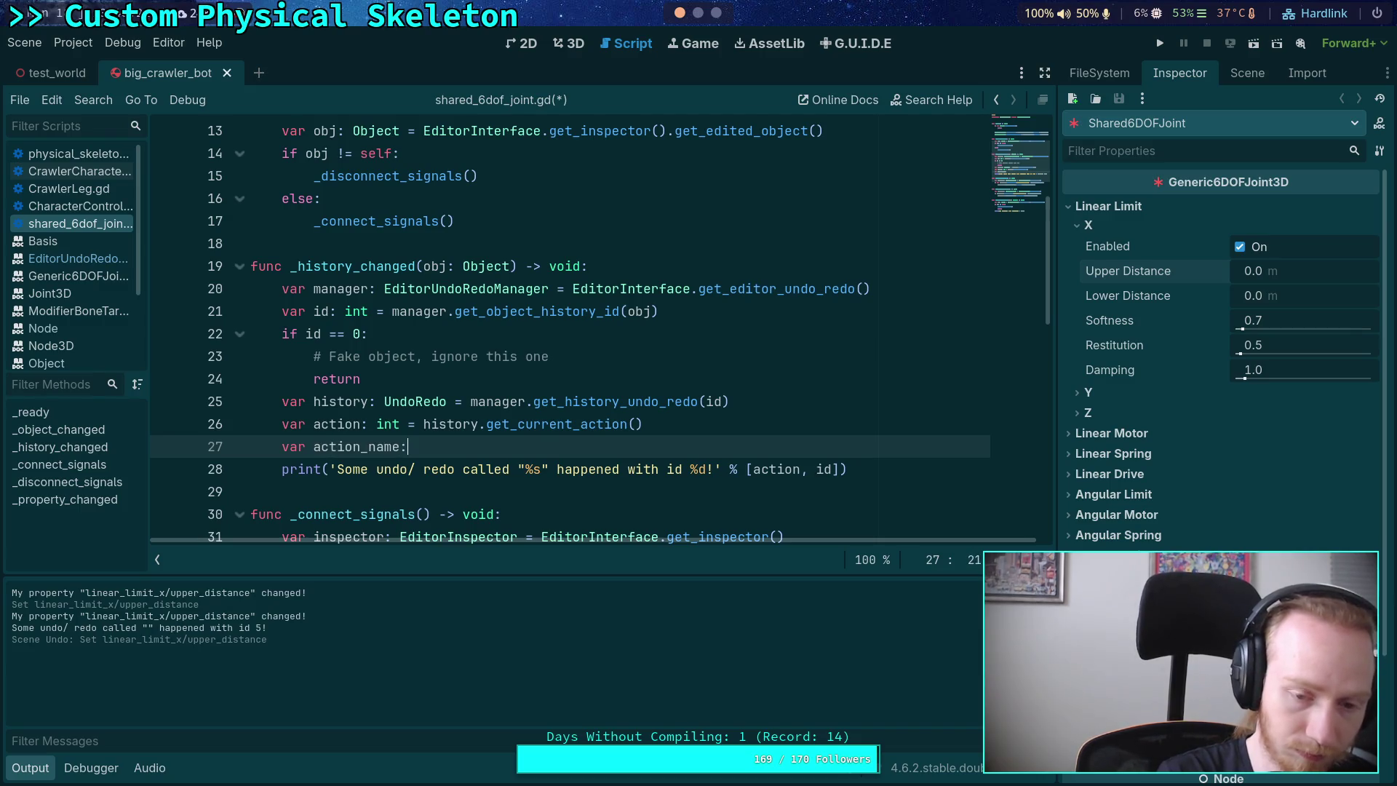
text(String = i)
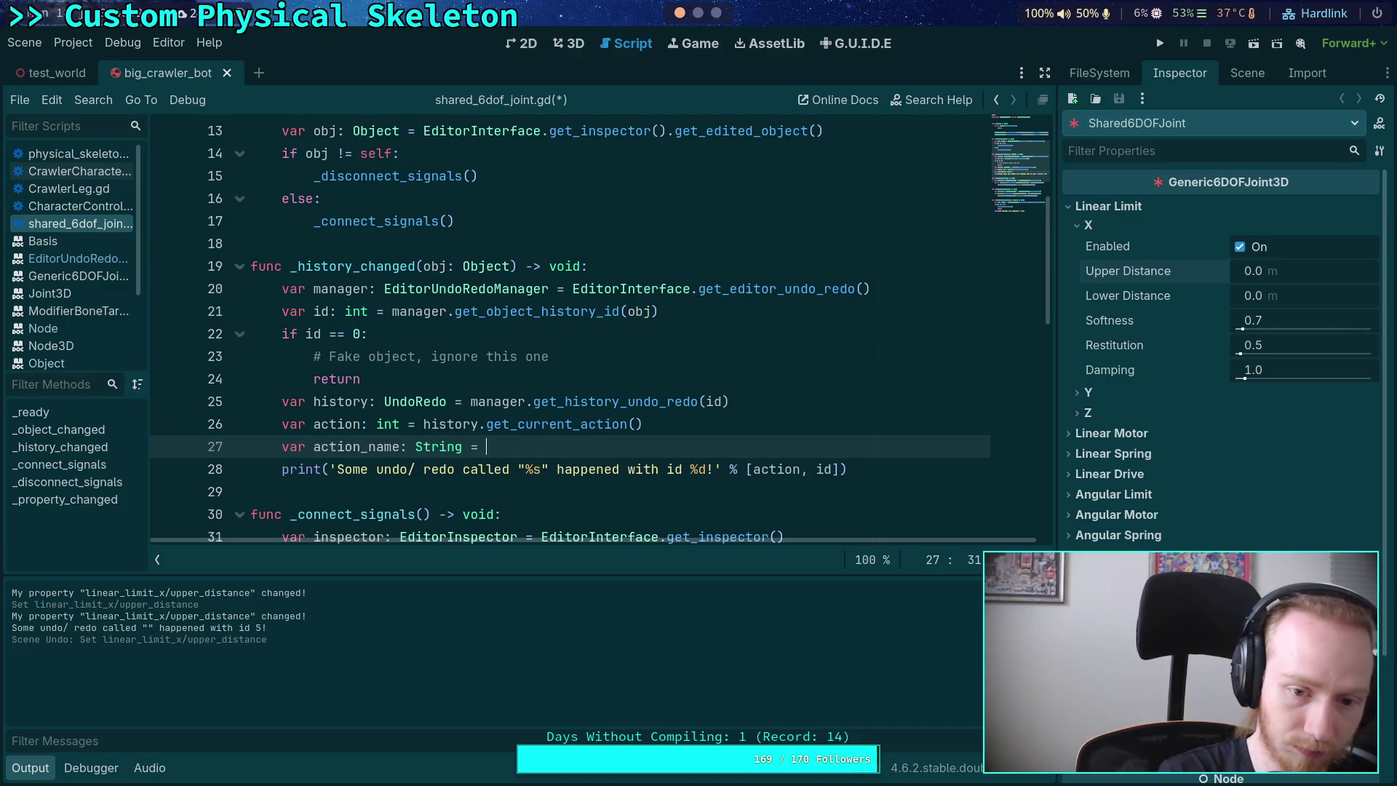
key(BackSpace)
text(history.)
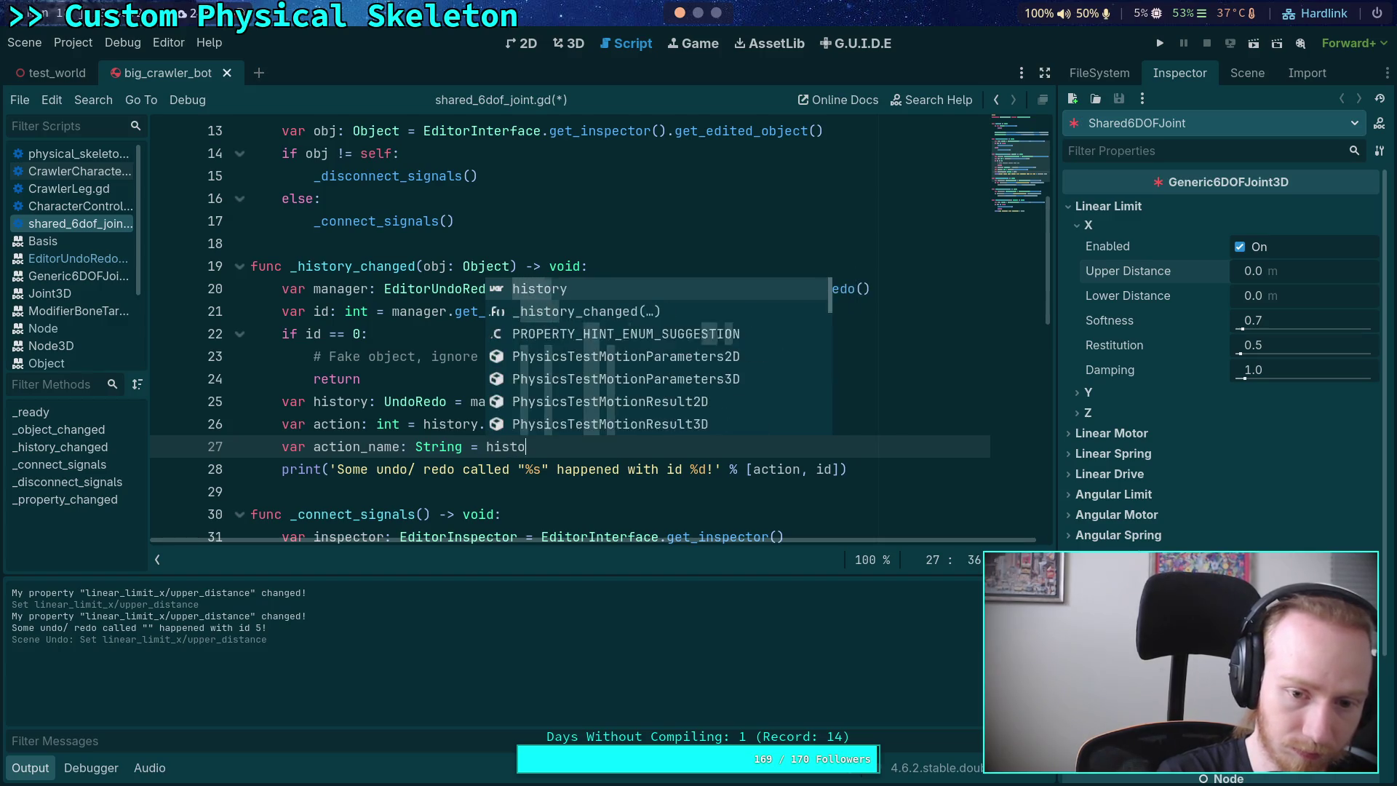
text(get_act)
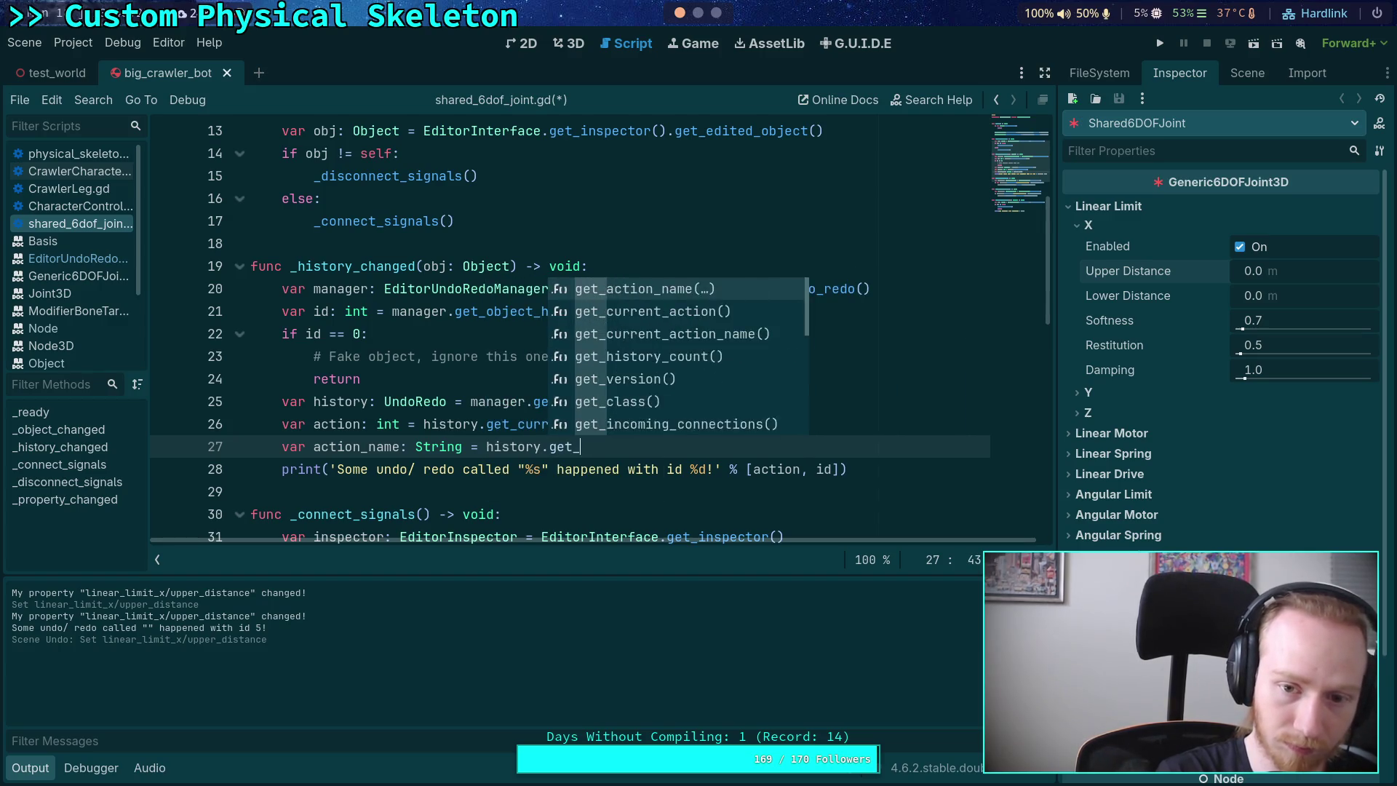
key(Return)
text(action_name(action)
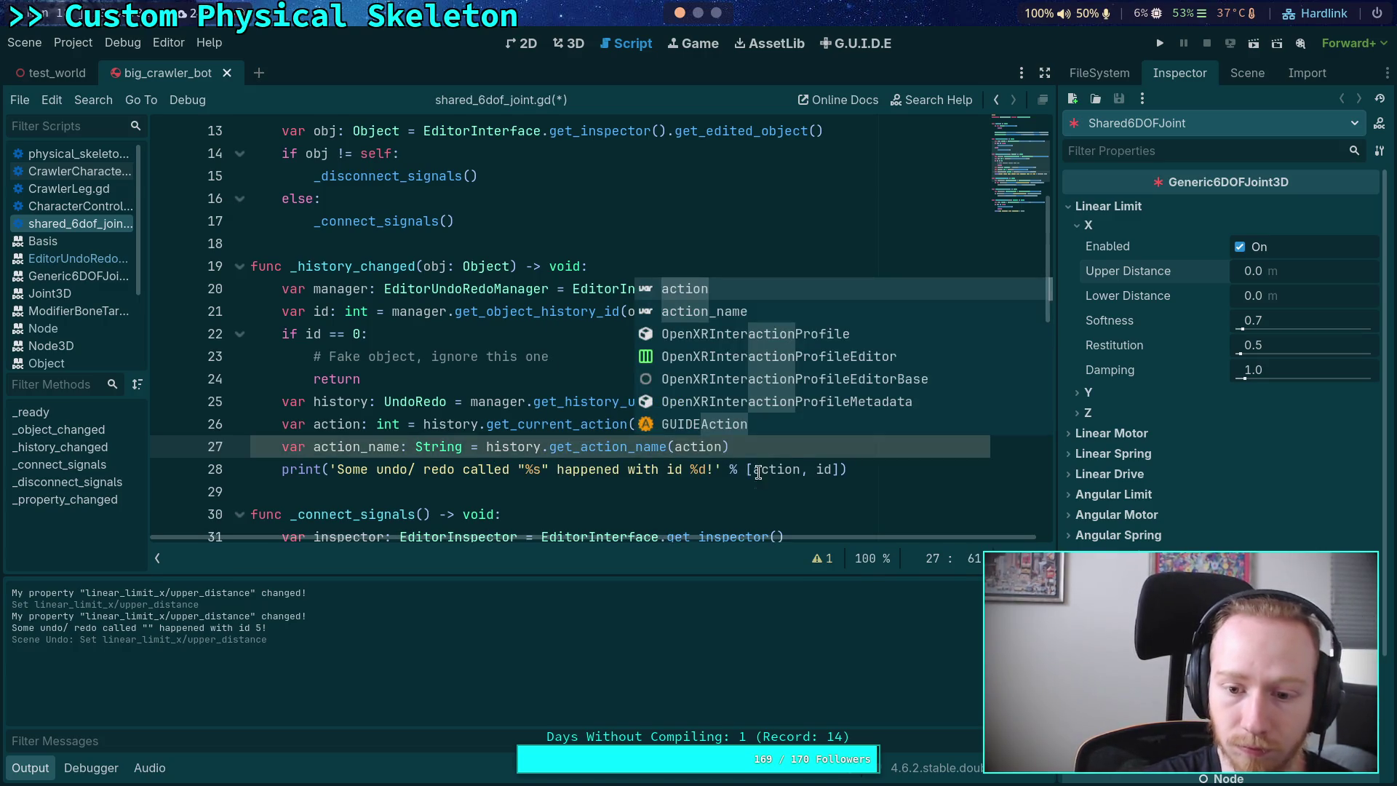
Make the print statement output action_name and action.
click(798, 469)
text(_name)
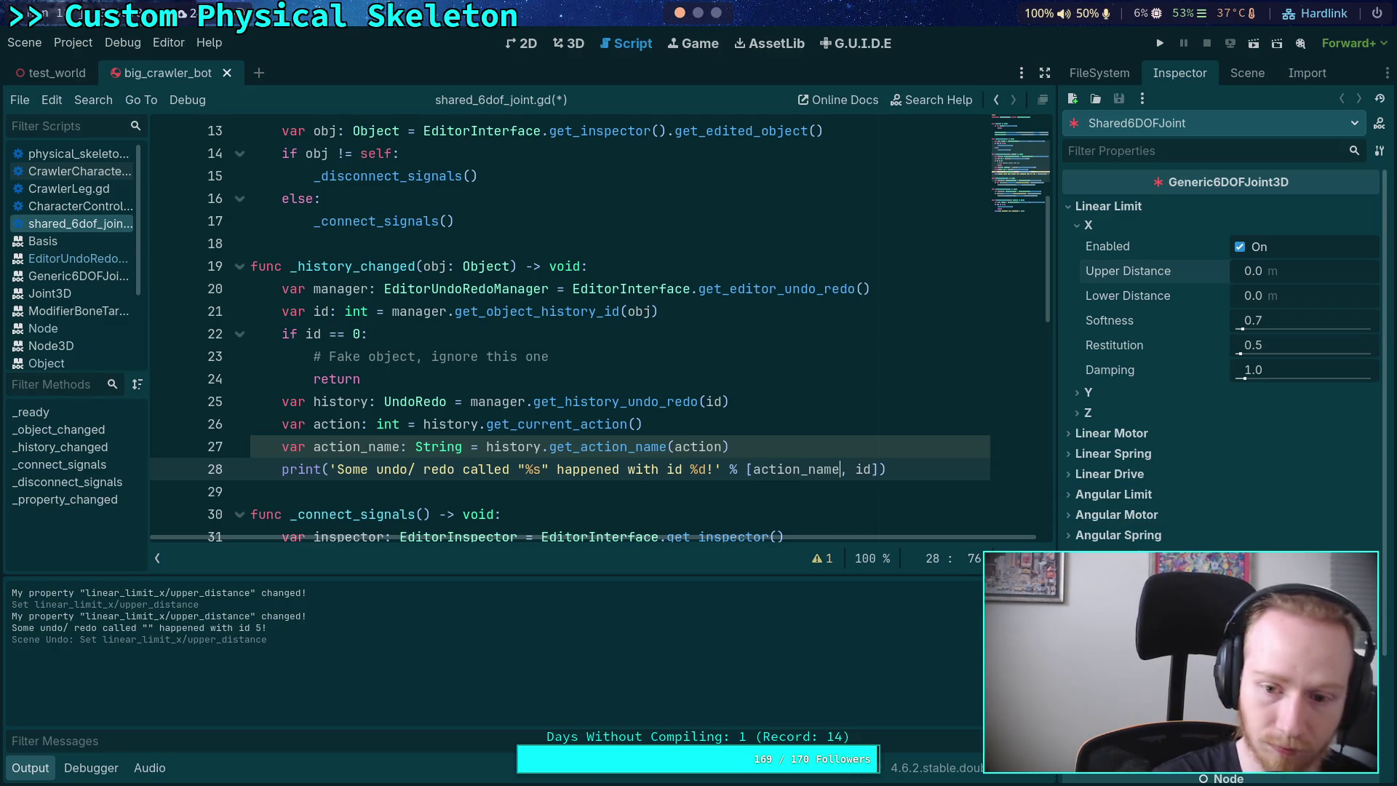
double_click(863, 469)
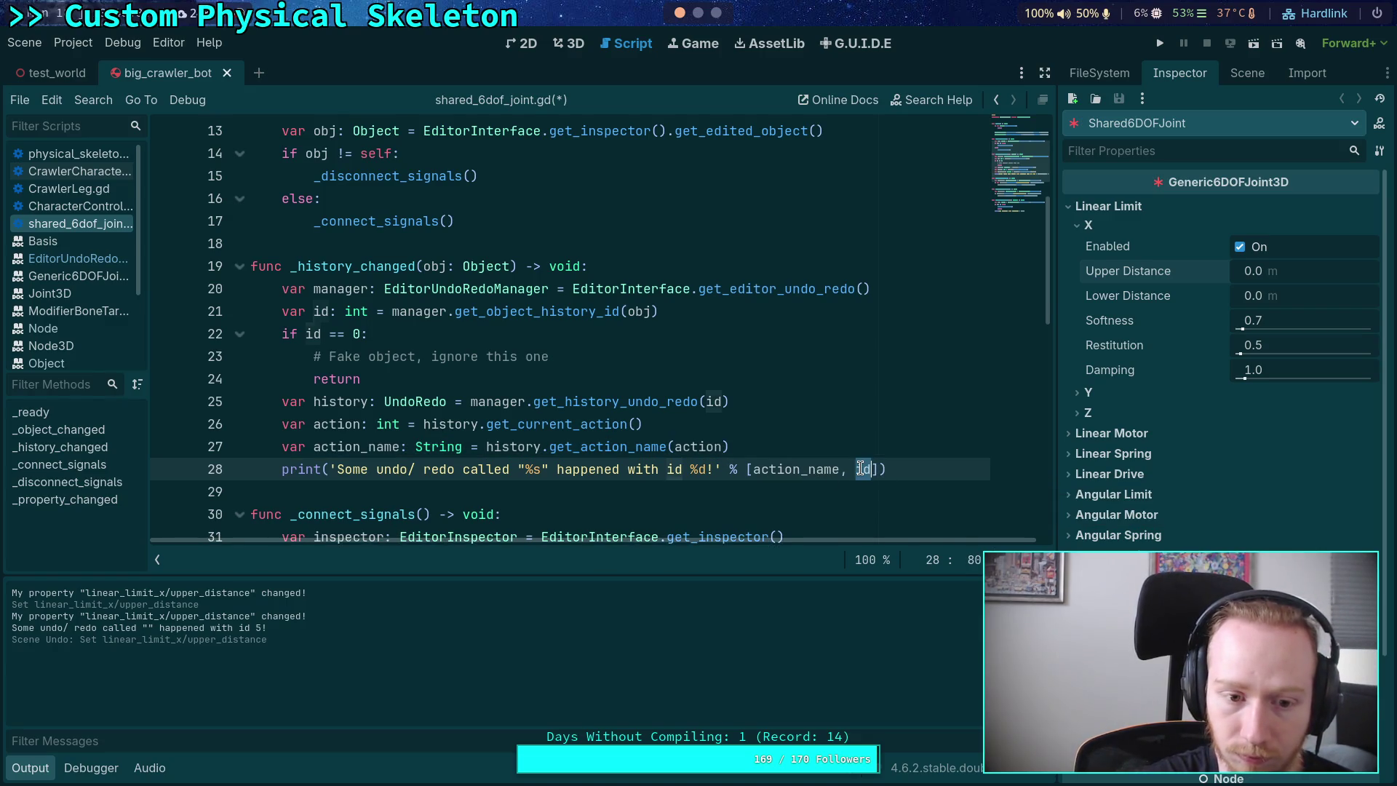
text(action)
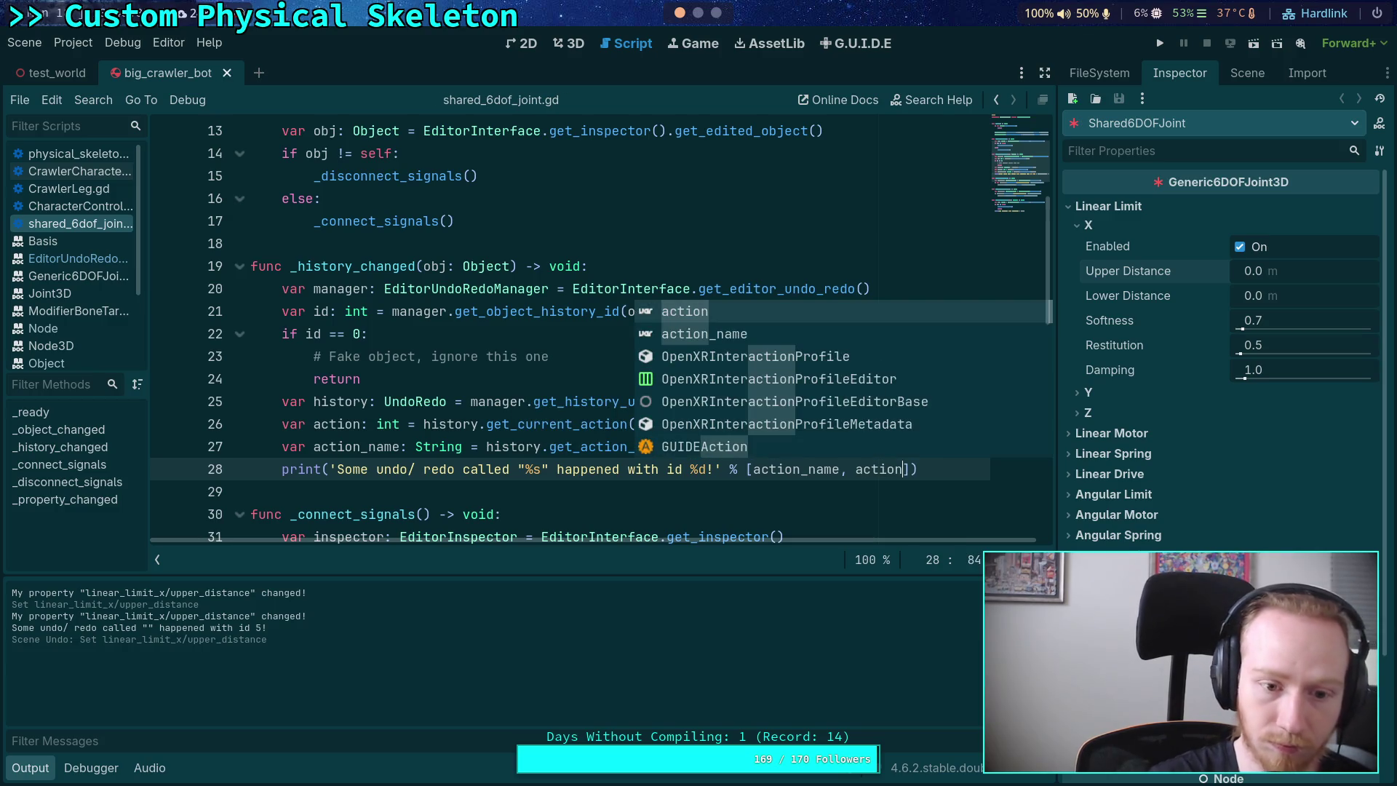
click(497, 401)
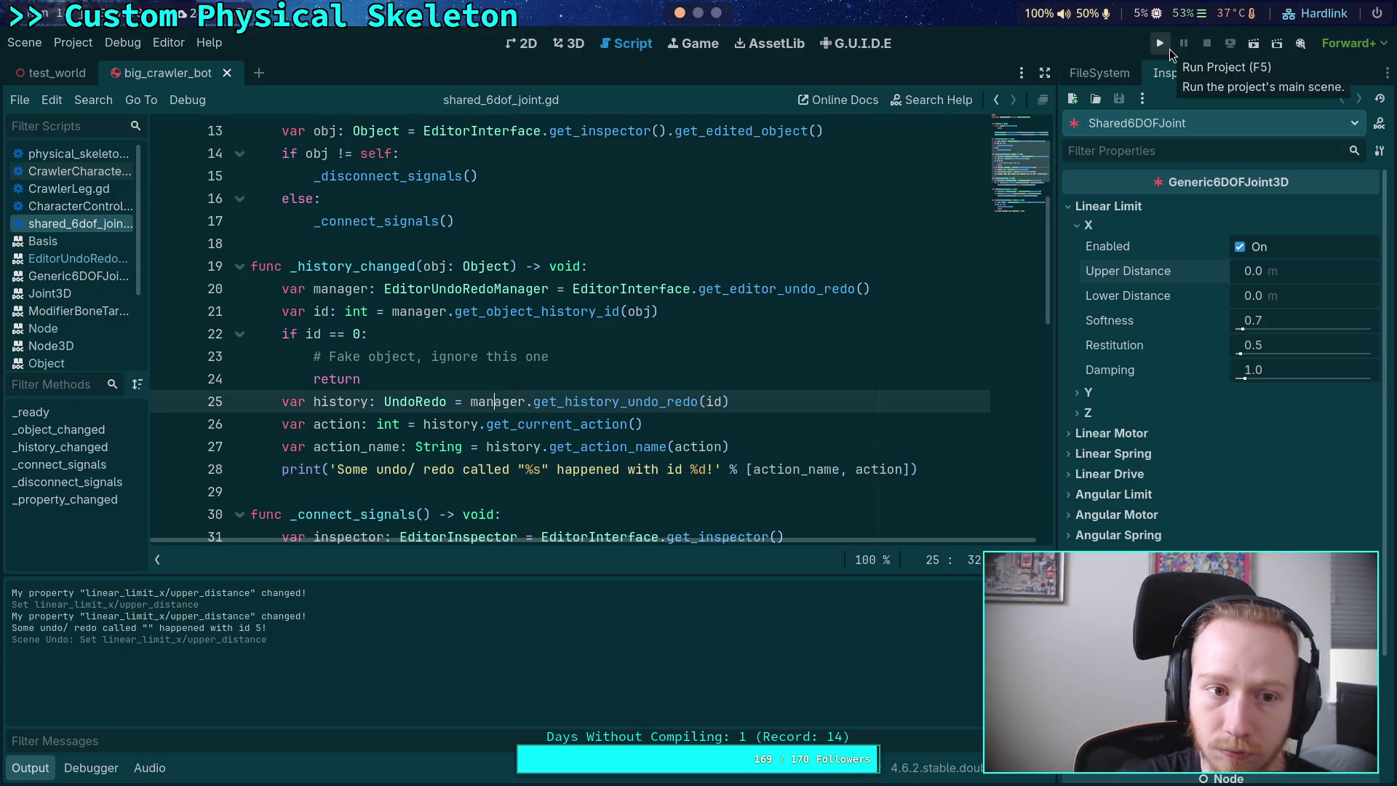
click(25, 43)
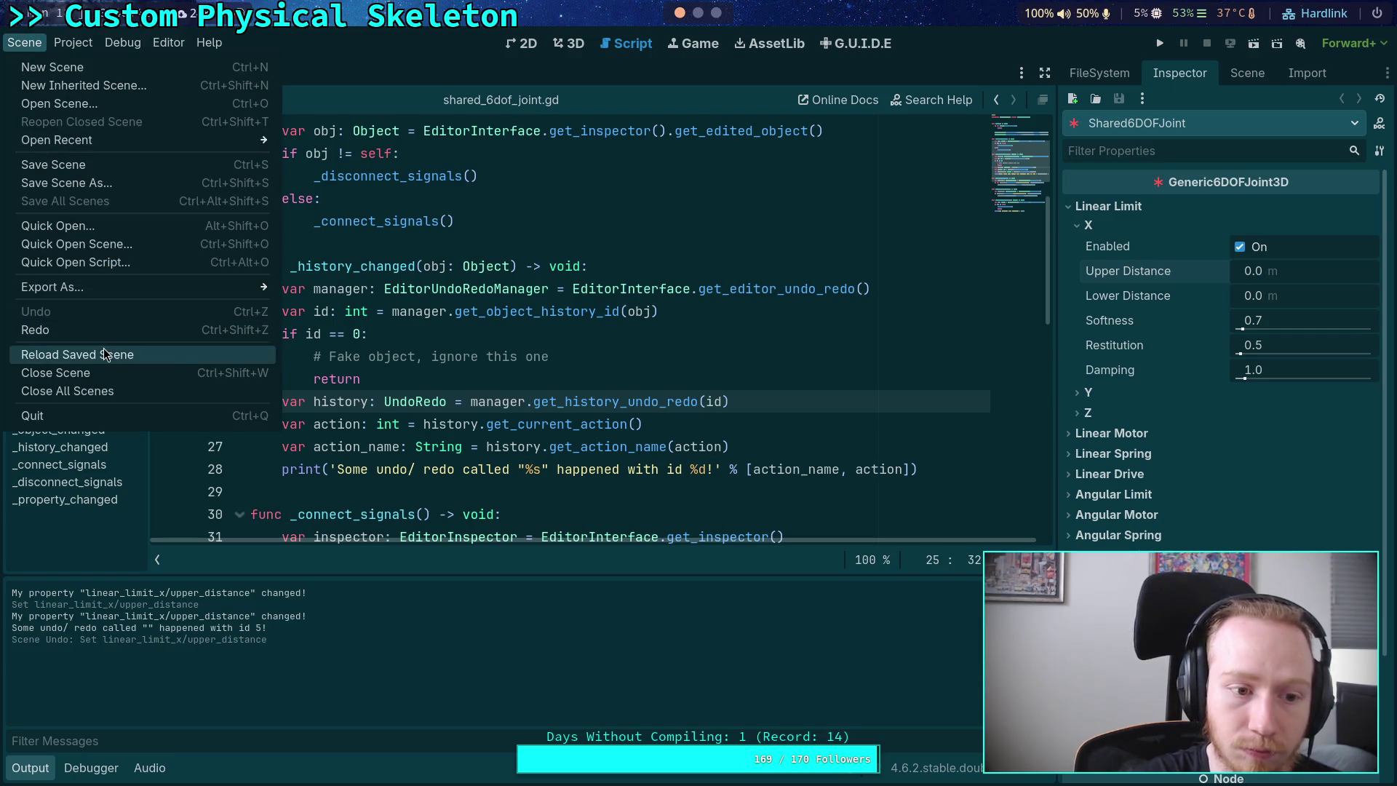
click(44, 352)
click(1253, 271)
text(1)
key(Return)
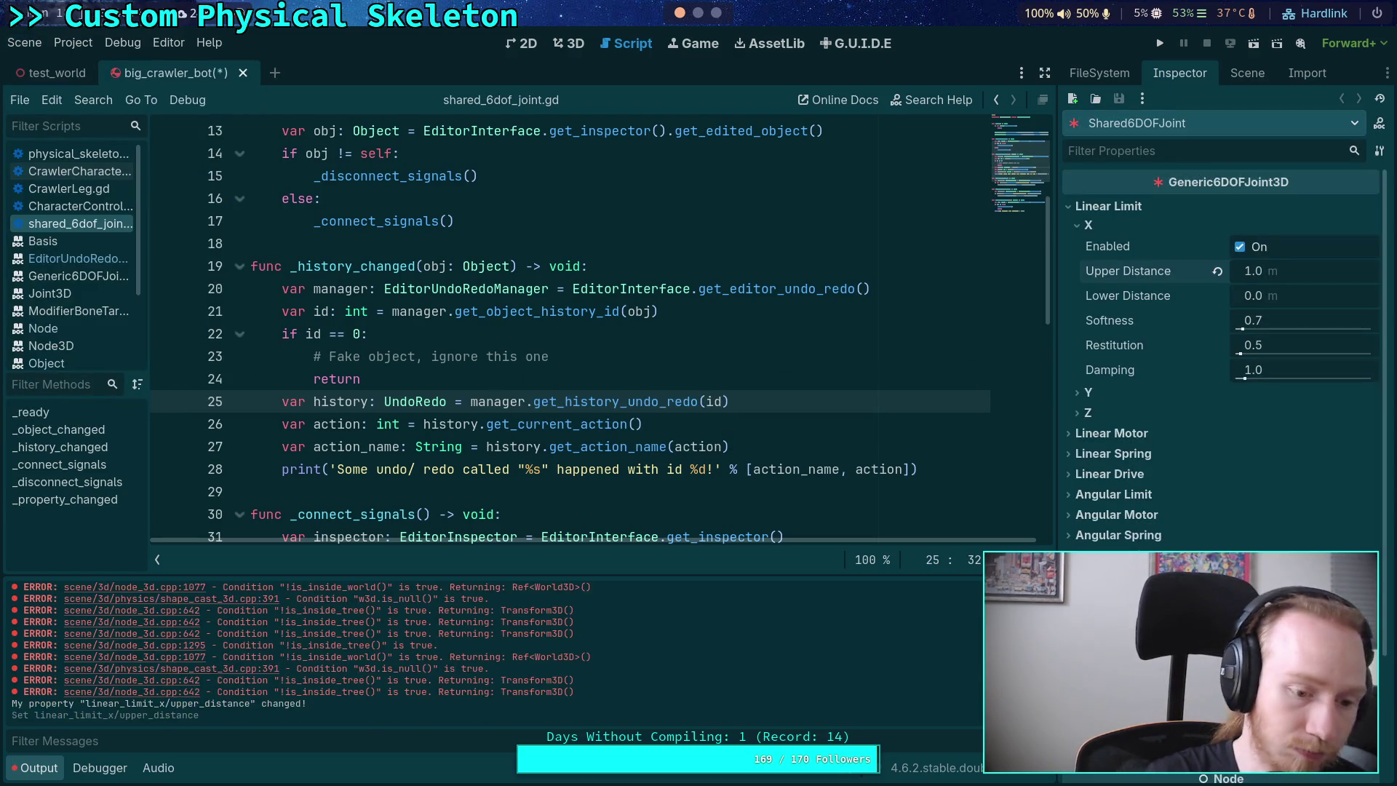
key(ctrl+shift+k)
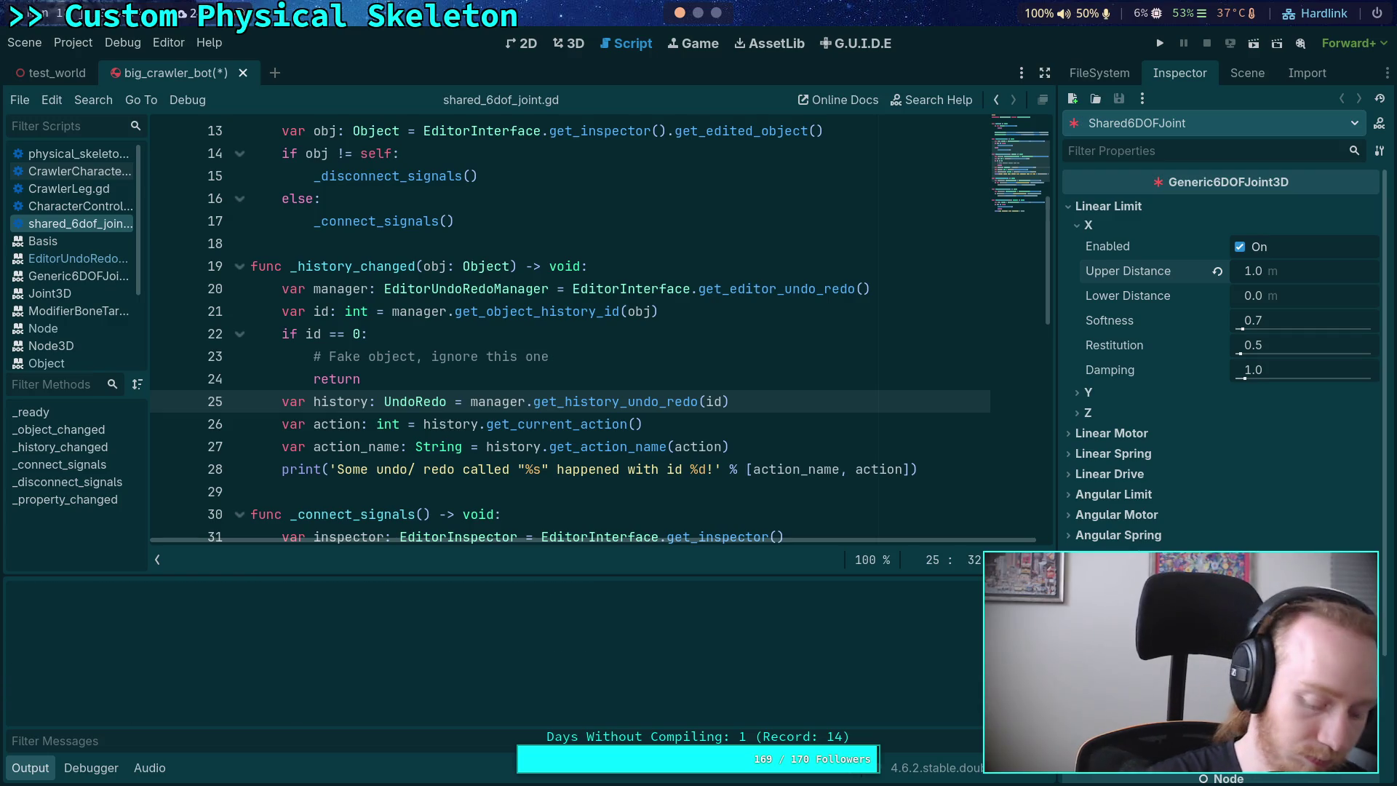
key(ctrl+z)
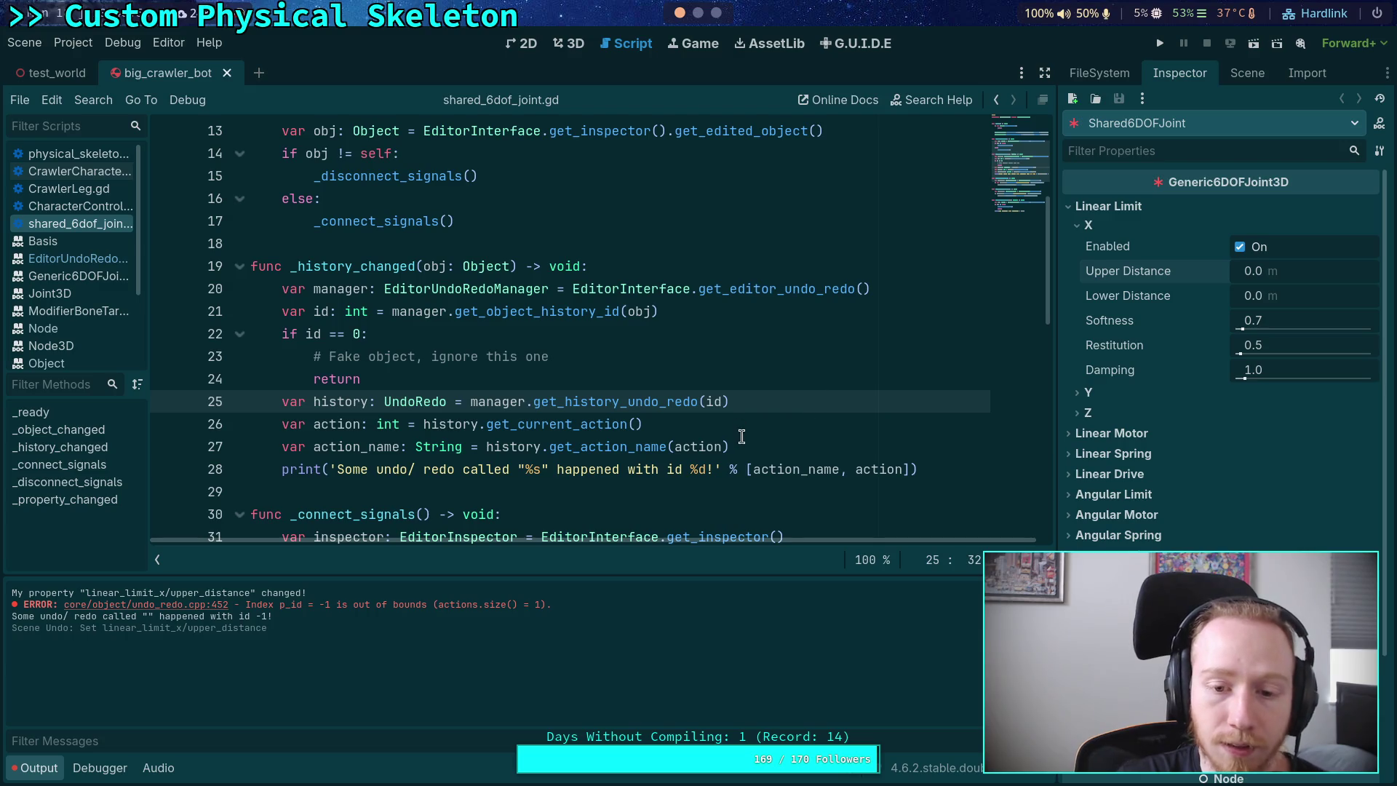
double_click(574, 424)
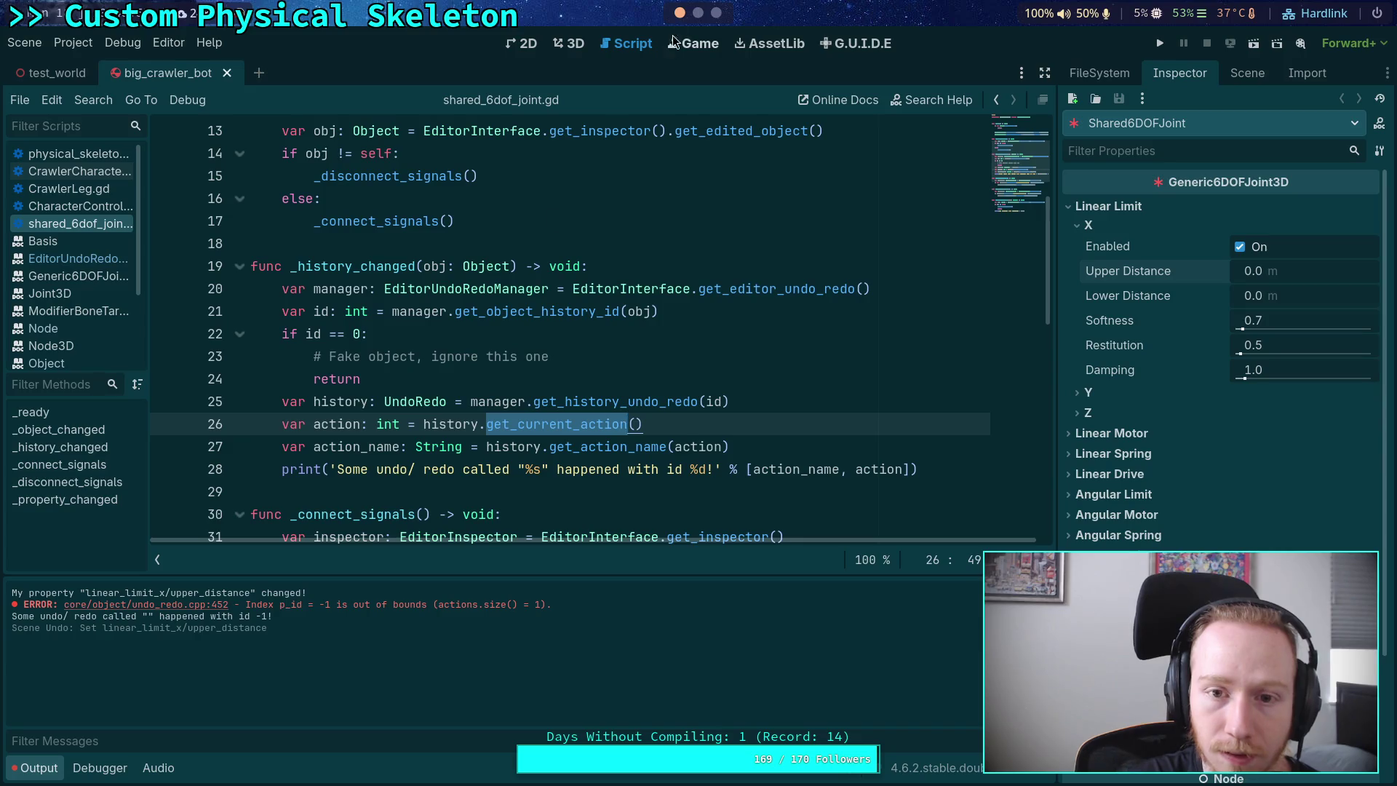
click(697, 12)
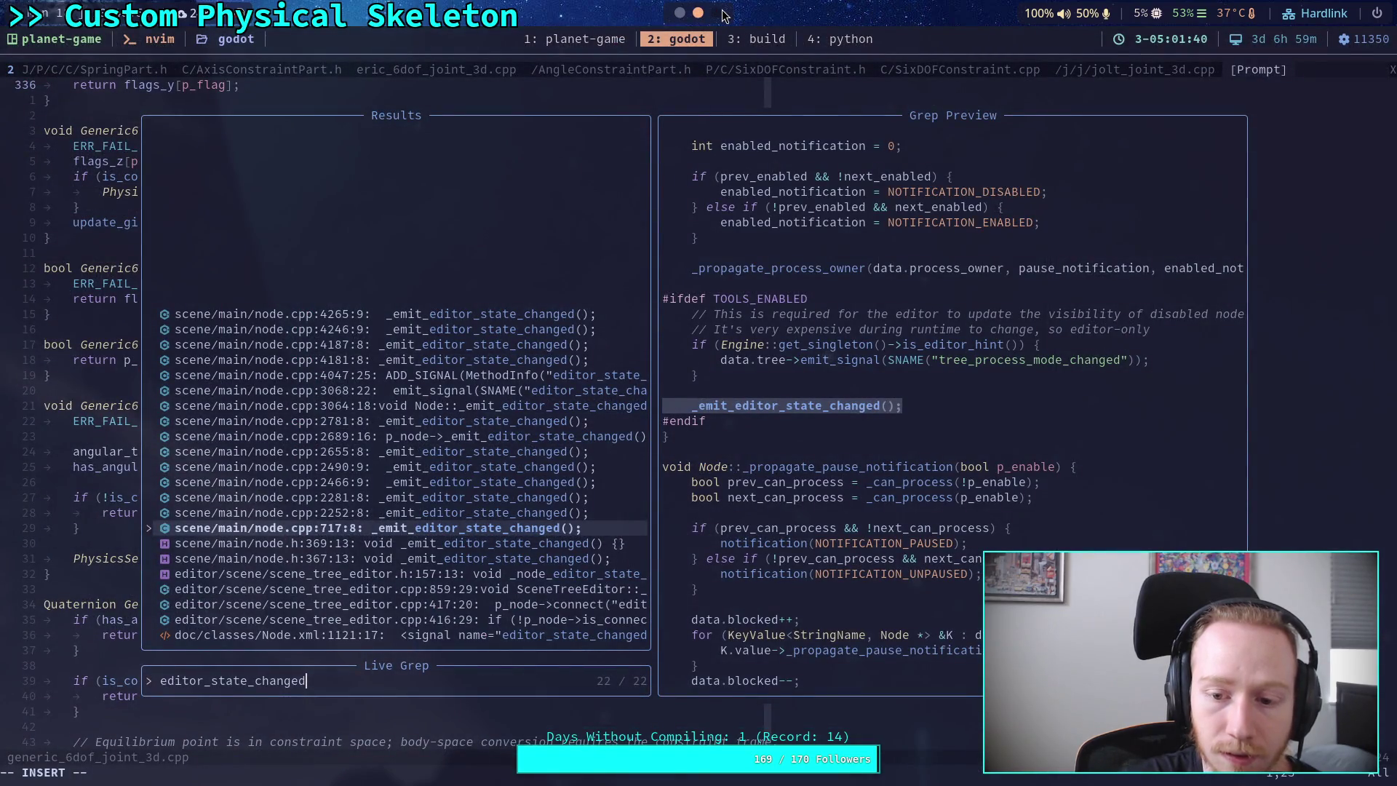
click(718, 13)
click(679, 12)
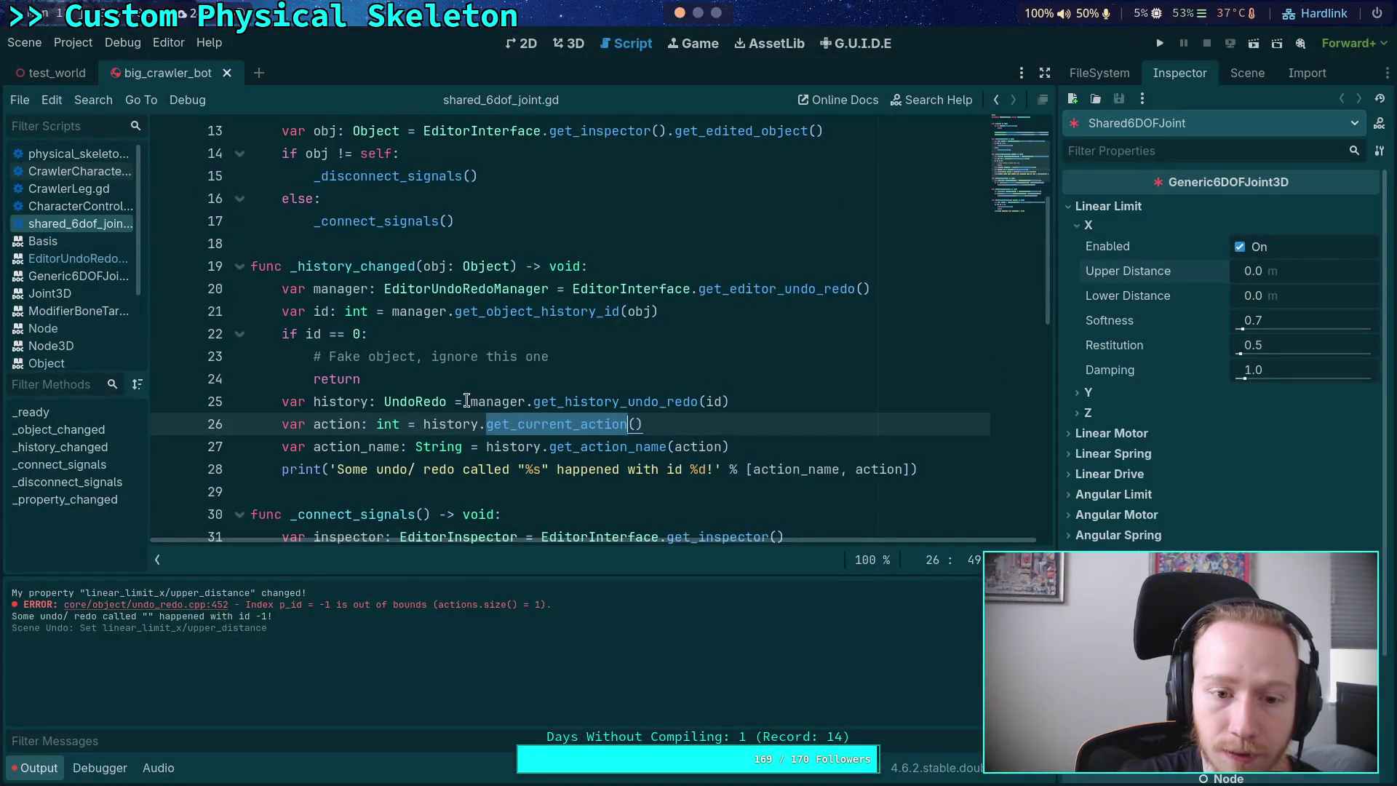
right_click(426, 404)
Read the UndoRedo class reference methods, including the has_redo description.
click(517, 622)
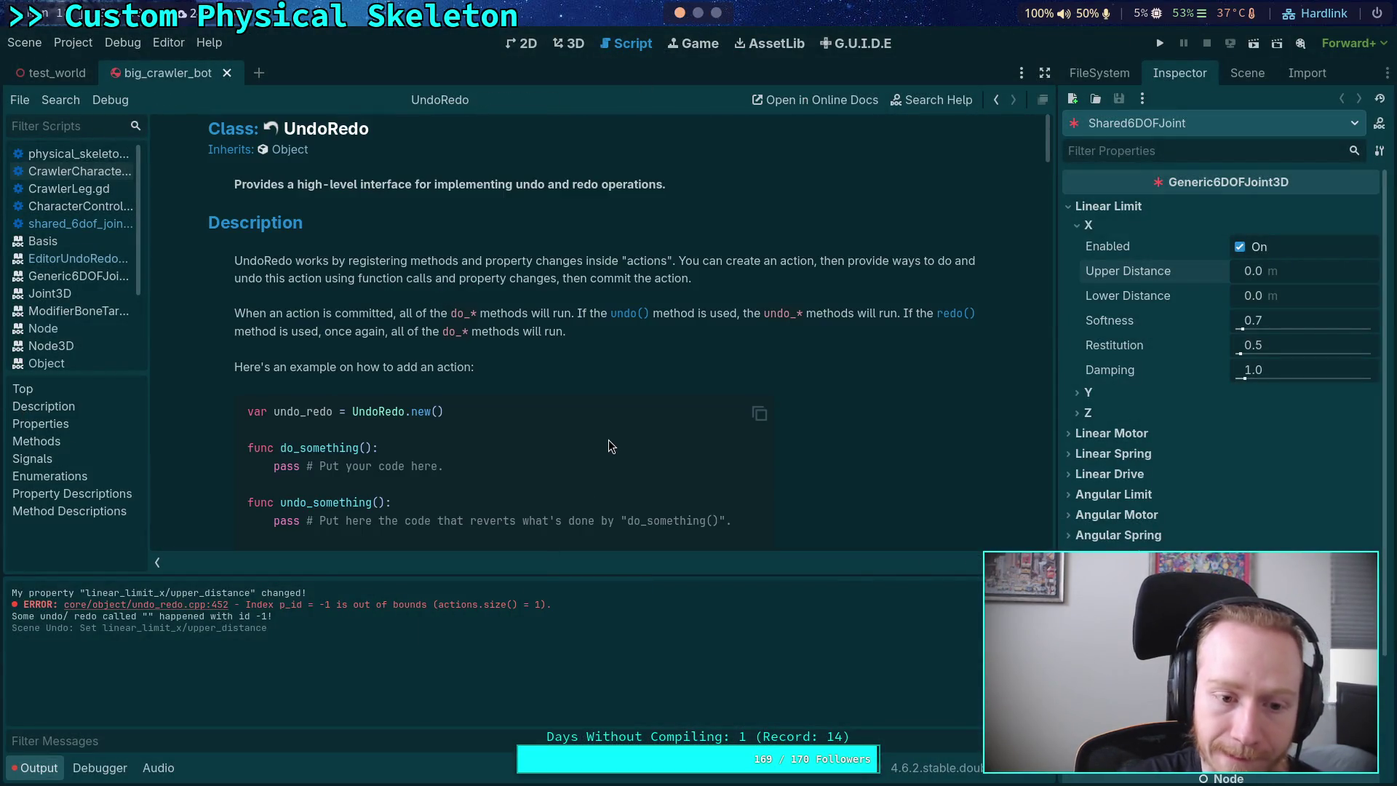
scroll(618, 430, down, 12)
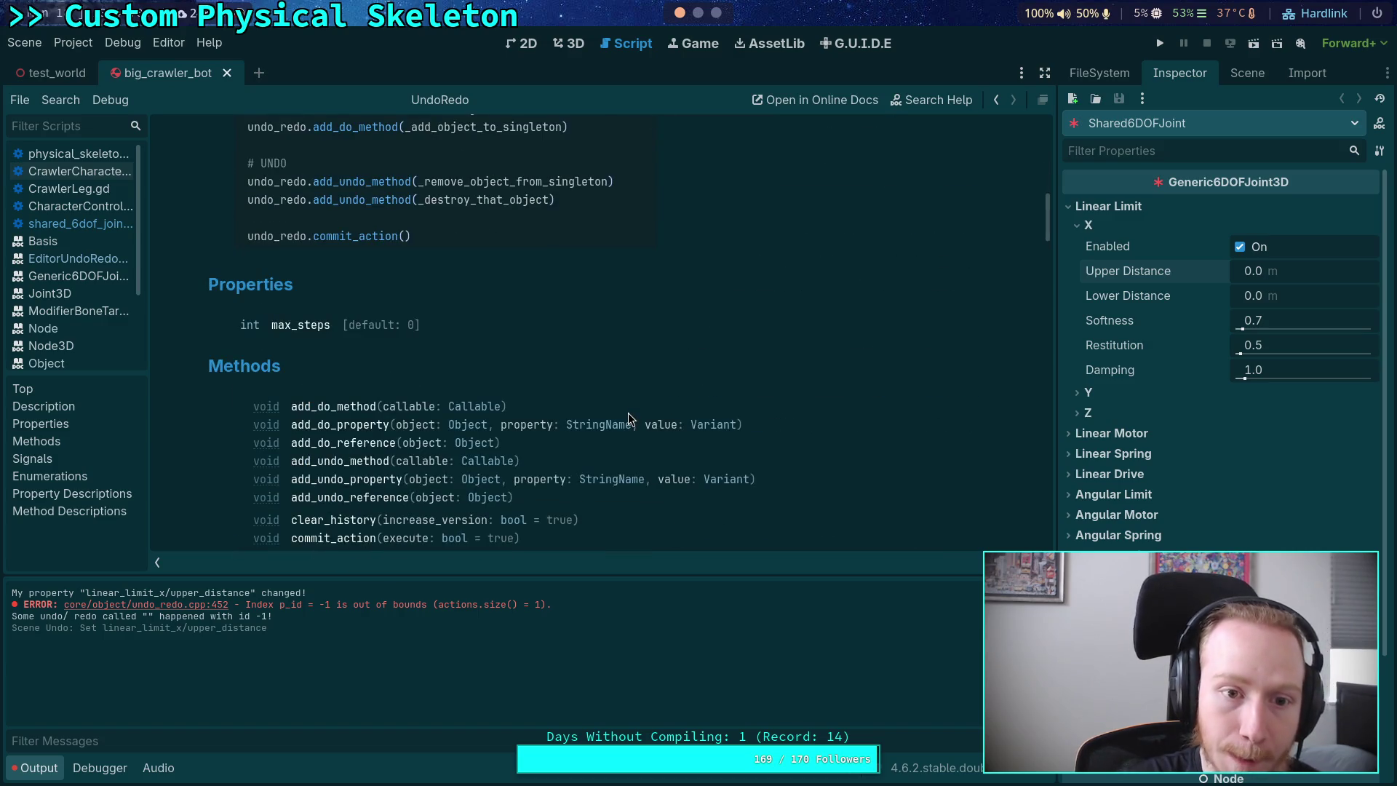
scroll(631, 419, up, 3)
scroll(630, 419, down, 4)
scroll(629, 415, up, 3)
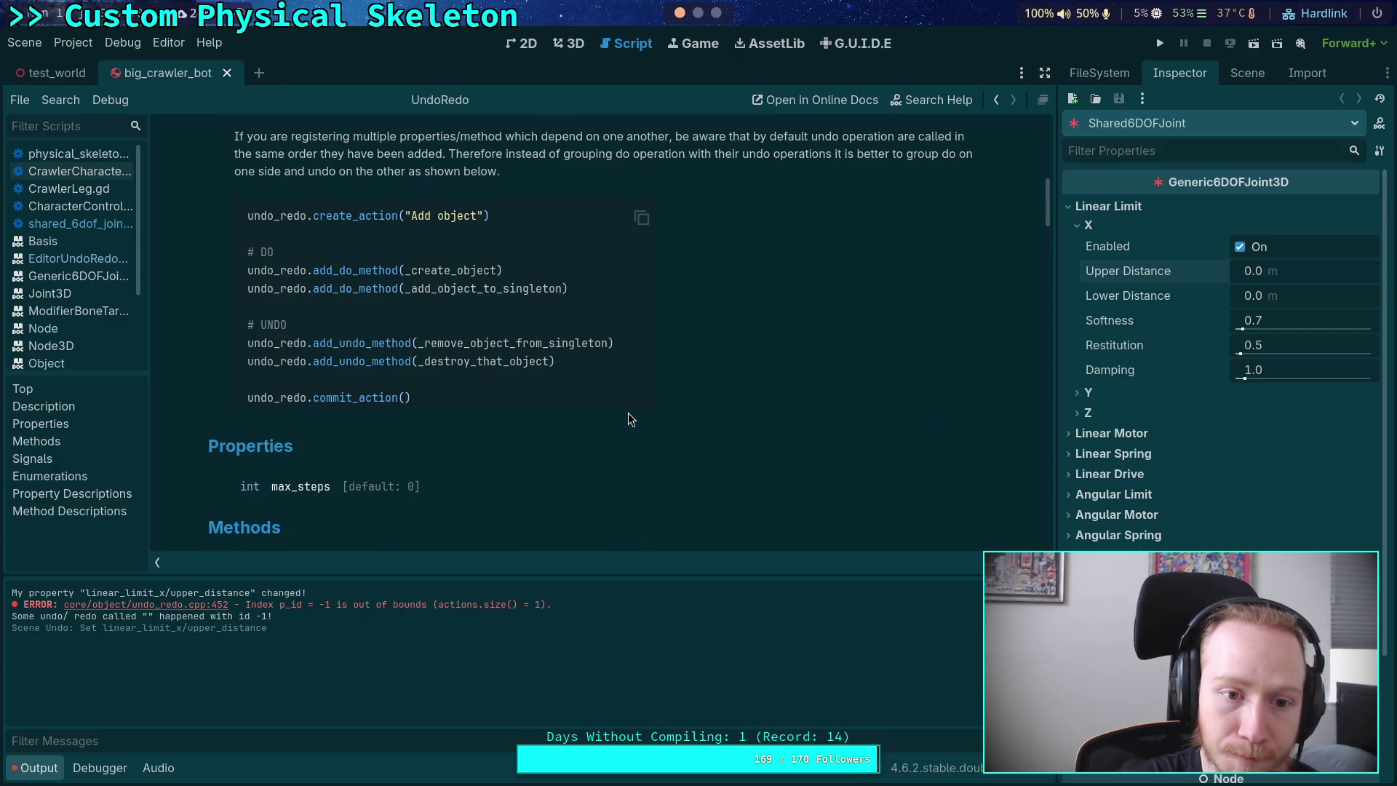
scroll(630, 418, down, 4)
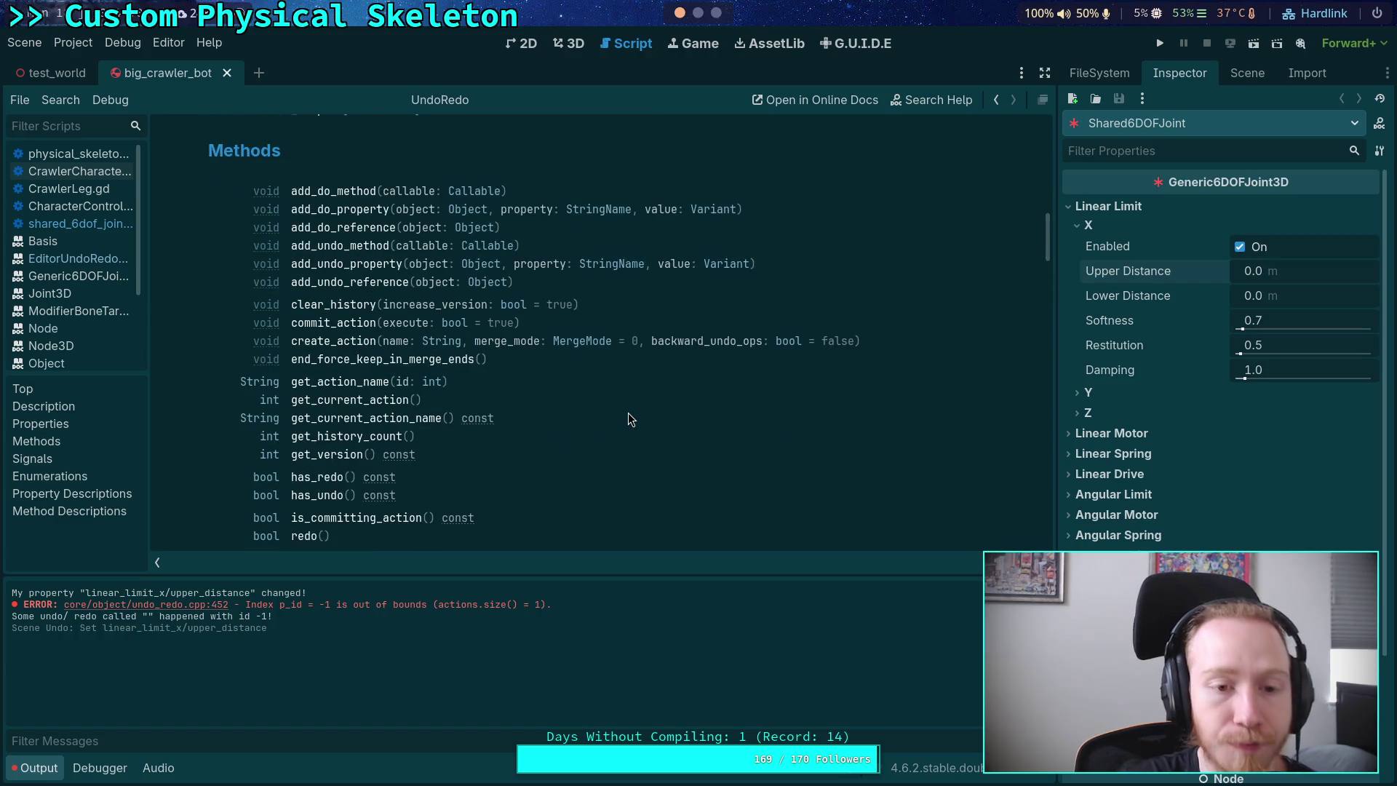
scroll(630, 419, down, 1)
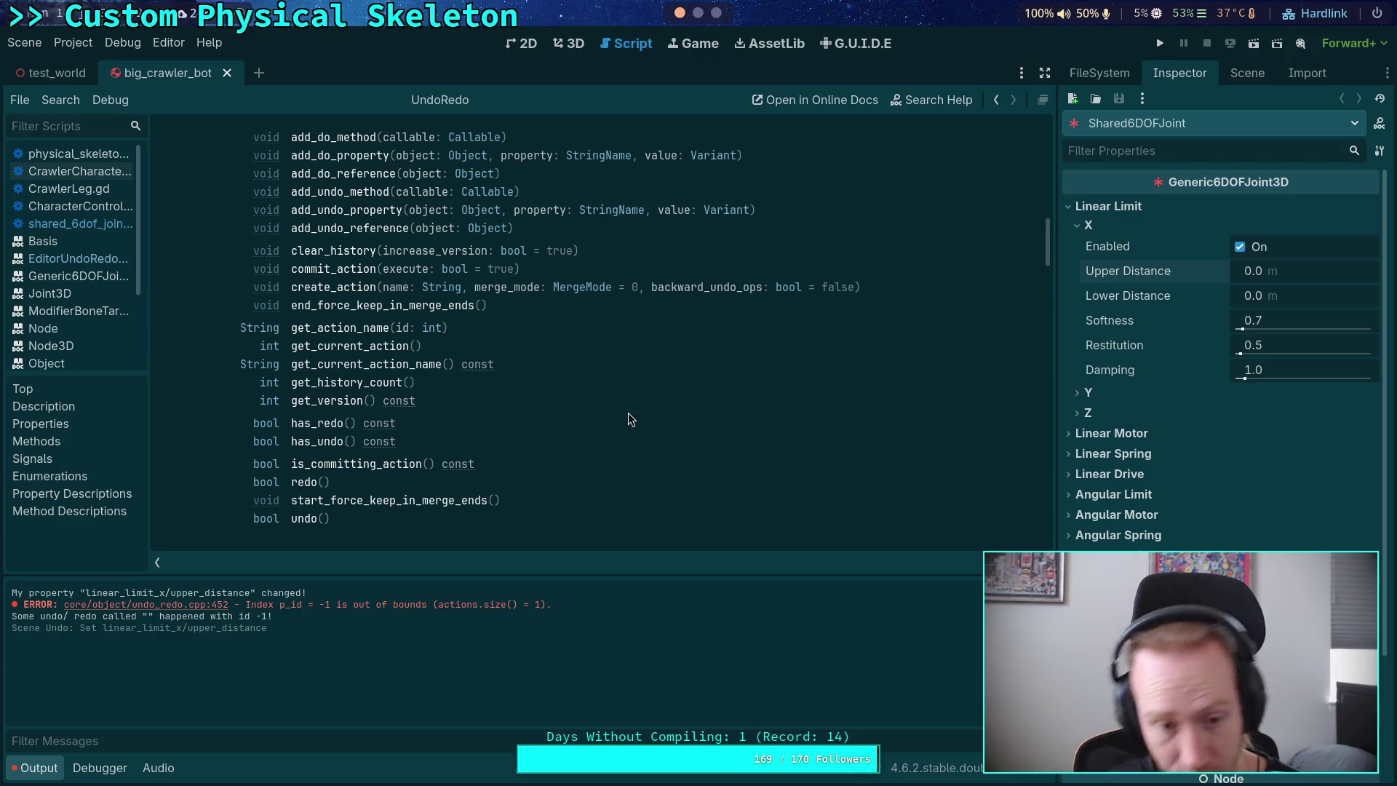
click(317, 424)
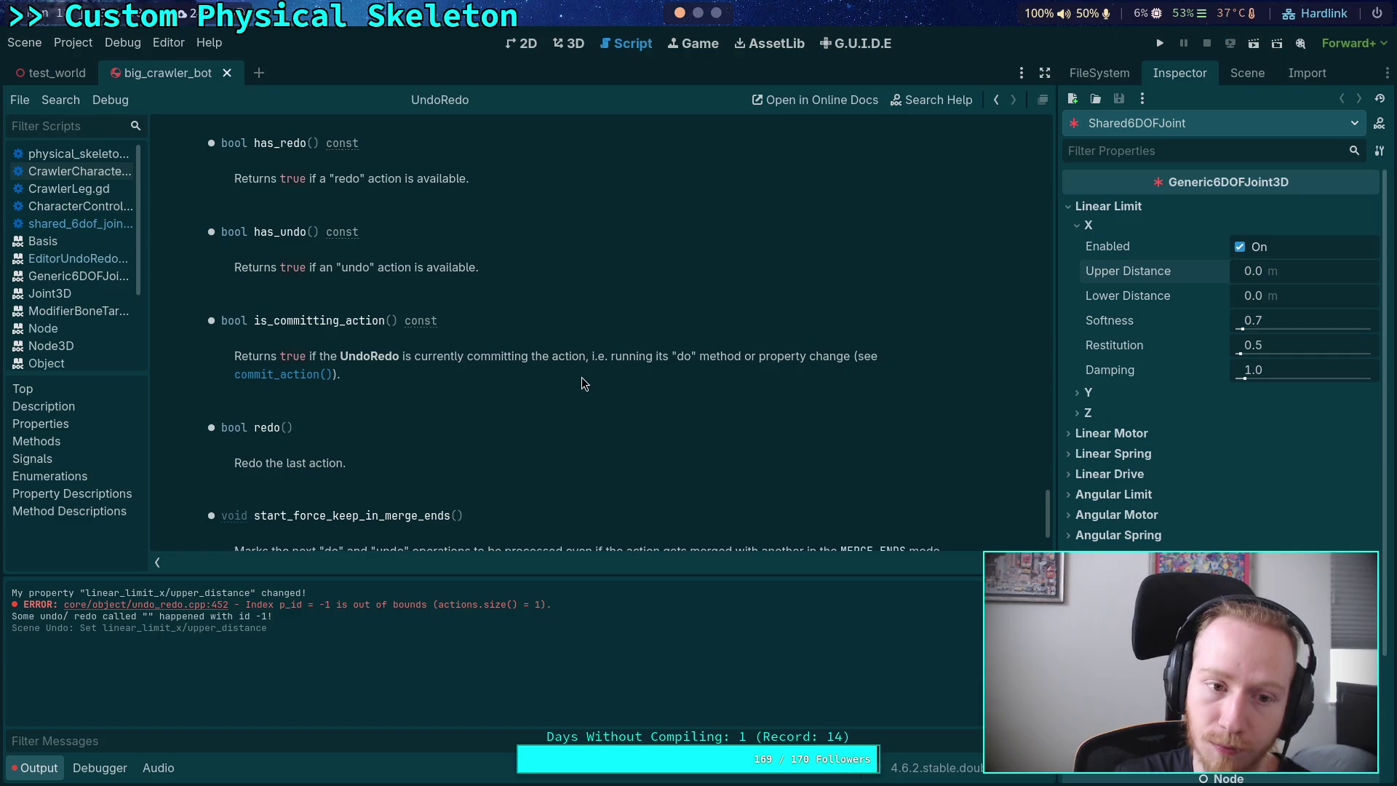
scroll(582, 384, down, 3)
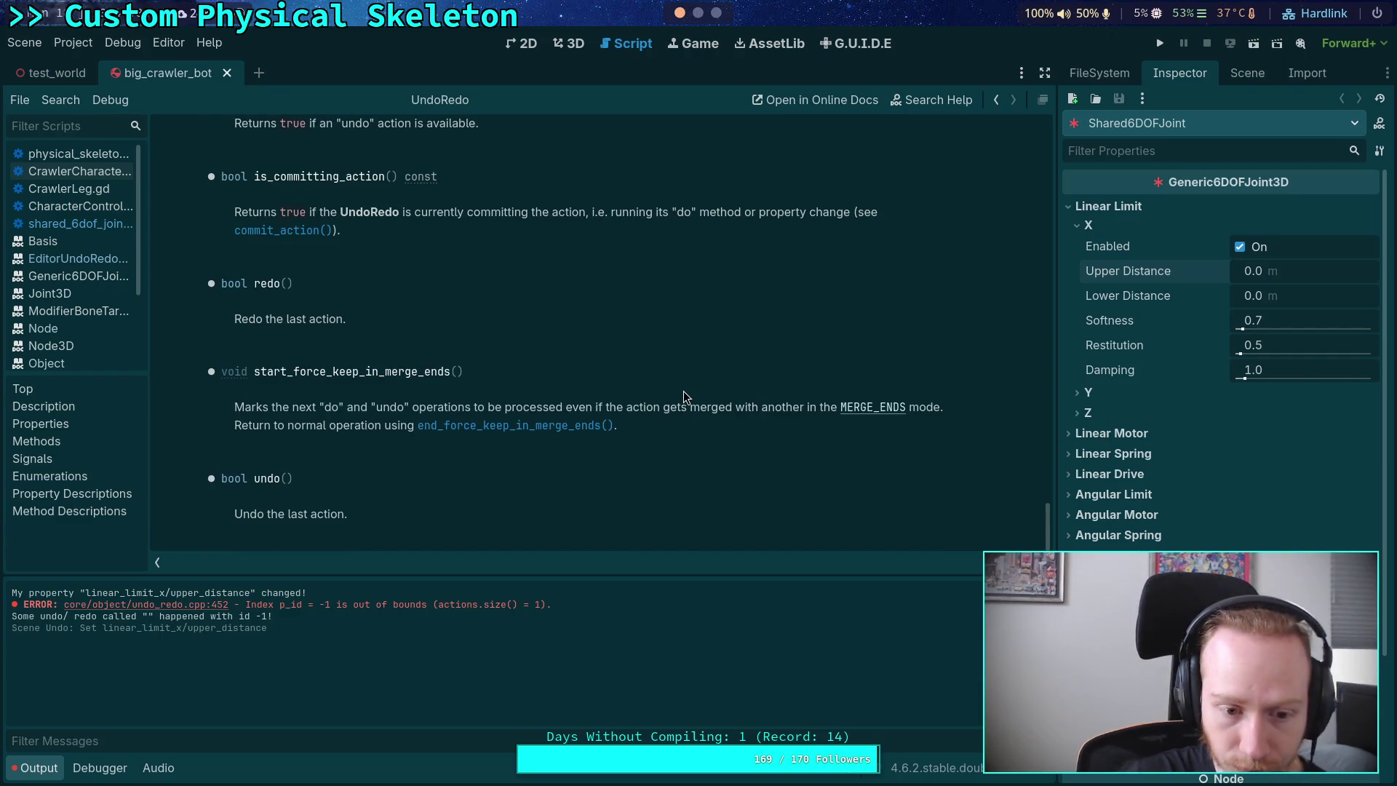
scroll(681, 399, up, 15)
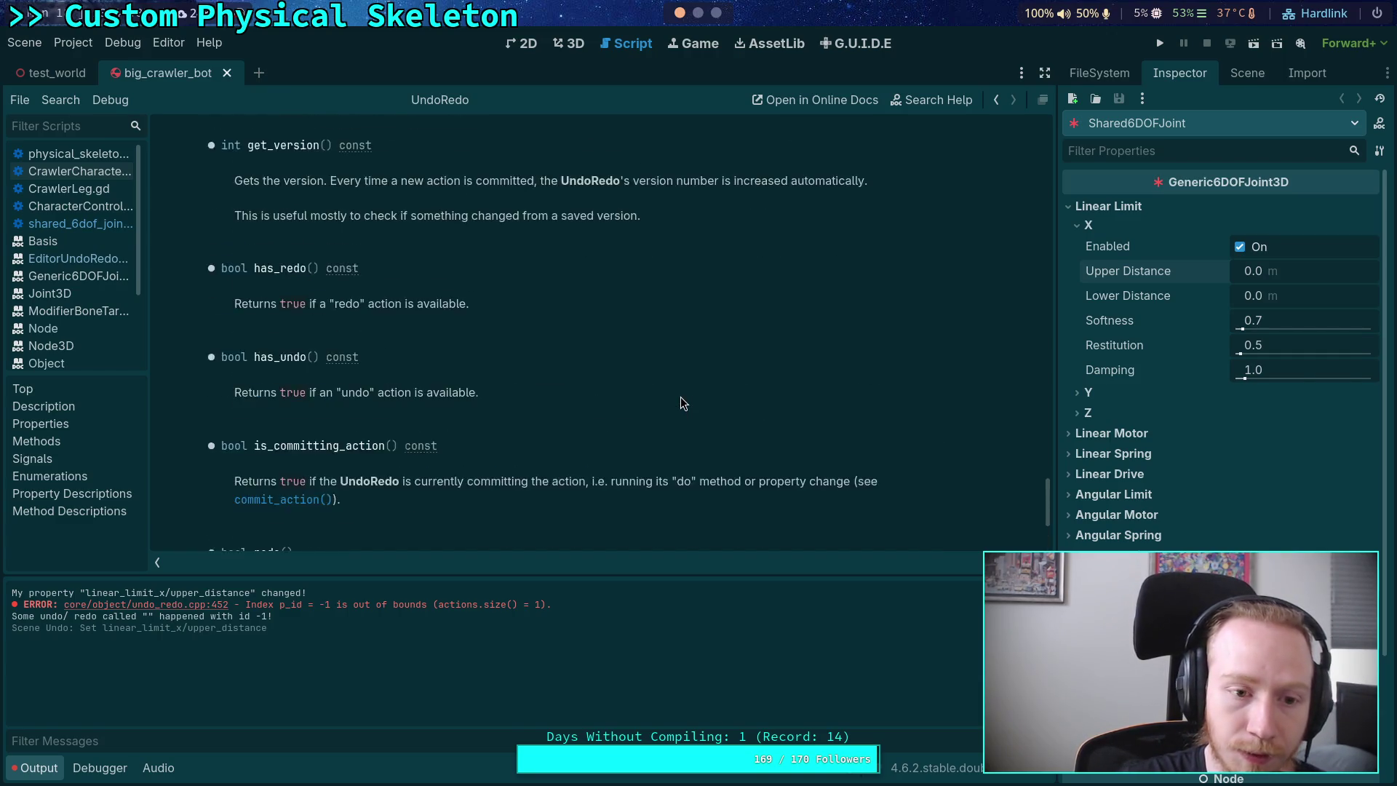
scroll(682, 402, down, 3)
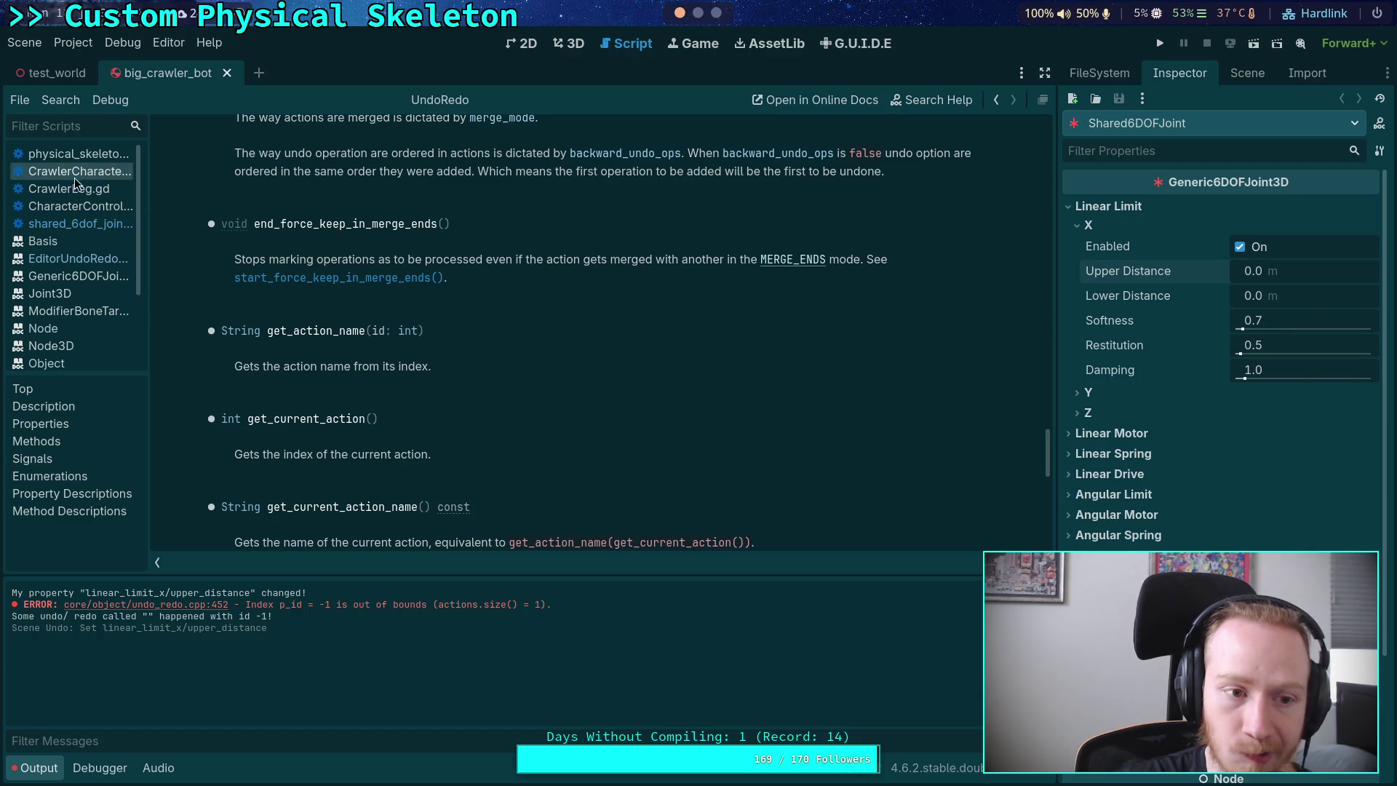
Look up UndoRedo again from line 25 of the script, then switch to the Neovim workspace.
click(83, 226)
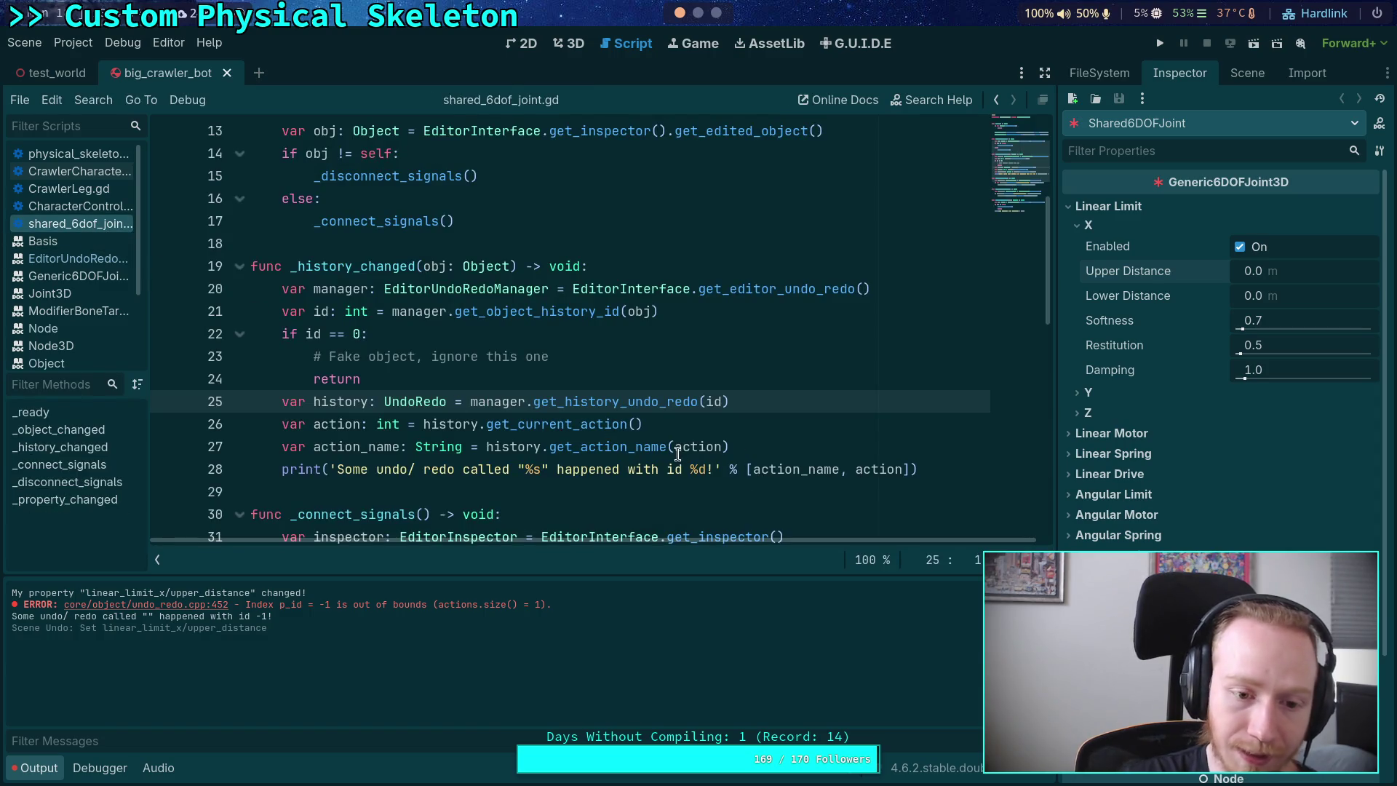
click(401, 393)
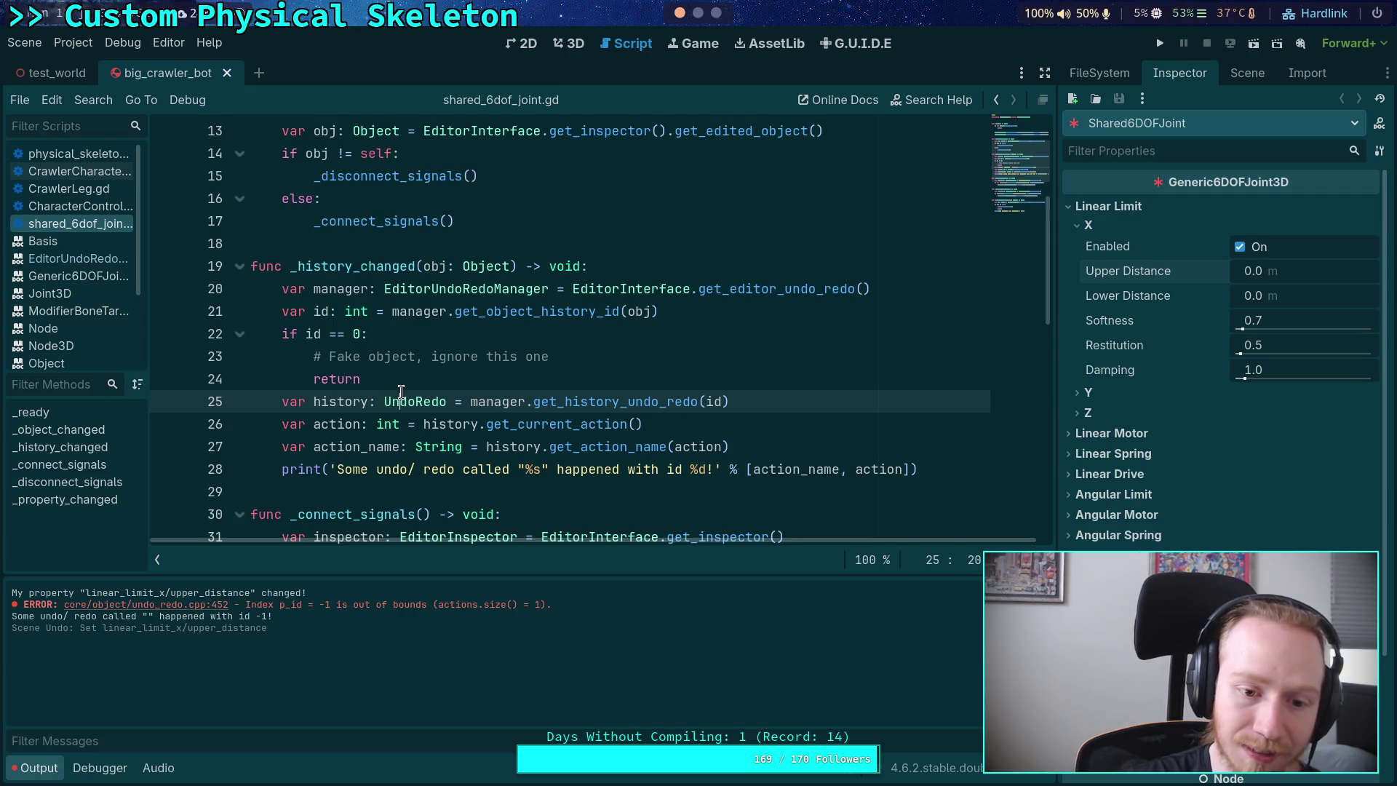
right_click(401, 393)
click(465, 621)
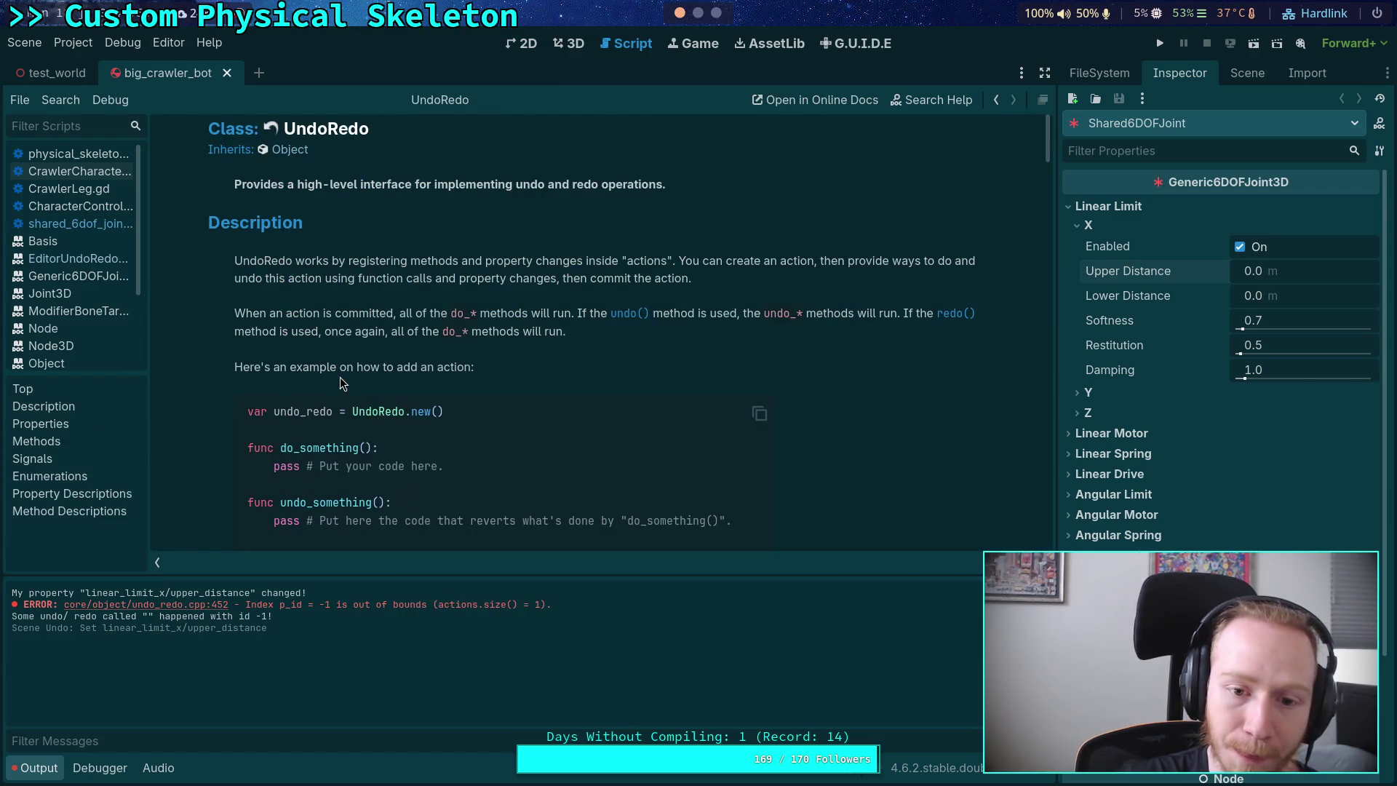
scroll(483, 397, down, 5)
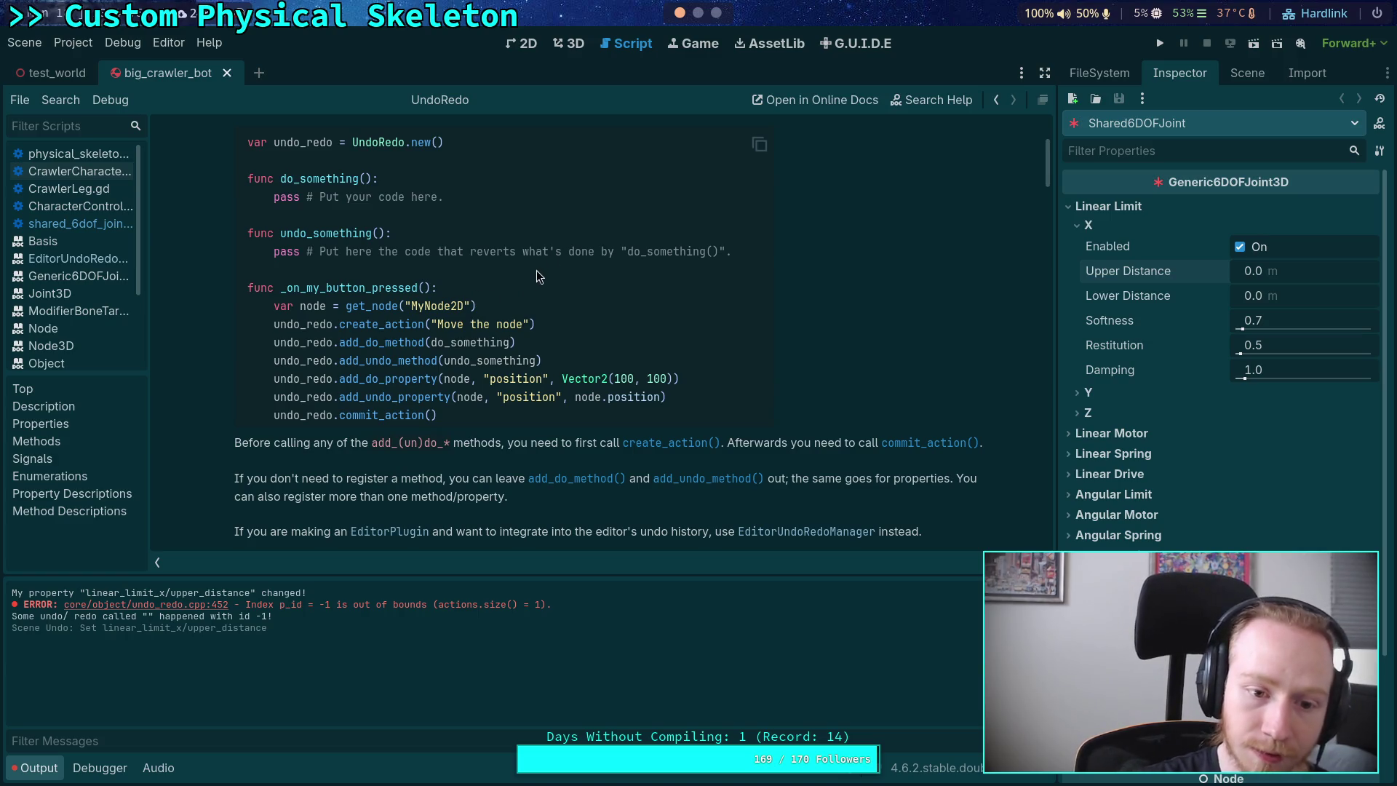
key(super+2)
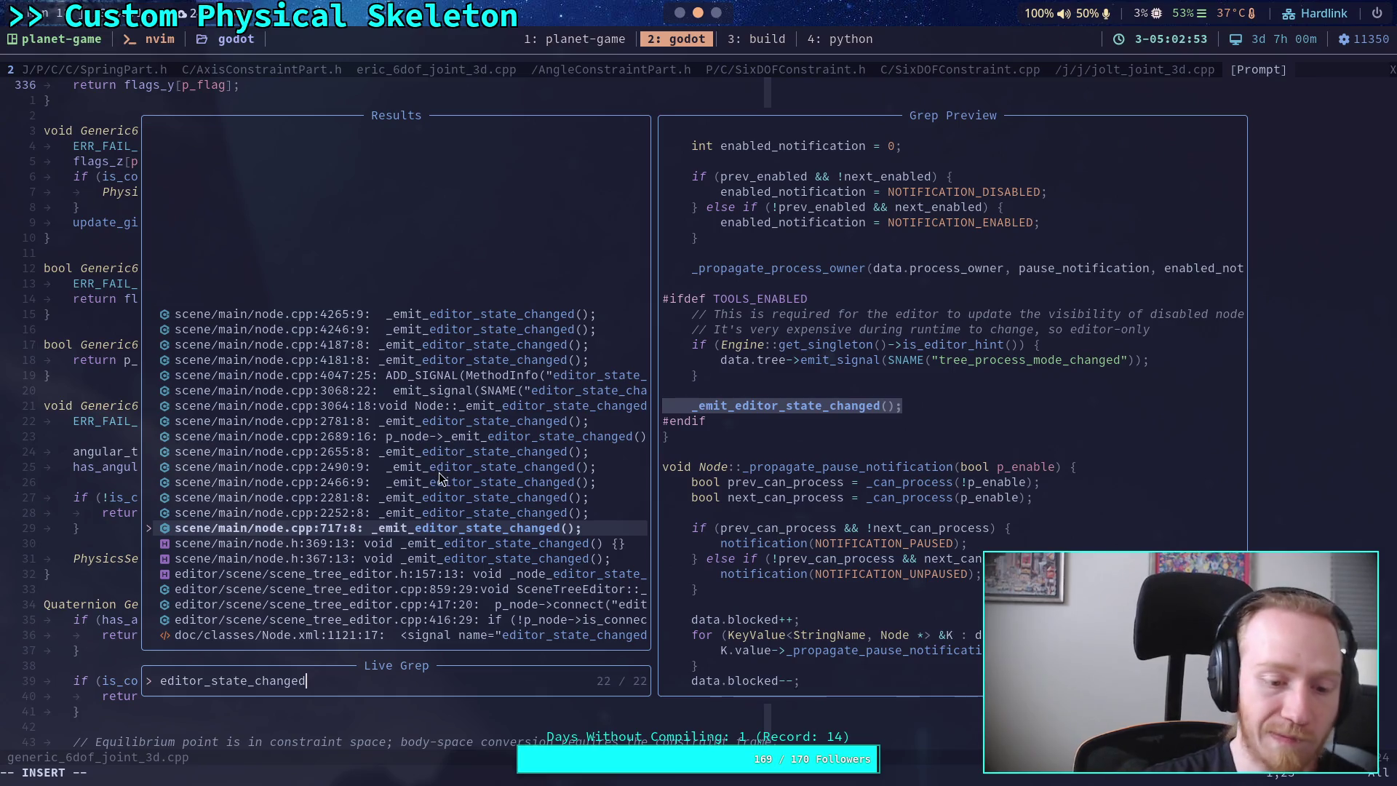
key(Escape)
key(ctrl+p)
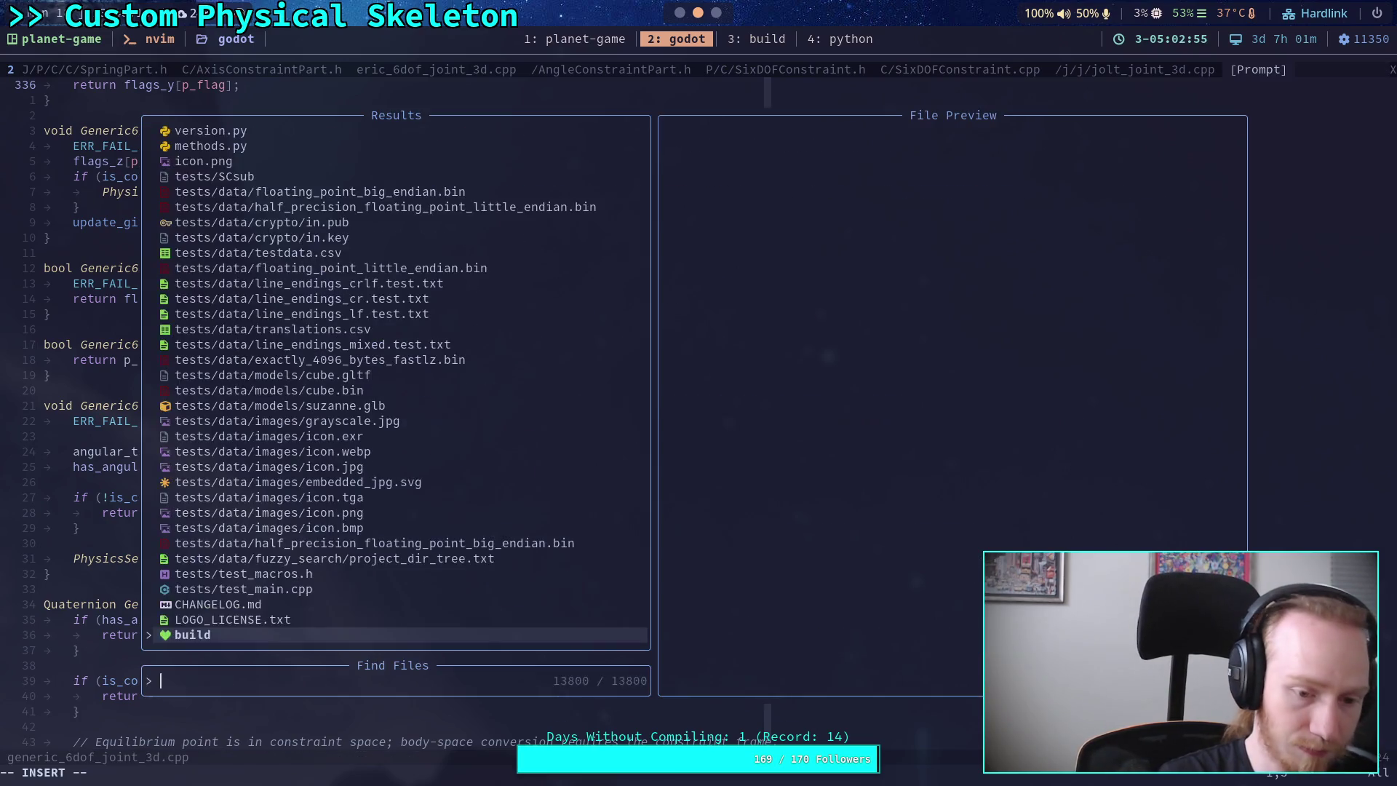
text(undo_rego)
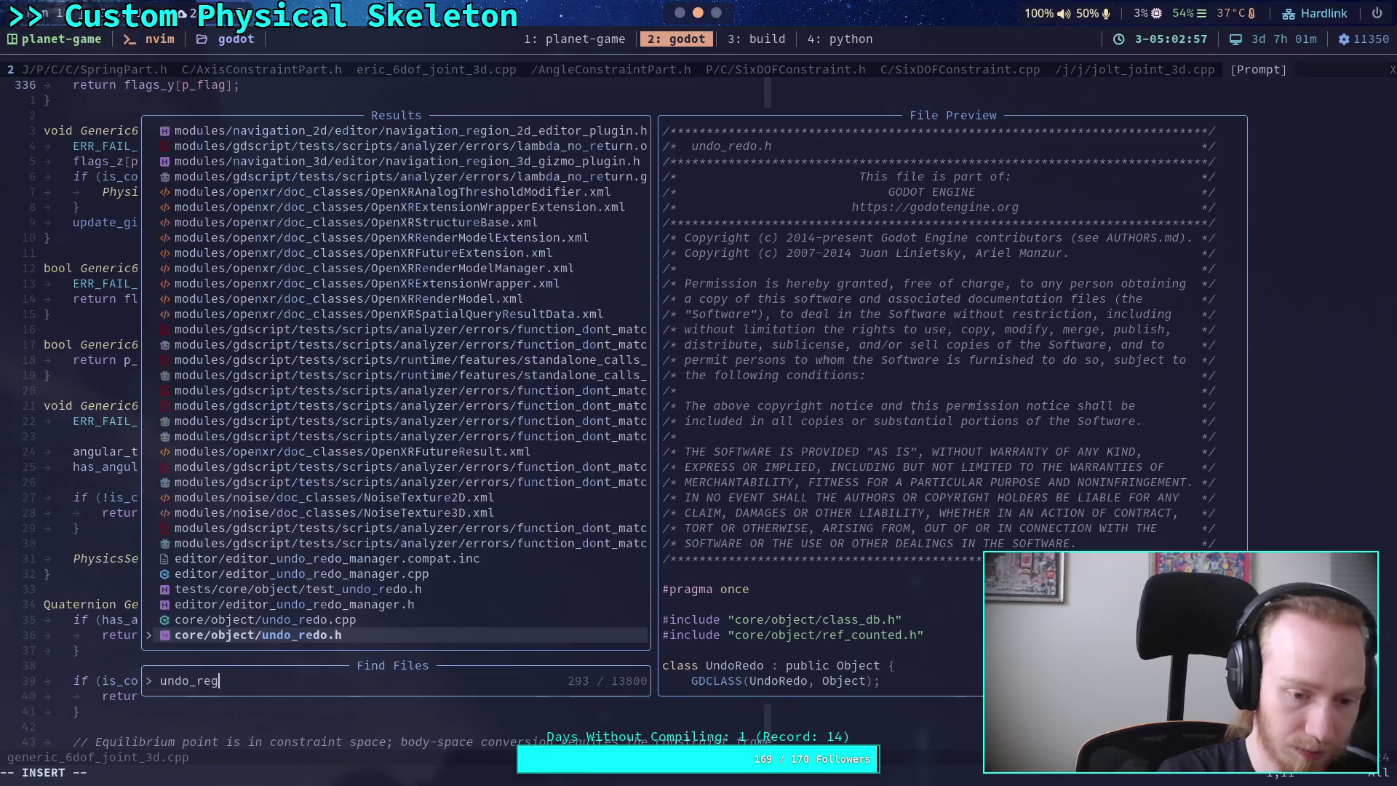
key(BackSpace)
key(BackSpace)
text(do)
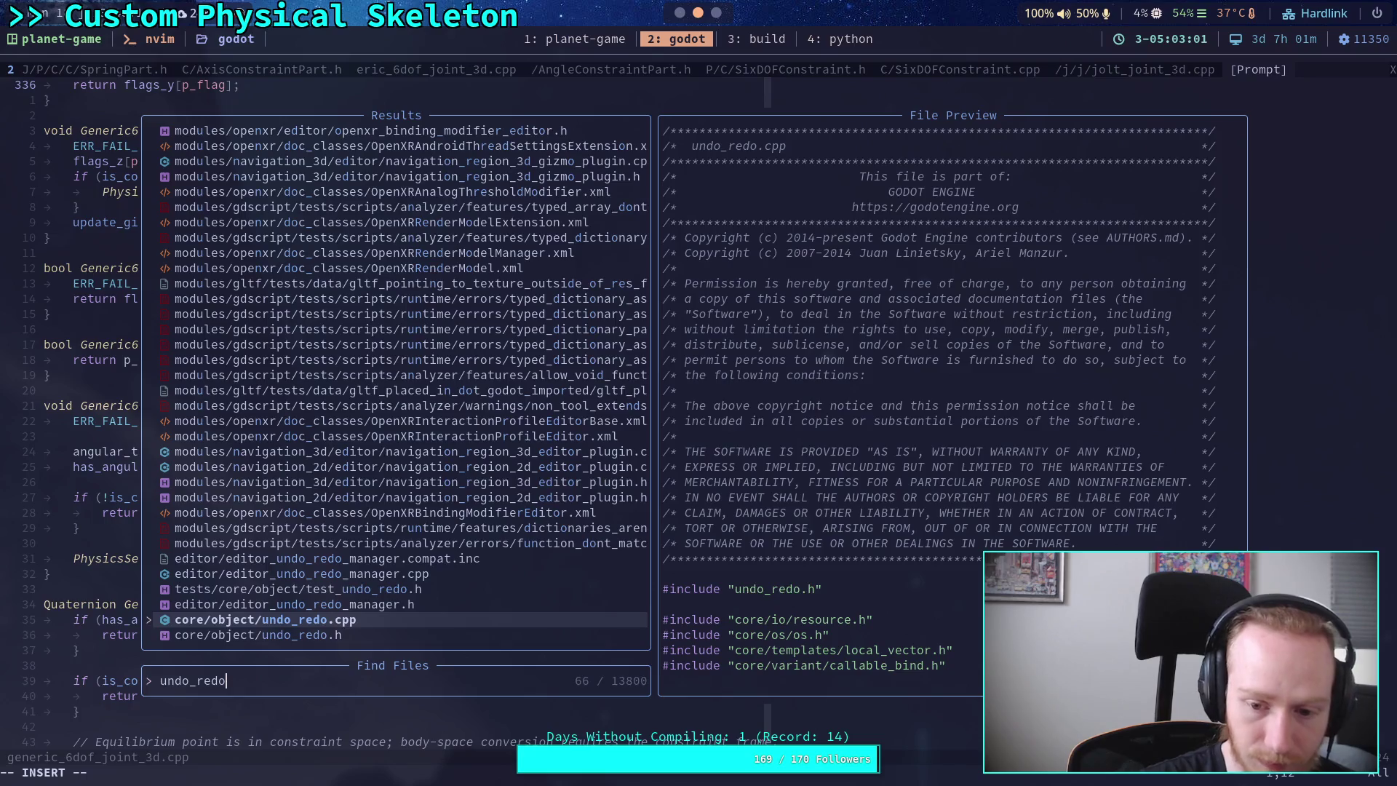
key(Return)
scroll(491, 488, down, 16)
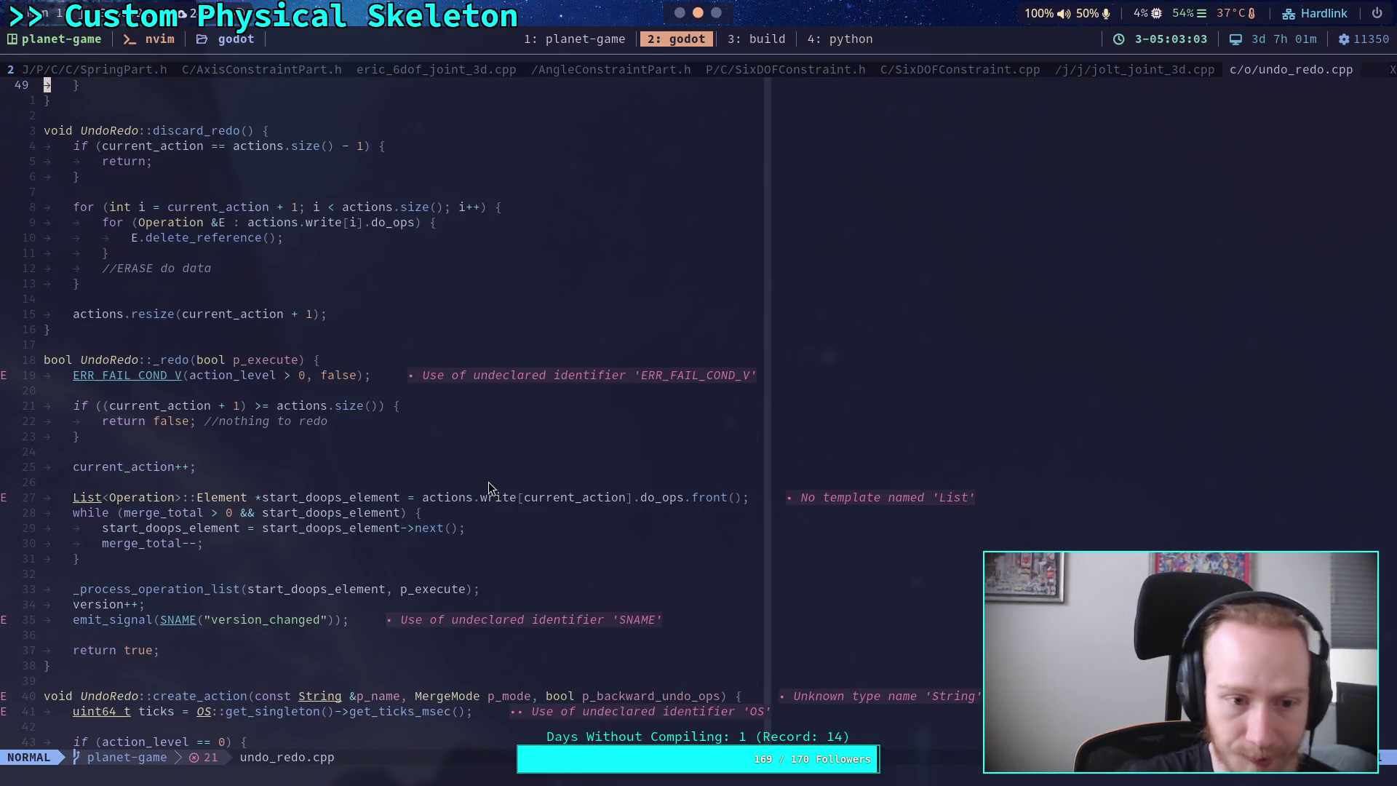
scroll(475, 520, down, 5)
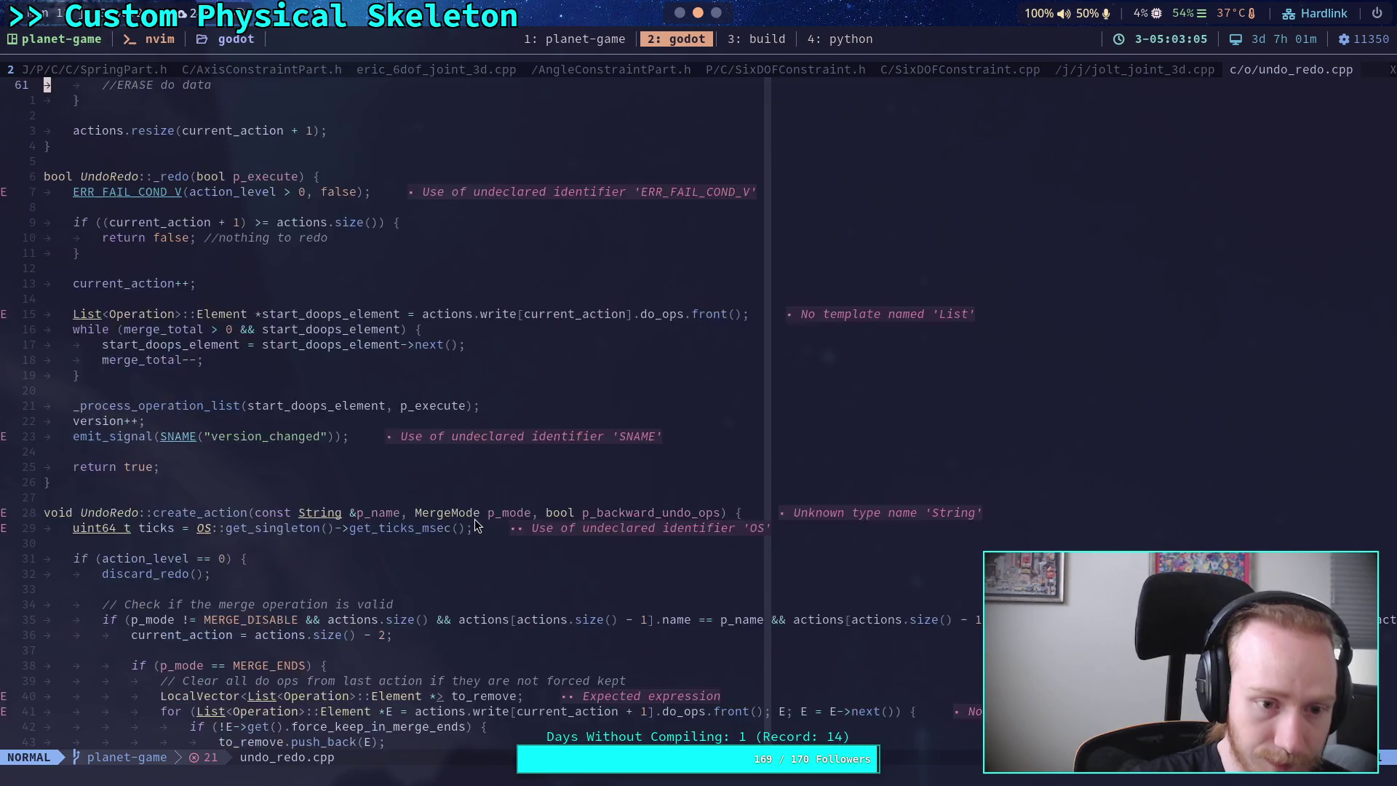
scroll(475, 521, up, 3)
scroll(474, 518, up, 4)
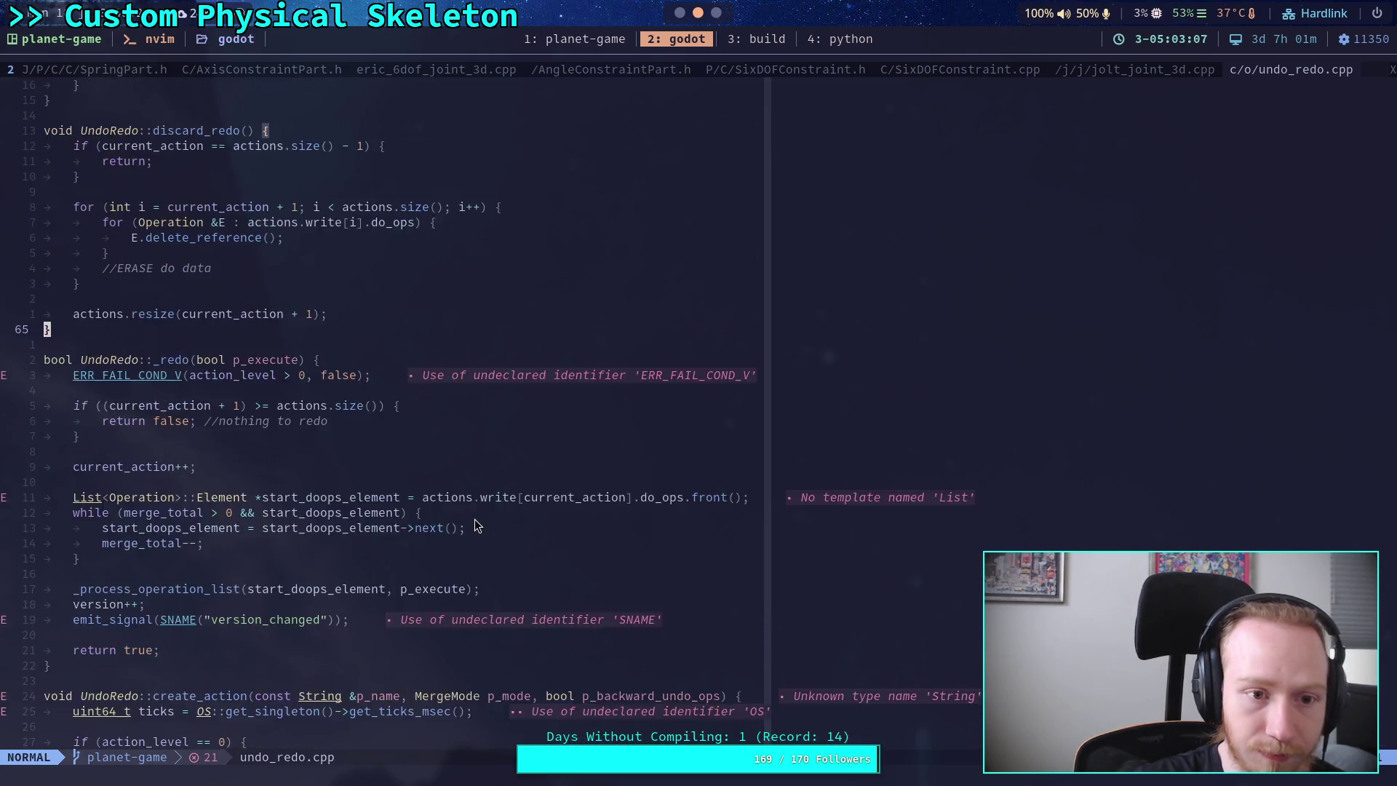
scroll(474, 518, down, 9)
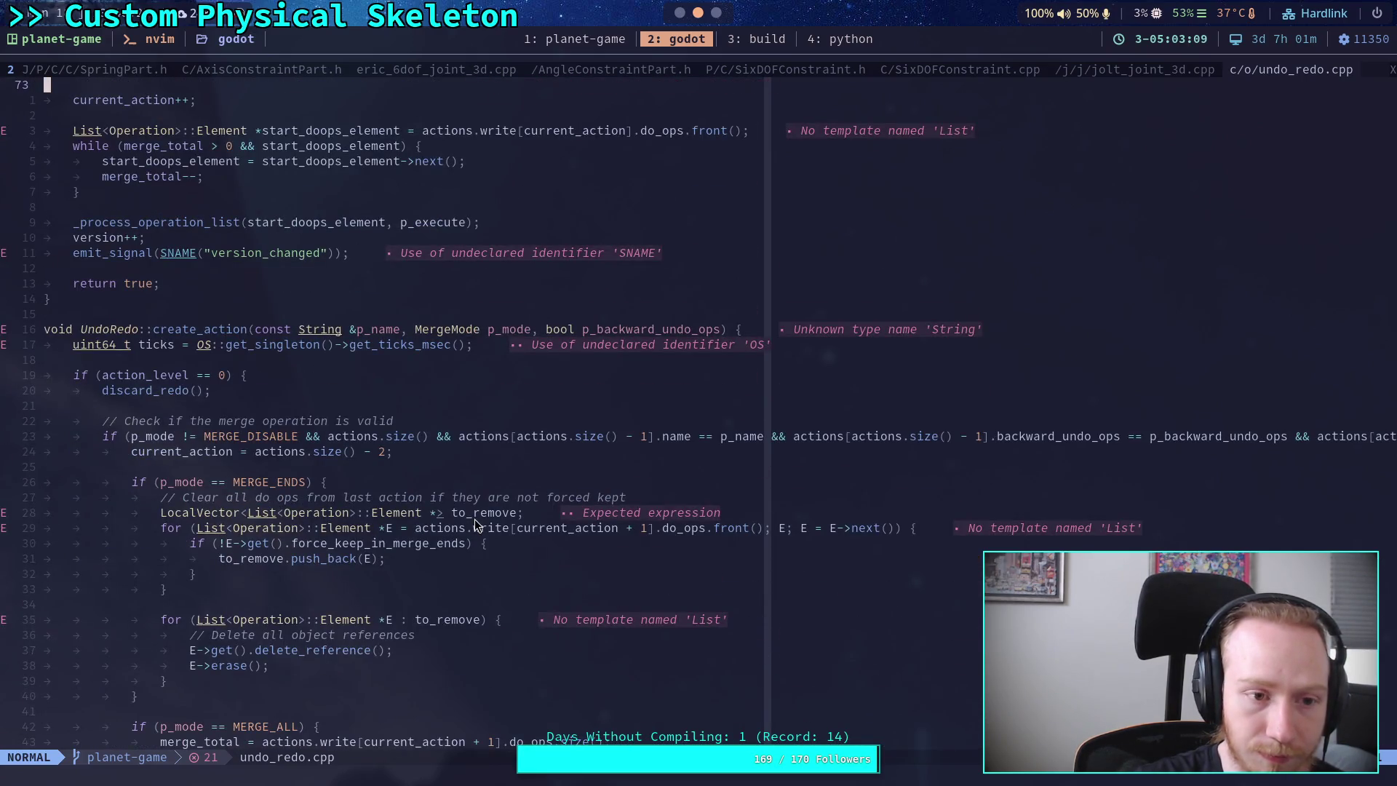
scroll(474, 517, down, 5)
scroll(474, 524, down, 16)
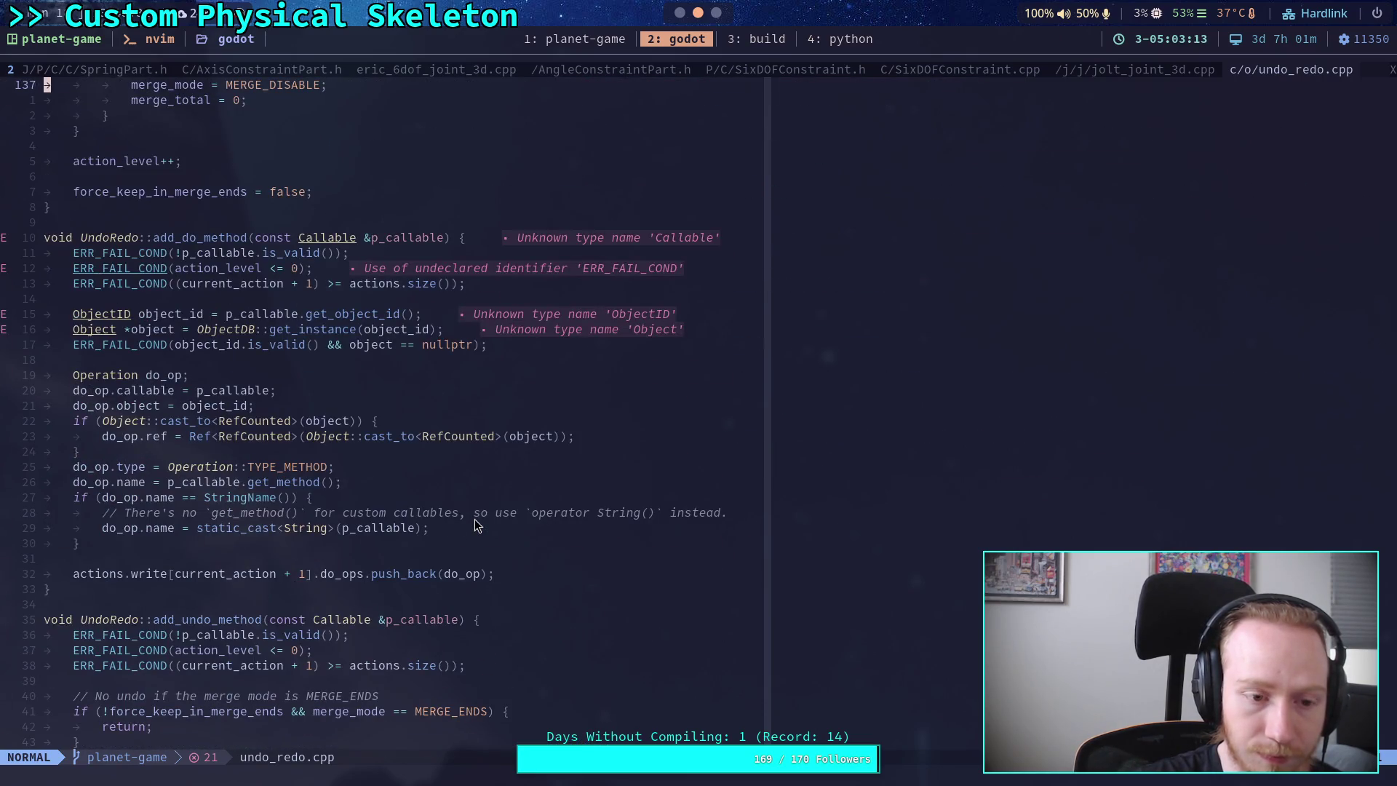
scroll(476, 524, down, 13)
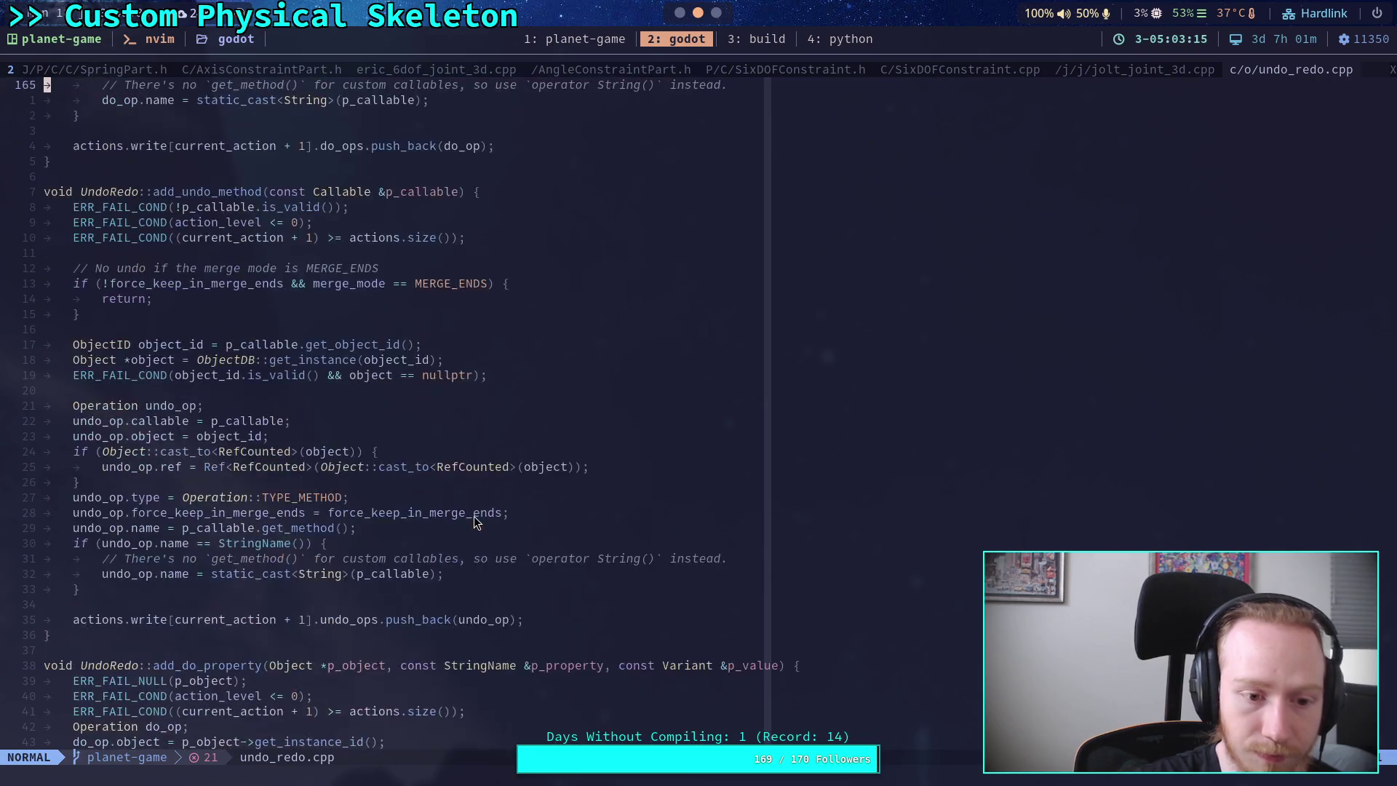
scroll(475, 522, down, 20)
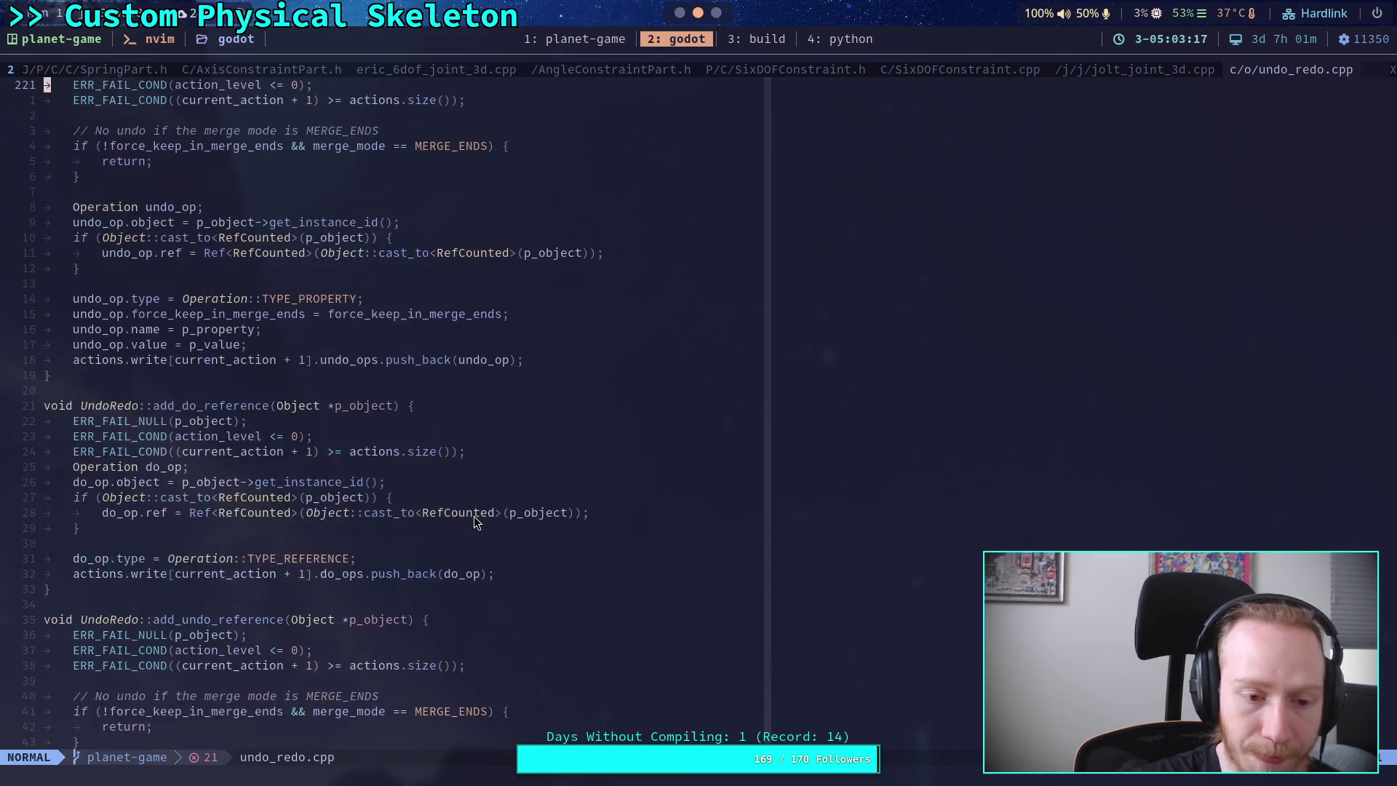
scroll(475, 522, down, 11)
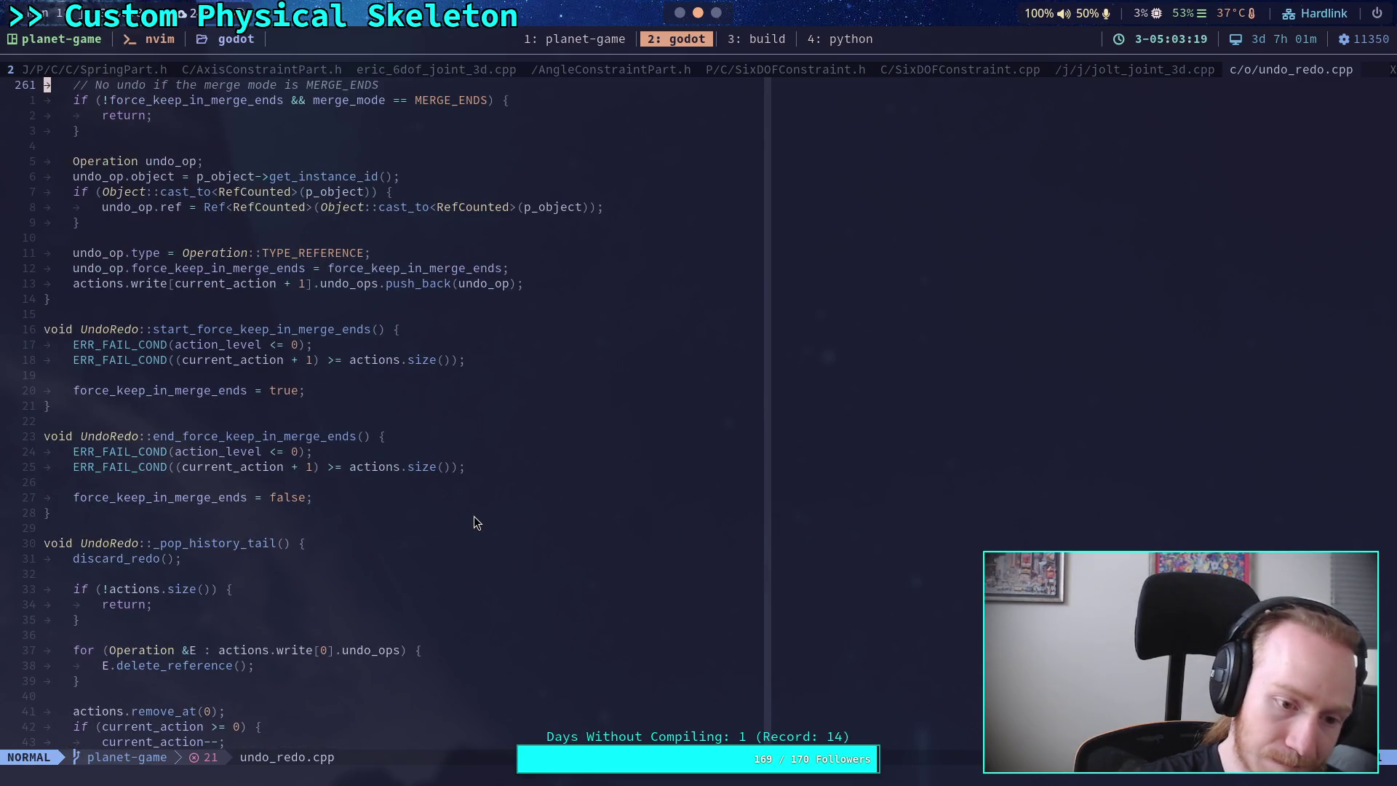
scroll(474, 522, down, 4)
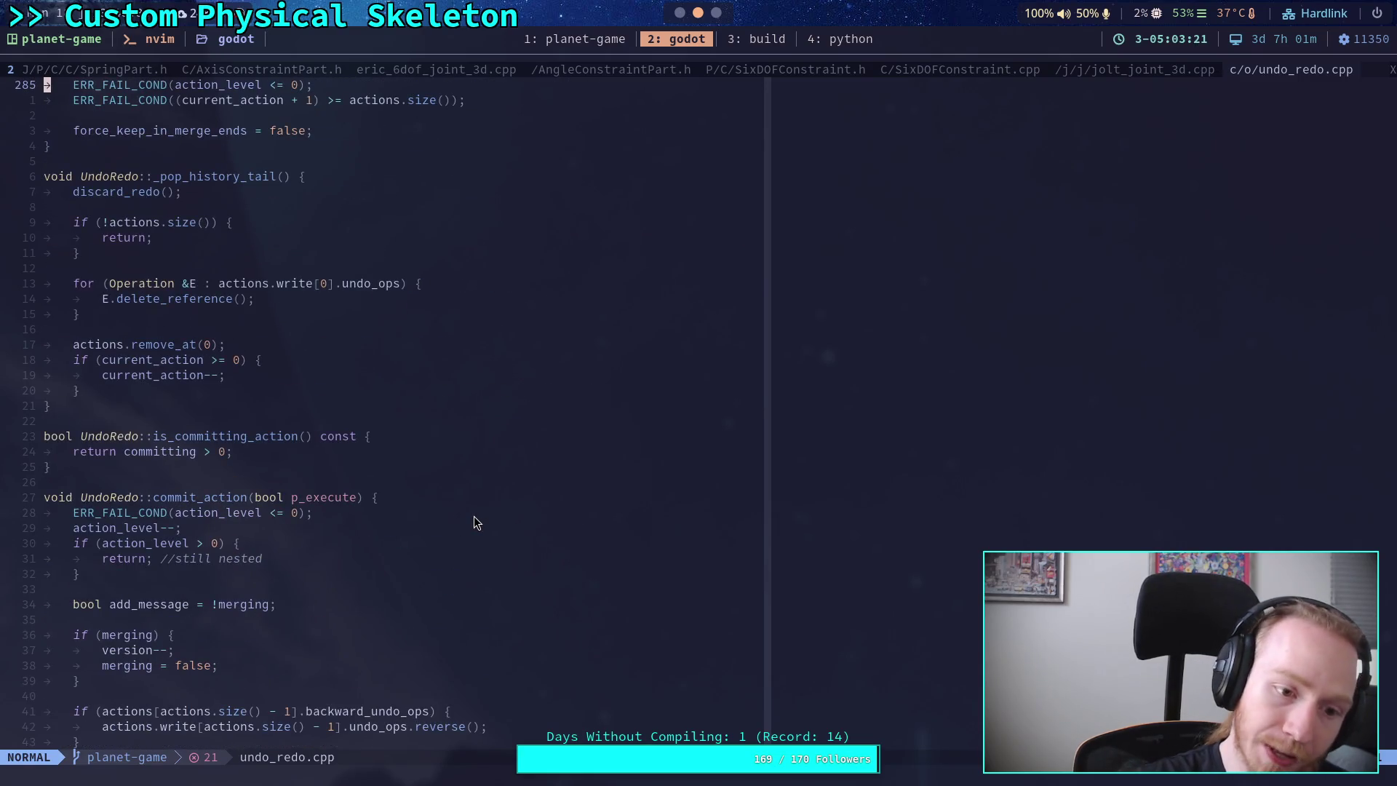
scroll(474, 518, down, 5)
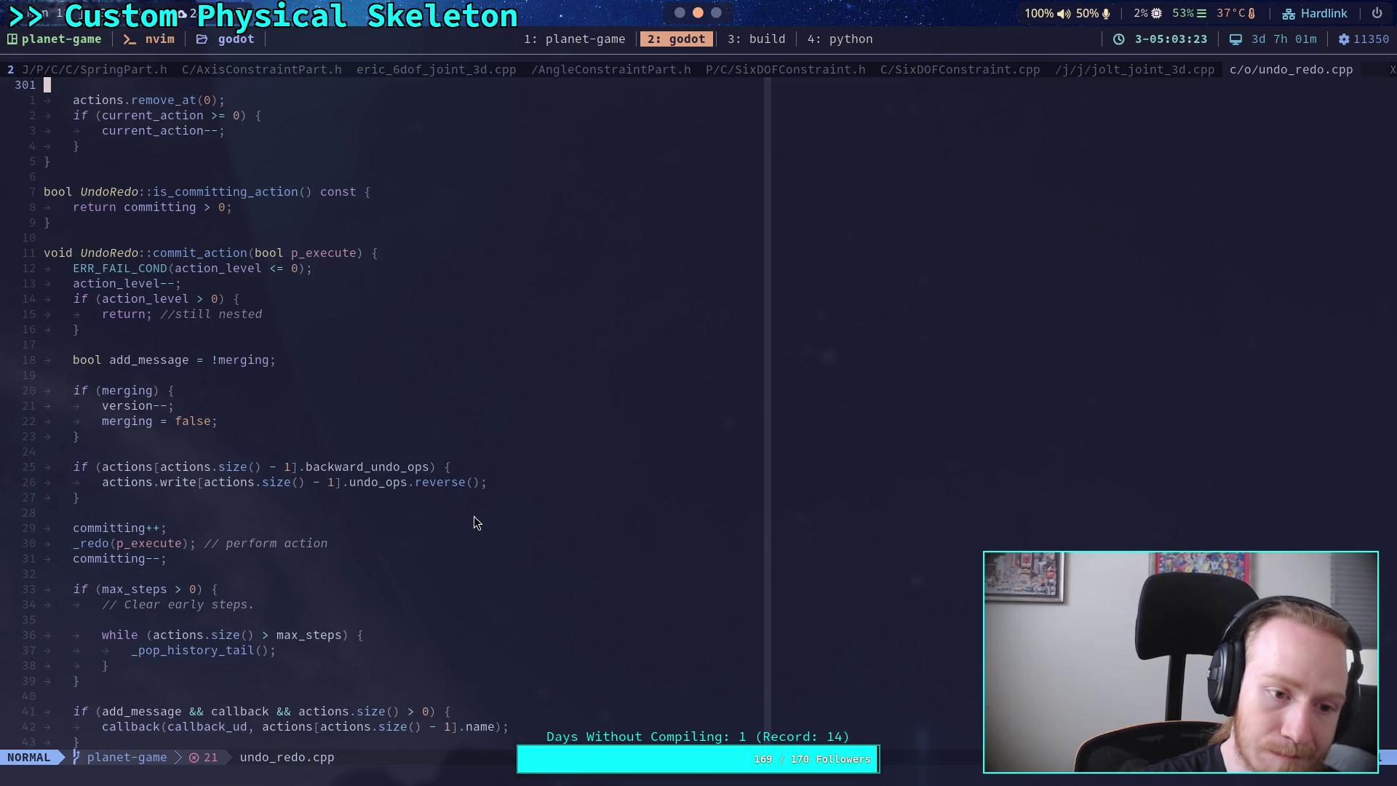
scroll(474, 522, down, 4)
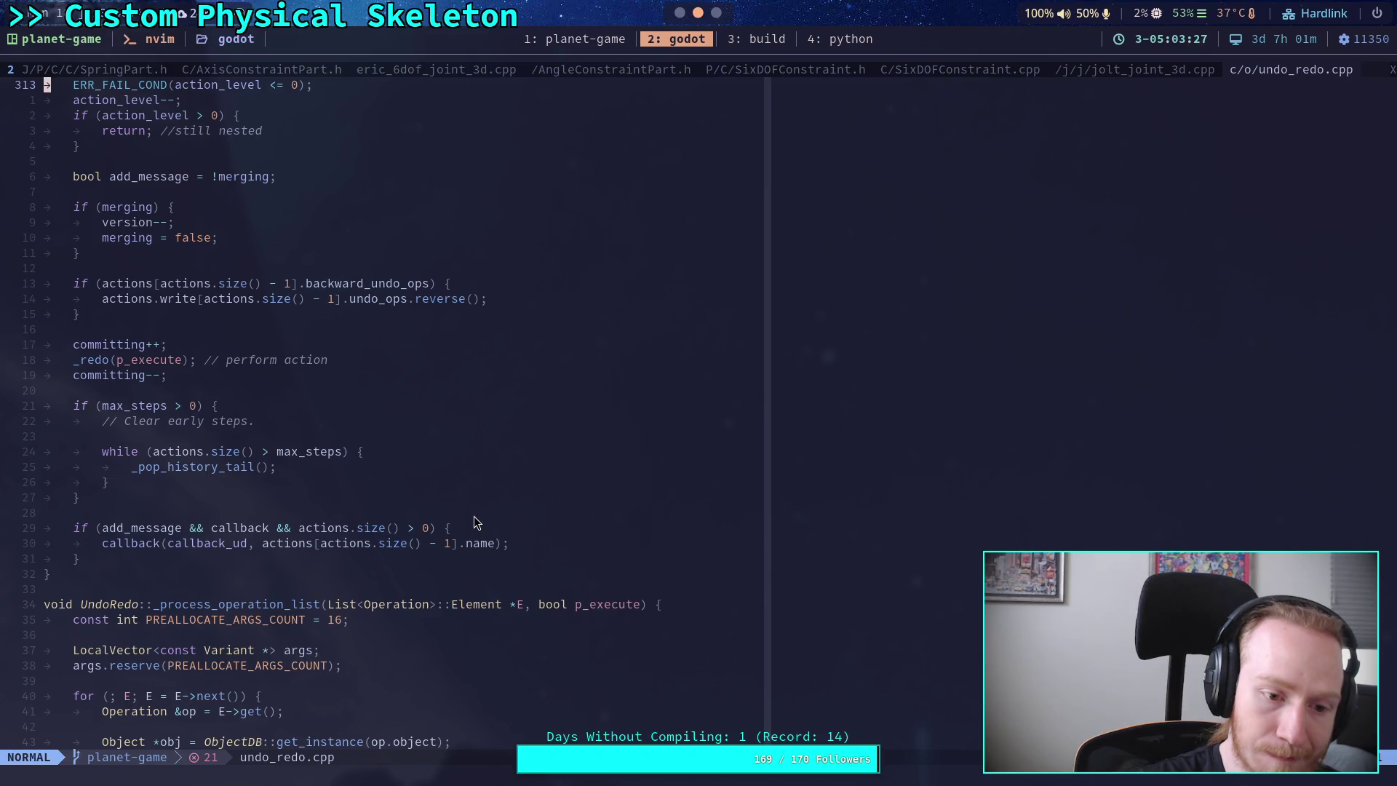
scroll(473, 518, down, 20)
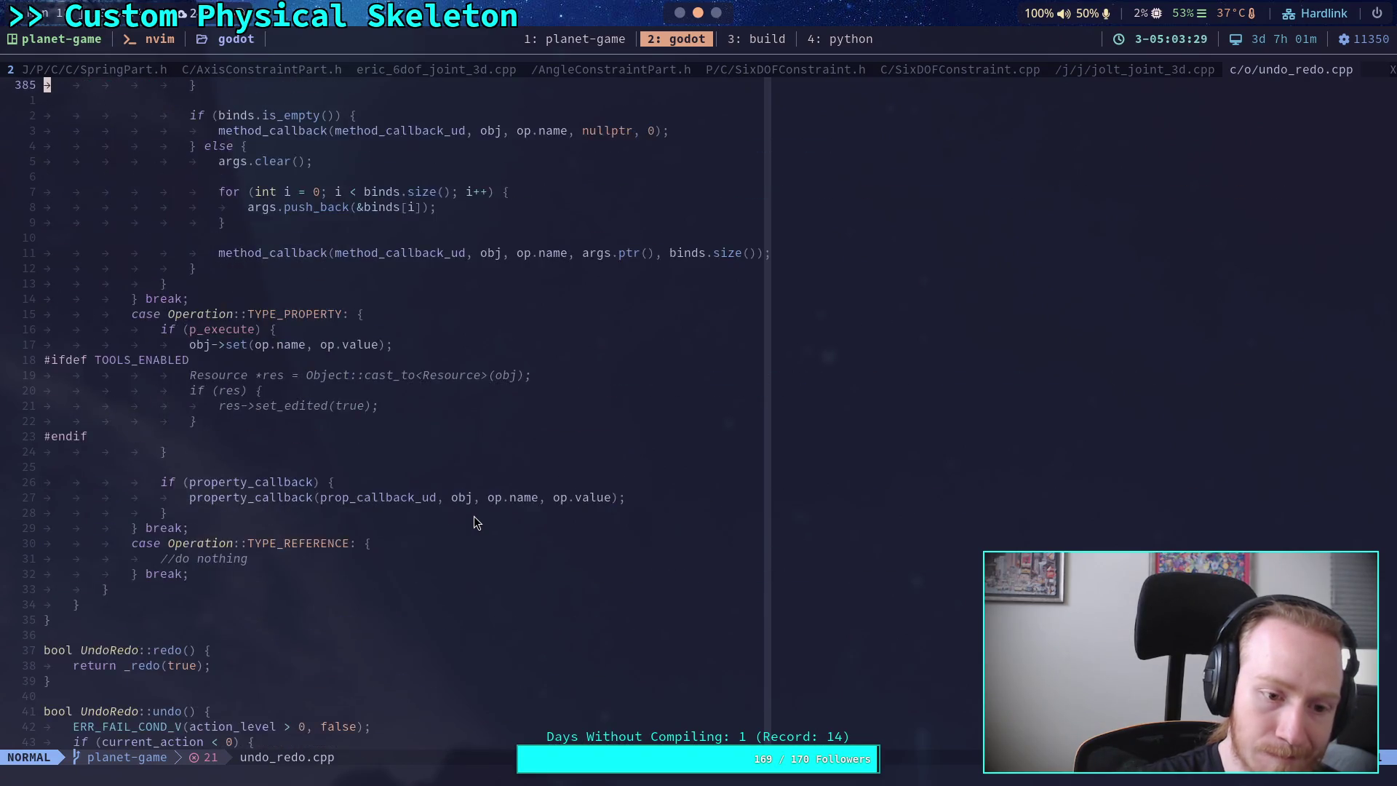
scroll(473, 518, down, 7)
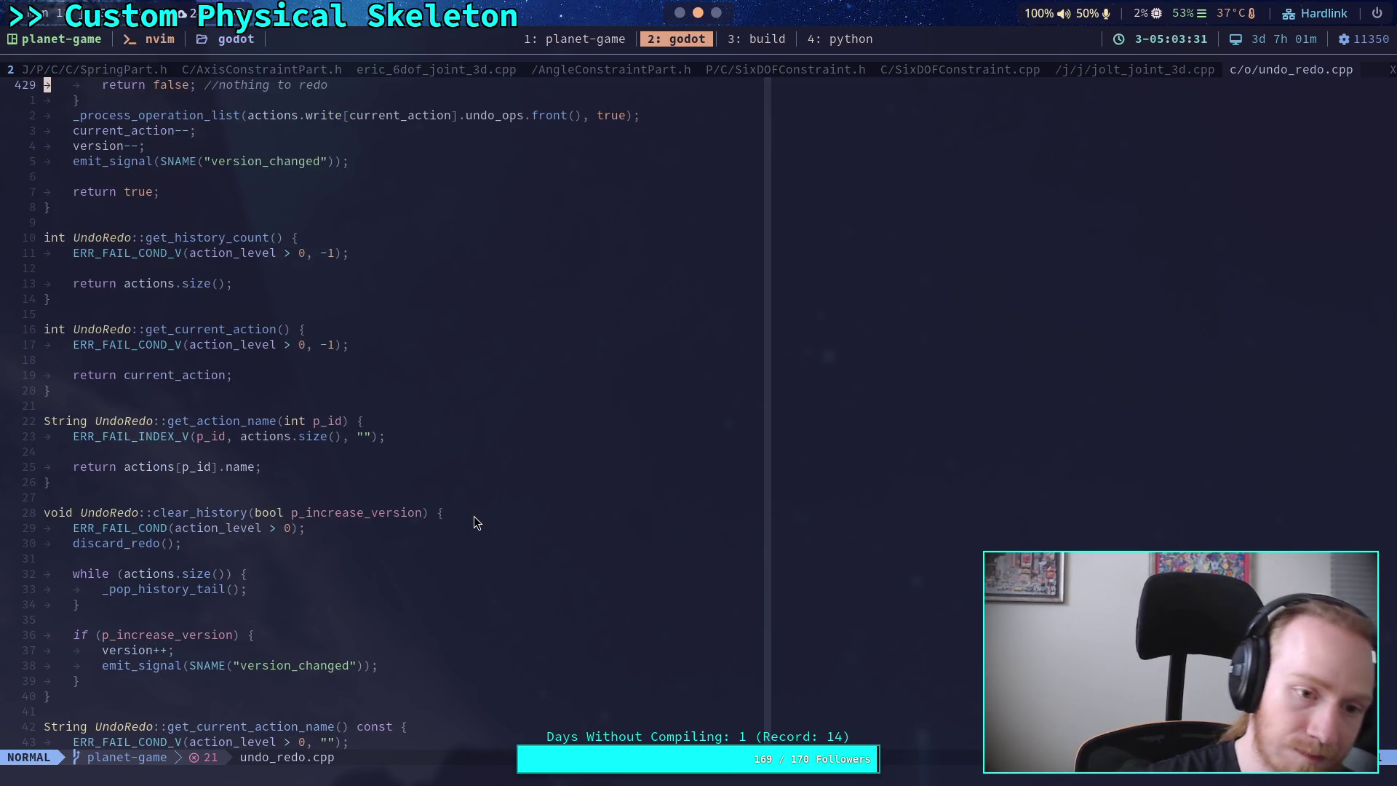
scroll(473, 518, down, 8)
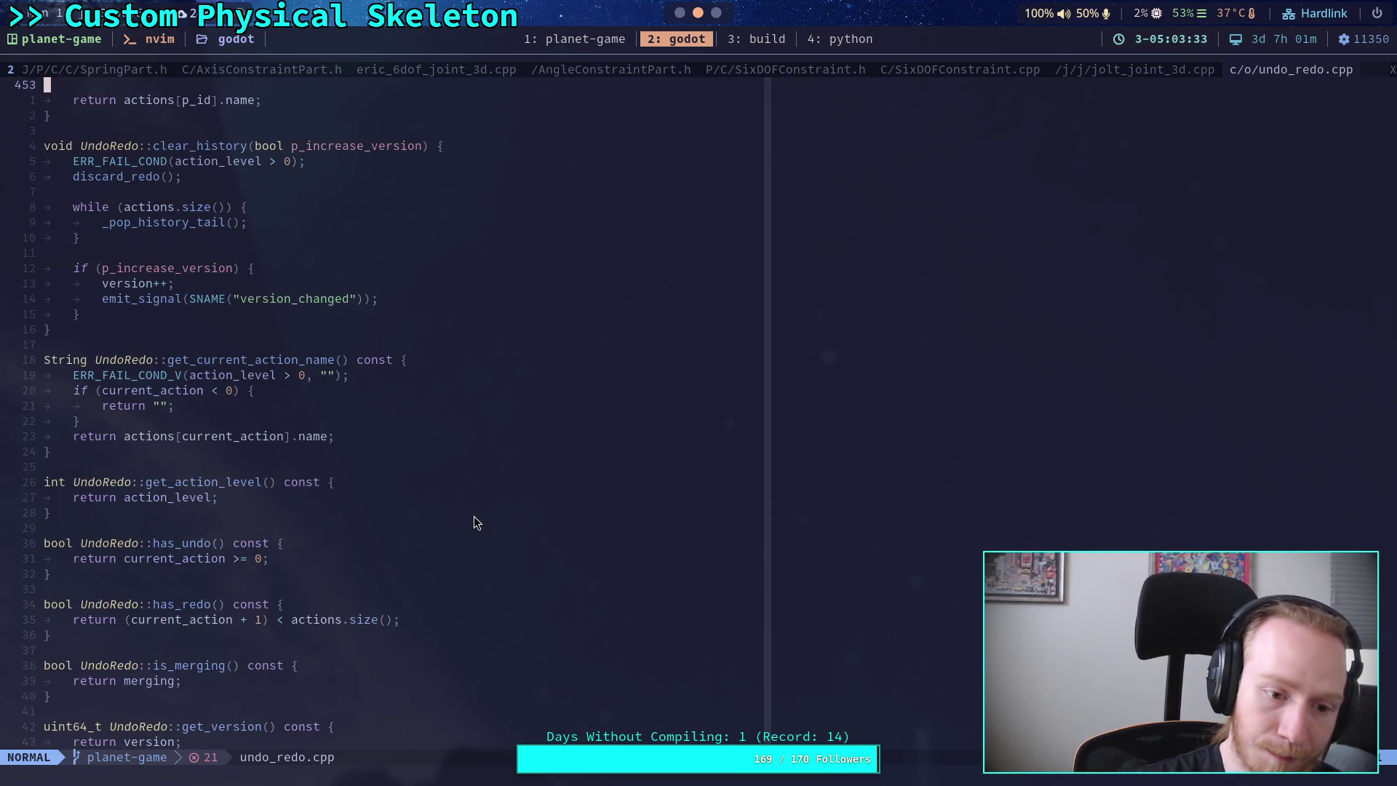
scroll(474, 522, down, 3)
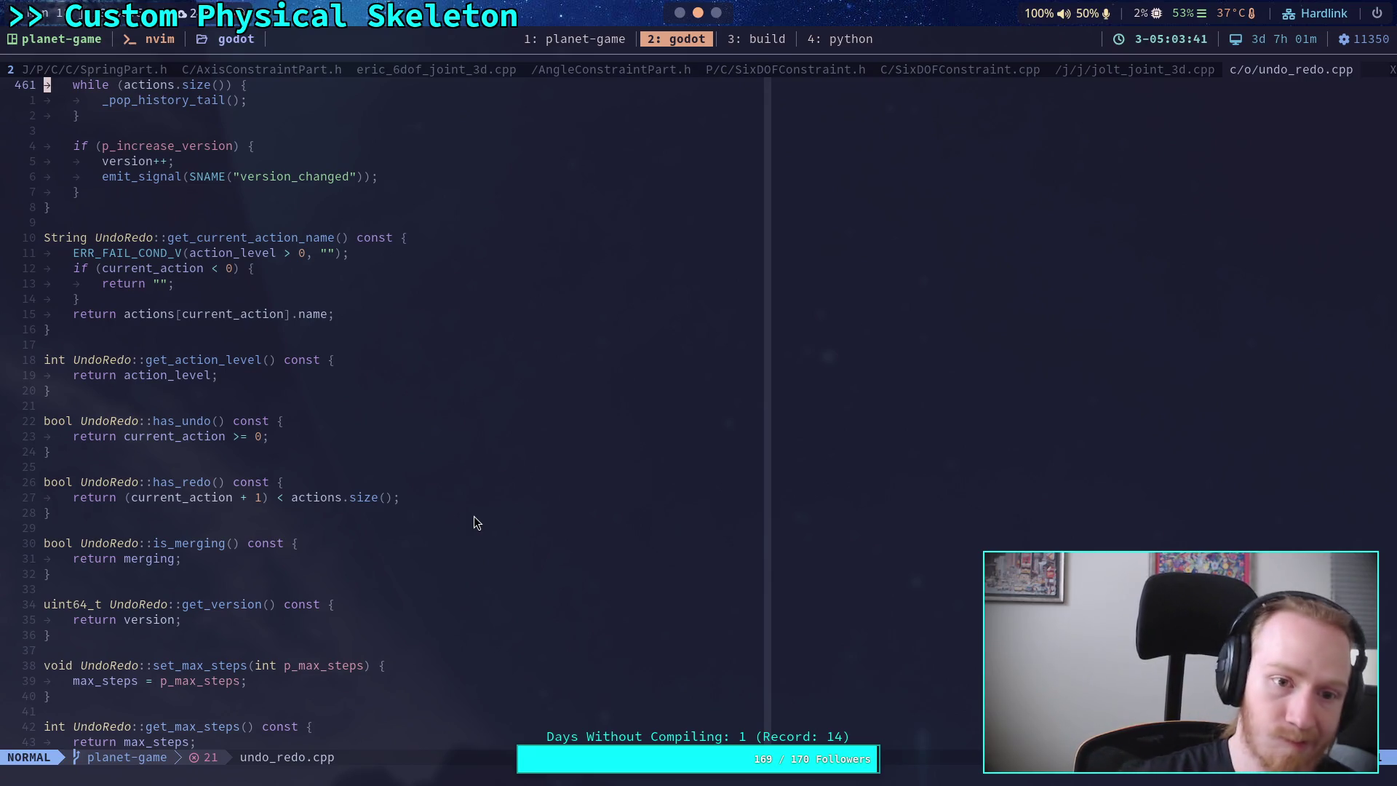
scroll(473, 522, up, 7)
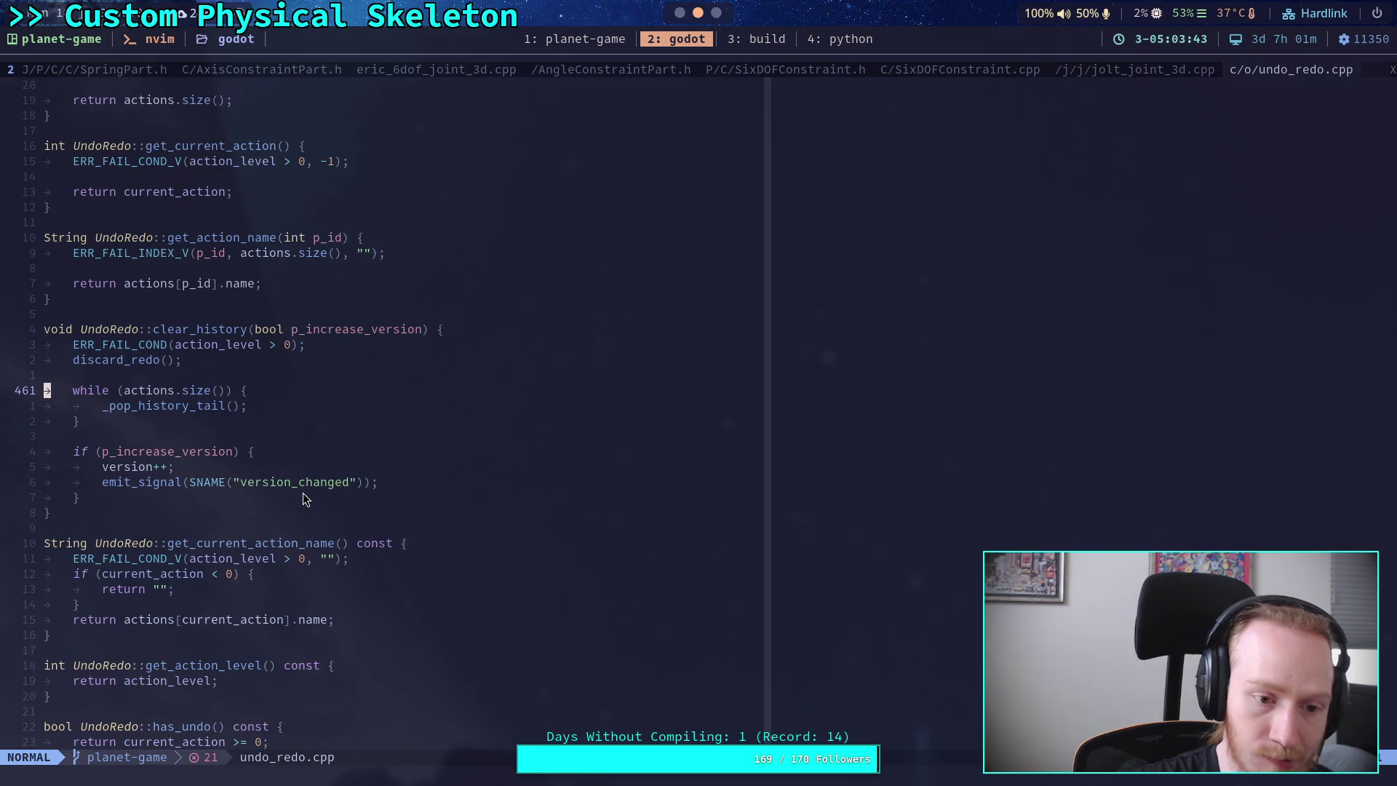
Search undo_redo.cpp for version_changed, stepping to its emits in redo and undo, then return to Godot.
key(ctrl+g)
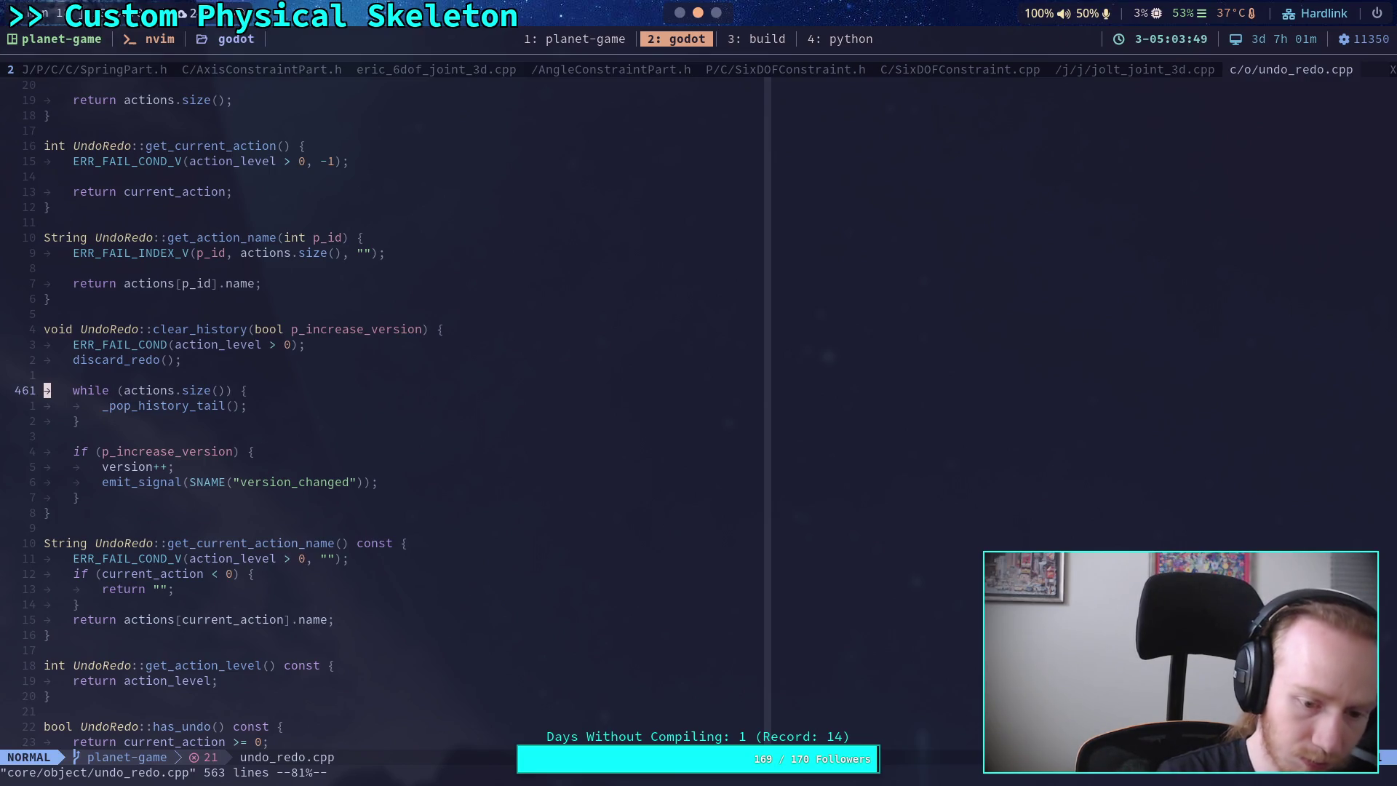
key(slash)
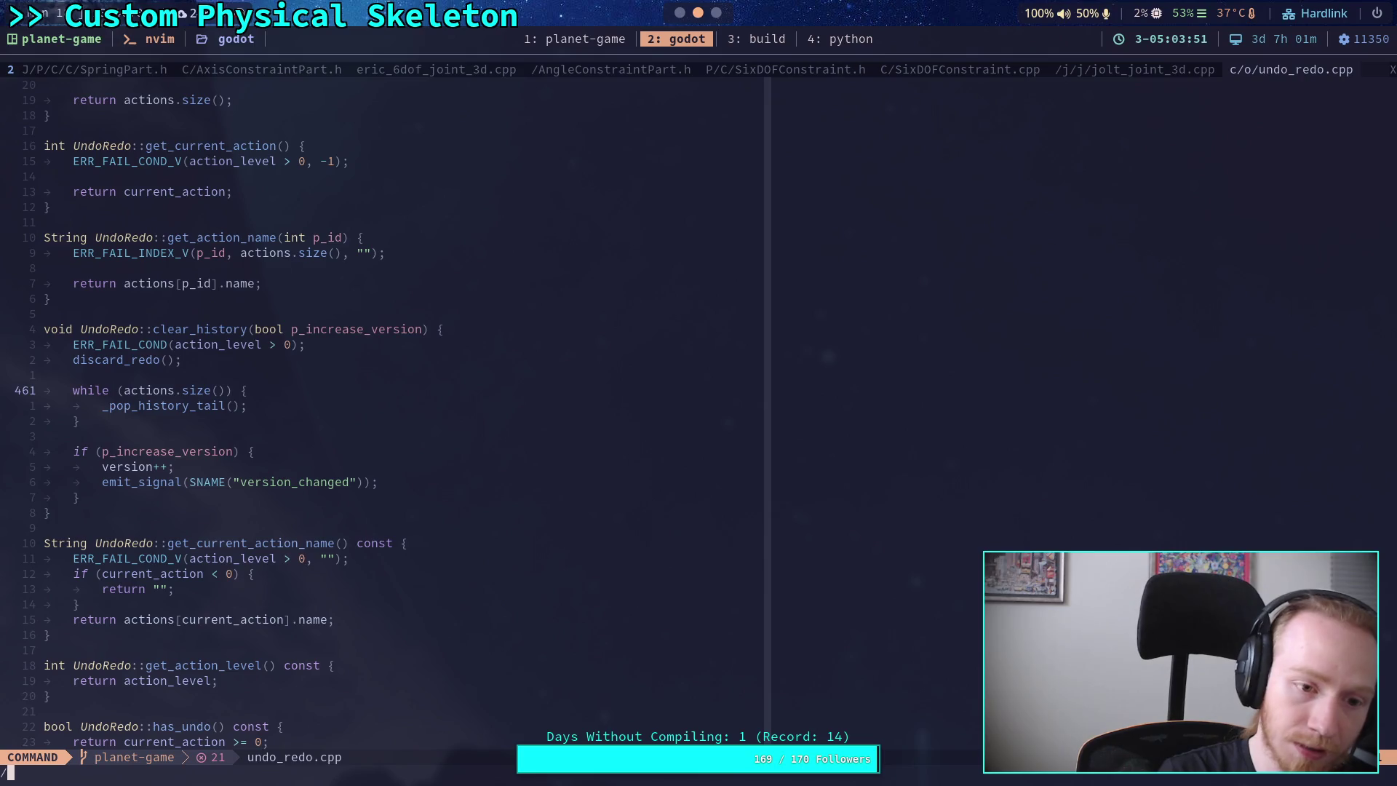
text(version_change)
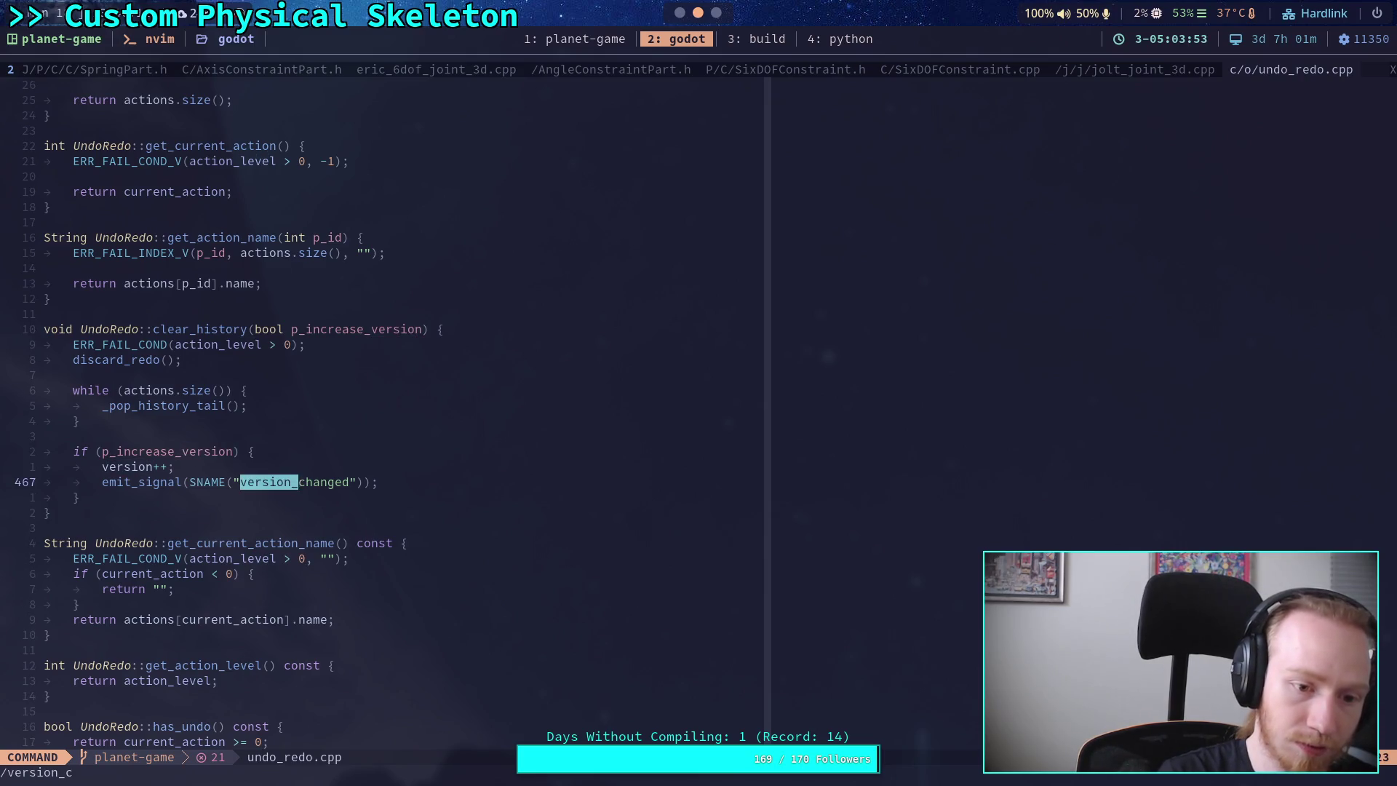
text(d)
key(Return)
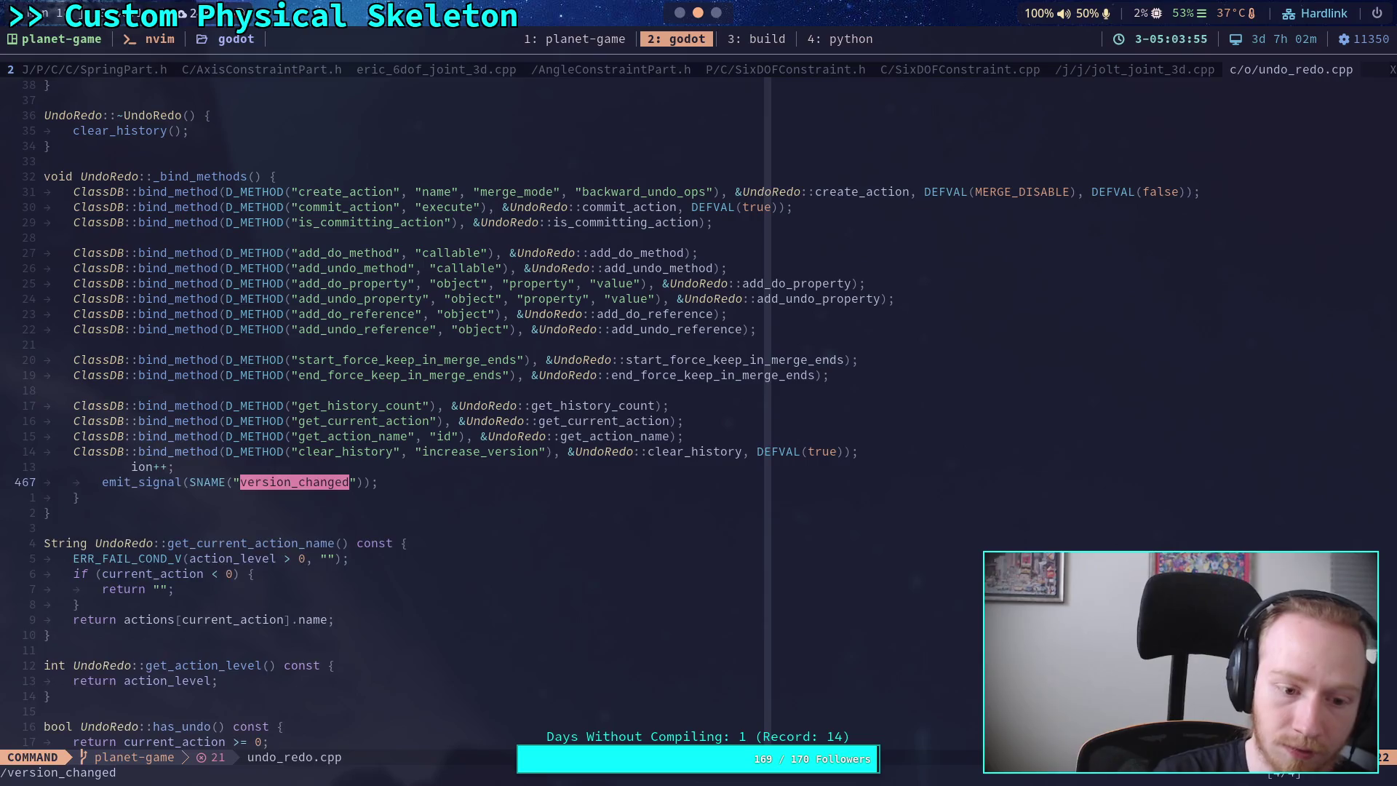
key(n)
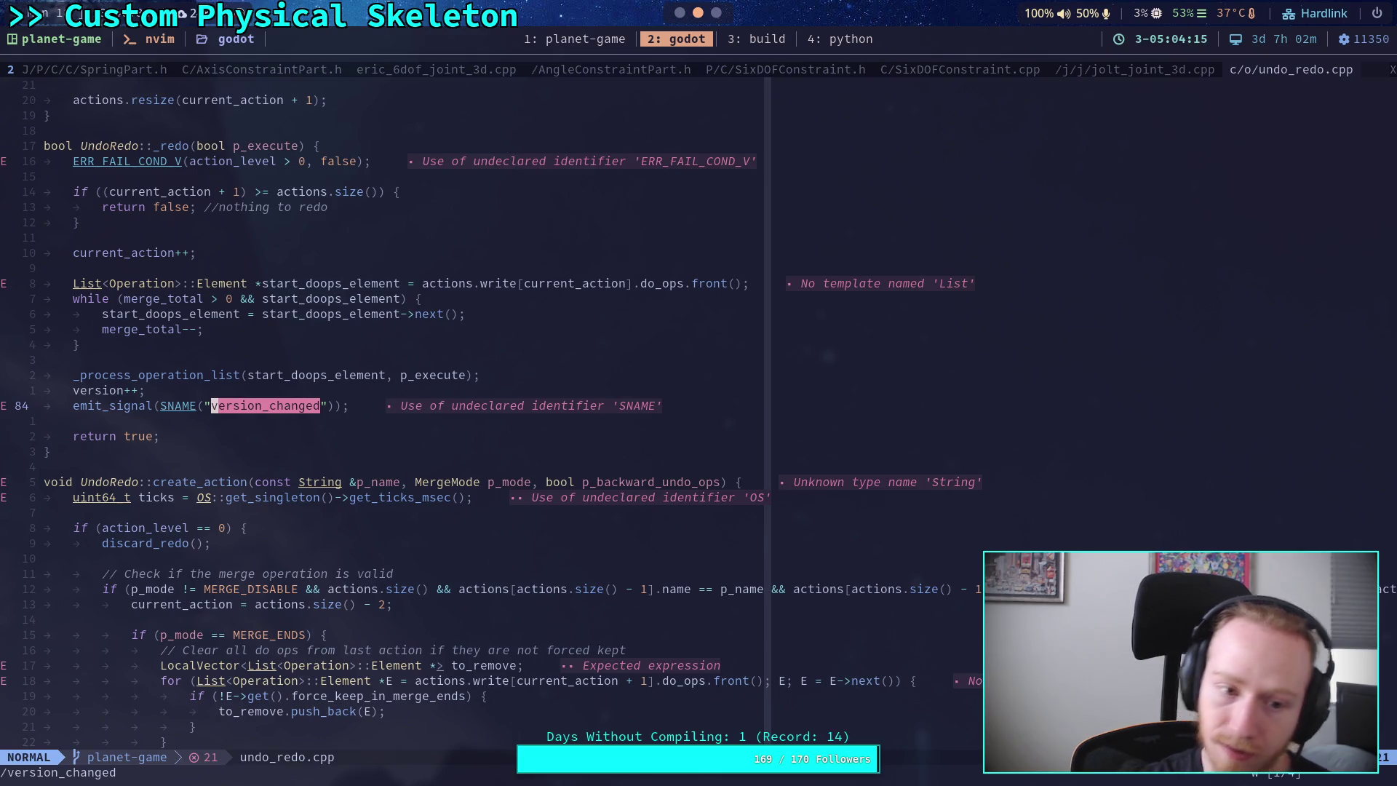
key(n)
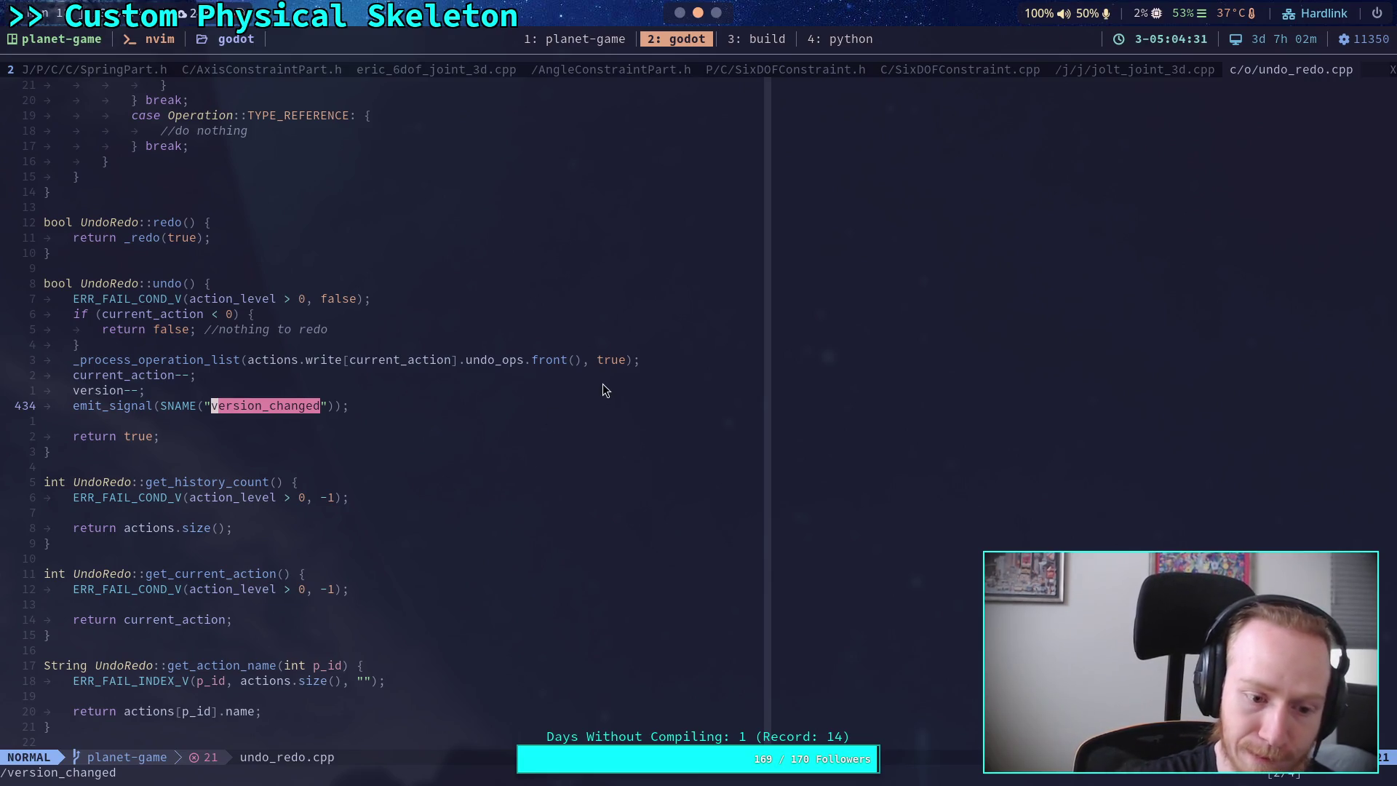
click(678, 14)
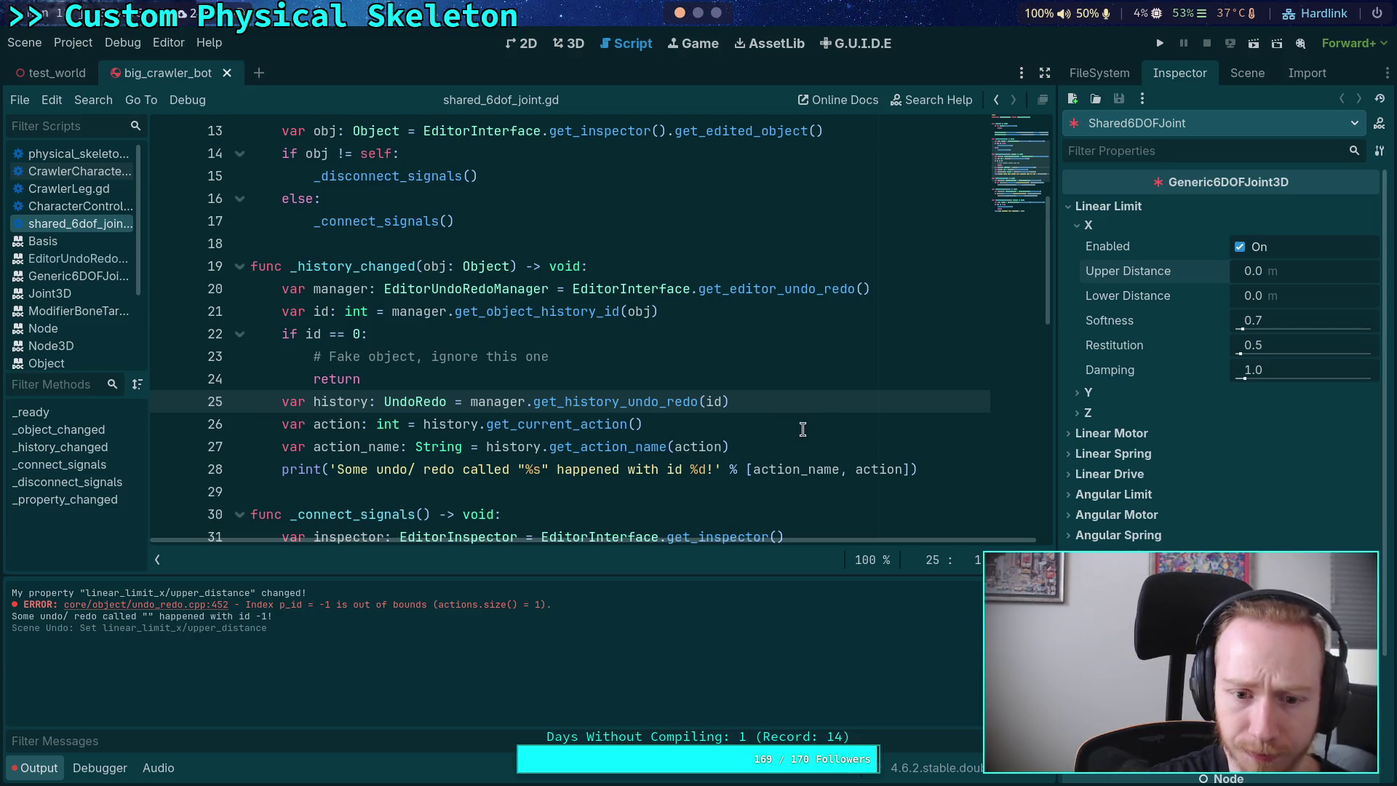
Add an 'if history.has_redo():' check below the history line.
click(846, 406)
key(Return)
text(if h)
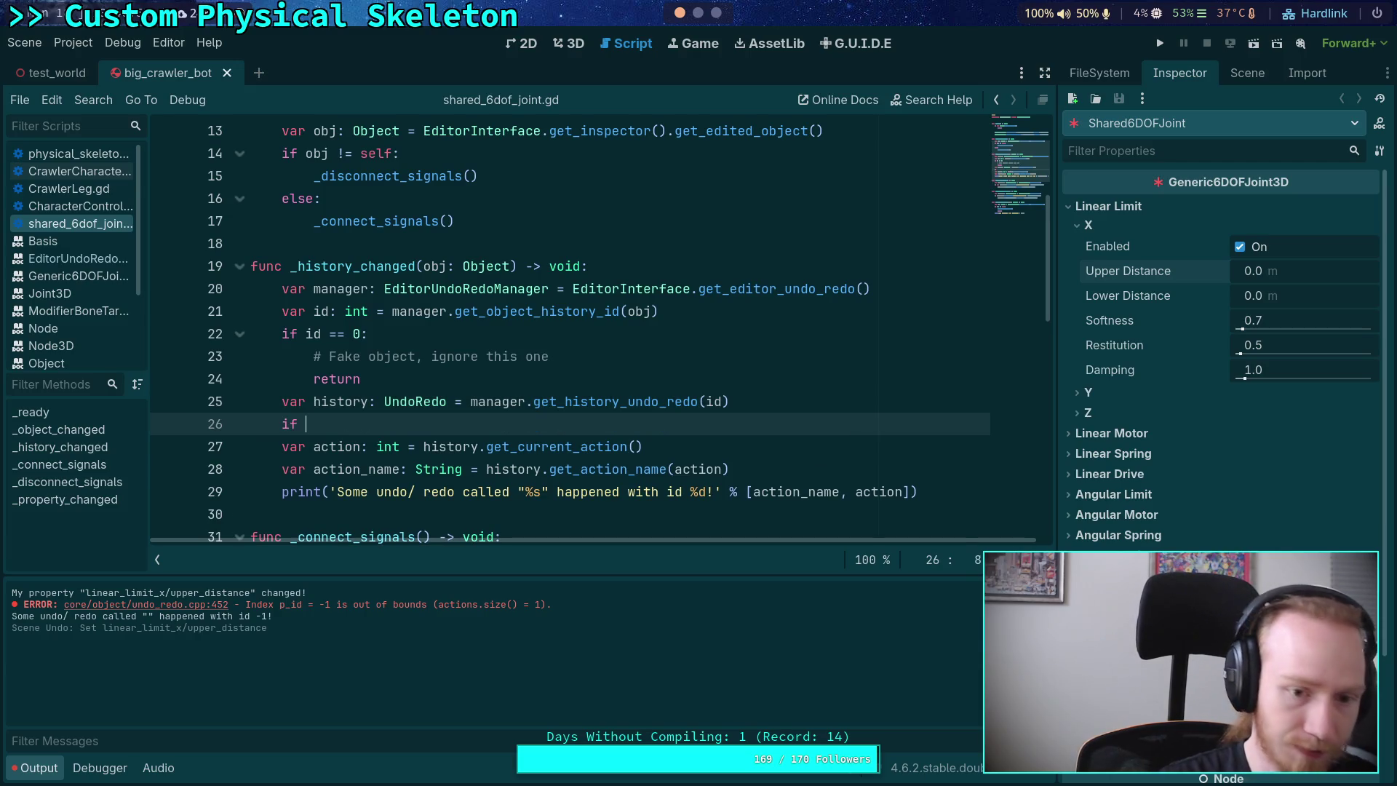
text(istory.ha)
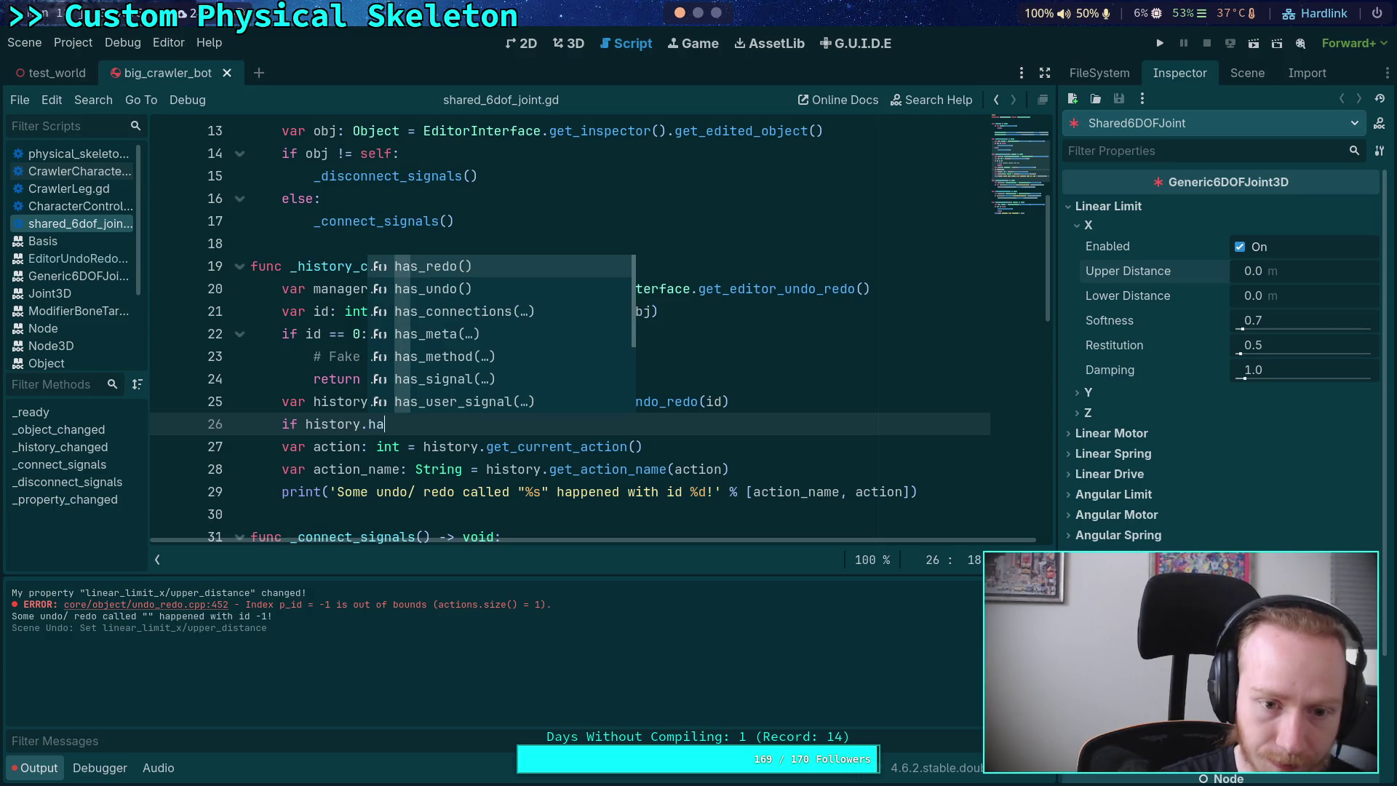
key(Return)
text(:)
key(Return)
key(Up)
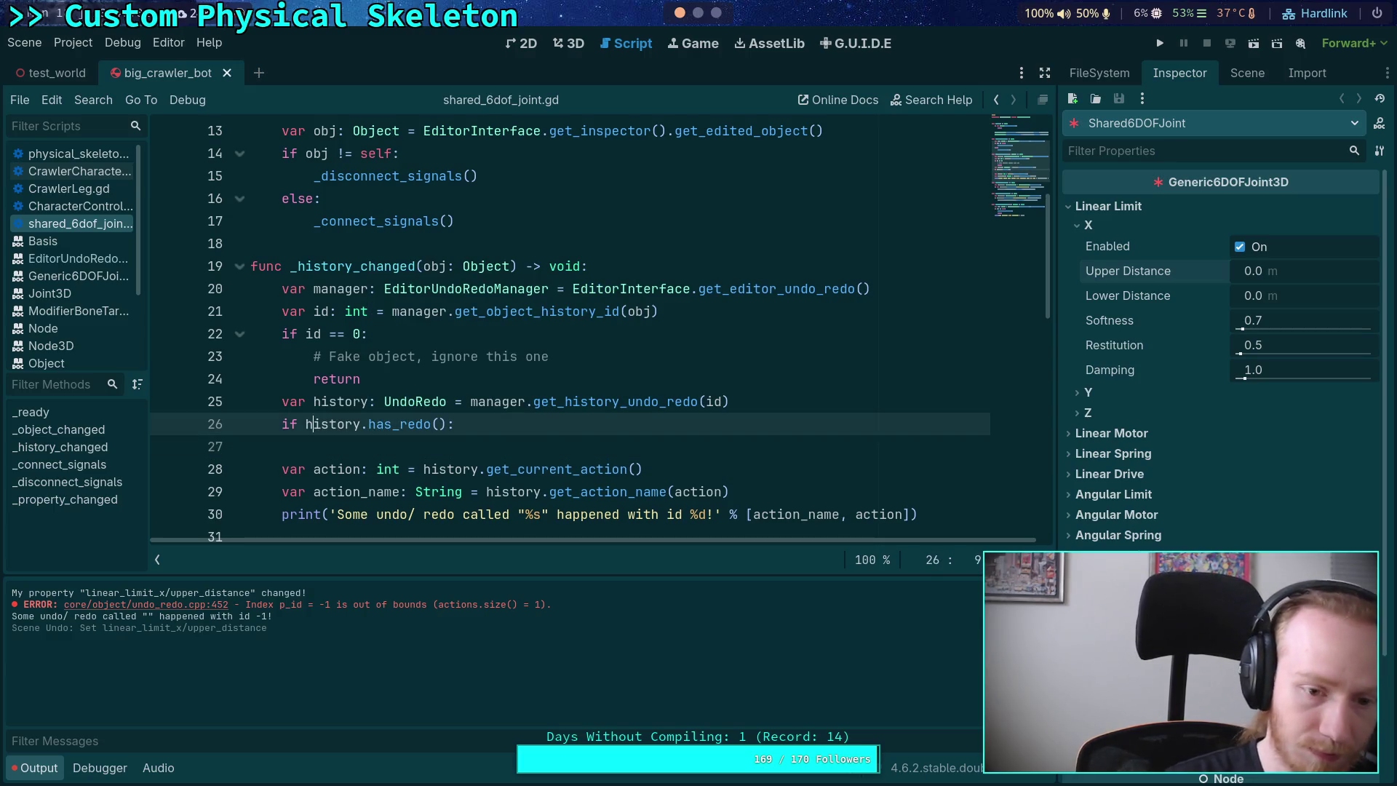
text(not)
key(Down)
text(return)
key(Up)
key(Up)
key(ctrl+Return)
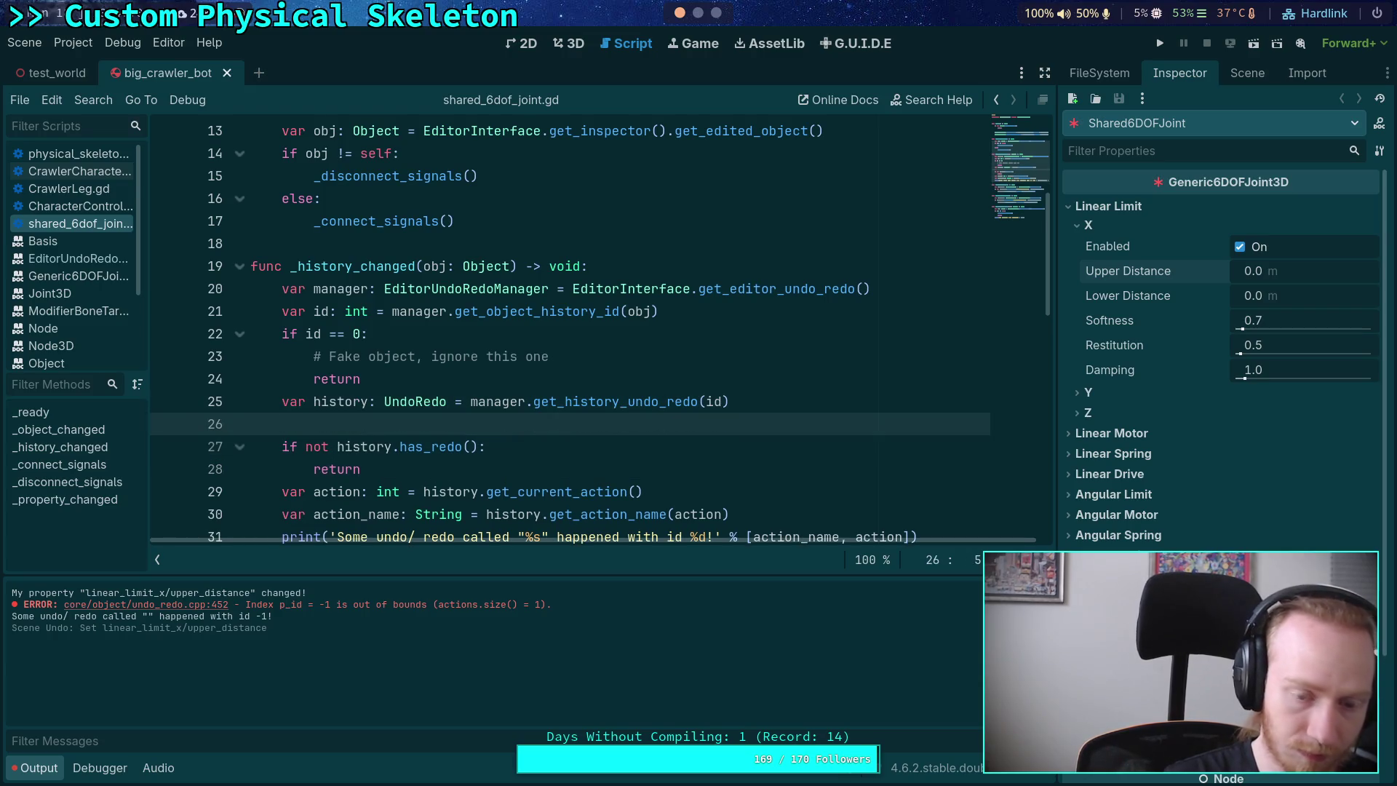
scroll(848, 399, down, 2)
drag(305, 311, 337, 311)
key(Delete)
Comment the has_redo branch "Just ran 'undo', add one to counter to get that action" and move the current-action line above it.
click(356, 280)
click(460, 326)
key(shift+Home)
key(BackSpace)
text(# )
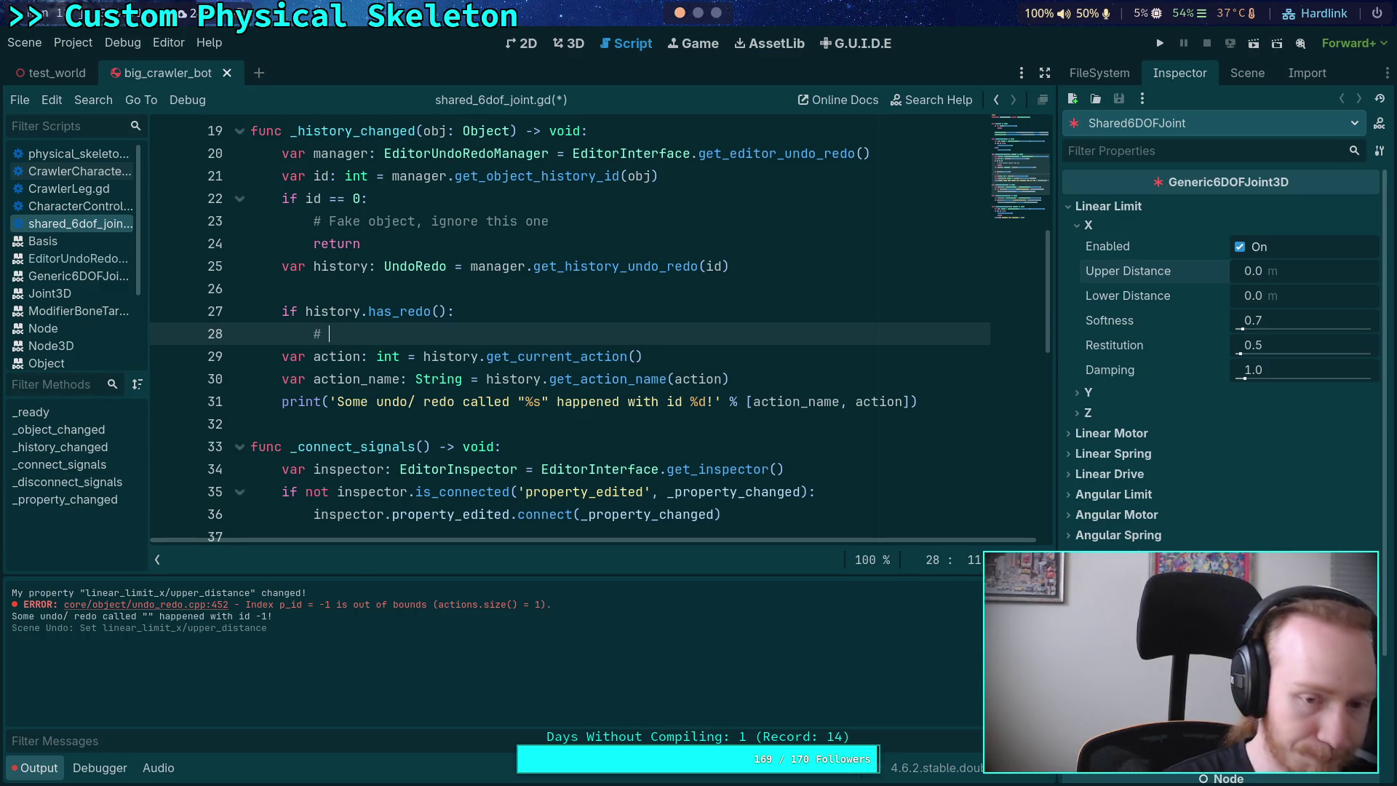
text(Just )
text(un)
key(BackSpace)
key(BackSpace)
text(ran 'undo', a)
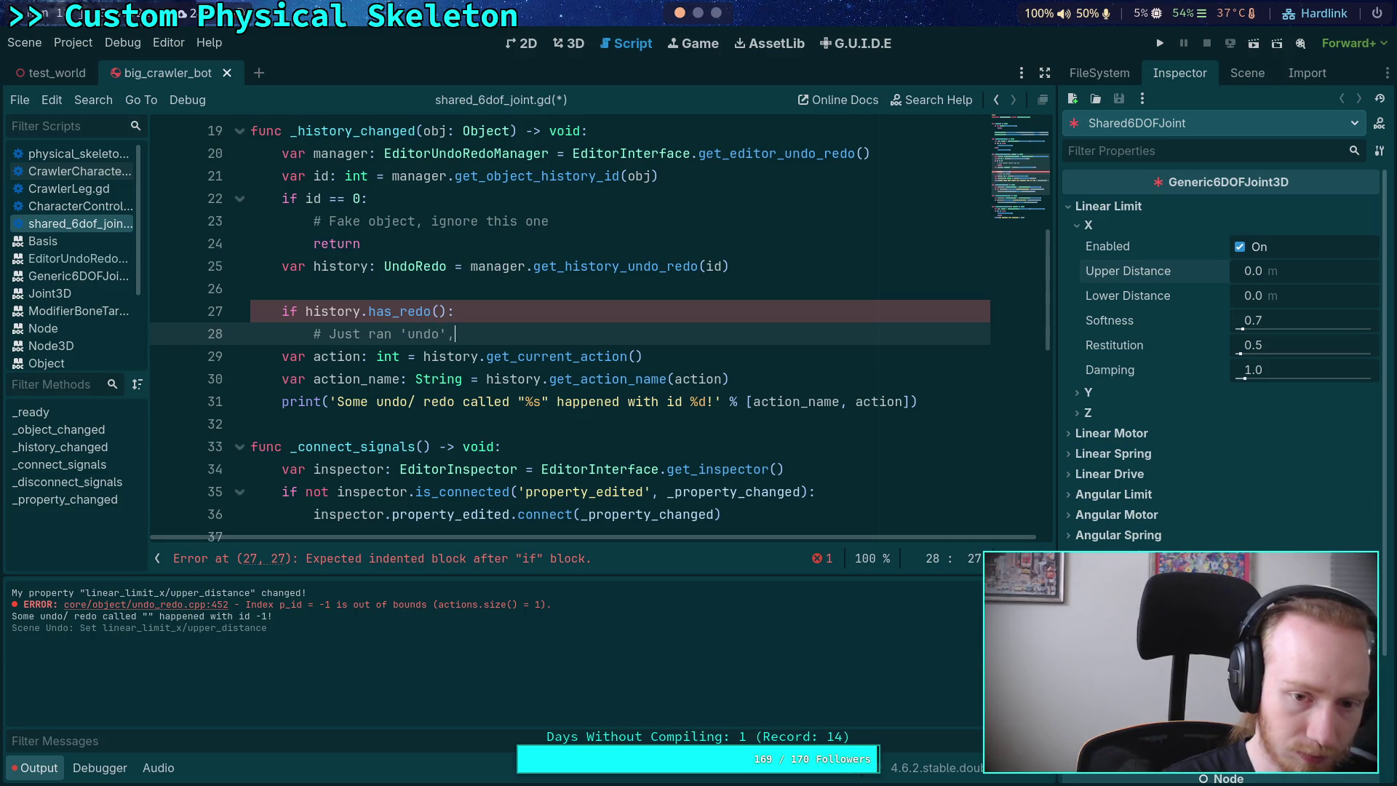
text(dd one to count)
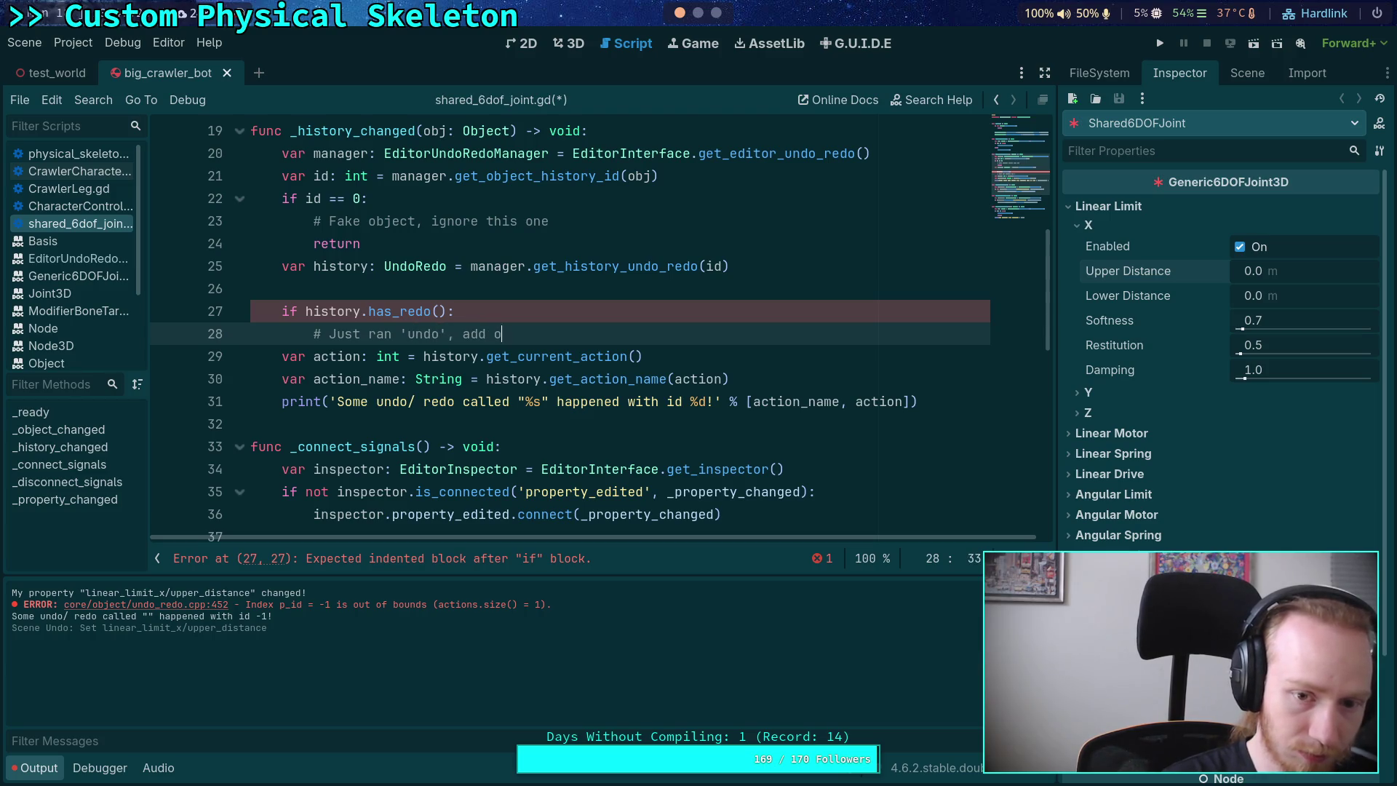
text(er)
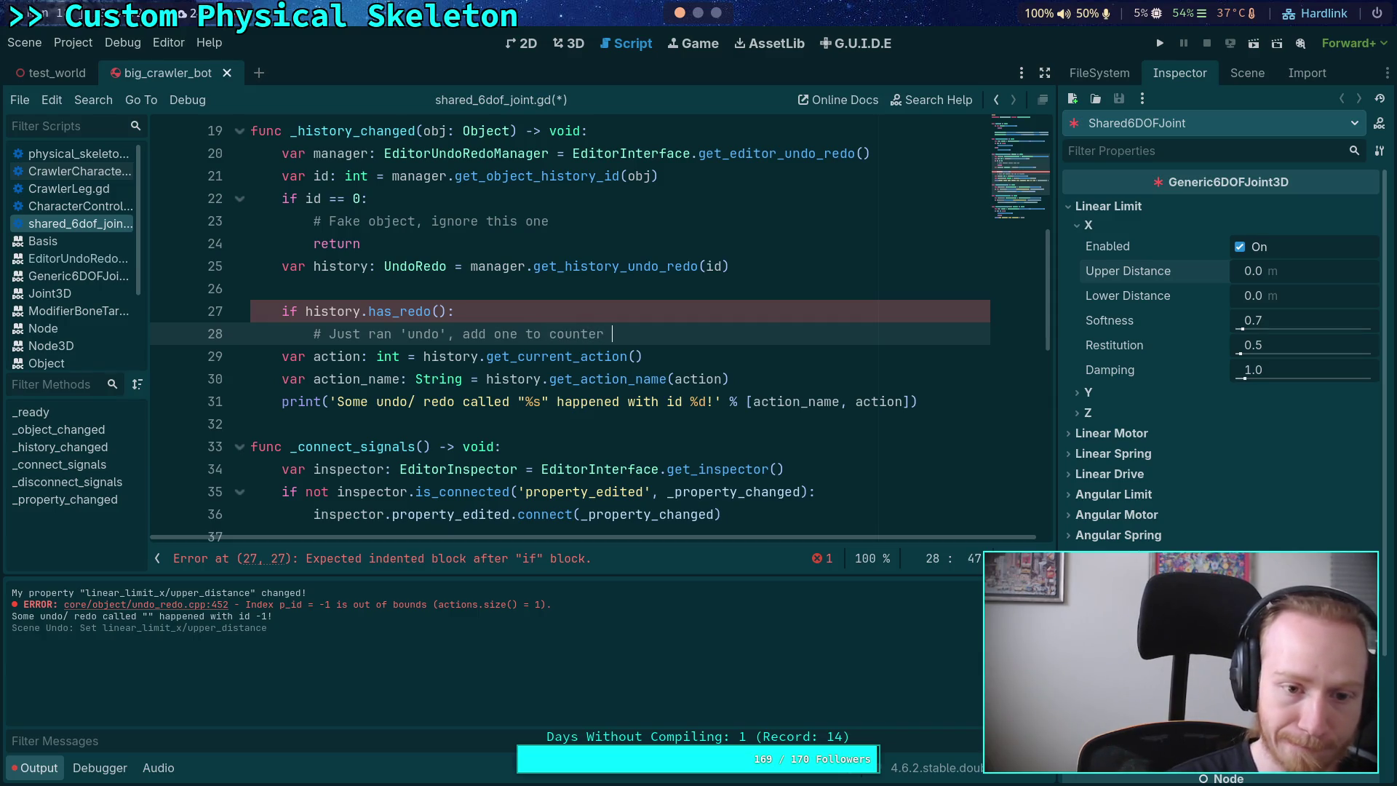
key(Down)
key(alt+Up)
key(alt+Up)
key(alt+Up)
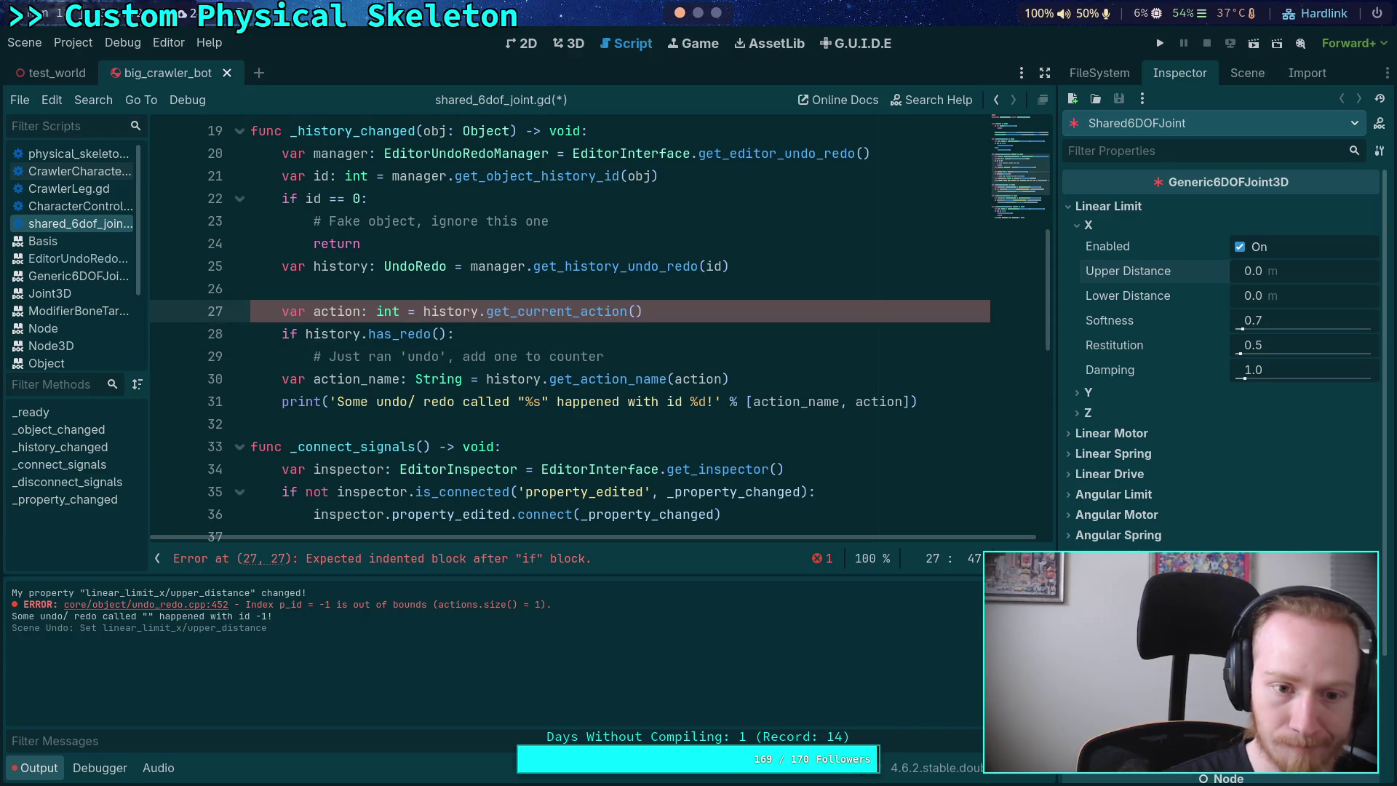
key(Up)
key(Up)
key(Return)
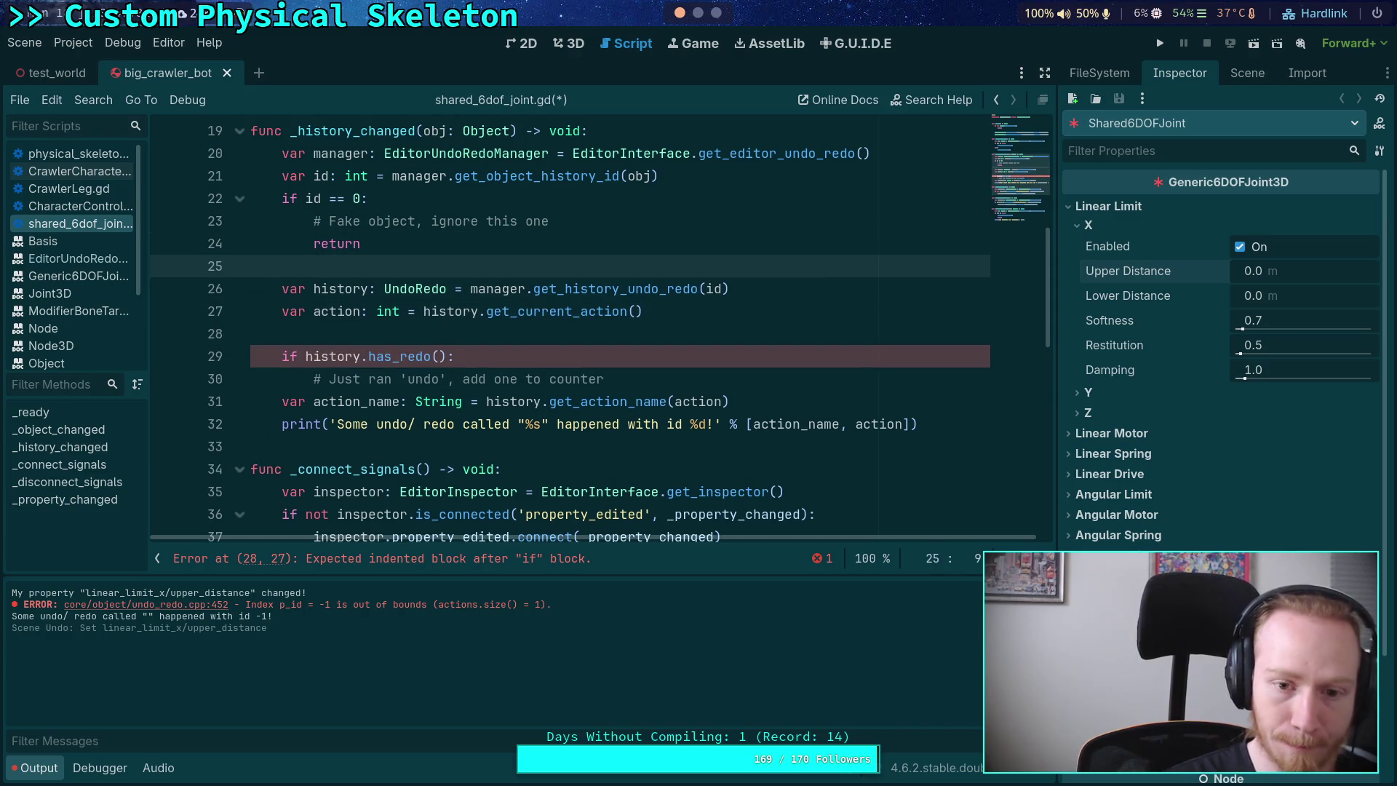
click(707, 379)
text(to get )
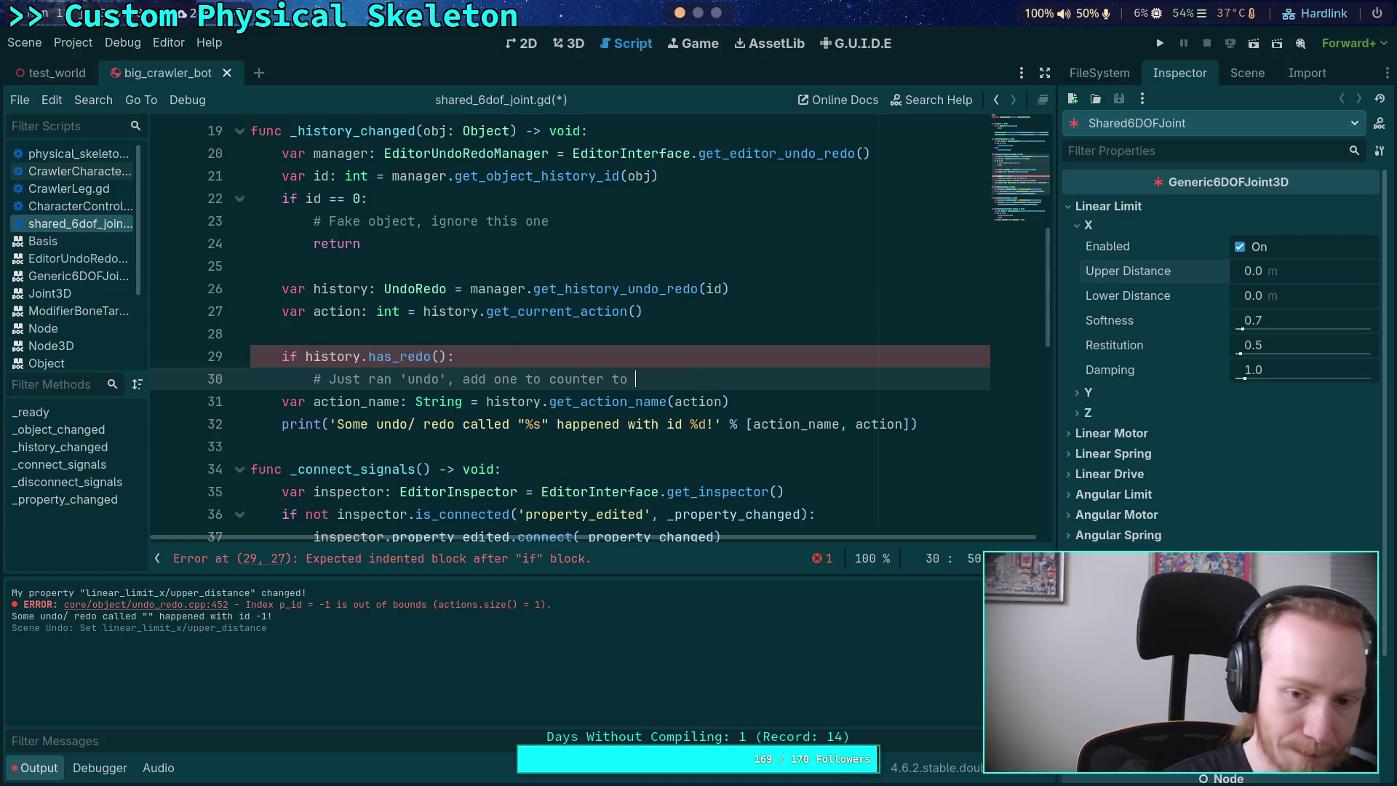
text(that )
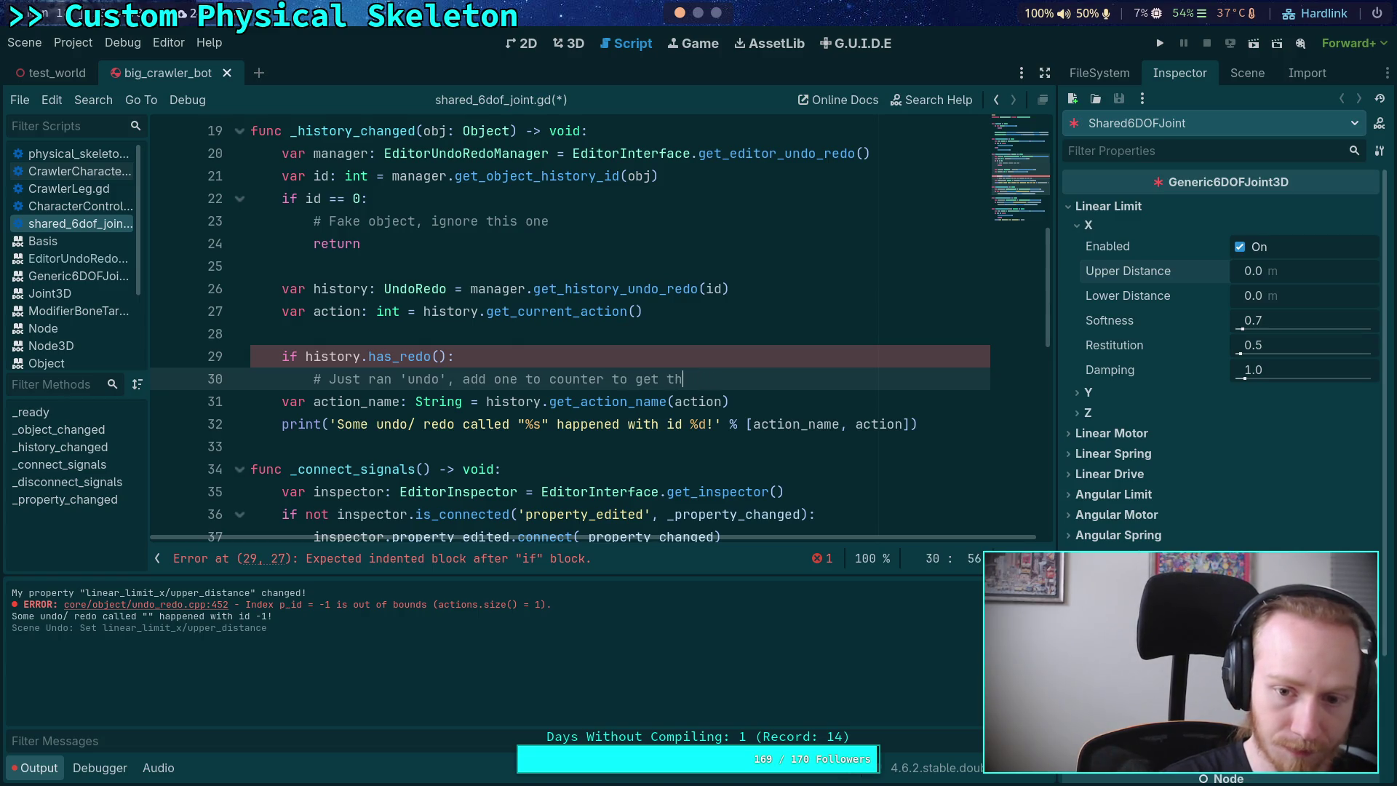
text(action)
Add an 'elif history.has_undo():' branch with a comment about subtracting one after redo.
key(Return)
key(BackSpace)
text(elifg)
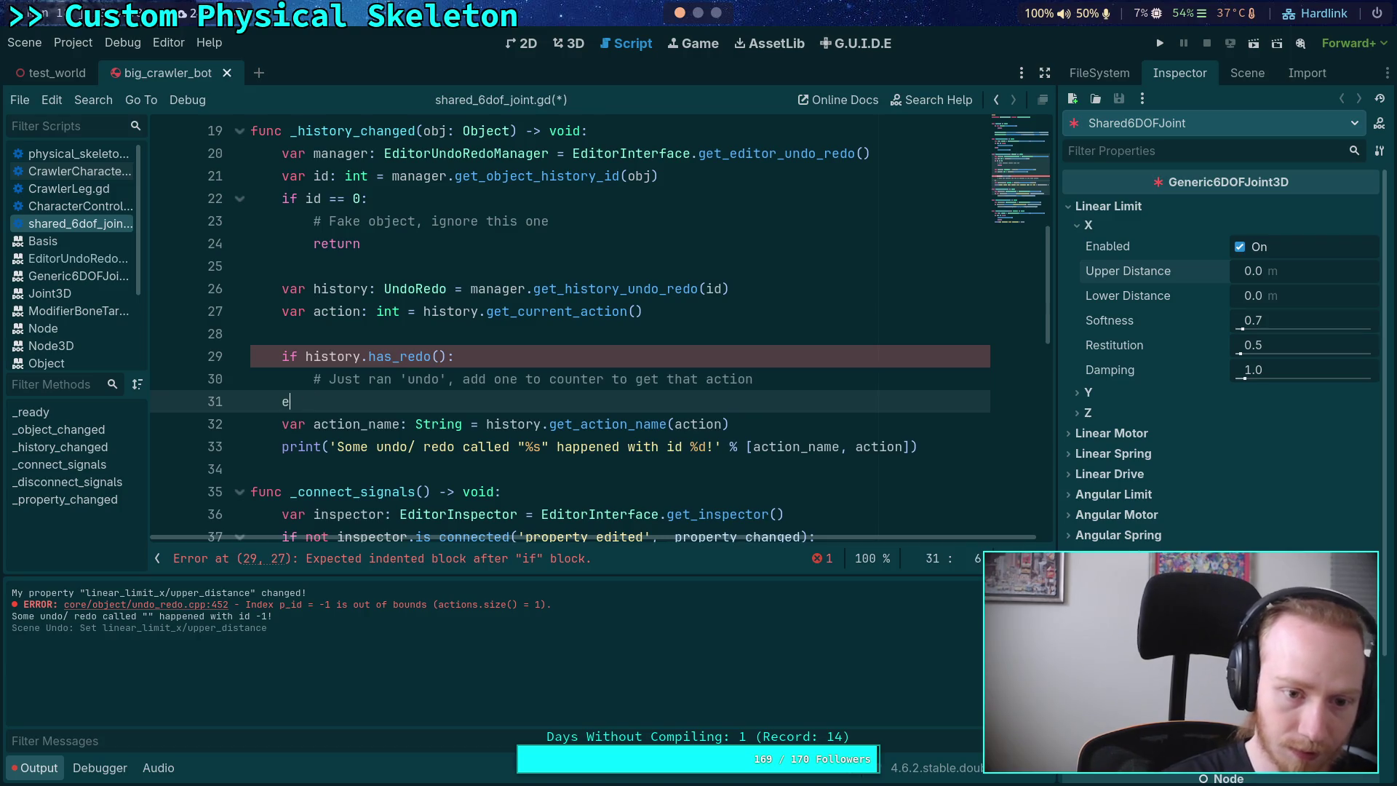
key(BackSpace)
key(BackSpace)
text(history.)
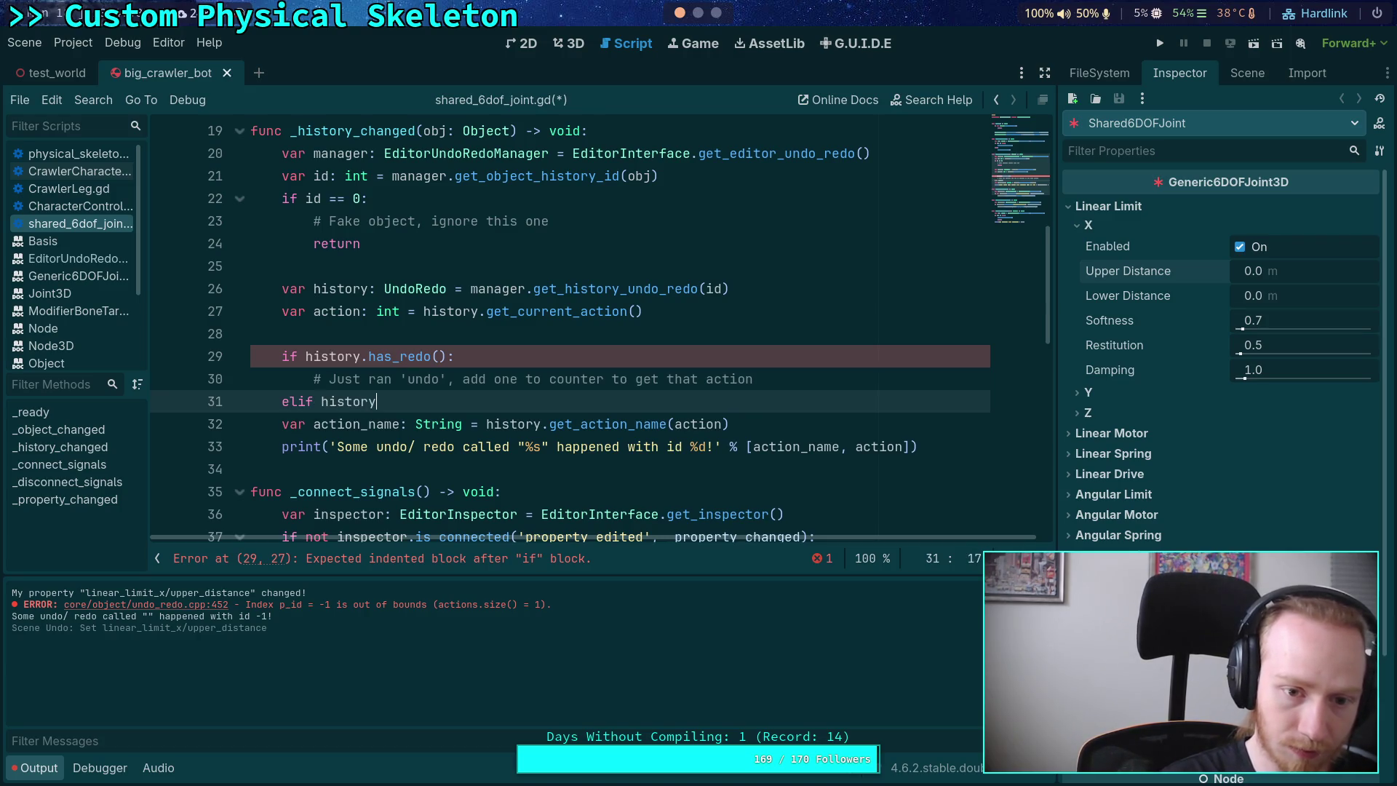
text(has_)
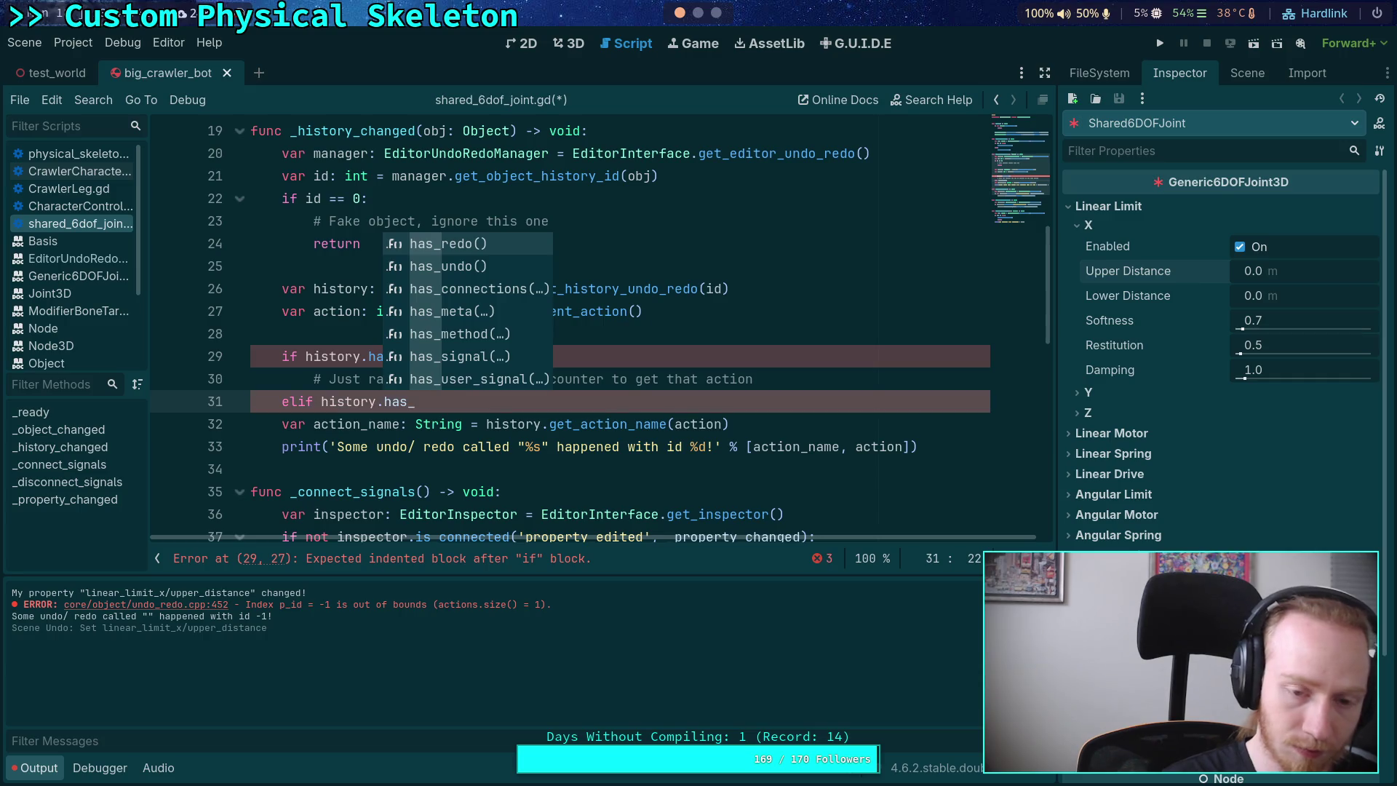
text(u)
key(Return)
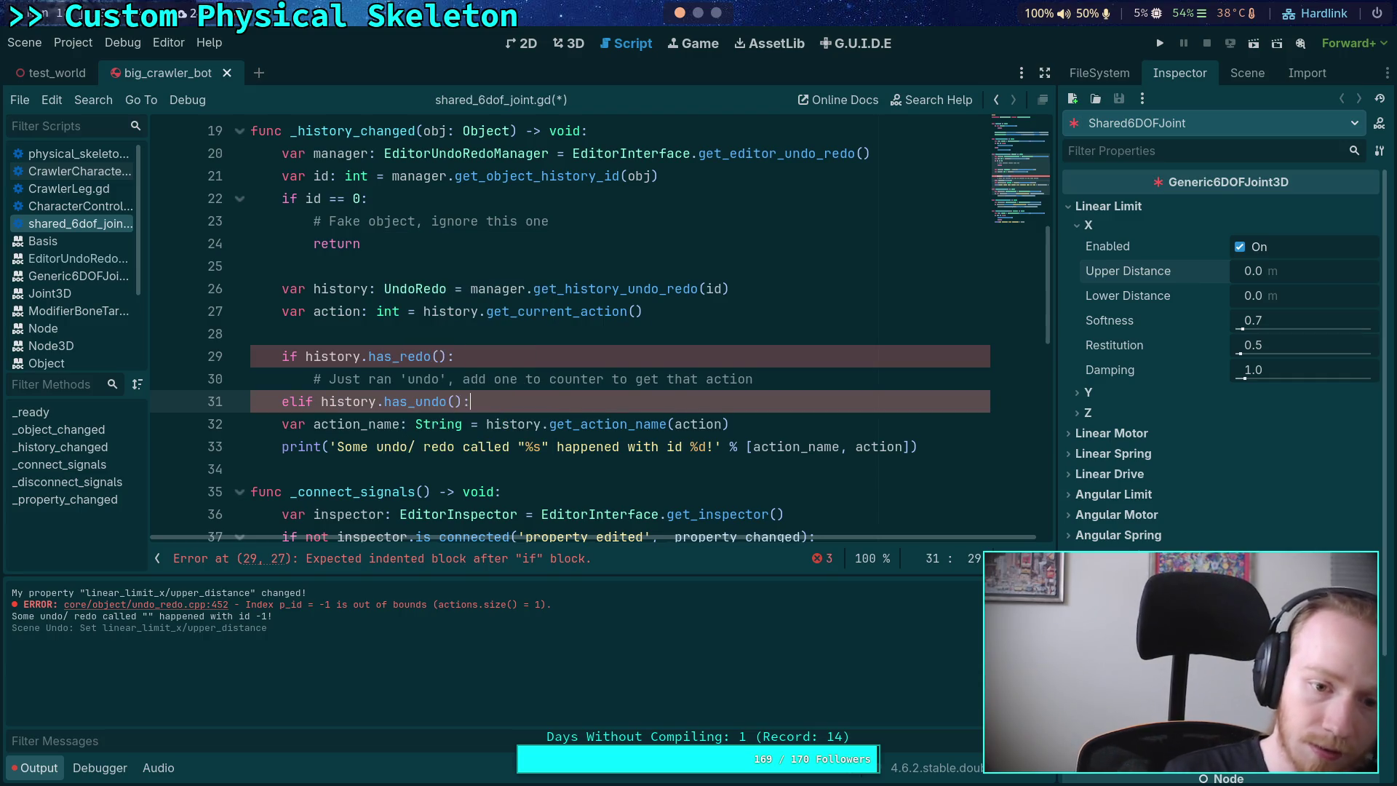
text(:)
key(Return)
text(# Just ran)
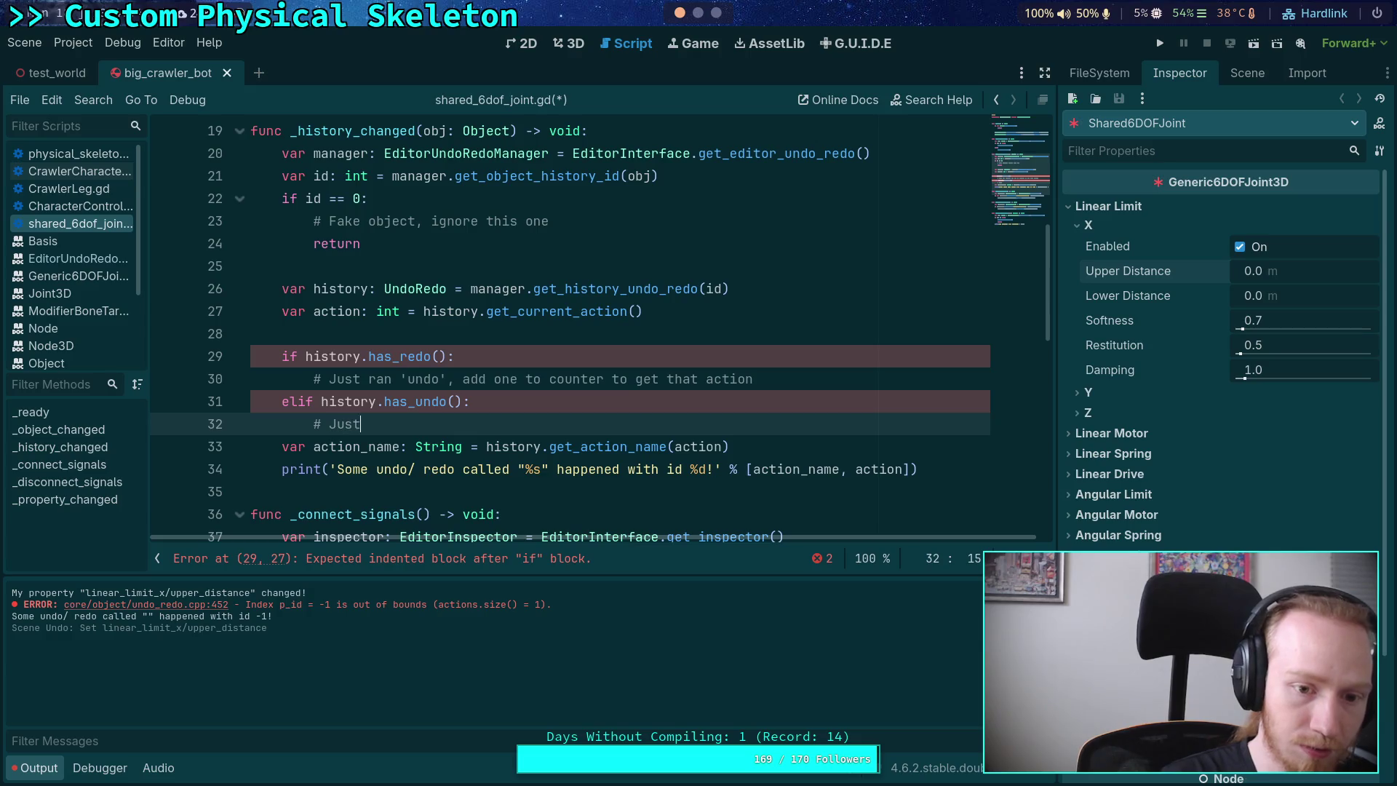
text(redo)
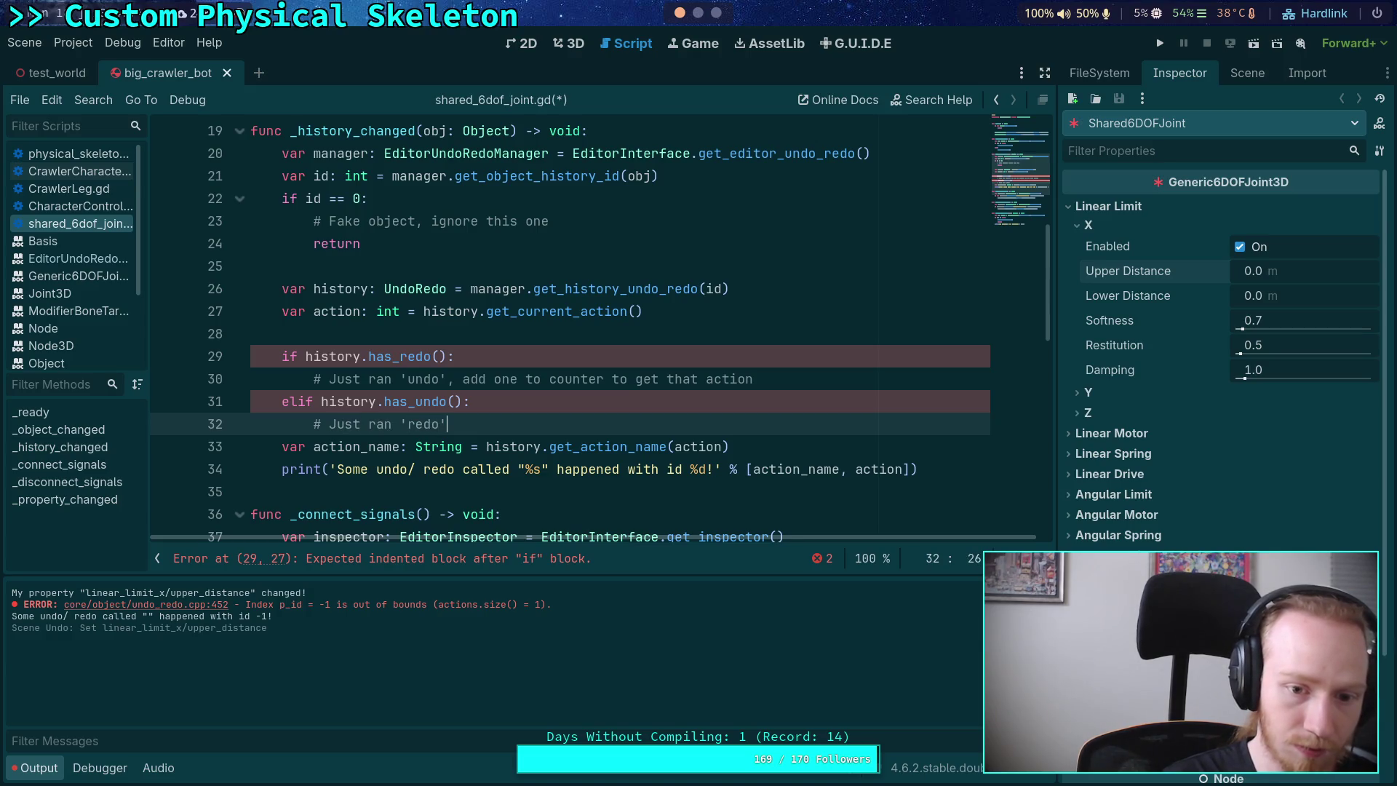
text(subtract one )
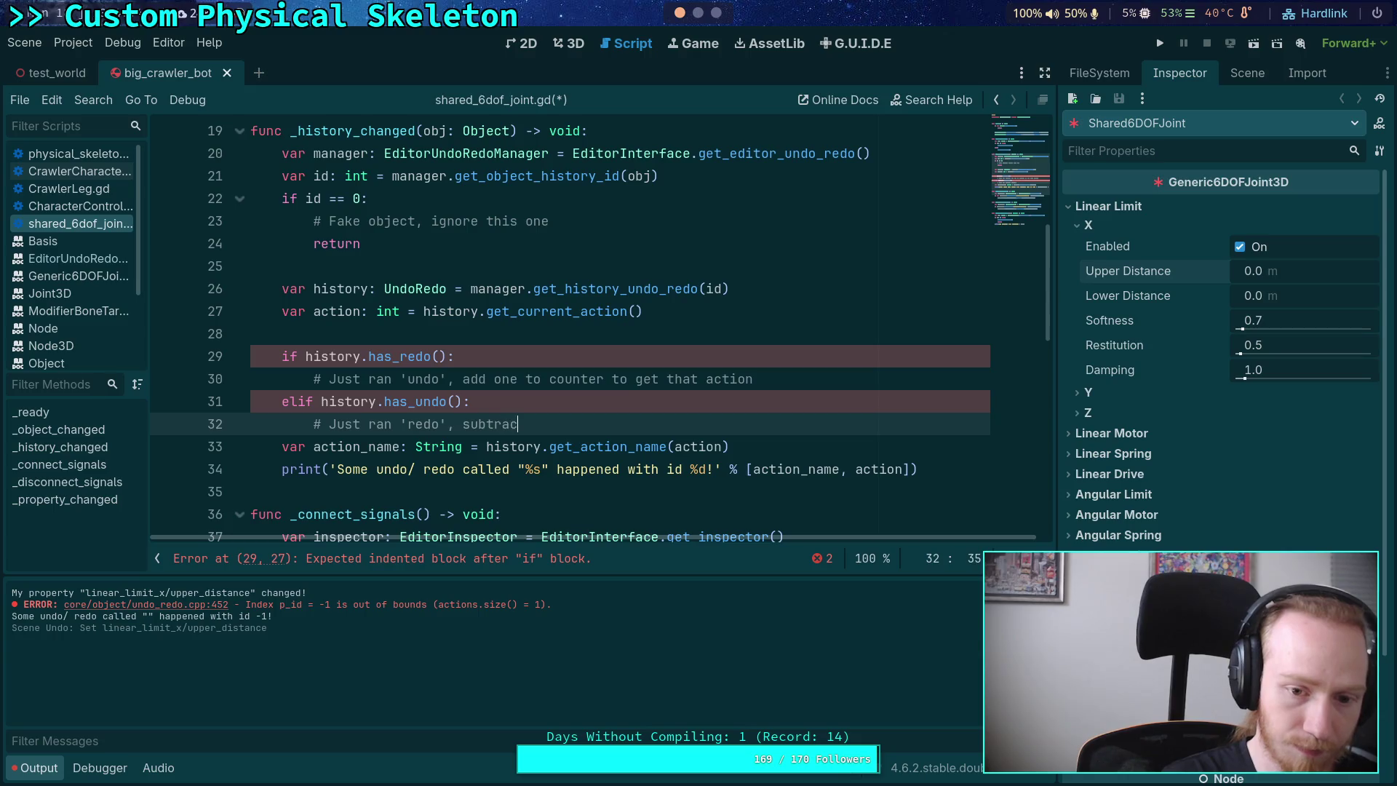
text(to counter )
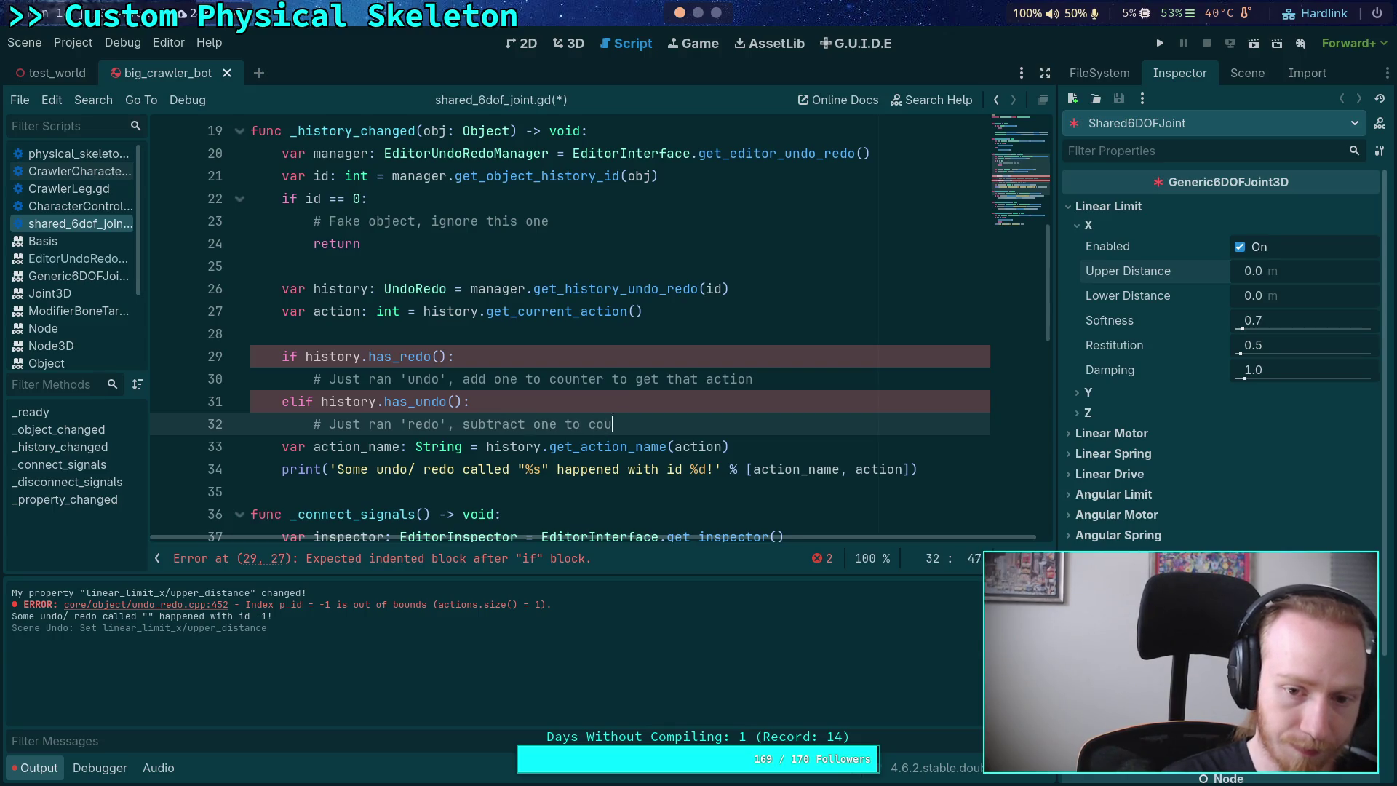
text(to get tah)
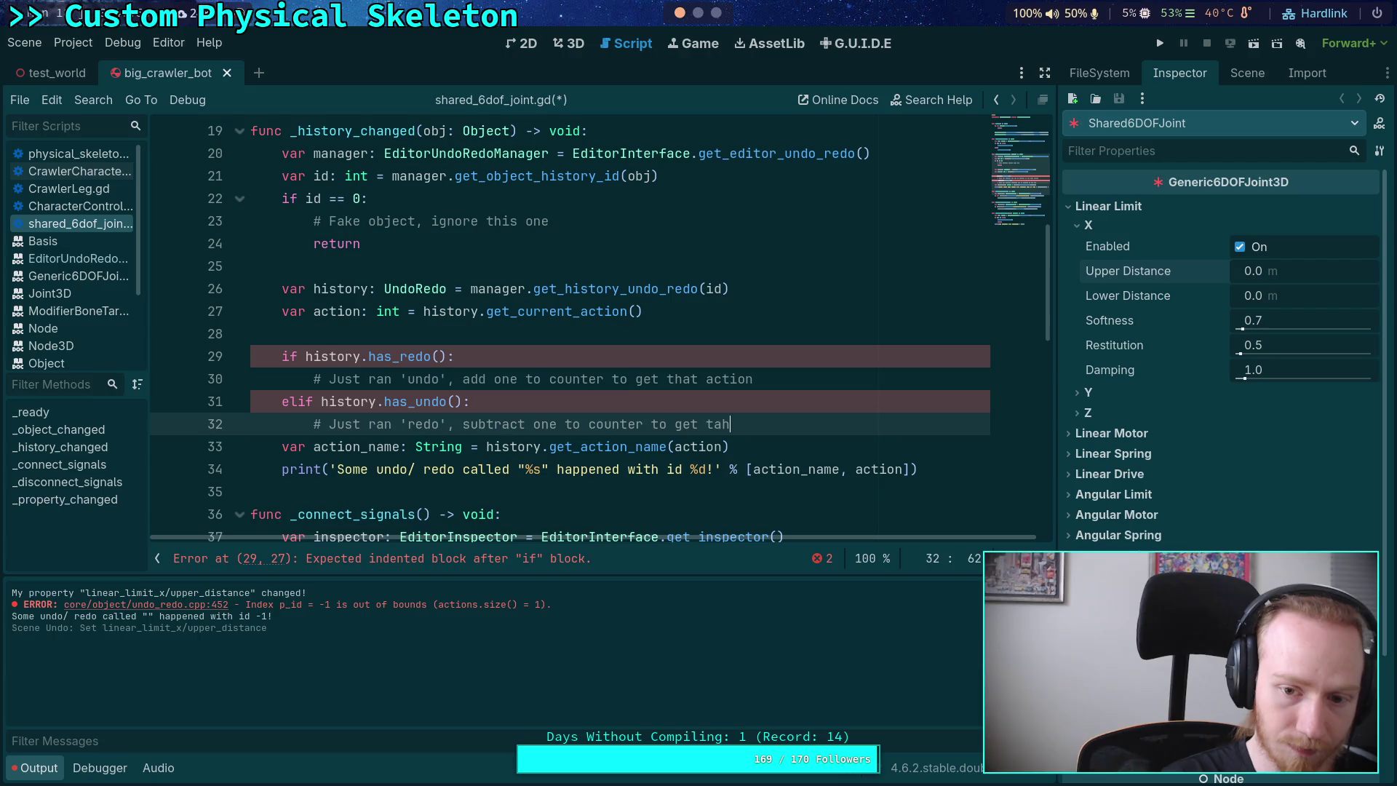
text(at action)
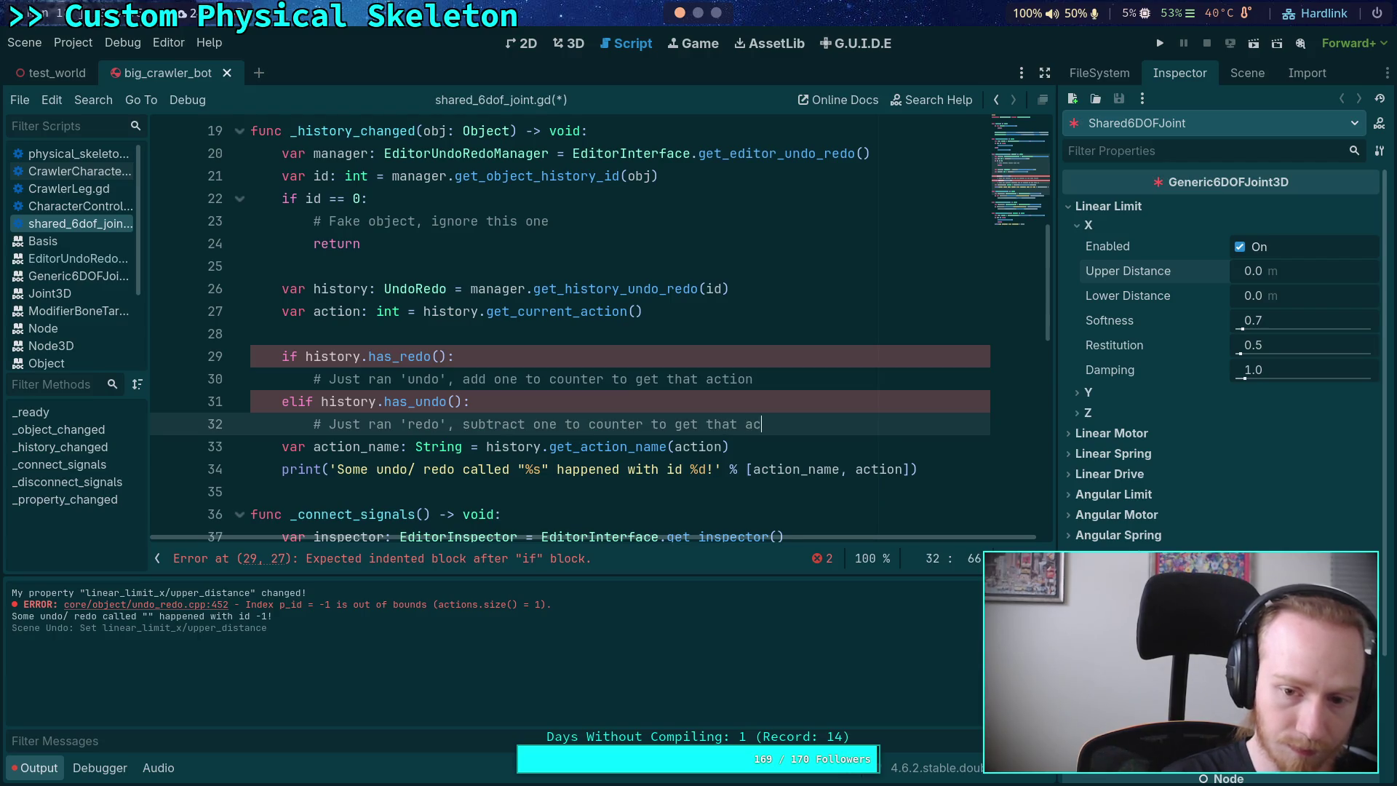
Put 'action += 1' in the has_redo branch and 'action -= 1' in the has_undo branch.
key(Up)
key(Up)
key(Return)
text(action )
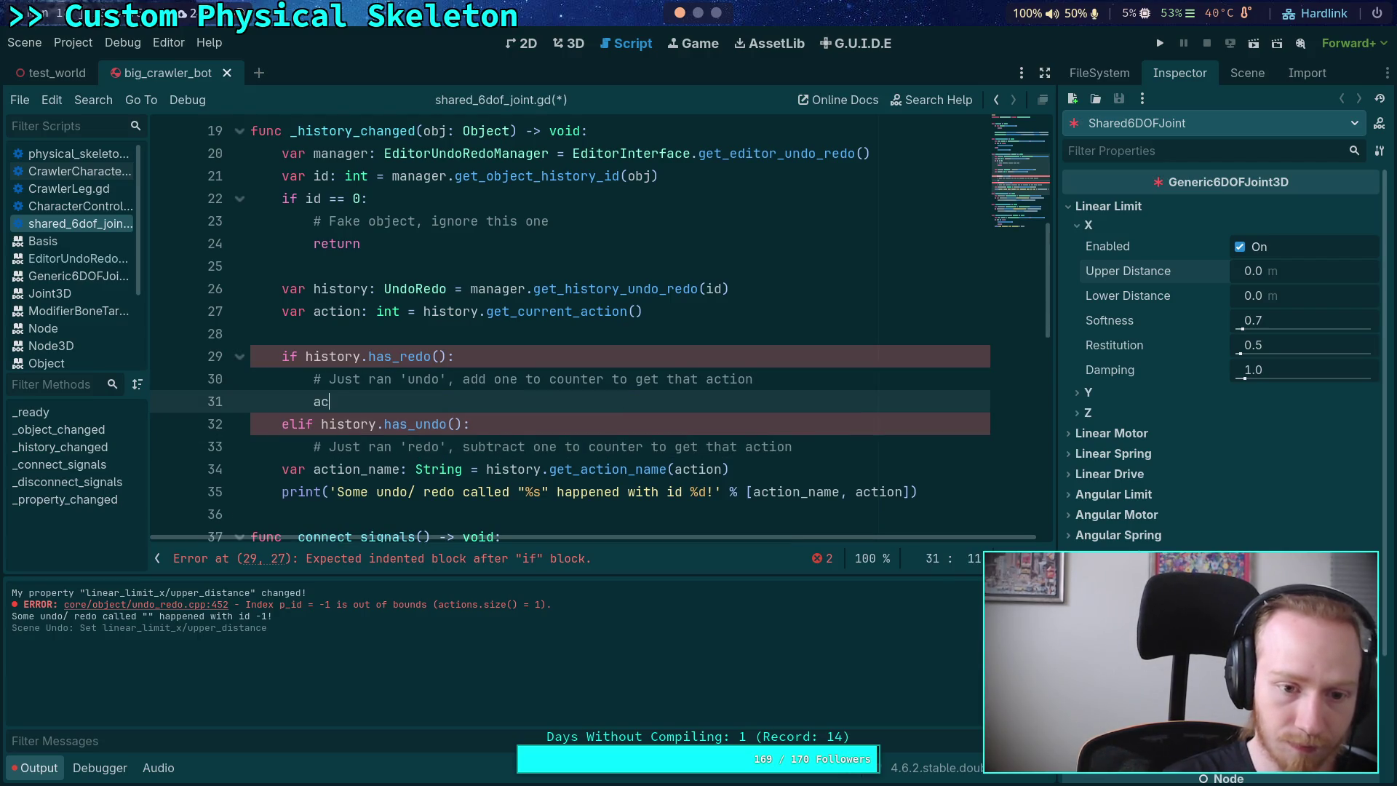
text(+= 1)
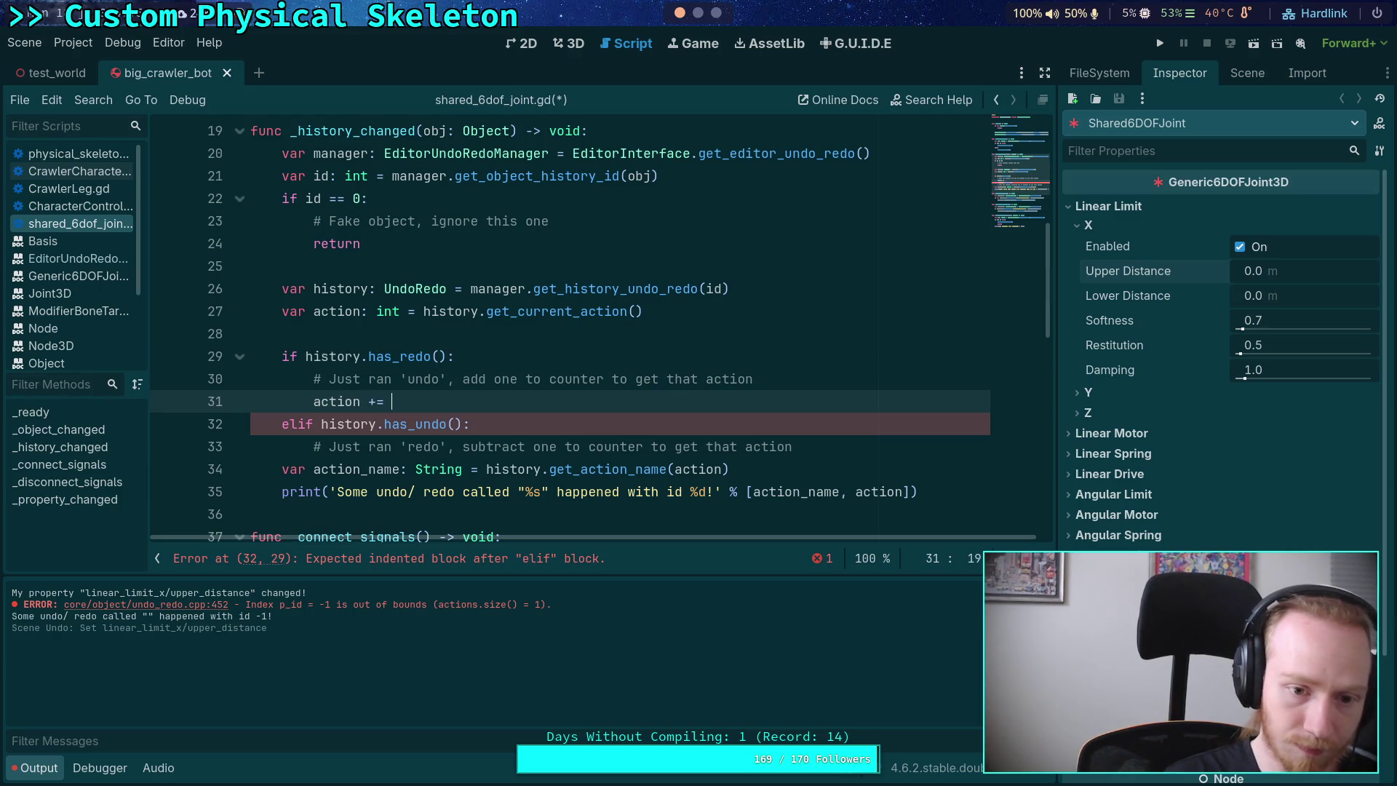
key(Down)
key(Down)
key(End)
key(Return)
text(action -= 1)
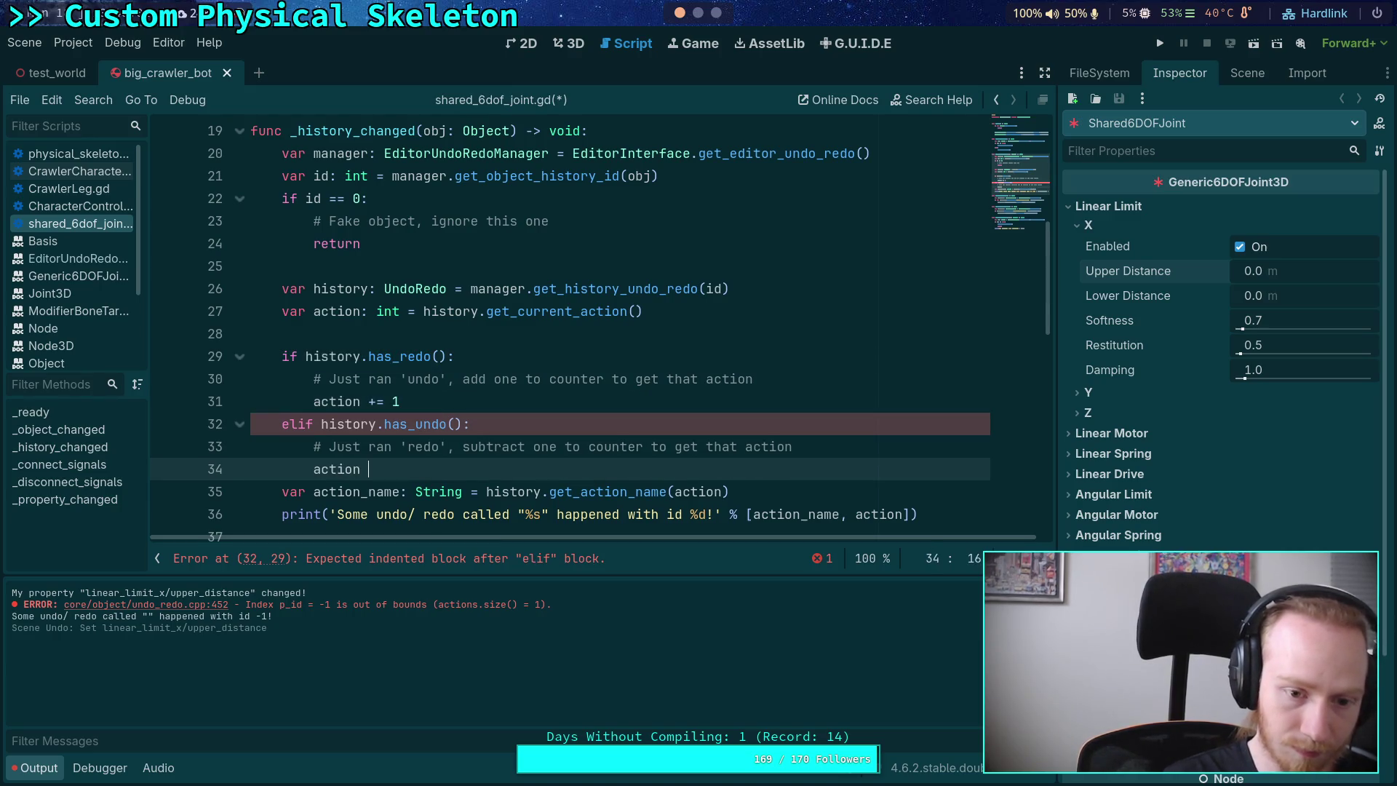
key(super+3)
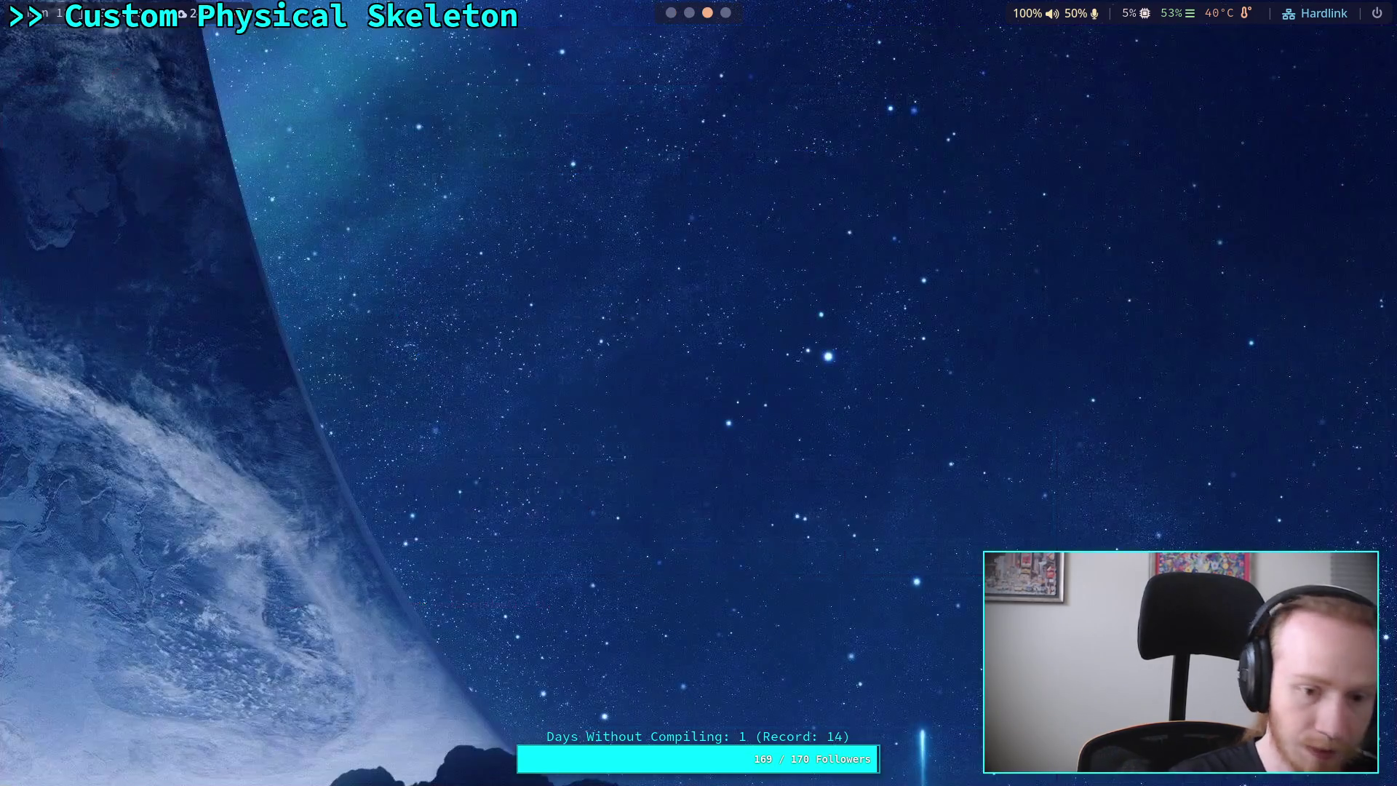
Cycle undo_redo.cpp's version_changed matches to the _redo emit, then search /has_ for has_undo and has_redo.
key(super+2)
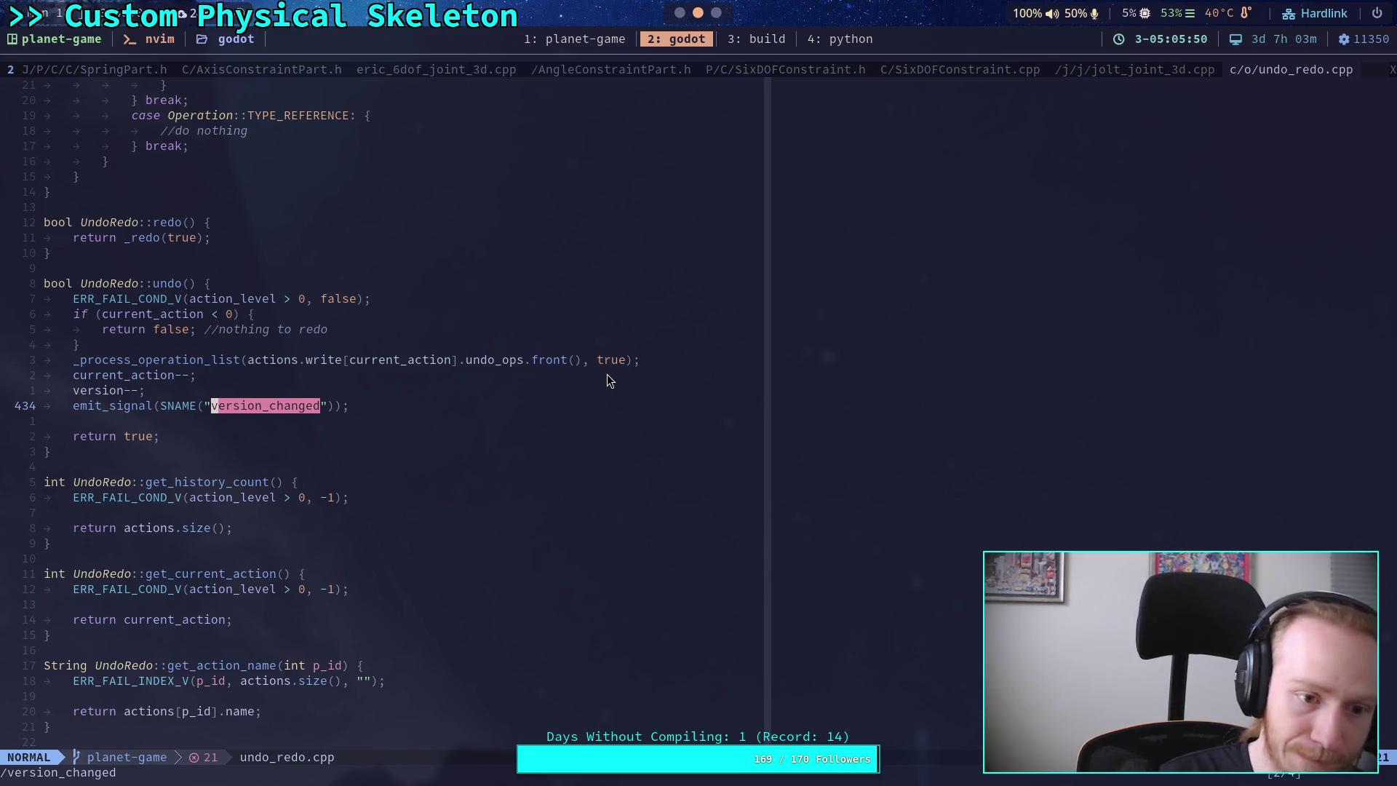
key(slash)
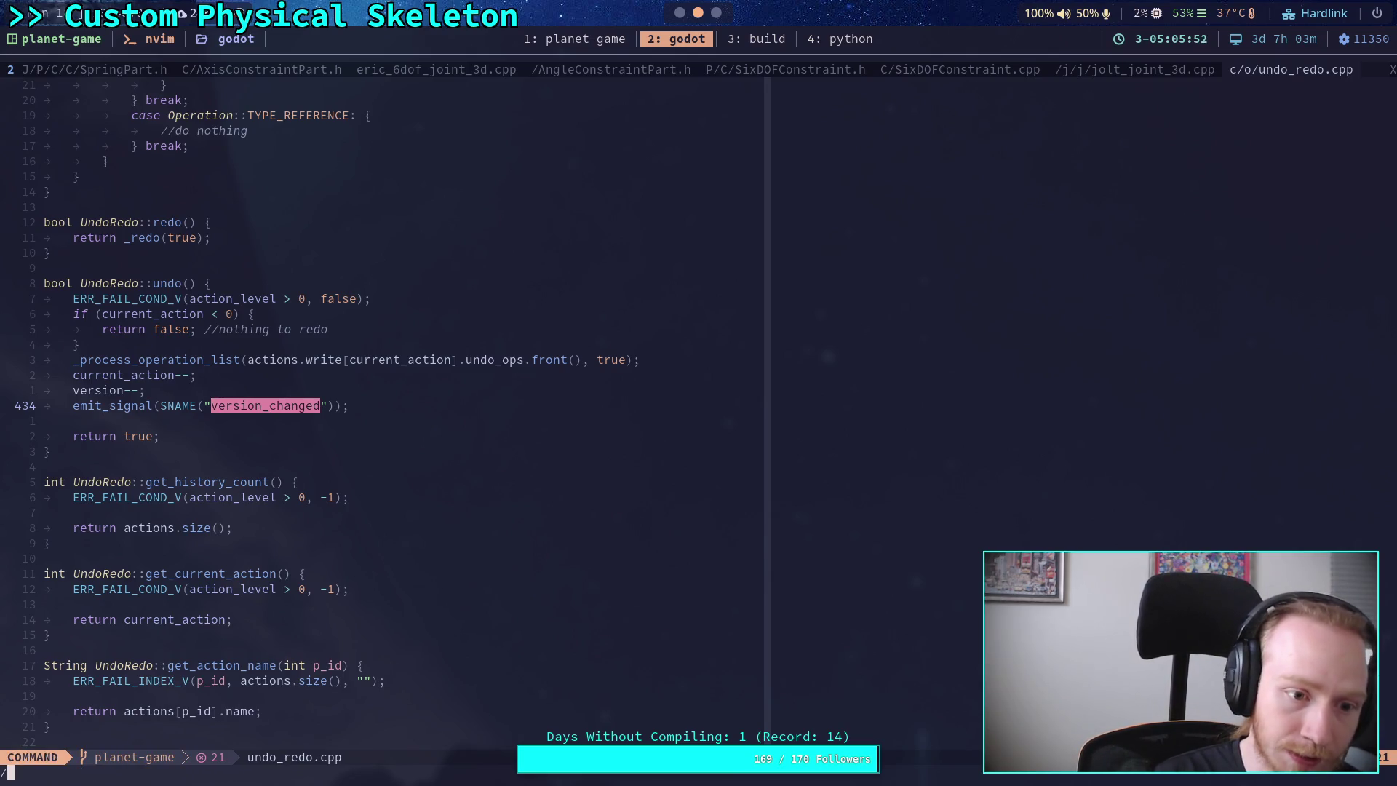
key(Up)
key(Return)
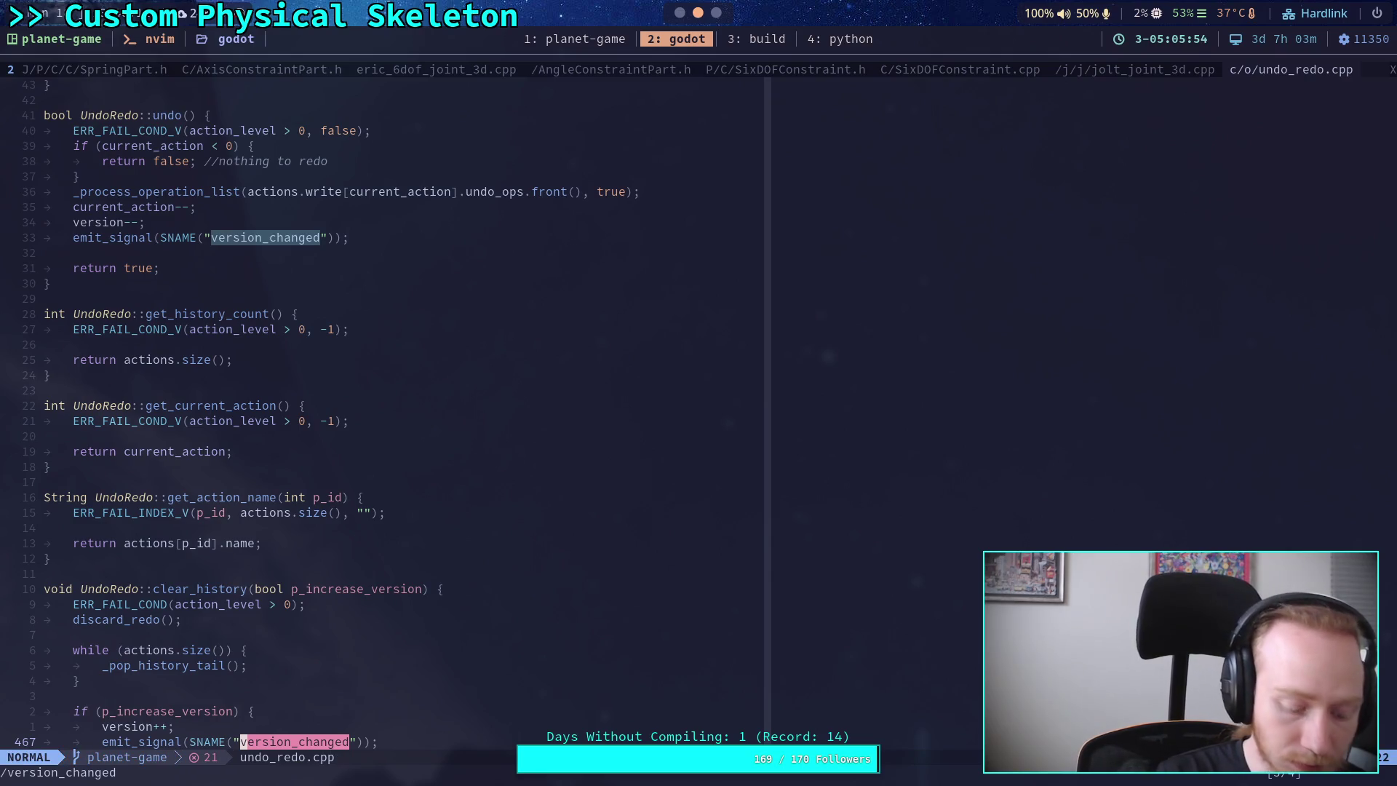
key(slash)
key(Up)
key(Return)
key(slash)
key(Up)
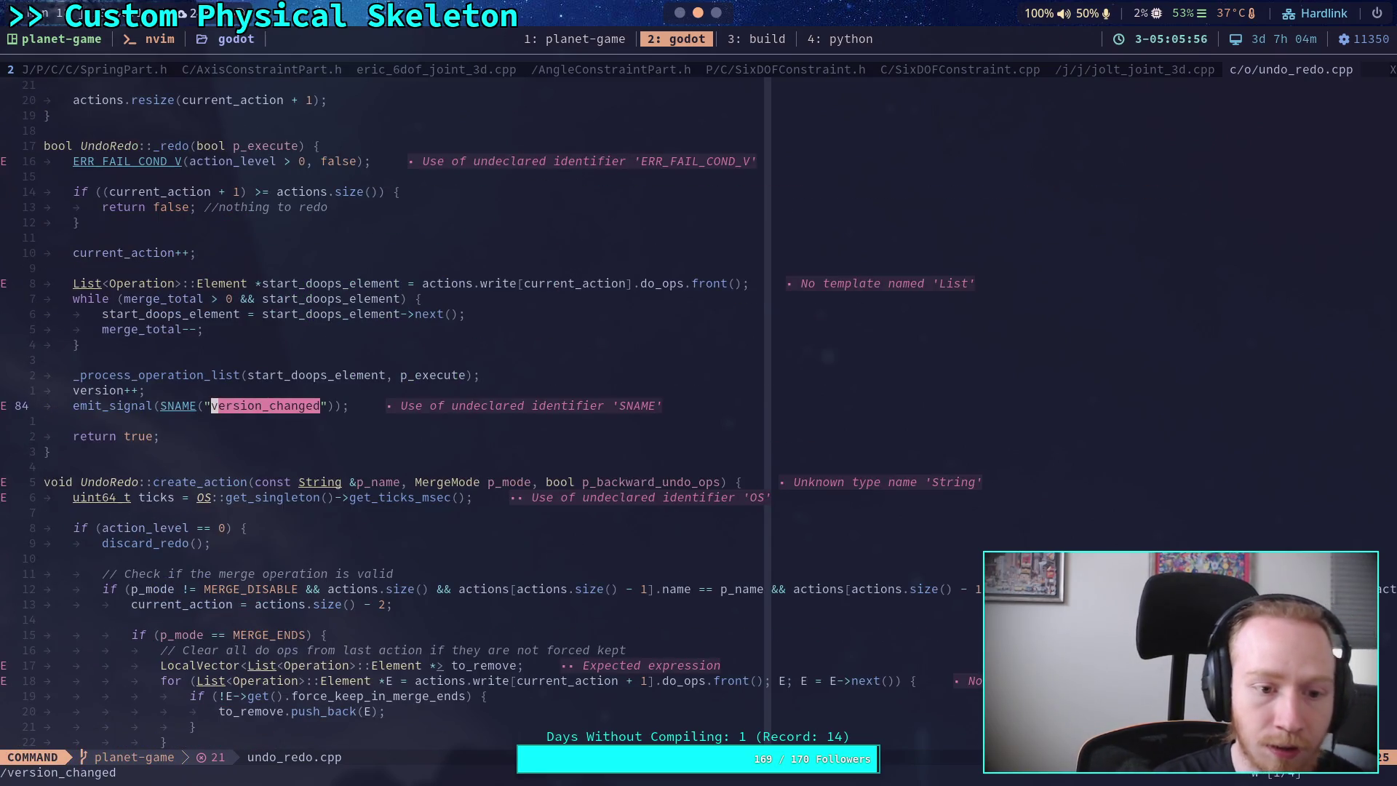
key(Return)
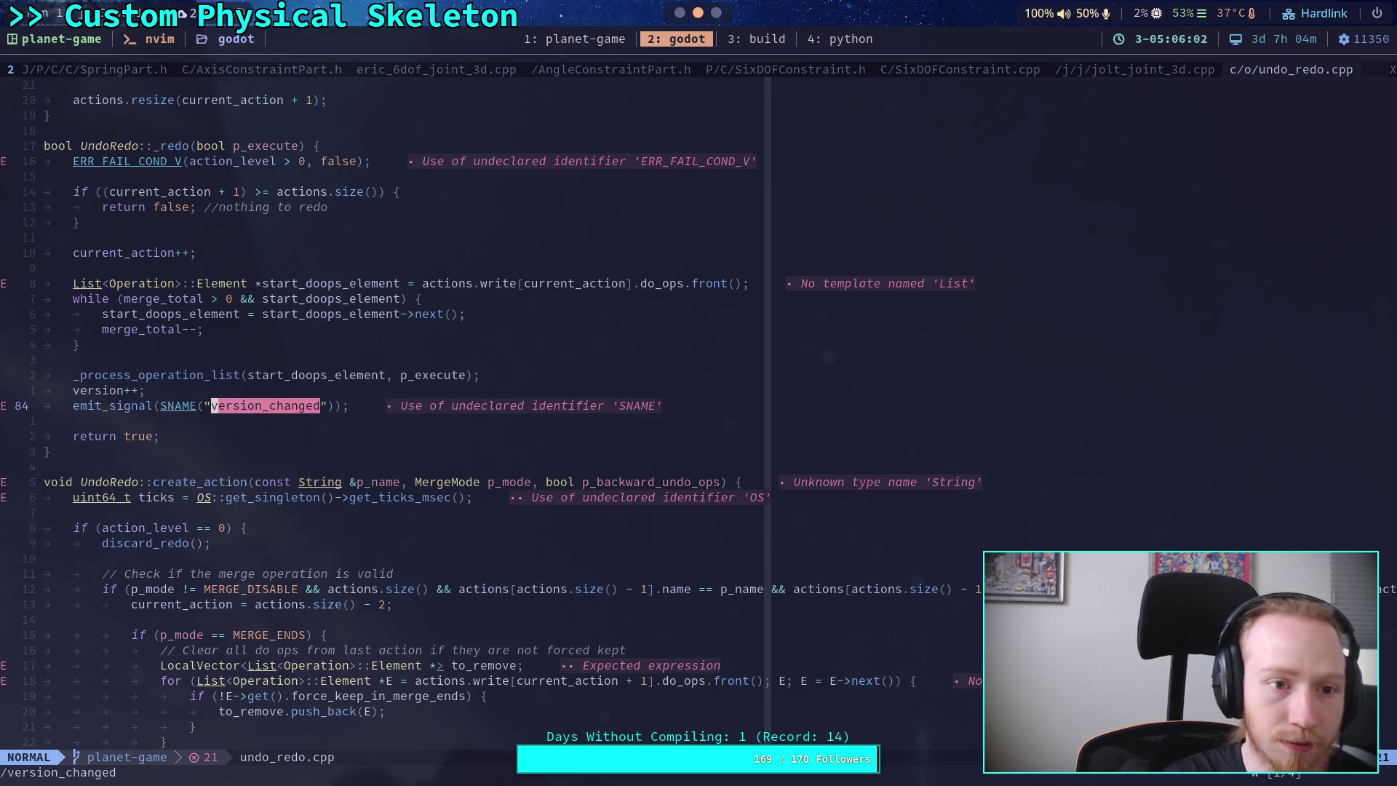
scroll(588, 327, up, 5)
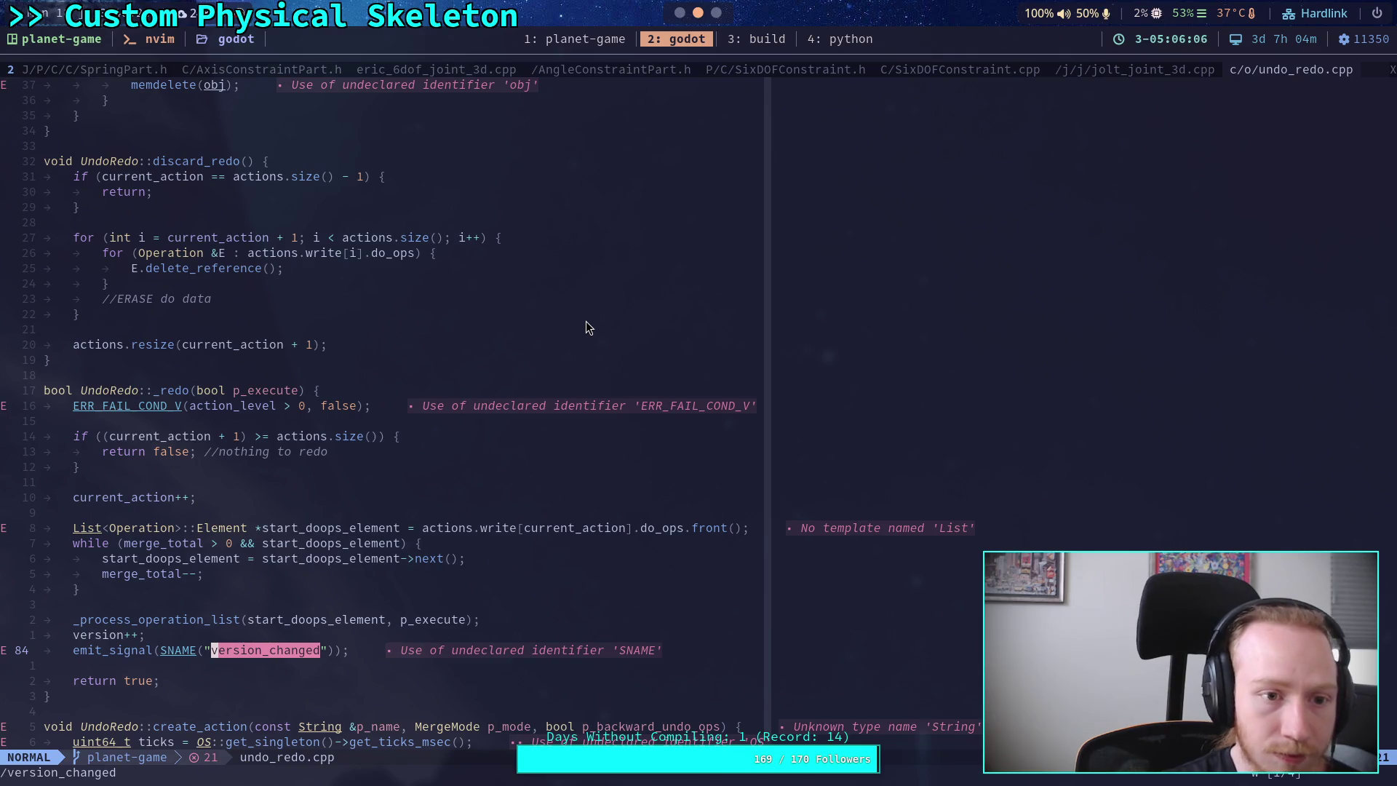
text(/has_)
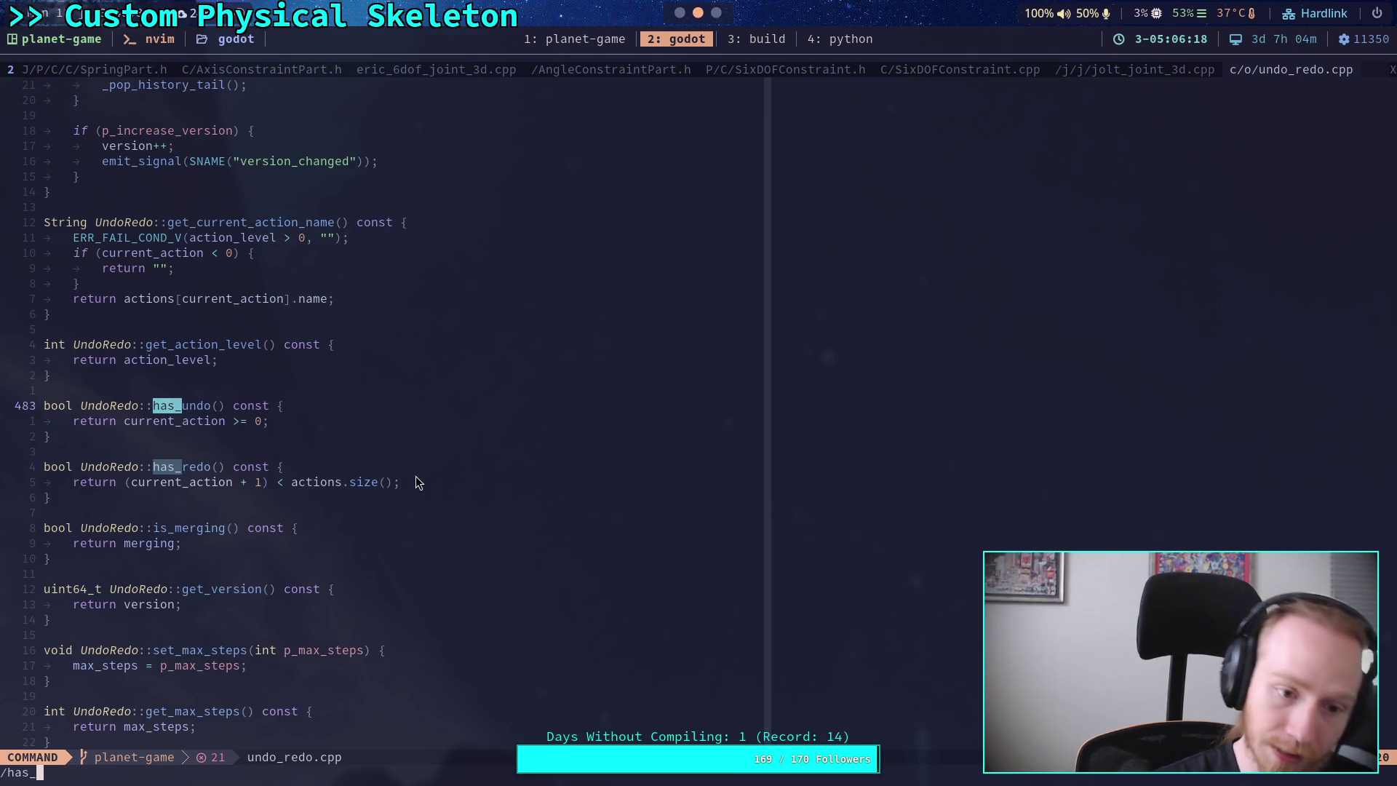
click(679, 13)
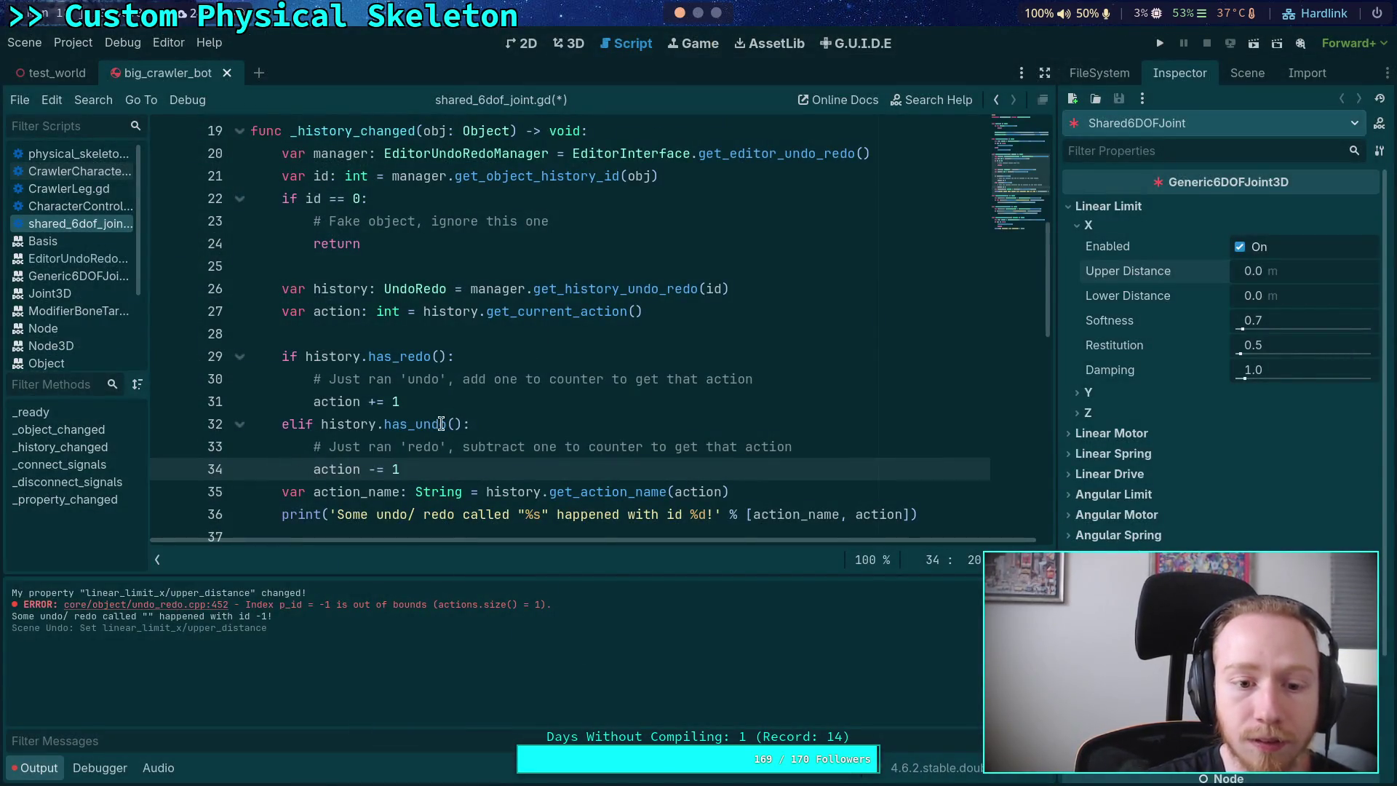
Add a blank line after the undo branch and save the script.
scroll(514, 438, down, 1)
key(Return)
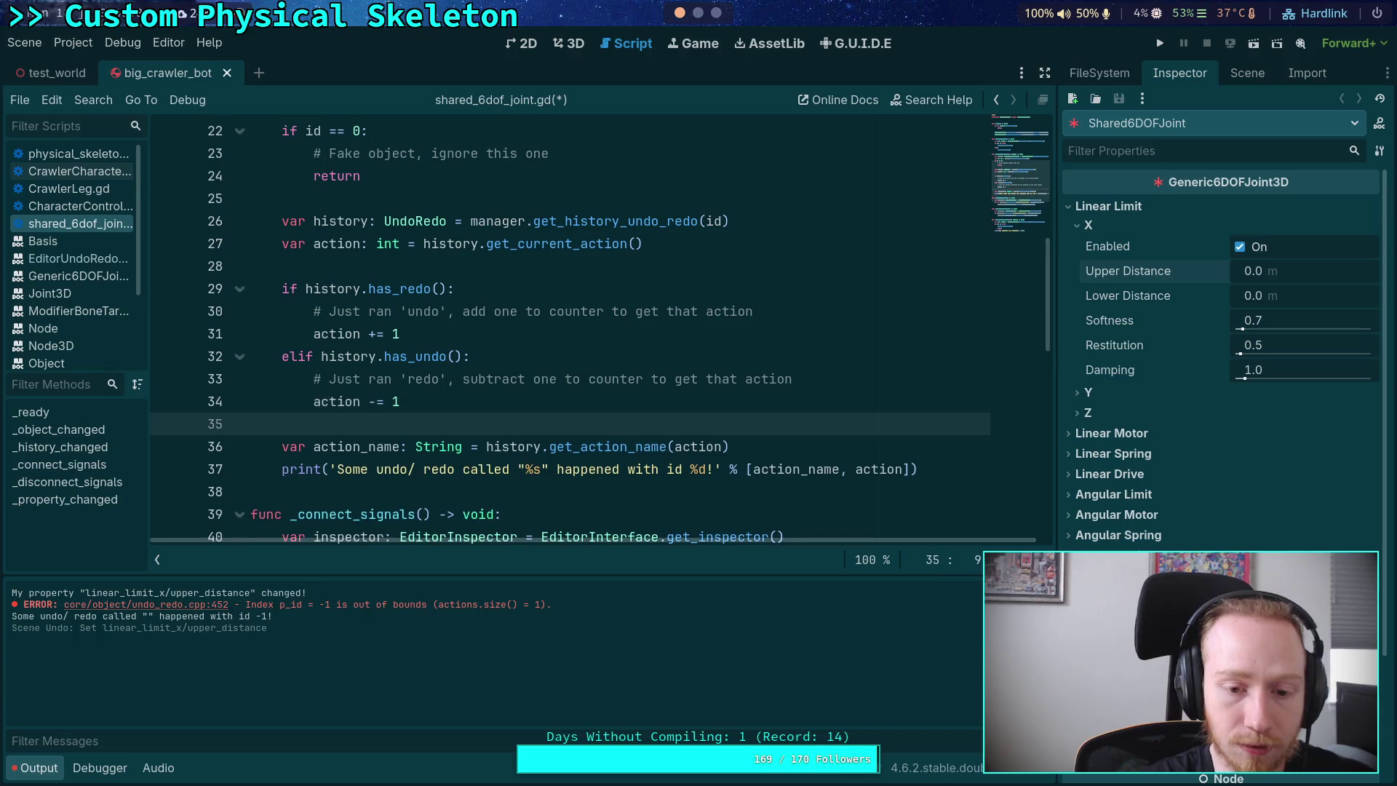
click(931, 470)
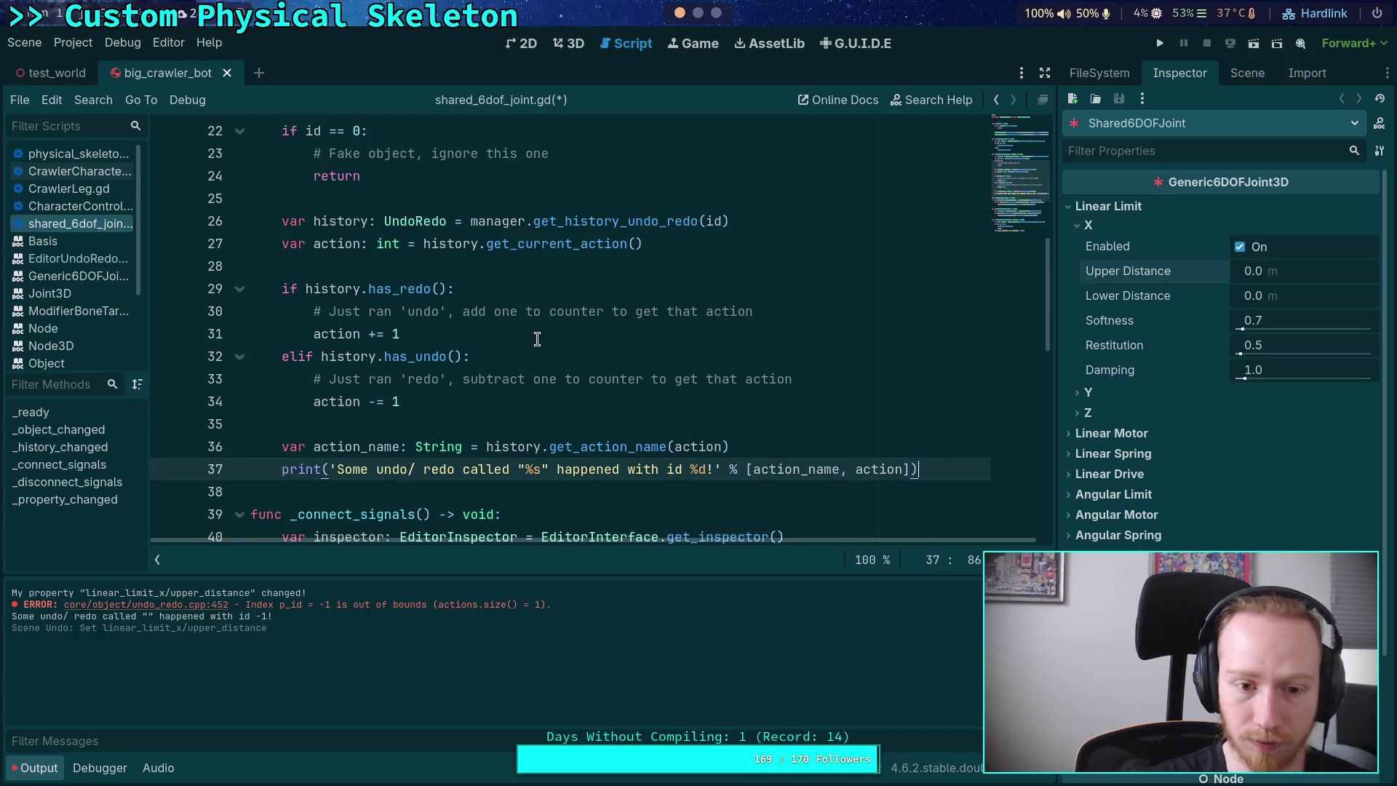
key(ctrl+s)
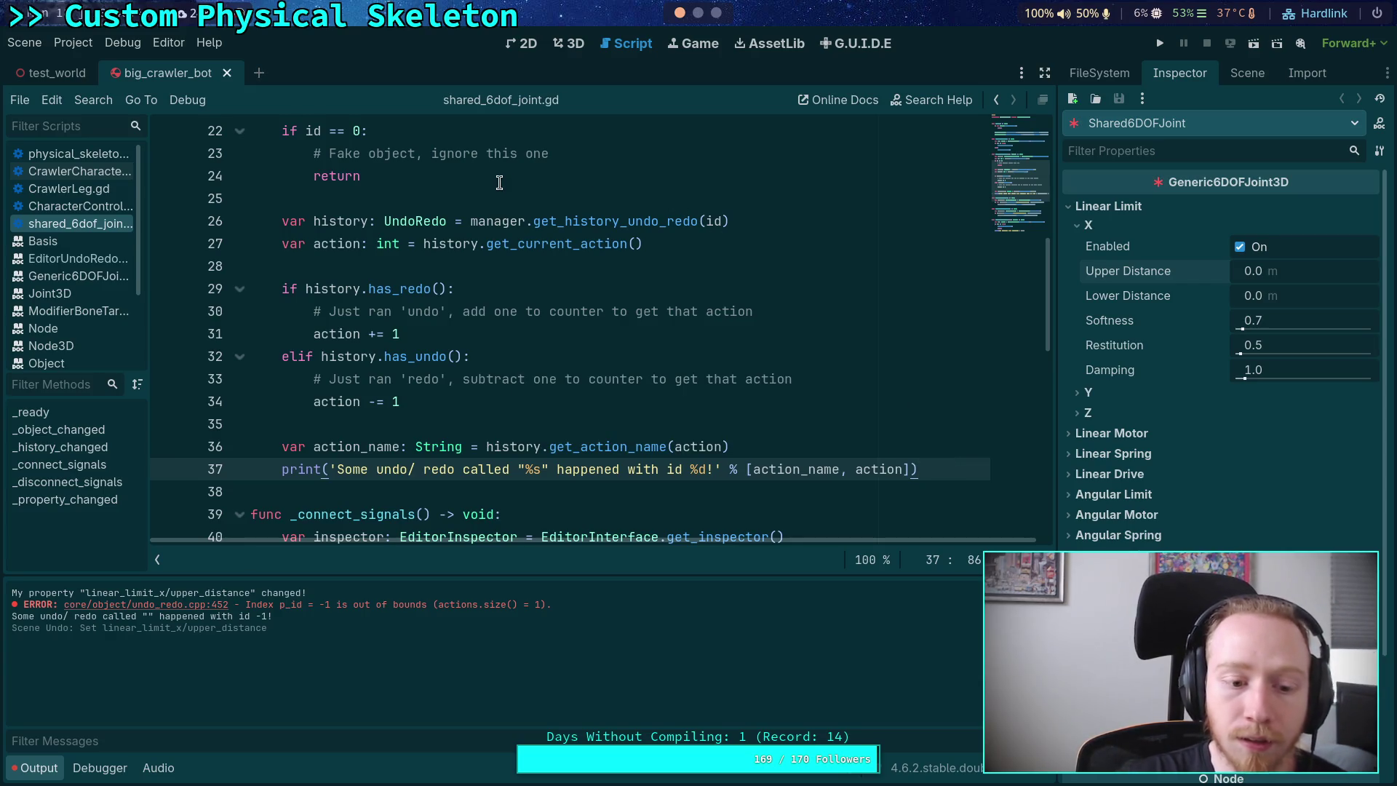
Set Upper Distance to 1 and undo it, logging 'Set linear_limit_x/upper_distance' with id 0.
text(1)
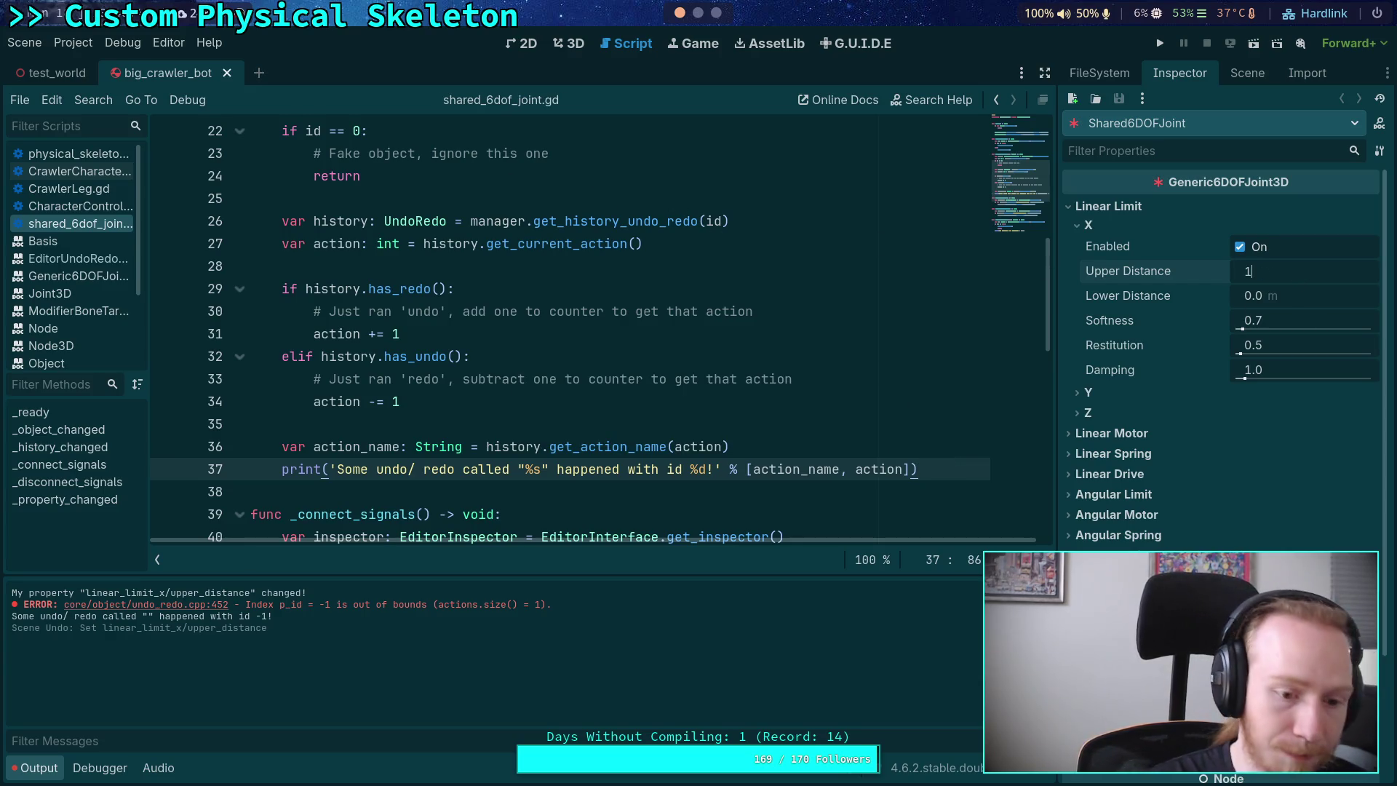
key(Return)
key(ctrl+z)
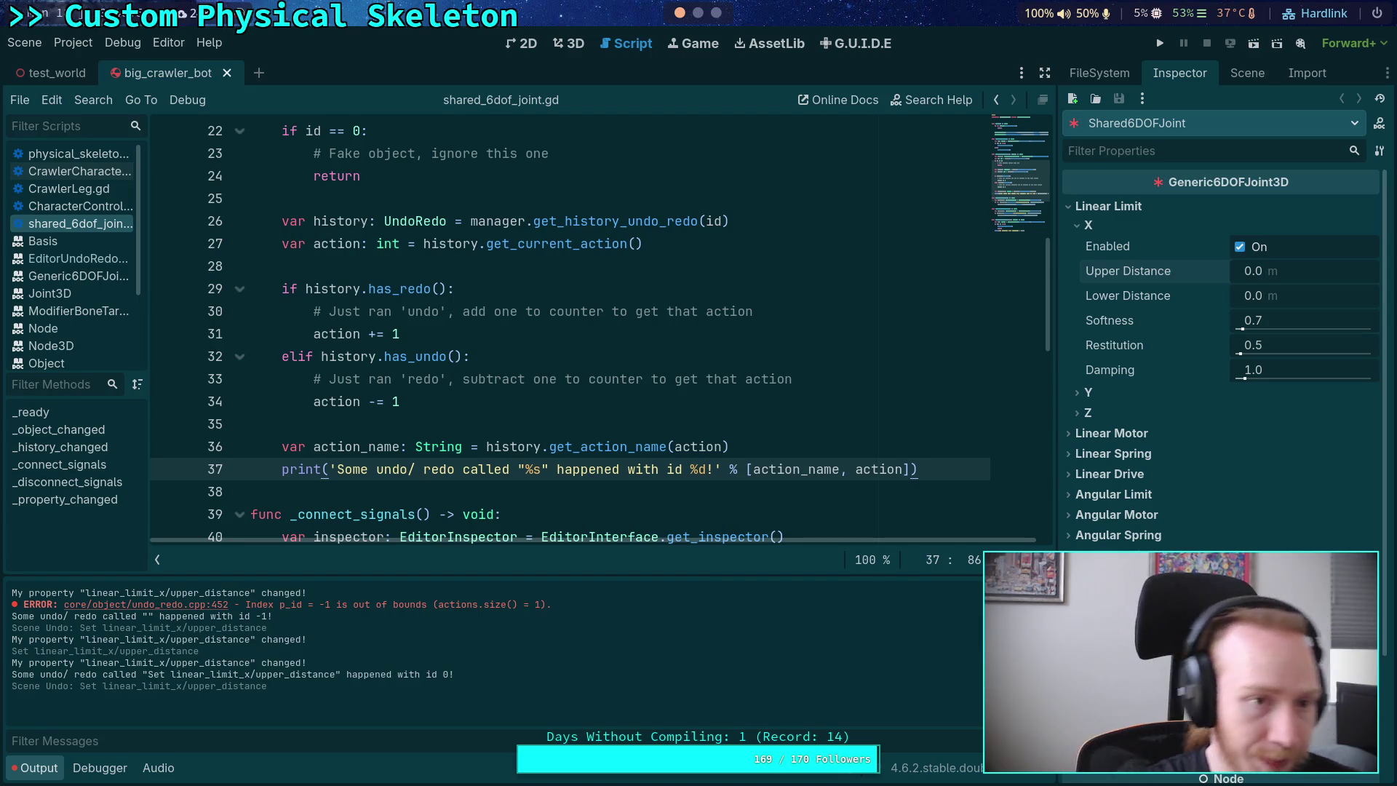
Look through the editor's top menus for a history view, then close the menu.
click(175, 43)
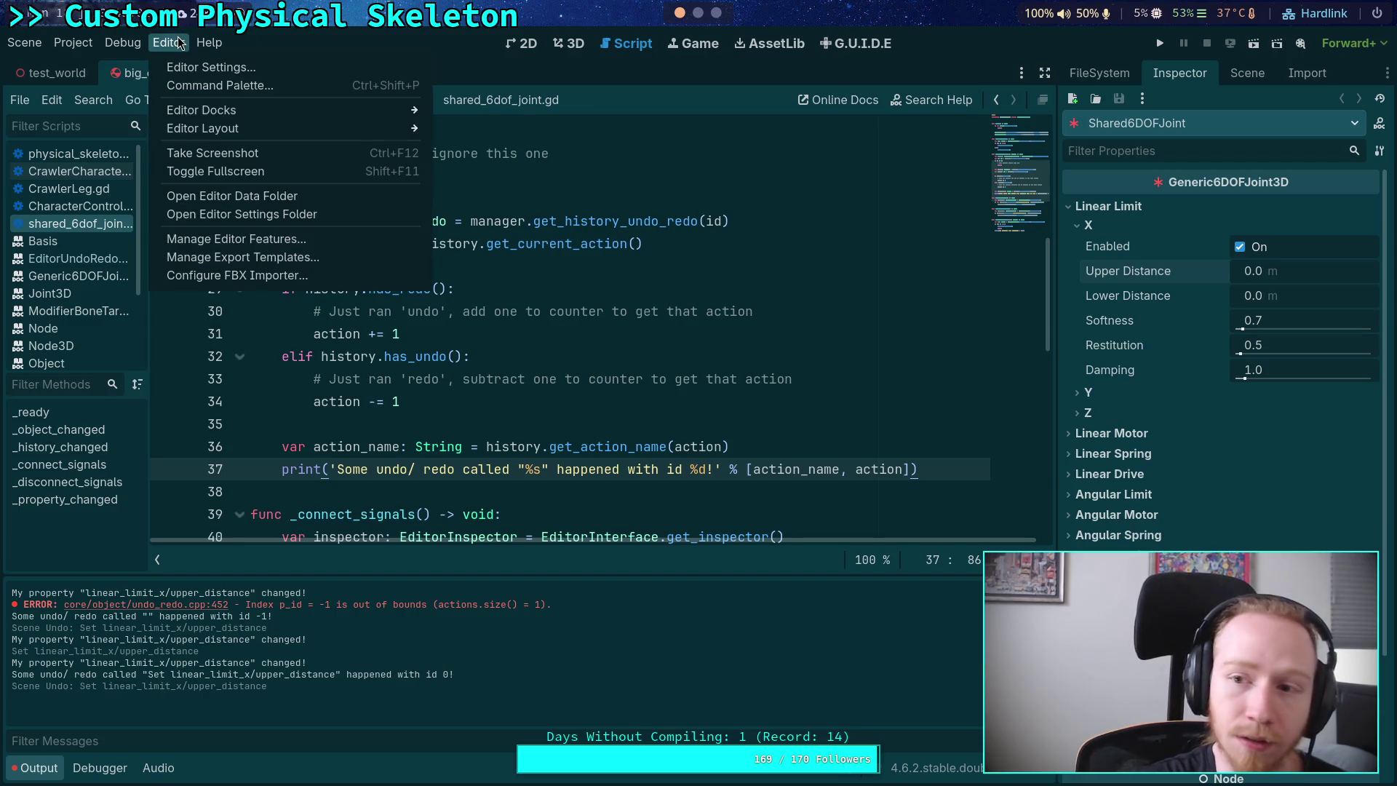
mouse_move(20, 45)
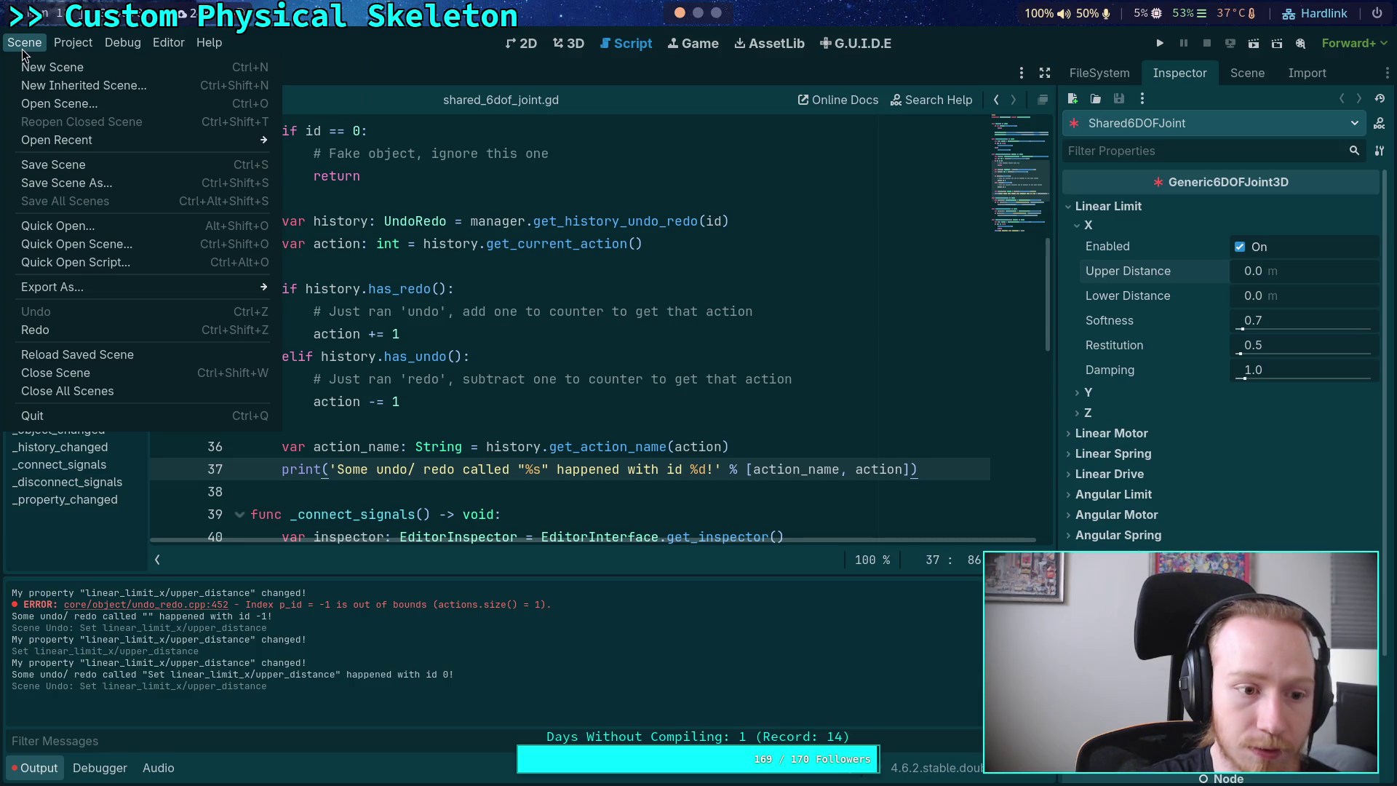
mouse_move(67, 45)
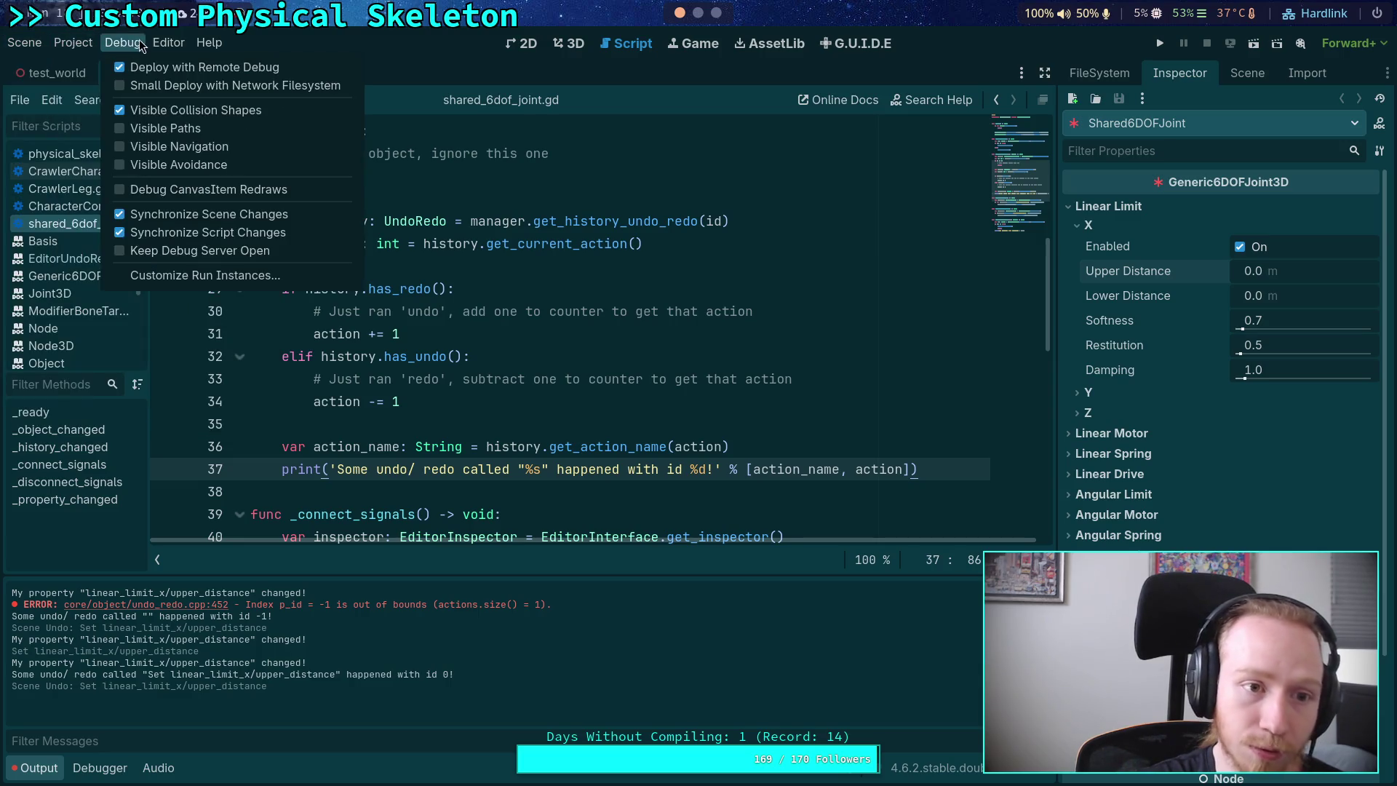
mouse_move(175, 45)
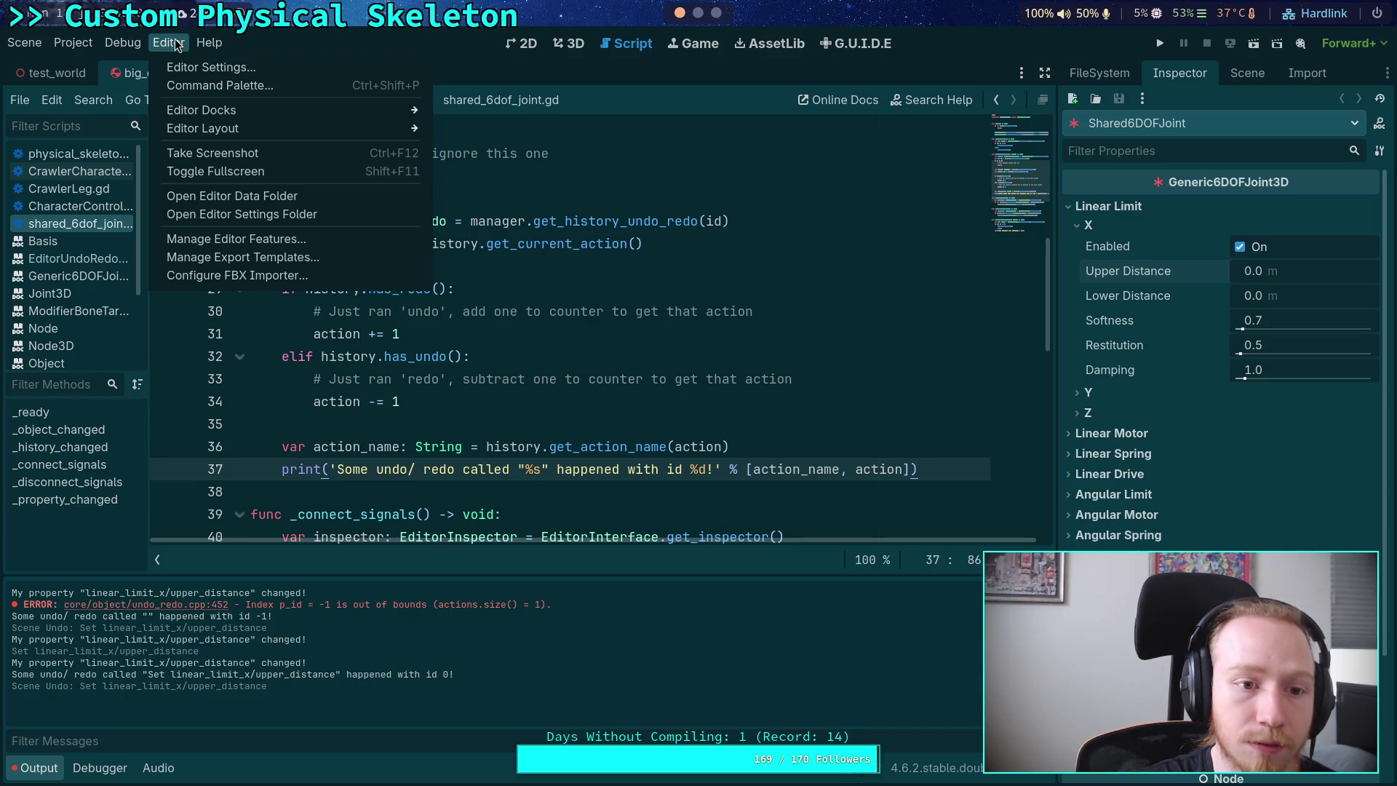
click(306, 42)
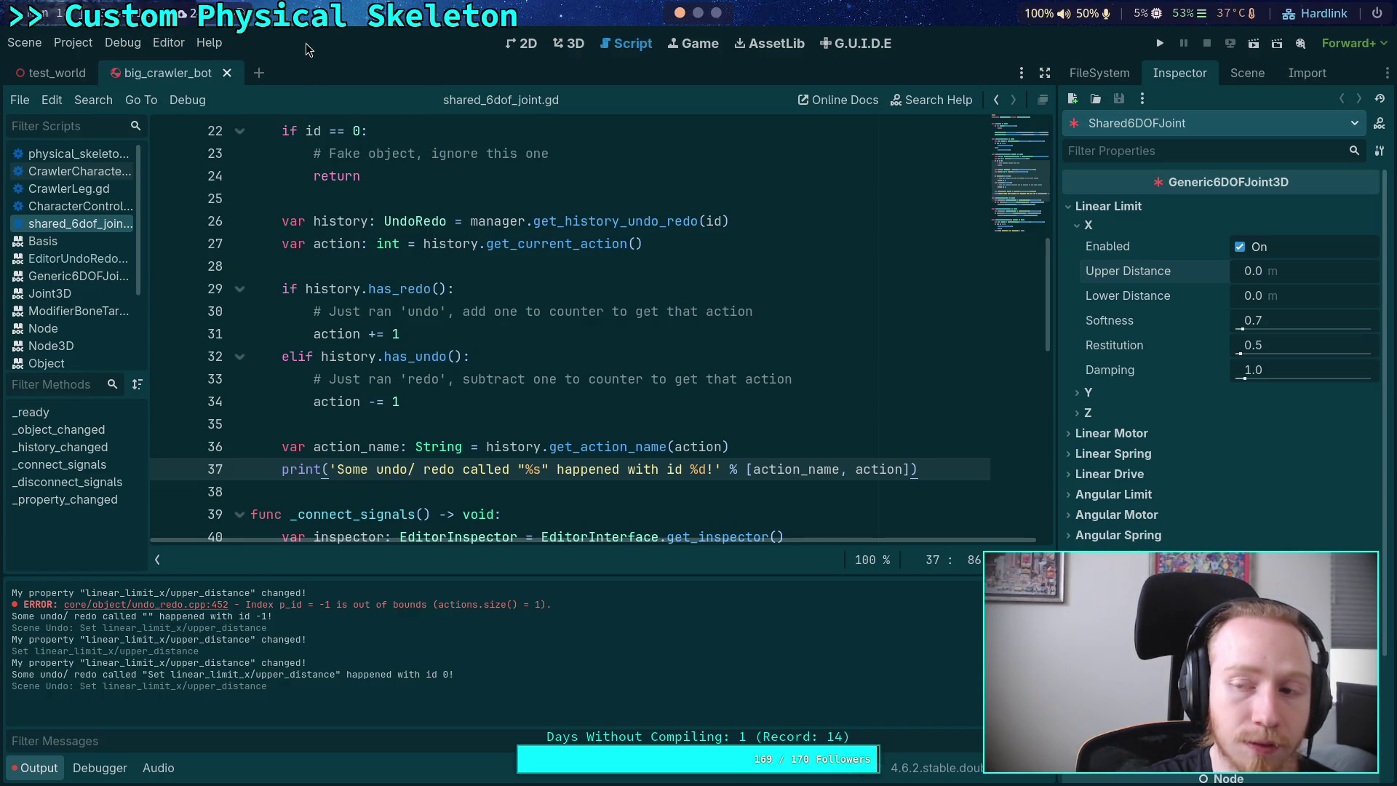
Reselect the current Shared6DOFJoint from the inspector's object history and check the dock's ⋮ options.
click(1381, 99)
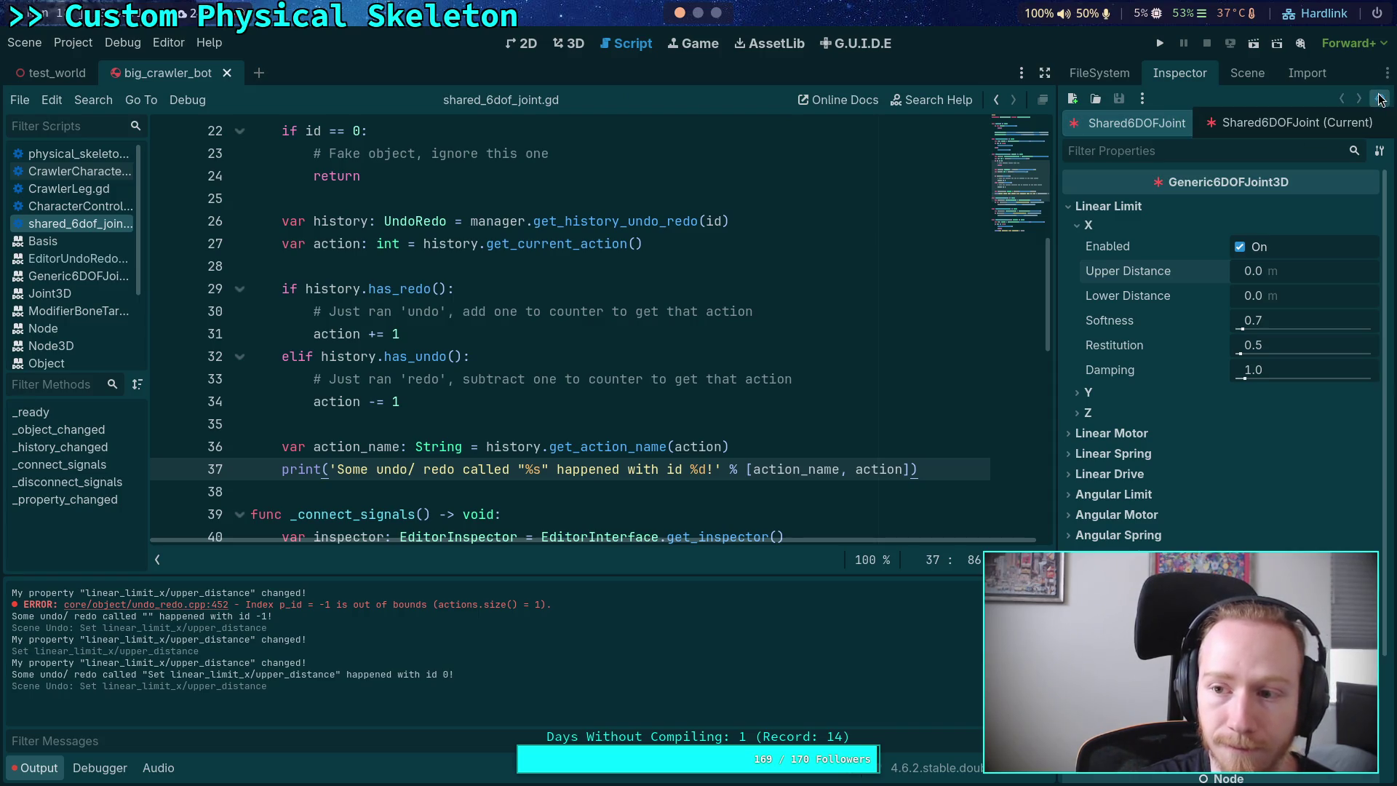
click(1221, 124)
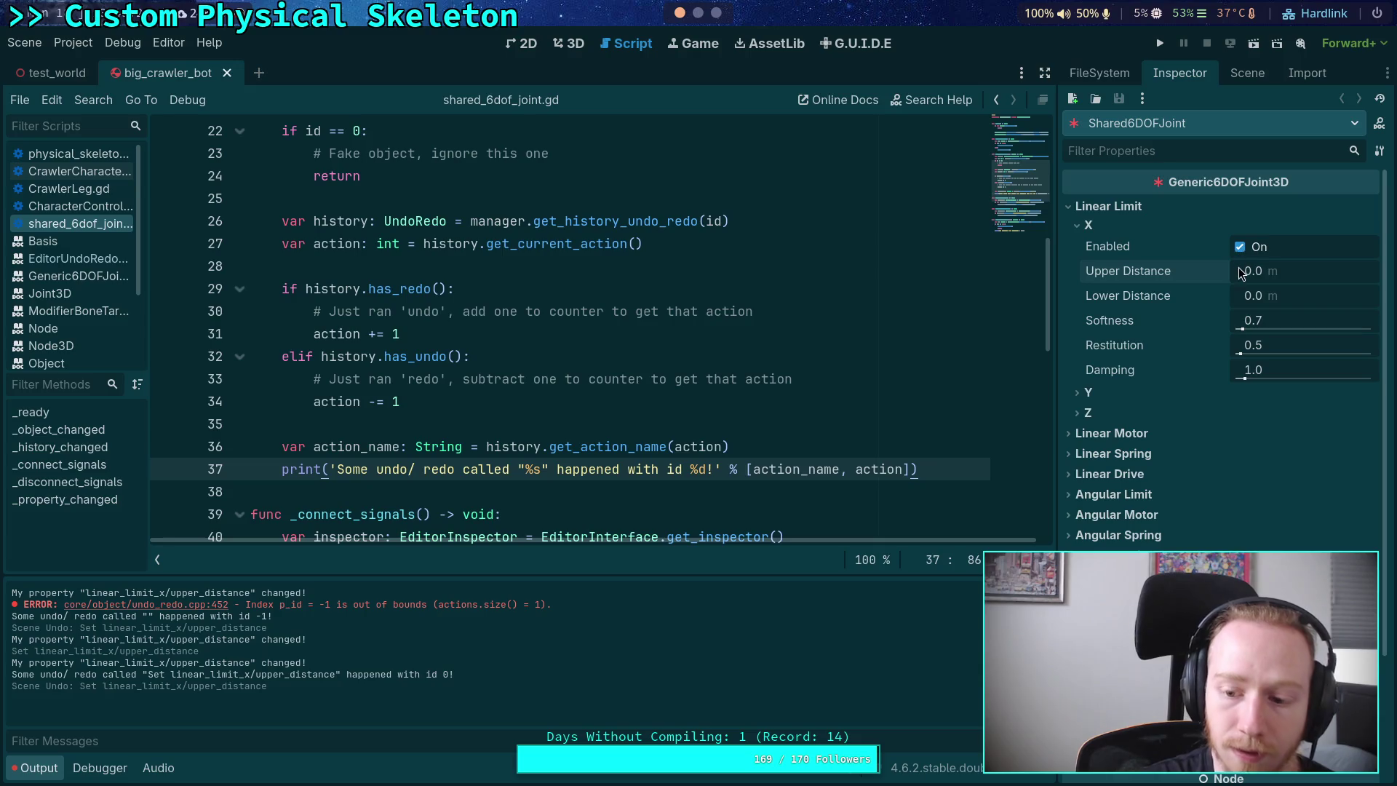
click(1387, 73)
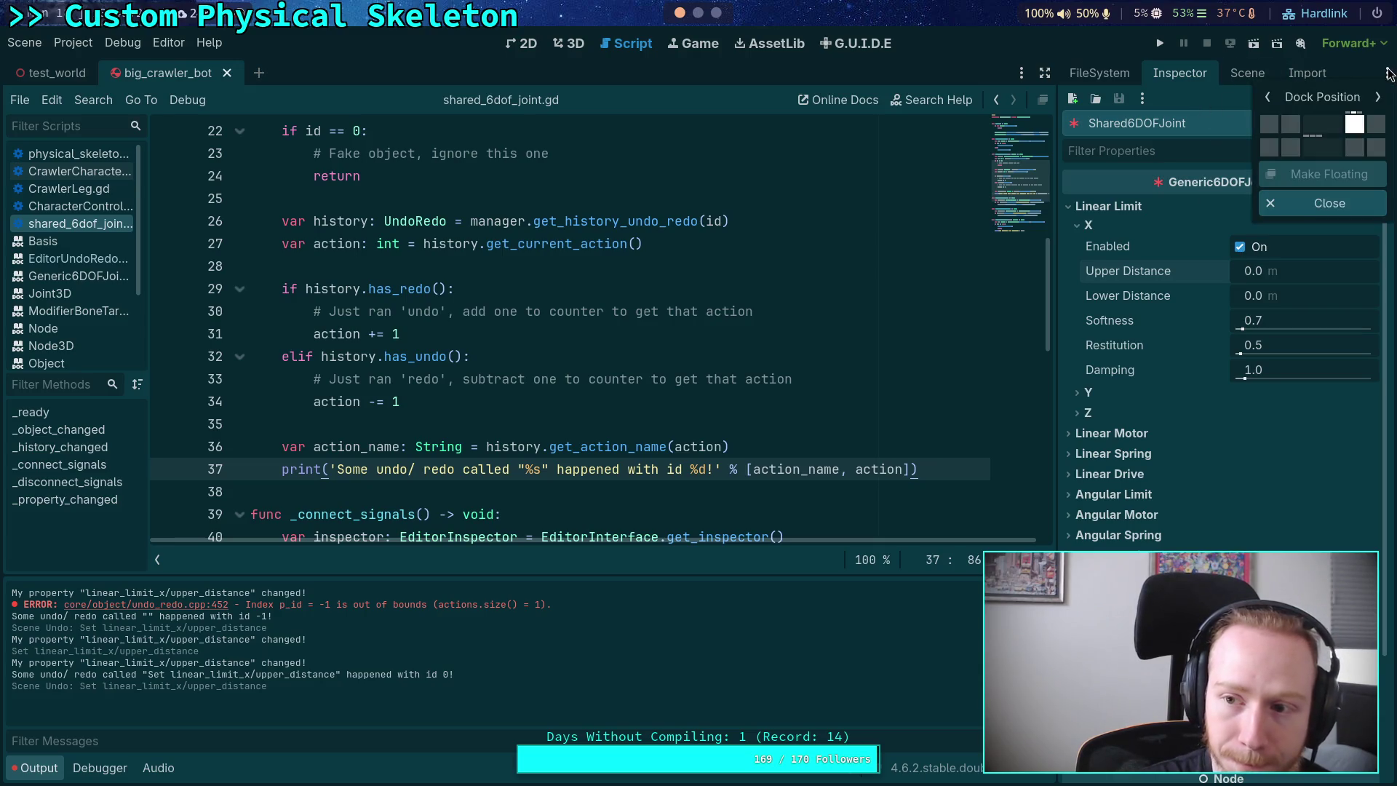
click(1360, 66)
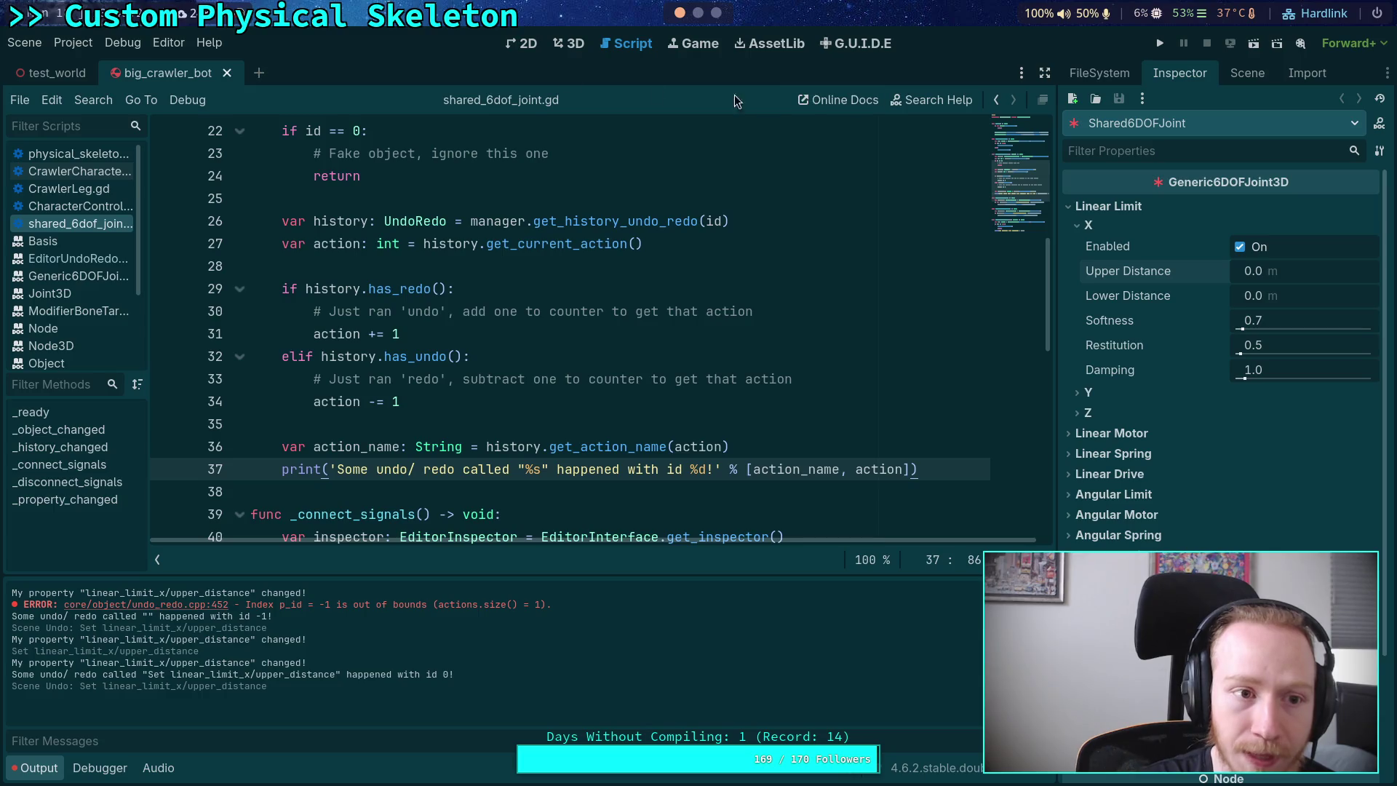
Open the Editor menu and show its Editor Docks submenu.
click(76, 42)
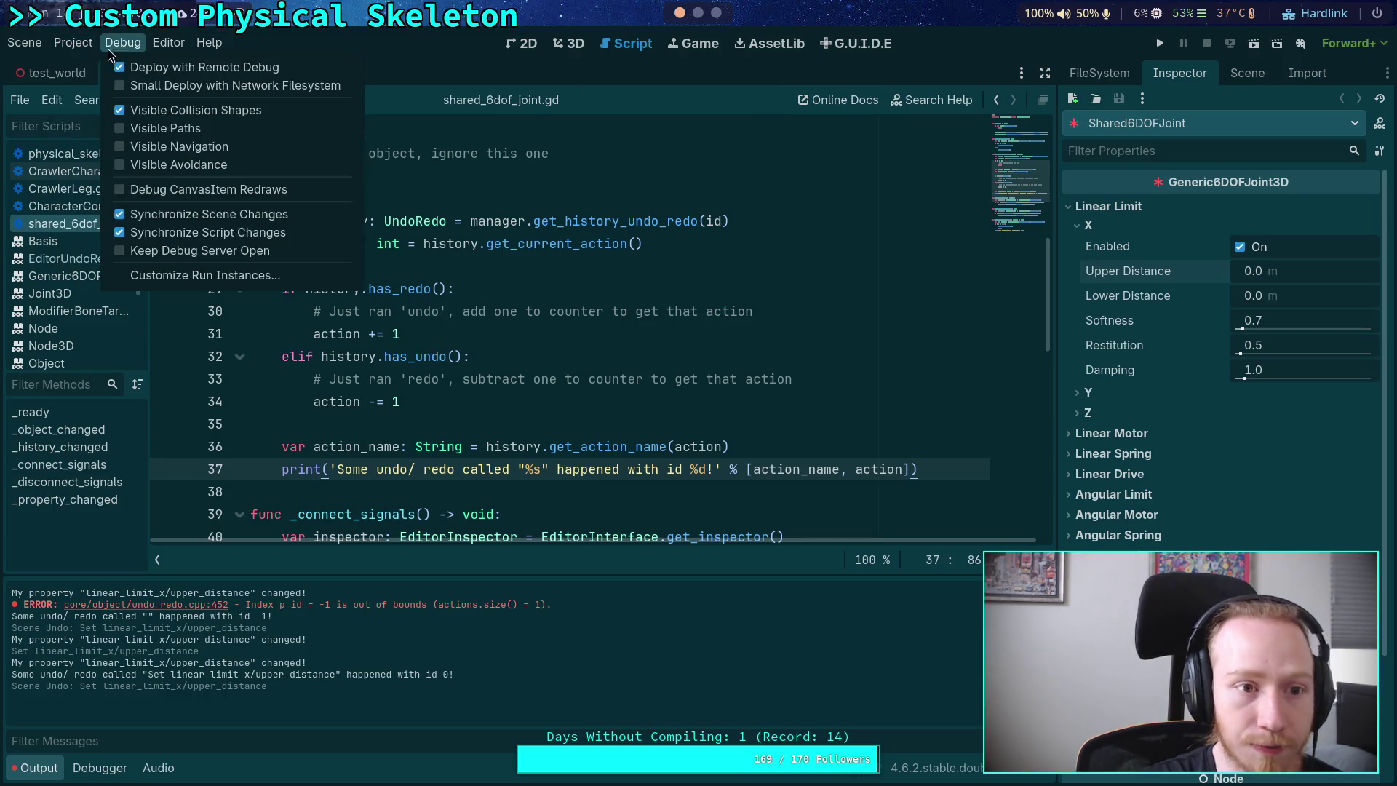
mouse_move(27, 45)
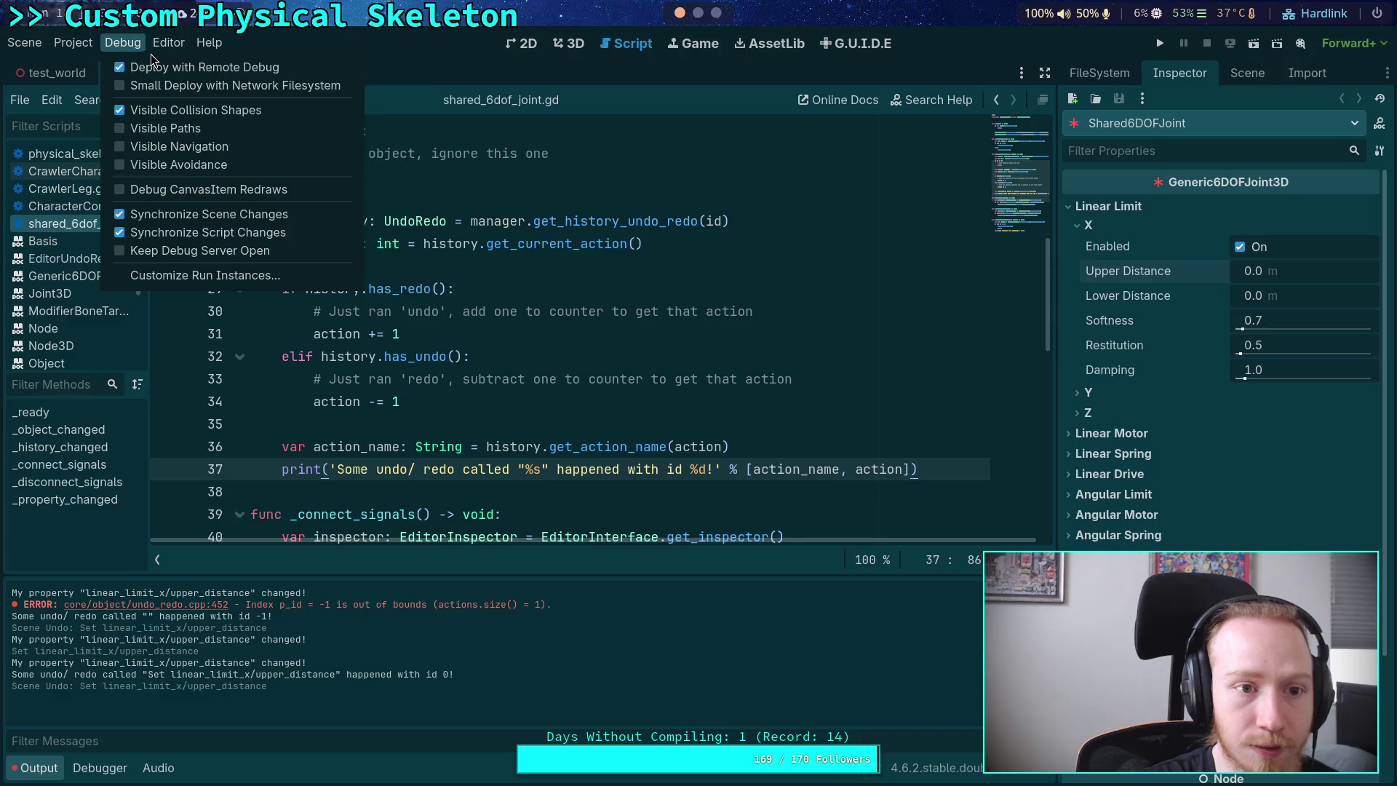
mouse_move(168, 44)
mouse_move(262, 115)
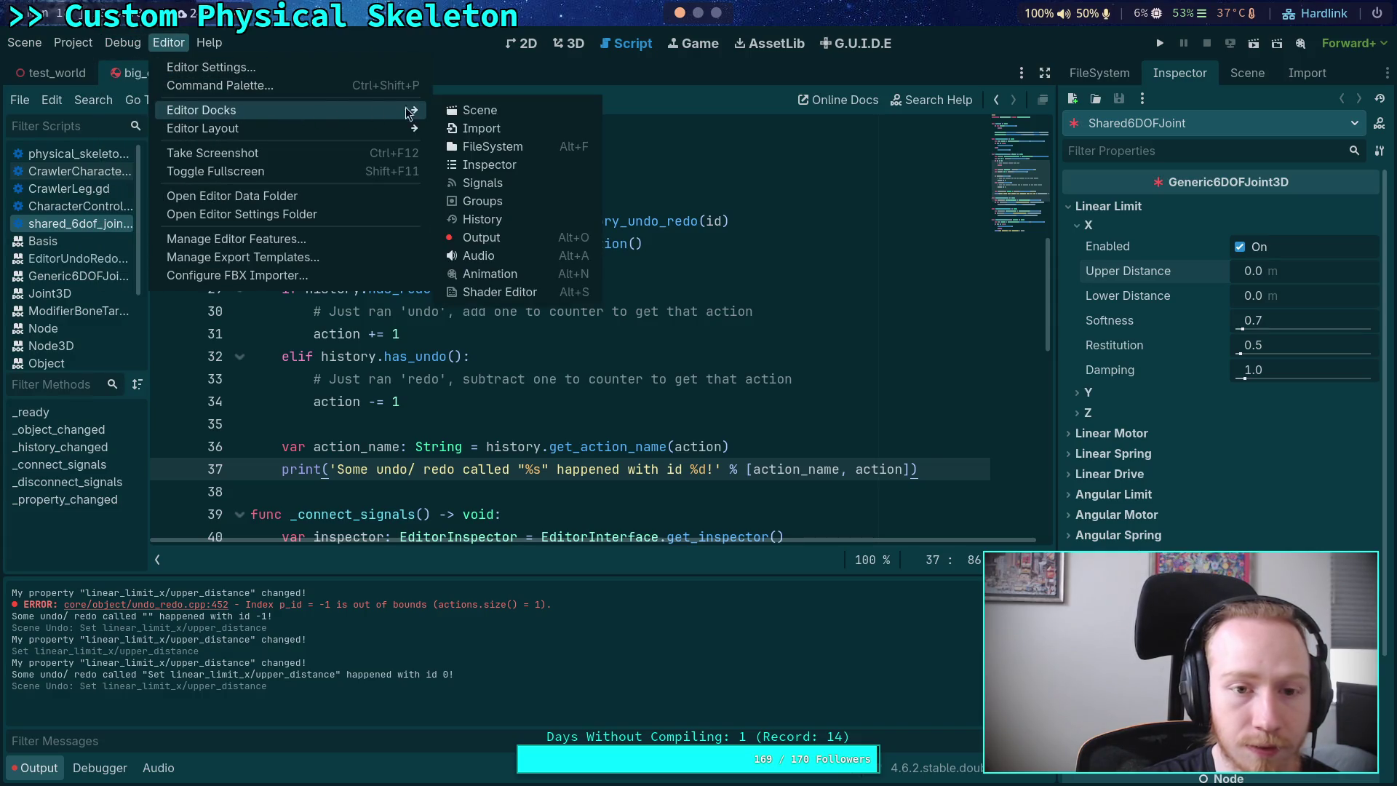
click(500, 219)
click(1114, 203)
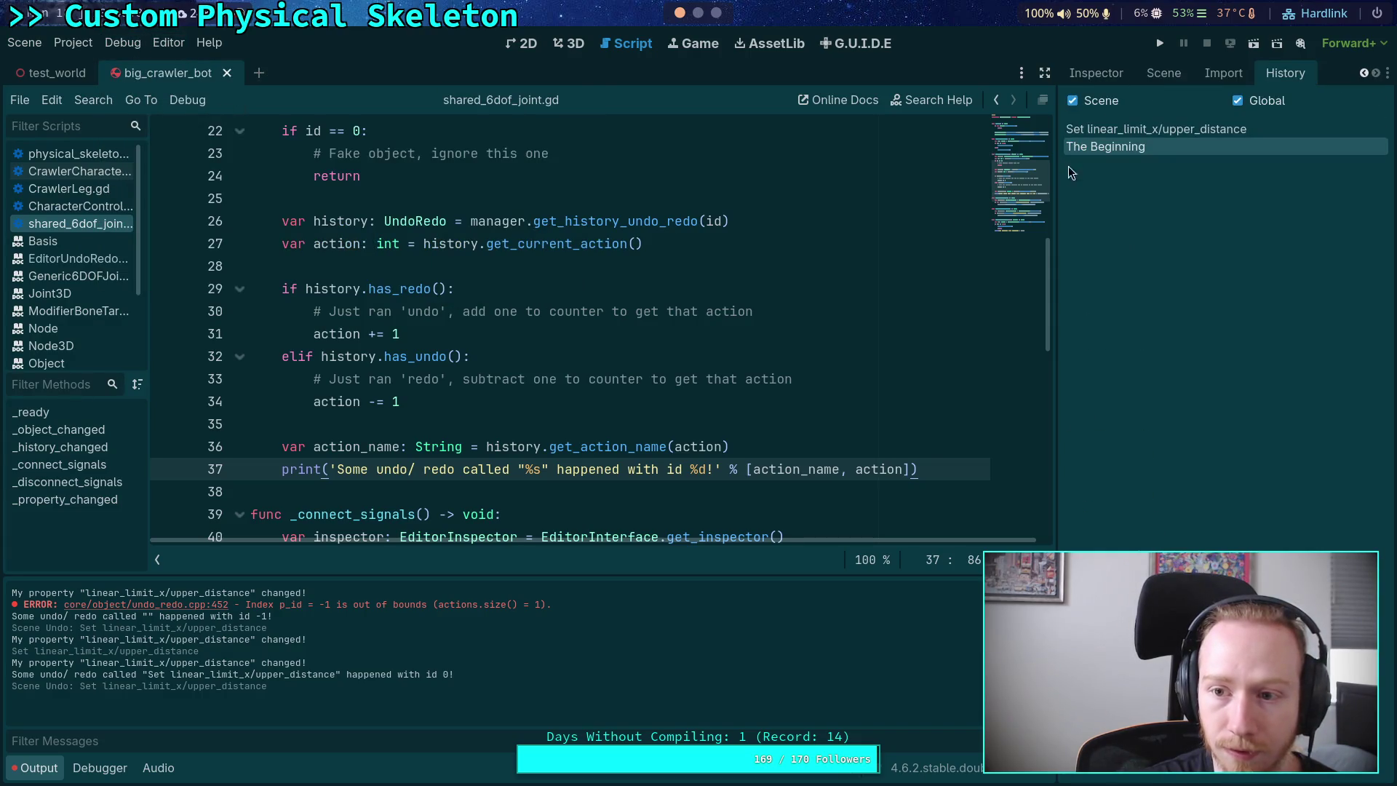
drag(1057, 169, 1022, 170)
click(1104, 131)
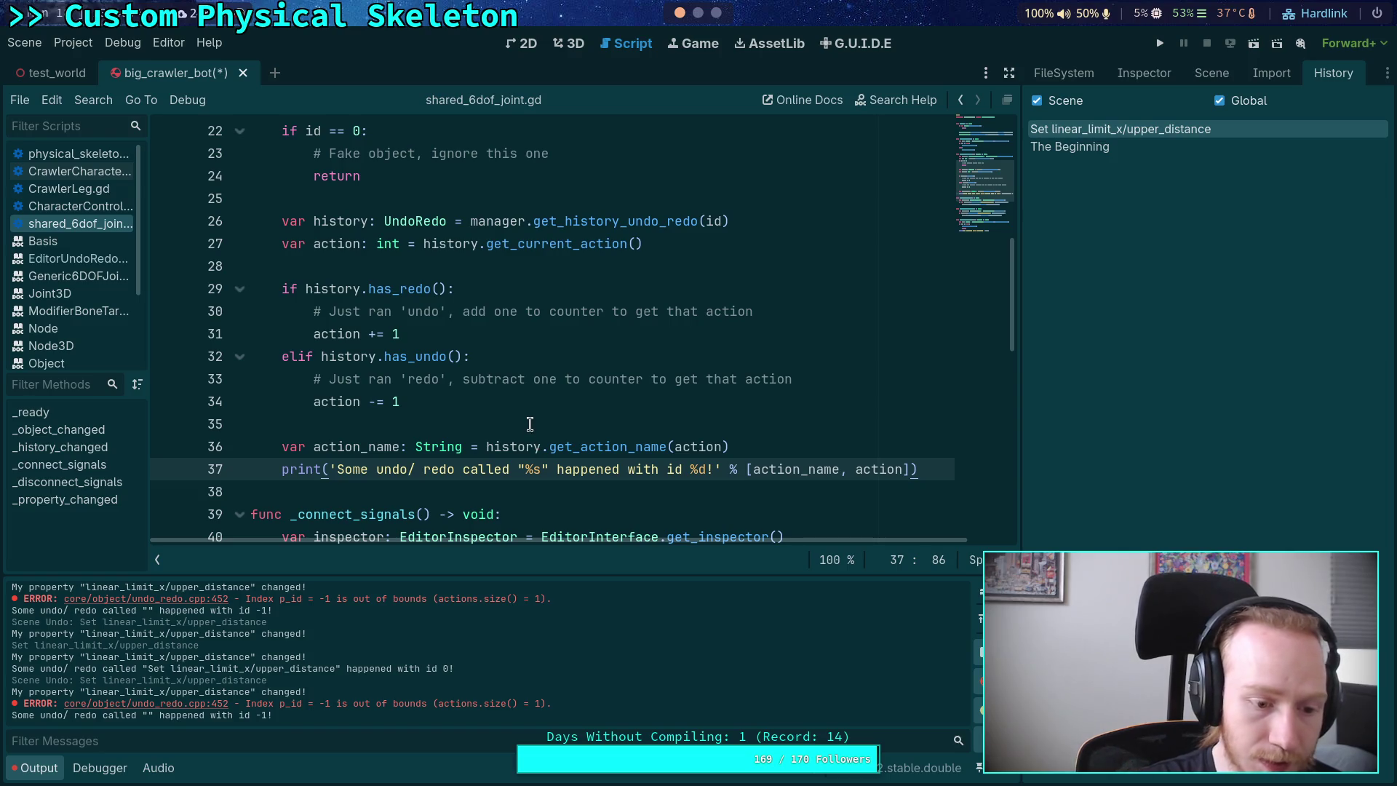
scroll(530, 424, down, 1)
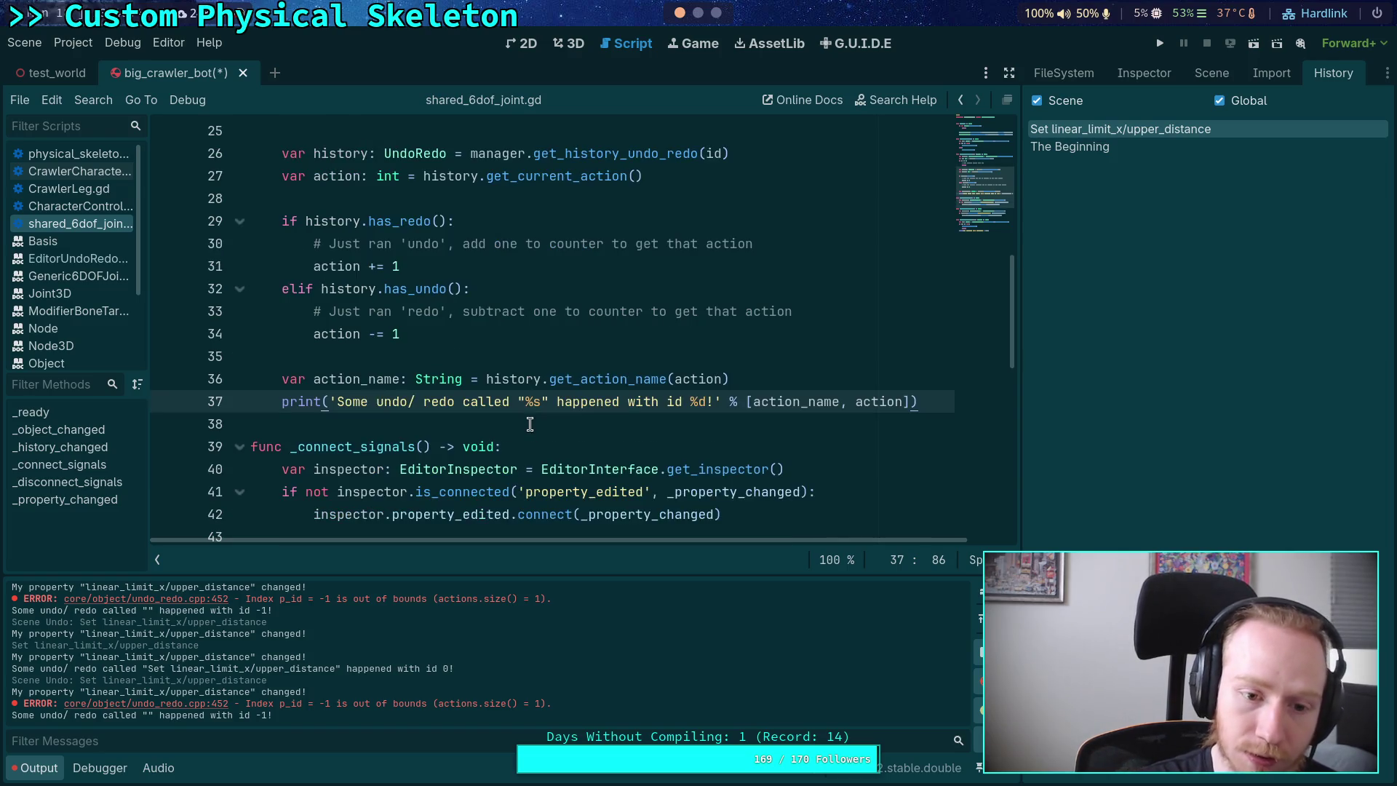
scroll(502, 416, up, 1)
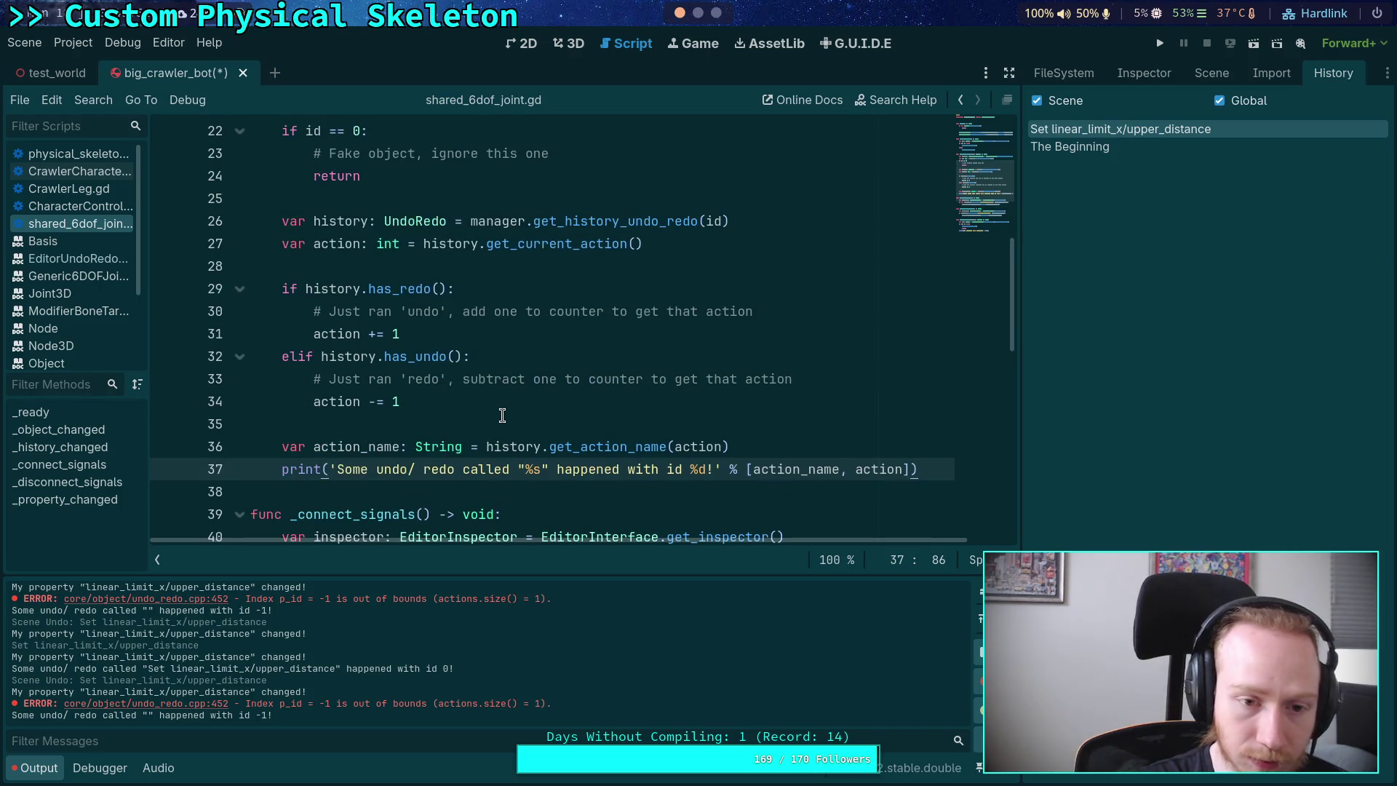
click(462, 397)
Add an 'else: return' after the has_undo branch and save with Ctrl+S.
key(Return)
text(else:)
key(Return)
text(return)
key(ctrl+s)
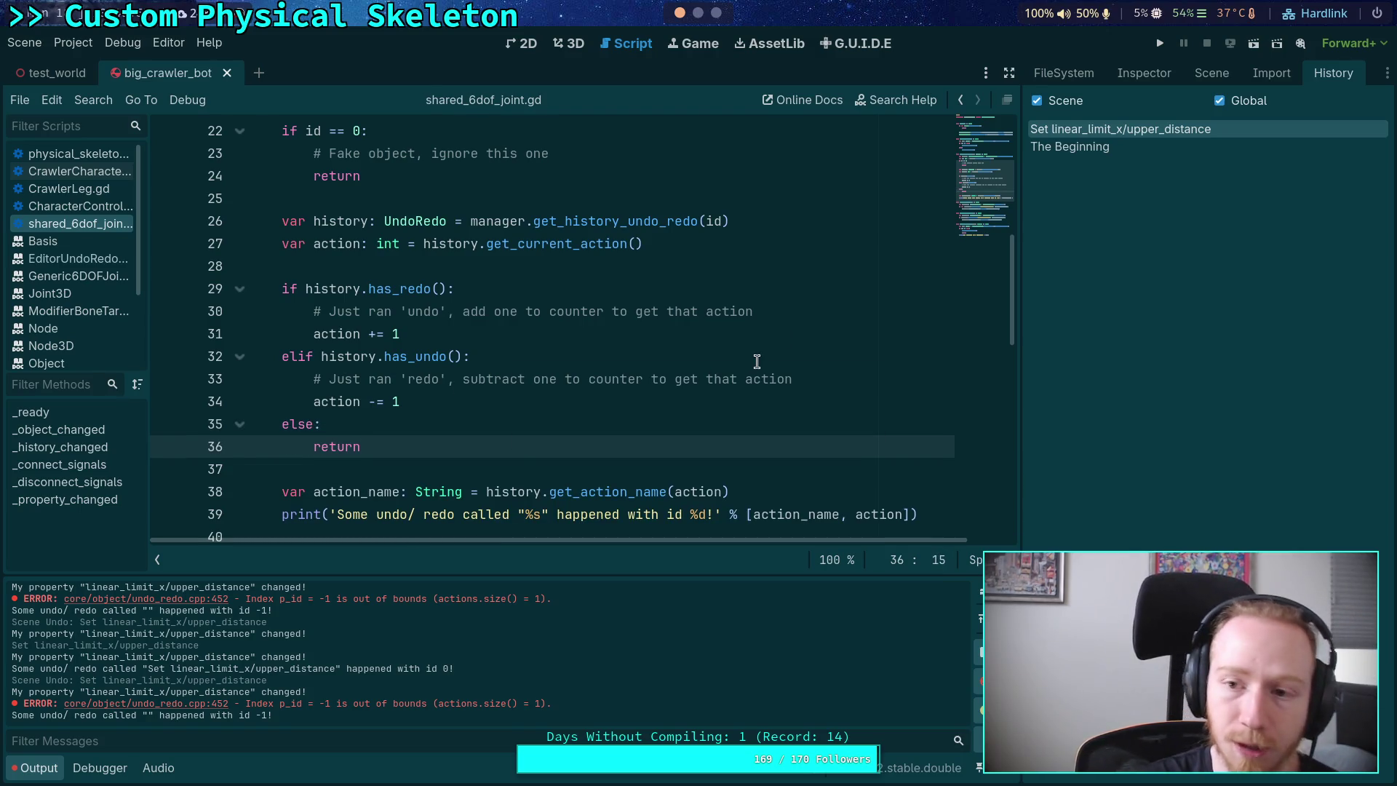
Undo and redo the upper distance change from History, then switch to undo_redo.cpp in Neovim.
click(1085, 152)
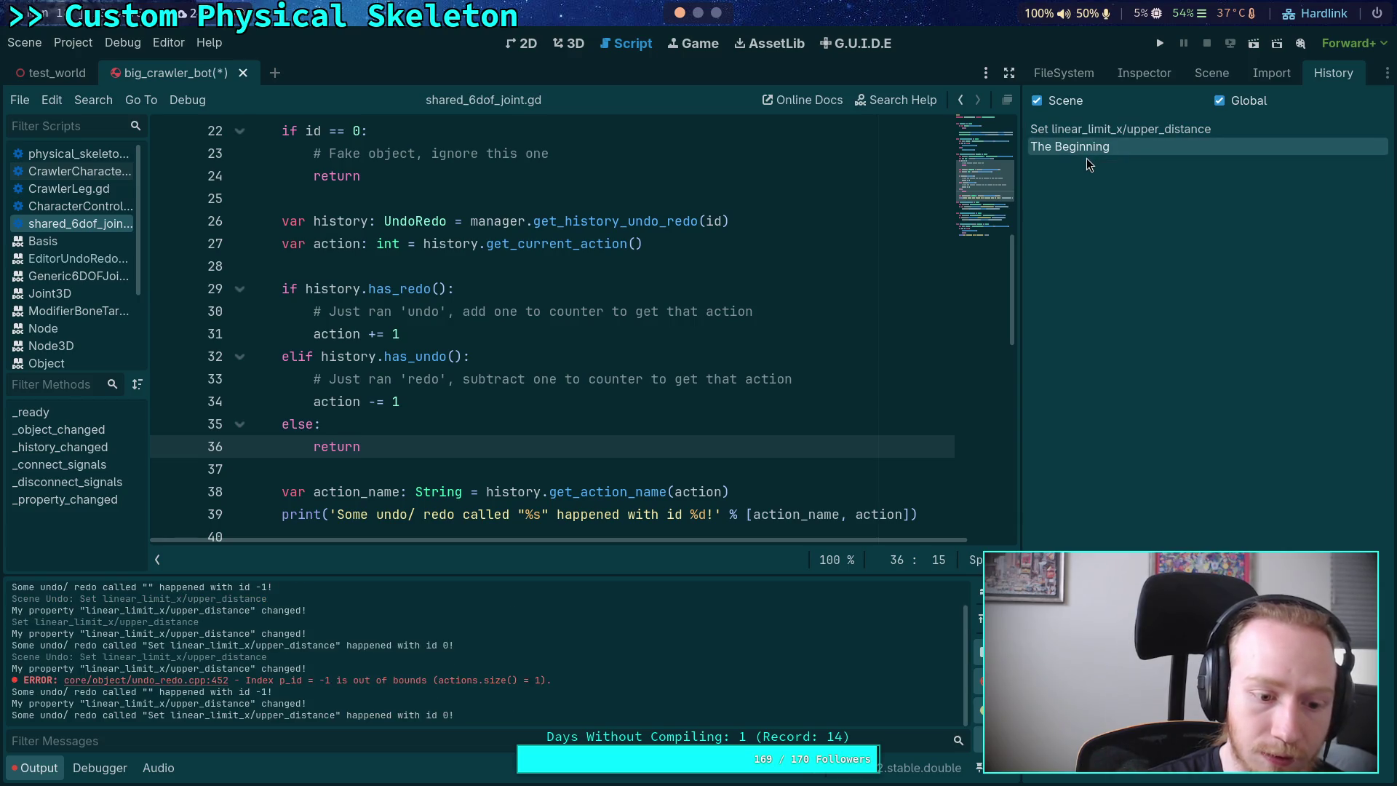
click(1084, 136)
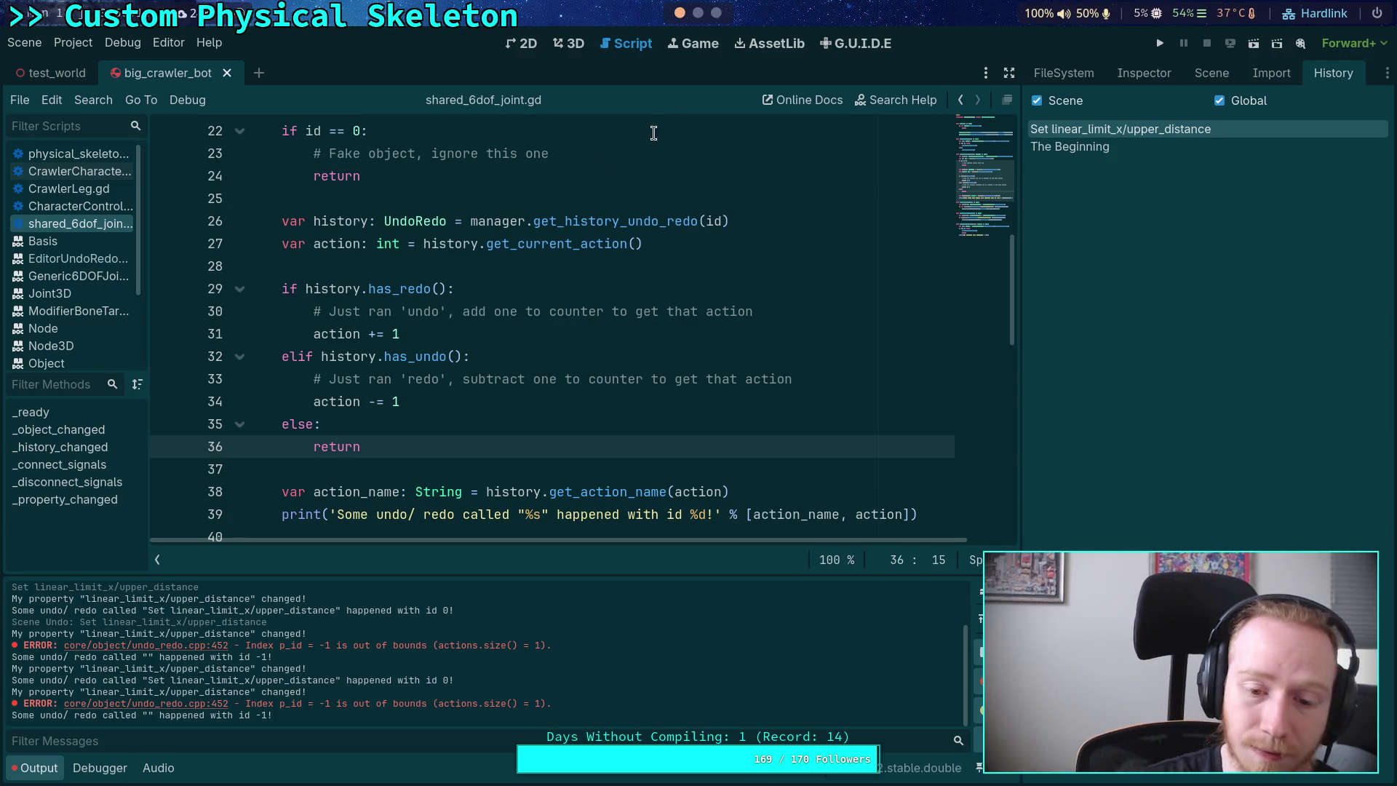
click(698, 13)
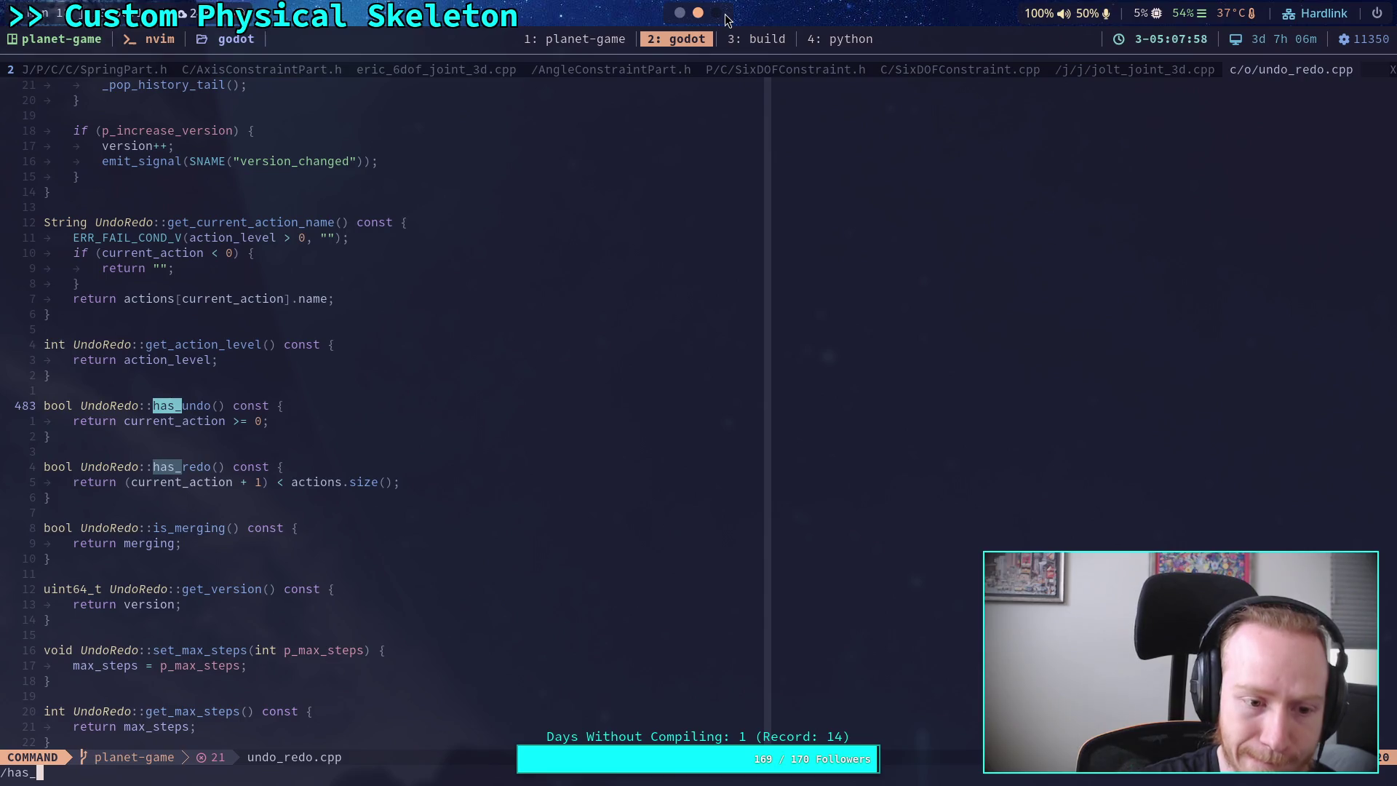
Declare 'var type: String' on a new line after line 28 of the handler.
click(680, 13)
click(480, 265)
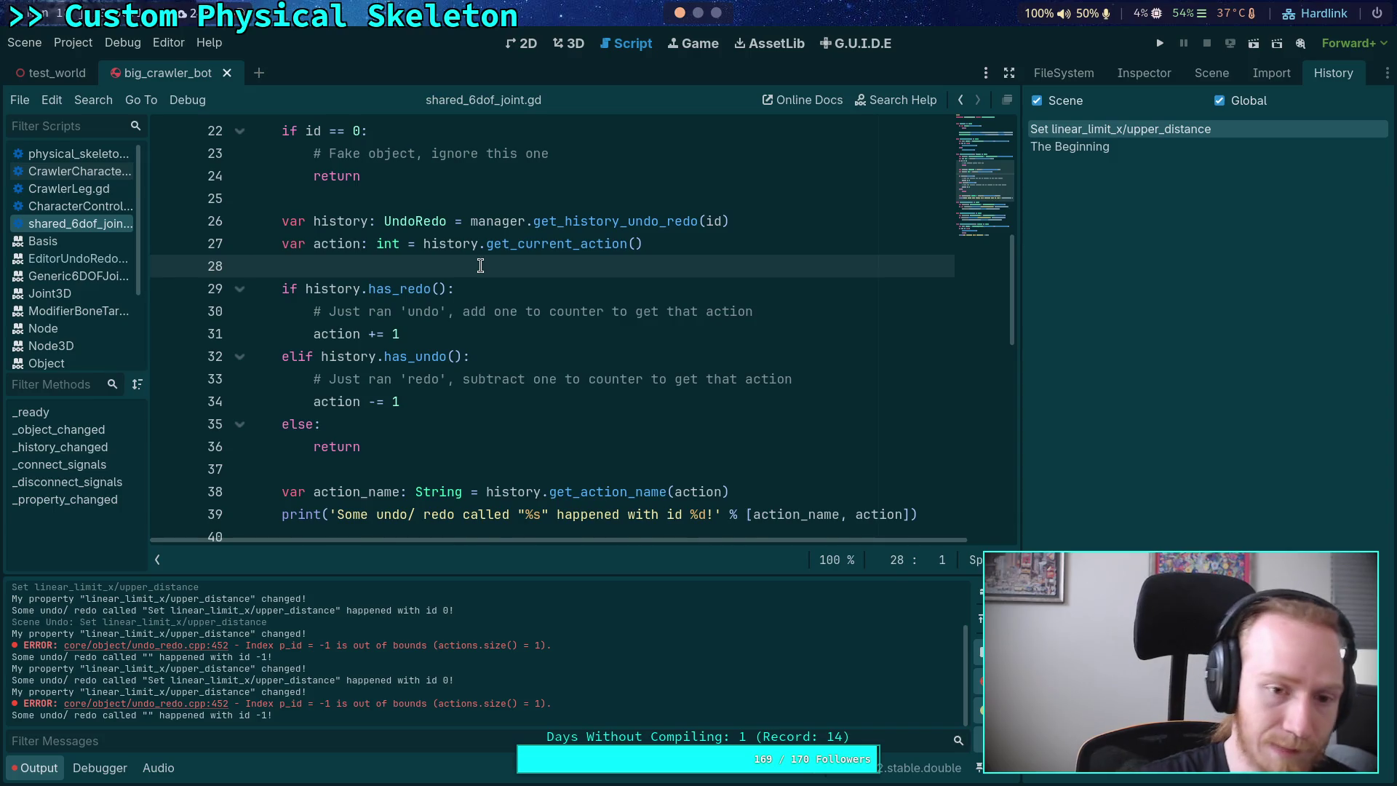
key(Return)
key(BackSpace)
key(BackSpace)
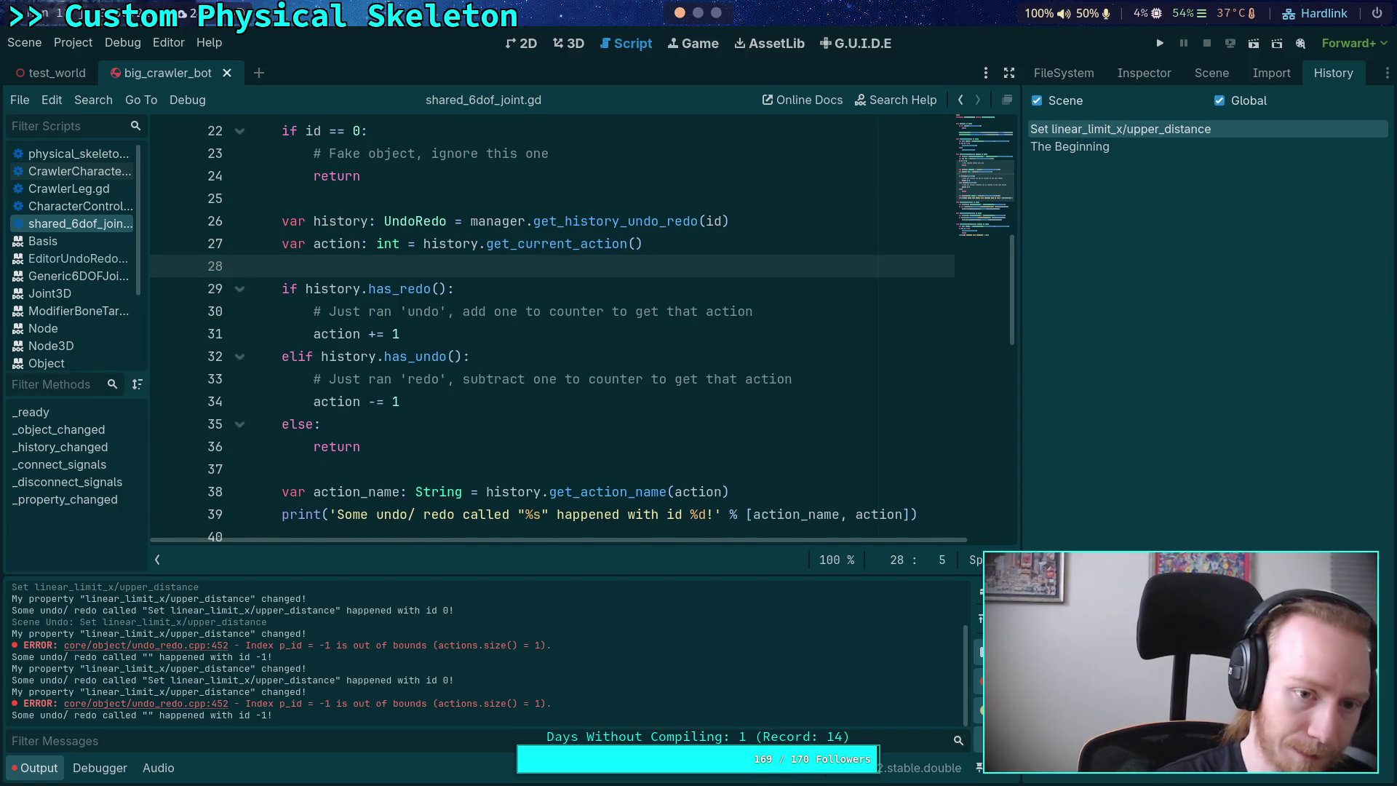
key(Return)
key(Up)
text(ar )
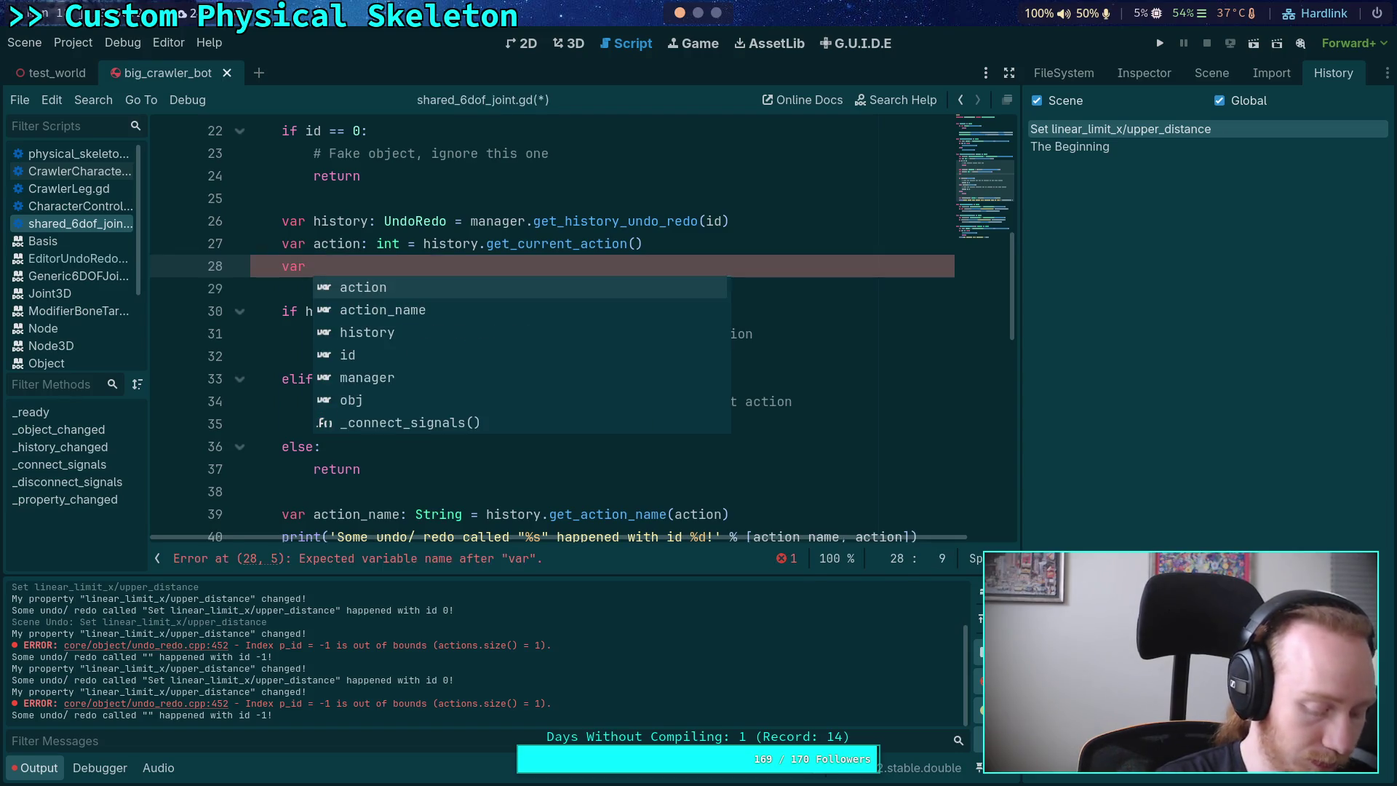
text(type:Q)
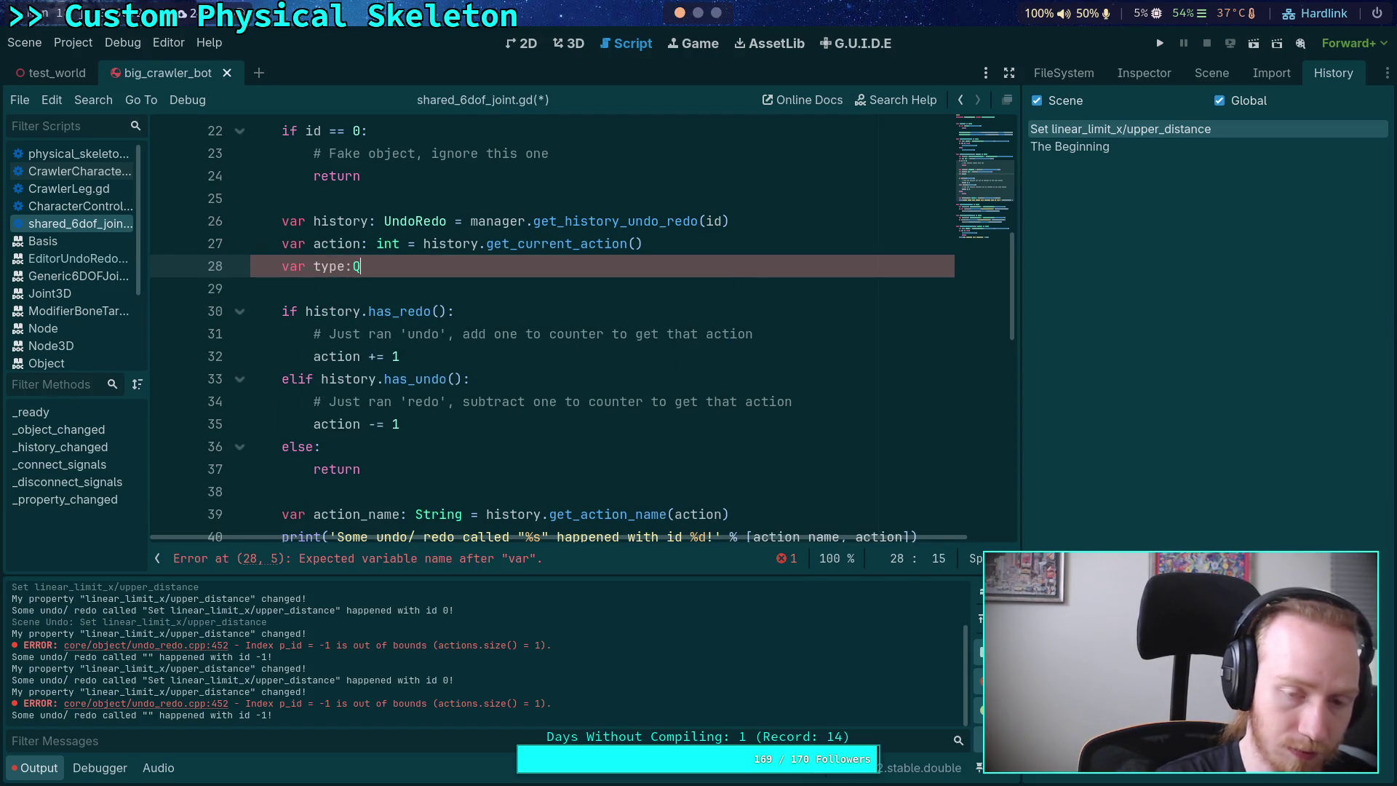
key(BackSpace)
text(String)
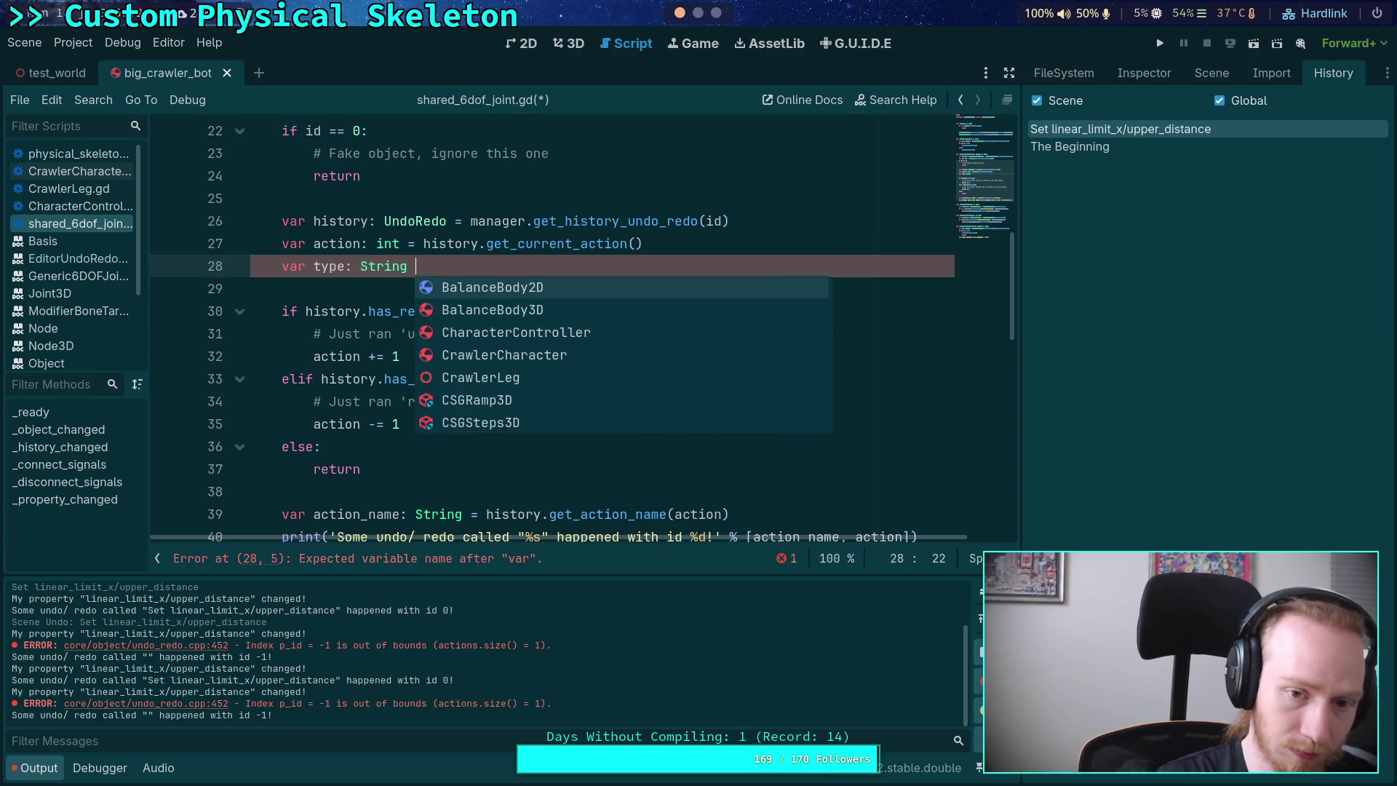
Assign type = 'Undo' and type = 'redo' in the two history branches.
key(Escape)
key(Down)
key(Down)
key(Down)
key(Return)
text(type)
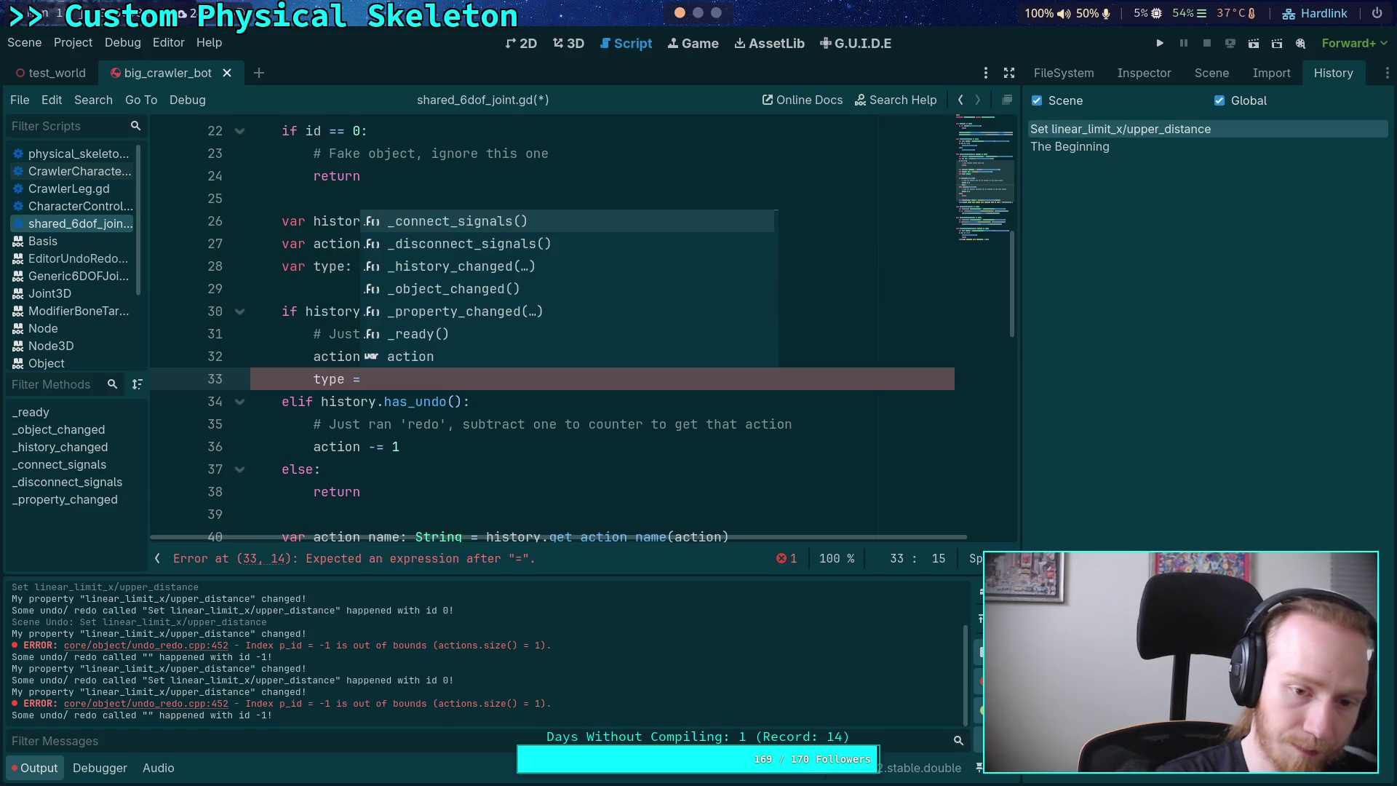
text( = 'E)
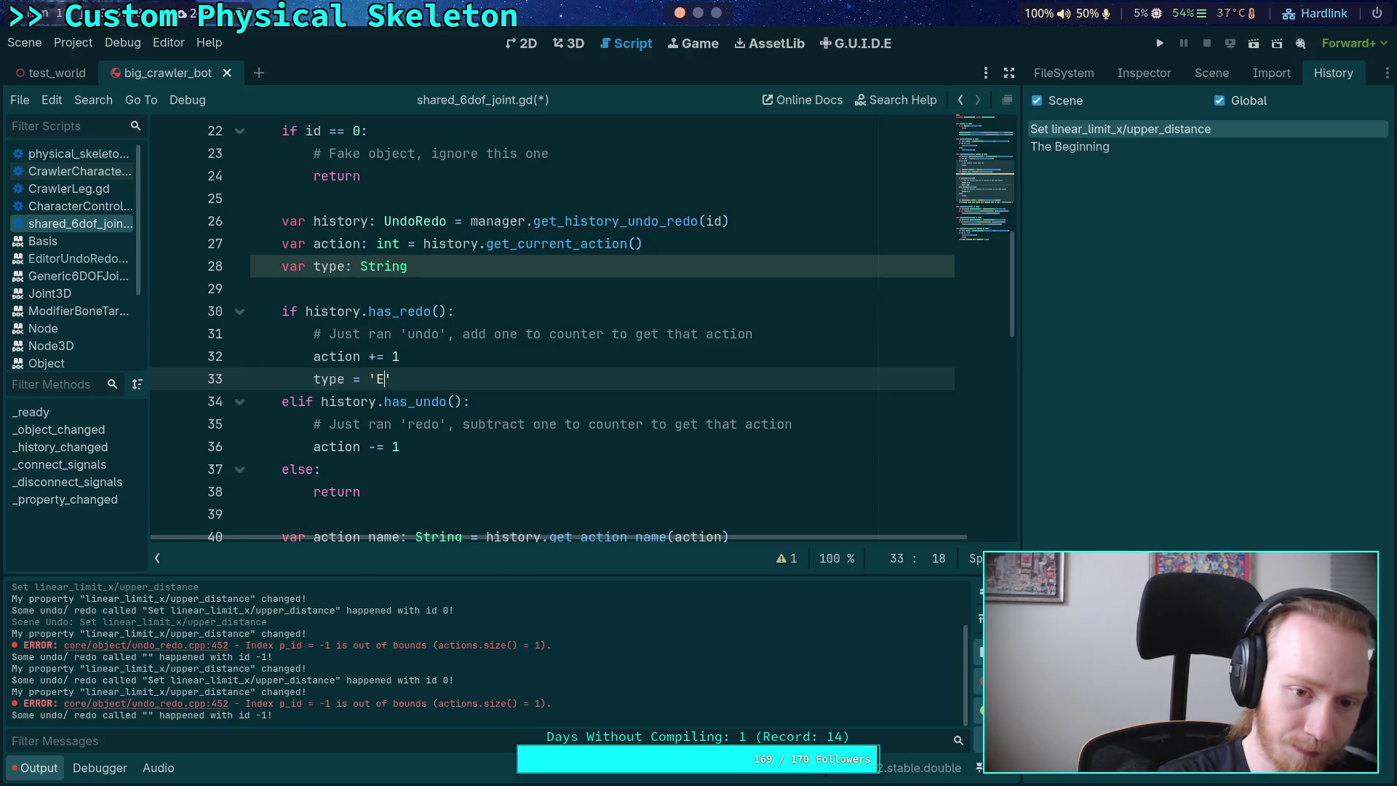
text(Undo)
key(Down)
key(Down)
key(Down)
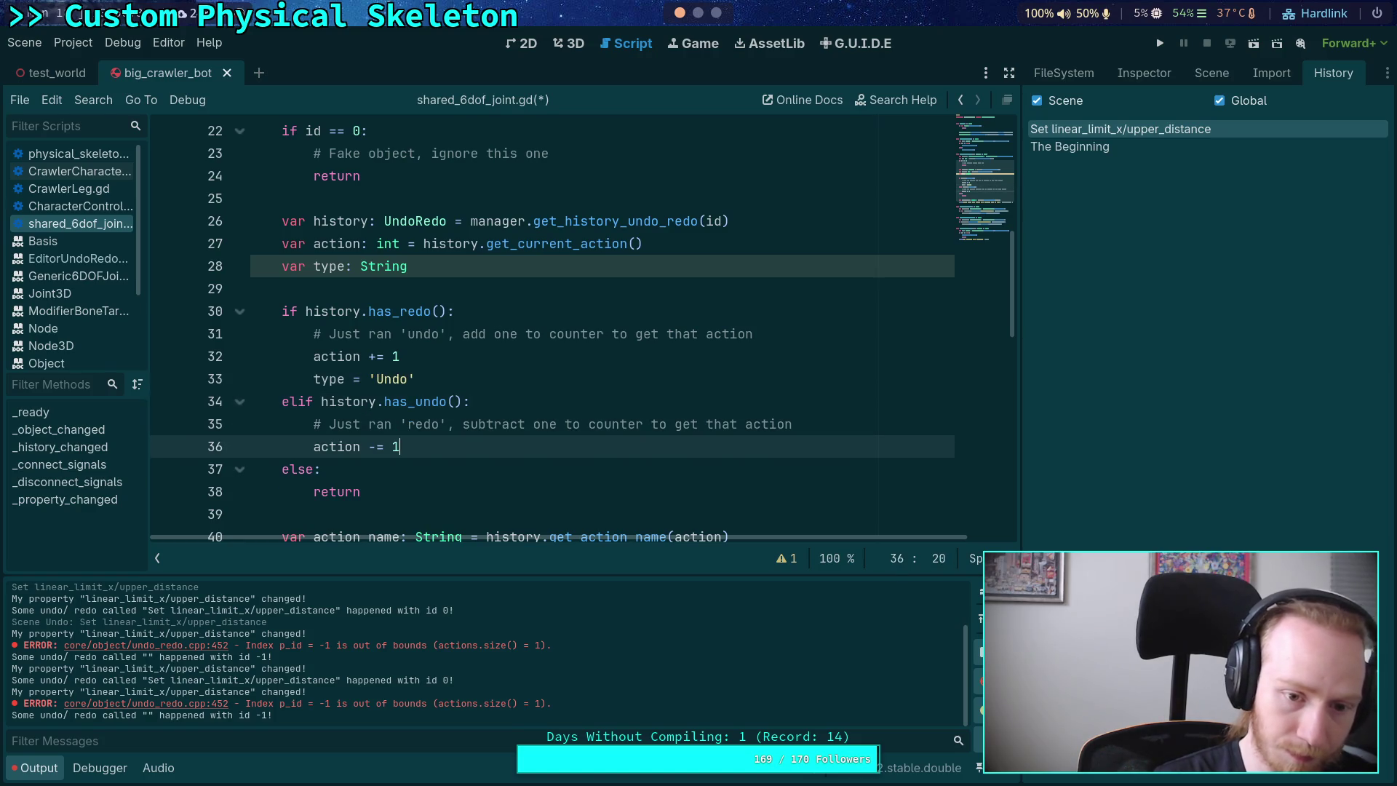
key(Return)
text(typ)
key(BackSpace)
key(BackSpace)
key(BackSpace)
text(htyp)
key(BackSpace)
key(BackSpace)
key(BackSpace)
text(yp)
key(BackSpace)
key(BackSpace)
key(BackSpace)
text(type = 'redo)
Change the 'Undo' string to lowercase 'undo'.
key(Up)
key(Up)
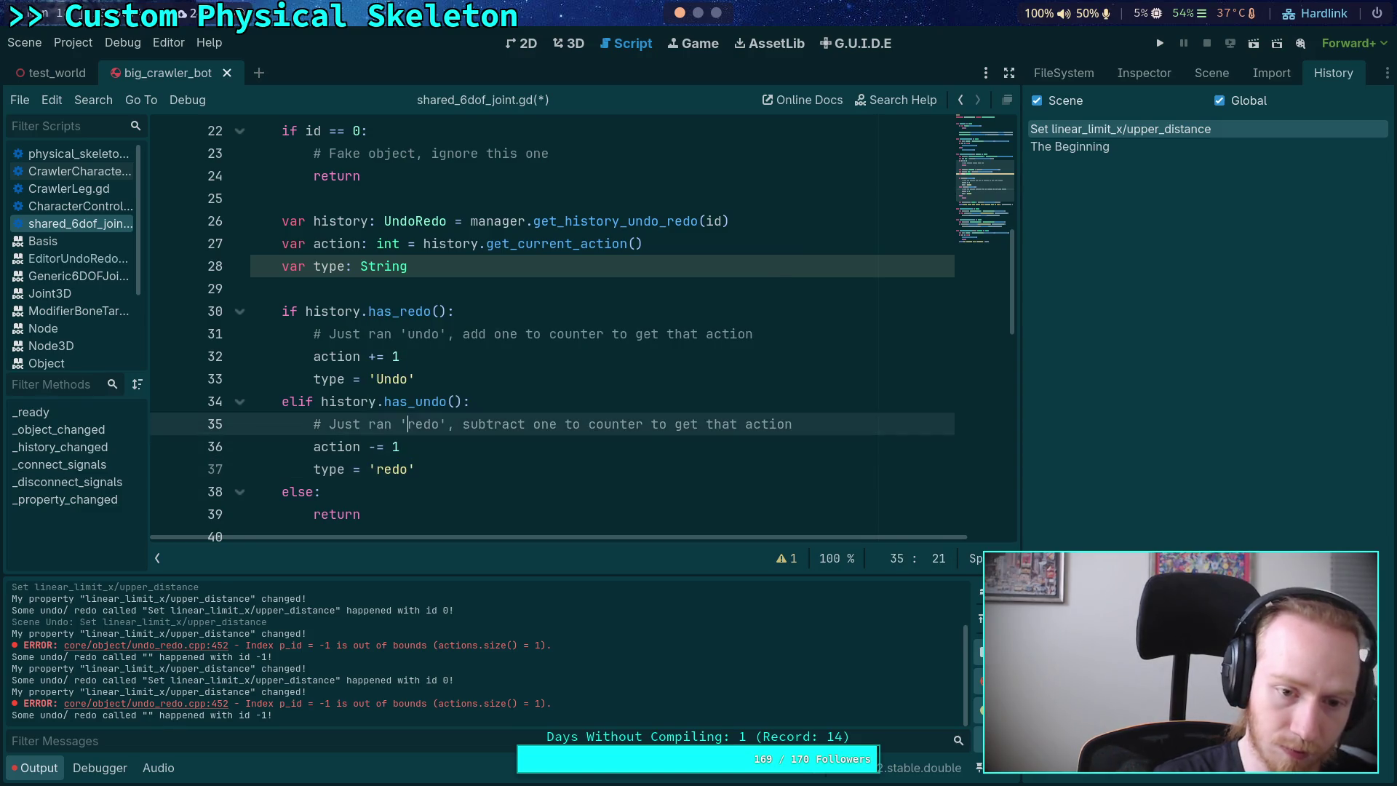
key(Up)
key(Up)
key(Left)
key(Left)
key(Left)
key(BackSpace)
text(u)
scroll(481, 268, down, 4)
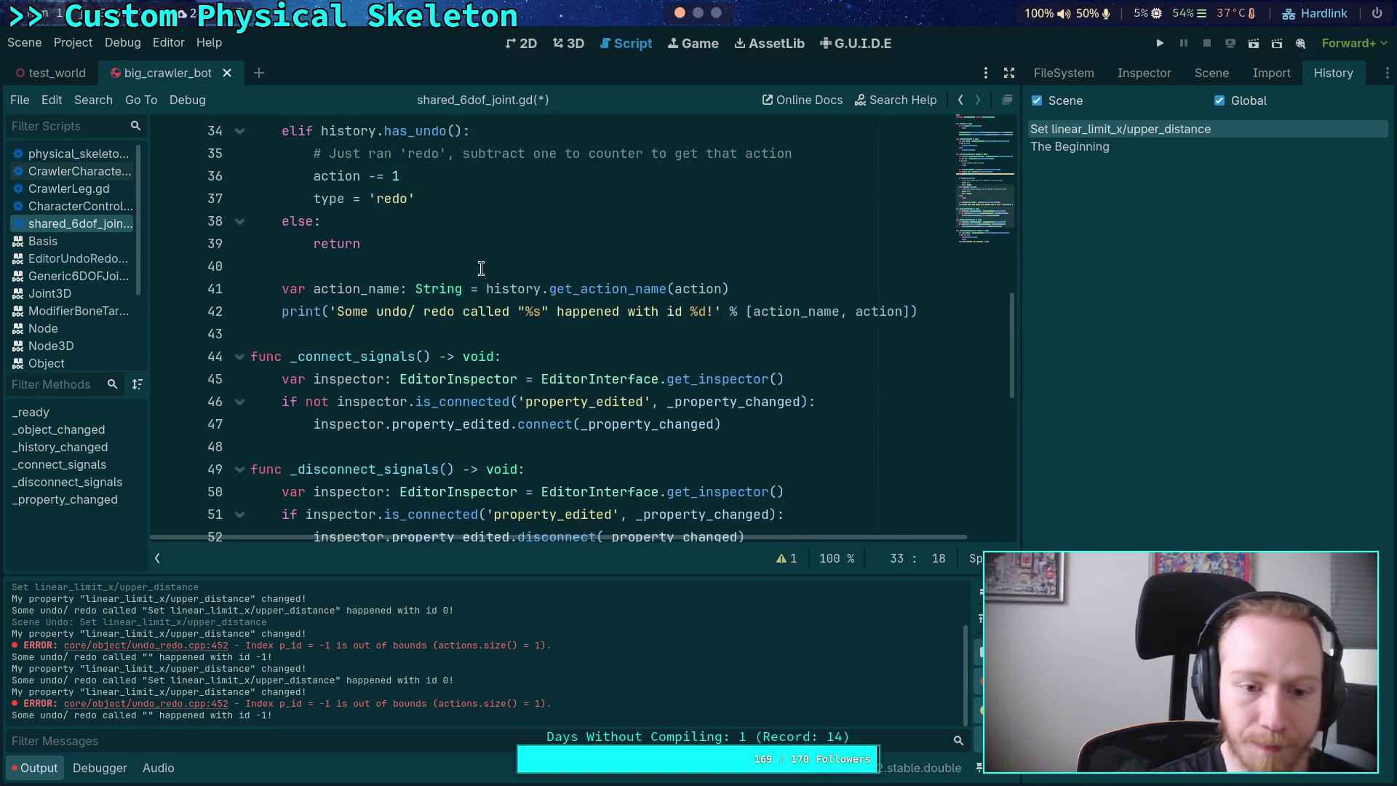
scroll(411, 371, up, 1)
Replace 'Some undo/ redo' in the print with %s and add type to its arguments.
drag(336, 381, 457, 379)
key(BackSpace)
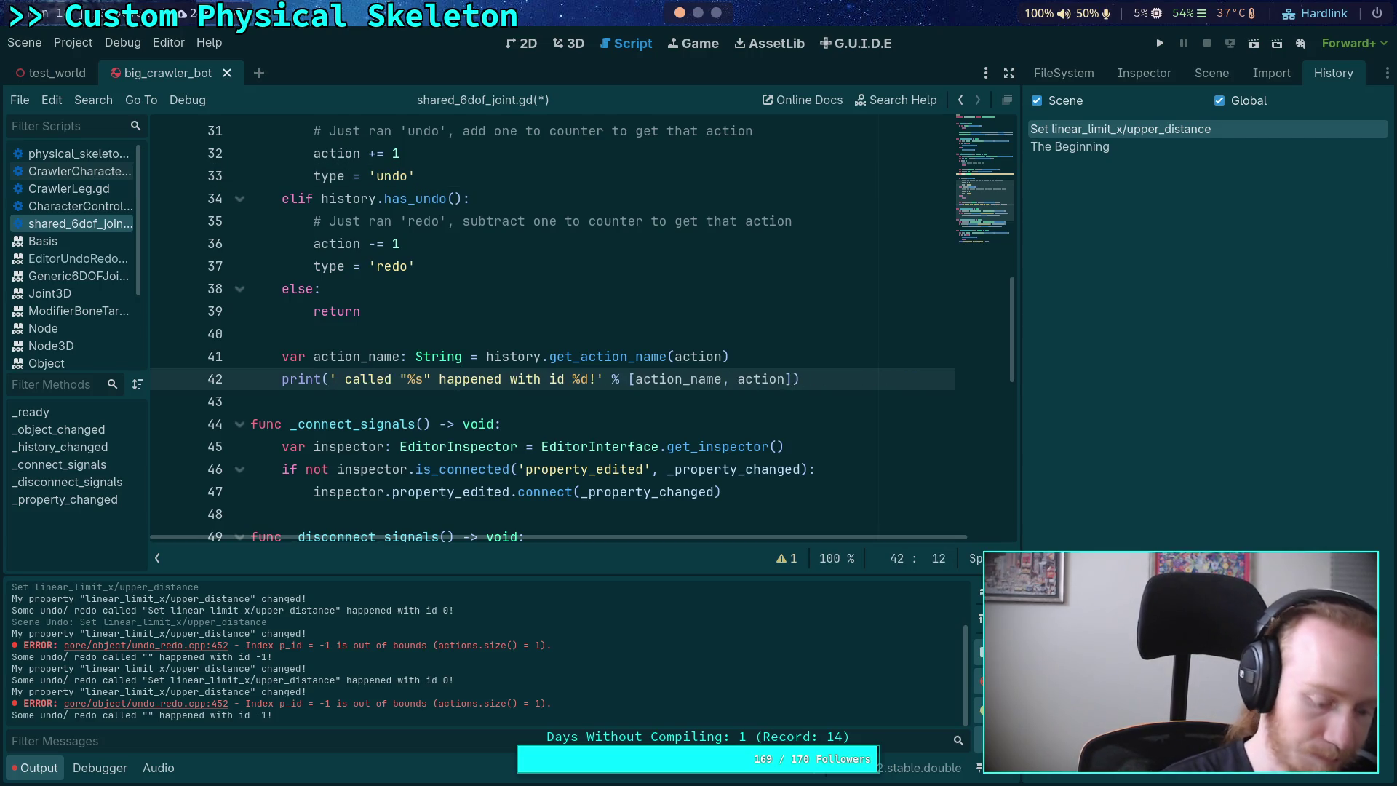
text(%s)
click(650, 379)
text(type,)
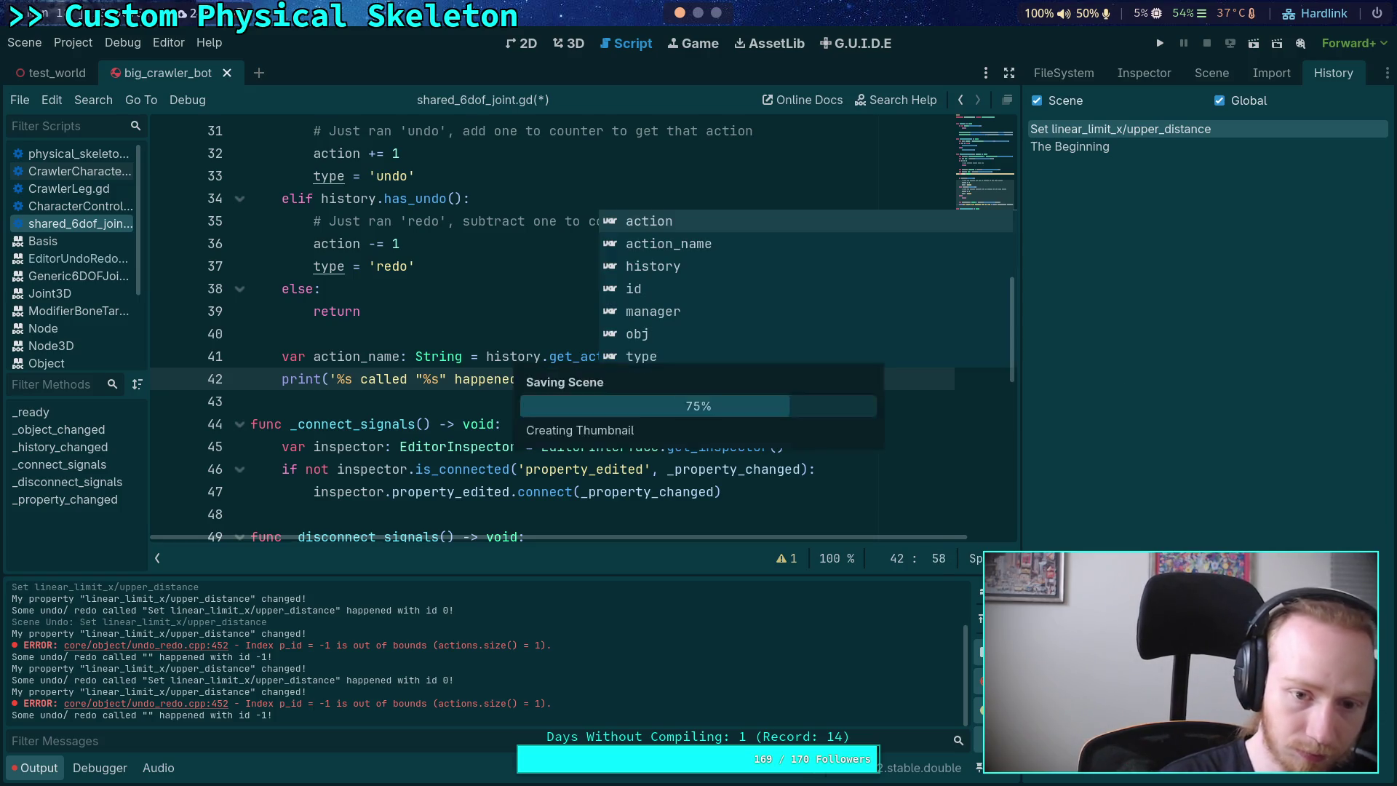
click(480, 421)
click(515, 399)
scroll(516, 399, up, 1)
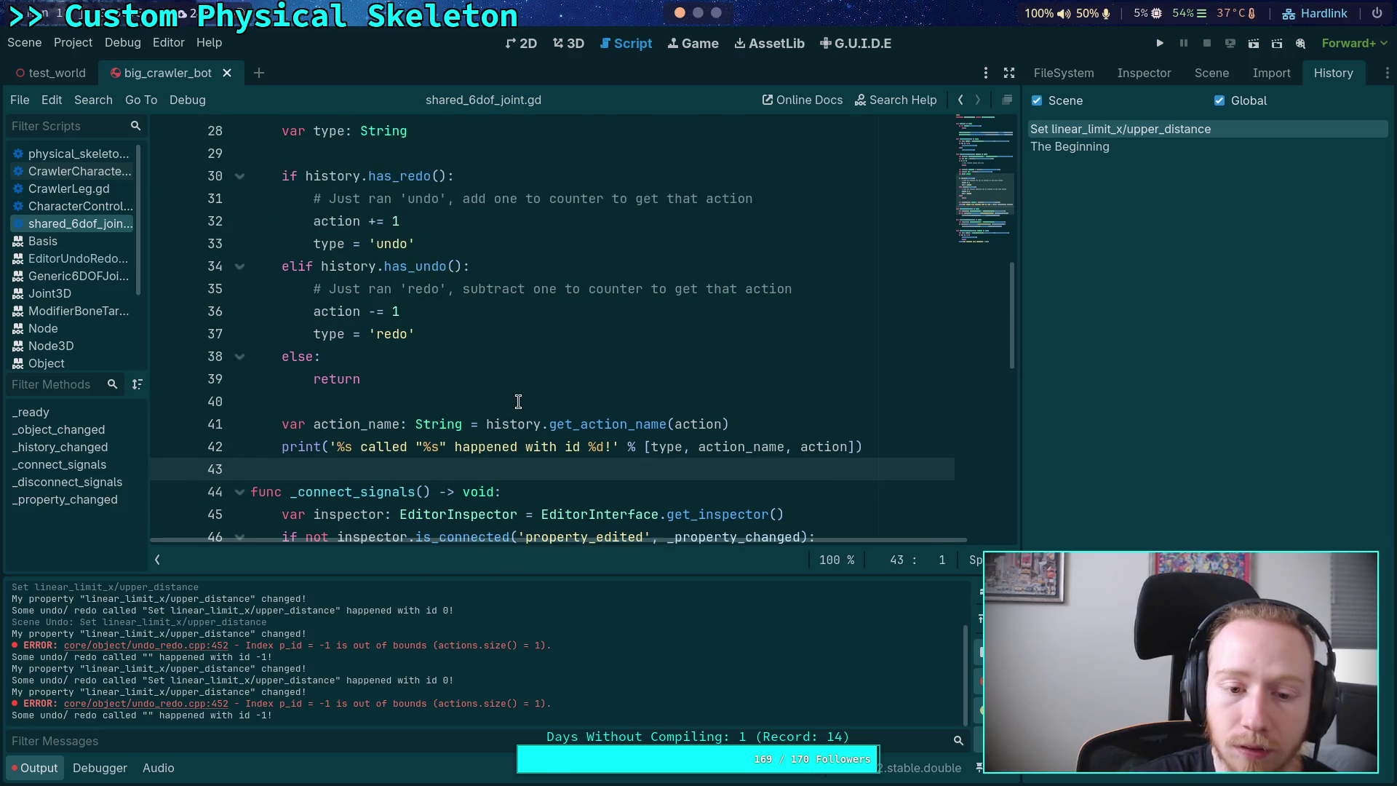
Delete 'happened' from the log message and test undo/redo from the History list.
drag(456, 446, 535, 446)
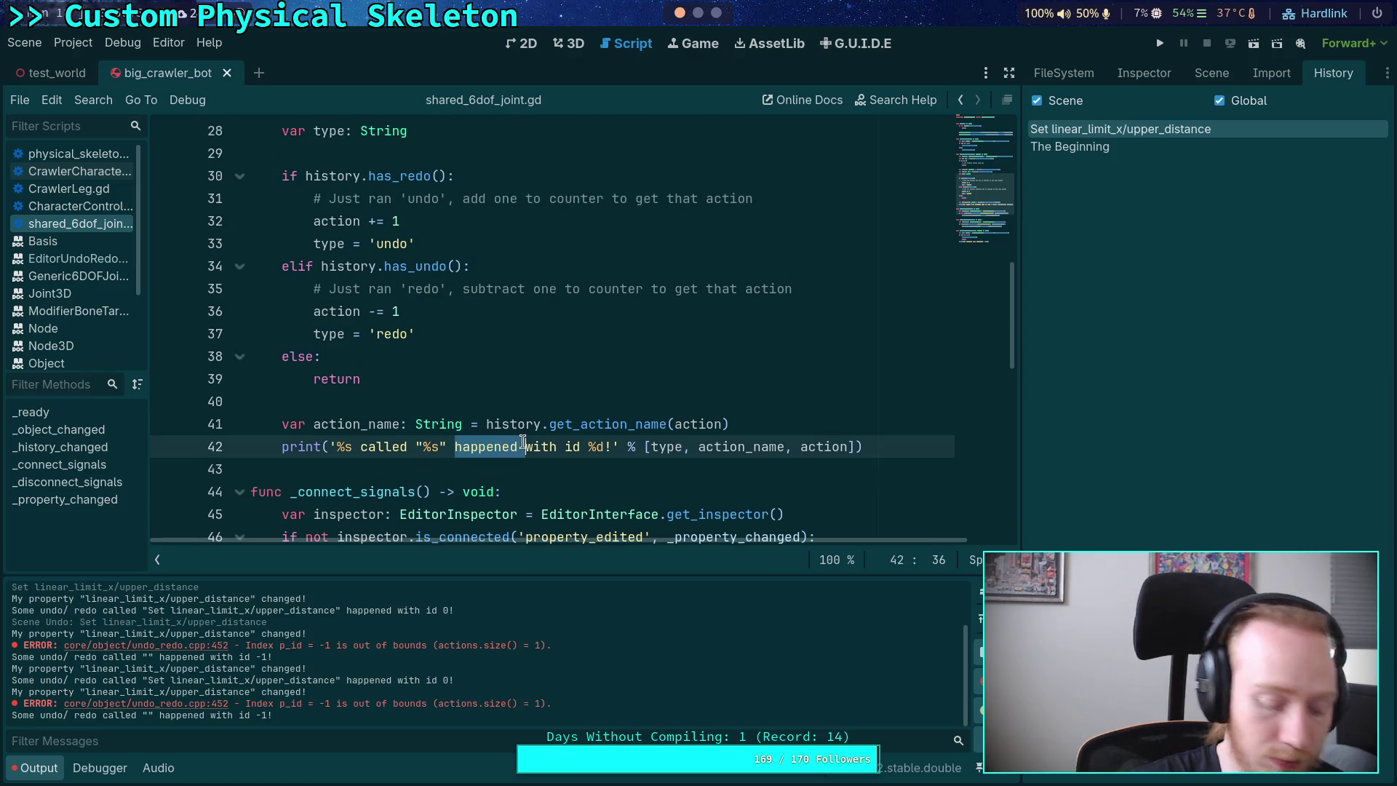
key(BackSpace)
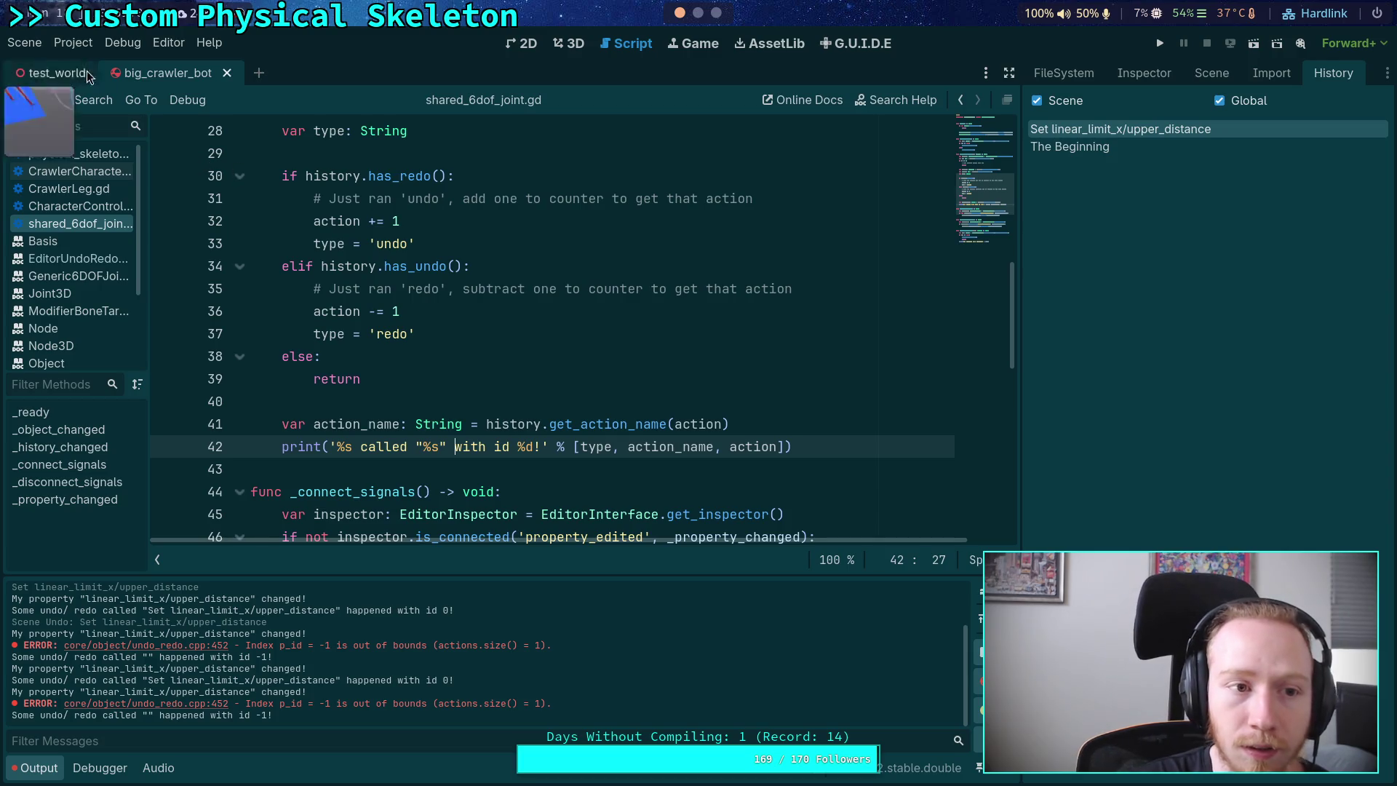
click(1125, 150)
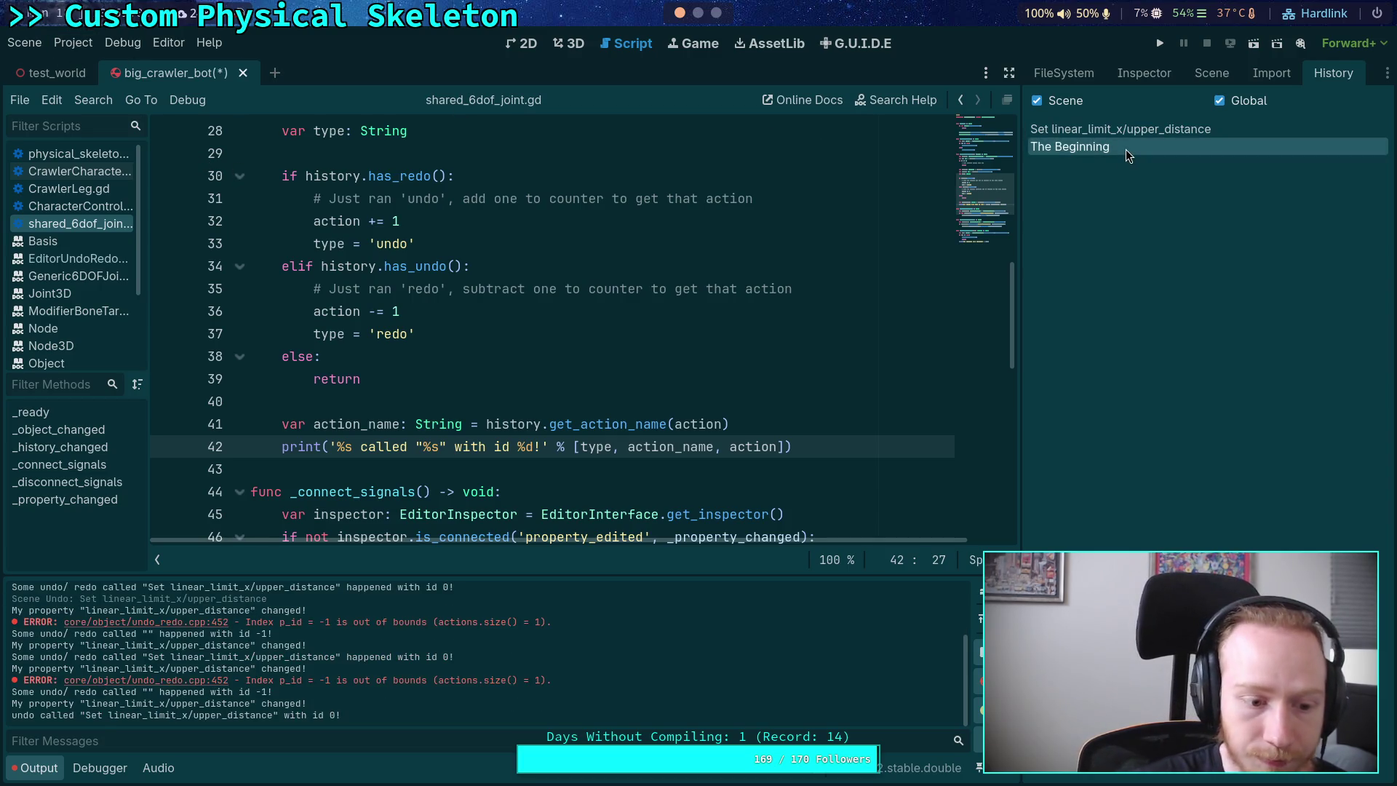
click(1122, 129)
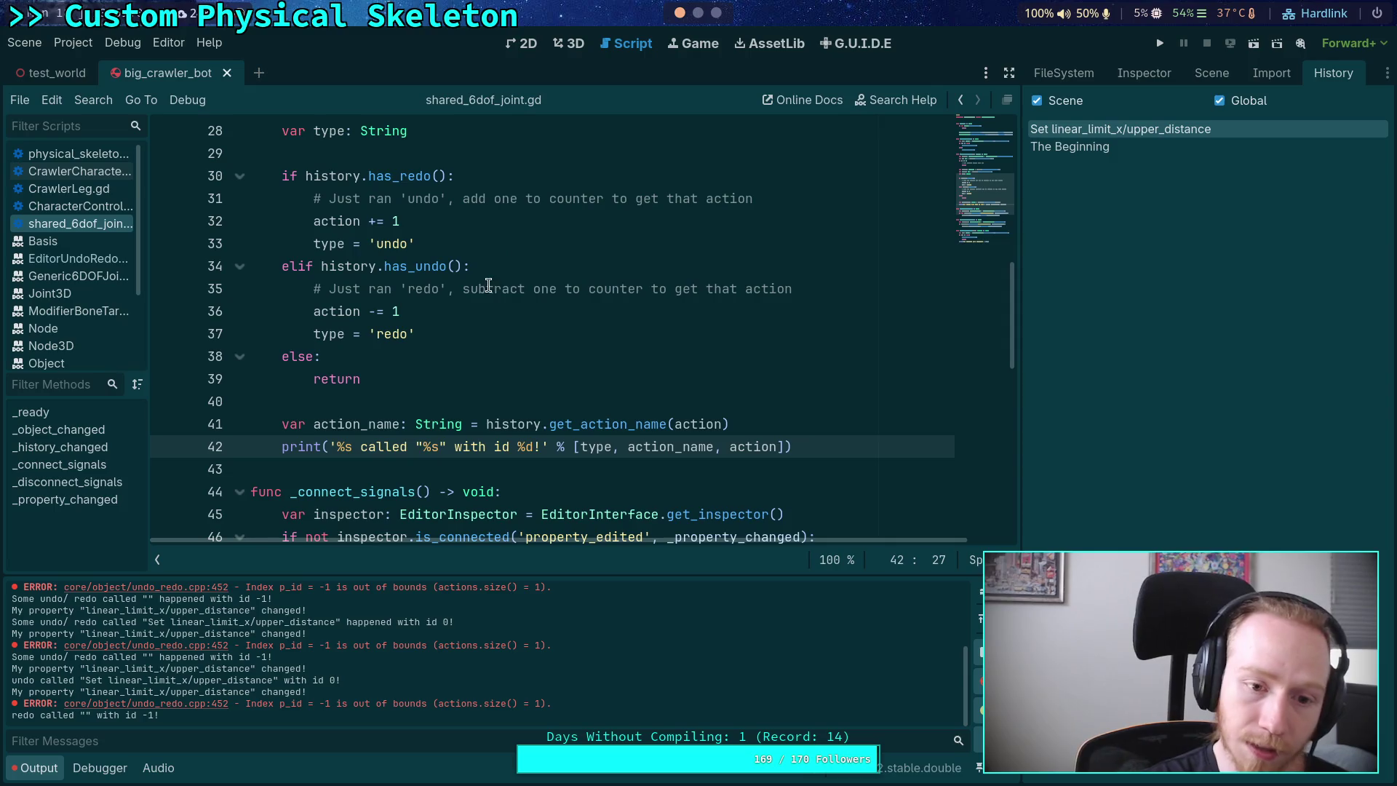
scroll(463, 291, up, 1)
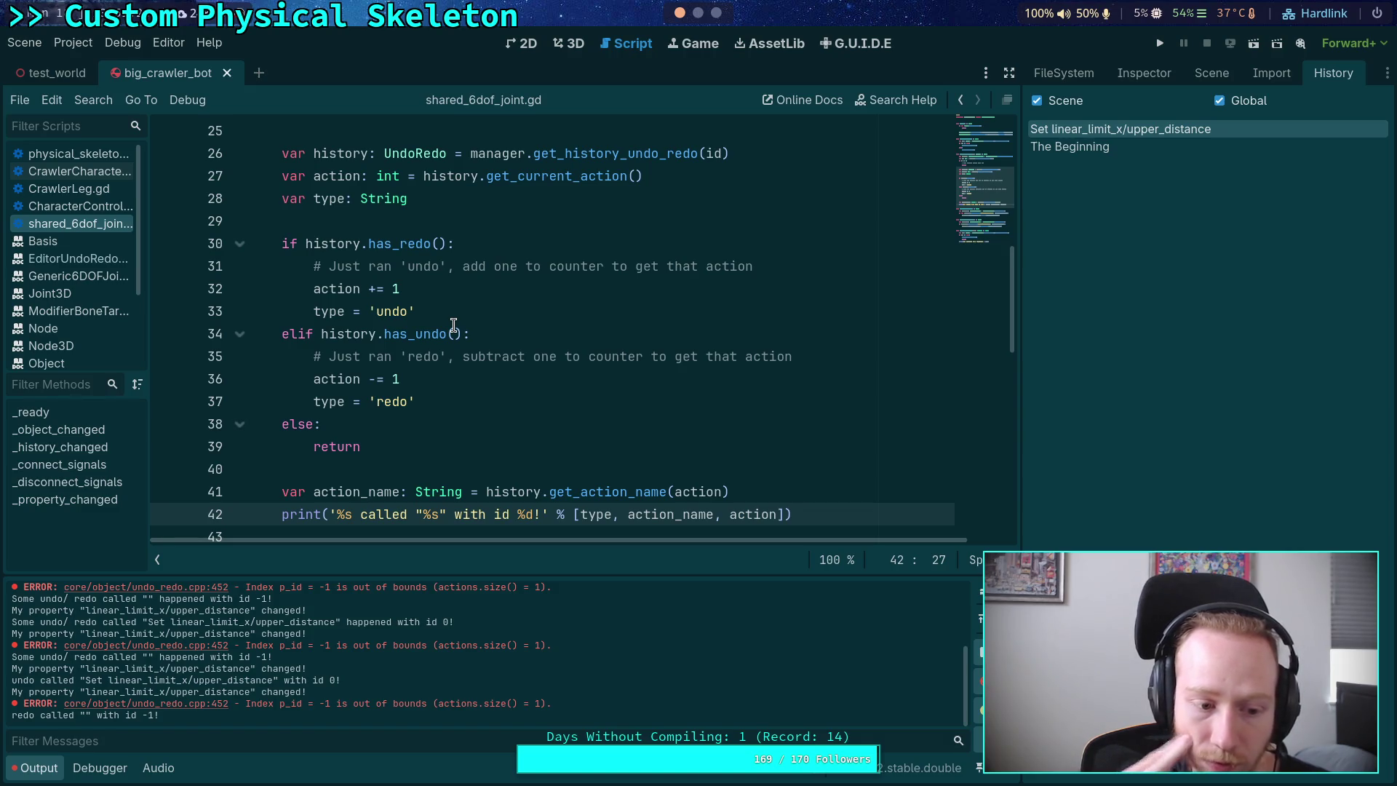
Retest undo and redo of the upper distance via History, then switch to Neovim.
click(1091, 148)
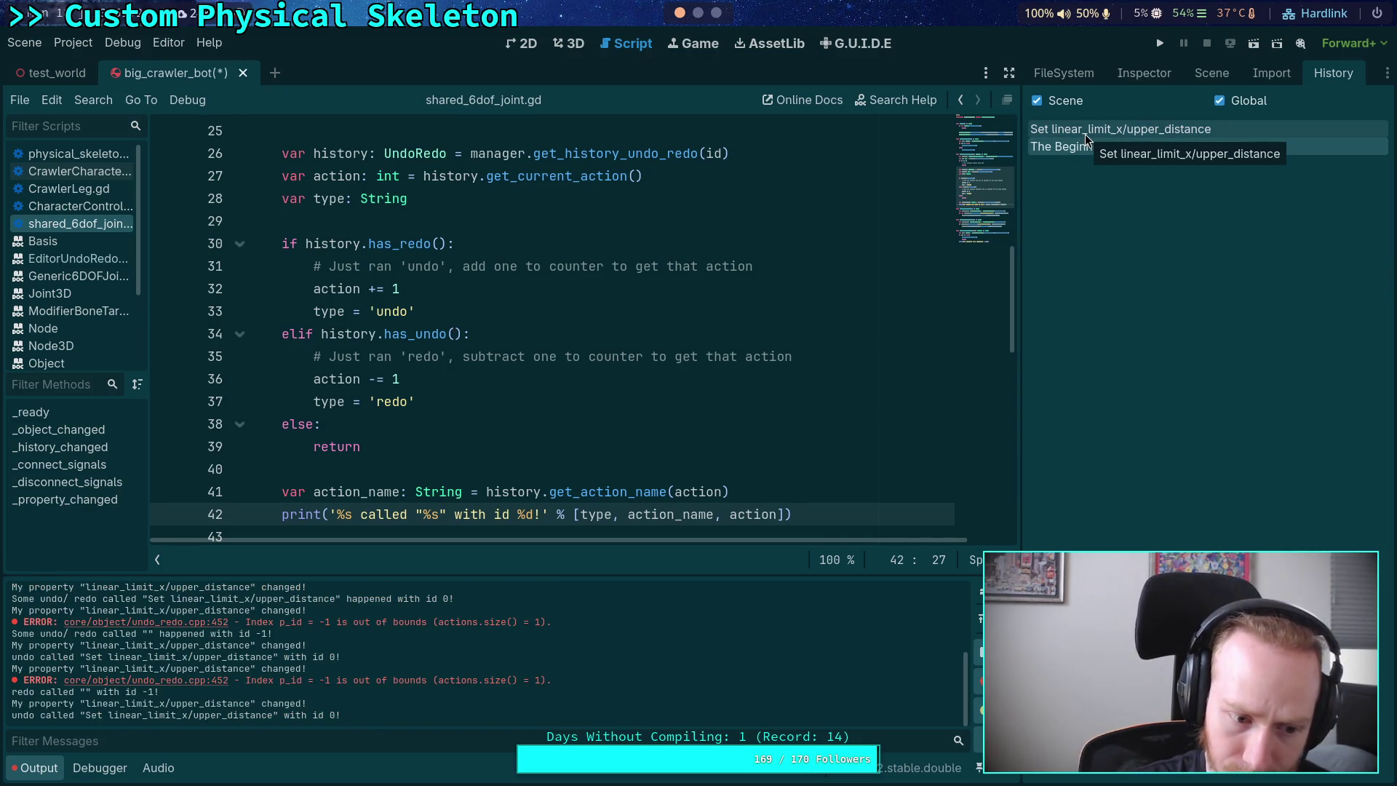
click(1146, 76)
click(1317, 73)
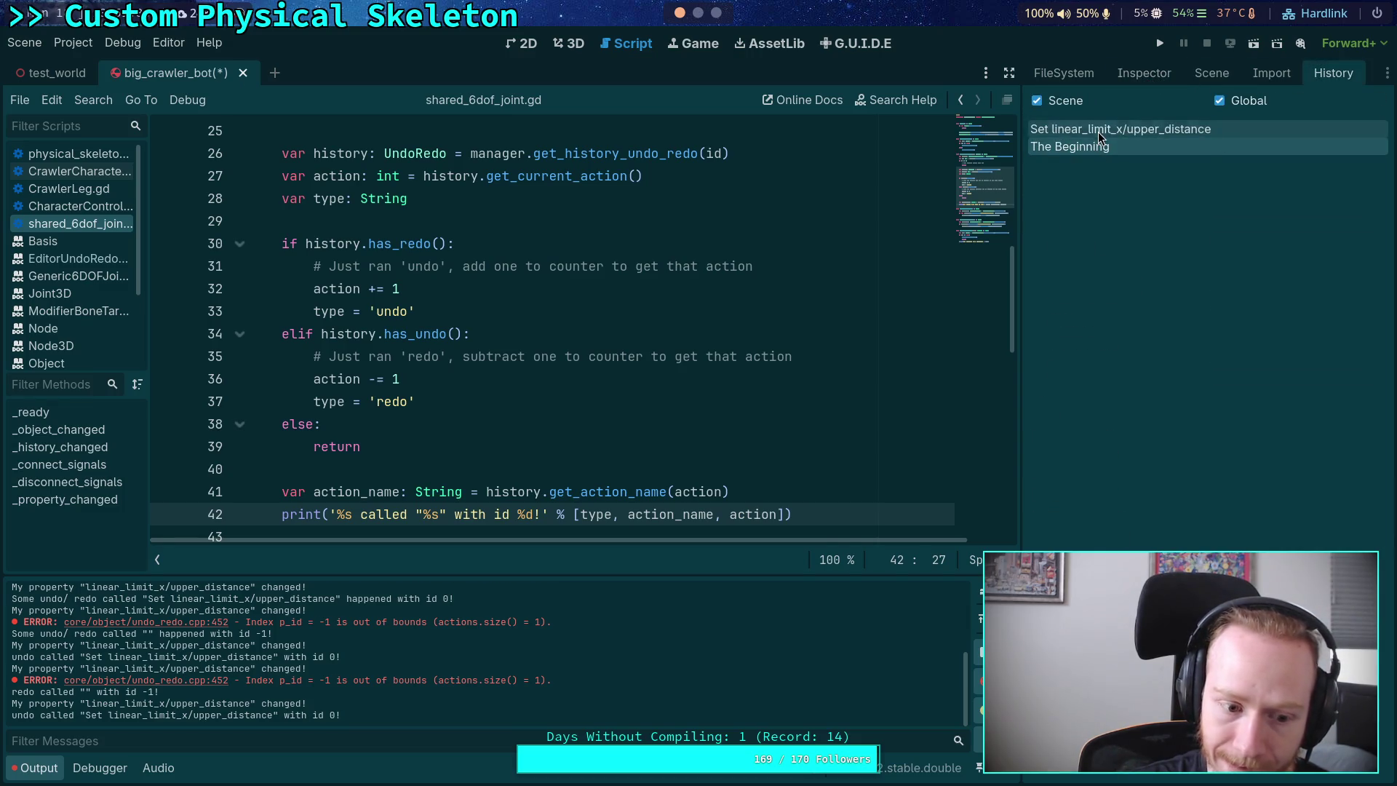
click(1094, 130)
click(1133, 72)
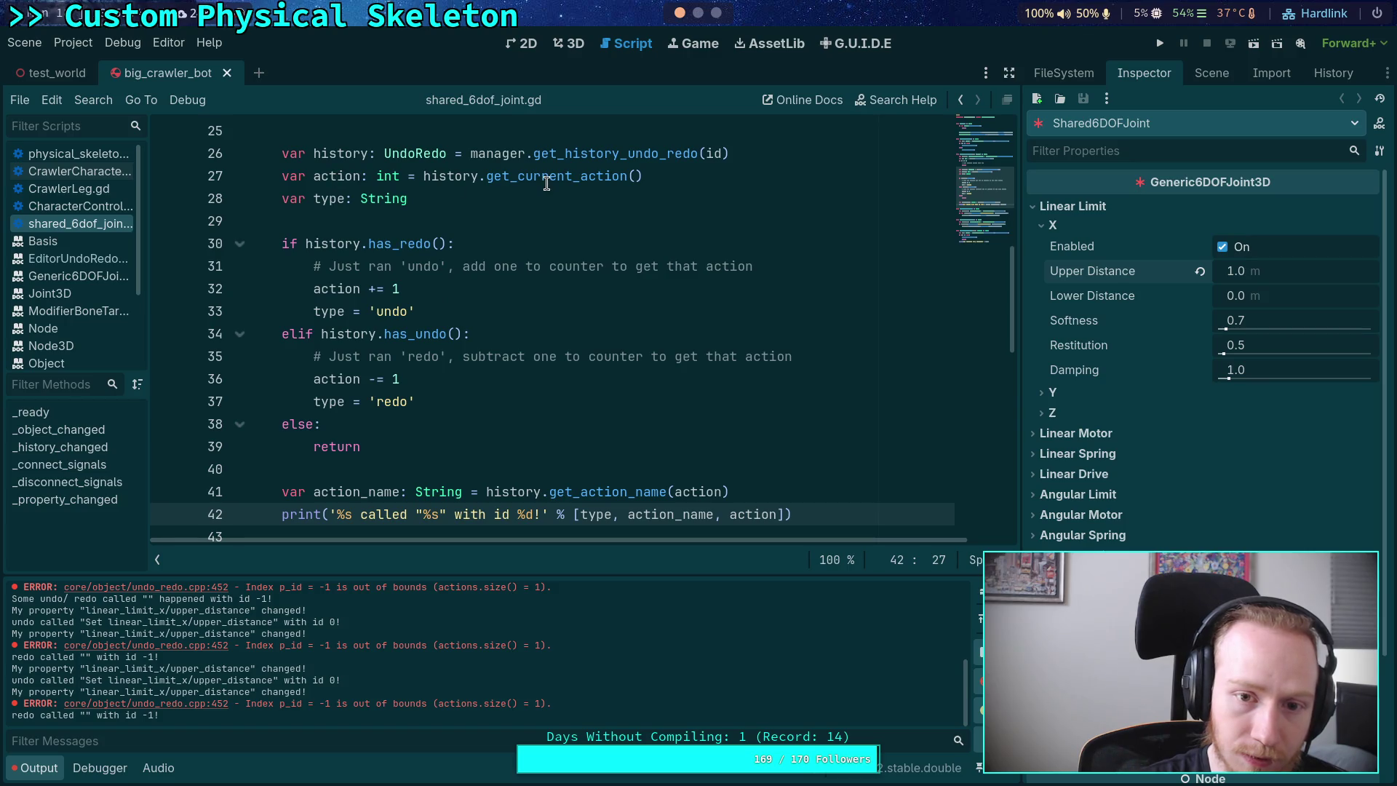
mouse_move(548, 183)
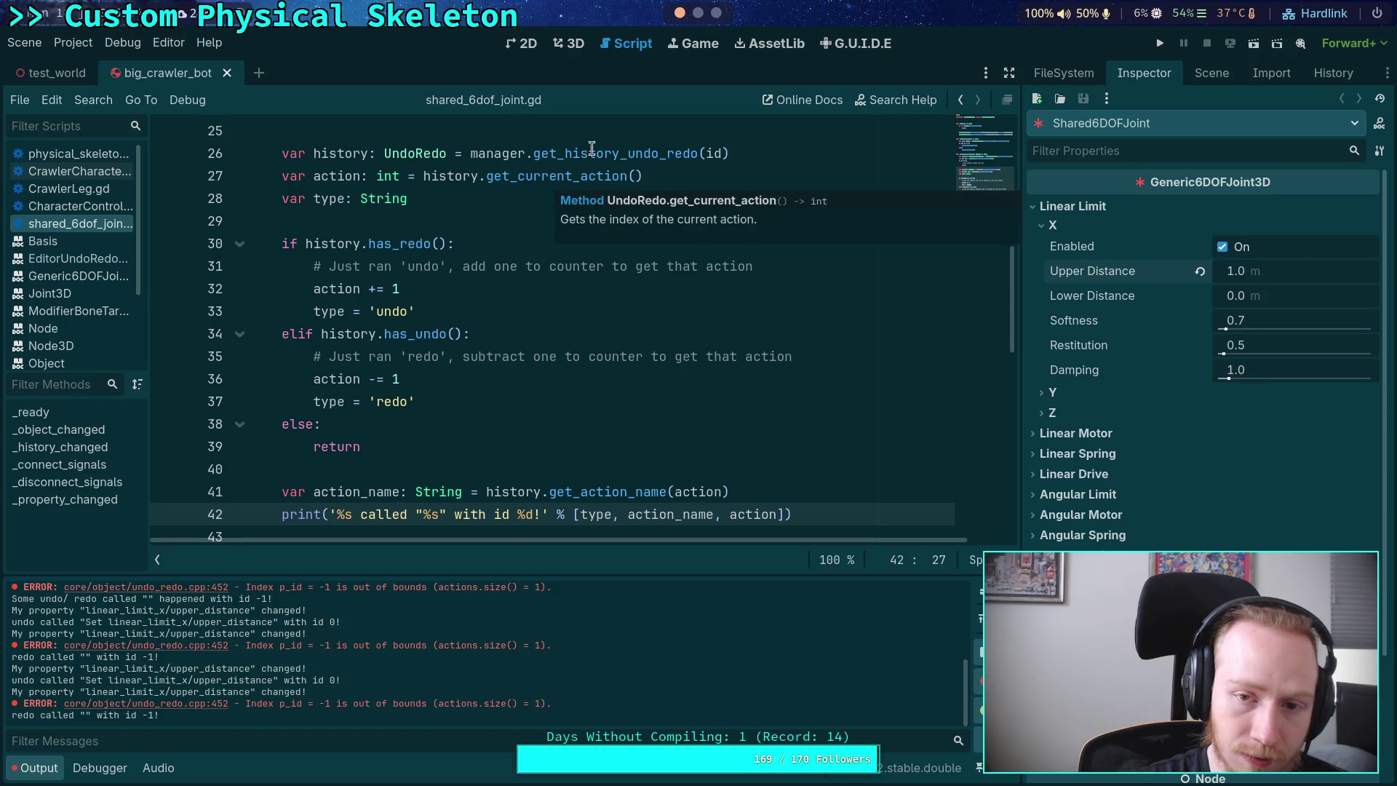
key(alt+Tab)
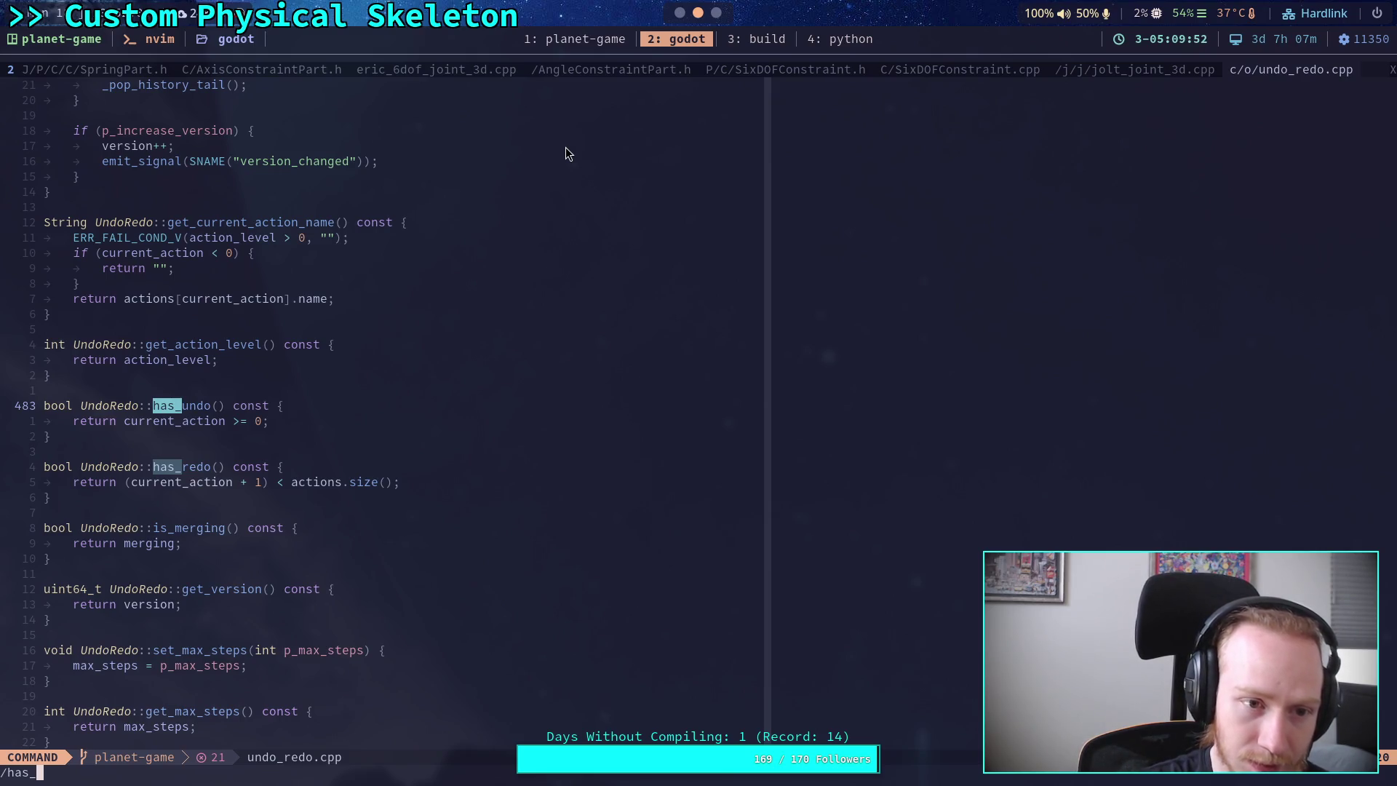
Search undo_redo.cpp for 'redo' to read UndoRedo::redo, then return to the Godot script.
key(BackSpace)
key(BackSpace)
key(BackSpace)
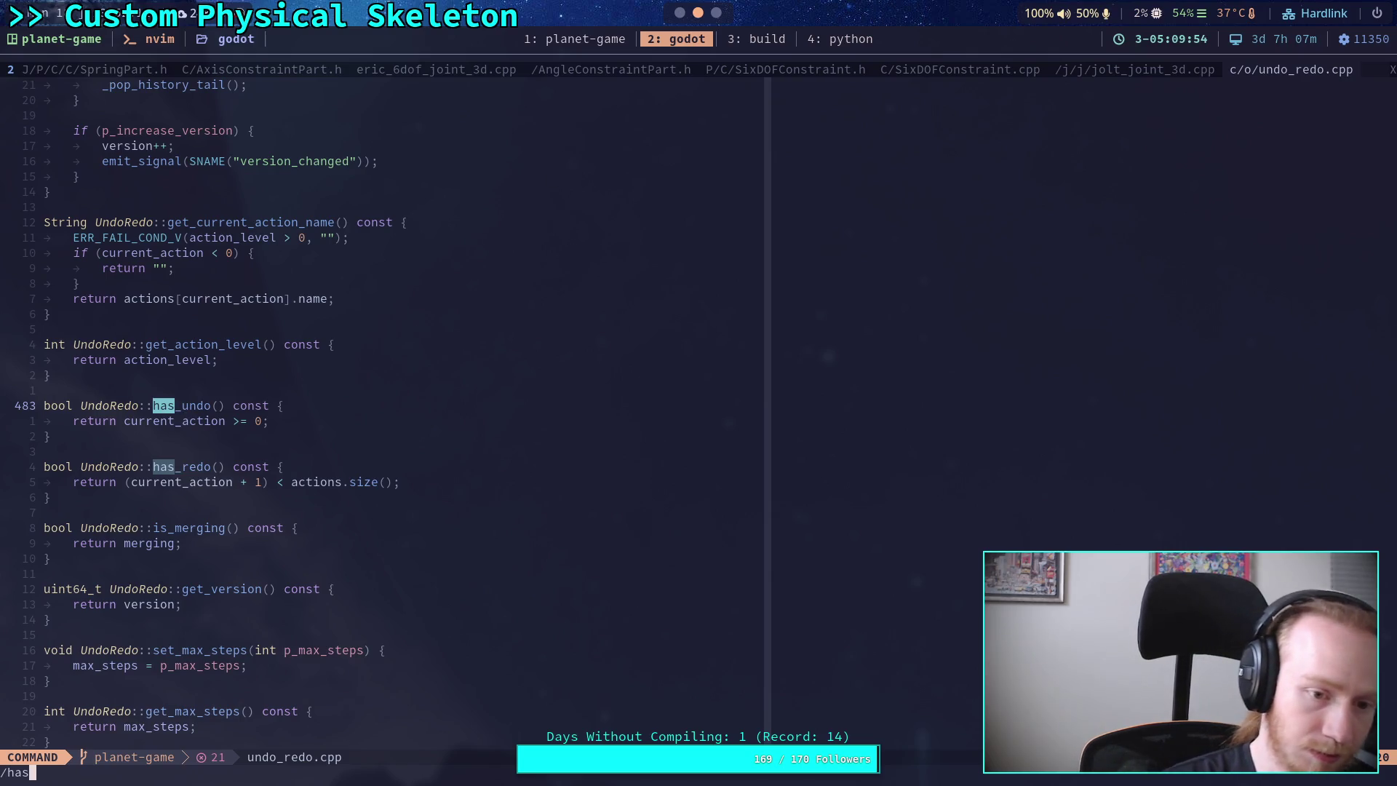
text(redo)
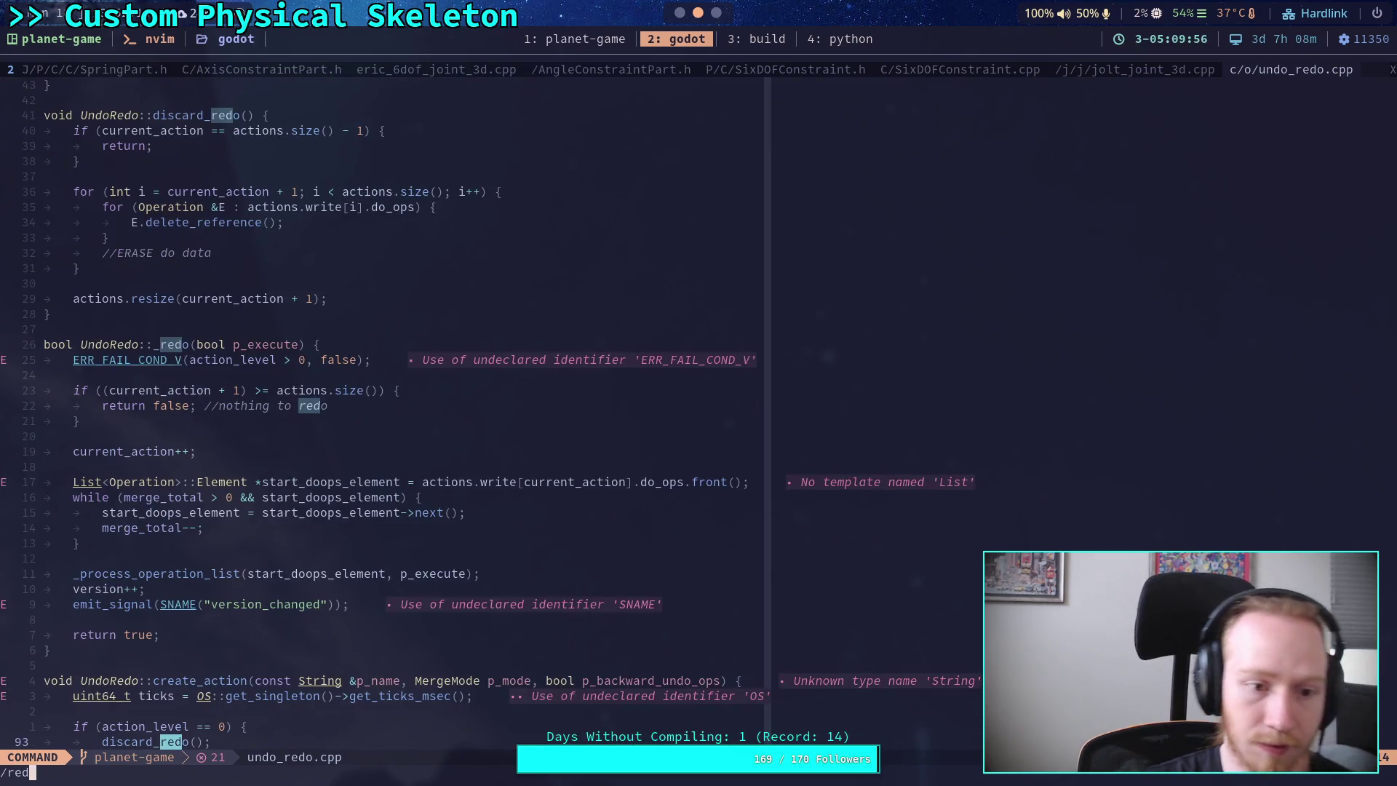
key(Return)
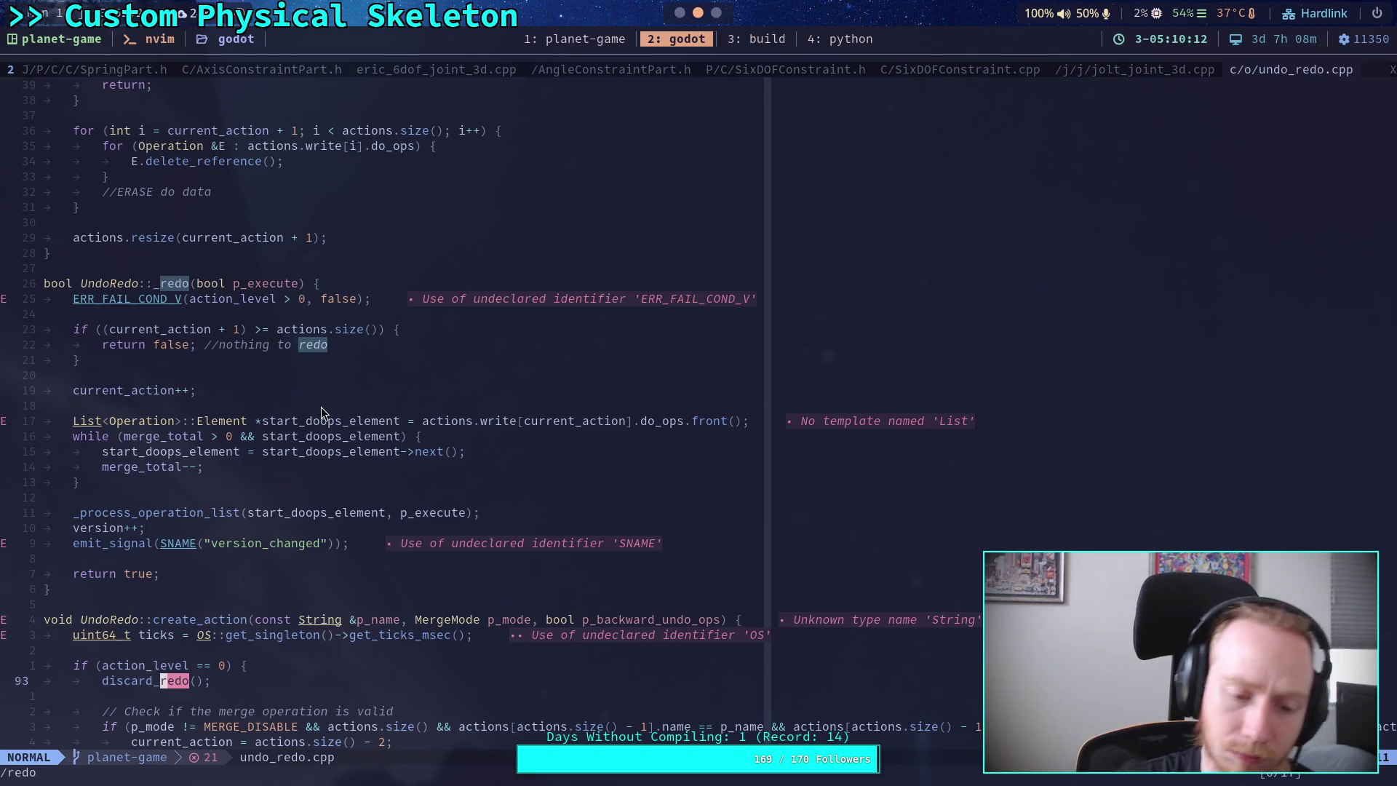
key(alt+Tab)
scroll(531, 365, down, 1)
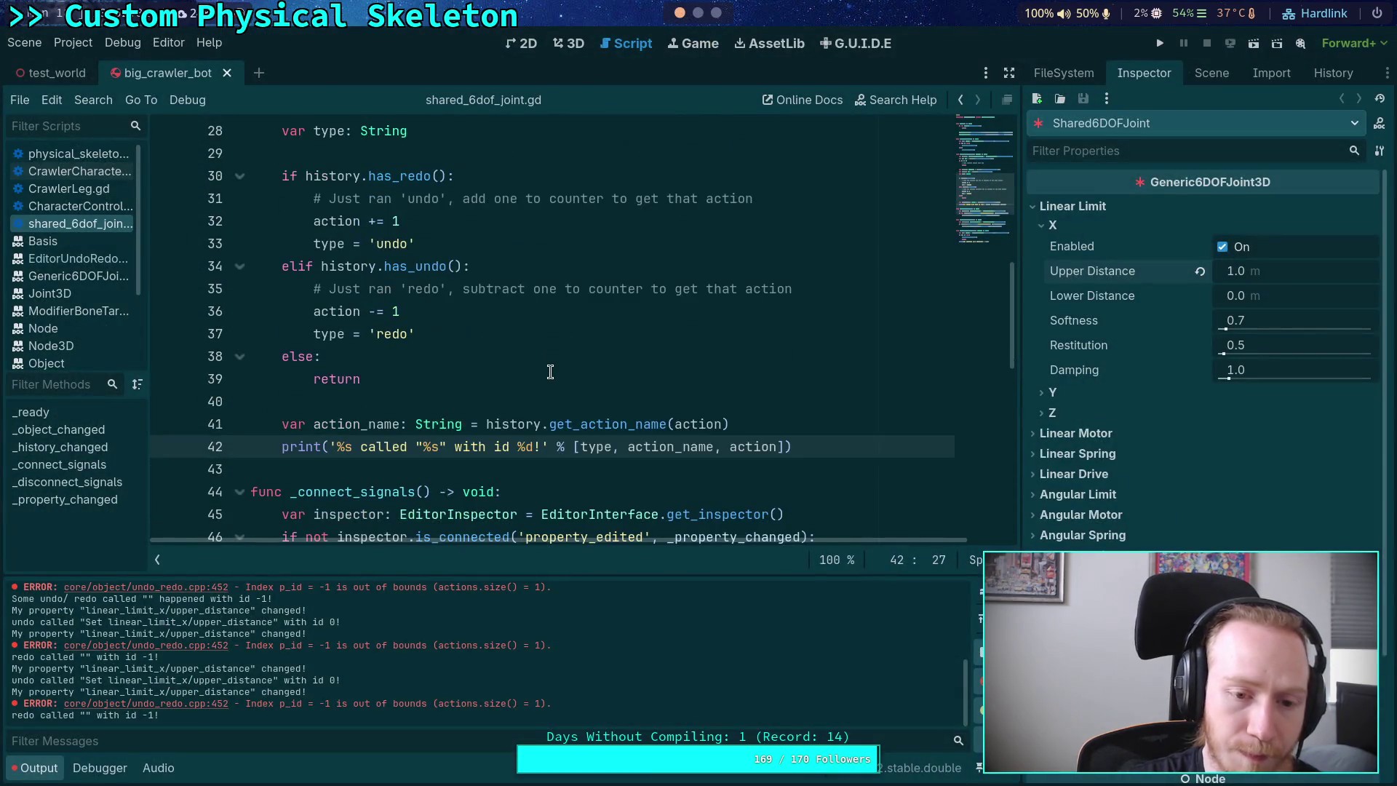
Insert print('action: %d' % action) after line 29 of the handler.
scroll(531, 366, up, 1)
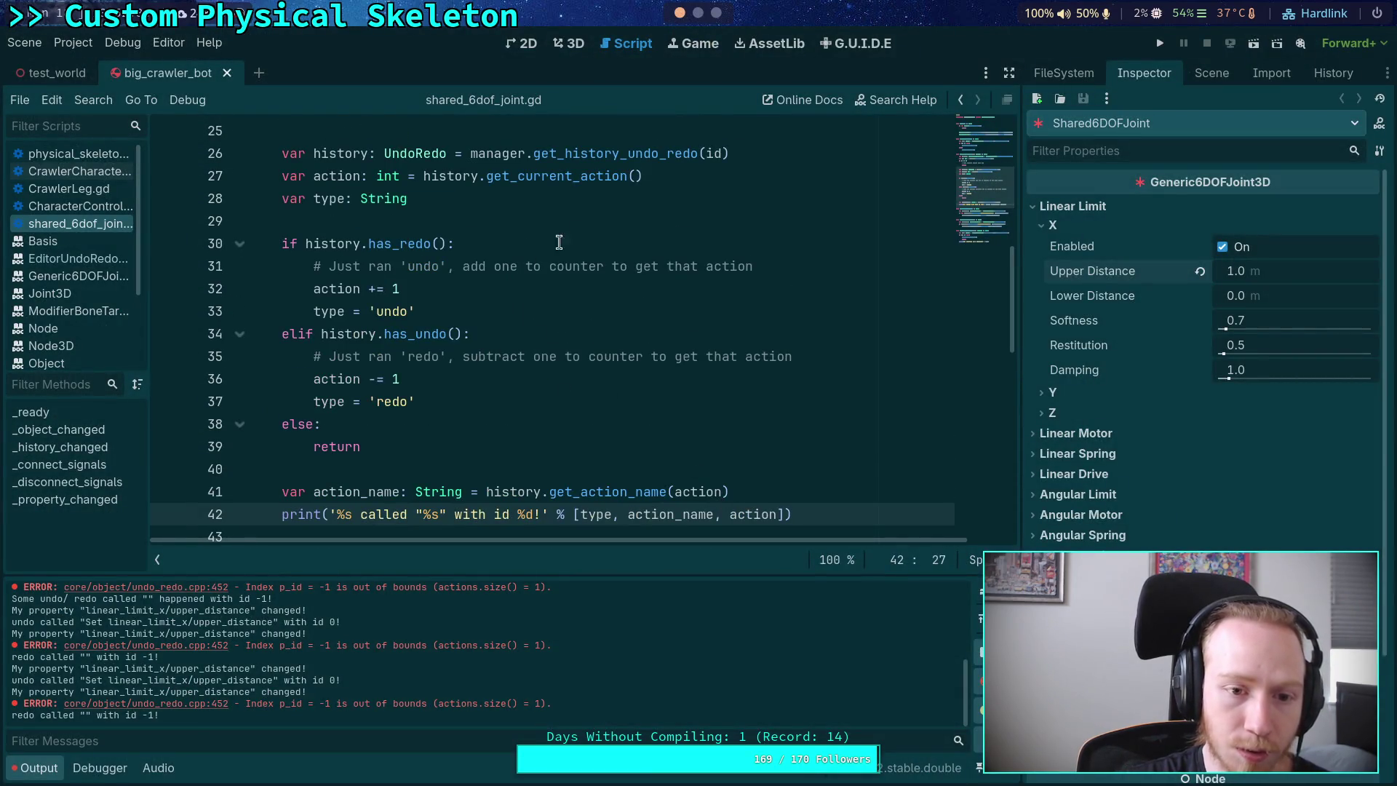
click(601, 217)
key(Return)
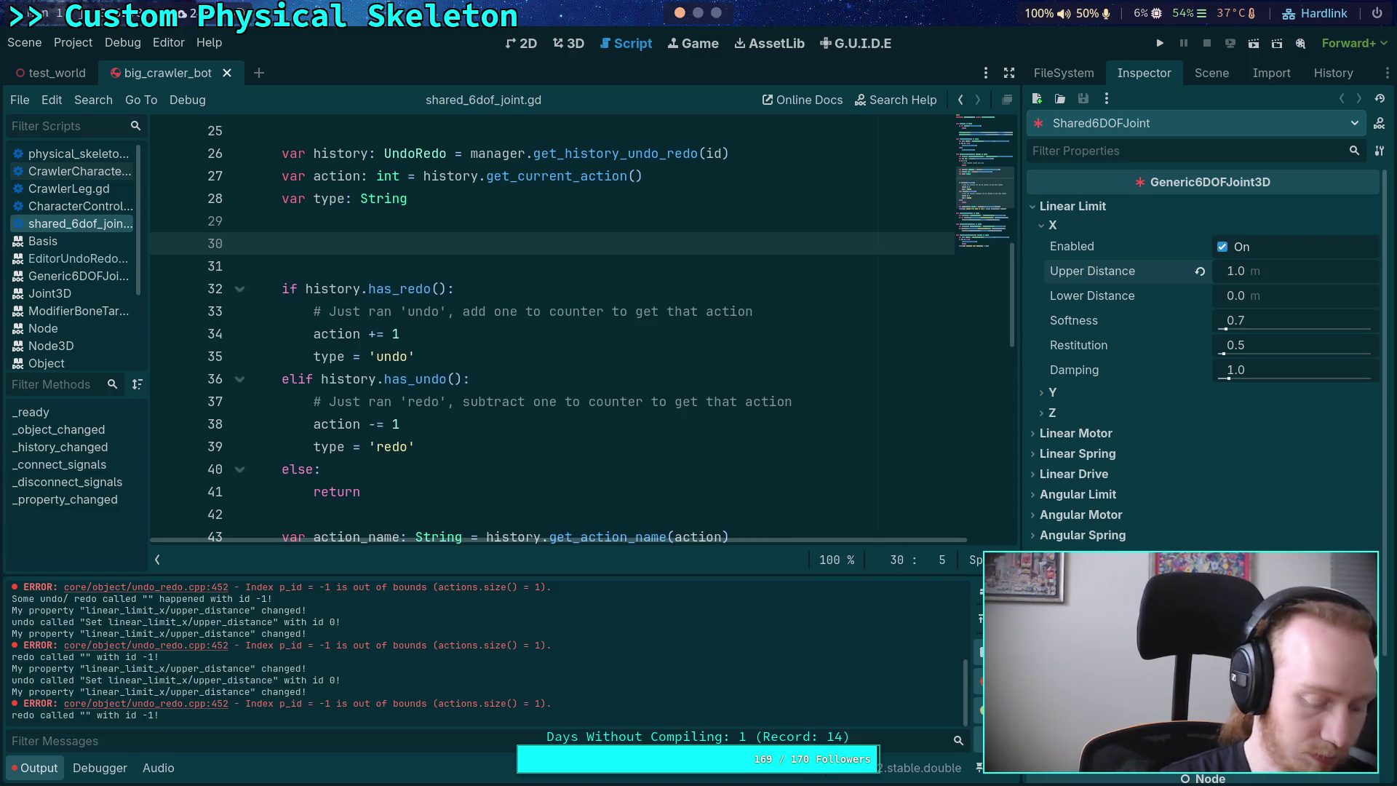
text(print('action: )
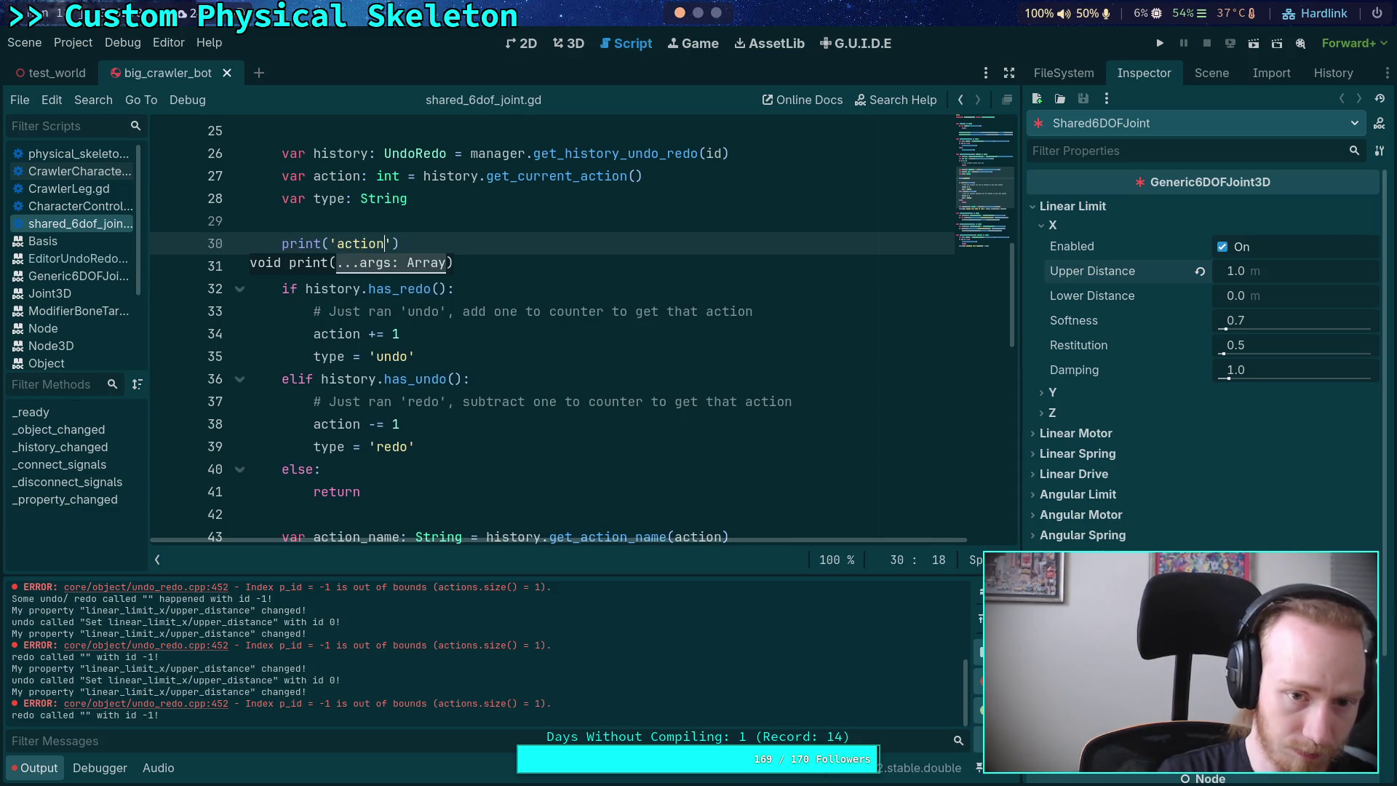
text(%d' )
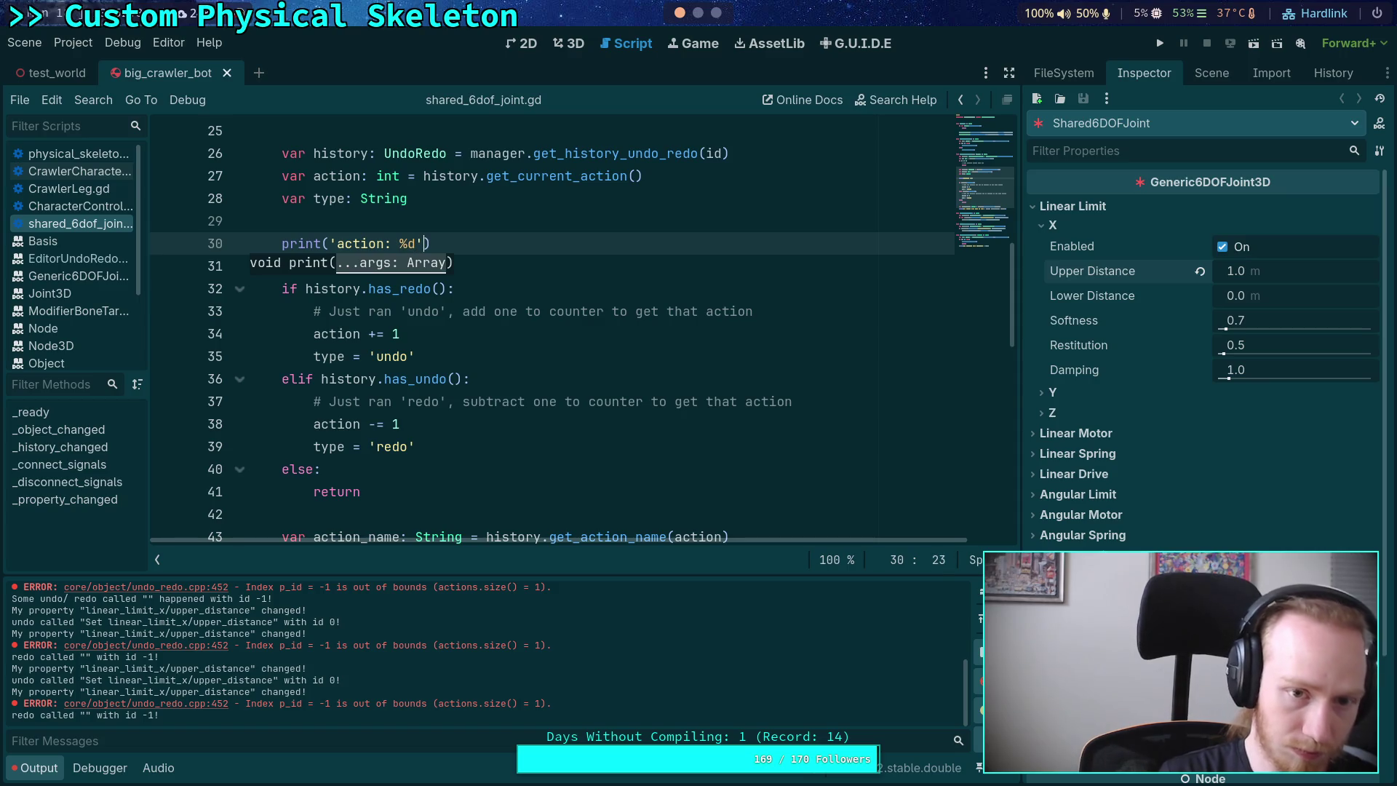
text(% action)
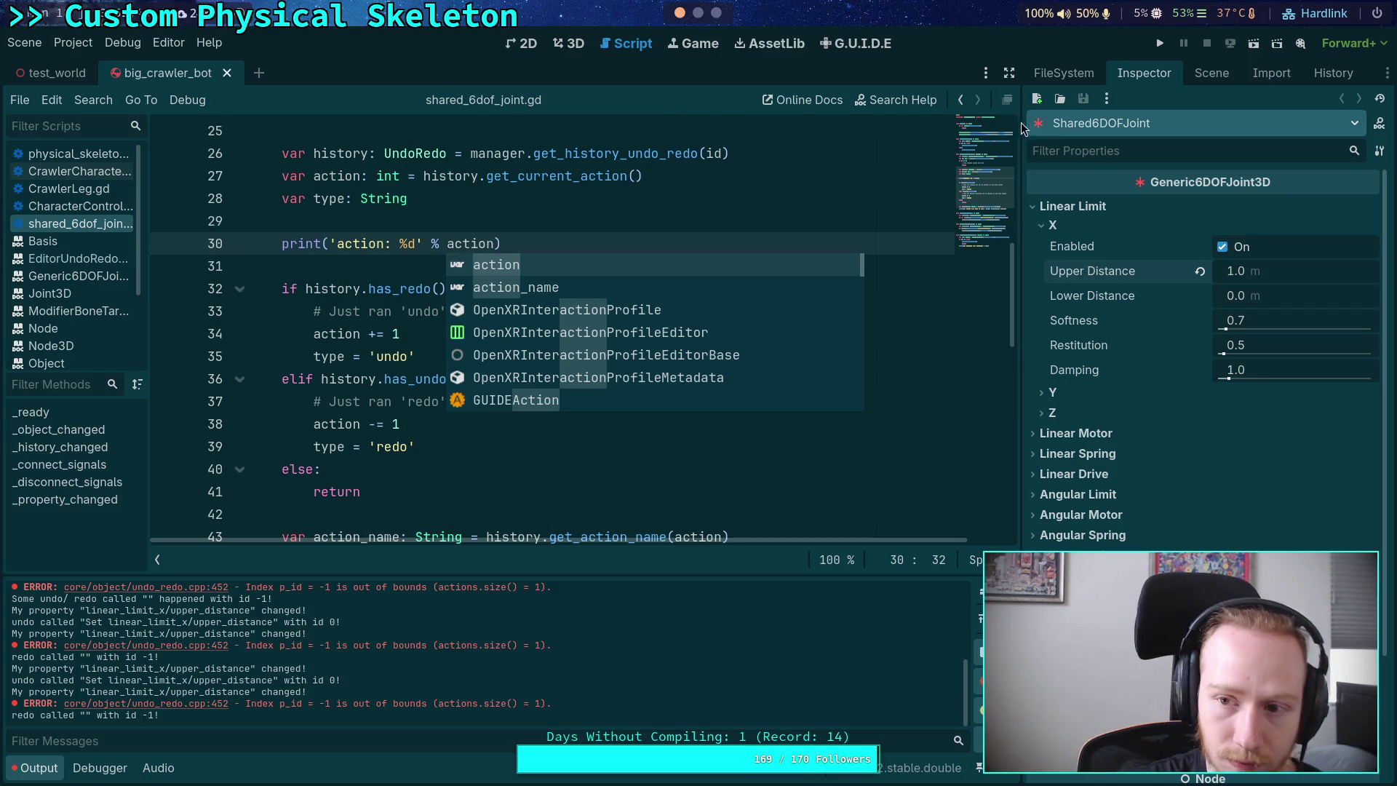
Reload the saved scene, clear the Output log, and show the History dock.
click(35, 46)
click(73, 354)
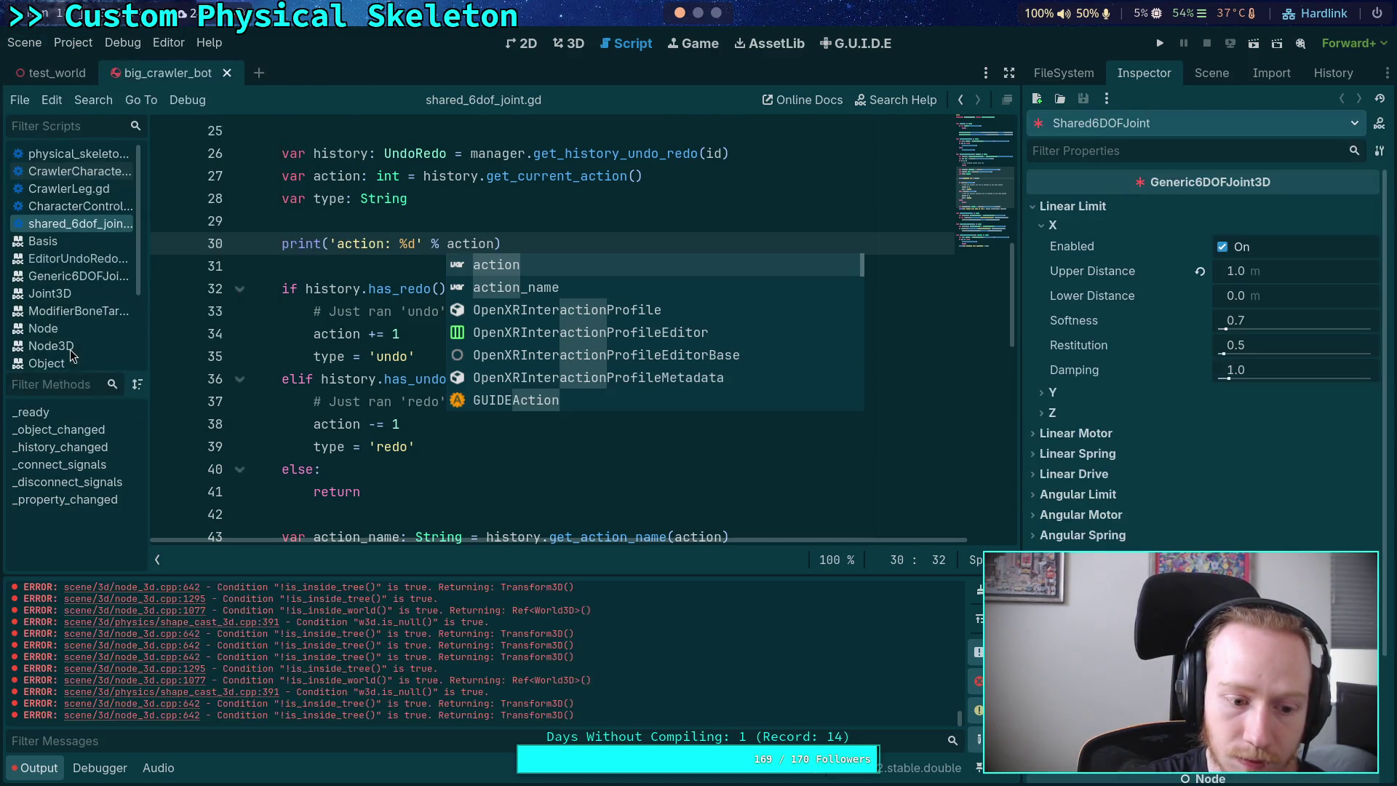
click(979, 592)
click(1330, 77)
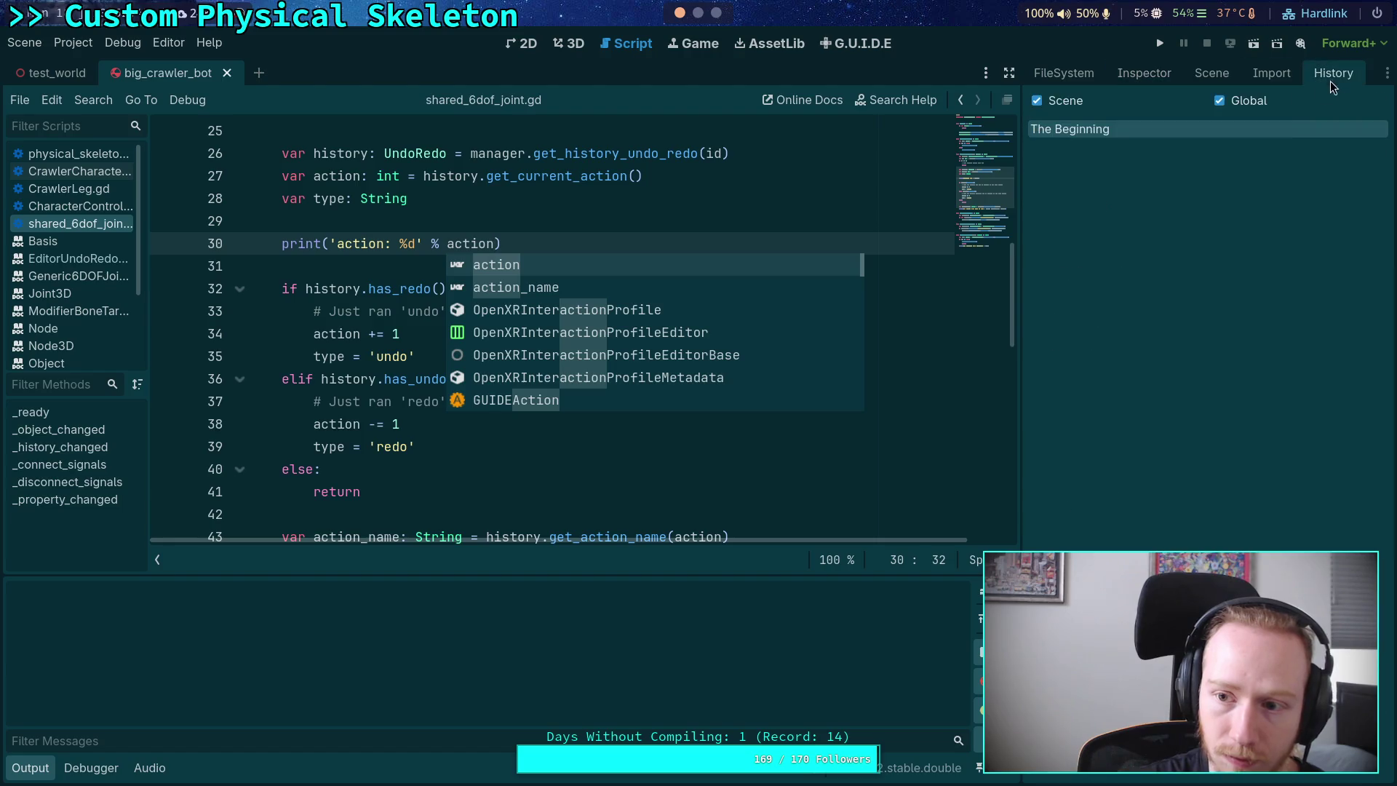
Select Shared6DOFJoint and set its Linear Limit X Upper Distance to 0.
click(1187, 78)
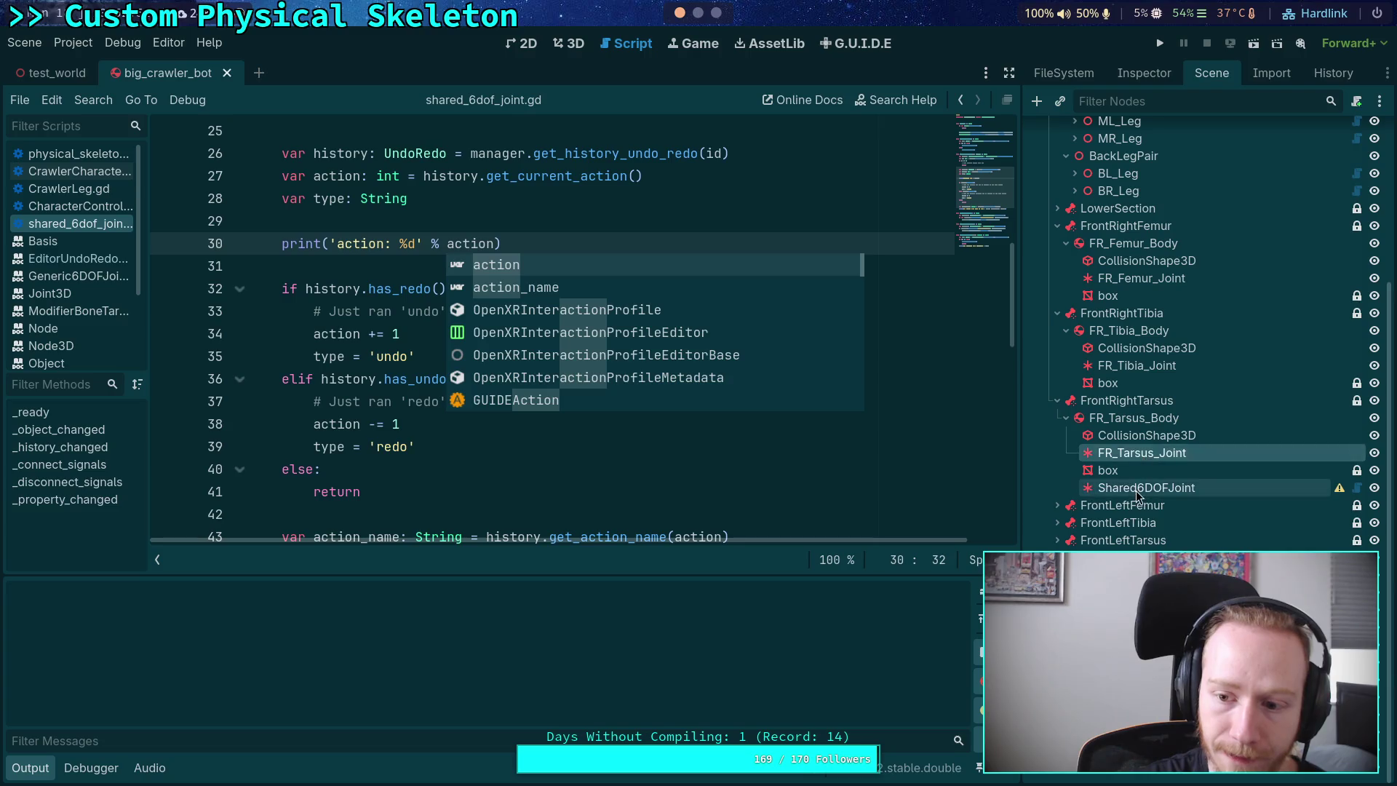
click(1147, 76)
click(1261, 272)
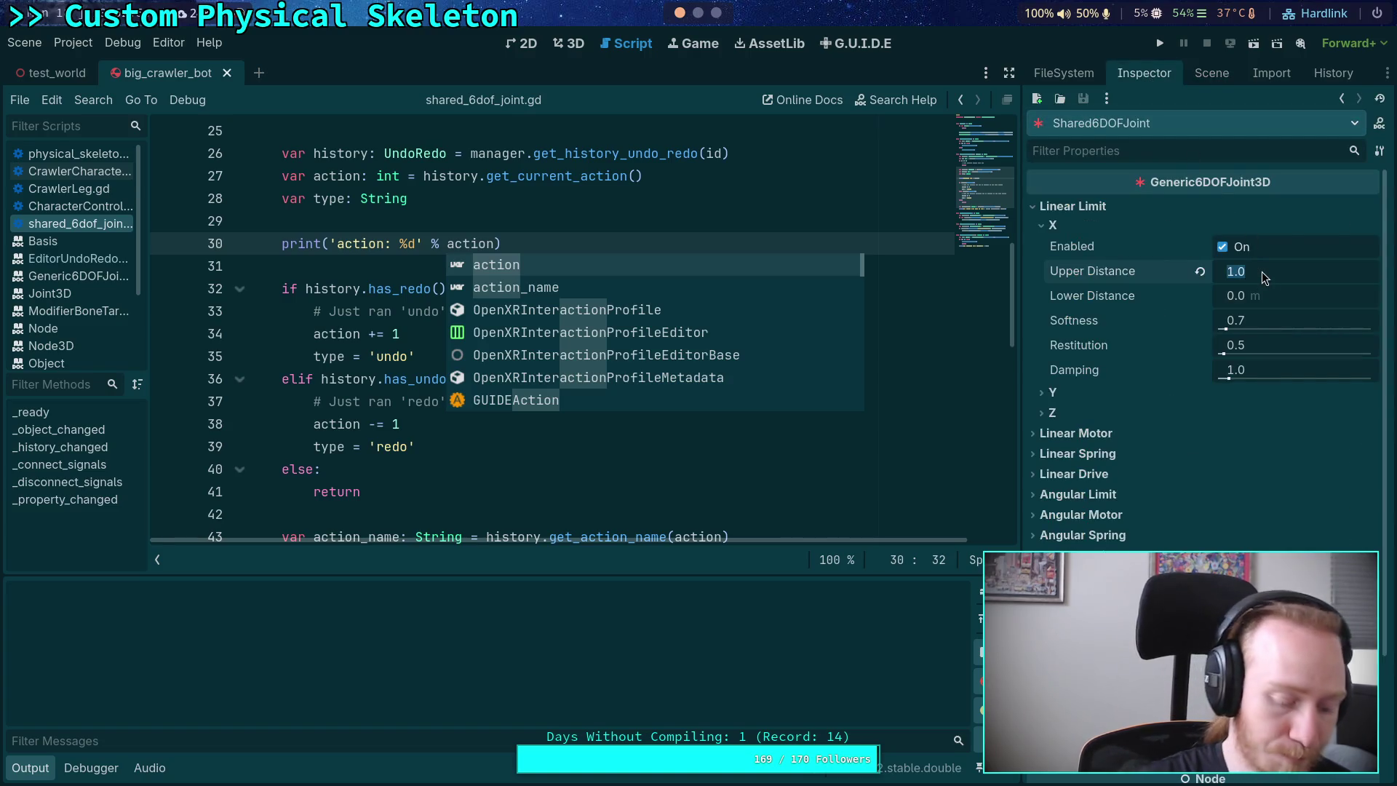
text(0)
key(Return)
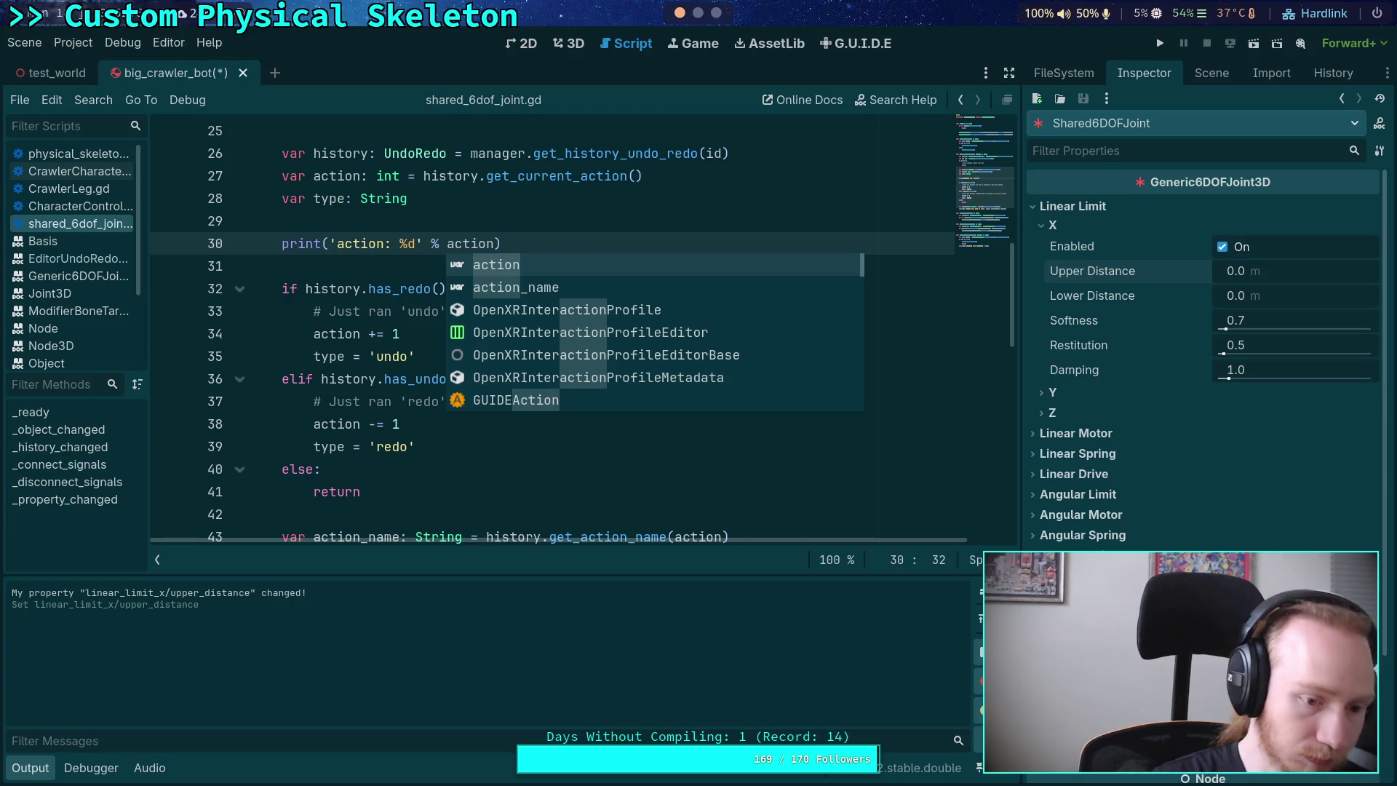
Undo the change with Ctrl+Z, then redo it from the History dock.
key(ctrl+z)
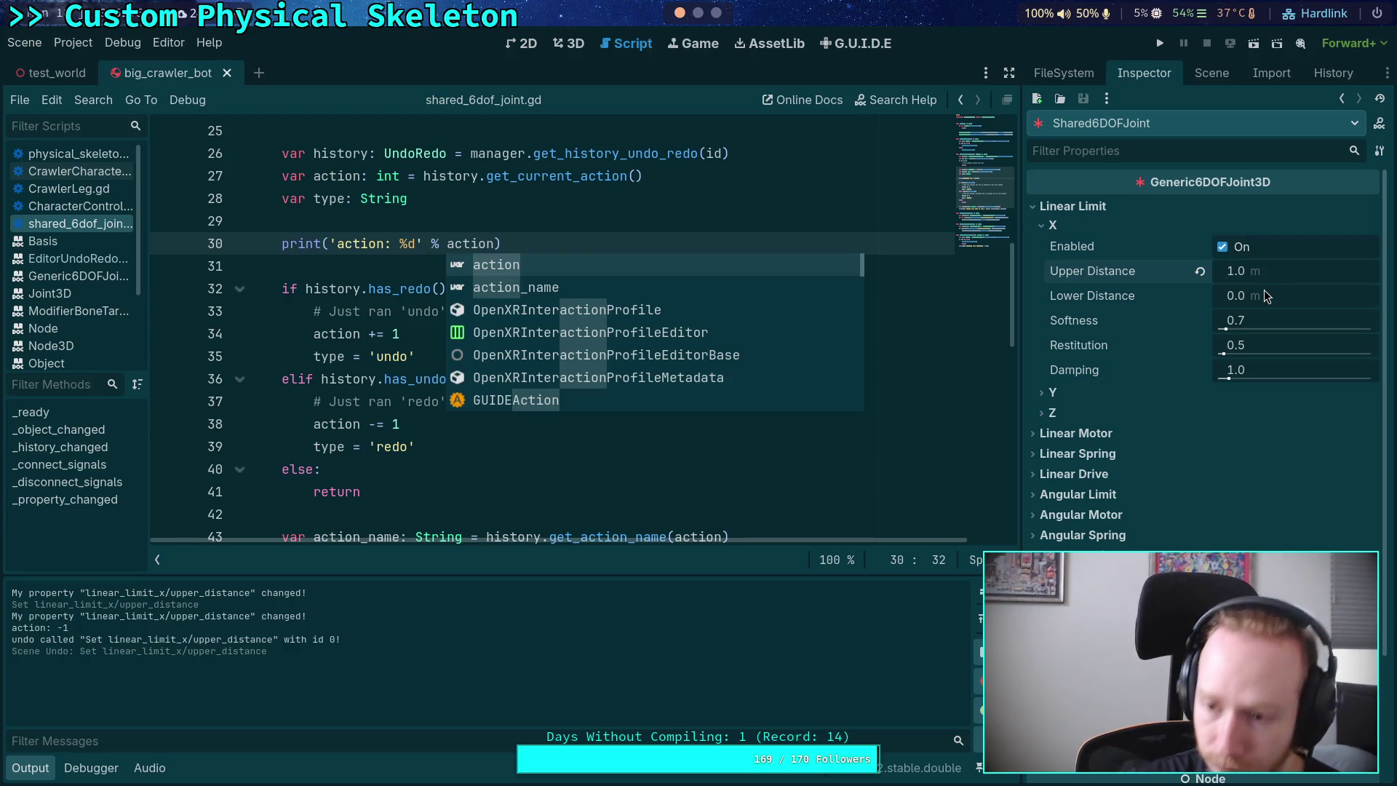
click(1333, 73)
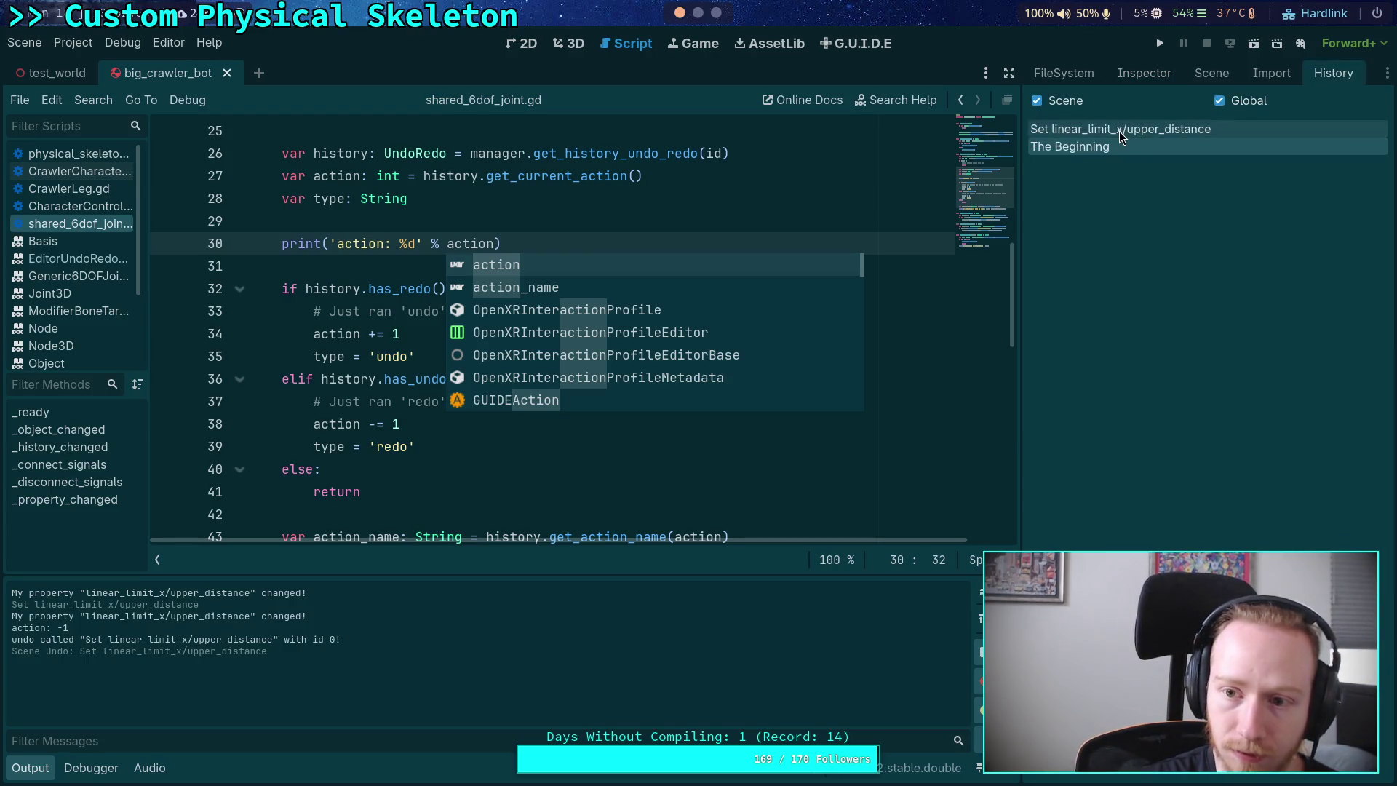
click(1119, 131)
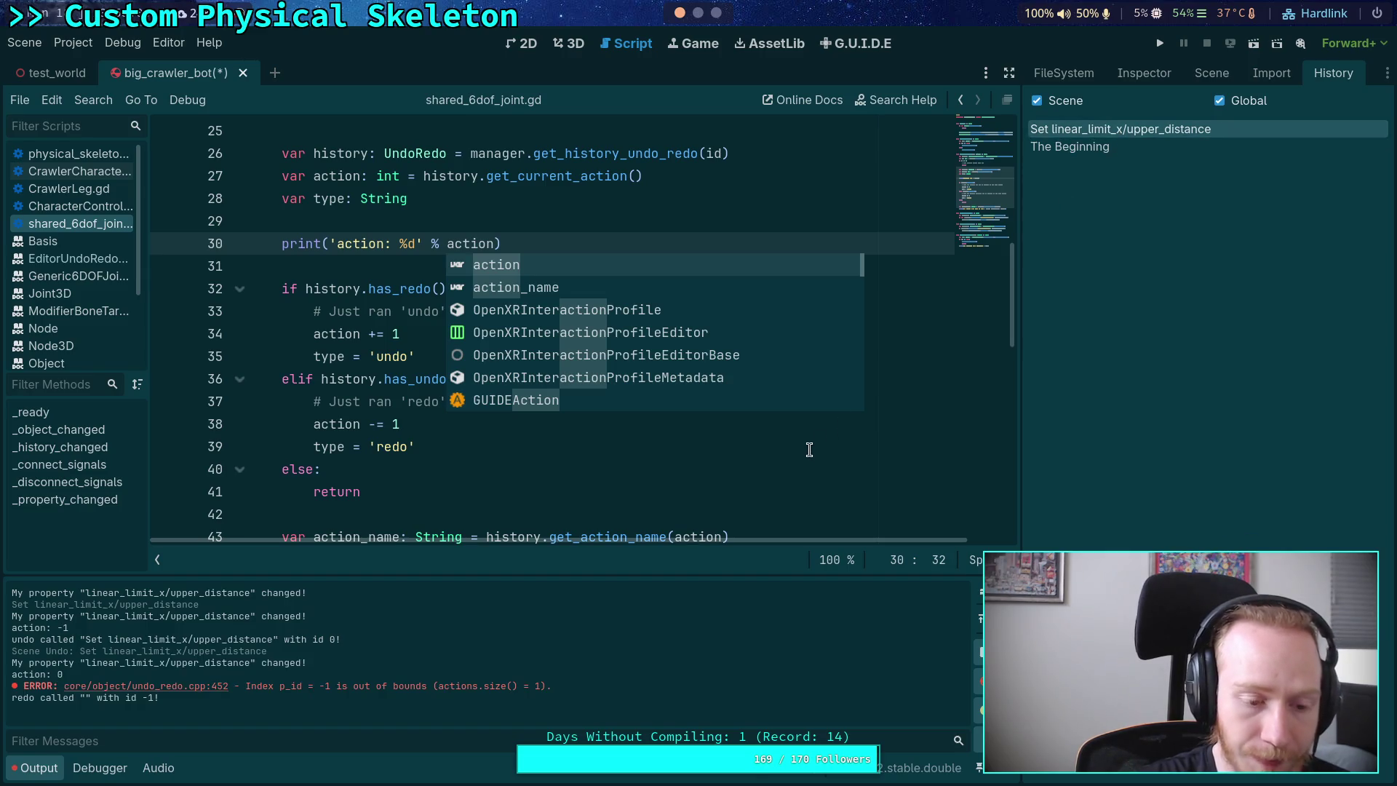
click(395, 379)
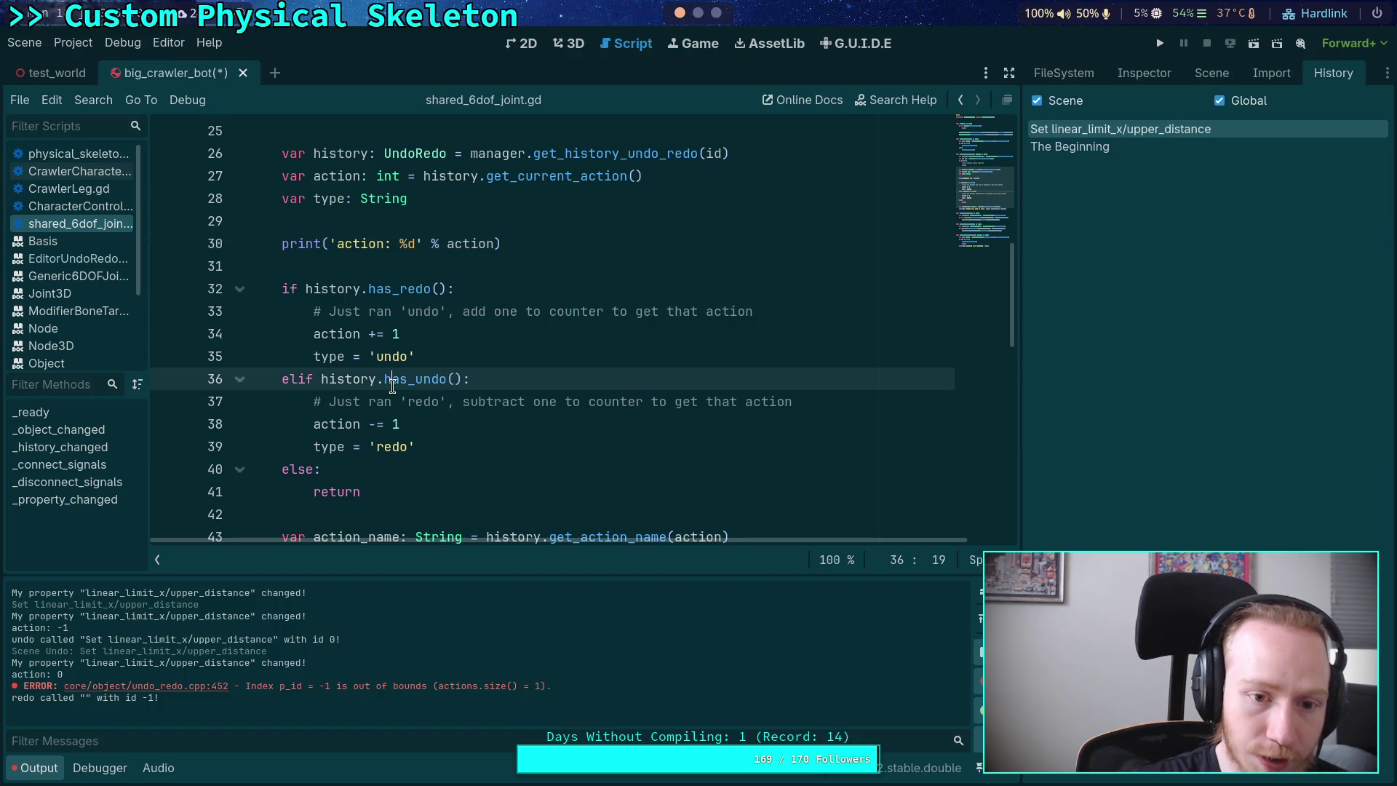
Highlight every use of 'action' on line 34, read the has_redo docs, then open the Editor menu.
double_click(331, 333)
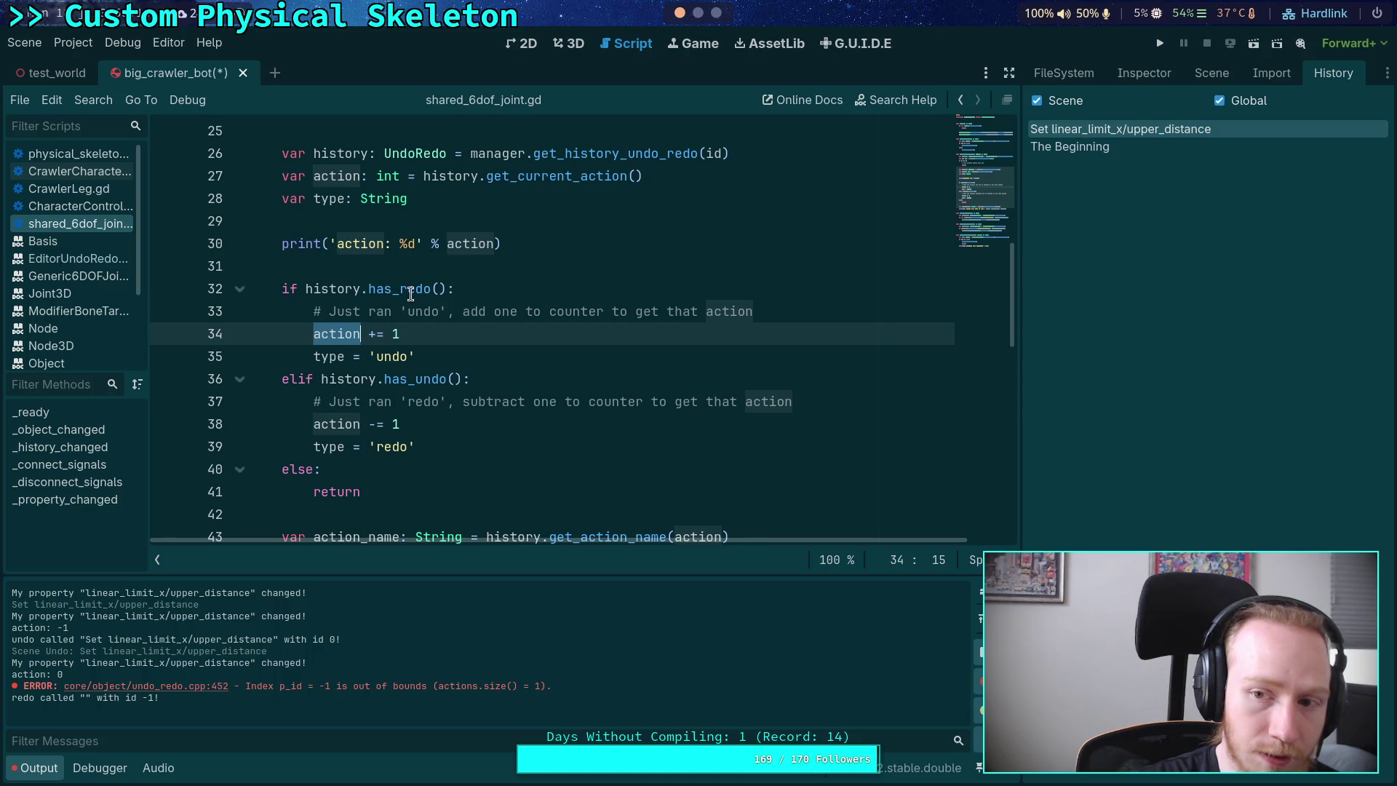
mouse_move(410, 294)
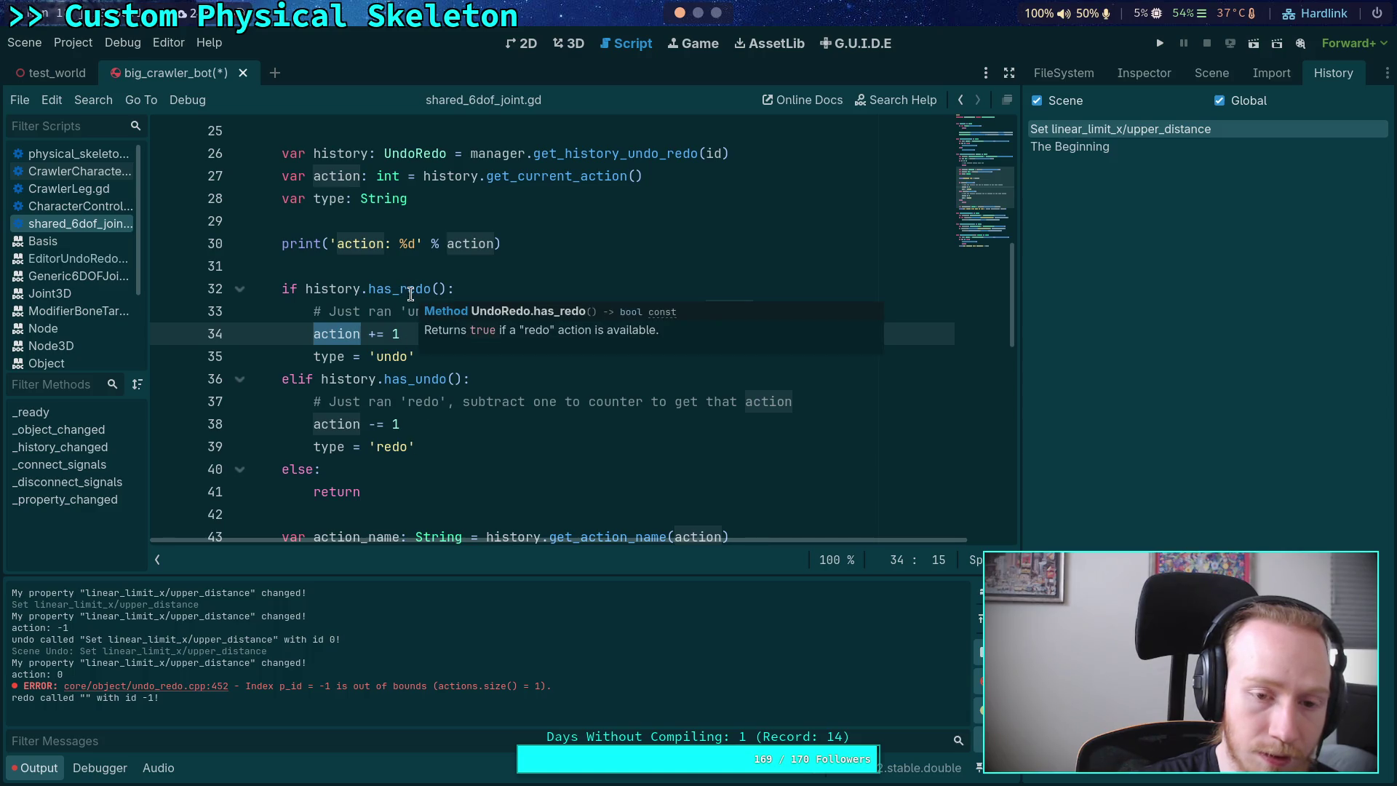
click(443, 429)
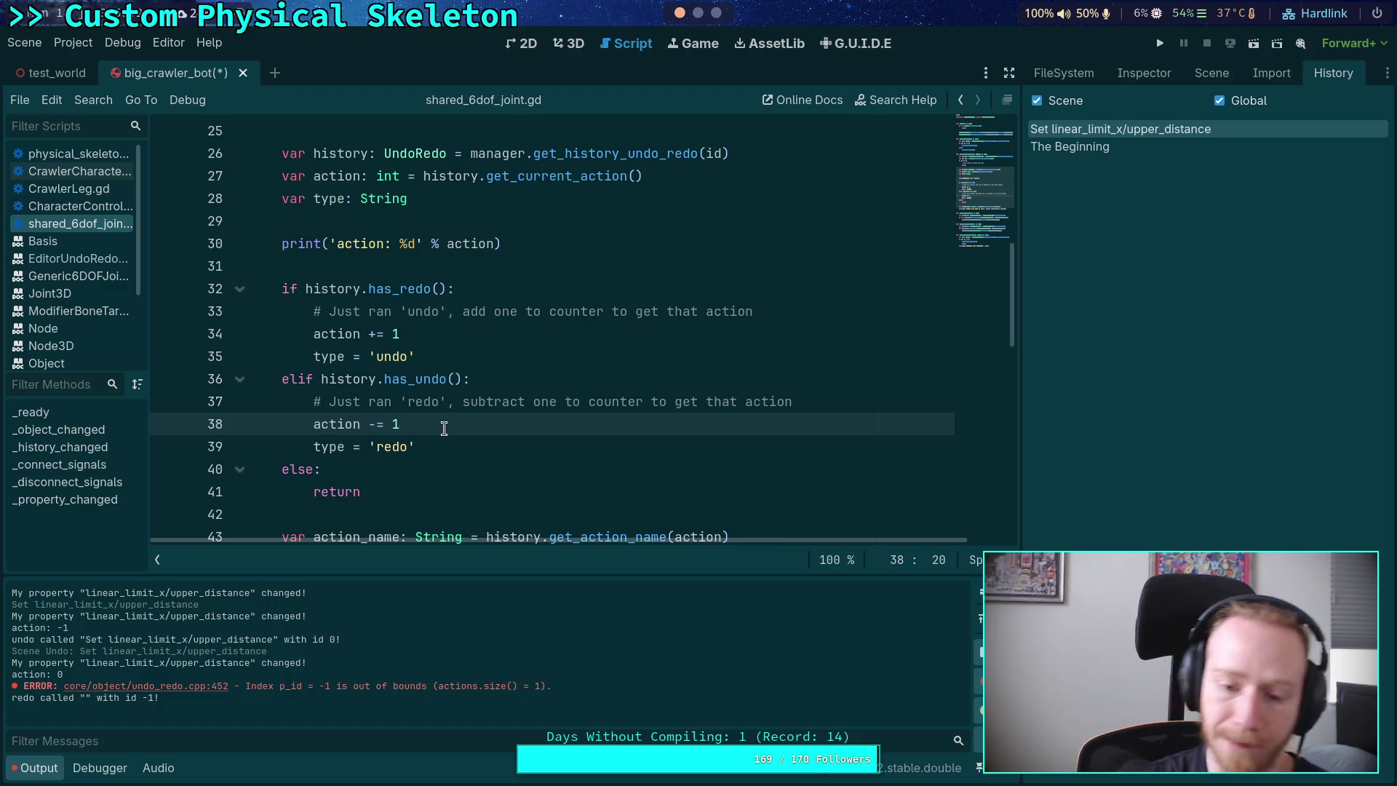
click(155, 45)
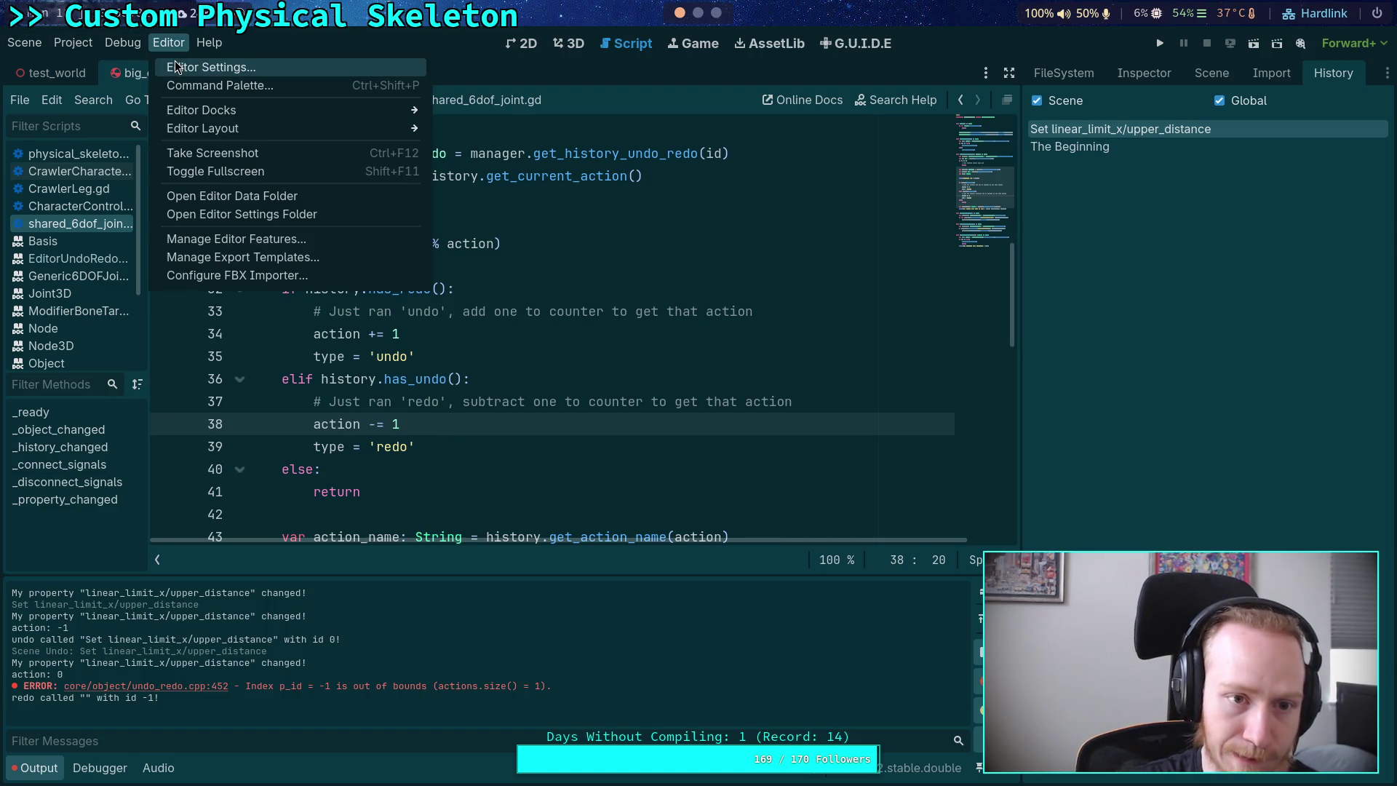
click(174, 66)
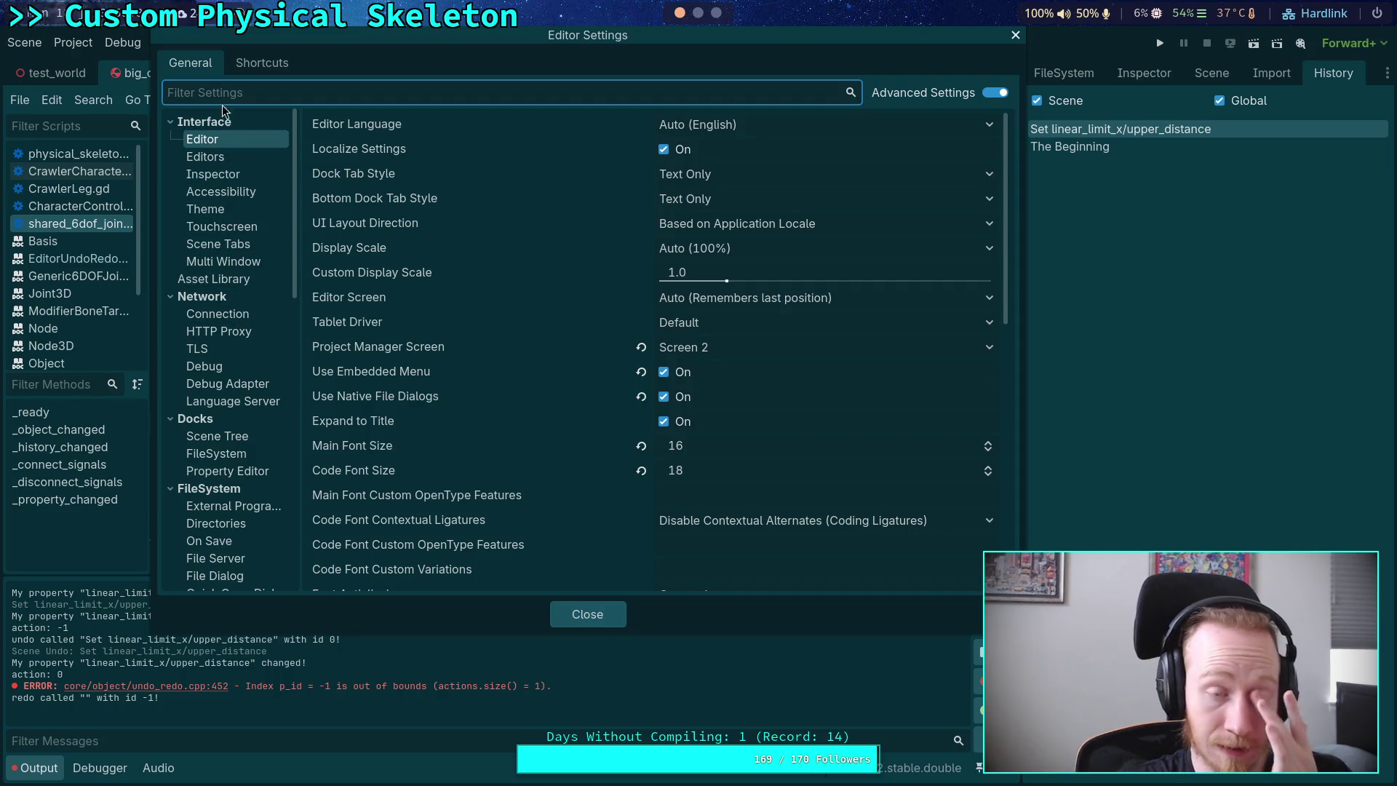
click(262, 63)
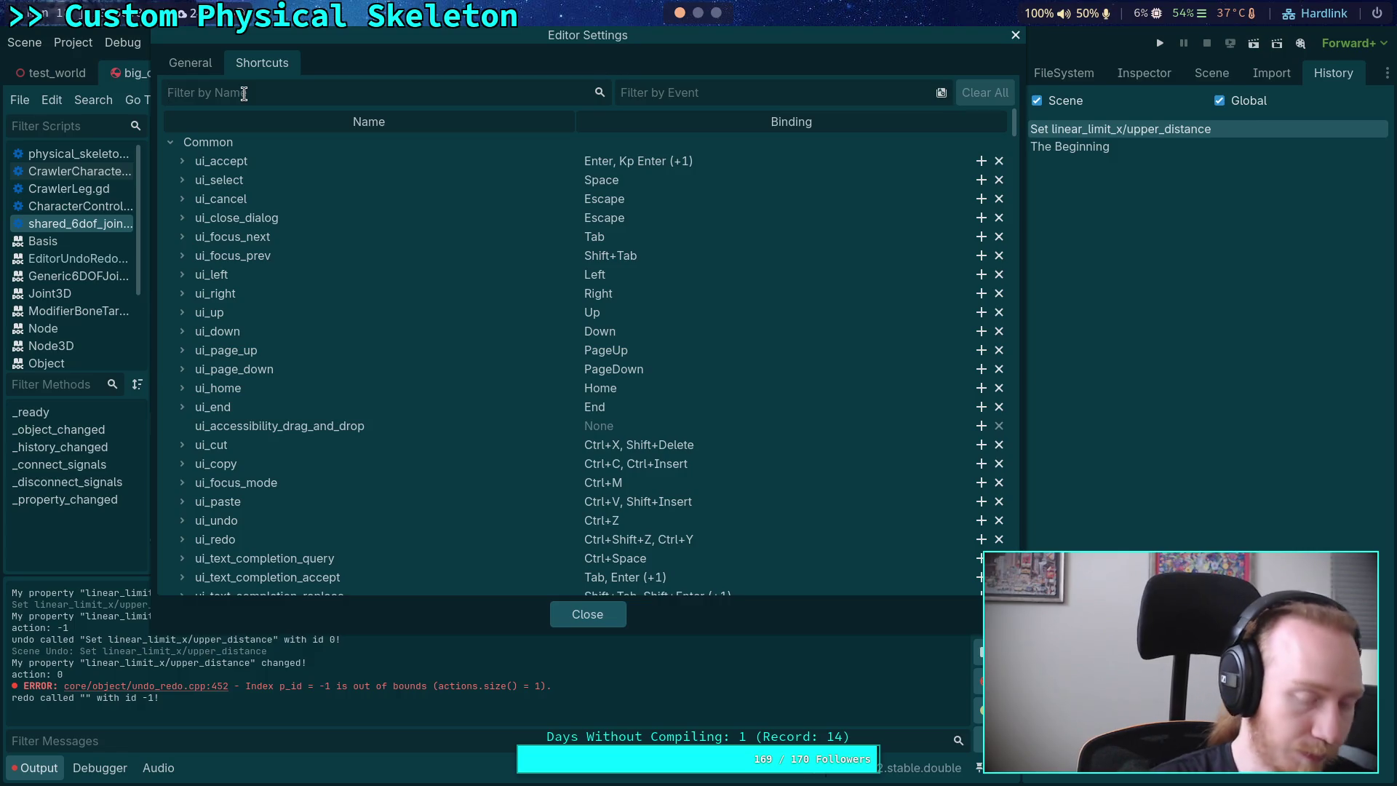
text(red)
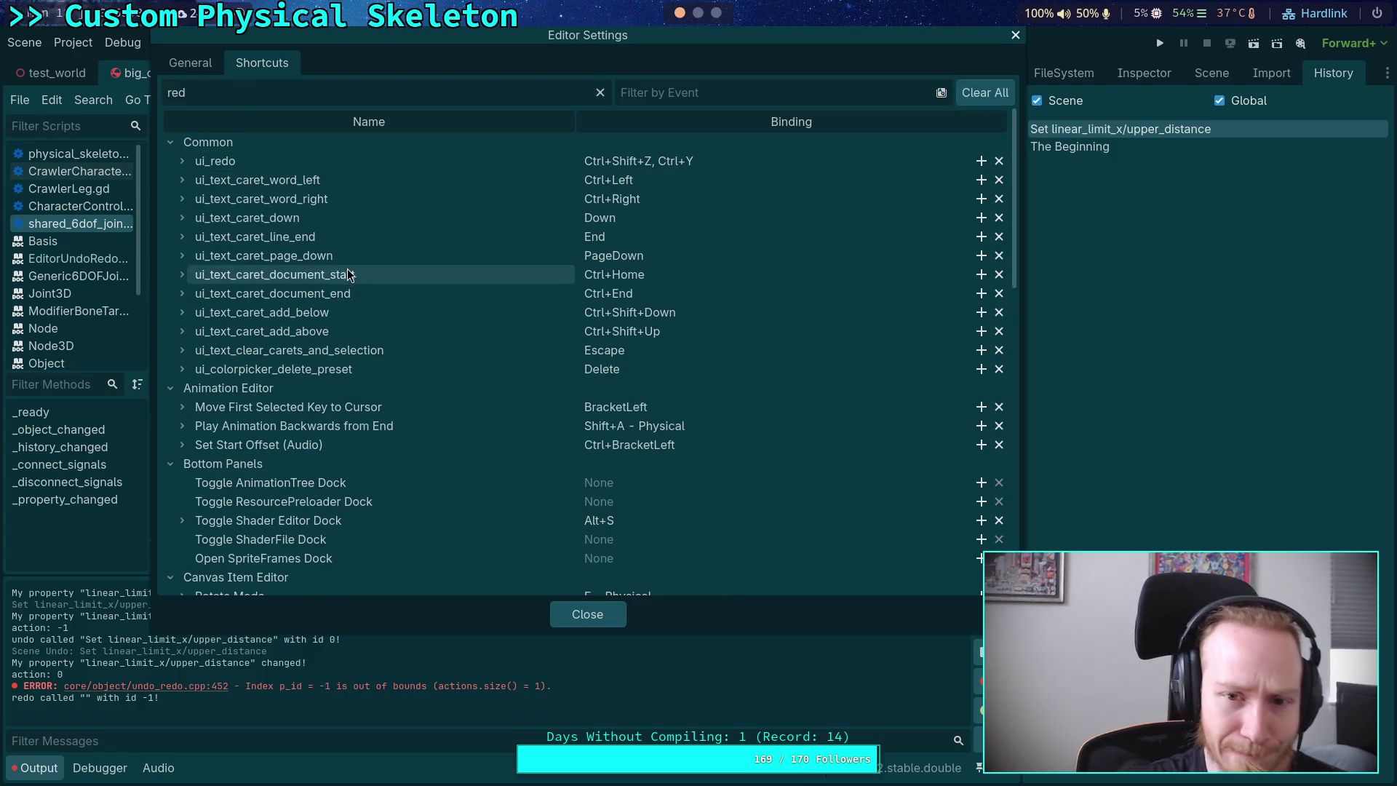
click(576, 614)
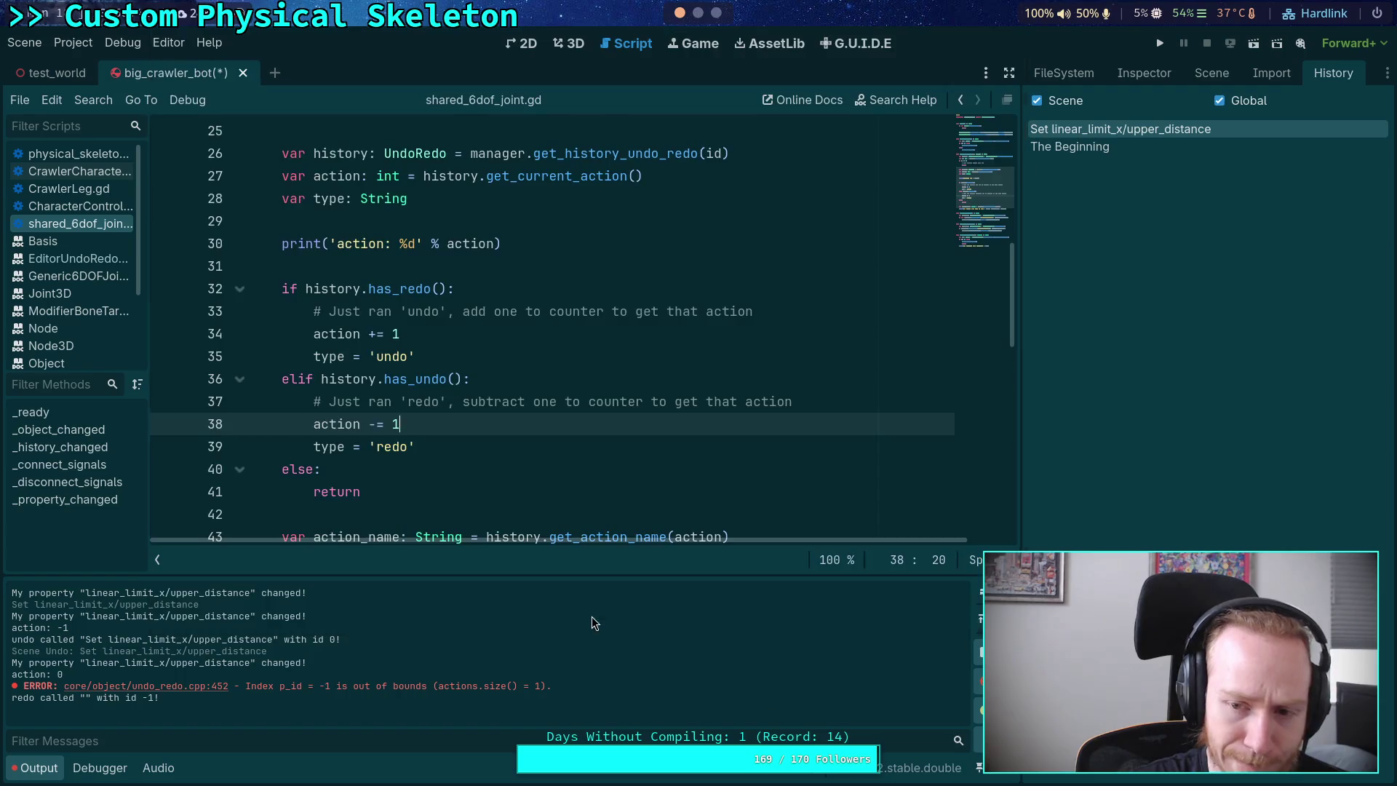
Undo and redo the joint's upper distance with Ctrl+Z and Ctrl+Shift+Z, then read the log.
click(1124, 73)
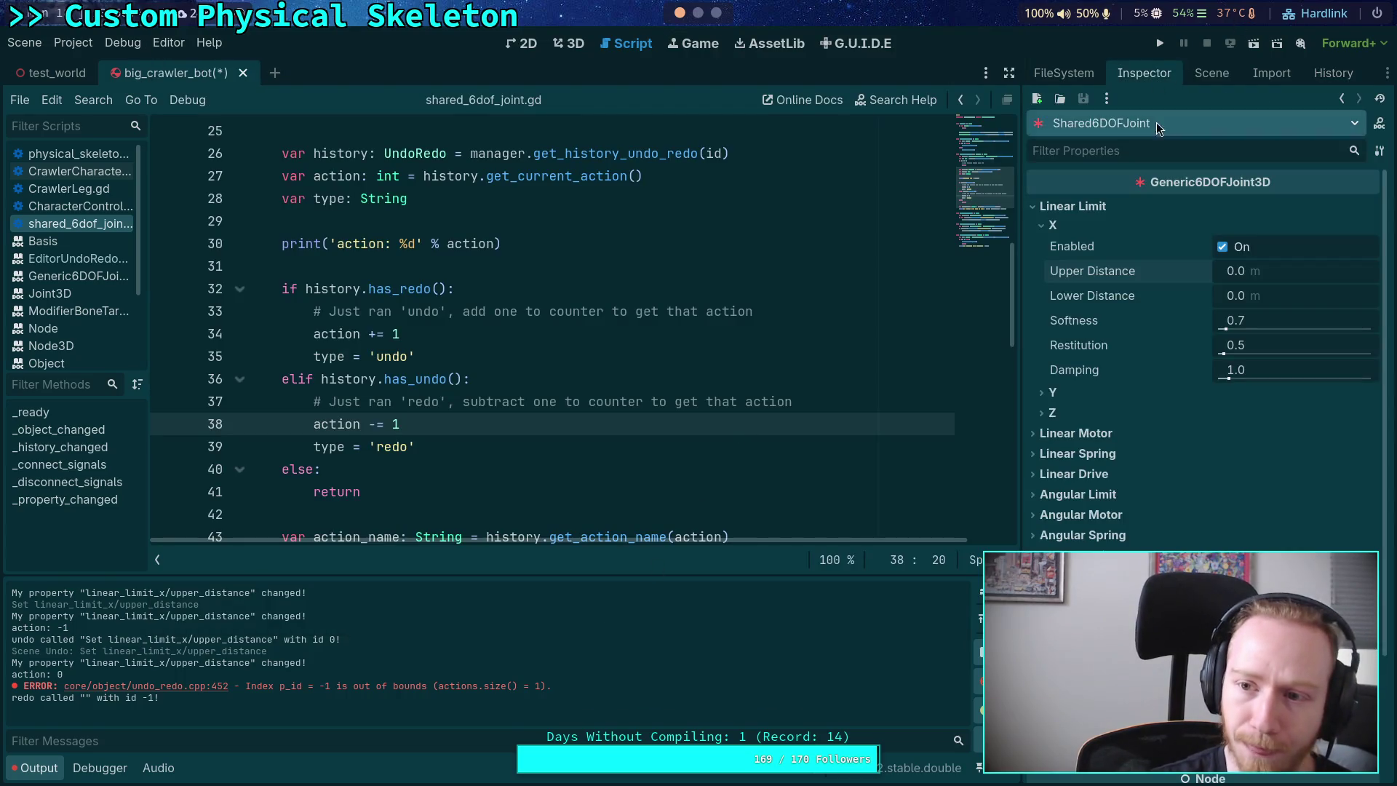
key(ctrl+z)
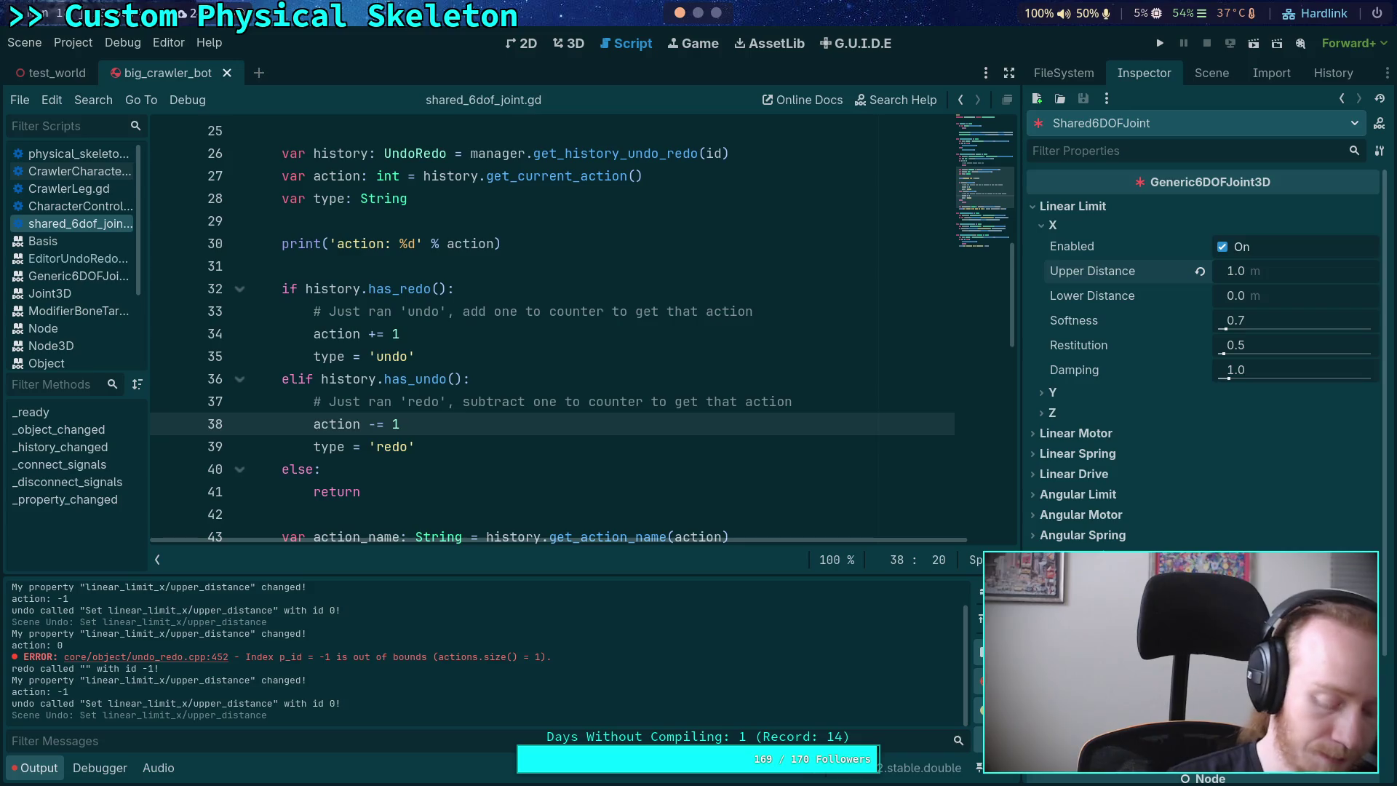
key(ctrl+shift+z)
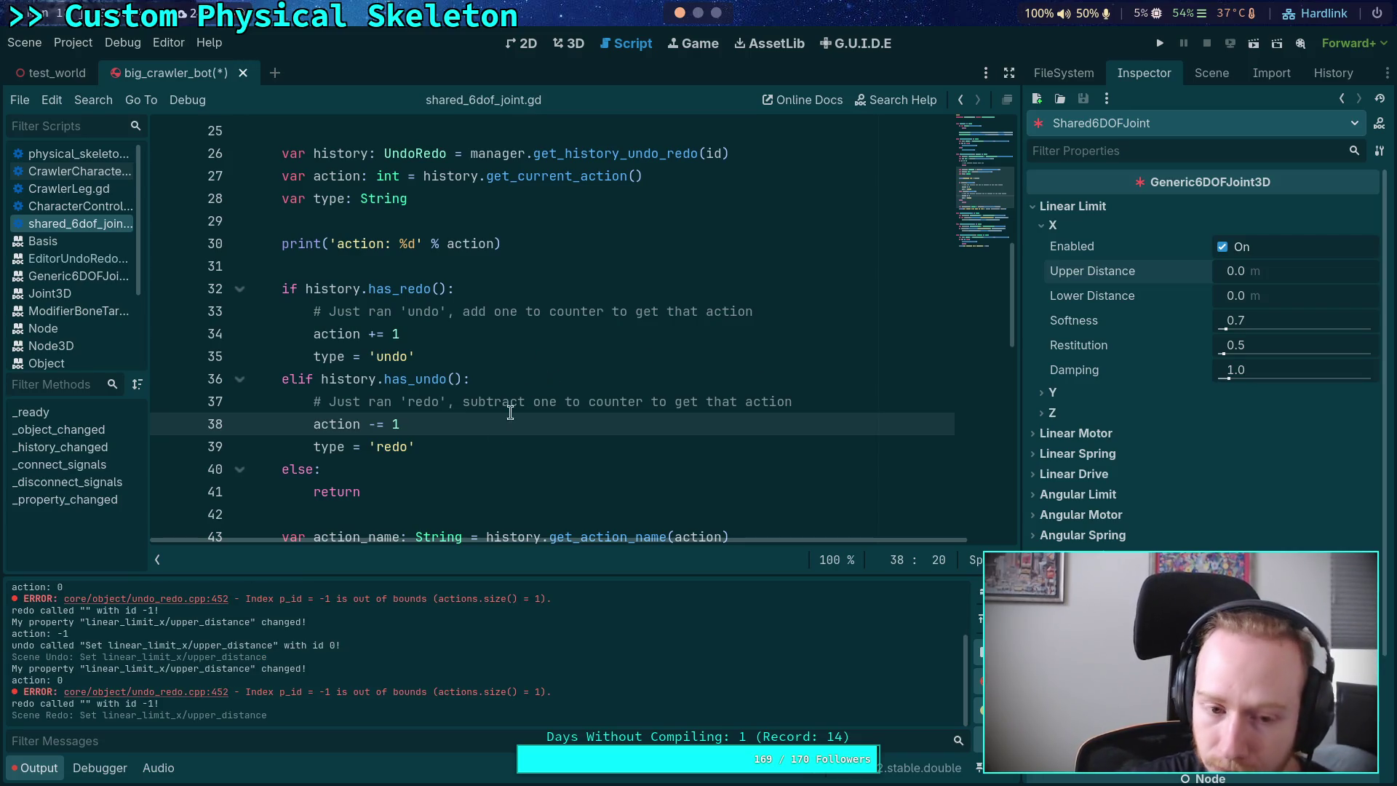
click(490, 447)
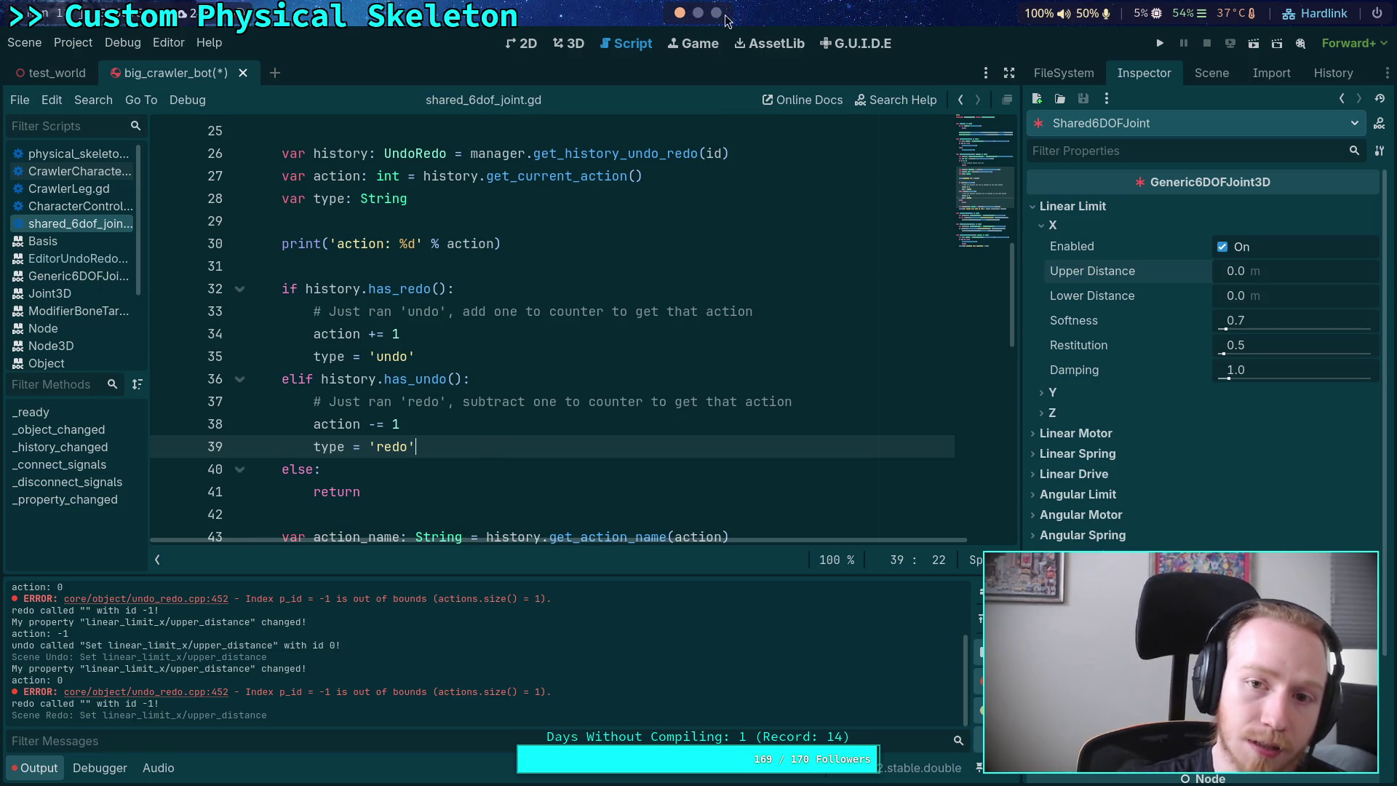
scroll(730, 19, down, 1)
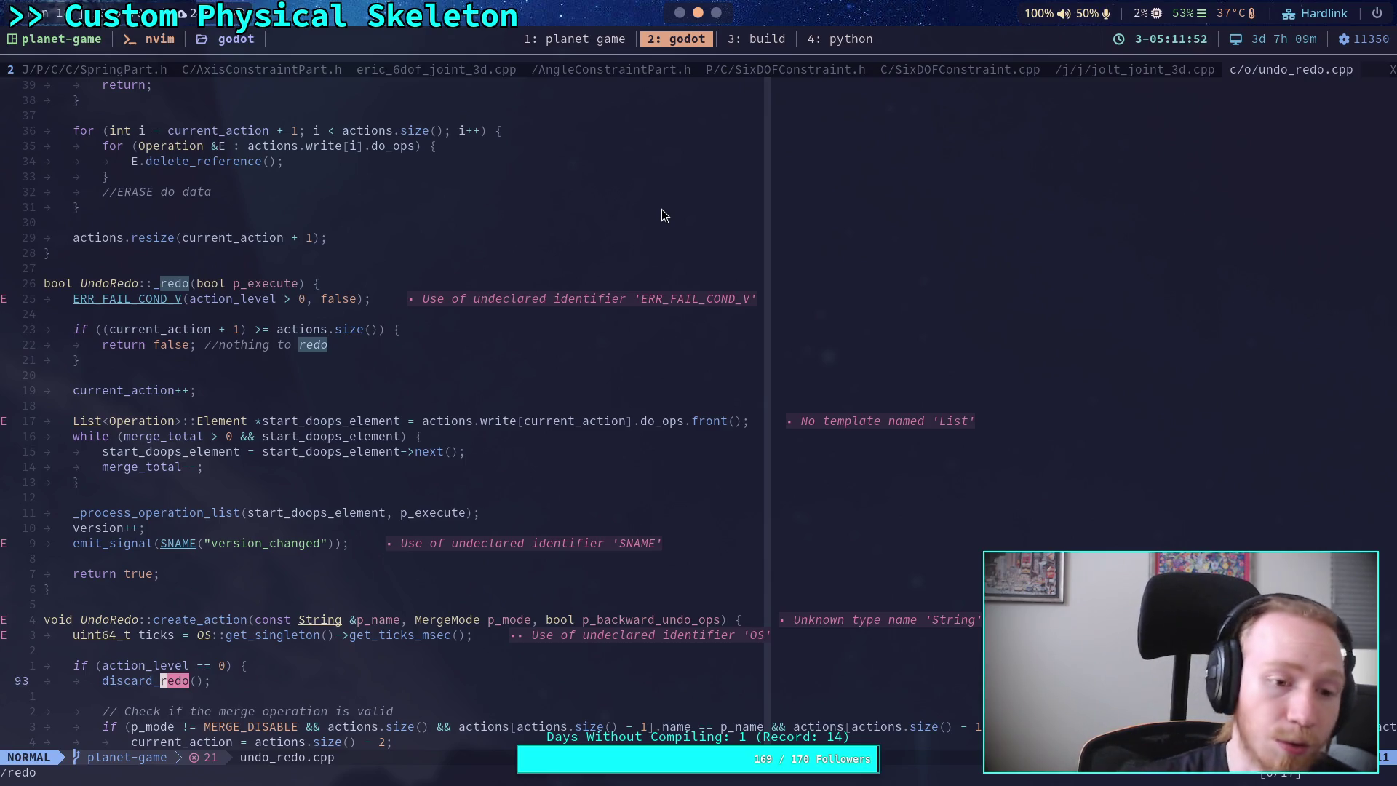
Reword line 37's comment to "# Just ran 'redo', this is the current action".
key(alt+Tab)
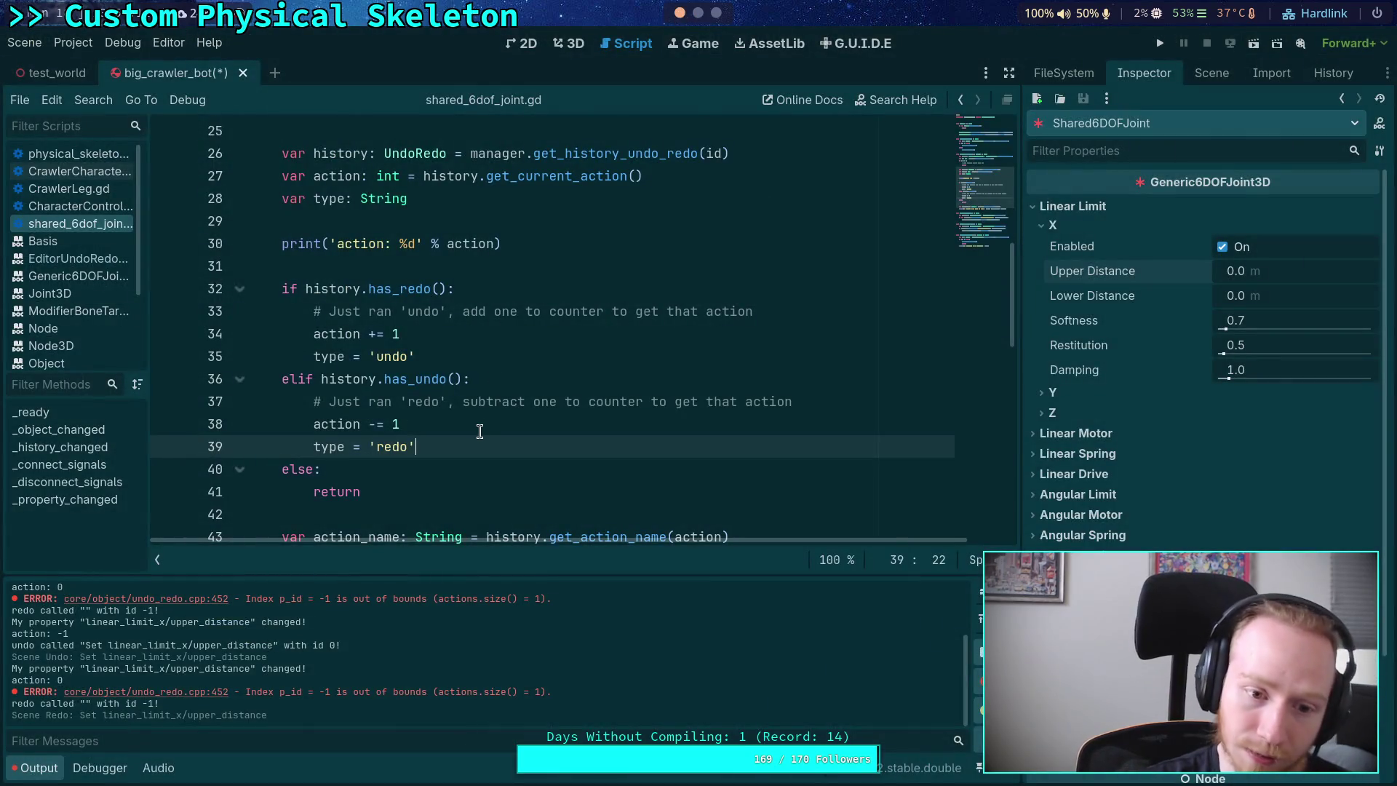
drag(463, 400, 582, 393)
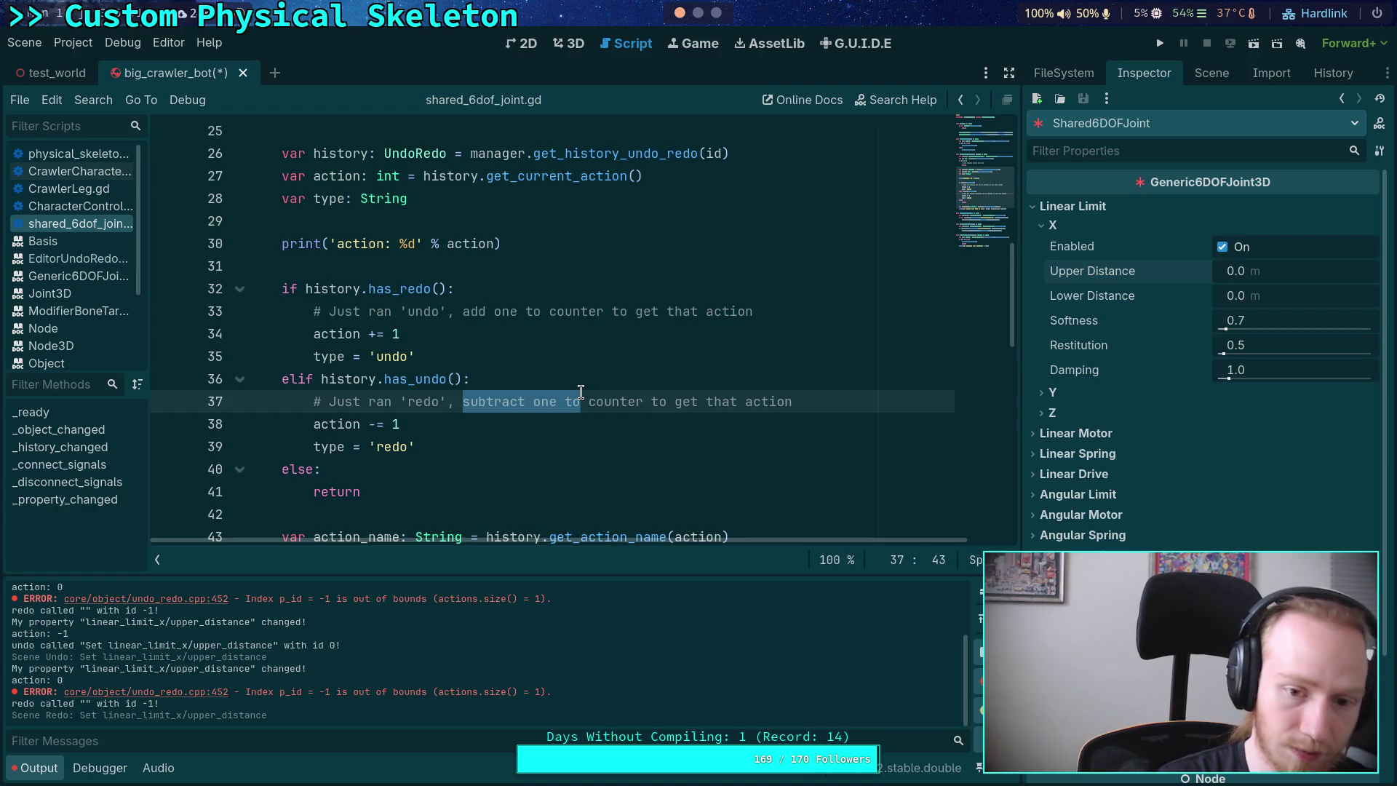
text(the)
key(ctrl+Delete)
key(ctrl+Delete)
key(ctrl+Delete)
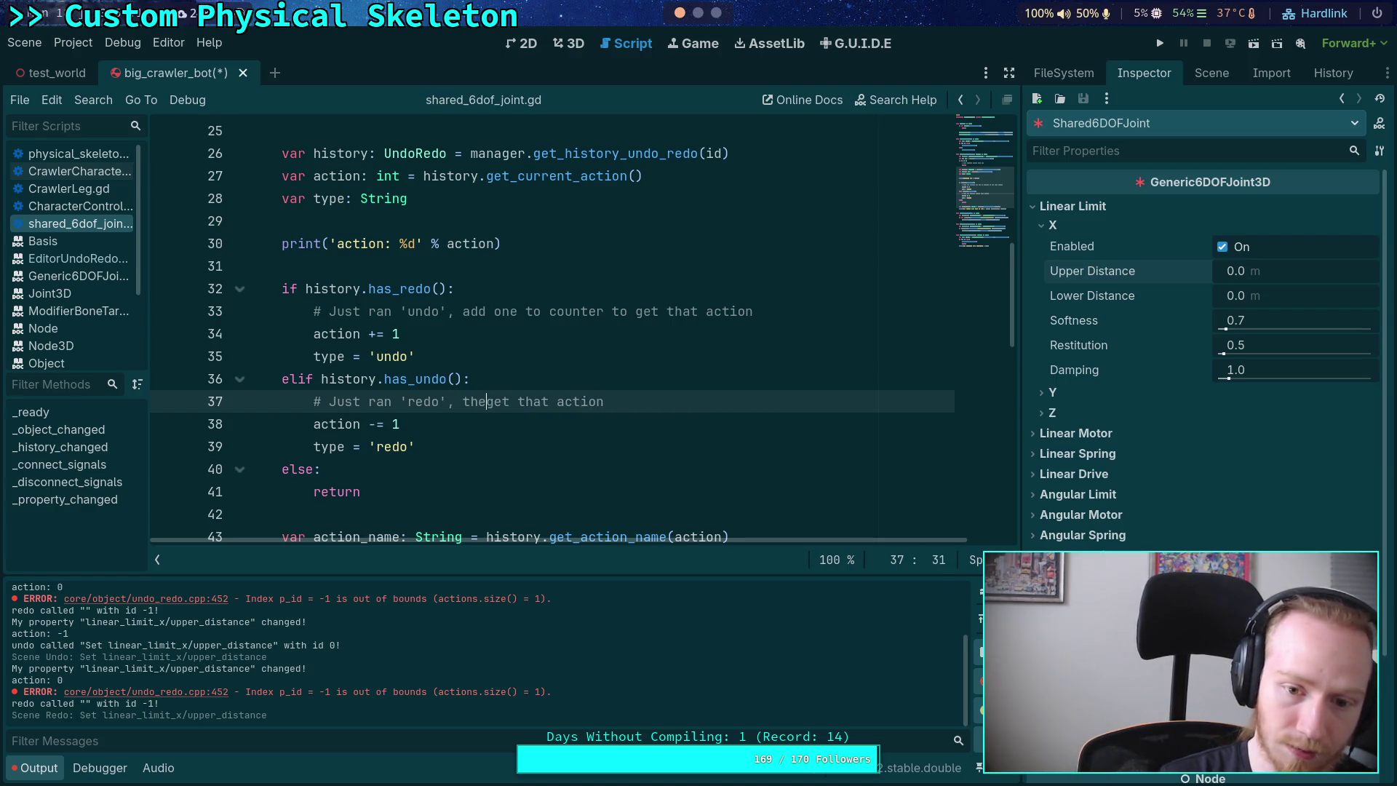
key(BackSpace)
text(i)
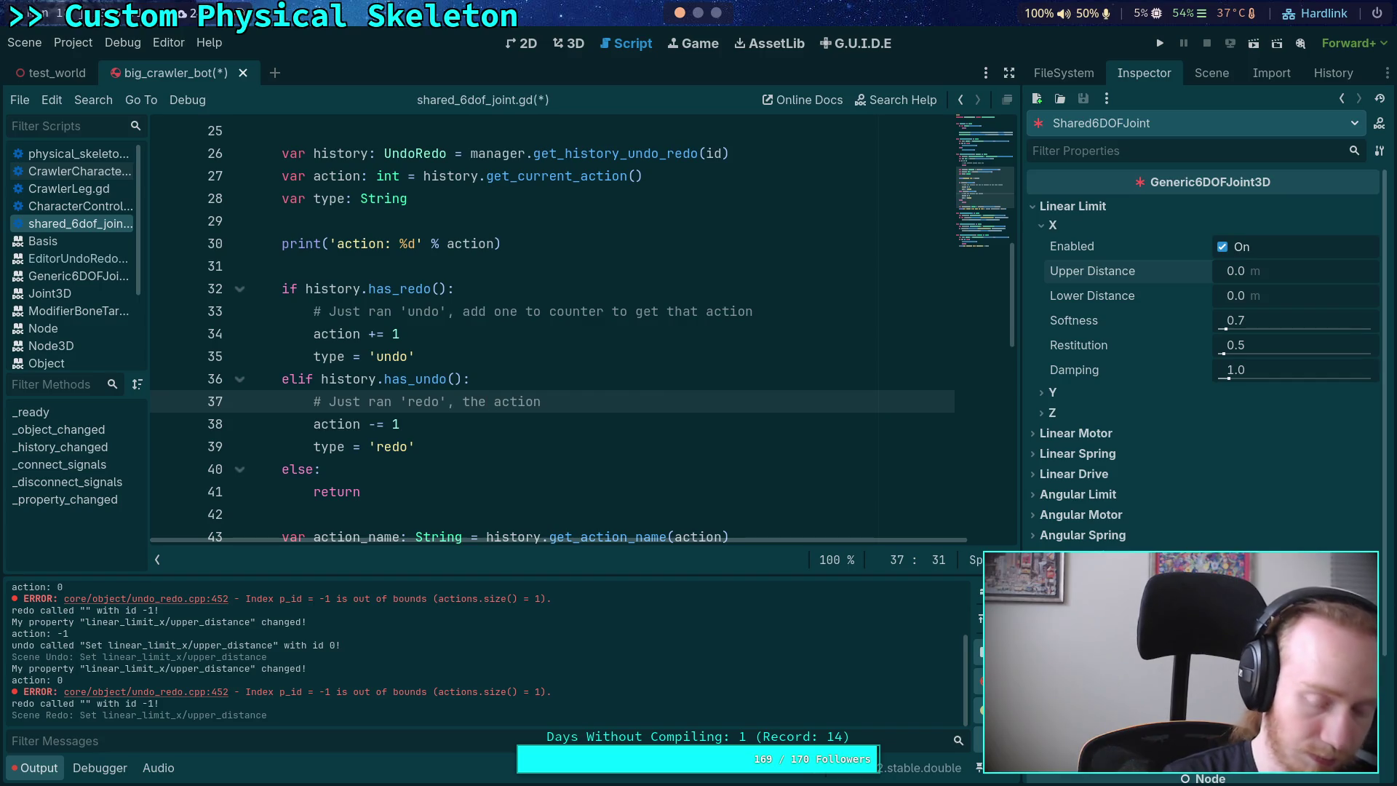
text(s is the curr)
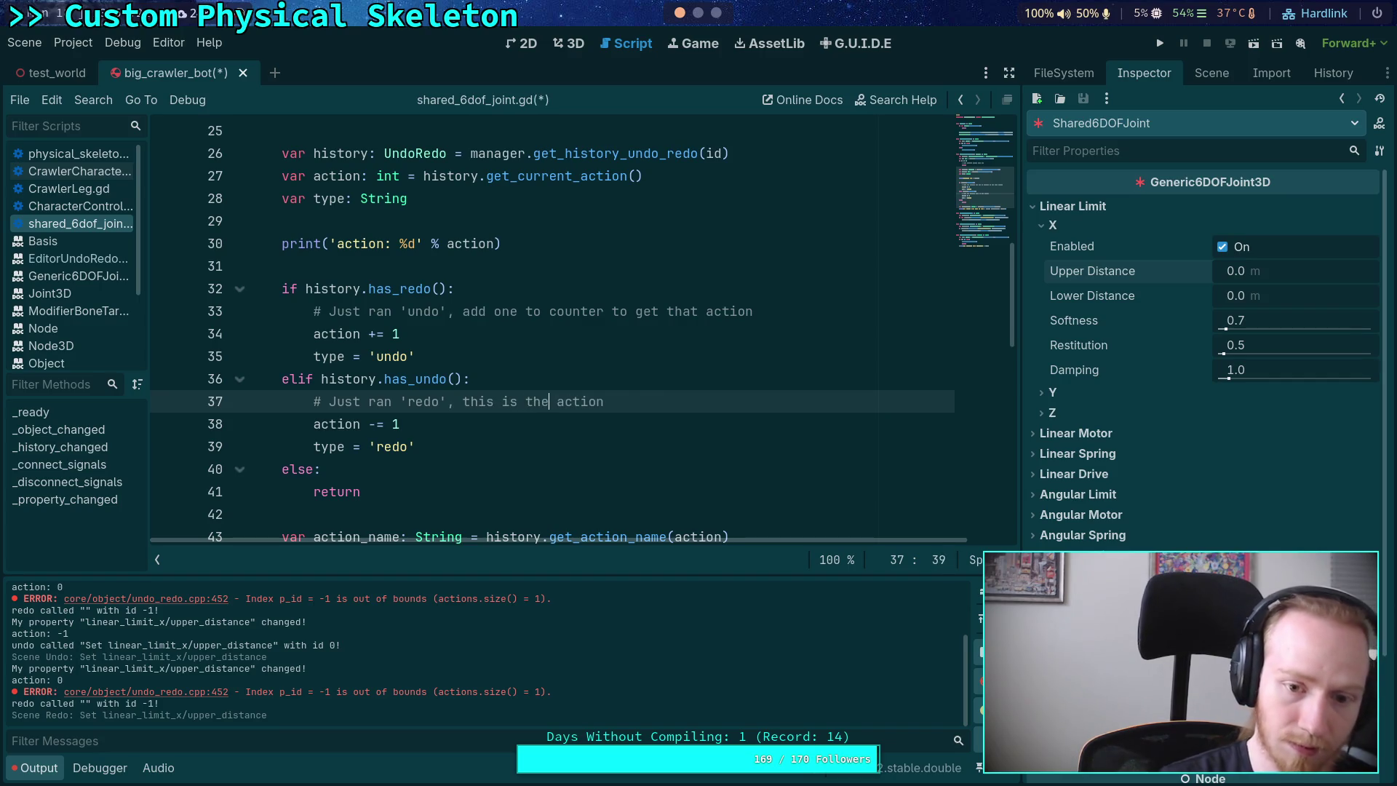
text(ent)
Delete the 'action -= 1' line from the redo branch, then switch to Neovim.
key(End)
key(shift+Down)
key(Delete)
click(715, 438)
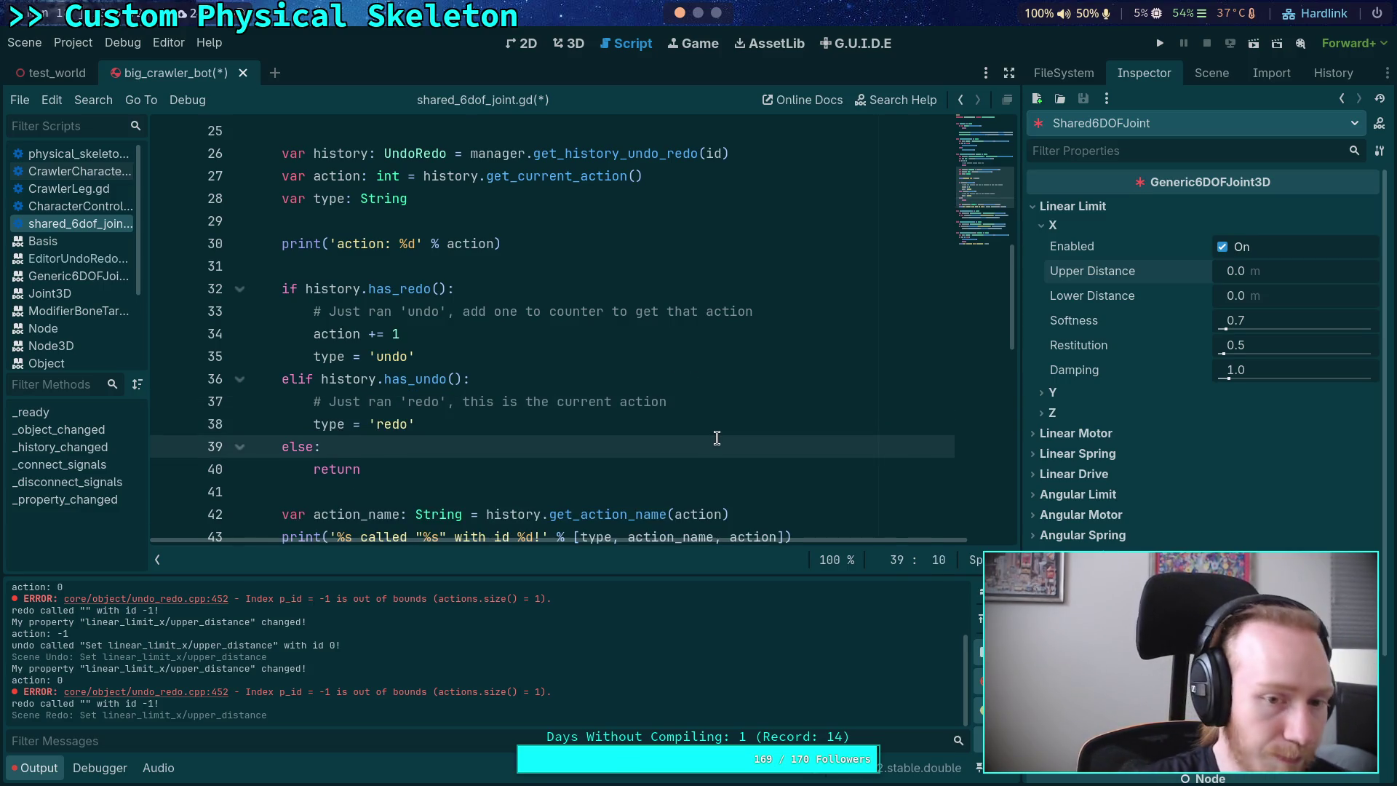
scroll(718, 429, down, 1)
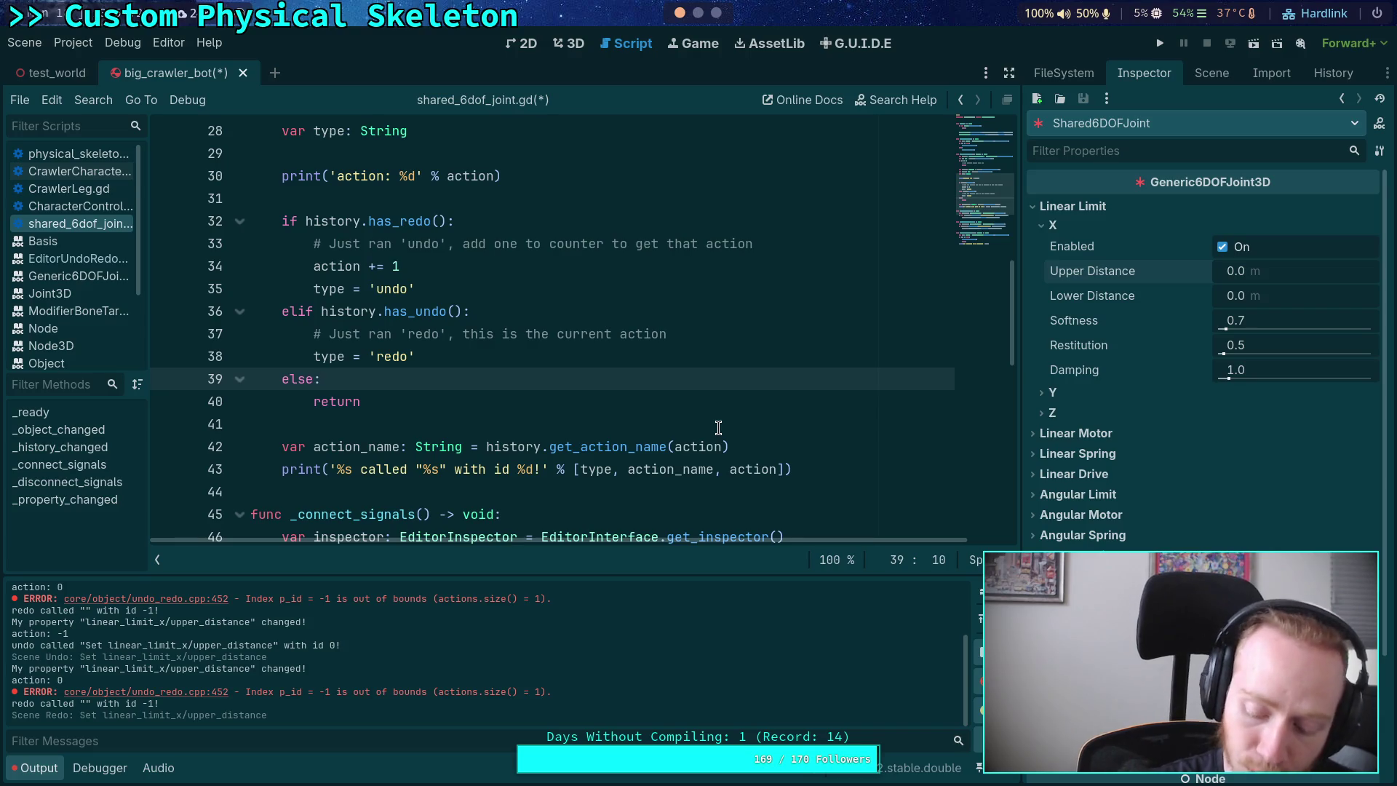
click(702, 11)
Search undo_redo.cpp for 'undo' and step through the '_undo' matches.
scroll(630, 390, up, 7)
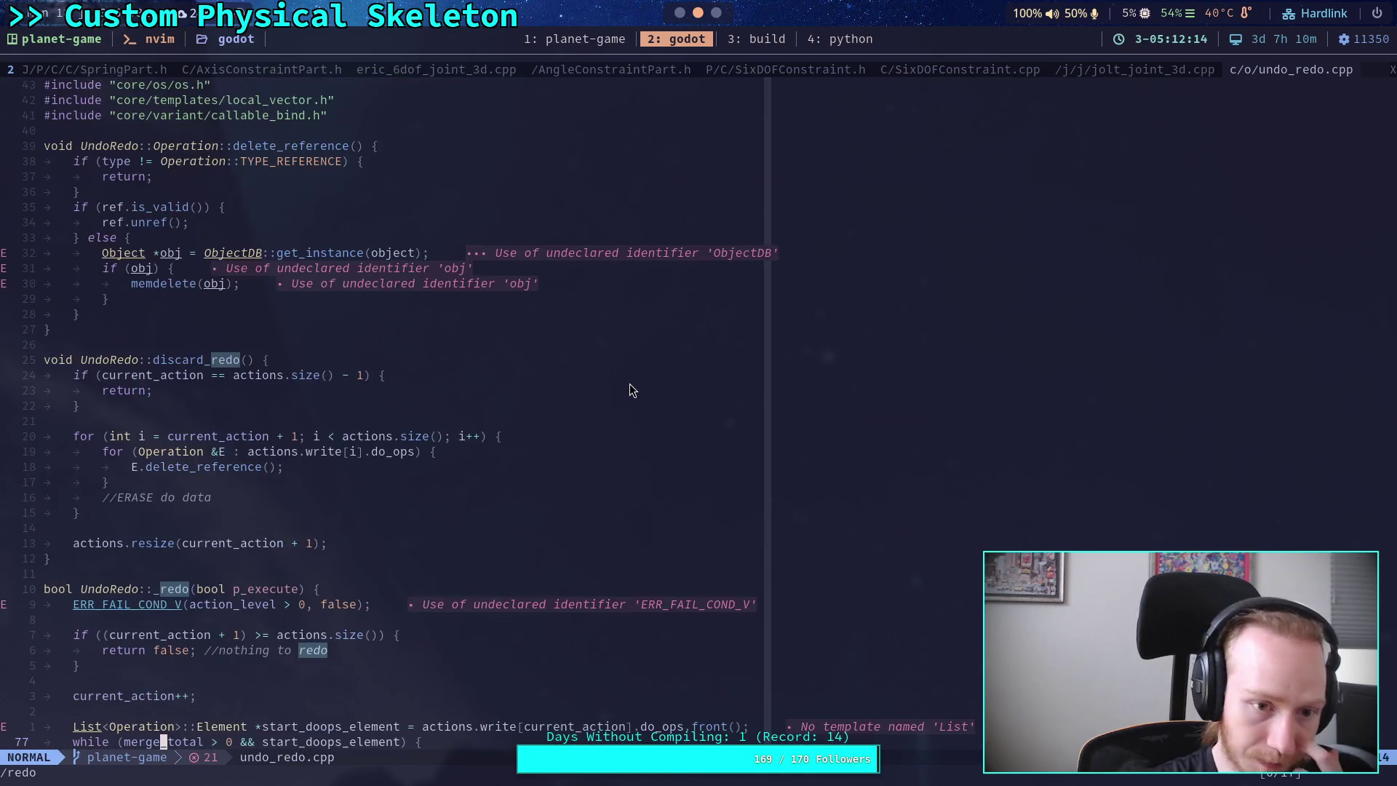
scroll(630, 390, up, 5)
scroll(627, 390, down, 20)
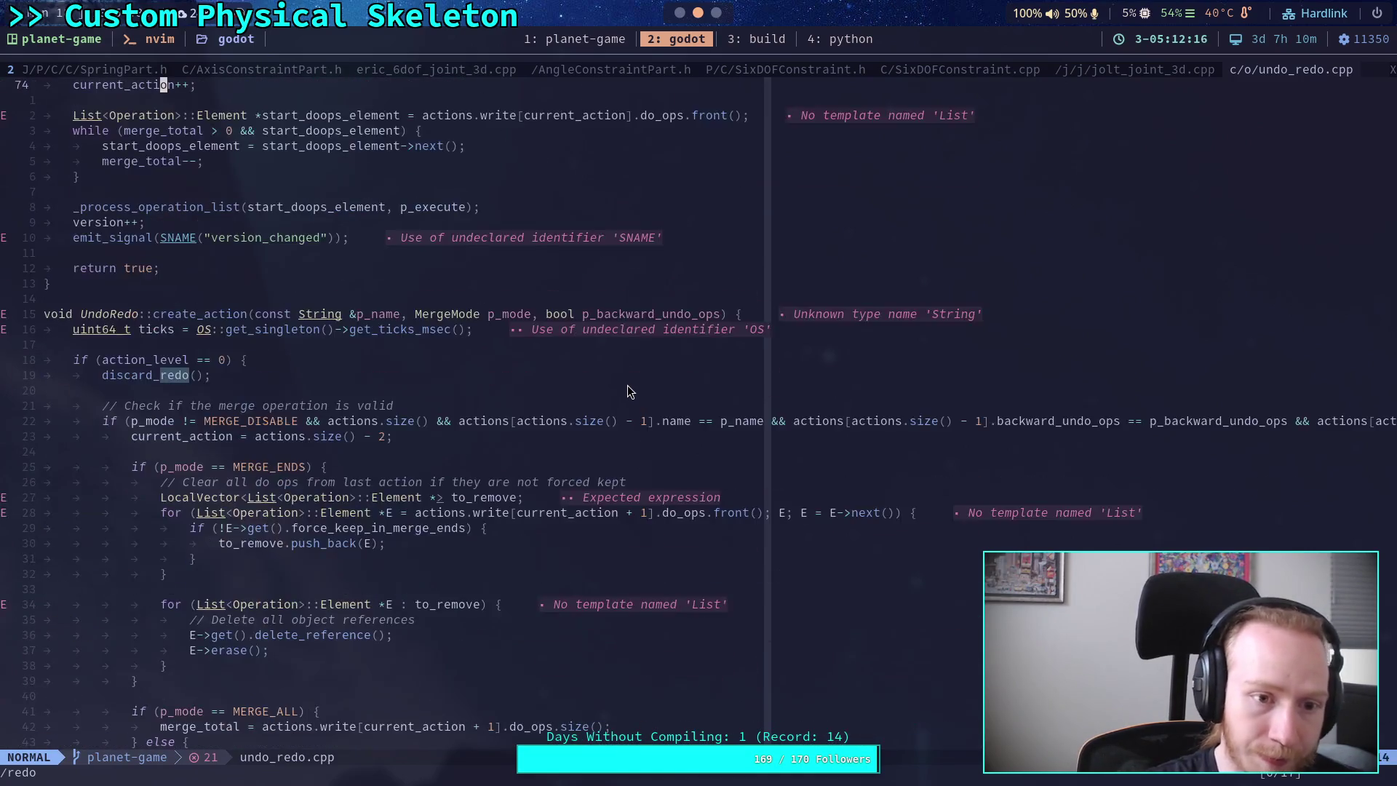
scroll(618, 384, down, 20)
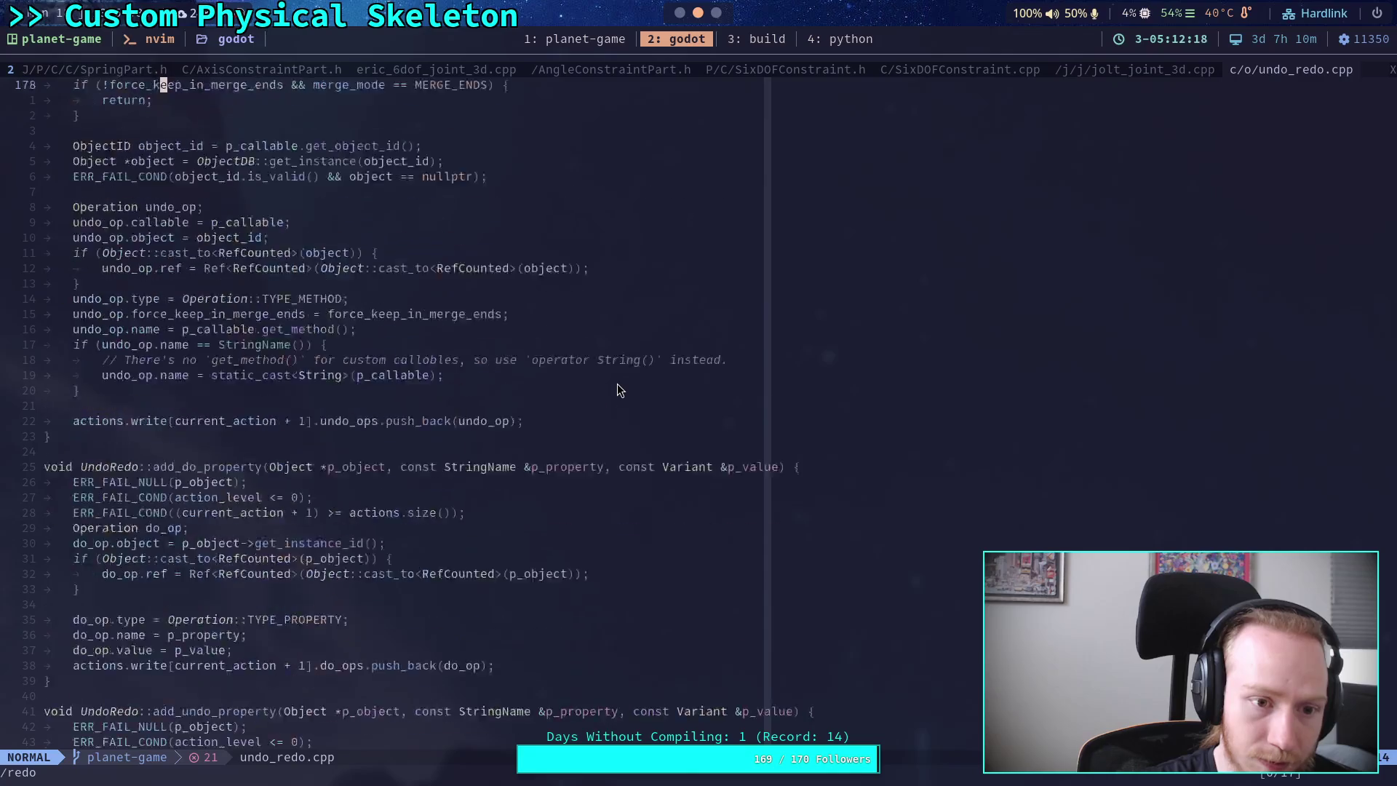
text(/und)
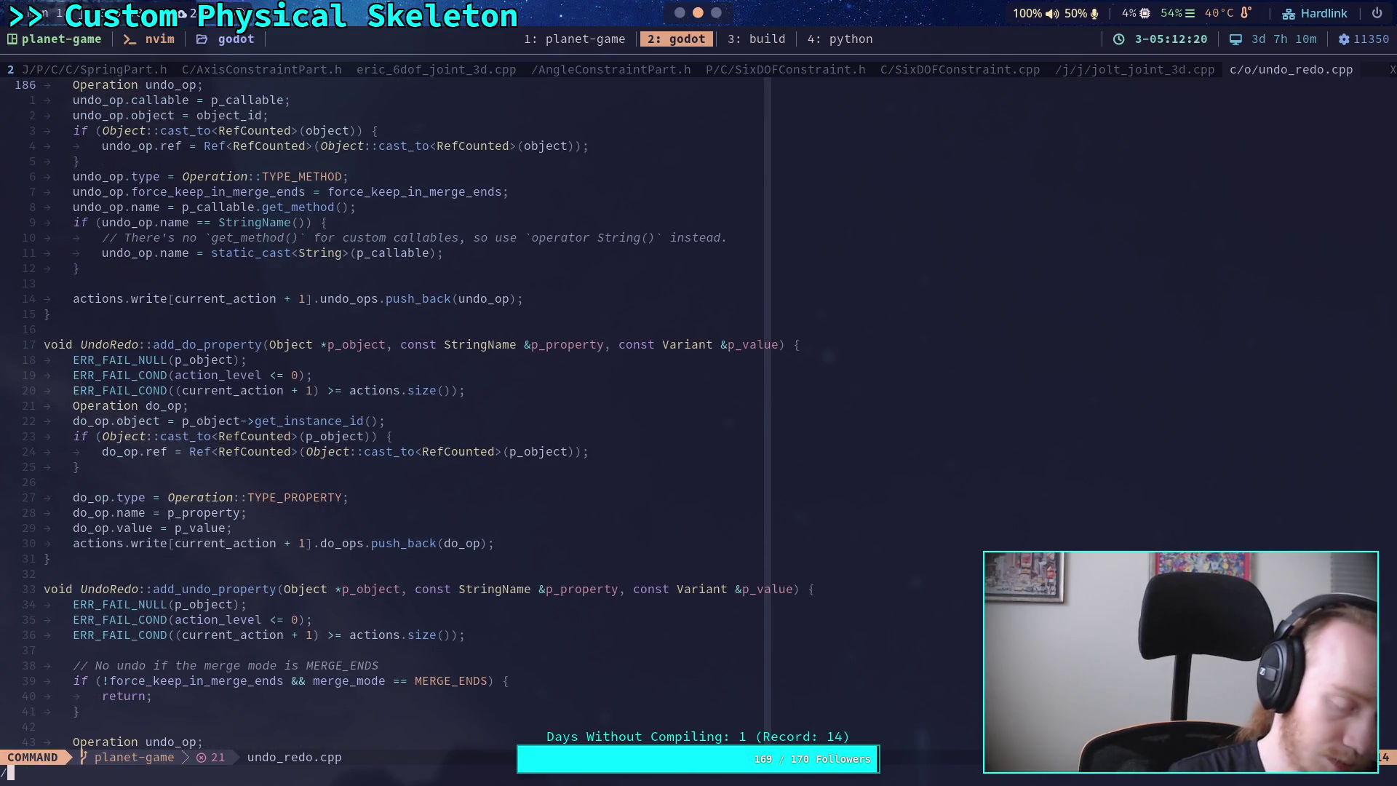
text(o)
key(Return)
text(/)
key(Return)
text(/_undo)
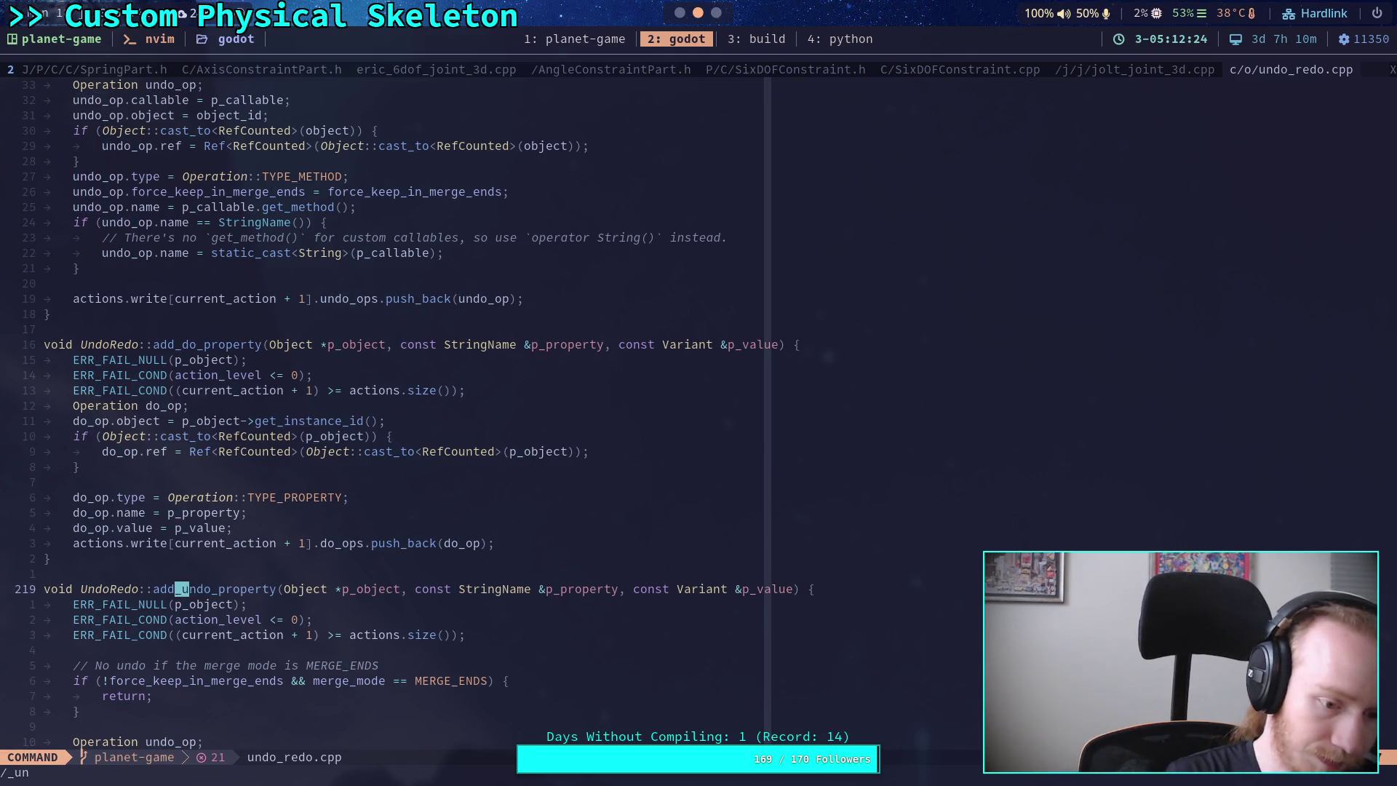
key(Return)
text(/)
key(Return)
text(/)
key(Return)
text(/)
key(Return)
text(/)
key(Return)
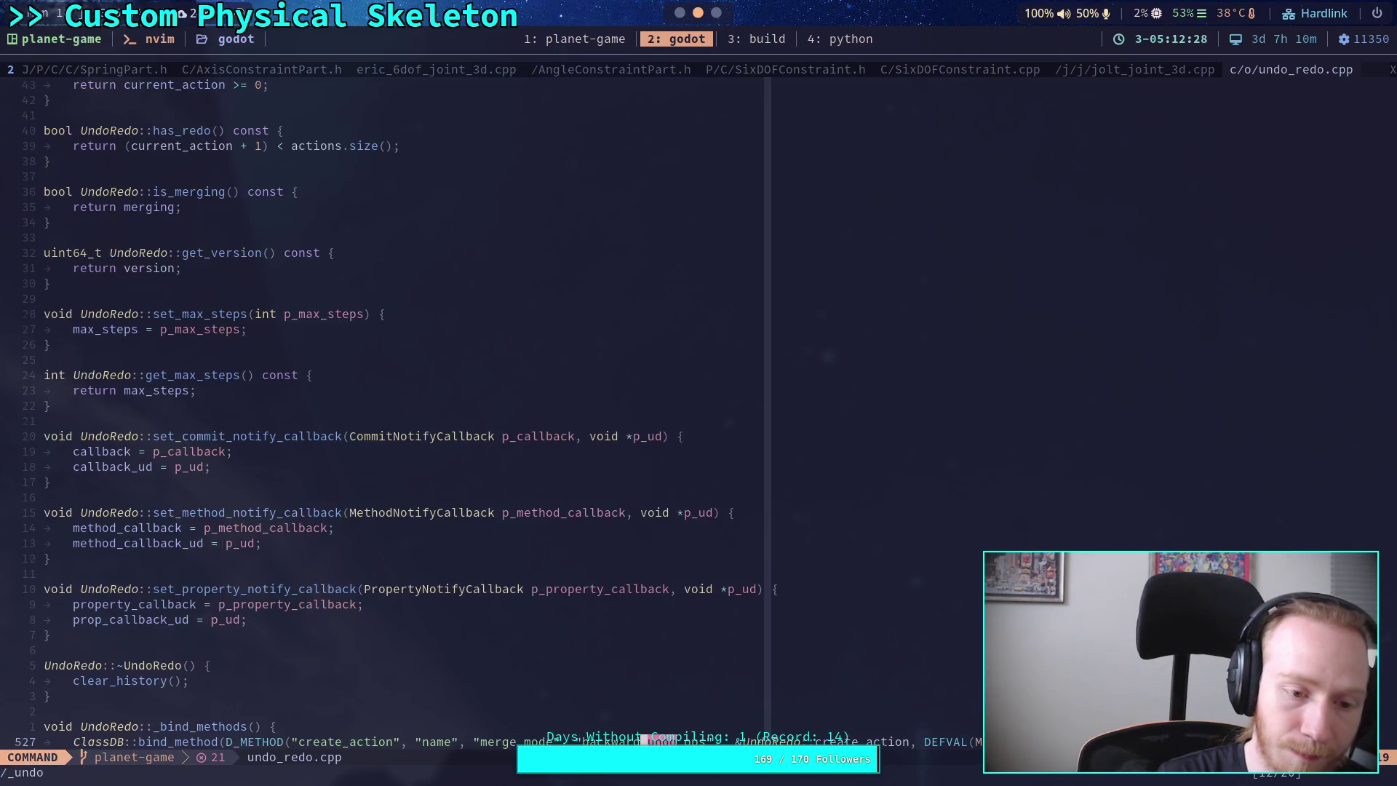
text(/)
key(Return)
text(/)
key(Return)
text(/)
key(Return)
Find the ::_undo definition and inspect the current_action--; line in undo().
text(/::_undo)
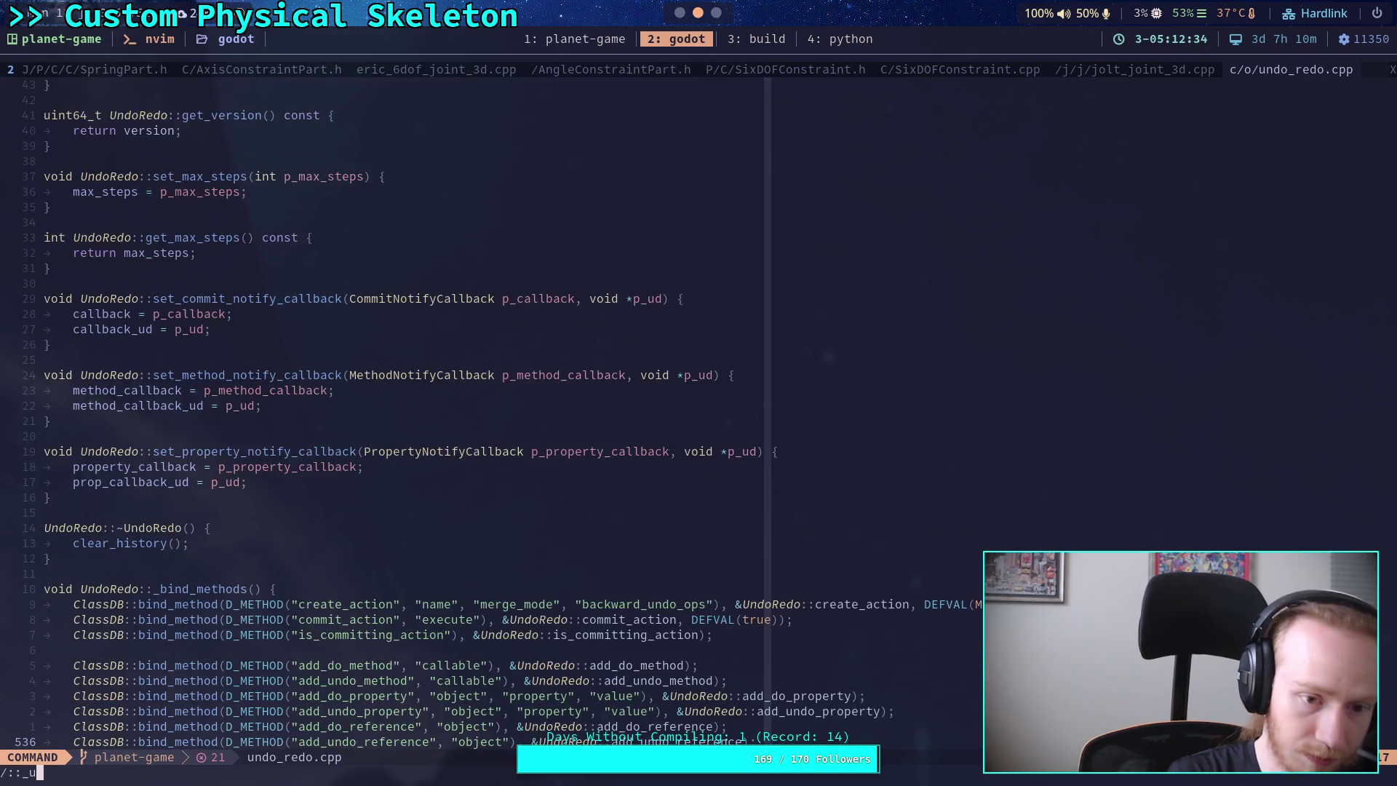
key(Return)
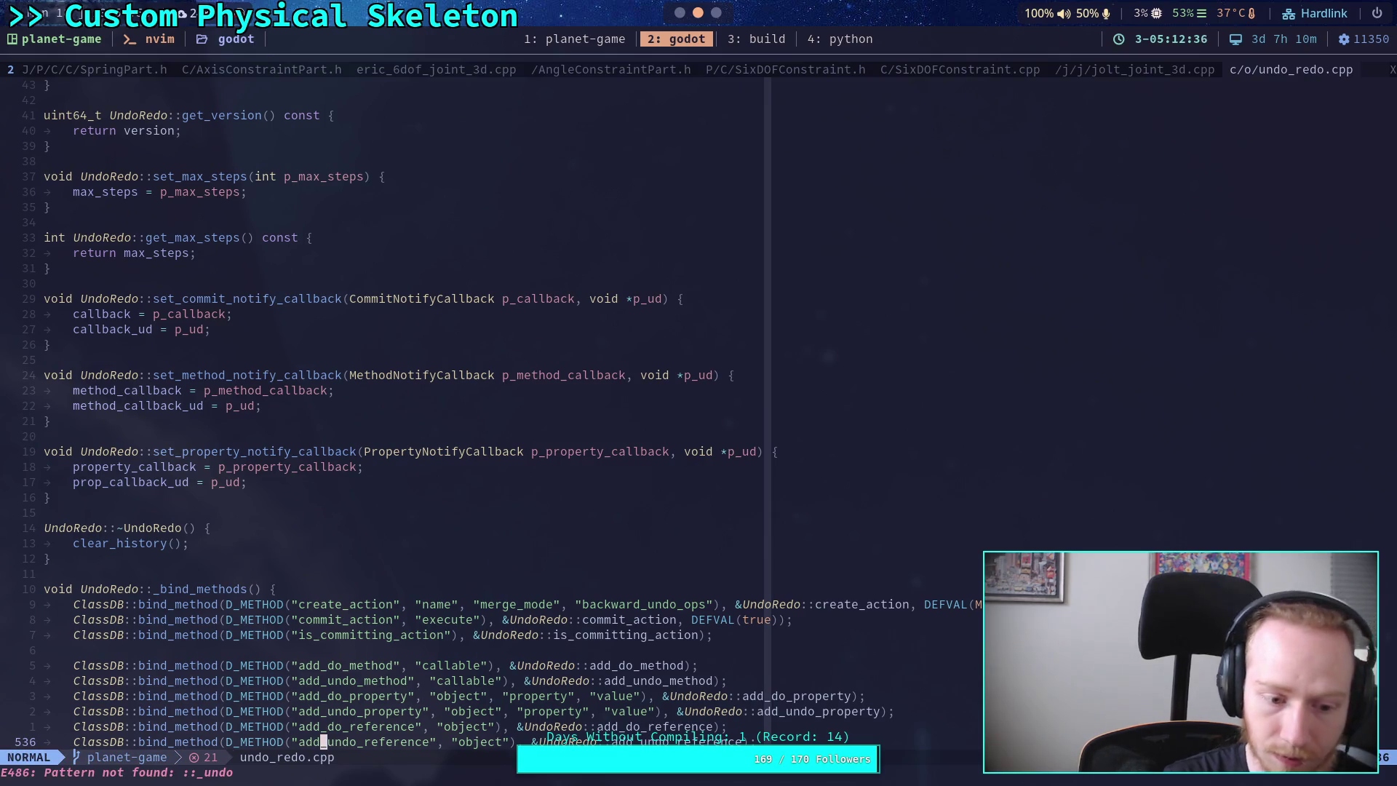
scroll(561, 378, up, 20)
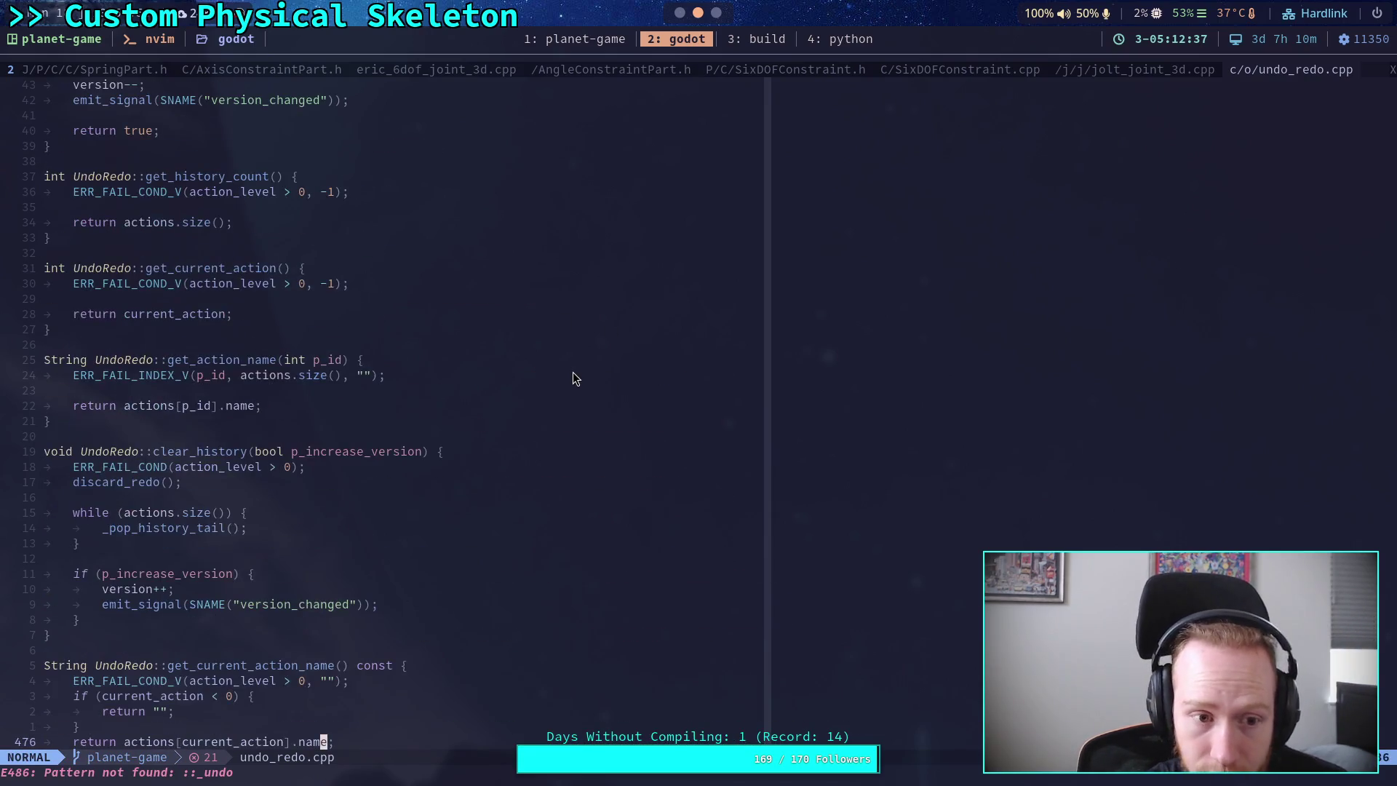
scroll(575, 379, up, 8)
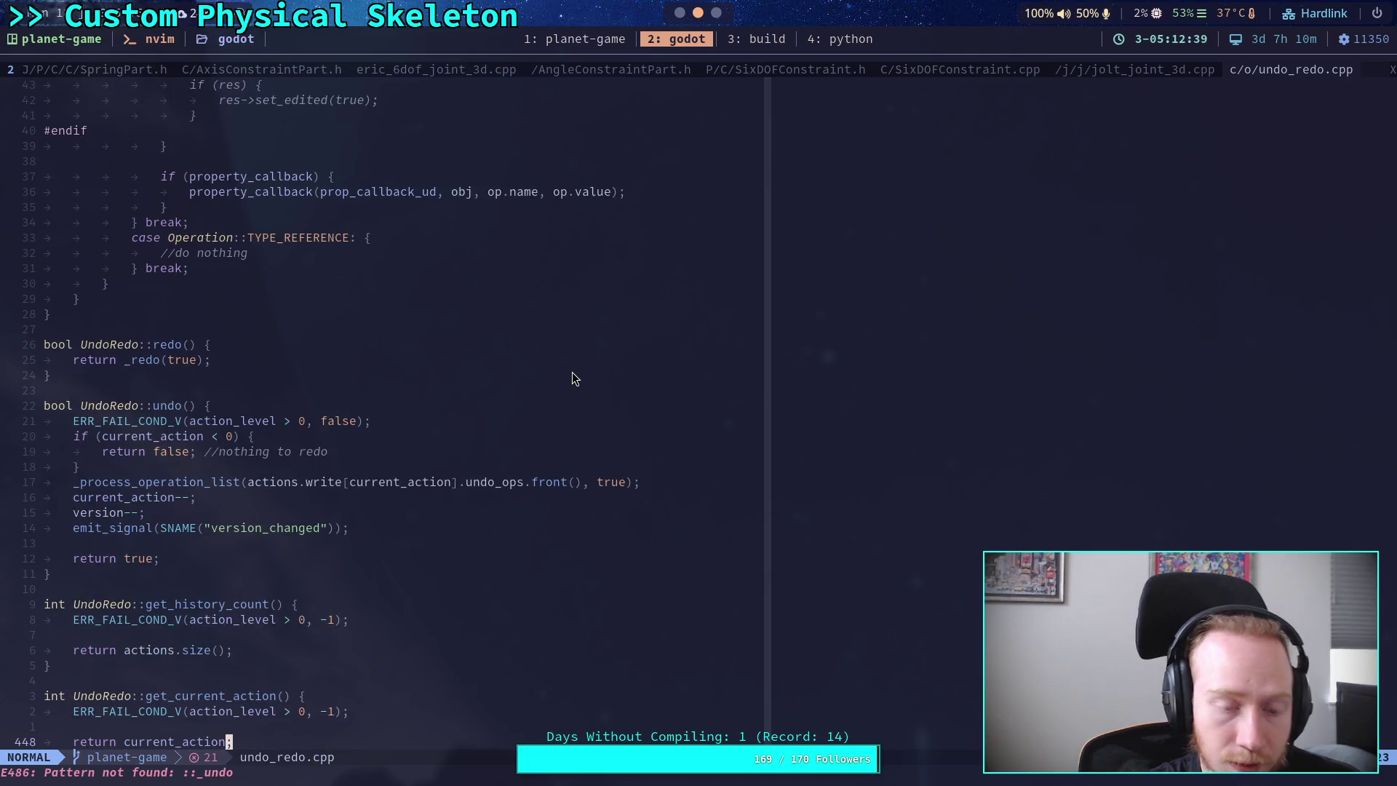
click(493, 465)
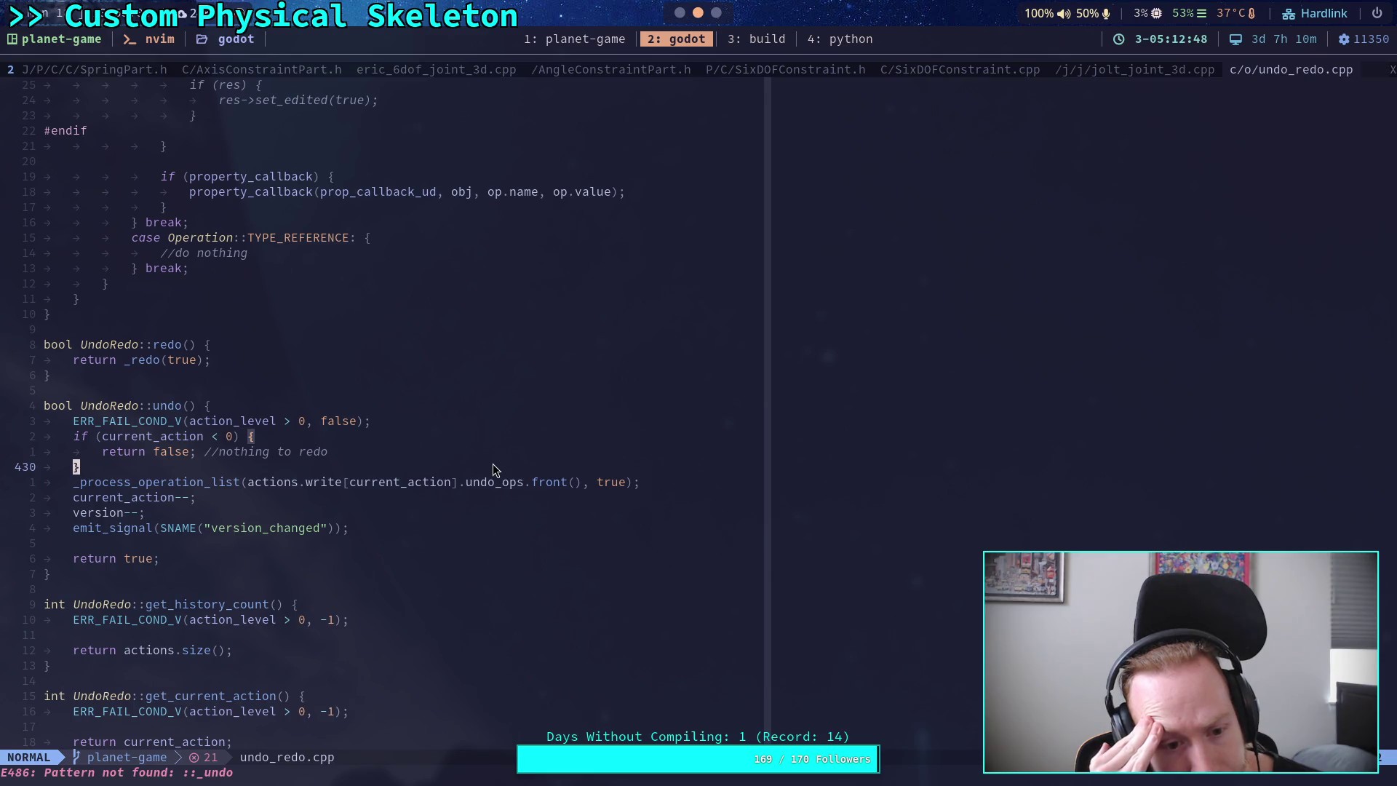
scroll(487, 462, up, 7)
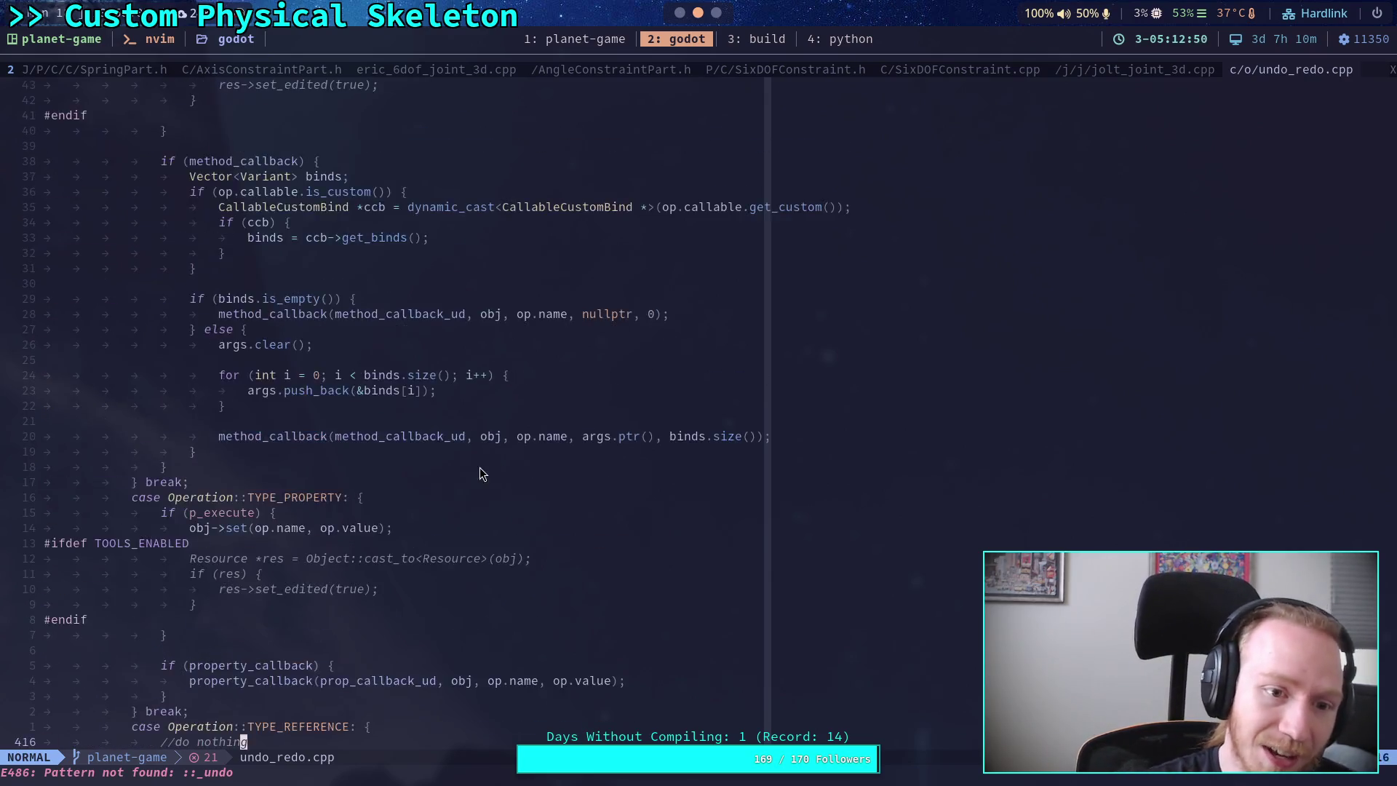
scroll(480, 473, down, 8)
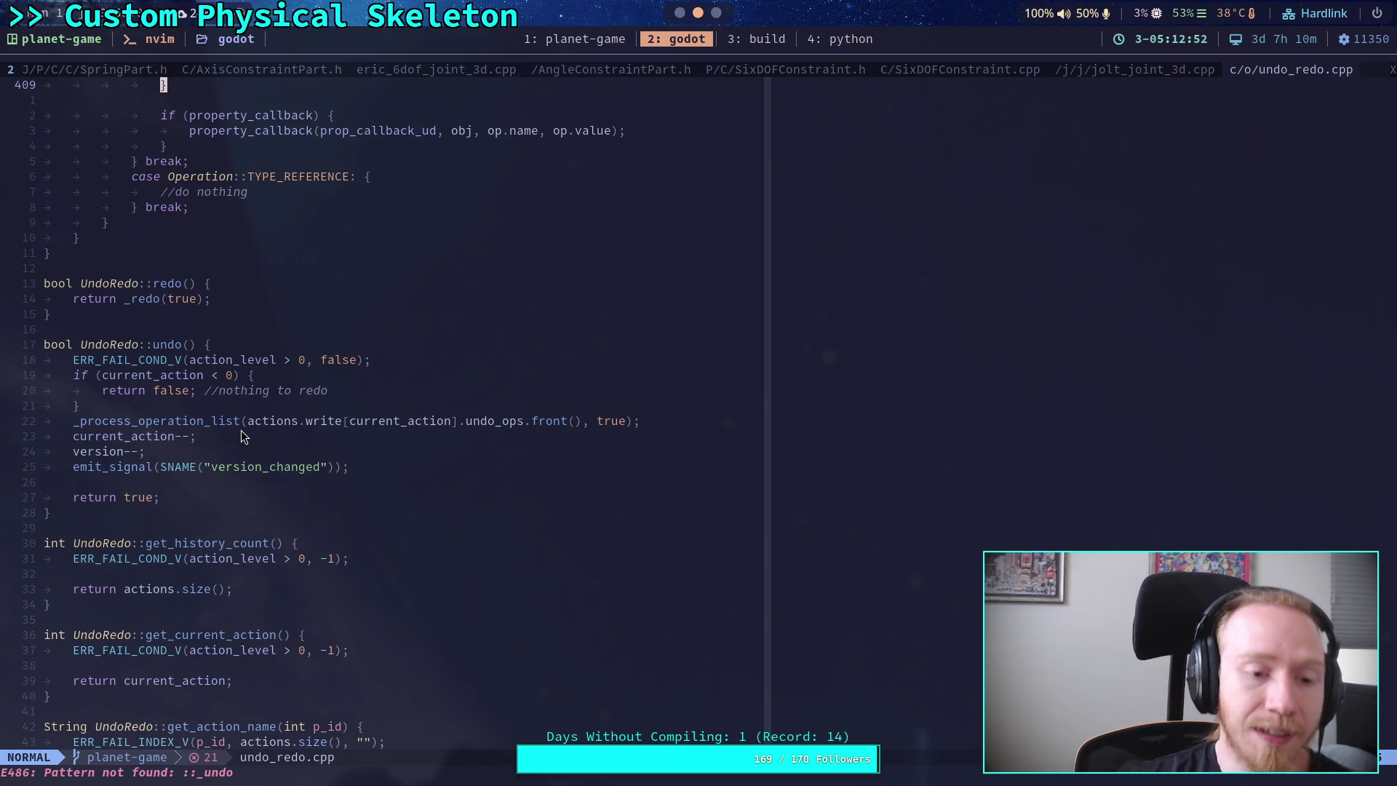
drag(349, 421, 508, 418)
drag(73, 437, 203, 438)
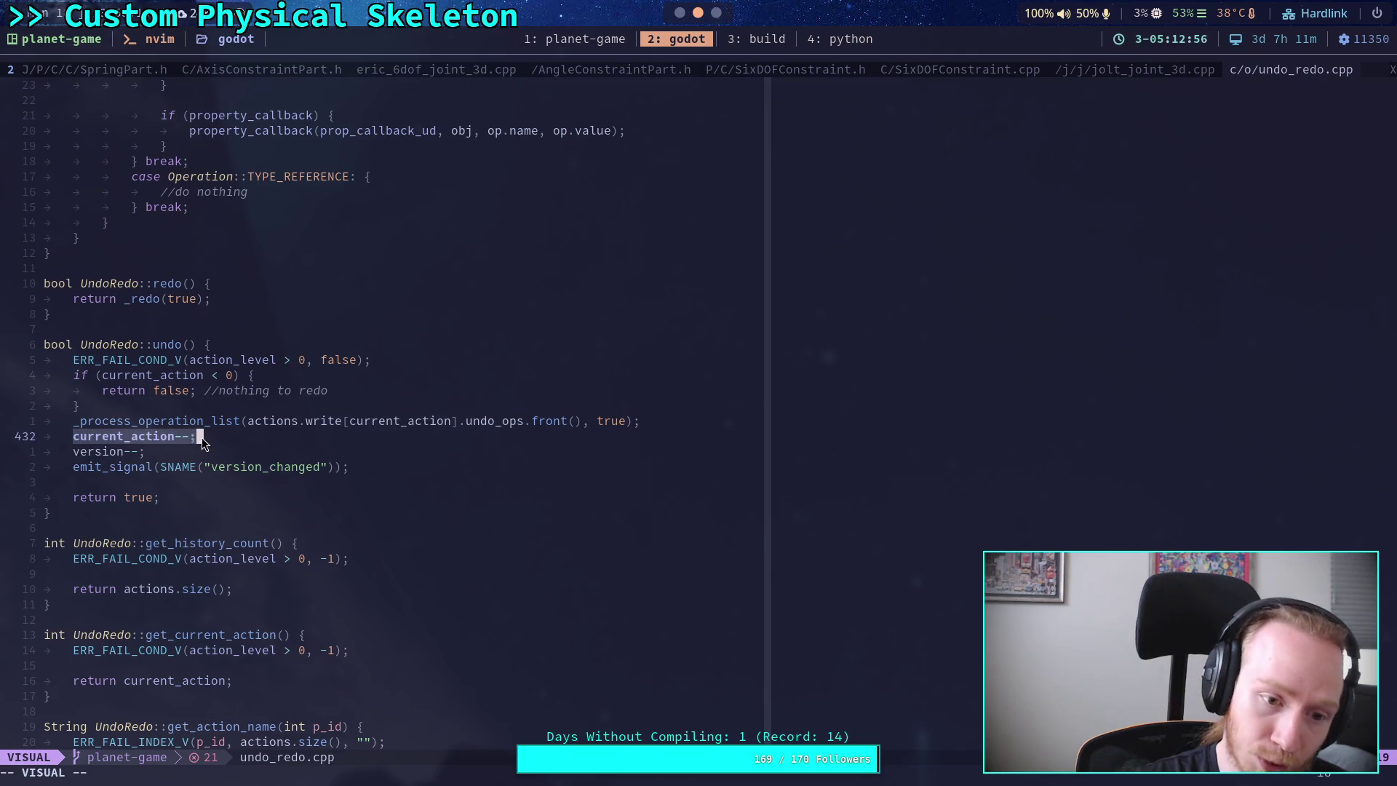
click(179, 466)
Check how _redo increments current_action first, then return to the Godot editor.
scroll(243, 453, up, 20)
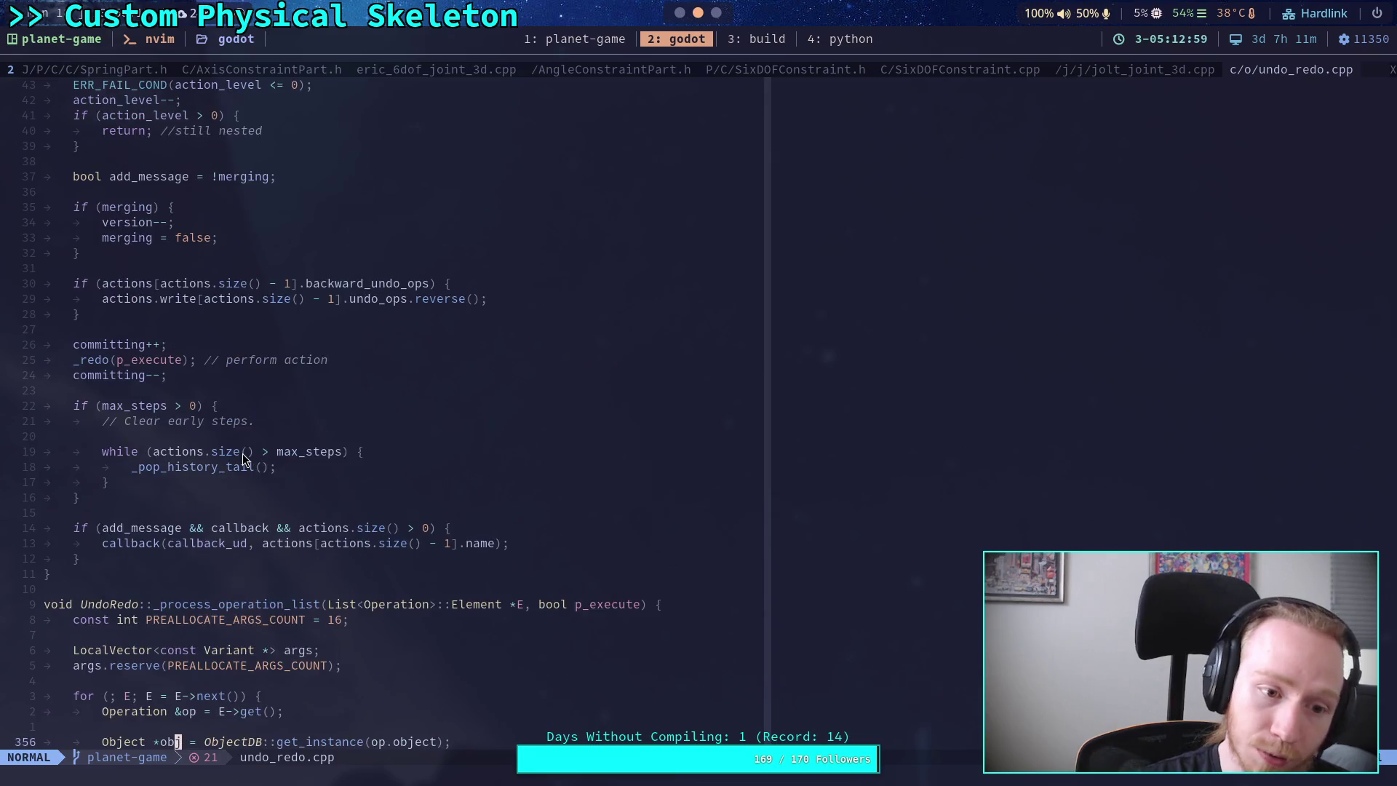
scroll(242, 452, up, 2)
scroll(215, 441, up, 10)
scroll(220, 441, up, 20)
scroll(220, 441, up, 20)
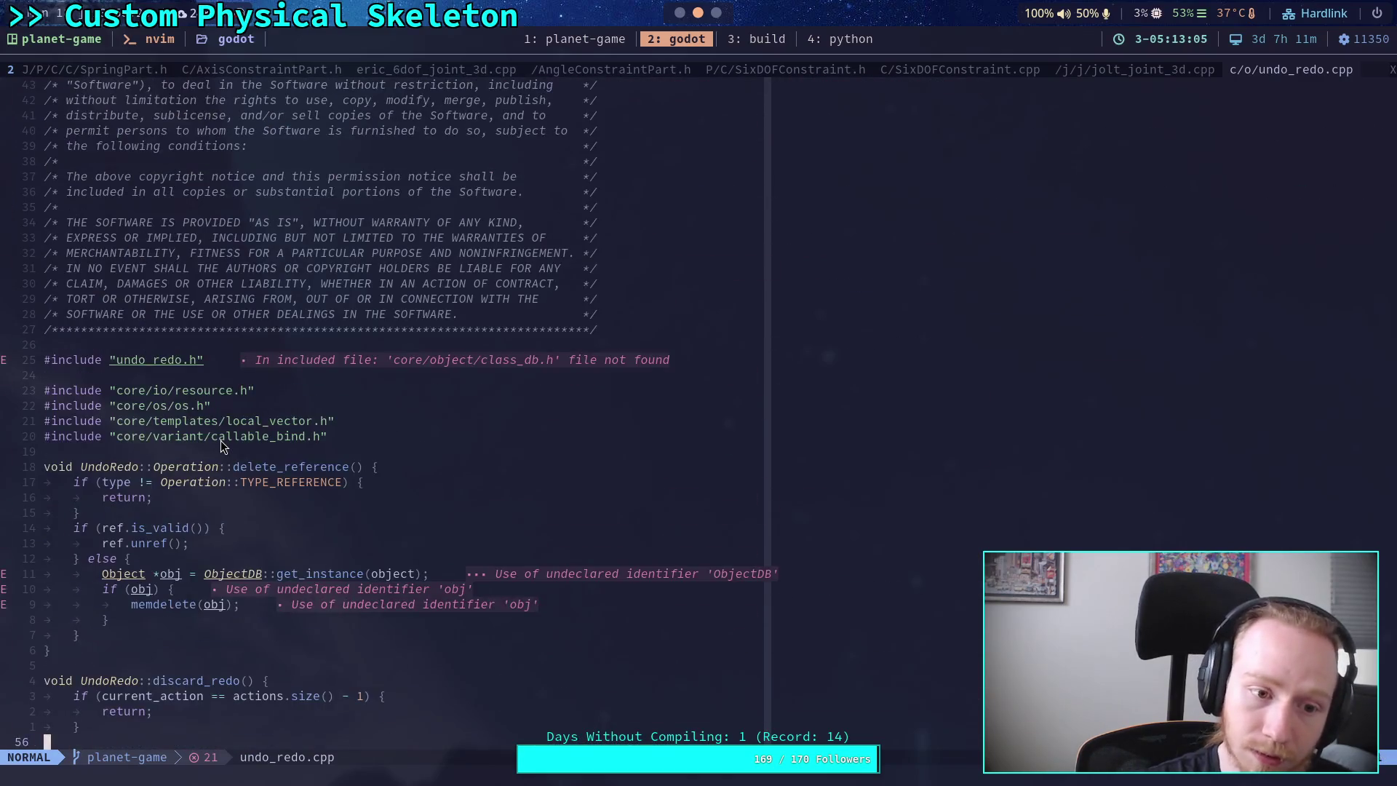
scroll(220, 441, down, 15)
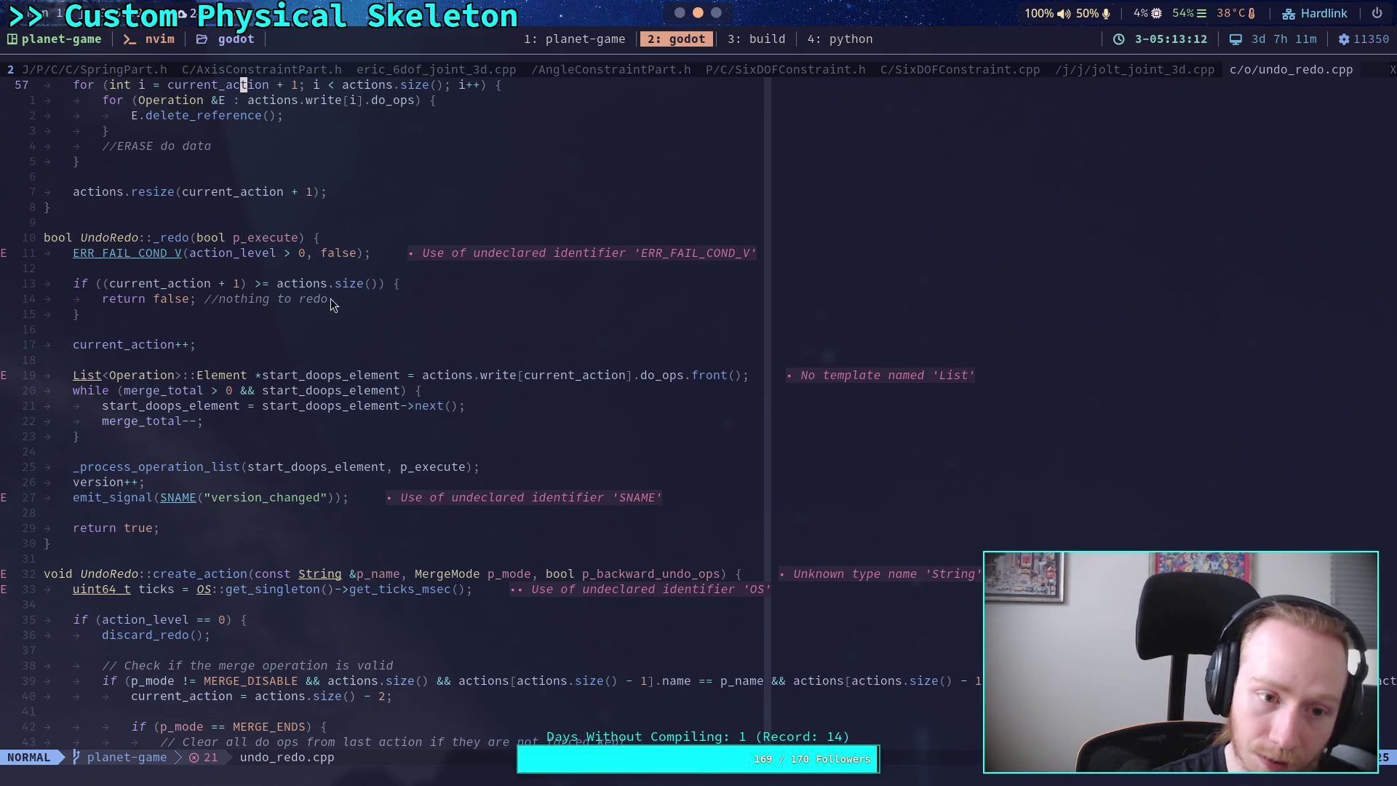
key(super+1)
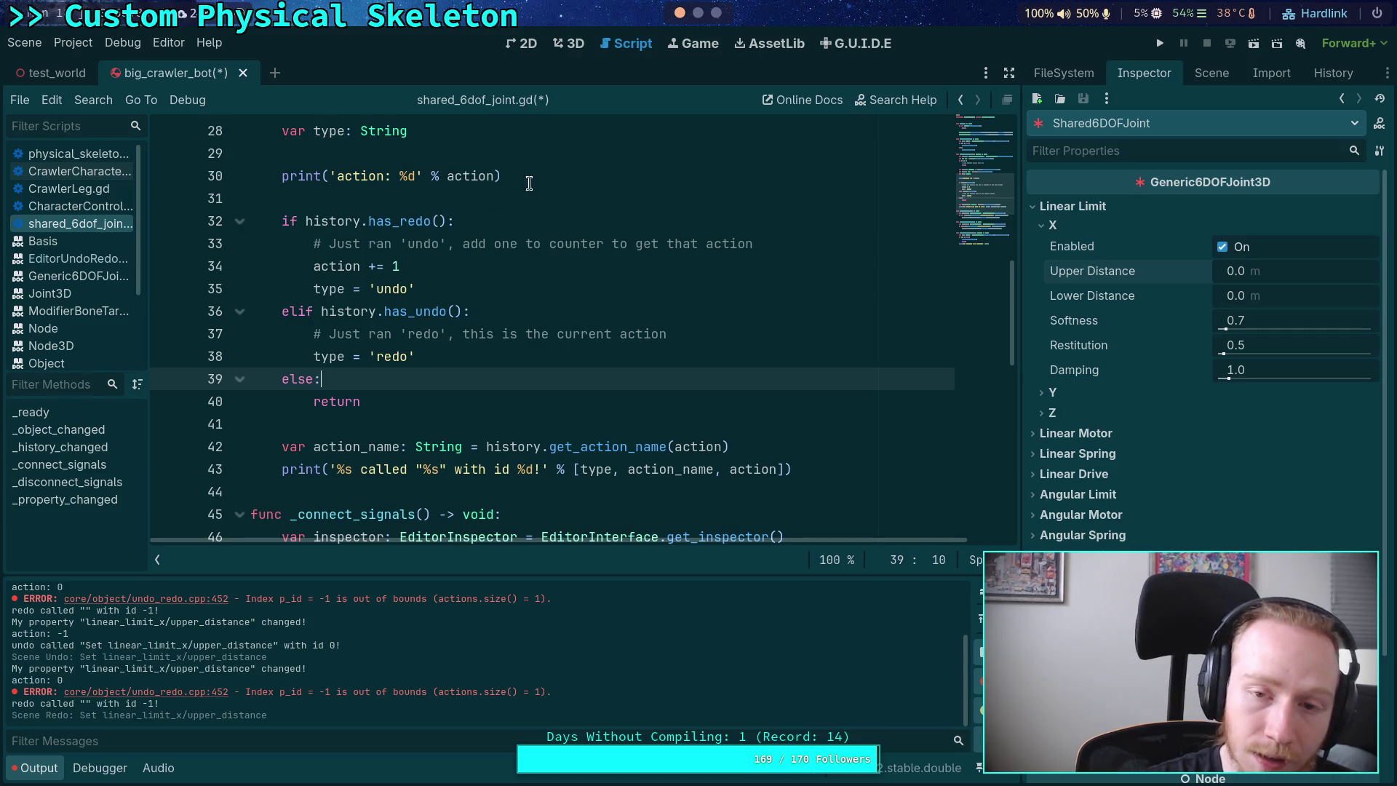
Save shared_6dof_joint.gd and the big_crawler_bot scene after reviewing lines 38–40.
click(698, 13)
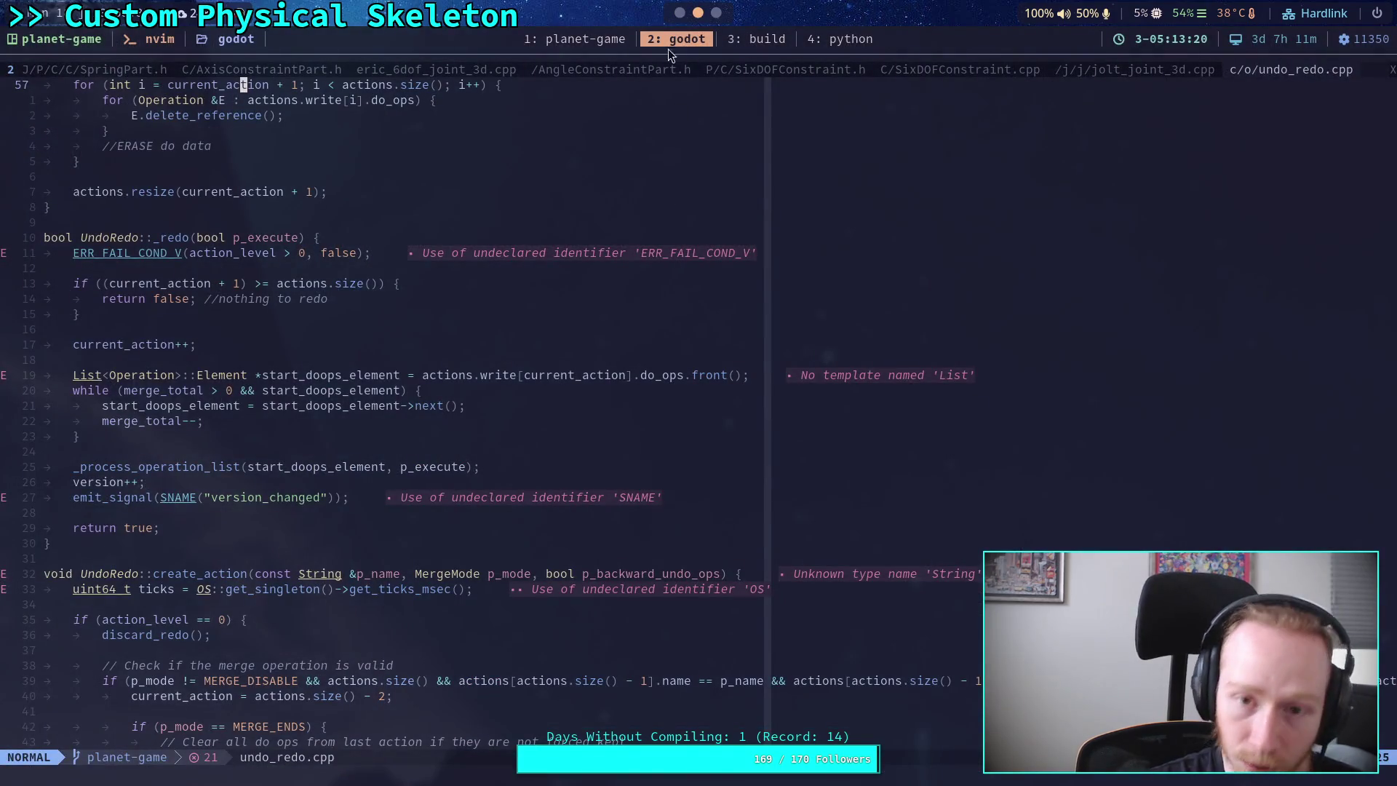
click(680, 13)
click(448, 356)
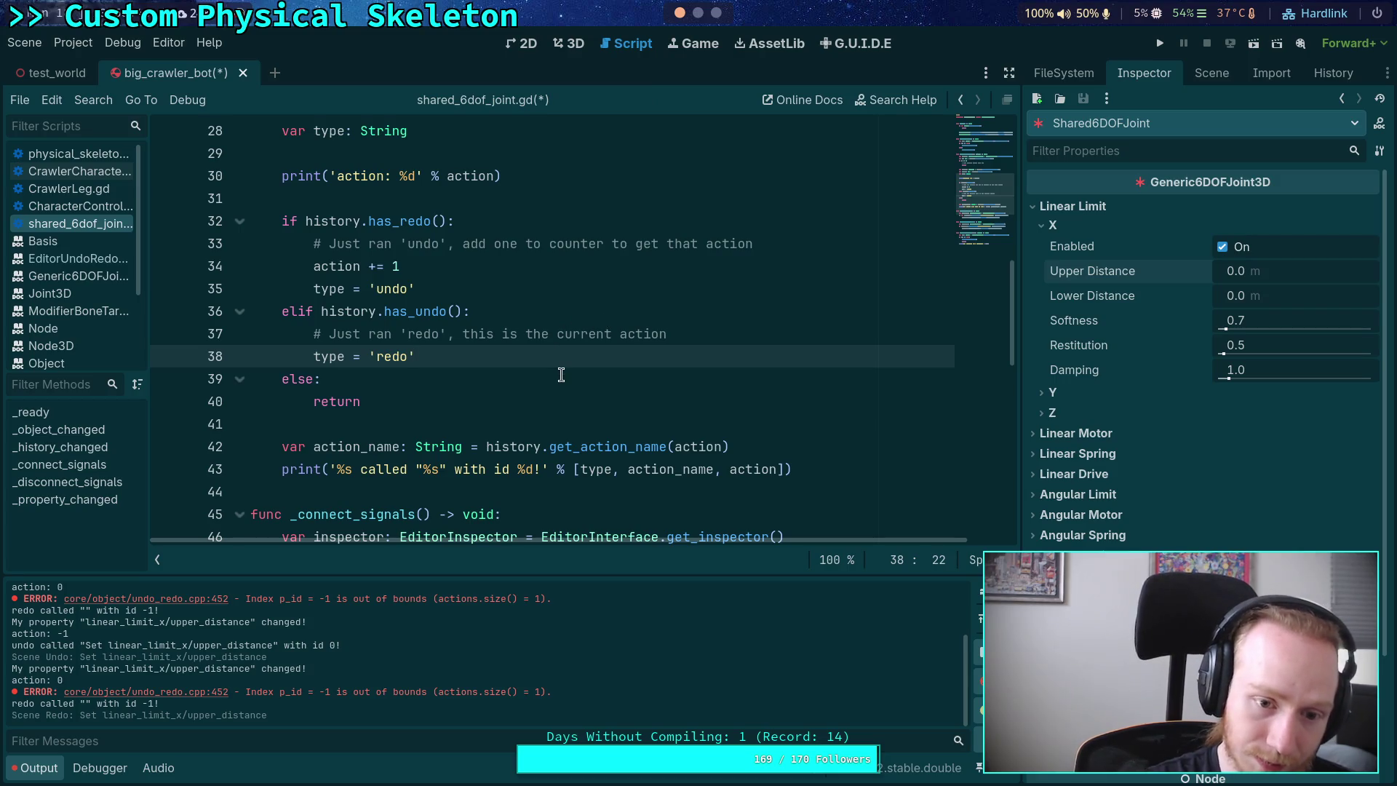
click(526, 396)
key(ctrl+s)
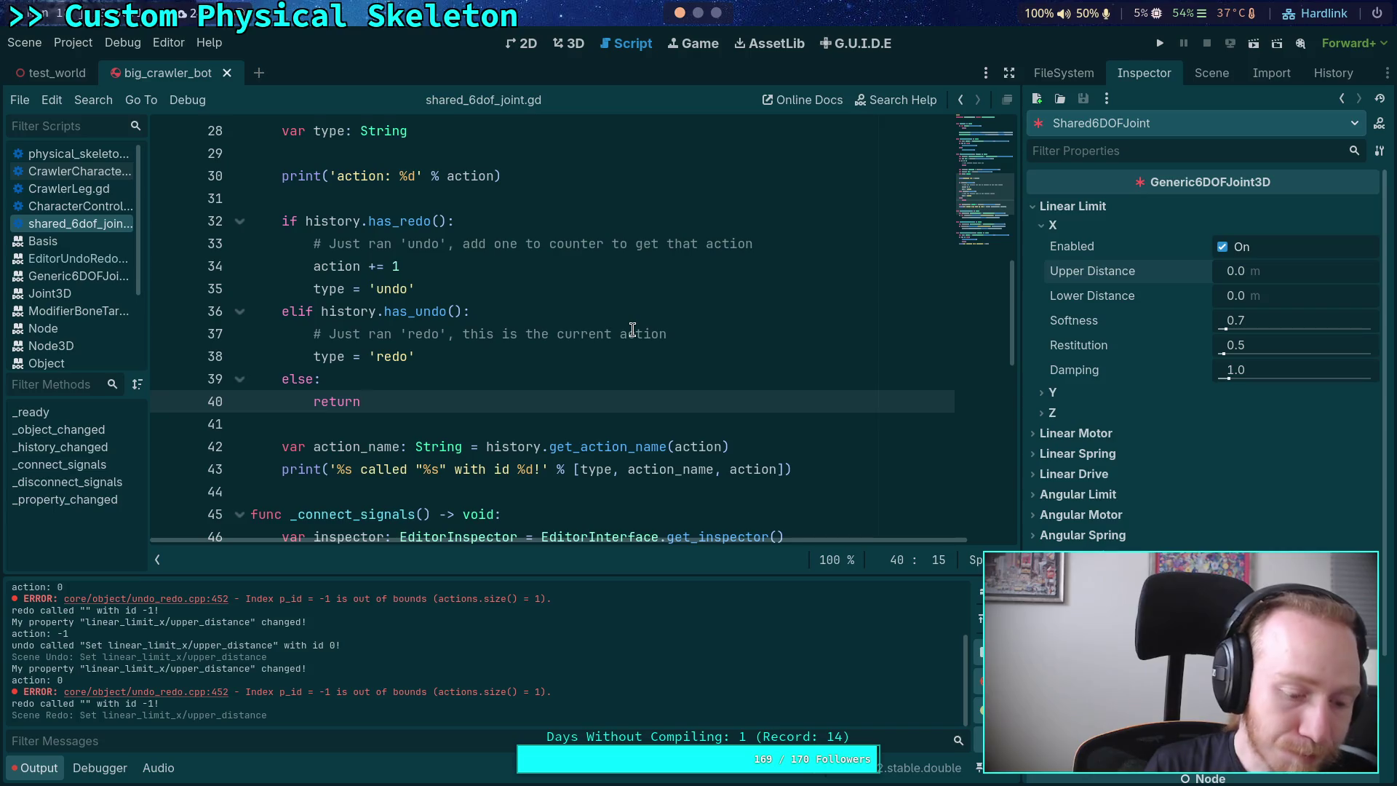
Review the has_redo branch on lines 32–35 and the else branch on line 39.
mouse_move(480, 291)
mouse_down()
mouse_move(240, 247)
mouse_move(280, 225)
mouse_up()
click(280, 225)
click(629, 279)
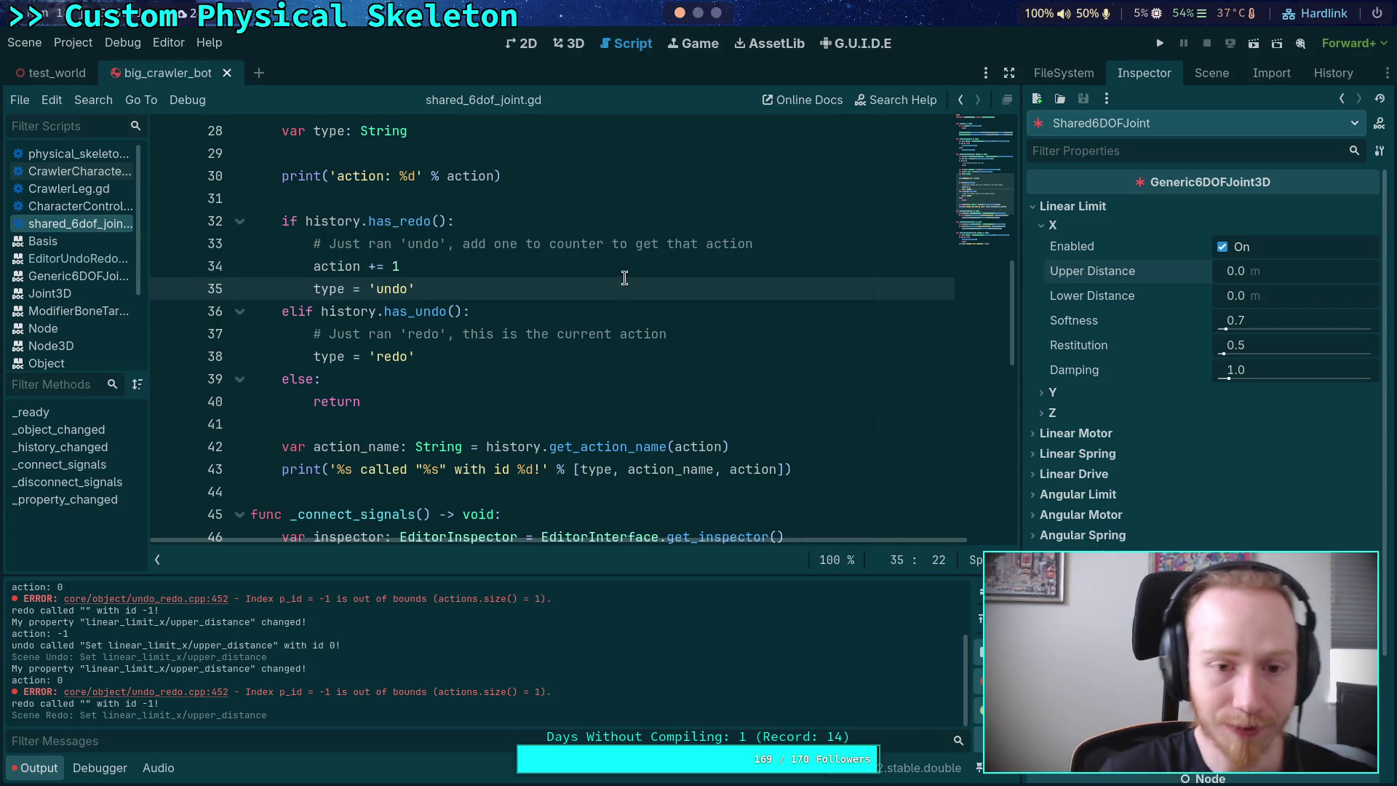
click(452, 246)
double_click(452, 246)
click(433, 284)
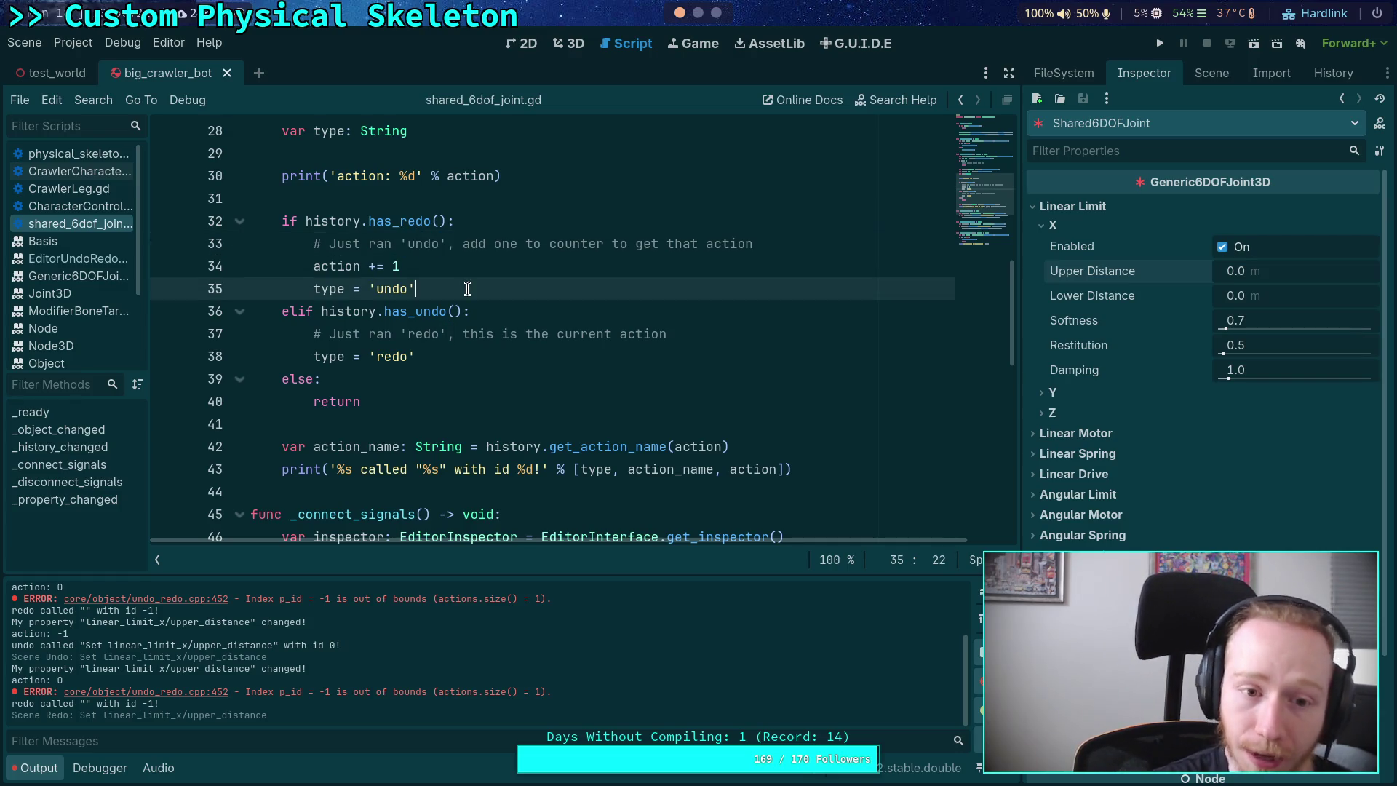
click(463, 380)
scroll(491, 418, down, 1)
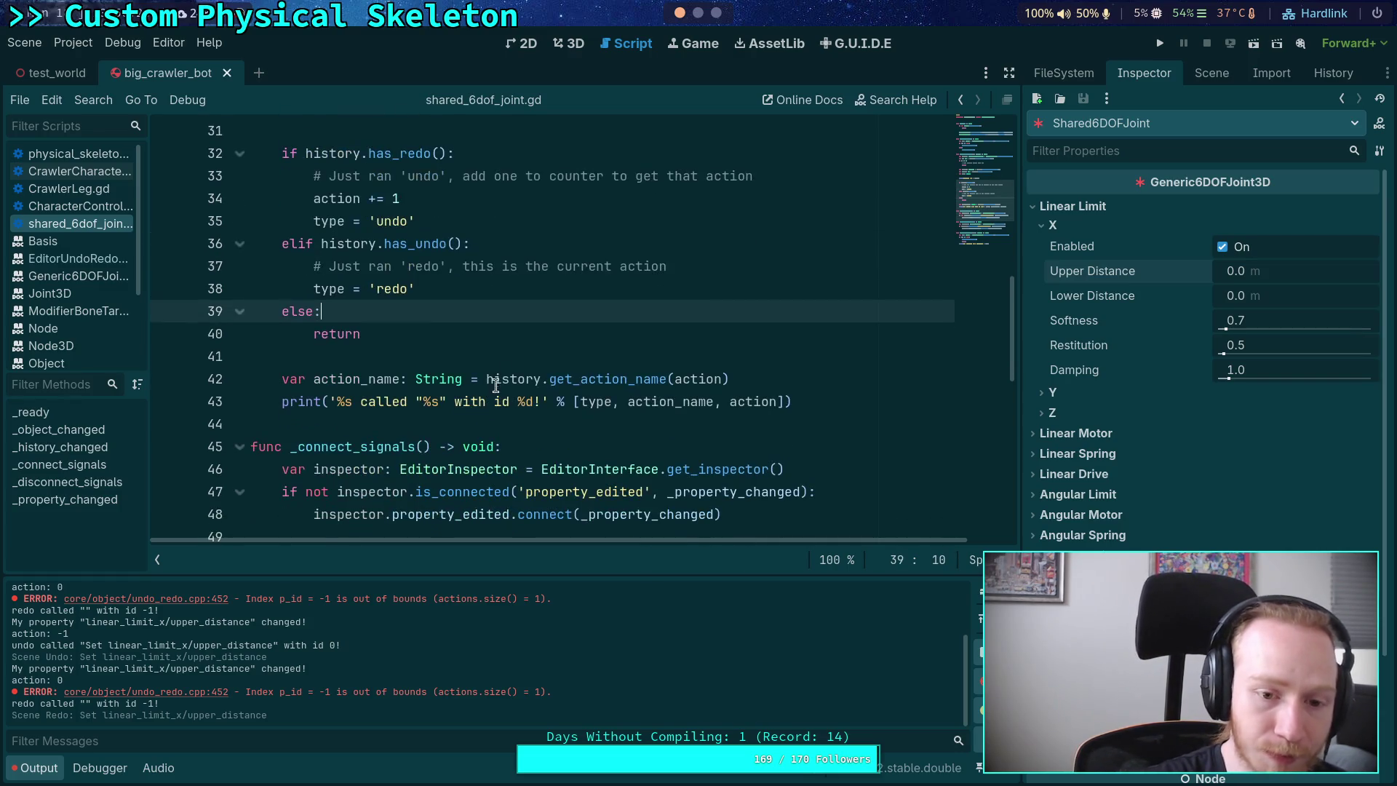
Set Upper Distance to 1.0 m, then undo it to test the logging.
click(516, 356)
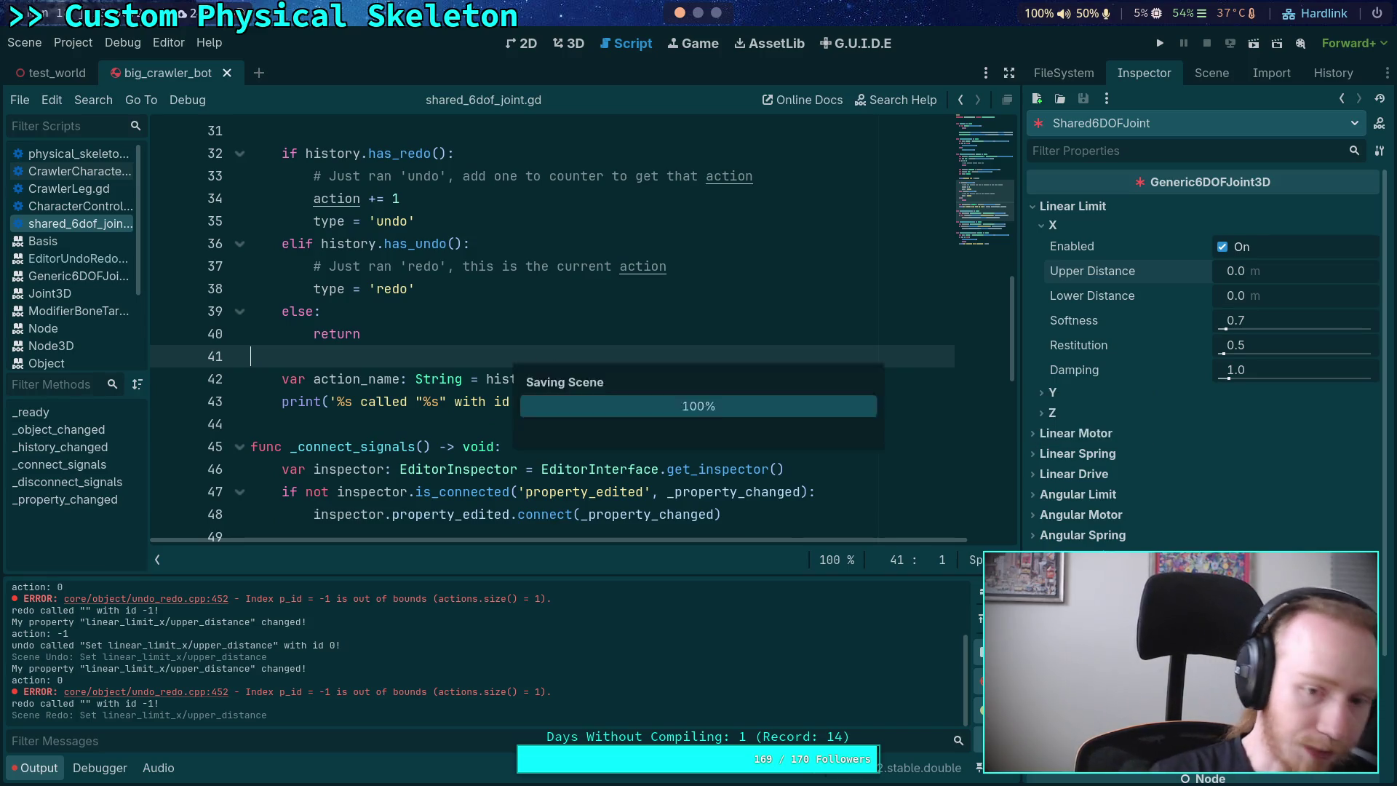
text(1)
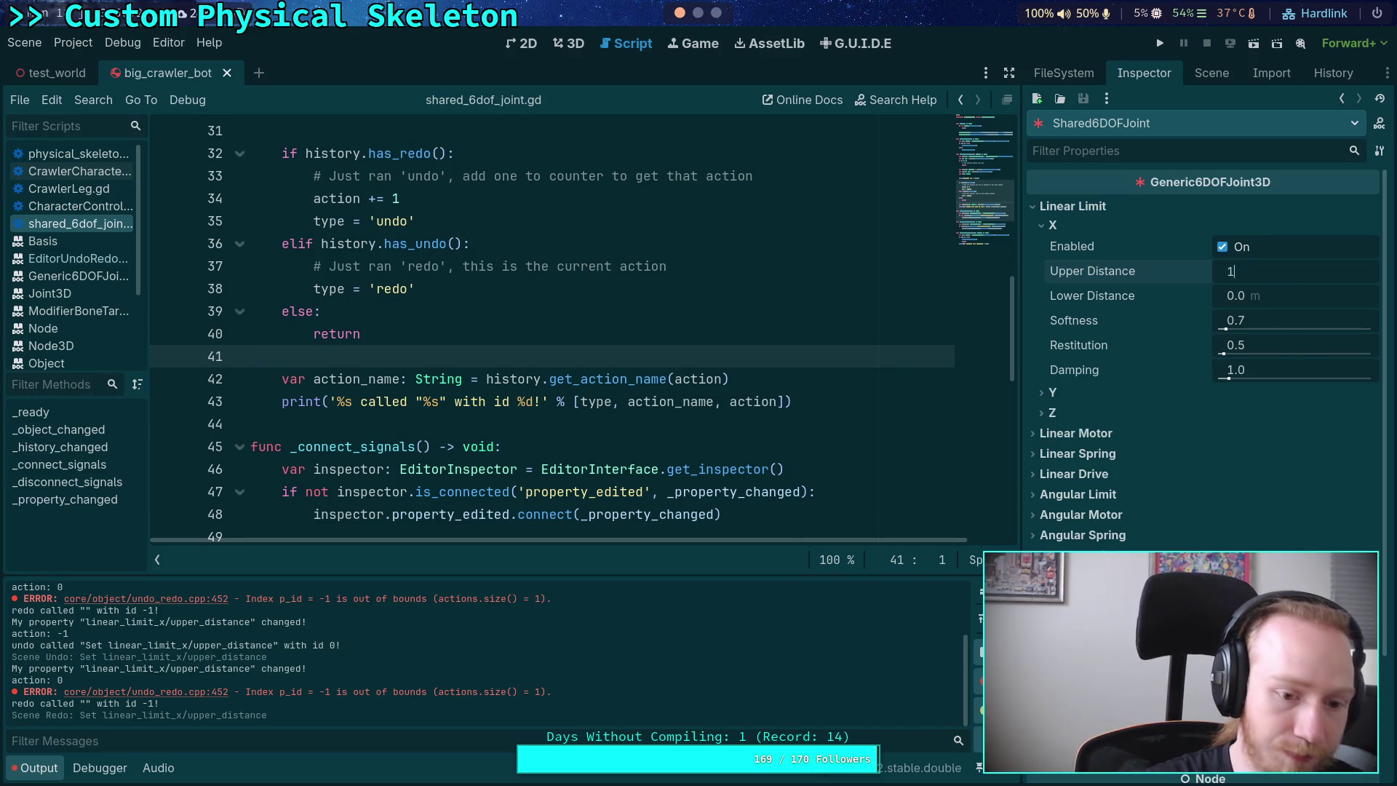
key(Return)
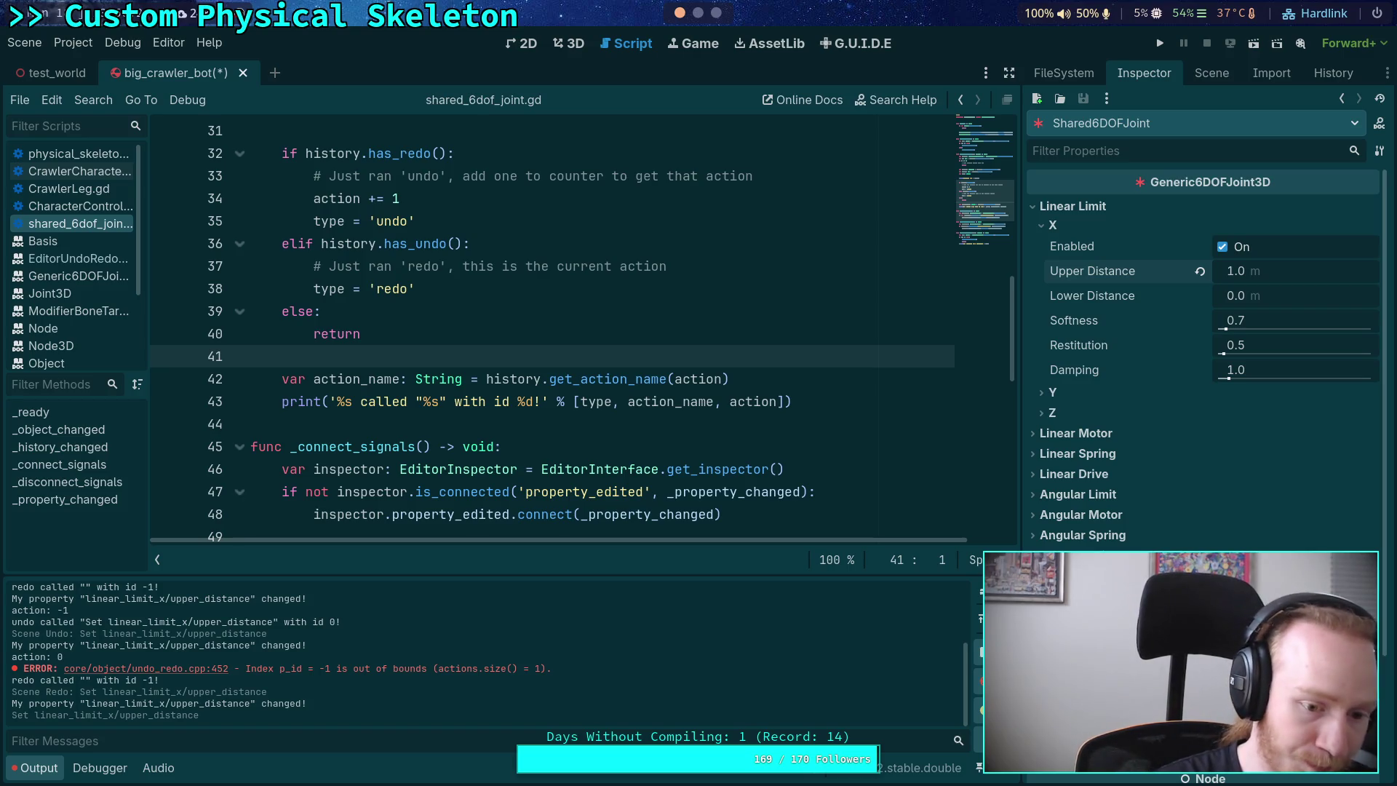
key(ctrl+z)
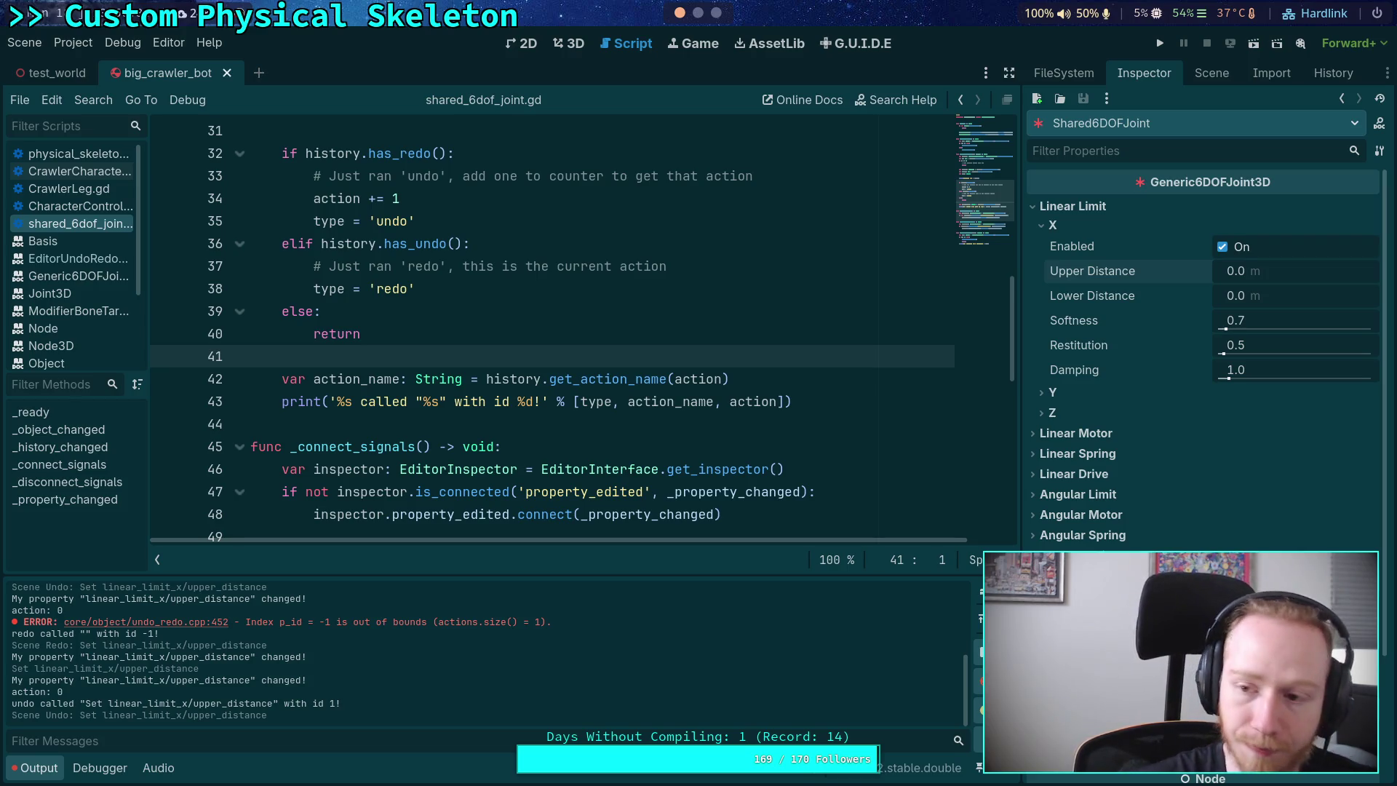
Set X linear-limit Softness to 1.0 and Upper Distance to 1.0 m.
click(1269, 321)
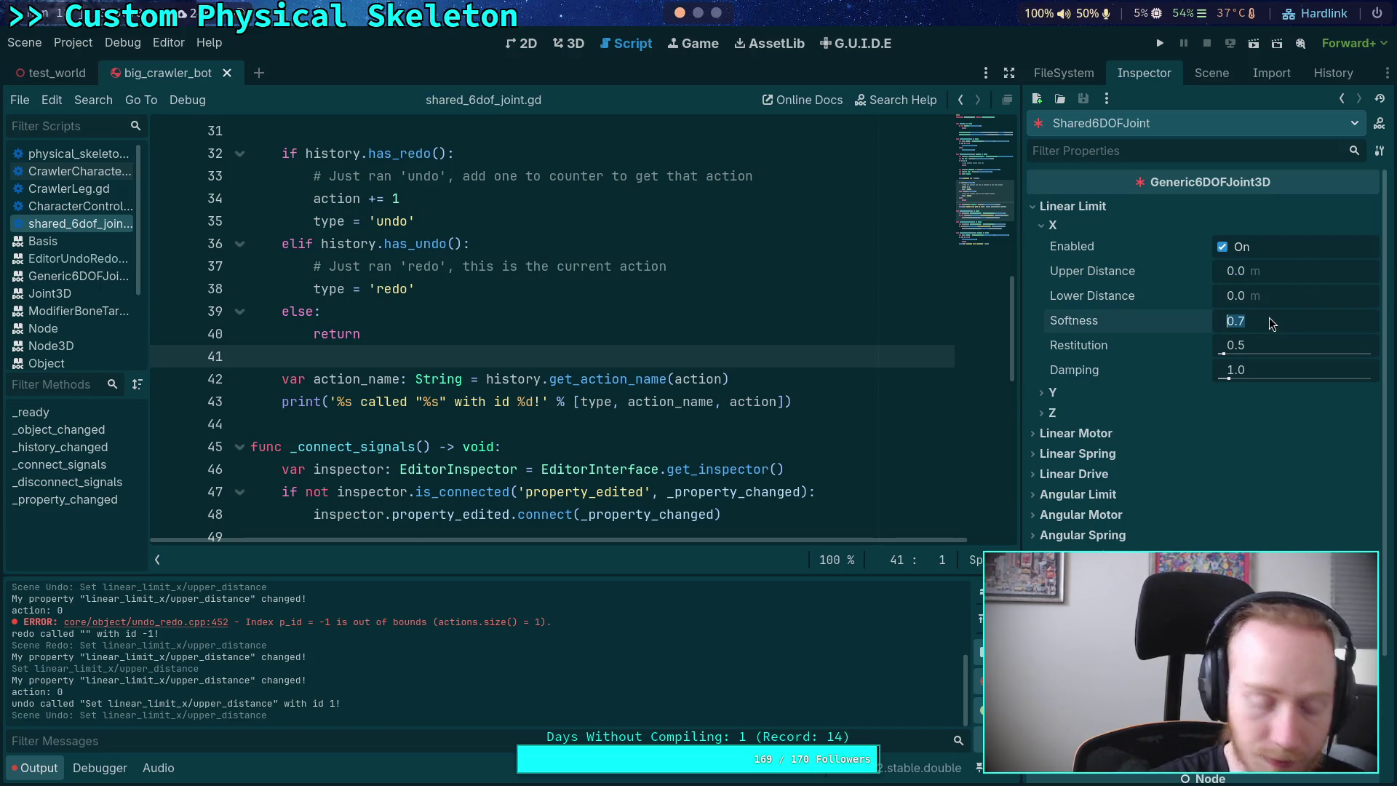
text(1)
key(Return)
click(1280, 276)
text(1)
key(Return)
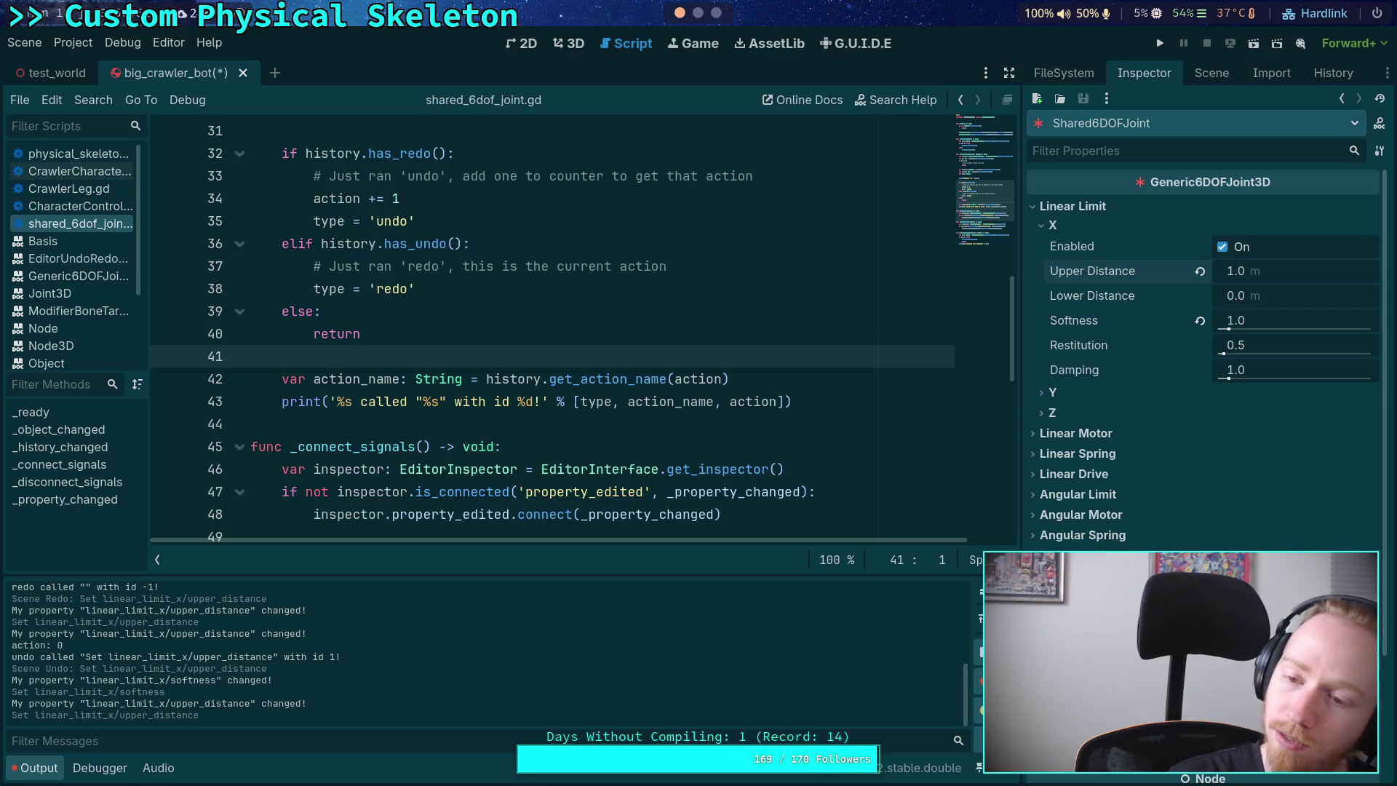
Raise Restitution to about 1.9, revert Restitution to 0.5 and Softness to 0.7, then undo the Softness reset.
mouse_move(1266, 347)
mouse_down()
mouse_move(1317, 346)
mouse_move(1226, 348)
mouse_up()
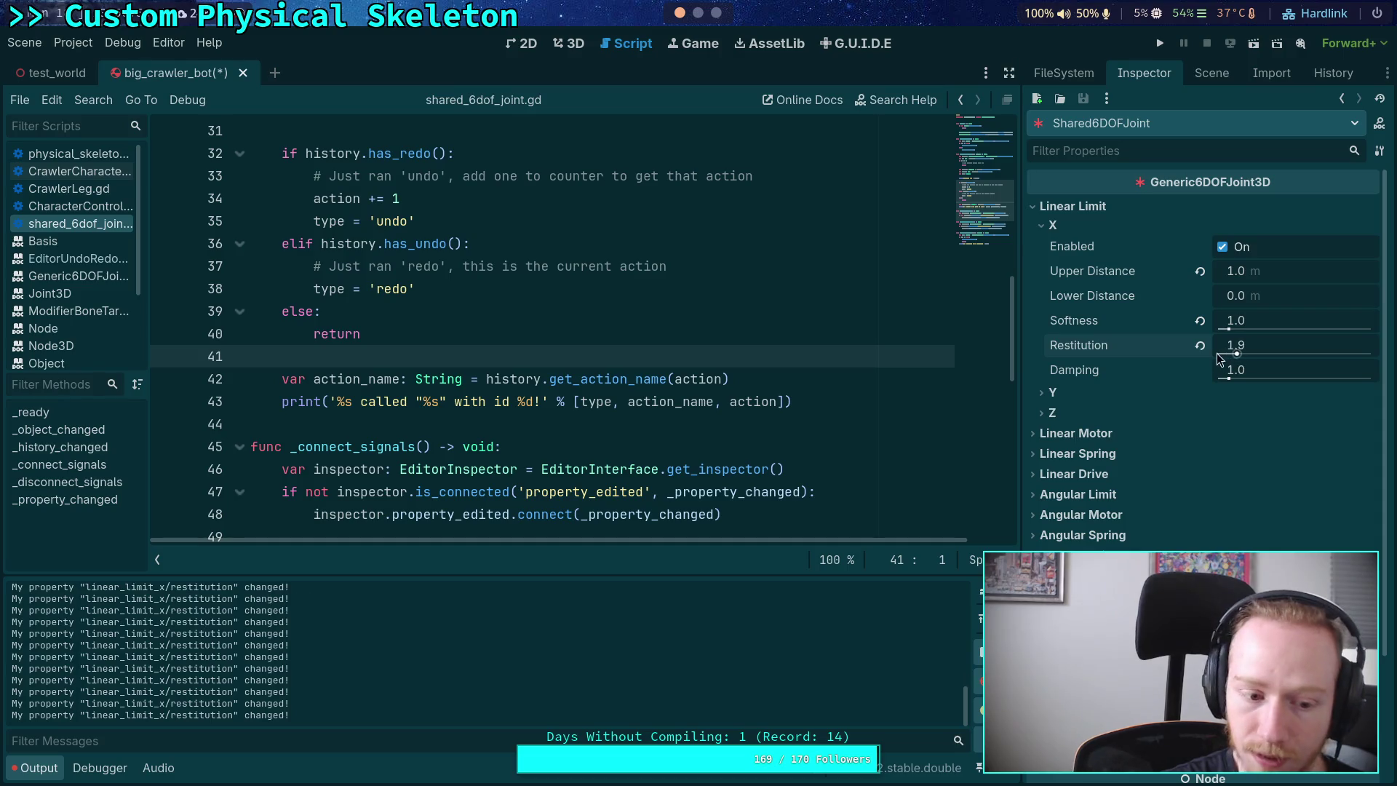
click(1200, 346)
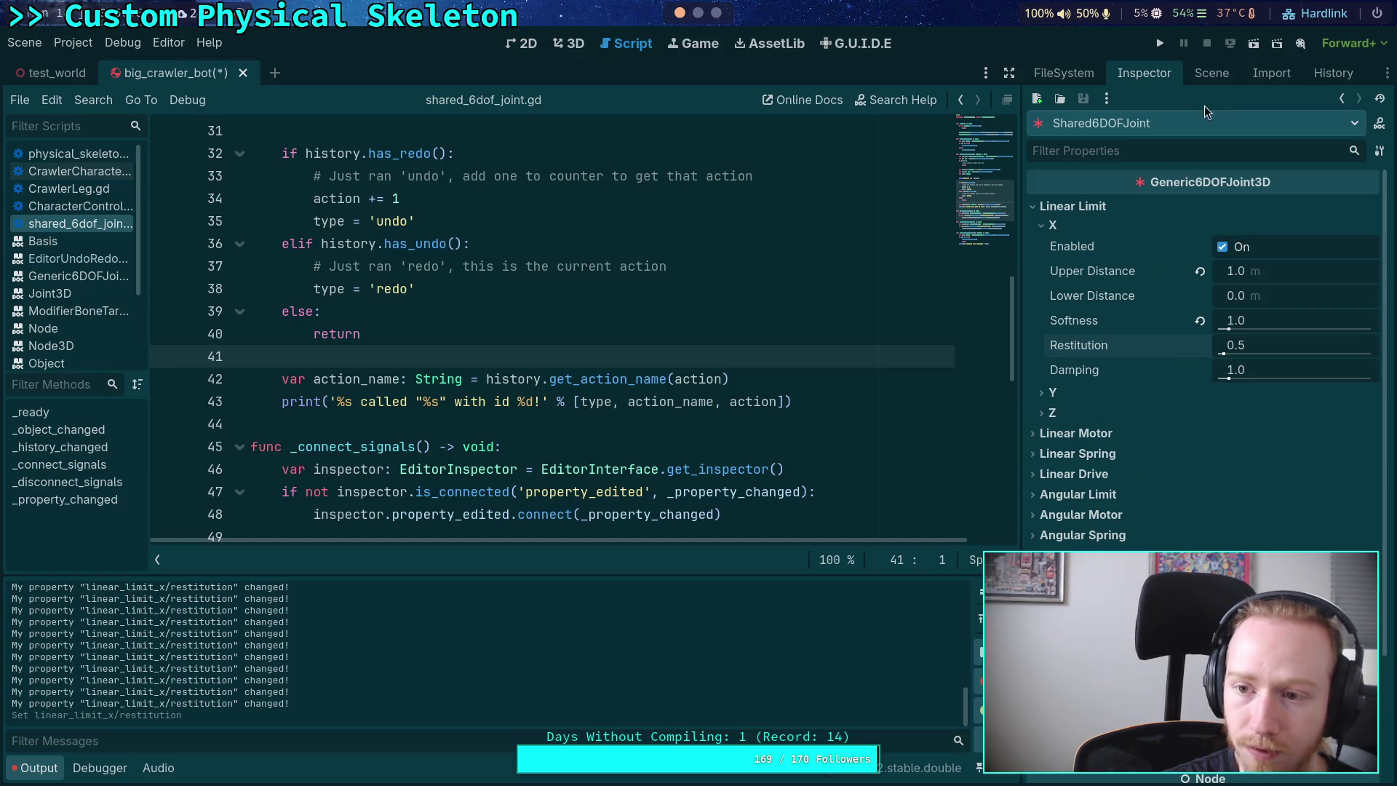
click(1216, 75)
click(1151, 69)
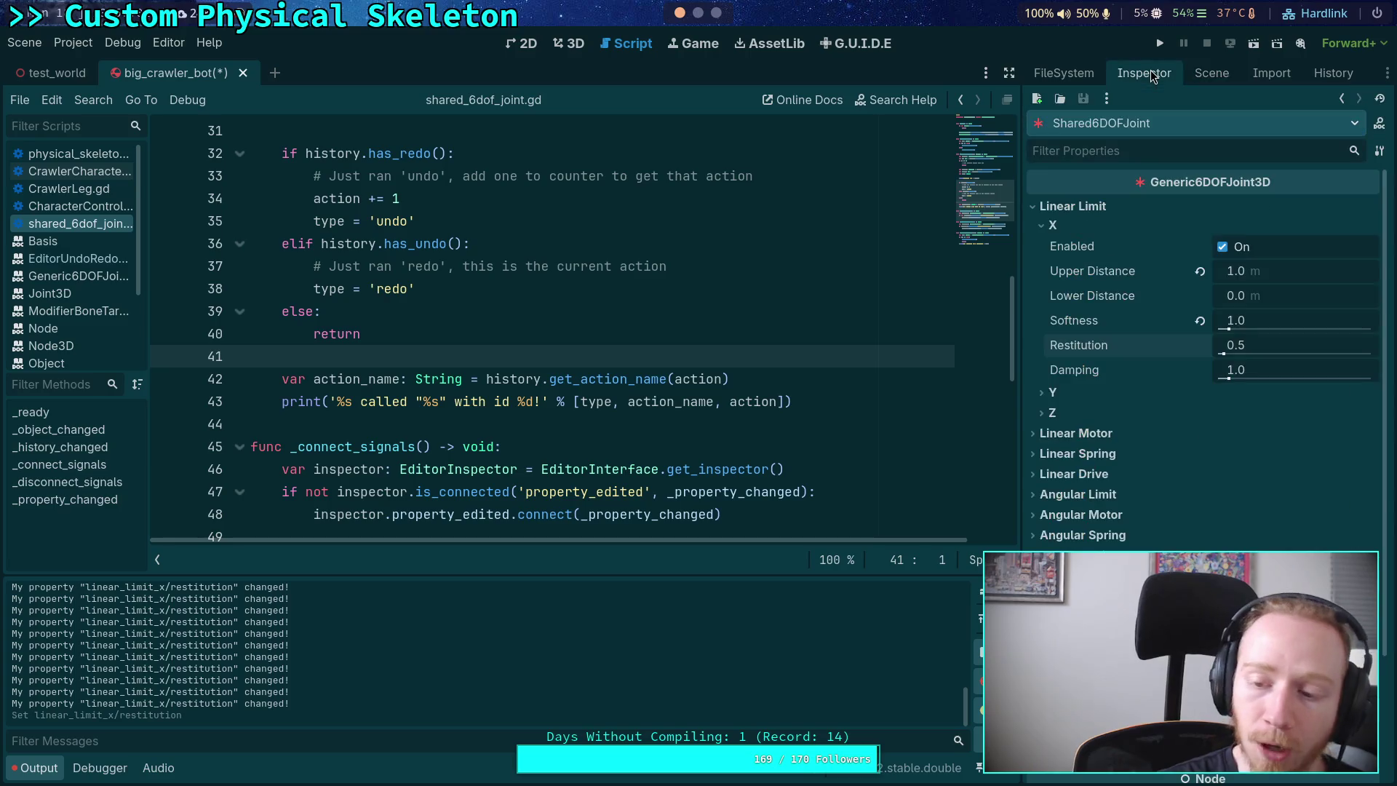
click(1201, 321)
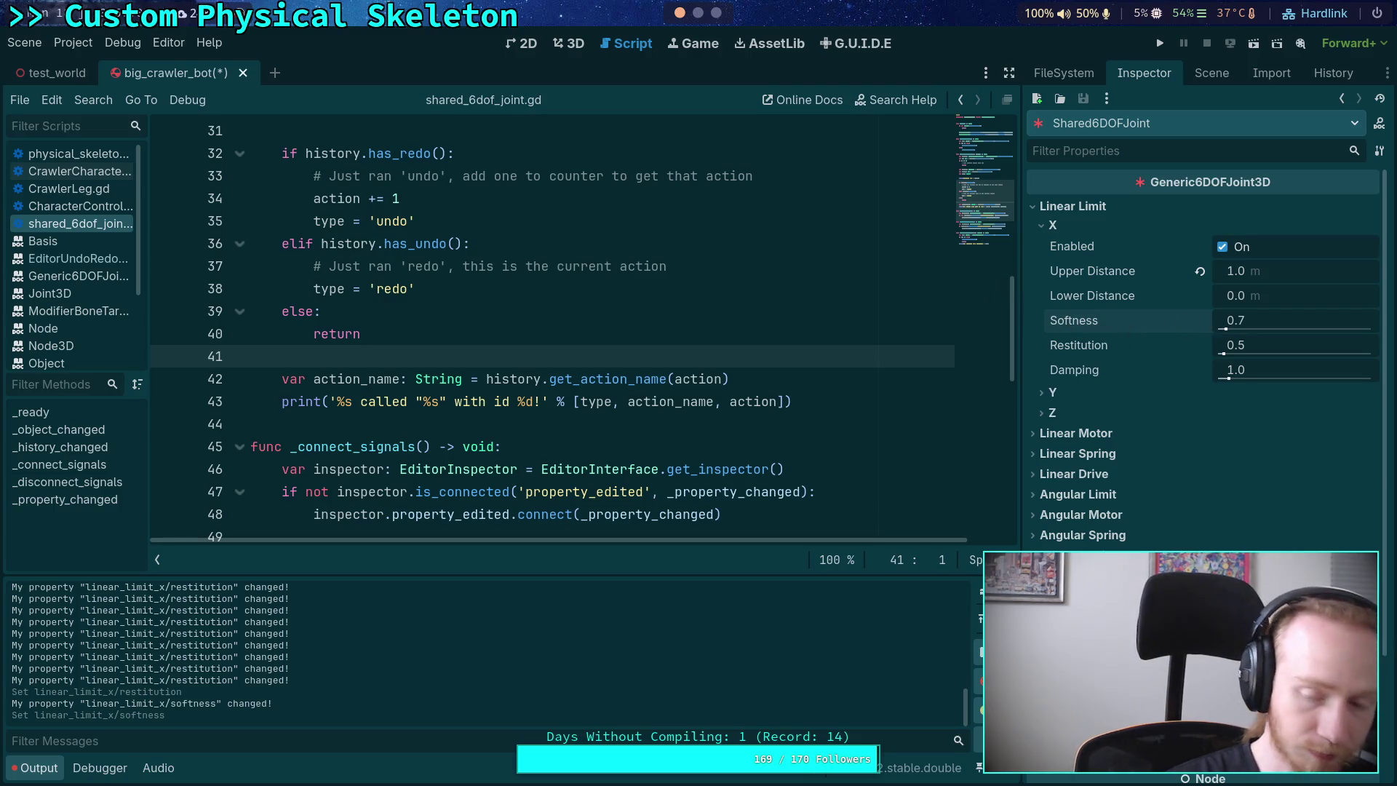
key(ctrl+z)
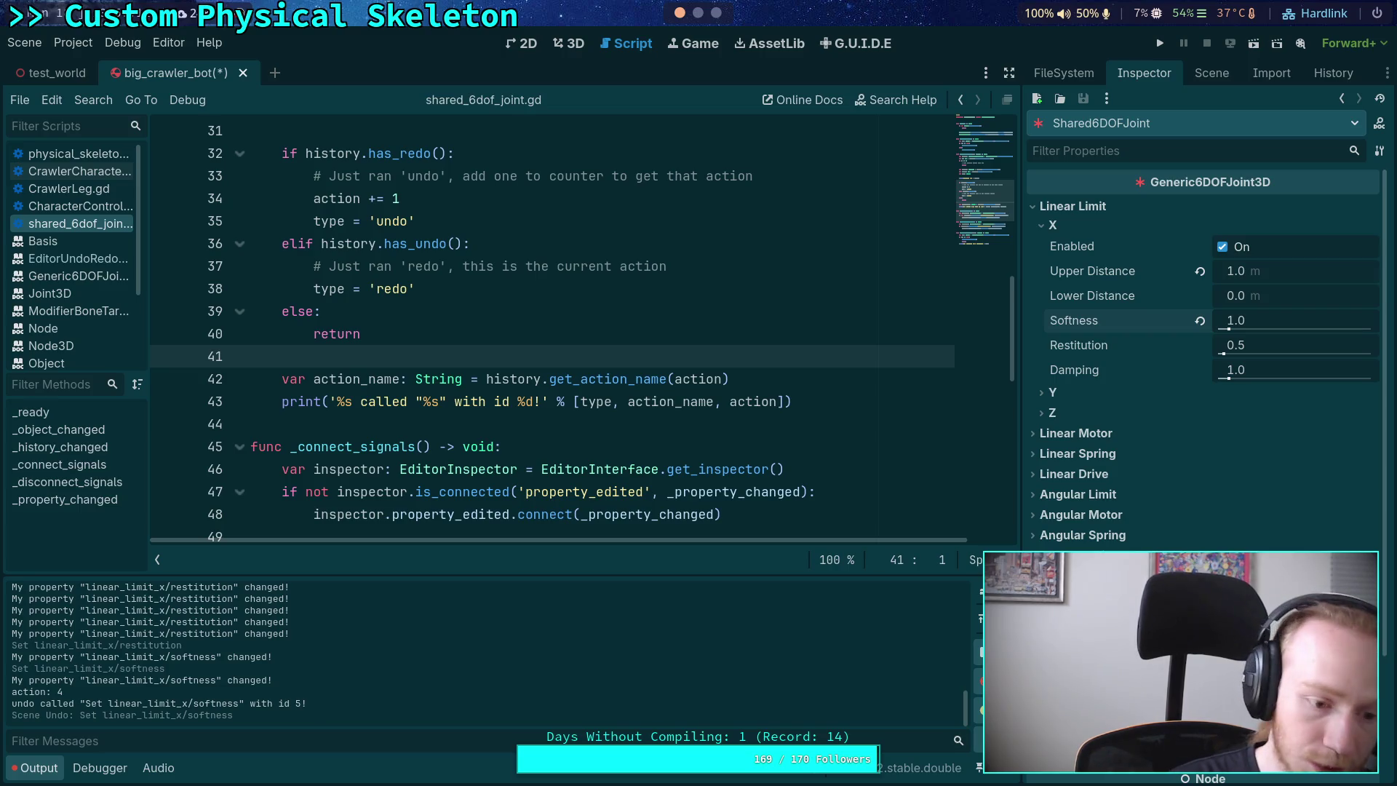
Undo the Restitution reset and change, Upper Distance and Softness edits, then redo Softness.
key(ctrl+z)
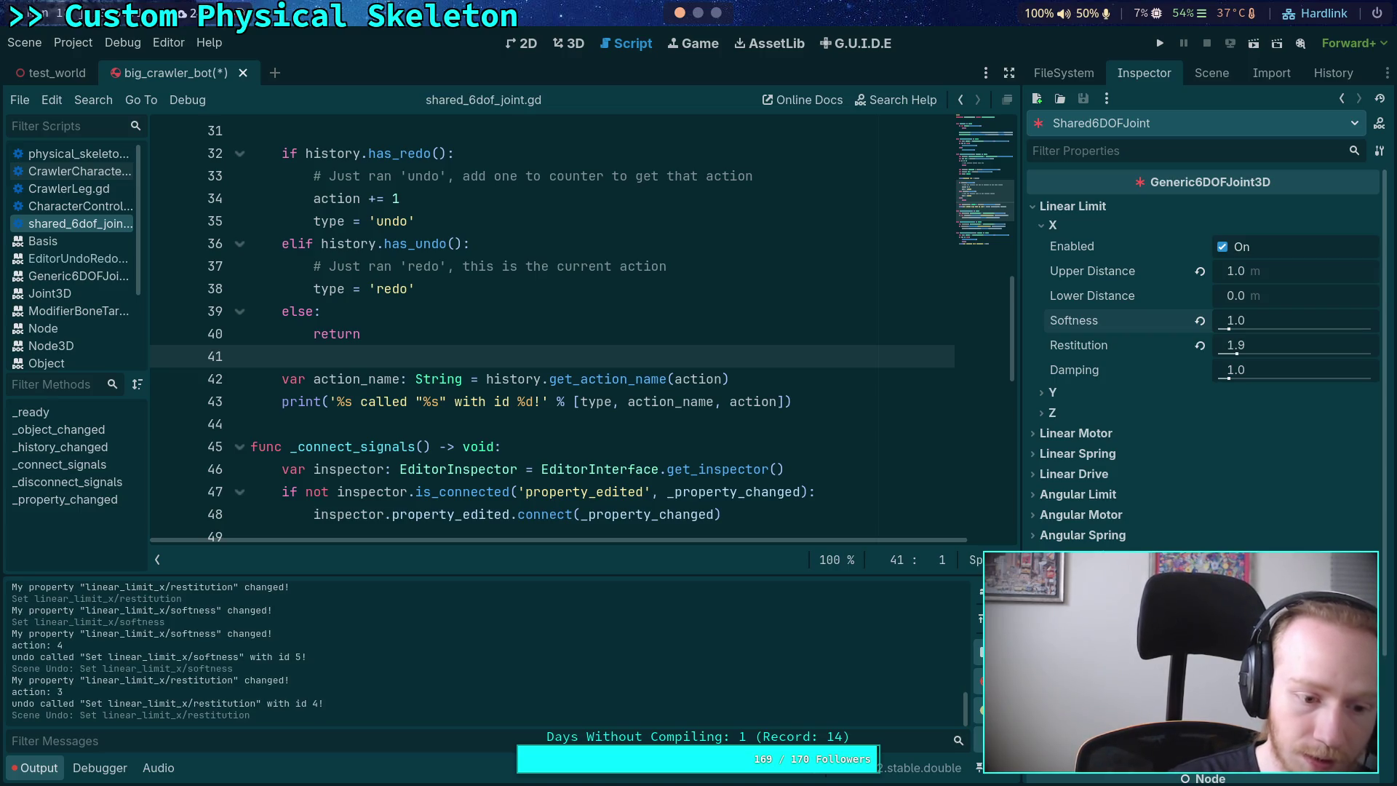
key(ctrl+z)
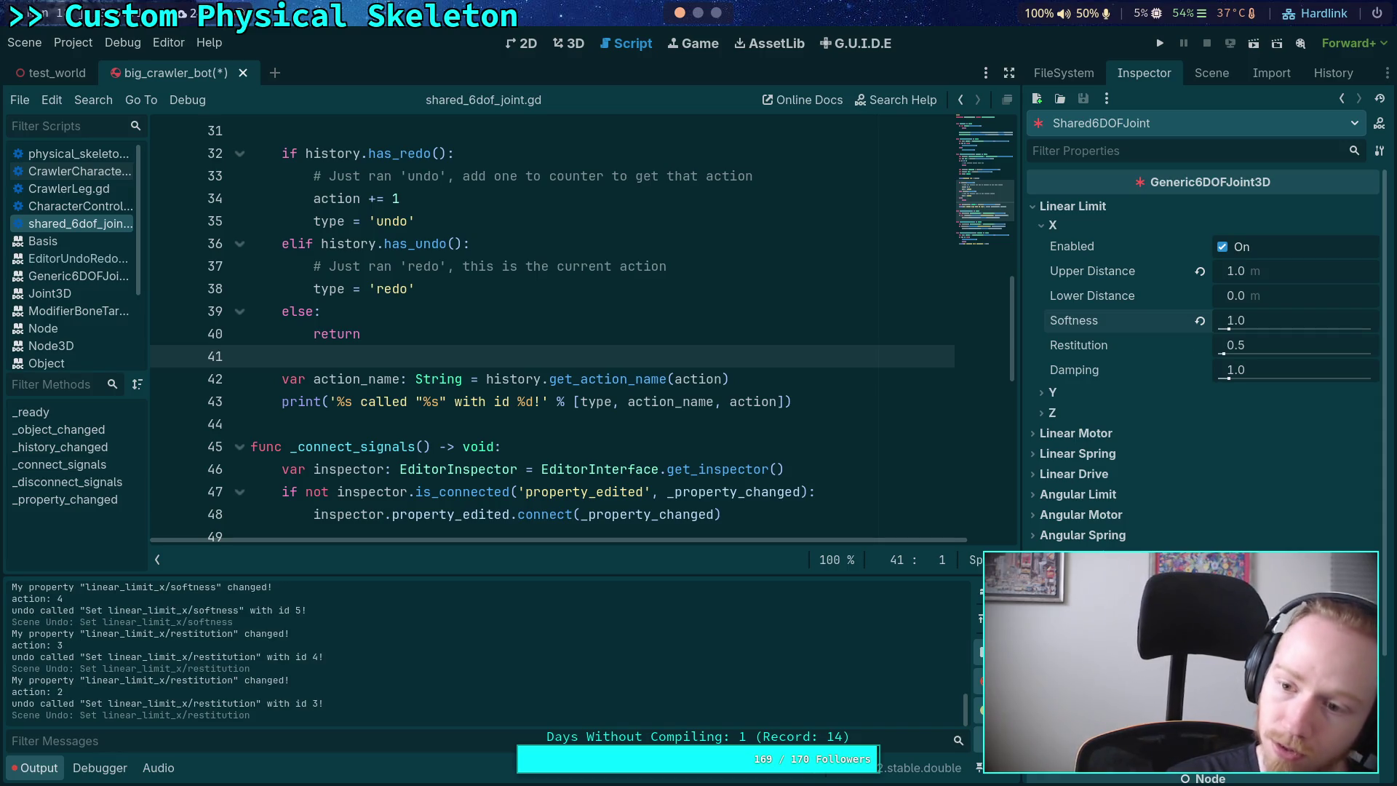
key(ctrl+z)
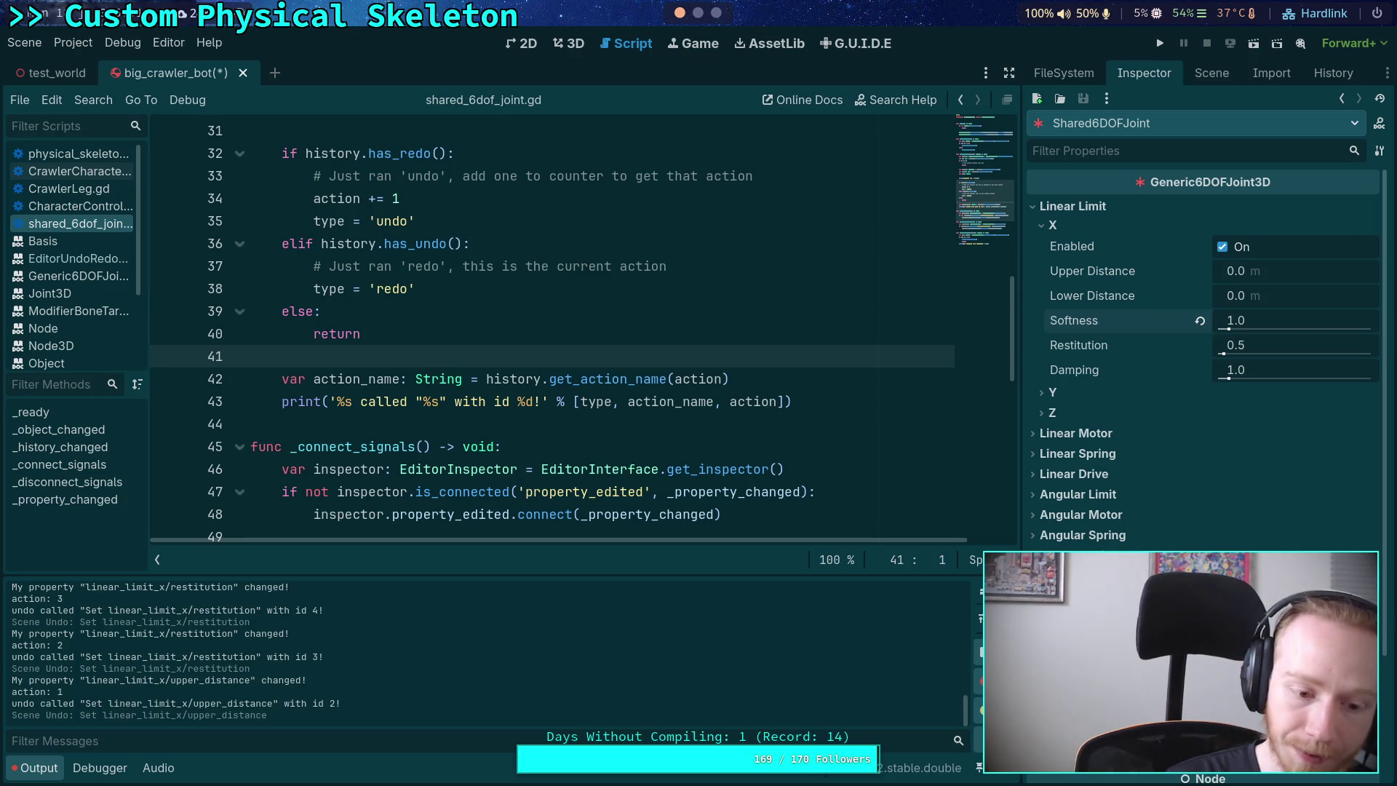
key(ctrl+z)
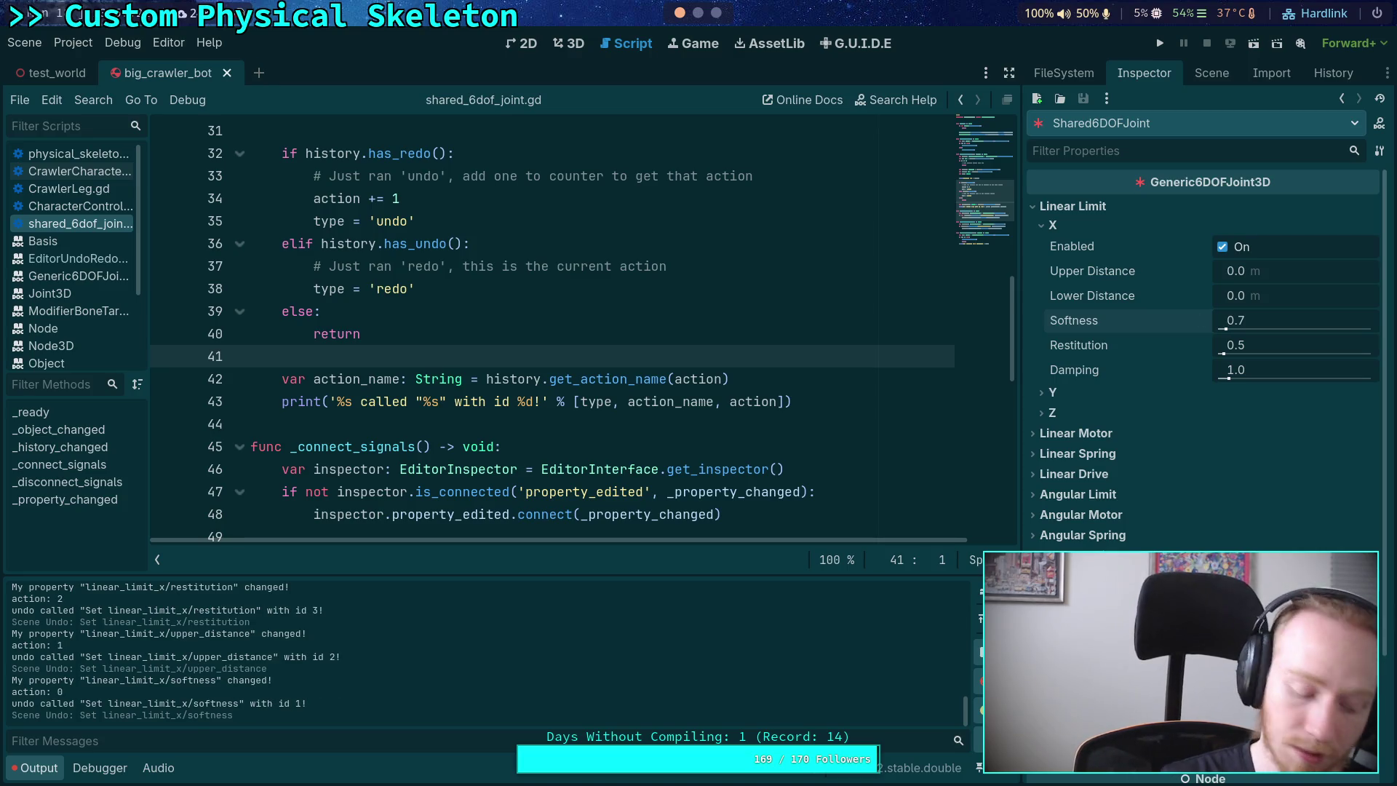
key(ctrl+shift+z)
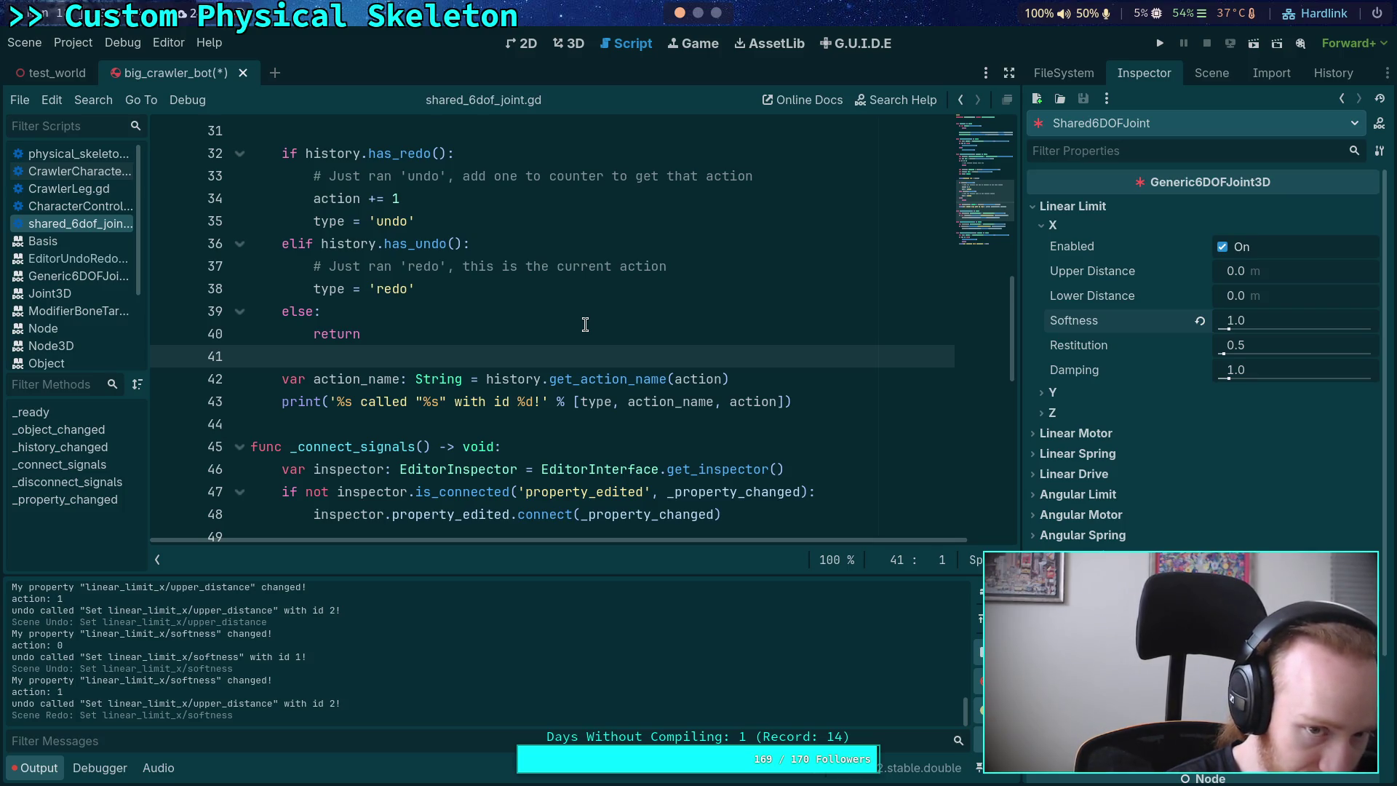
click(697, 13)
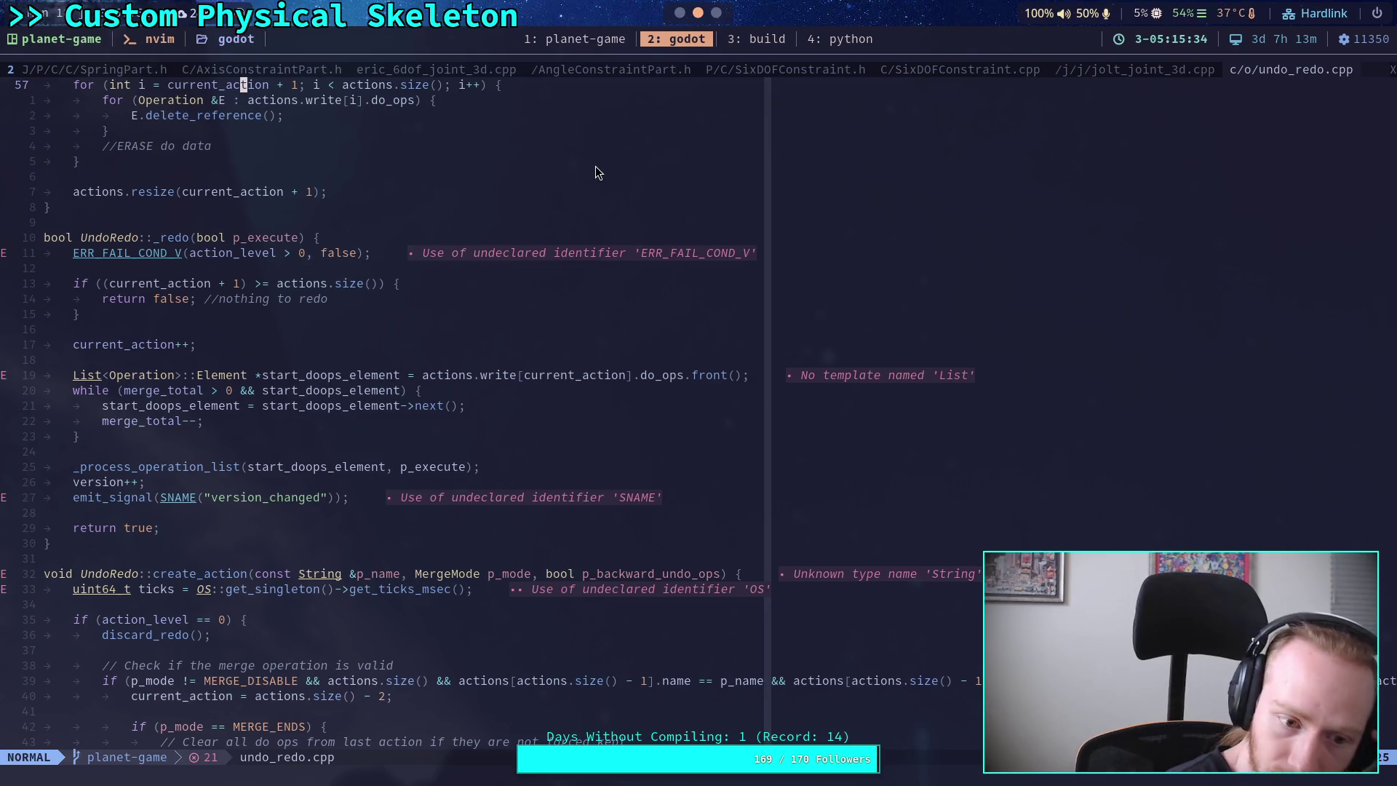
scroll(533, 234, up, 5)
scroll(534, 233, up, 4)
scroll(534, 233, down, 13)
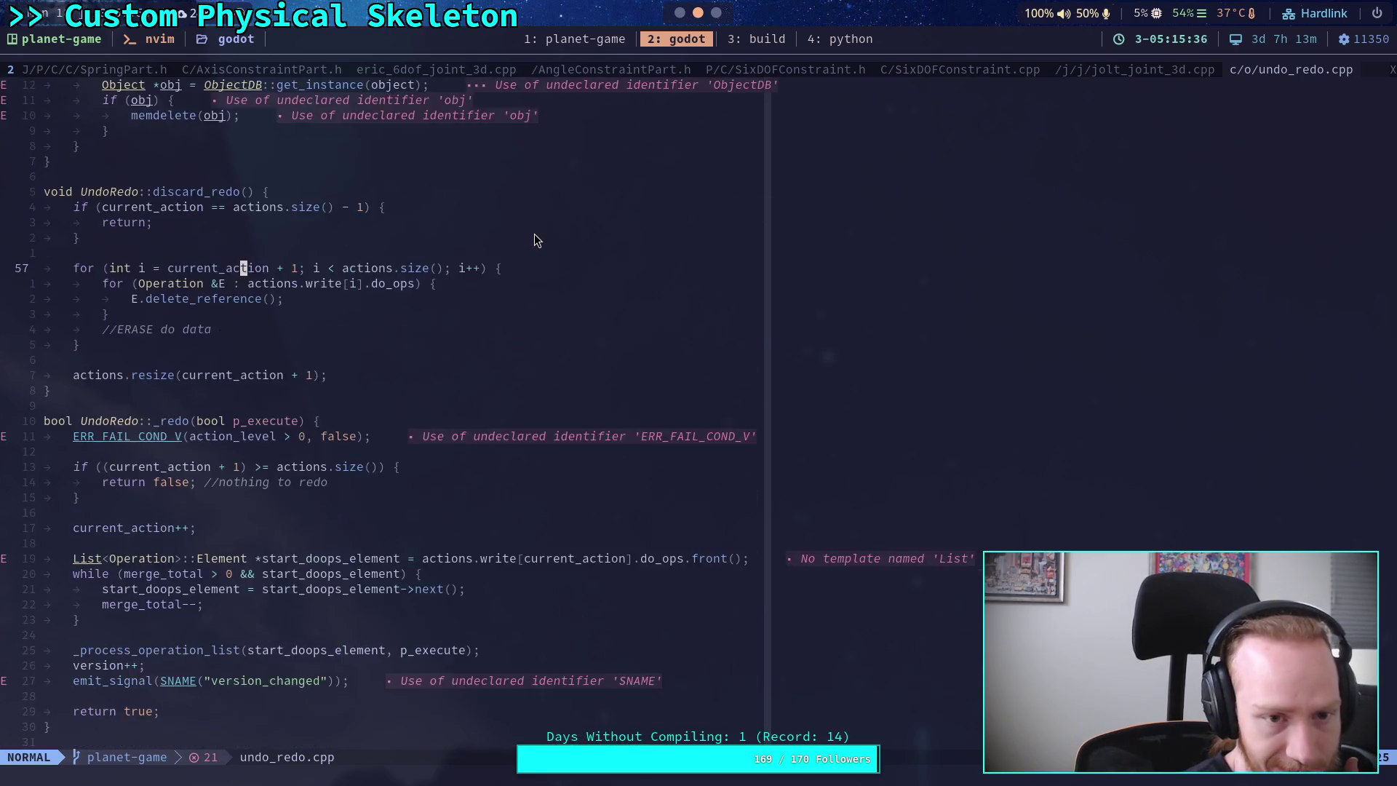
scroll(534, 234, down, 17)
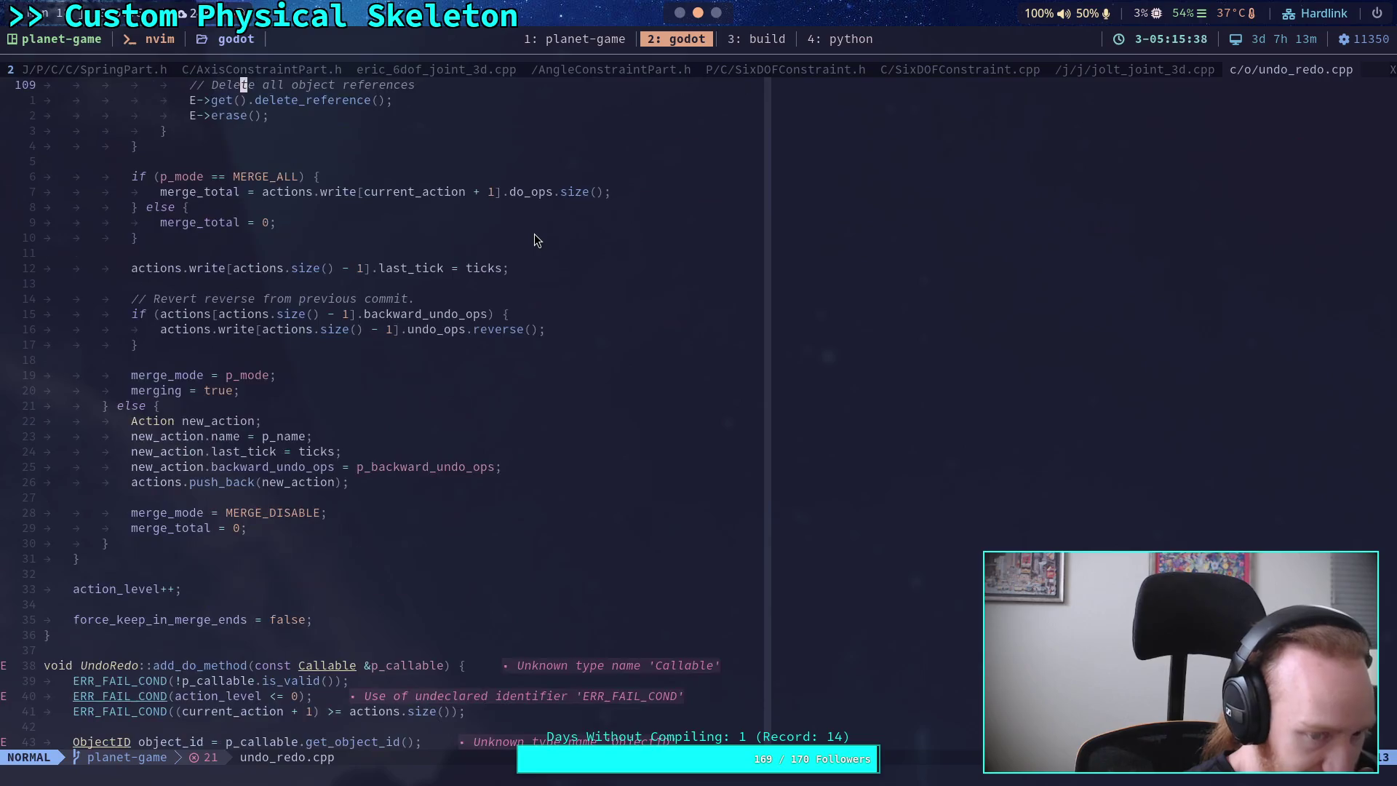
scroll(534, 234, down, 1)
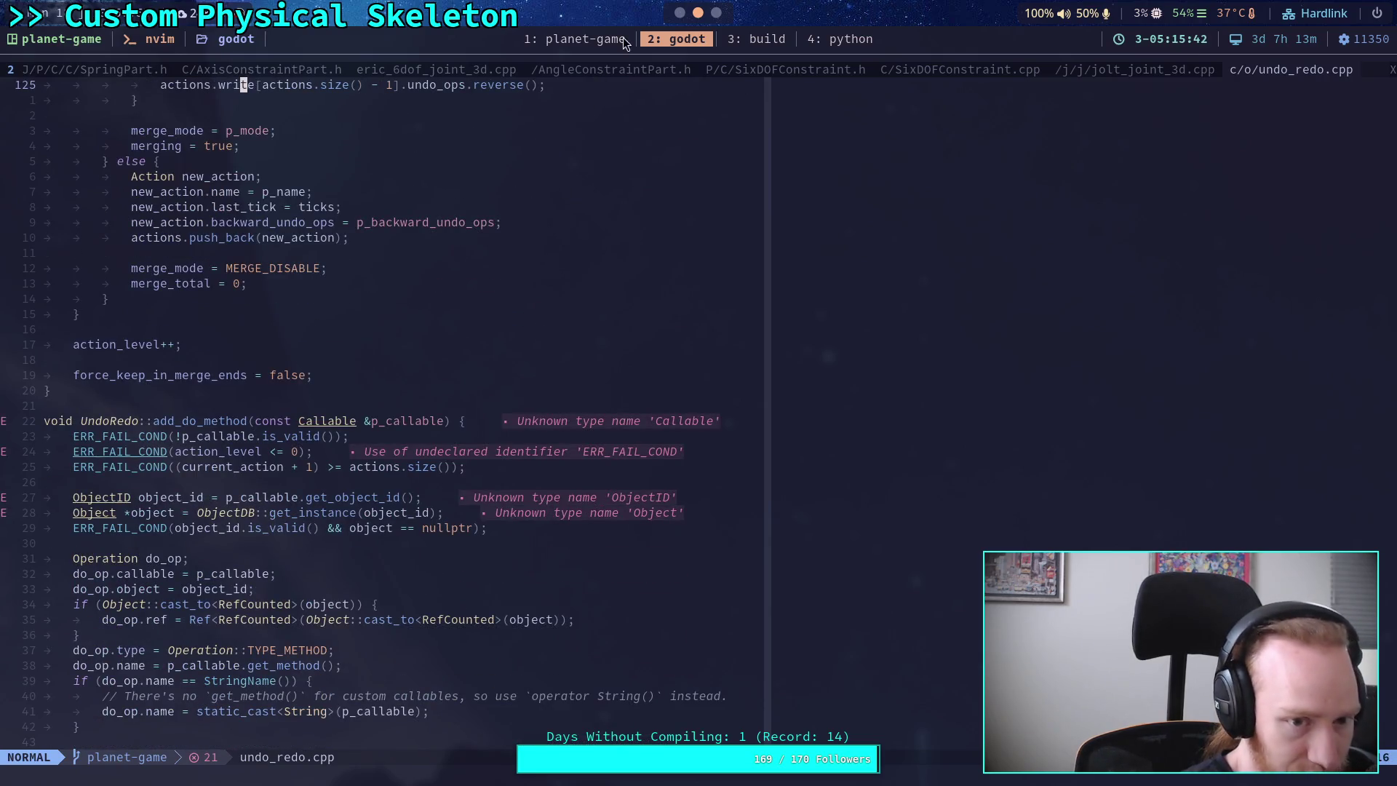
key(super+1)
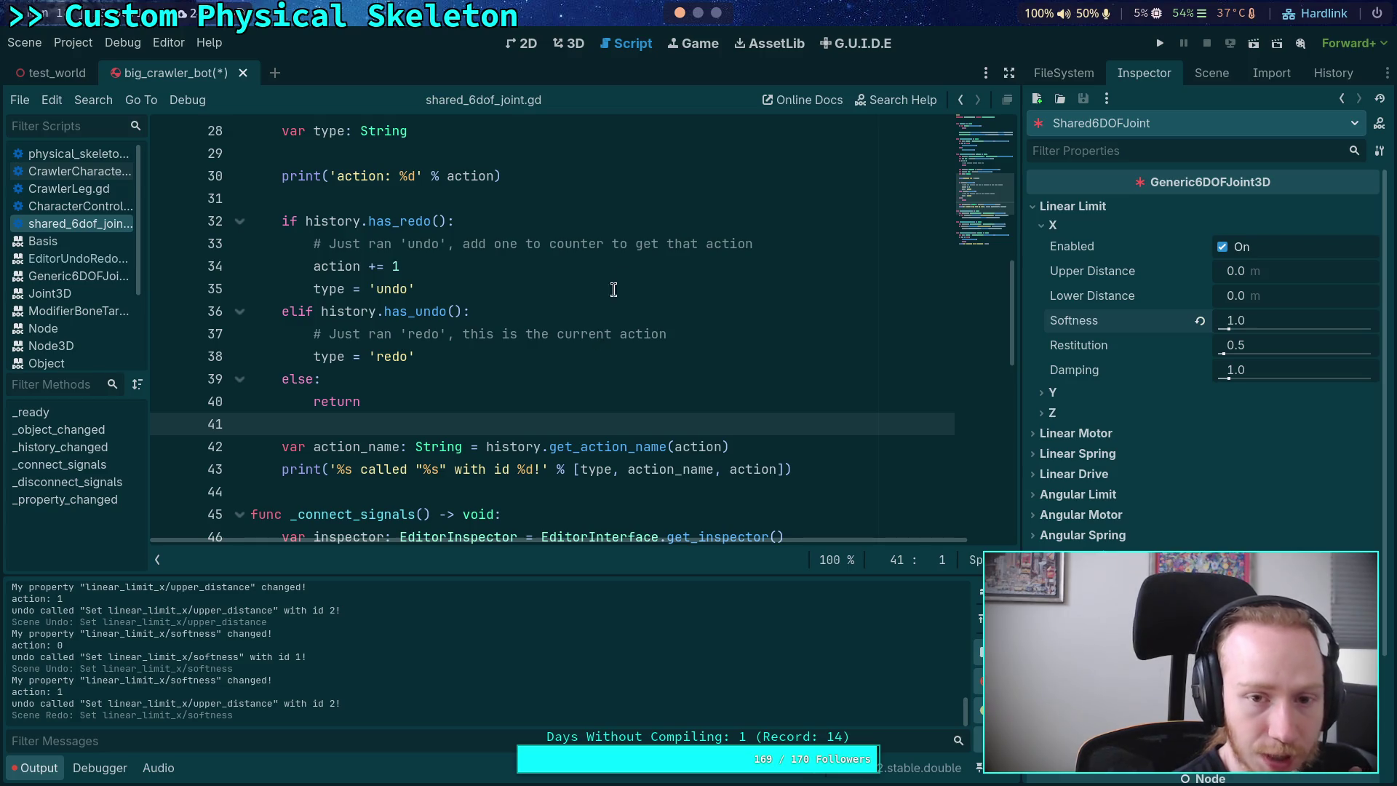
click(699, 14)
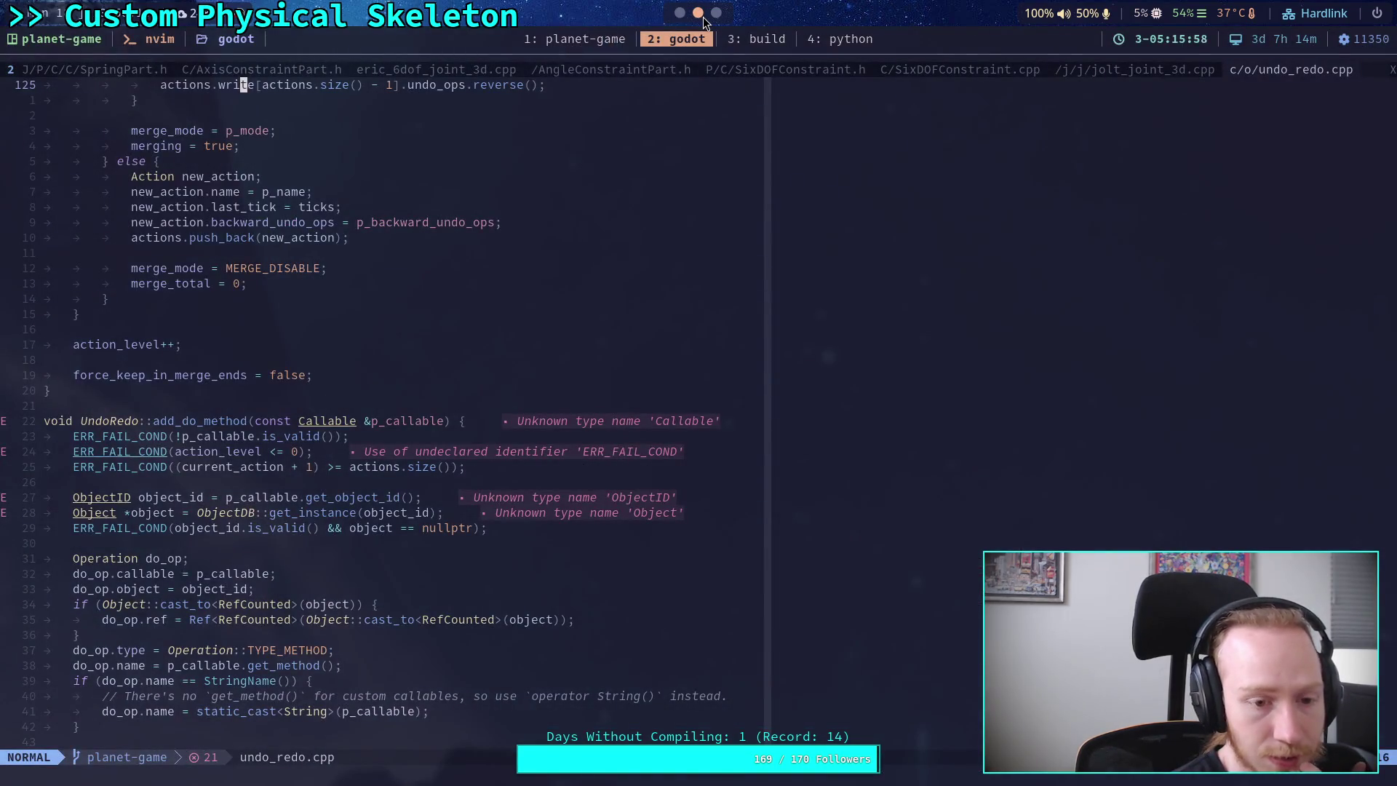
click(680, 13)
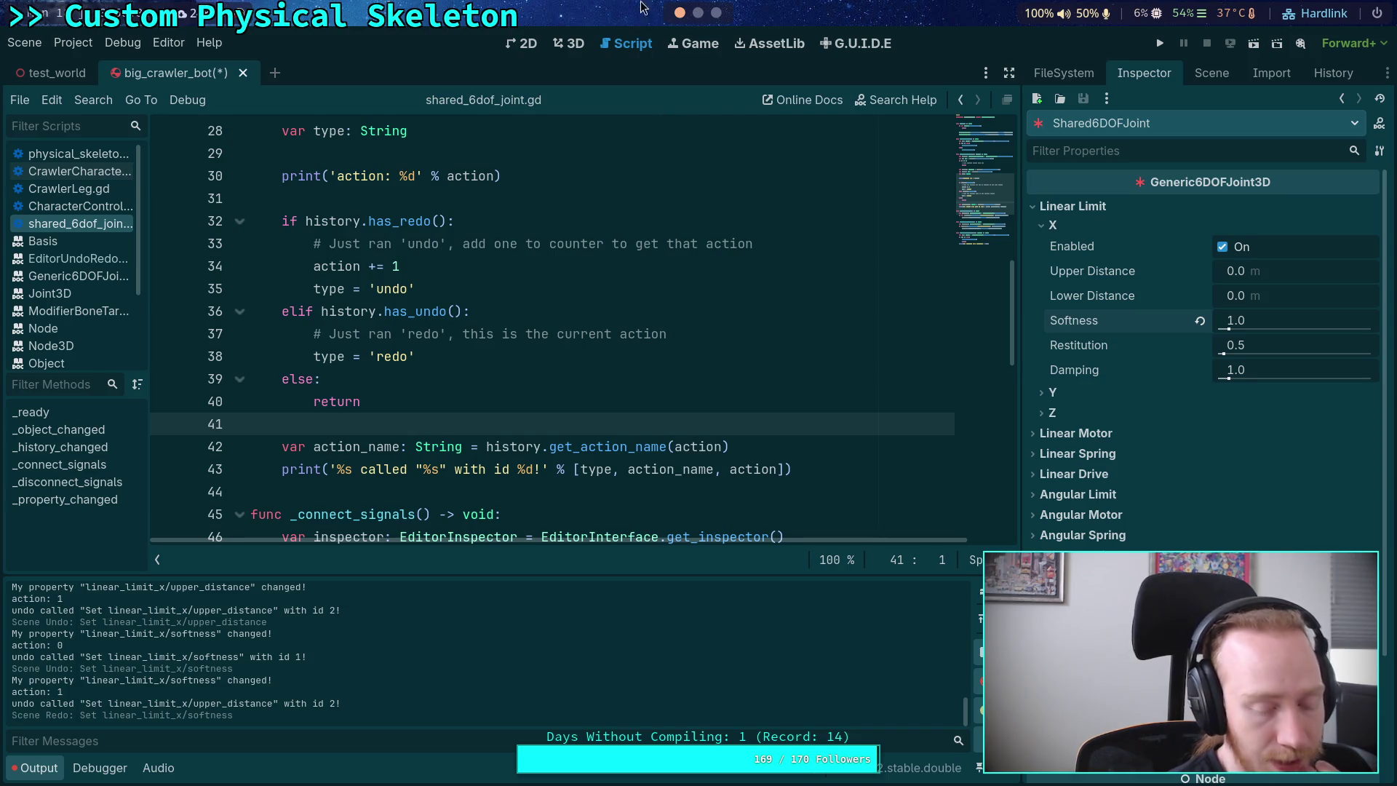
click(697, 13)
Highlight current_action++ in _redo and the do_ops lookup that uses current_action.
scroll(661, 283, up, 20)
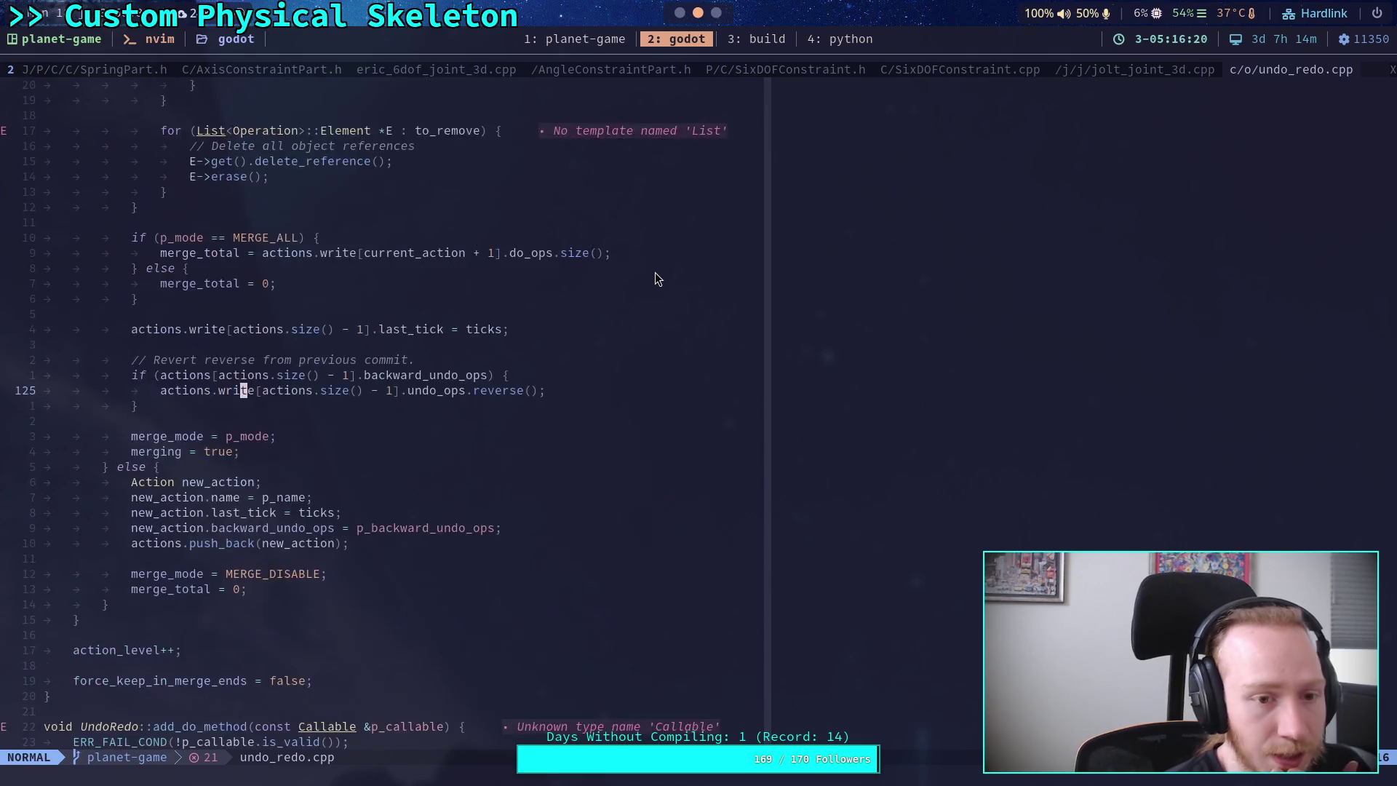
scroll(630, 329, up, 5)
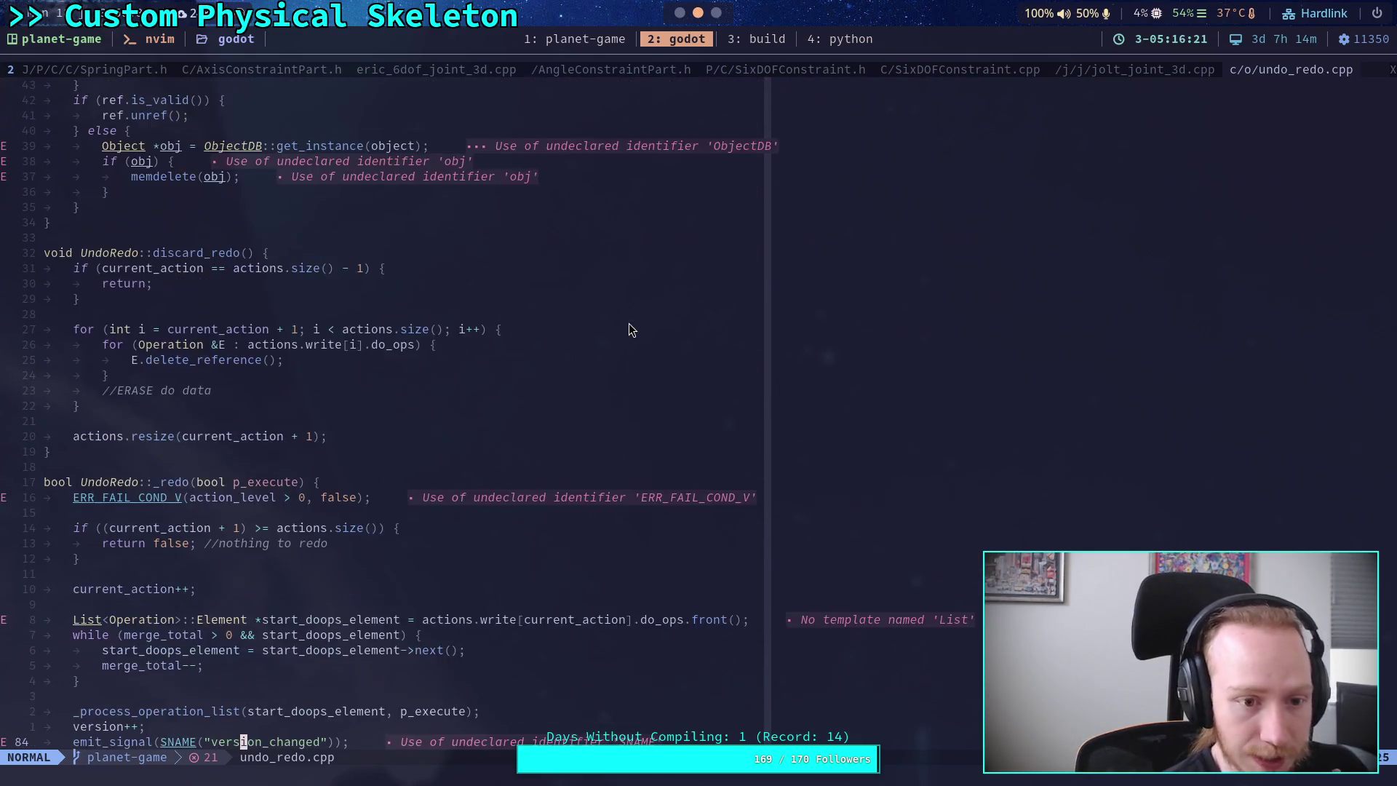
scroll(630, 329, down, 2)
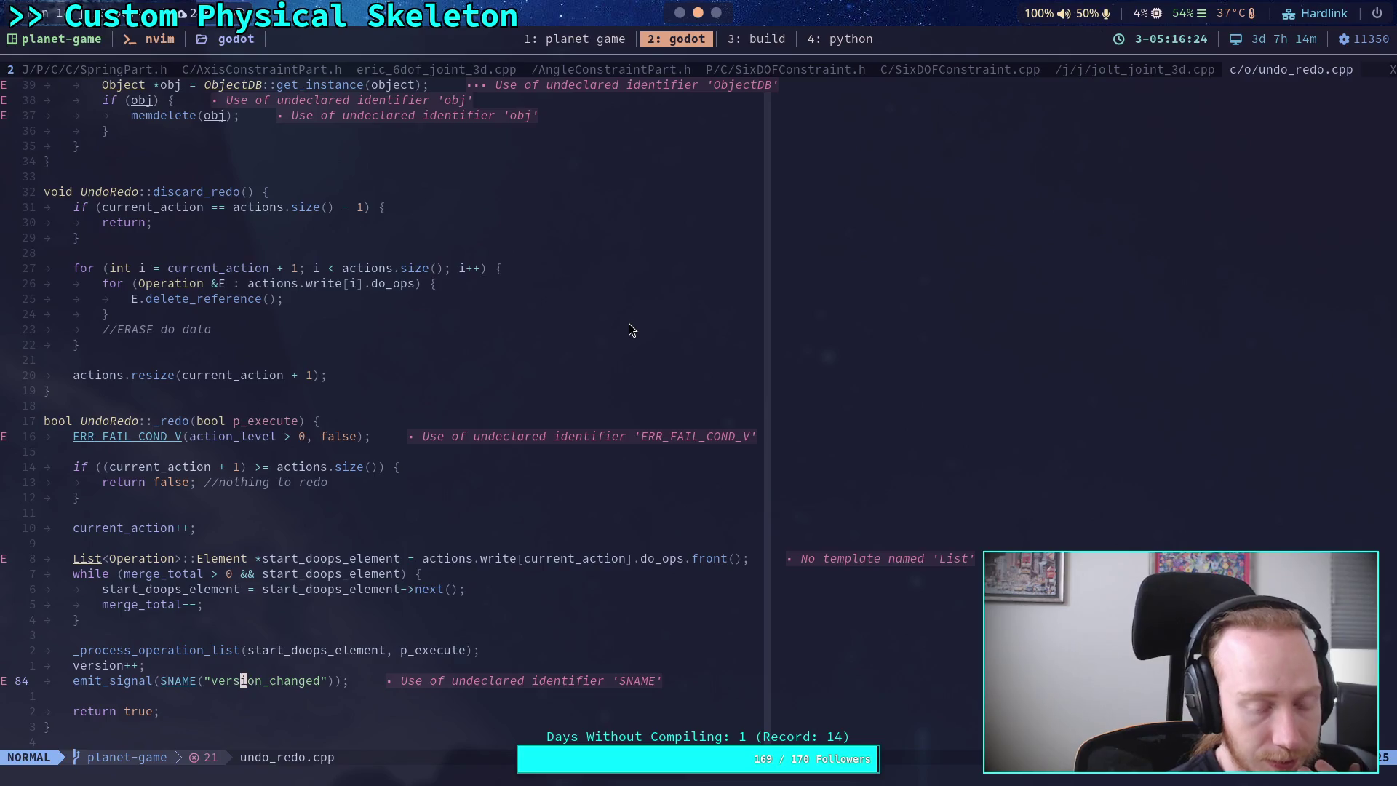
drag(77, 531, 205, 531)
drag(431, 558, 732, 558)
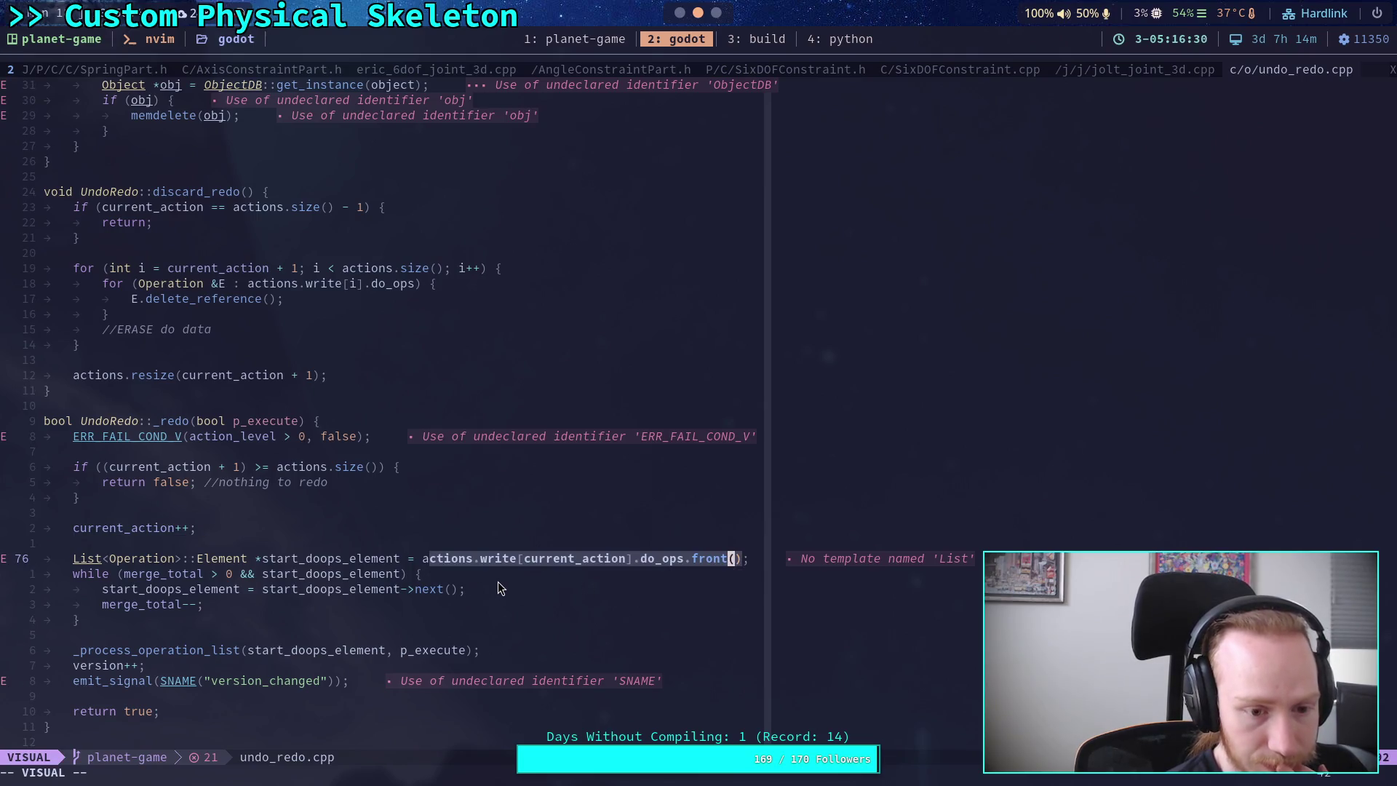
Move down to undo() and highlight its current_action-- line.
scroll(300, 534, down, 4)
scroll(299, 534, up, 4)
scroll(300, 534, up, 15)
scroll(300, 534, down, 20)
click(300, 538)
scroll(300, 538, down, 20)
scroll(303, 538, down, 16)
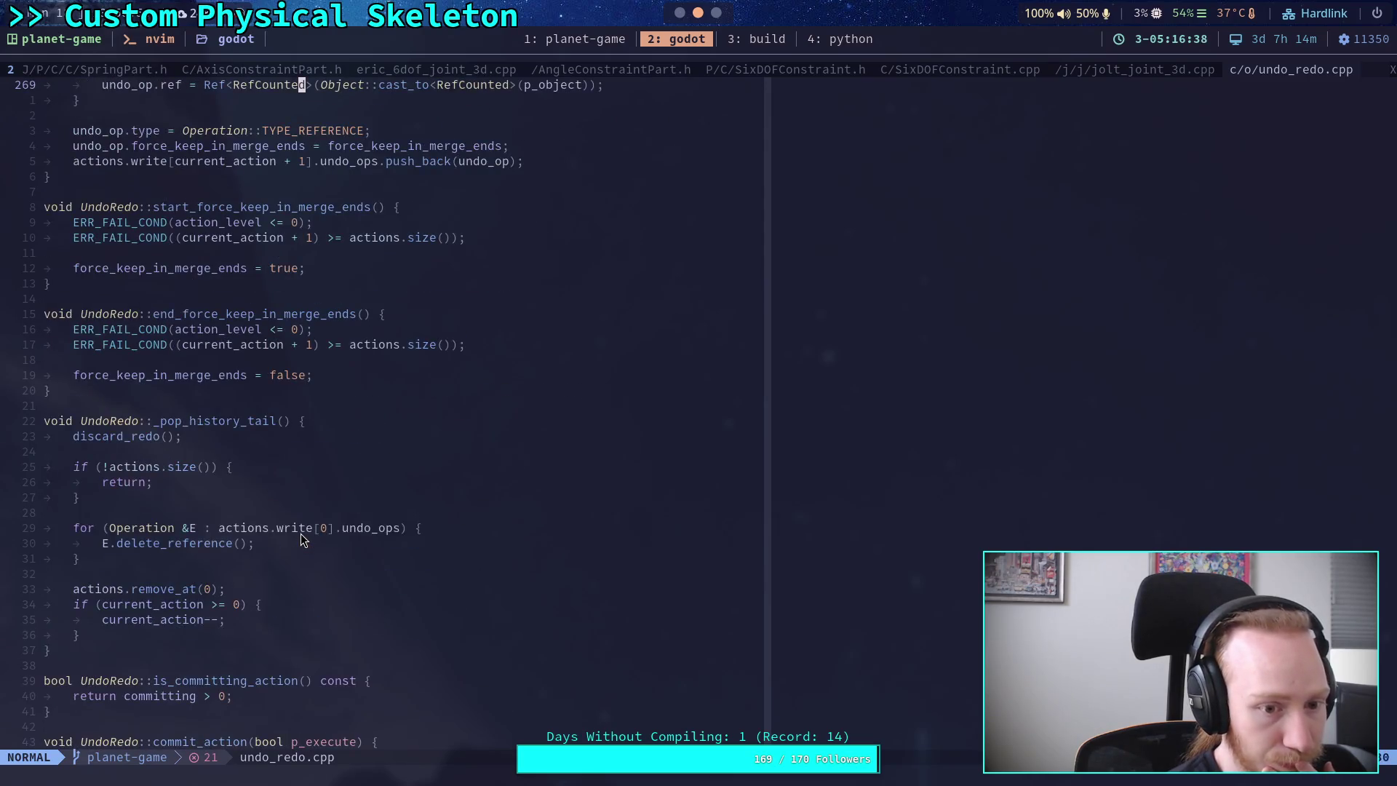
scroll(301, 536, down, 16)
scroll(301, 535, up, 4)
scroll(301, 536, down, 20)
scroll(300, 539, down, 8)
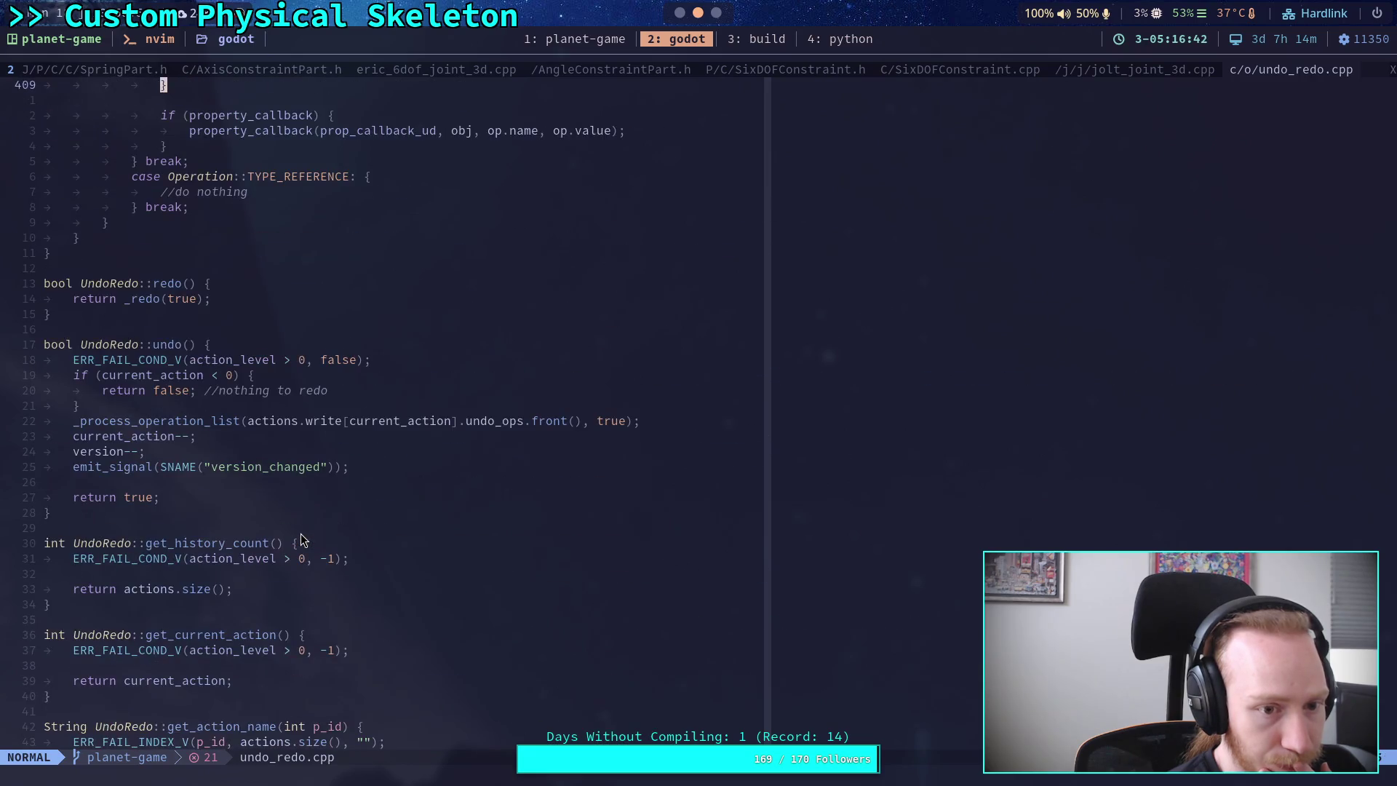
drag(75, 437, 201, 435)
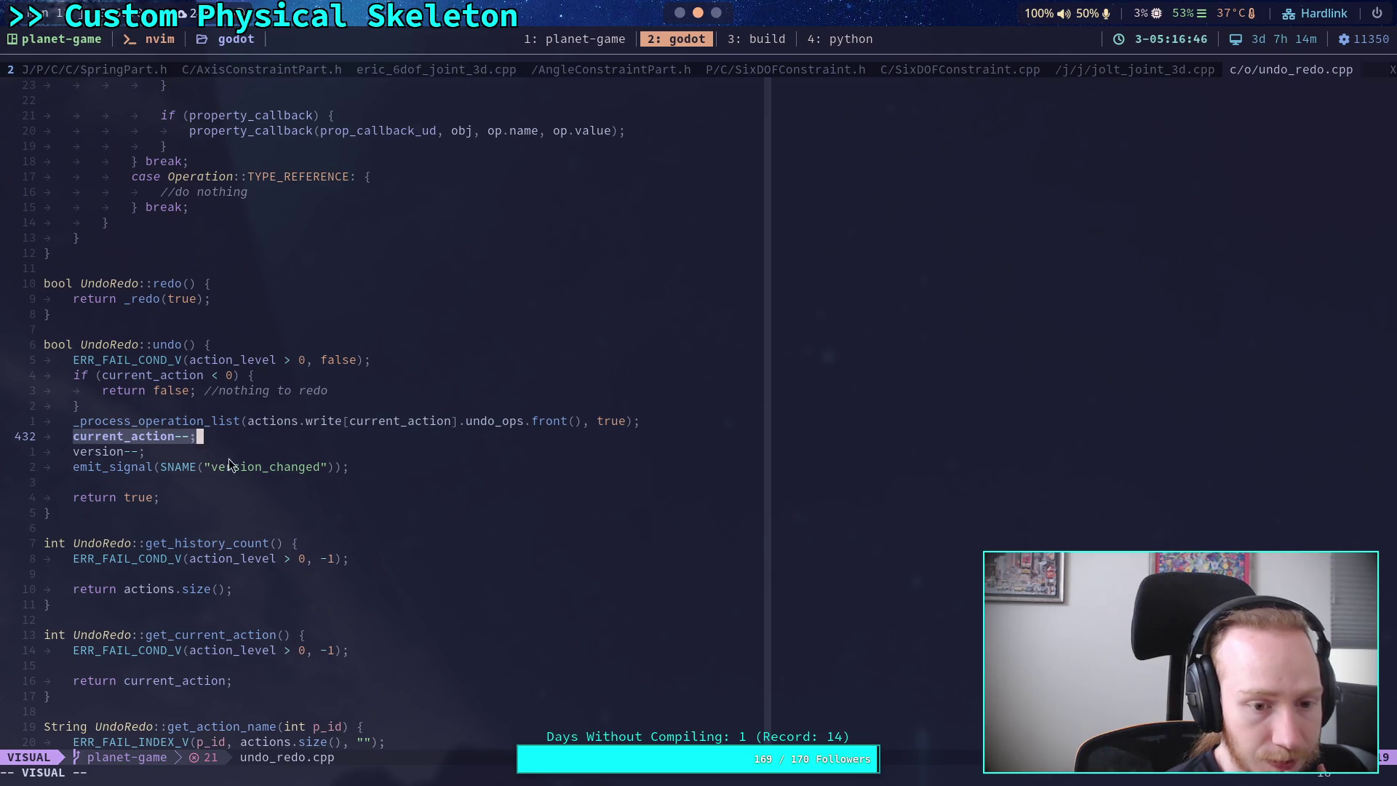
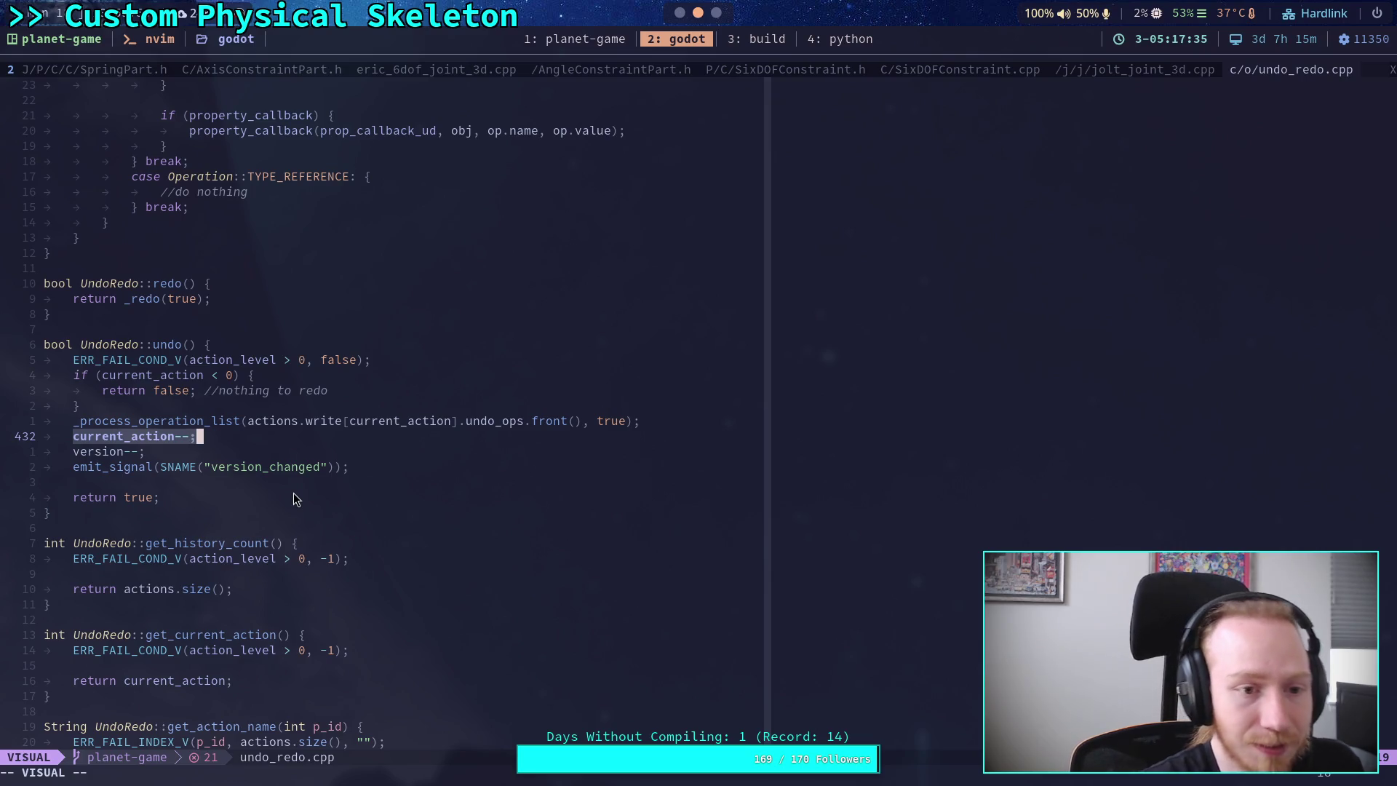
Scroll up through undo_redo.cpp and clear the current selection.
scroll(294, 492, up, 8)
scroll(300, 487, up, 20)
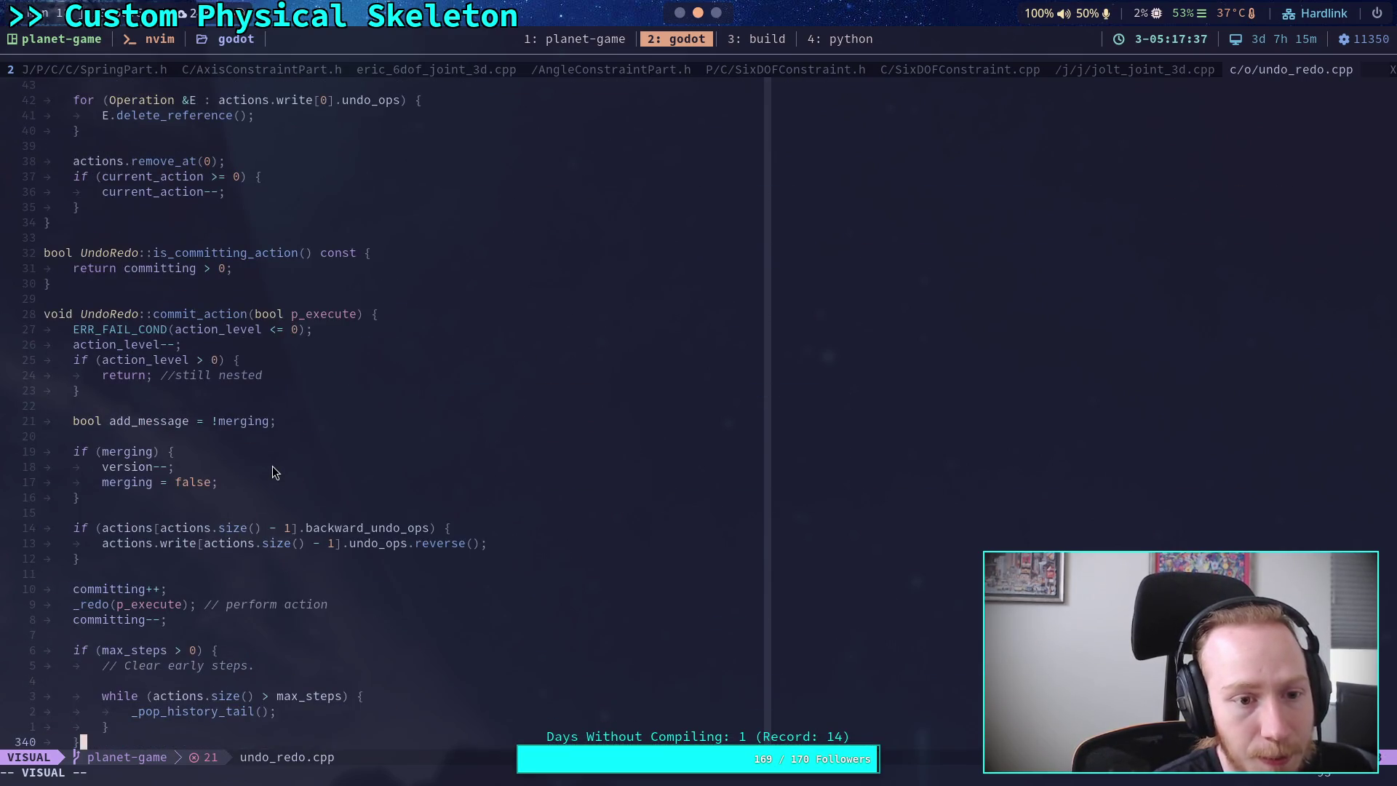
scroll(272, 470, up, 20)
scroll(272, 469, up, 20)
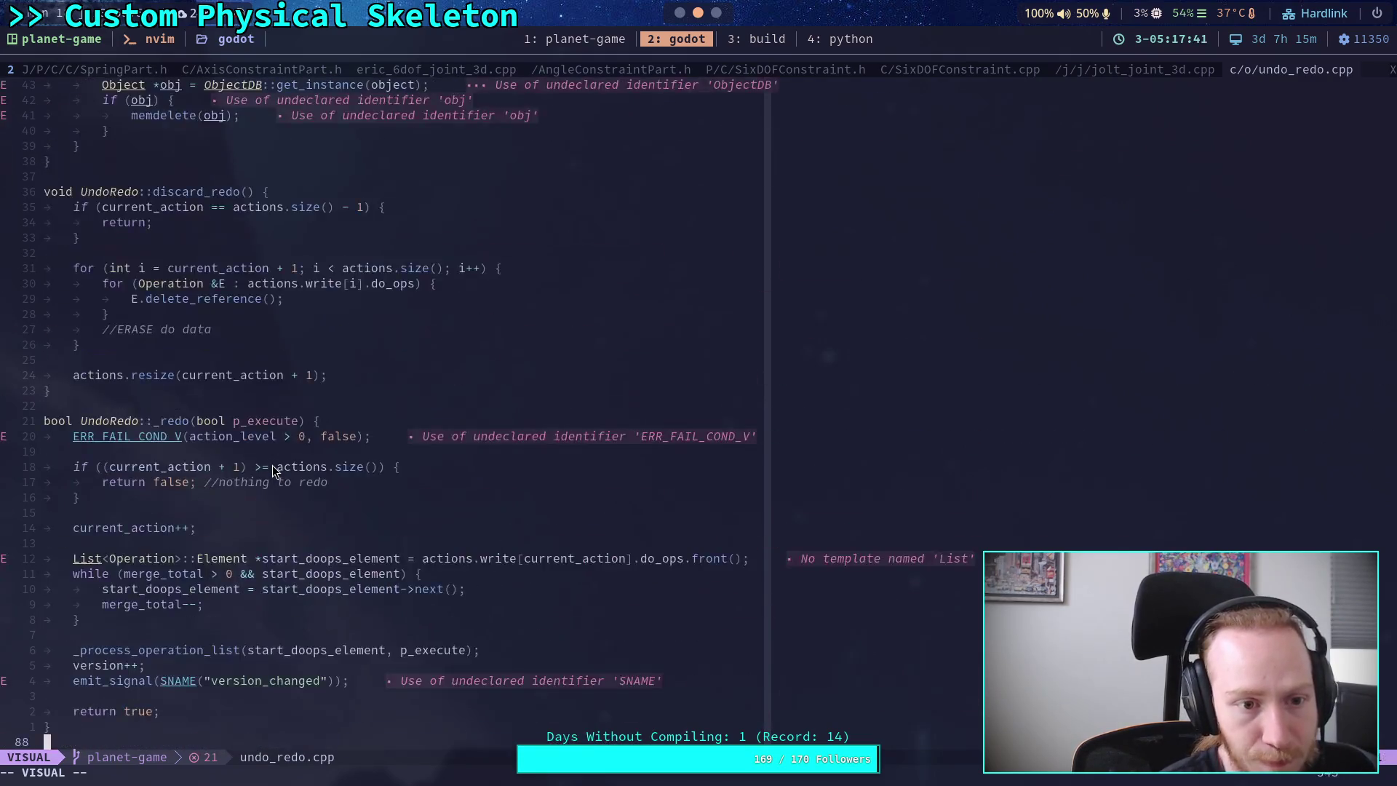
scroll(272, 469, up, 10)
scroll(272, 469, down, 7)
click(272, 469)
scroll(272, 469, down, 4)
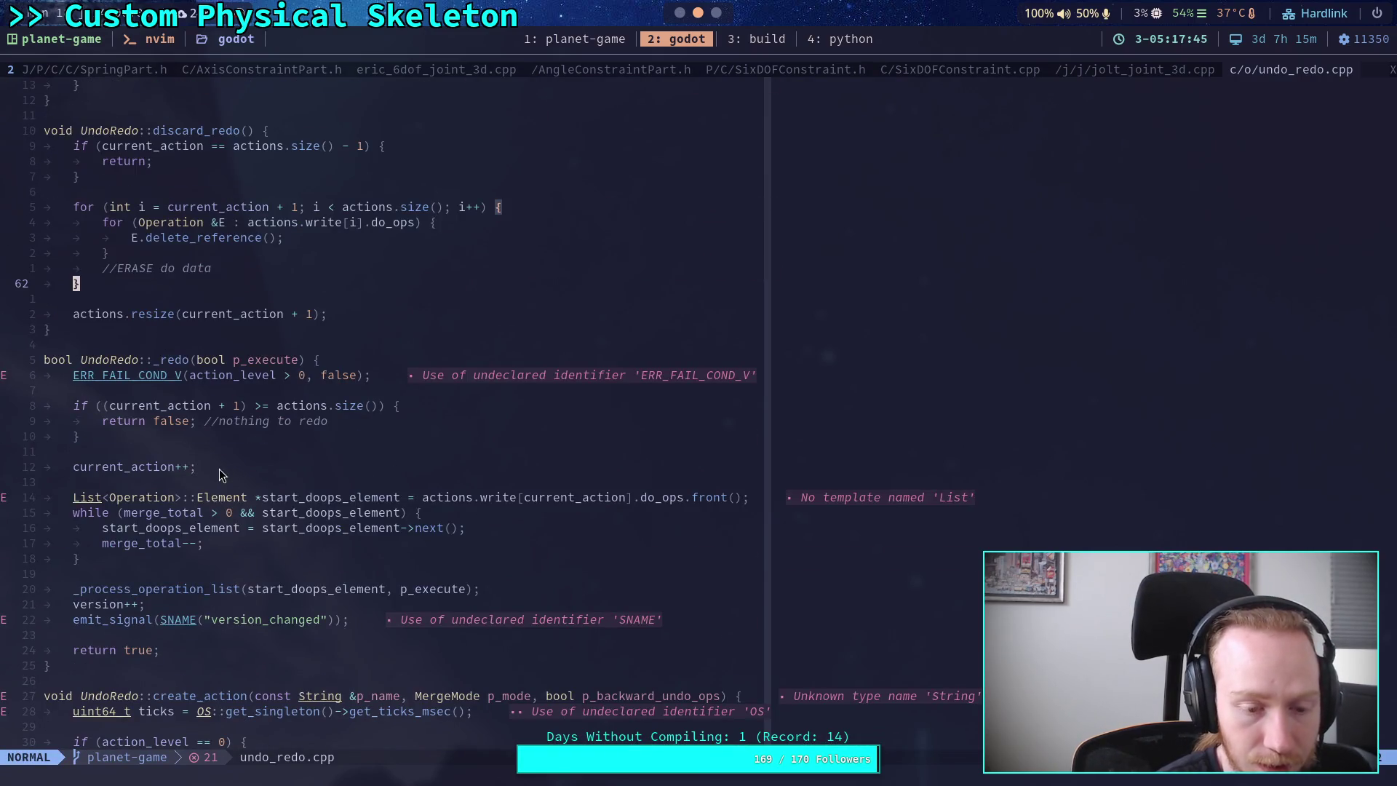
Highlight the current_action increment and the operation, version and signal lines in _redo, then review undo().
drag(74, 469, 218, 476)
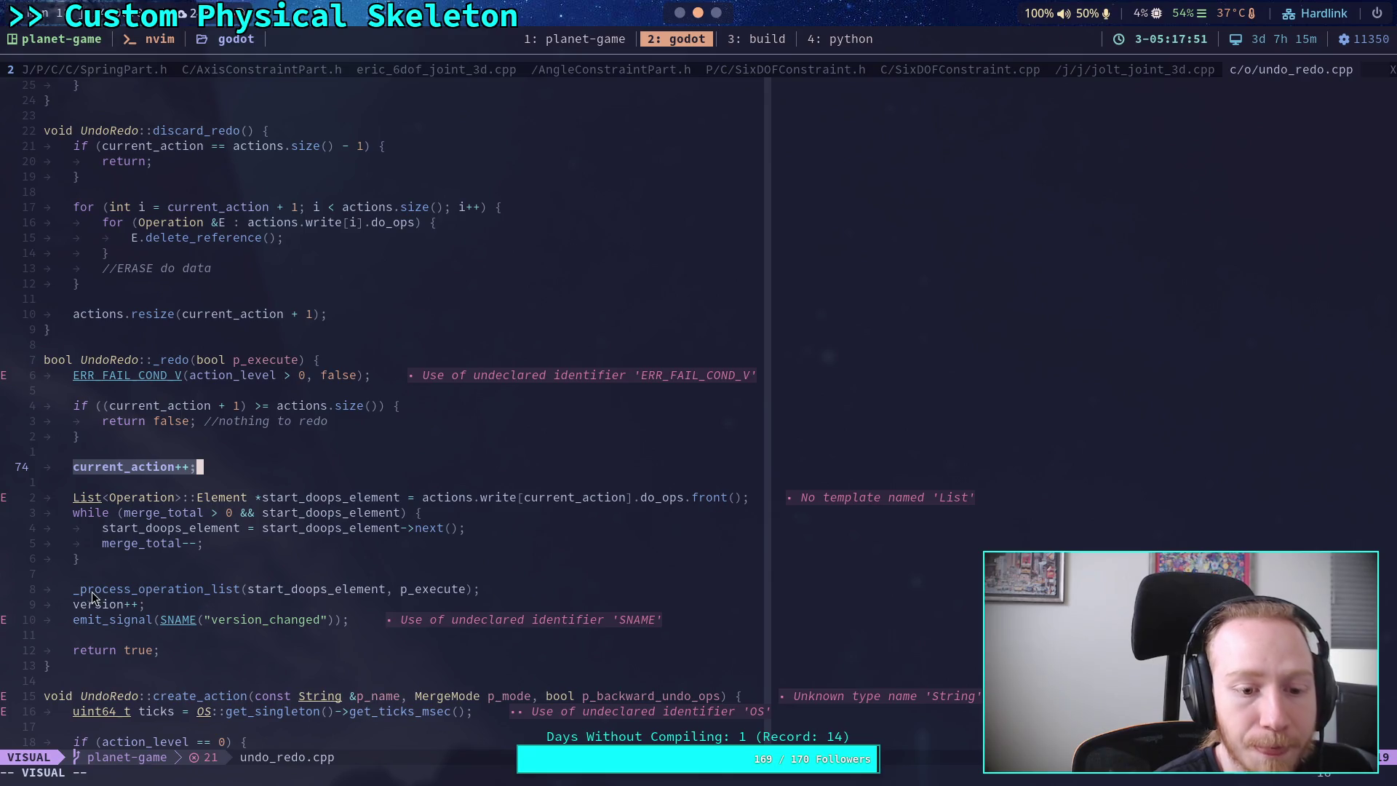
drag(84, 591, 338, 625)
click(356, 579)
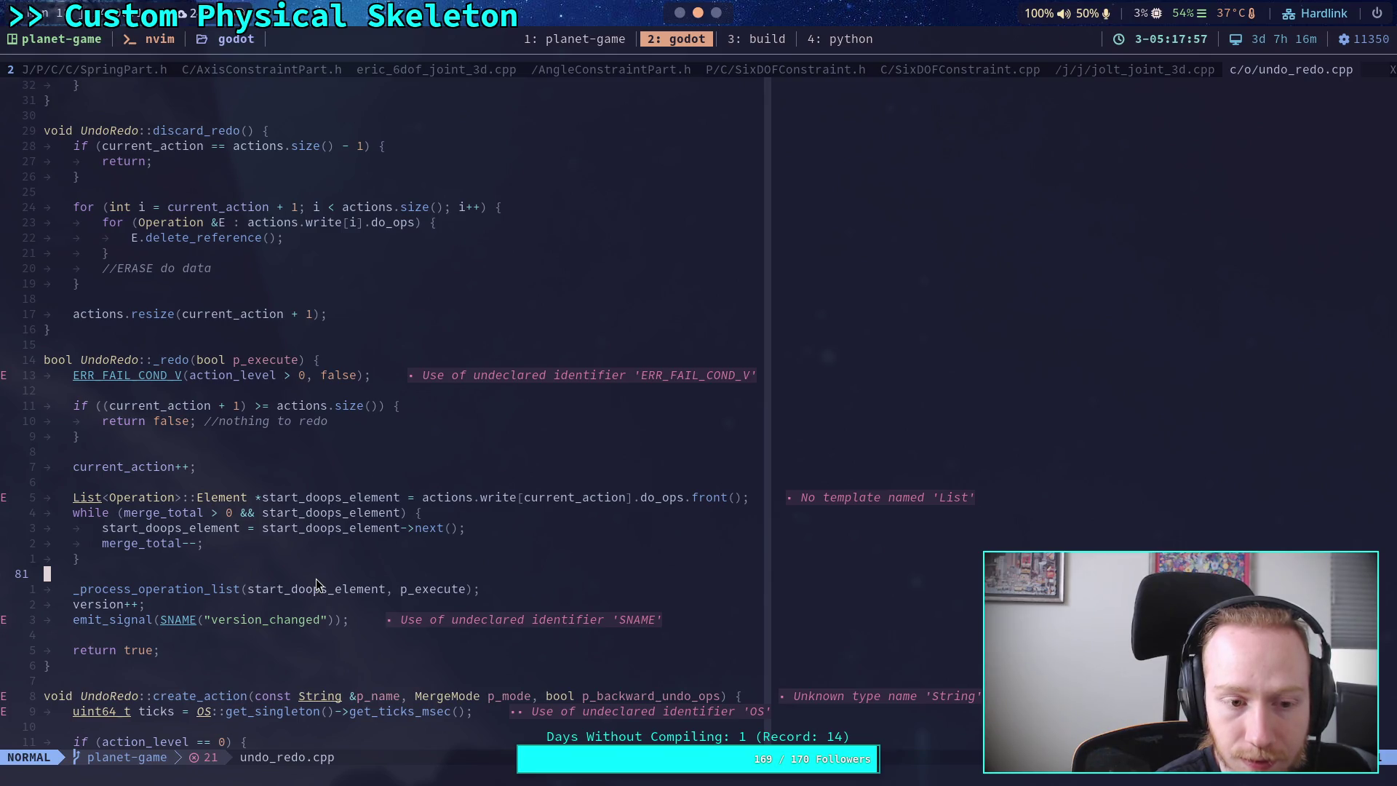
scroll(316, 584, down, 15)
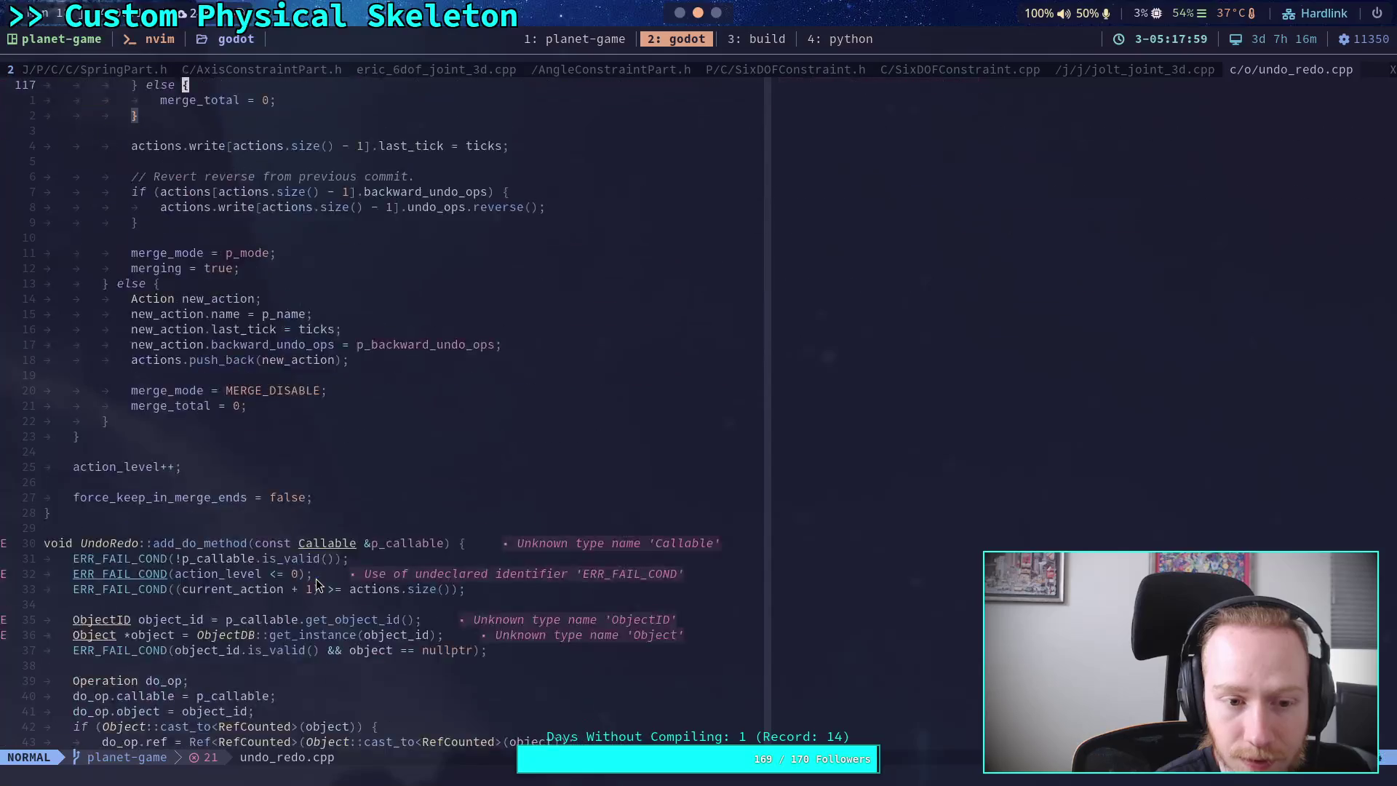
scroll(316, 584, down, 20)
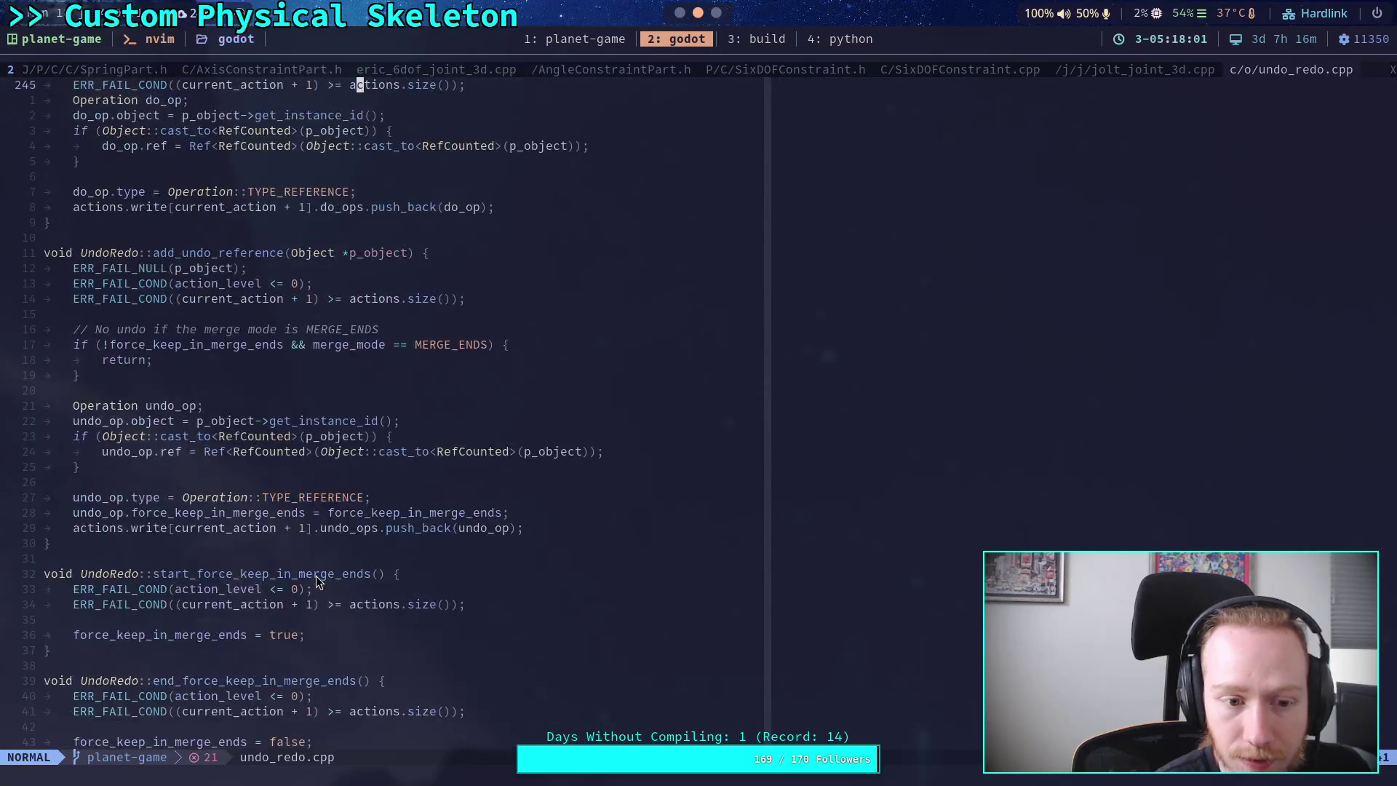
scroll(316, 580, down, 17)
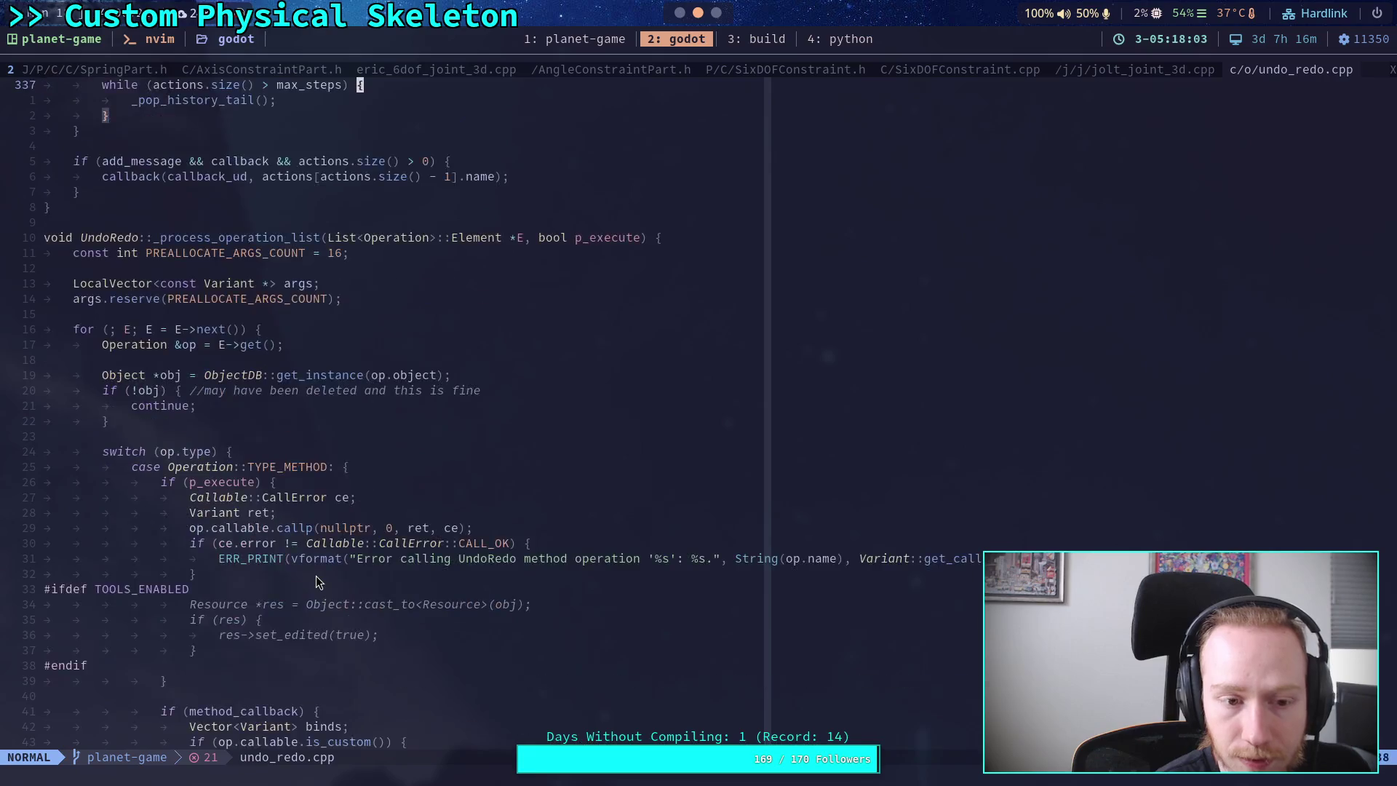
scroll(316, 575, up, 3)
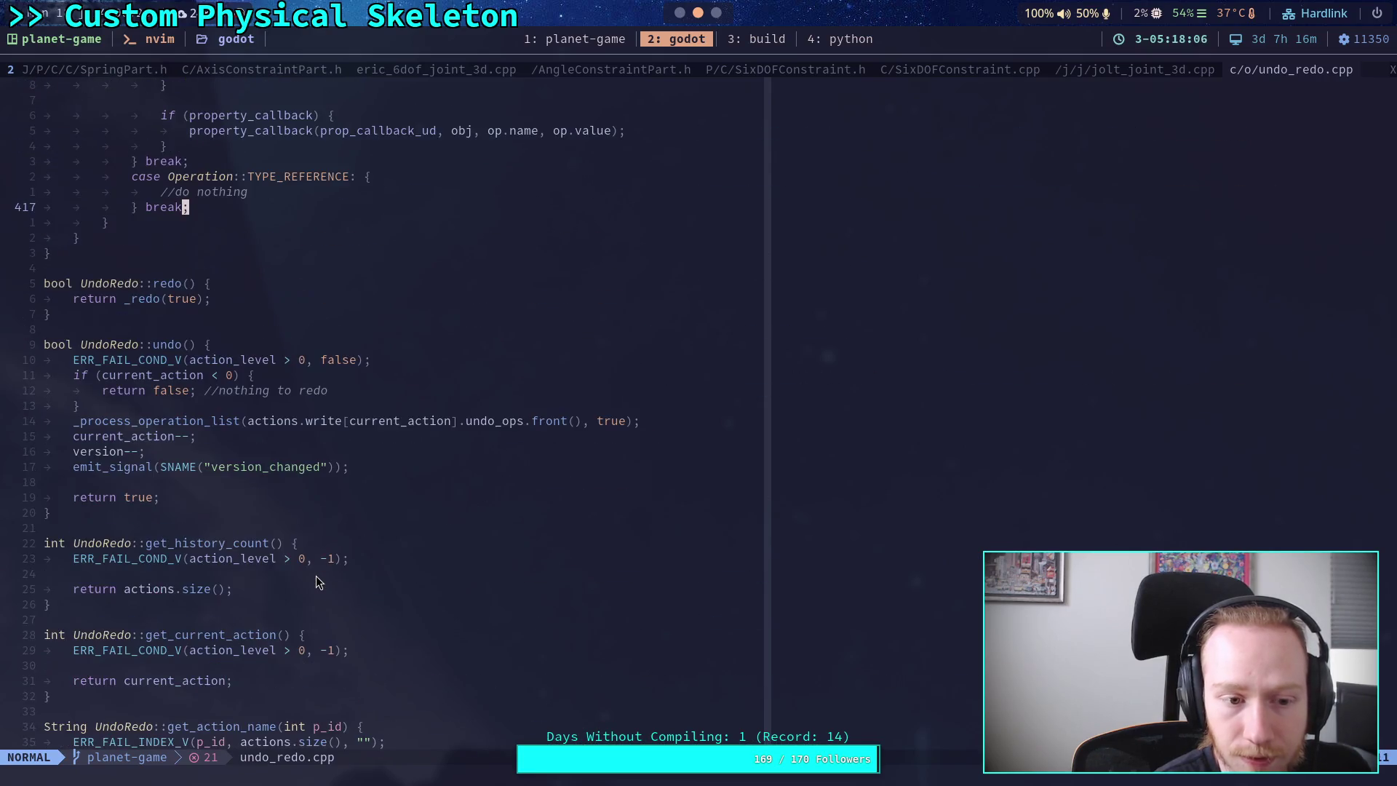
click(318, 481)
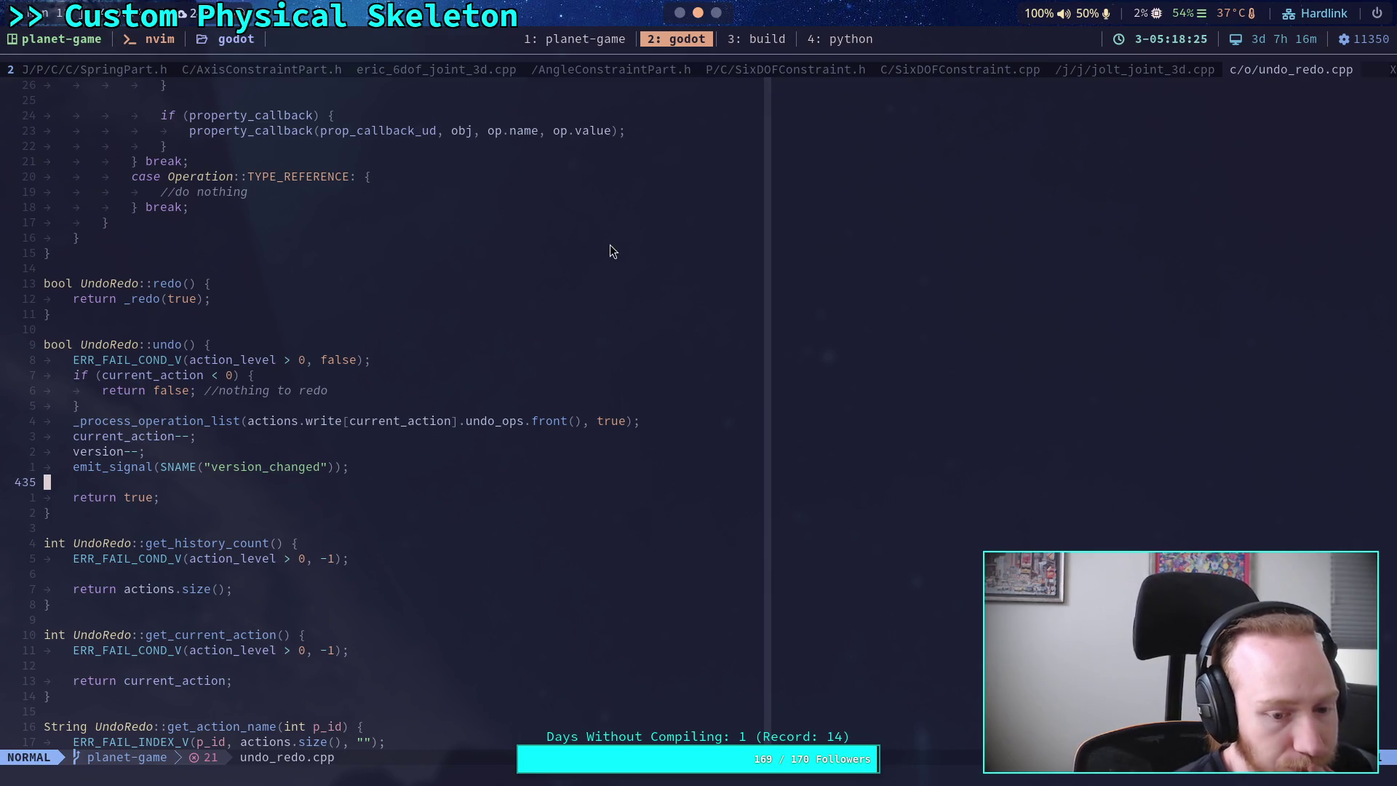
Return to the Godot editor showing the shared_6dof_joint.gd script.
click(680, 13)
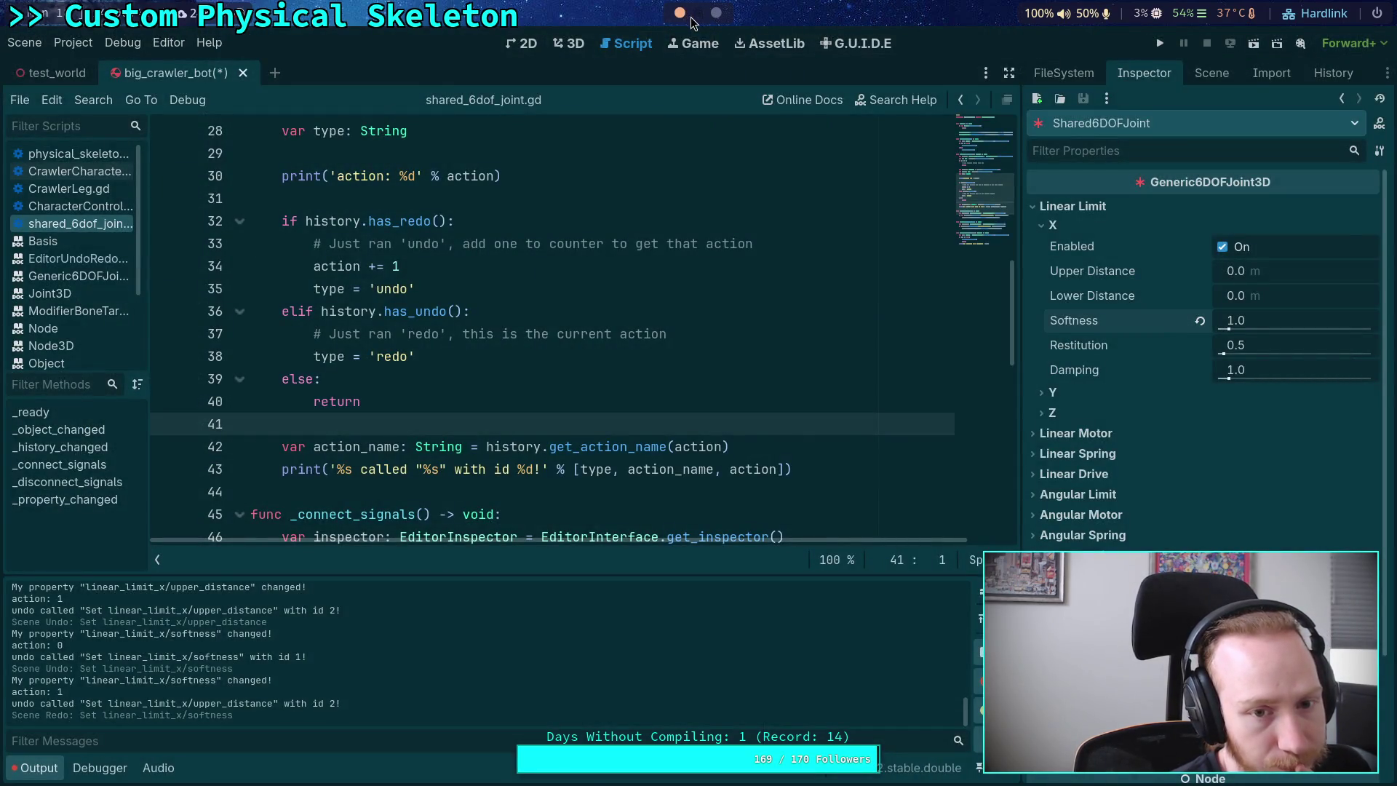
click(697, 13)
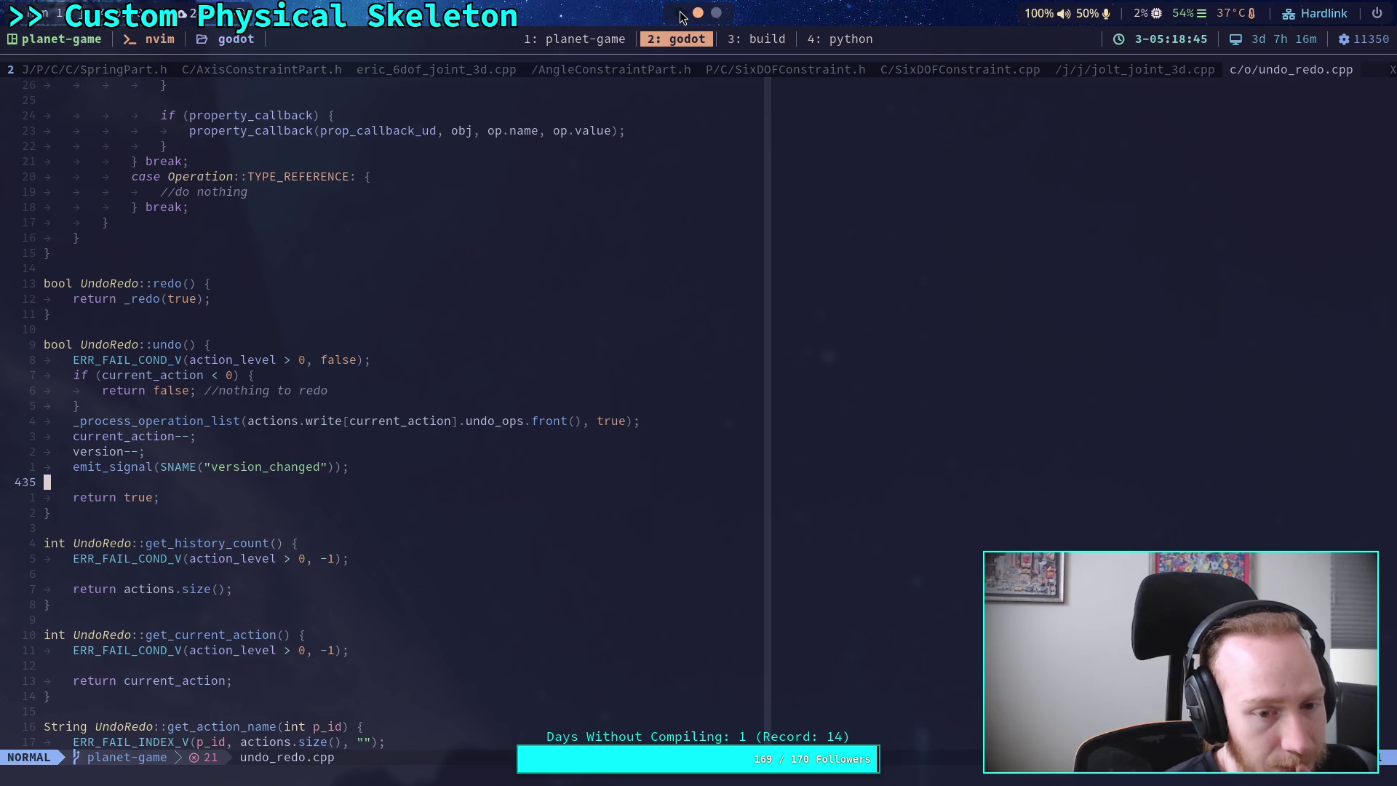
click(683, 16)
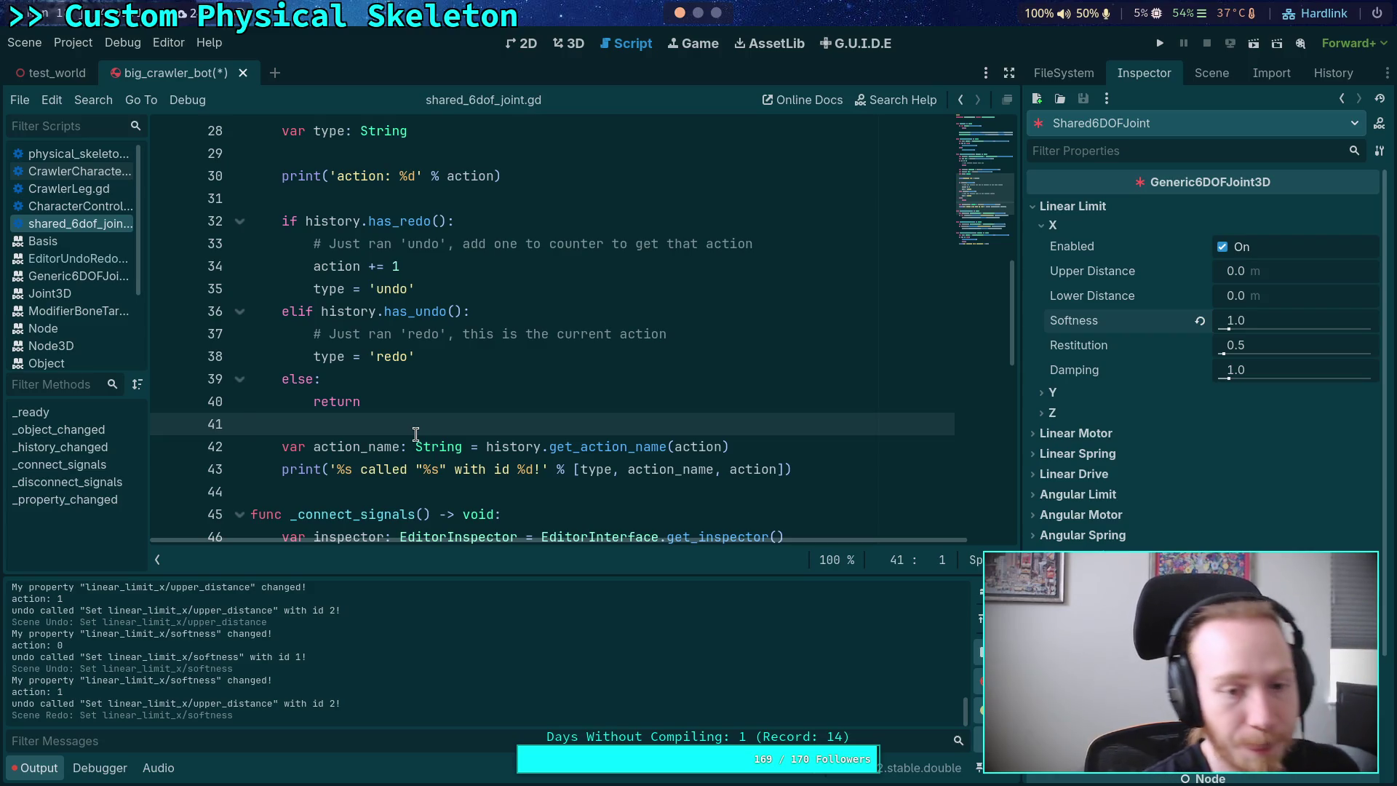
scroll(415, 434, up, 4)
Open the UndoRedo class reference with Lookup Symbol on the UndoRedo type in the script.
click(426, 356)
right_click(425, 356)
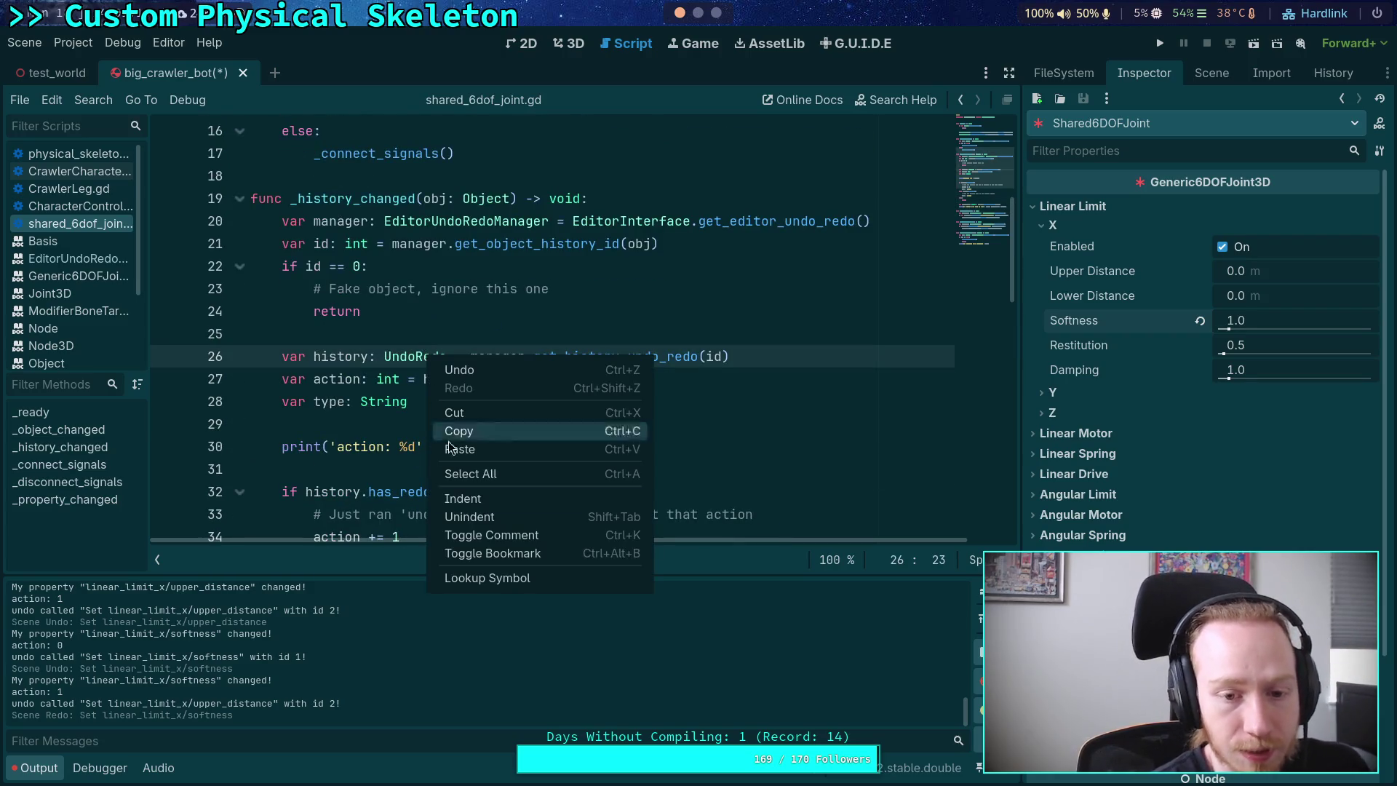
click(495, 579)
Scroll down to the UndoRedo methods, then go back to undo_redo.cpp in Neovim.
scroll(531, 435, down, 10)
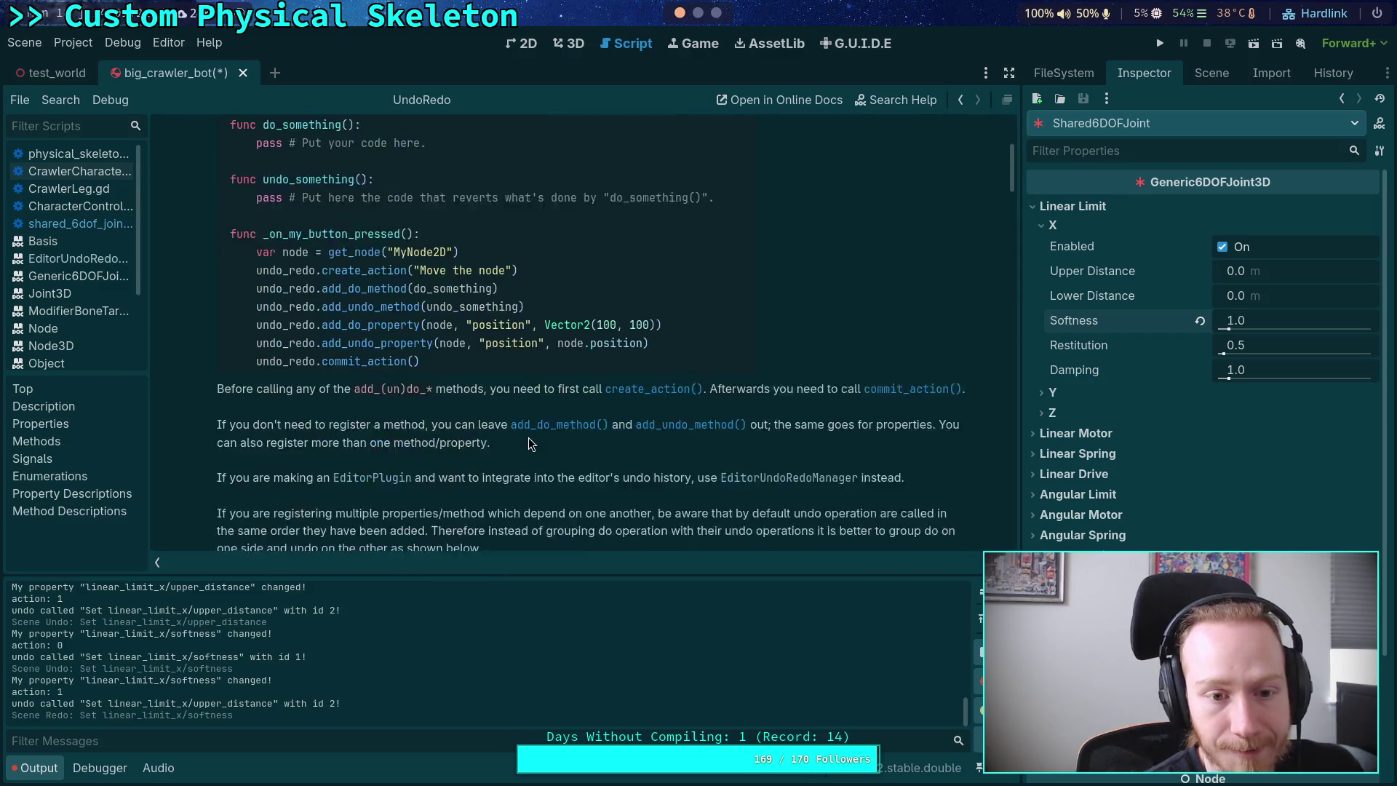
scroll(521, 431, down, 3)
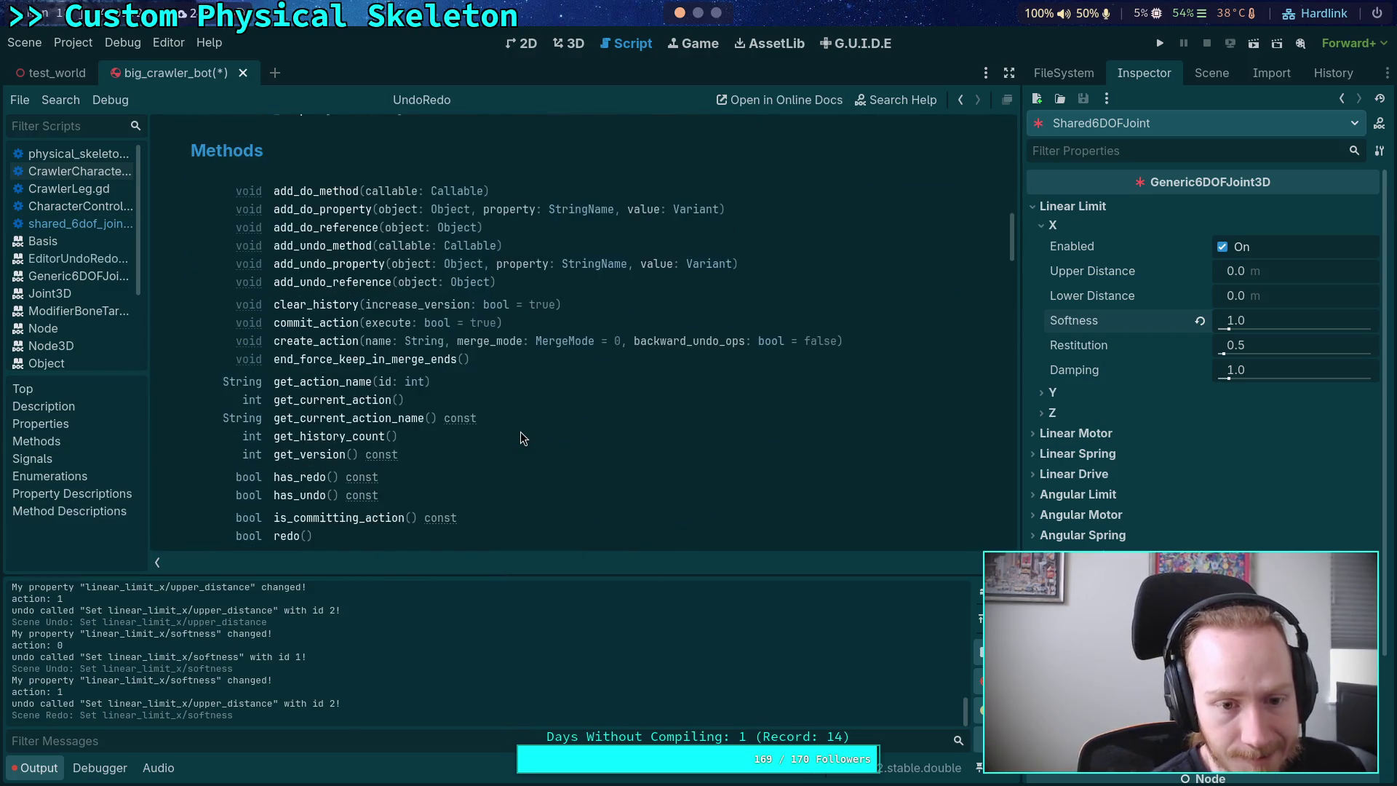
scroll(521, 434, down, 1)
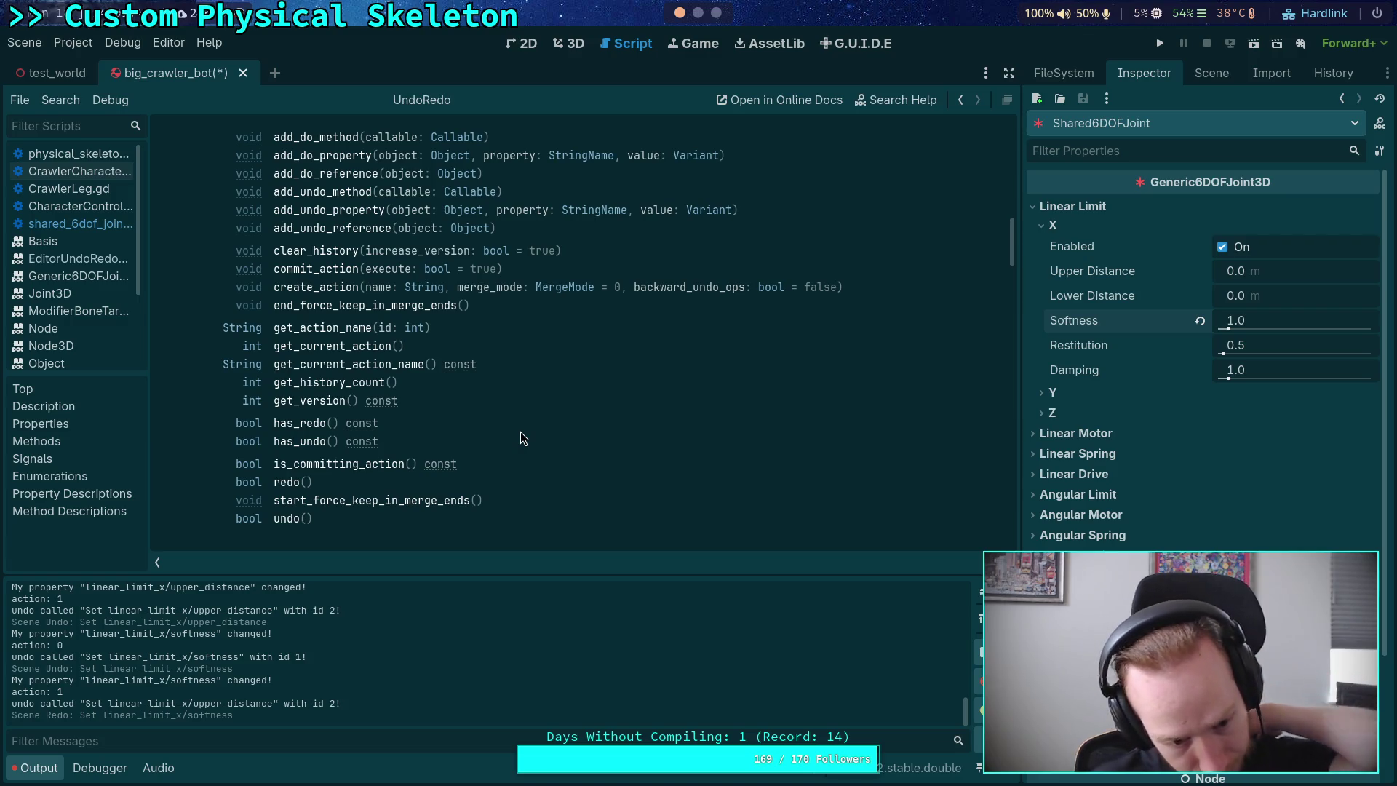
click(699, 13)
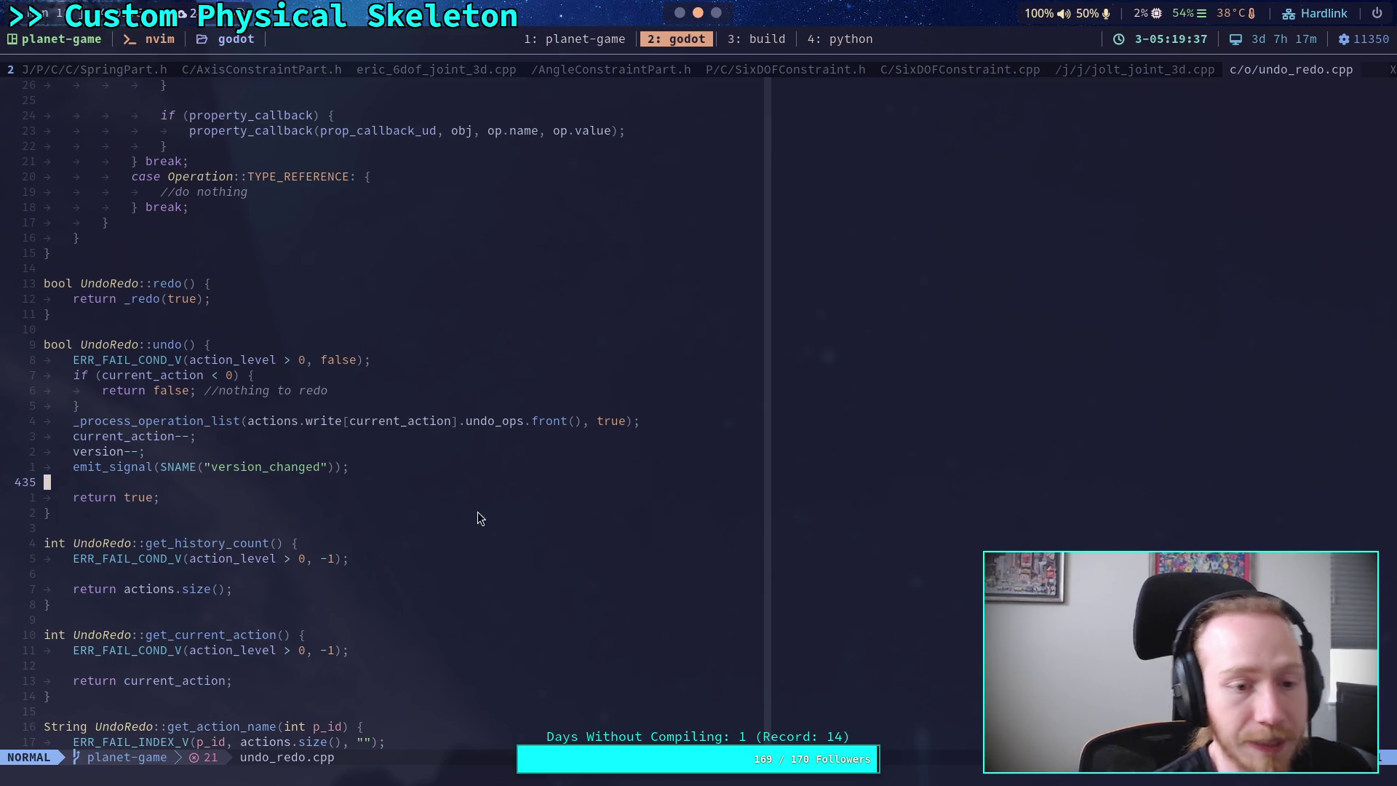
scroll(431, 509, up, 4)
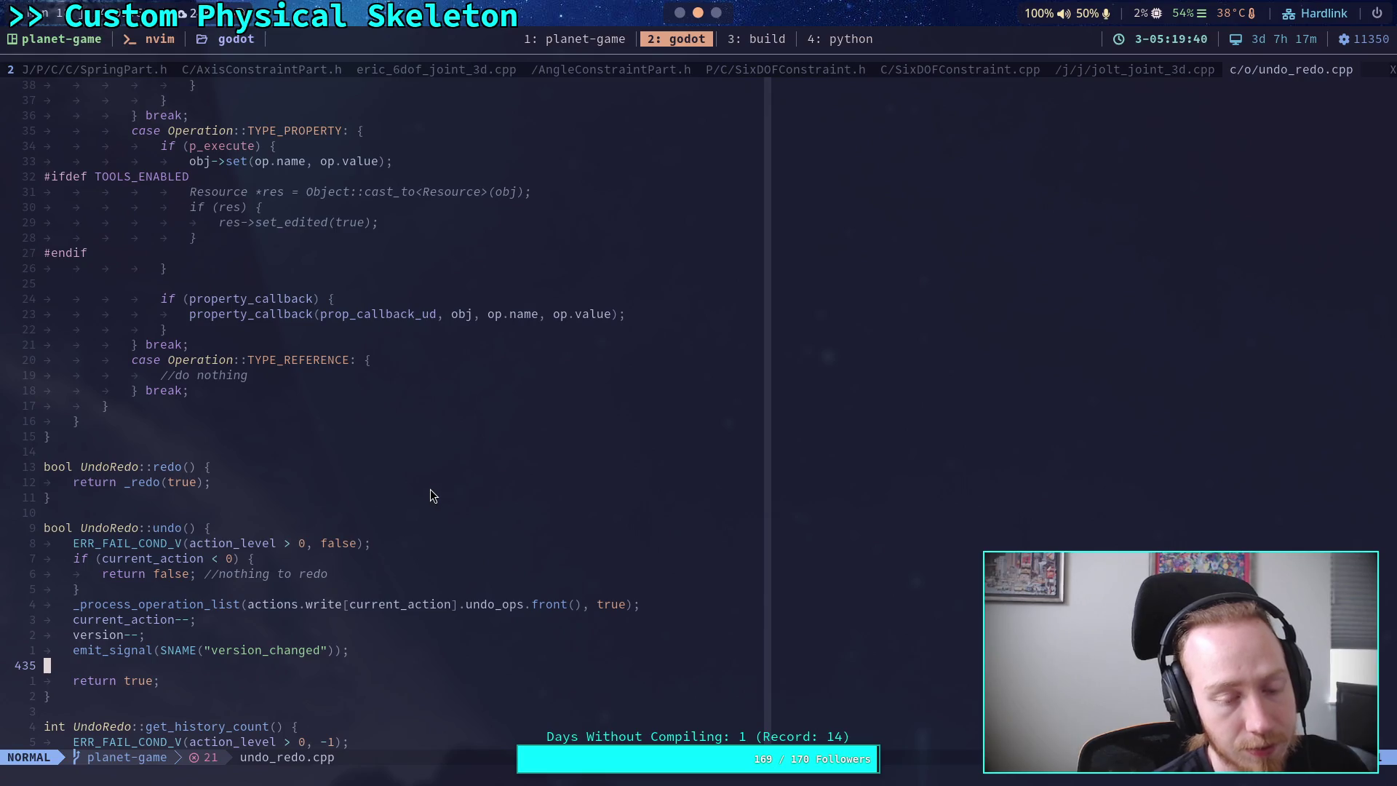
scroll(430, 489, up, 20)
scroll(430, 489, up, 20)
scroll(430, 495, up, 20)
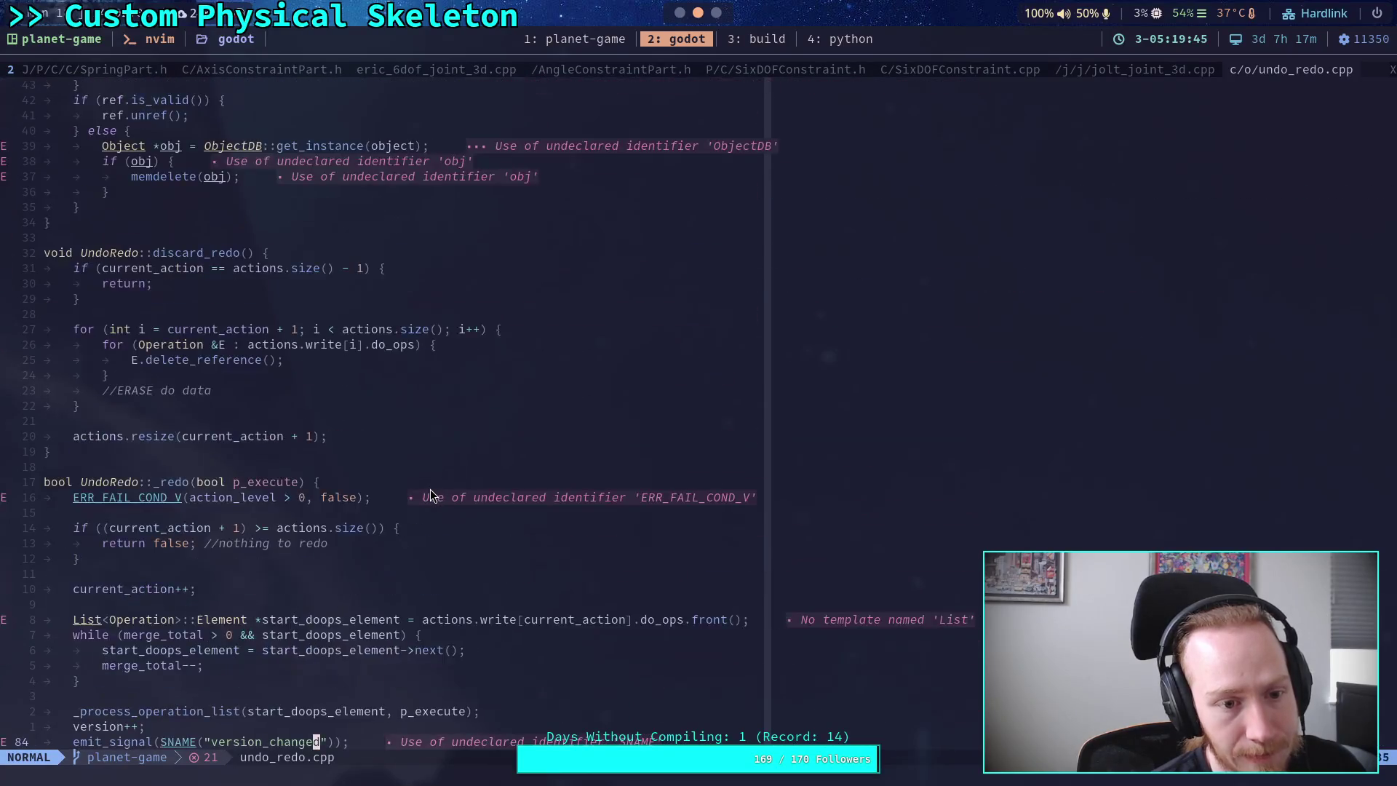
key(1)
key(6)
key(k)
scroll(430, 496, down, 4)
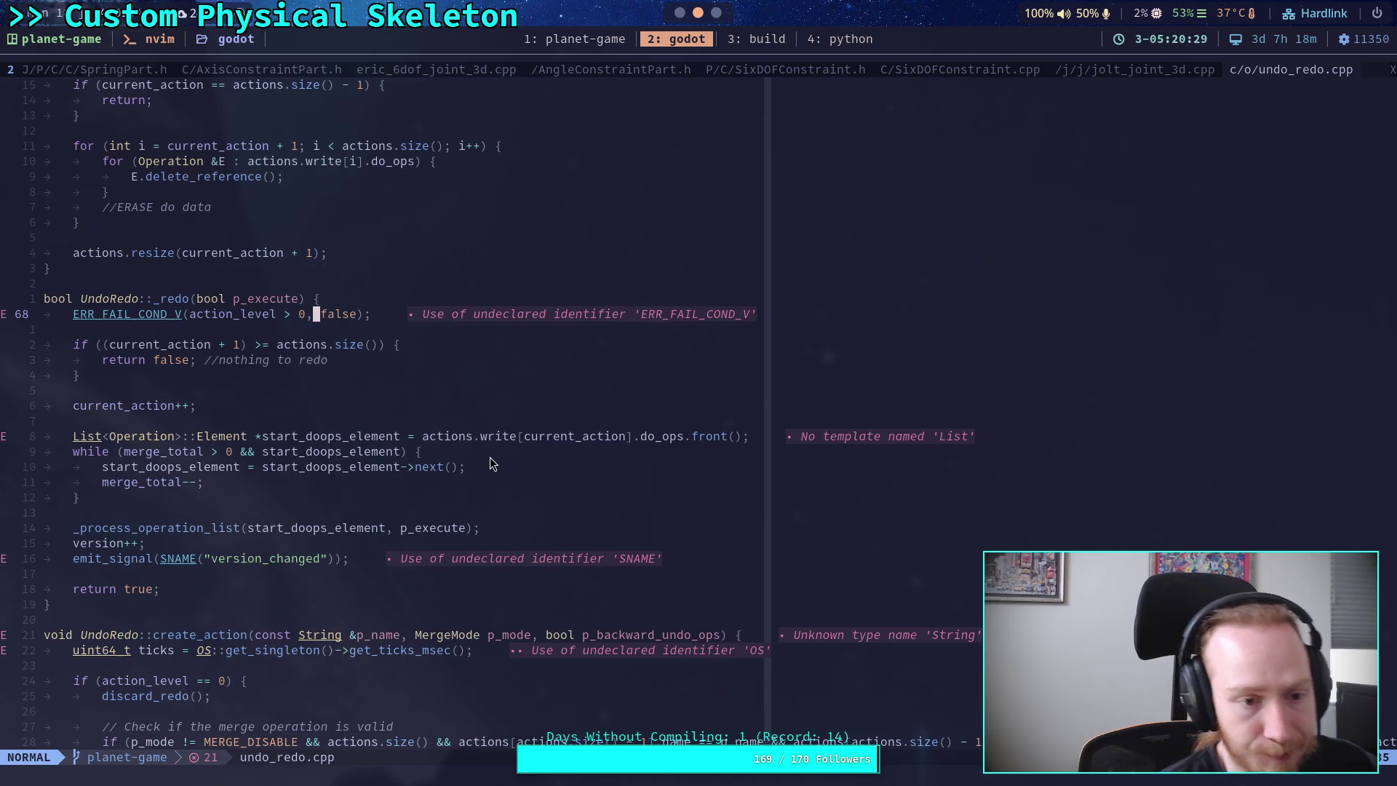
scroll(486, 491, down, 20)
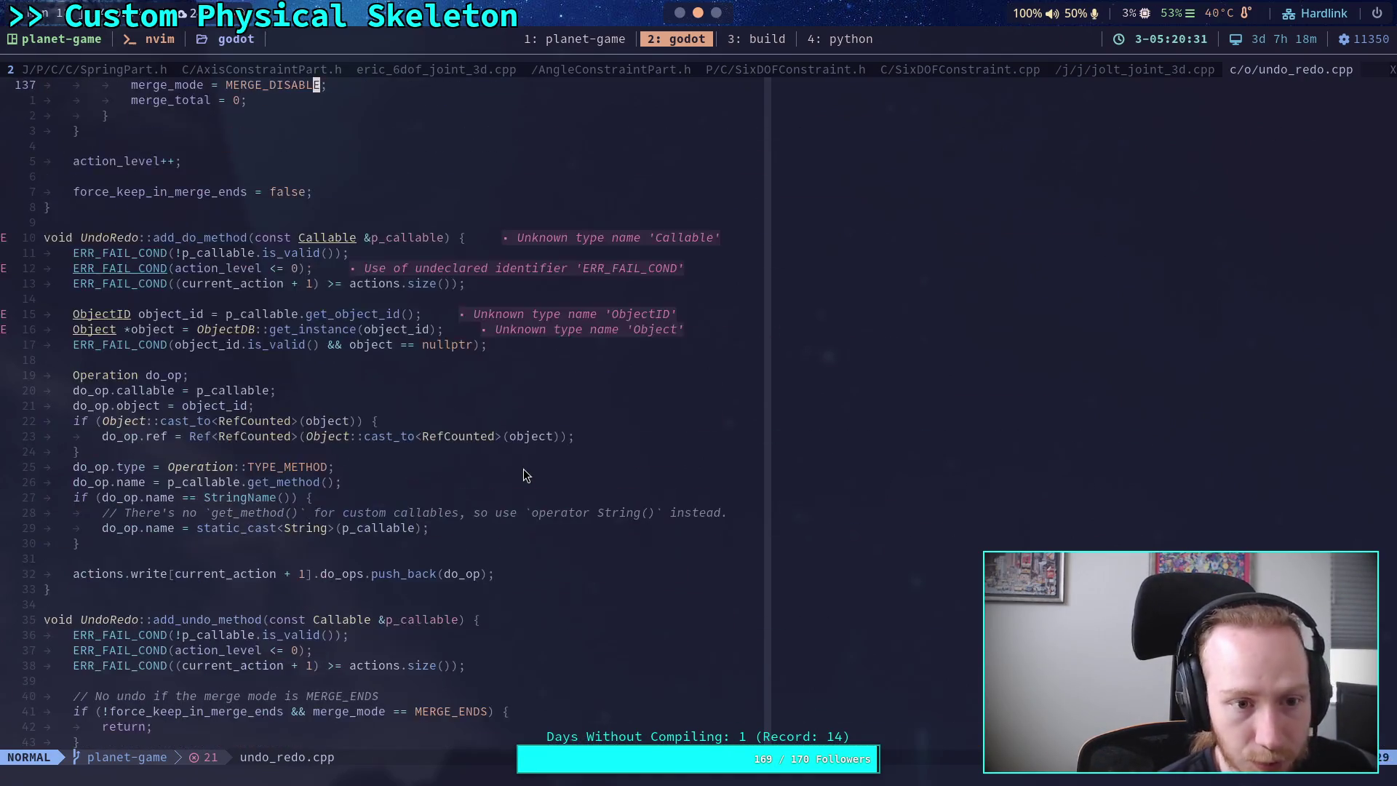
scroll(522, 469, down, 20)
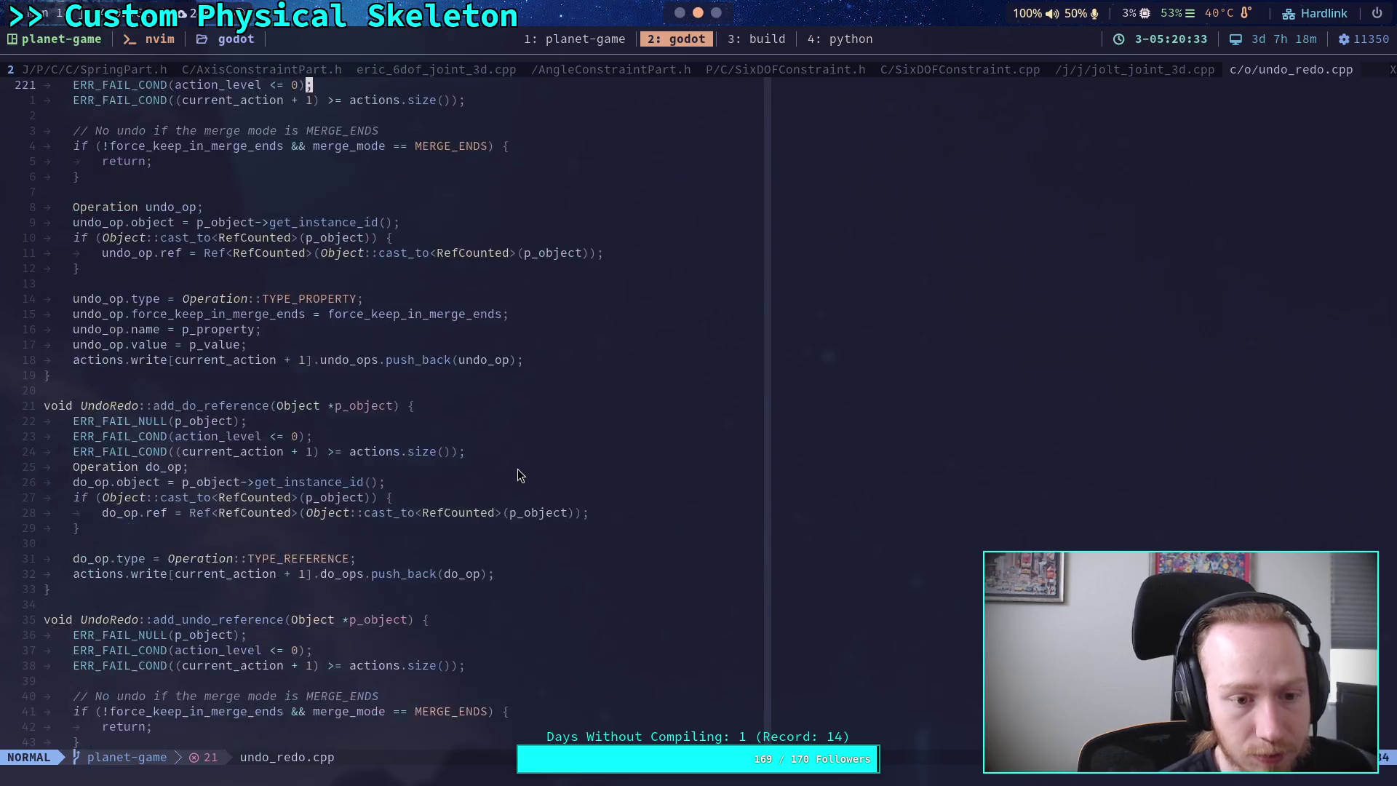
scroll(515, 475, down, 20)
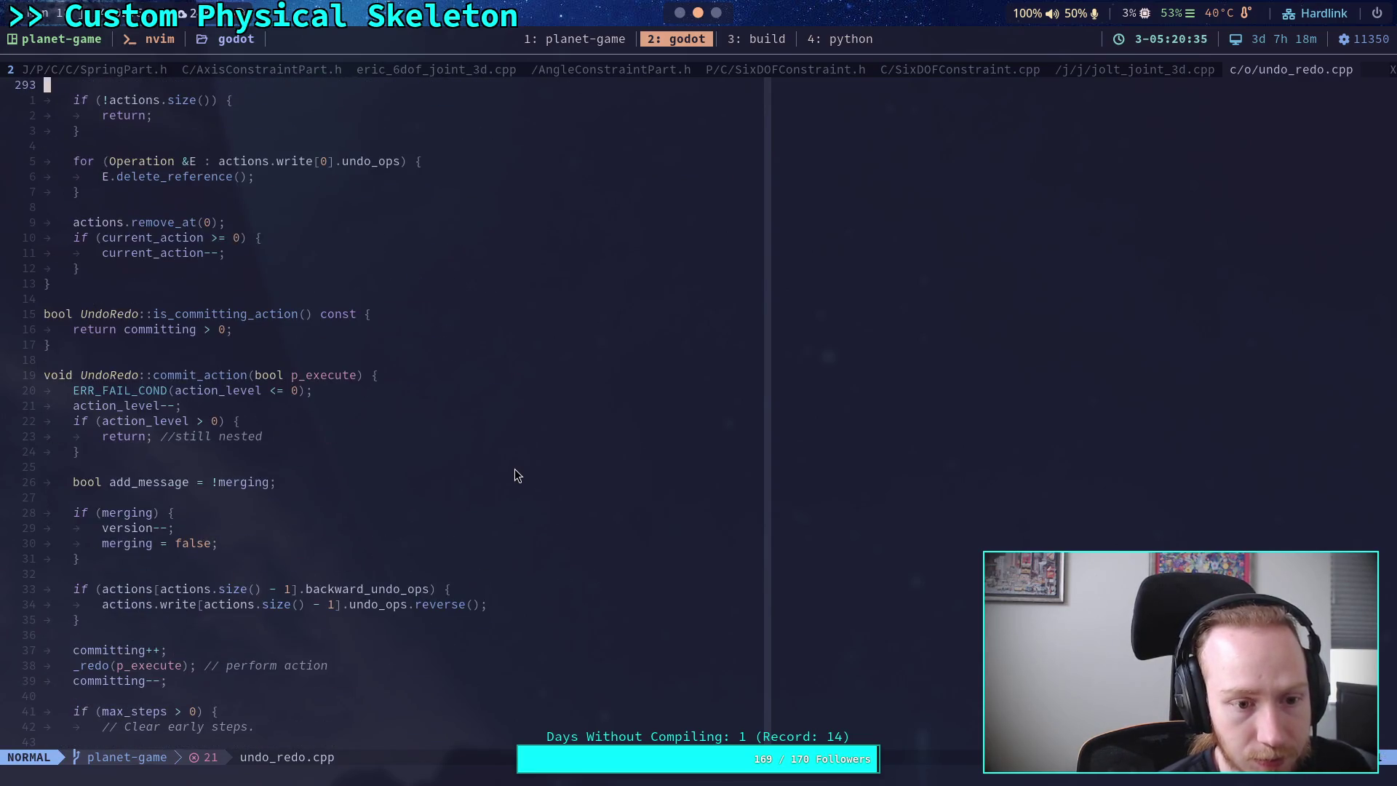
scroll(514, 474, down, 20)
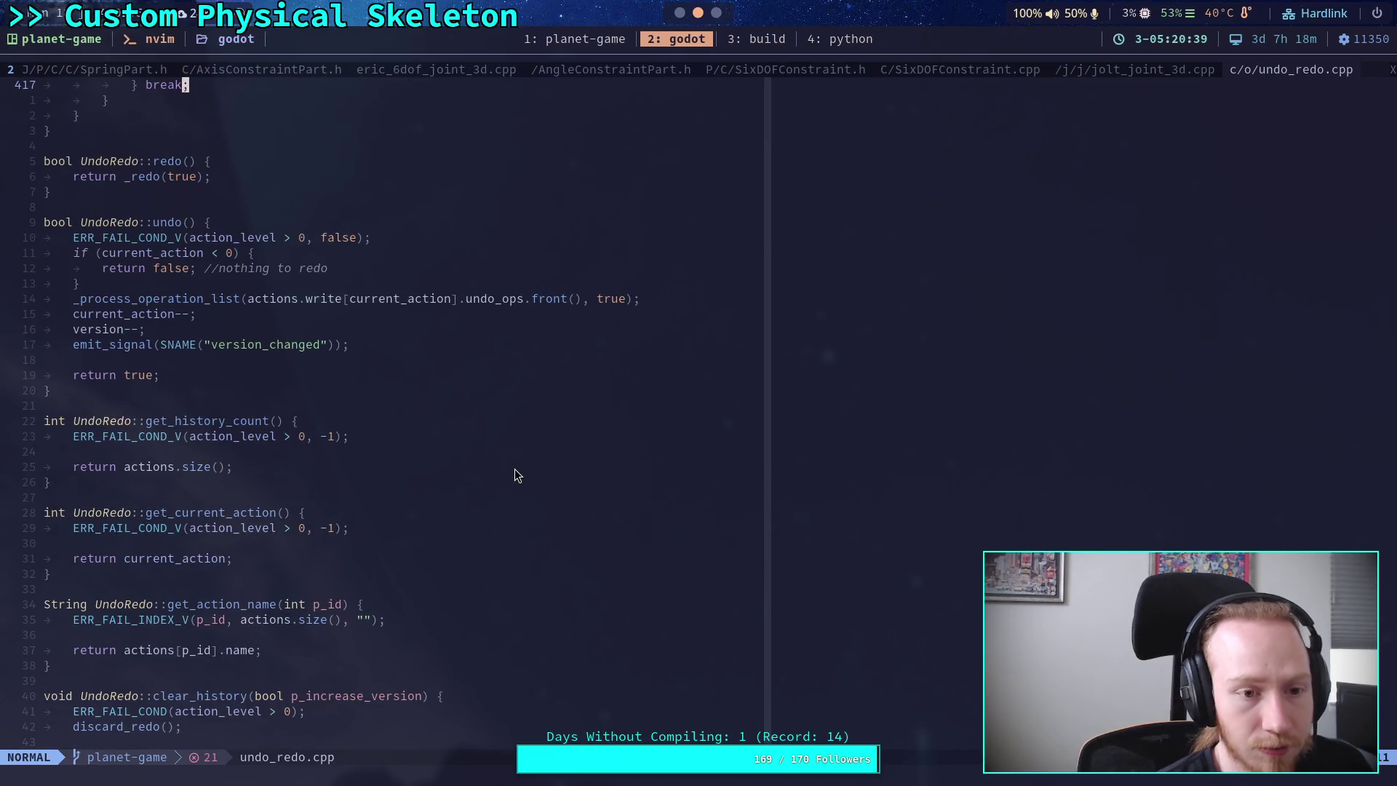
scroll(514, 474, up, 1)
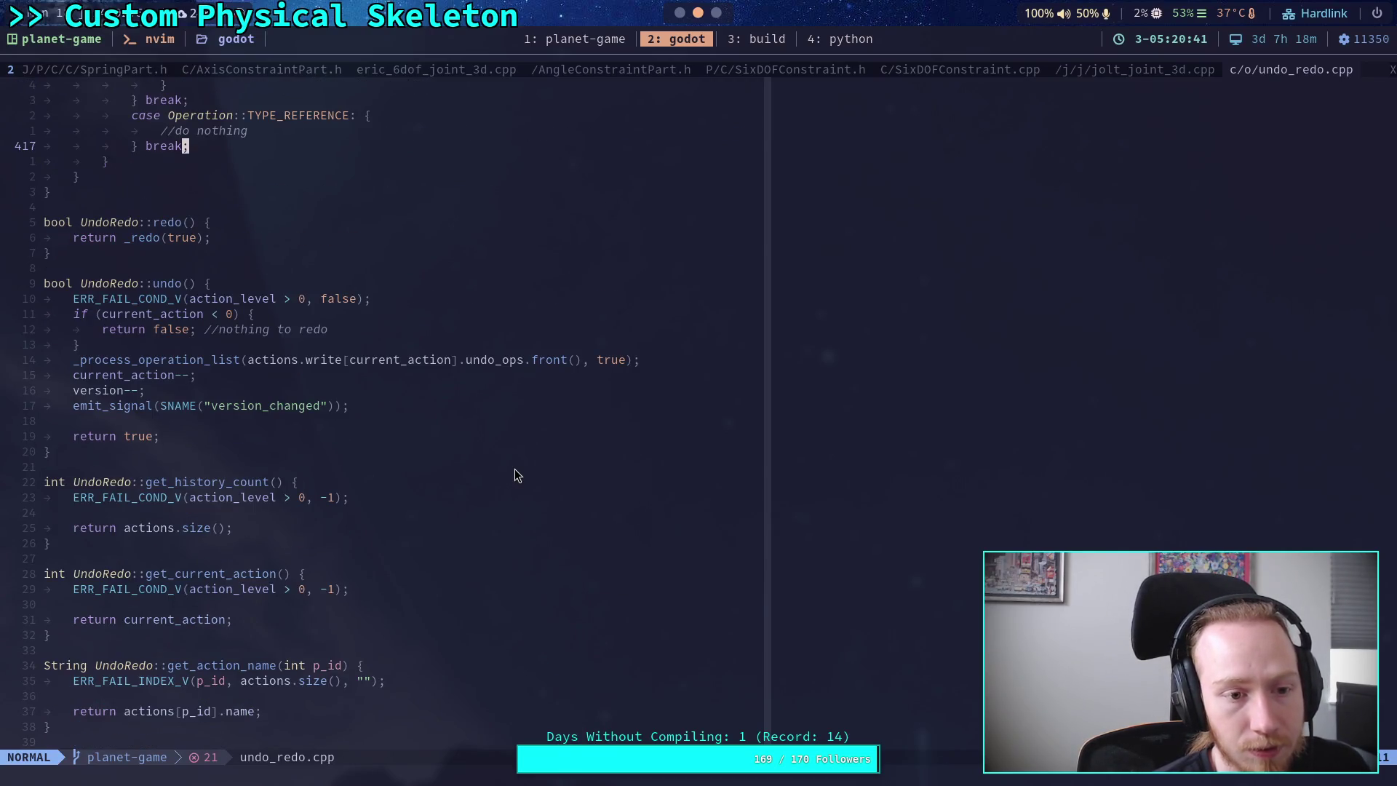
scroll(513, 475, up, 20)
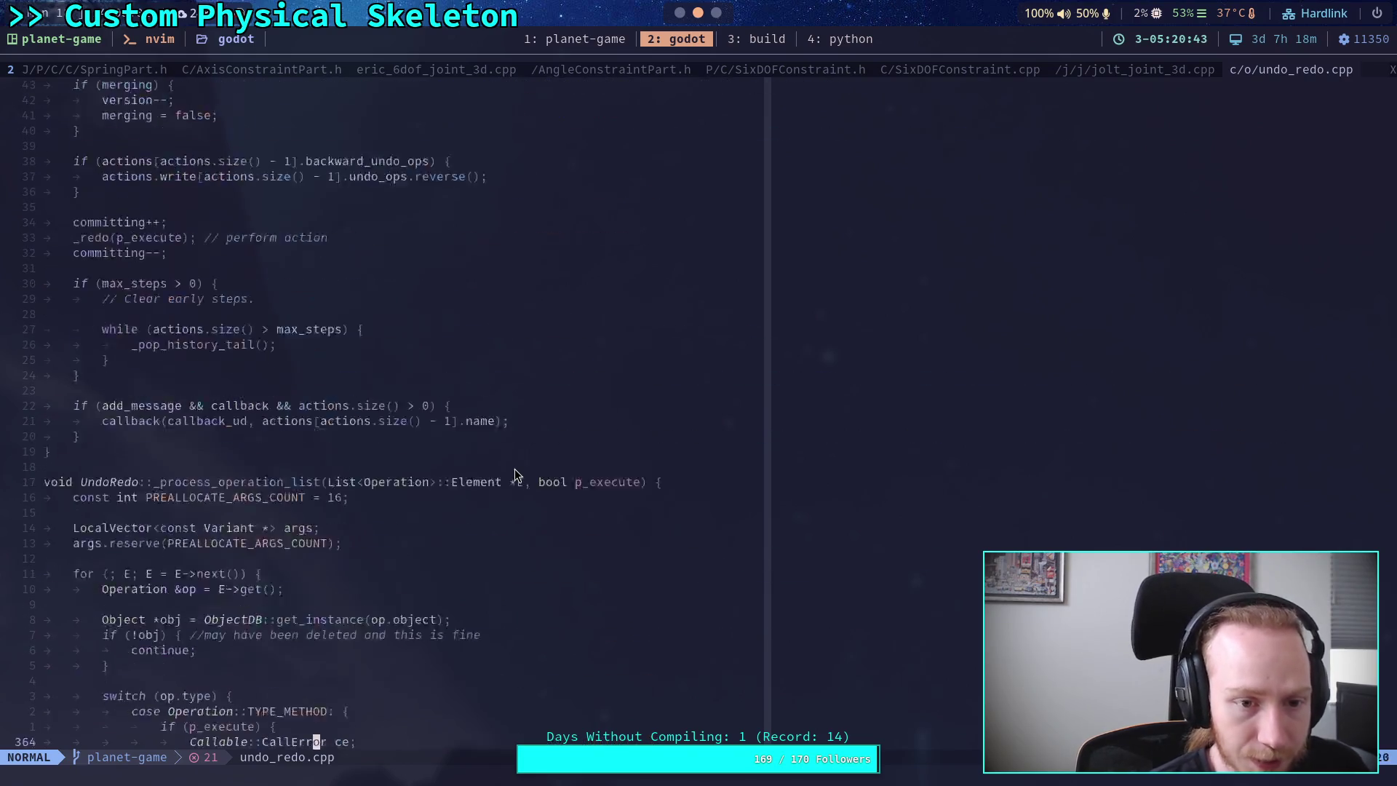
scroll(515, 473, up, 20)
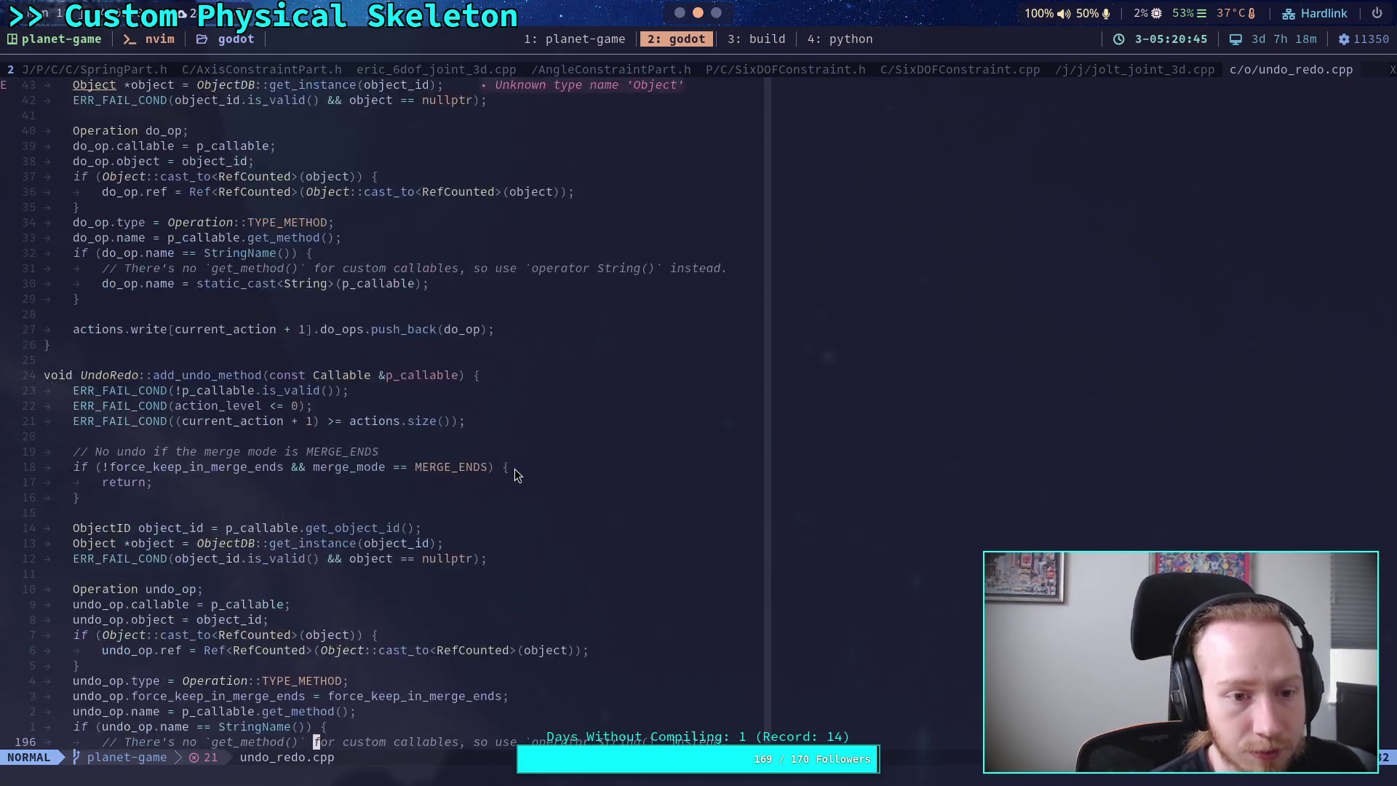
scroll(514, 474, up, 16)
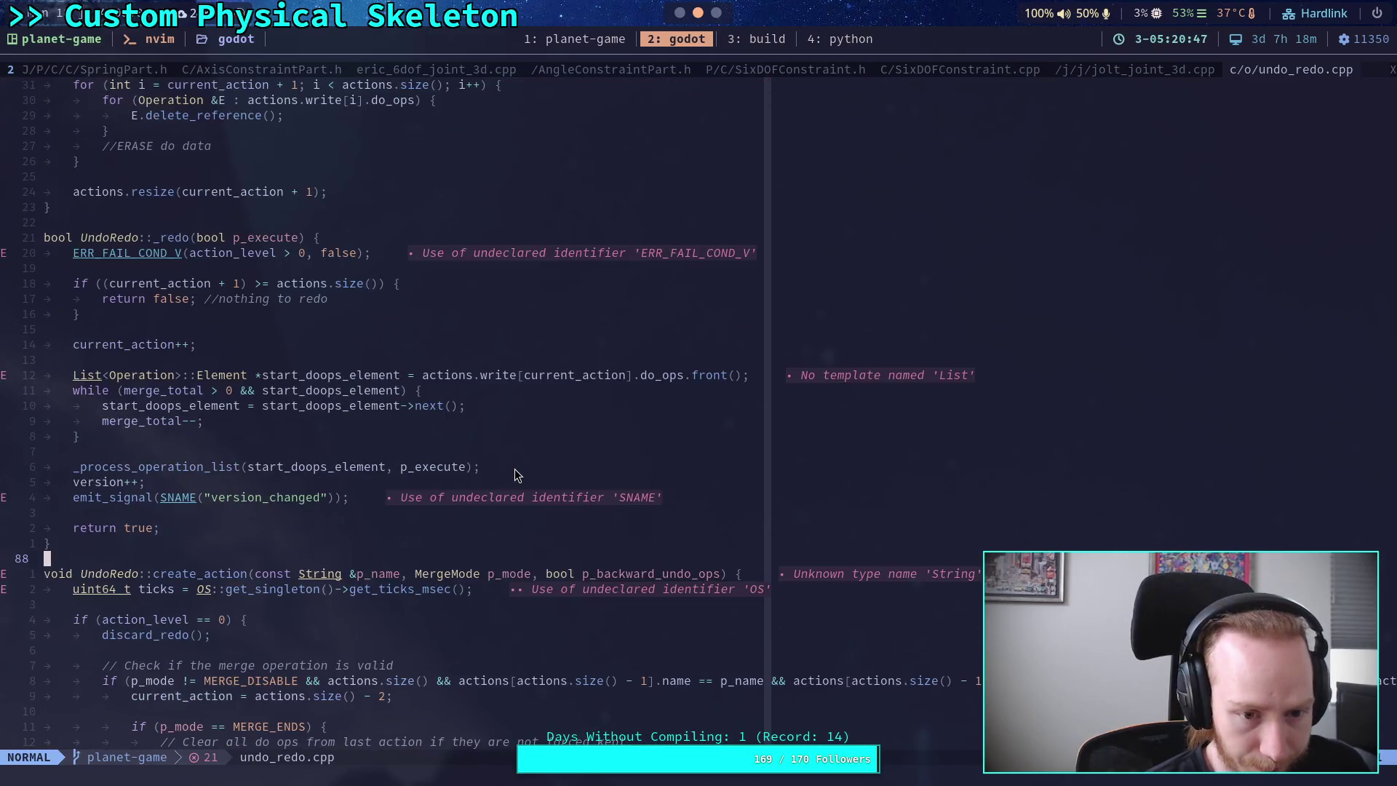
scroll(514, 474, down, 20)
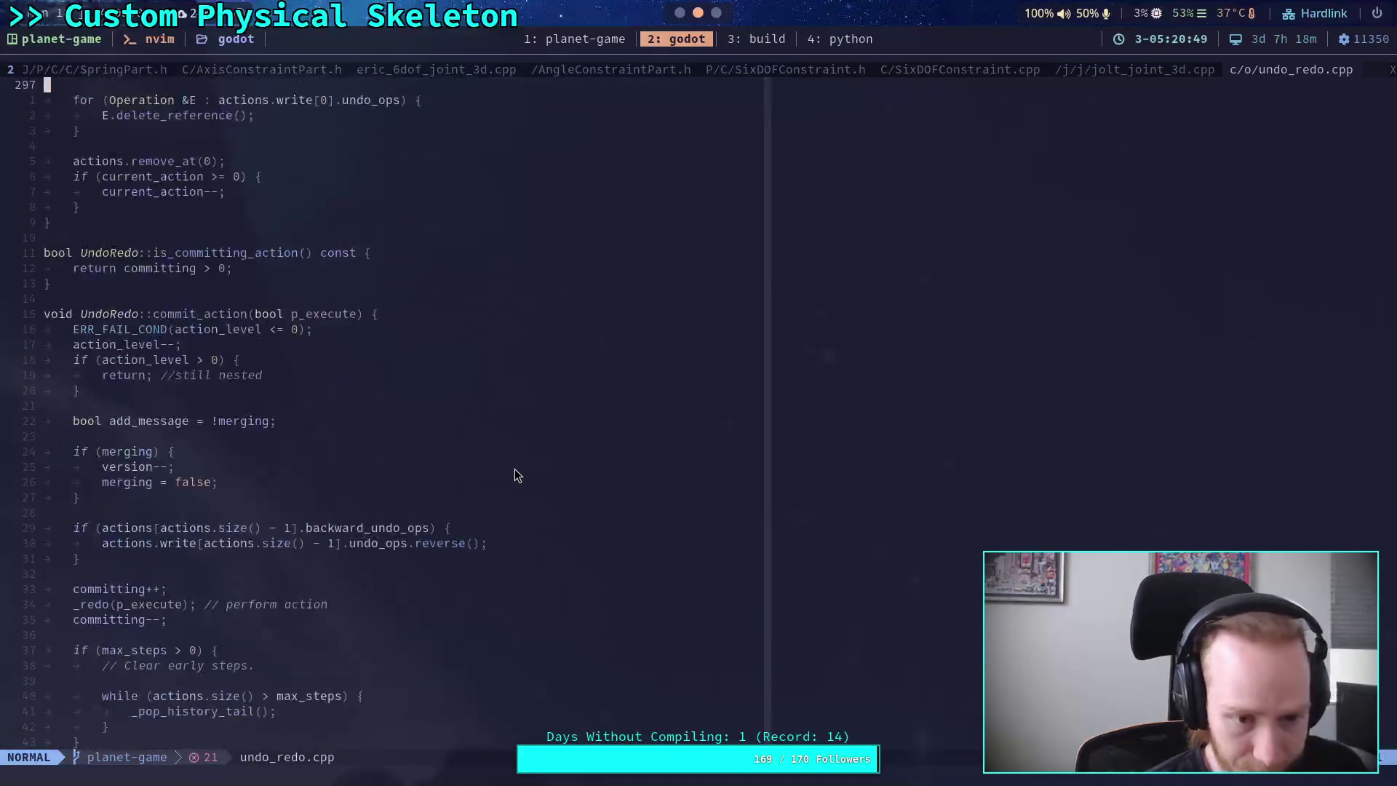
scroll(515, 474, down, 20)
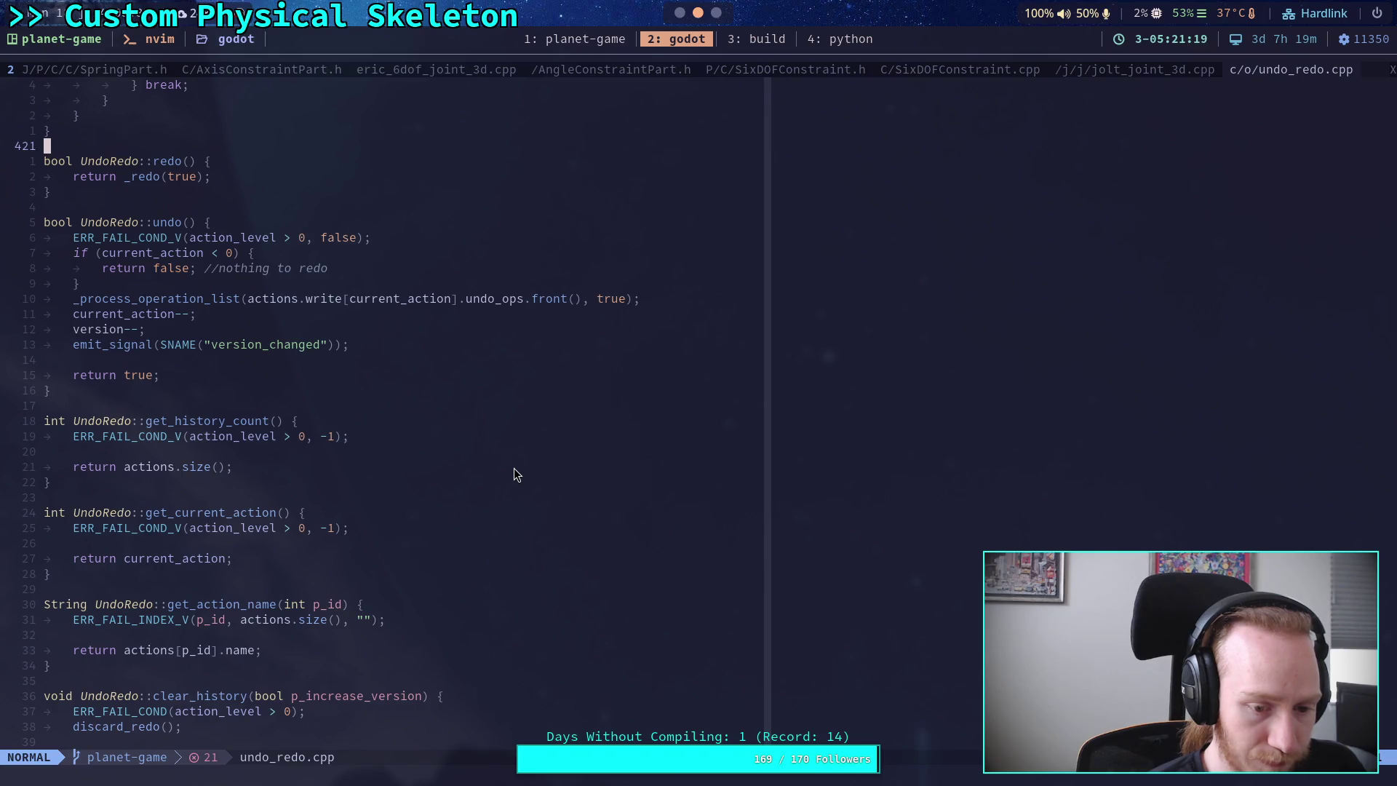
scroll(513, 469, down, 10)
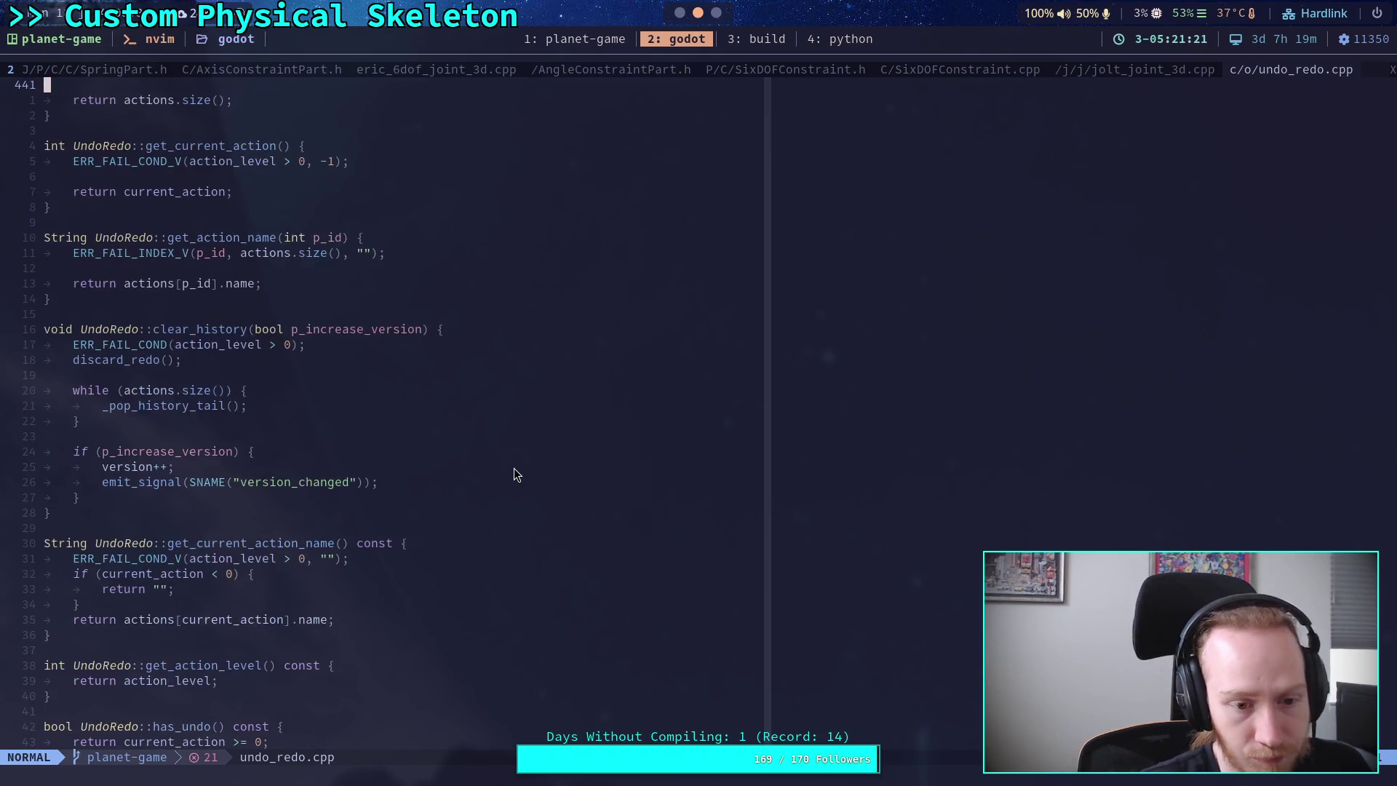
scroll(514, 469, down, 3)
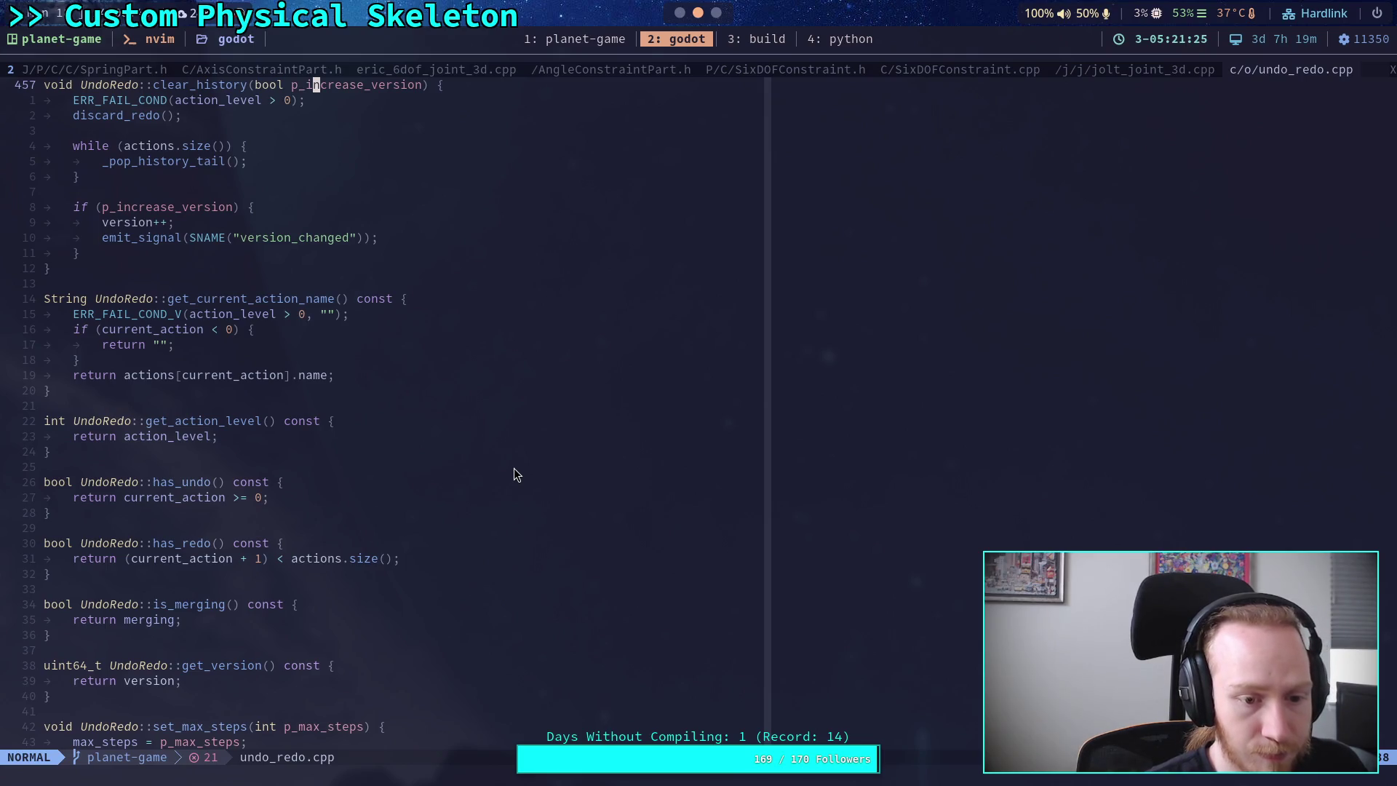
scroll(514, 469, down, 2)
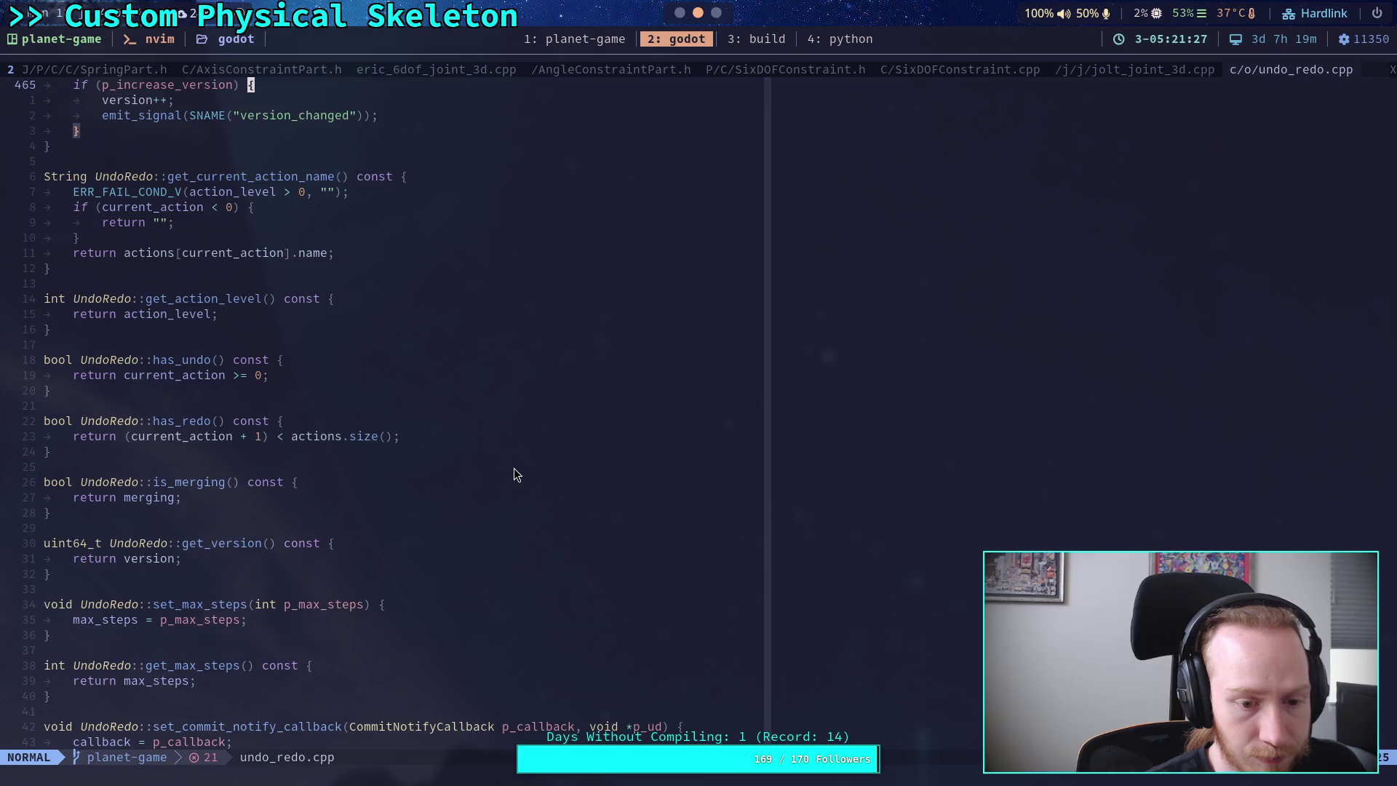
scroll(513, 474, down, 1)
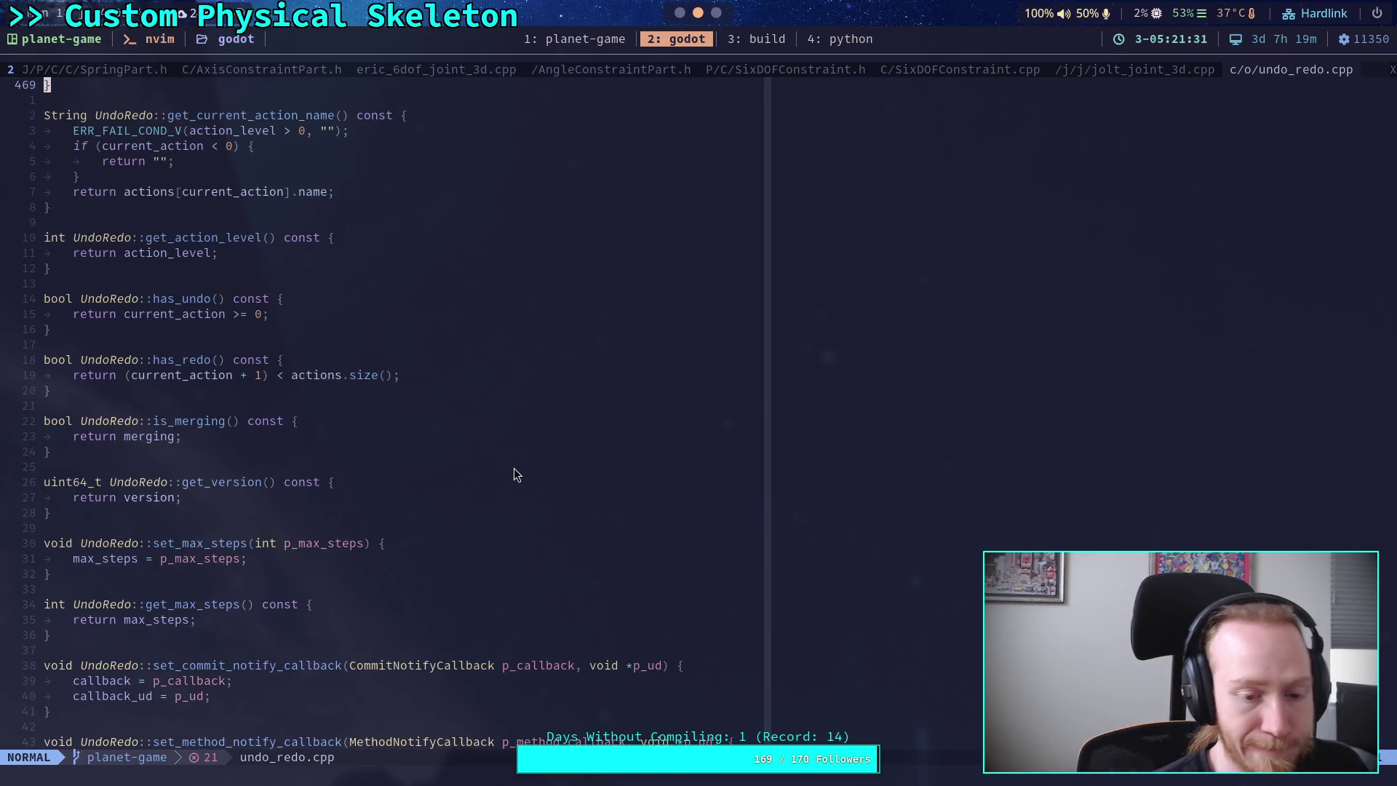
click(673, 35)
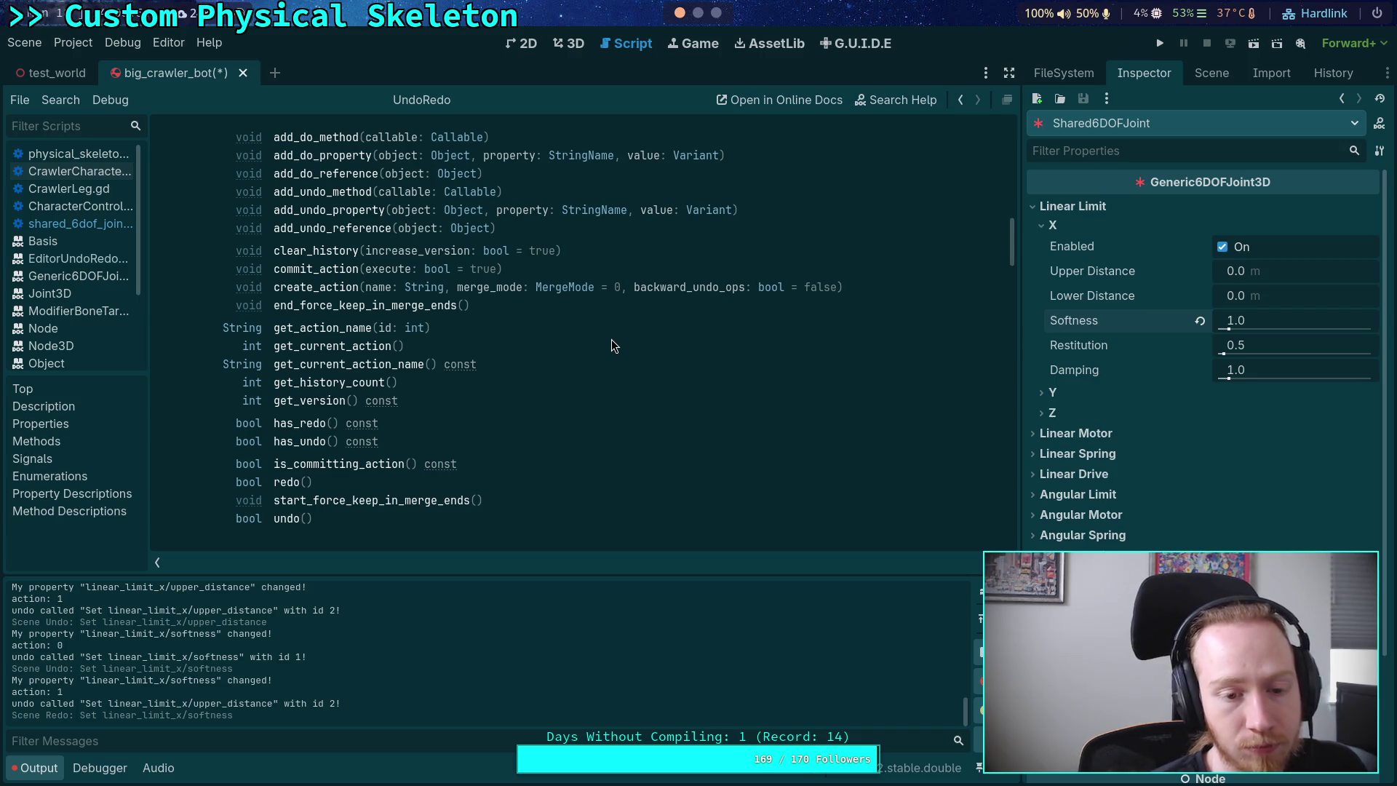
Collapse the Output panel, widen the script list, and open the EditorUndoRedoManager reference.
scroll(636, 369, up, 10)
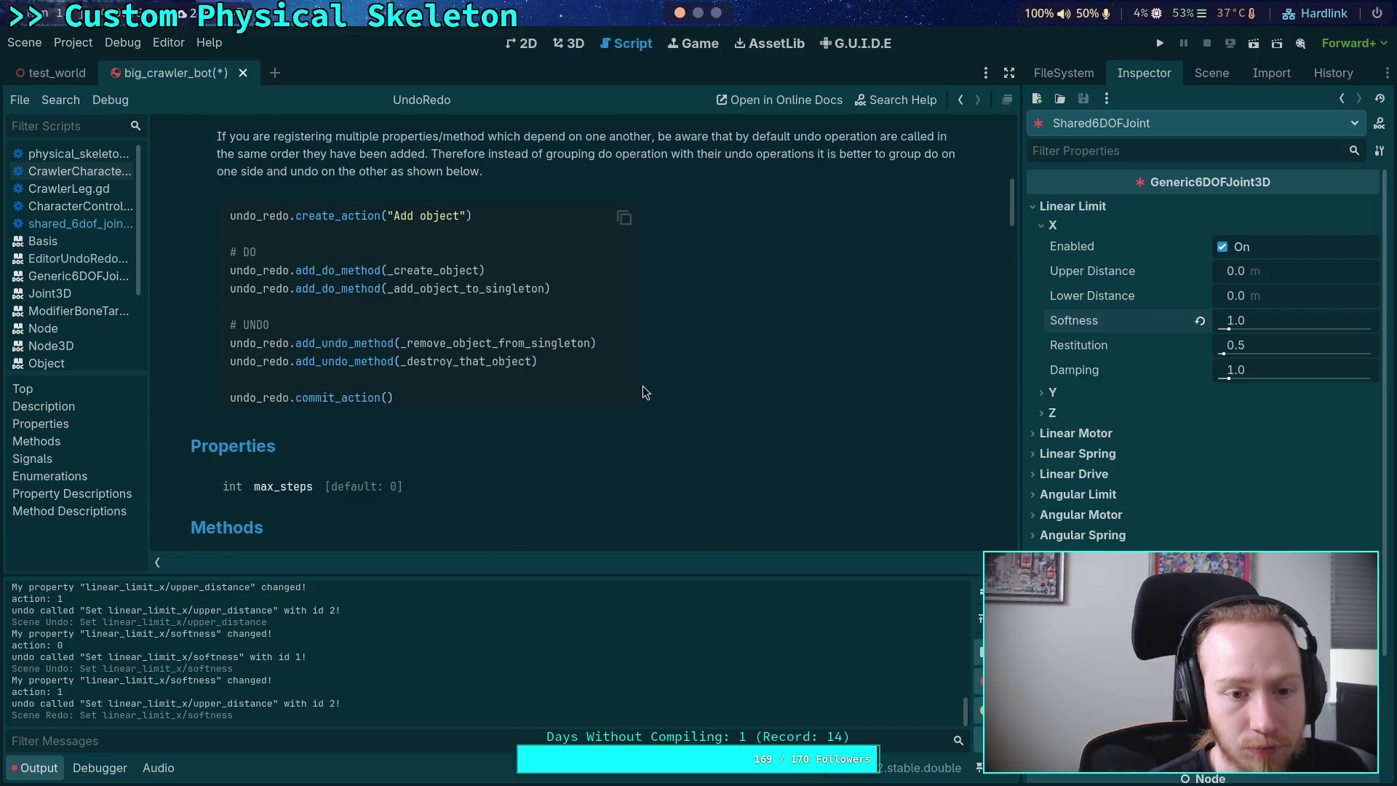
scroll(643, 387, down, 4)
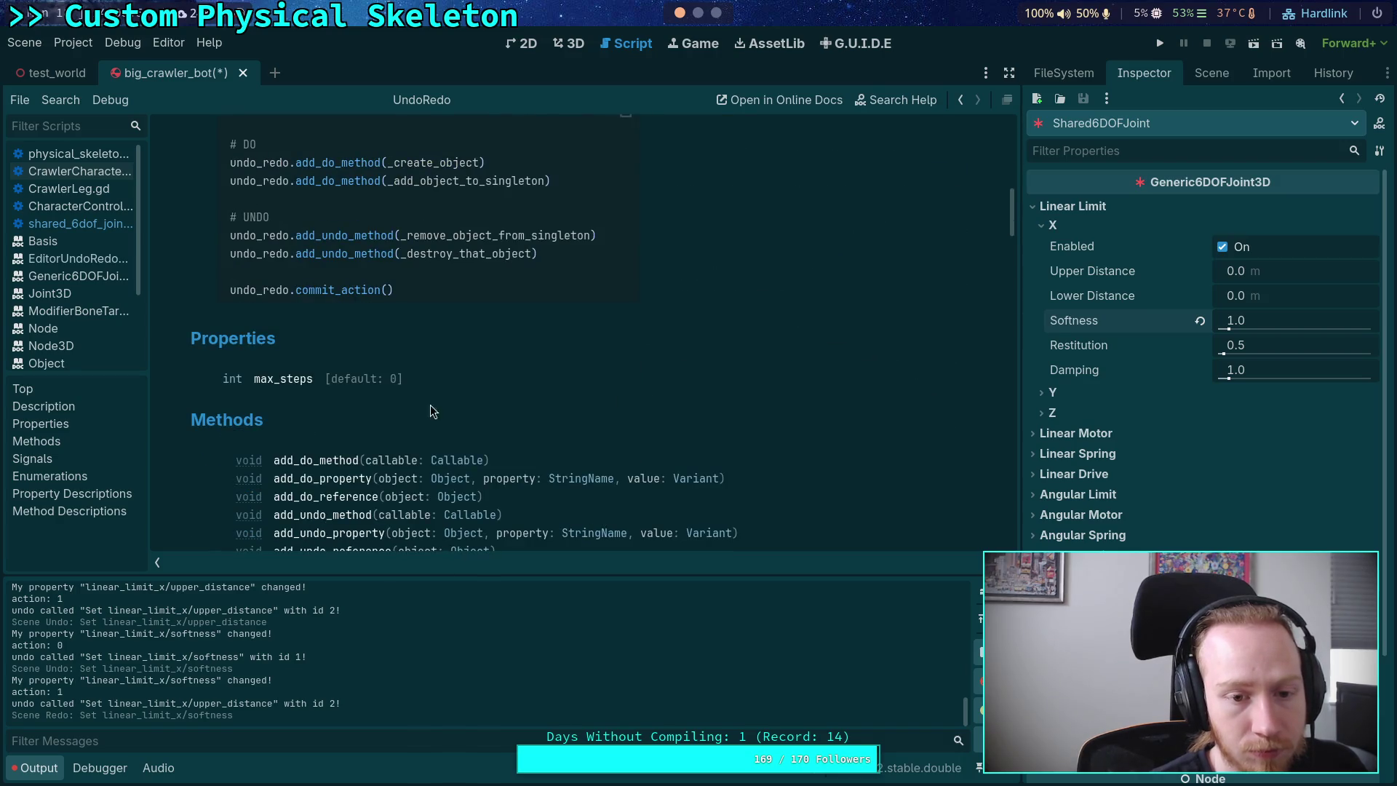
scroll(672, 433, up, 12)
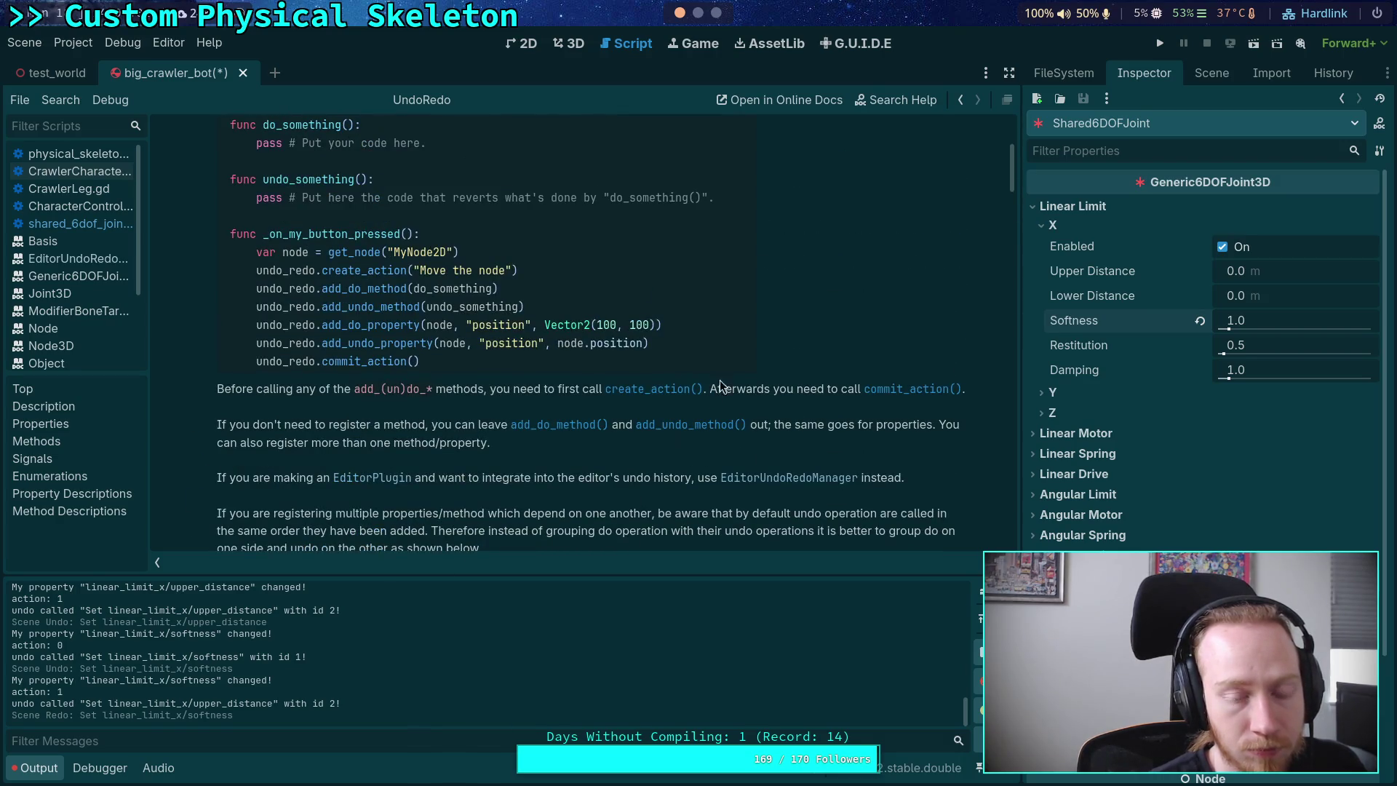
scroll(774, 372, up, 10)
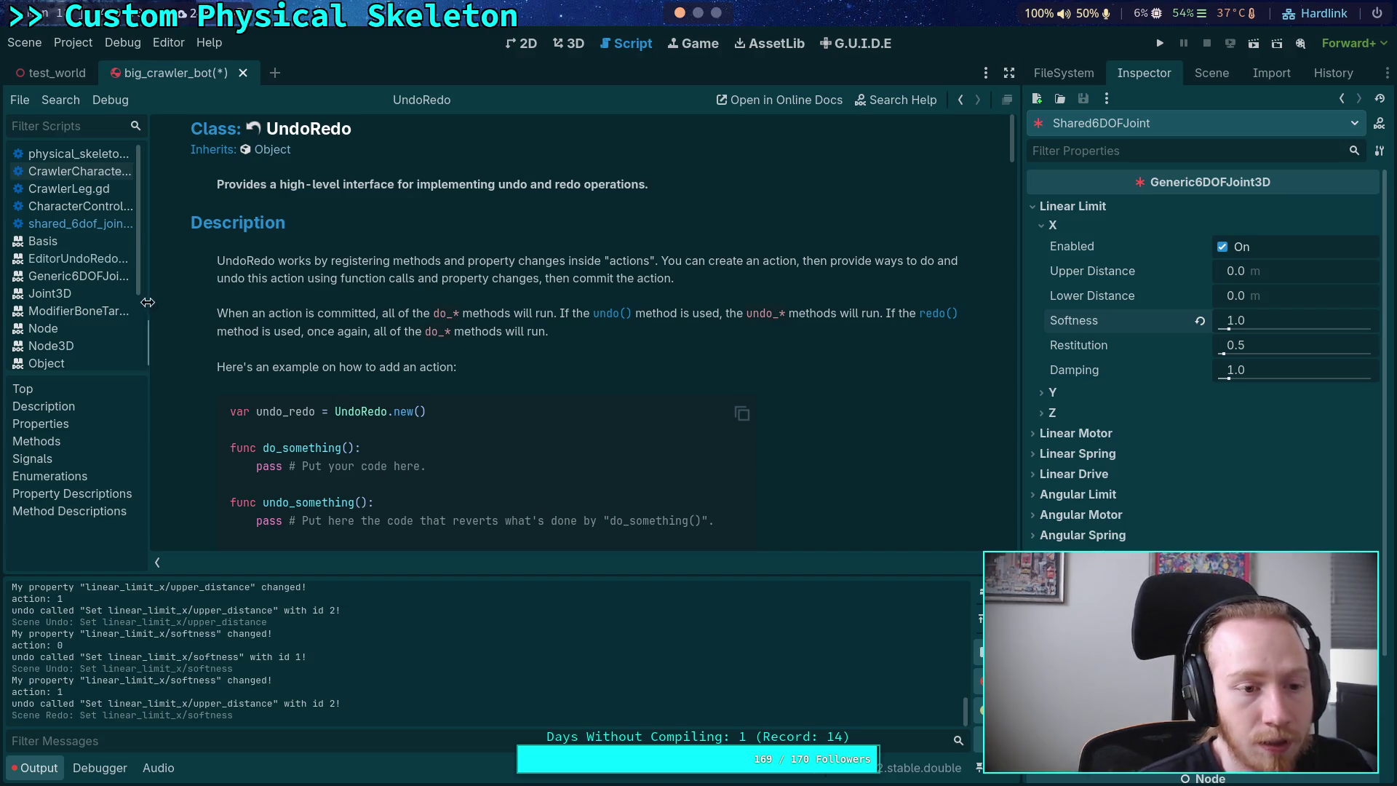
scroll(109, 349, down, 1)
click(40, 769)
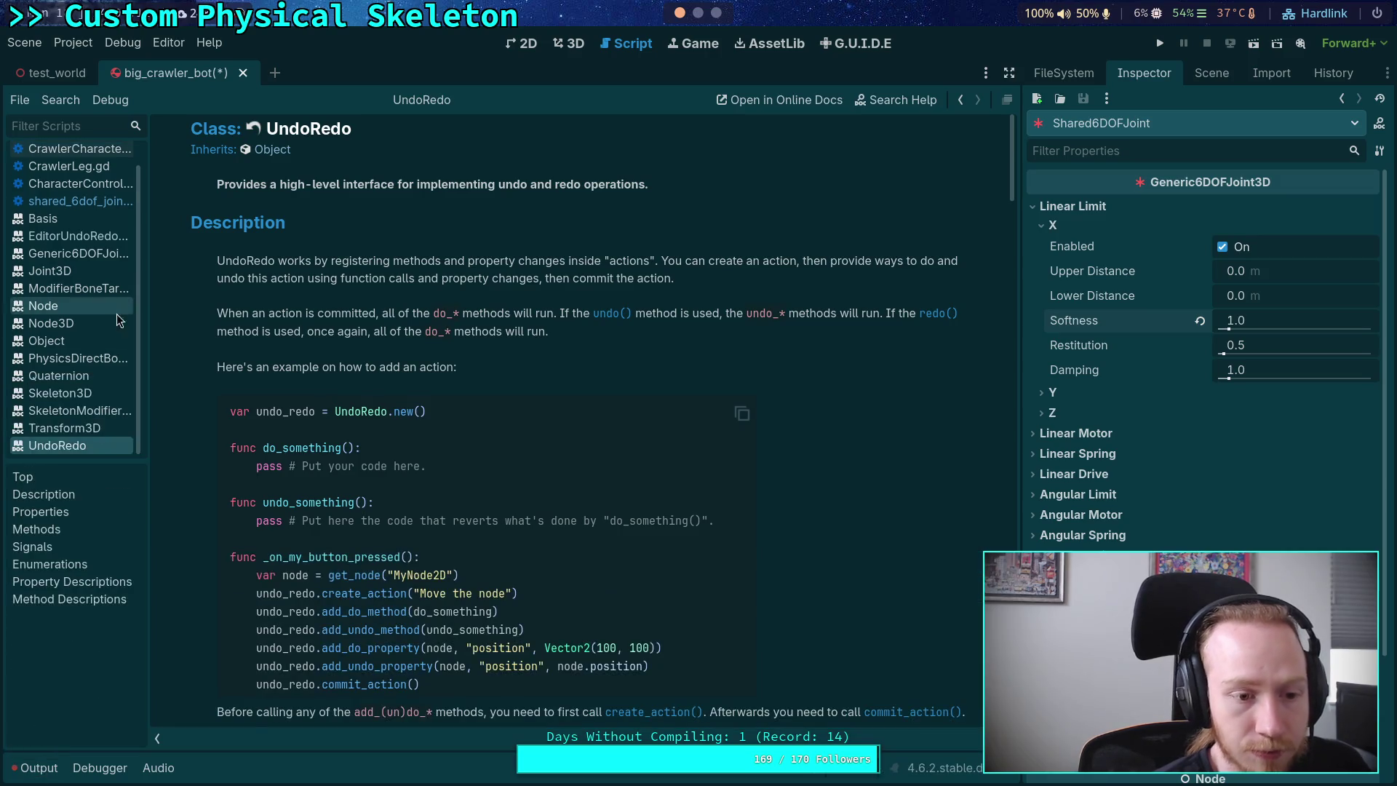
drag(142, 324, 230, 331)
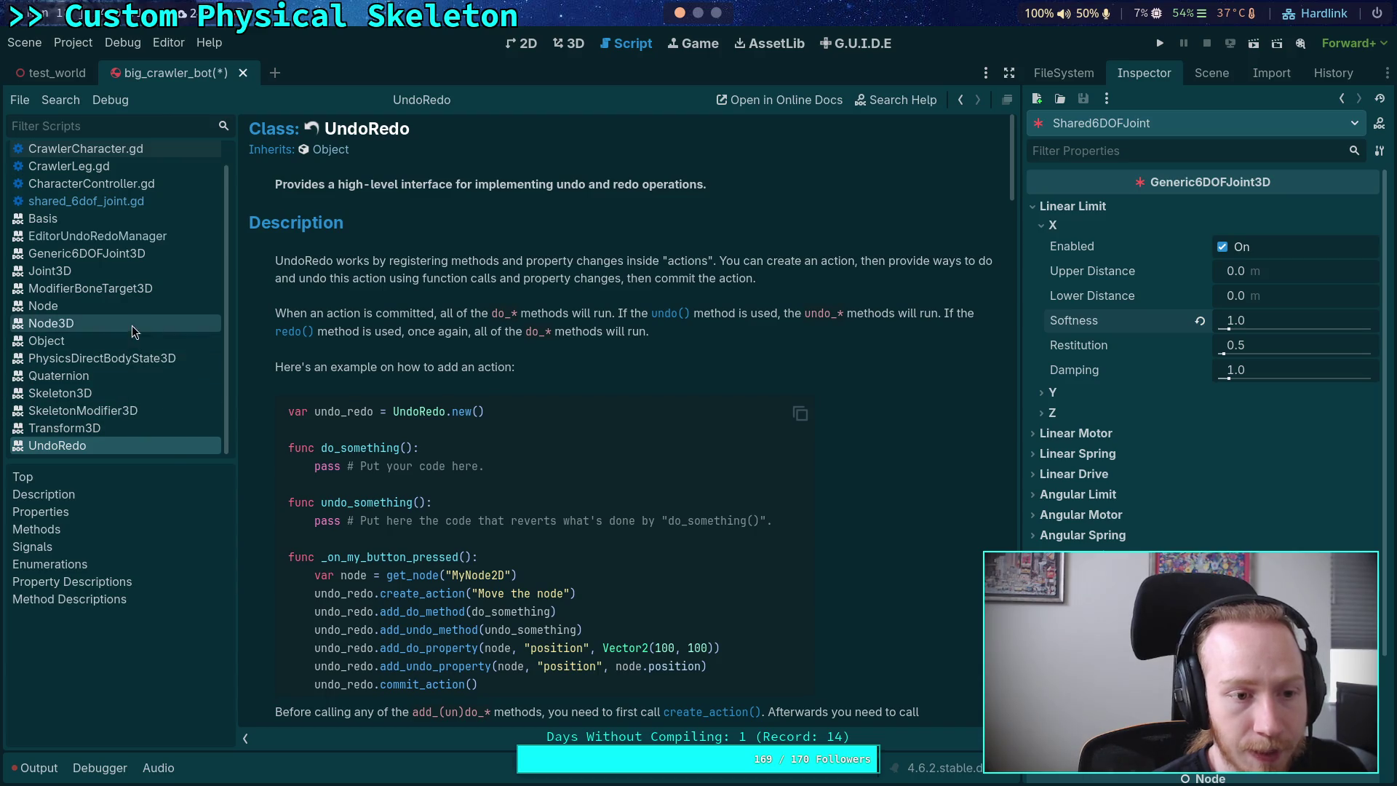
click(134, 237)
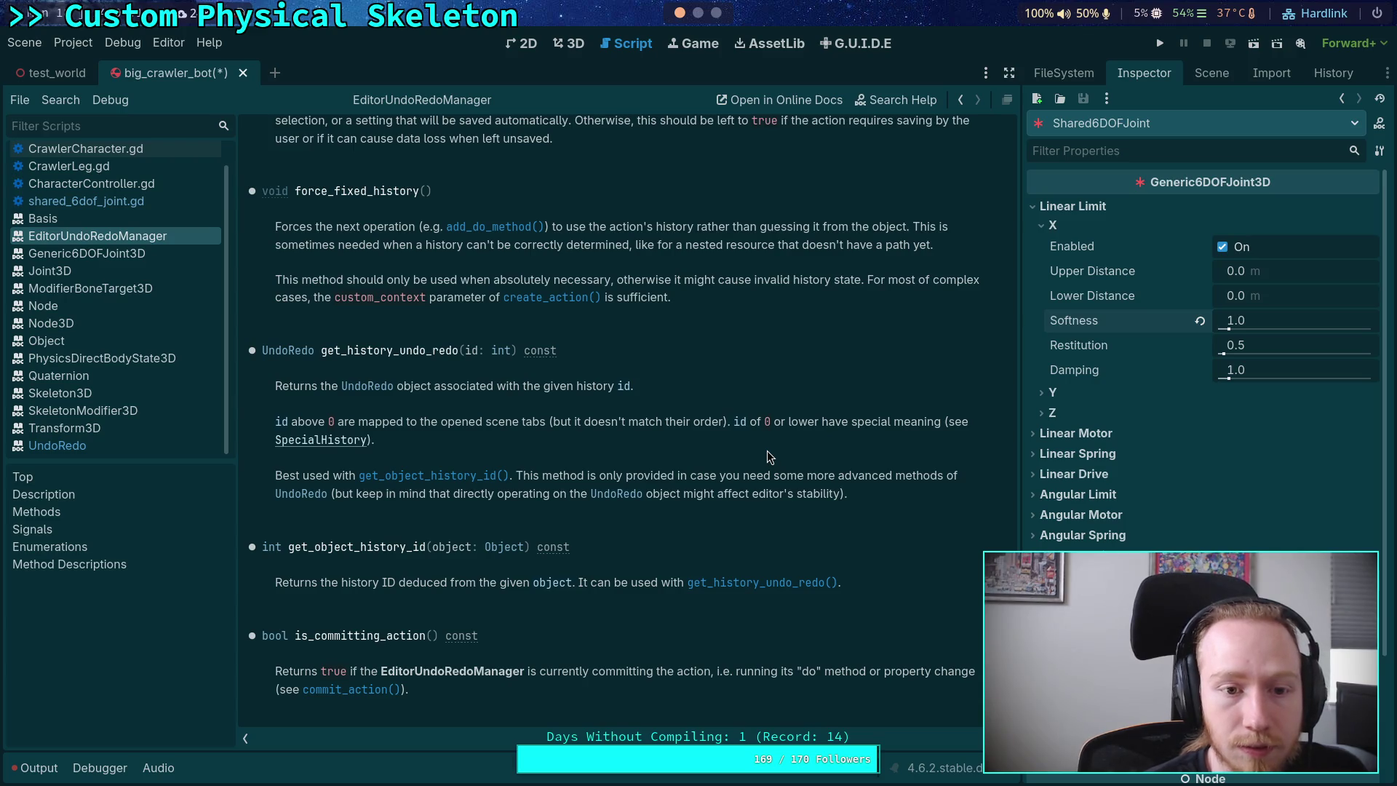
Read the EditorUndoRedoManager methods and is_committing_action description, then return to undo_redo.cpp in Neovim.
scroll(767, 451, up, 6)
scroll(767, 452, up, 15)
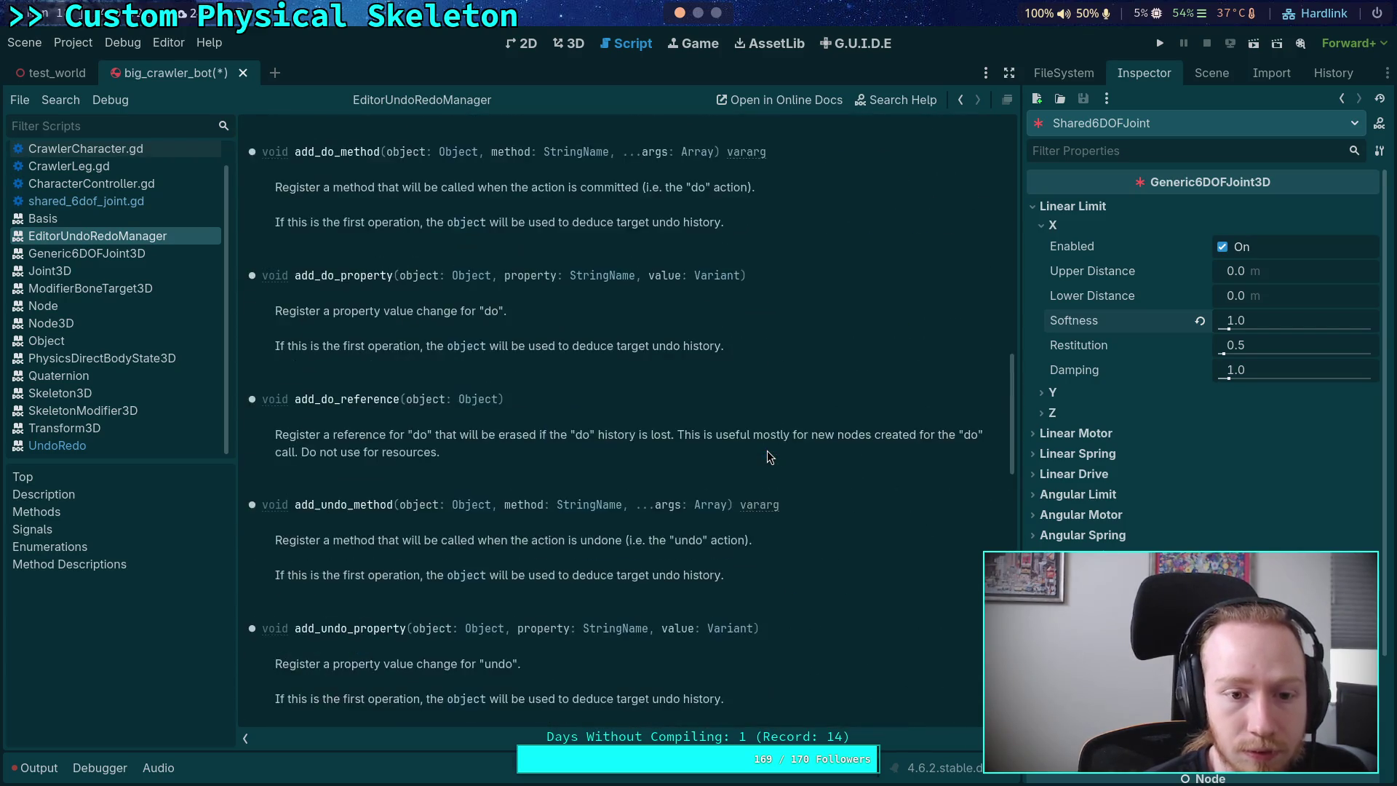
scroll(766, 451, down, 6)
scroll(767, 451, up, 4)
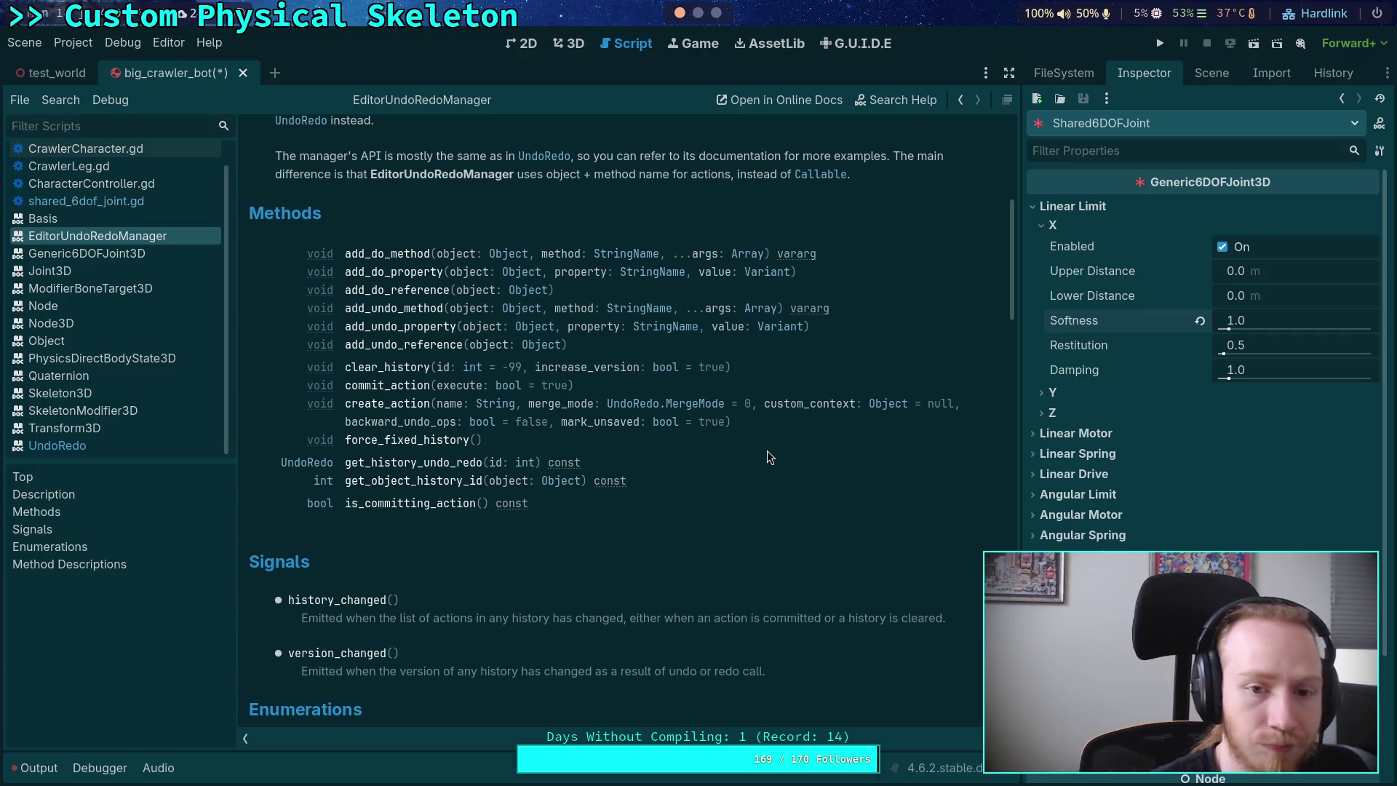
click(447, 503)
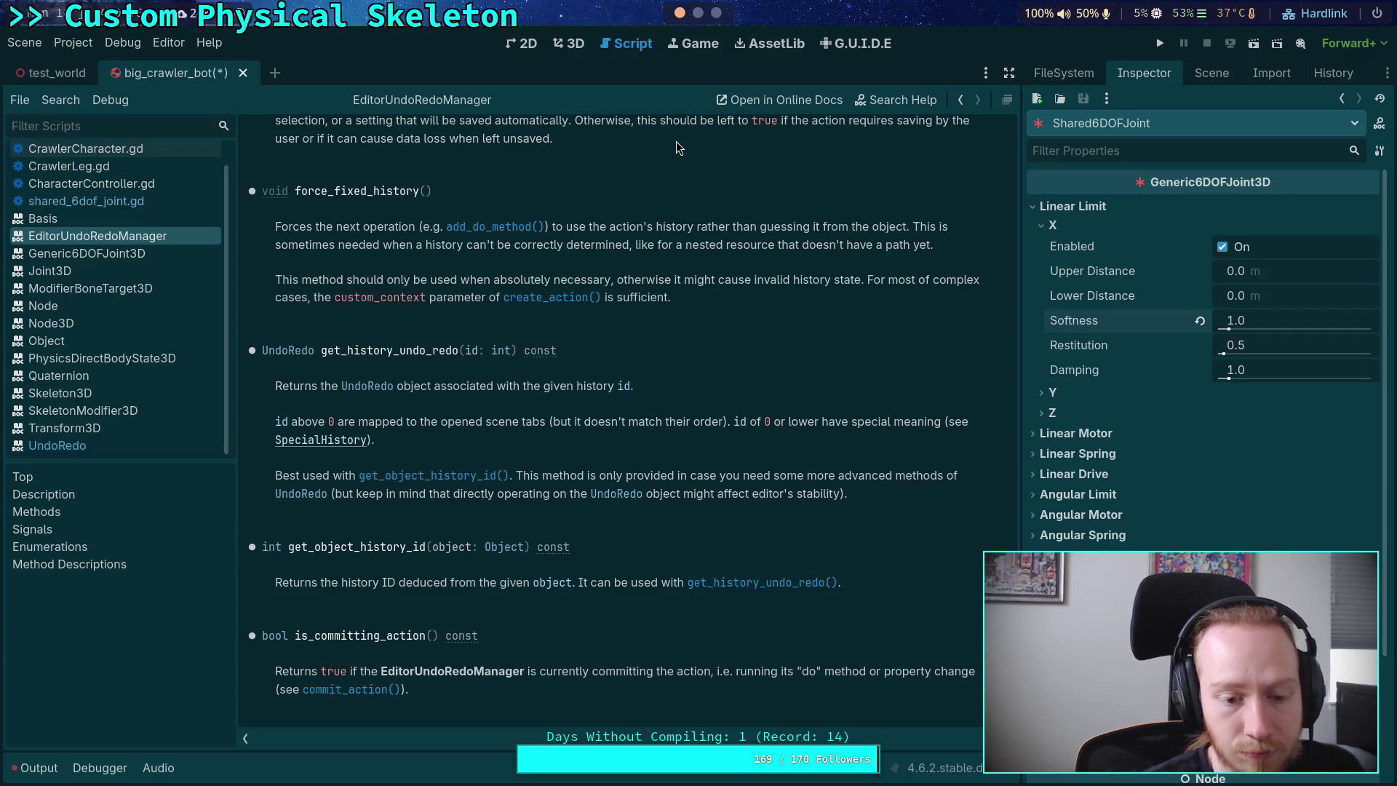
click(697, 13)
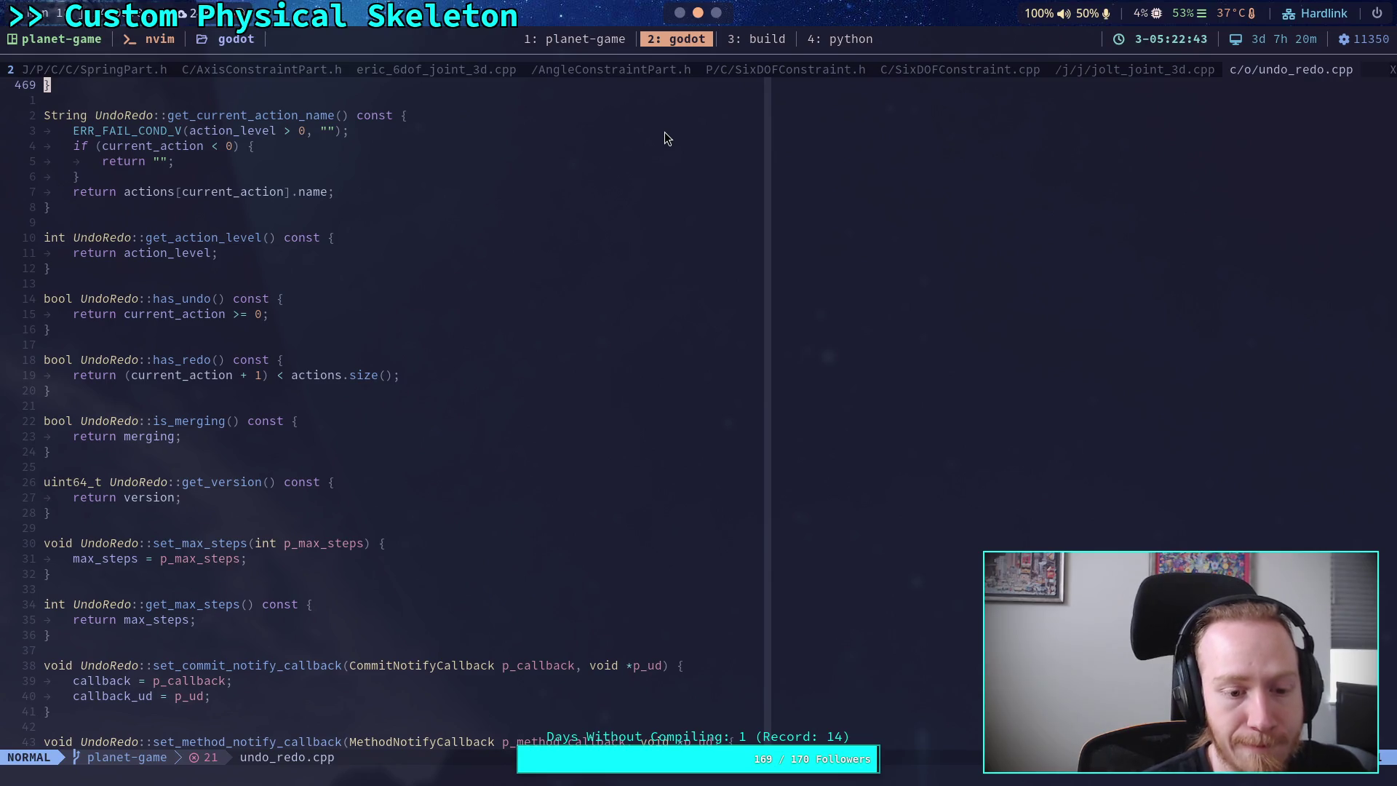
scroll(647, 168, down, 9)
scroll(779, 340, up, 20)
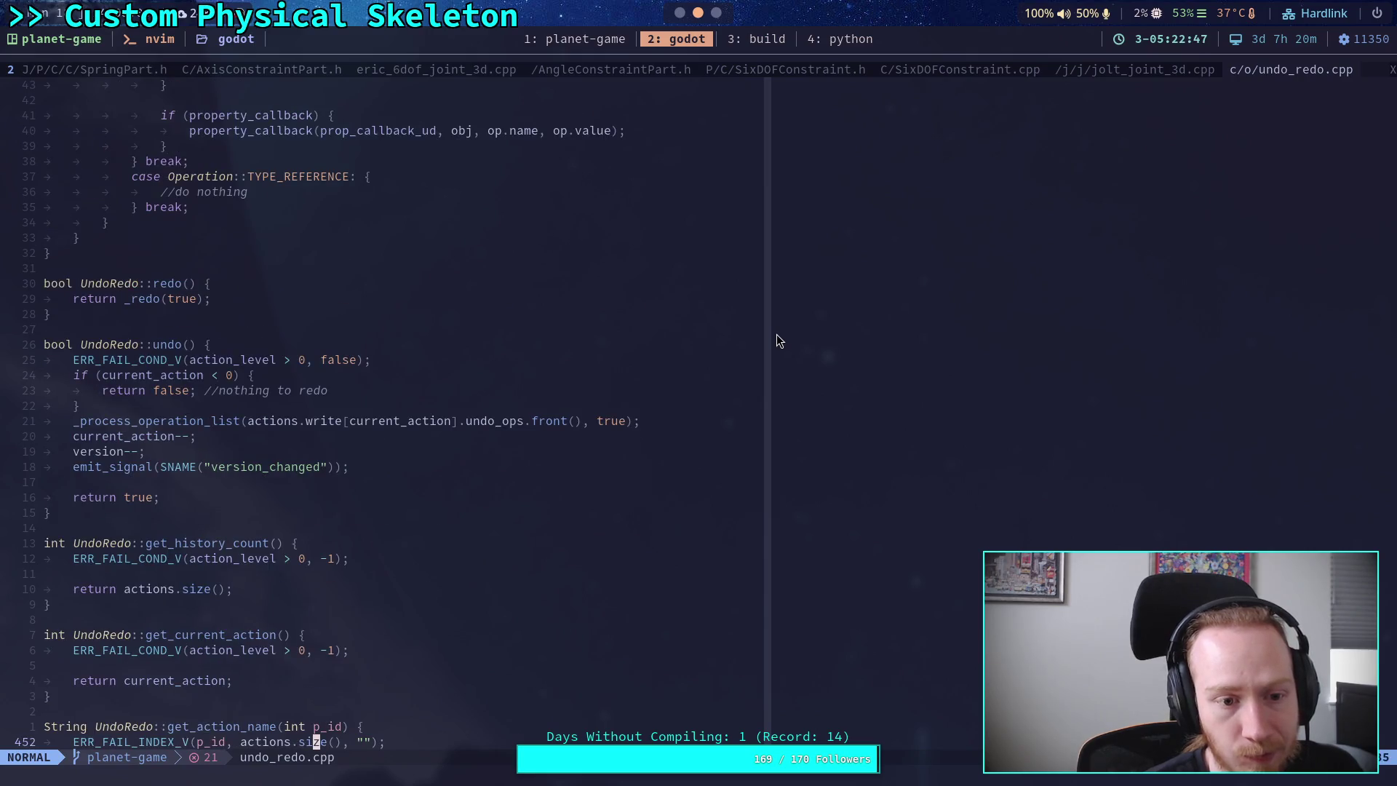
scroll(776, 335, up, 20)
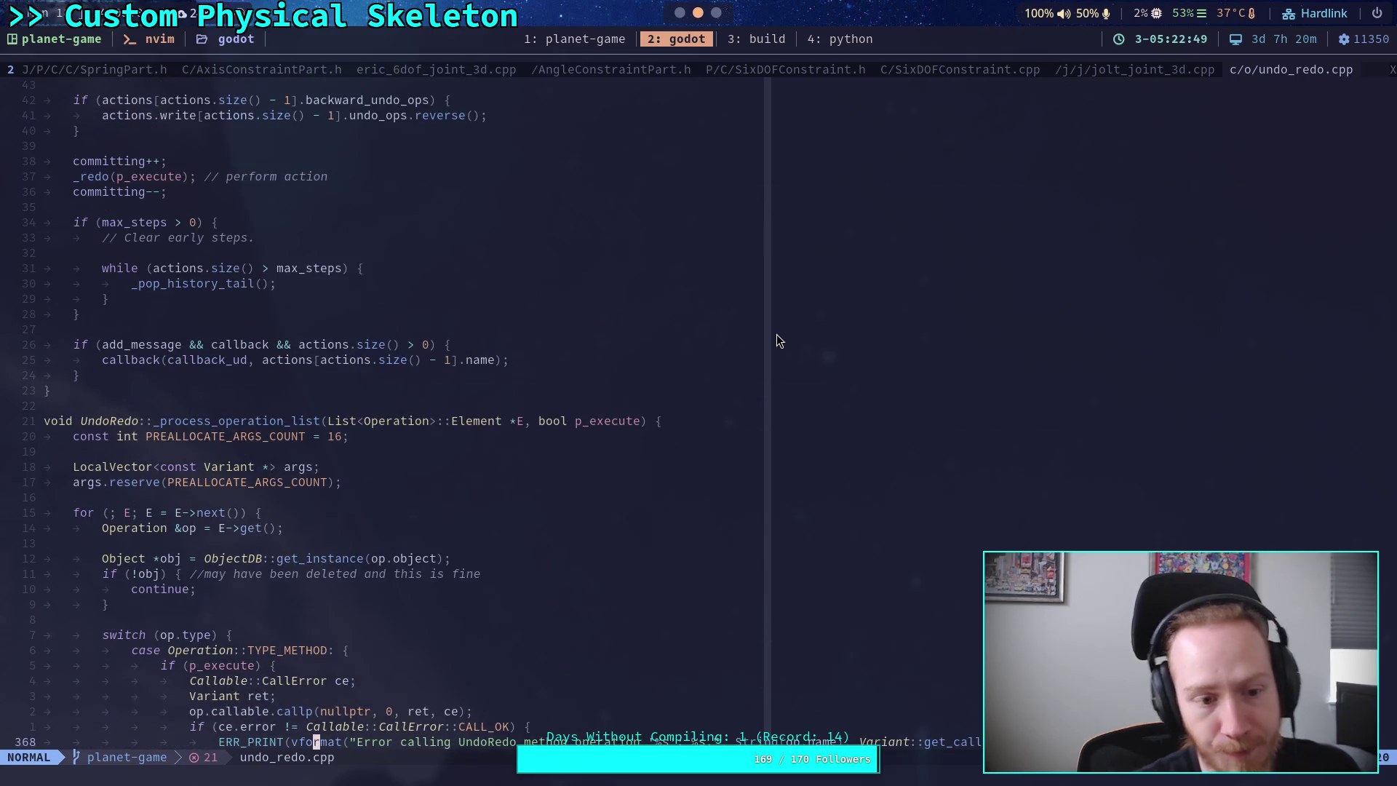
scroll(776, 334, up, 8)
scroll(776, 334, down, 3)
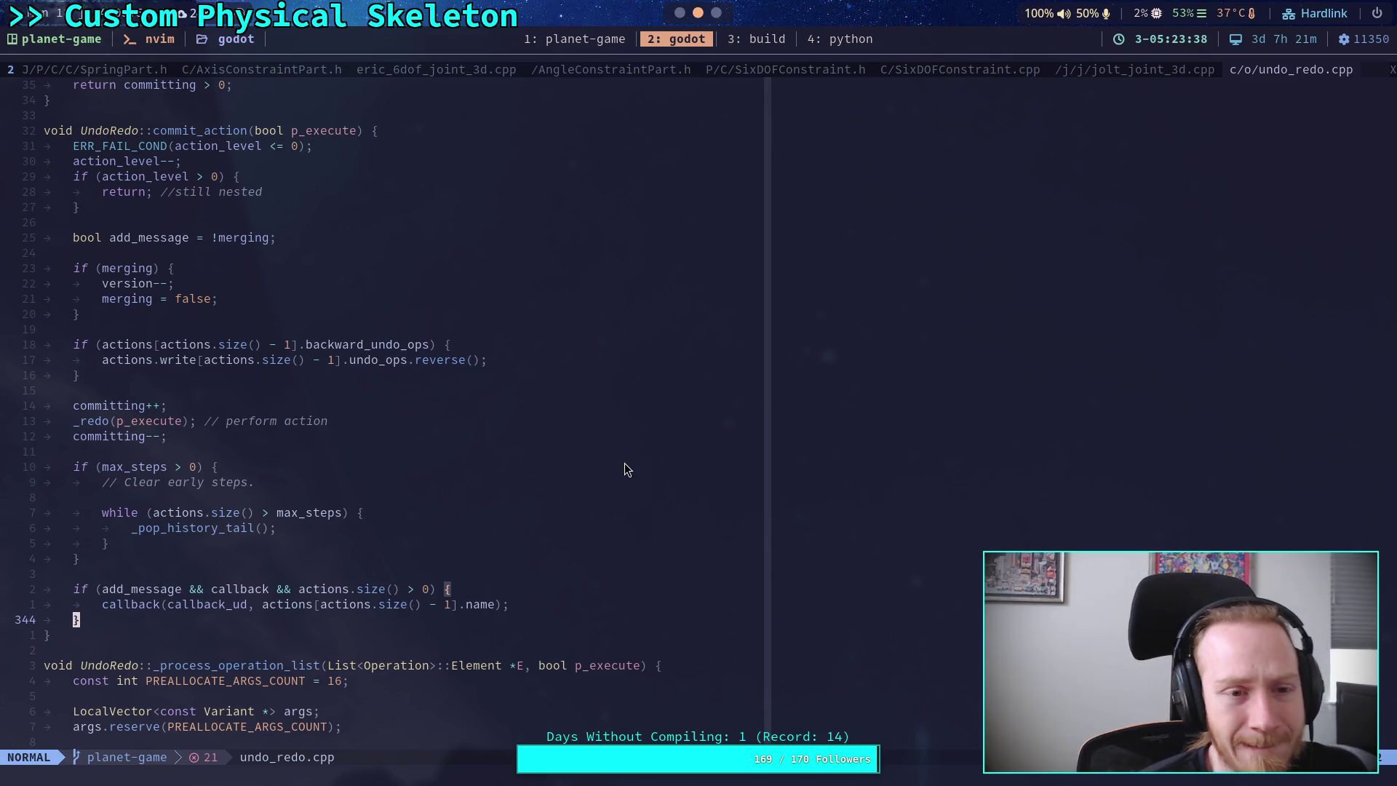
scroll(624, 463, up, 4)
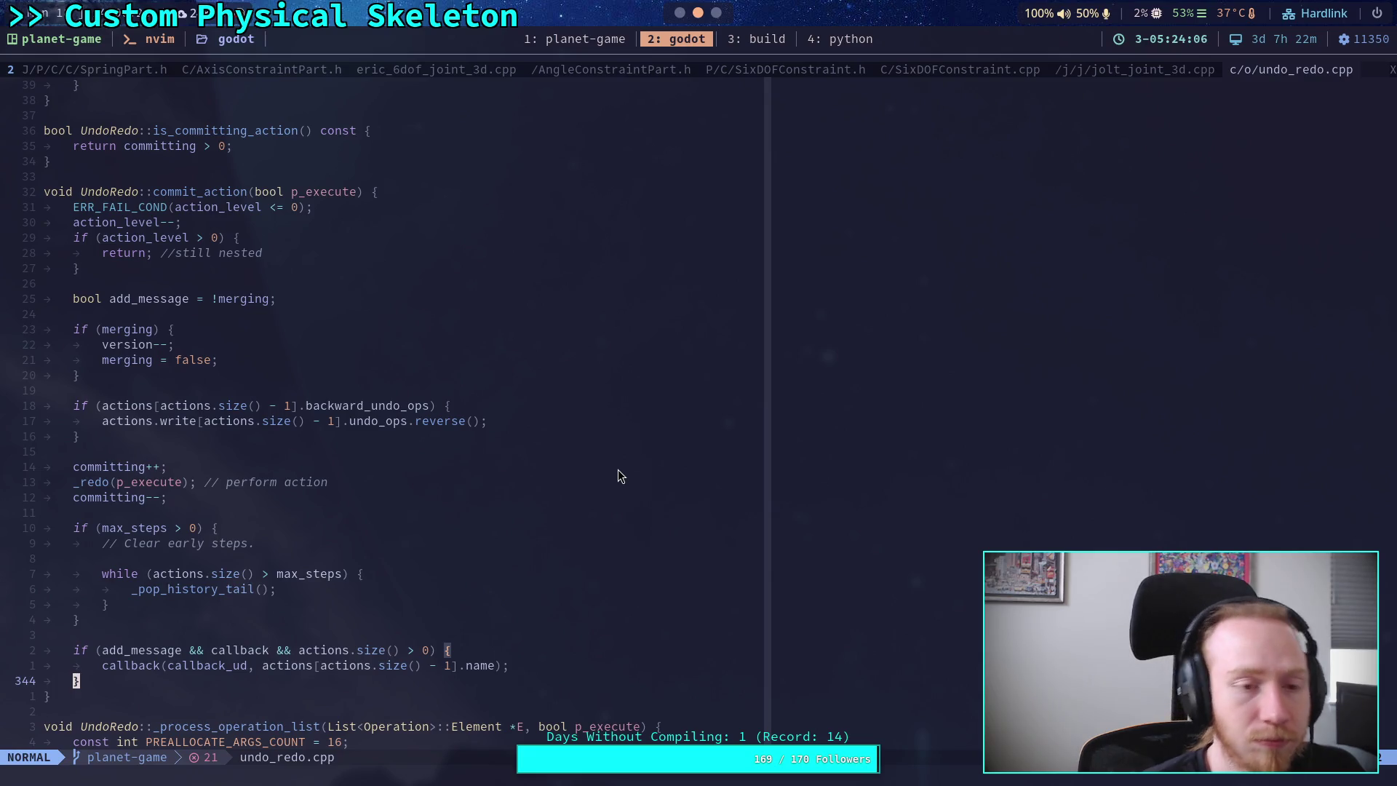
scroll(635, 467, up, 9)
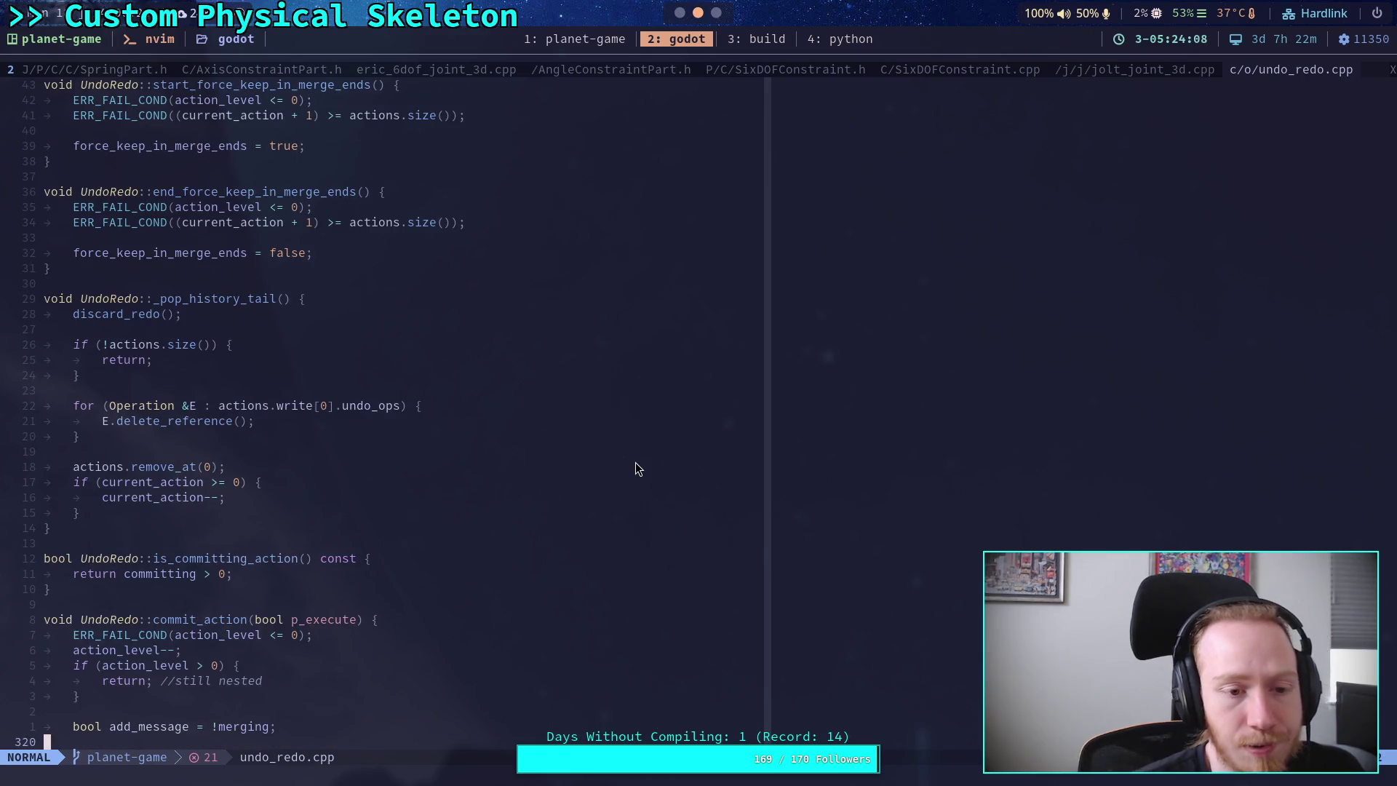
Scroll up to add_do_property/add_undo_property in undo_redo.cpp, then switch to the '1: planet-game' workspace.
scroll(635, 463, up, 7)
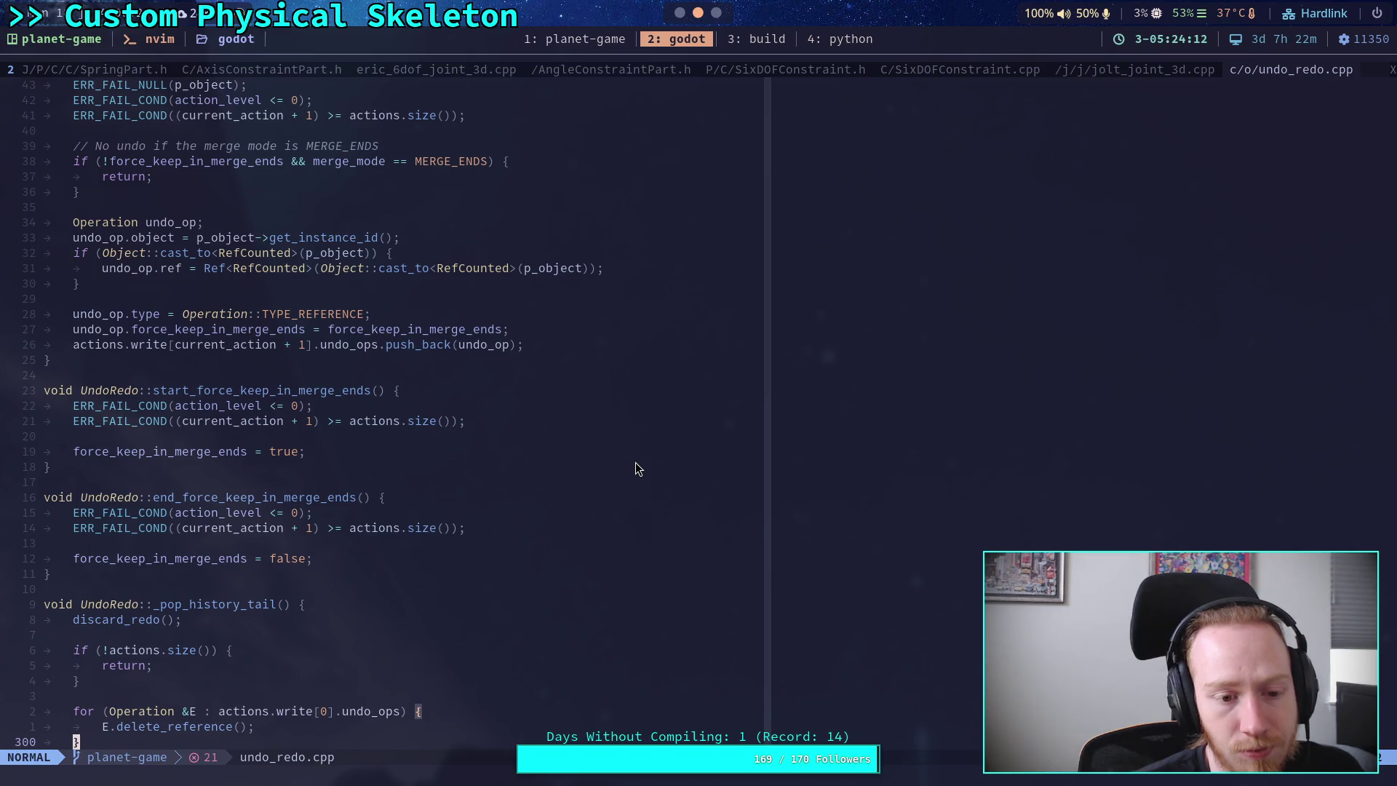
scroll(636, 463, up, 1)
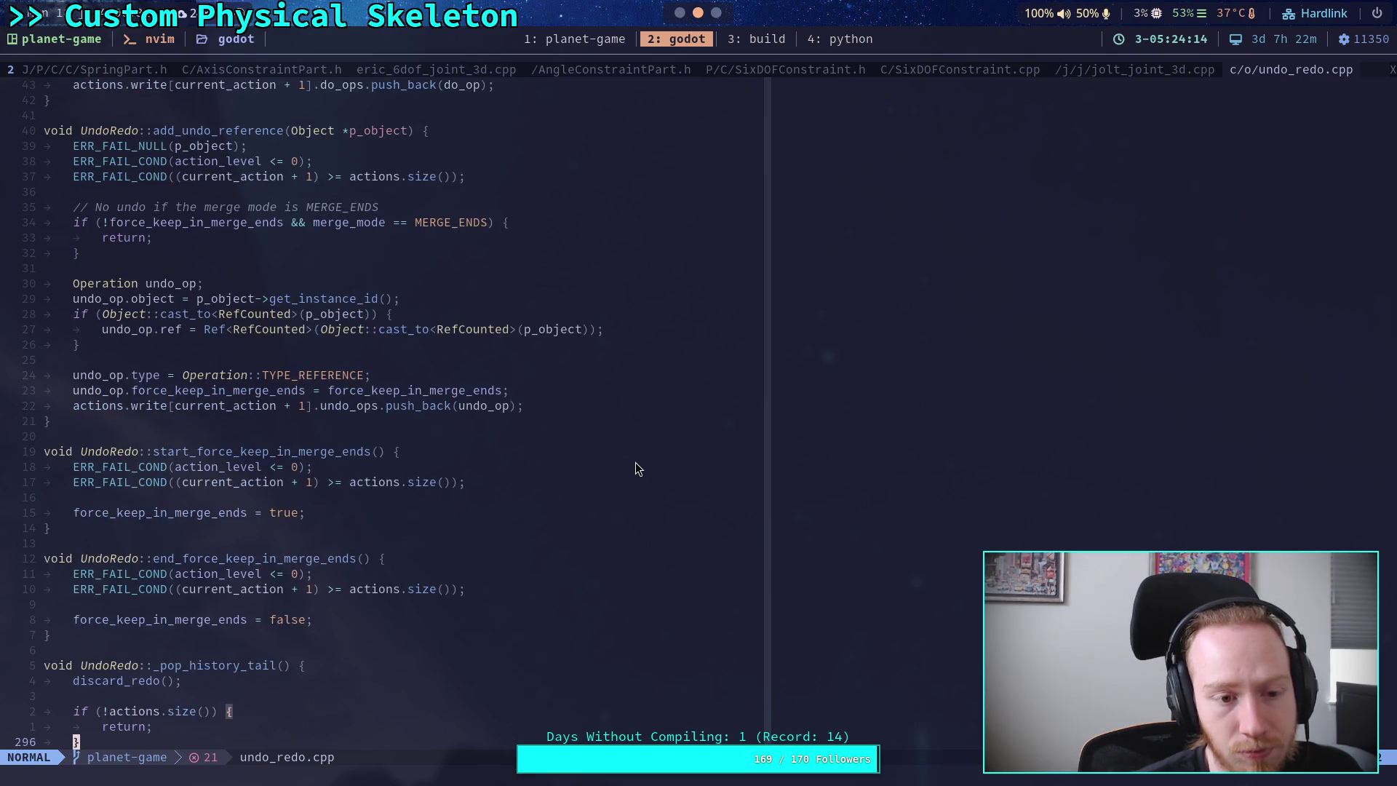
scroll(636, 463, up, 1)
scroll(635, 469, up, 4)
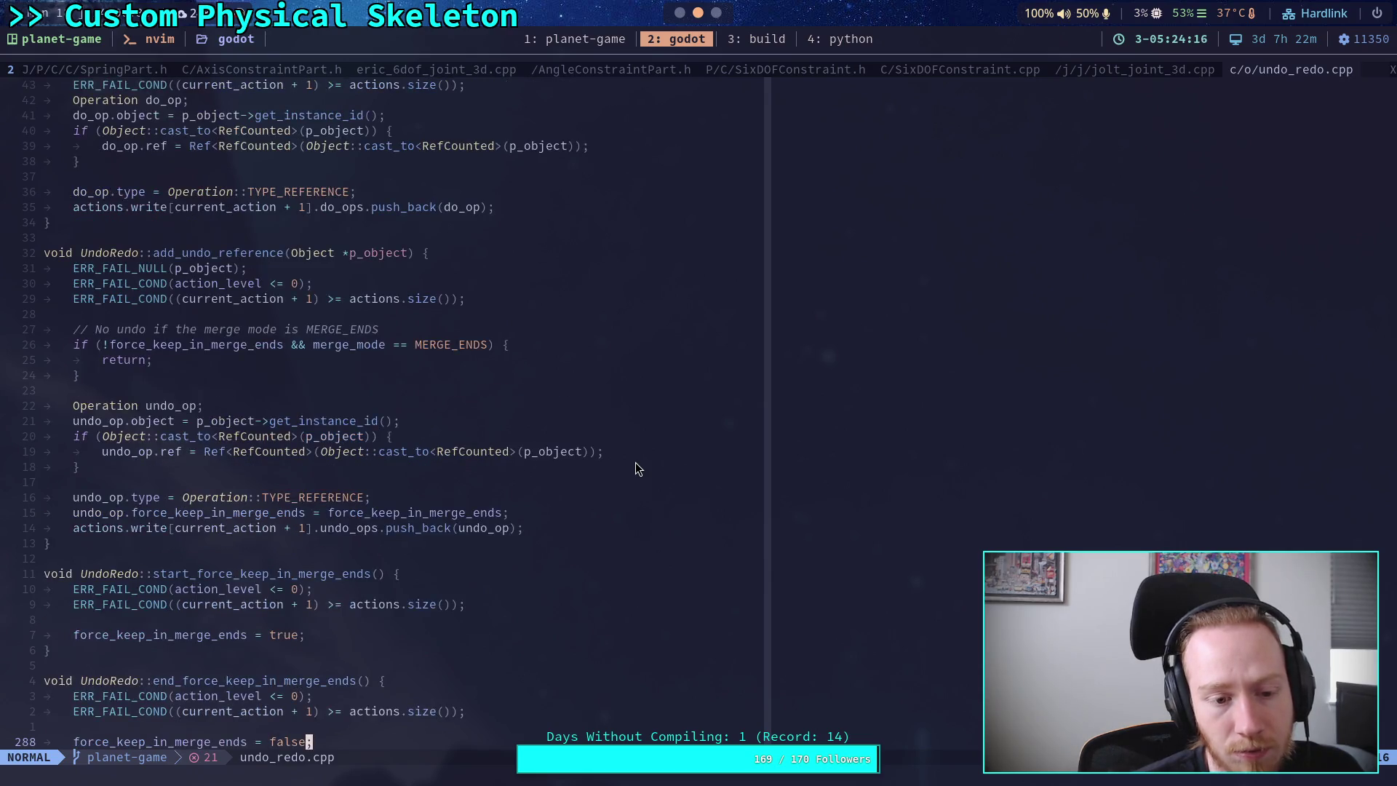
scroll(636, 463, up, 8)
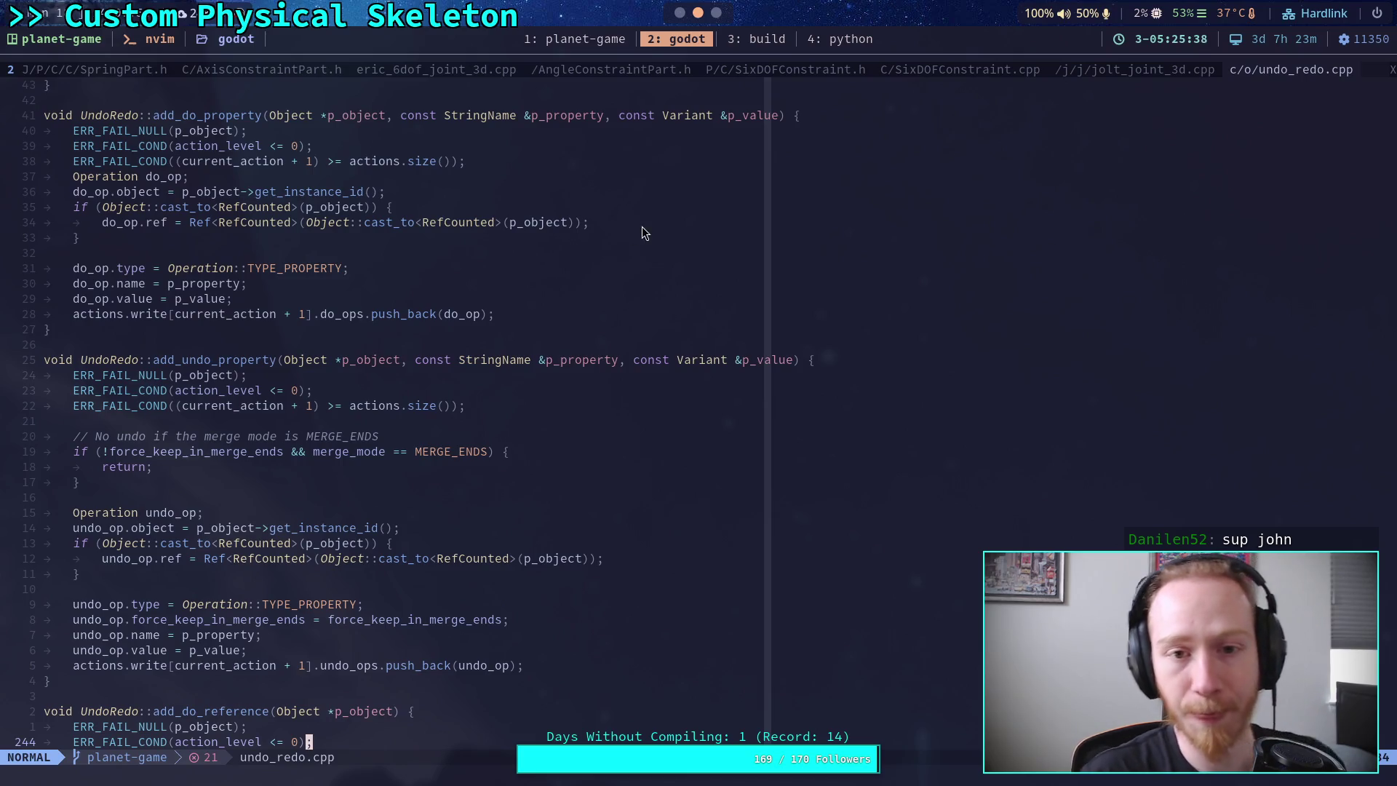
click(611, 46)
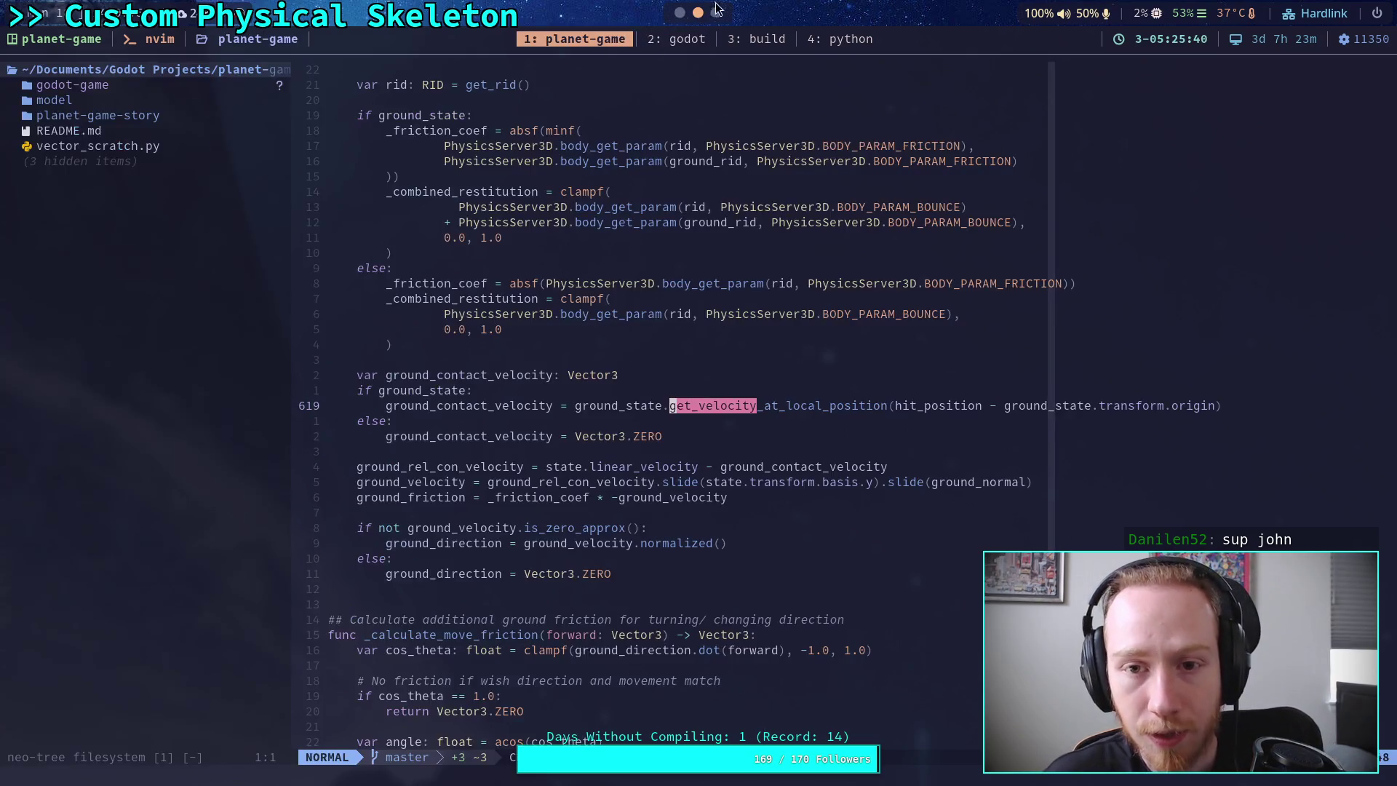
Check the build log and git push output in the terminal, then go to the browser.
click(716, 16)
click(678, 16)
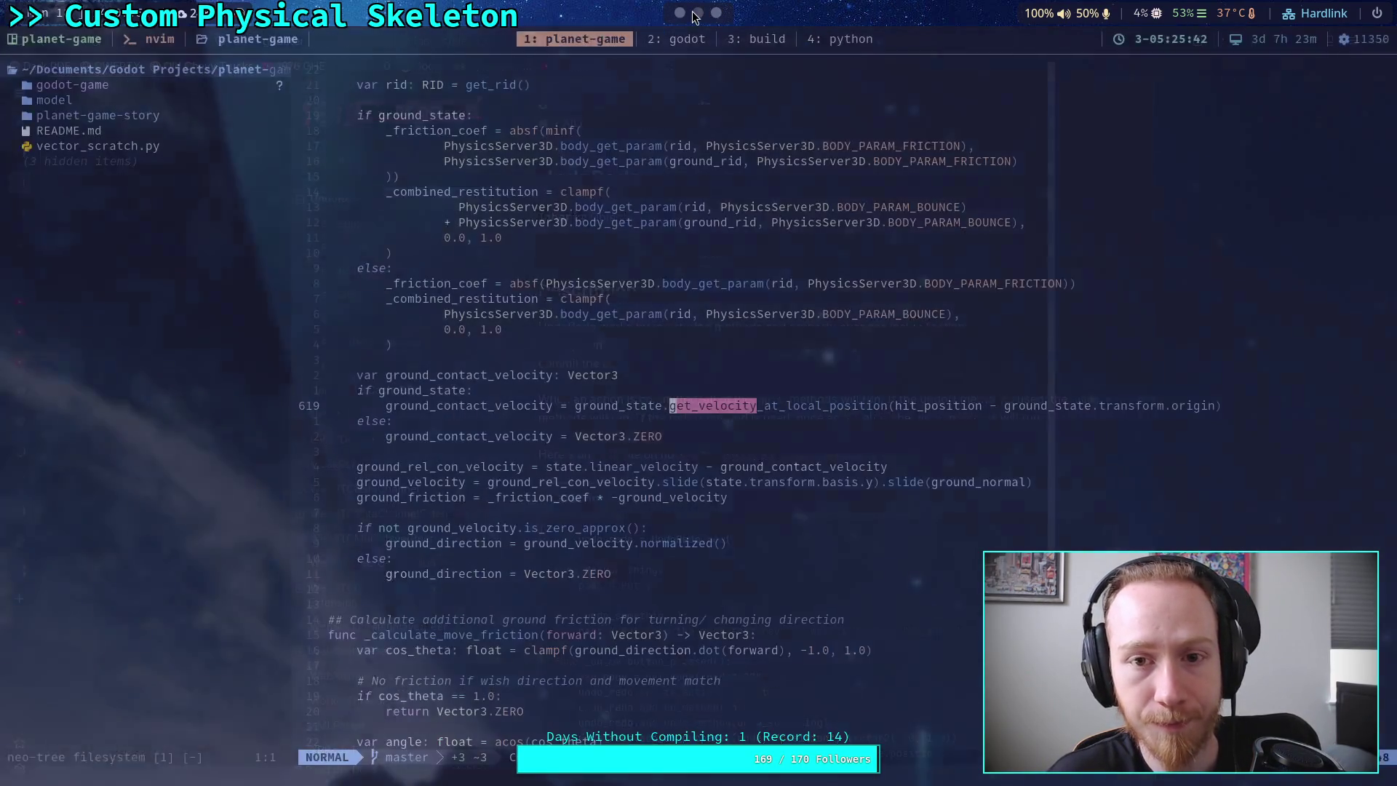
click(697, 13)
click(677, 39)
click(757, 39)
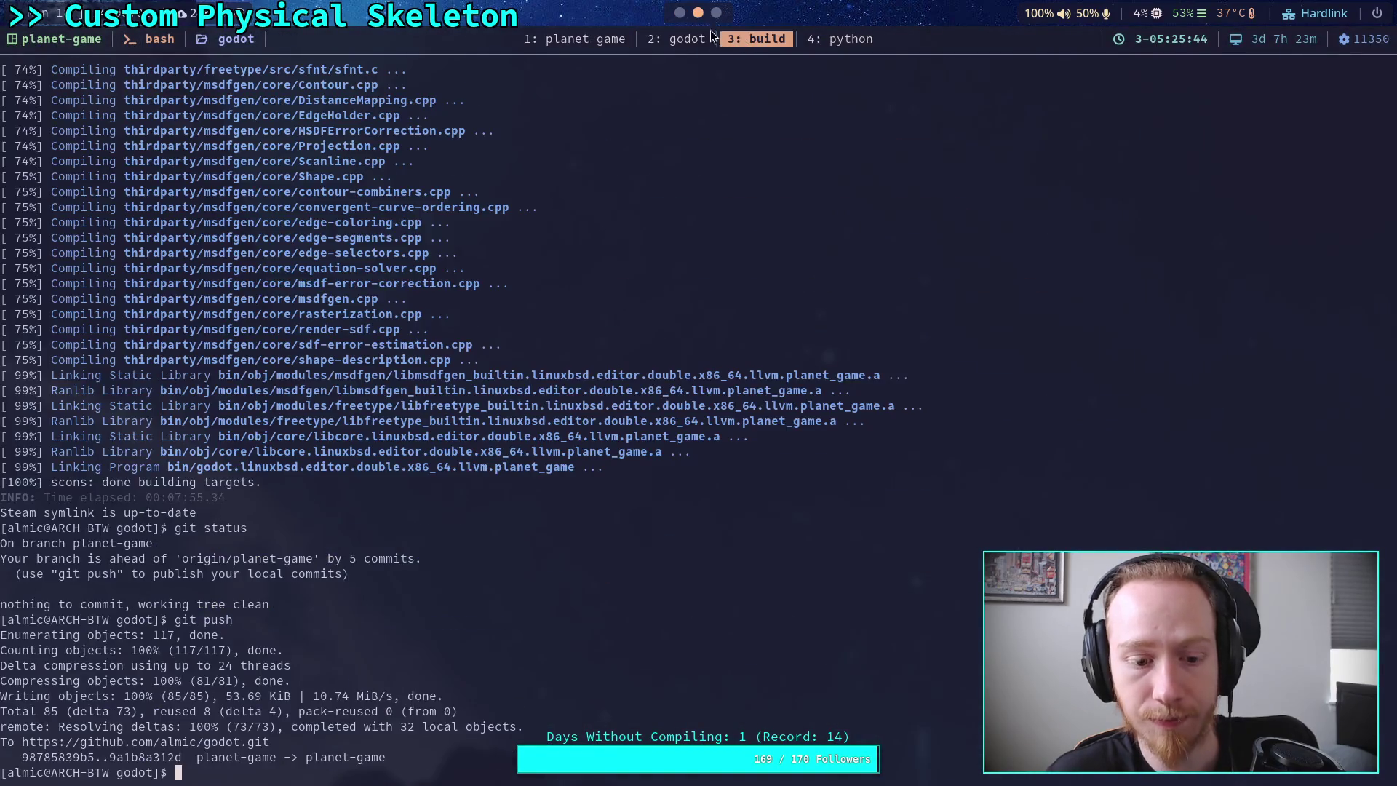
click(716, 12)
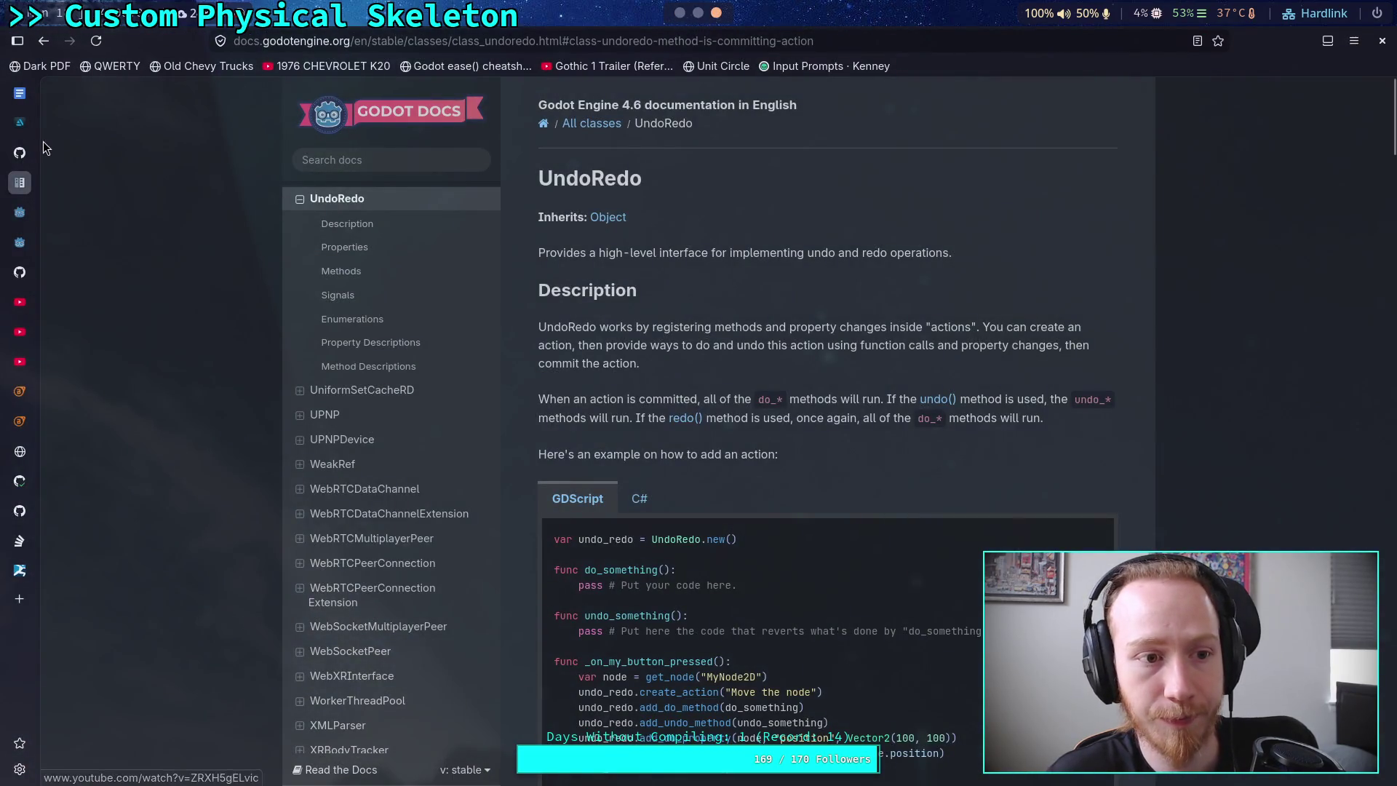
Open the 'Prefer virtual _set() in objects' commit and view its gdscript.cpp changes.
click(19, 152)
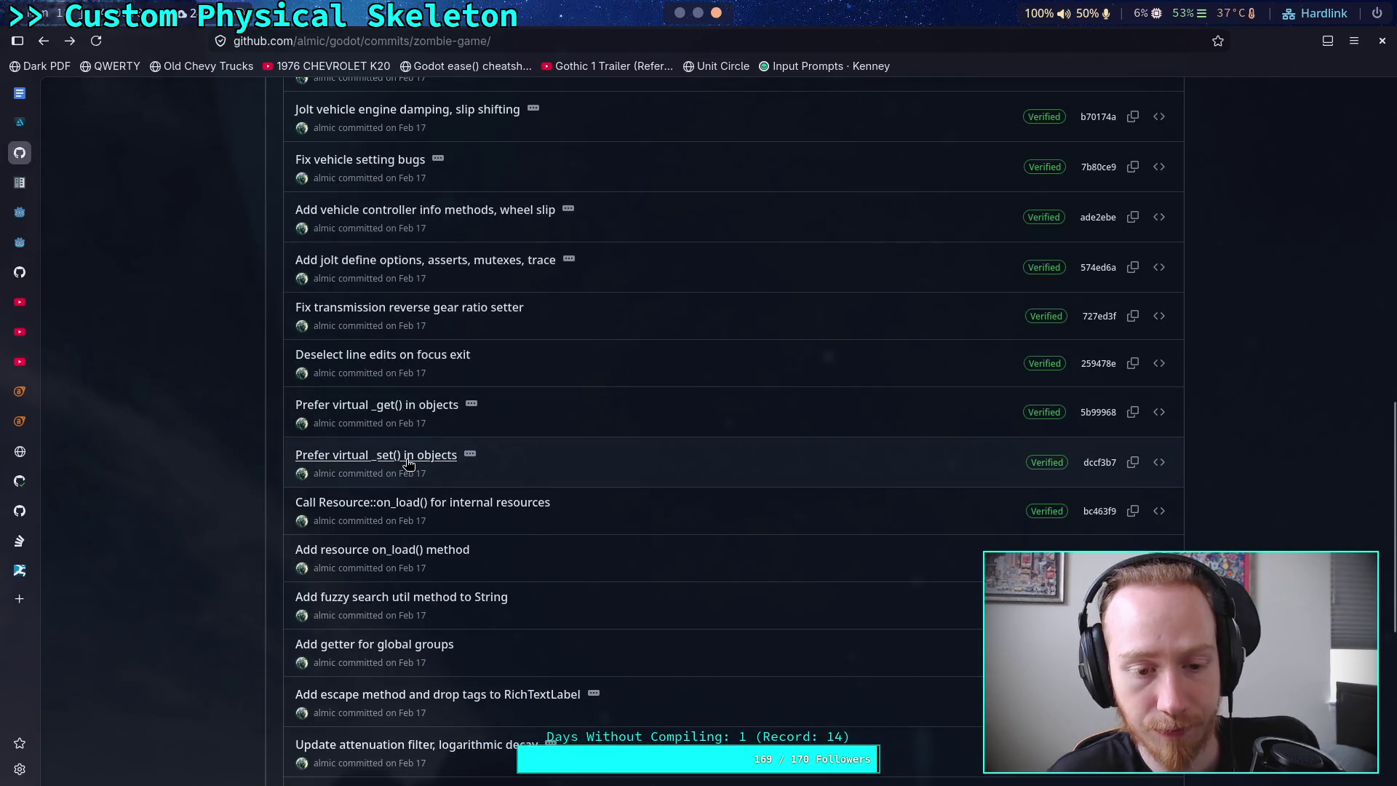
mouse_move(408, 464)
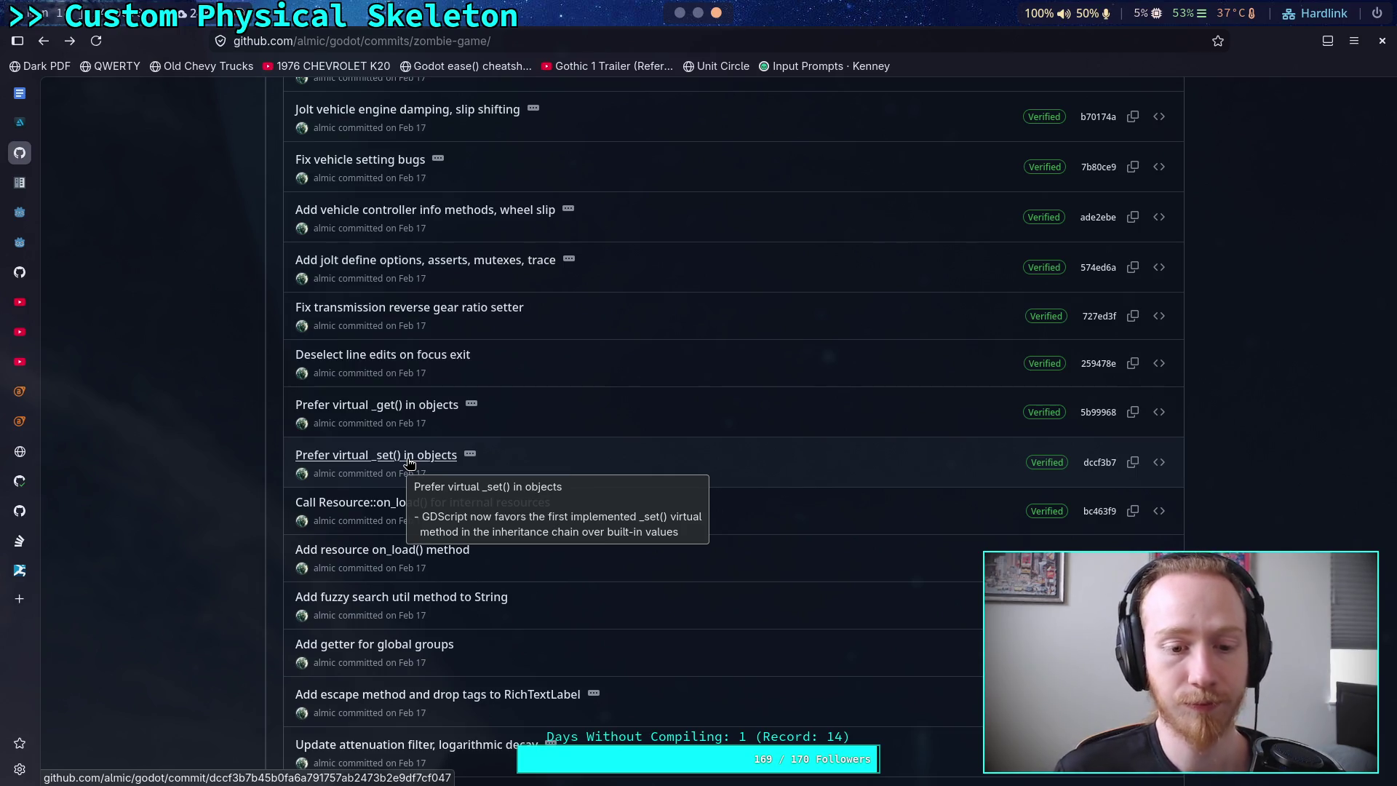
click(408, 458)
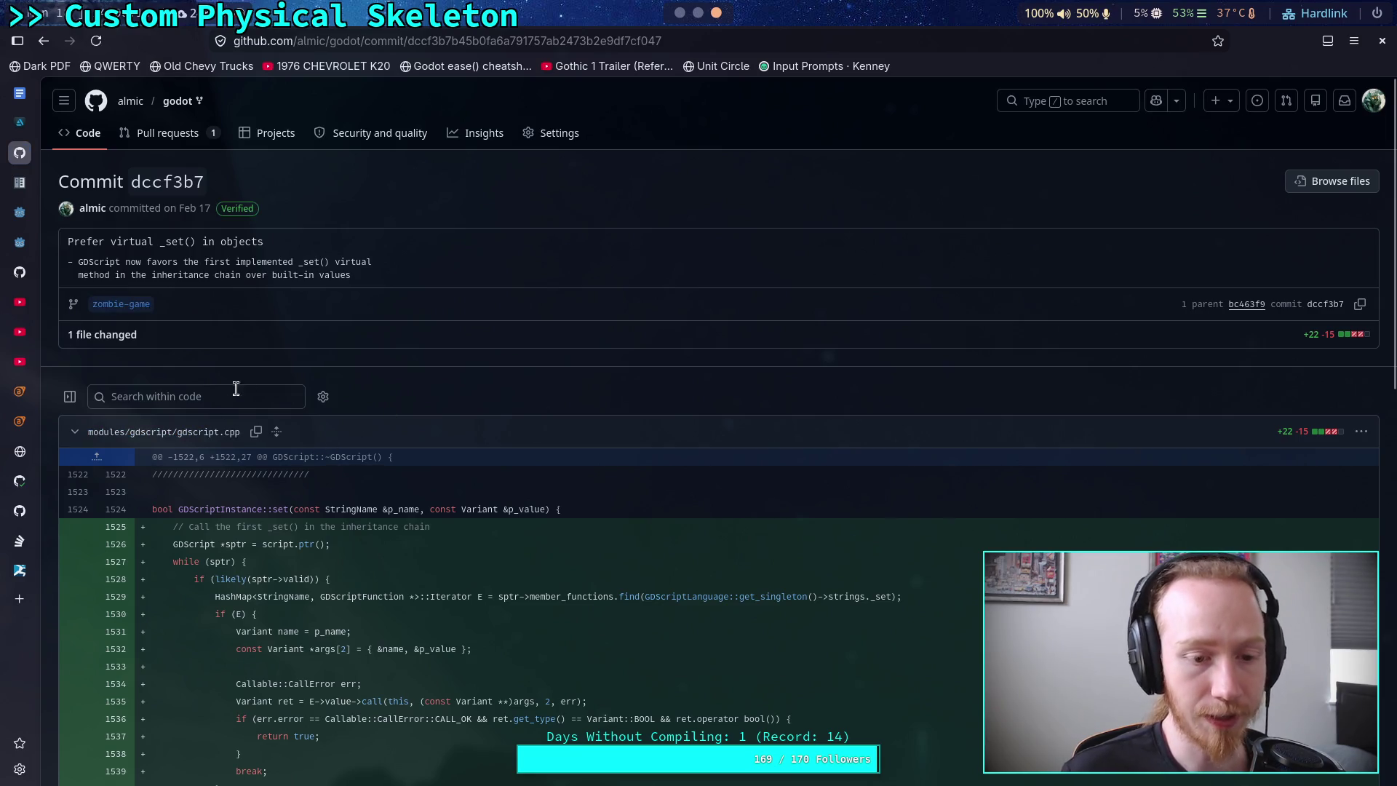
click(210, 436)
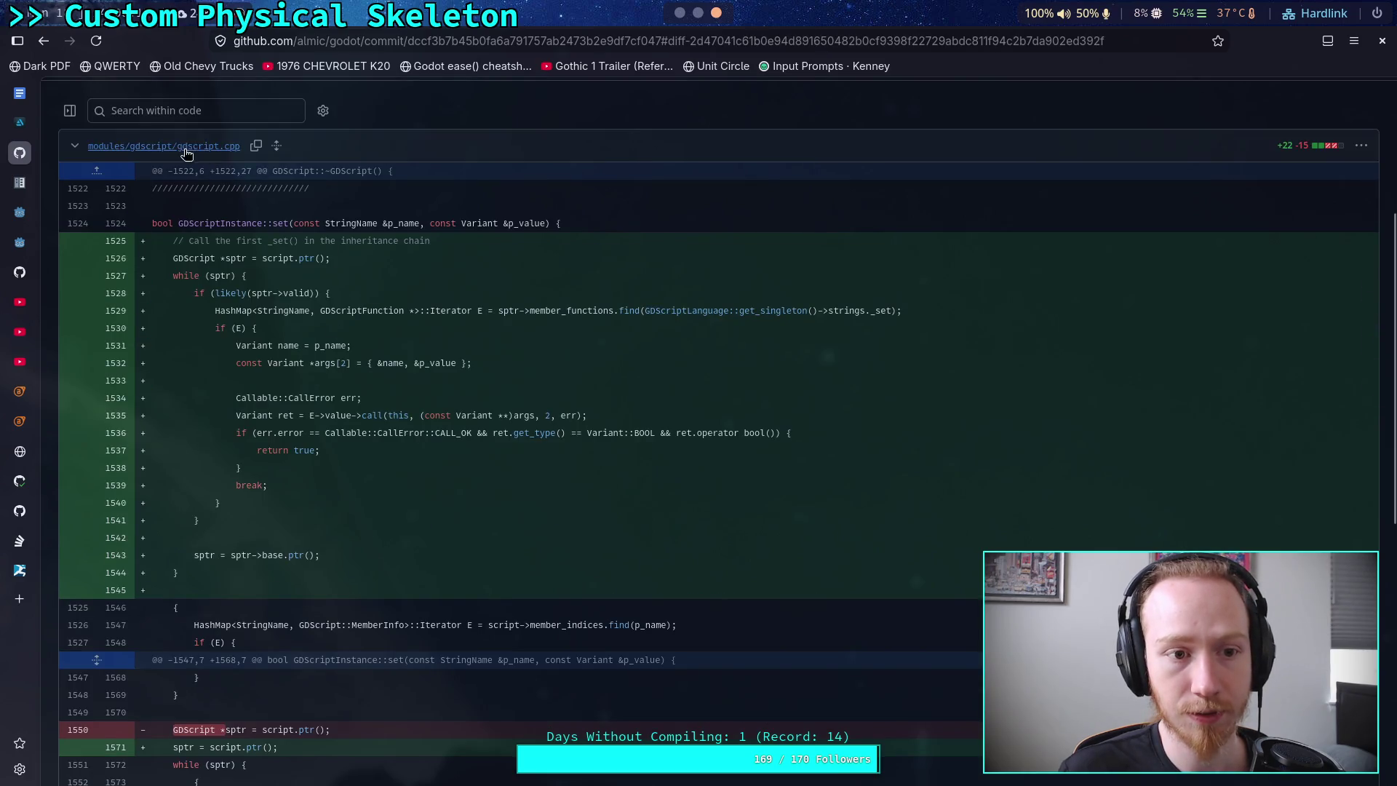
scroll(198, 145, up, 4)
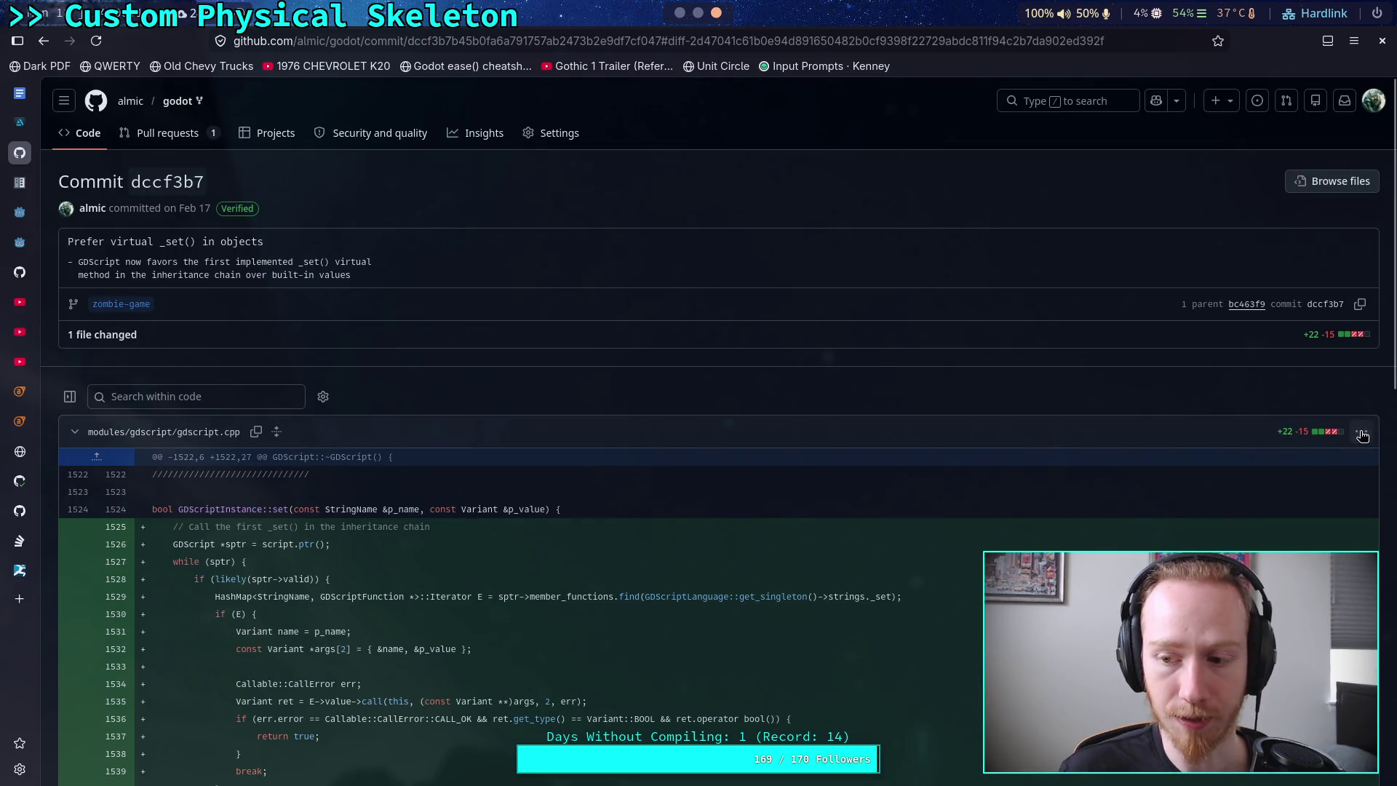
Browse the repository to modules/gdscript/gdscript.cpp and reload the file page.
click(89, 138)
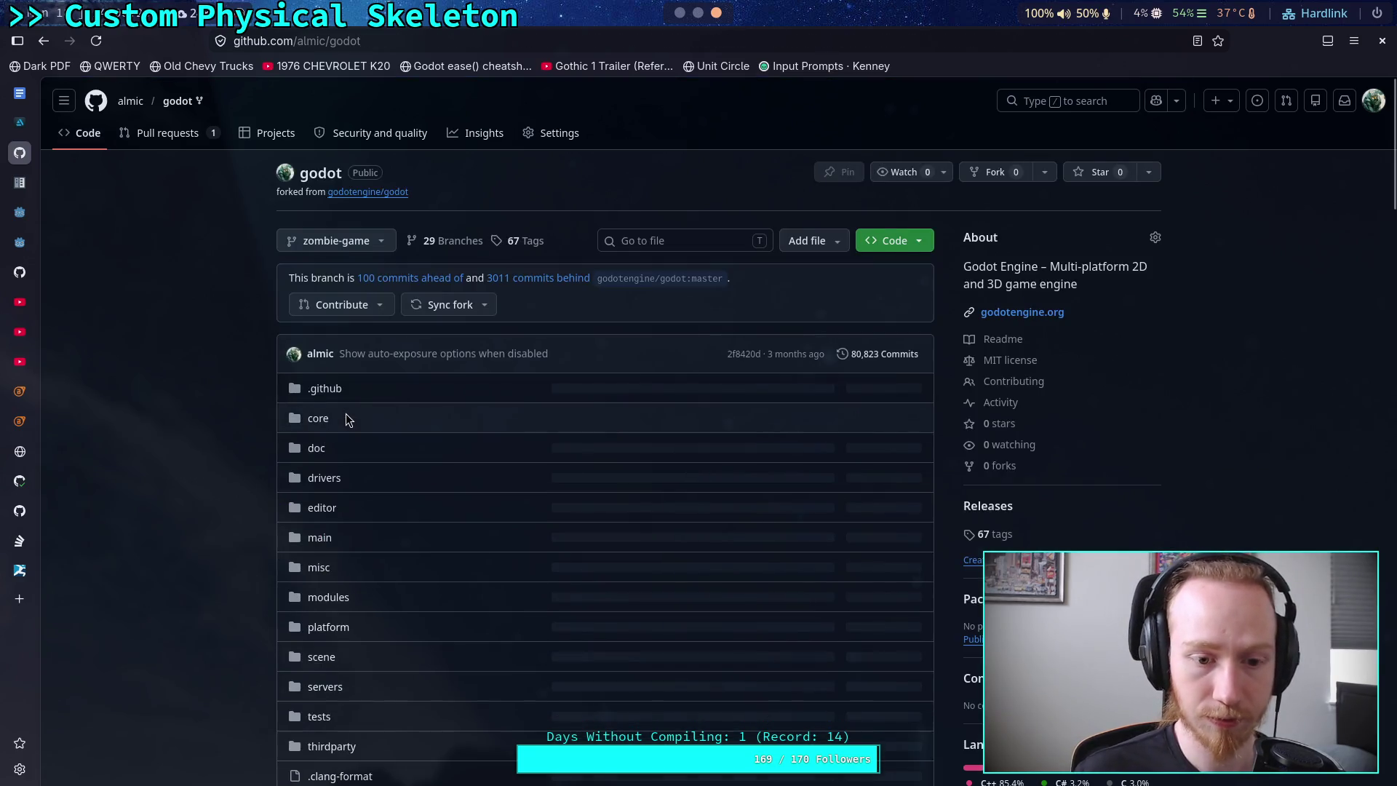
click(317, 495)
scroll(290, 433, down, 3)
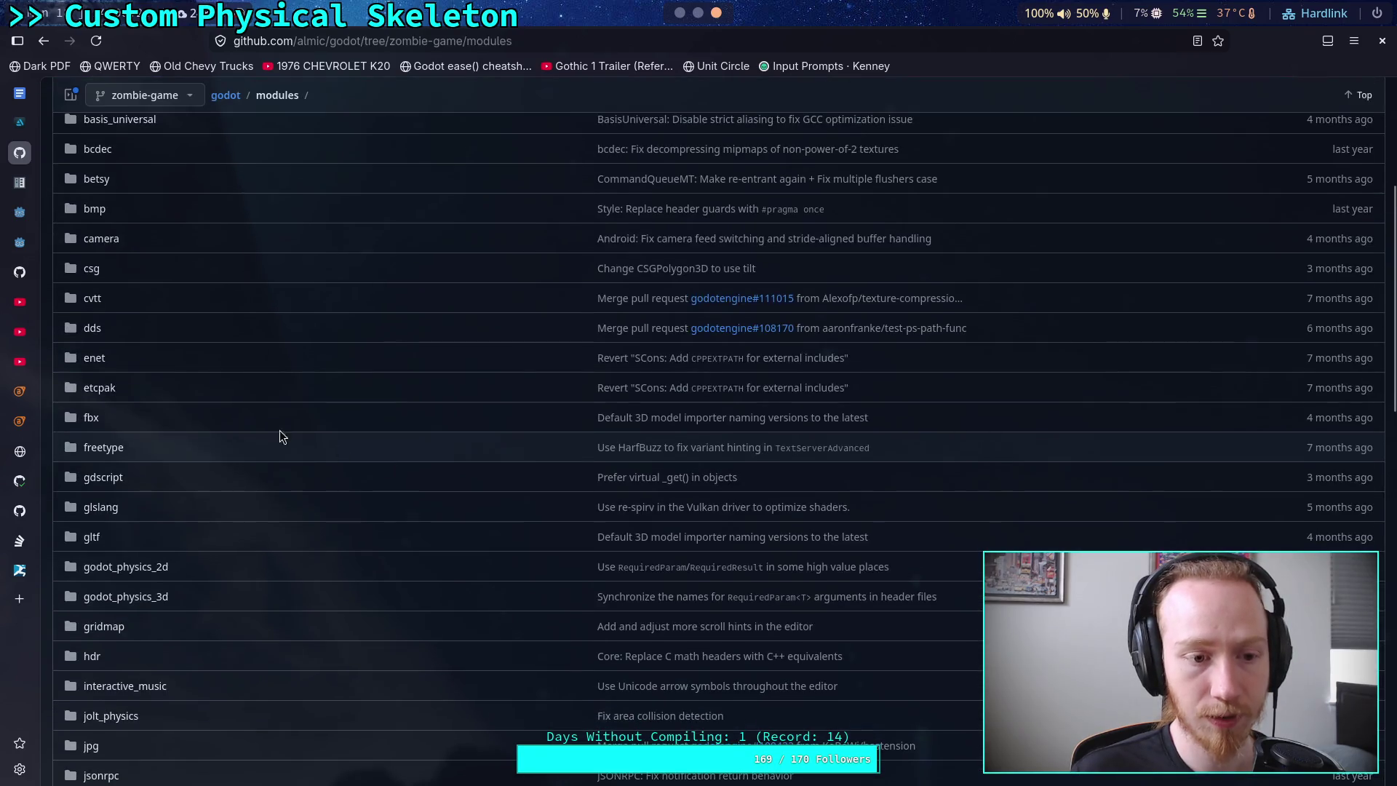
scroll(207, 302, up, 2)
click(102, 566)
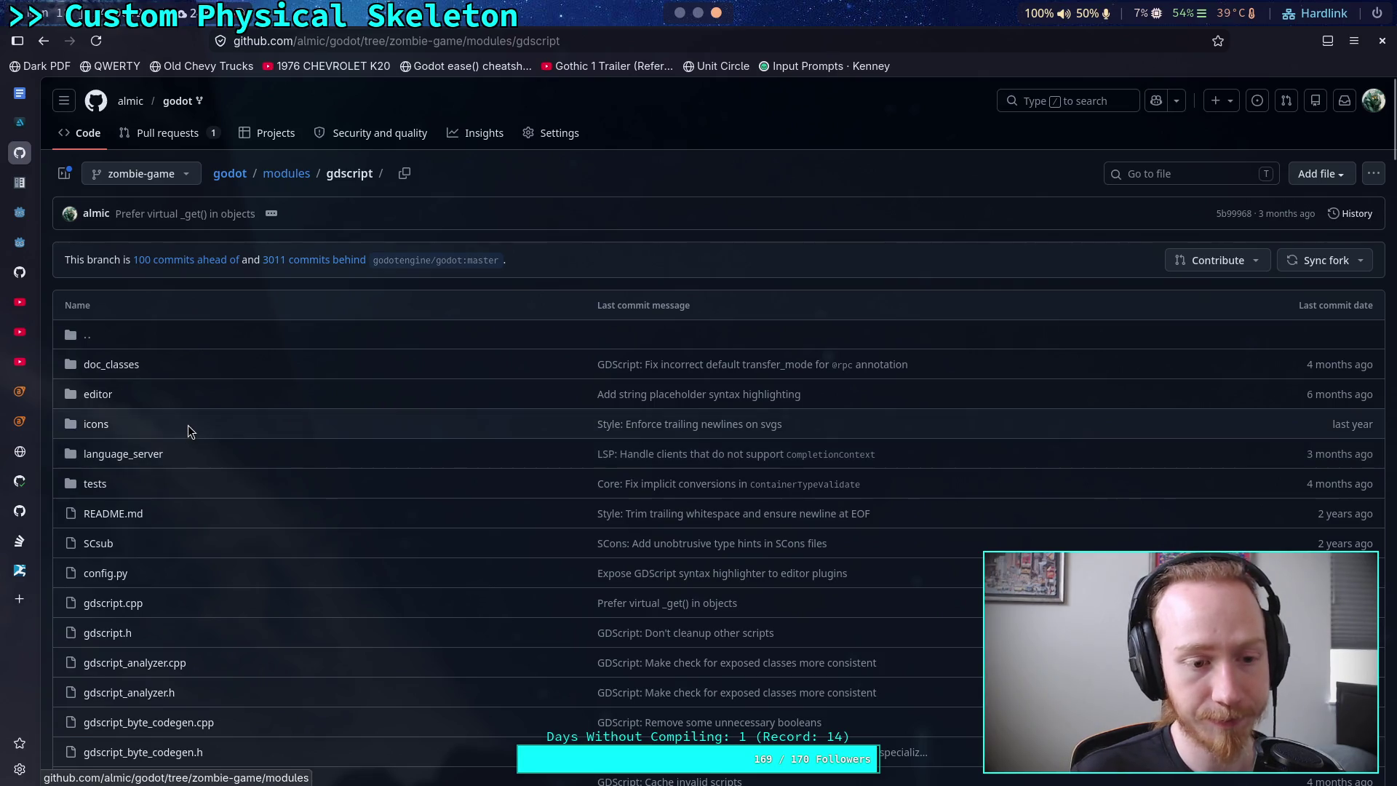
scroll(187, 430, down, 4)
click(109, 328)
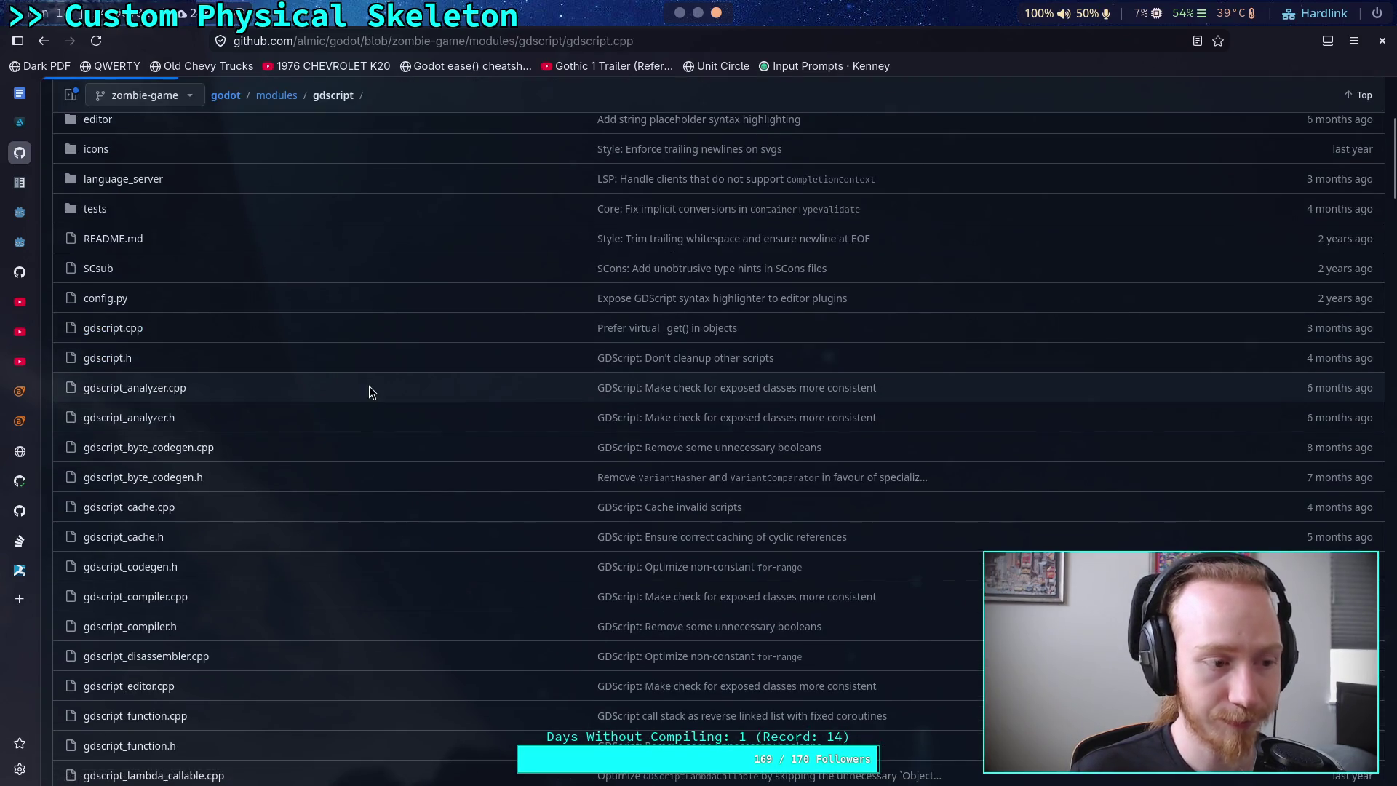
scroll(526, 452, down, 3)
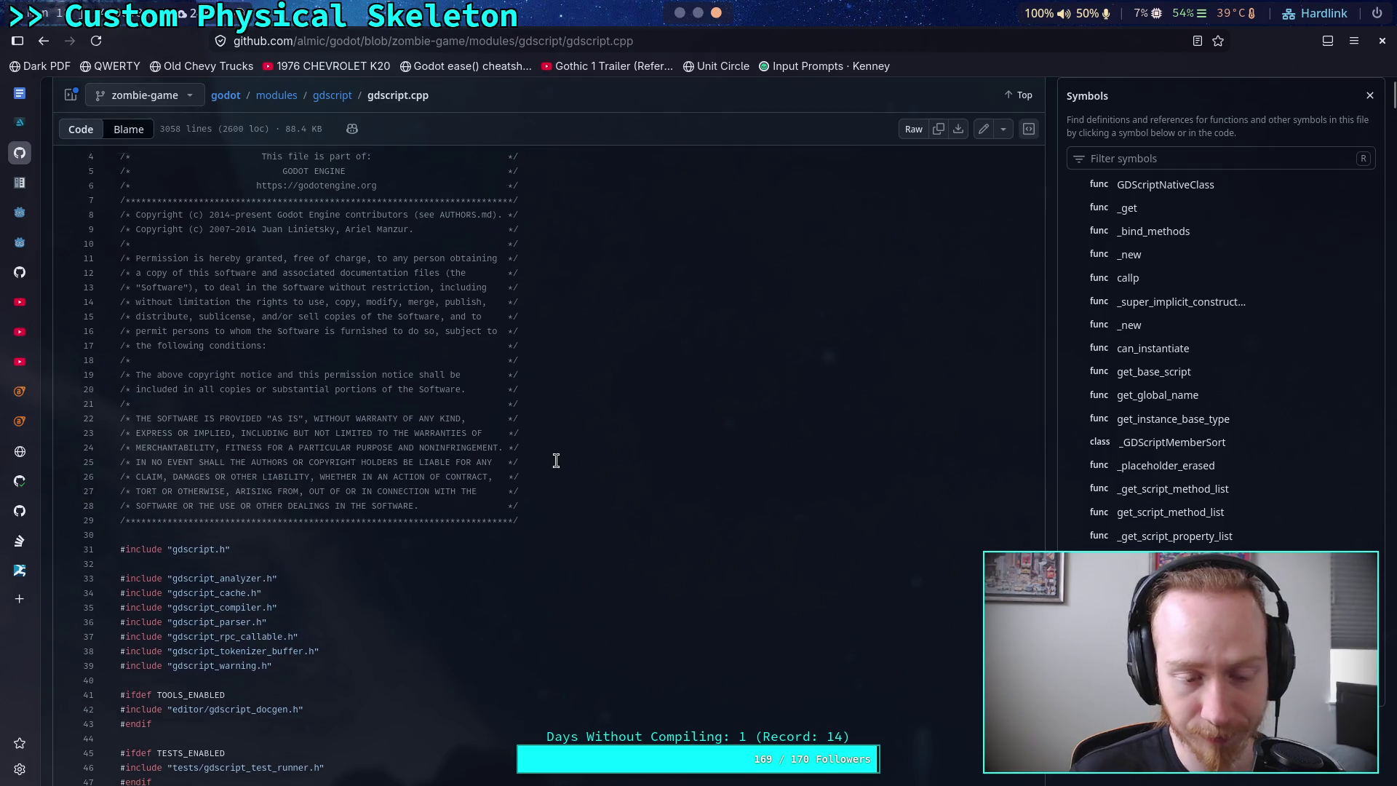
scroll(556, 460, up, 3)
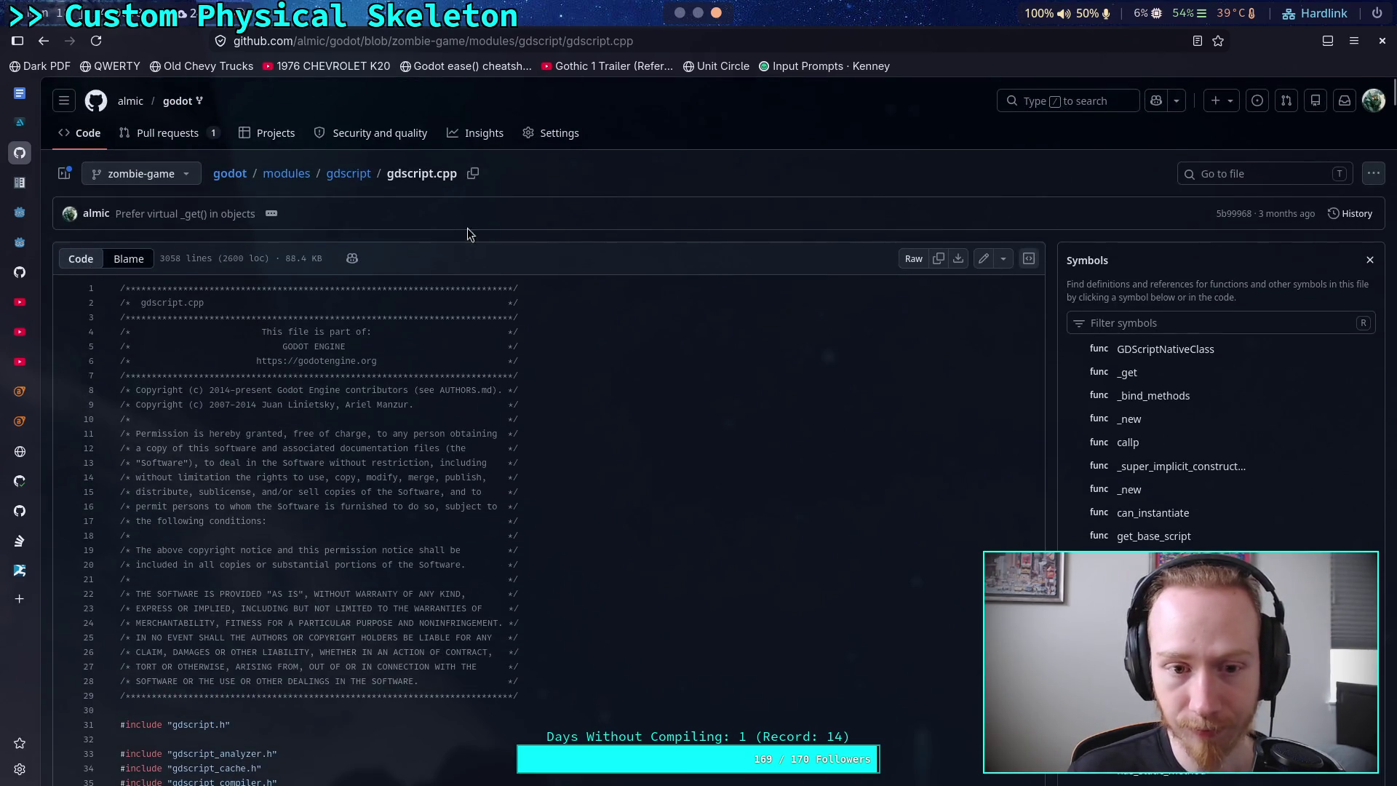
key(F5)
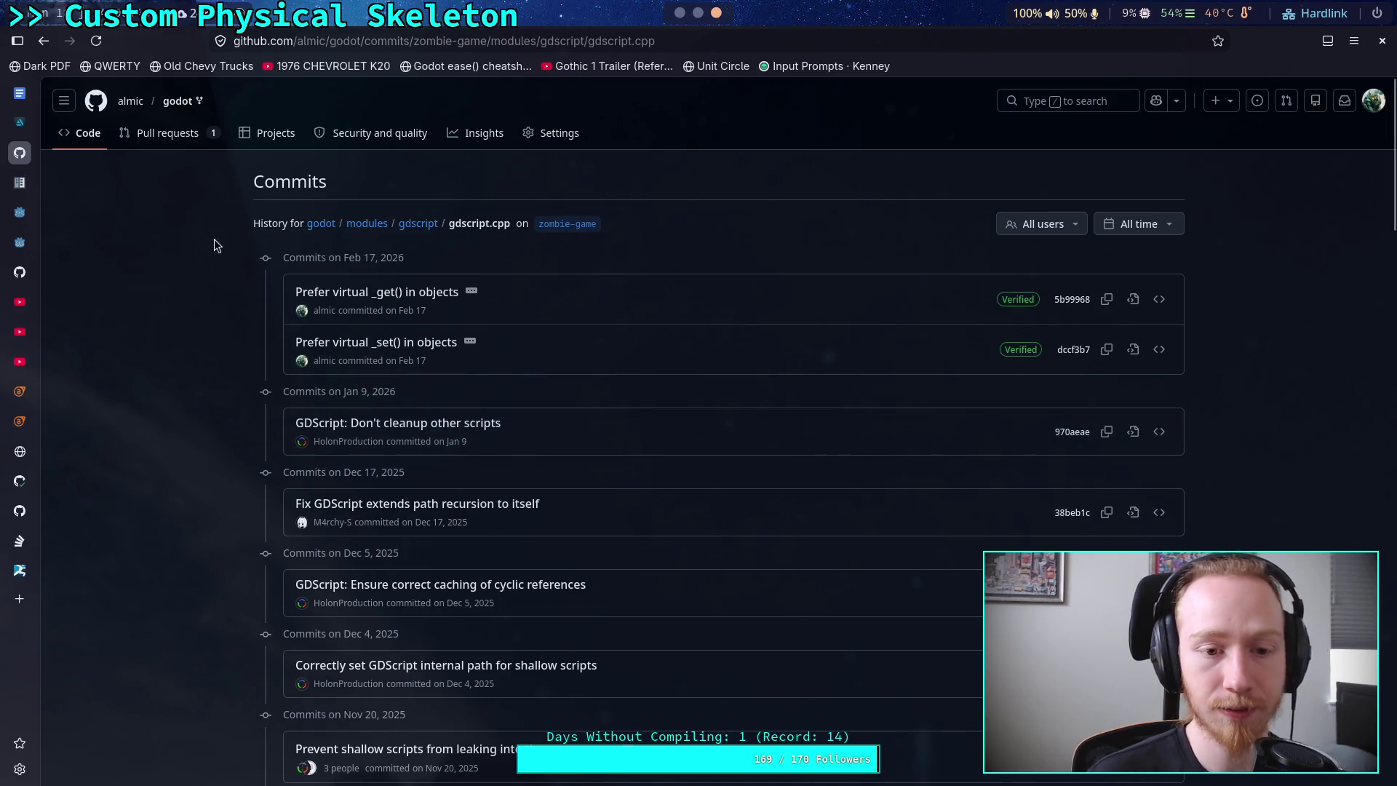
Copy the hash of 'Prefer virtual _set() in objects' from the zombie-game commit list, then switch to the terminal.
click(73, 136)
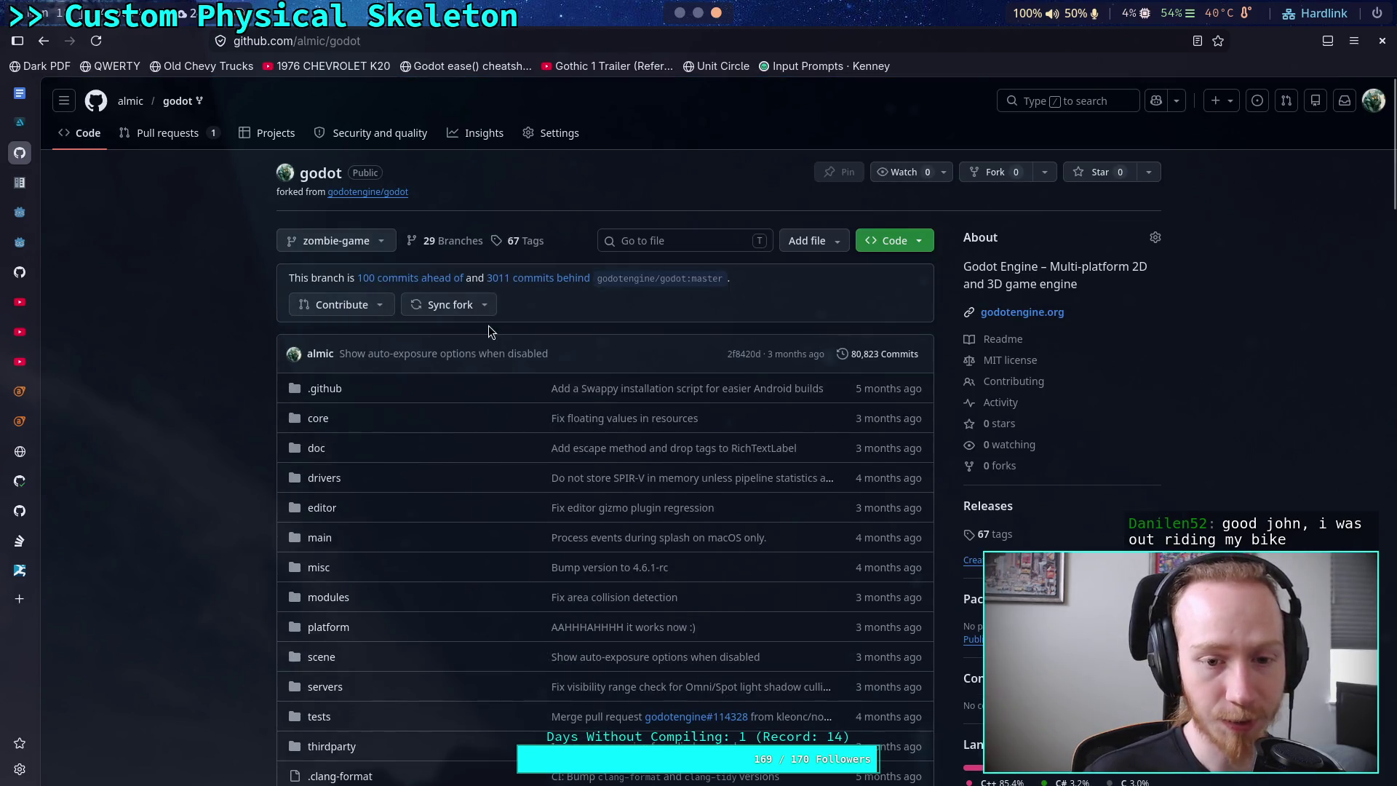
click(882, 353)
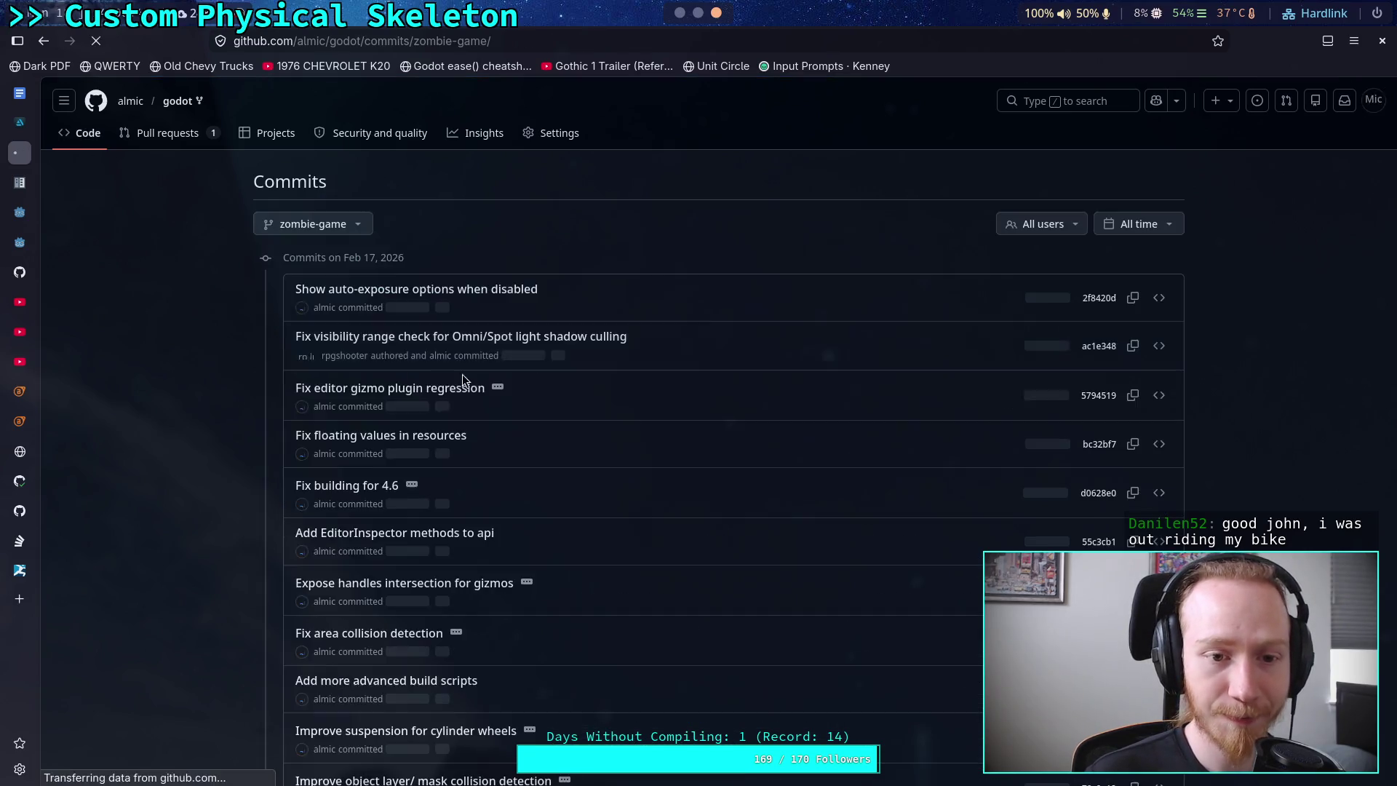
click(364, 224)
click(524, 219)
scroll(604, 383, down, 12)
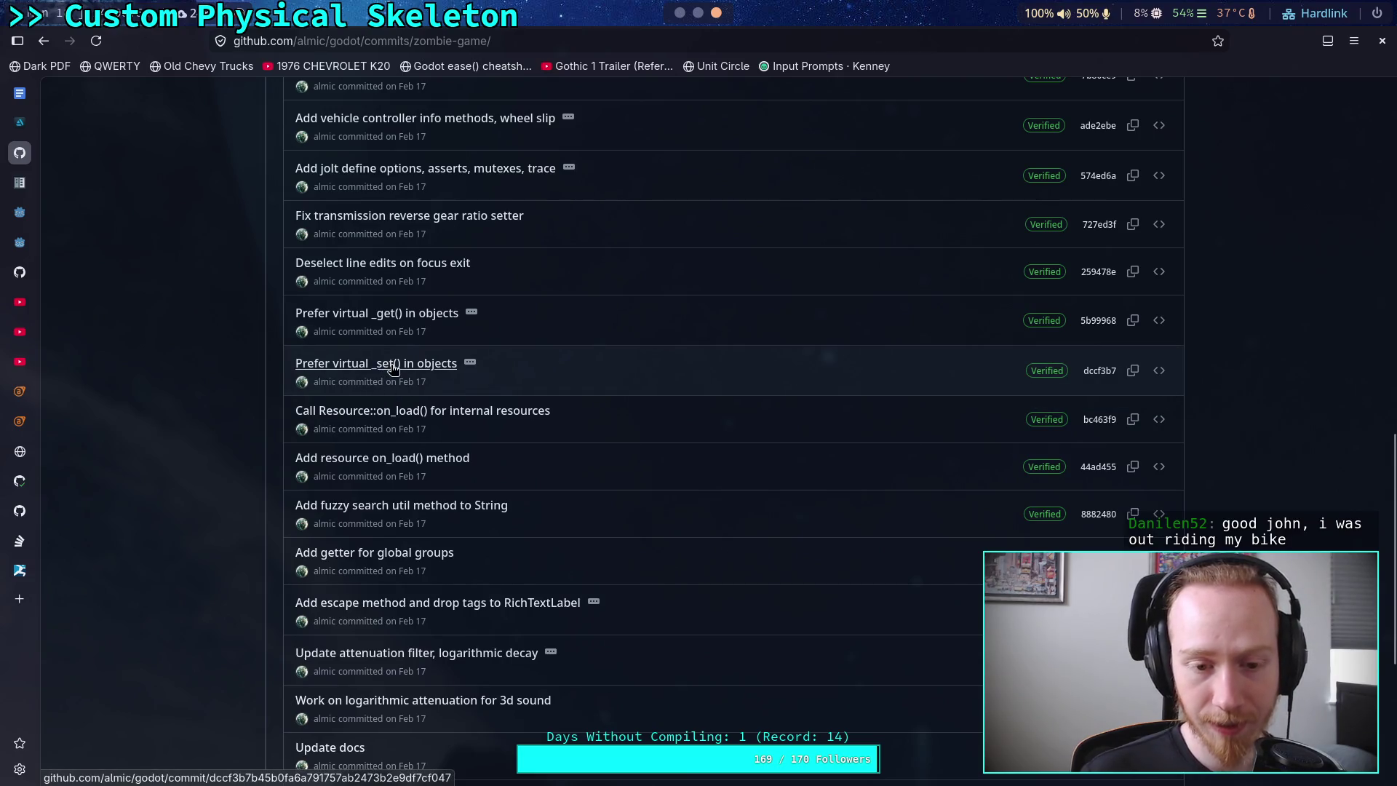
mouse_move(393, 368)
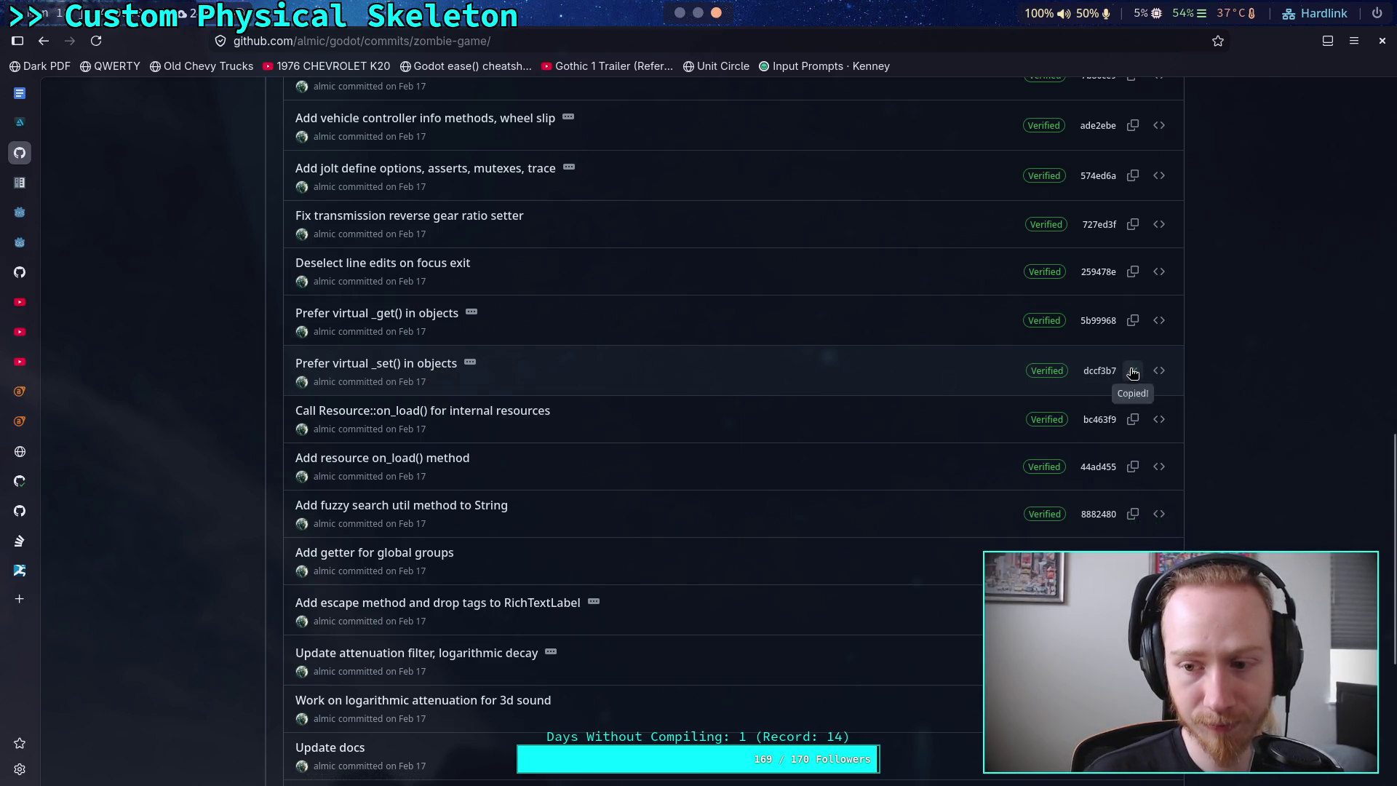
click(679, 18)
key(super+2)
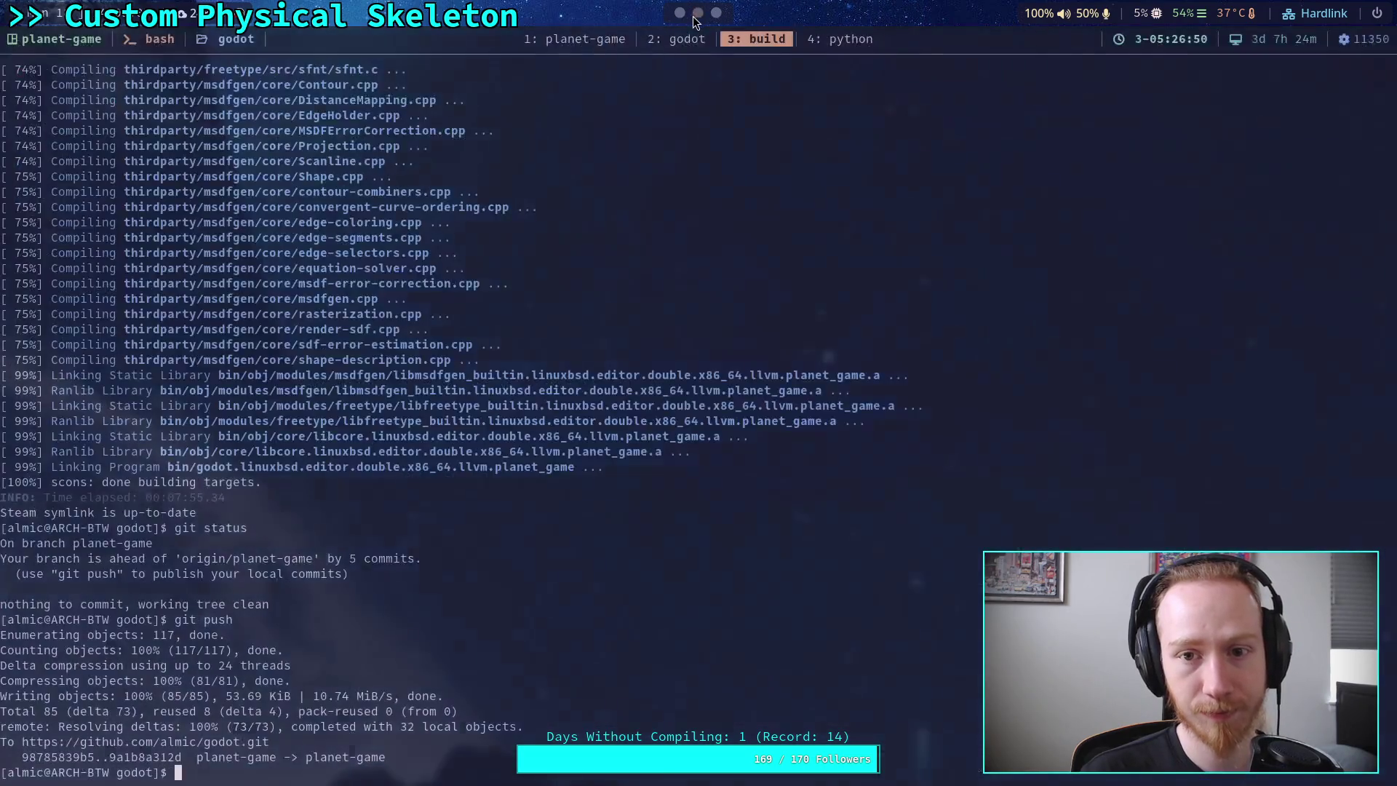
Run git status and cherry-pick the _set() commit dccf3b7 onto planet-game.
text(git status)
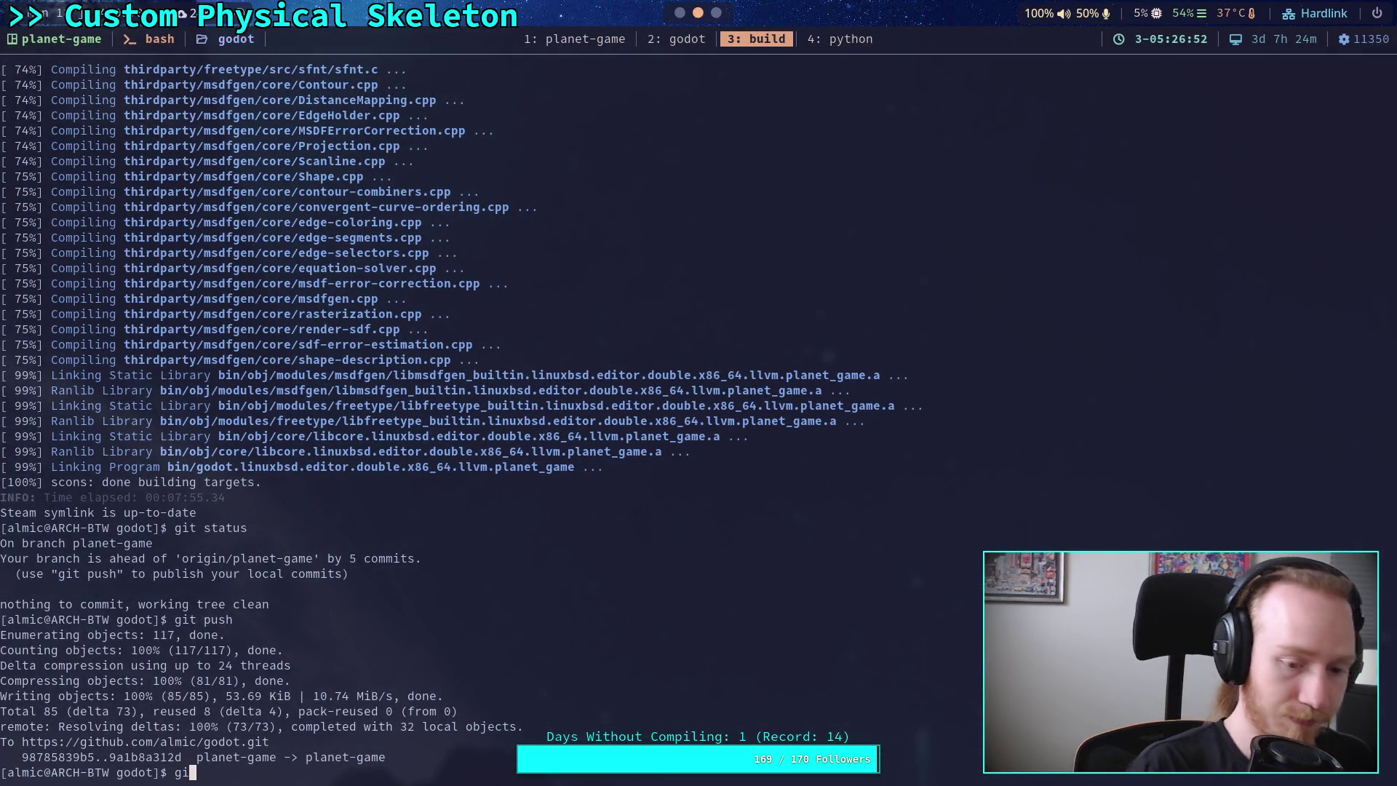
key(Return)
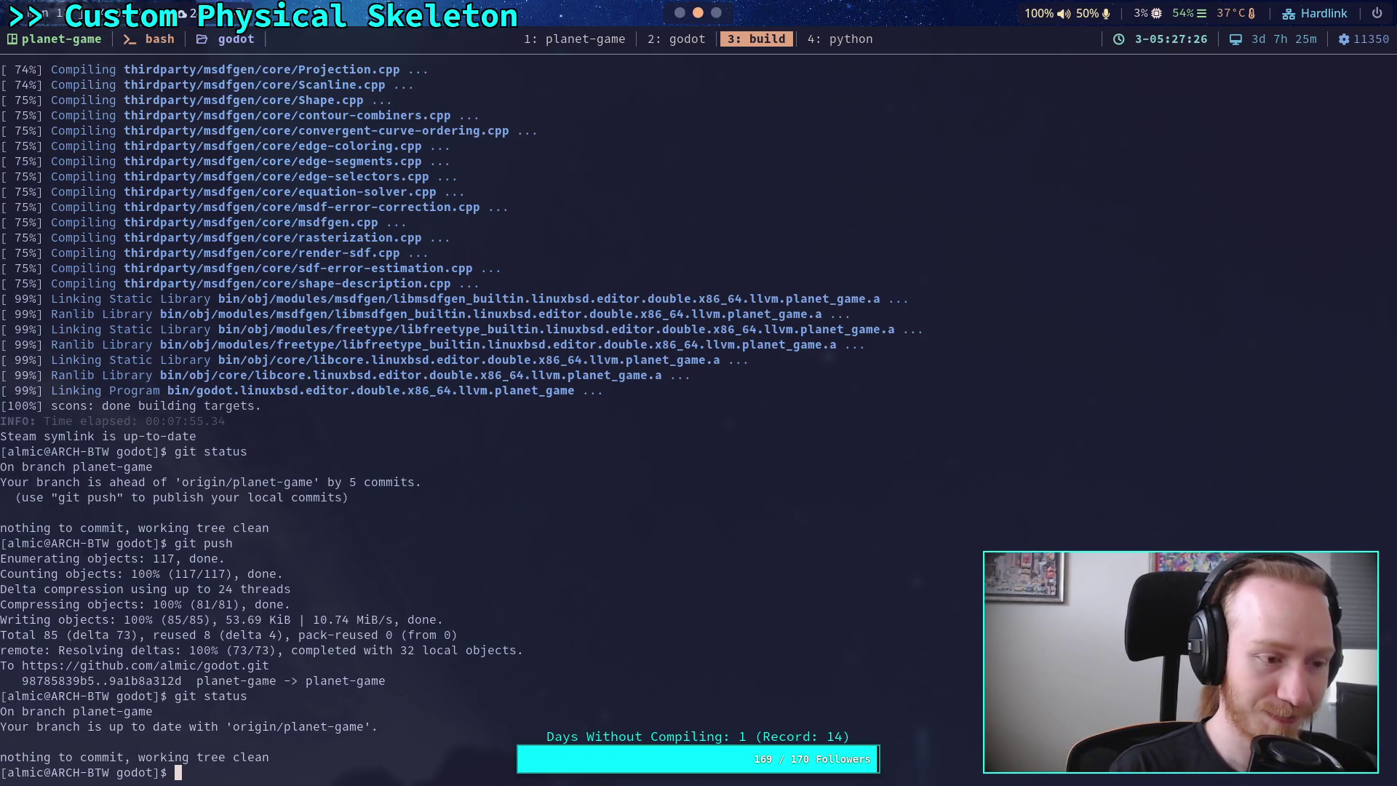
text(git cherry-pic)
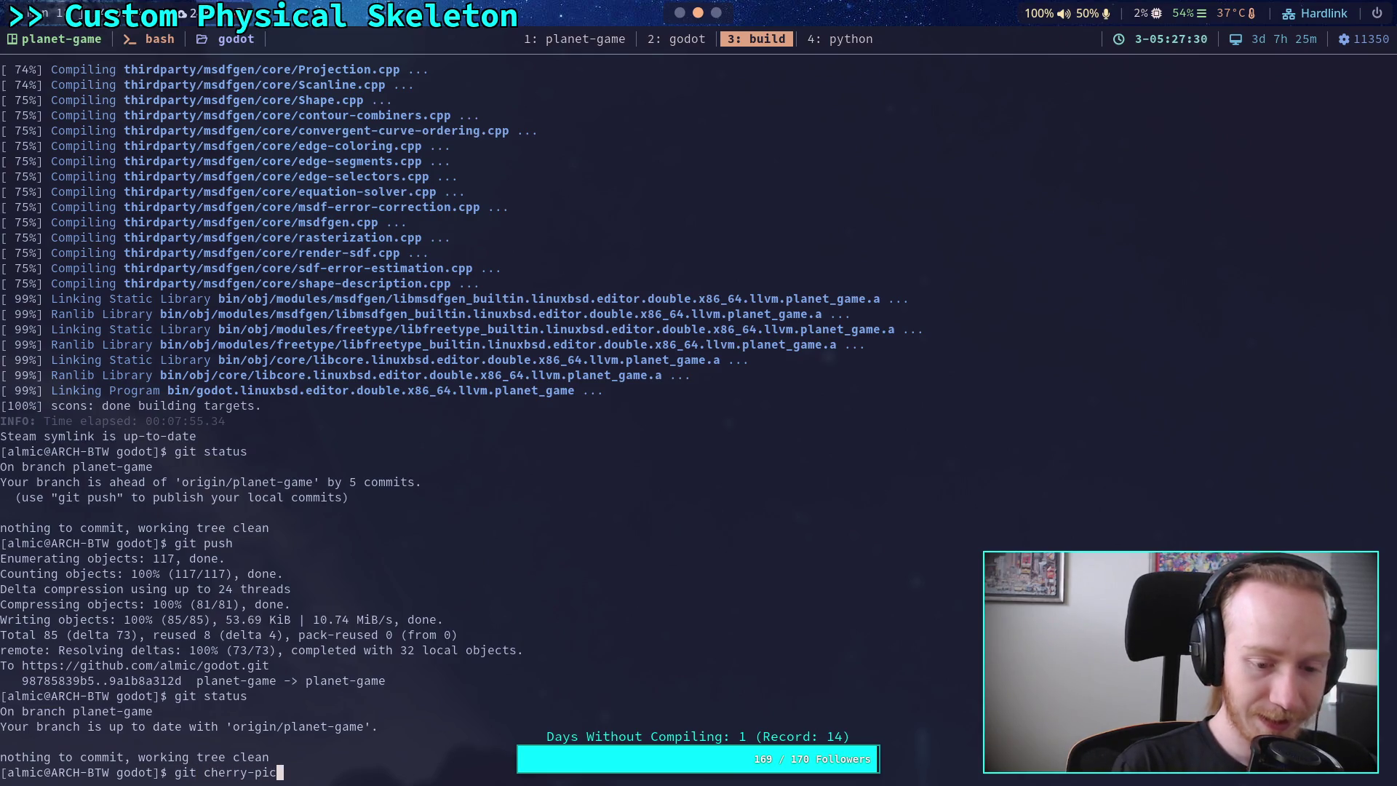
text(k)
key(ctrl+shift+v)
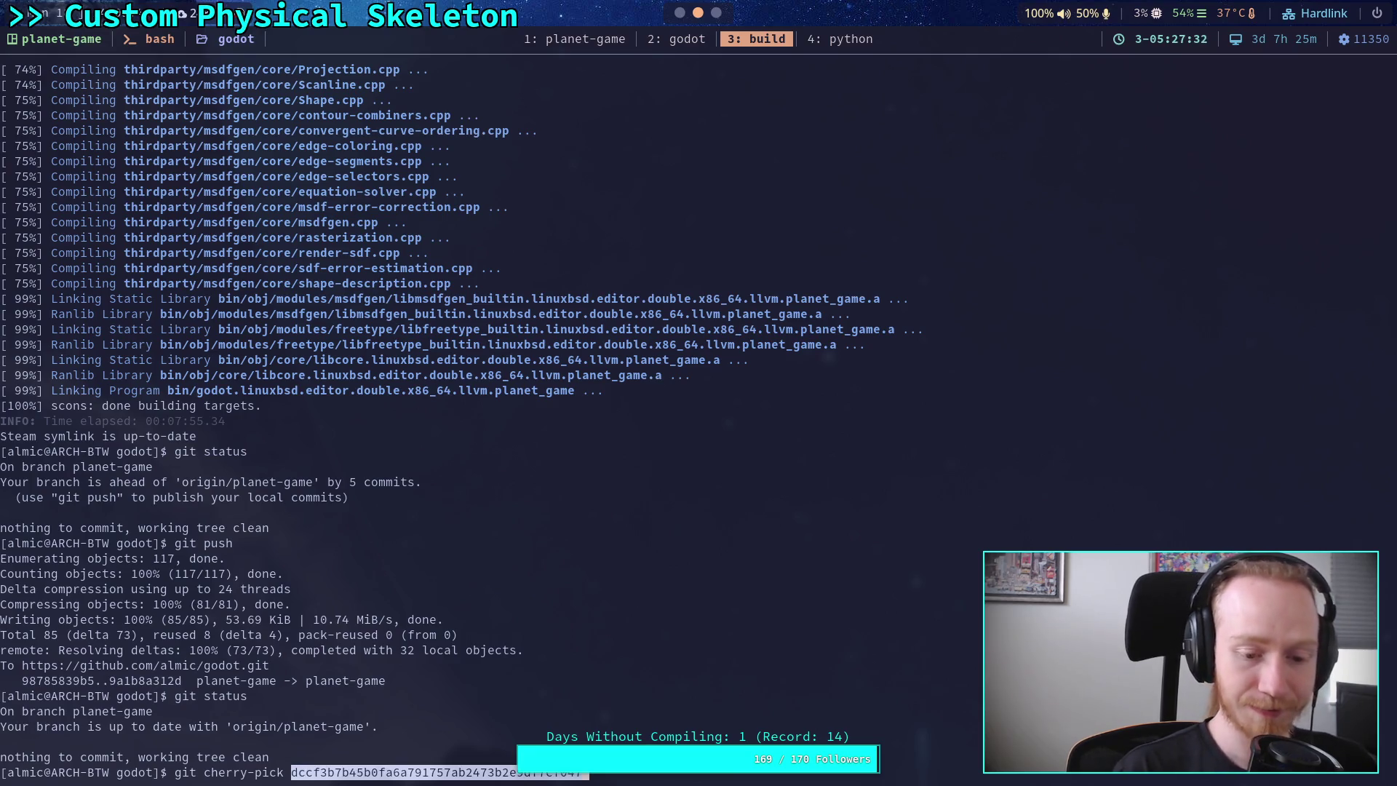
key(Return)
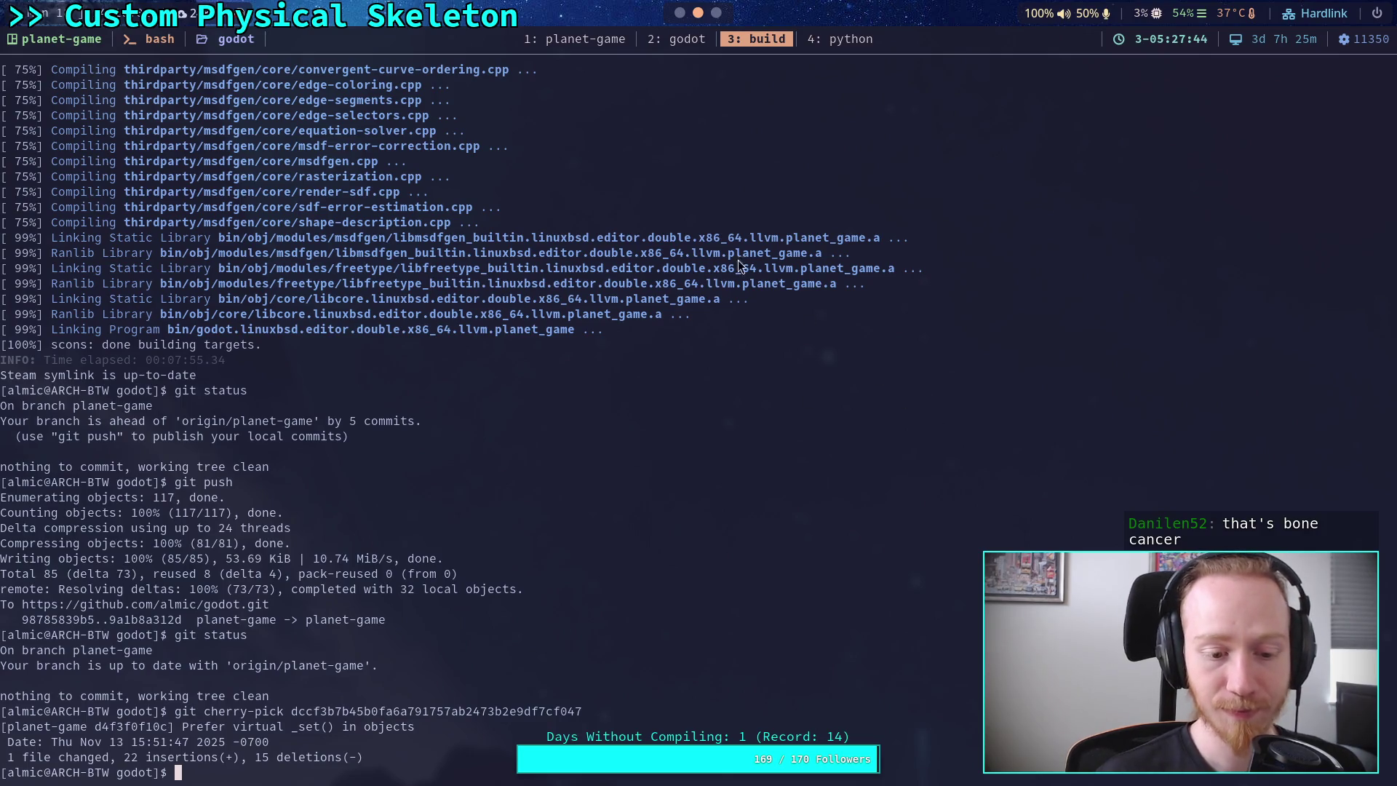
Copy the hash of commit 5b99968 from GitHub and cherry-pick the _get() commit.
click(716, 12)
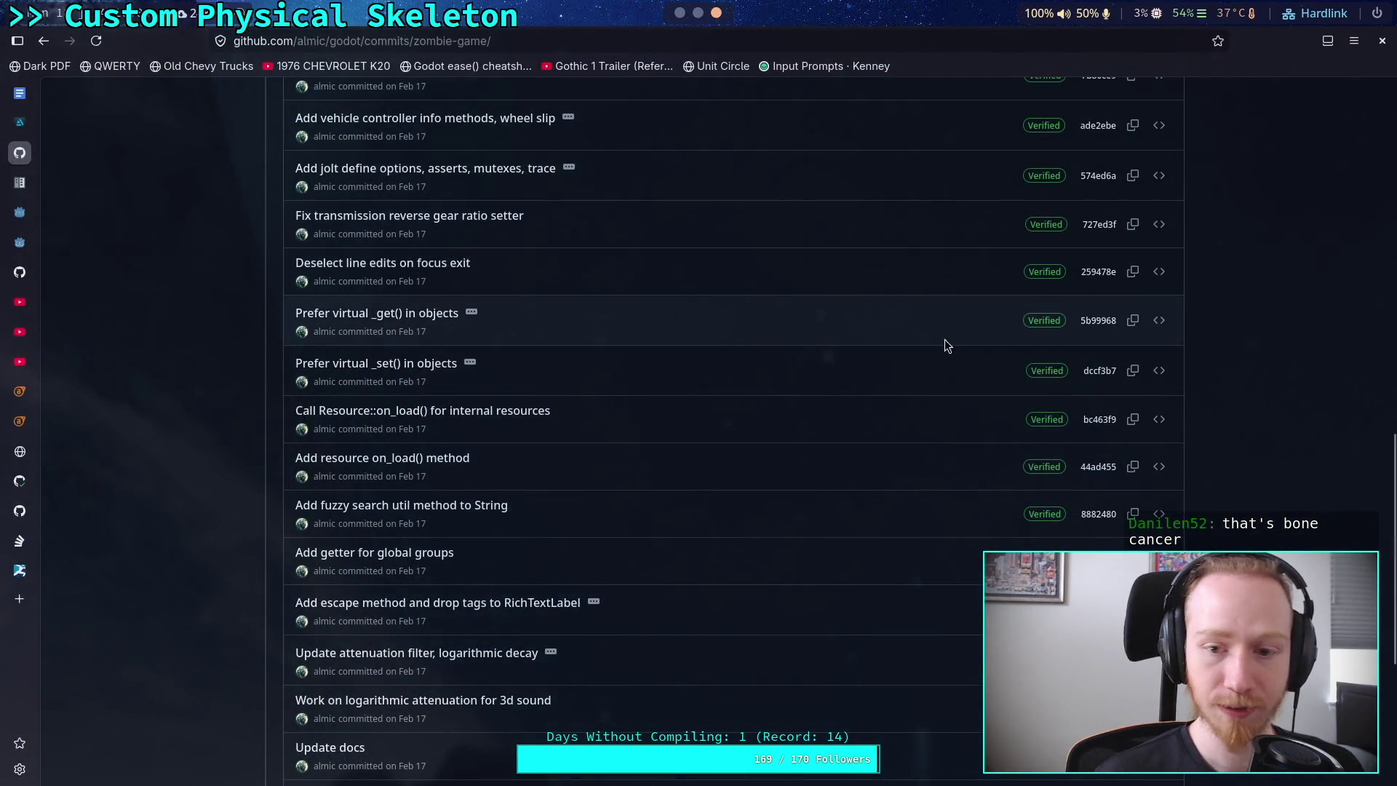
click(1133, 320)
click(680, 12)
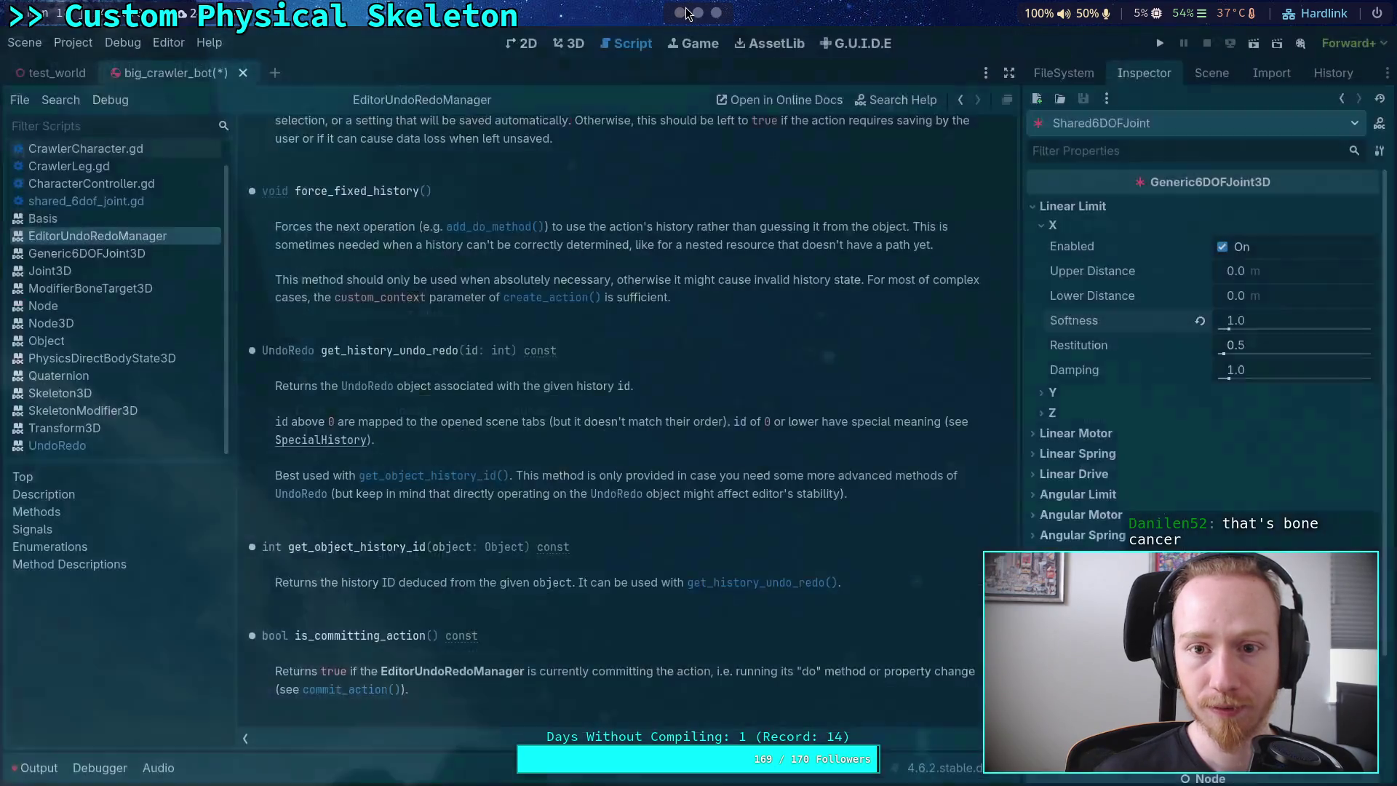
click(698, 13)
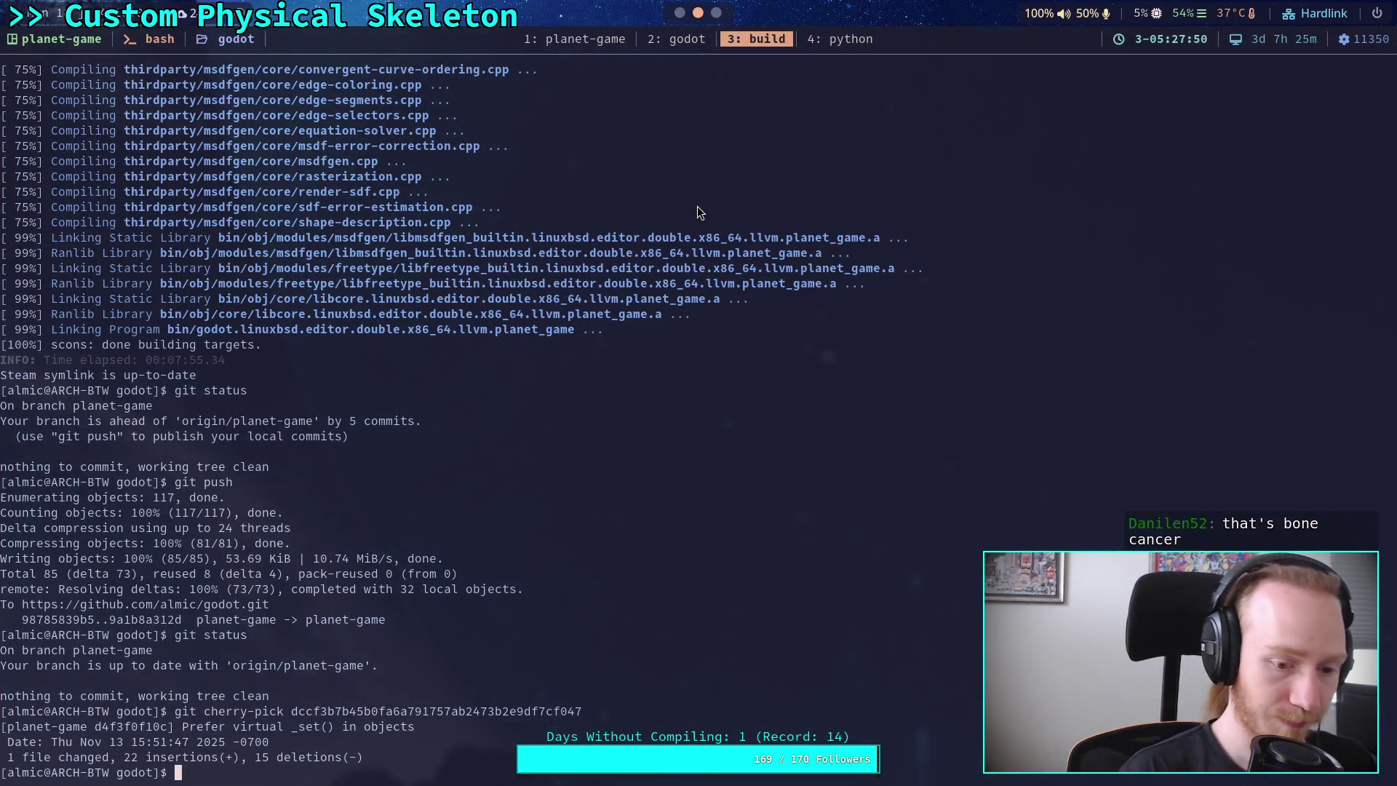
text(git cherry-p)
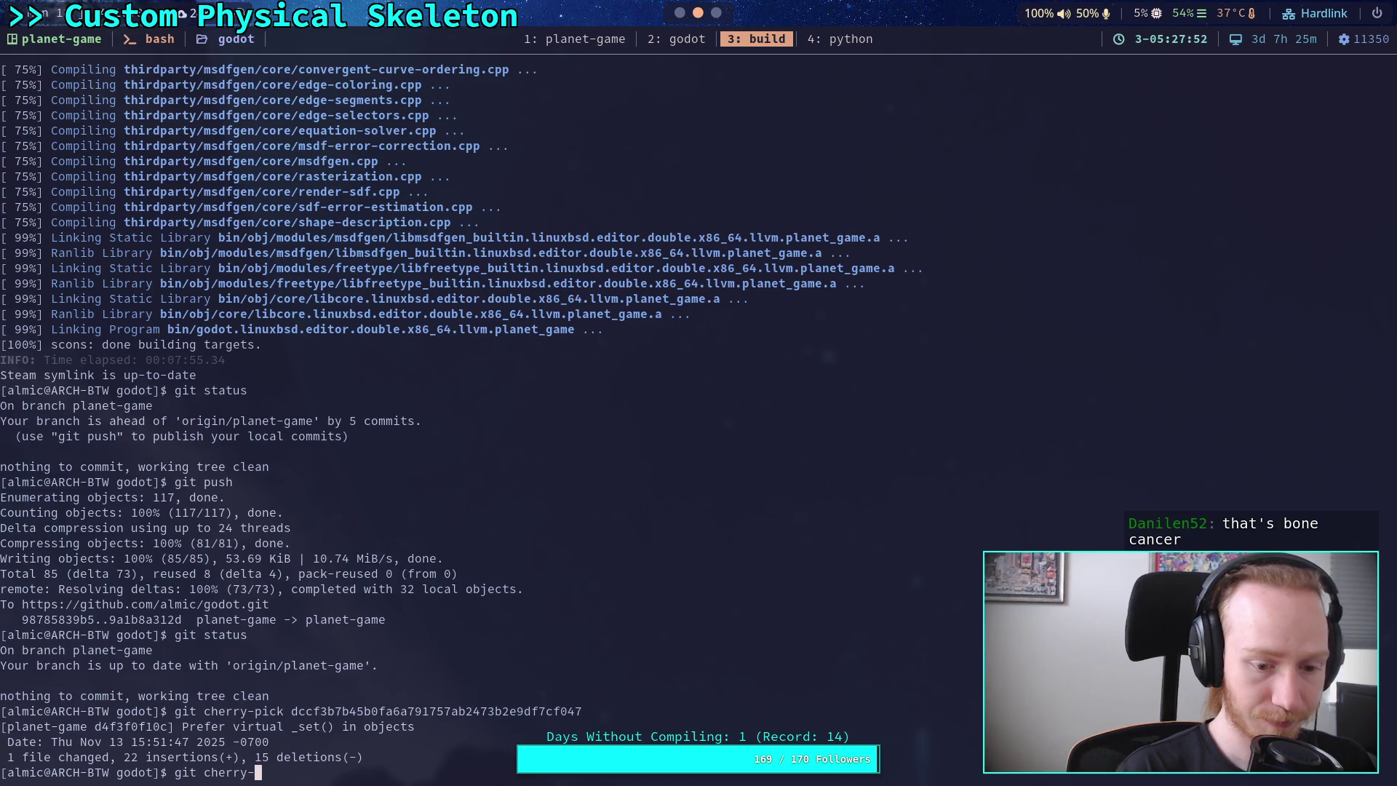
text(ic)
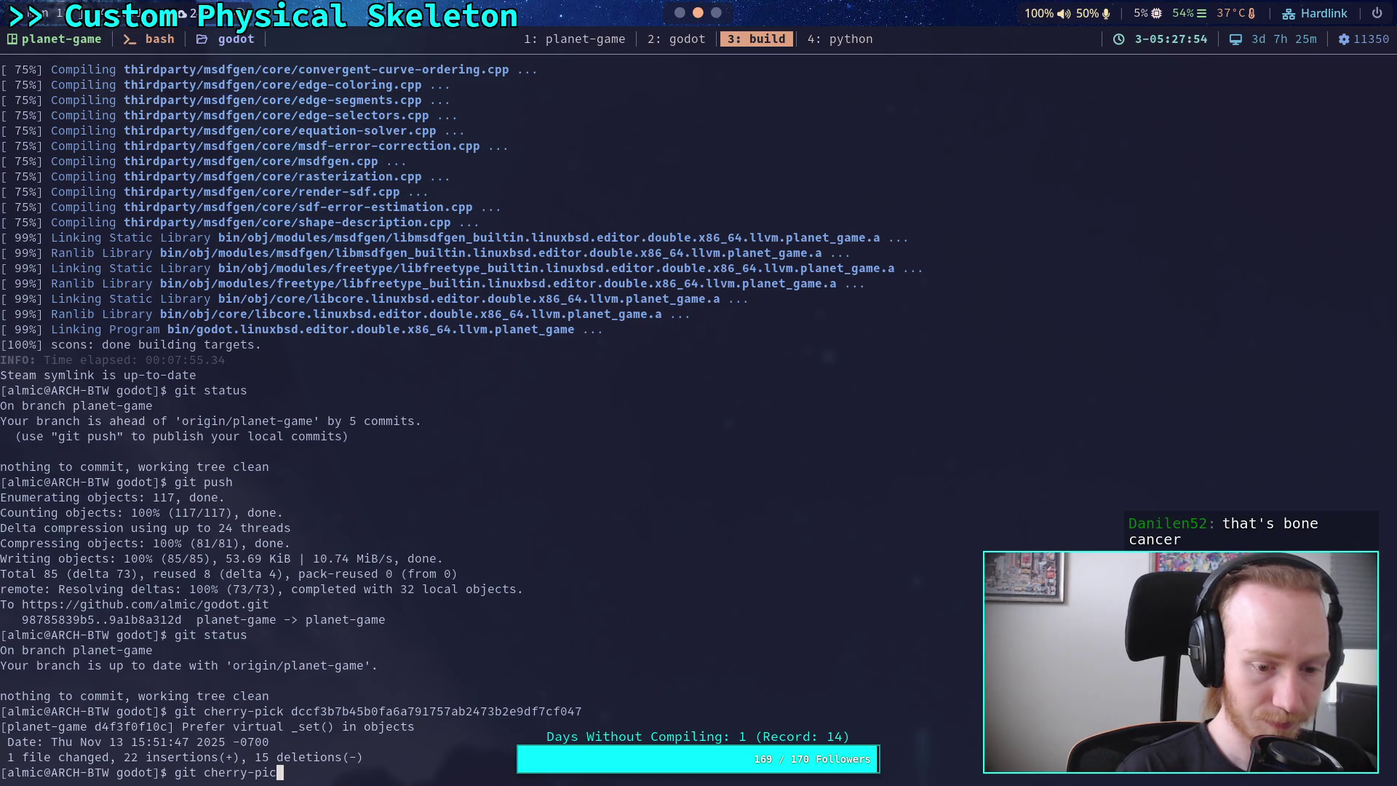
text(k)
key(ctrl+shift+v)
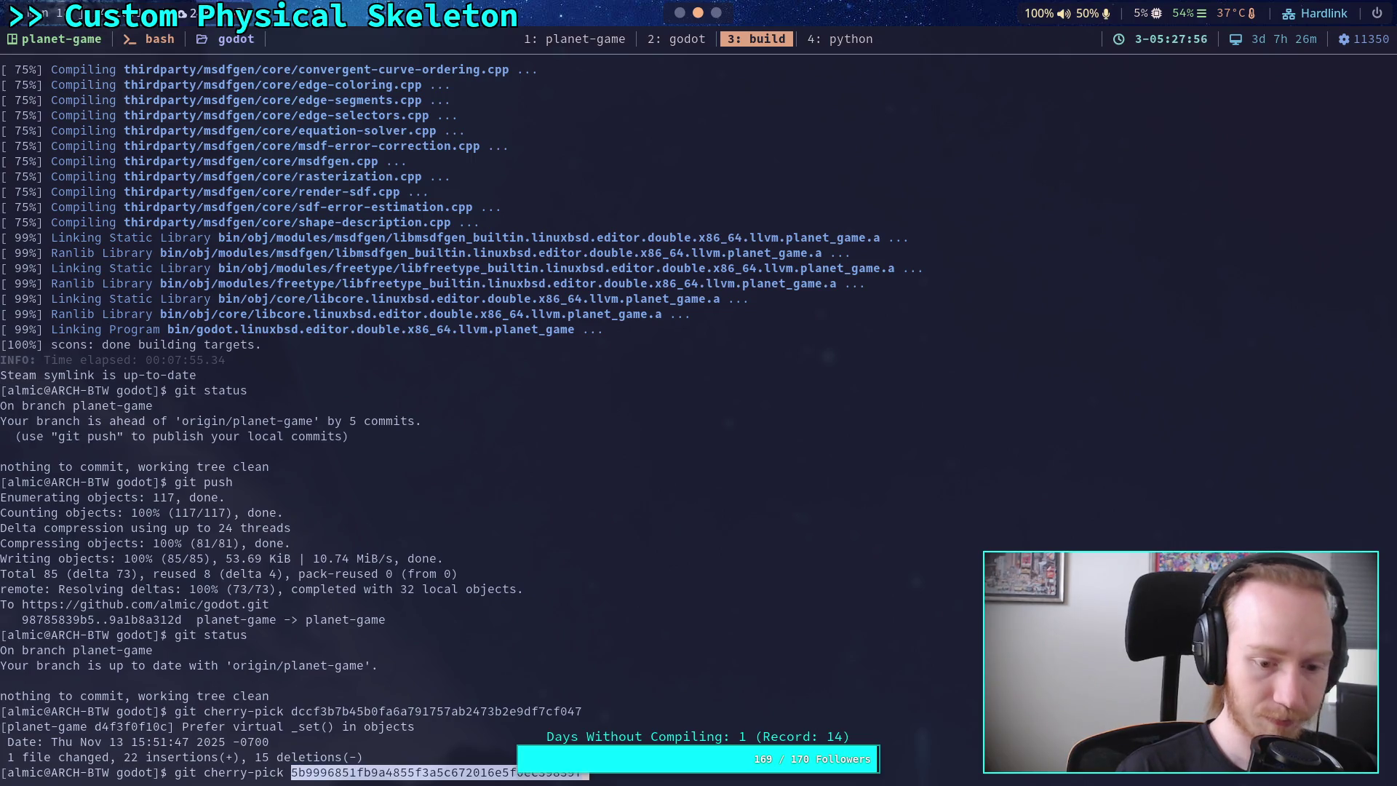
key(Return)
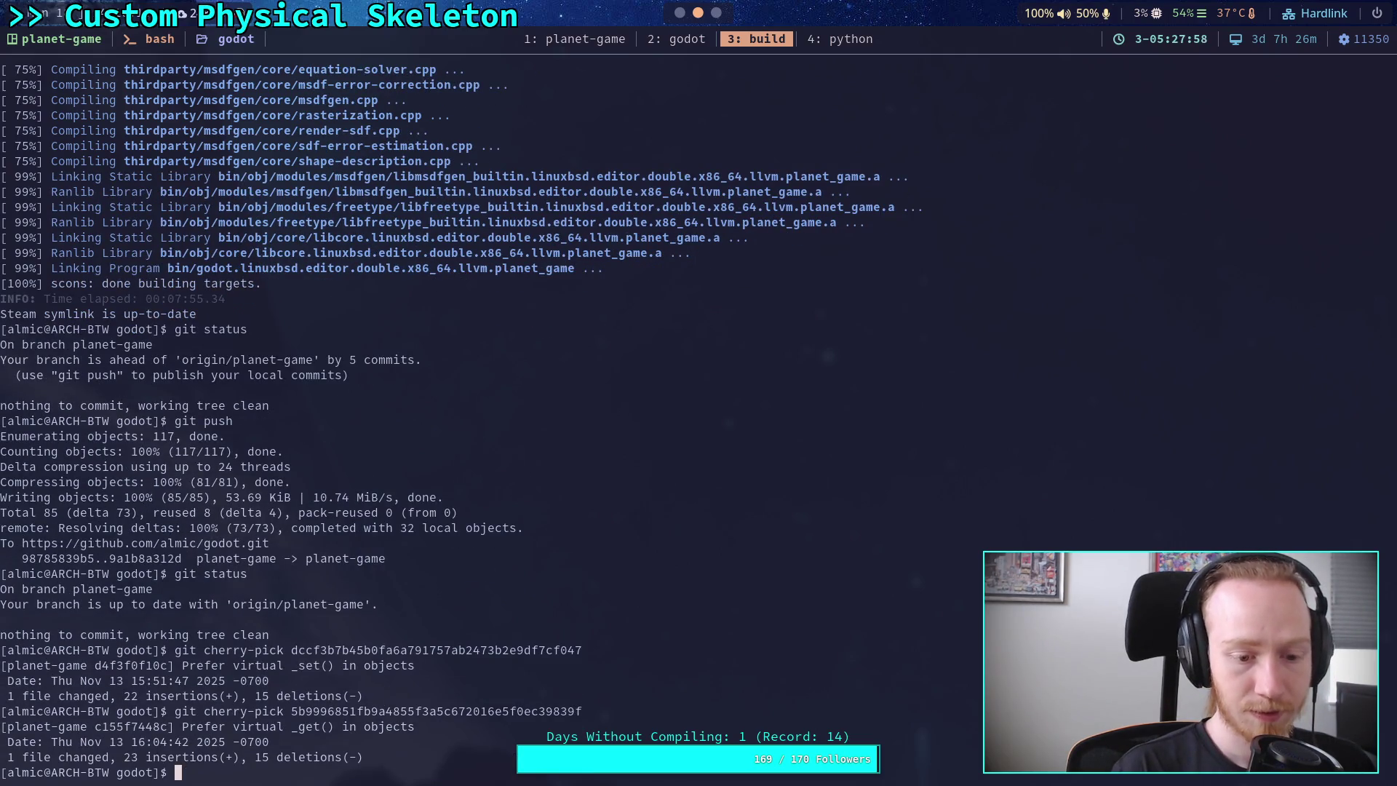
Push the cherry-picked commits to origin with git push.
text(git commit)
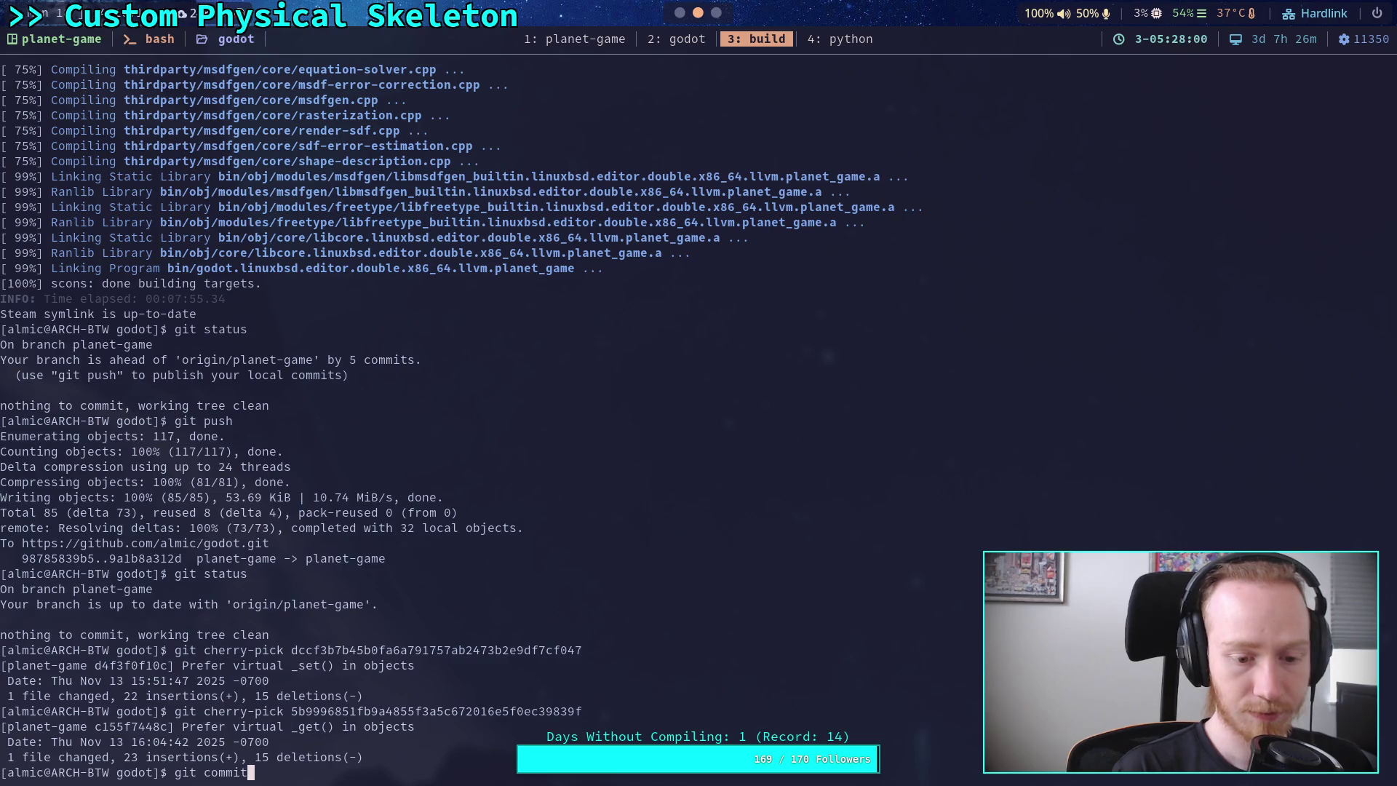
key(BackSpace)
key(BackSpace)
key(BackSpace)
text(push)
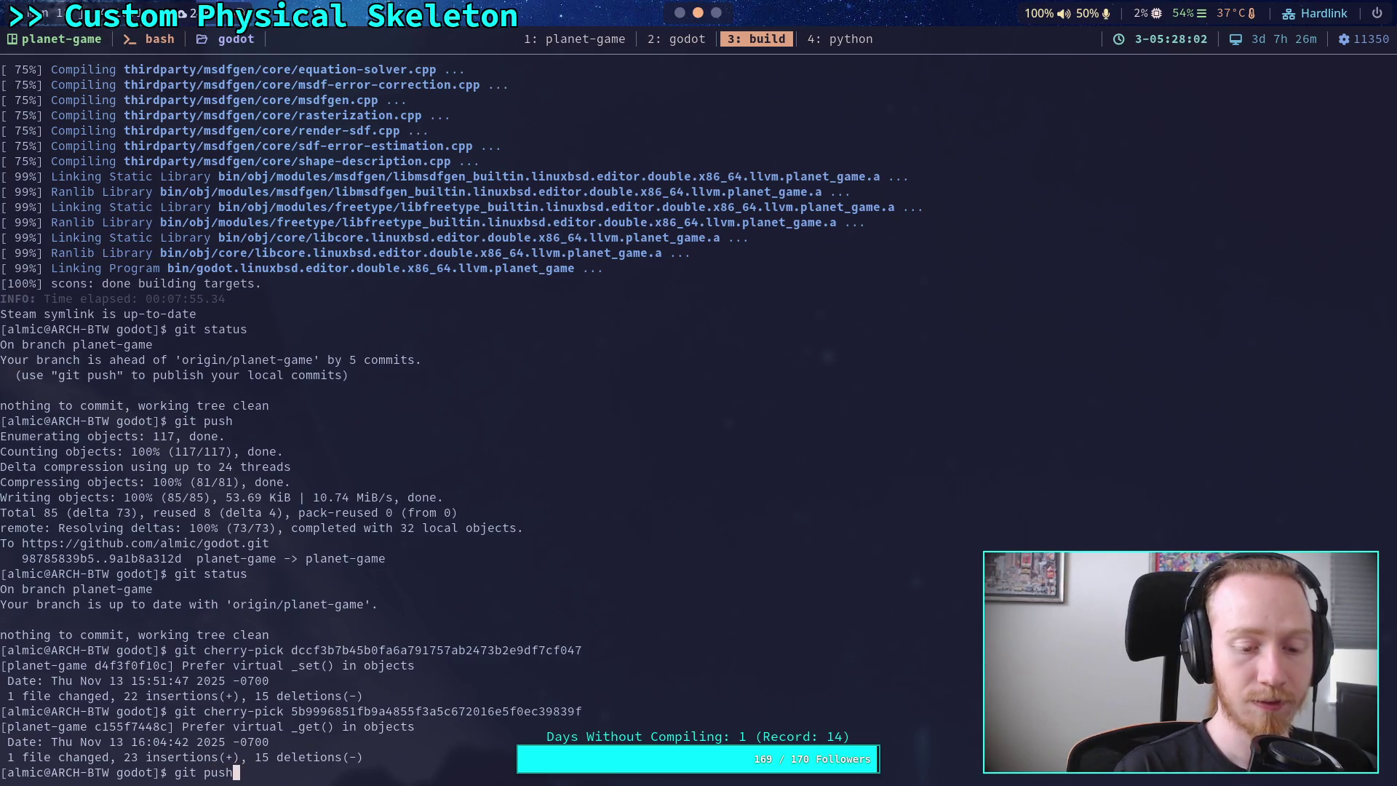
key(Return)
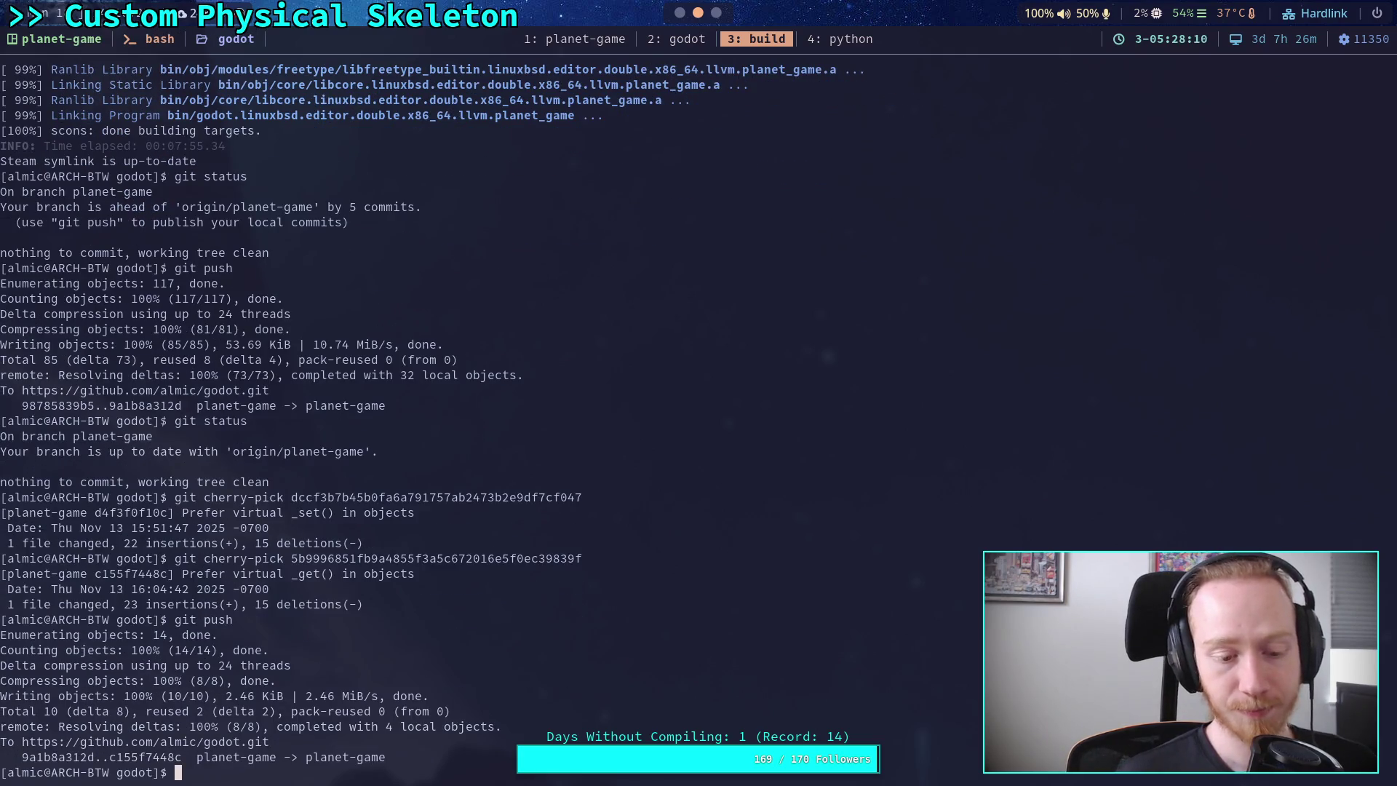
Start the full engine rebuild with ./build -a, then switch to the Godot editor.
text(git)
key(BackSpace)
key(BackSpace)
key(BackSpace)
text(./)
text(ru)
key(BackSpace)
key(BackSpace)
text(be)
key(BackSpace)
text(uild -a)
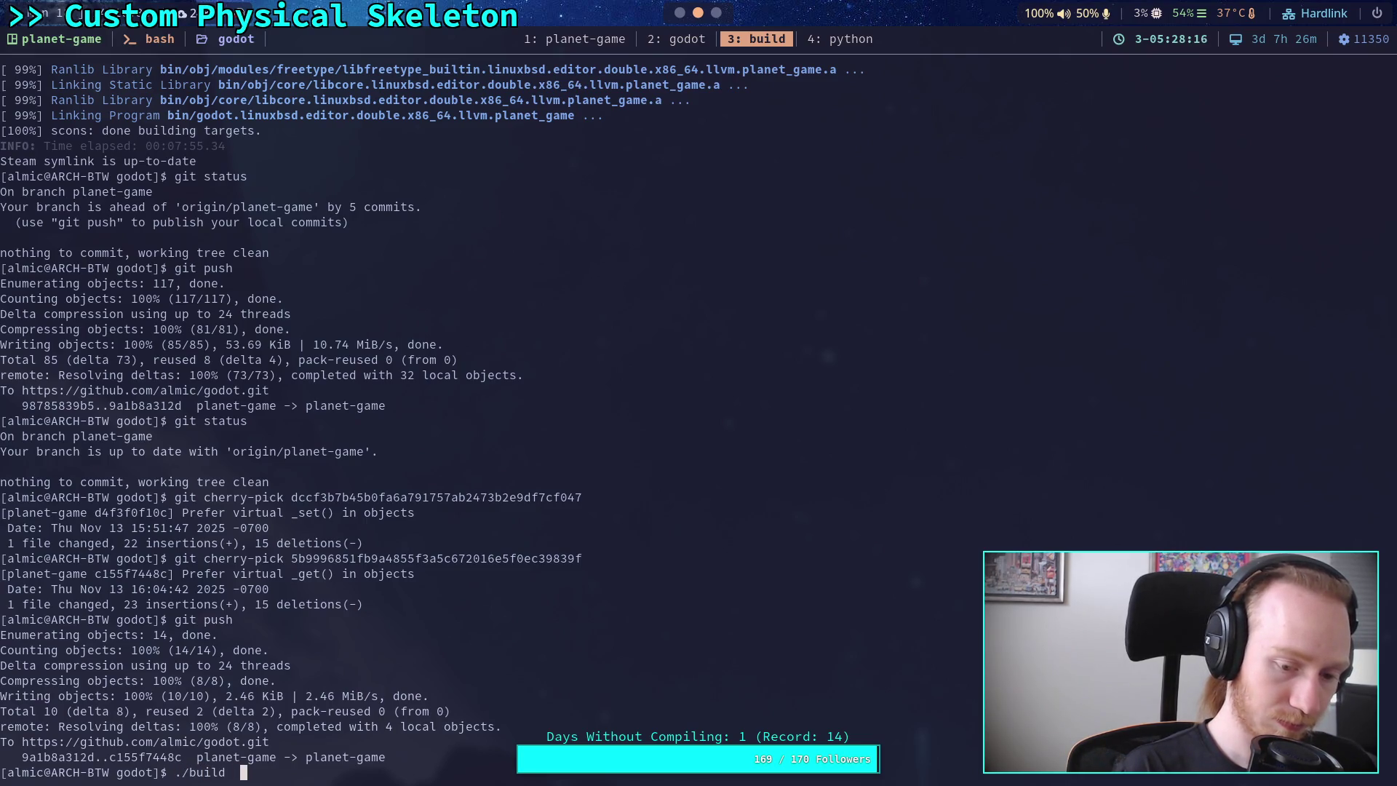
key(Return)
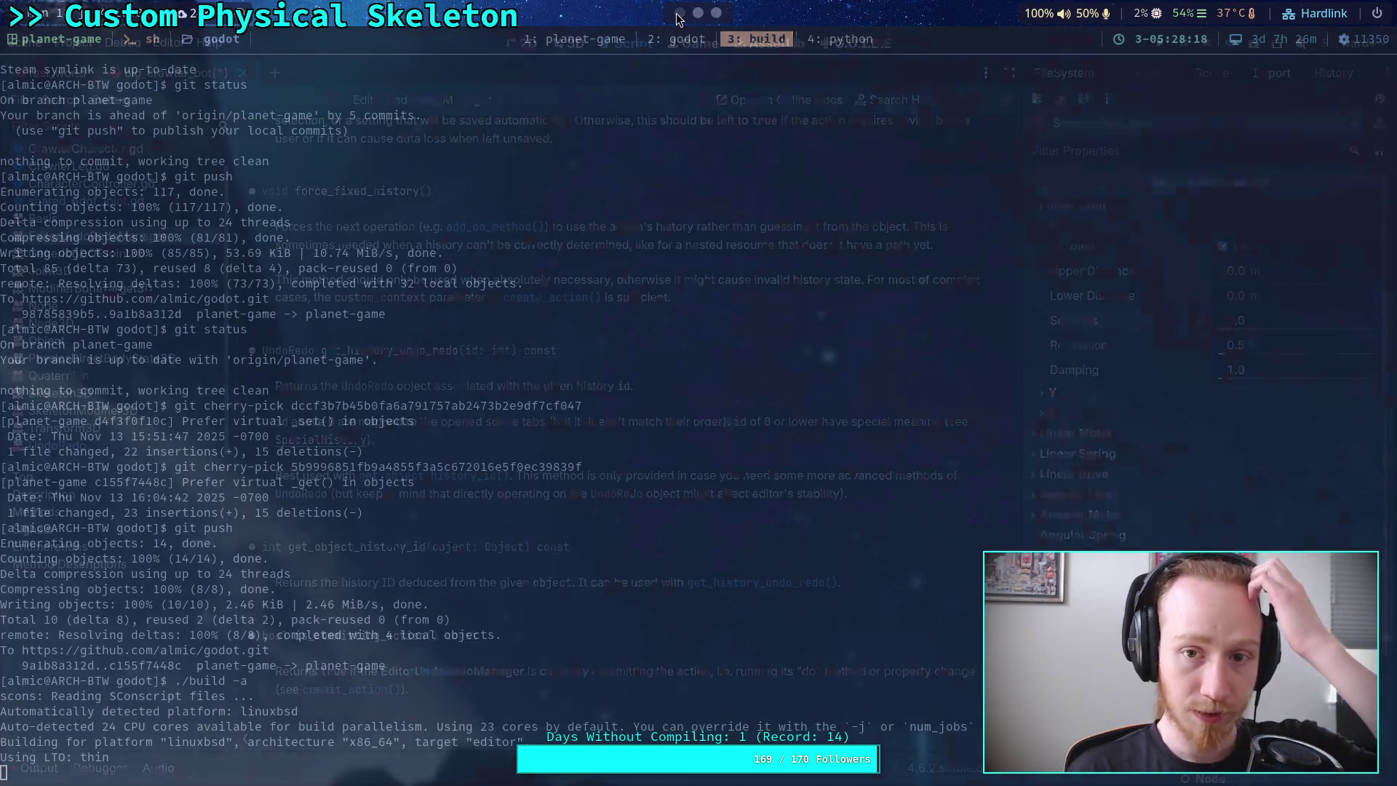
key(super+2)
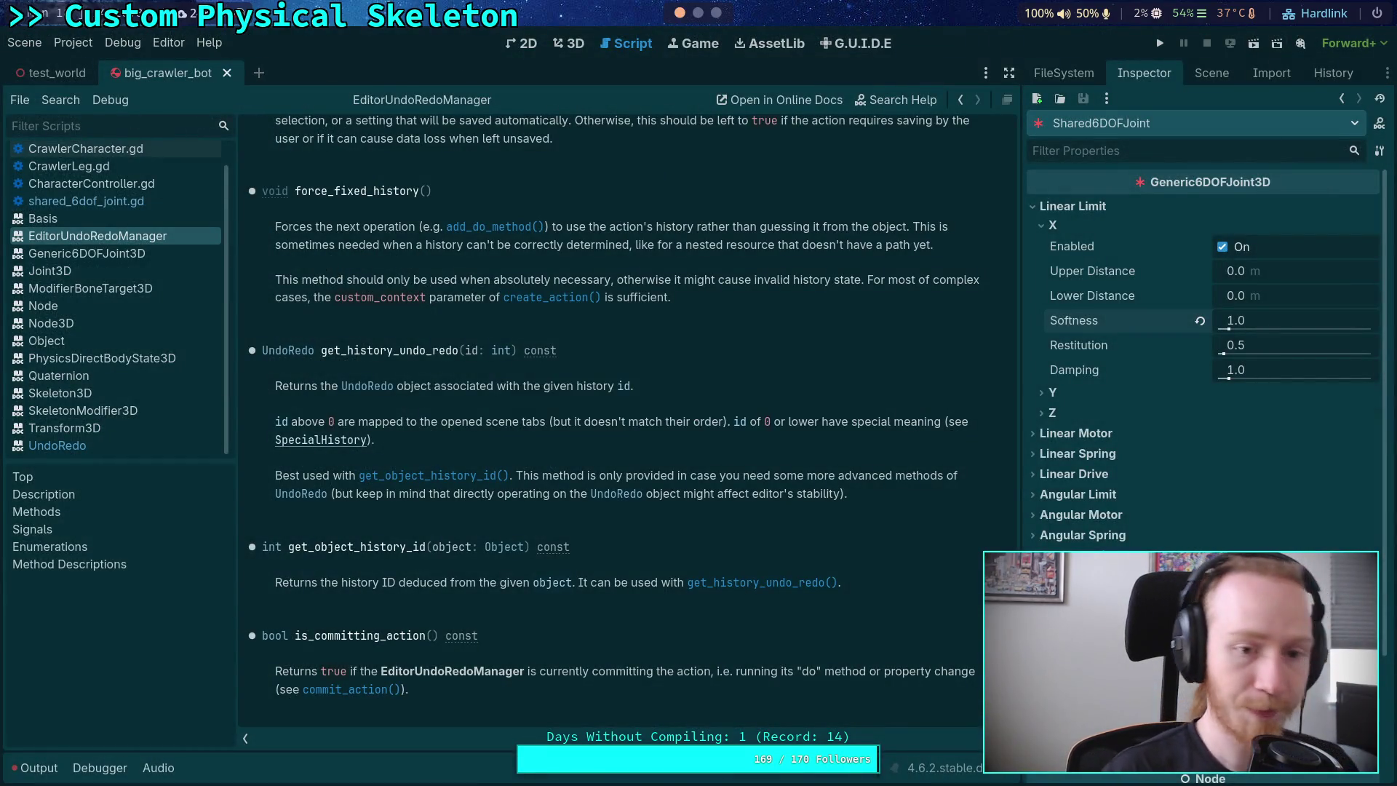
Quit the Godot editor from the Scene menu and return to the build terminal.
click(26, 44)
click(33, 415)
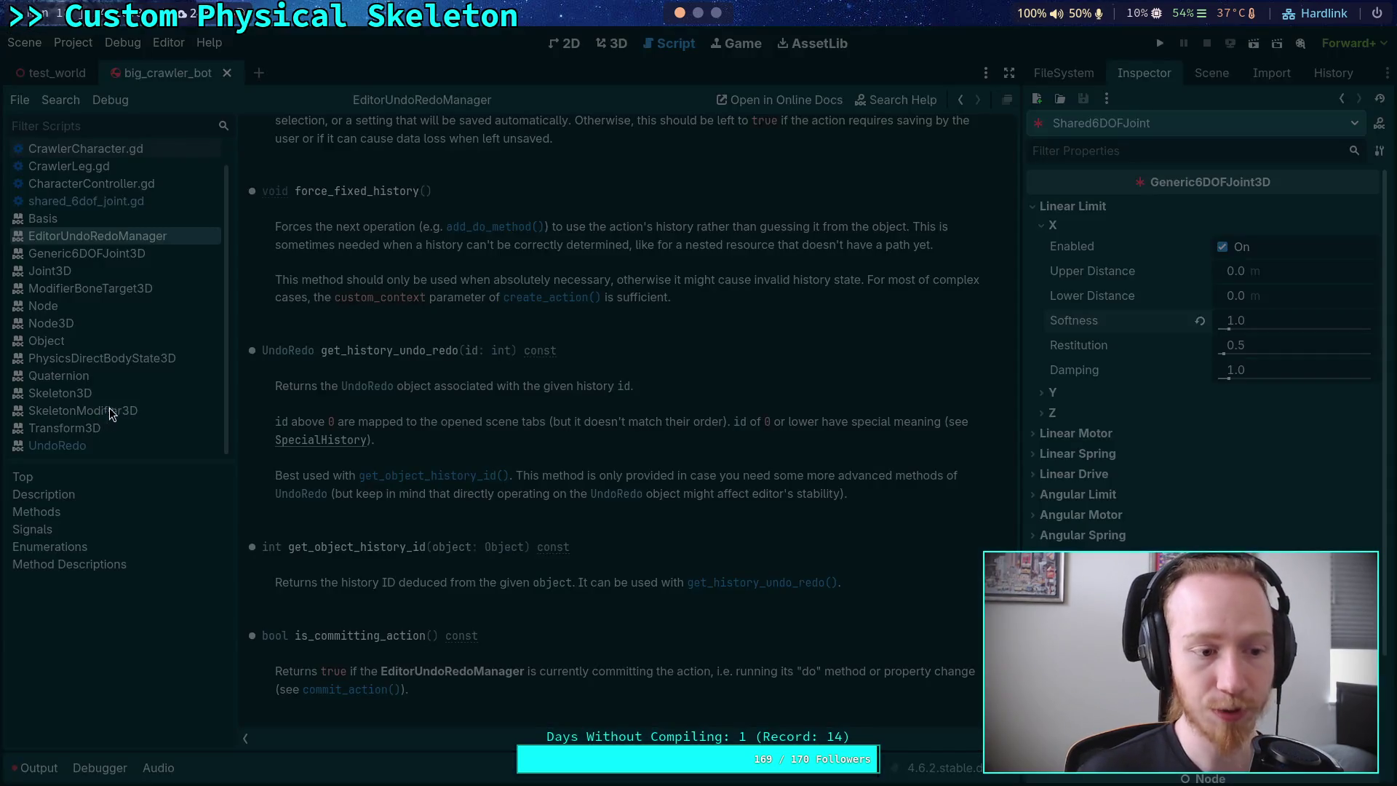
key(super+3)
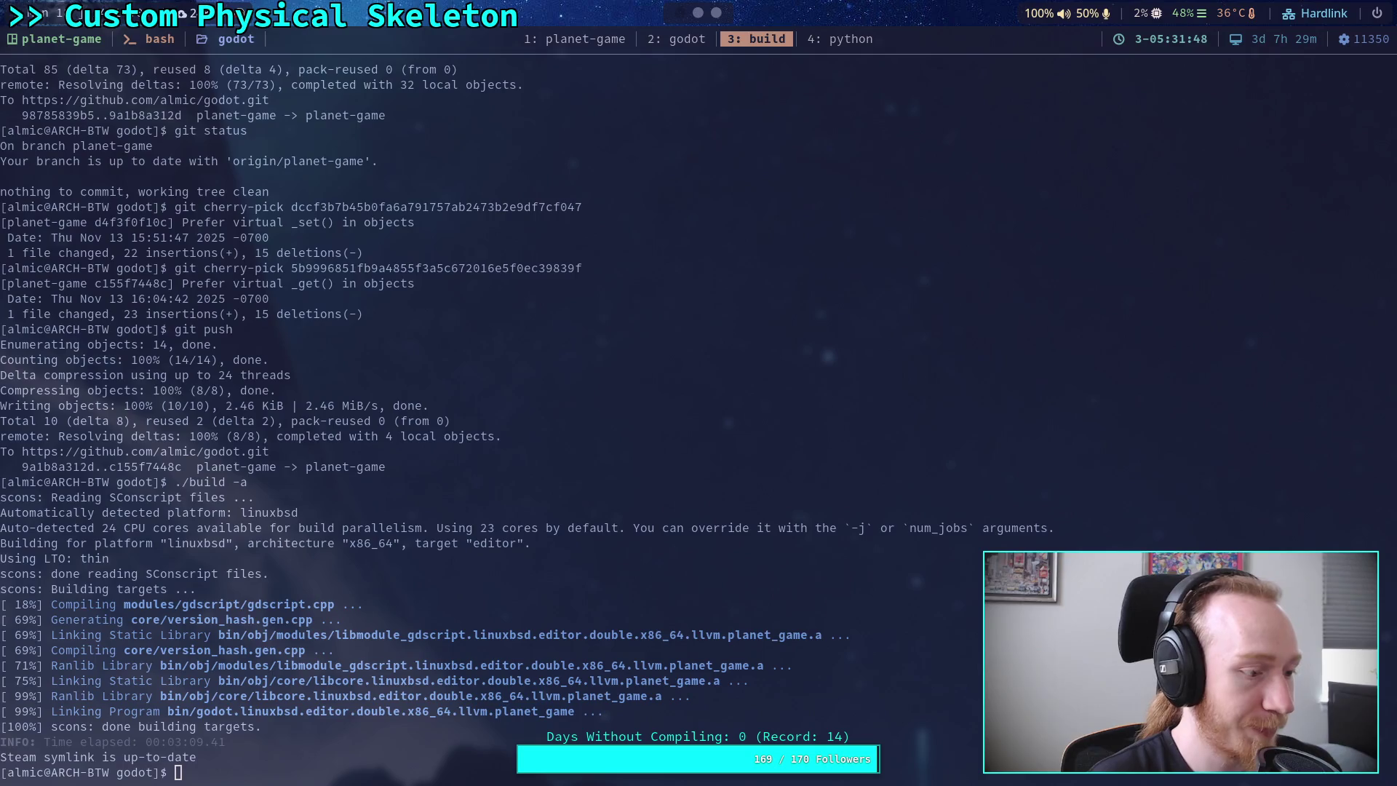
Launch the rebuilt Godot and open the Planet Game project from the Project Manager.
key(super+1)
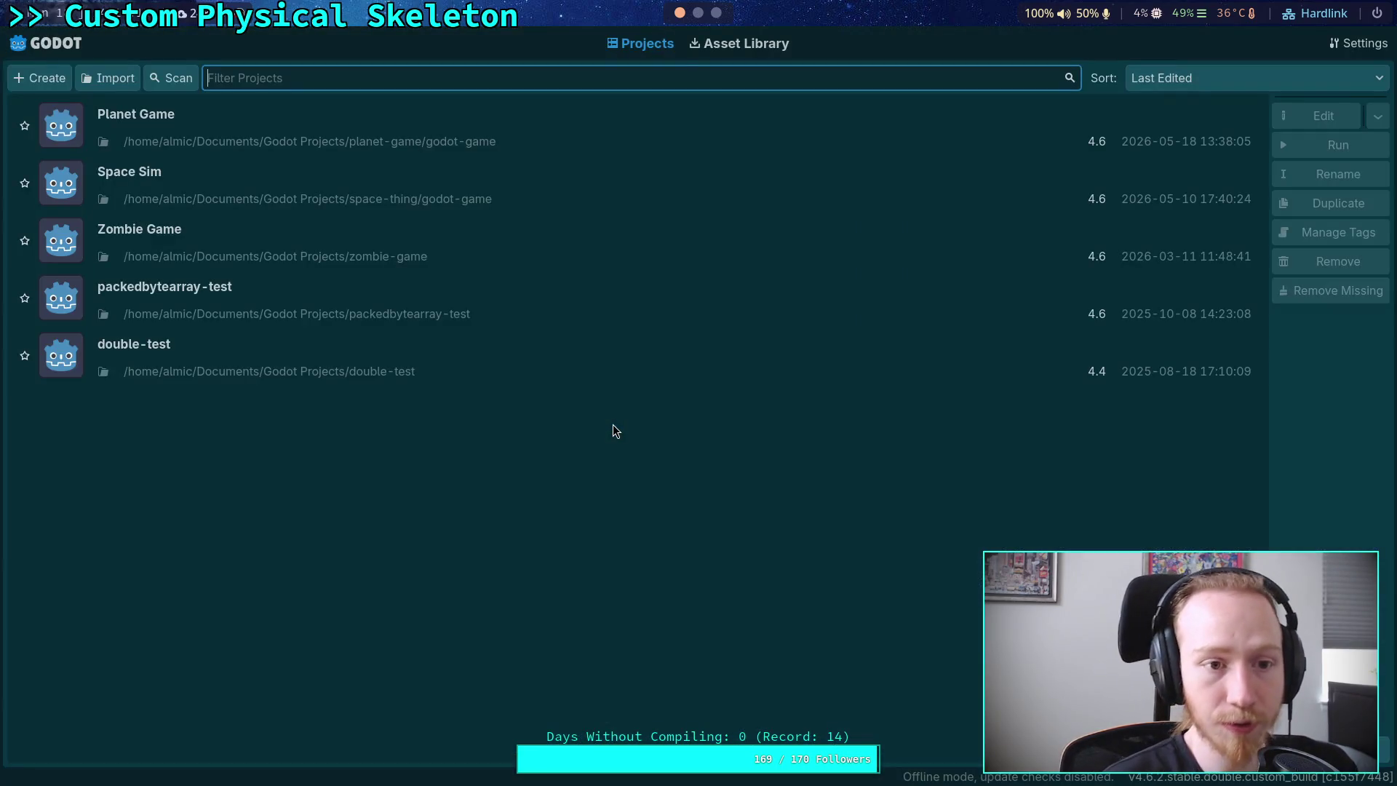
double_click(1257, 118)
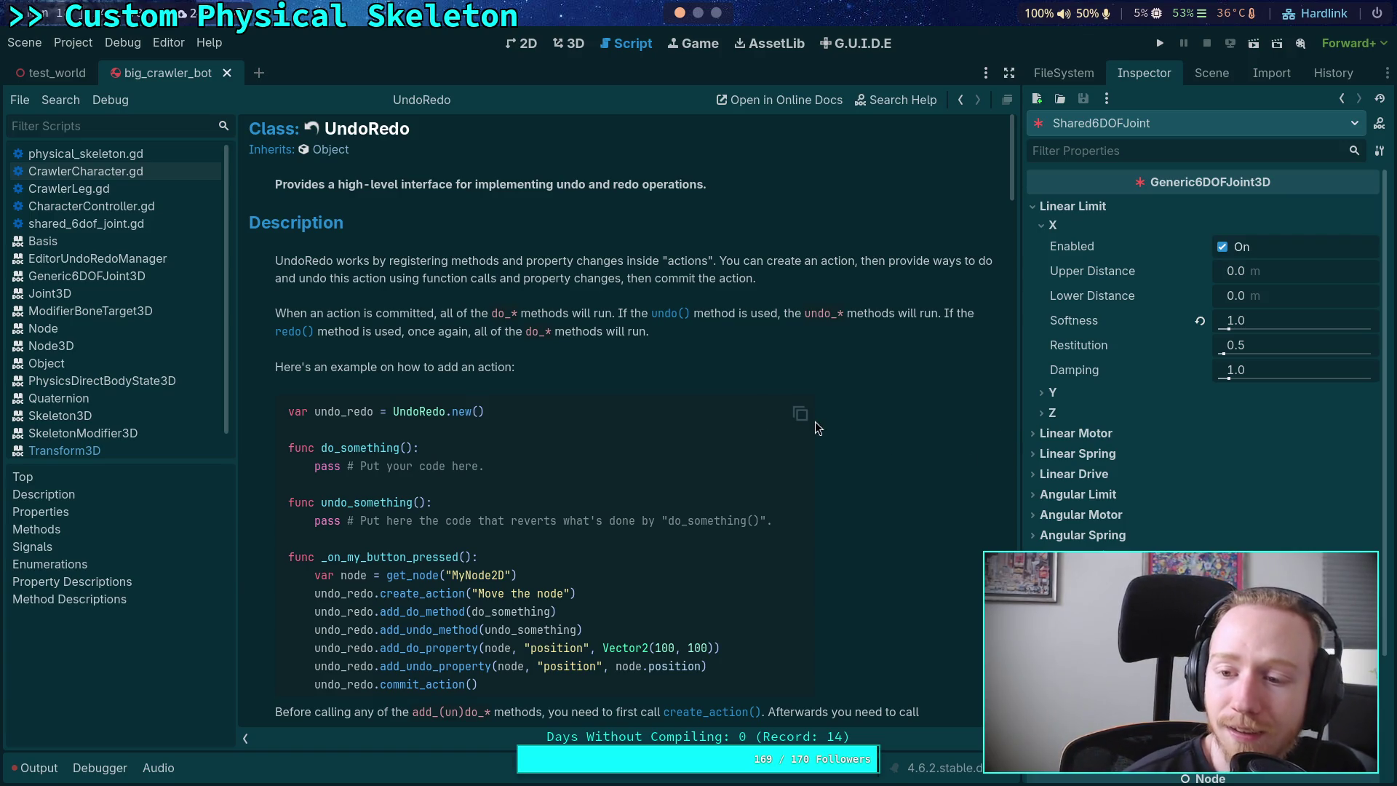
Revert X Linear Limit Softness to 0.7, then open shared_6dof_joint.gd full-width.
click(37, 768)
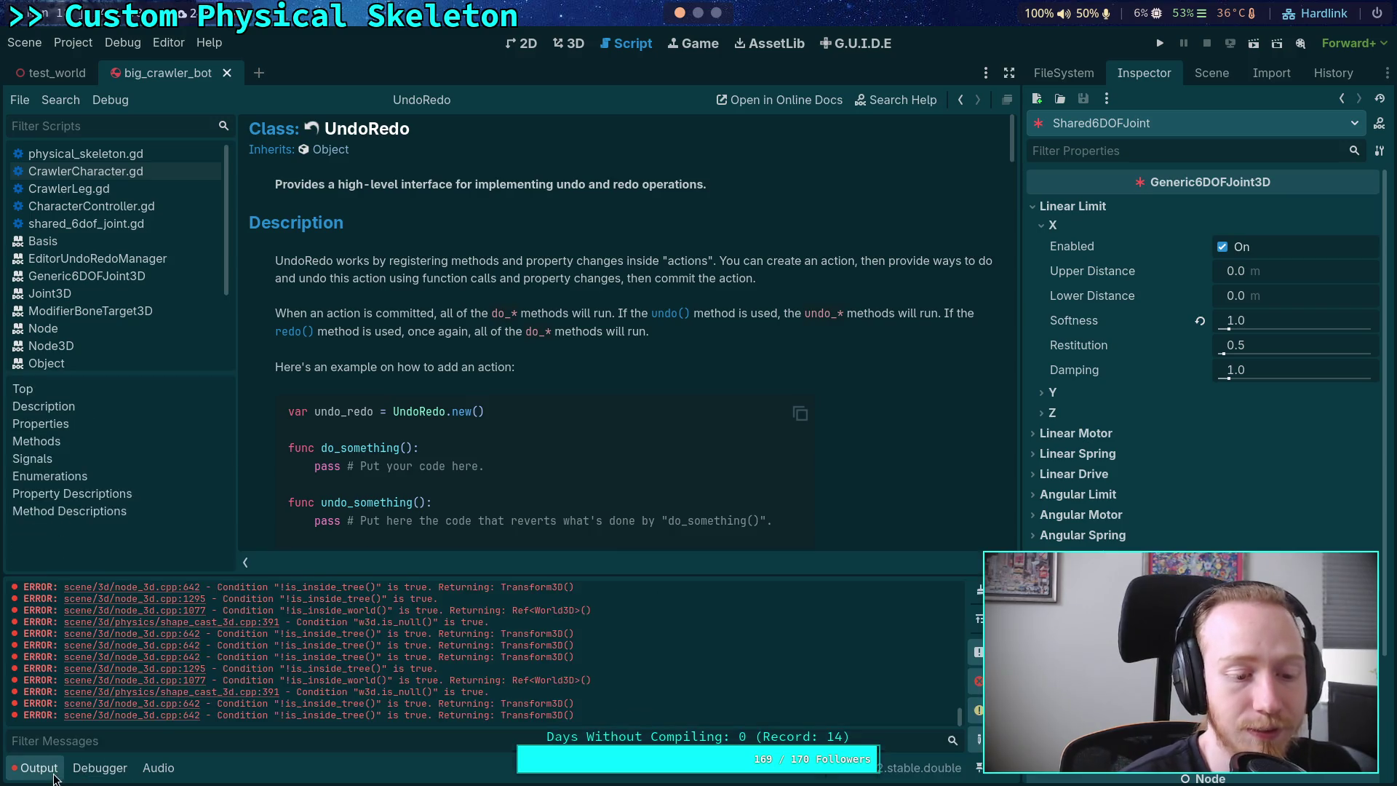
click(1199, 320)
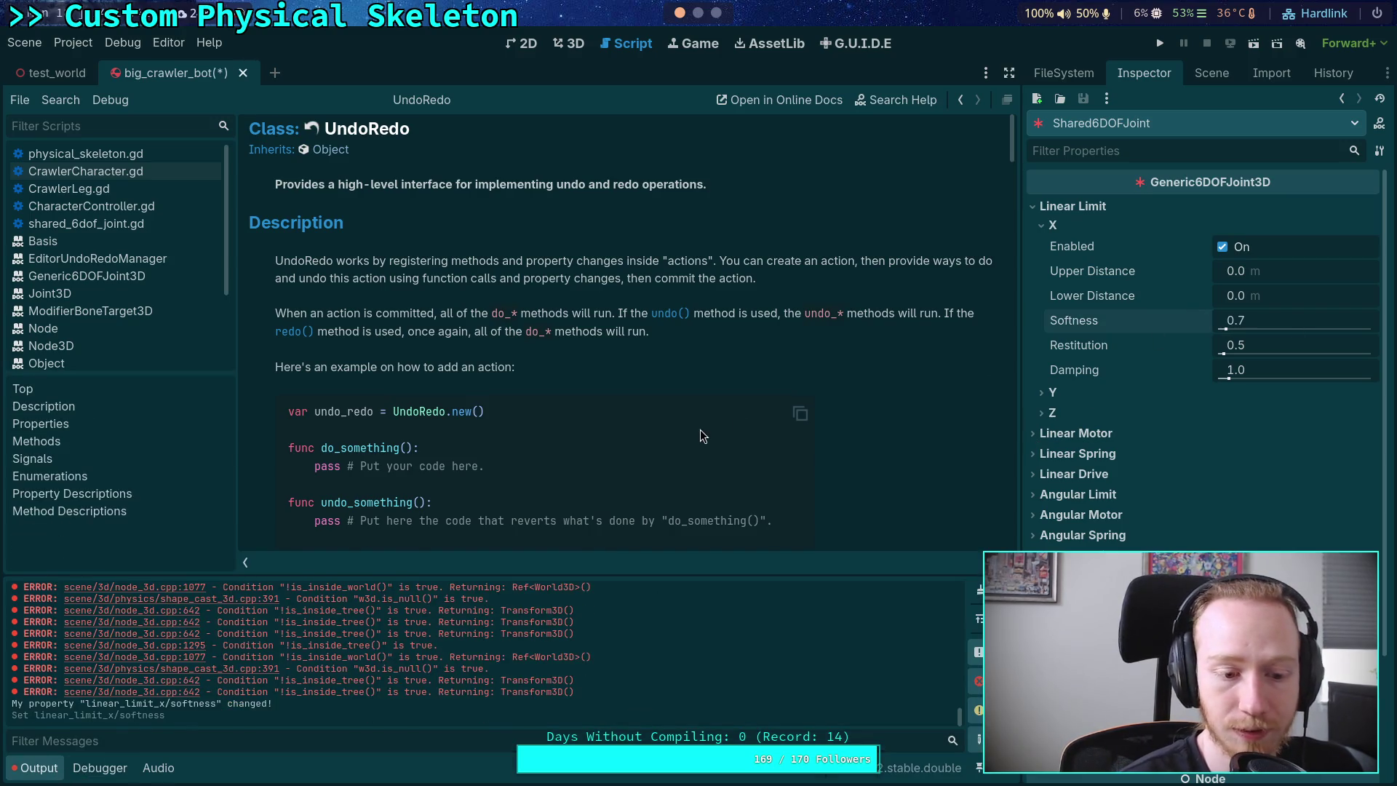
click(86, 223)
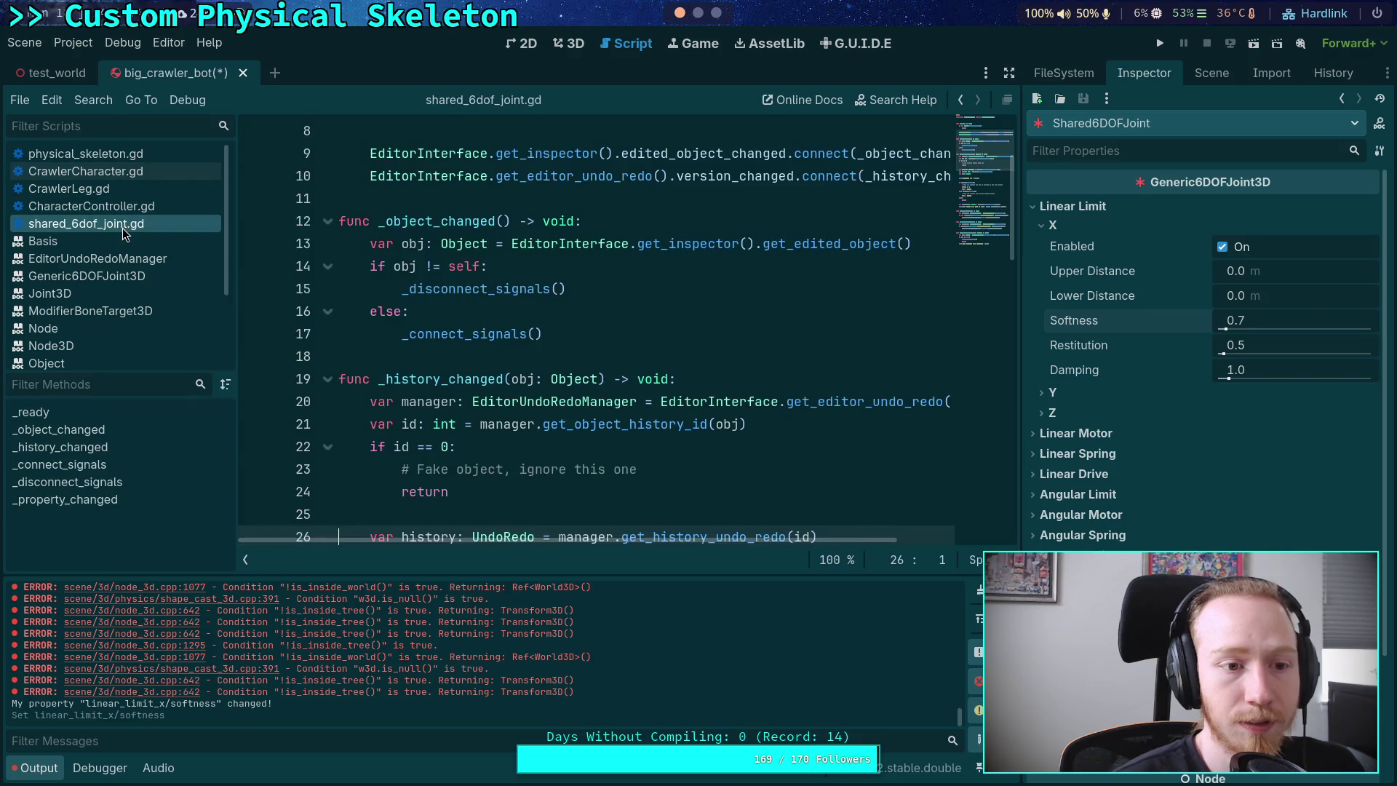
scroll(608, 320, up, 3)
click(247, 559)
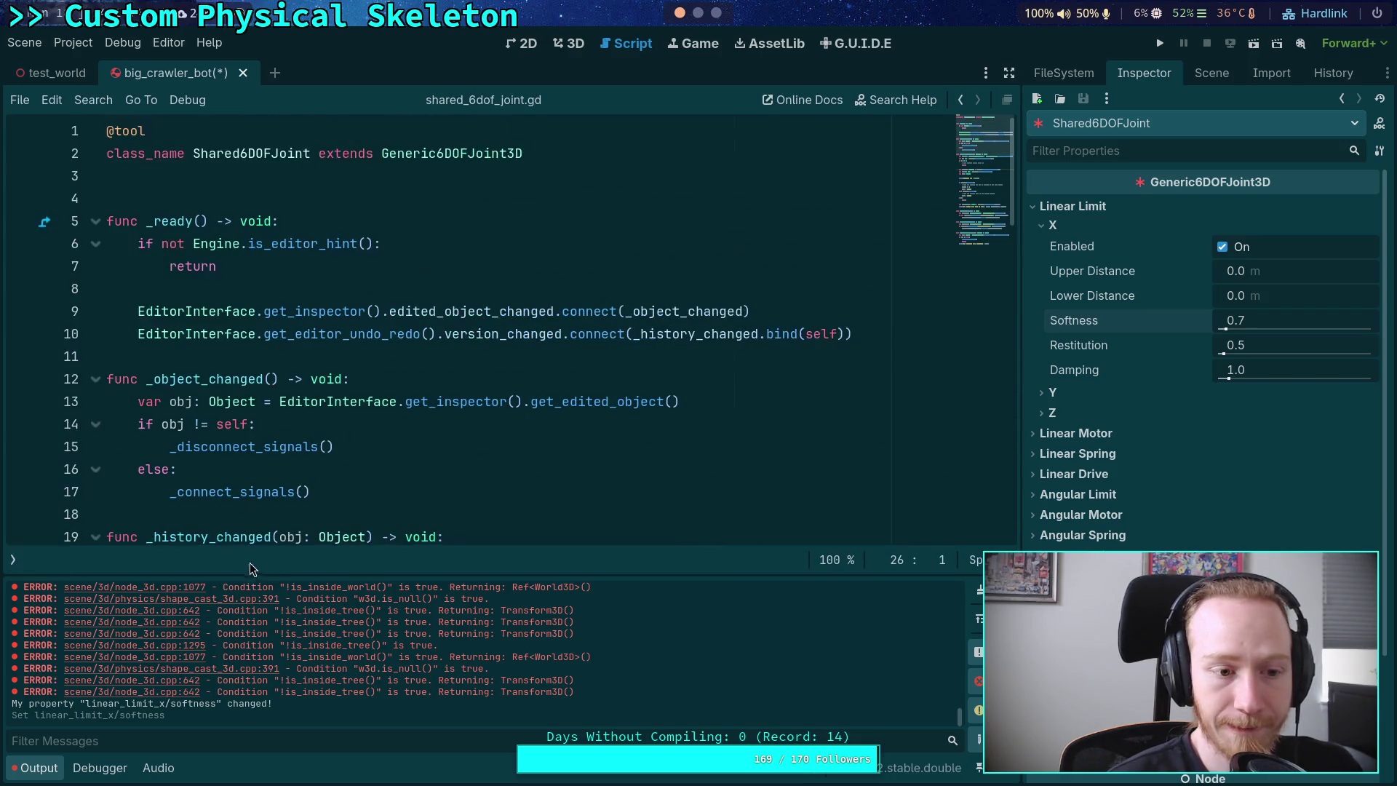
click(385, 137)
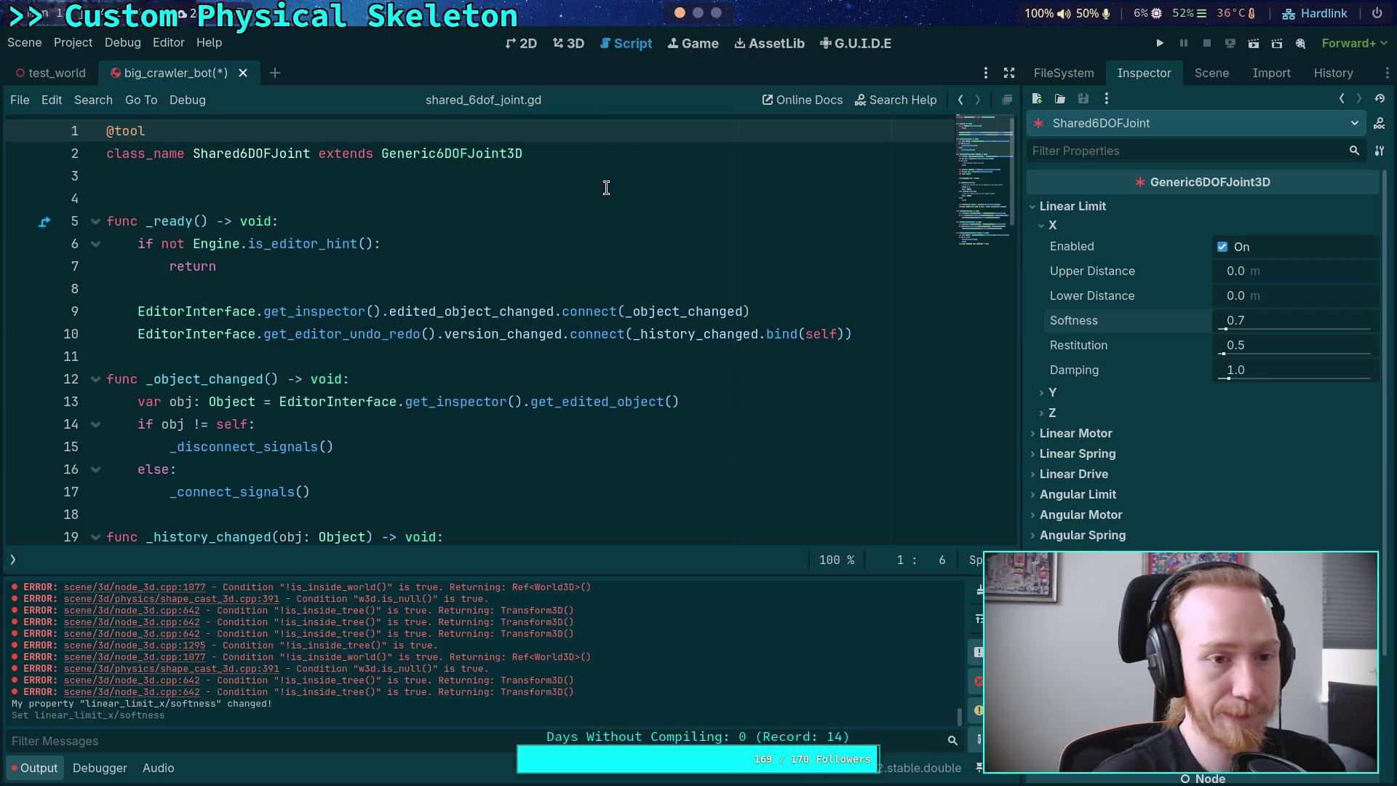
key(Home)
Add header comment '## Uses shared resources to copy parameters to other Shared6DOFJoint nodes.'.
key(Return)
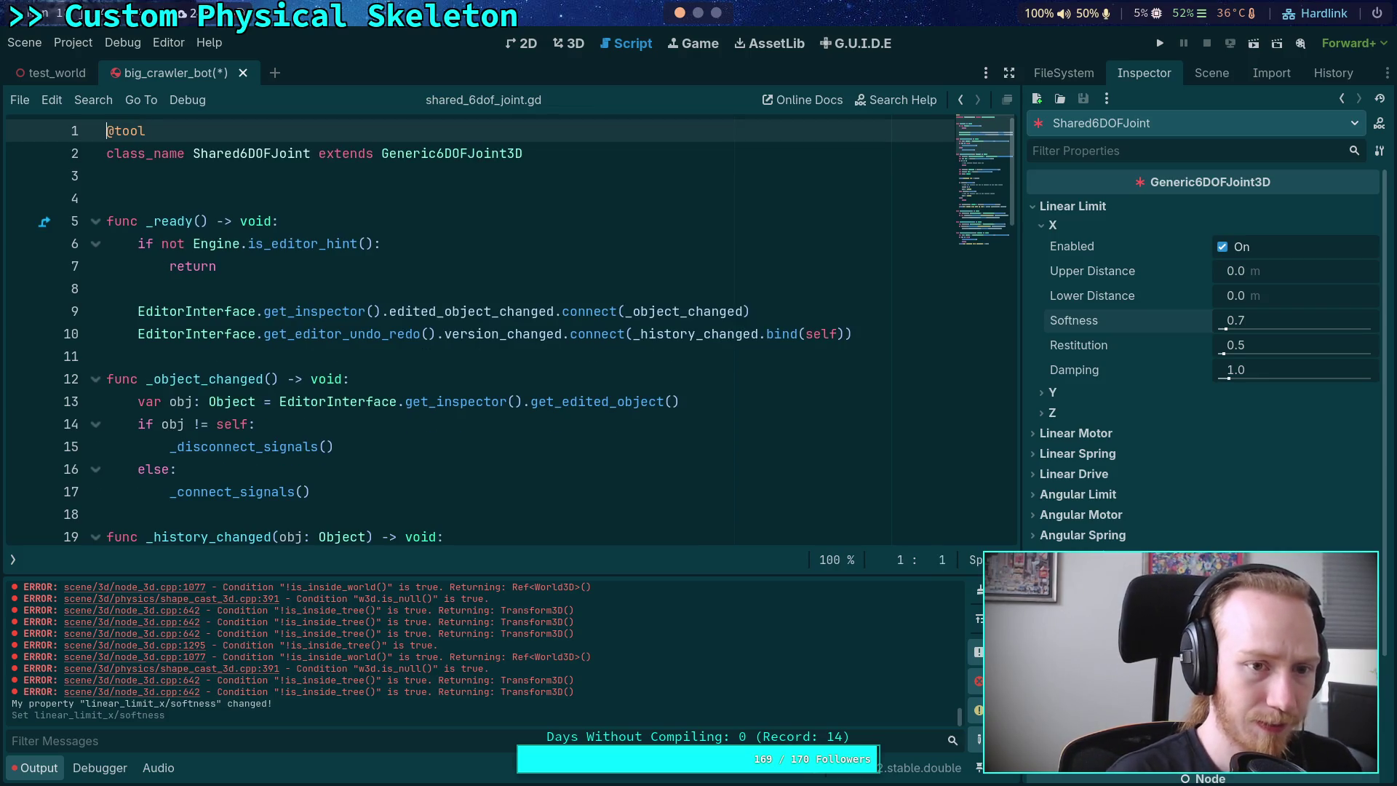
click(106, 131)
text(## )
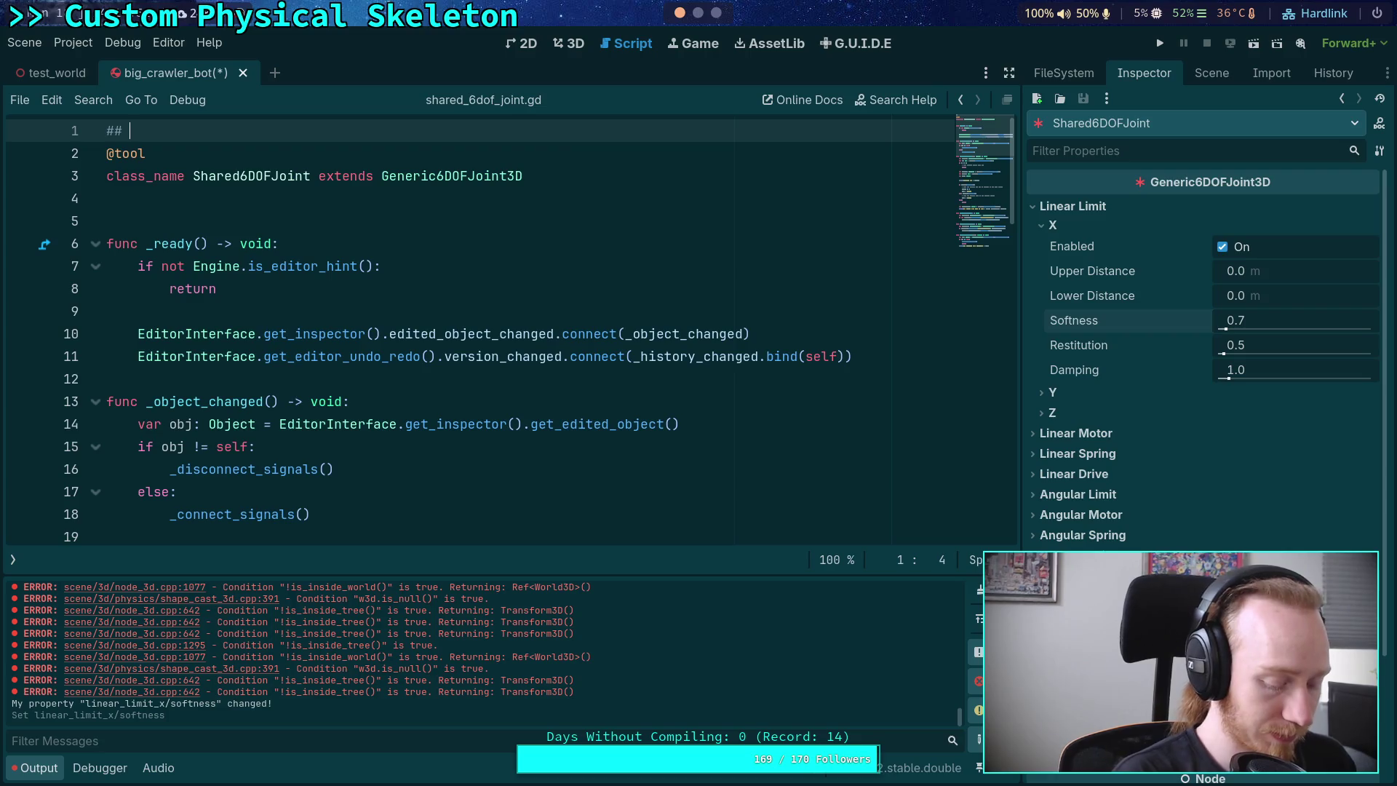
text(M)
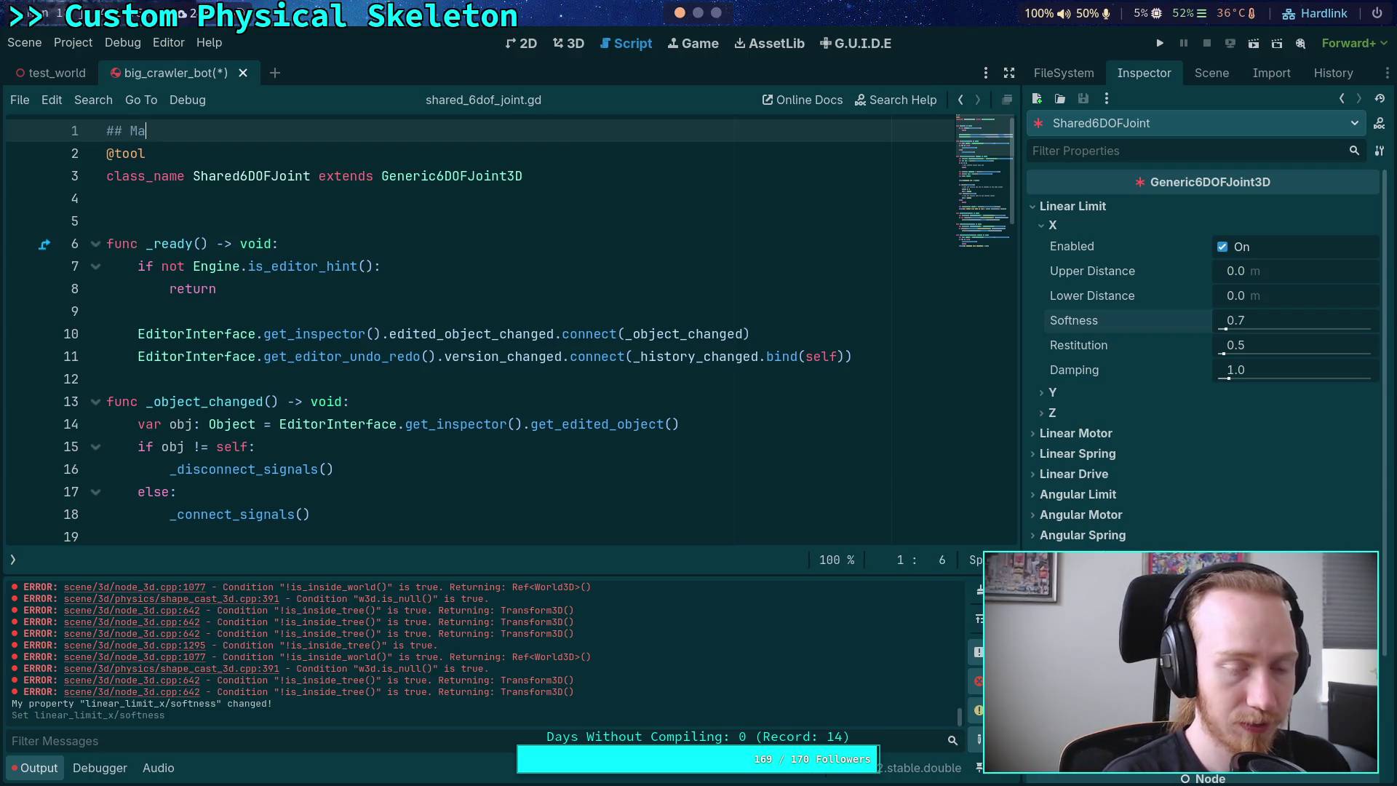
key(BackSpace)
text(Uses sha)
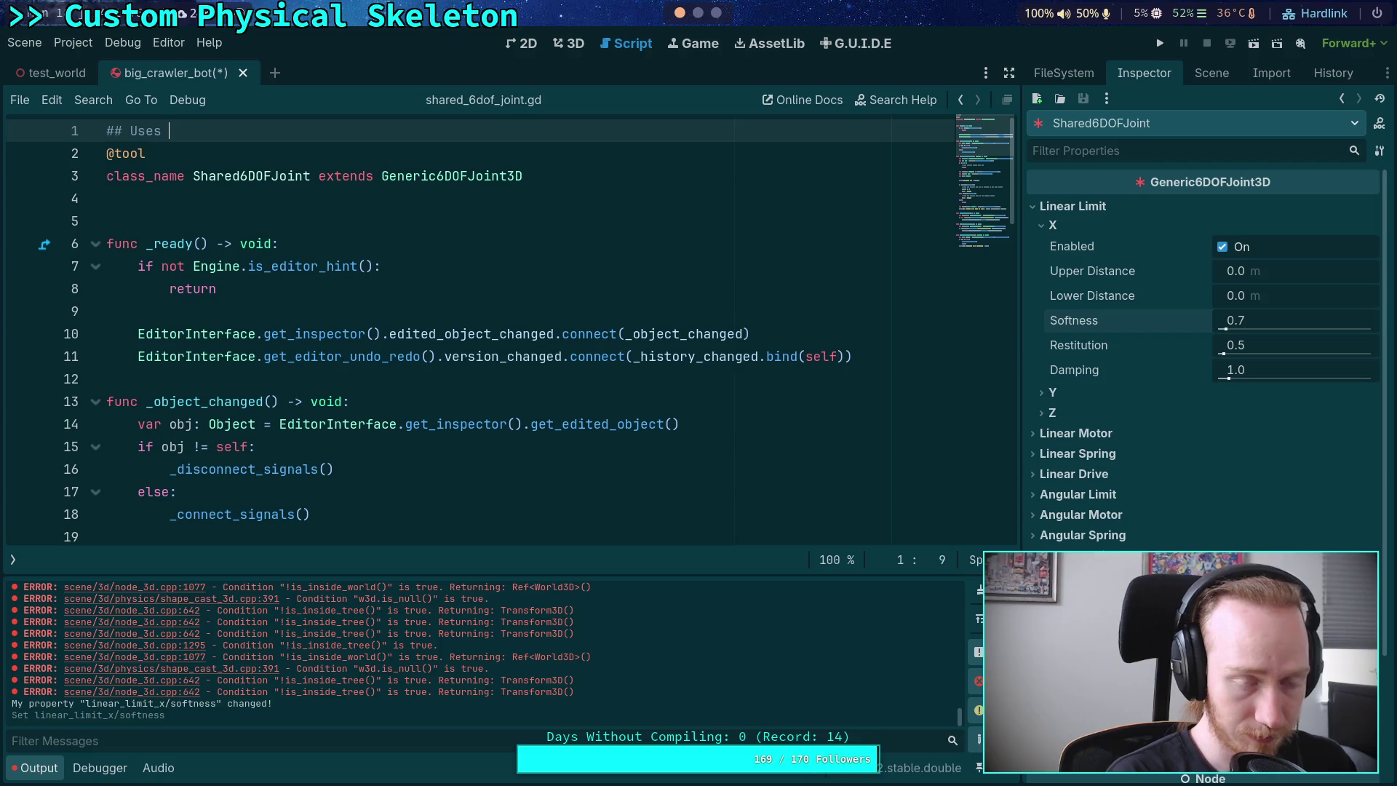
text(red resources to)
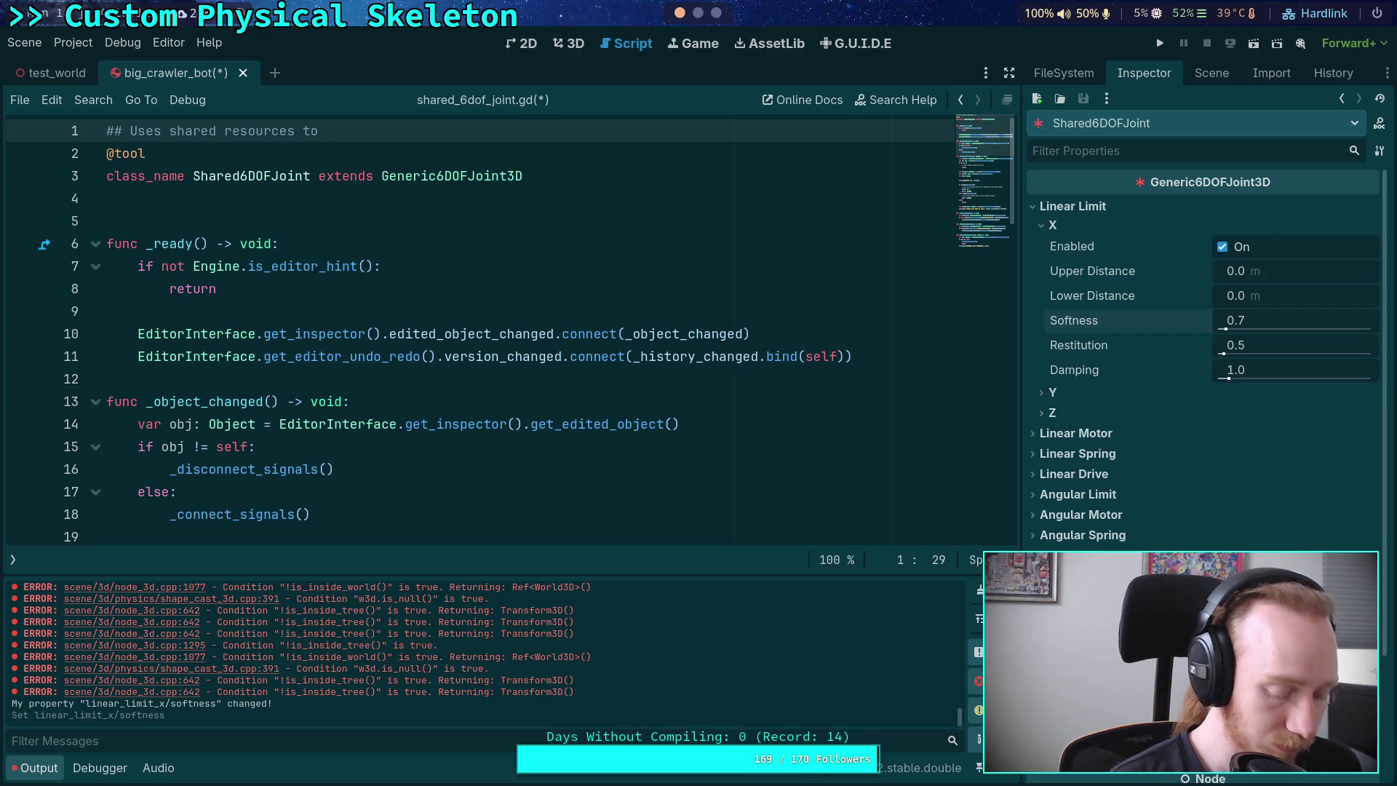
text(copy paramet)
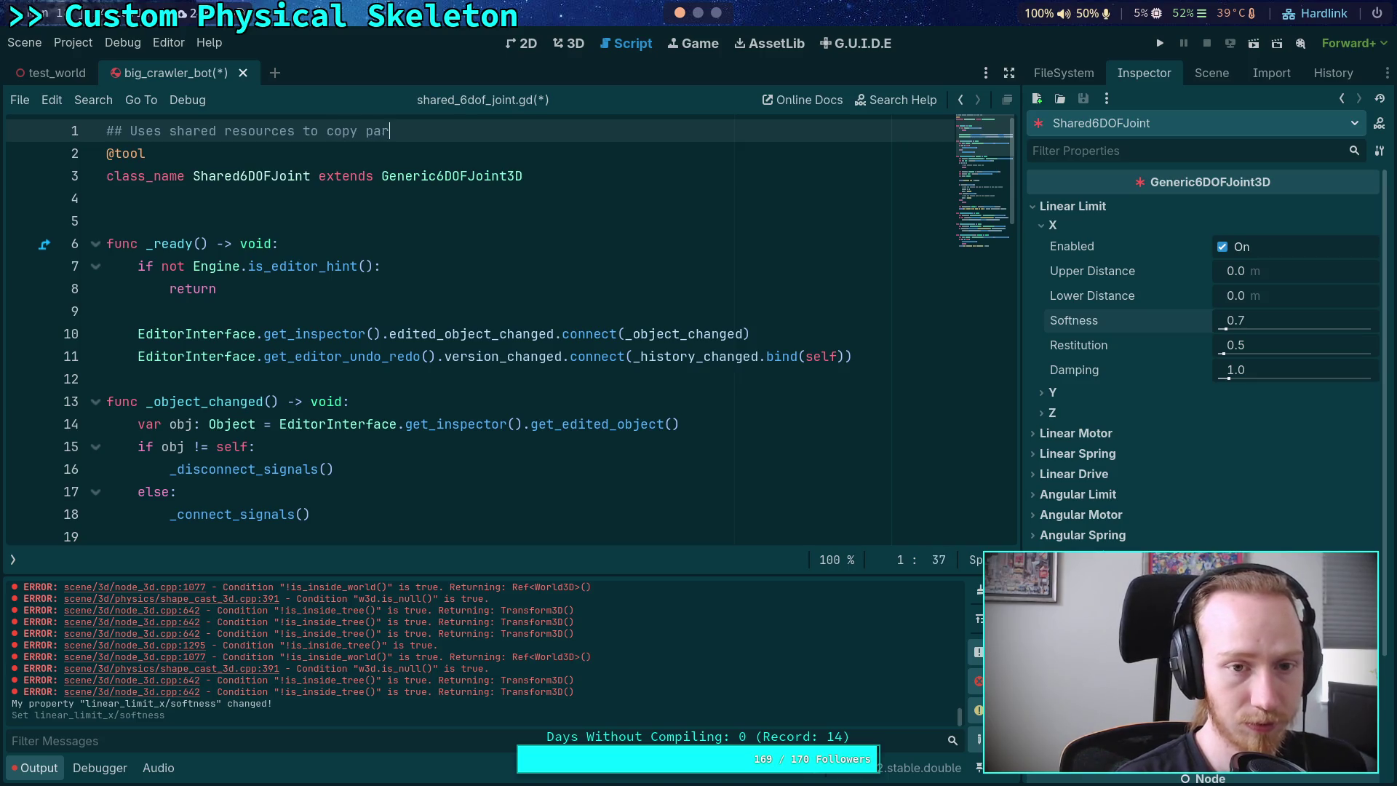
text(rs)
key(BackSpace)
key(BackSpace)
text(ers t)
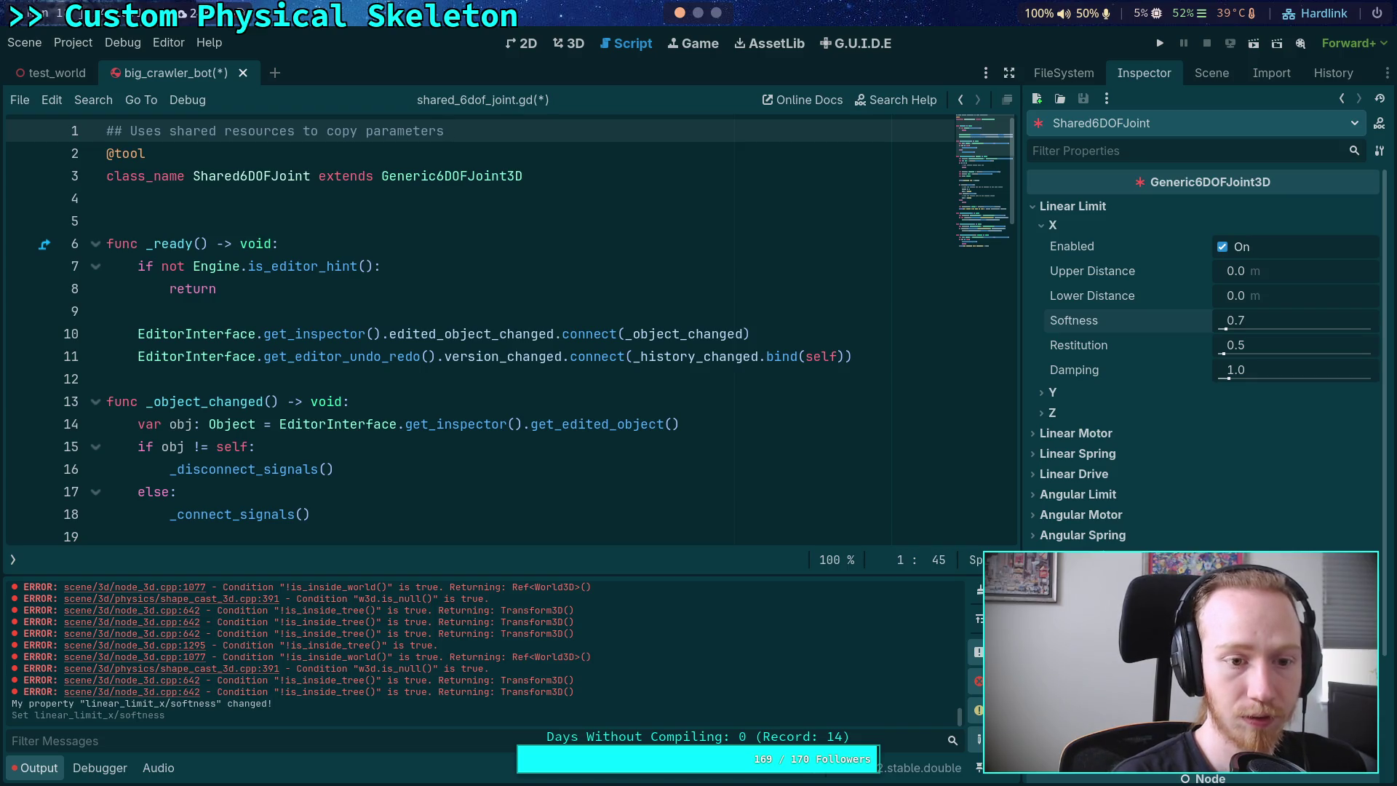
text(o other)
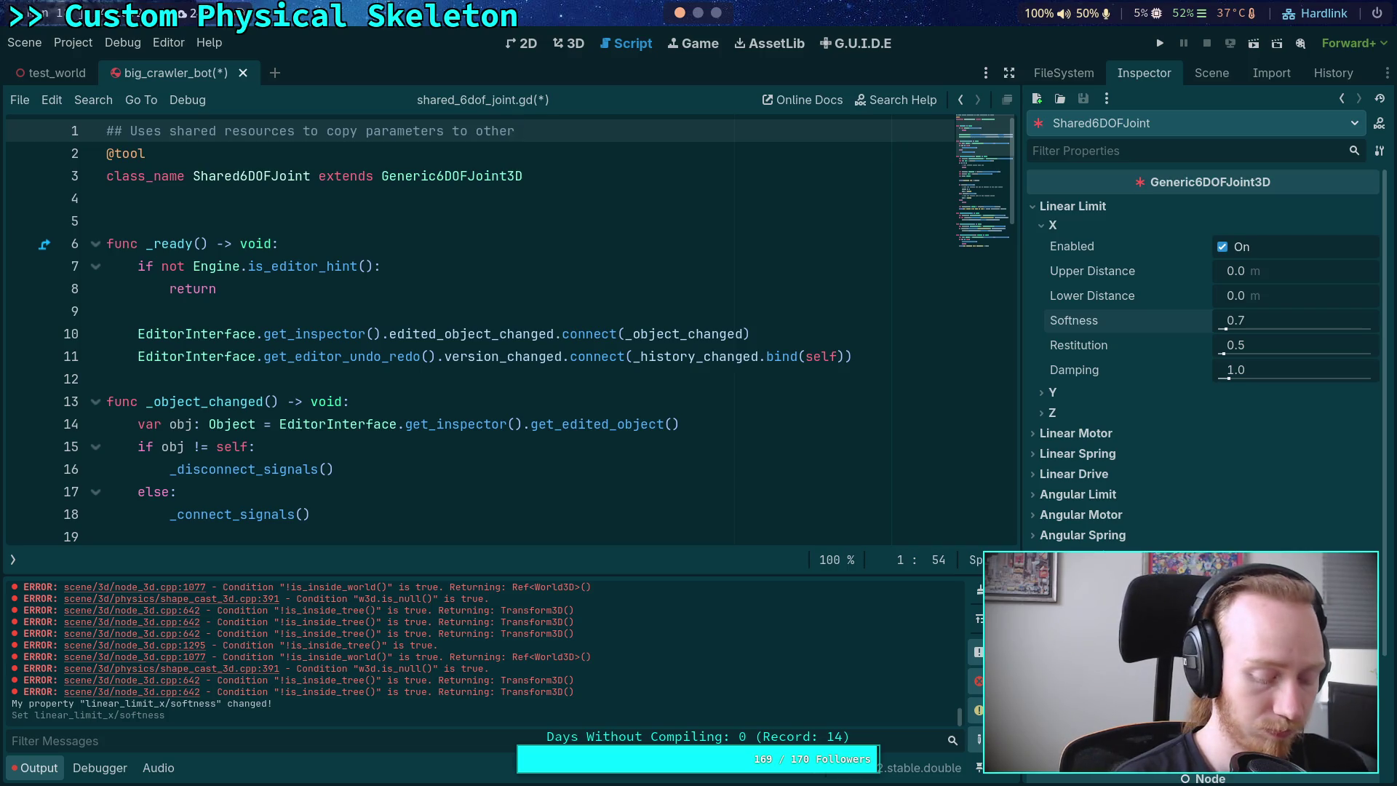
text(Shared7)
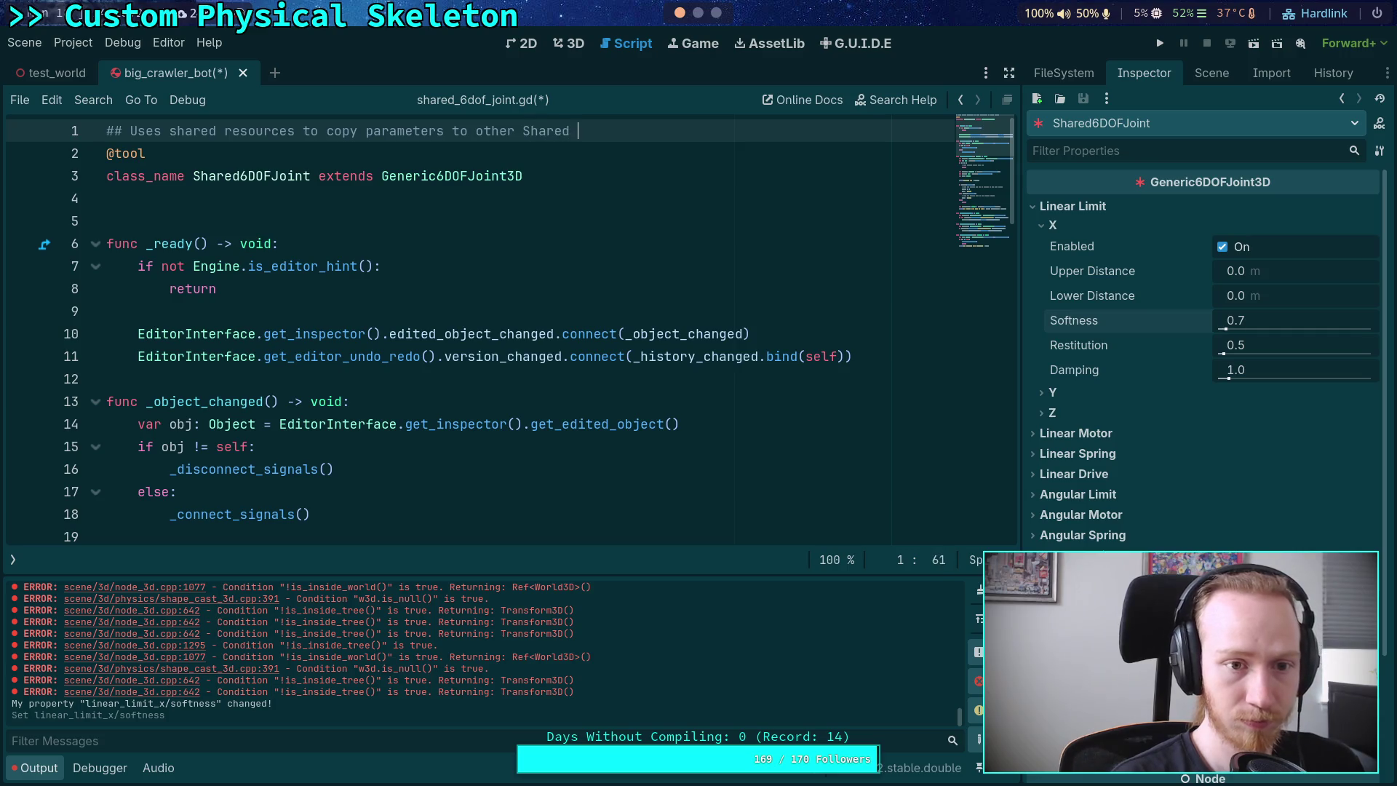
key(BackSpace)
text(6DOFJoint nodes)
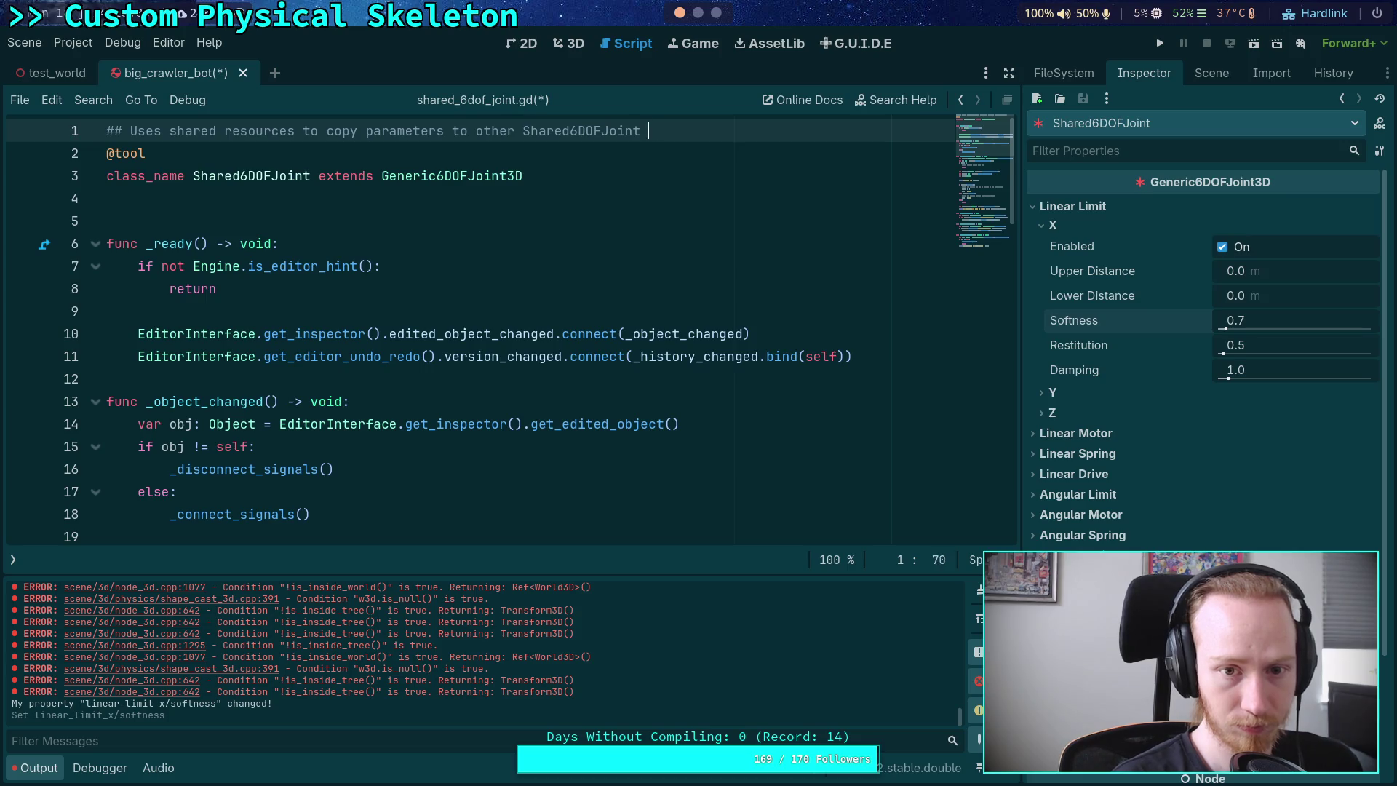
key(Return)
text(##)
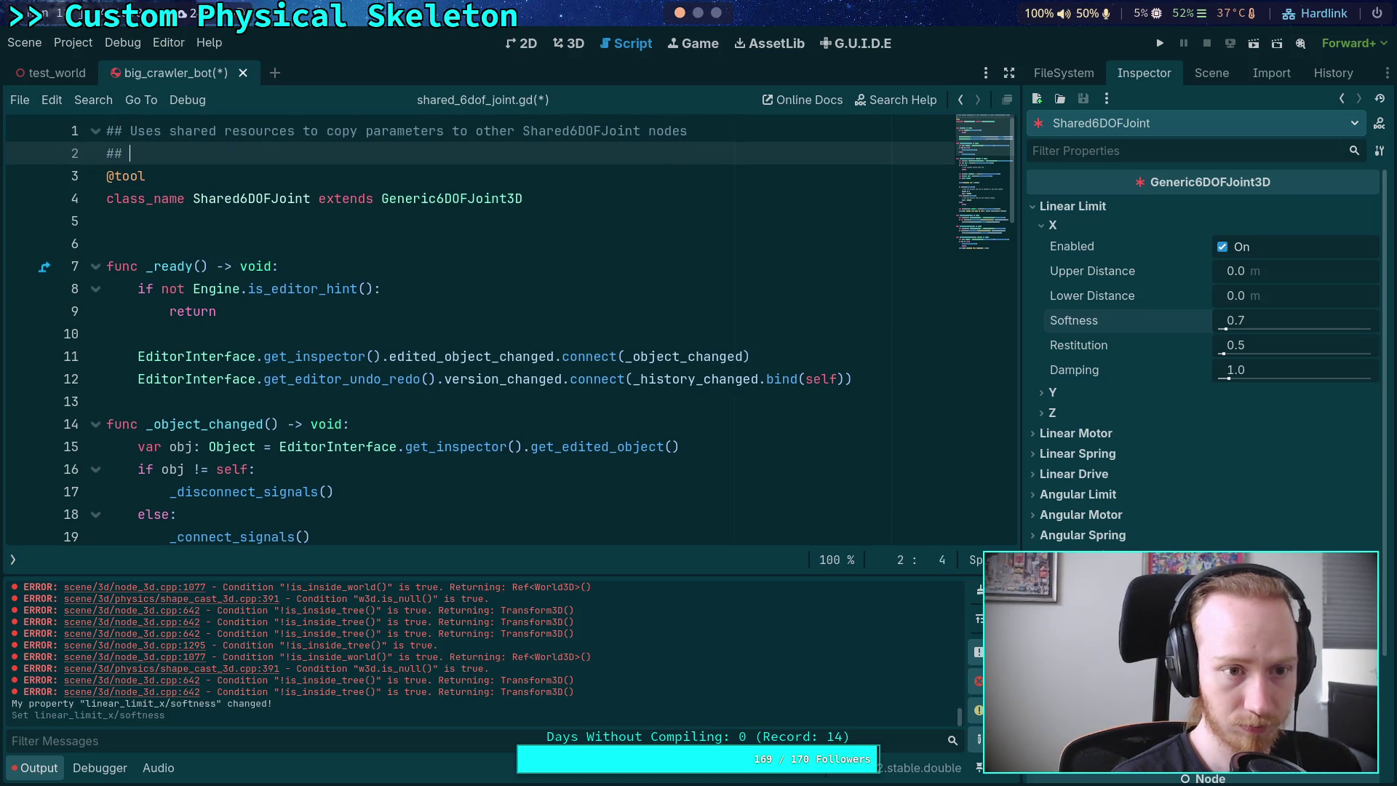
key(BackSpace)
key(BackSpace)
key(BackSpace)
text(.)
Add a second line '## Requires engine modifications of _set() virtual method to work.'.
key(Return)
text(## )
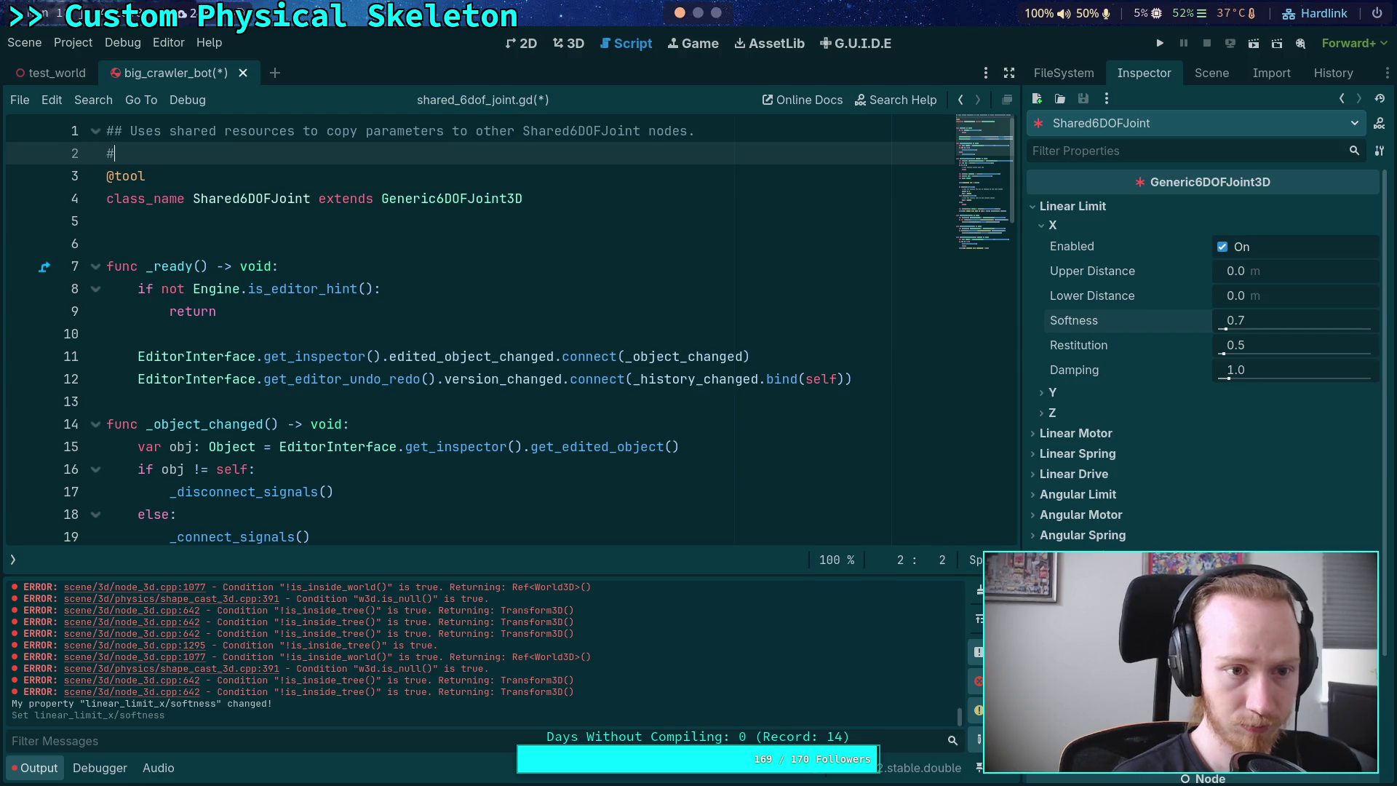
text(Requires engin)
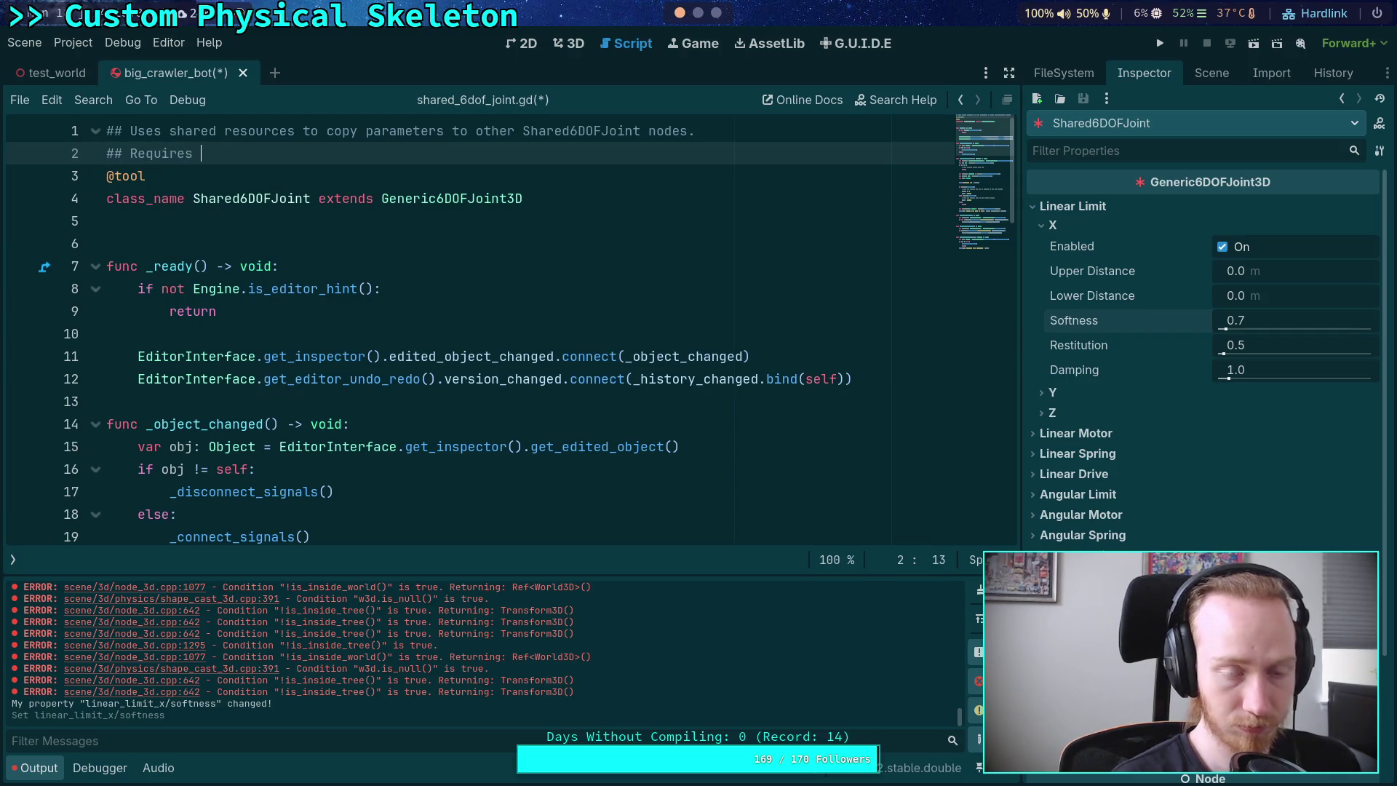
text(e modifiac)
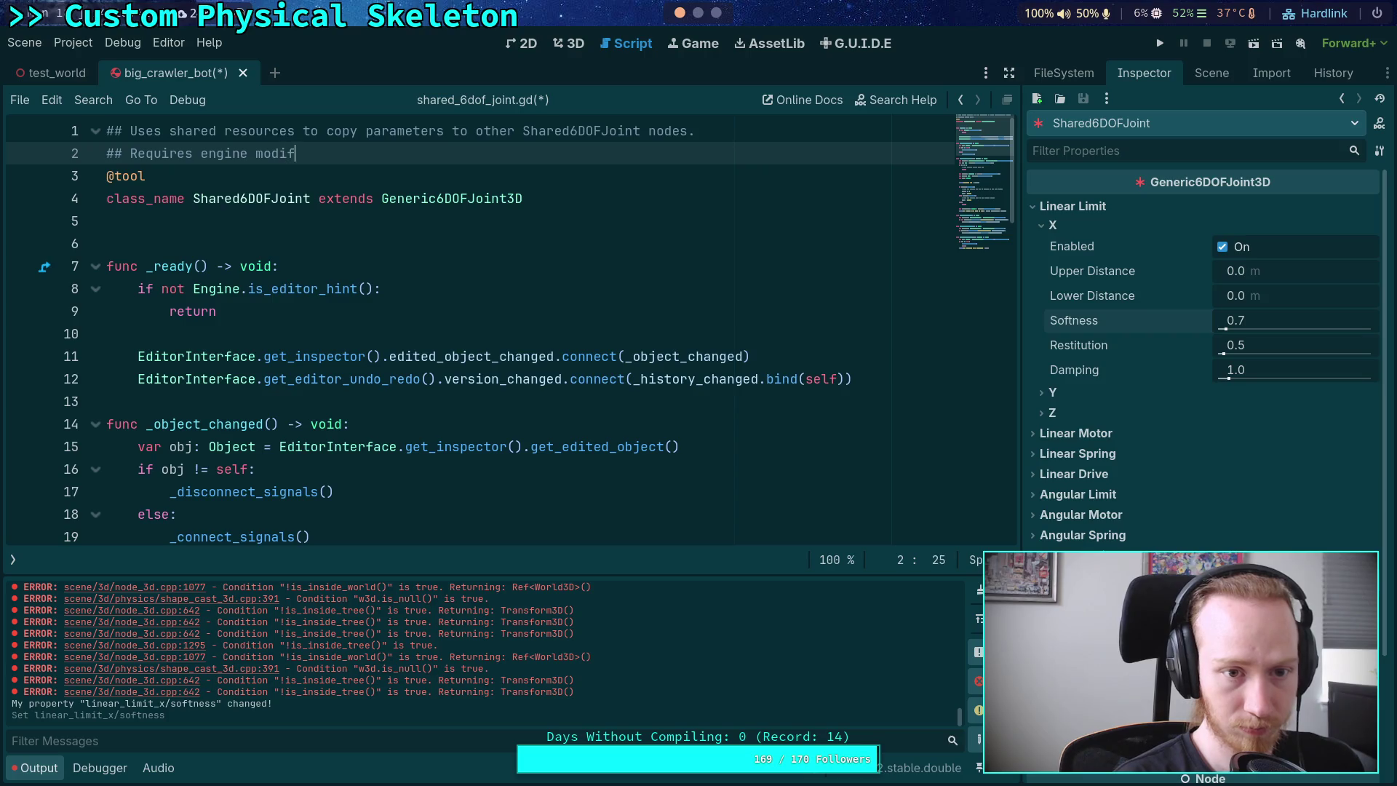
key(BackSpace)
key(BackSpace)
text(cation)
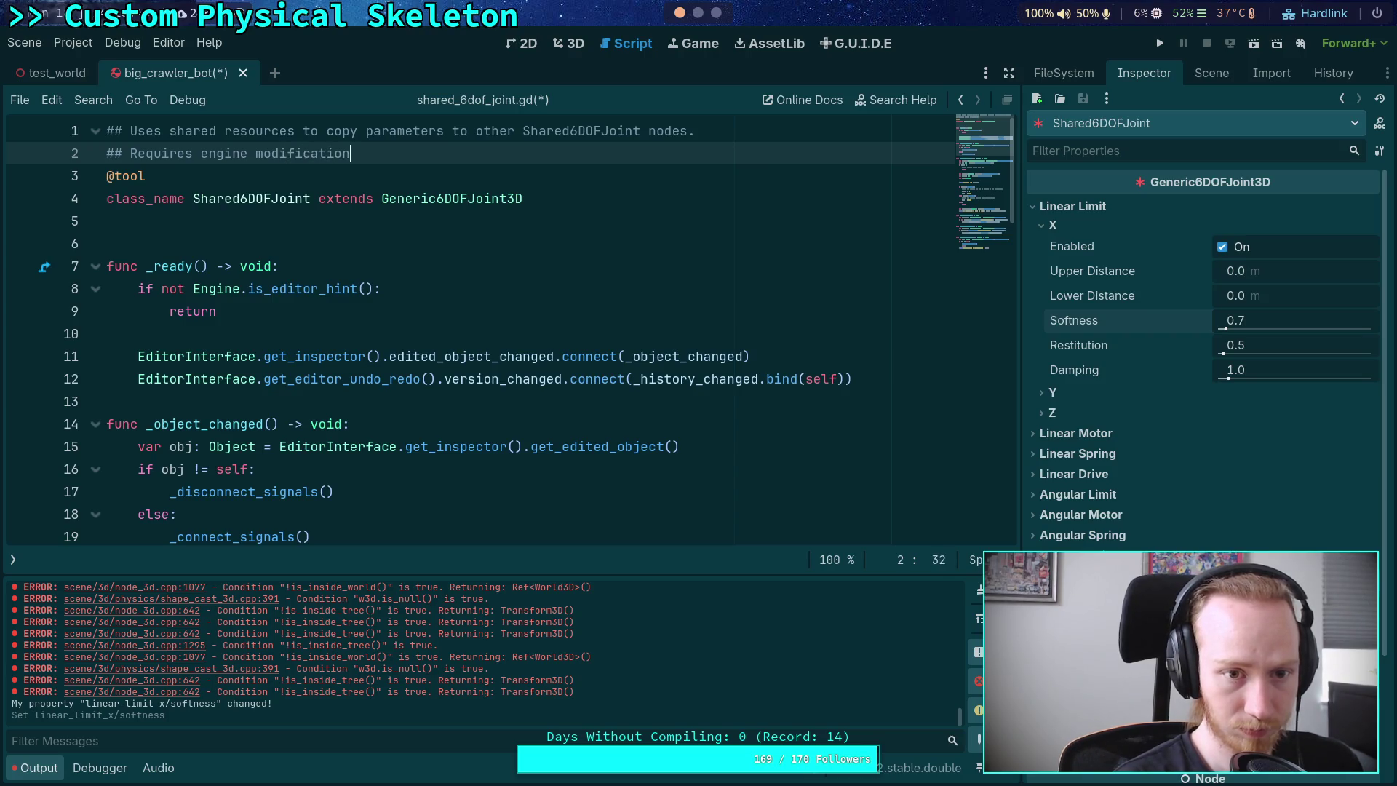
text(s of )
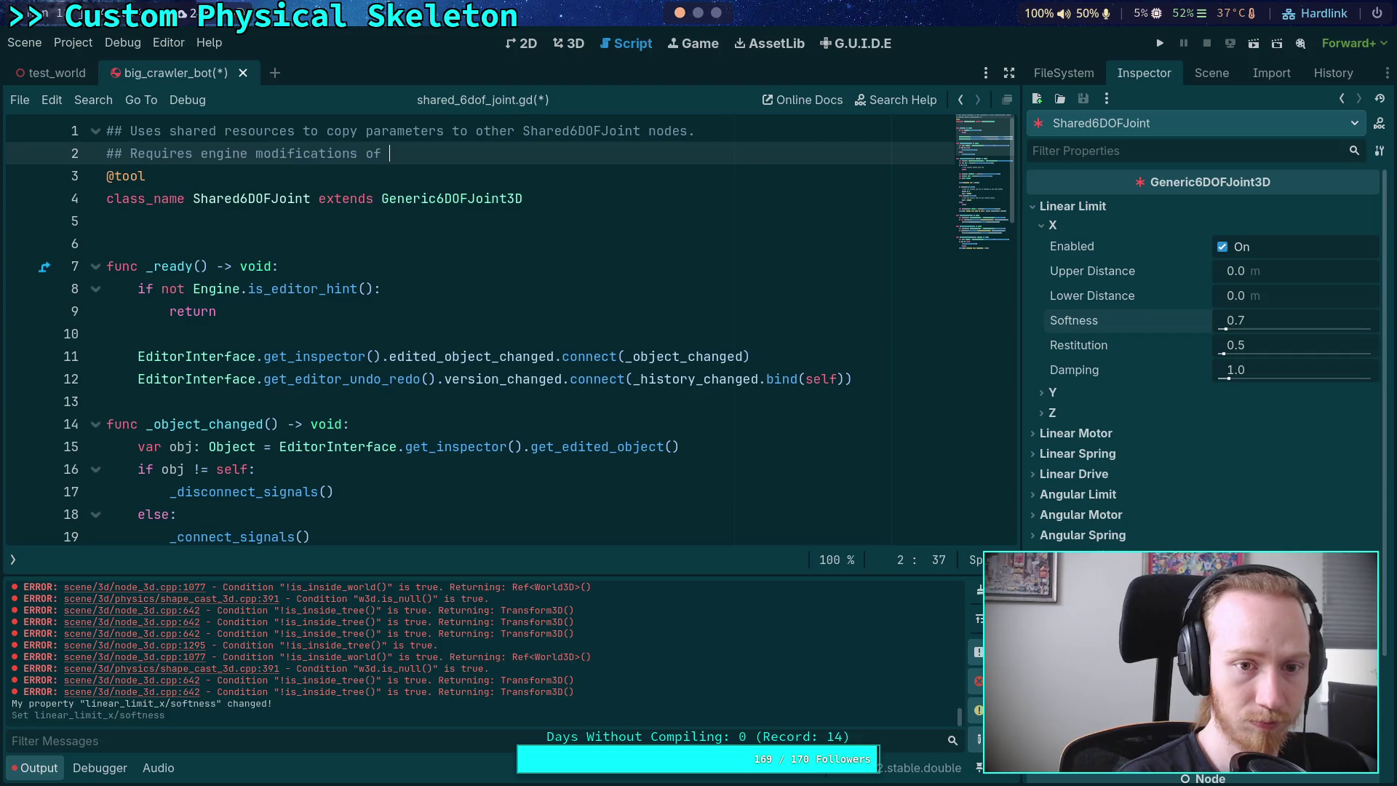
text(_set() meth)
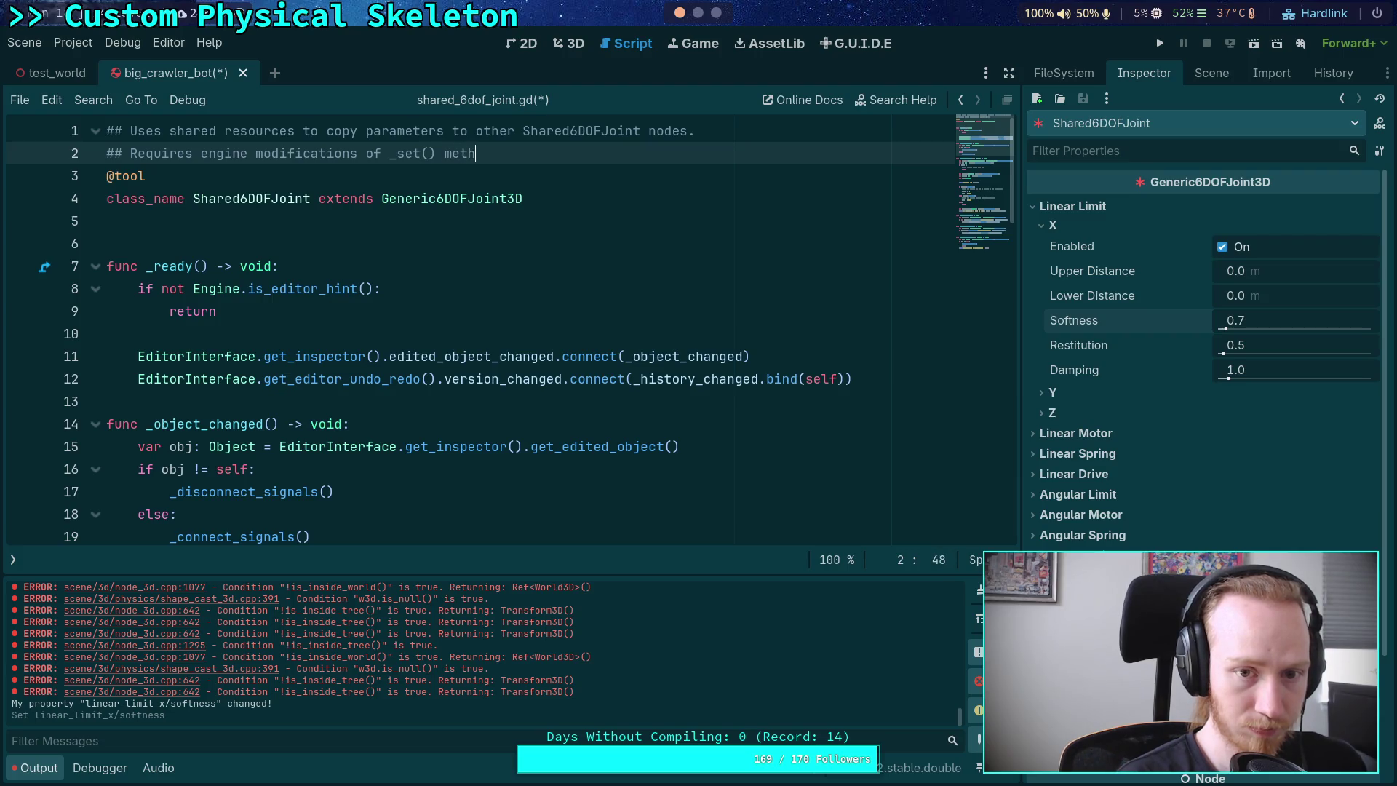
key(BackSpace)
key(BackSpace)
key(BackSpace)
text(virtu)
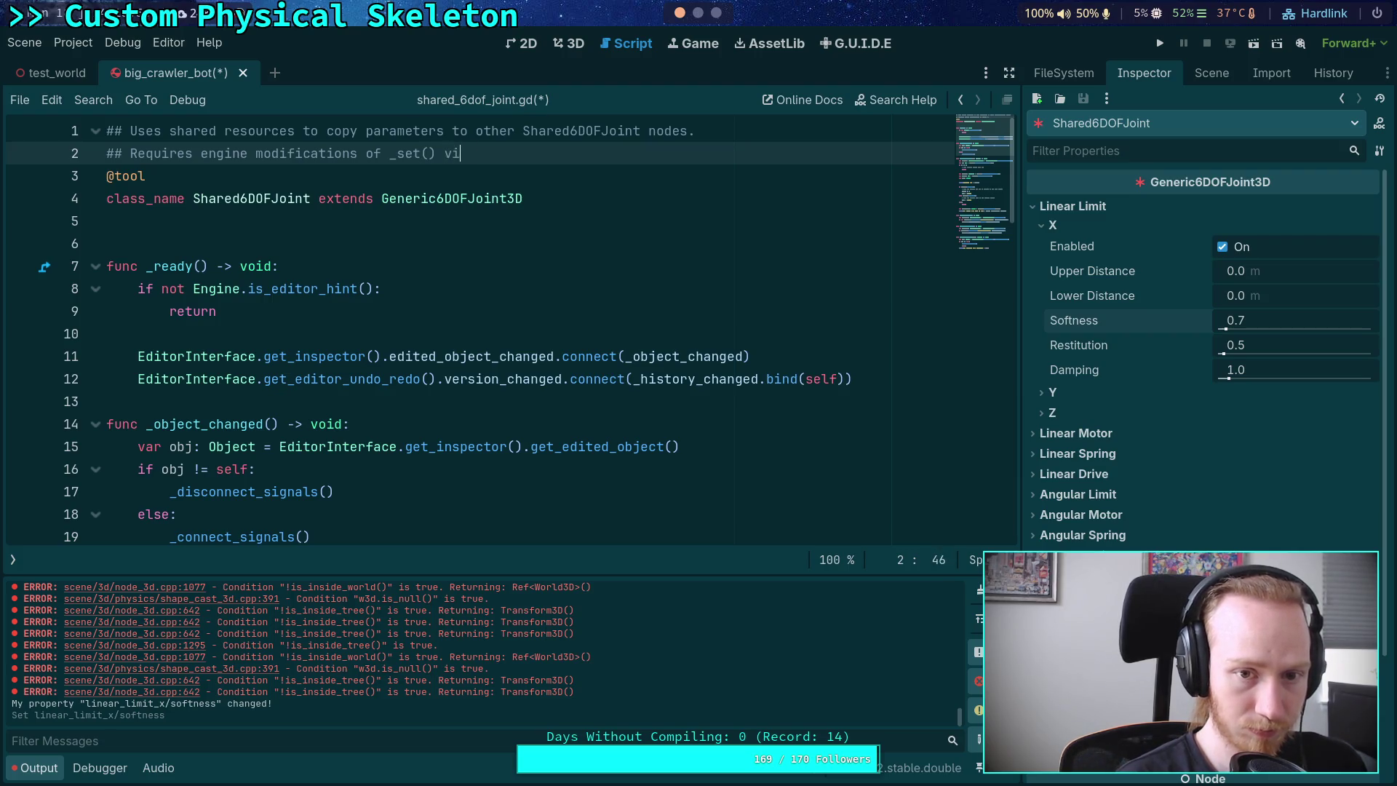
text(al method)
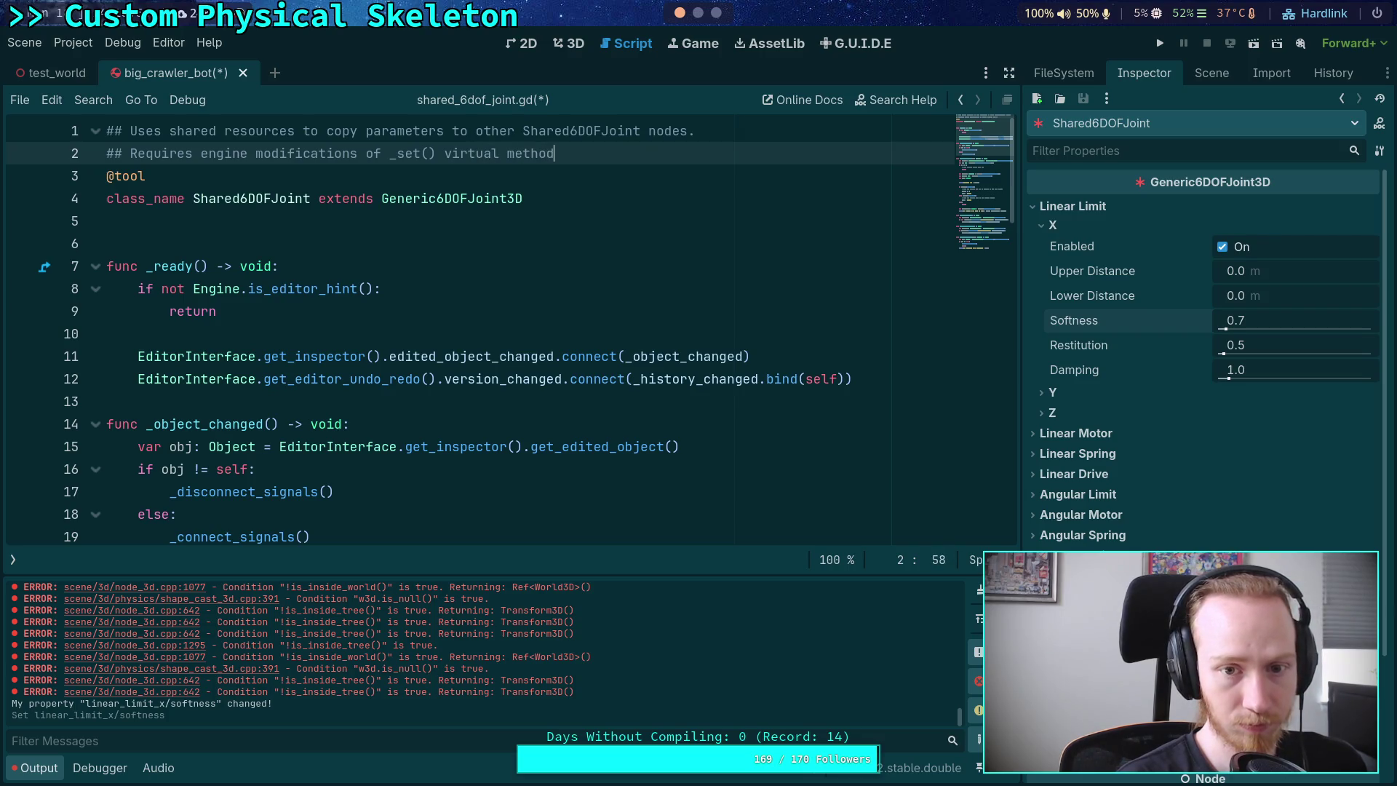
key(BackSpace)
key(BackSpace)
text(to work)
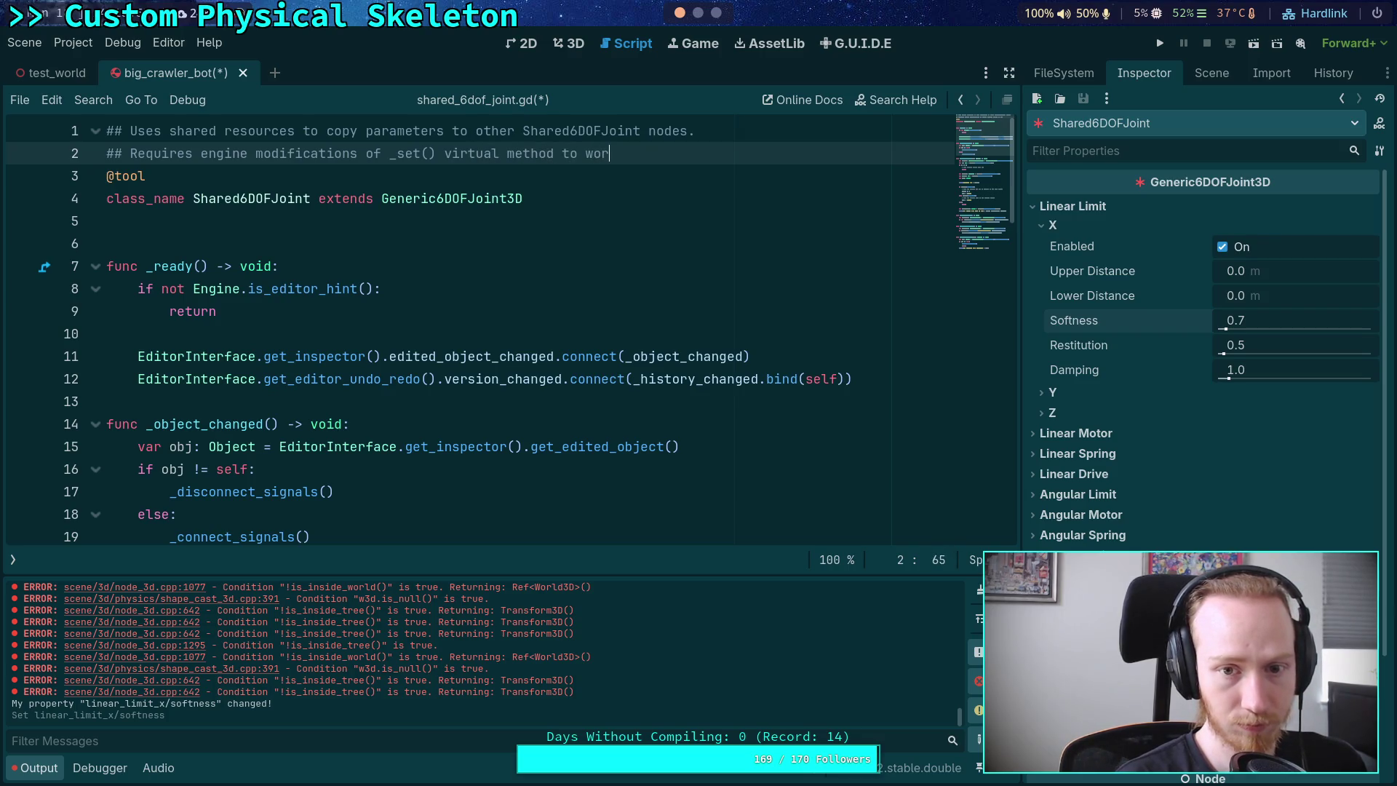
text(.)
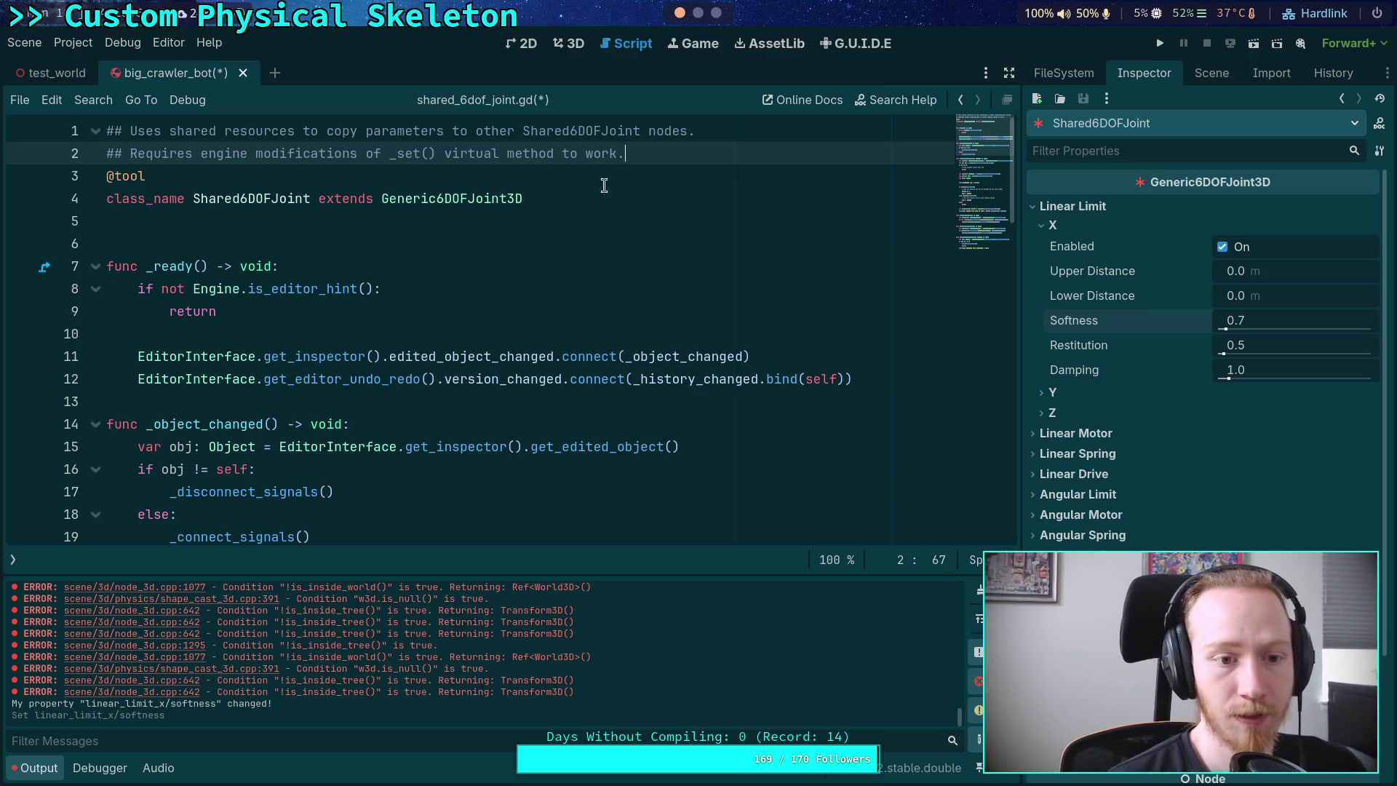
drag(894, 379, 894, 328)
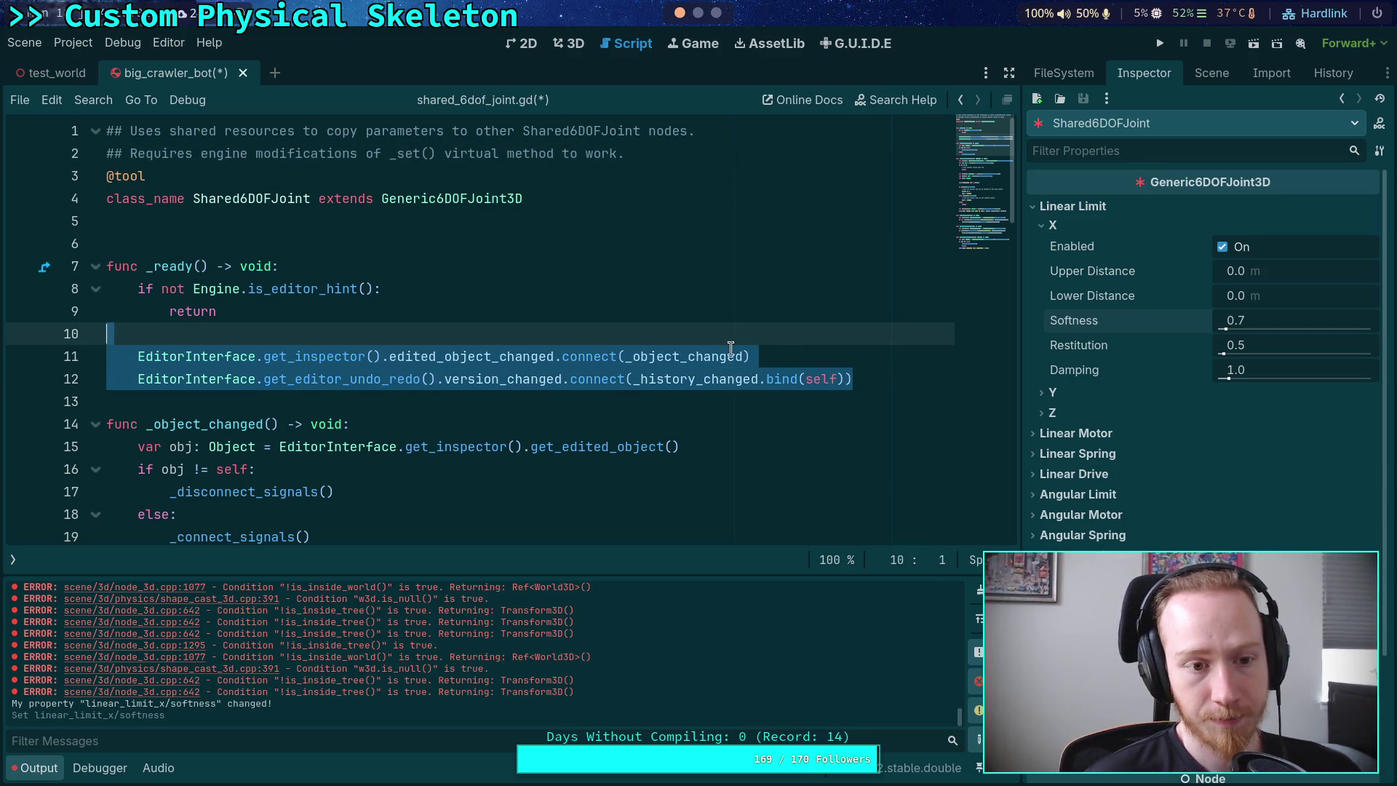
Delete the _ready function and all the old functions below it.
click(343, 333)
mouse_move(912, 378)
mouse_down()
mouse_move(109, 289)
mouse_move(61, 266)
mouse_up()
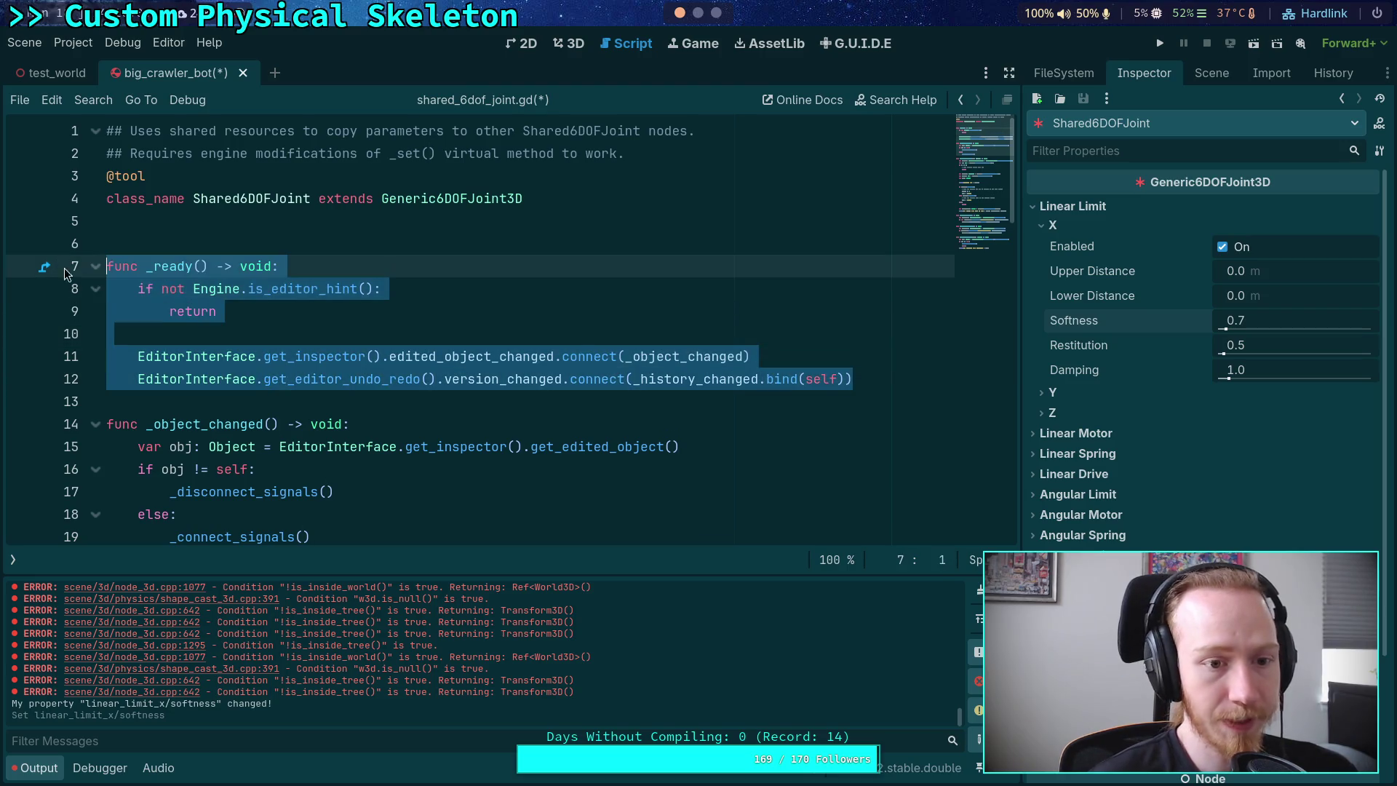
key(BackSpace)
key(BackSpace)
key(BackSpace)
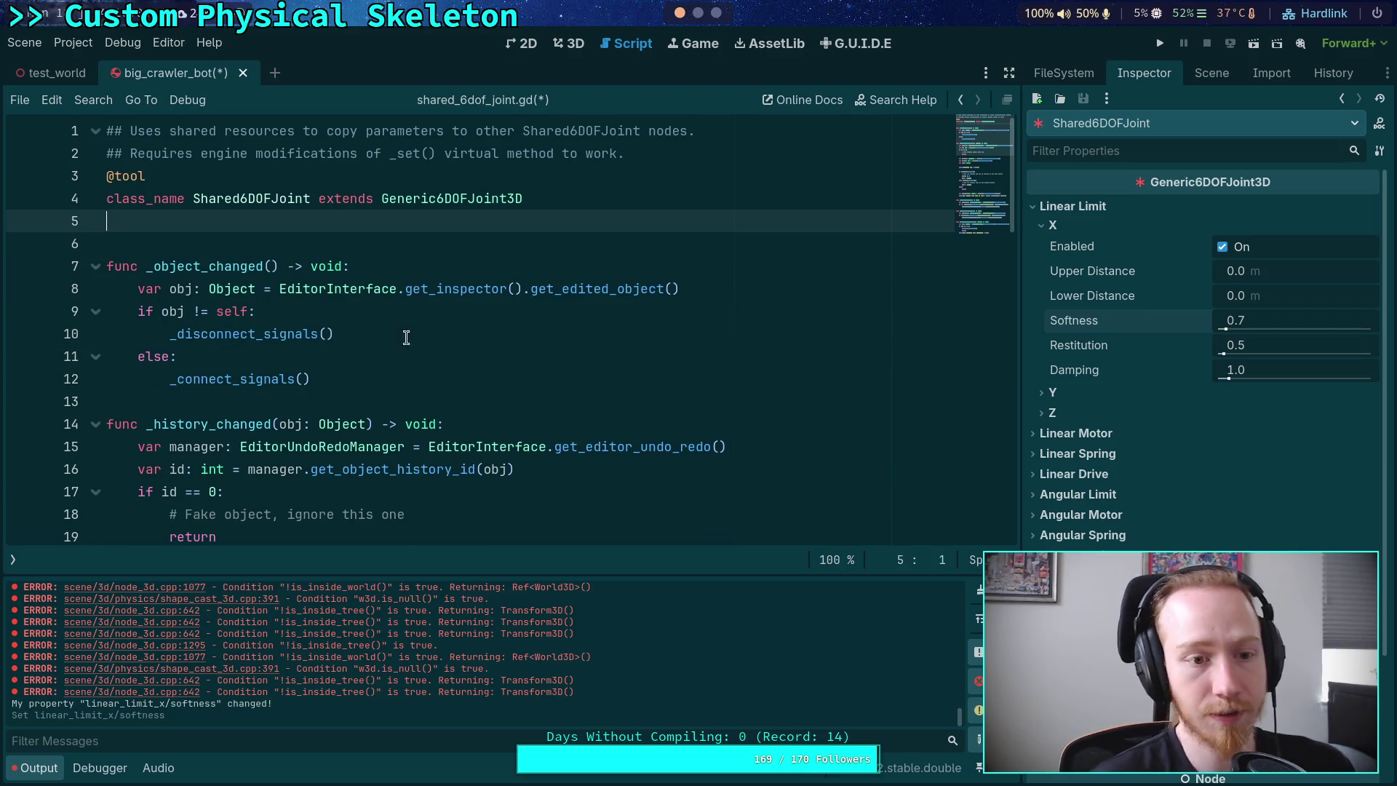
click(404, 371)
scroll(375, 357, down, 6)
scroll(374, 357, down, 10)
mouse_move(521, 349)
mouse_down()
mouse_move(461, 303)
mouse_move(162, 259)
mouse_move(167, 248)
mouse_move(109, 283)
mouse_move(109, 271)
mouse_move(78, 266)
mouse_up()
scroll(168, 248, up, 9)
key(BackSpace)
Write func _set(property, value) -> bool printing 'setting property %s' % property and returning false.
text(func _s)
key(Return)
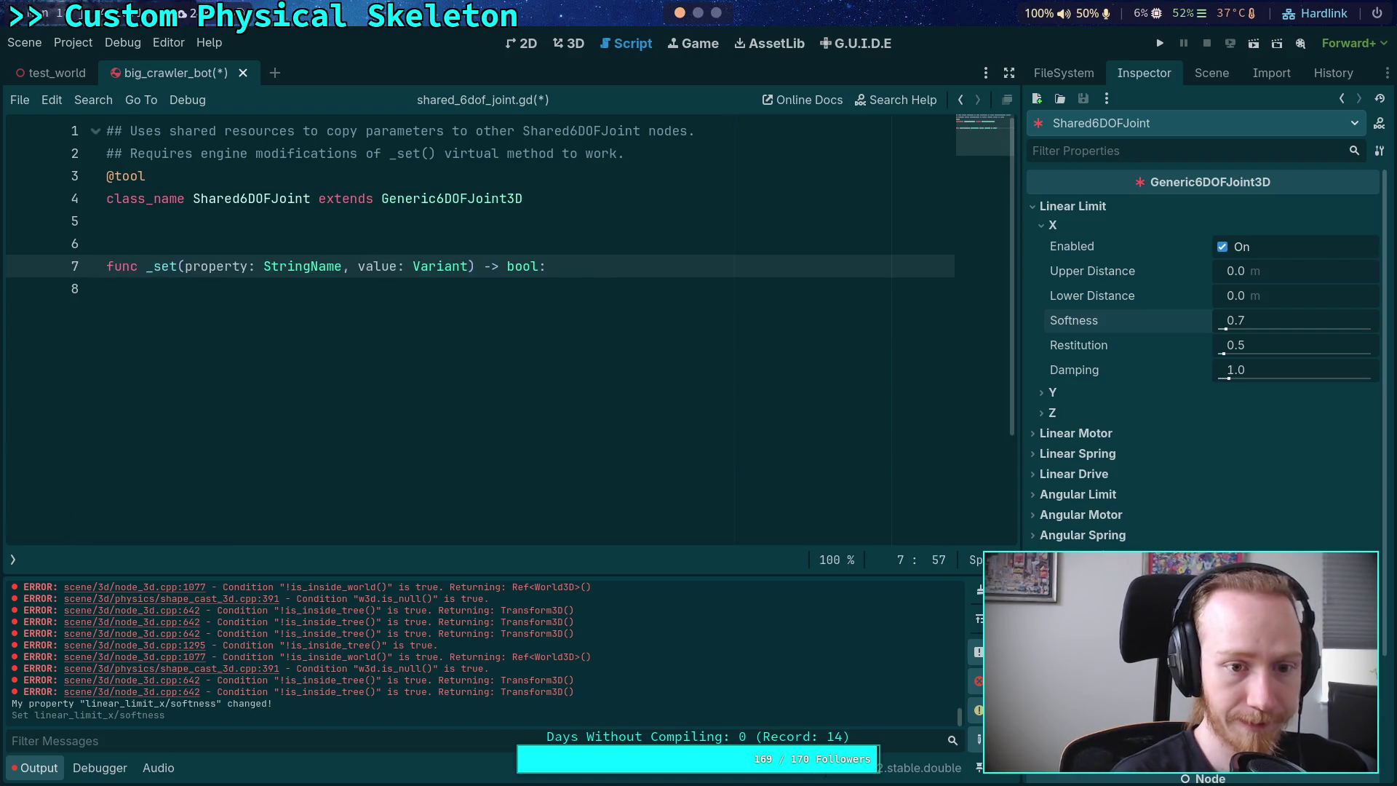
key(Return)
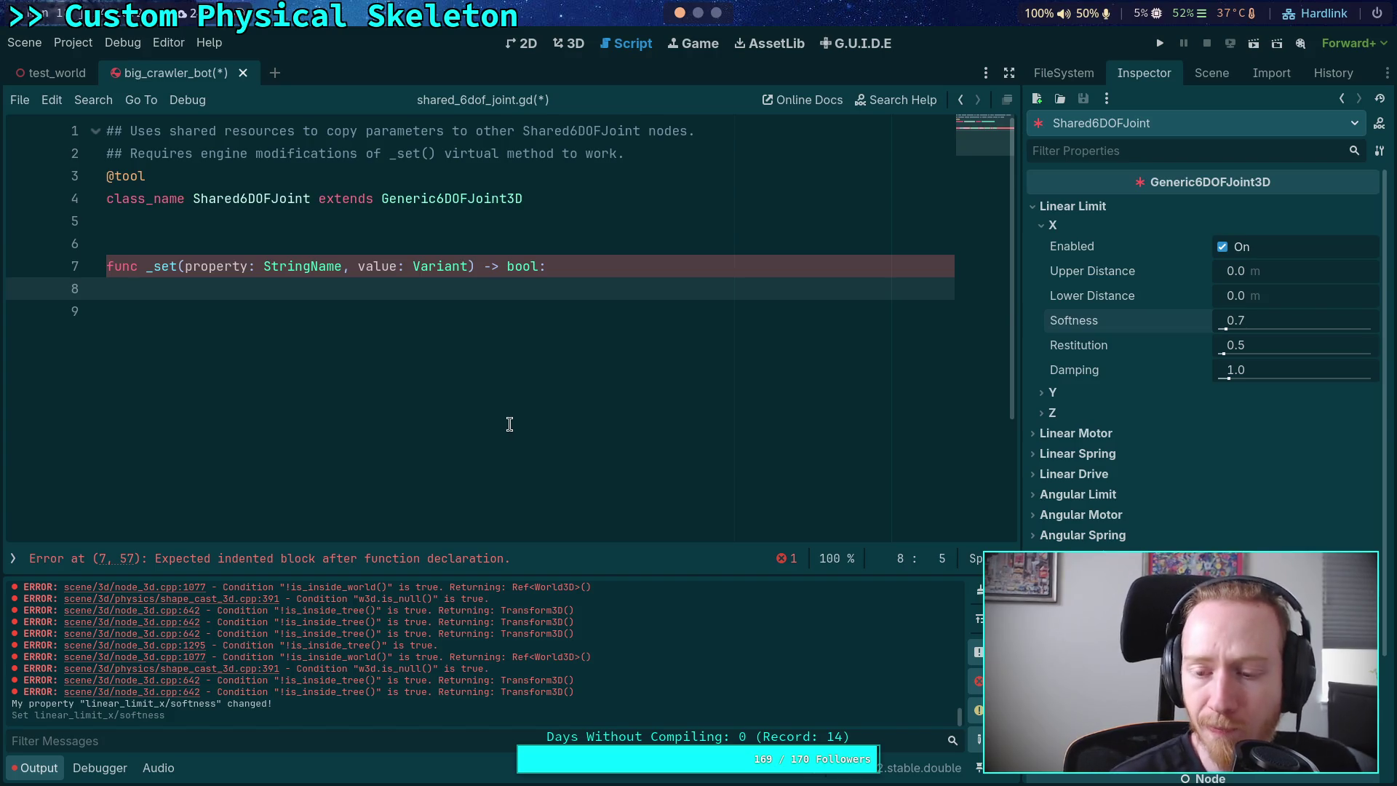
text(print('setting %s)
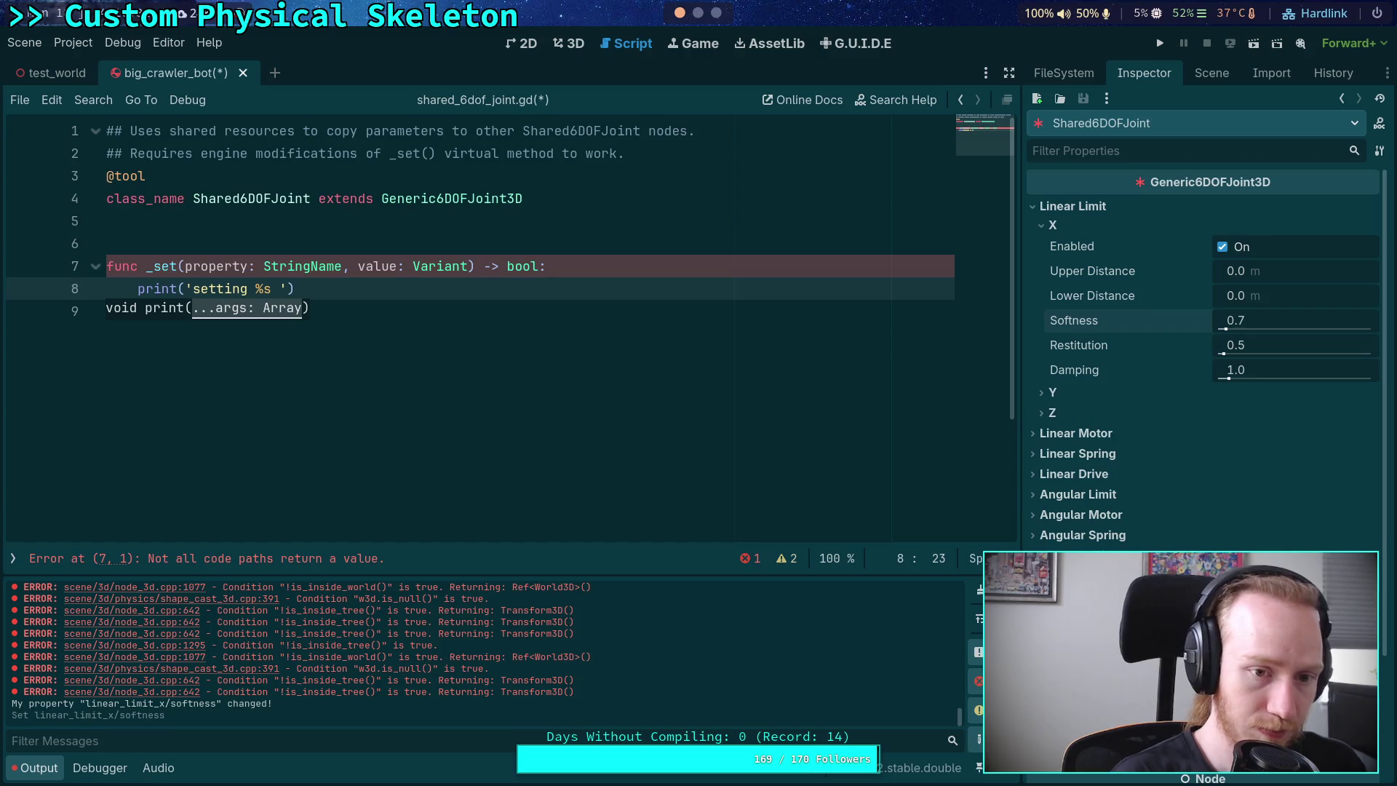
text( prop)
key(BackSpace)
key(BackSpace)
key(BackSpace)
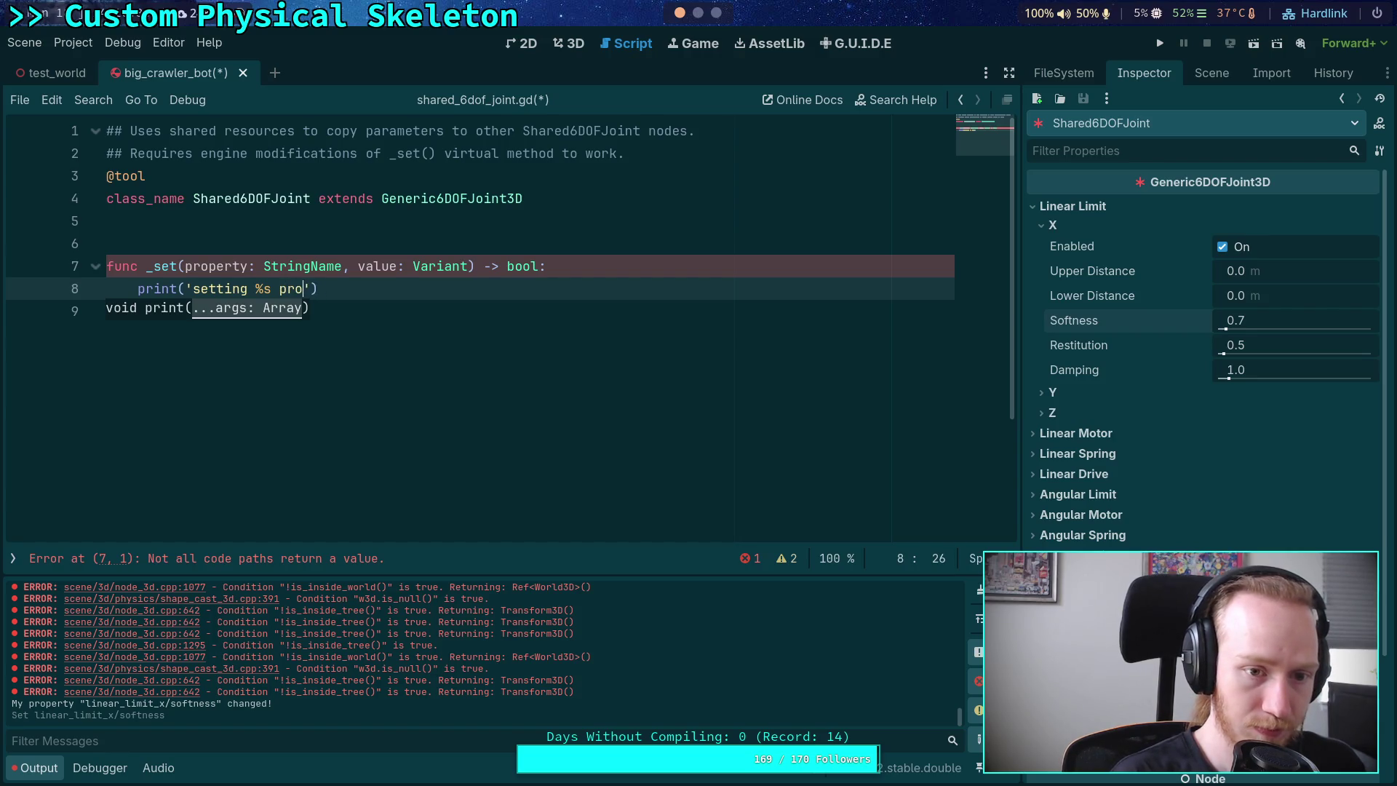
key(BackSpace)
text(property %s')
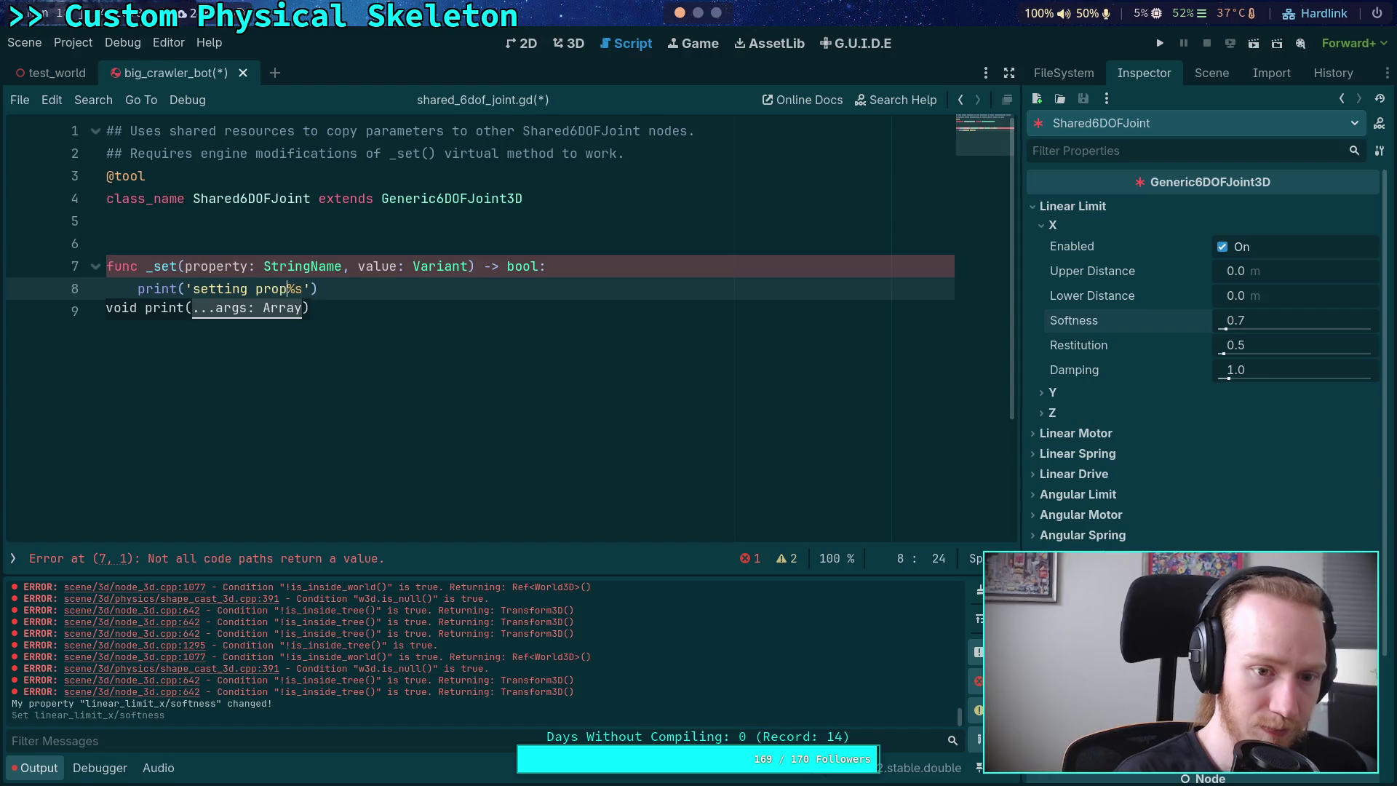
key(Right)
key(Right)
key(Right)
text(%)
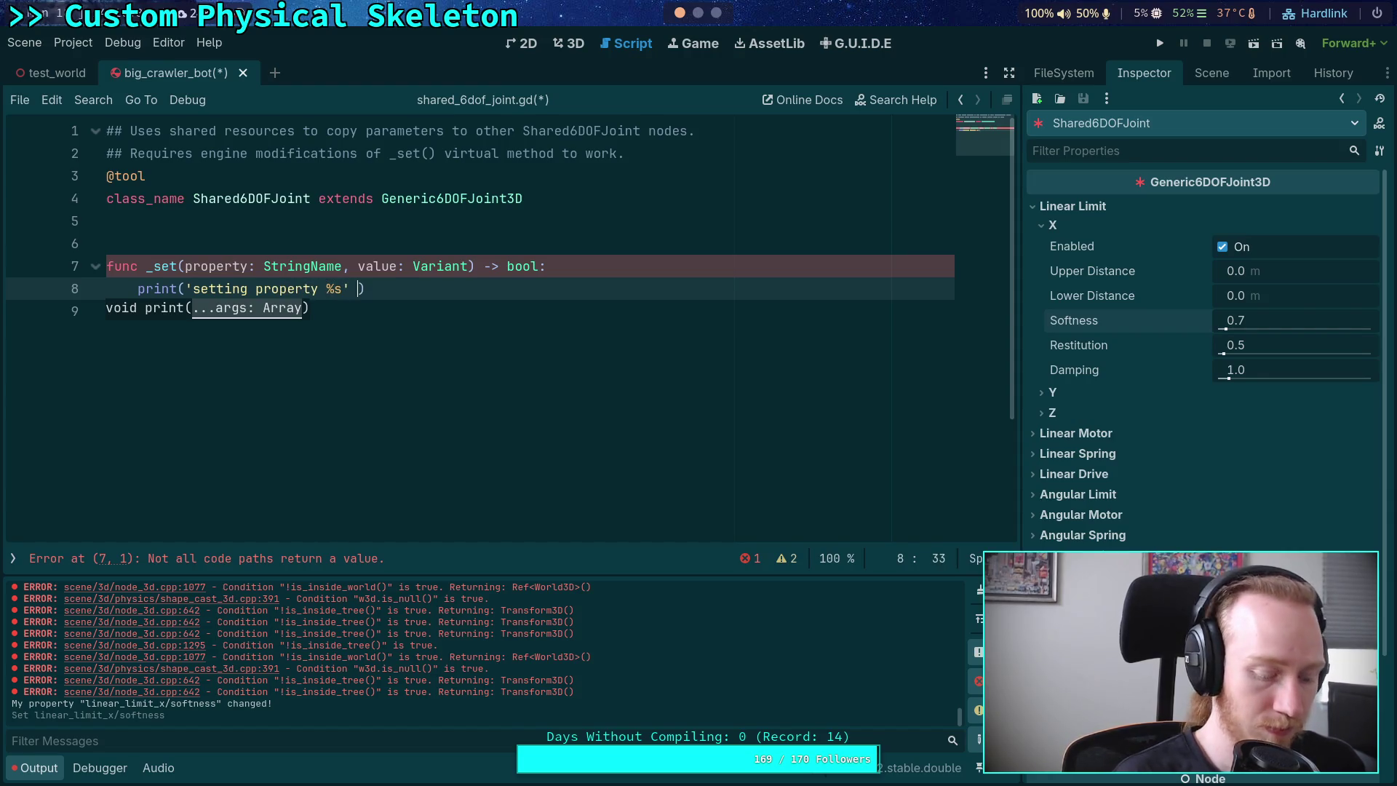
text( property)
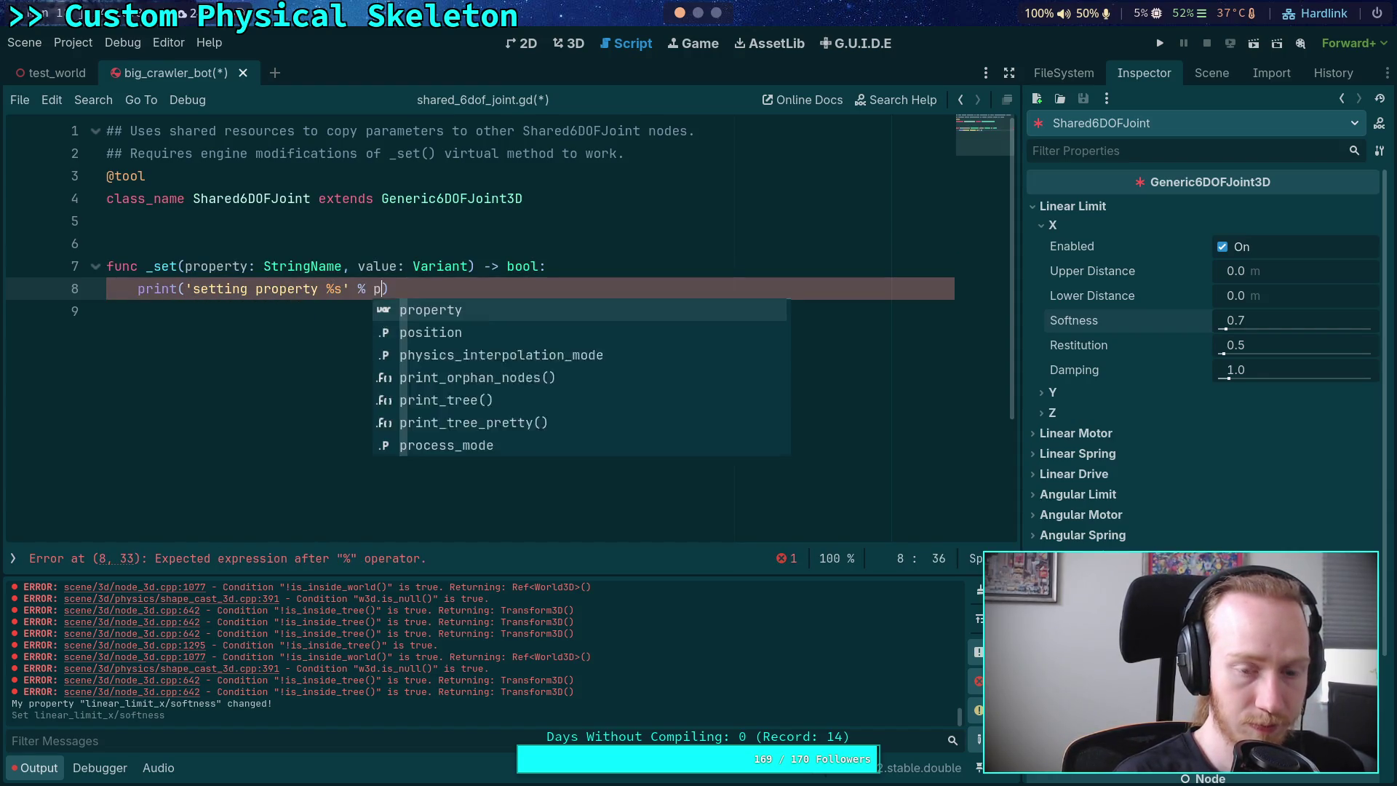
key(End)
key(Return)
text(return false)
Save the script and reload the saved scene.
key(ctrl+s)
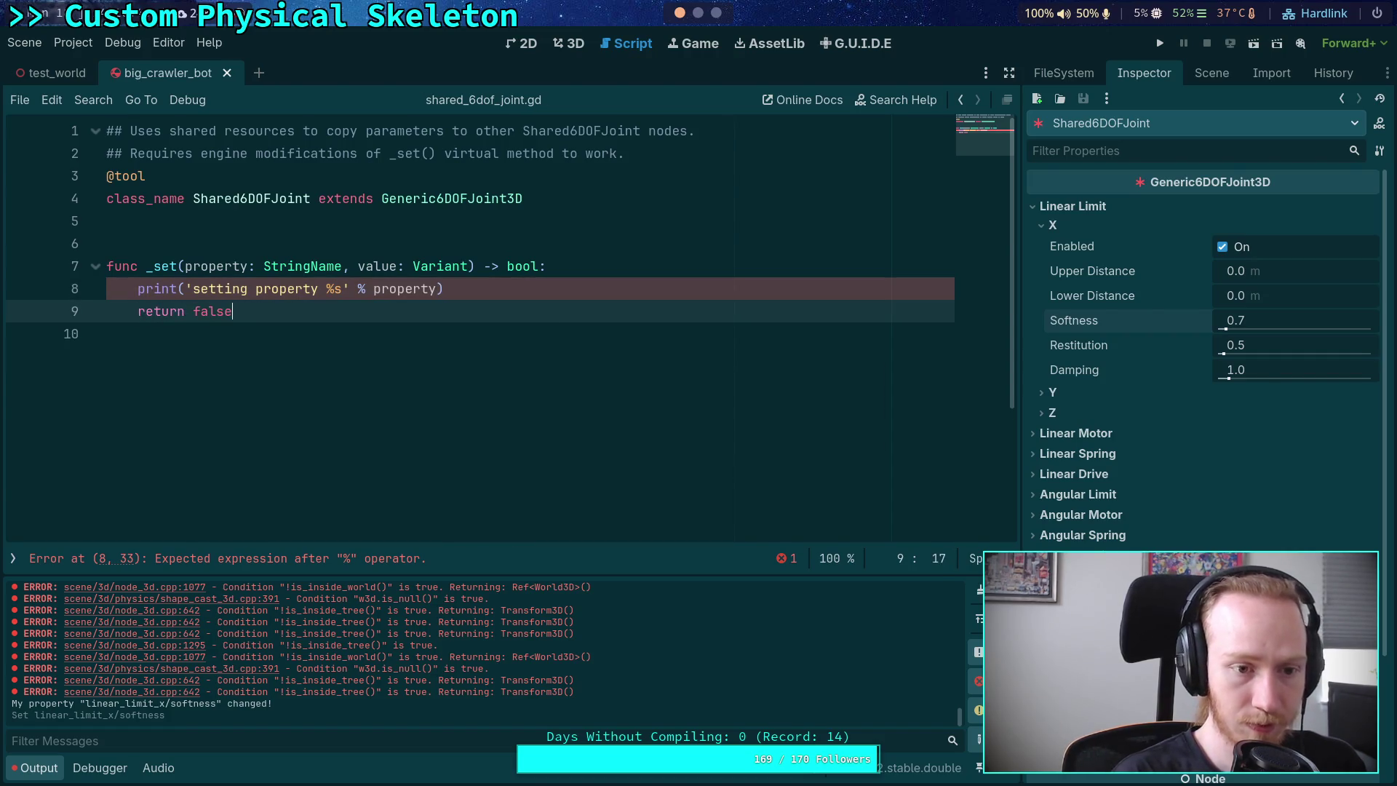
click(524, 436)
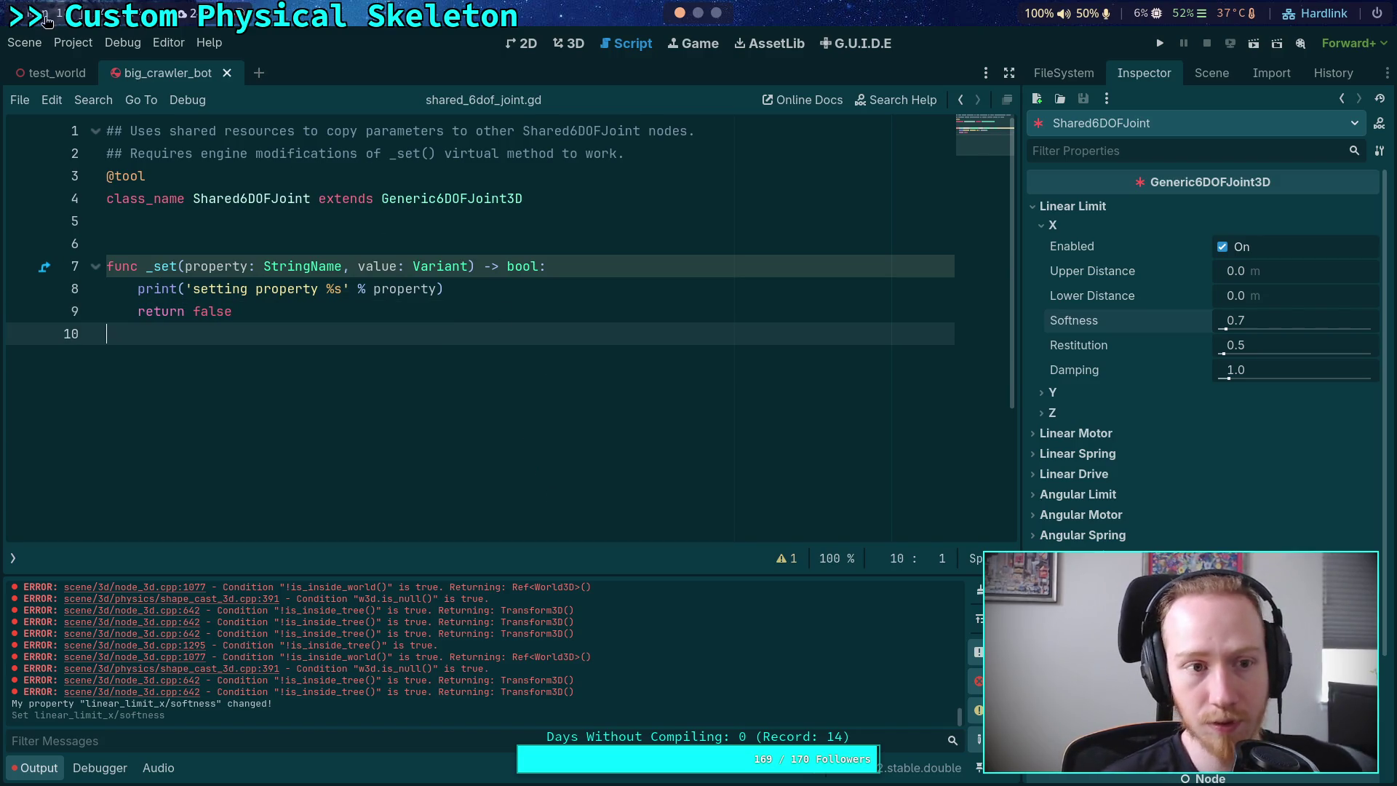
click(24, 42)
click(116, 354)
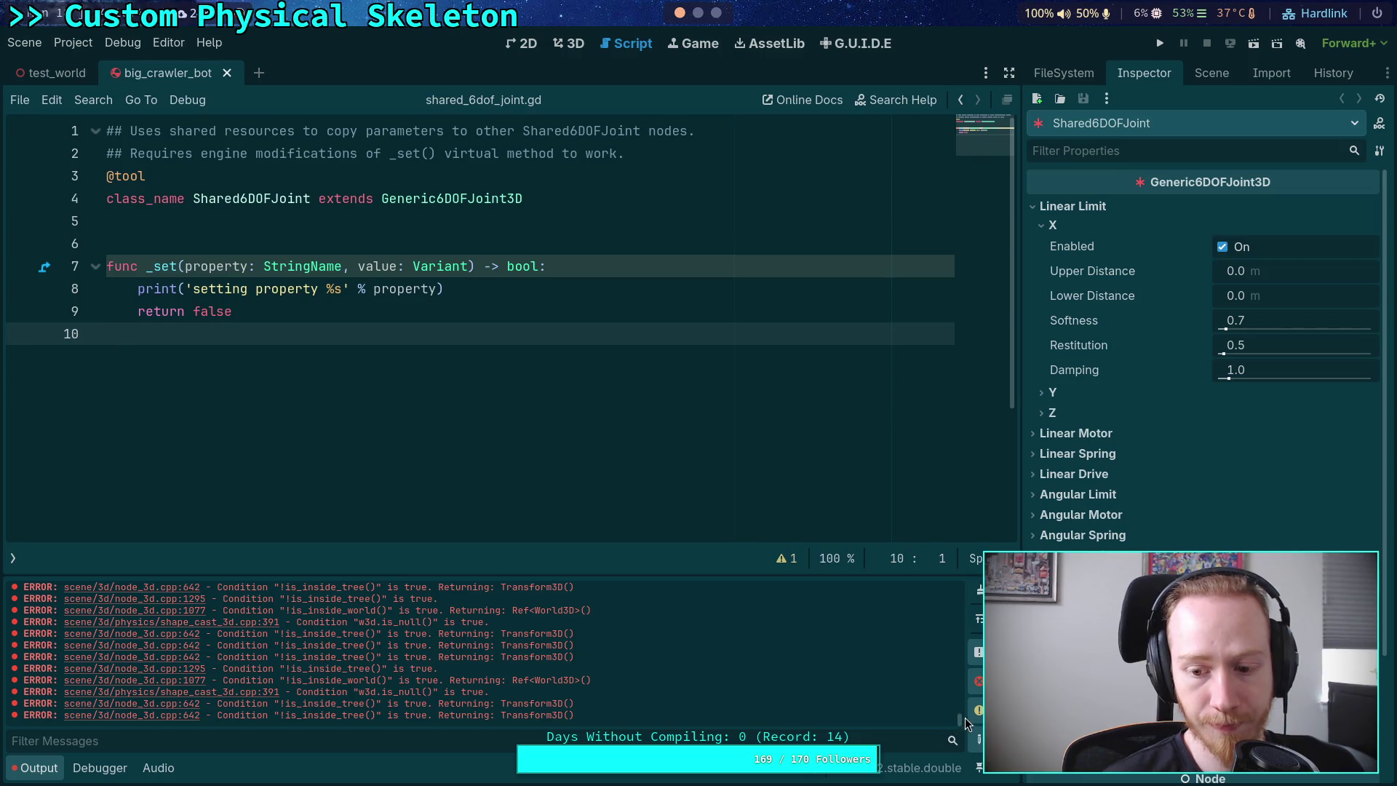
Enlarge and clear the Output log, set Upper Distance to 1, then reset it to 0.0.
drag(960, 717, 955, 687)
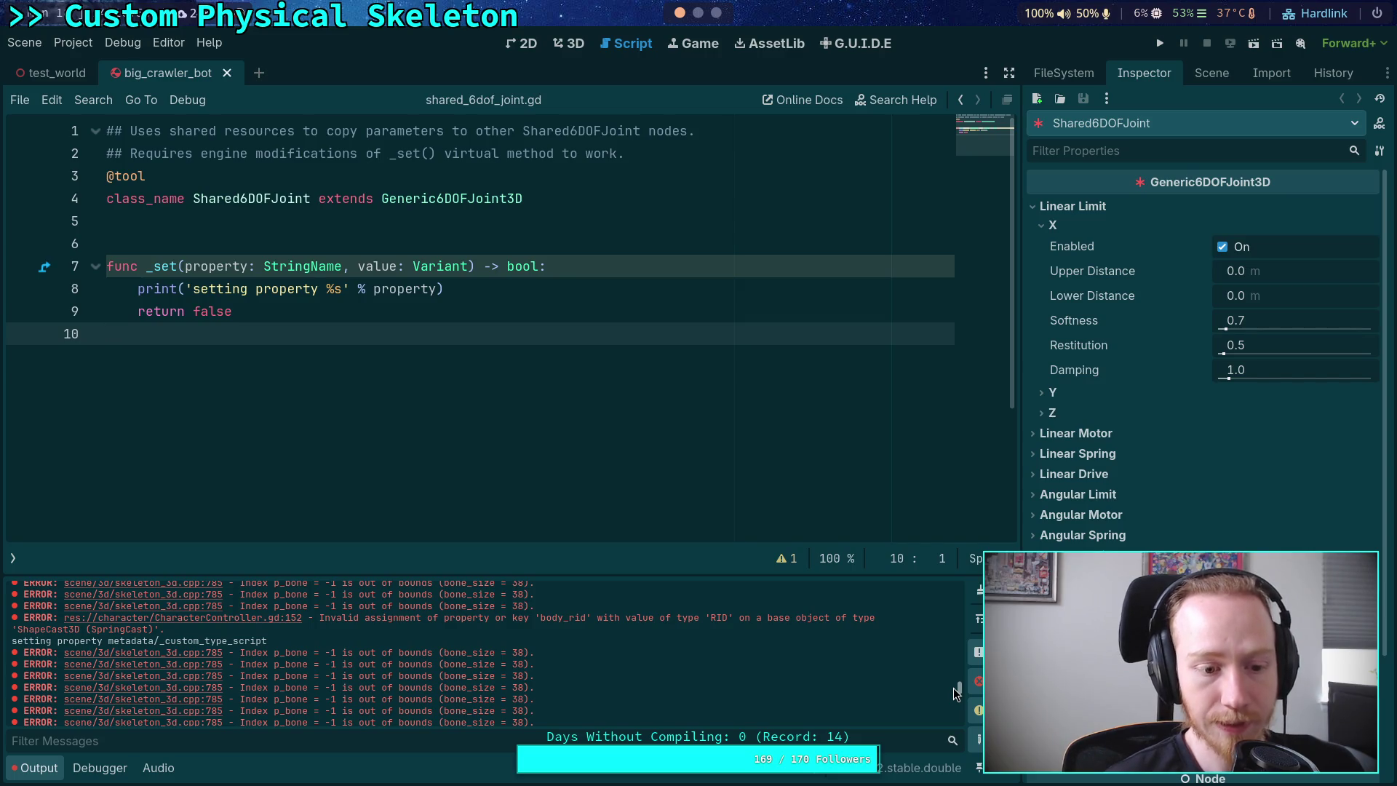
drag(955, 692, 959, 643)
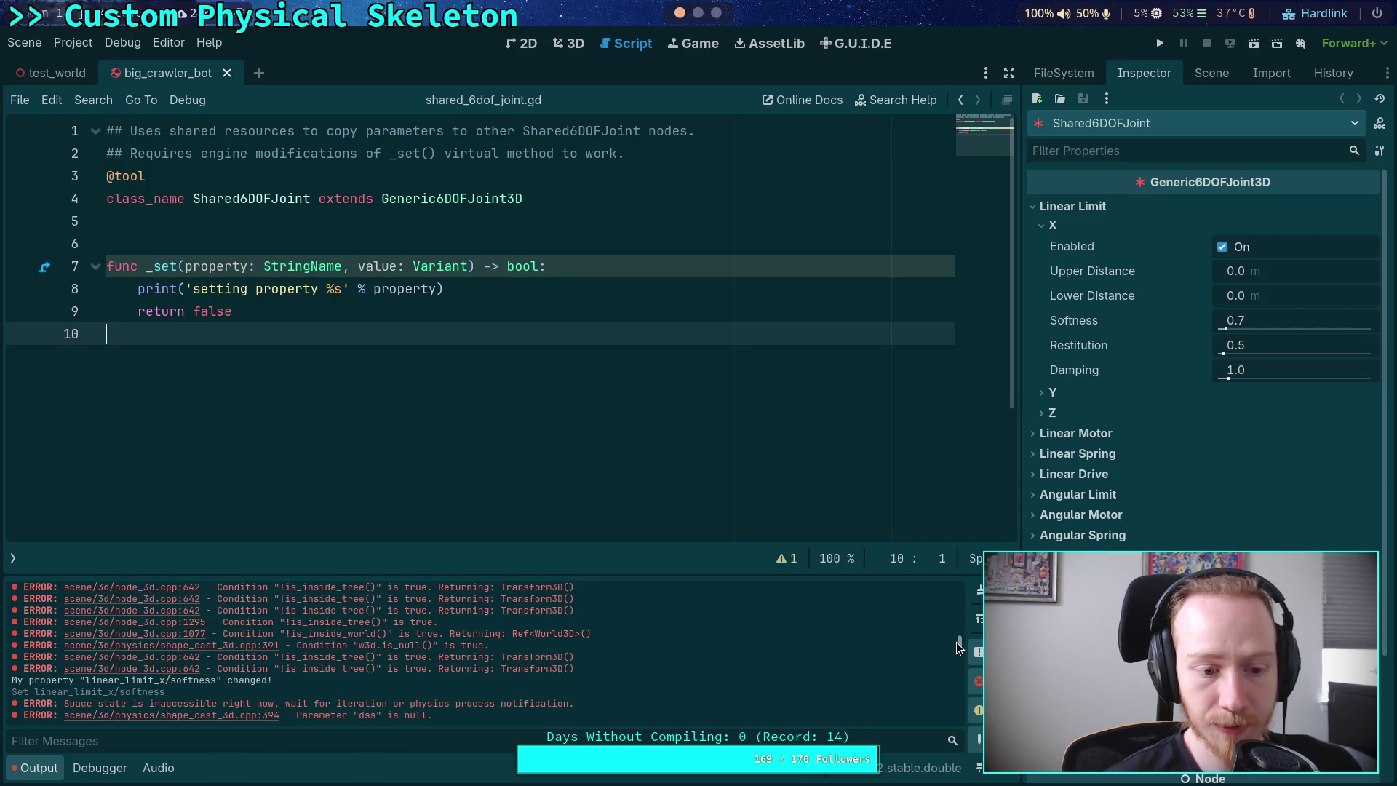
click(978, 591)
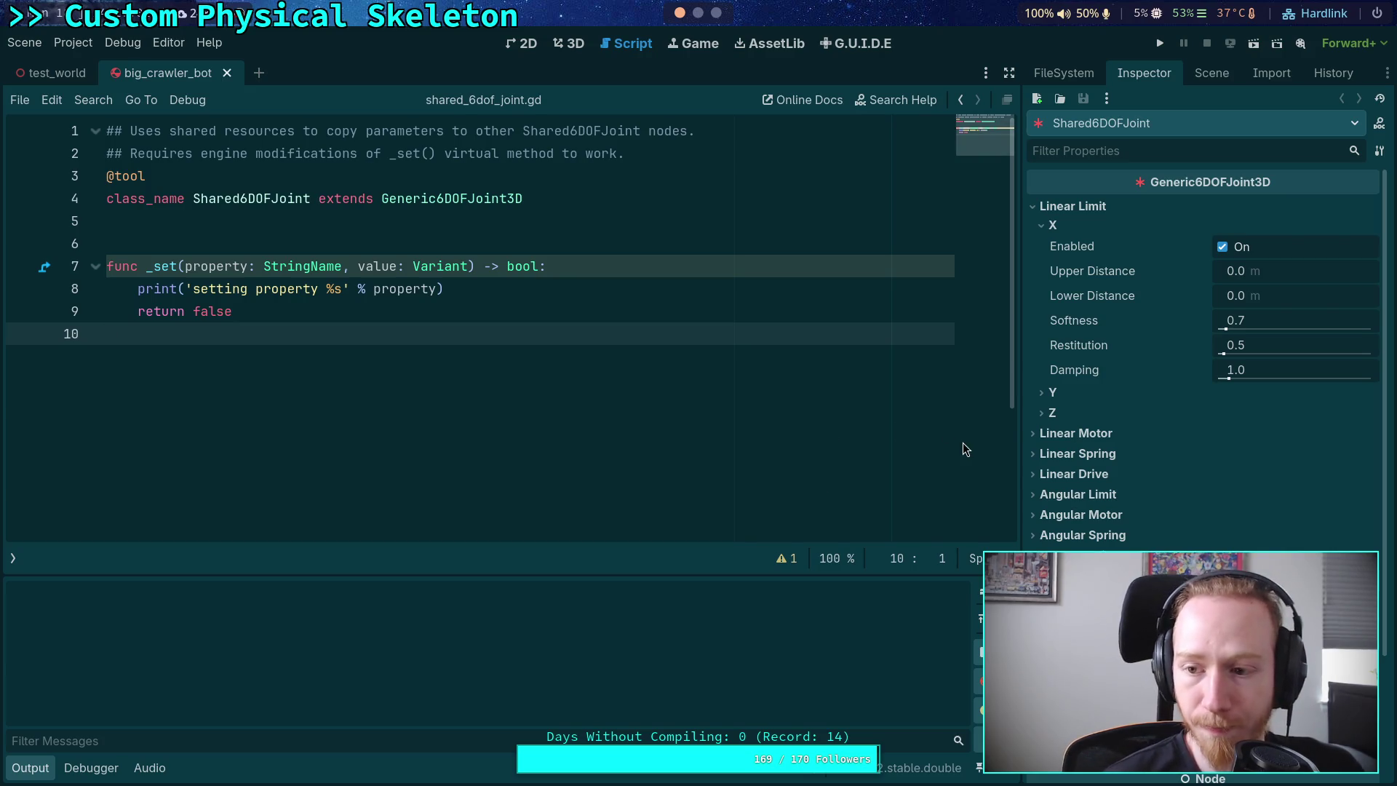
click(1281, 273)
text(1)
key(Return)
mouse_move(1302, 270)
mouse_down()
mouse_move(1281, 271)
mouse_move(1306, 270)
mouse_up()
click(1199, 270)
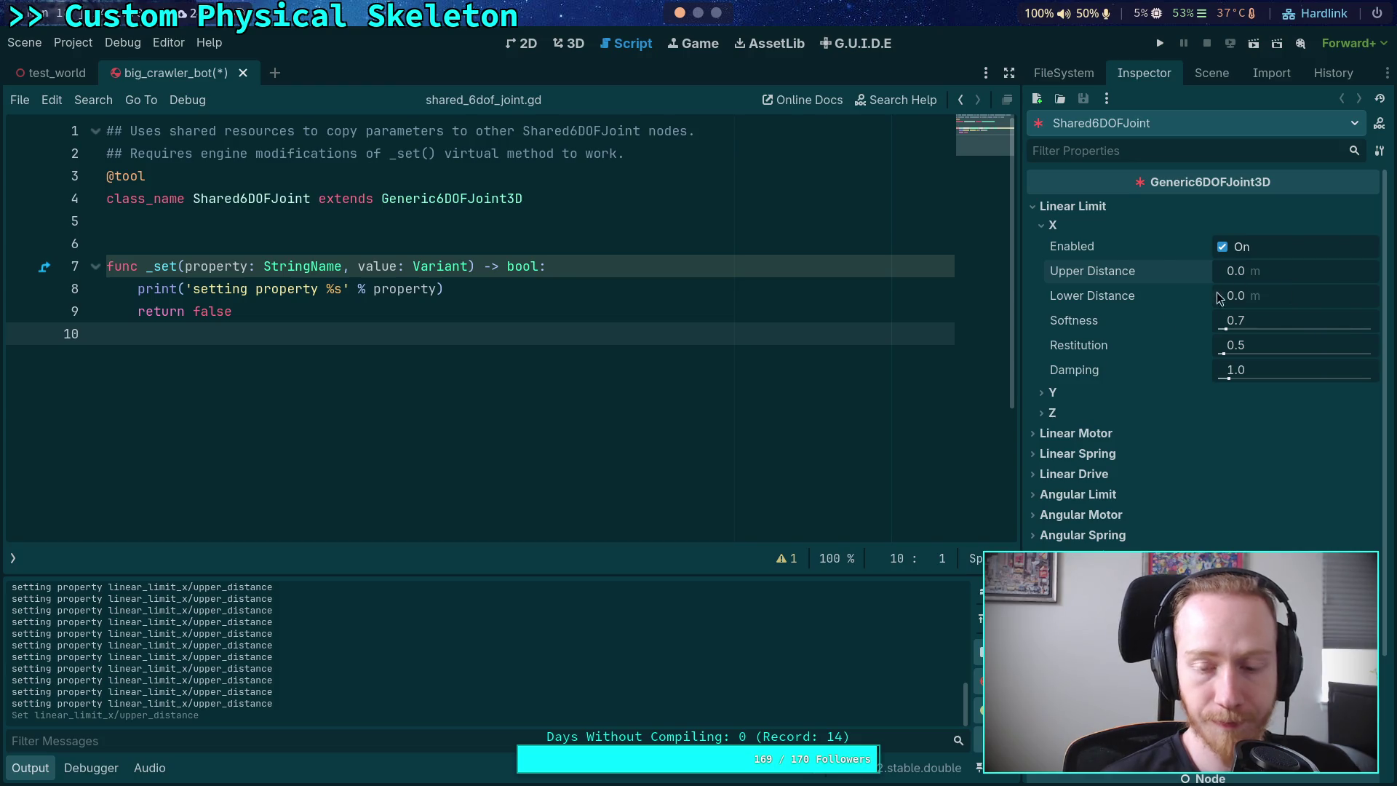
Clear the log again and set the joint's Upper Distance to 1.0 once more.
key(ctrl+shift+k)
key(Return)
click(1201, 272)
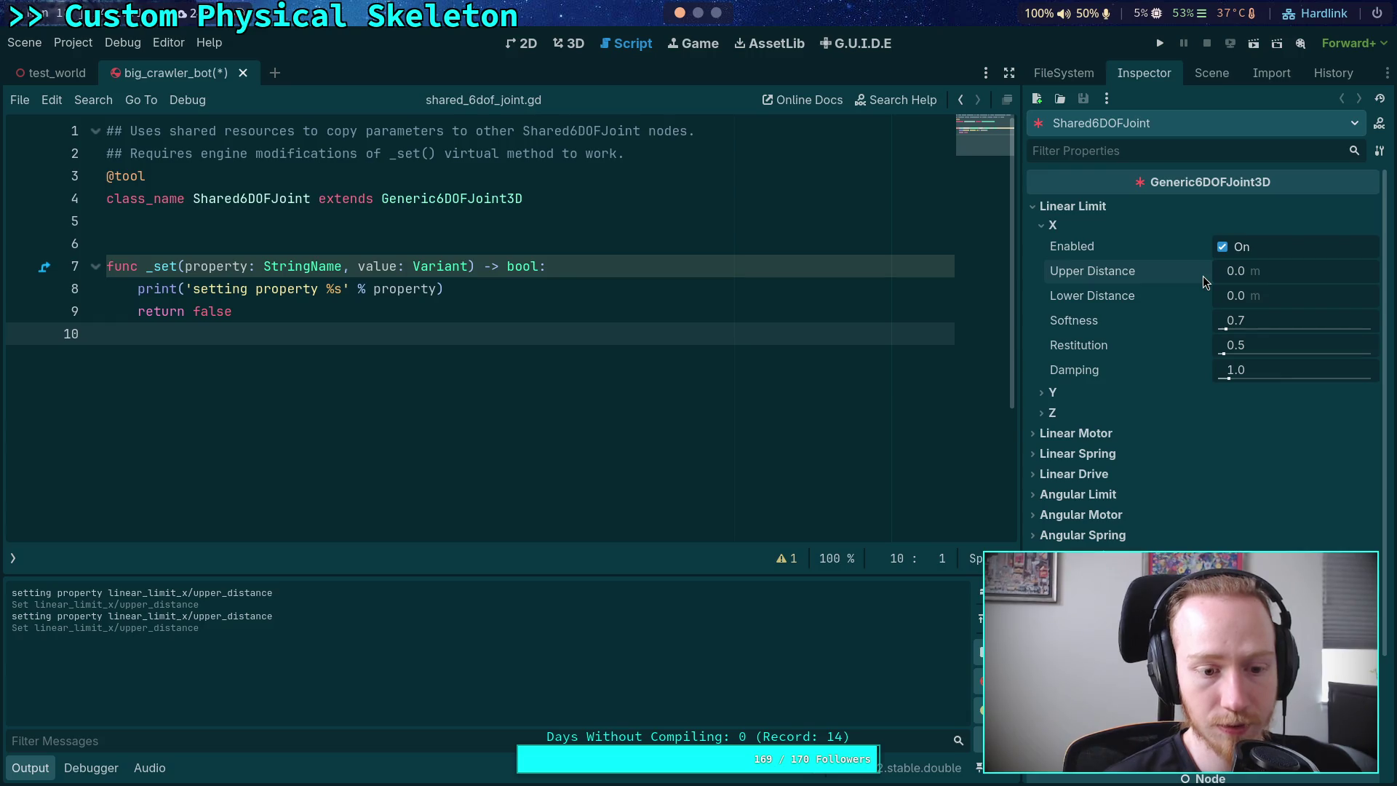
click(1239, 270)
text(1)
key(Return)
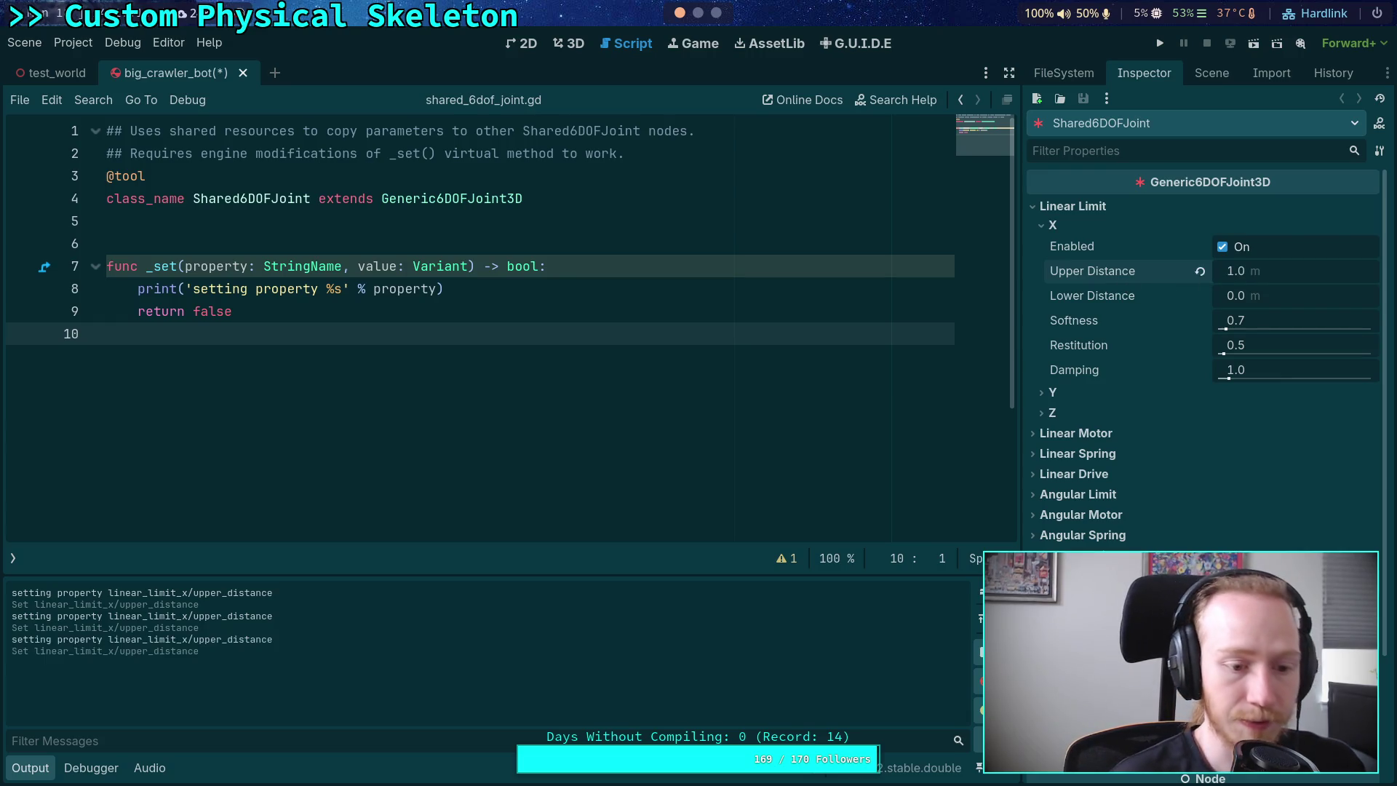
Undo the Upper Distance change and reselect the Shared6DOFJoint node in the Inspector.
click(1212, 73)
click(1146, 435)
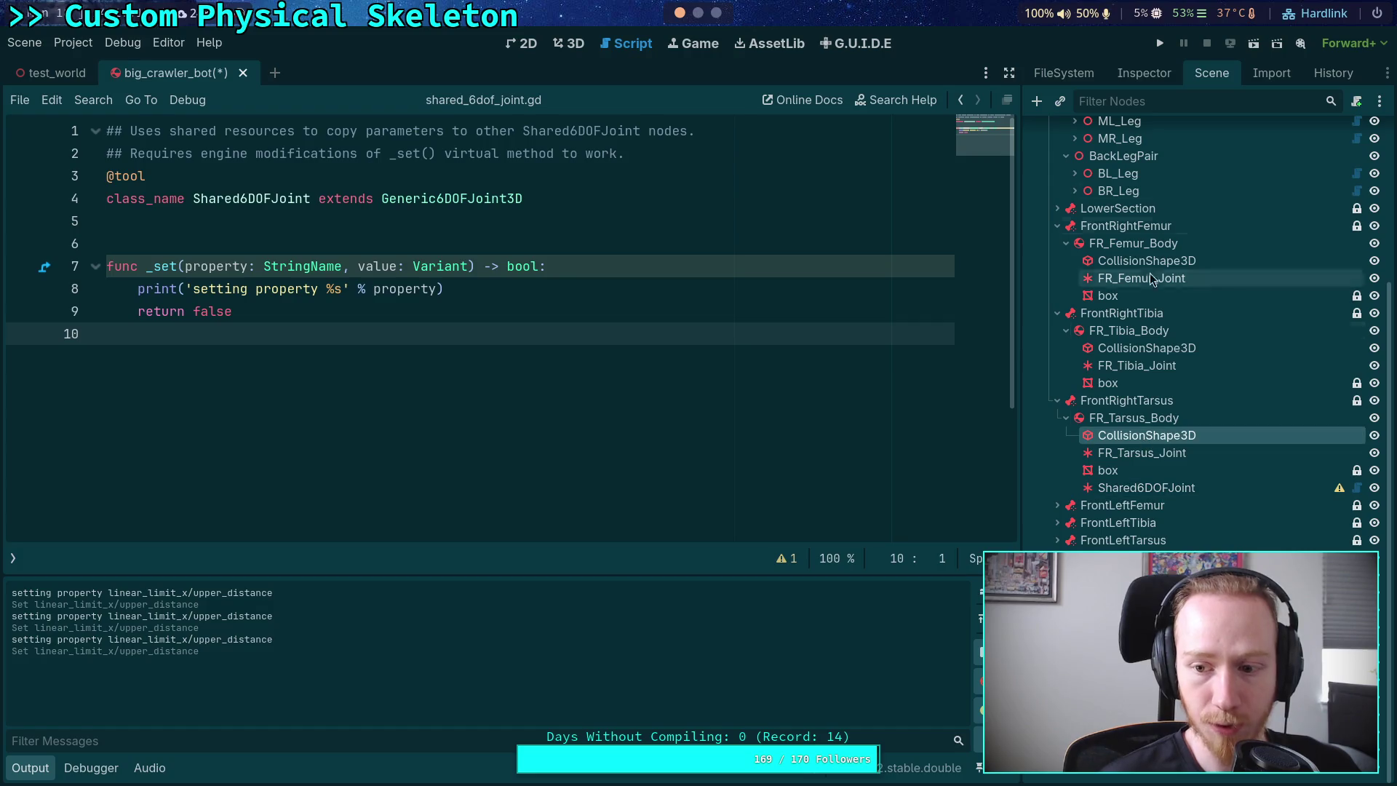
click(1144, 73)
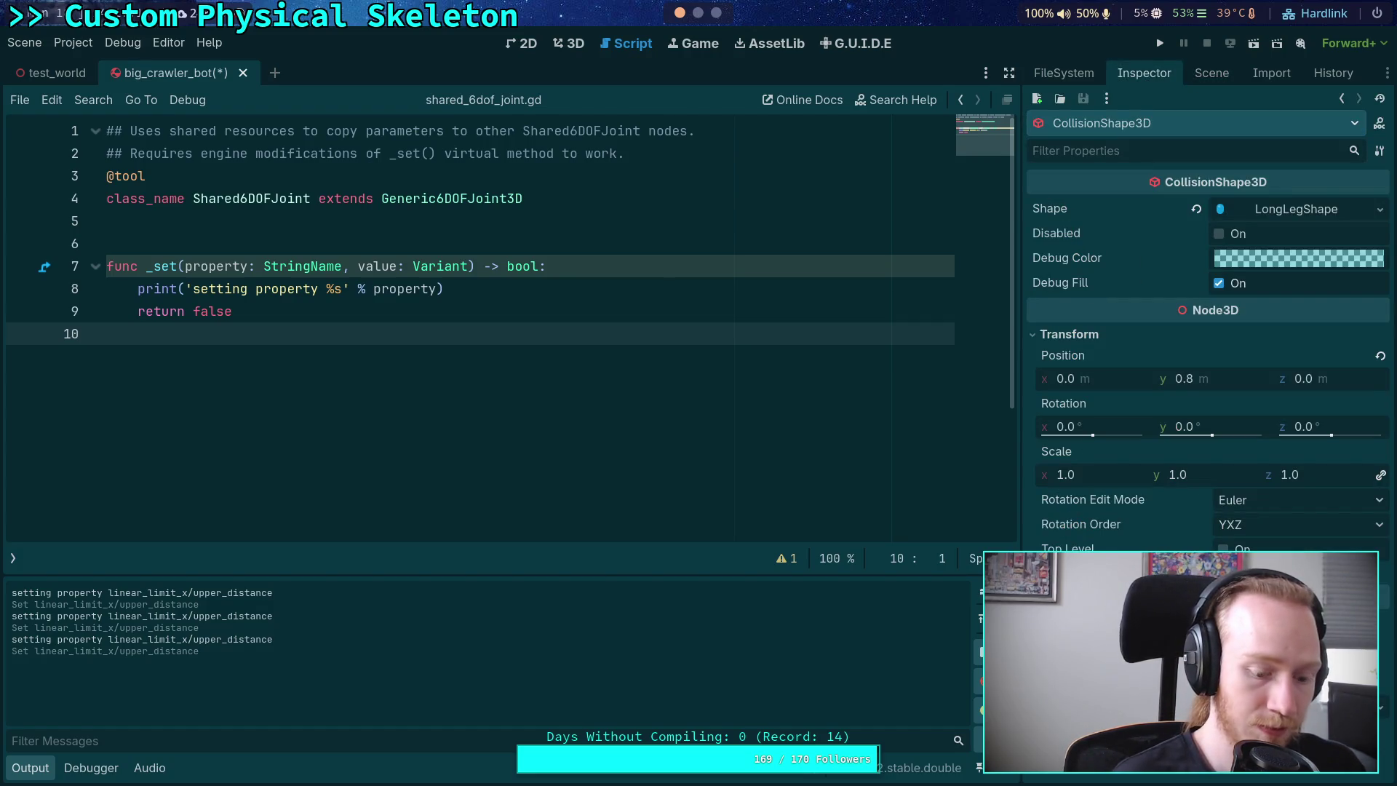
key(ctrl+z)
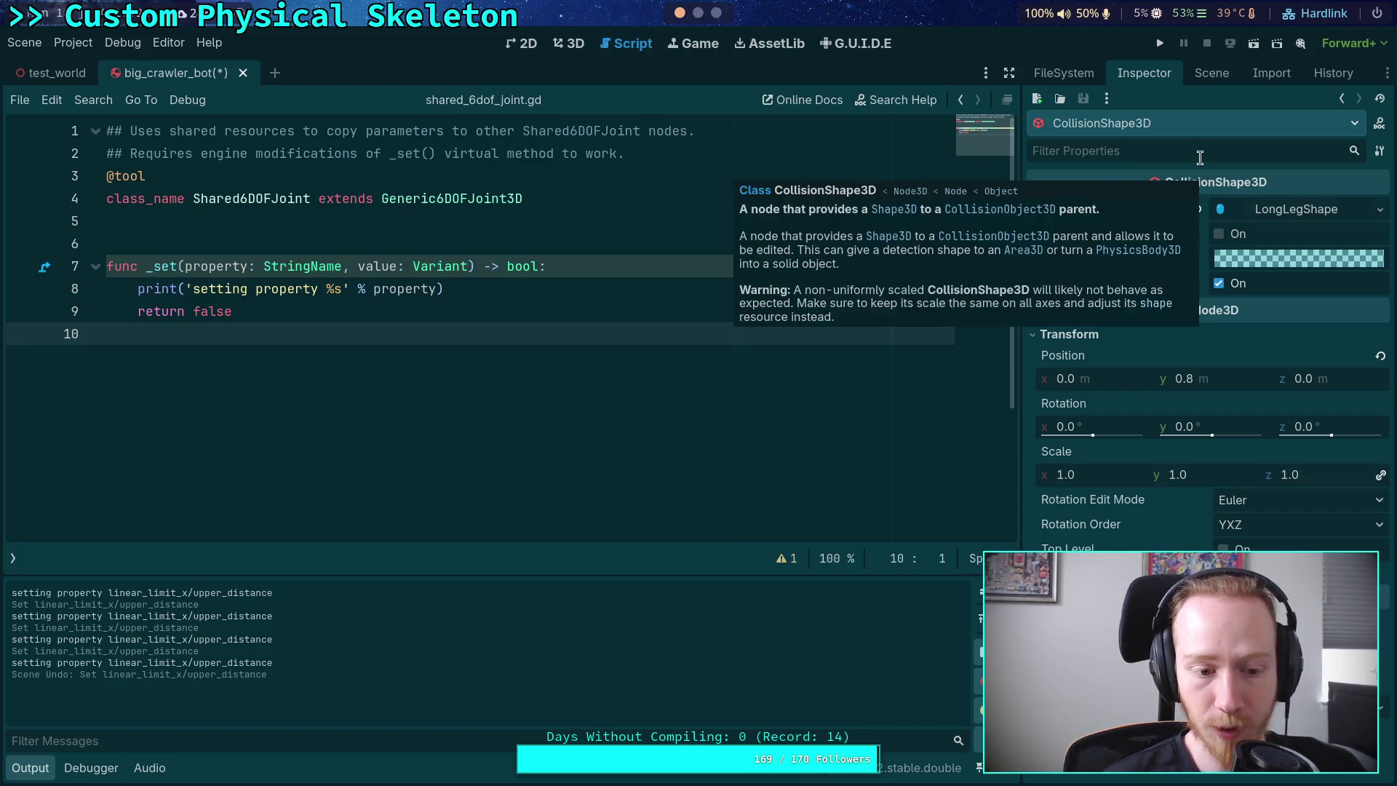
click(1212, 73)
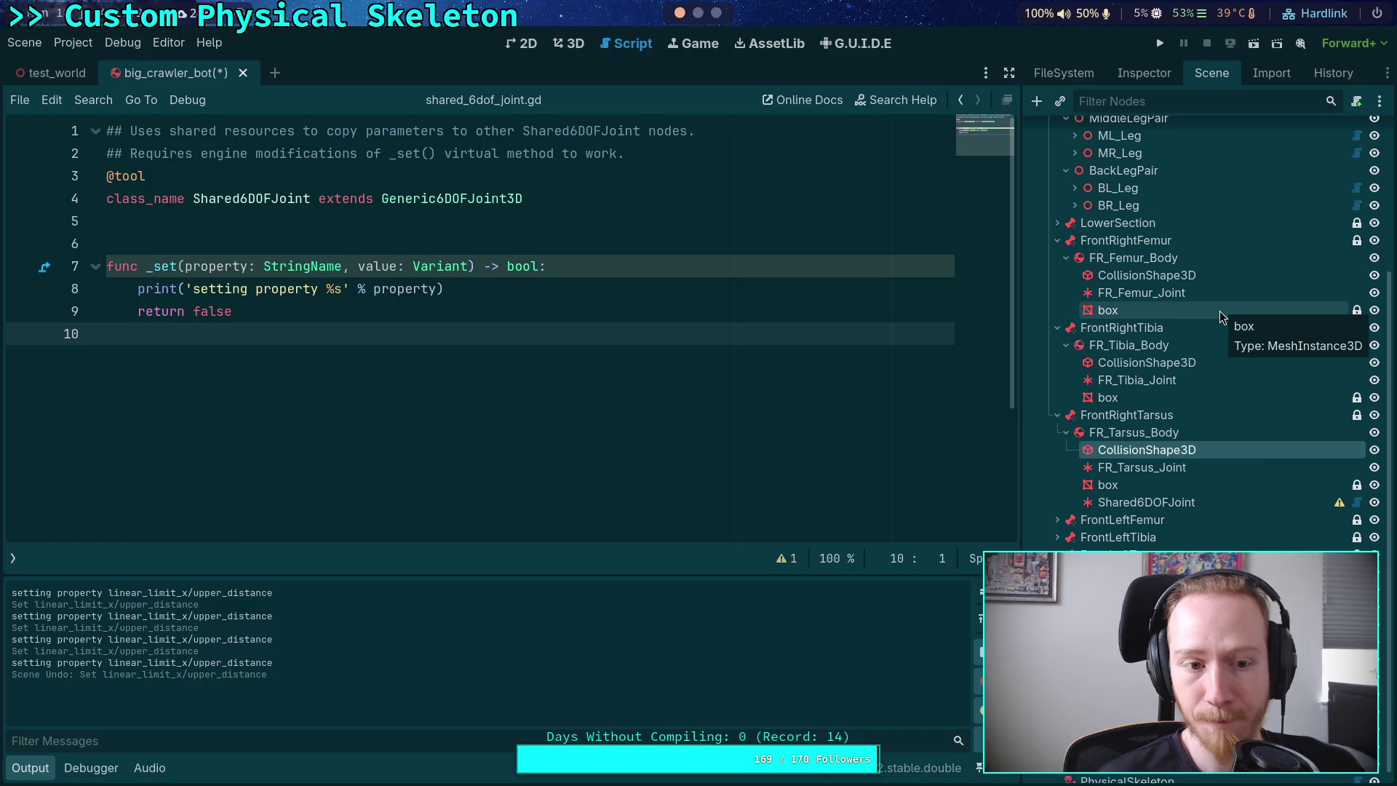
click(1156, 509)
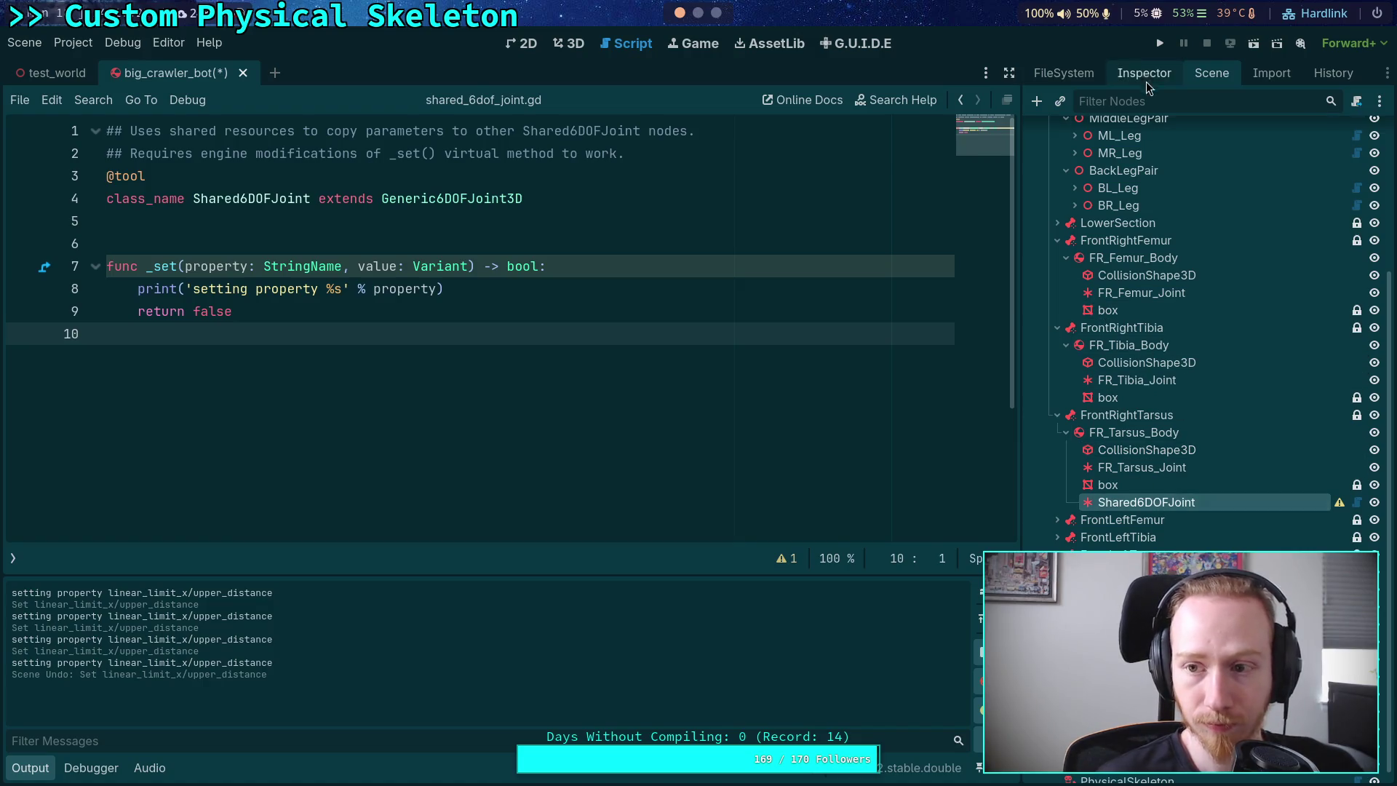
click(1144, 73)
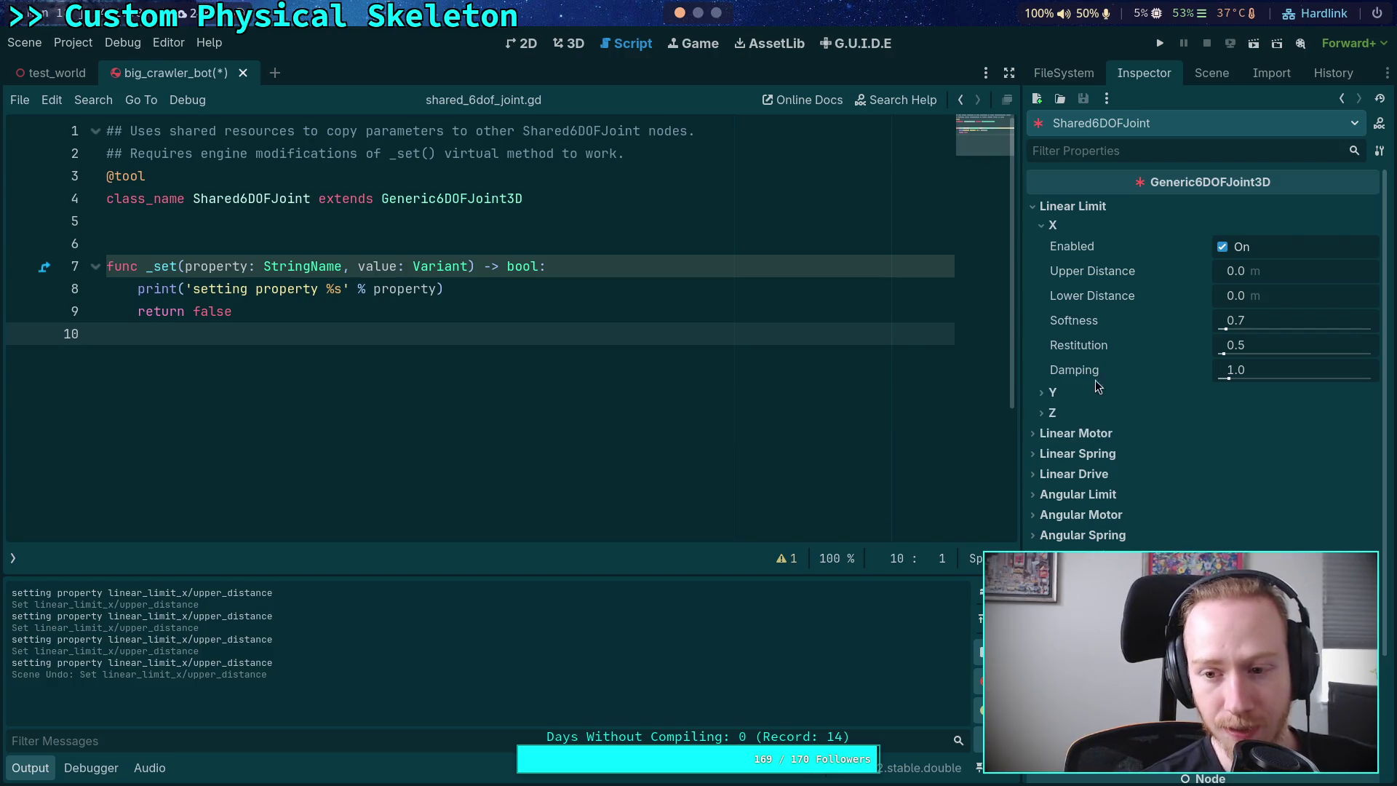
Check the build terminal and GitHub commit list, then return to the Godot script editor.
click(530, 222)
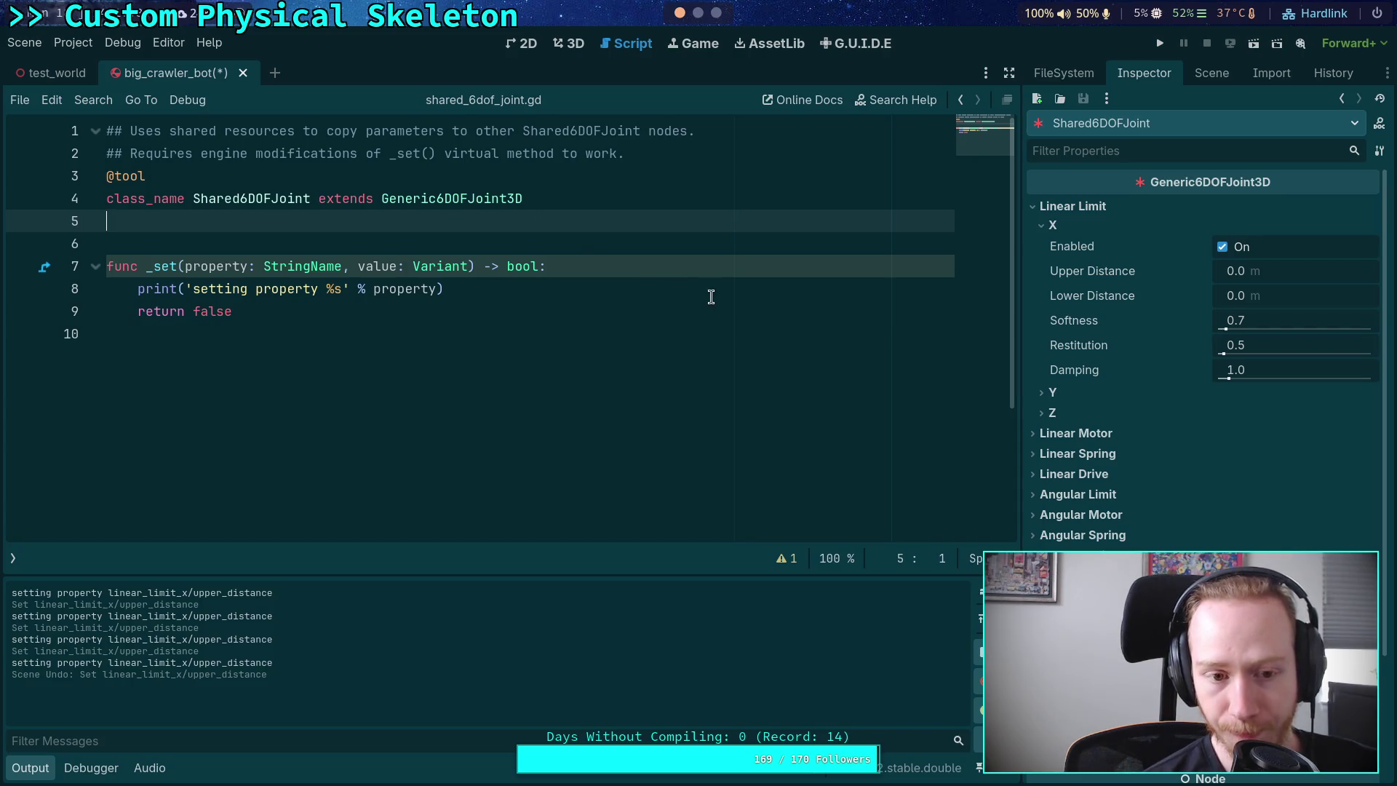
click(697, 13)
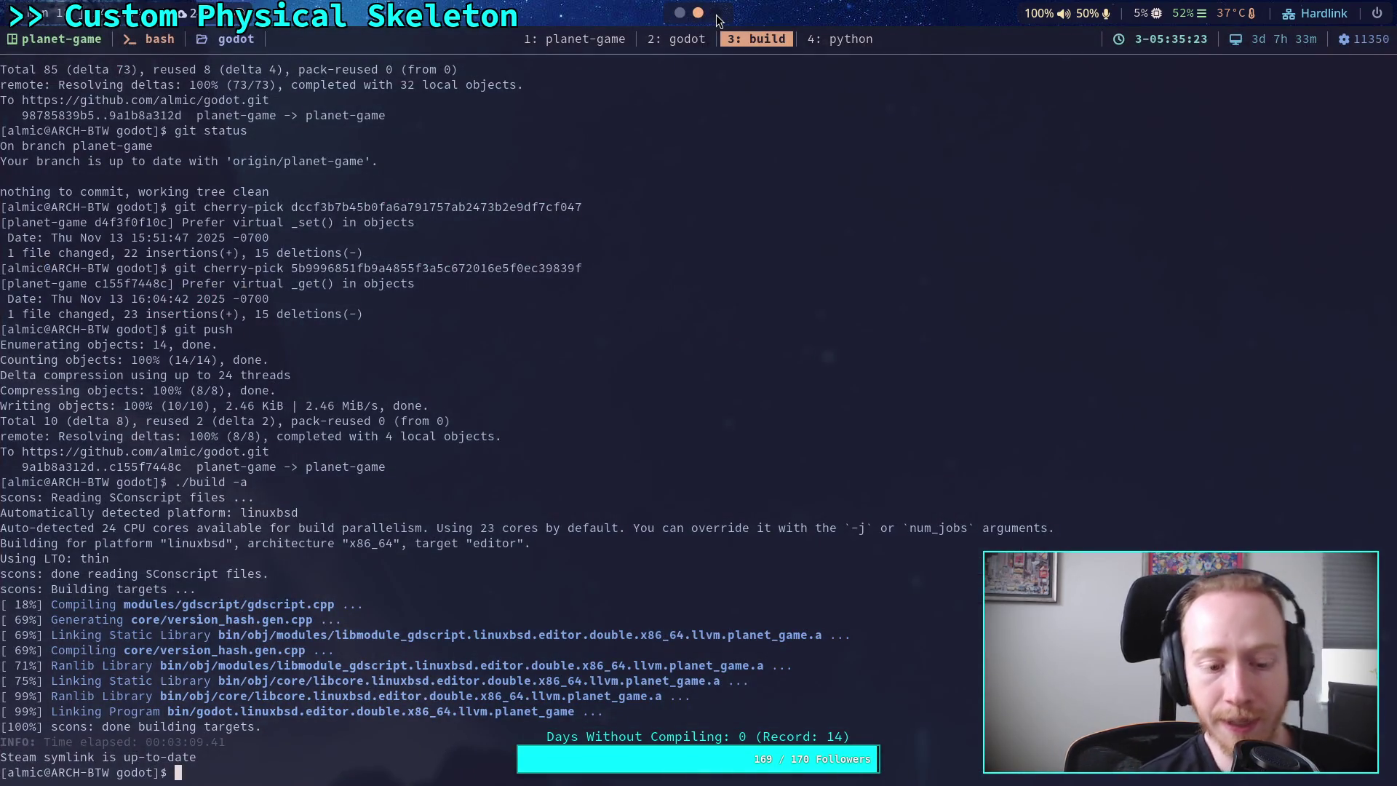
click(716, 14)
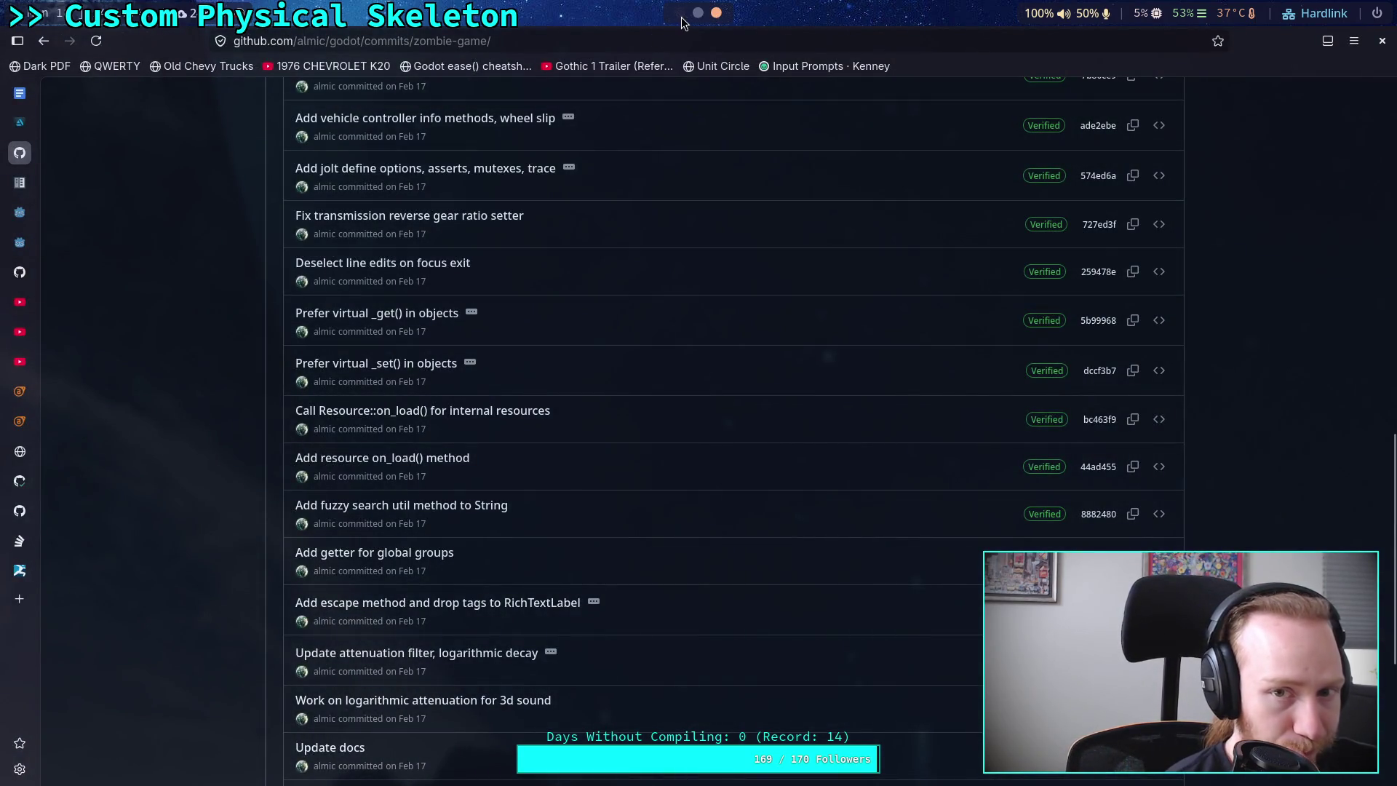
click(679, 13)
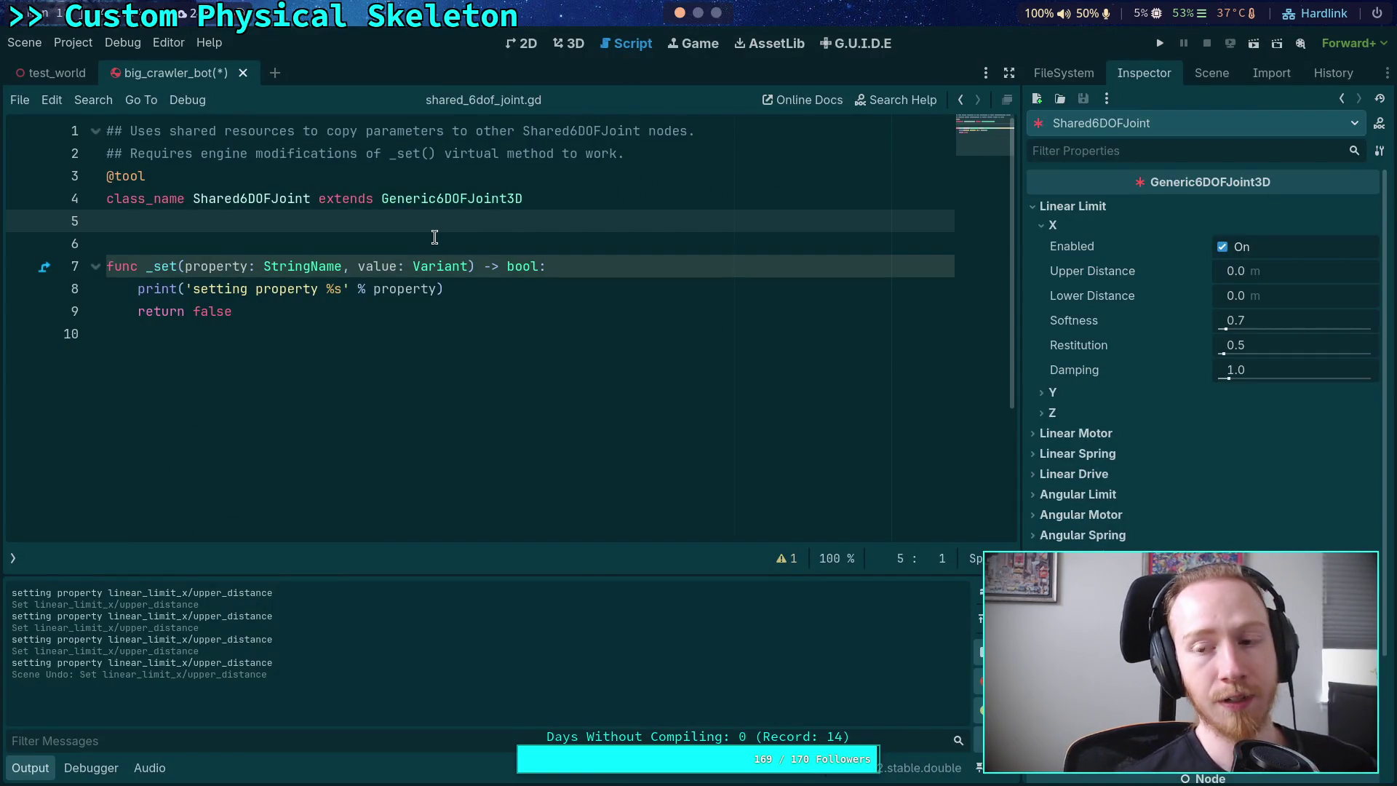
Add func _ready() -> void: containing print(get_property_list()) and save the script.
key(Return)
key(Return)
text(unc _re)
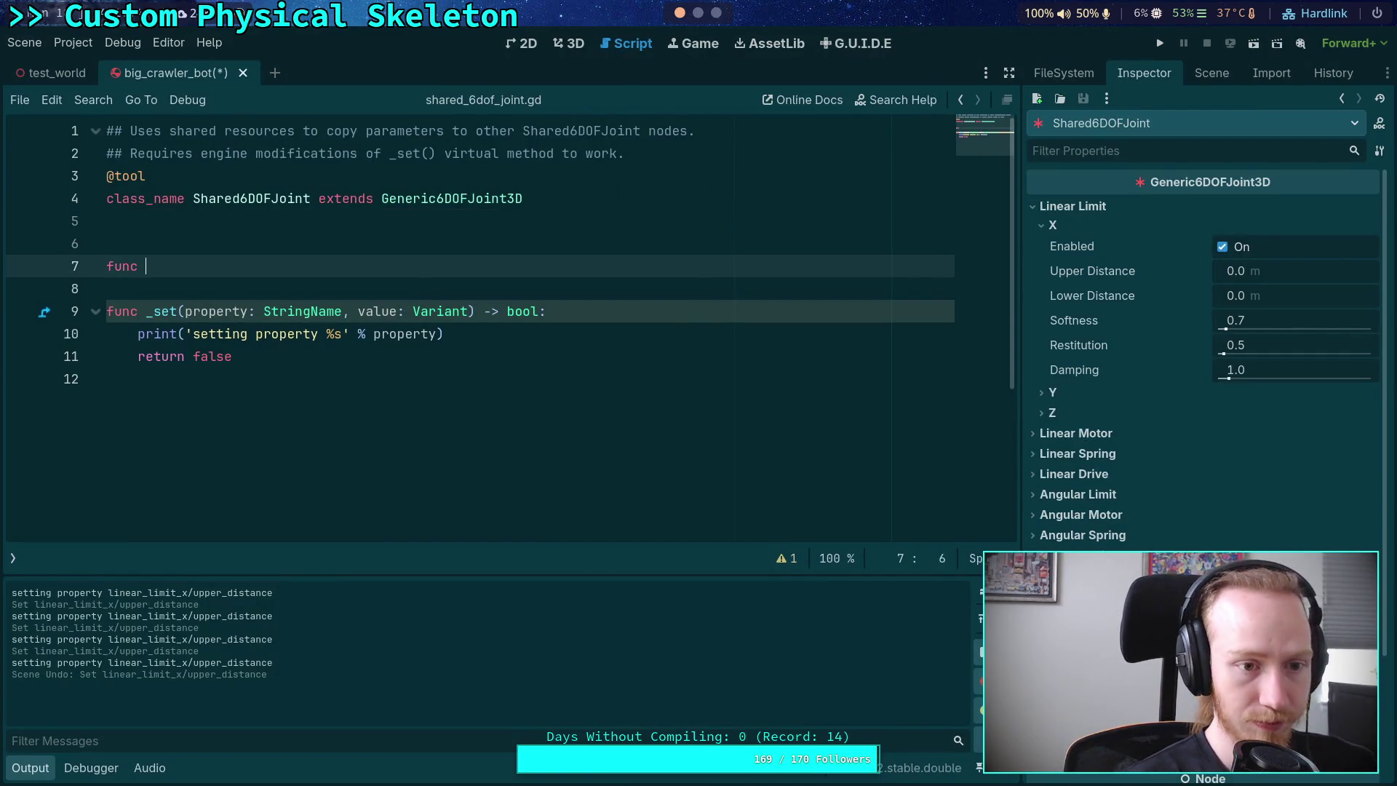
key(Return)
key(Return)
text(get_pr)
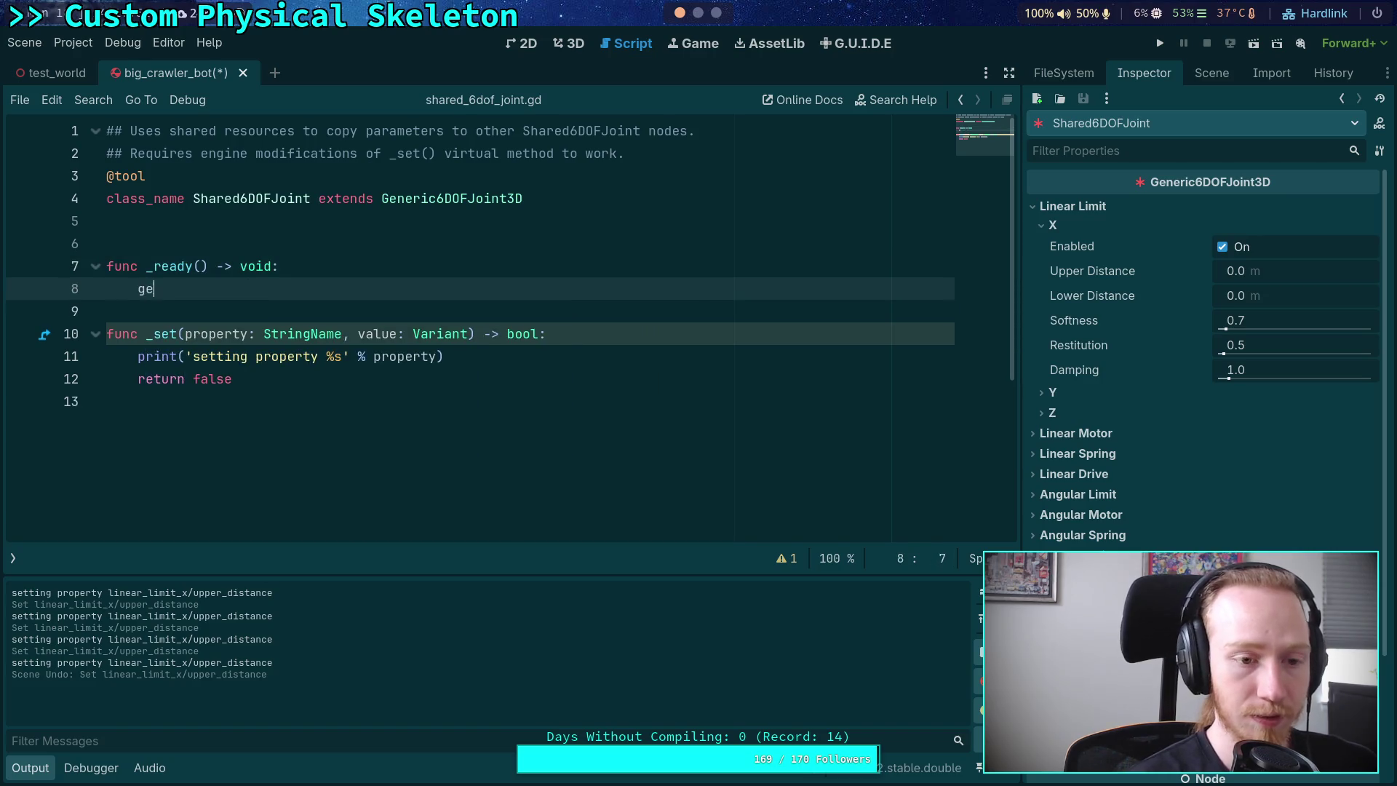
key(Down)
key(Return)
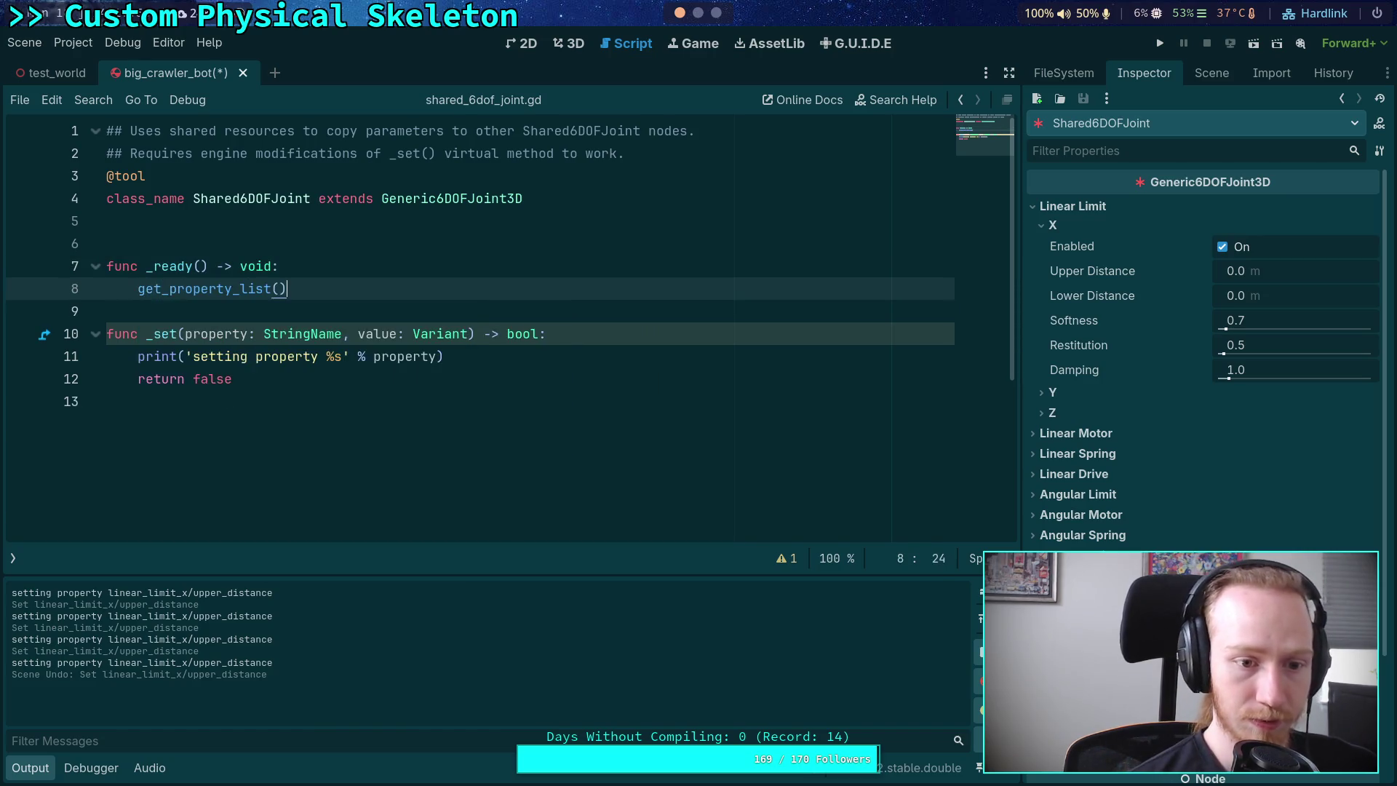
mouse_move(190, 297)
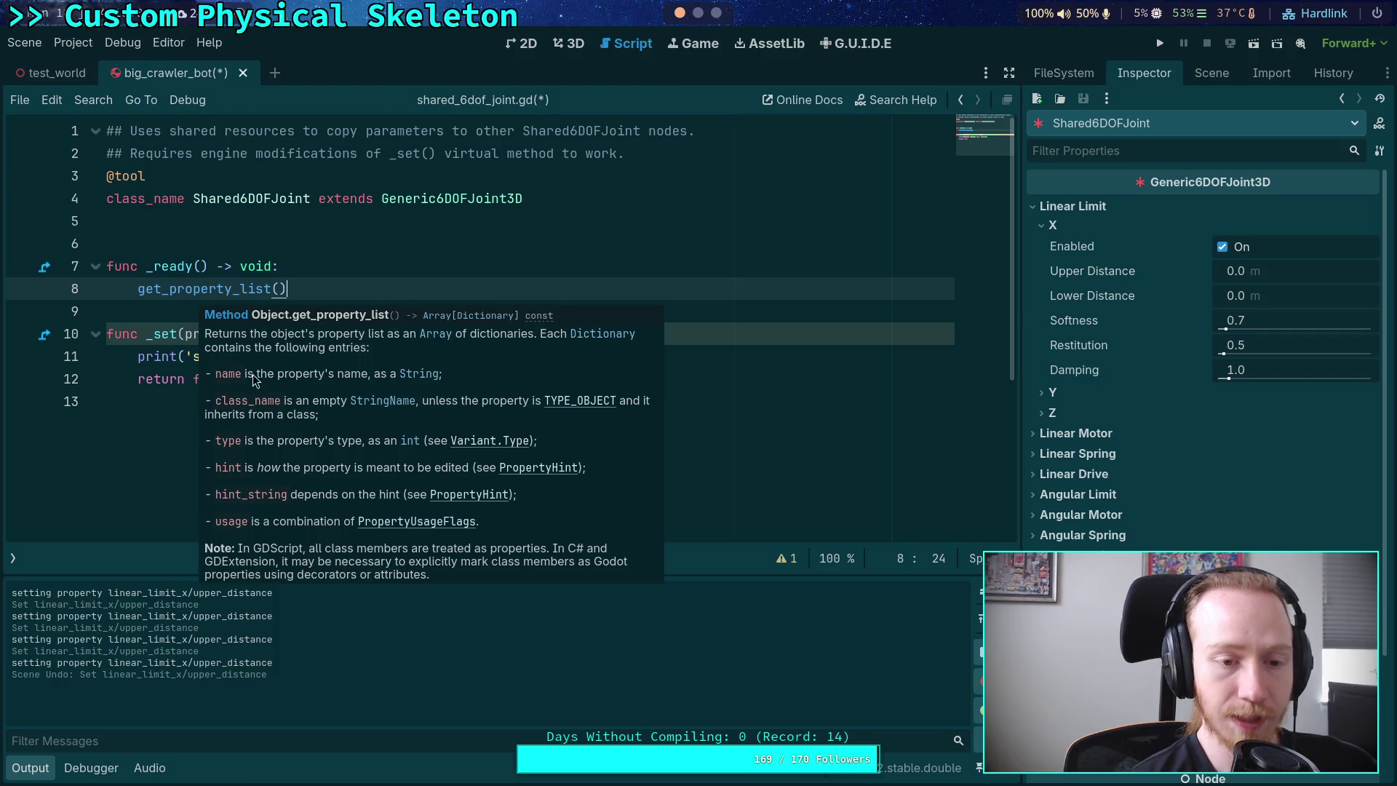
click(133, 286)
text(print()
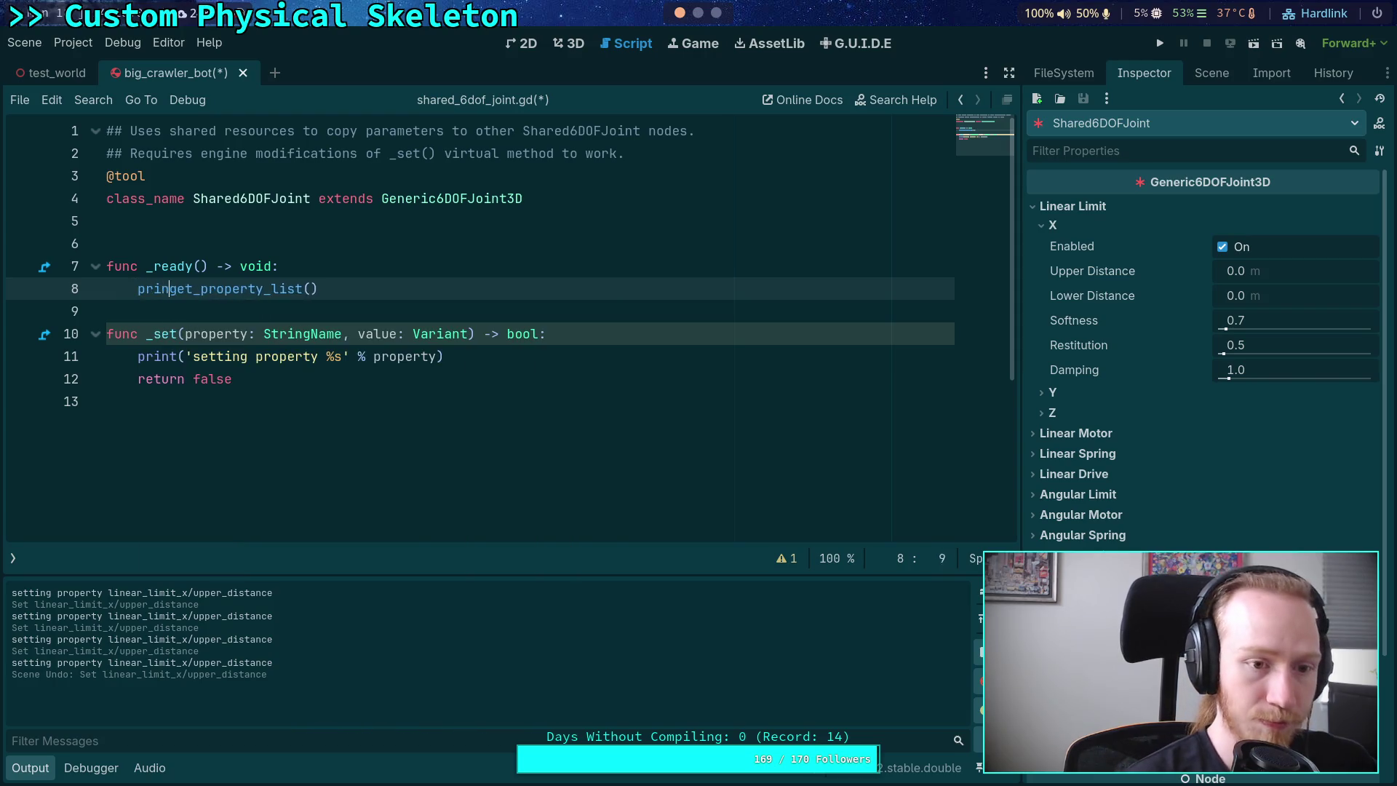
click(389, 286)
text())
key(ctrl+s)
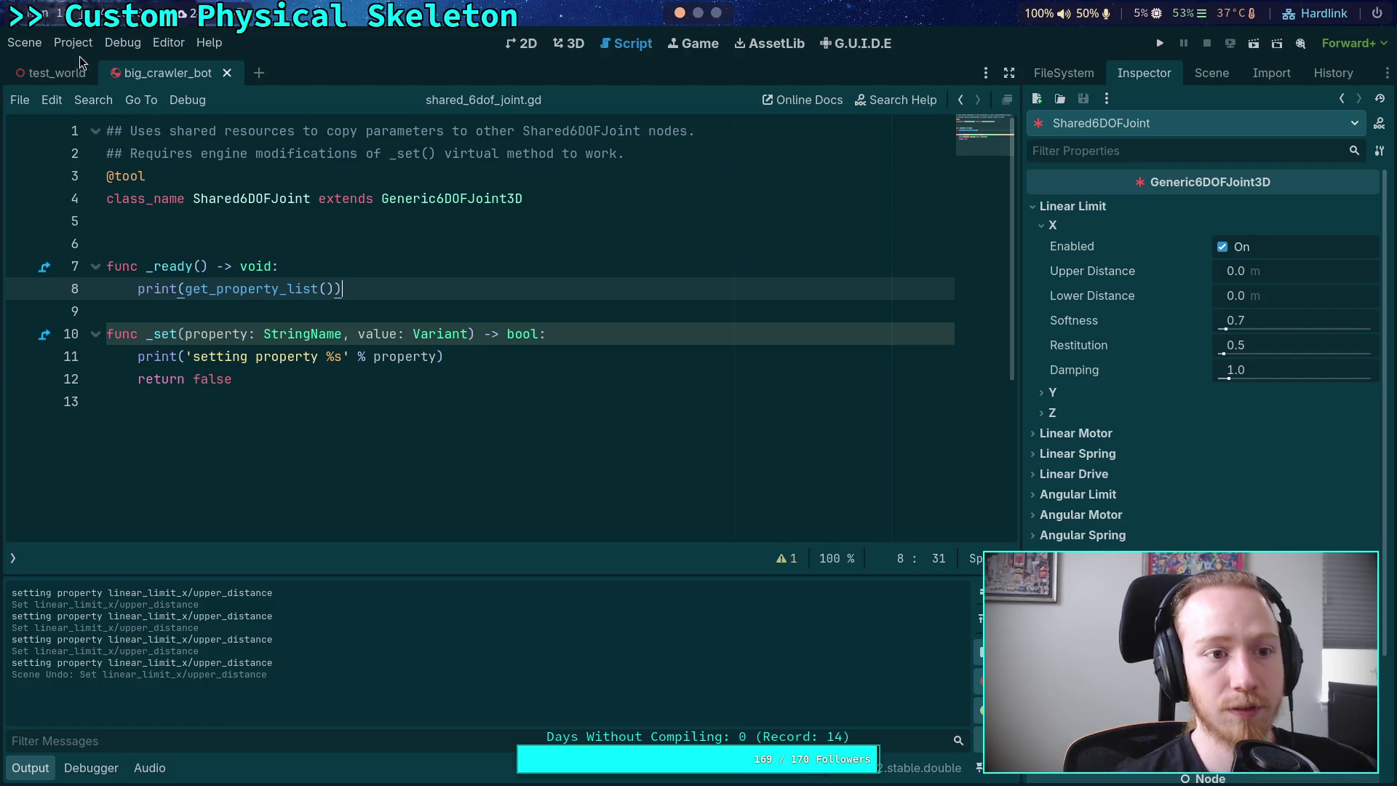
Clear the Output log and reload the saved scene.
click(24, 43)
click(971, 606)
click(981, 592)
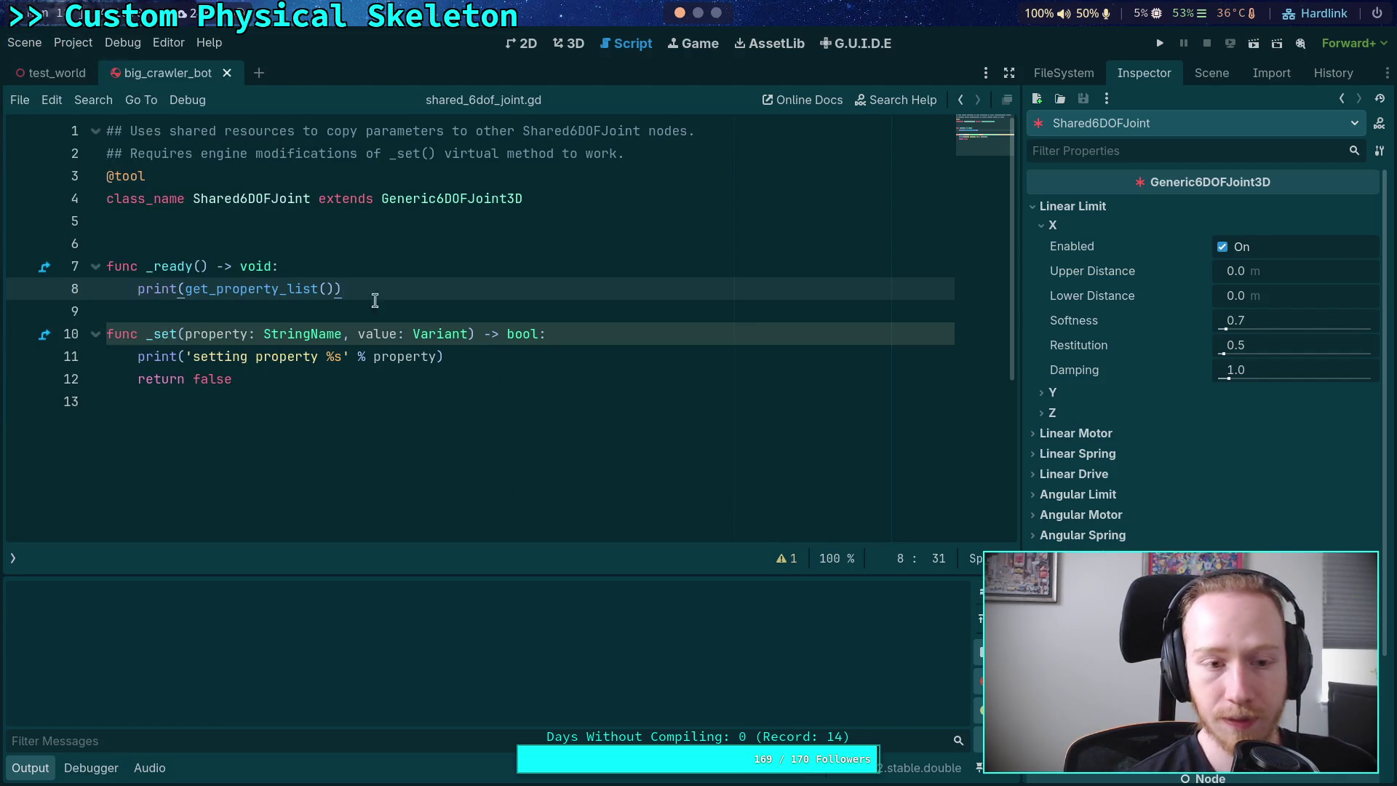
click(24, 42)
click(83, 357)
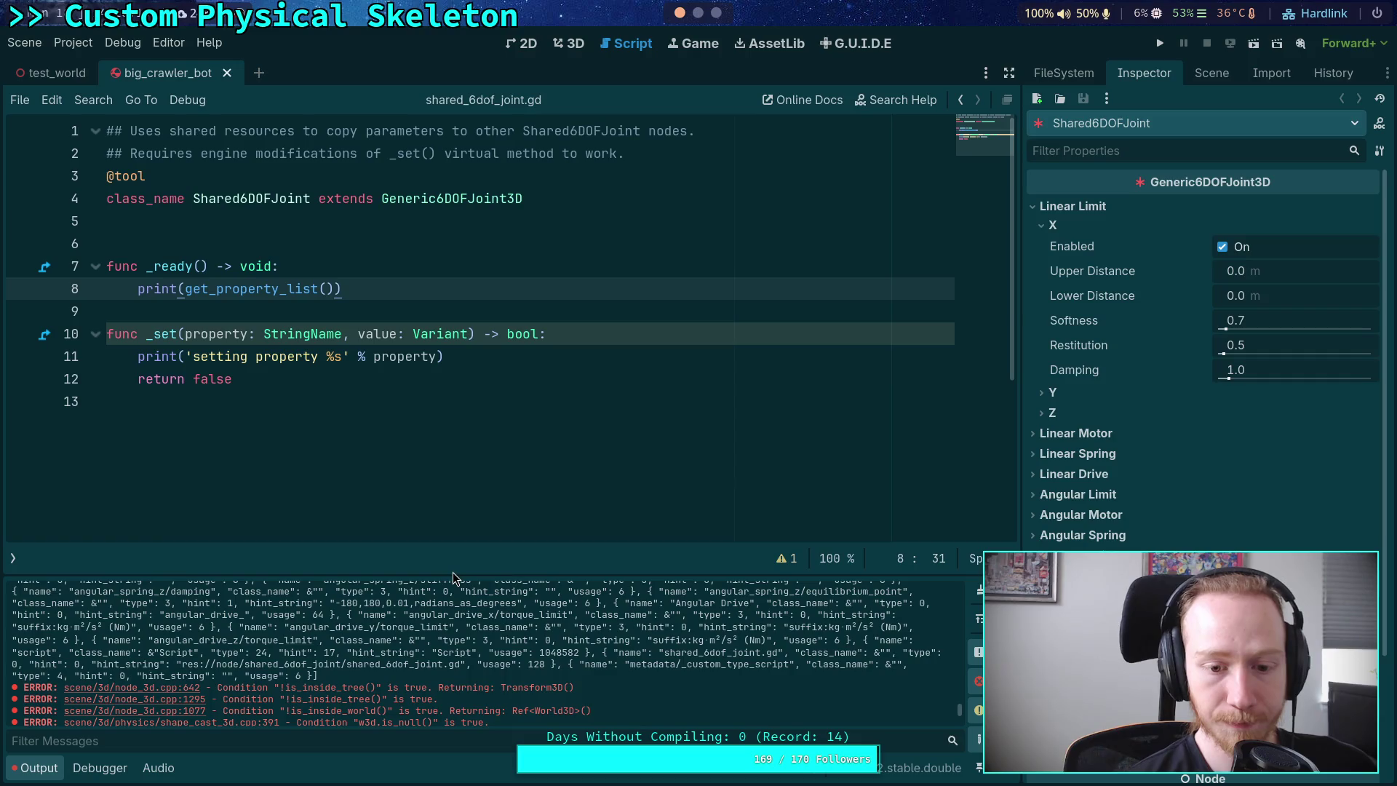
Enlarge the Output panel and browse the printed property dictionaries, marking metadata and angular_limit_z entries.
drag(452, 573, 452, 515)
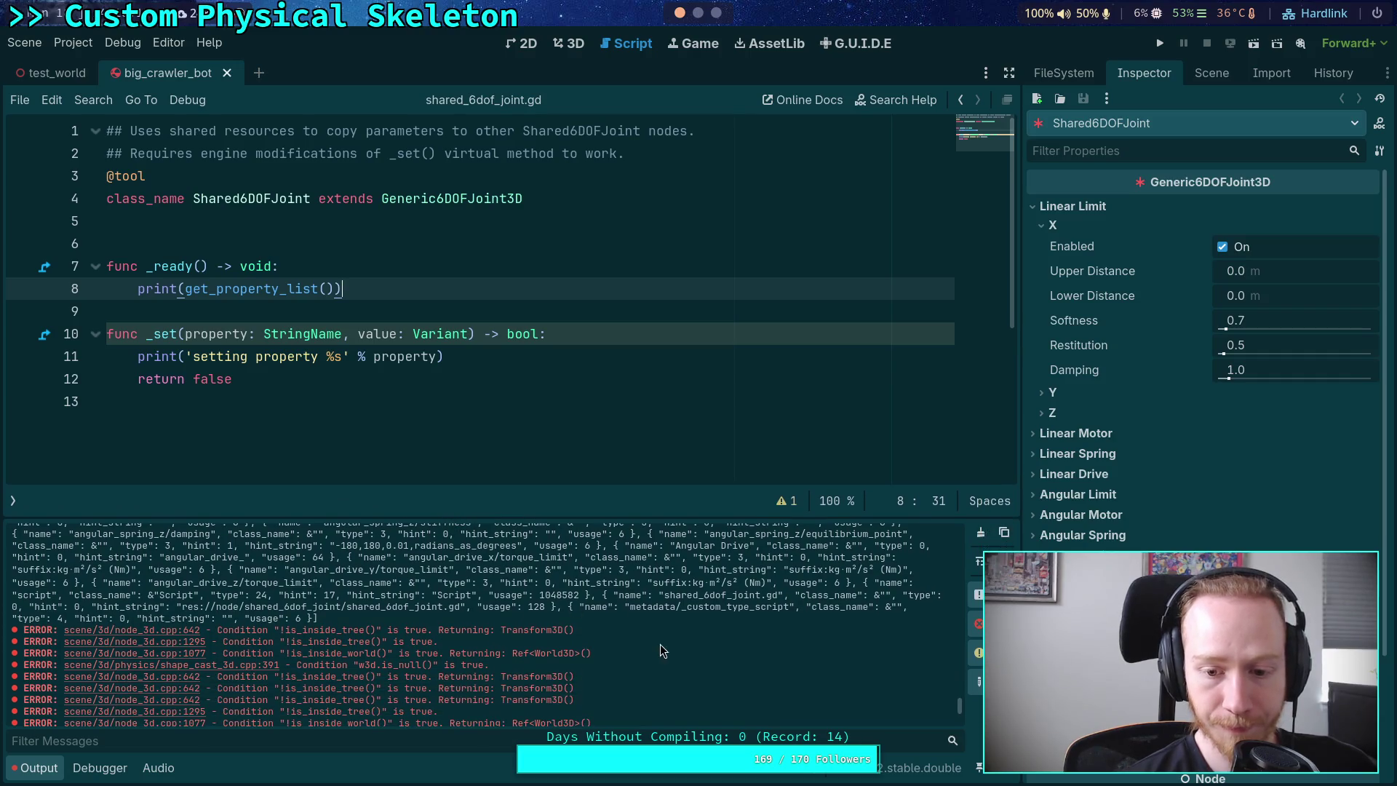
double_click(628, 607)
scroll(393, 611, up, 3)
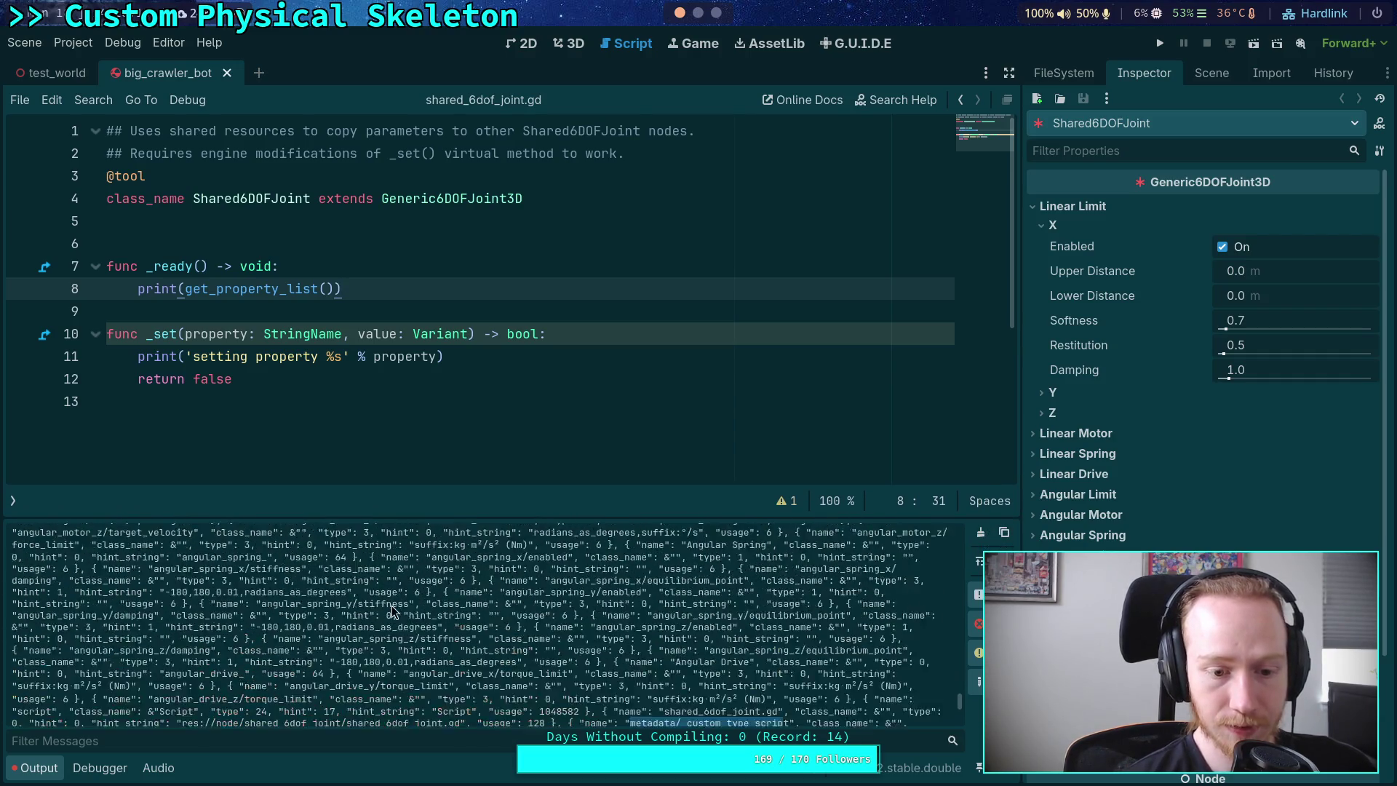
scroll(393, 611, up, 5)
mouse_move(267, 564)
mouse_down()
mouse_move(478, 575)
mouse_move(852, 551)
mouse_up()
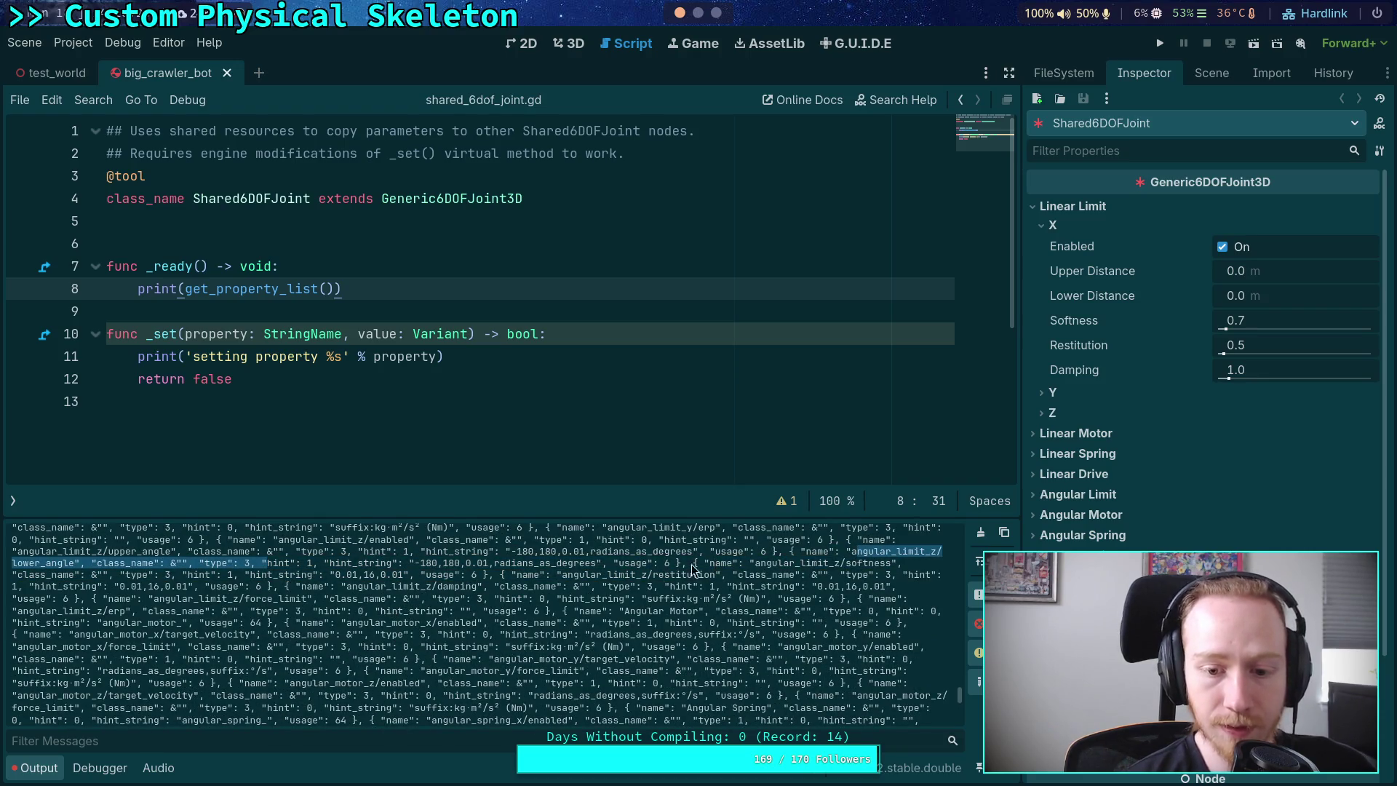
scroll(699, 567, up, 7)
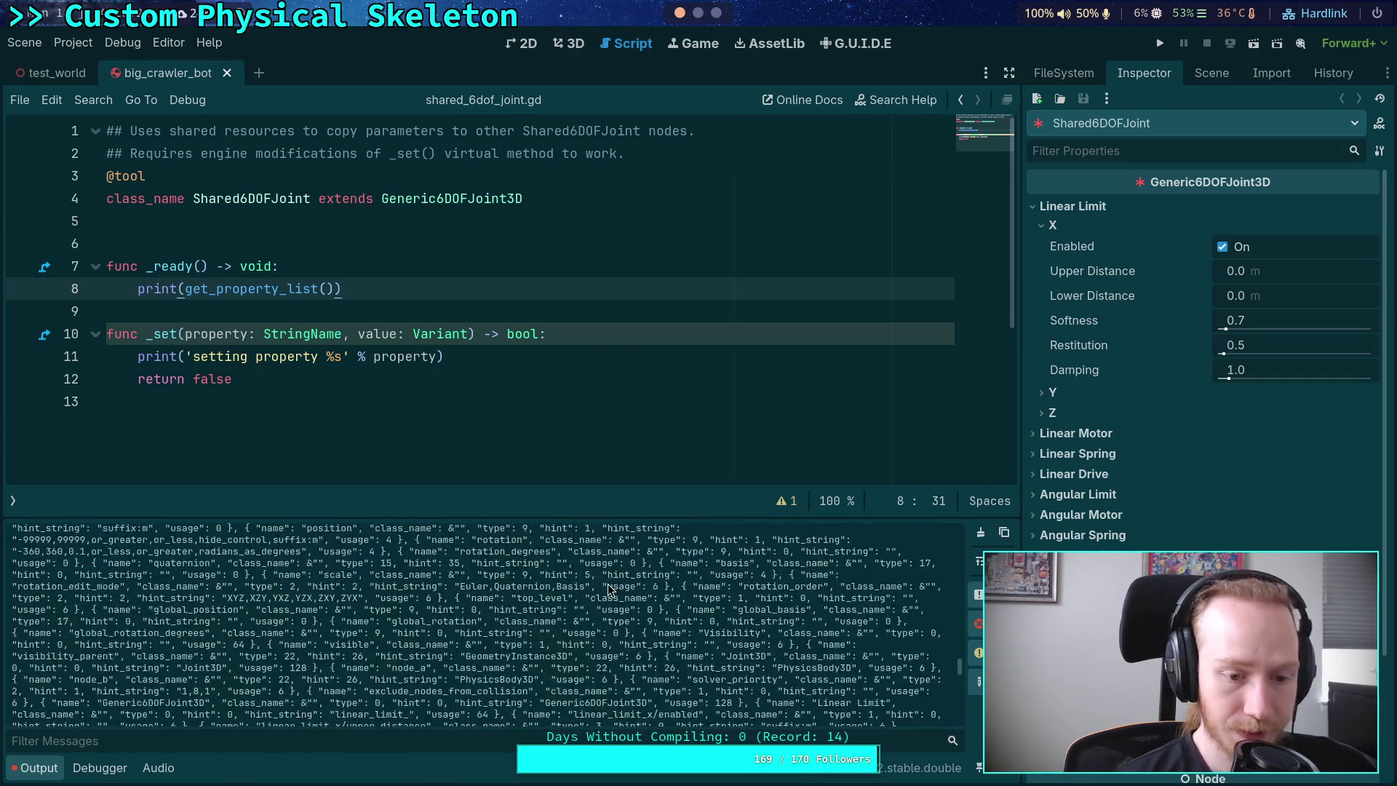
scroll(598, 579, up, 5)
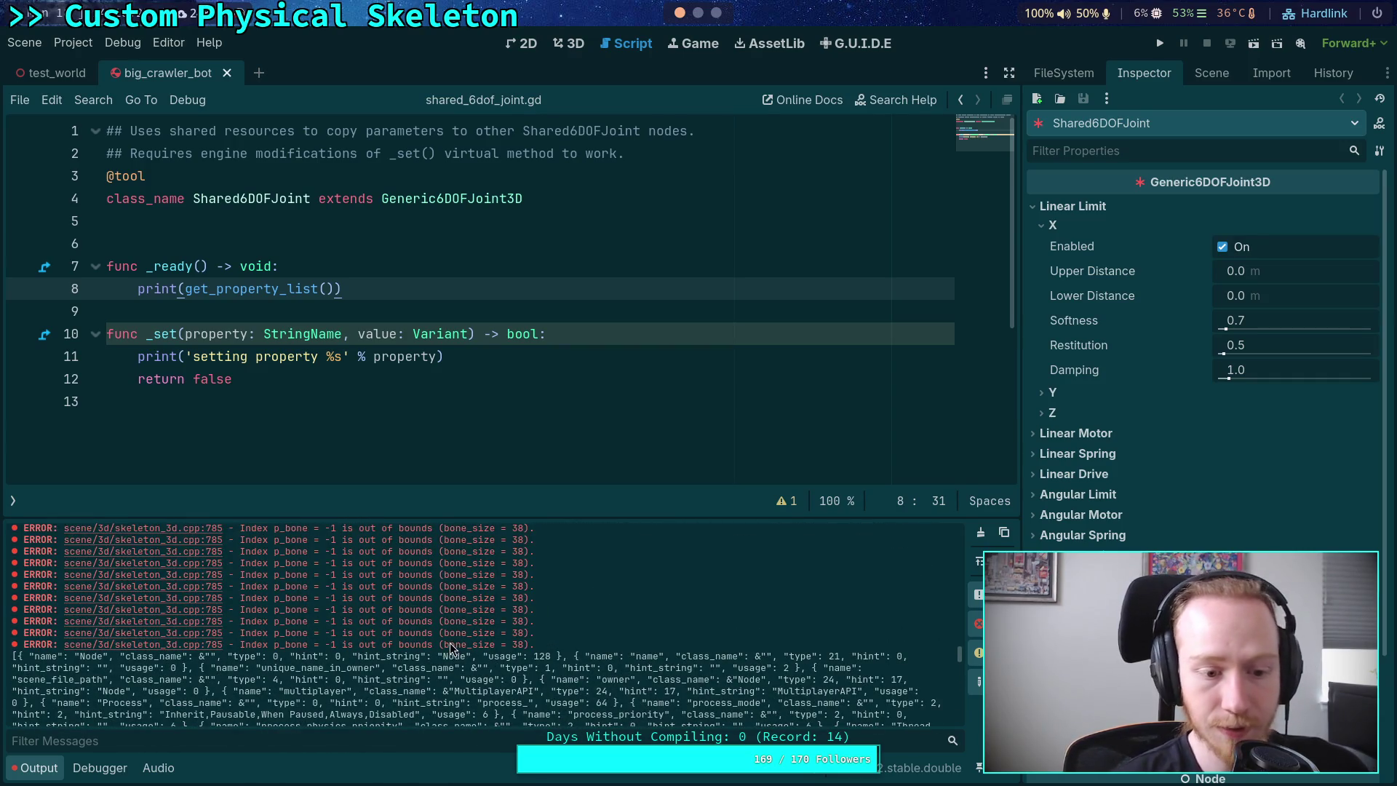
scroll(326, 630, down, 2)
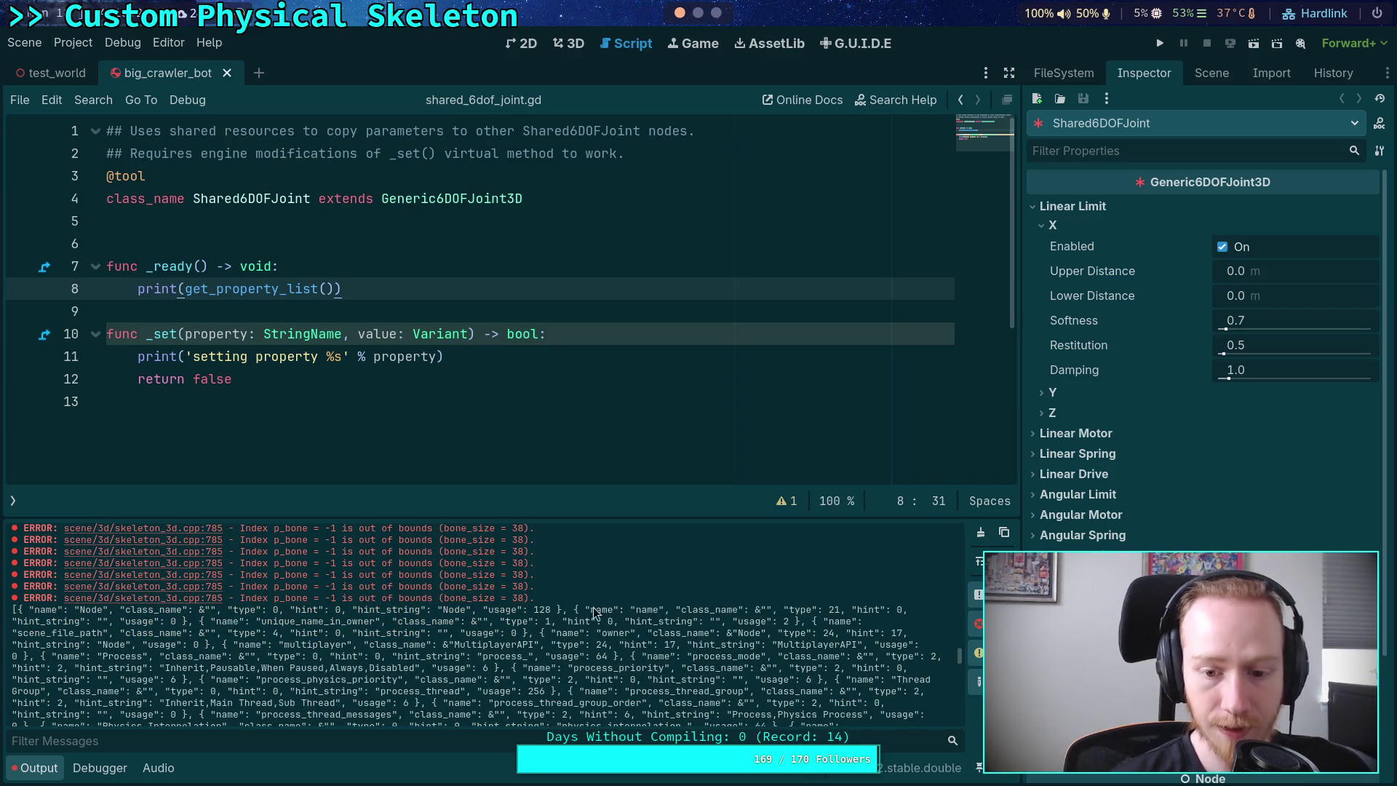
scroll(191, 622, down, 1)
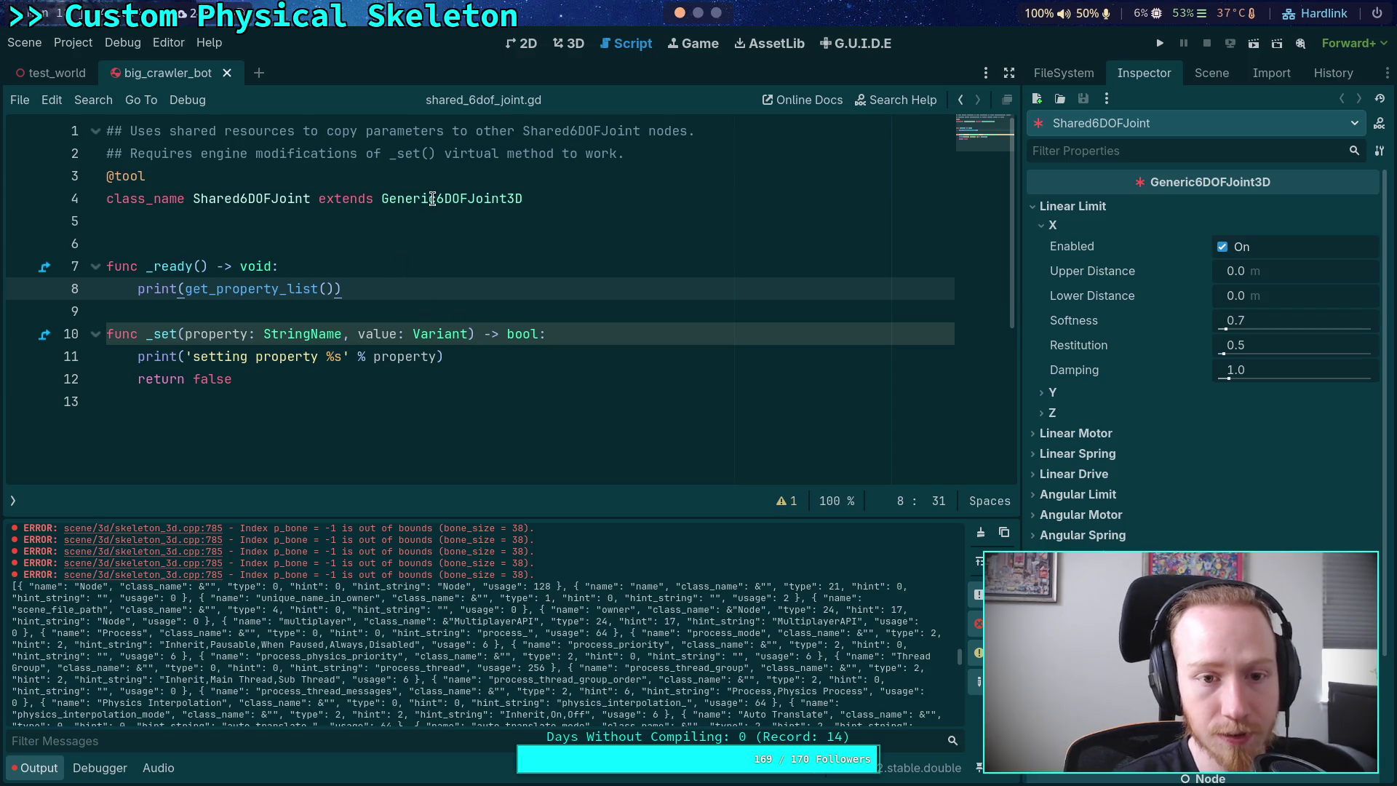
Show the script list, open the Node and Object docs, and find get_property_list().
click(13, 501)
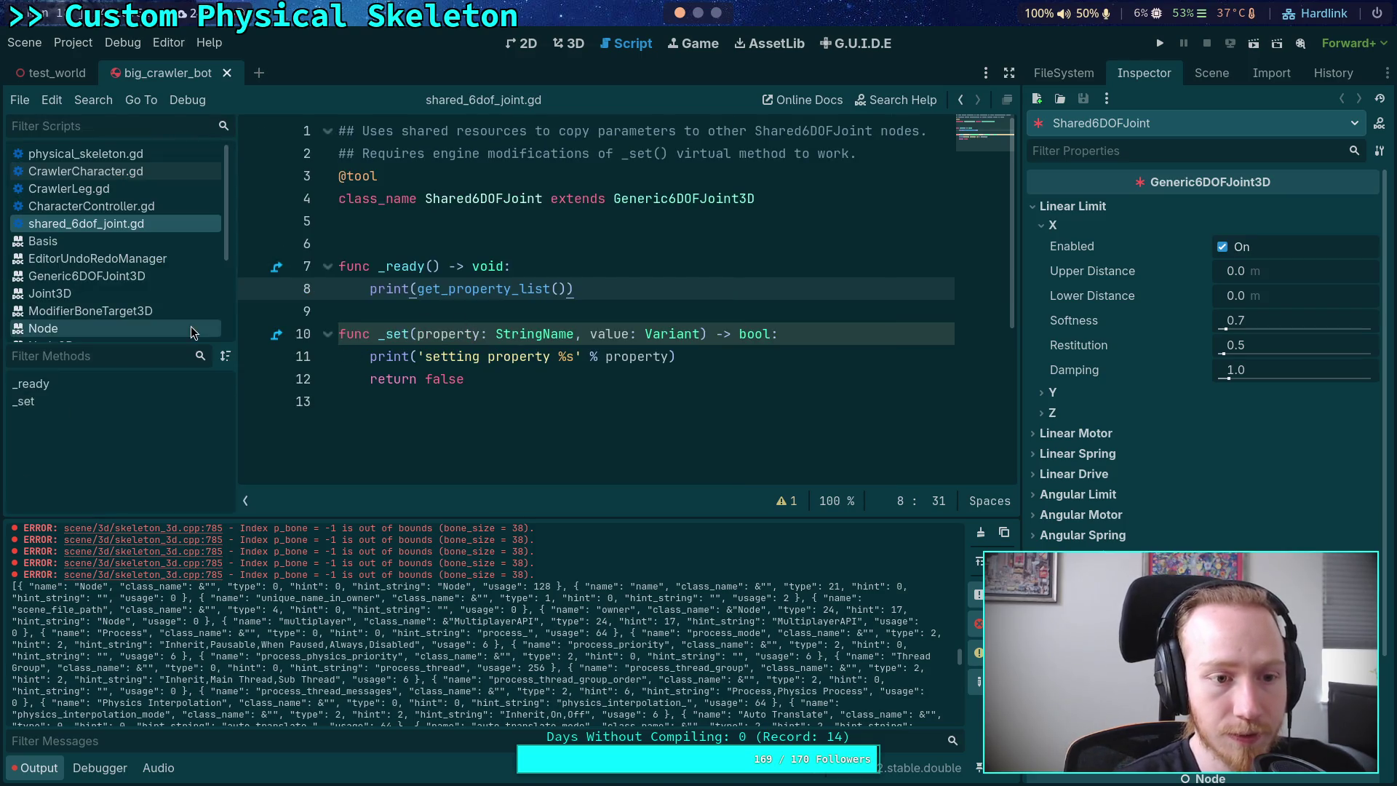
scroll(85, 305, down, 2)
click(84, 284)
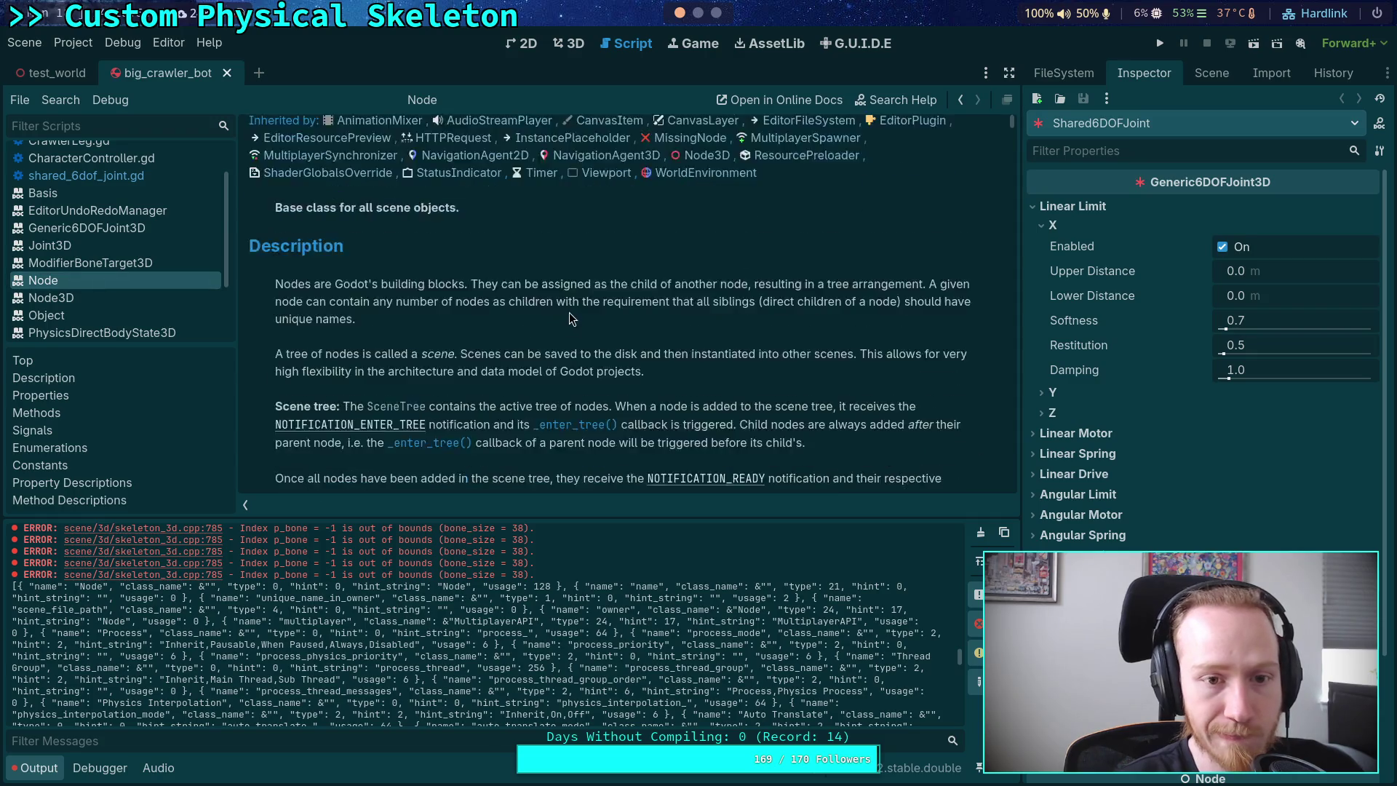
scroll(571, 314, down, 5)
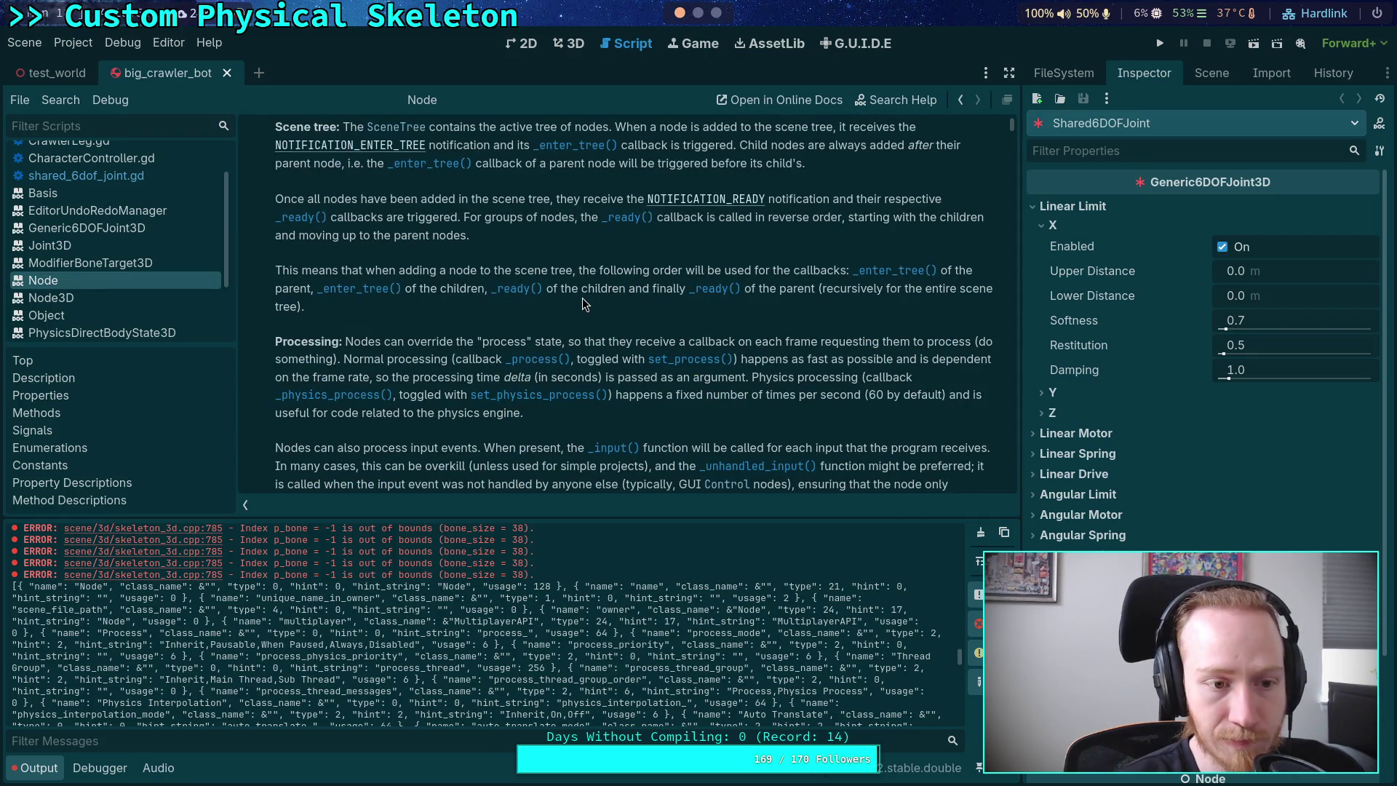
click(93, 316)
scroll(584, 317, down, 10)
scroll(583, 317, down, 20)
scroll(583, 317, down, 20)
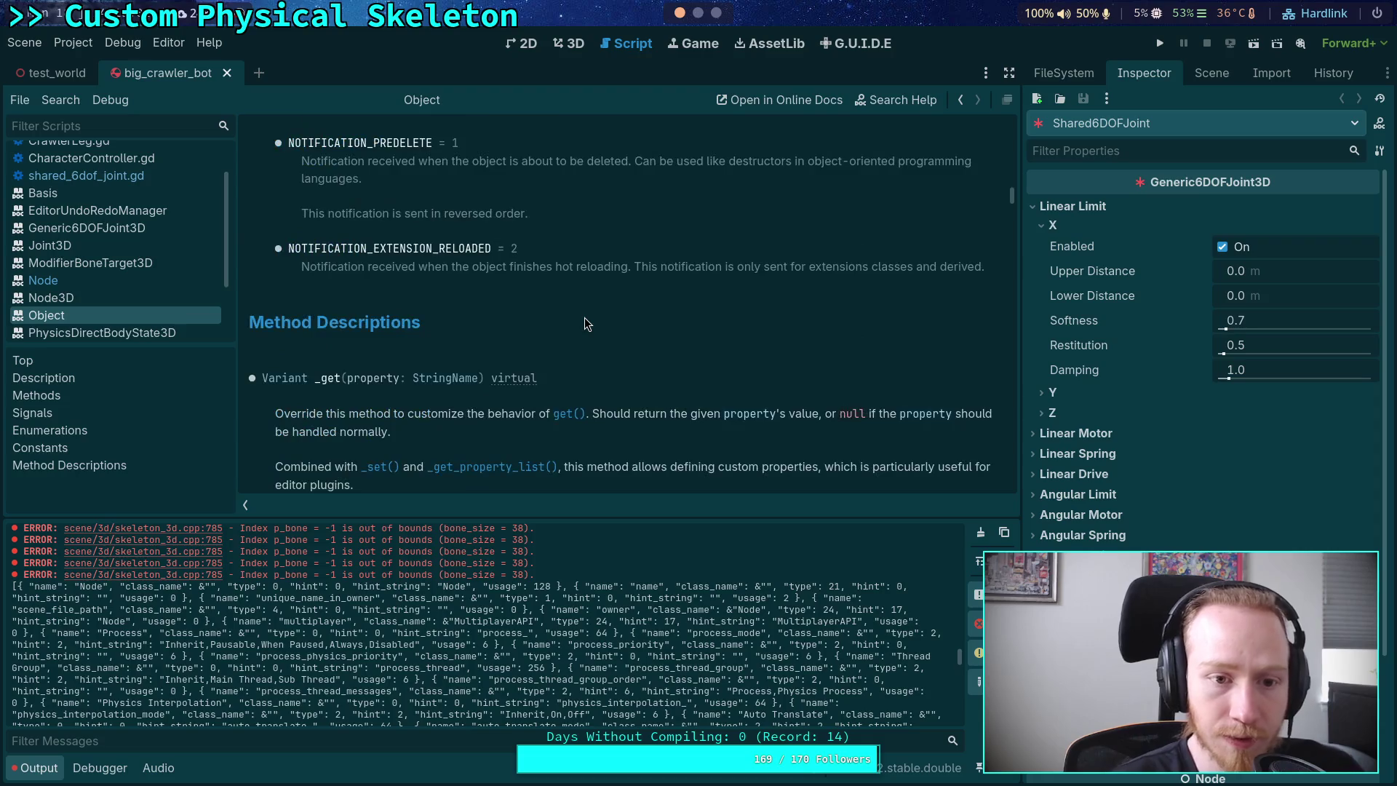
scroll(583, 323, down, 5)
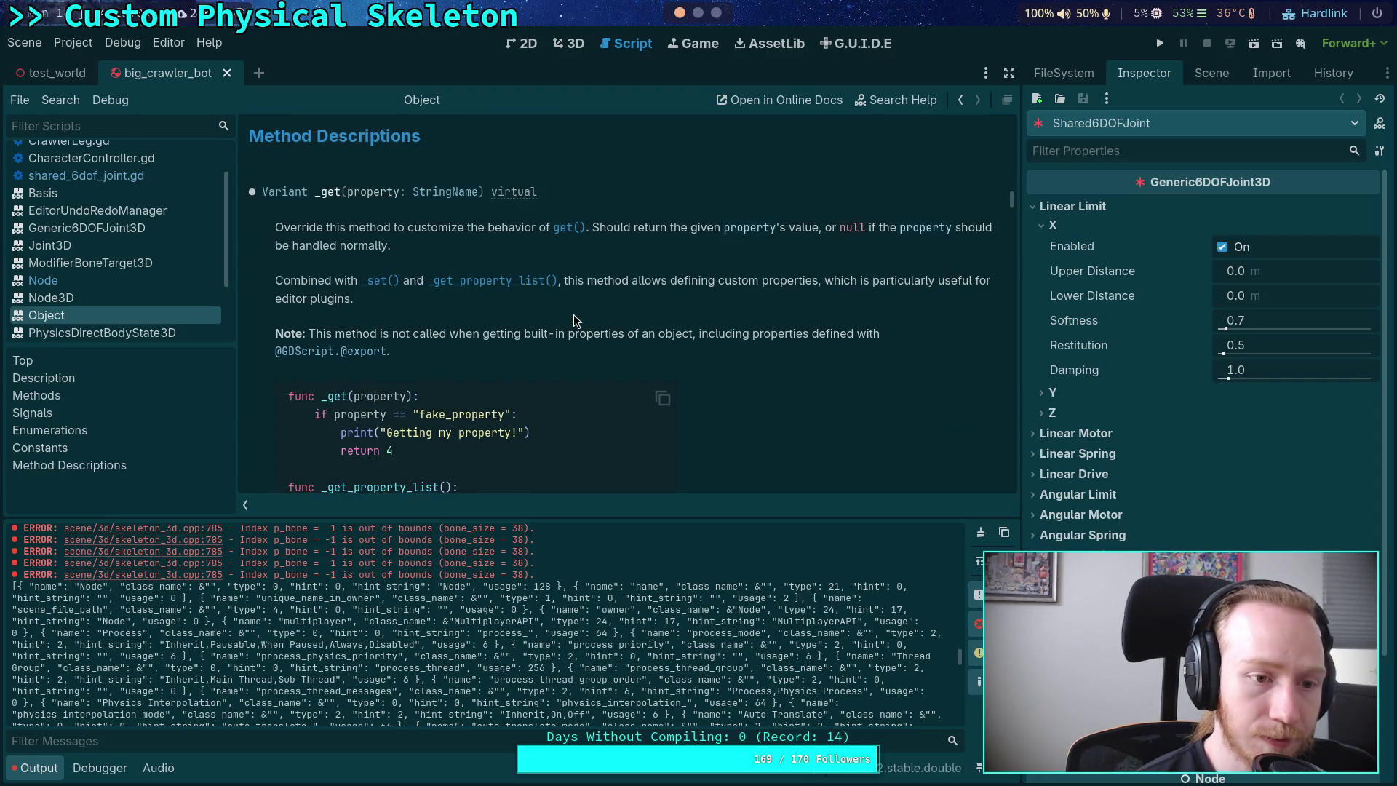
scroll(458, 283, down, 15)
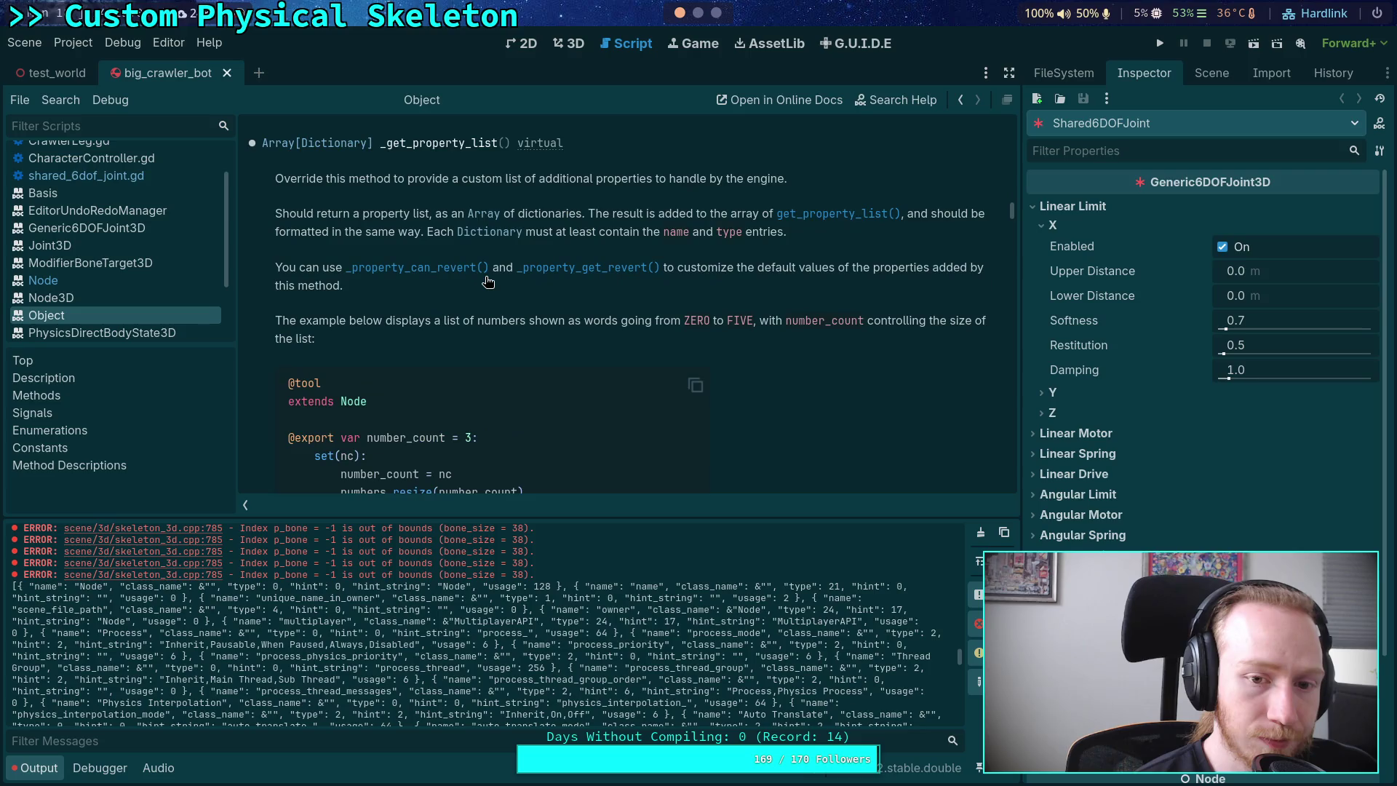
click(822, 215)
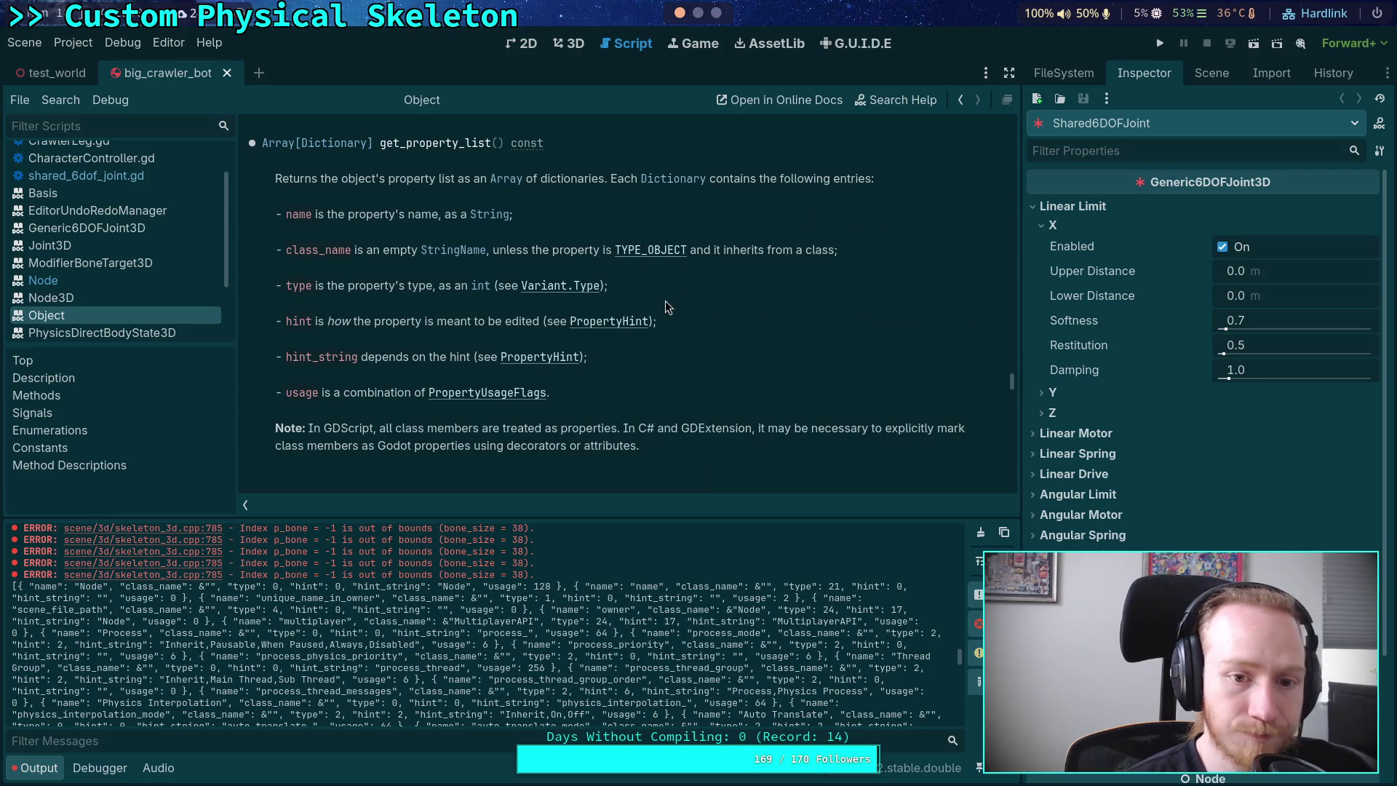
Read the PROPERTY_USAGE_CATEGORY flag in PropertyUsageFlags, then return to shared_6dof_joint.gd.
click(524, 394)
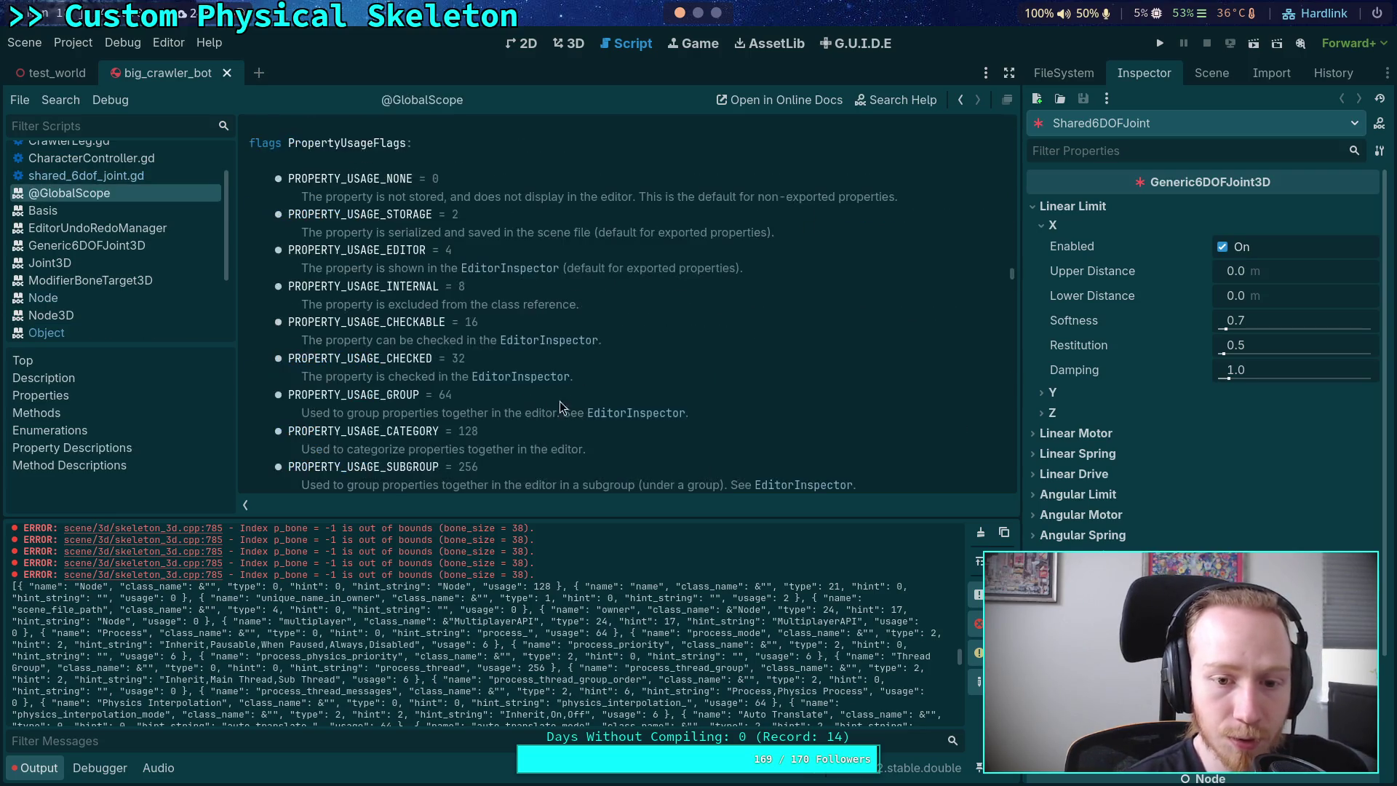
drag(580, 449, 267, 429)
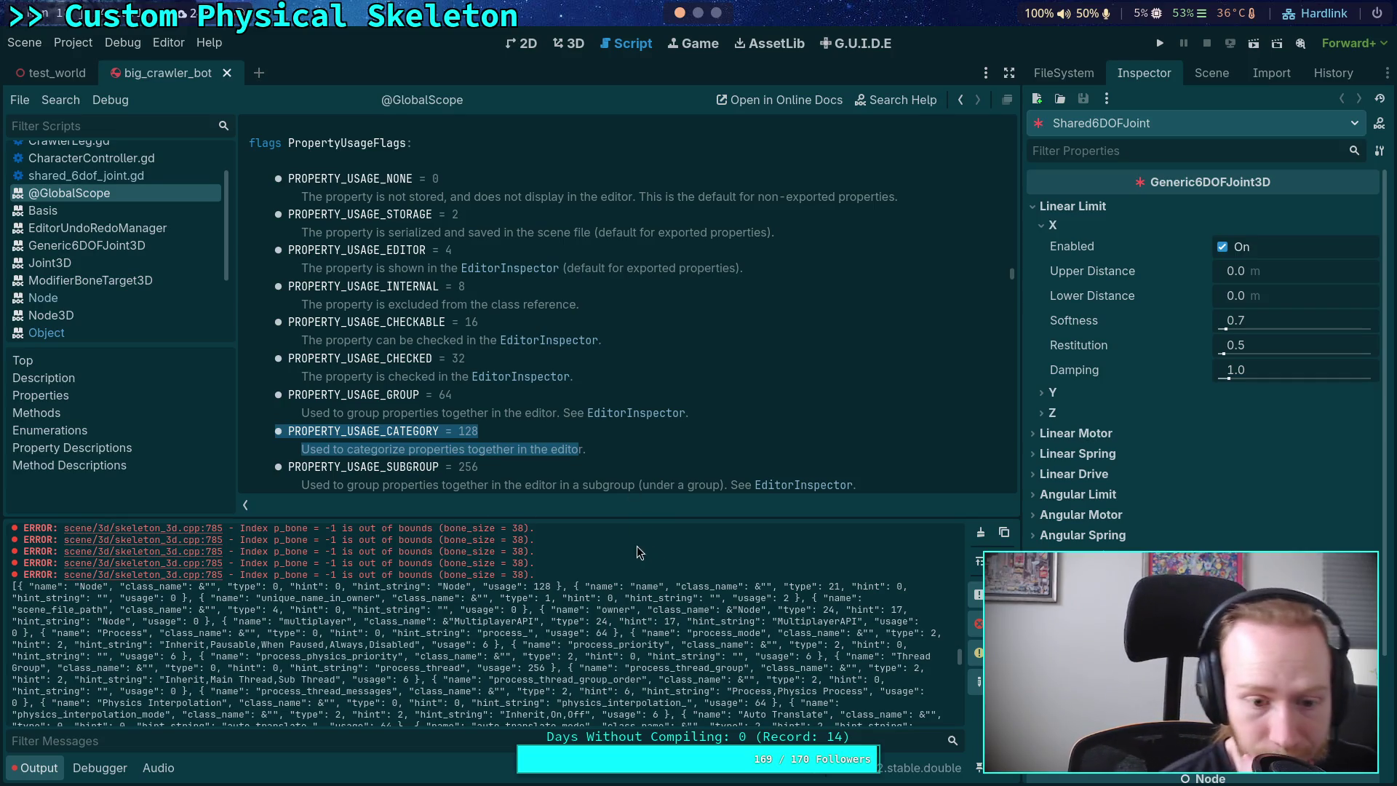
click(542, 595)
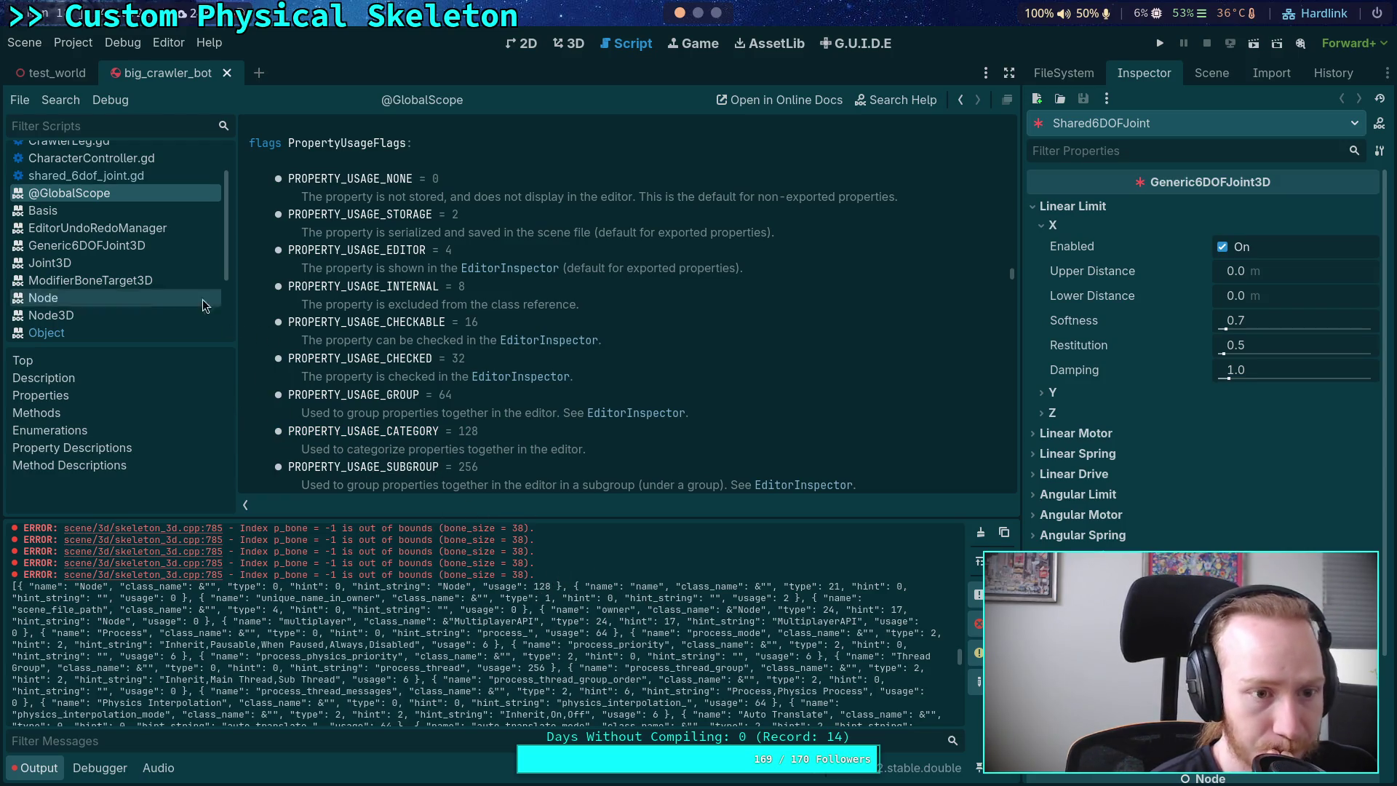
click(85, 331)
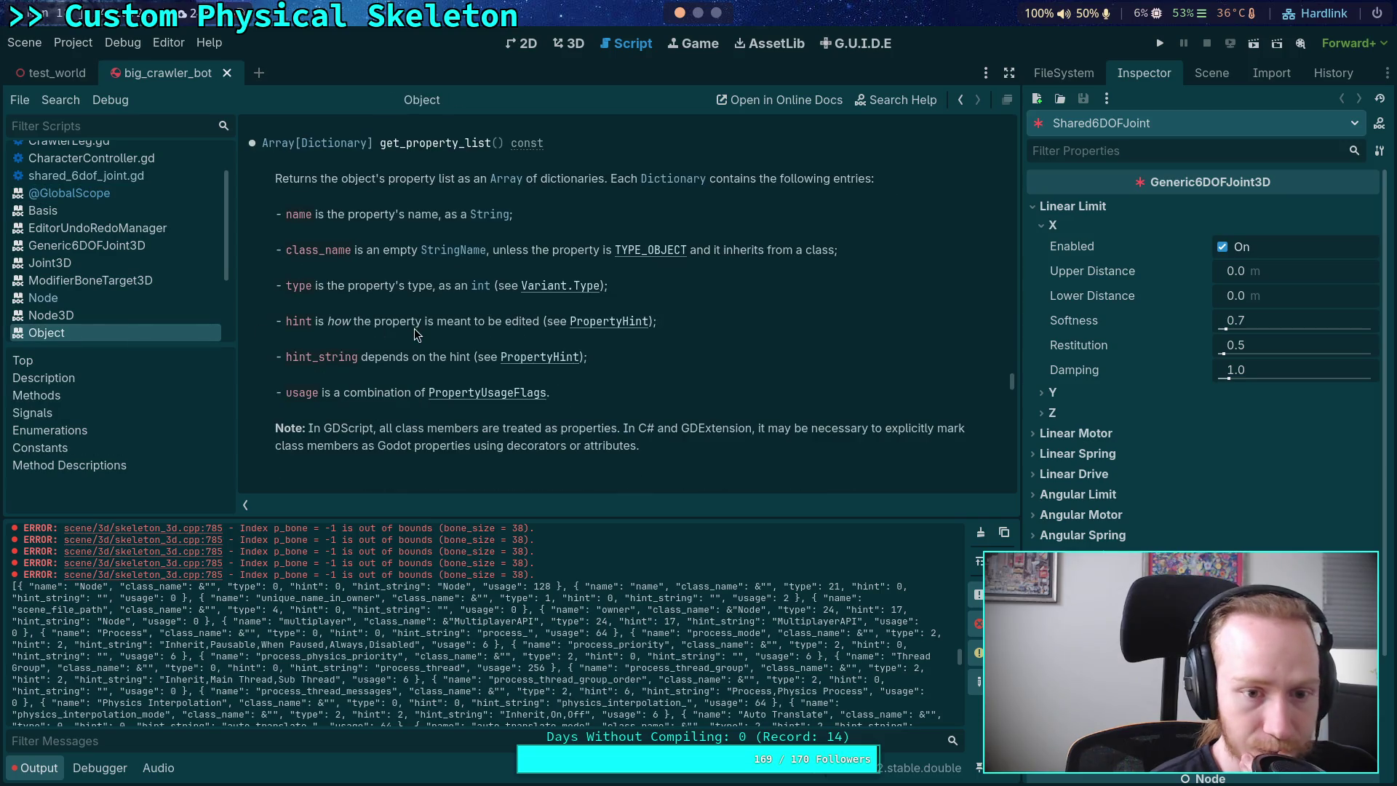
scroll(89, 211, up, 2)
click(86, 222)
key(Home)
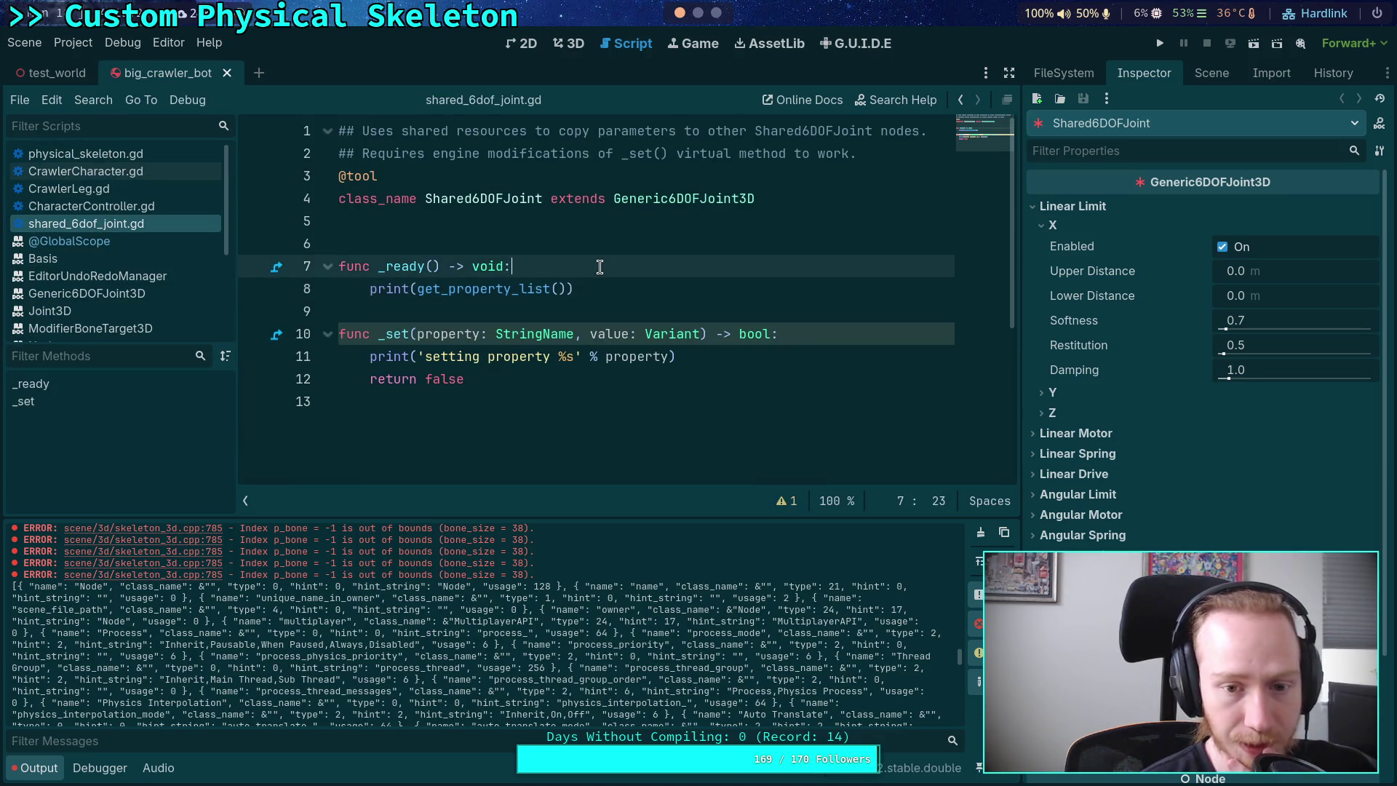
Add var property_set: Dictionary = {} above _ready() and open a blank line inside _ready.
key(Return)
key(Up)
key(Up)
key(Up)
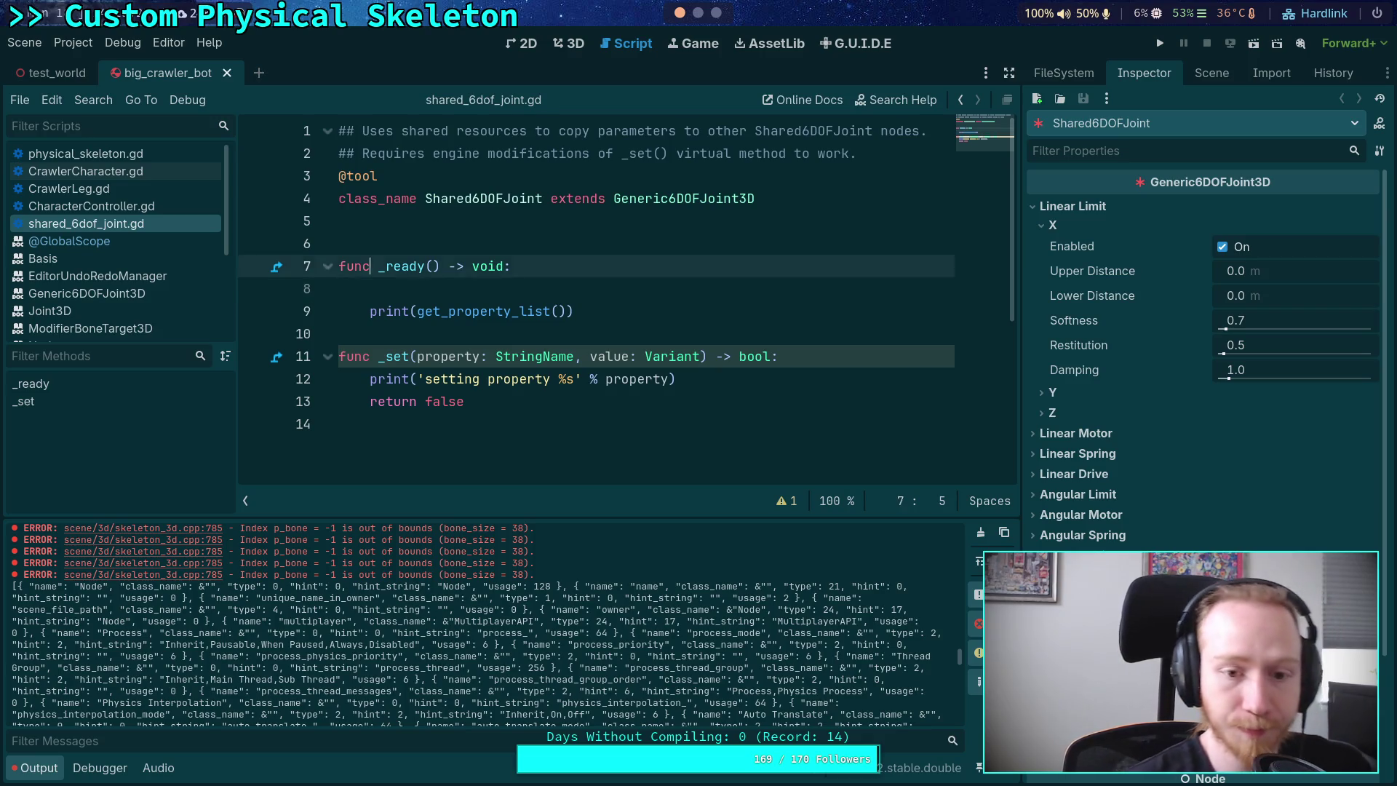
key(Return)
key(Return)
key(Return)
key(Up)
key(Up)
text(var)
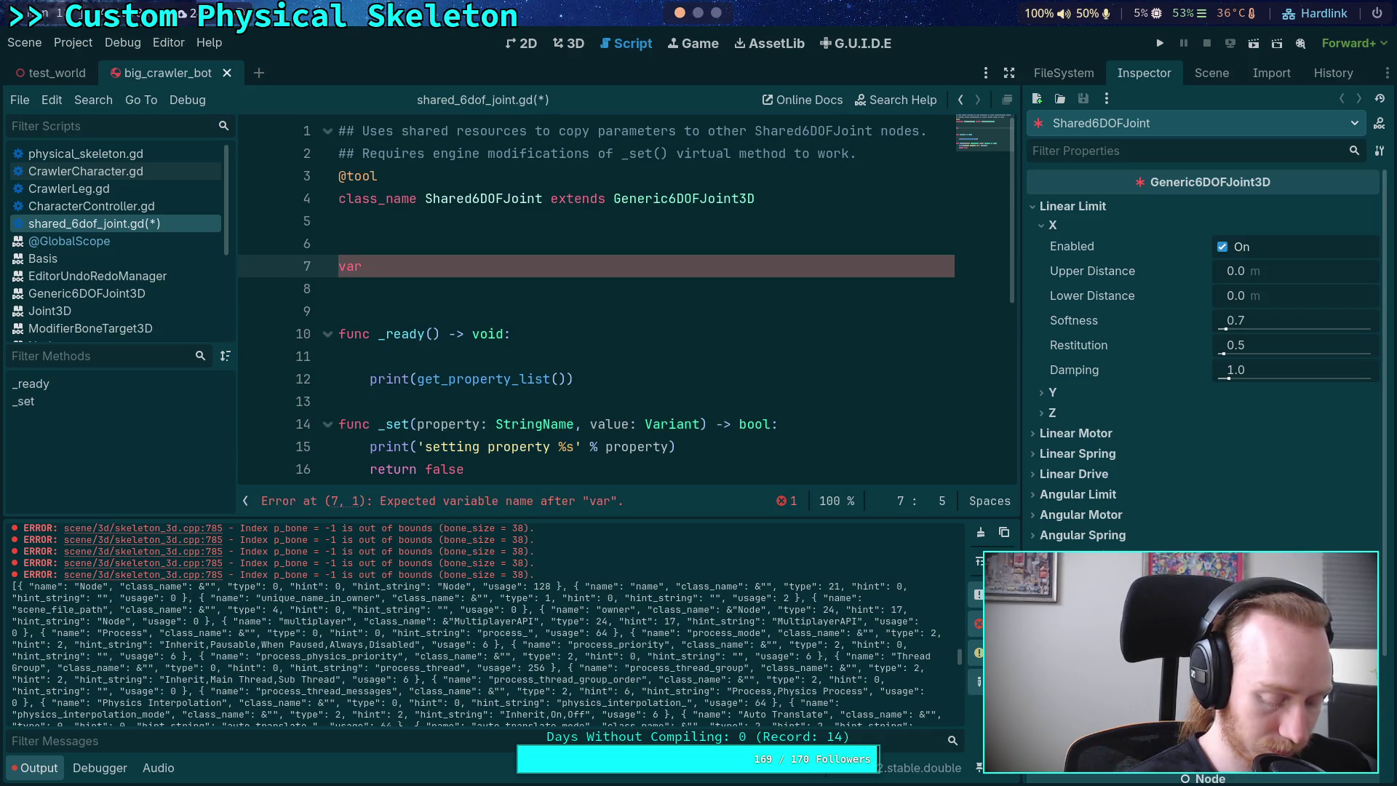
text(pro)
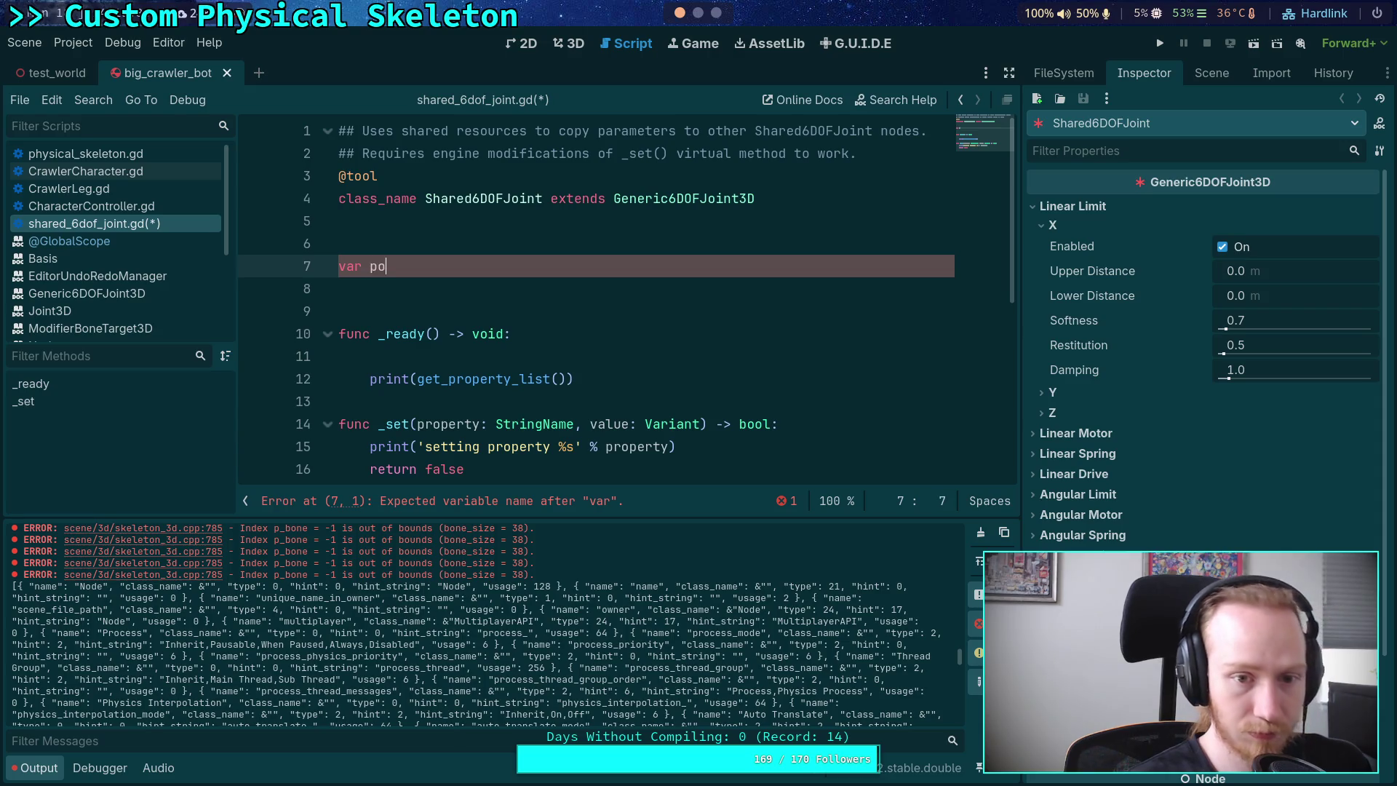
text(perty_set:)
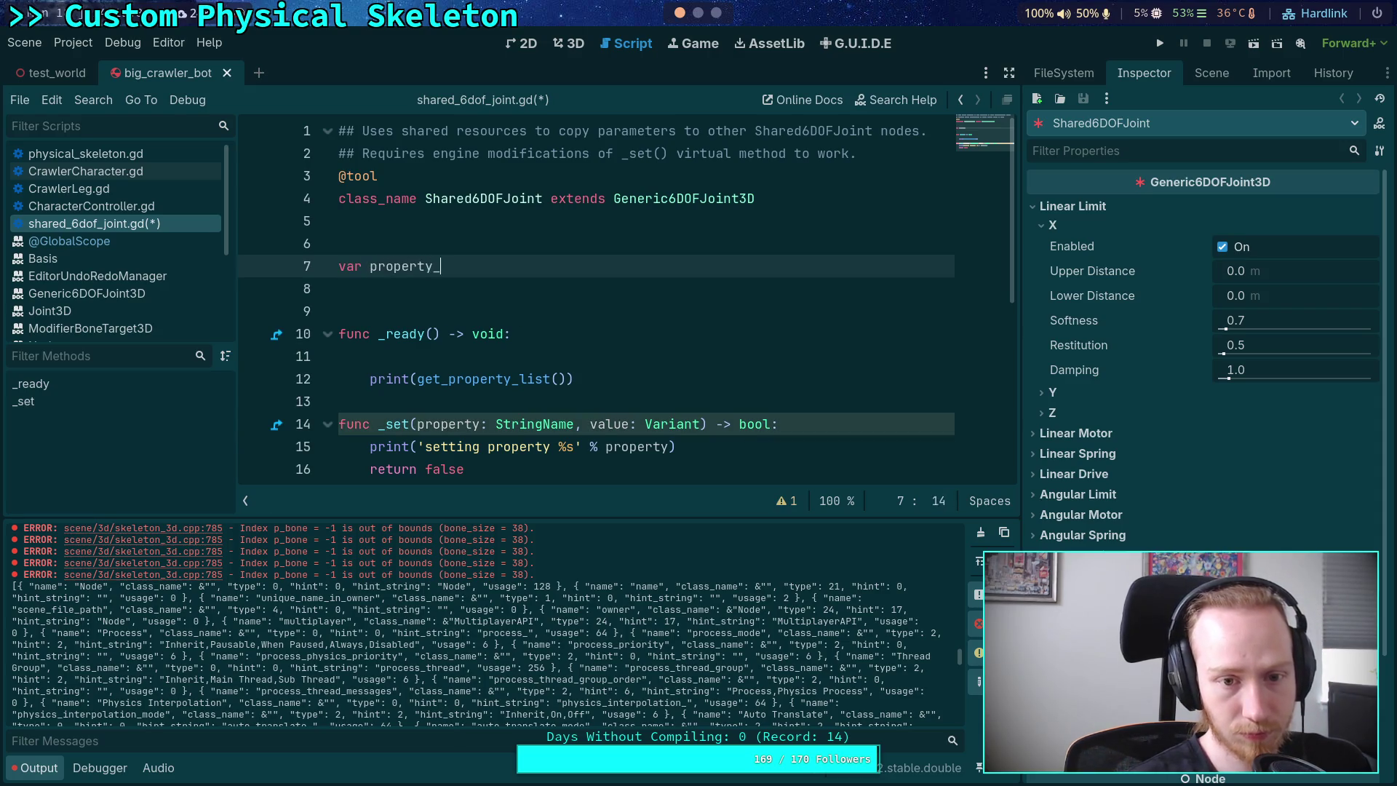
text( Dictionary = )
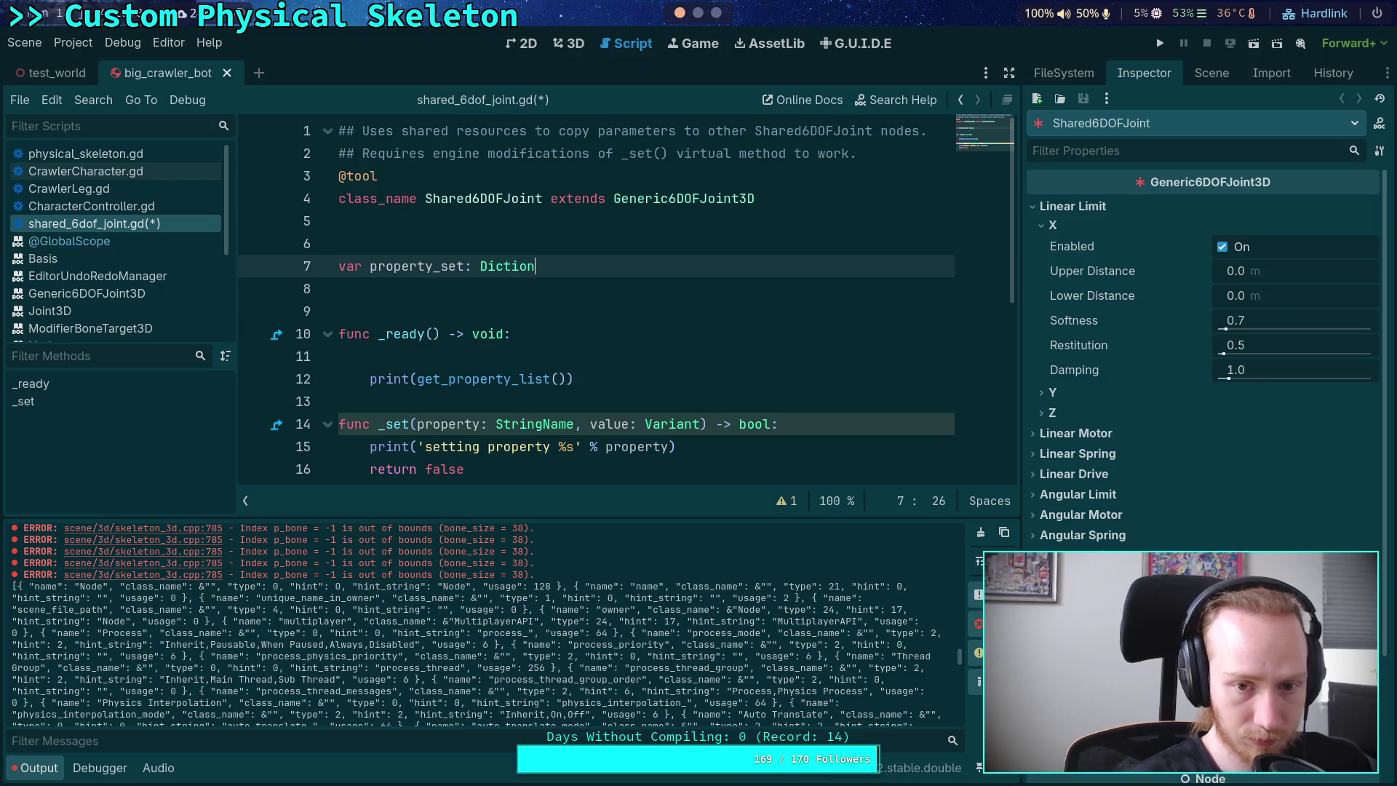
text({)
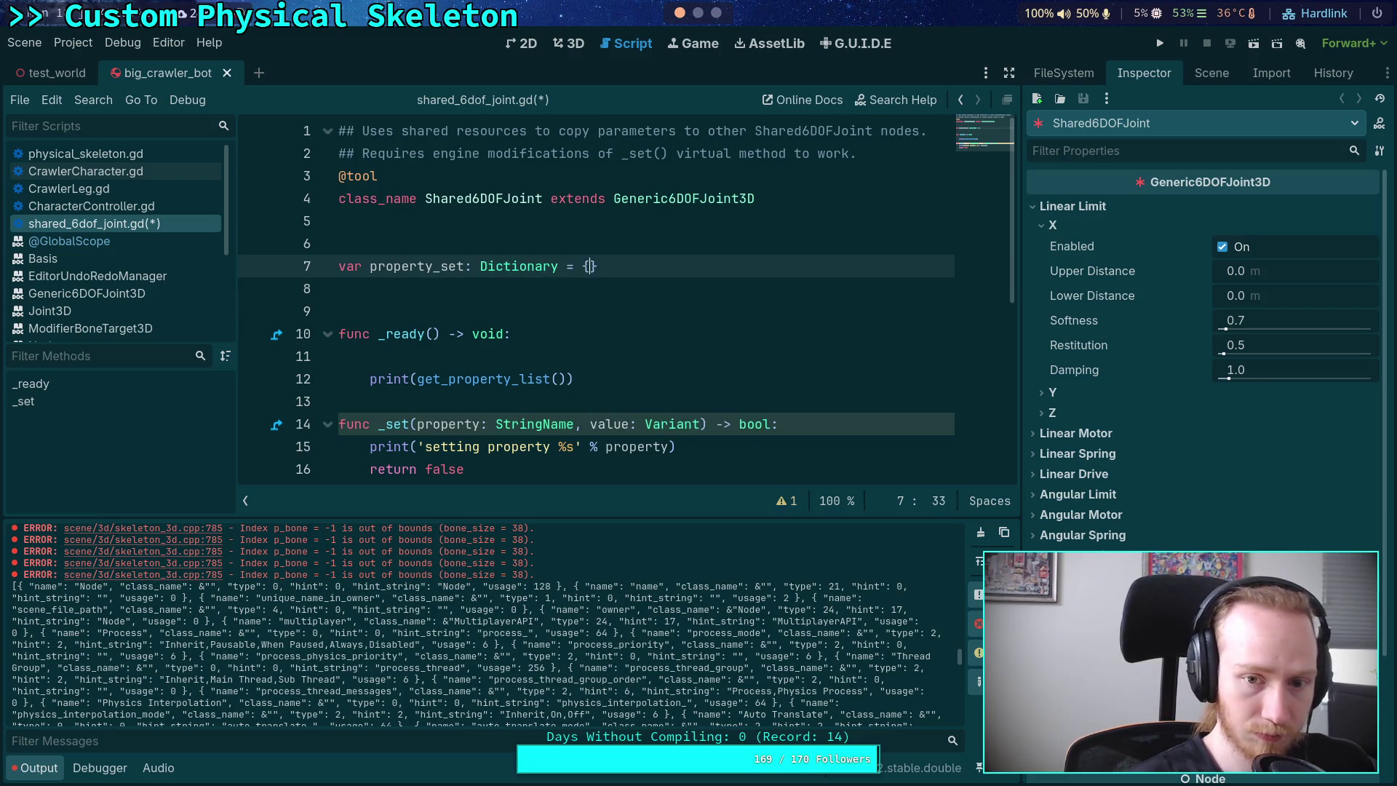
scroll(573, 298, down, 1)
click(618, 289)
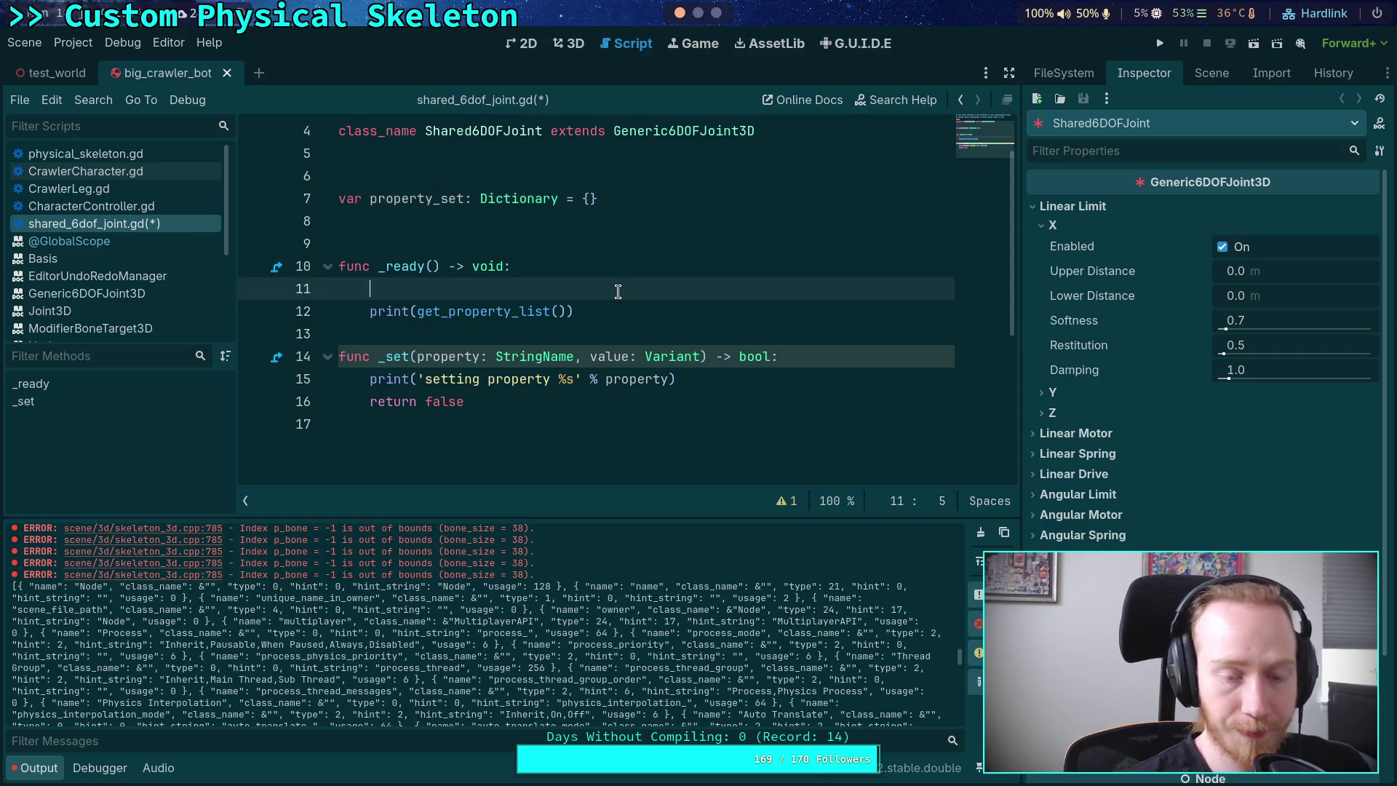
Replace the print(get_property_list()) line with 'for prop in get_property_list():'.
text(for )
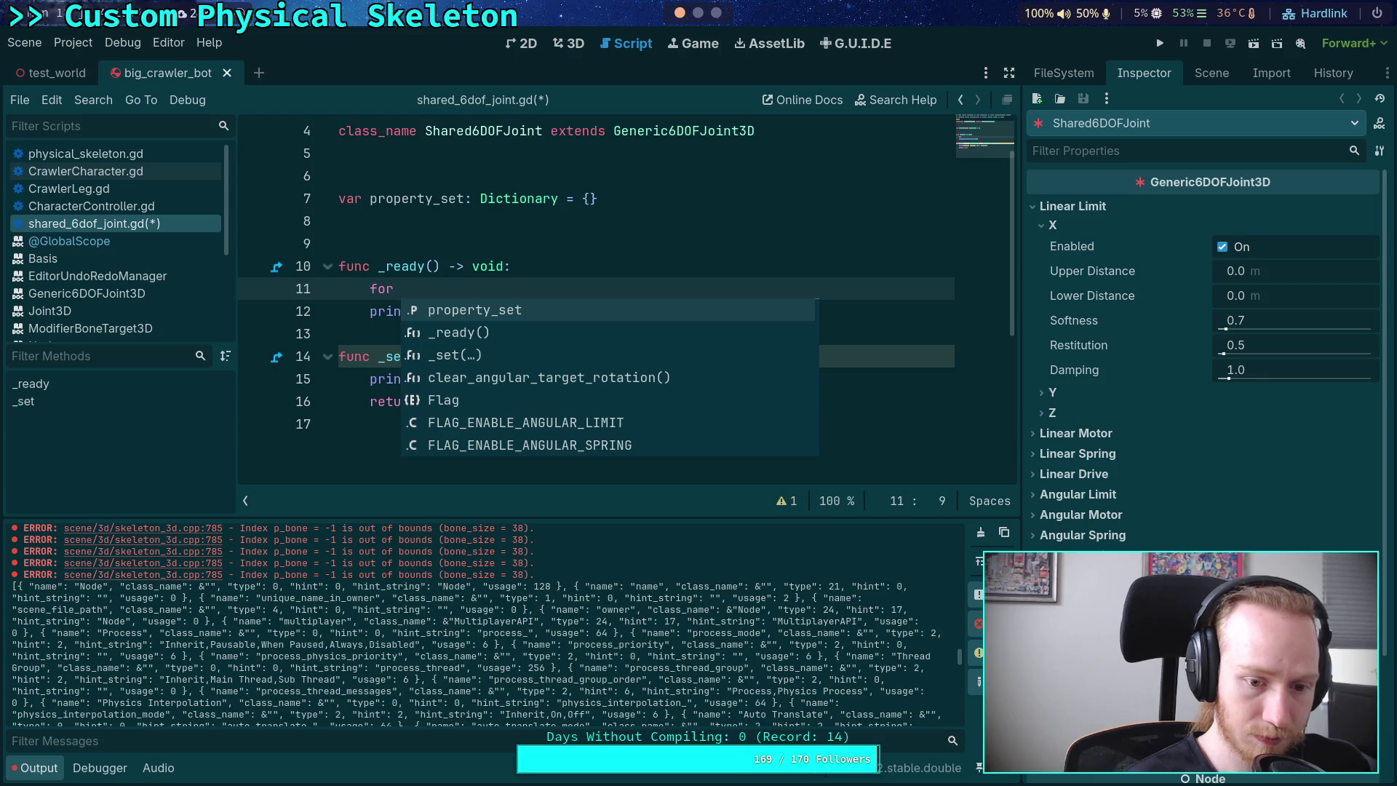
text(prop in get)
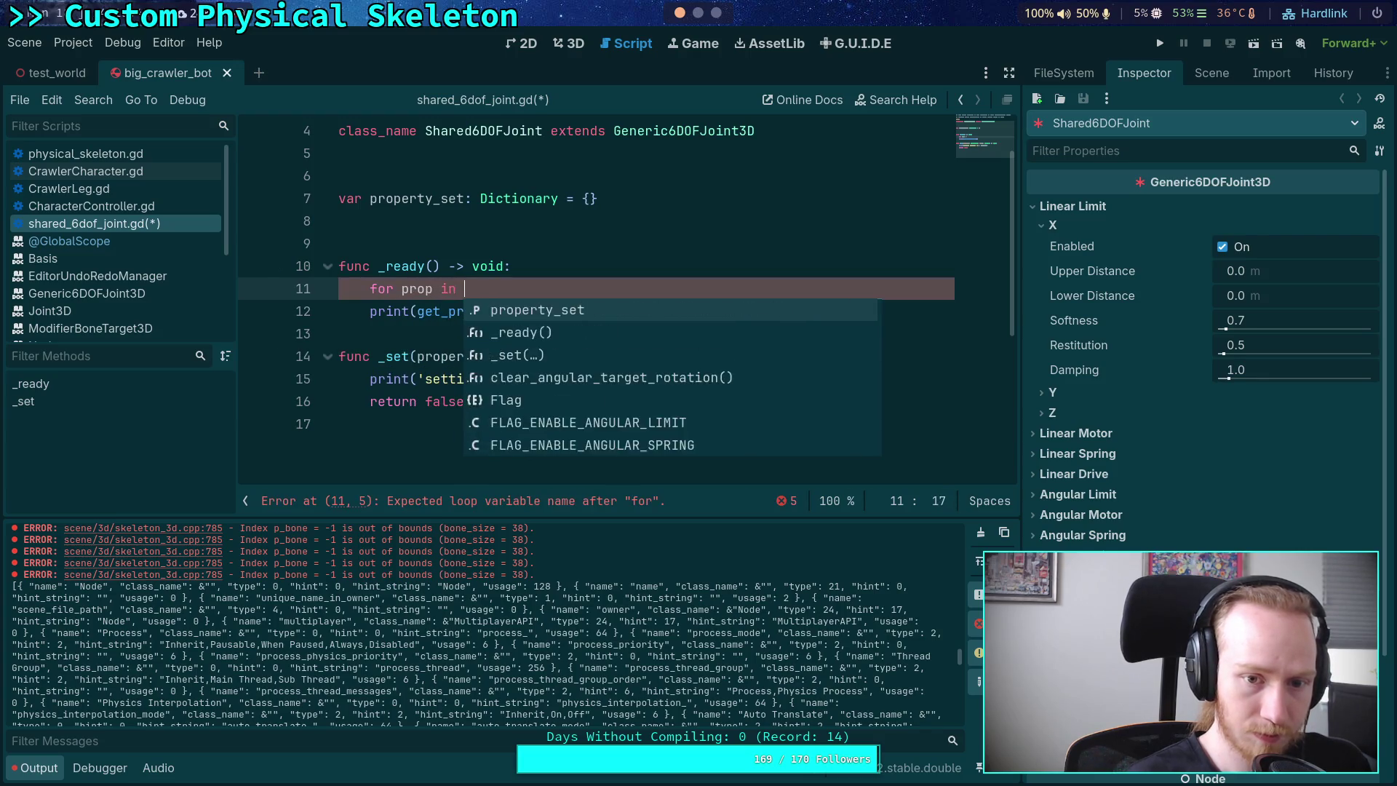
text(_prop)
key(Return)
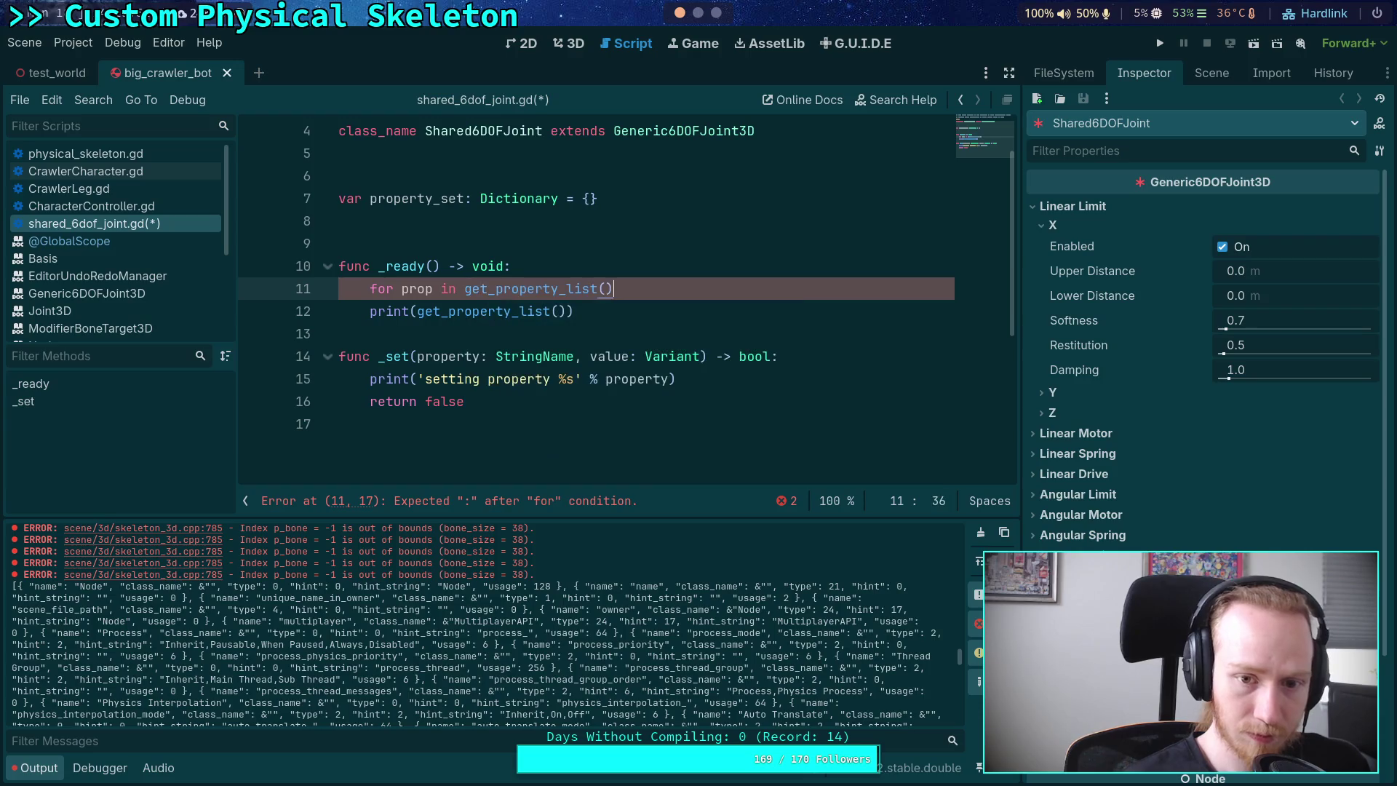
key(shift+Down)
key(shift+End)
key(BackSpace)
key(Up)
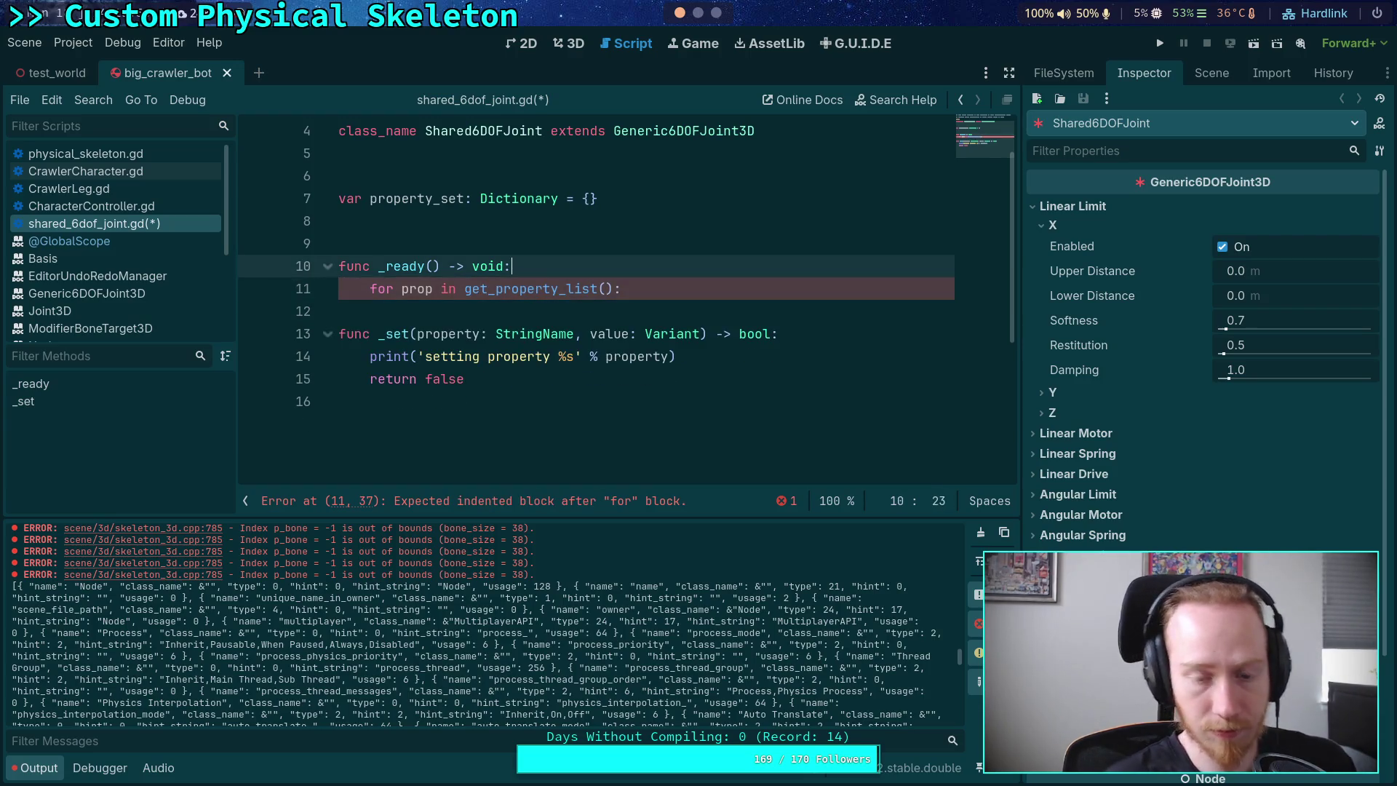
key(Return)
Declare 'var adding: bool = false' above the for loop.
text(var )
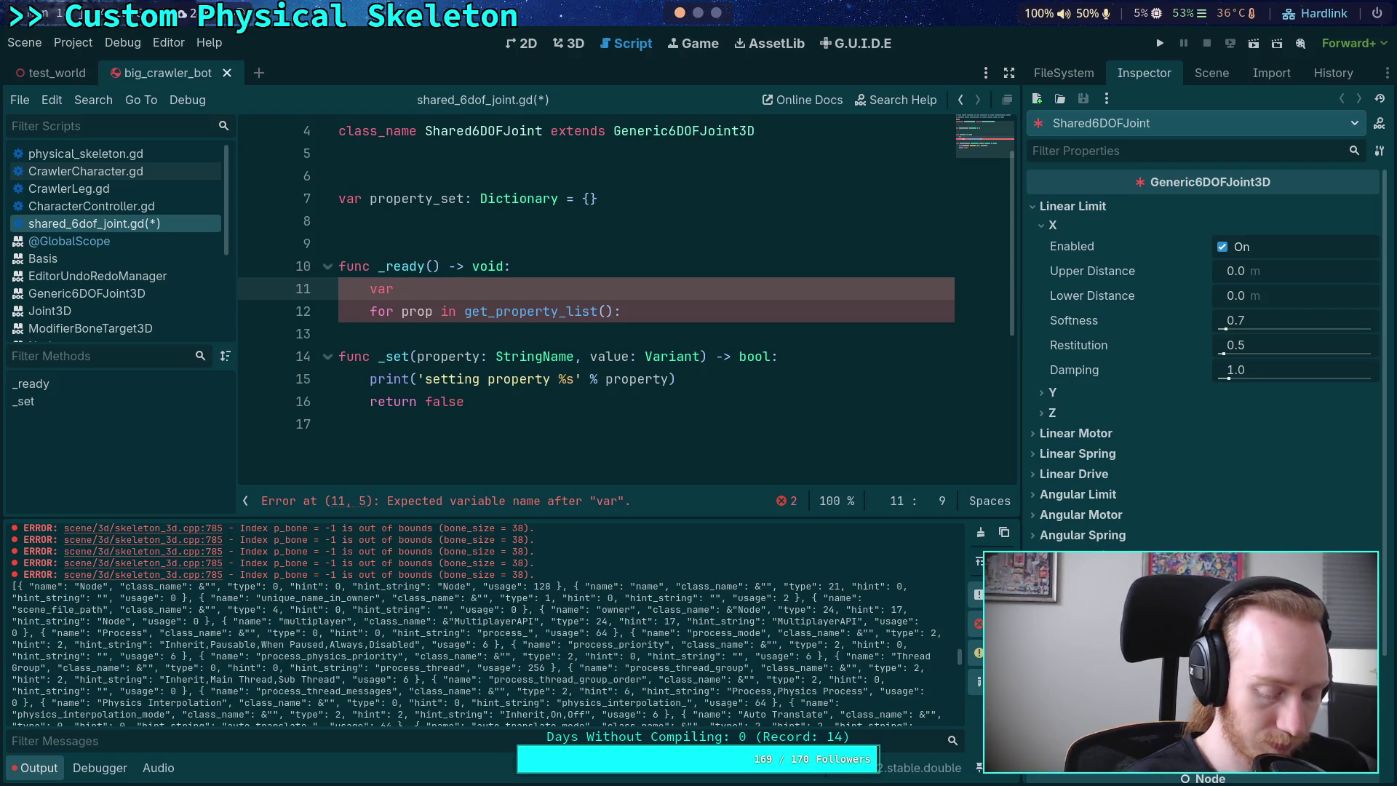
text(savin)
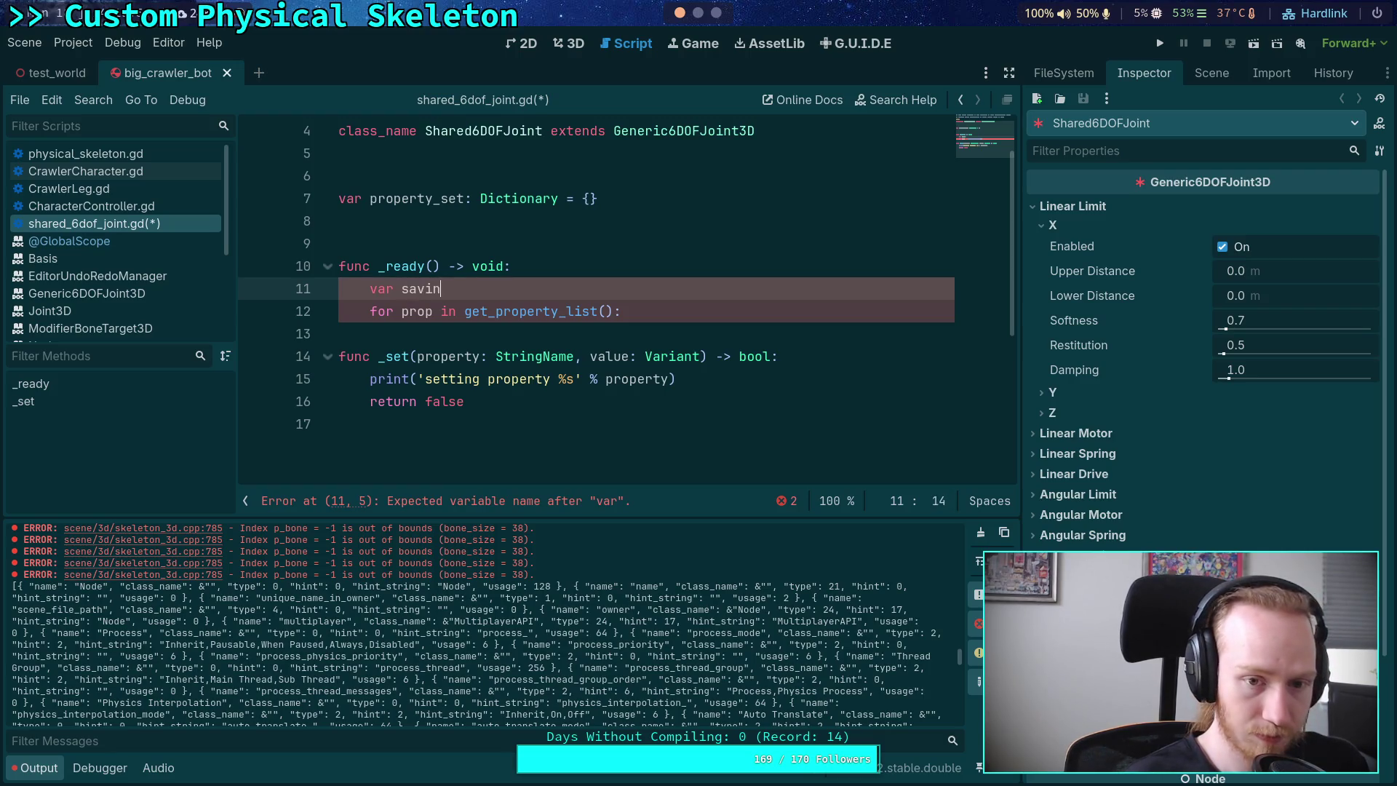
key(BackSpace)
key(BackSpace)
key(BackSpace)
text(adding: bo)
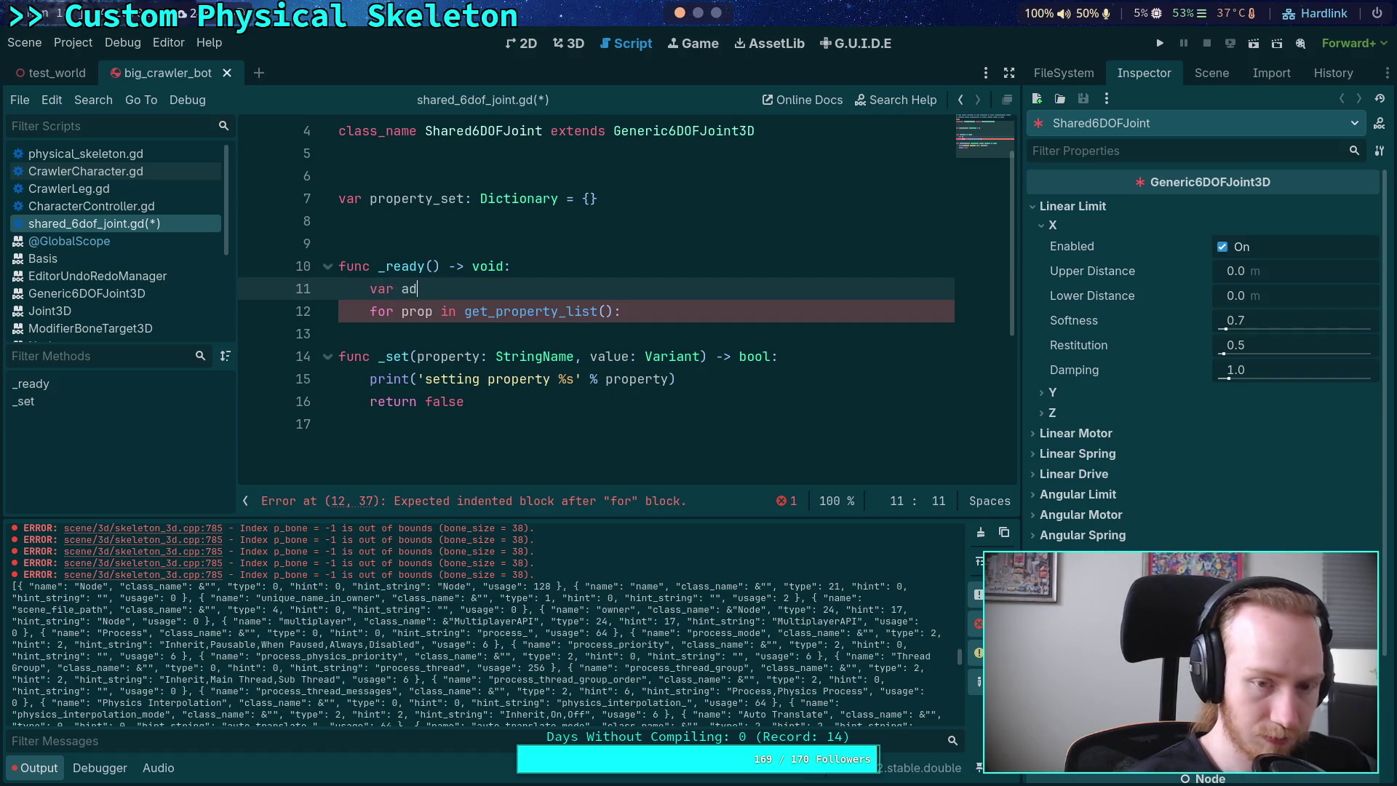
text(o)
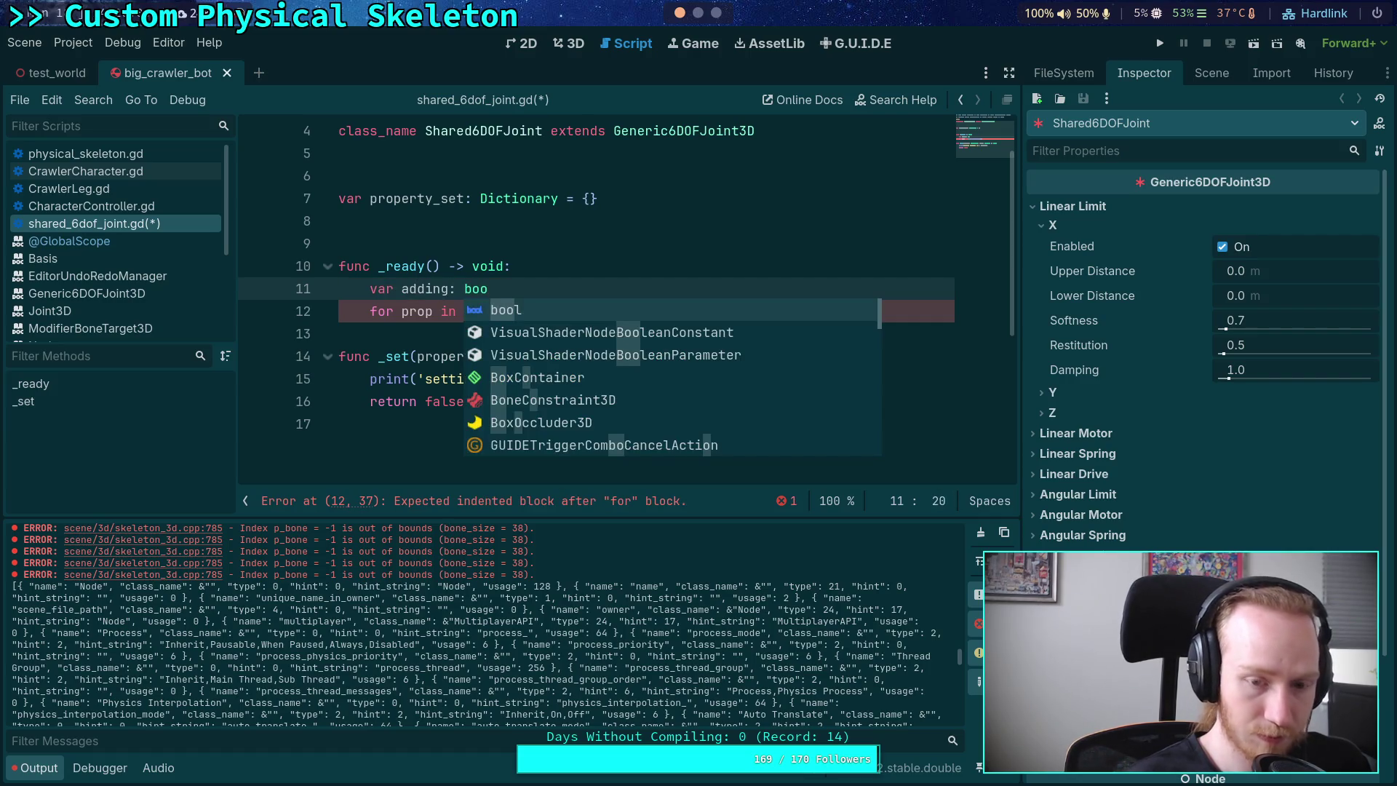
text(l = false)
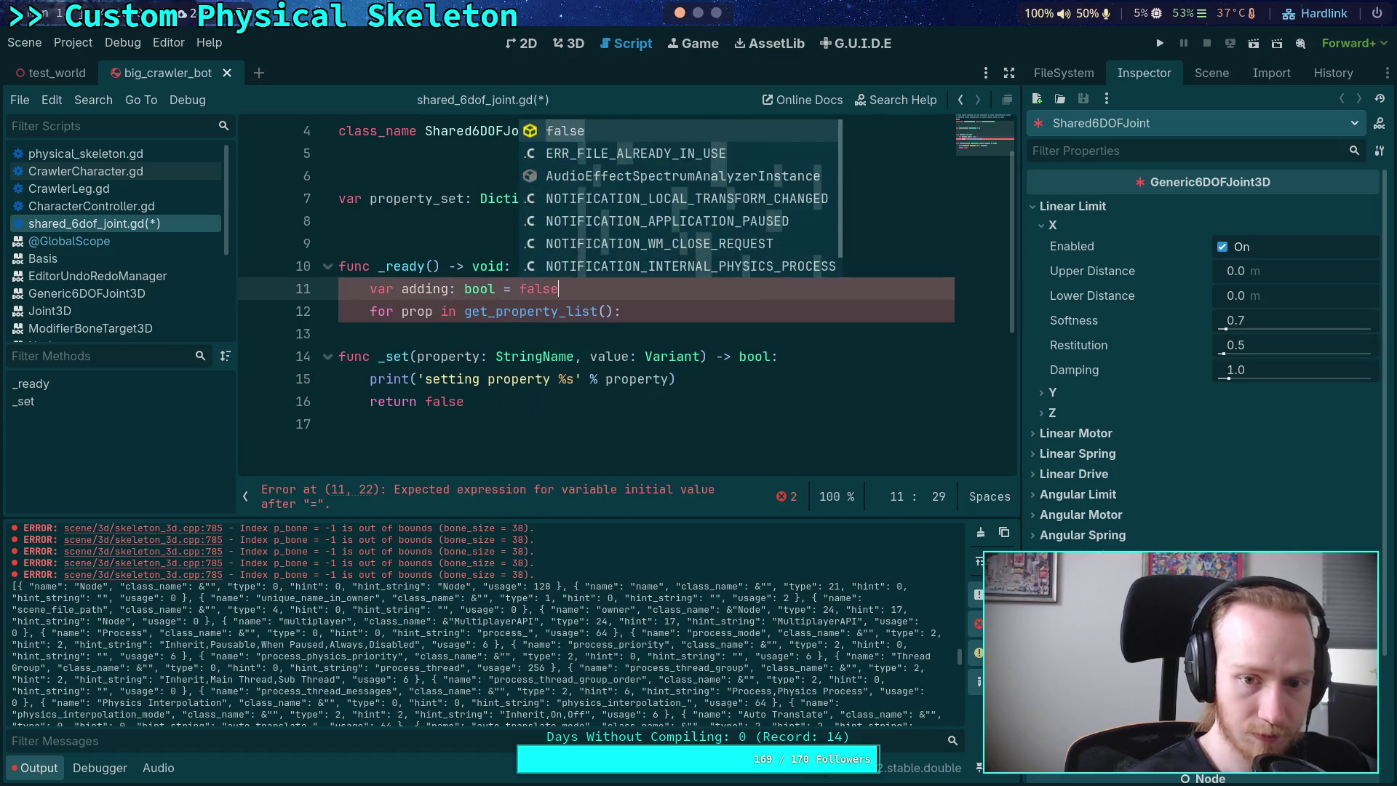
key(Escape)
Inside the loop, add 'if not adding:' and a check for PROPERTY_USAGE_CATEGORY and prop.name 'Generic6DOFJoint3D'.
key(Down)
key(End)
key(Return)
text(if no)
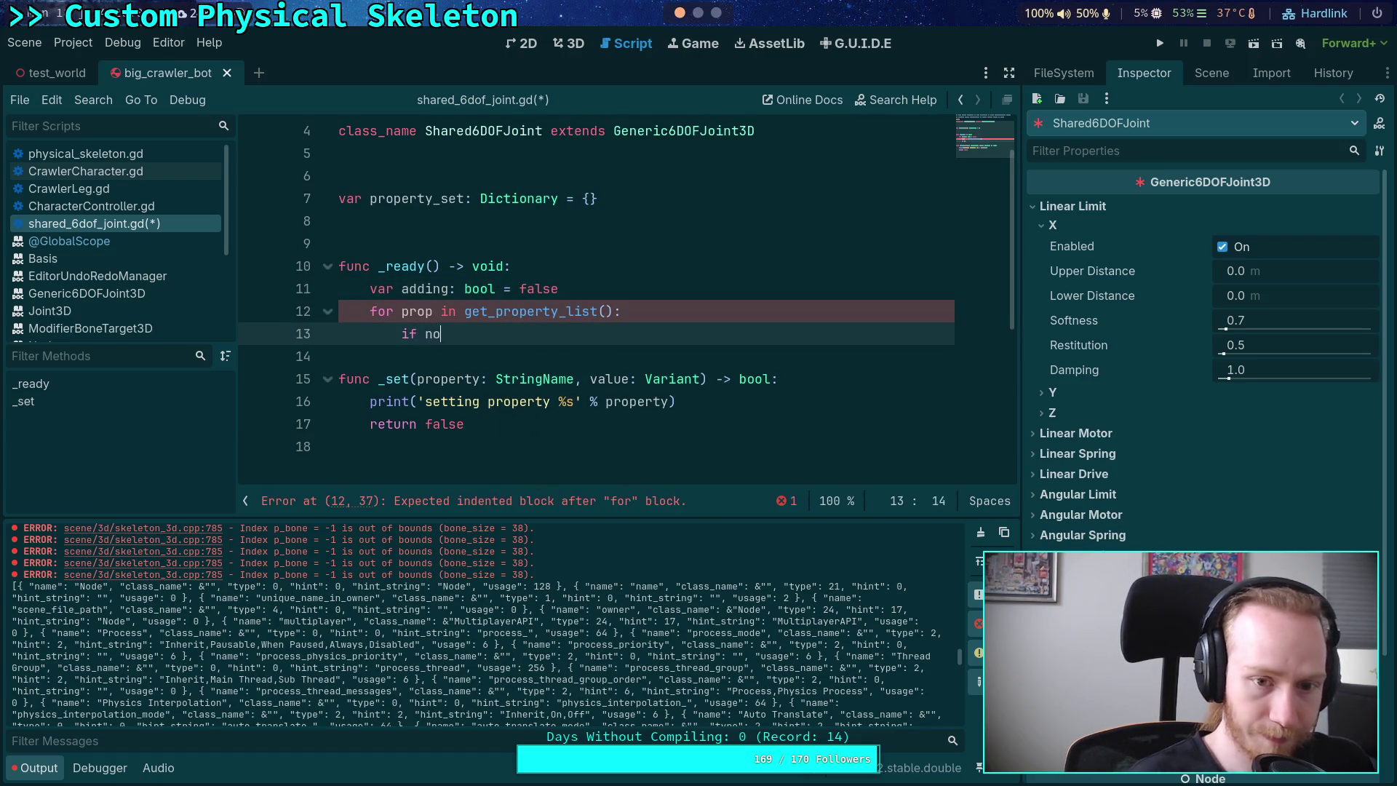
text(t adding:)
key(Return)
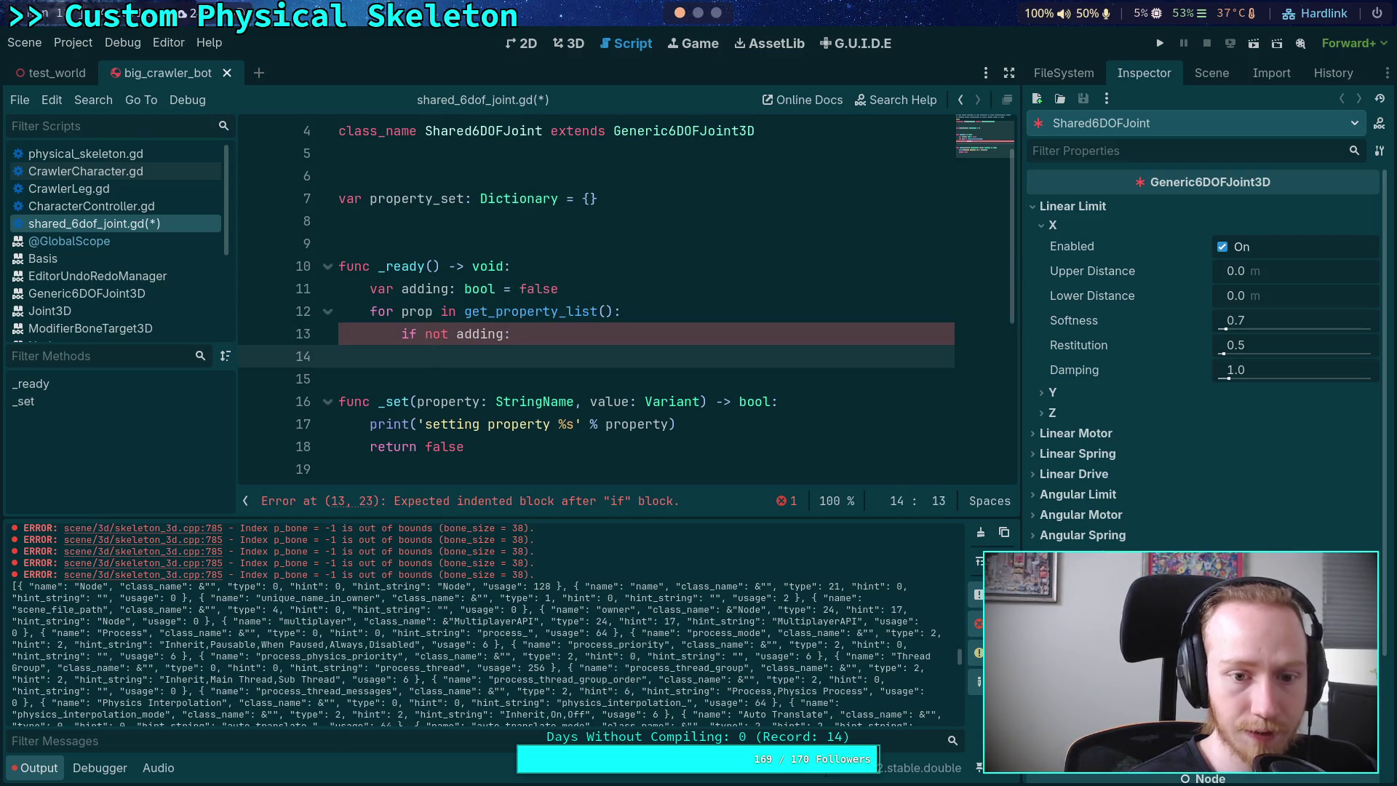
text(if prop.us)
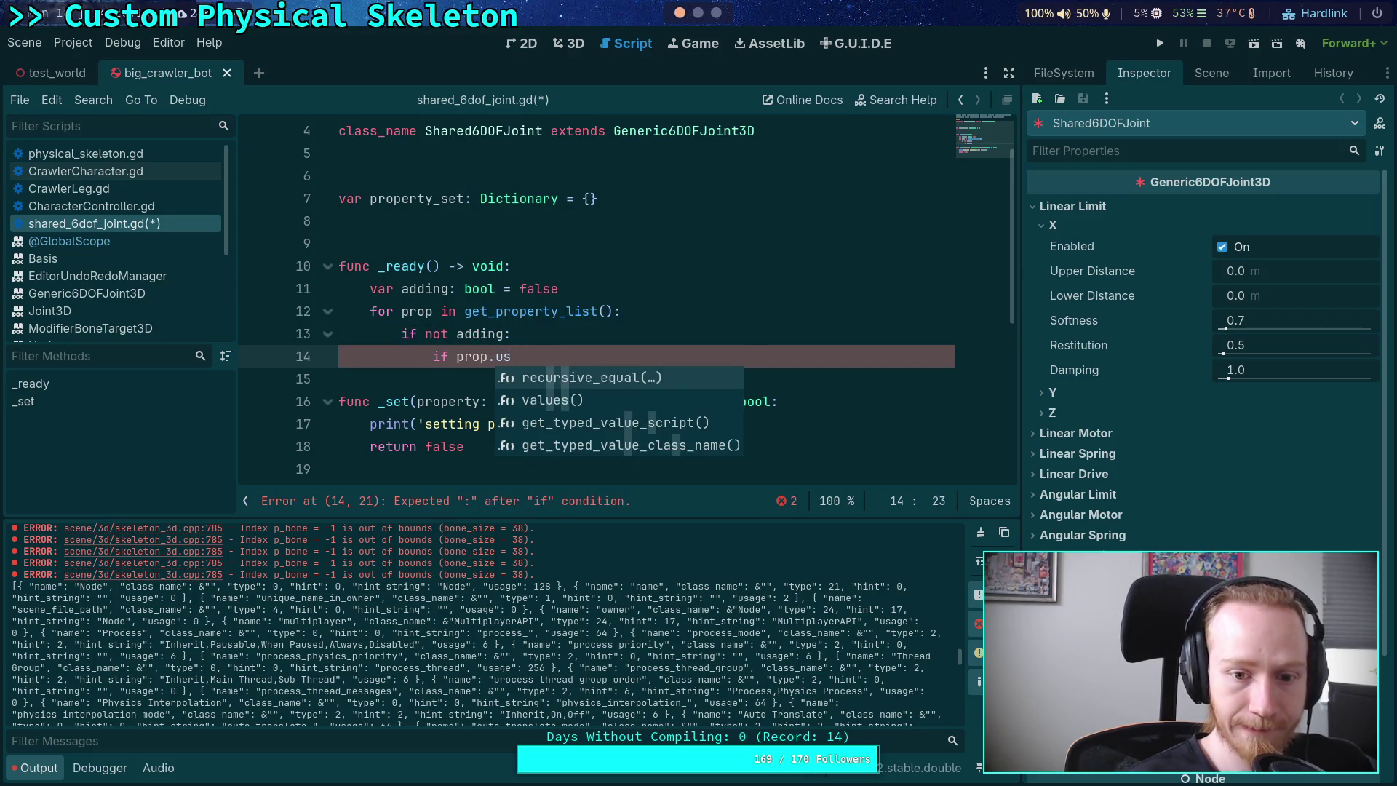
text(age == )
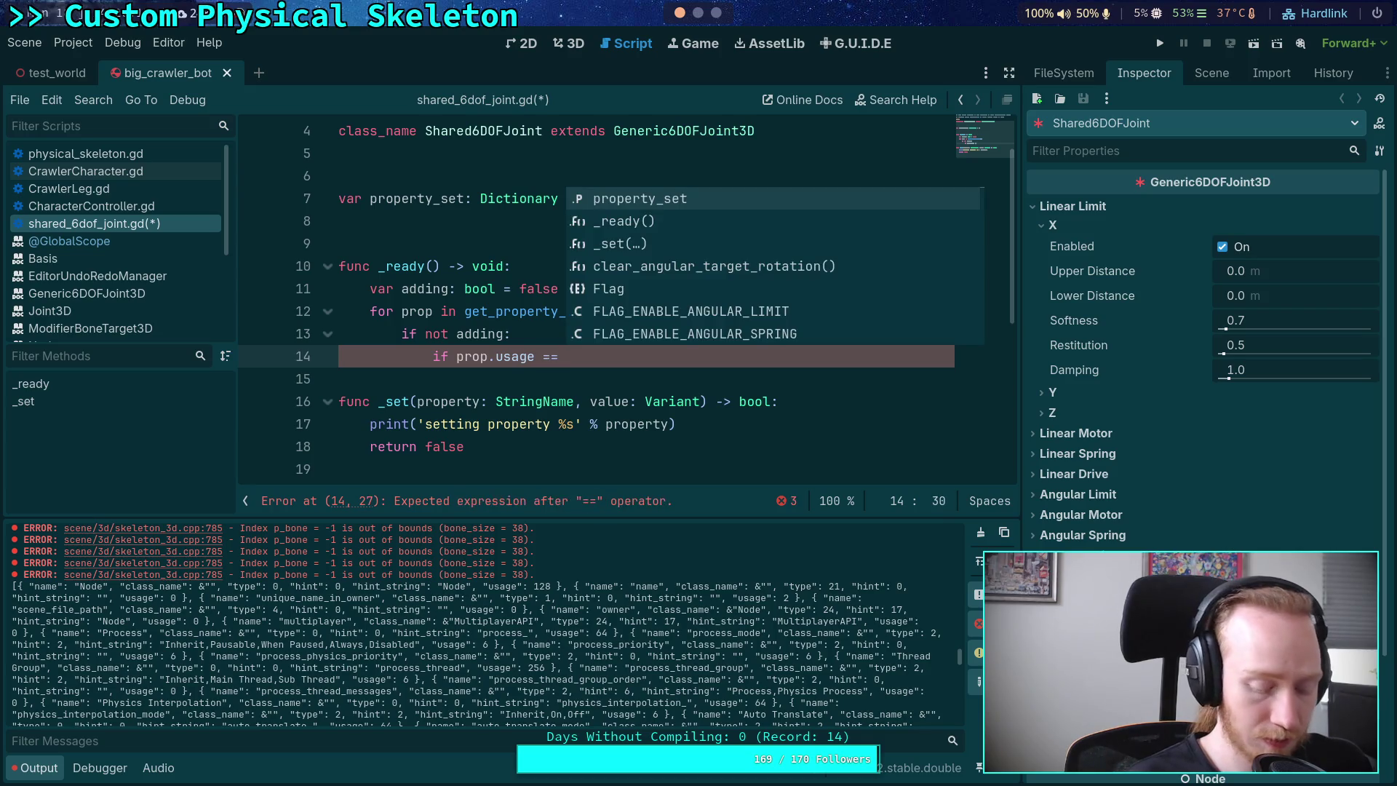
text(USAGE_CAT)
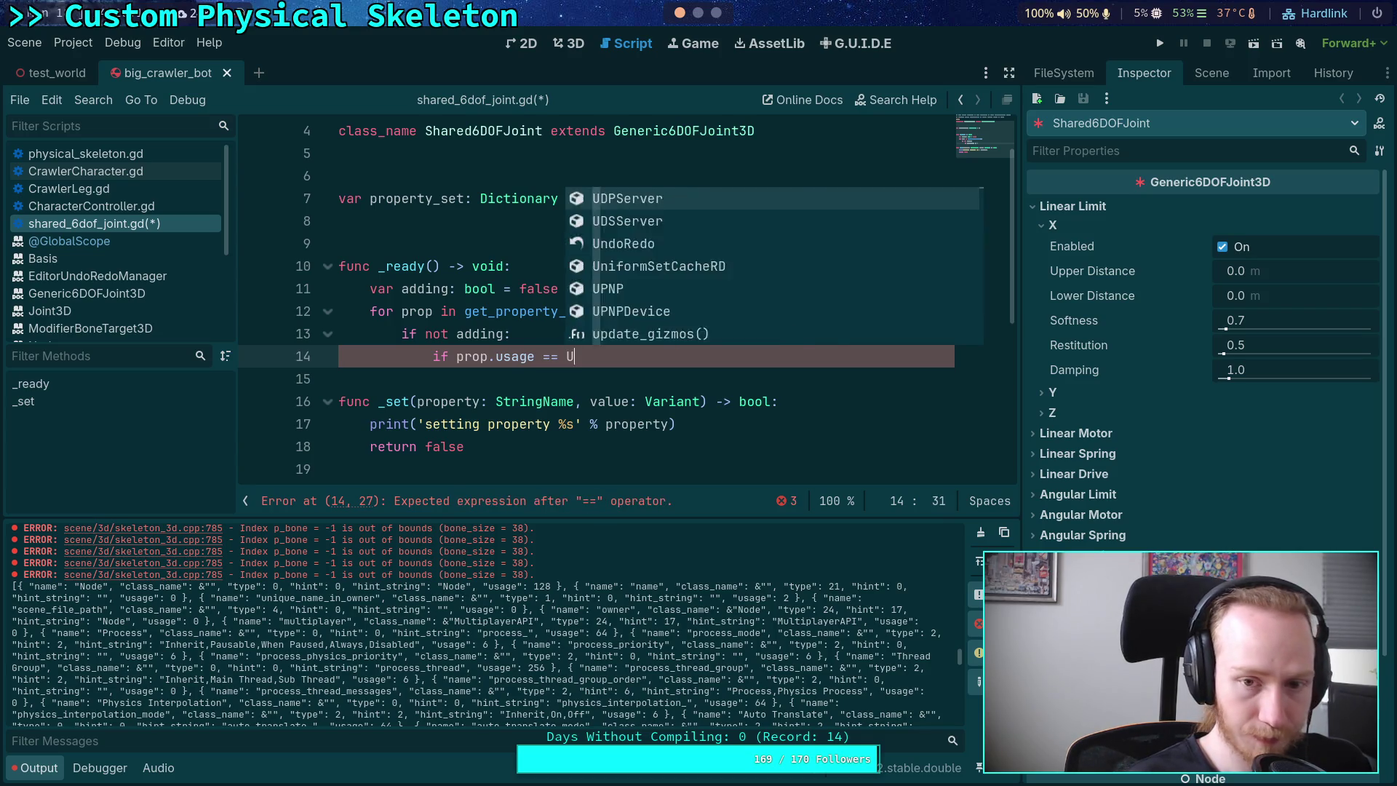
key(Return)
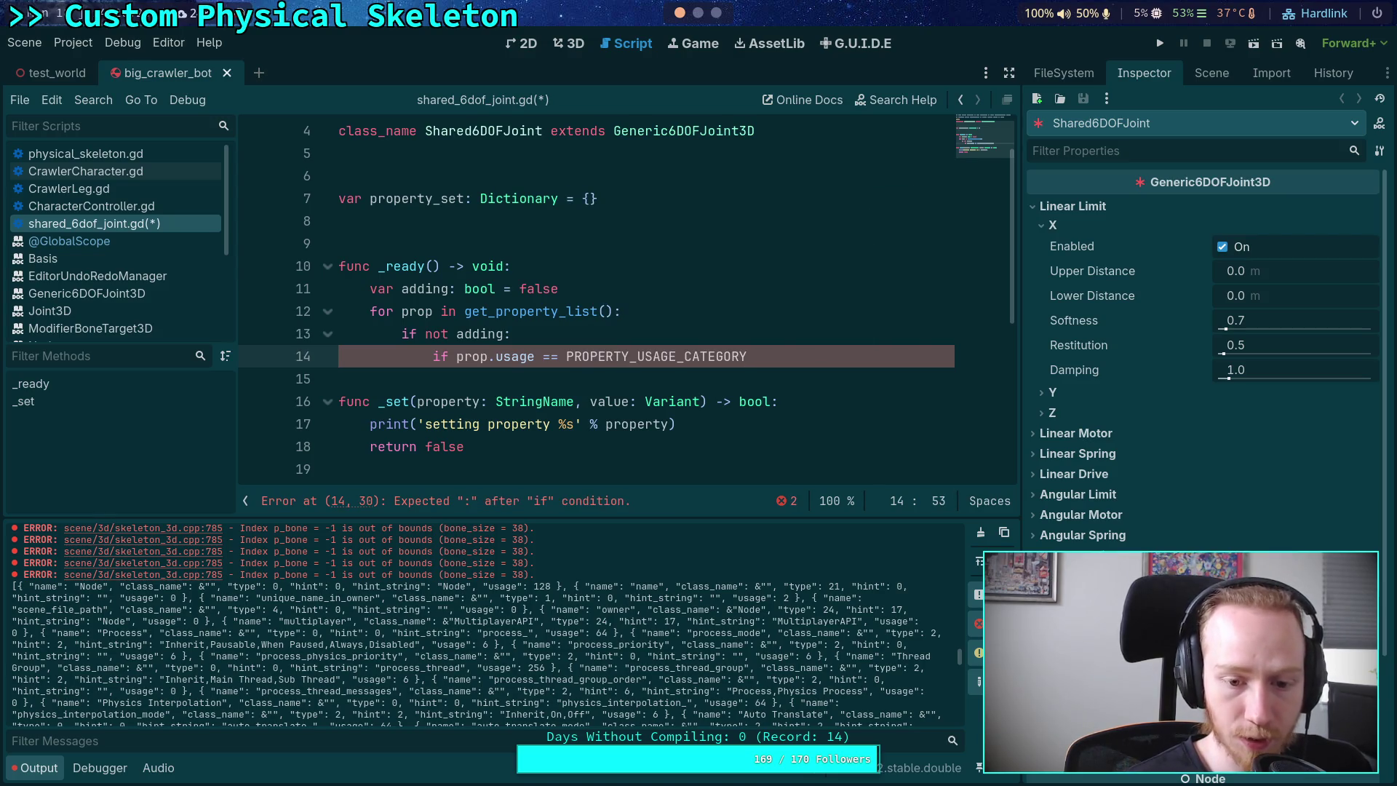
text(and)
text(prop.name)
text( == )
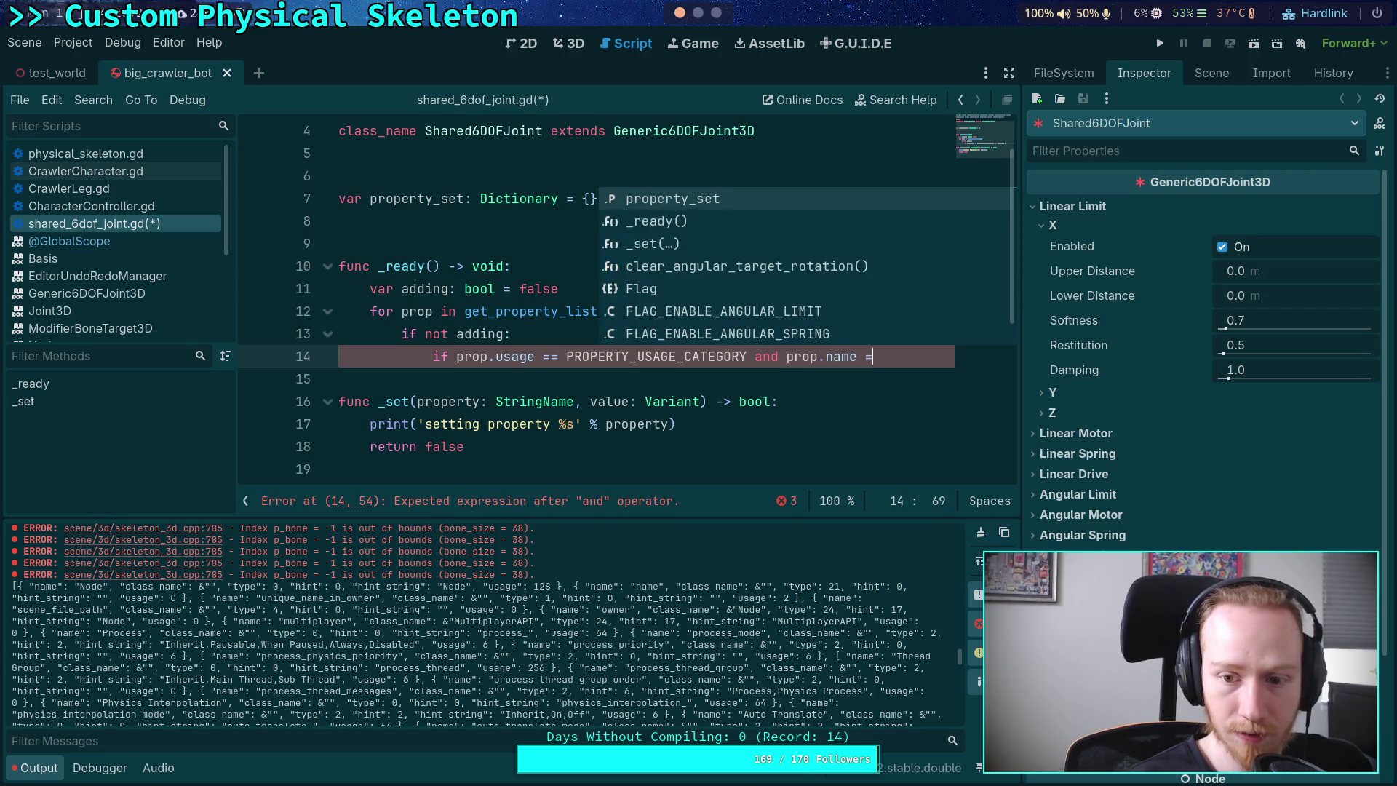
text('Generic)
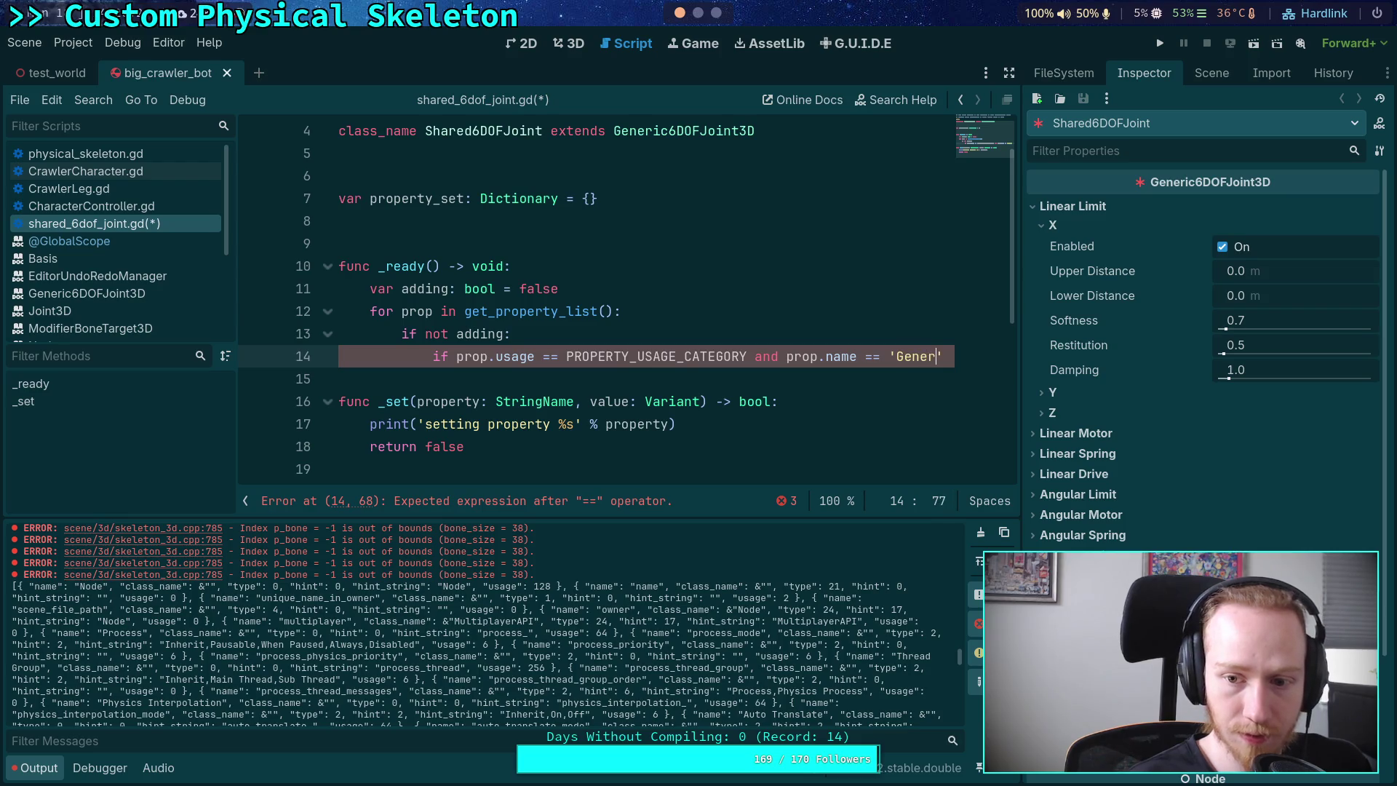
text(6)
text(DOF)
text(Joint)
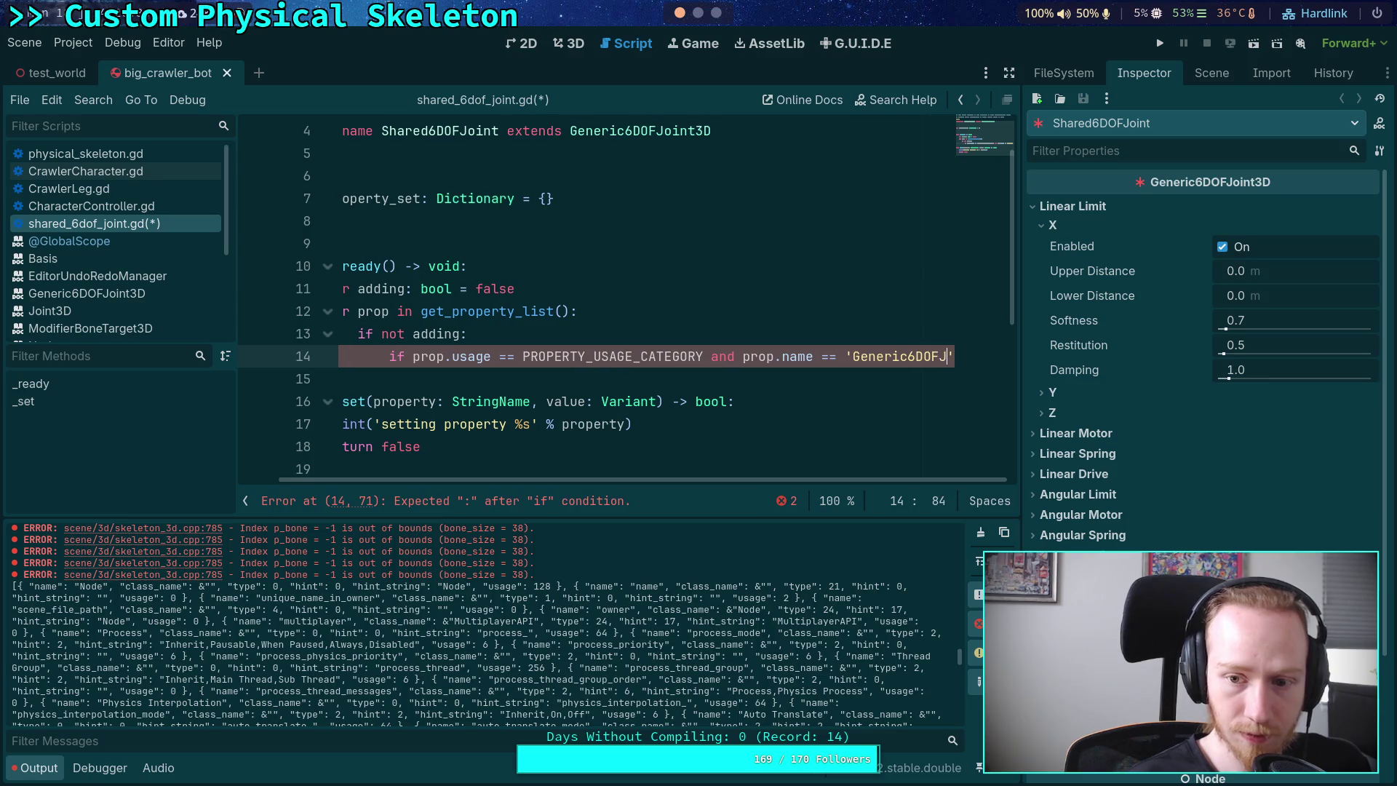
text(3D)
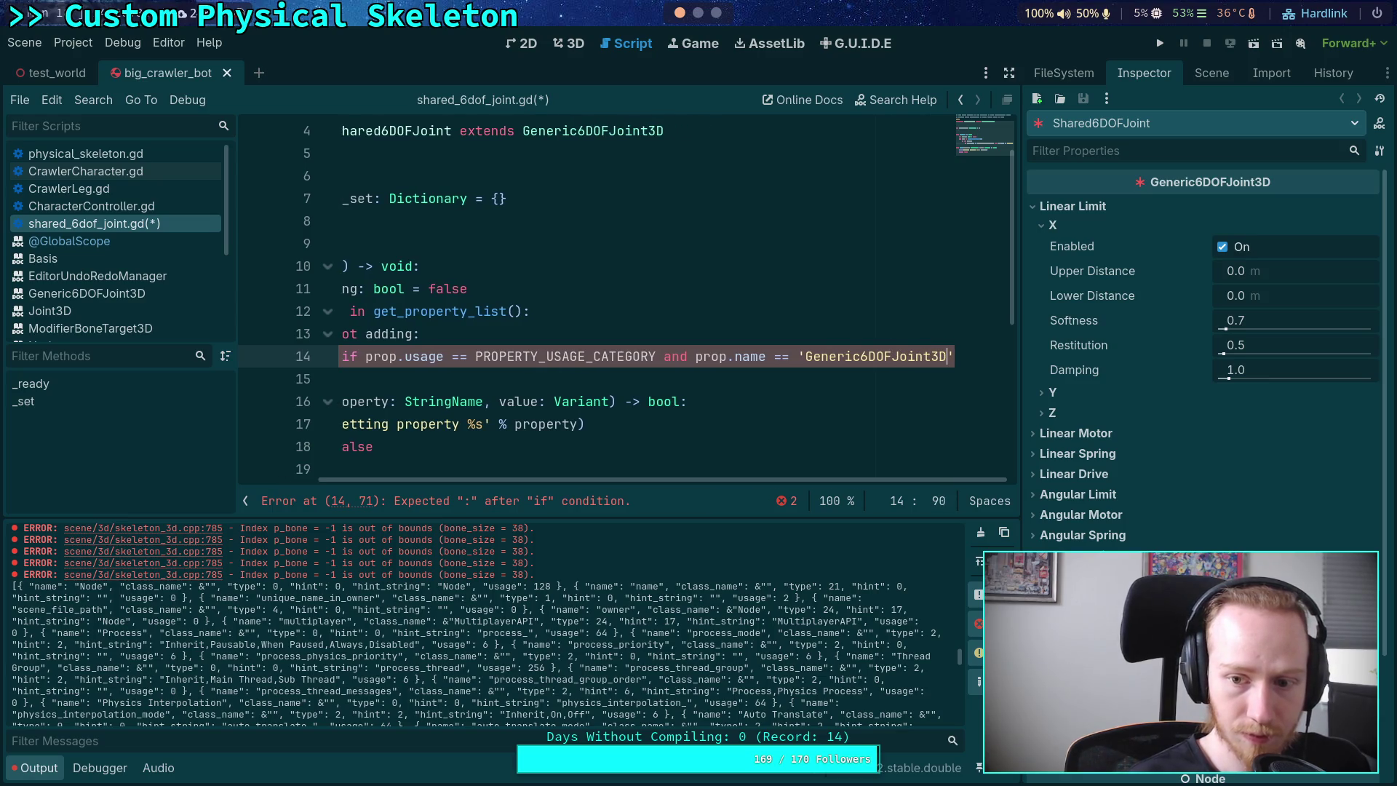
text(':)
key(Return)
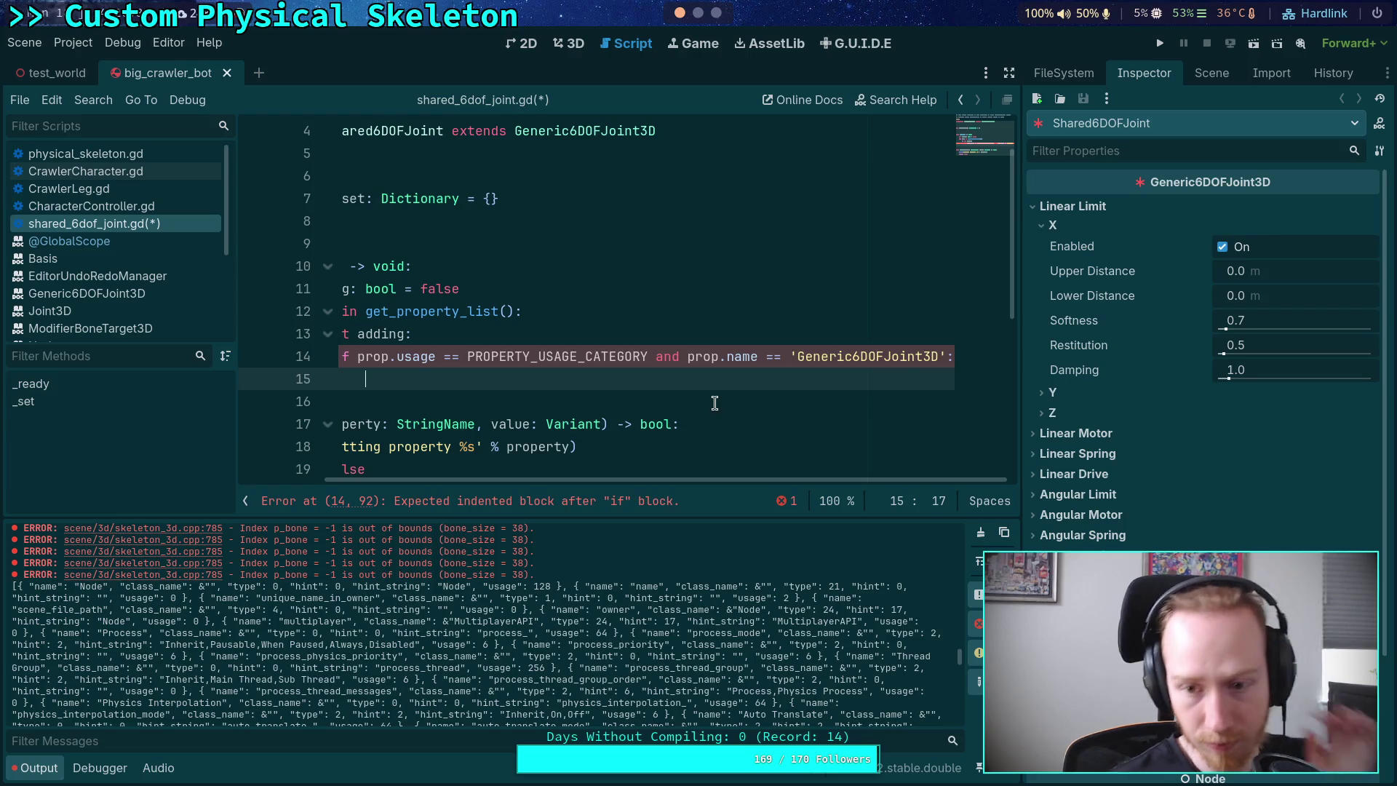
In the category branch, set 'adding = true' and 'continue', then outdent back to loop level.
scroll(719, 454, left, 3)
text(adding = true)
key(Return)
text(continue)
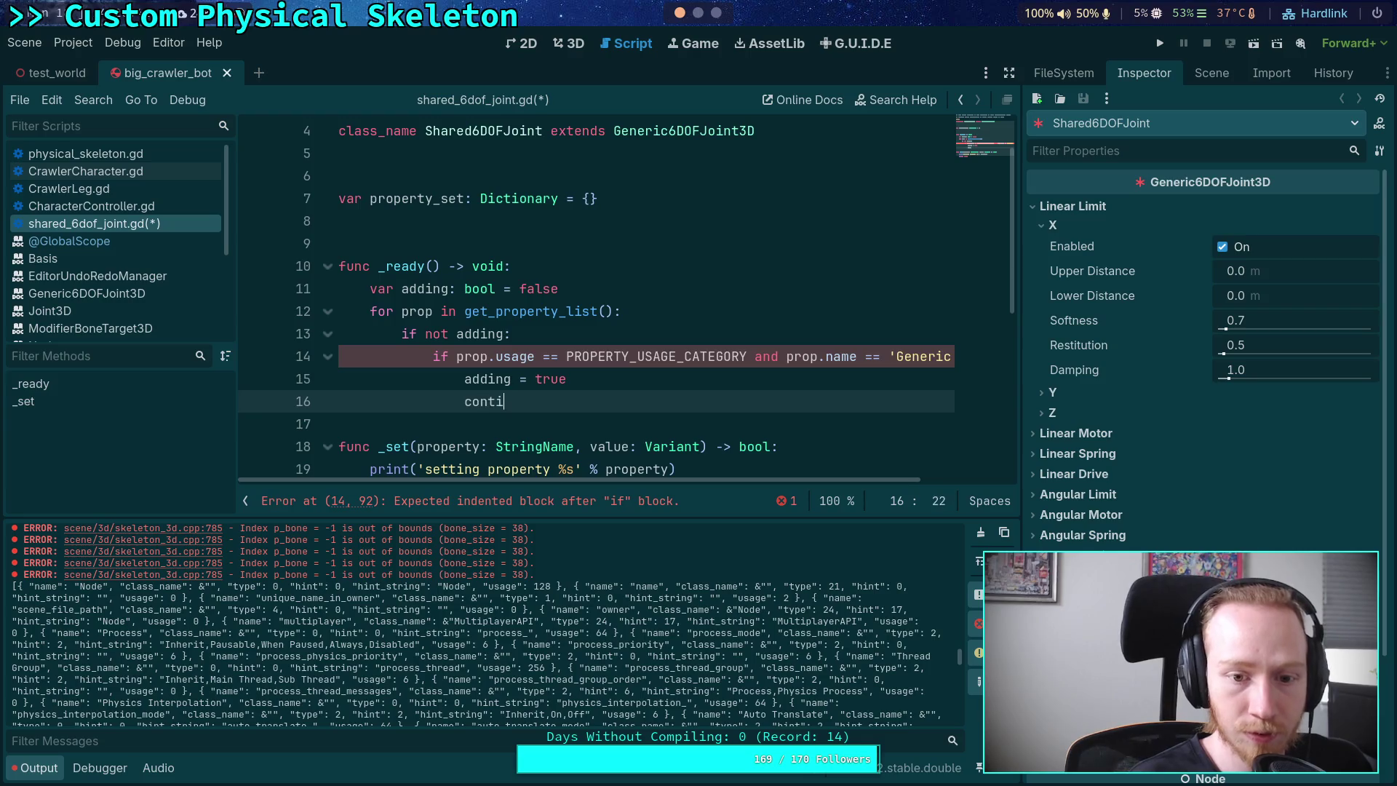
key(Return)
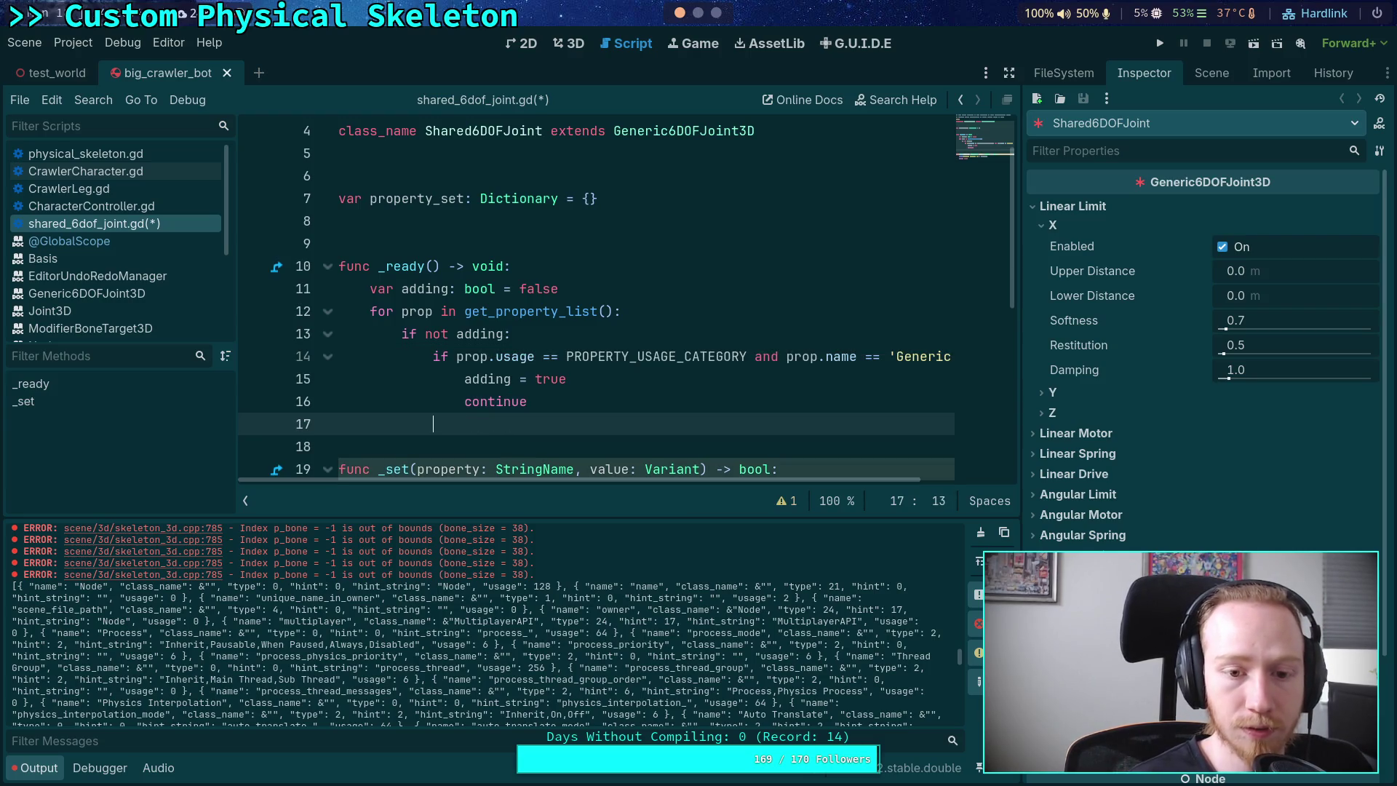
key(shift+Tab)
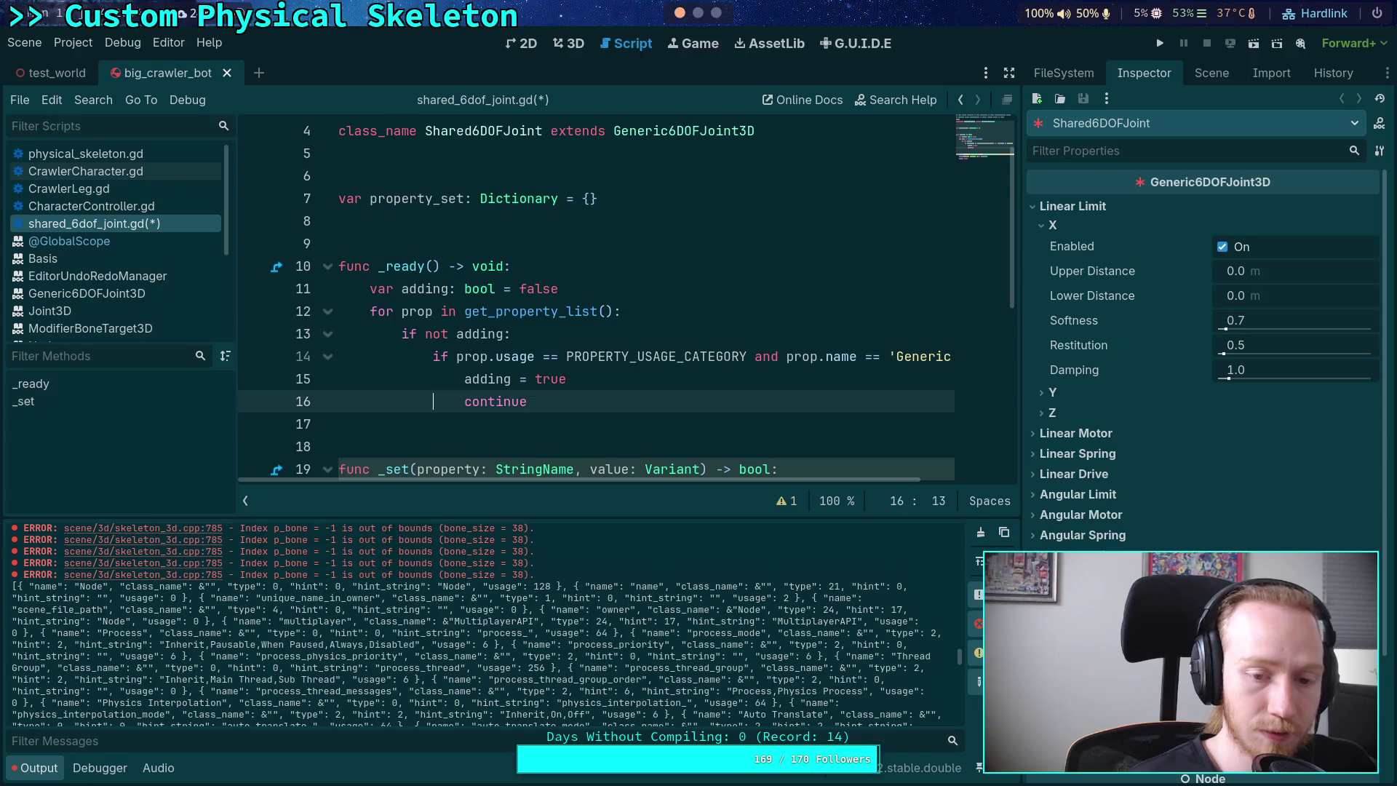
key(Up)
key(shift+Tab)
key(Down)
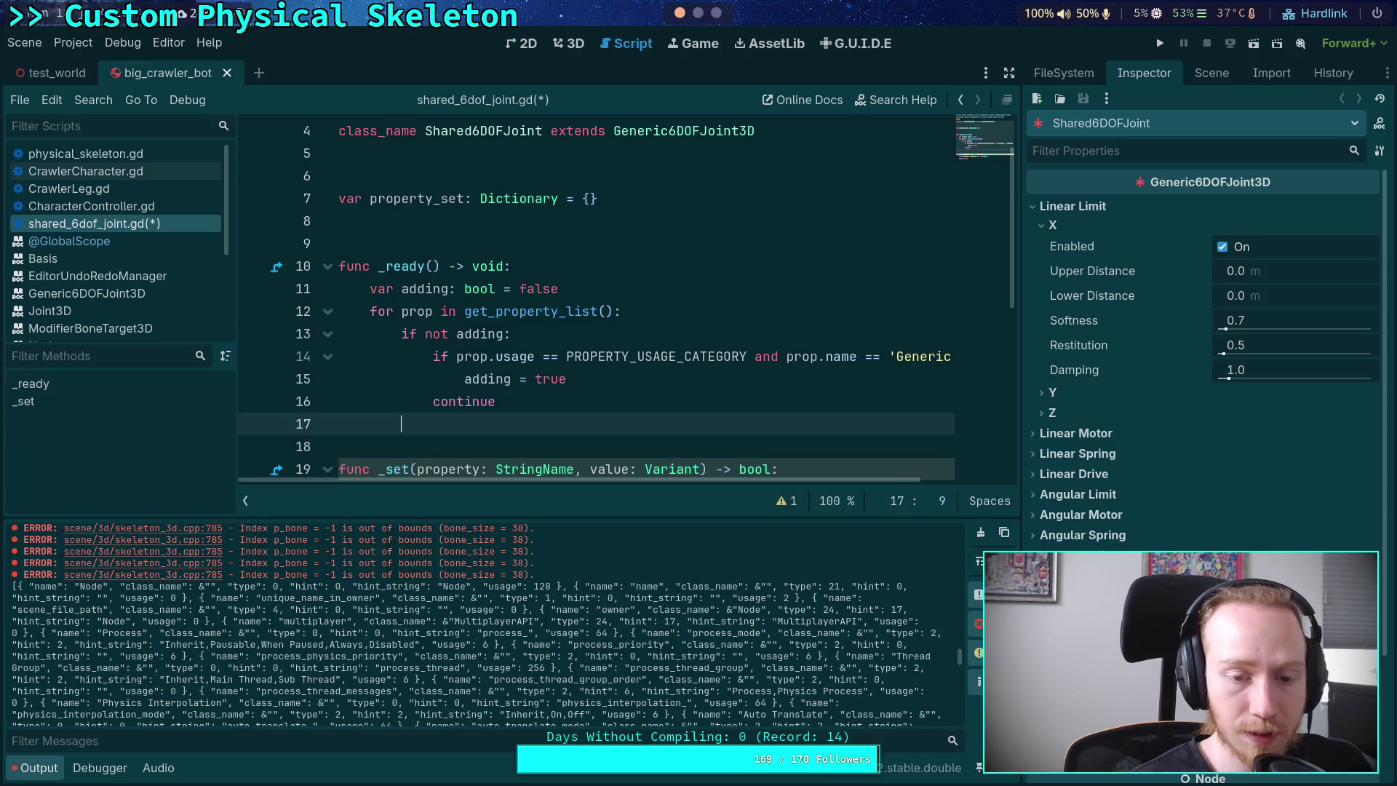
text(if)
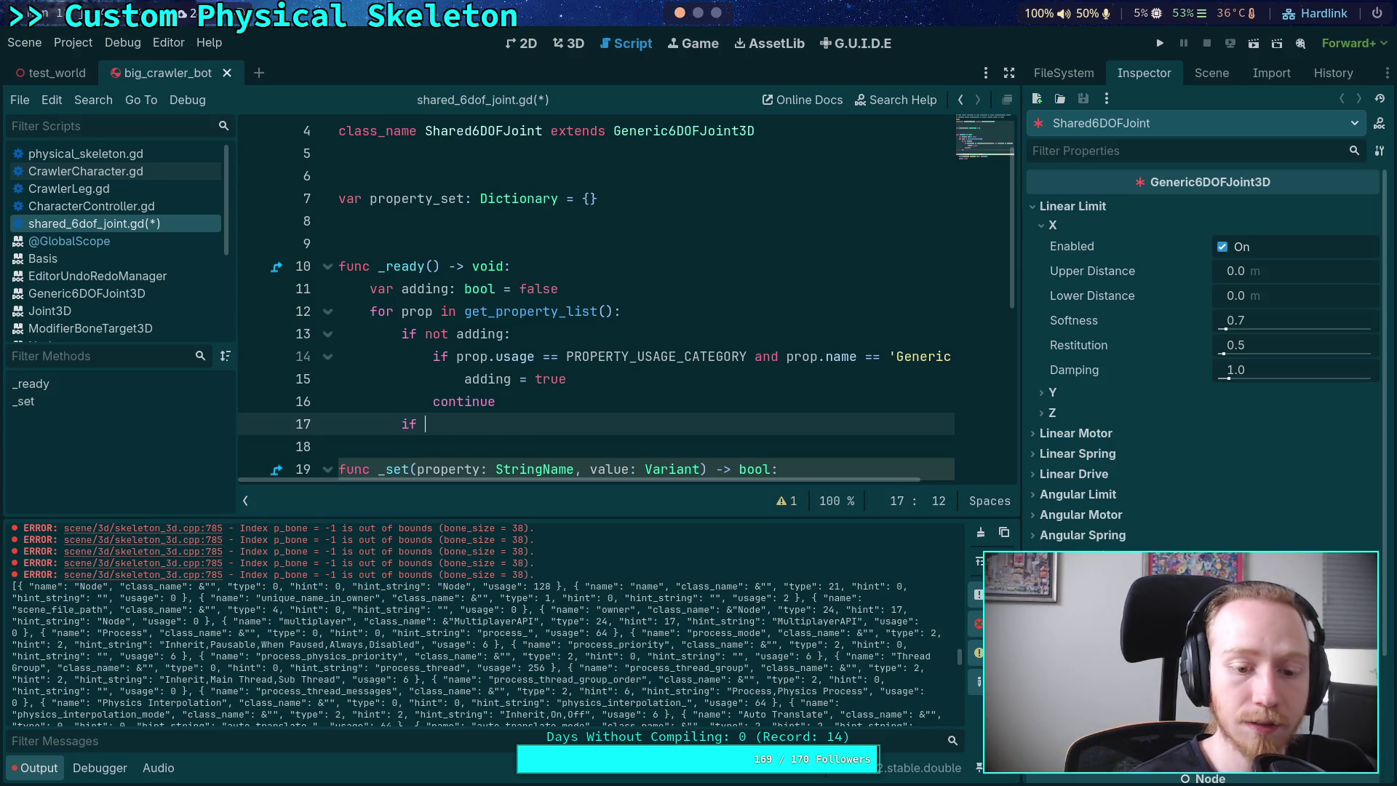
scroll(741, 644, down, 5)
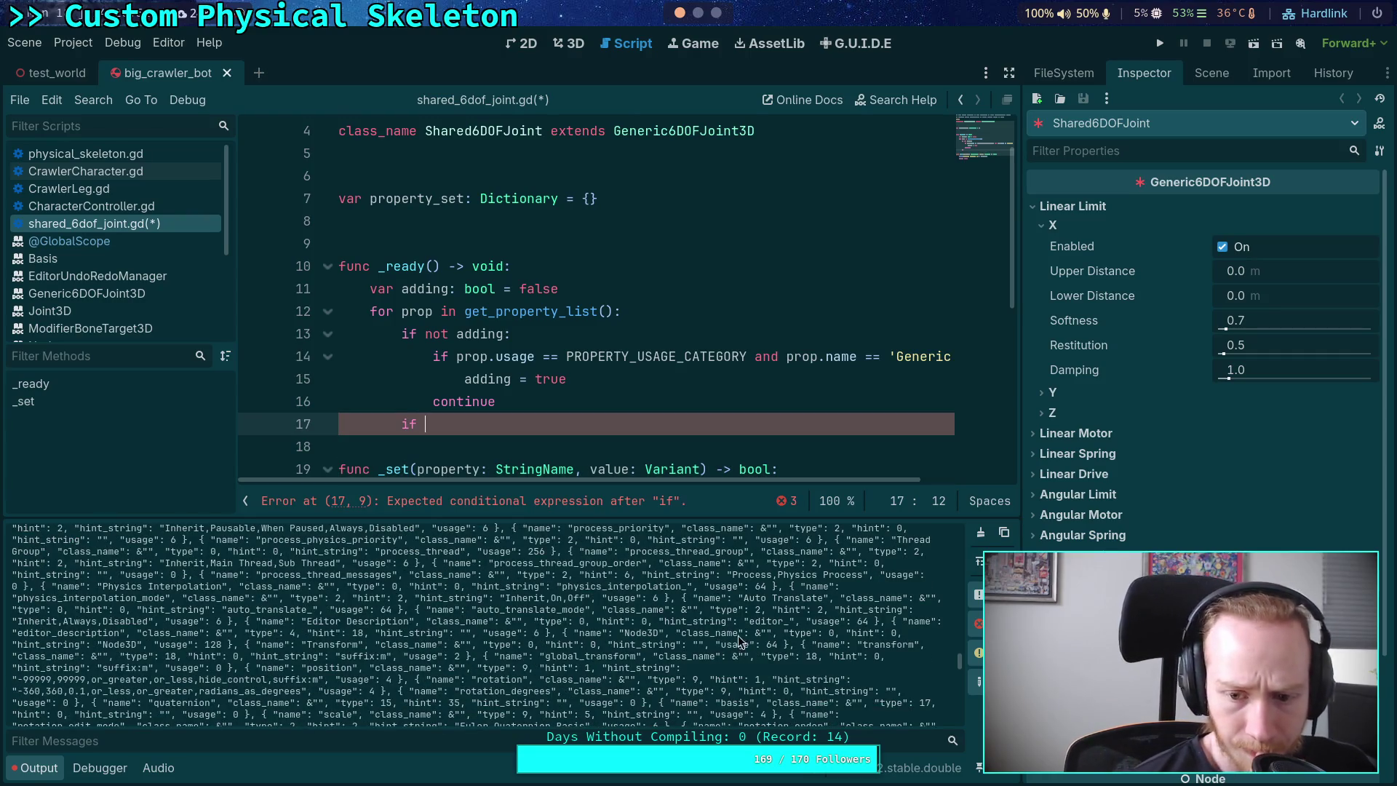
scroll(738, 639, down, 6)
scroll(733, 633, down, 8)
scroll(729, 630, up, 10)
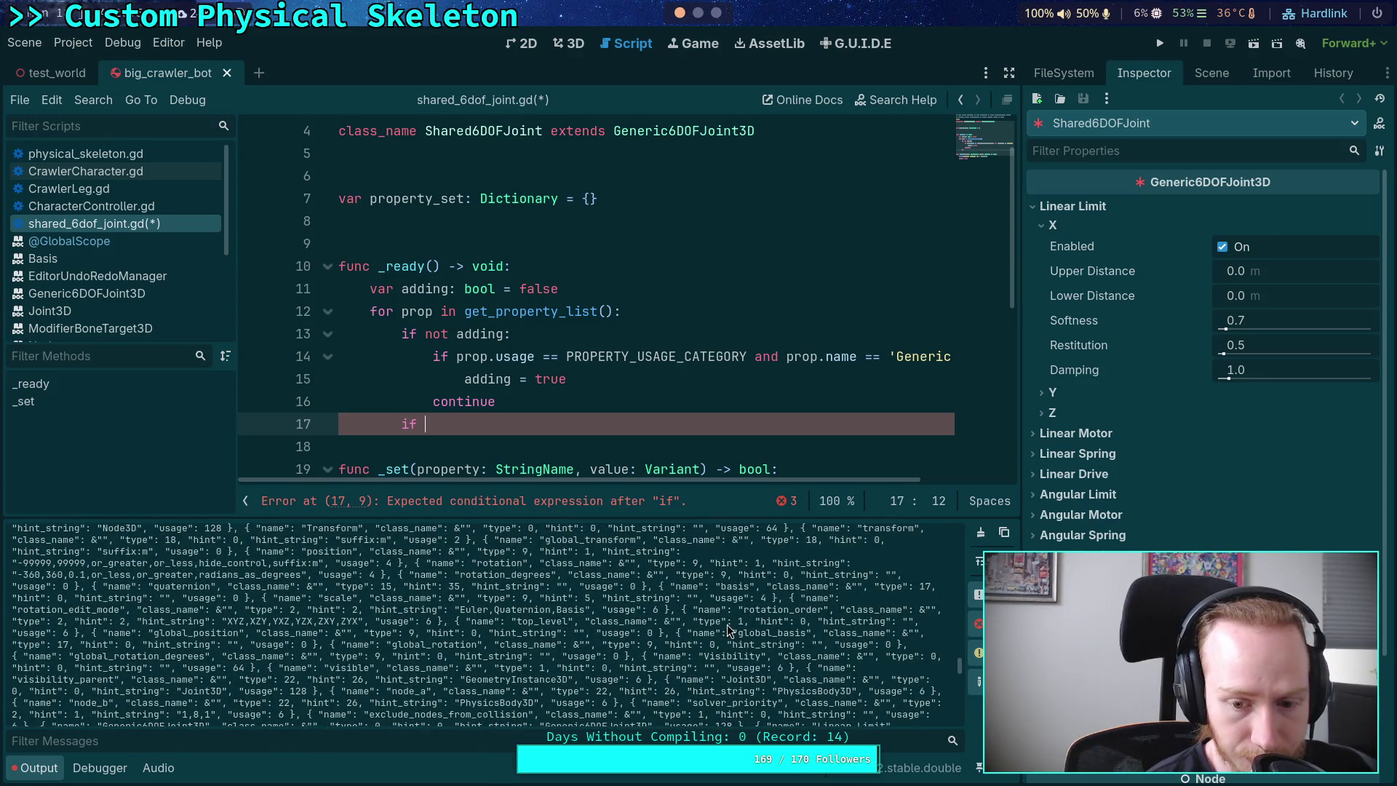
scroll(729, 630, up, 6)
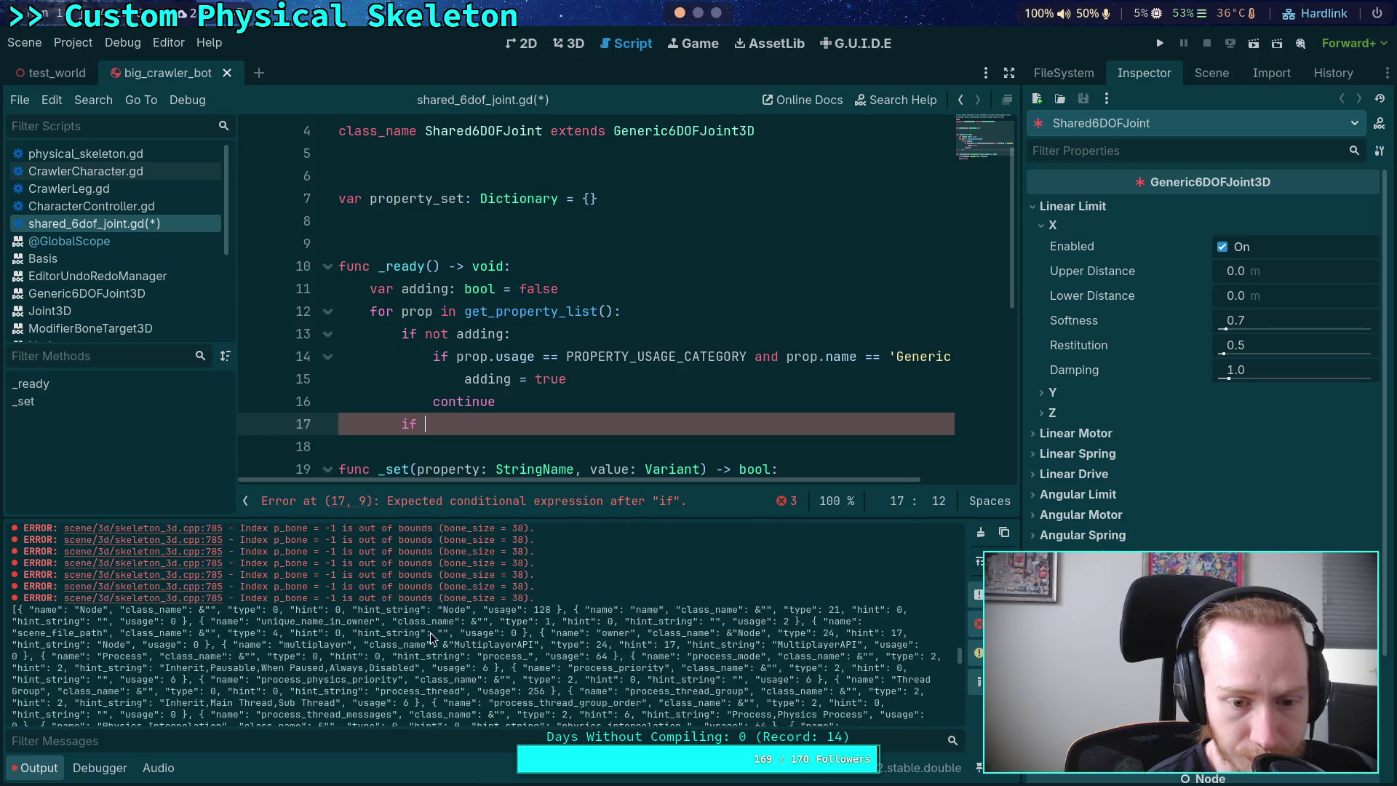
scroll(285, 614, down, 5)
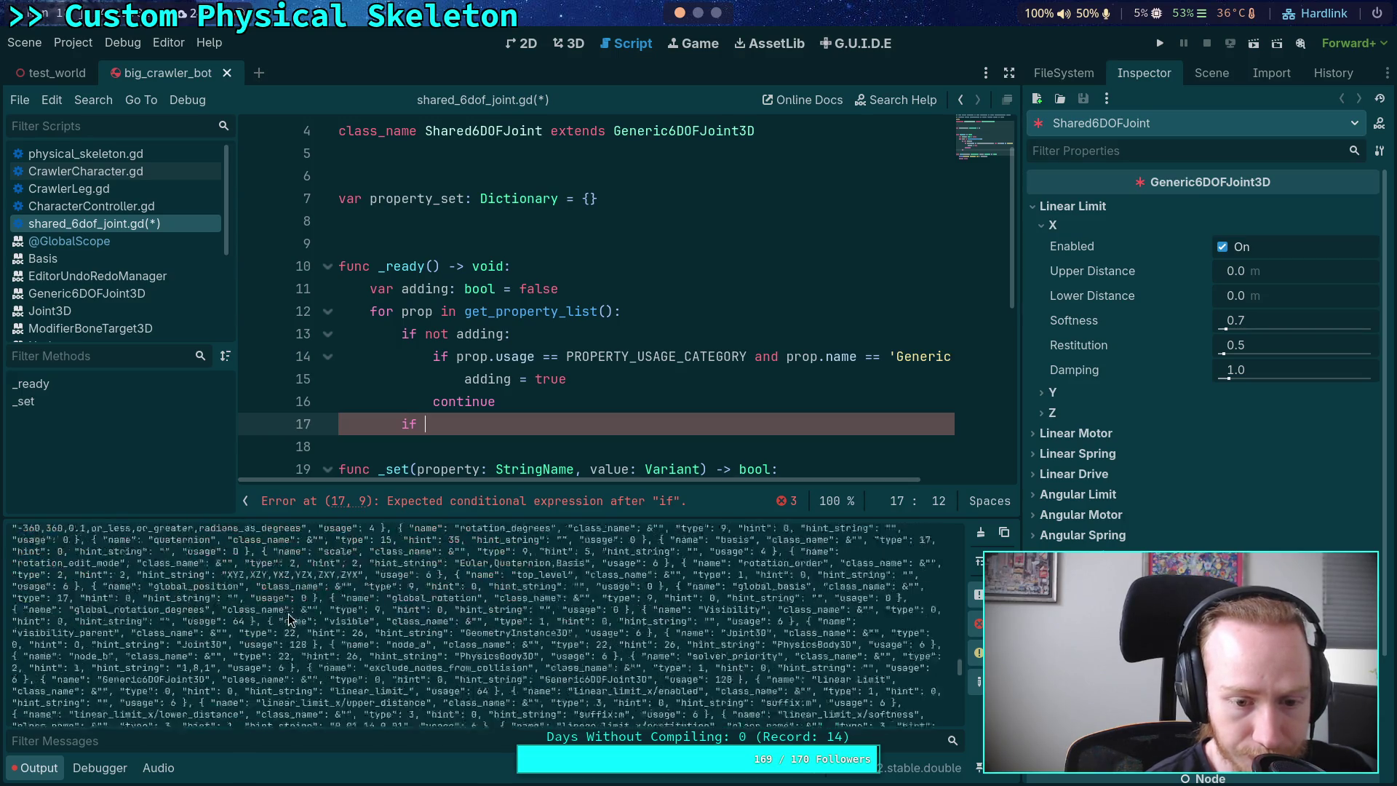
scroll(678, 619, down, 2)
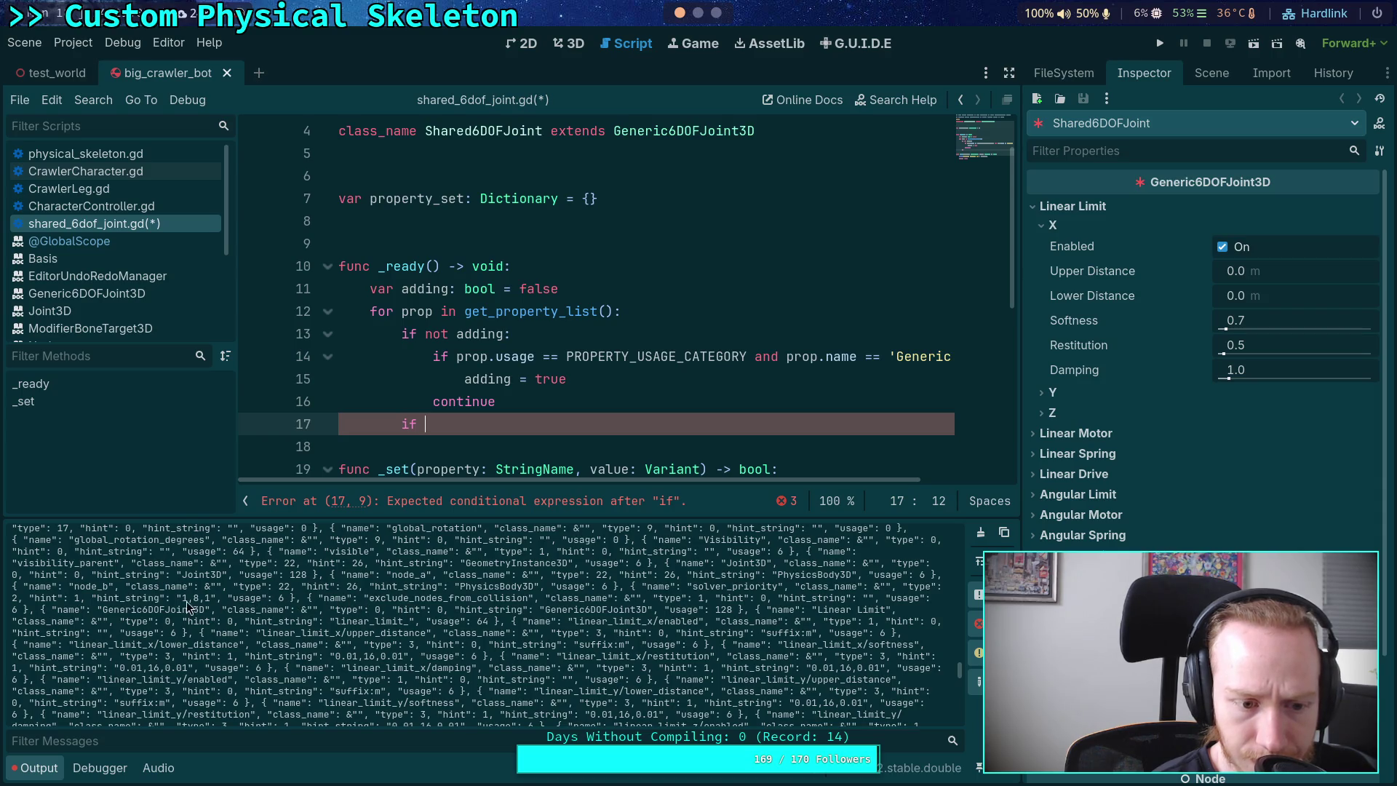
mouse_move(53, 614)
mouse_down()
mouse_move(524, 622)
mouse_move(723, 606)
mouse_up()
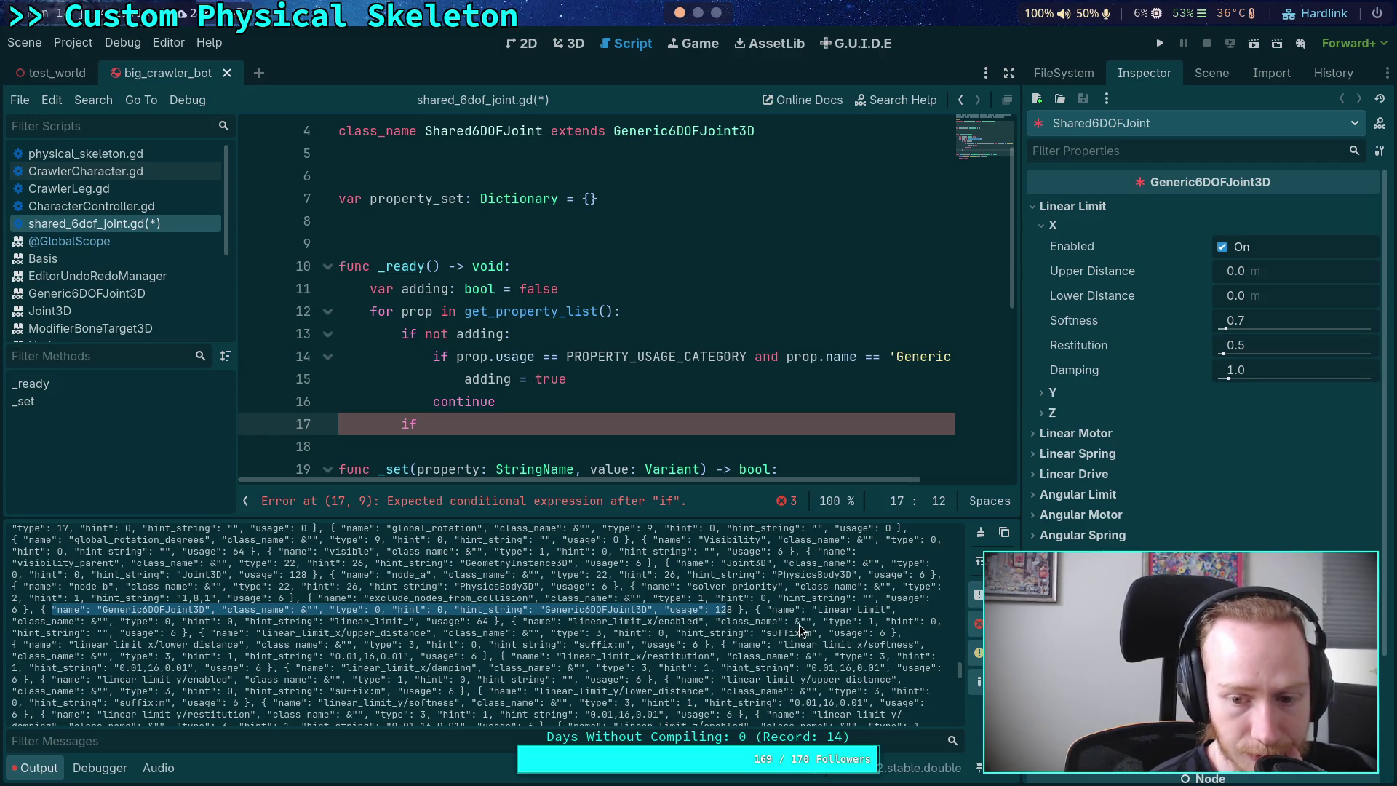
scroll(748, 627, down, 2)
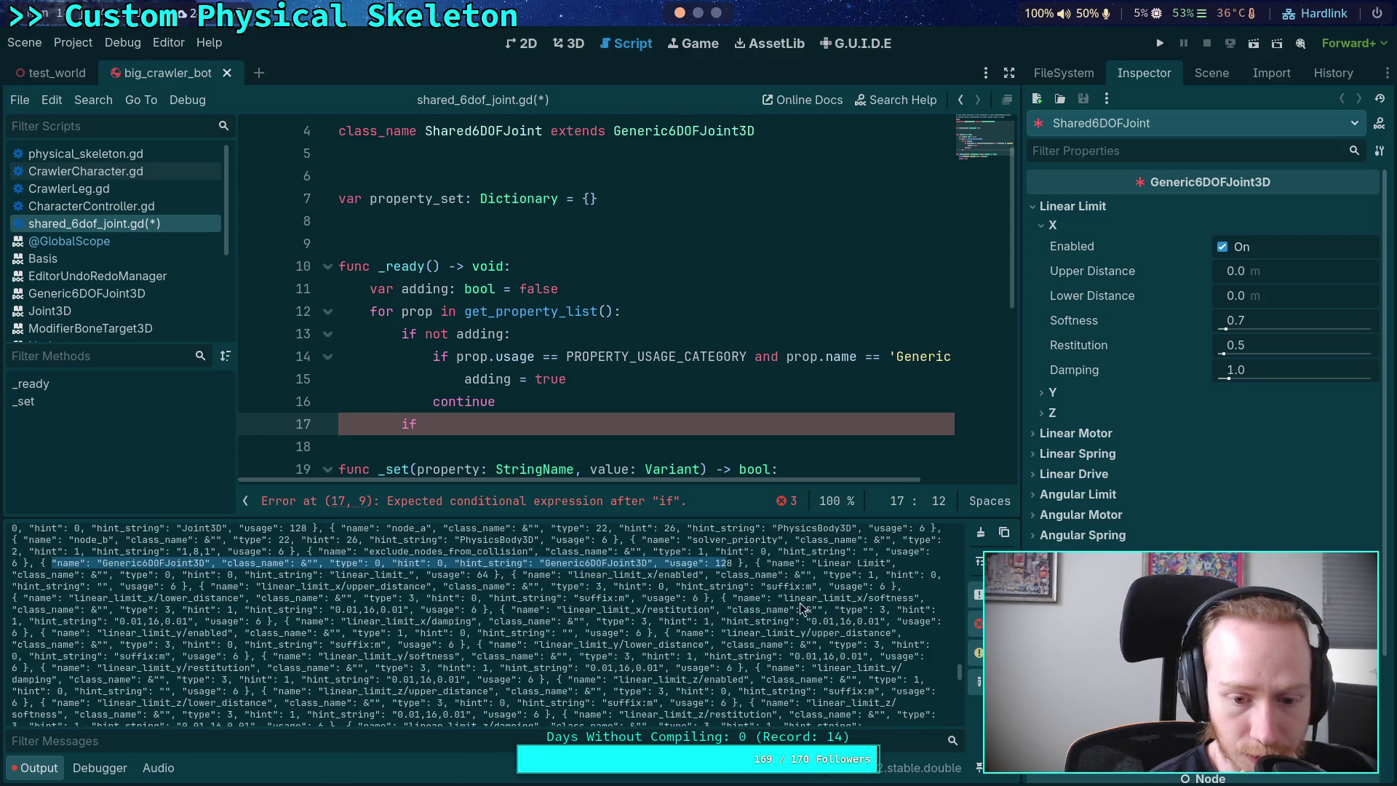
scroll(434, 622, down, 1)
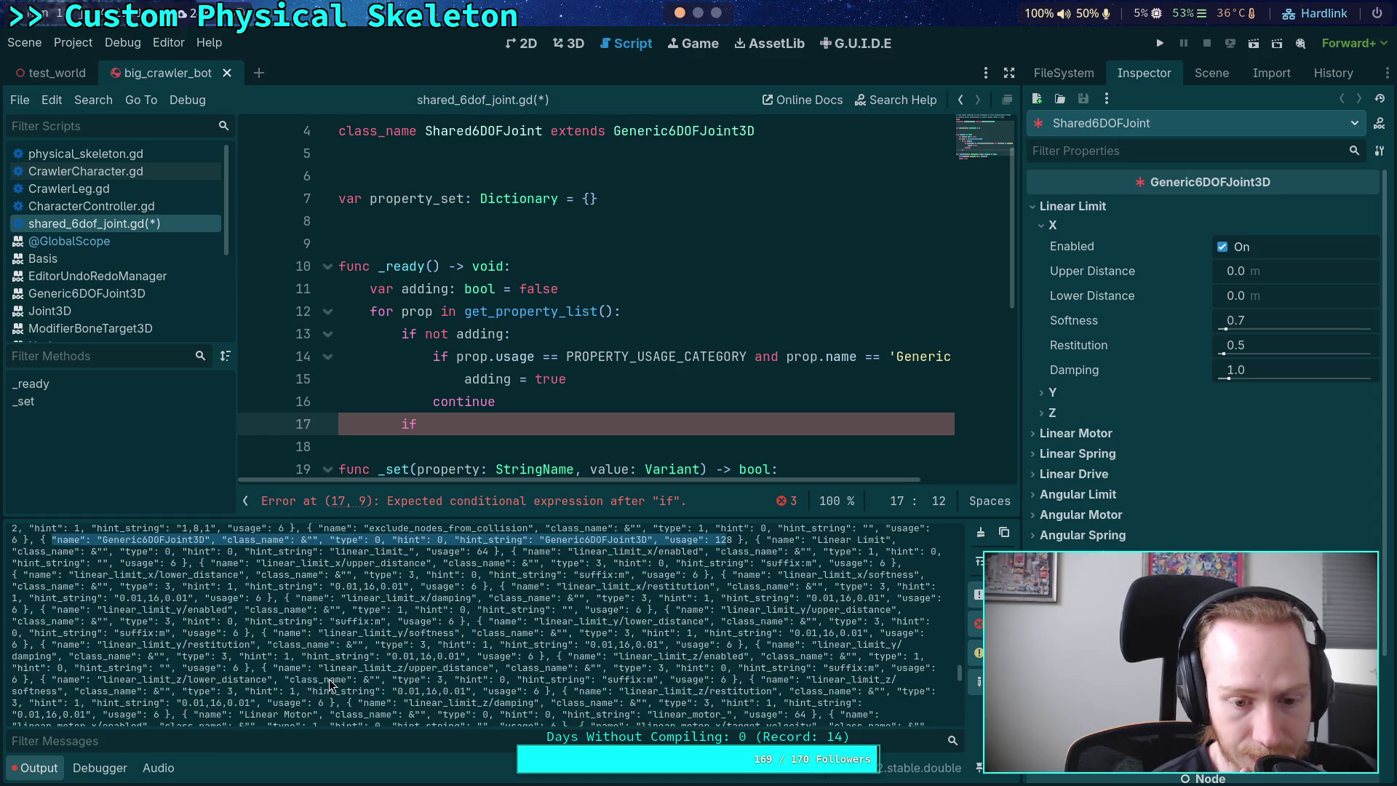
scroll(331, 680, down, 2)
scroll(399, 660, down, 3)
scroll(401, 655, down, 2)
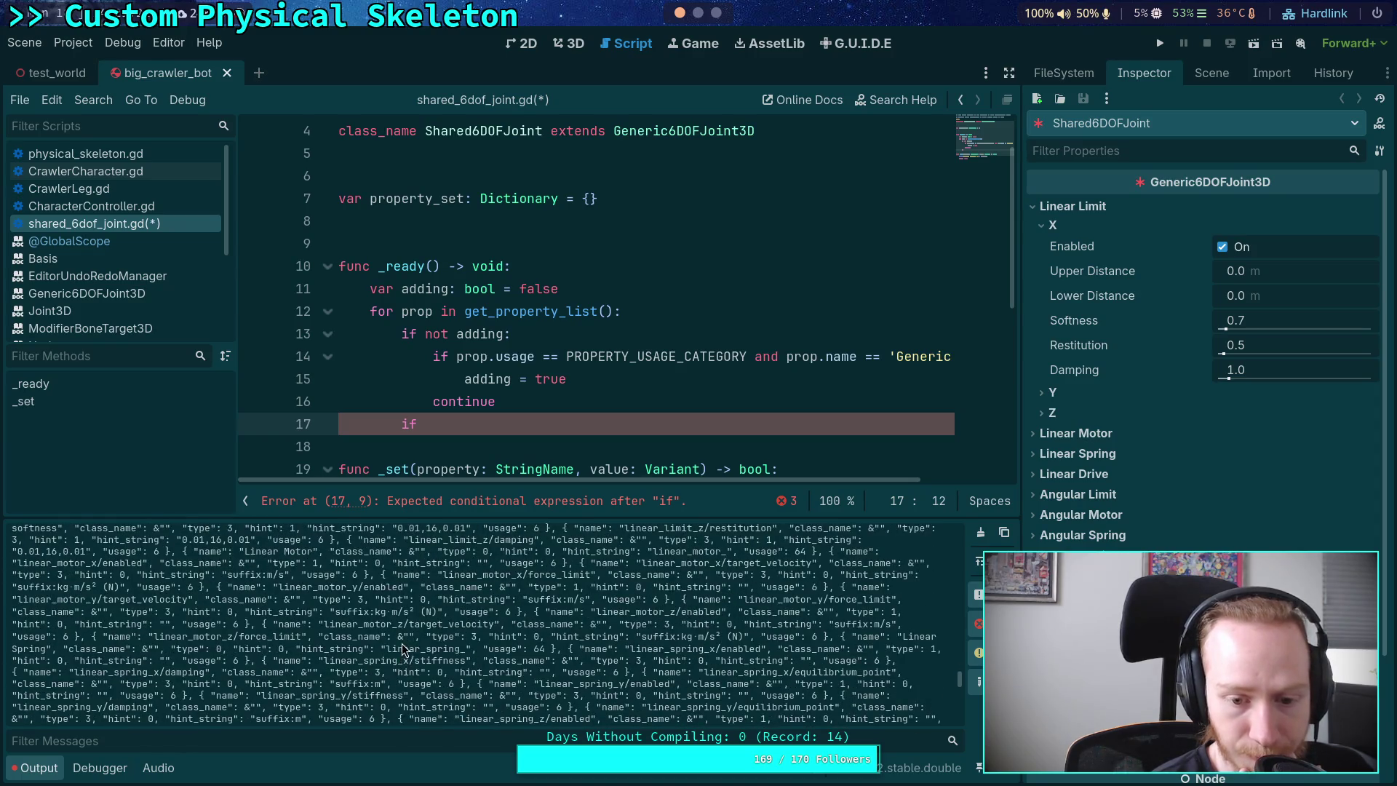
scroll(404, 647, down, 2)
scroll(444, 648, down, 1)
scroll(366, 641, down, 2)
scroll(547, 647, down, 1)
scroll(437, 659, down, 3)
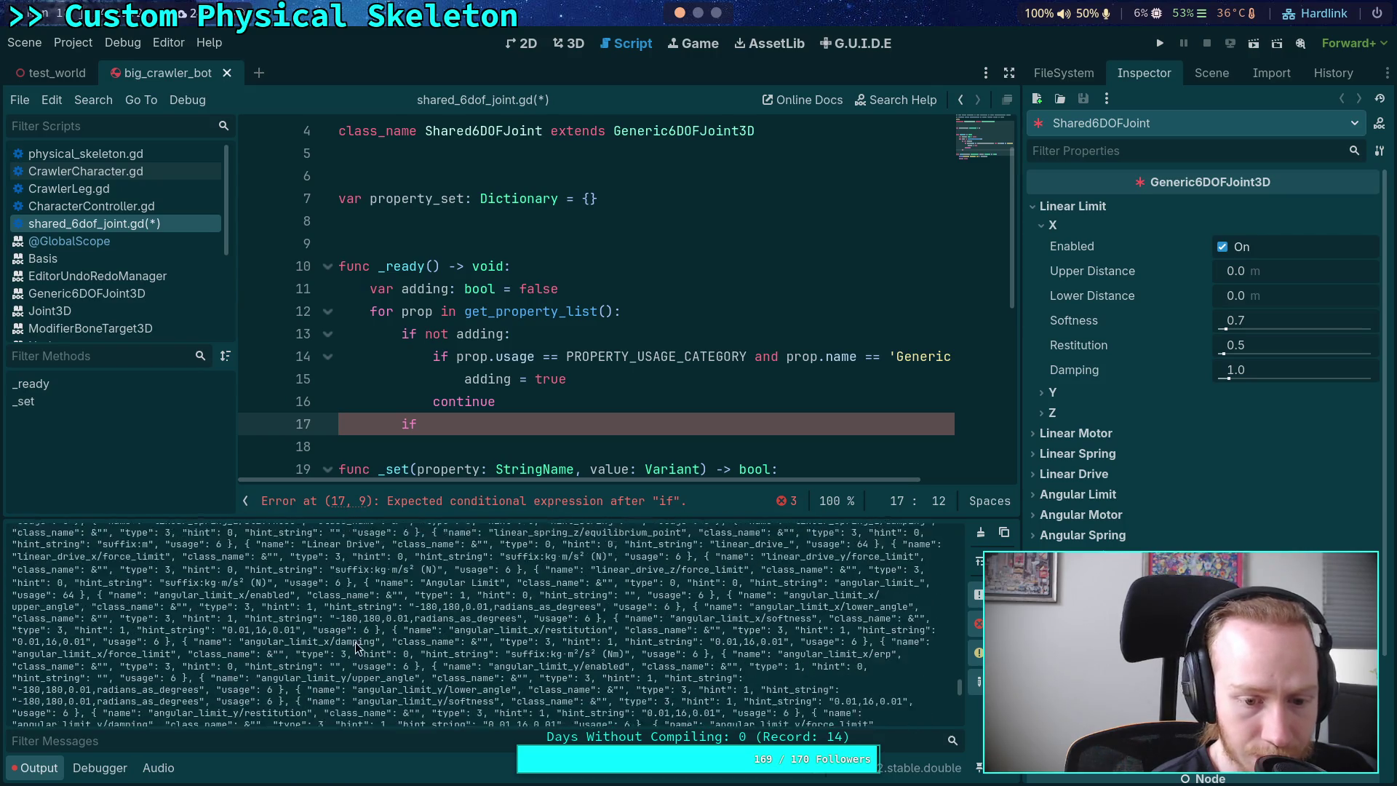
scroll(456, 631, down, 2)
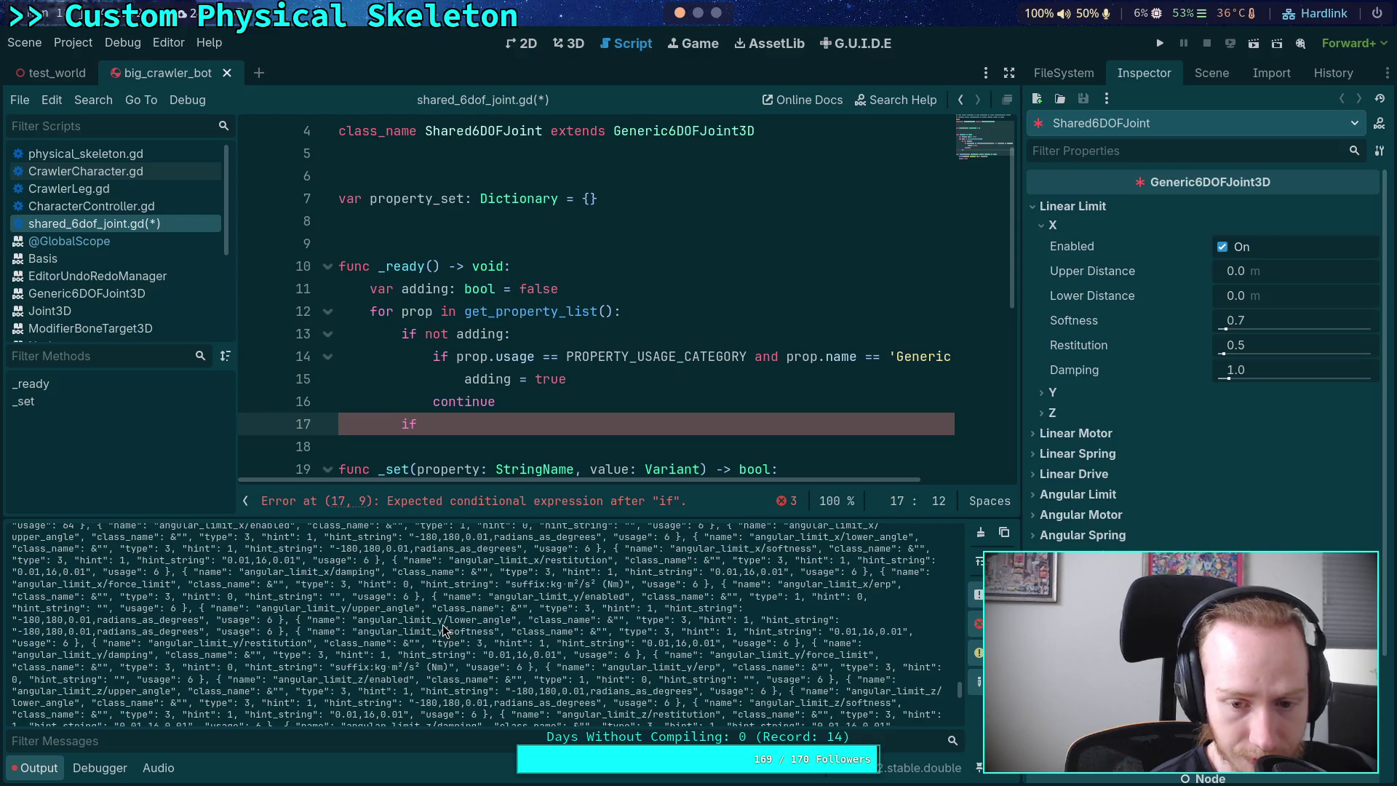
scroll(394, 624, down, 1)
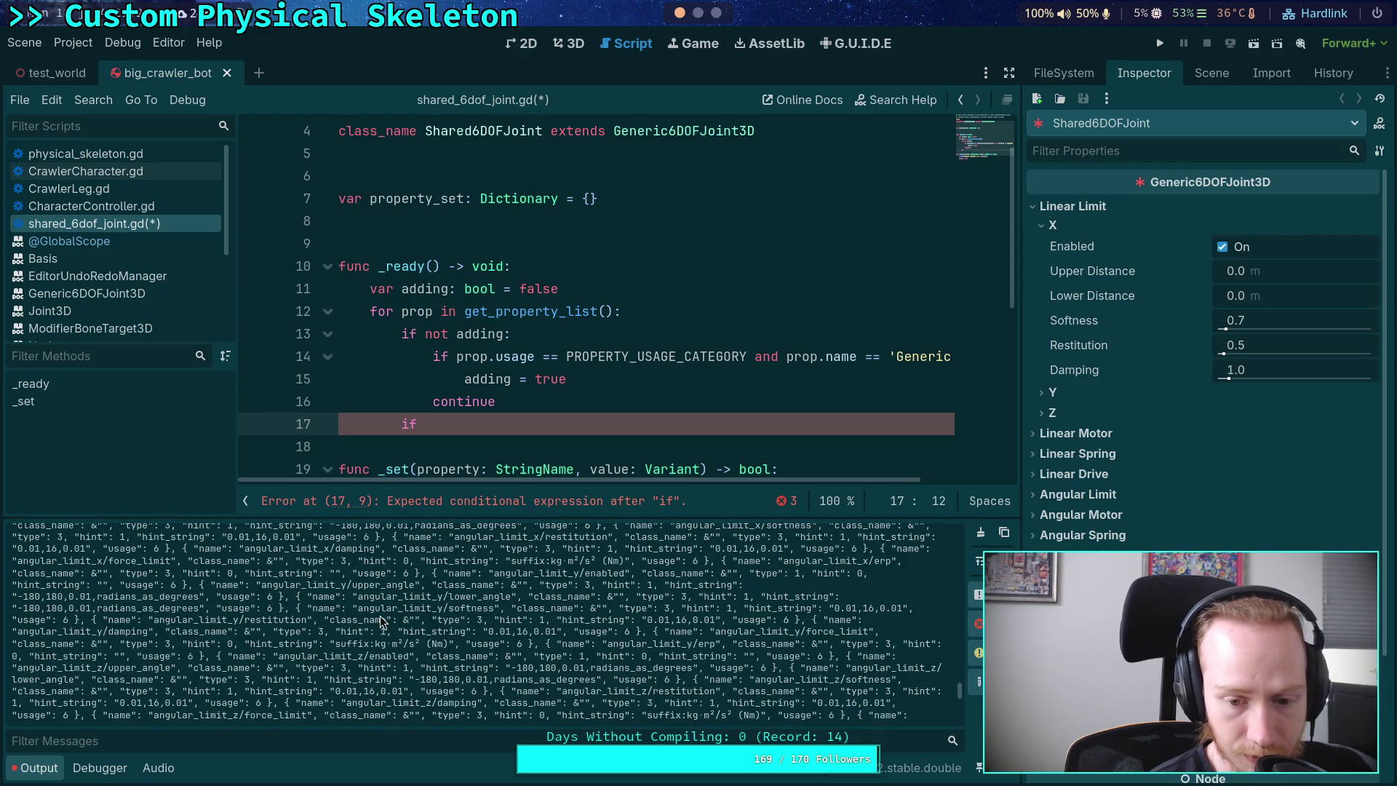
scroll(380, 615, down, 8)
scroll(380, 616, up, 3)
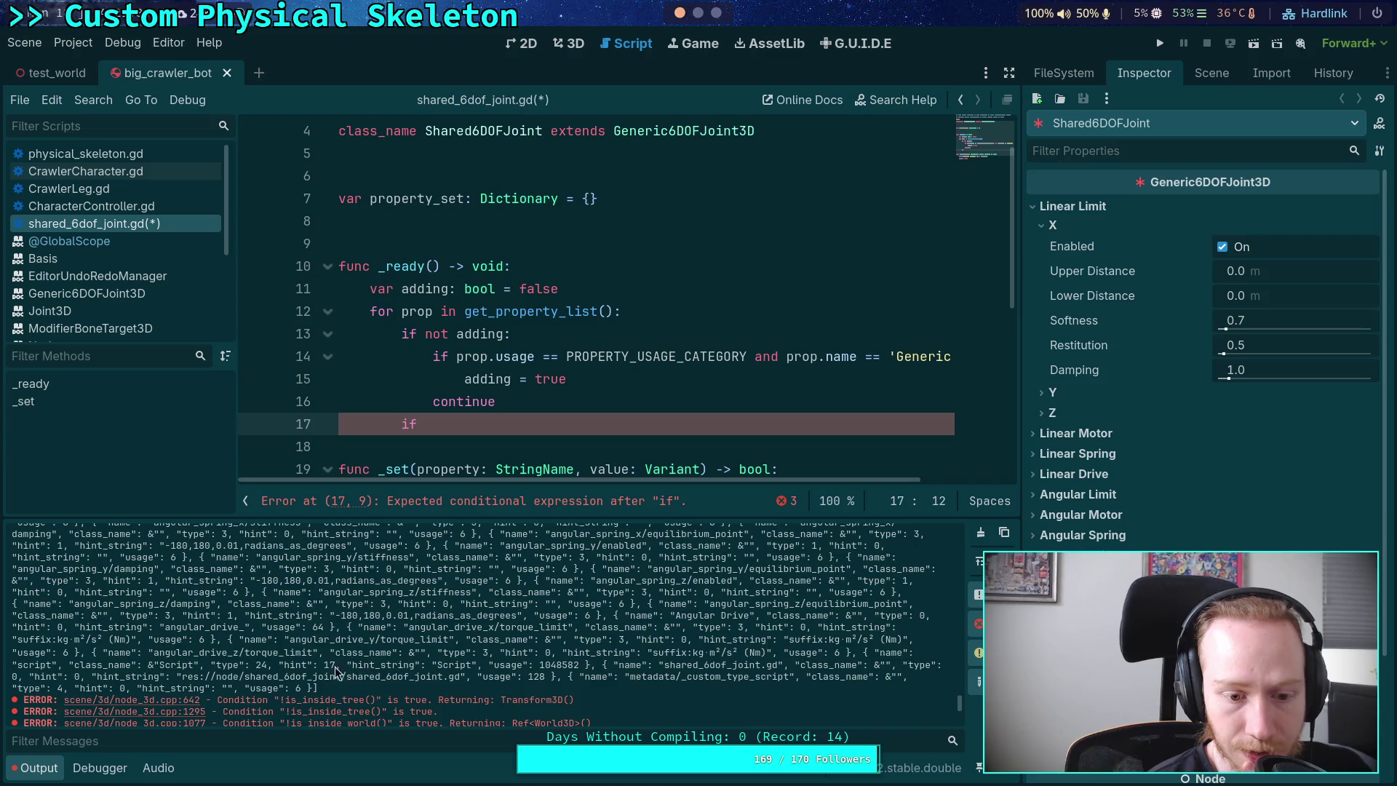
mouse_move(613, 665)
mouse_down()
mouse_move(173, 677)
mouse_move(544, 681)
mouse_up()
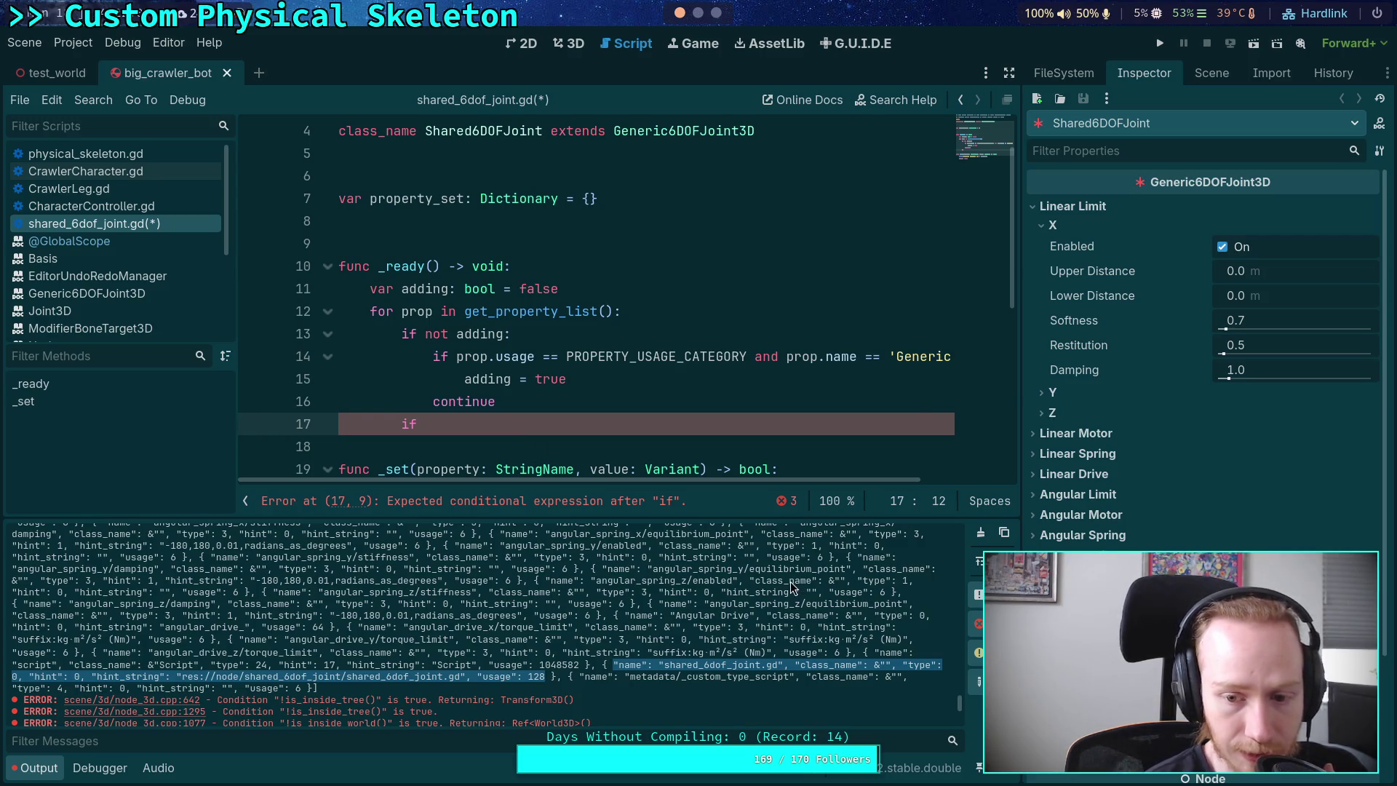
scroll(790, 582, up, 1)
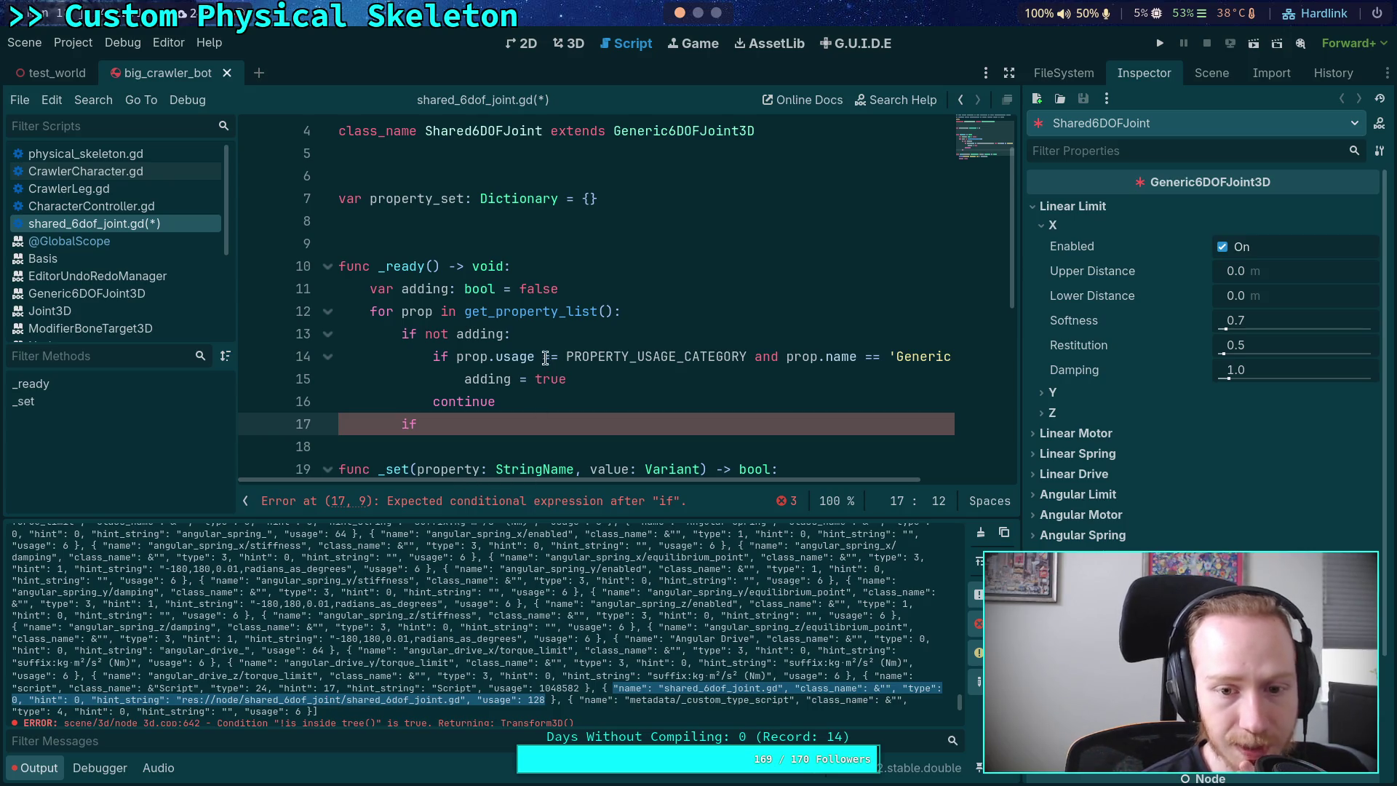
right_click(606, 356)
click(667, 600)
scroll(431, 330, up, 5)
scroll(509, 356, up, 10)
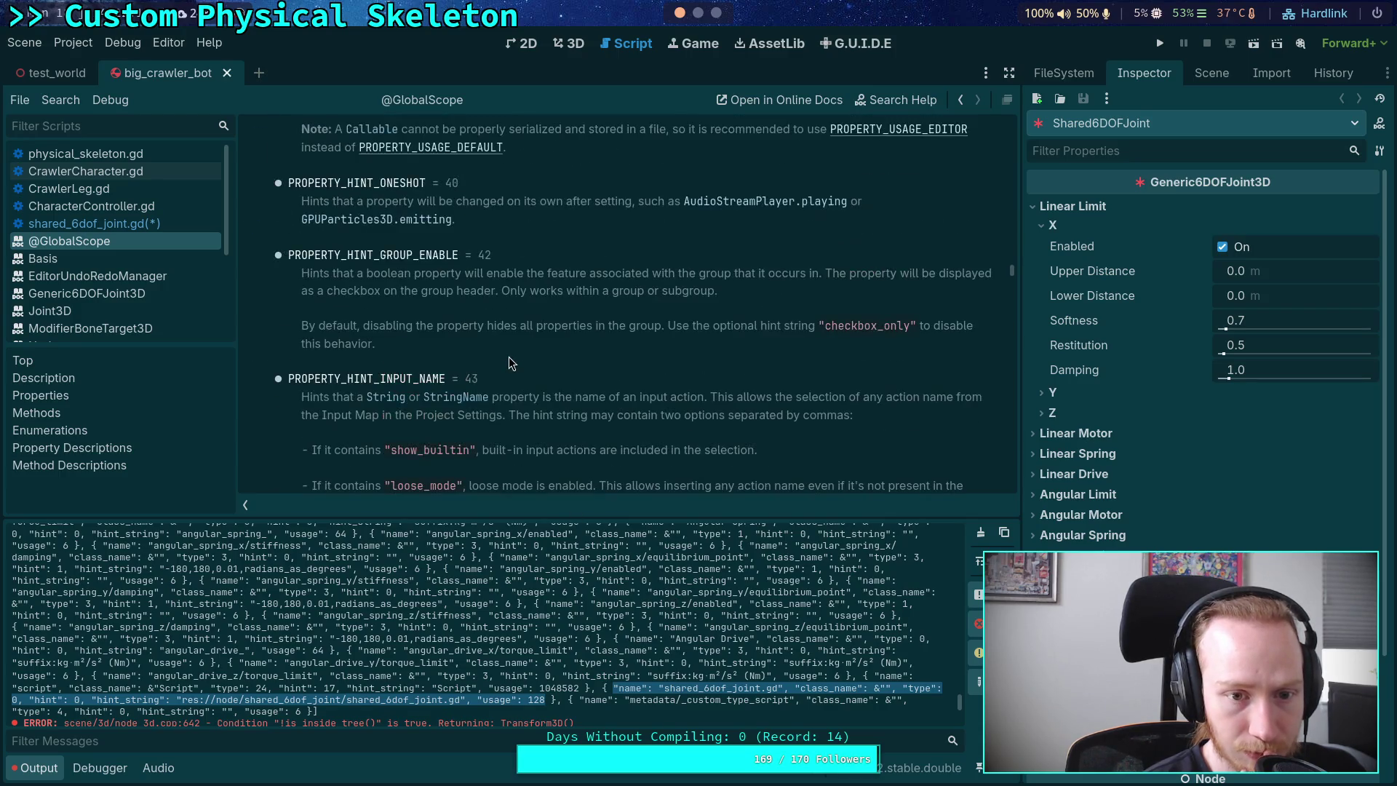
scroll(515, 354, up, 10)
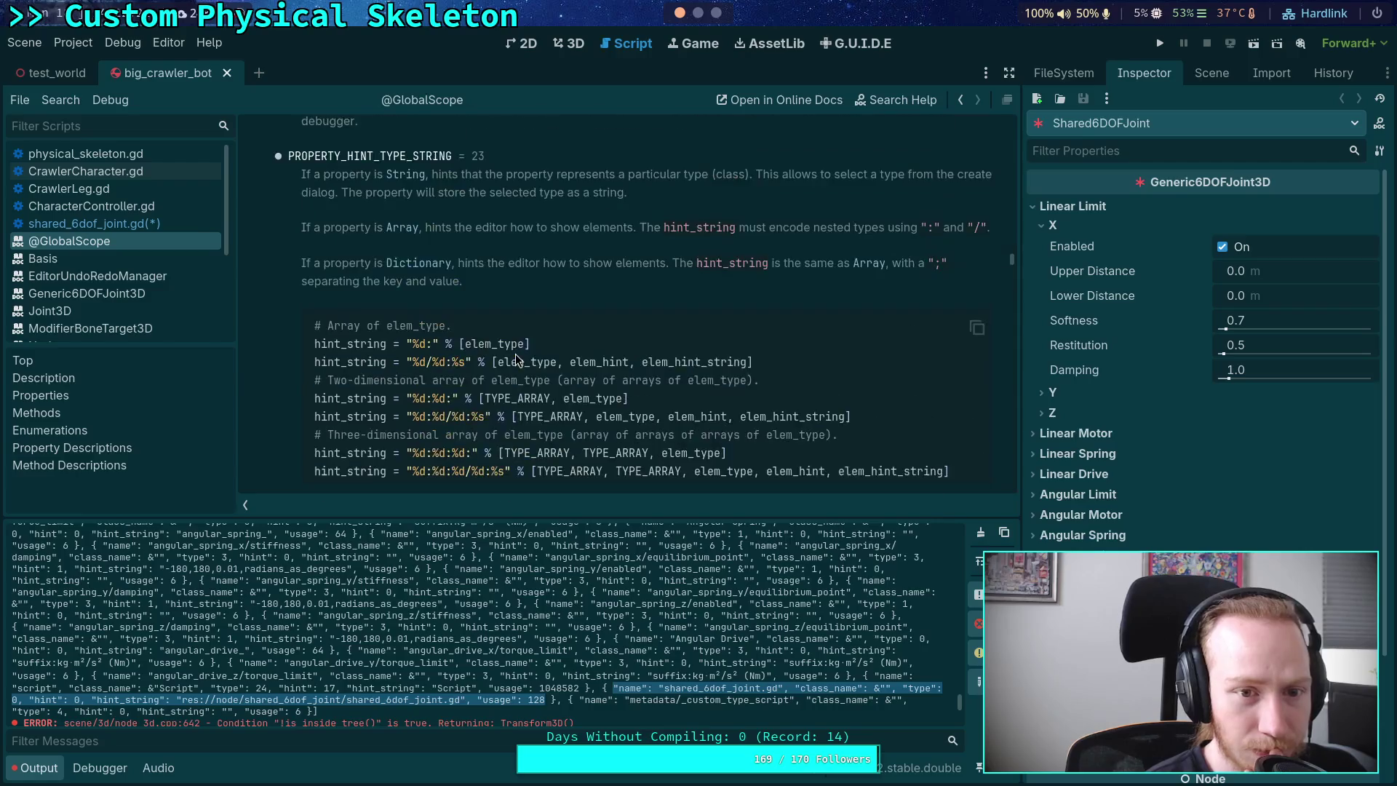
scroll(515, 353, up, 10)
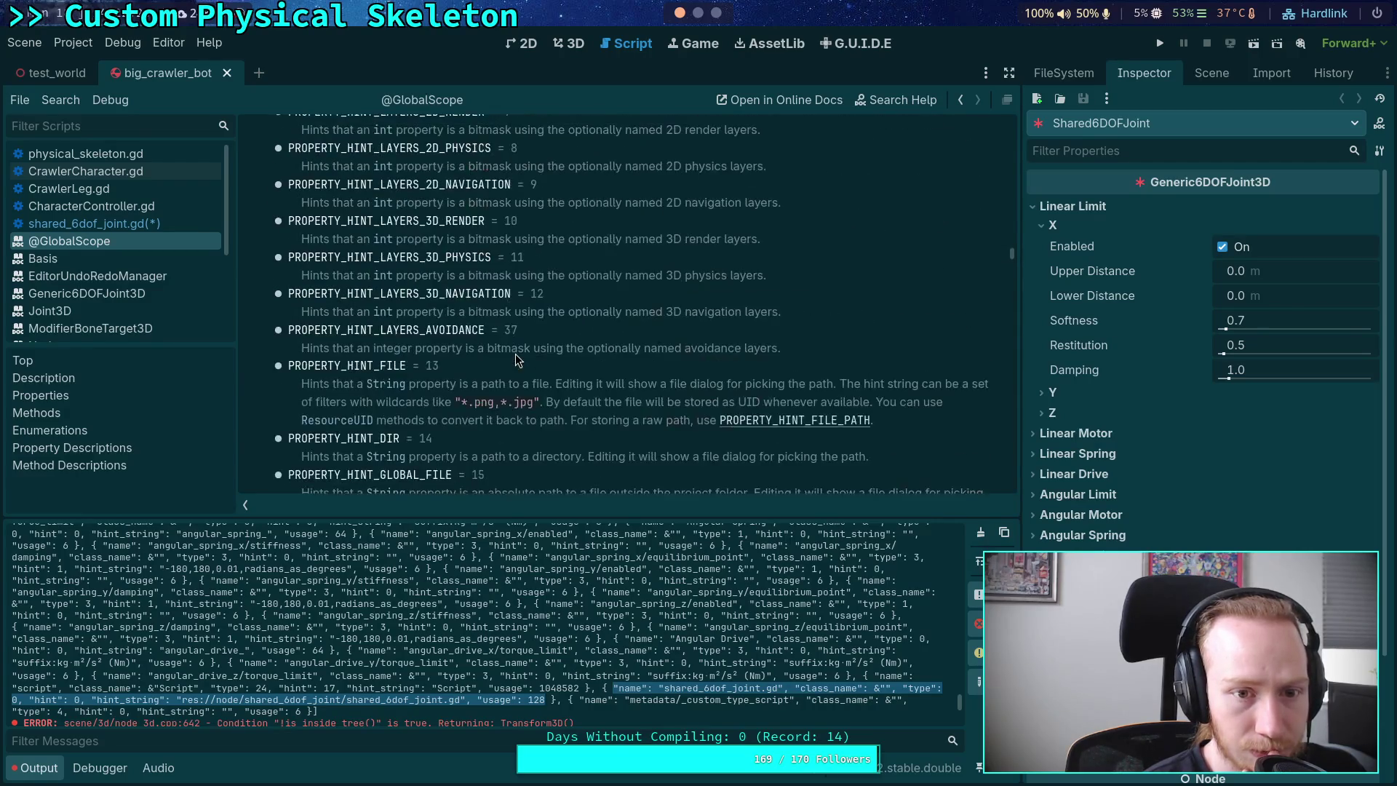
scroll(515, 354, up, 5)
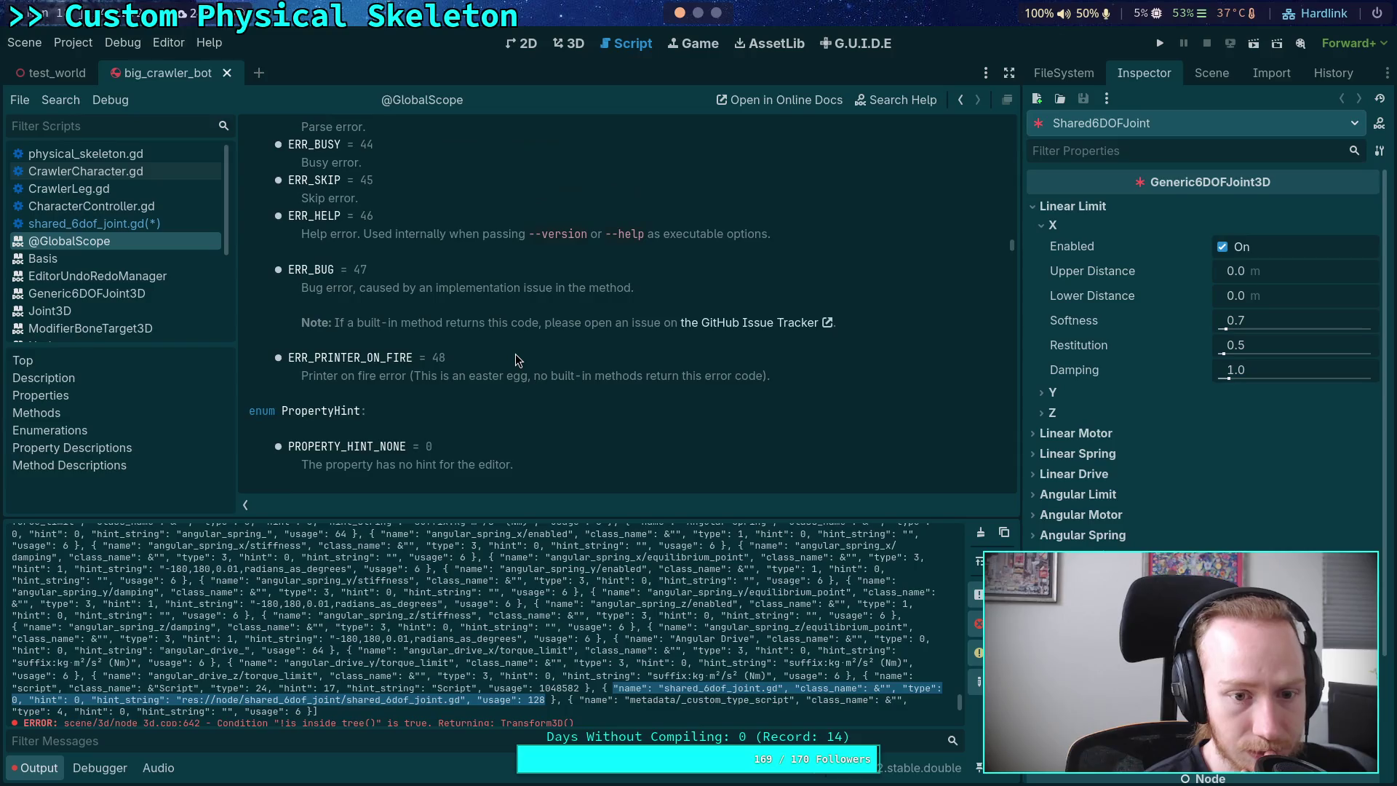
Browse the PropertyHint enum, including PROPERTY_HINT_RANGE and PROPERTY_HINT_ENUM.
scroll(515, 353, down, 5)
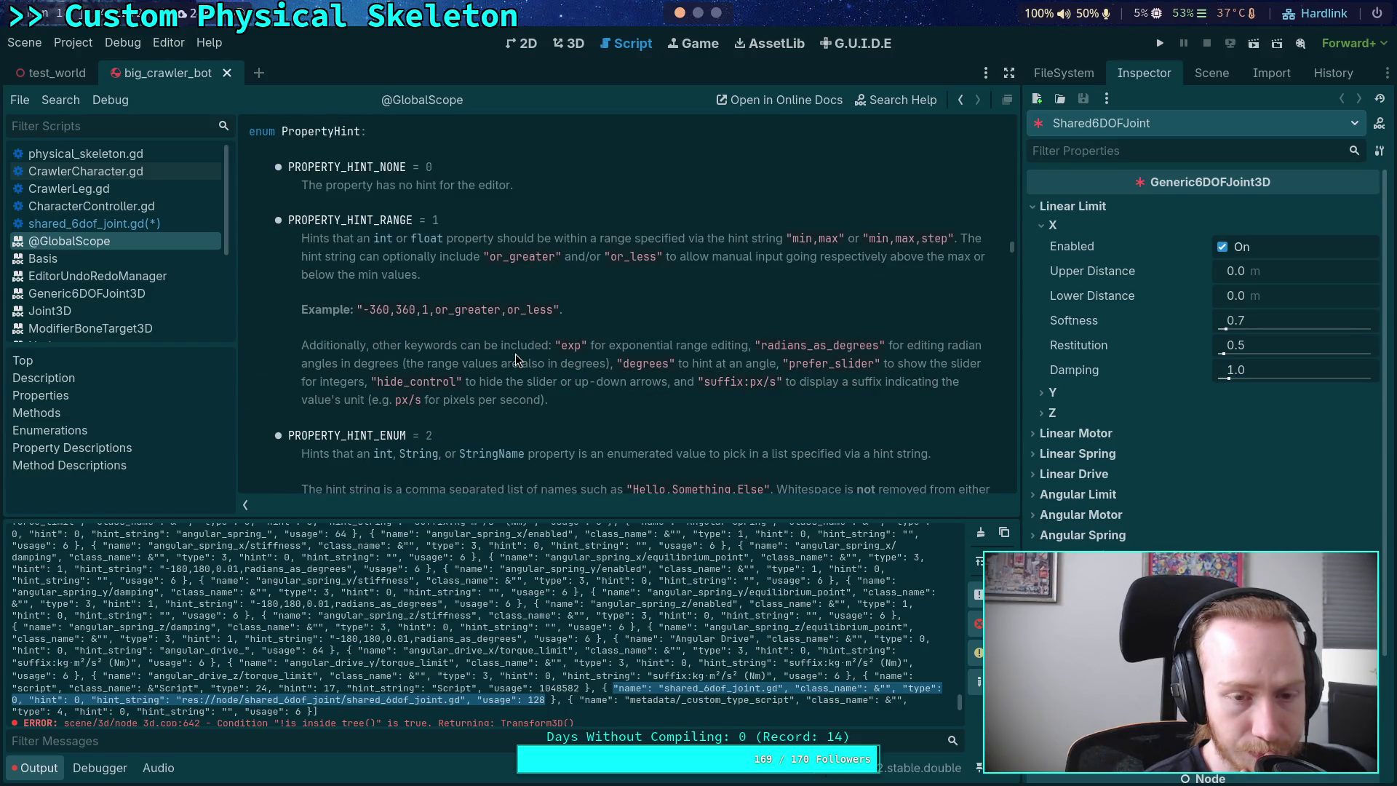
scroll(515, 354, up, 4)
scroll(515, 354, down, 4)
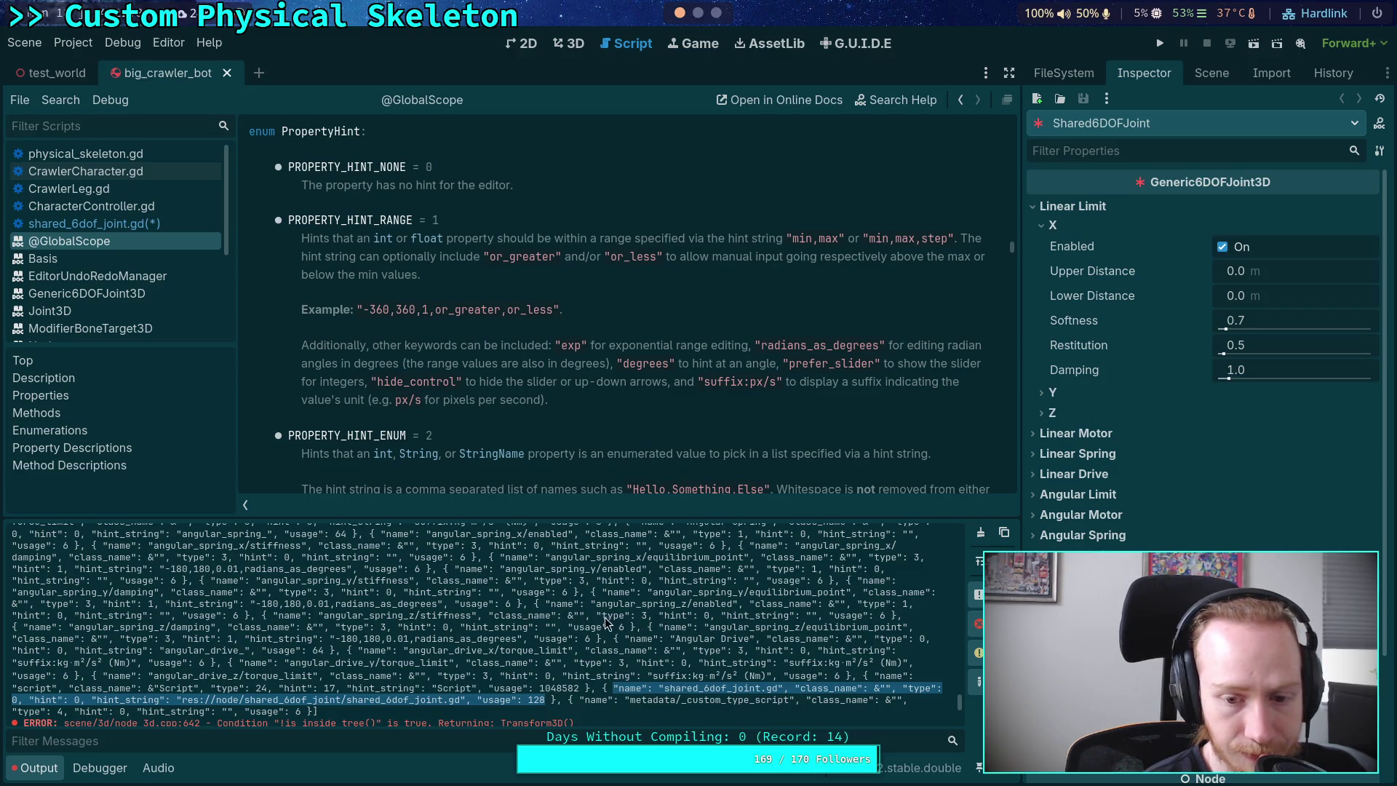
drag(611, 617, 687, 616)
scroll(509, 374, down, 4)
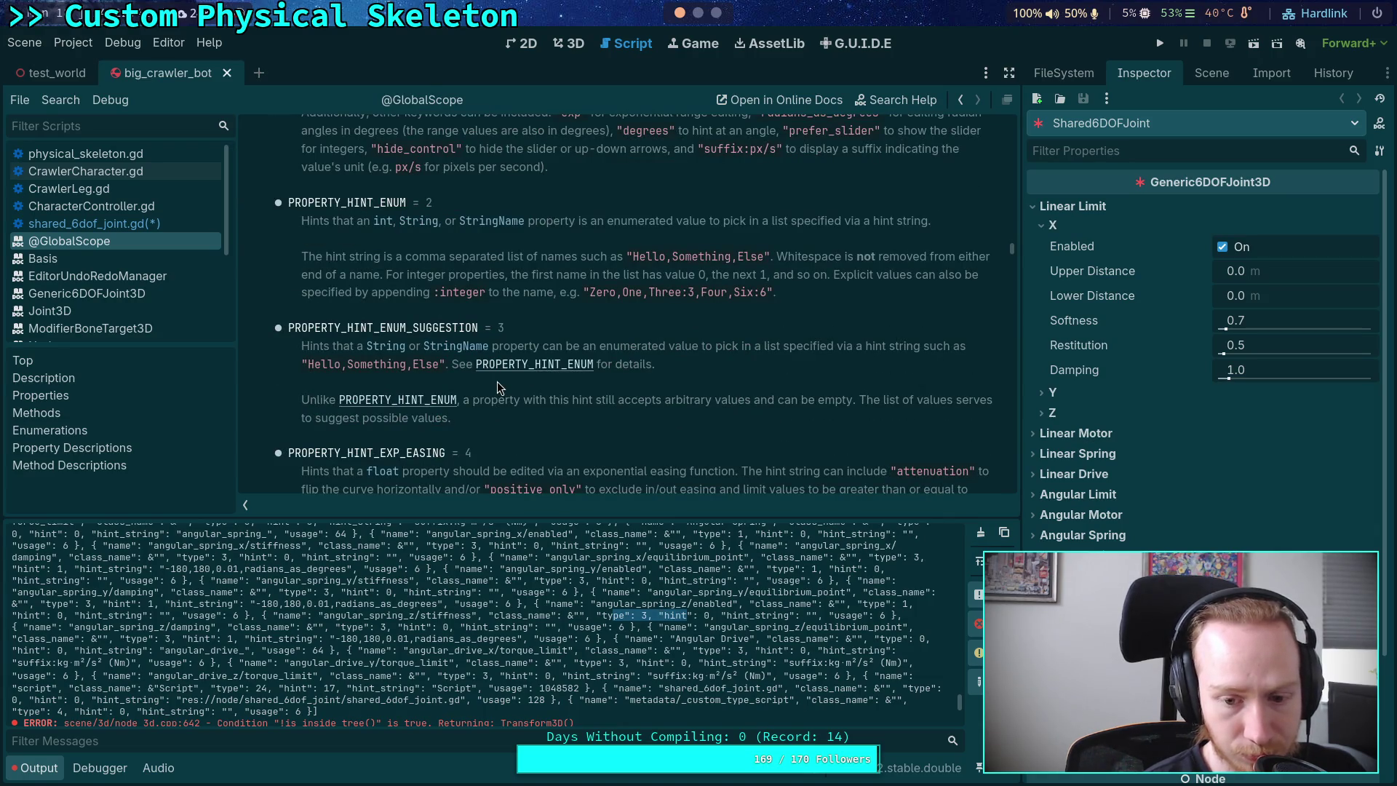
scroll(526, 394, up, 8)
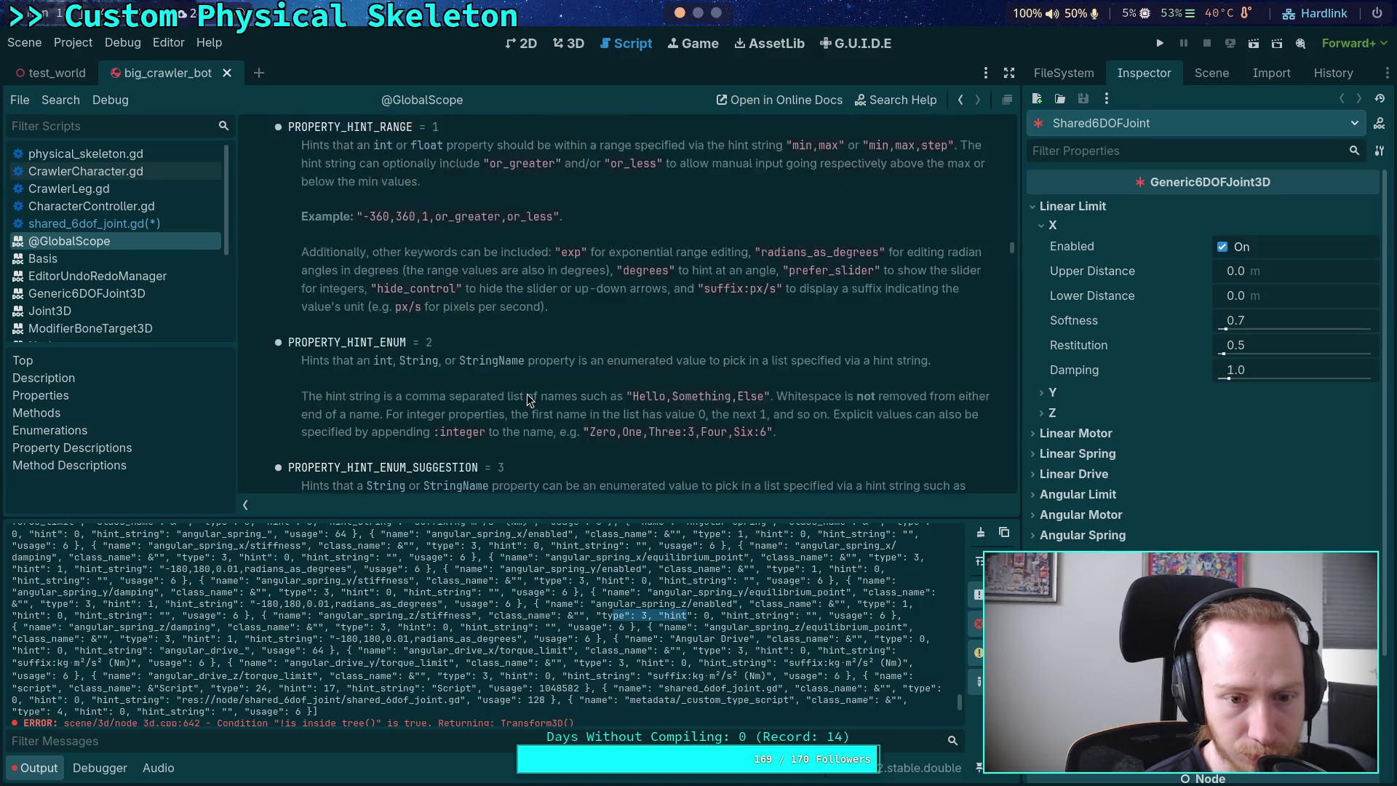
scroll(527, 394, up, 10)
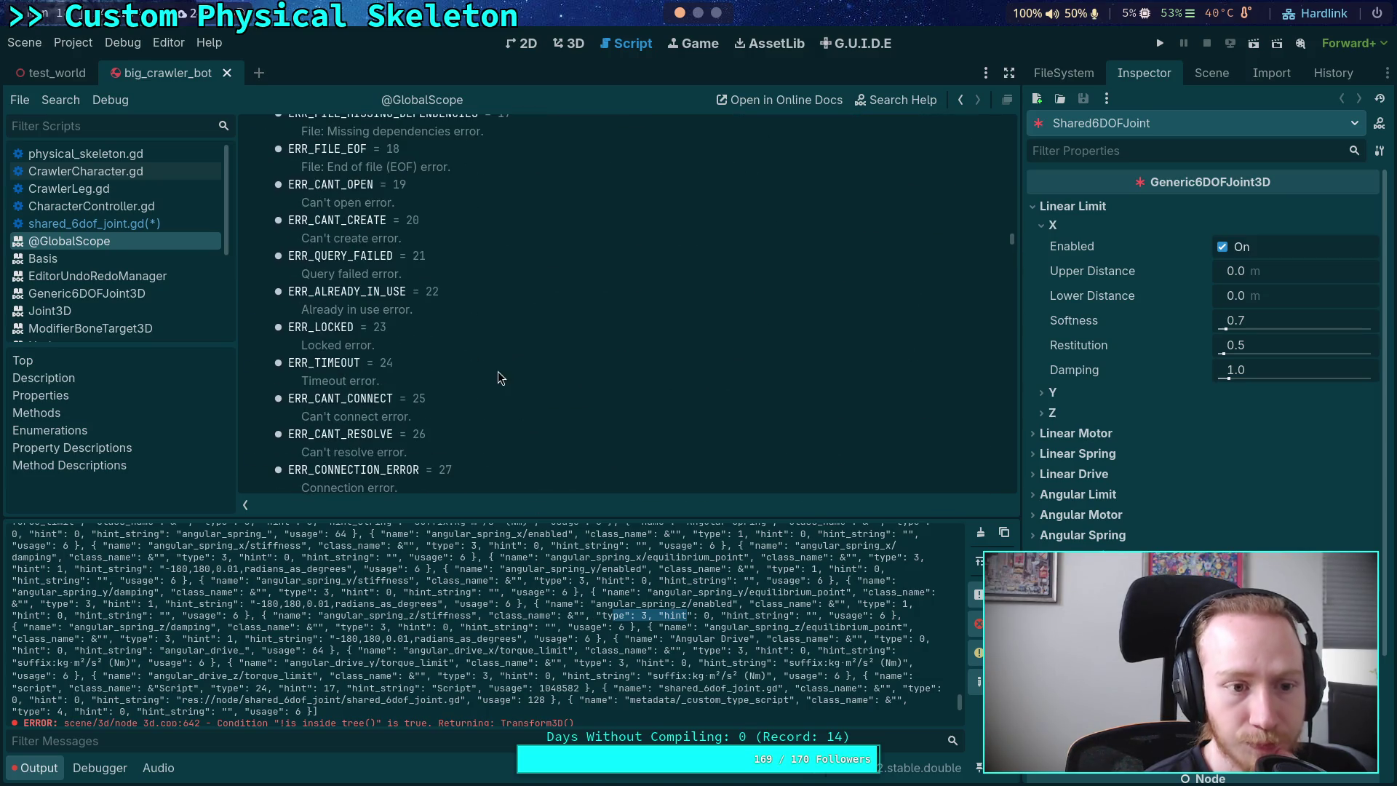
drag(1013, 240, 1020, 117)
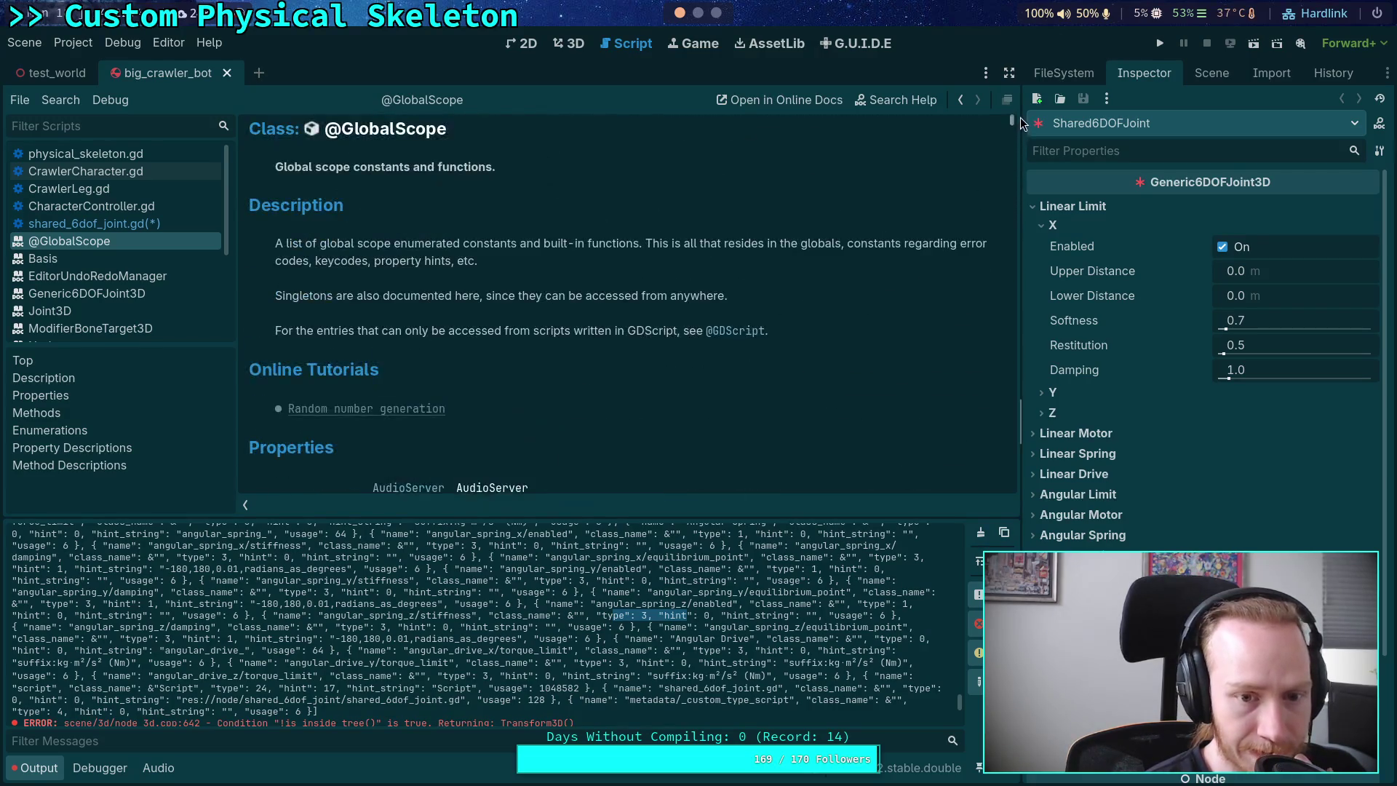
scroll(519, 323, down, 3)
scroll(519, 323, down, 10)
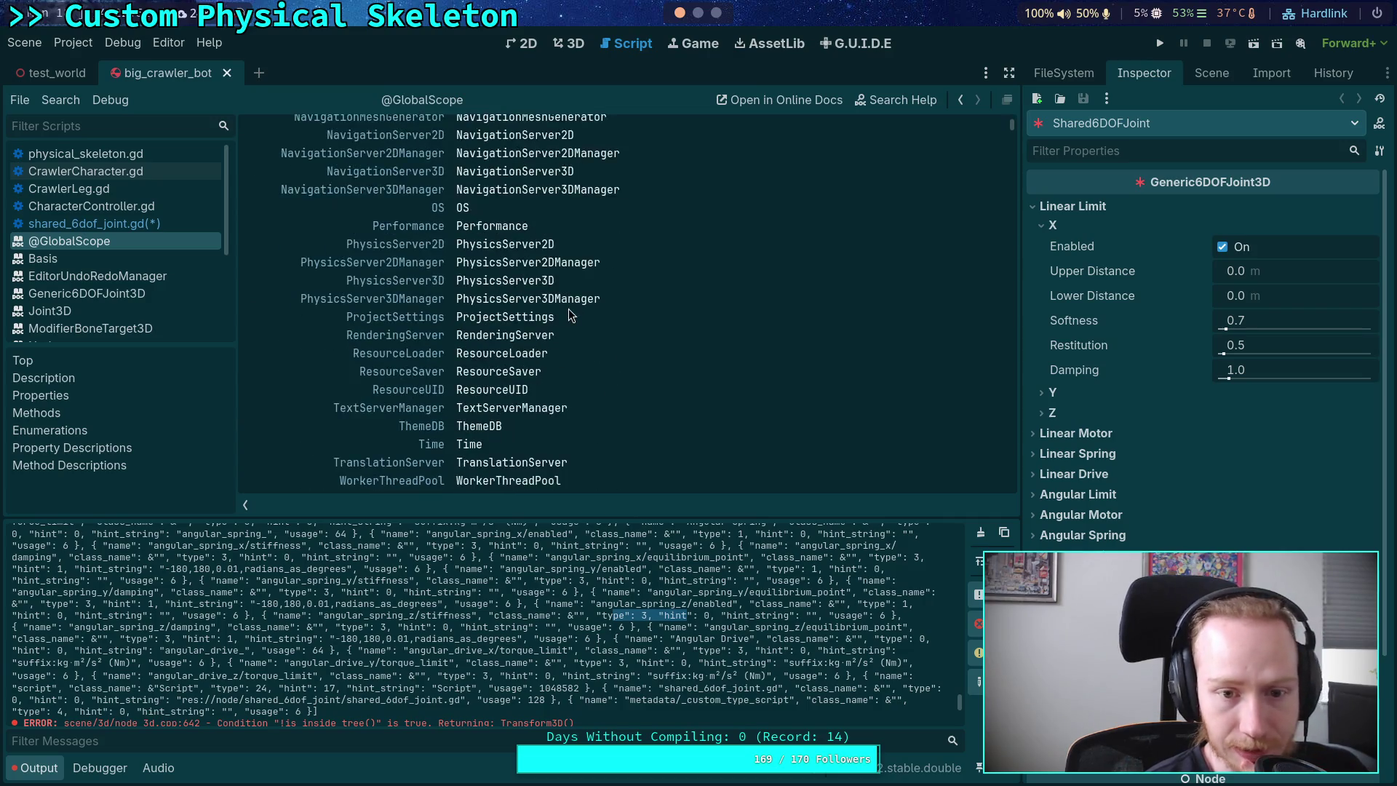
scroll(551, 294, down, 15)
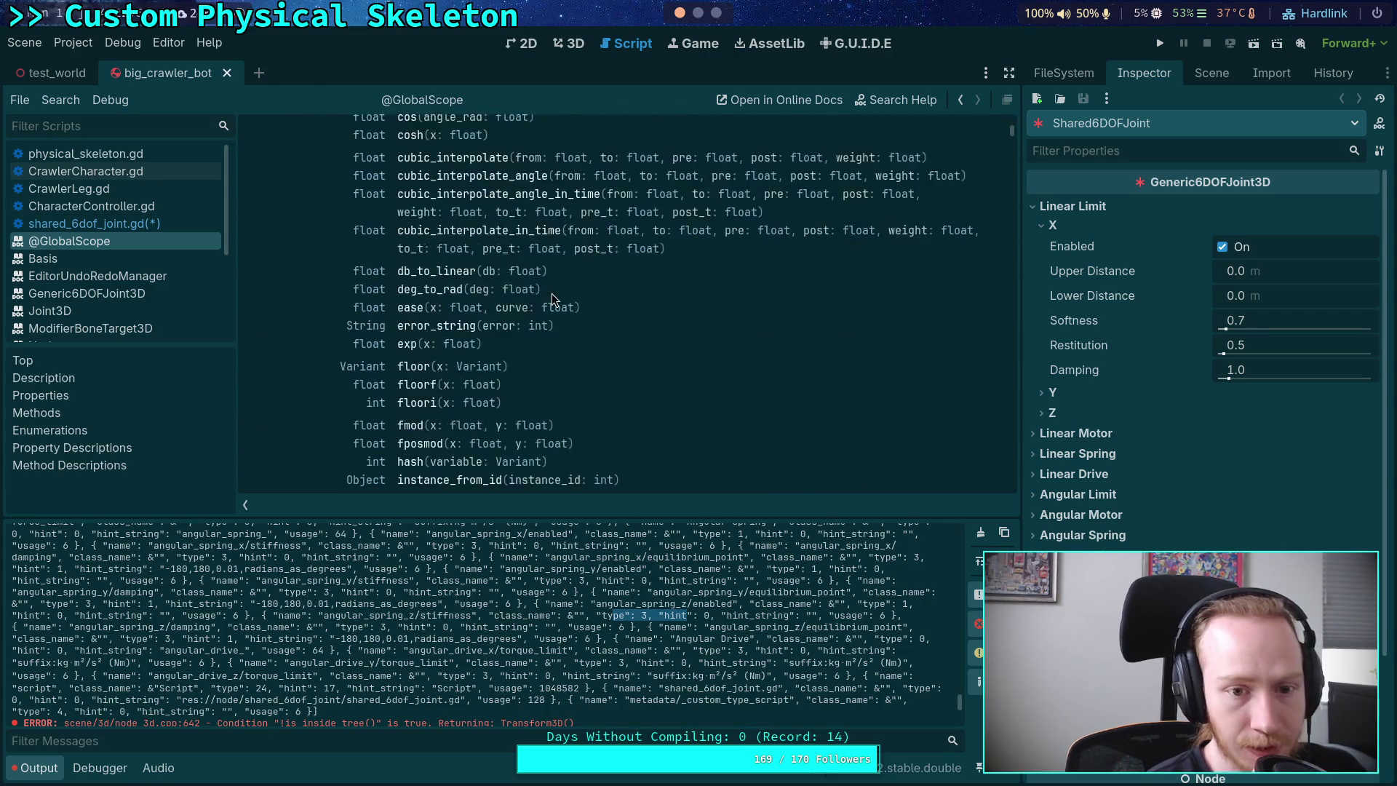
scroll(551, 294, down, 20)
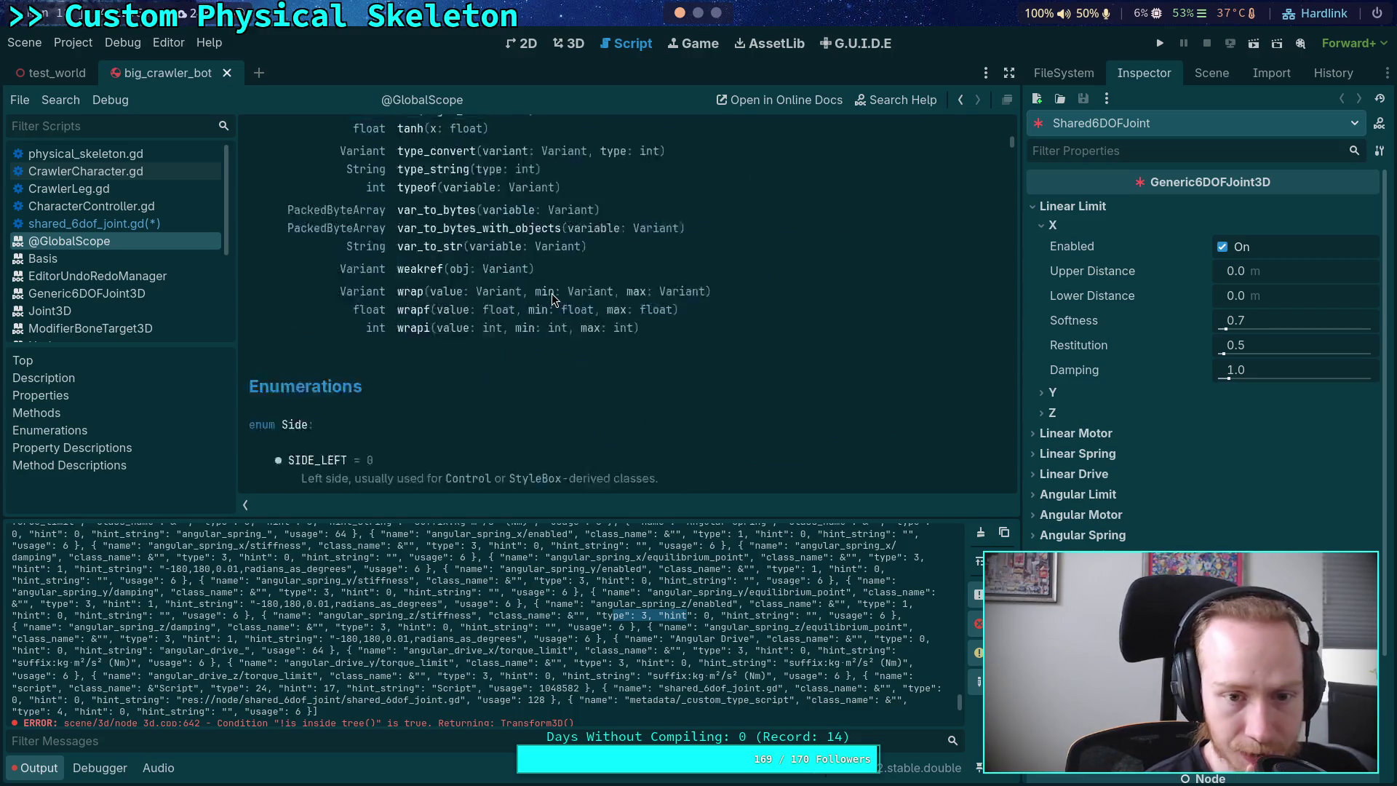
scroll(552, 294, down, 5)
scroll(507, 276, up, 10)
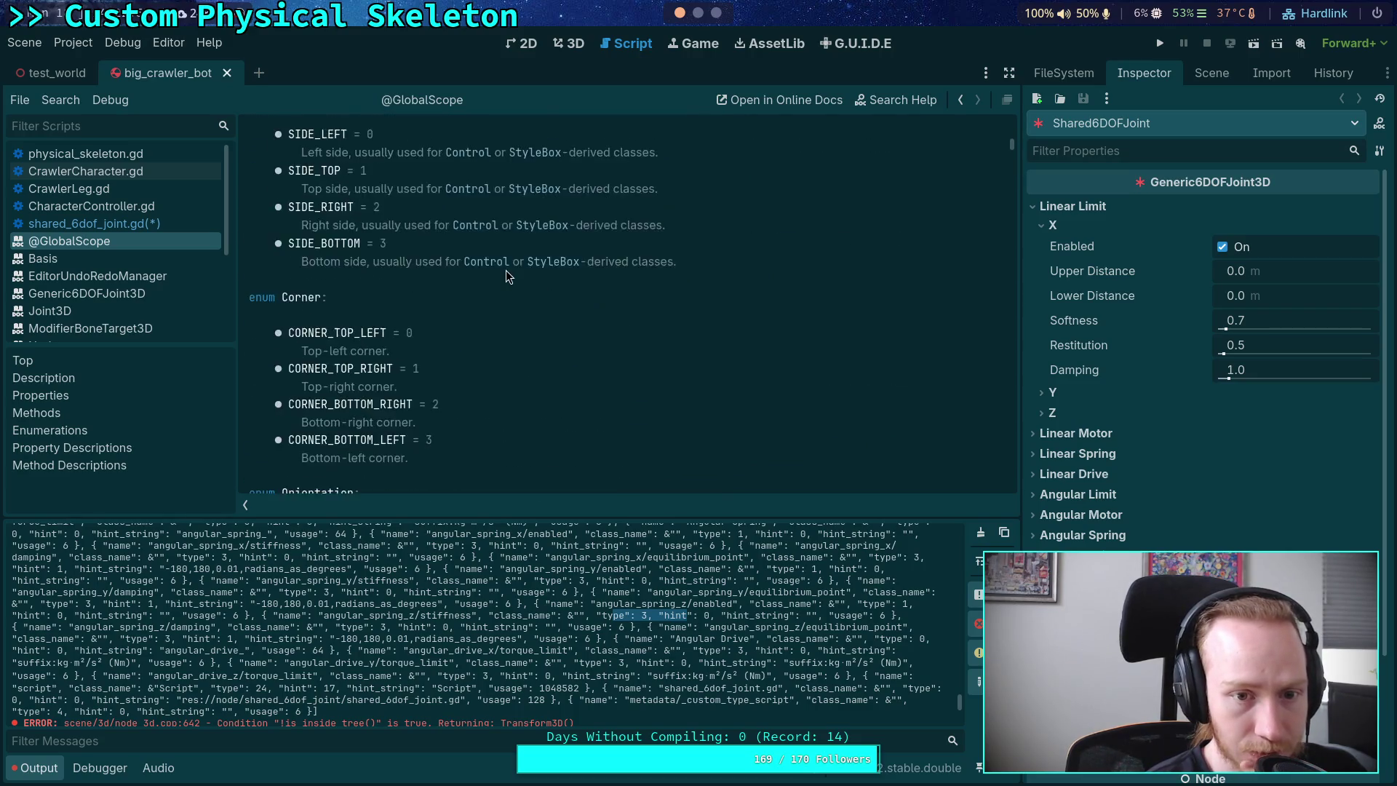
scroll(507, 275, down, 10)
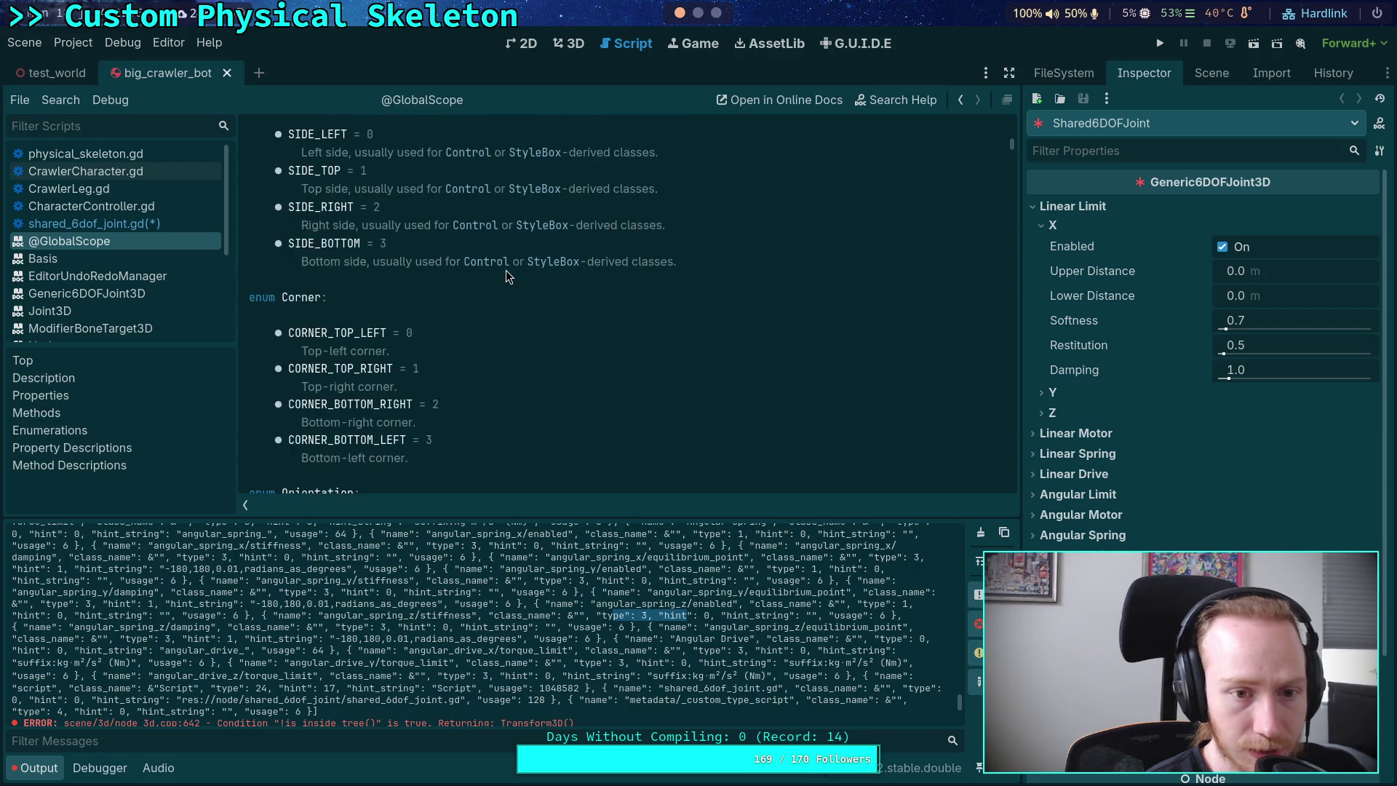
scroll(506, 271, down, 15)
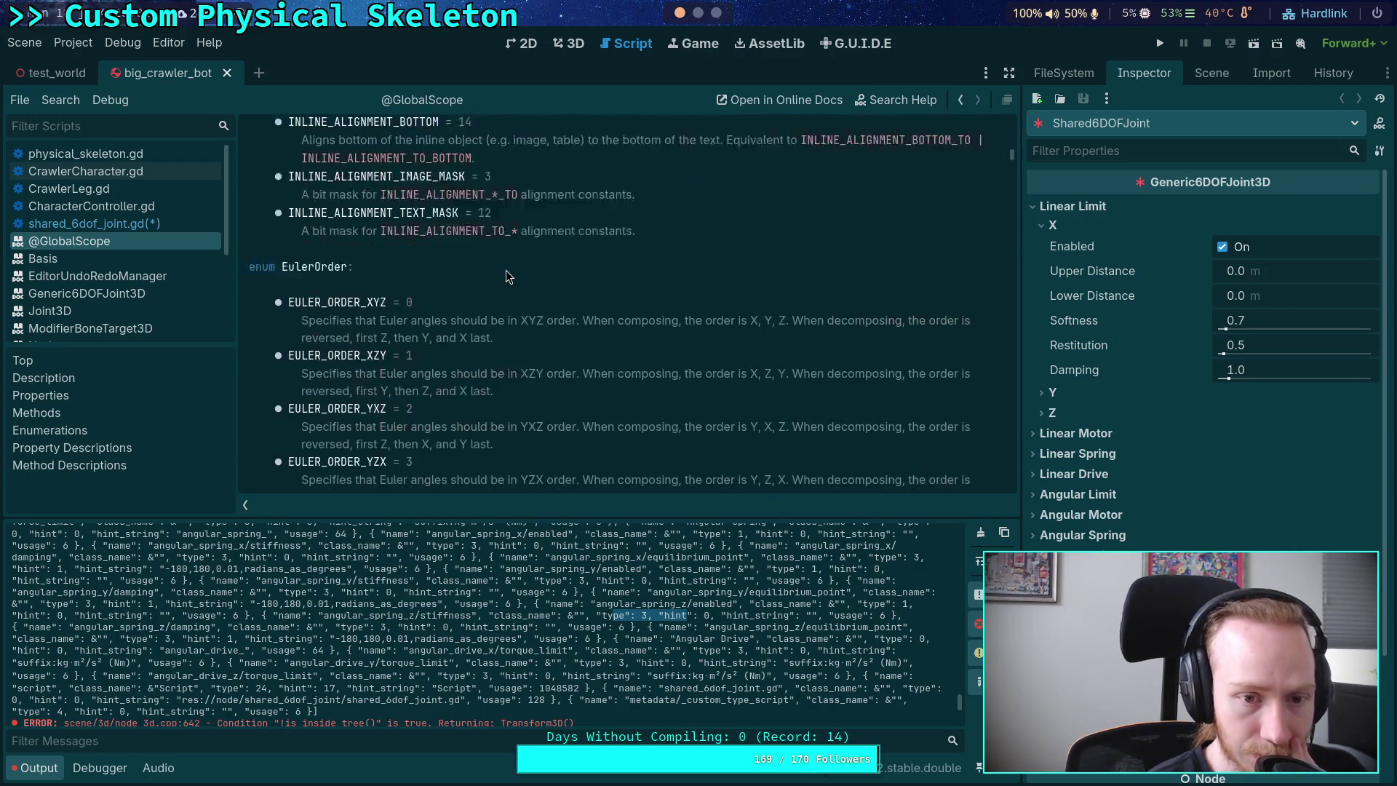
scroll(507, 277, down, 20)
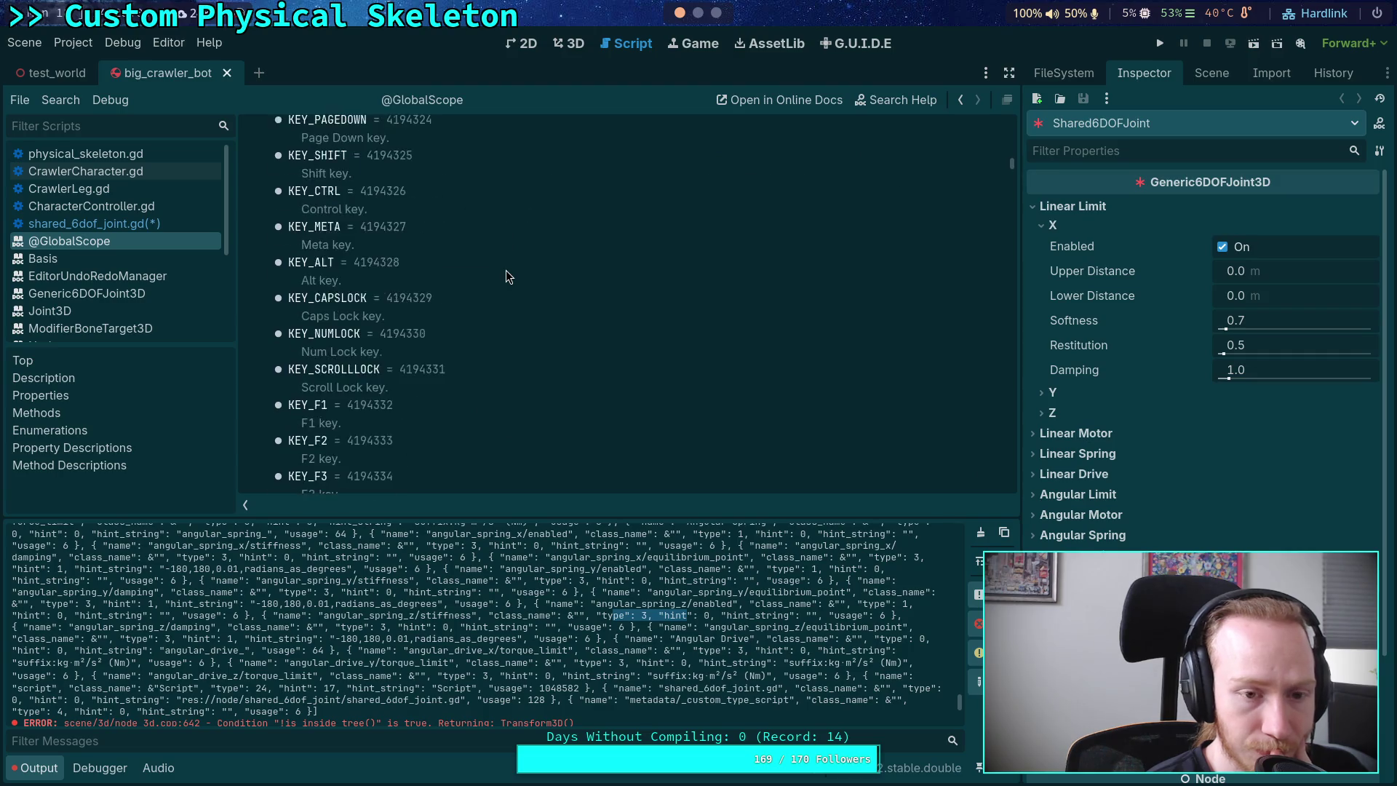
scroll(507, 276, down, 20)
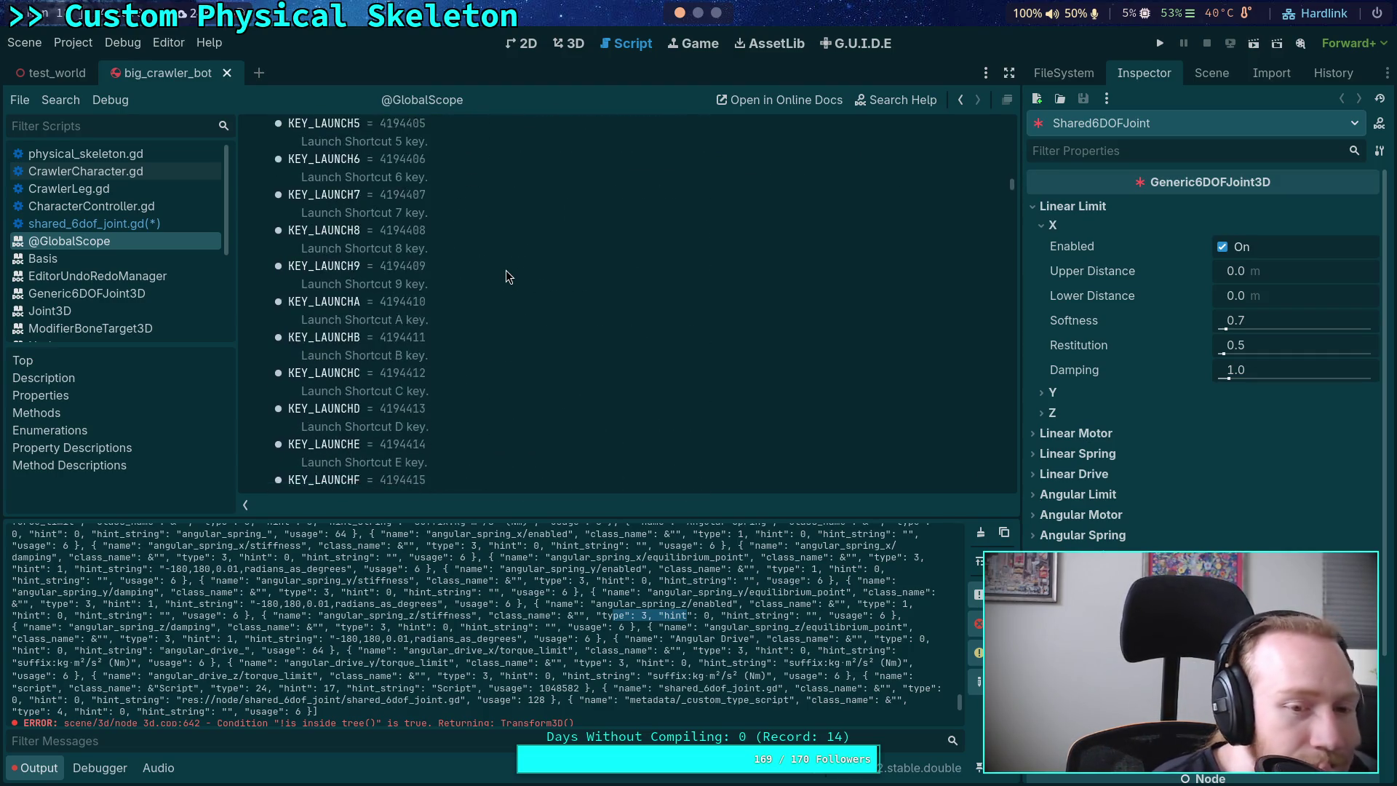
scroll(508, 277, down, 20)
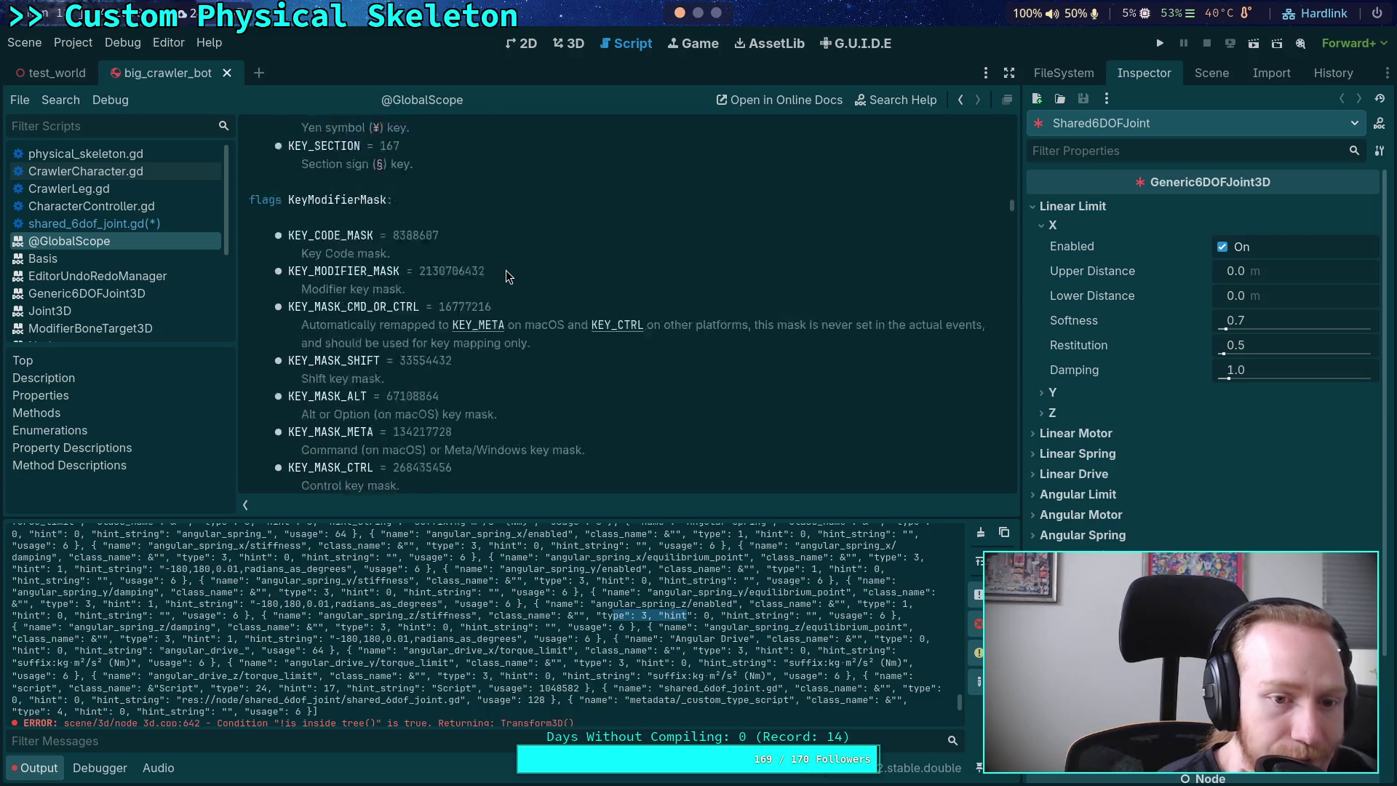
scroll(507, 276, down, 20)
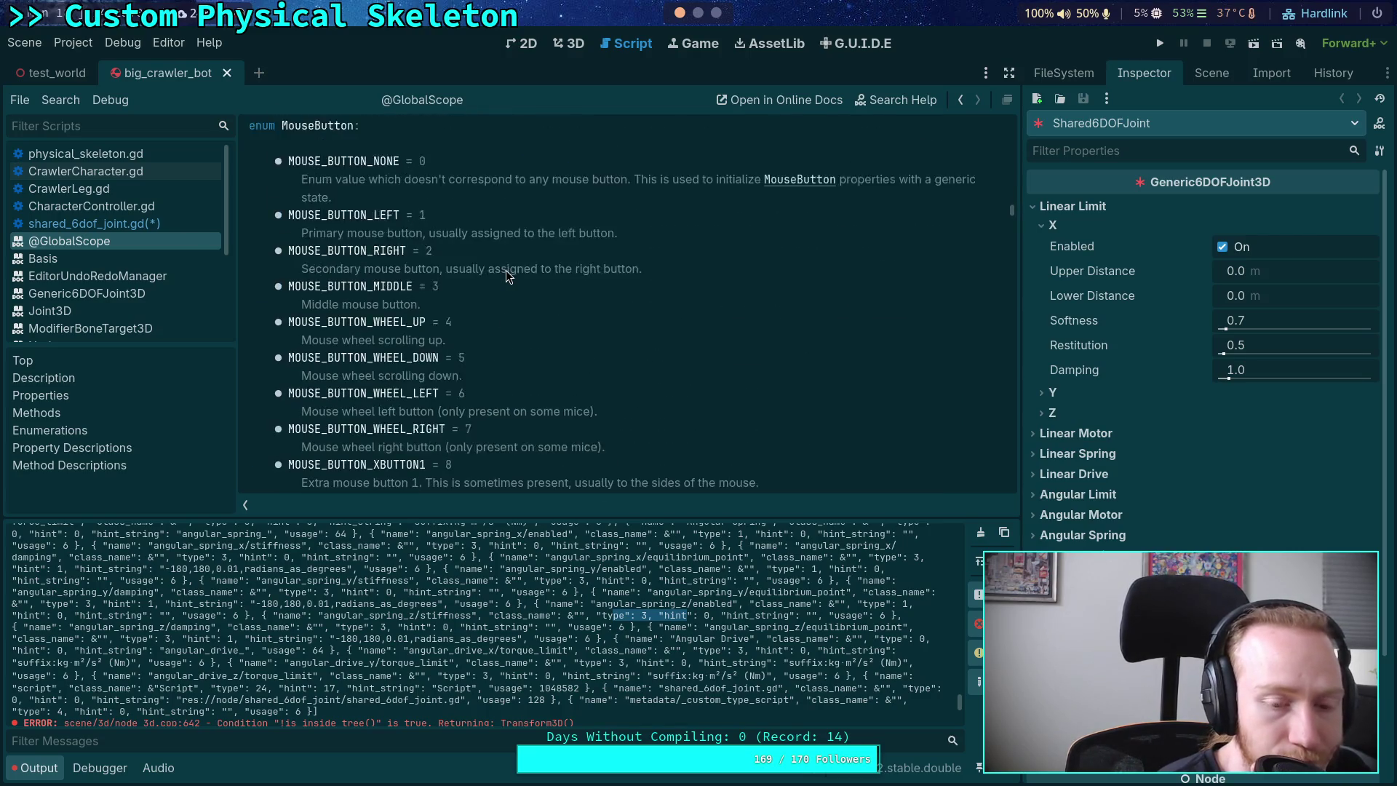
scroll(507, 277, down, 20)
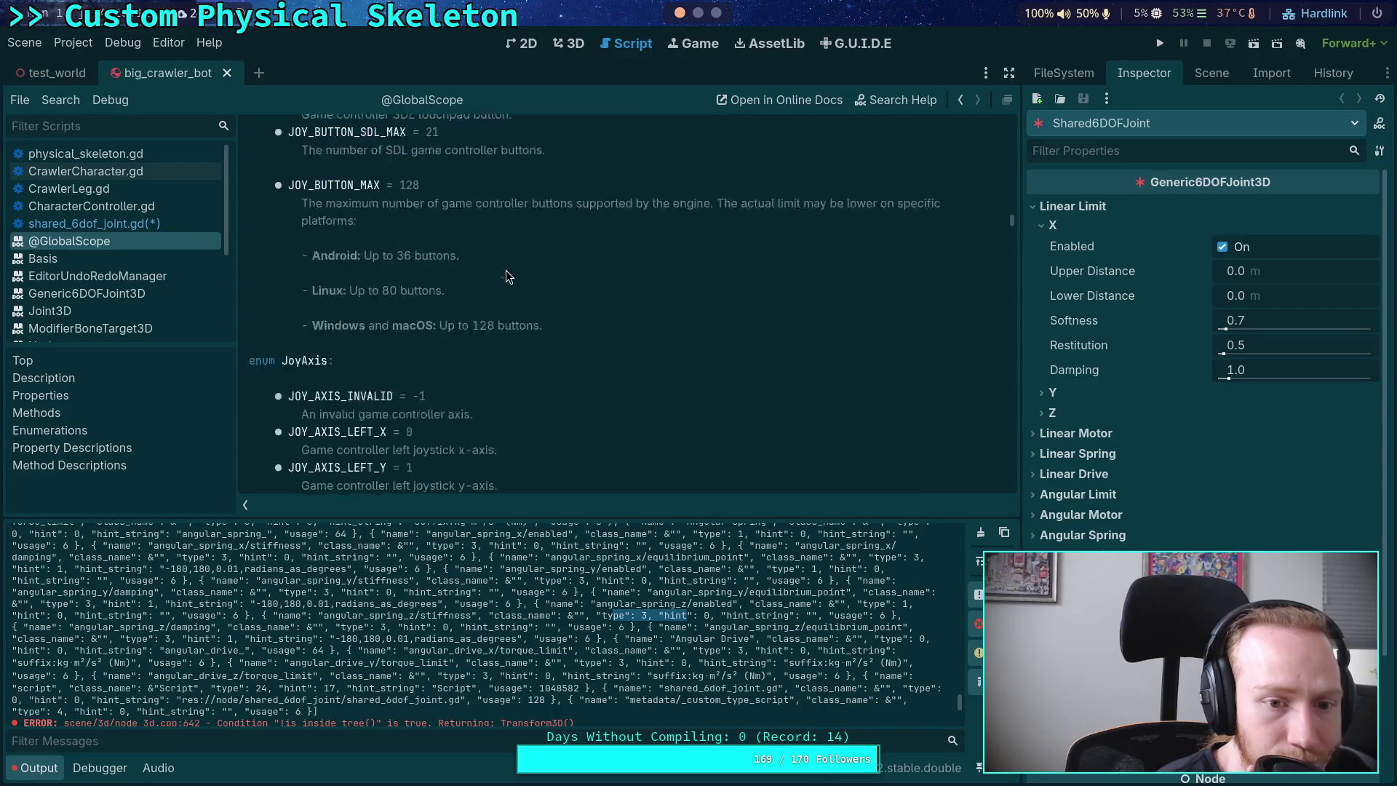
scroll(507, 276, down, 20)
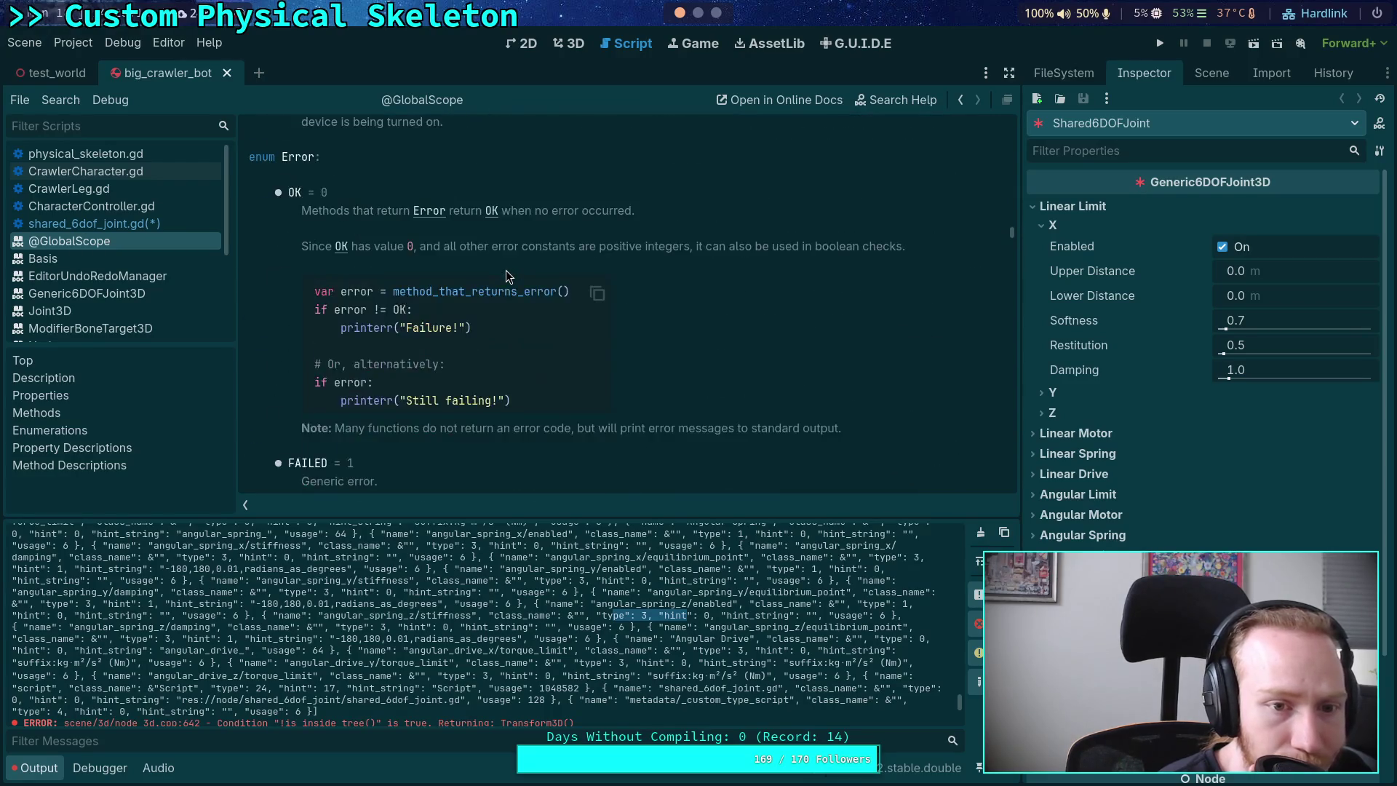
scroll(503, 271, down, 20)
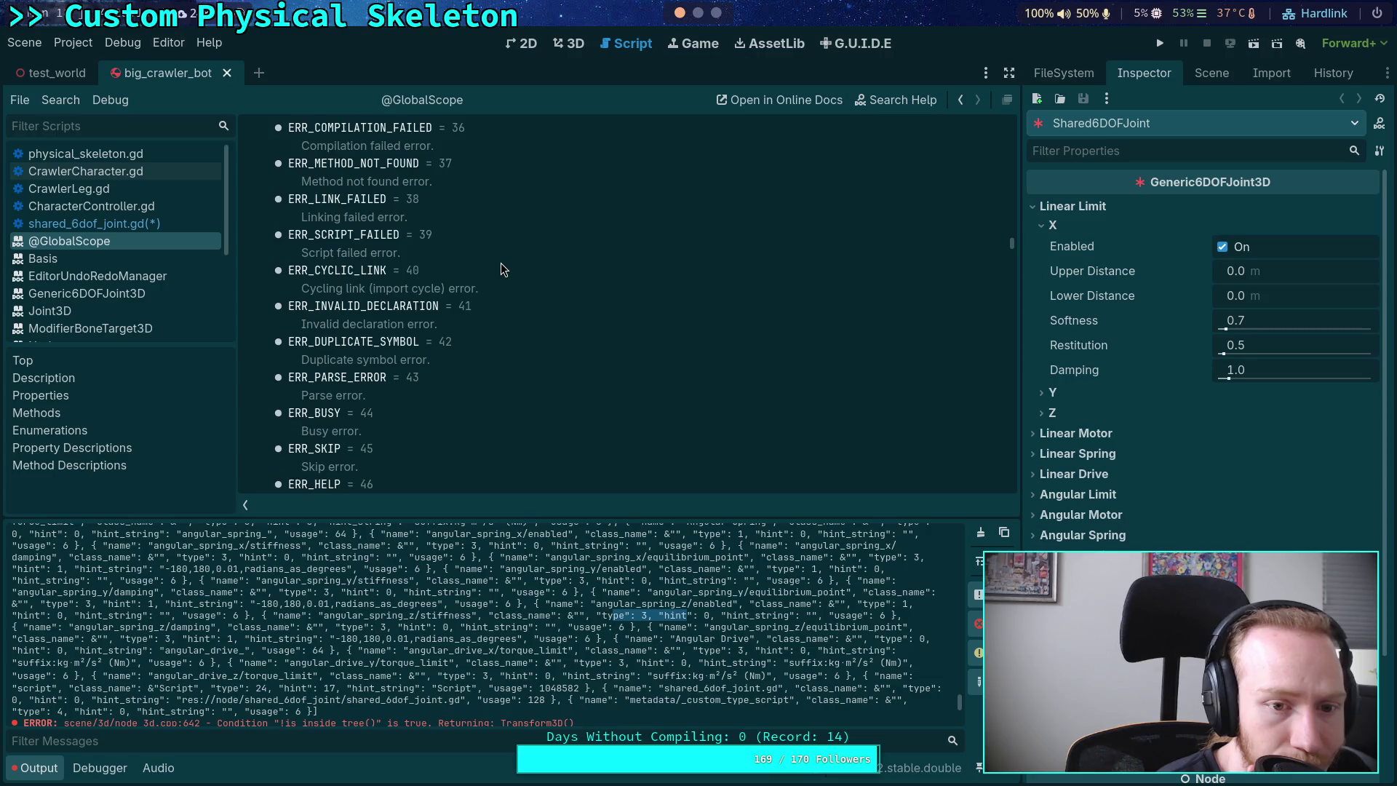
scroll(501, 268, down, 15)
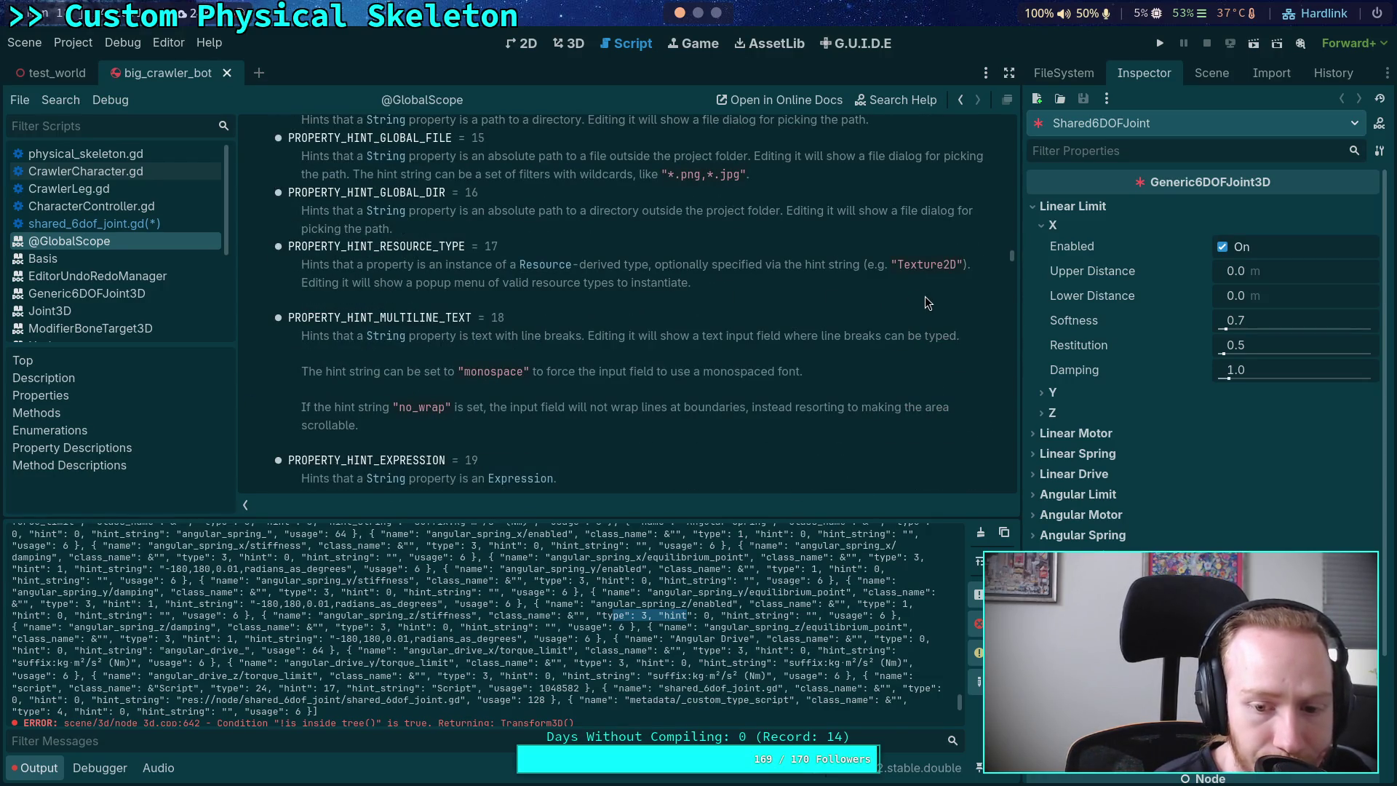
scroll(1013, 255, down, 20)
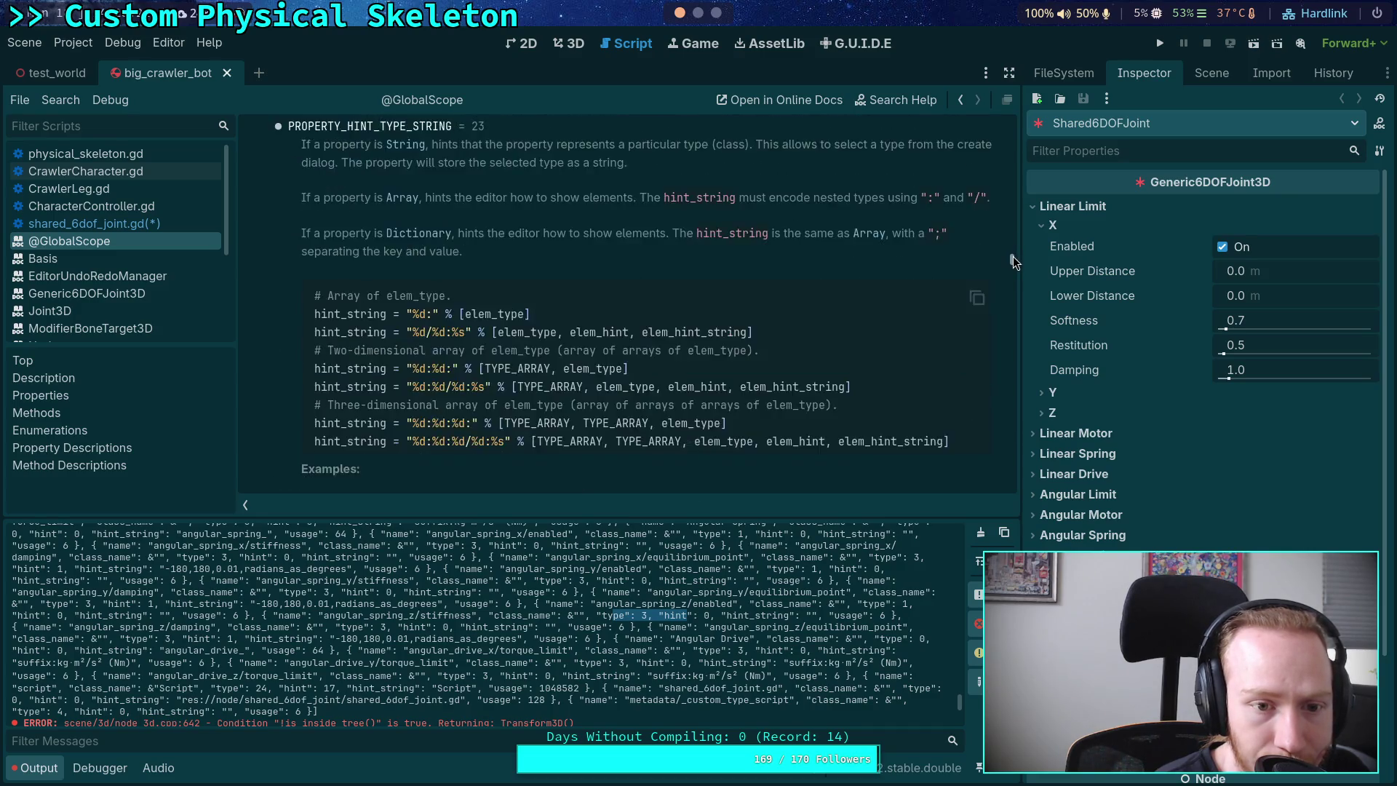
scroll(1009, 269, down, 15)
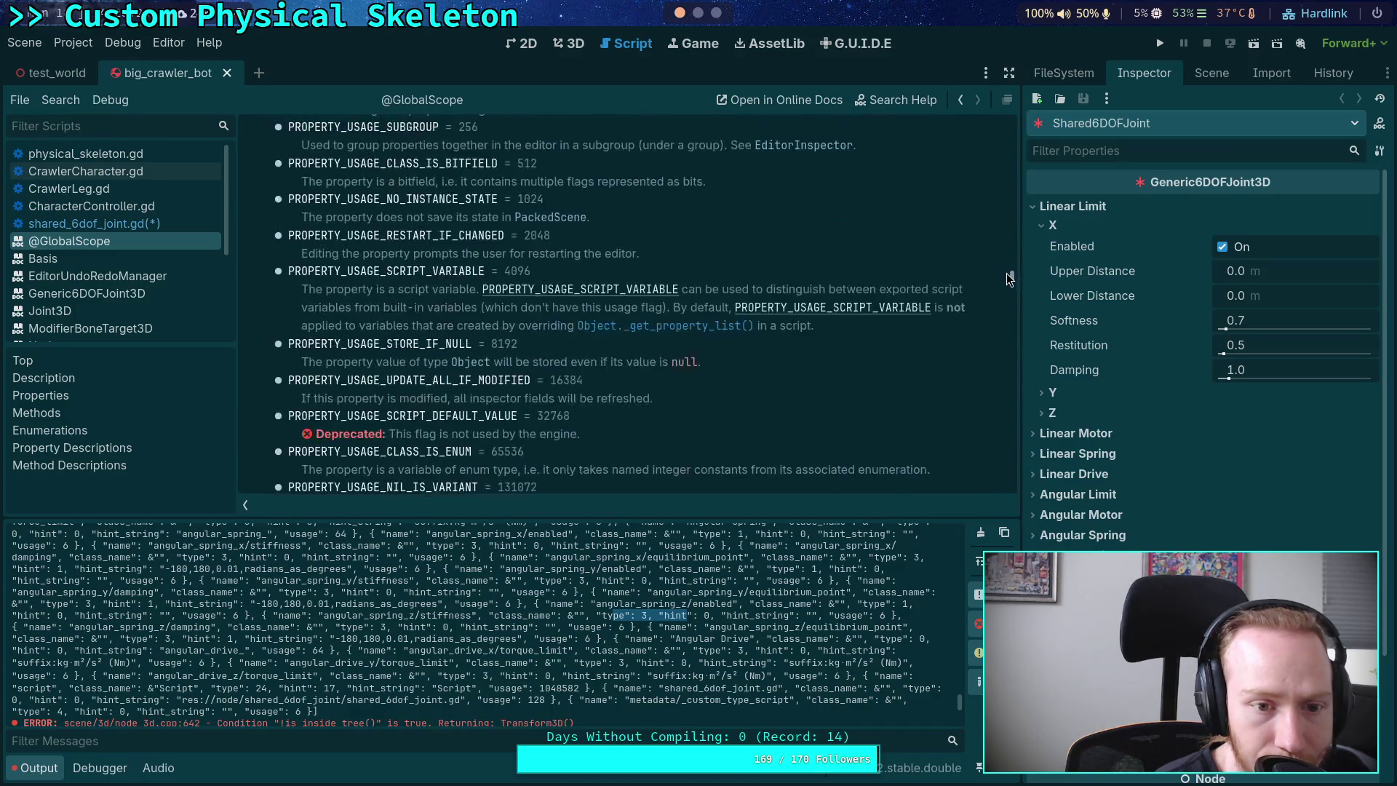
scroll(1005, 270, down, 15)
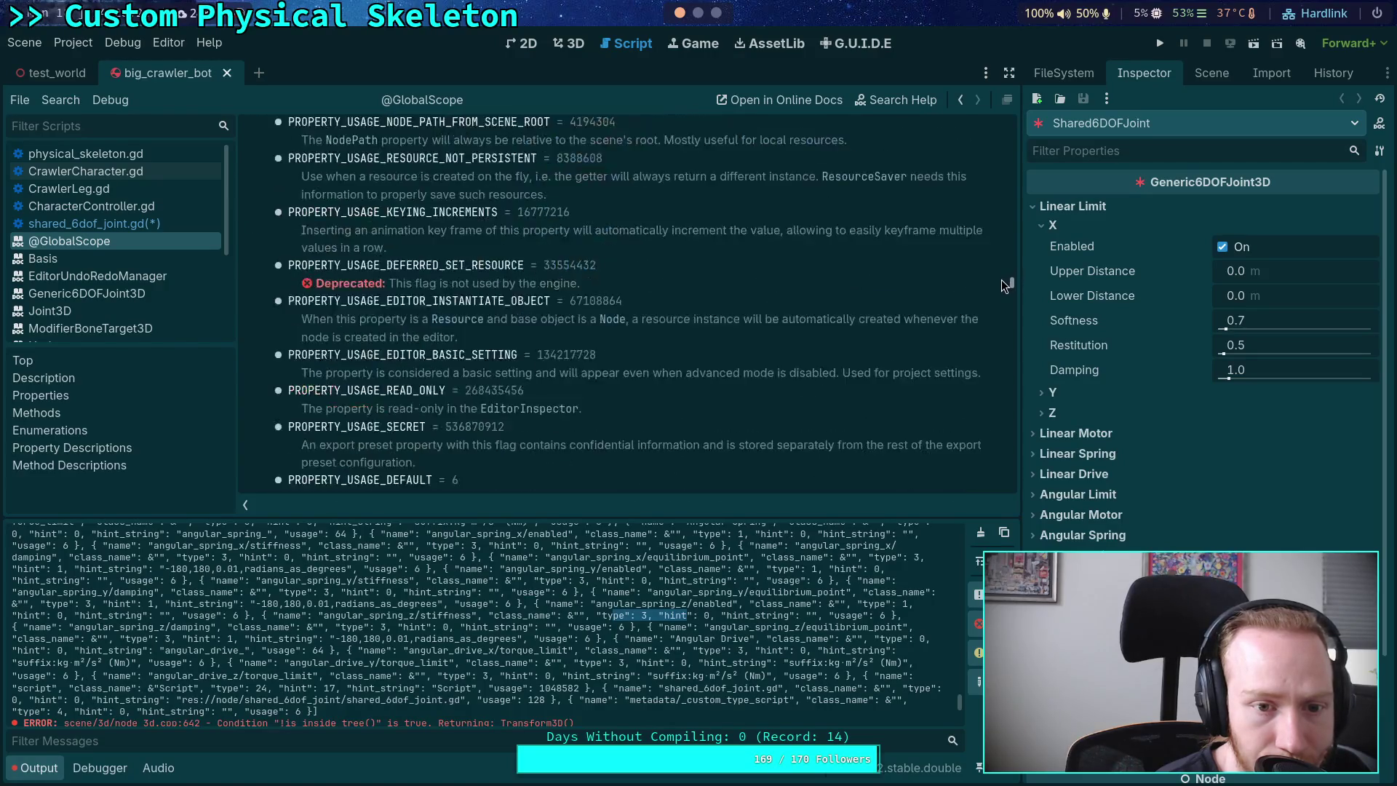
scroll(863, 306, down, 12)
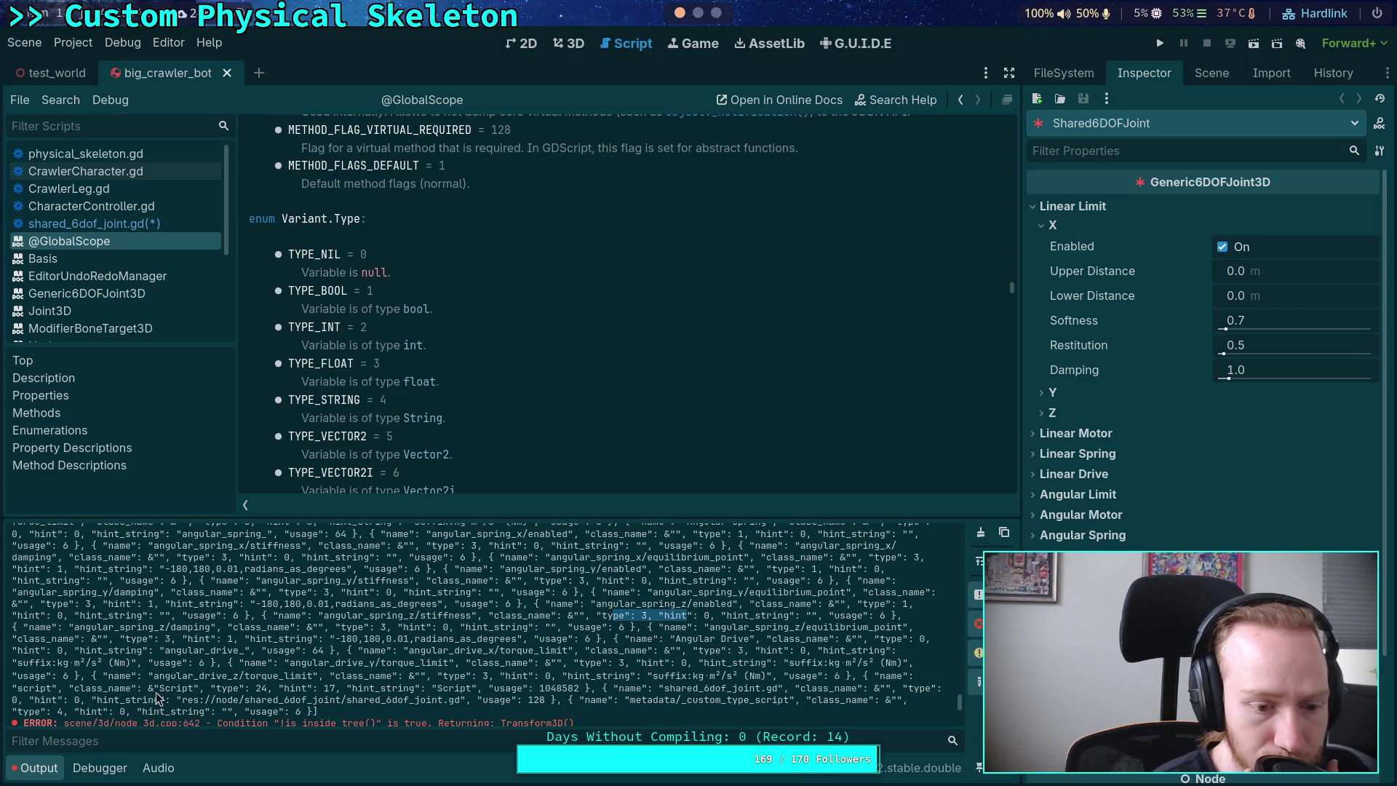
mouse_move(873, 677)
mouse_down()
mouse_move(240, 688)
mouse_move(311, 689)
mouse_up()
drag(422, 685, 582, 687)
scroll(539, 464, up, 15)
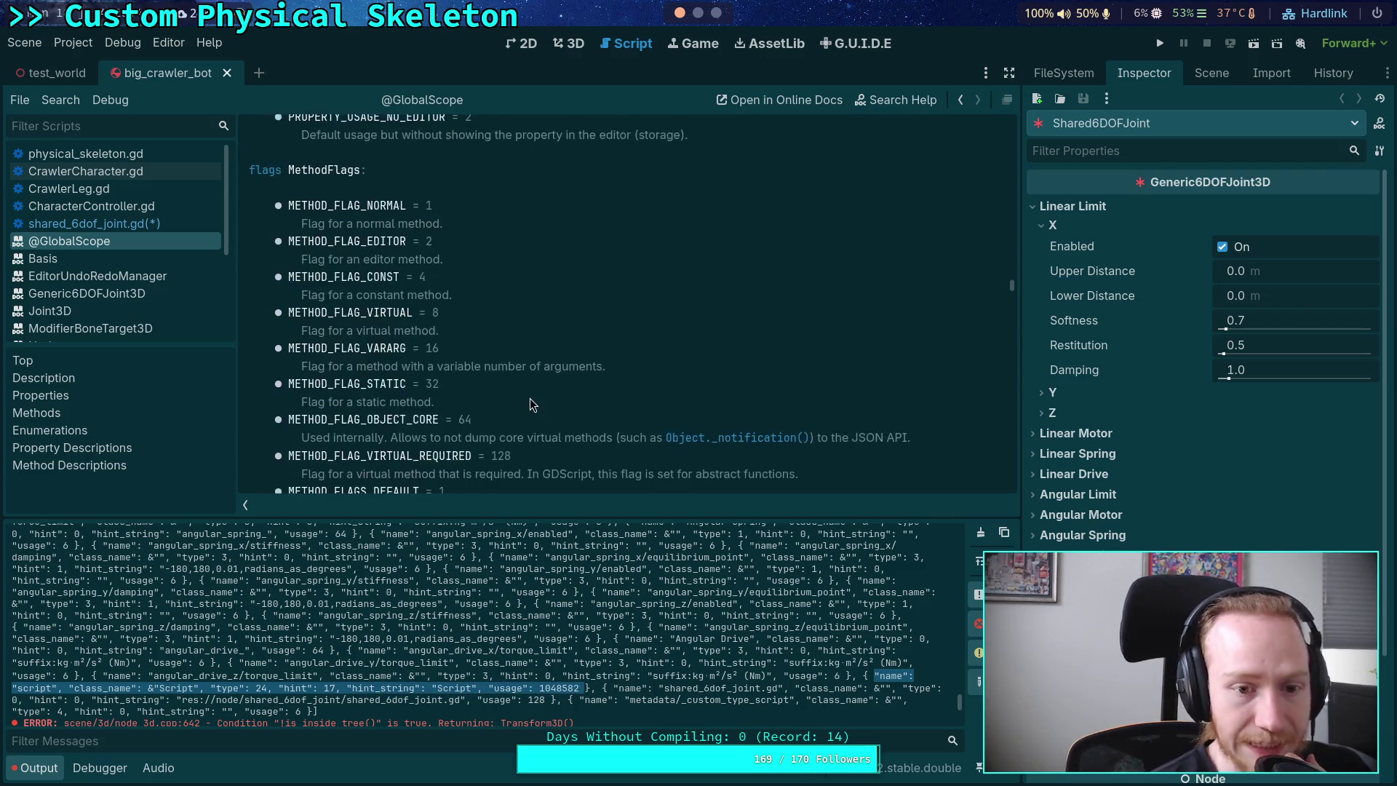
scroll(540, 398, up, 10)
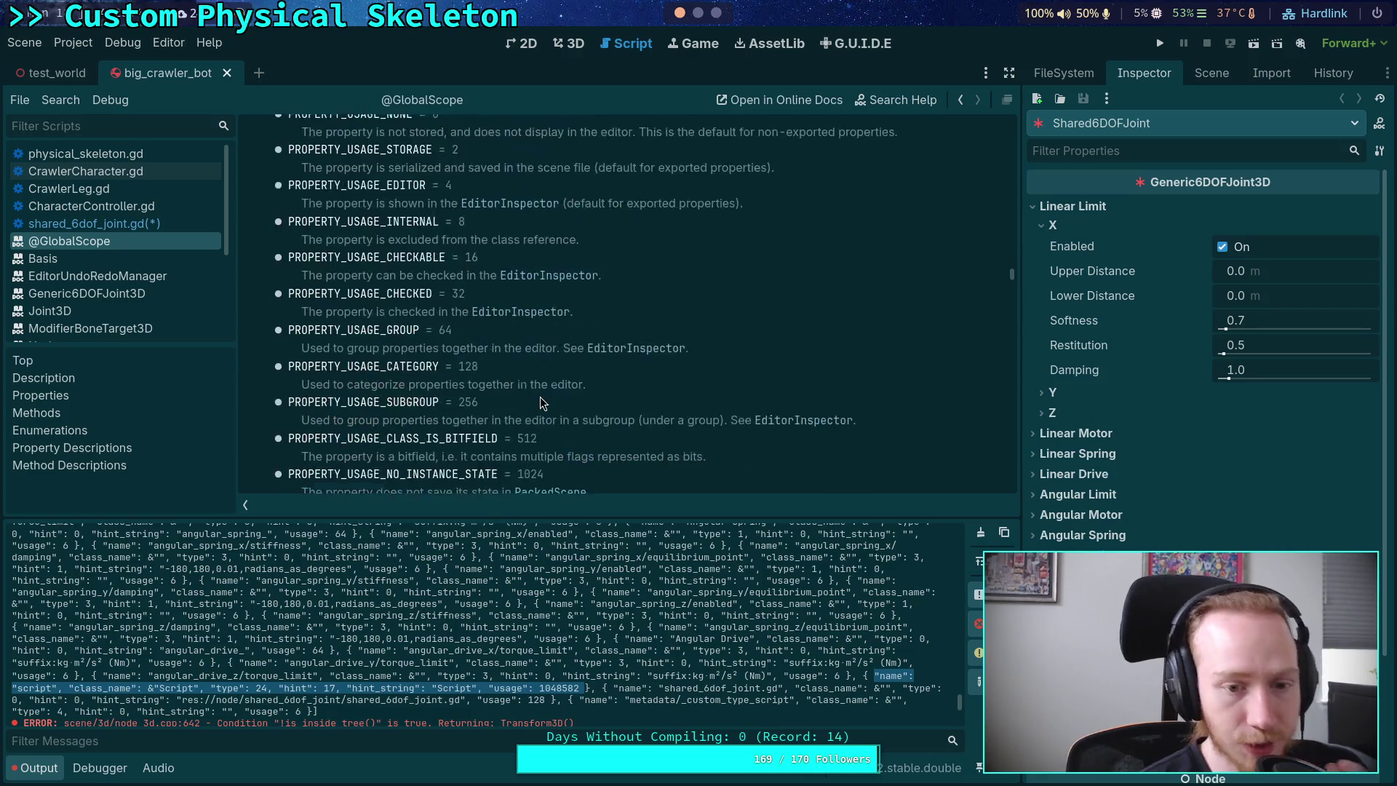
scroll(540, 399, up, 10)
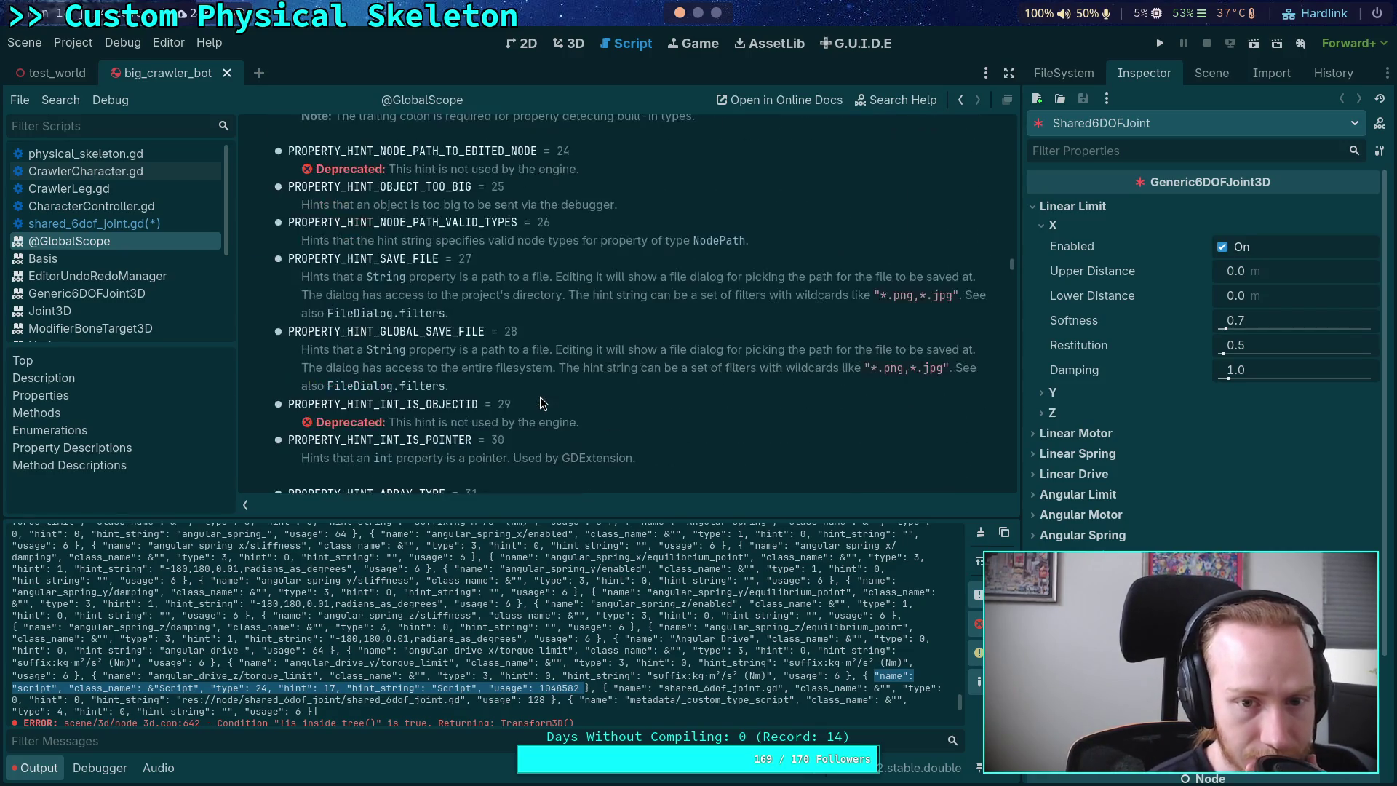
scroll(540, 401, up, 3)
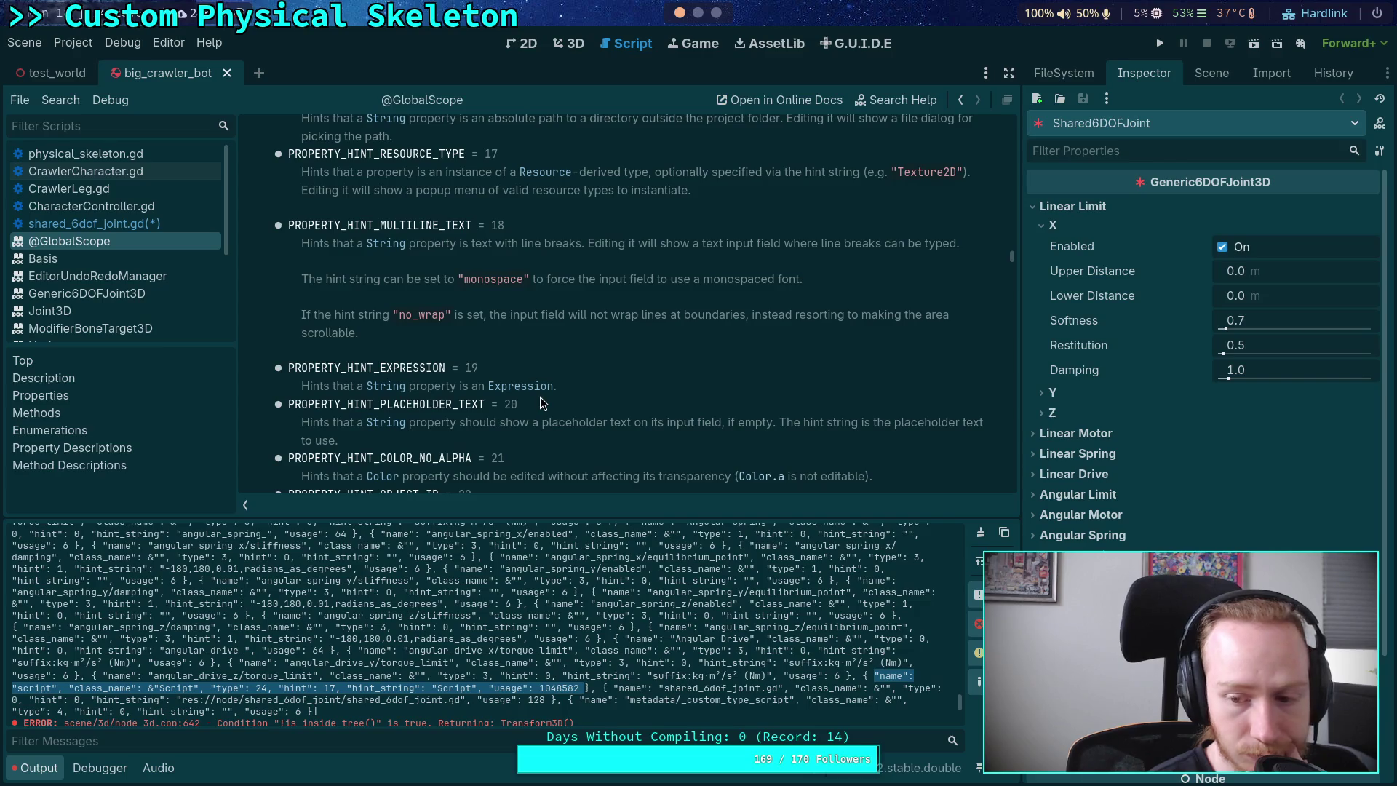
scroll(1207, 473, down, 3)
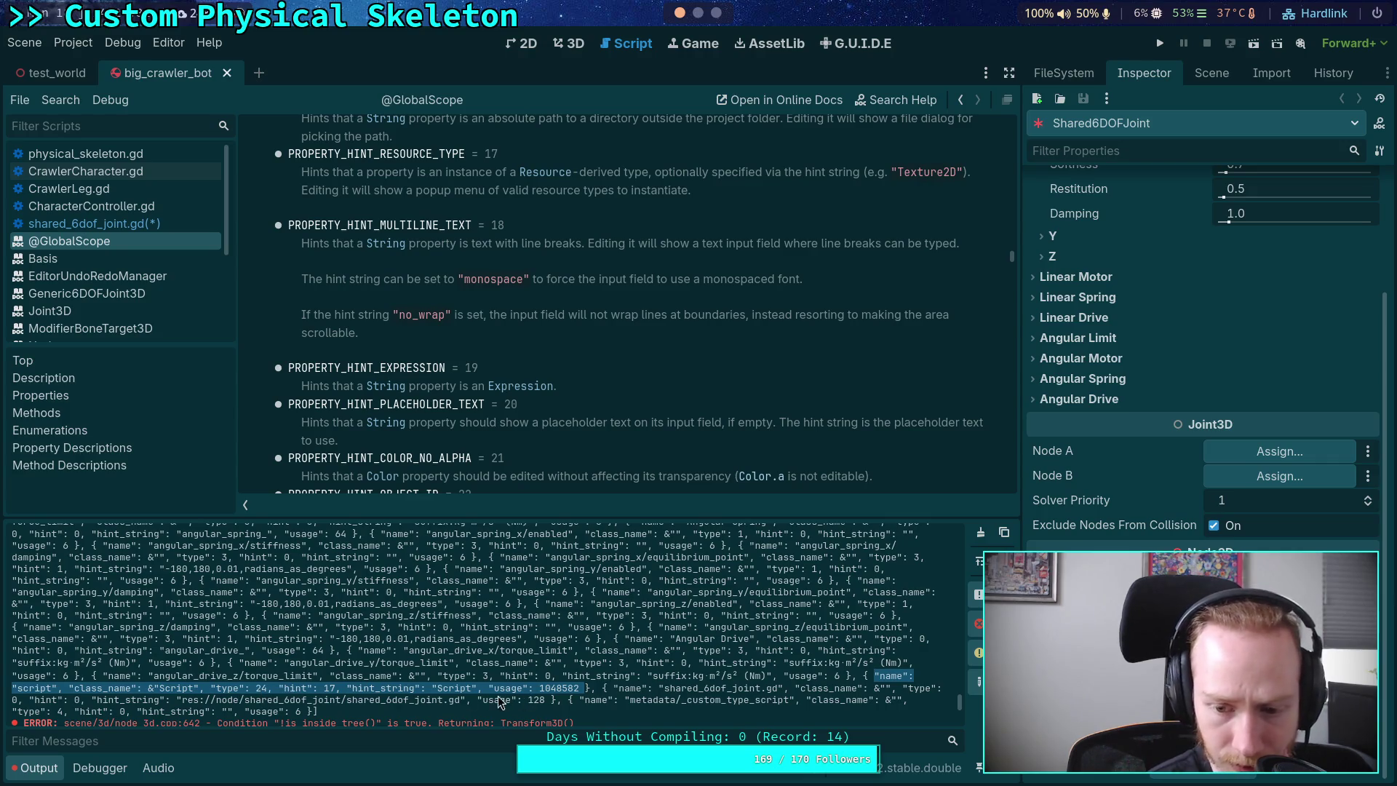
scroll(540, 373, up, 5)
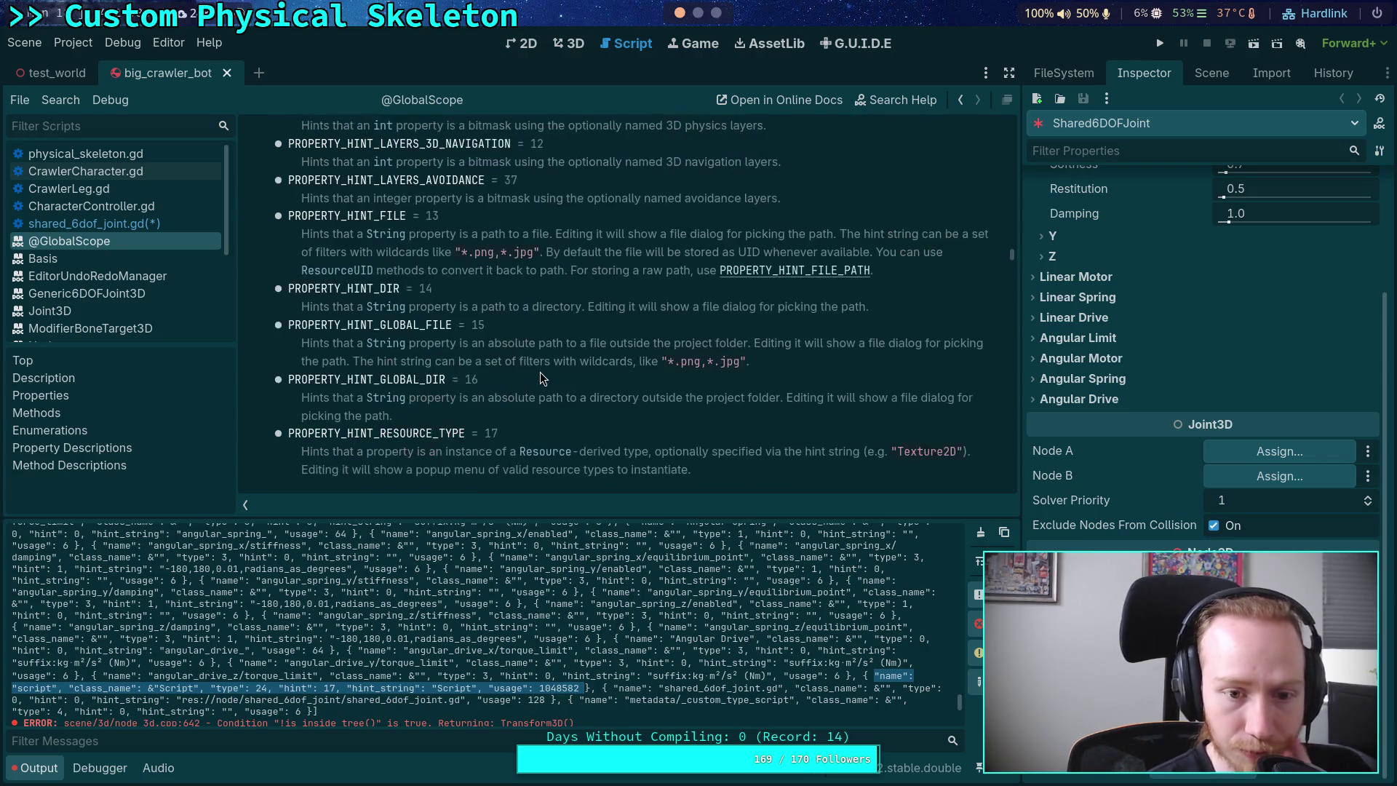
scroll(539, 372, up, 10)
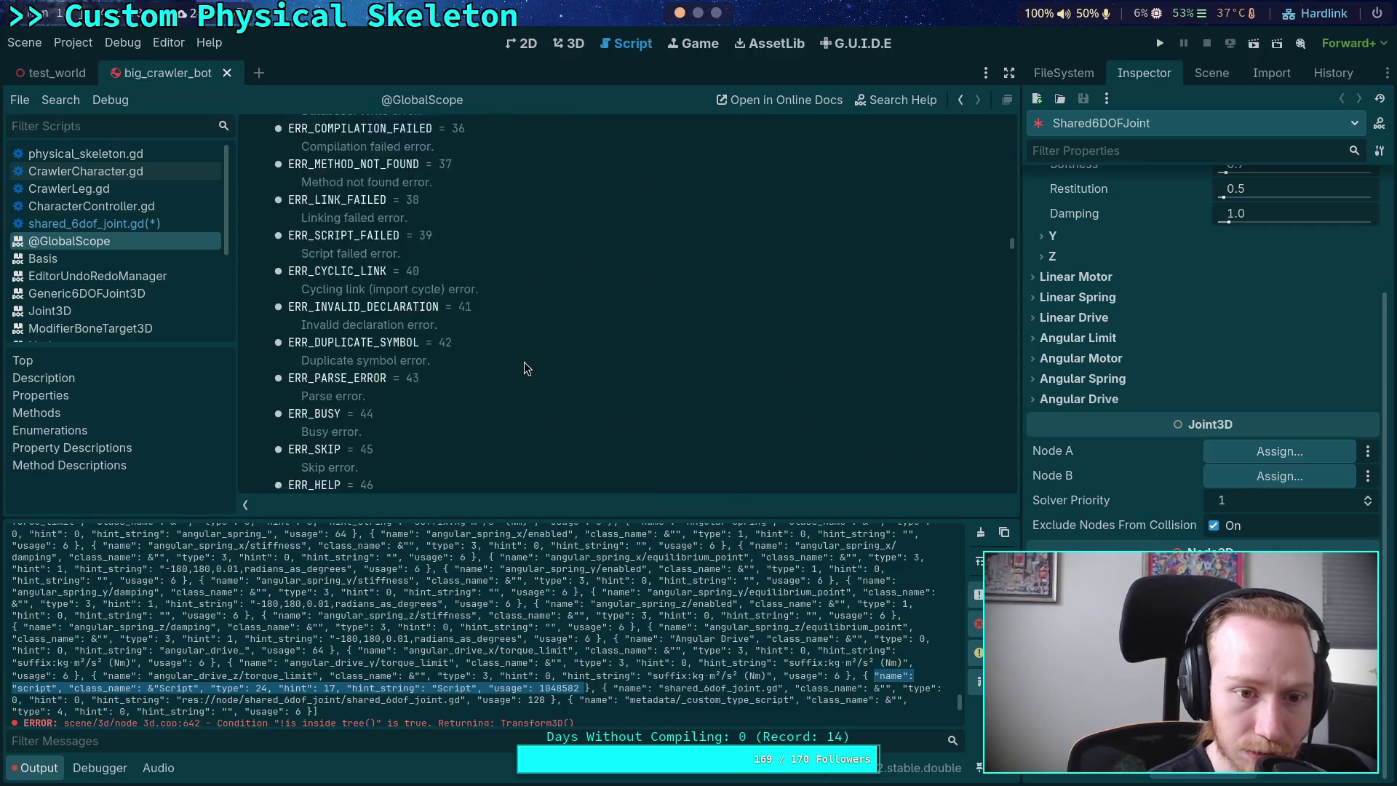
scroll(524, 361, down, 2)
scroll(524, 361, down, 20)
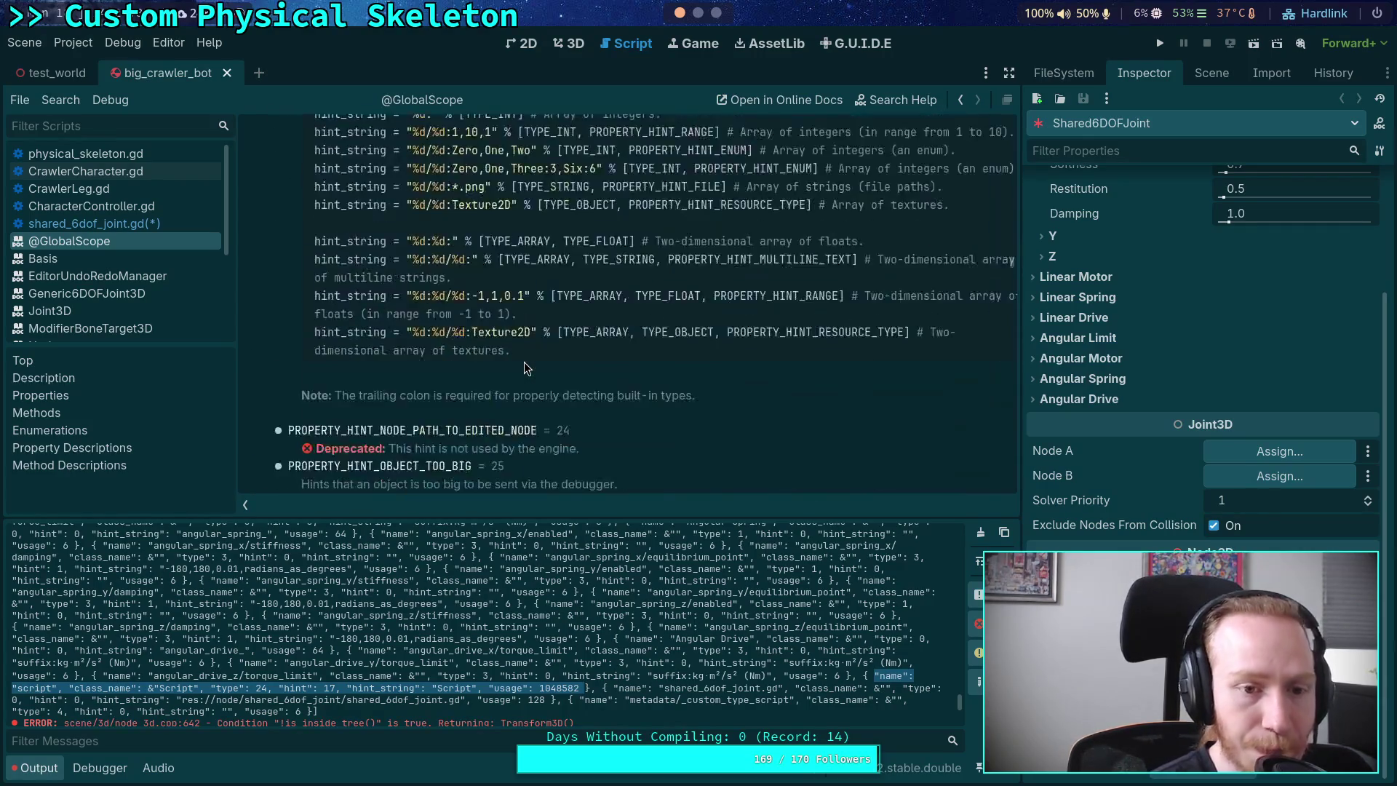
scroll(524, 361, down, 20)
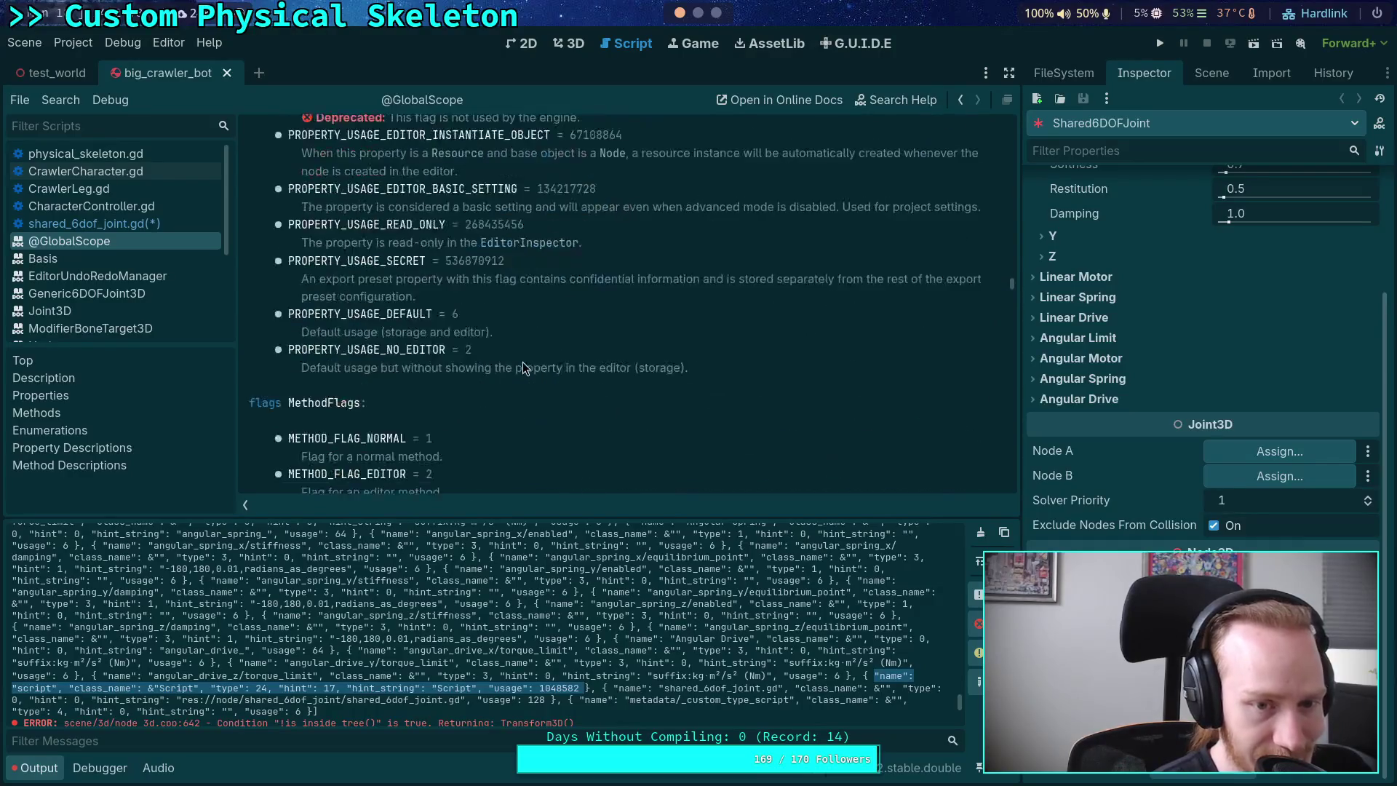
scroll(522, 361, down, 12)
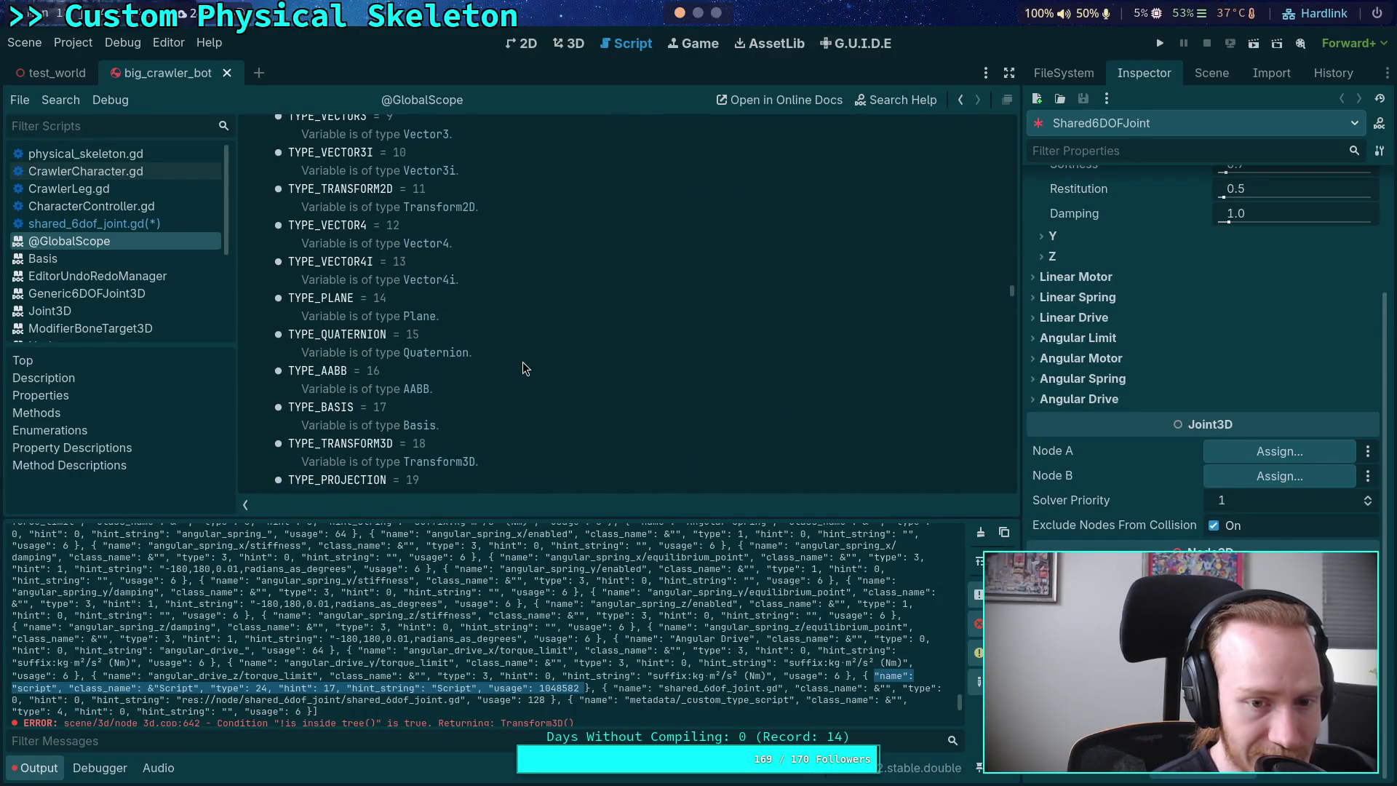
scroll(522, 361, down, 3)
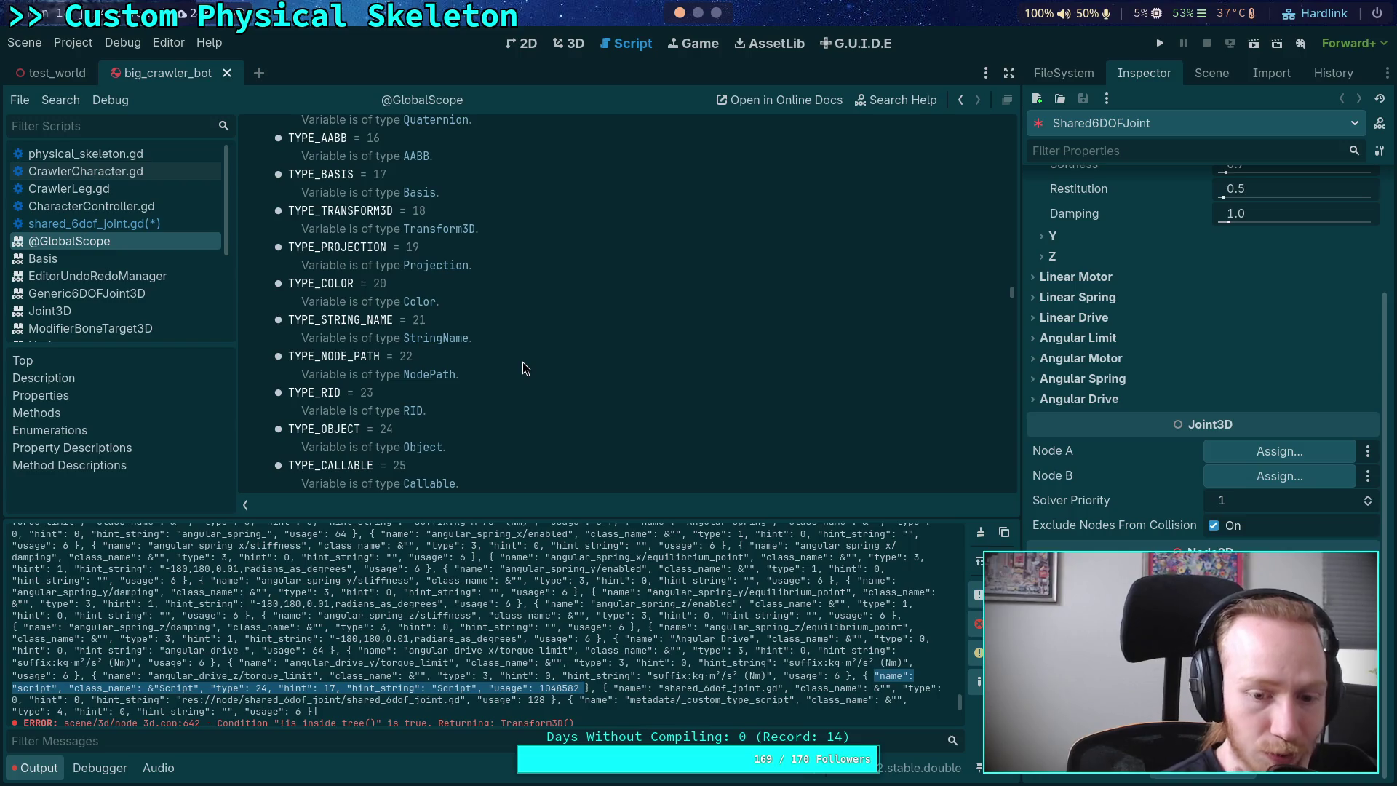
scroll(523, 360, up, 10)
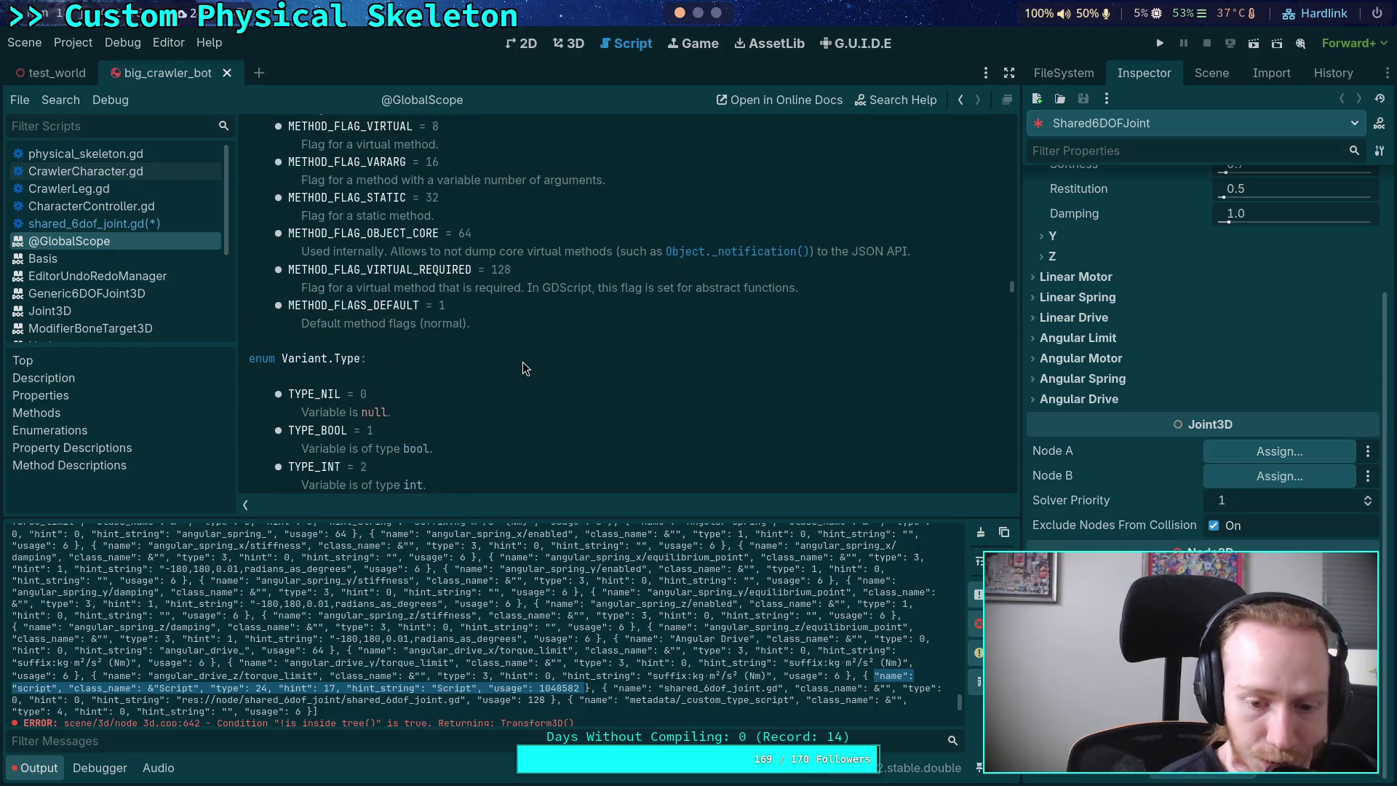
scroll(522, 361, up, 8)
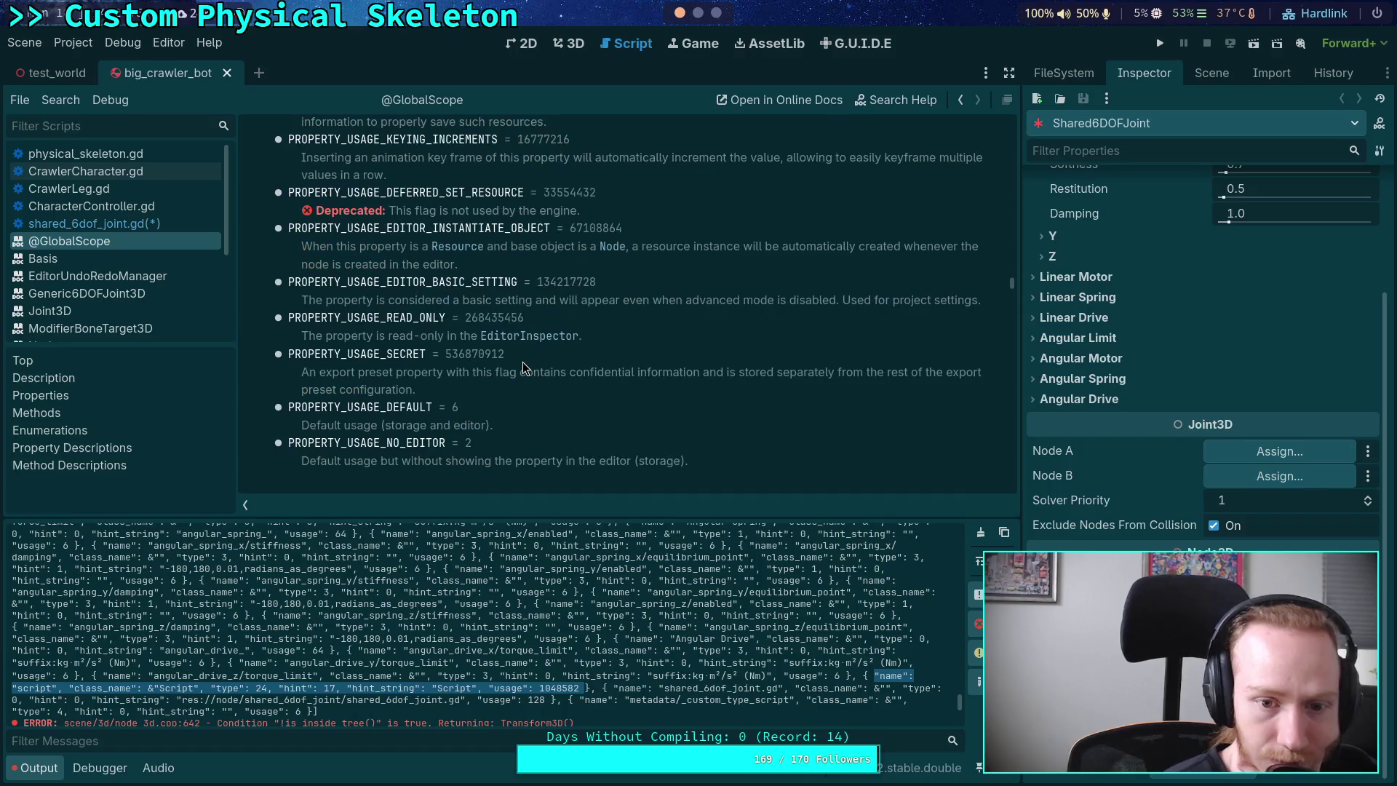
scroll(549, 344, up, 8)
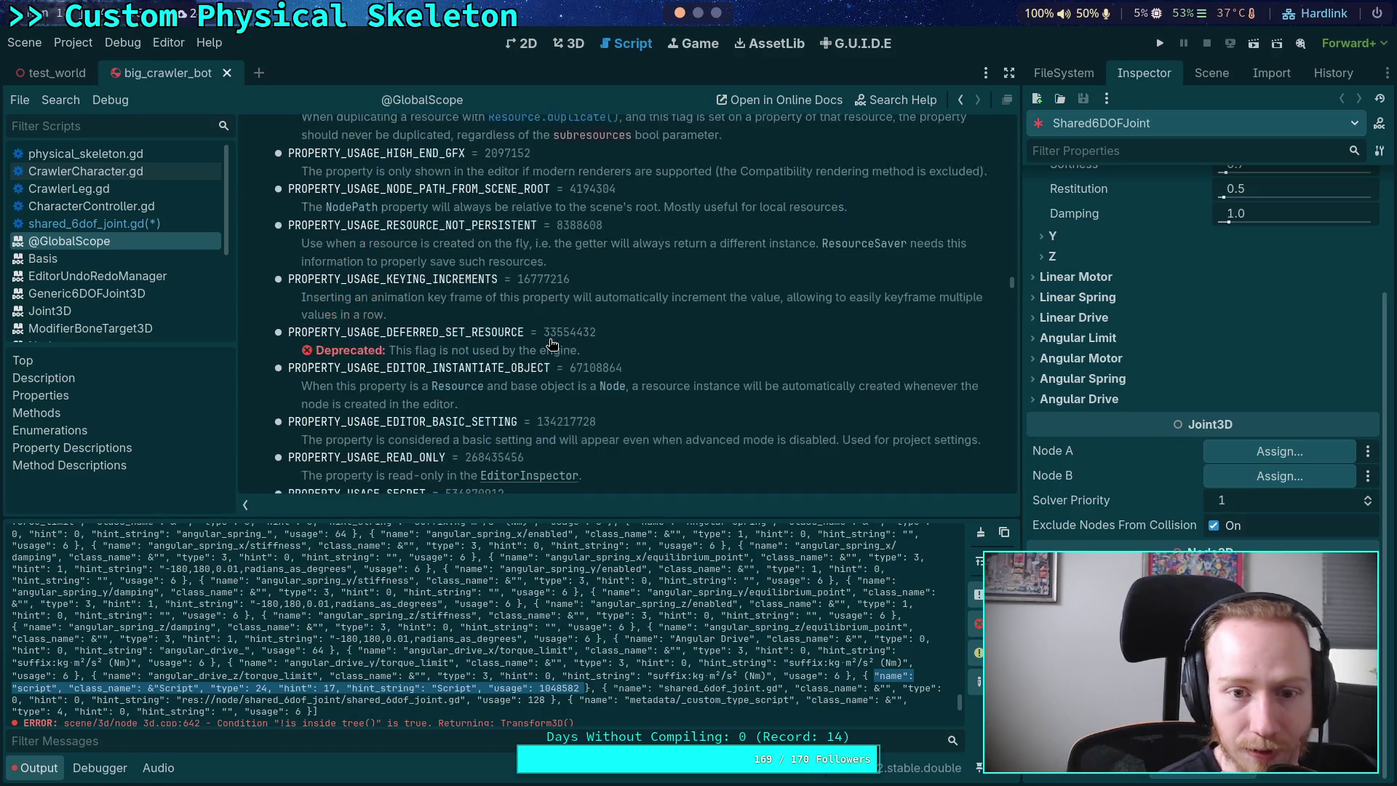